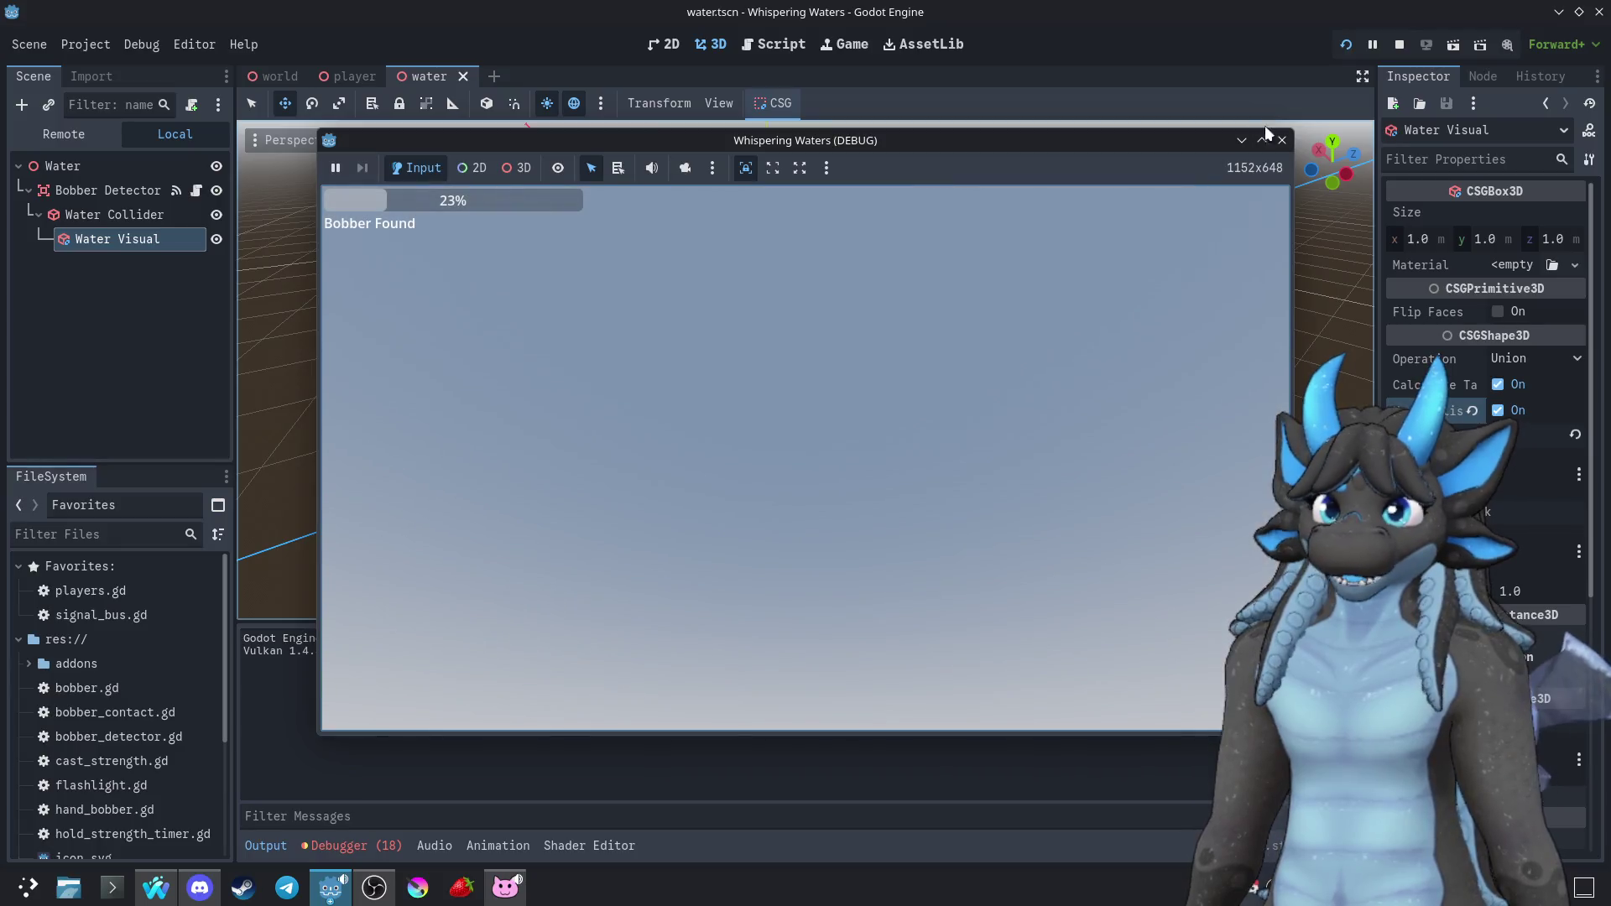
Change Water Visual's collision layer and mask bits, then playtest the bobber detection
{"action": "left_click", "coordinate": [1282, 141]}
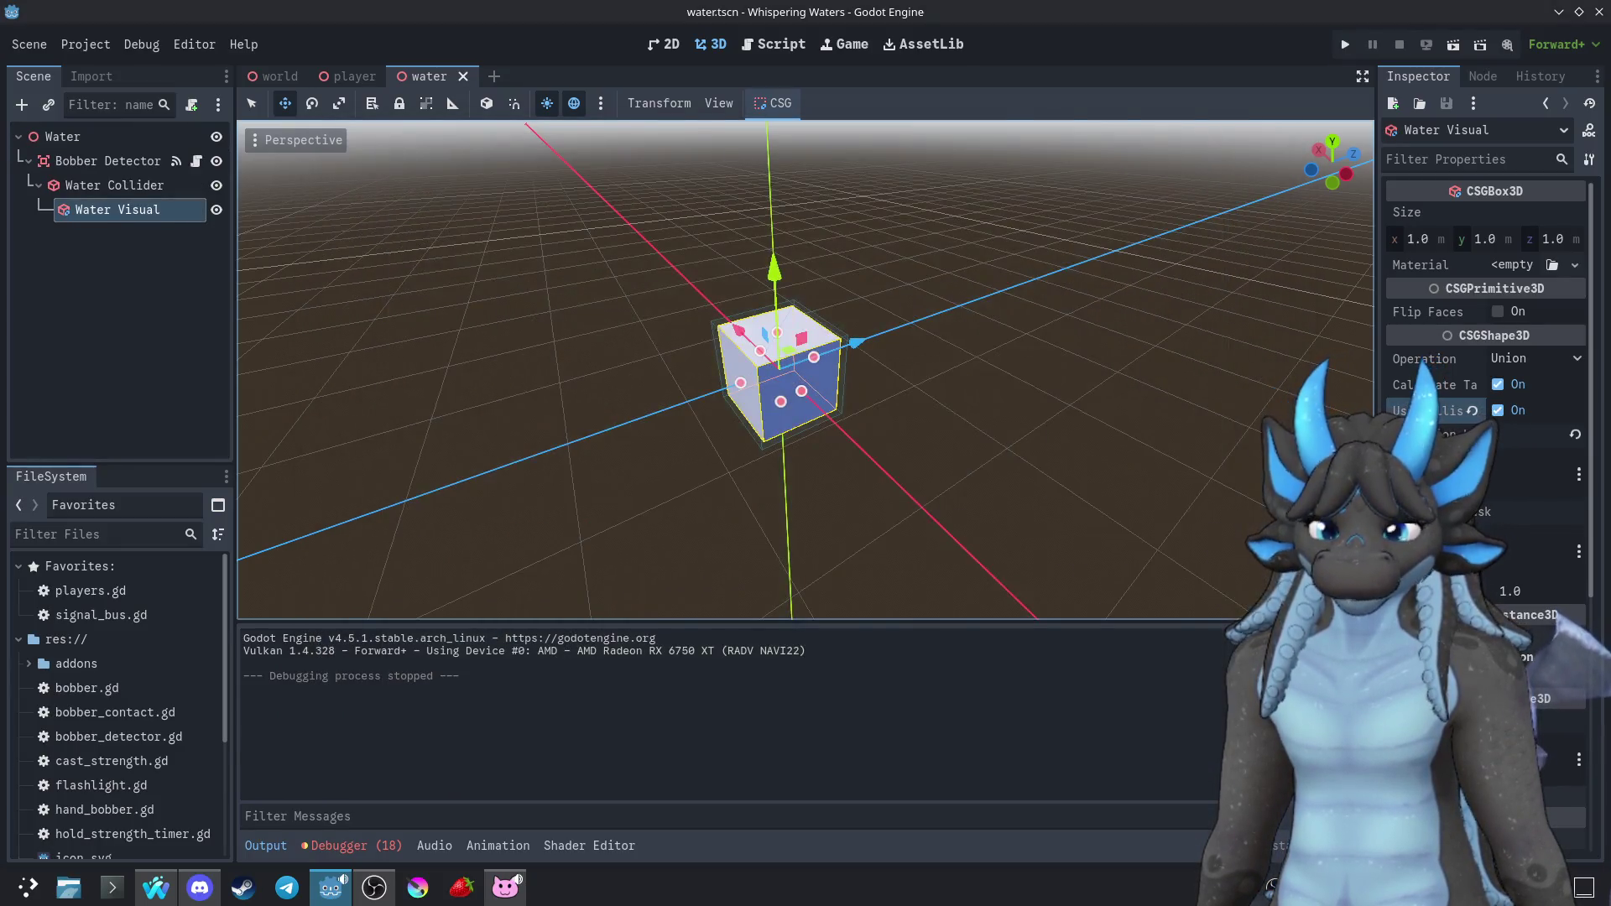
{"action": "key", "text": "F5"}
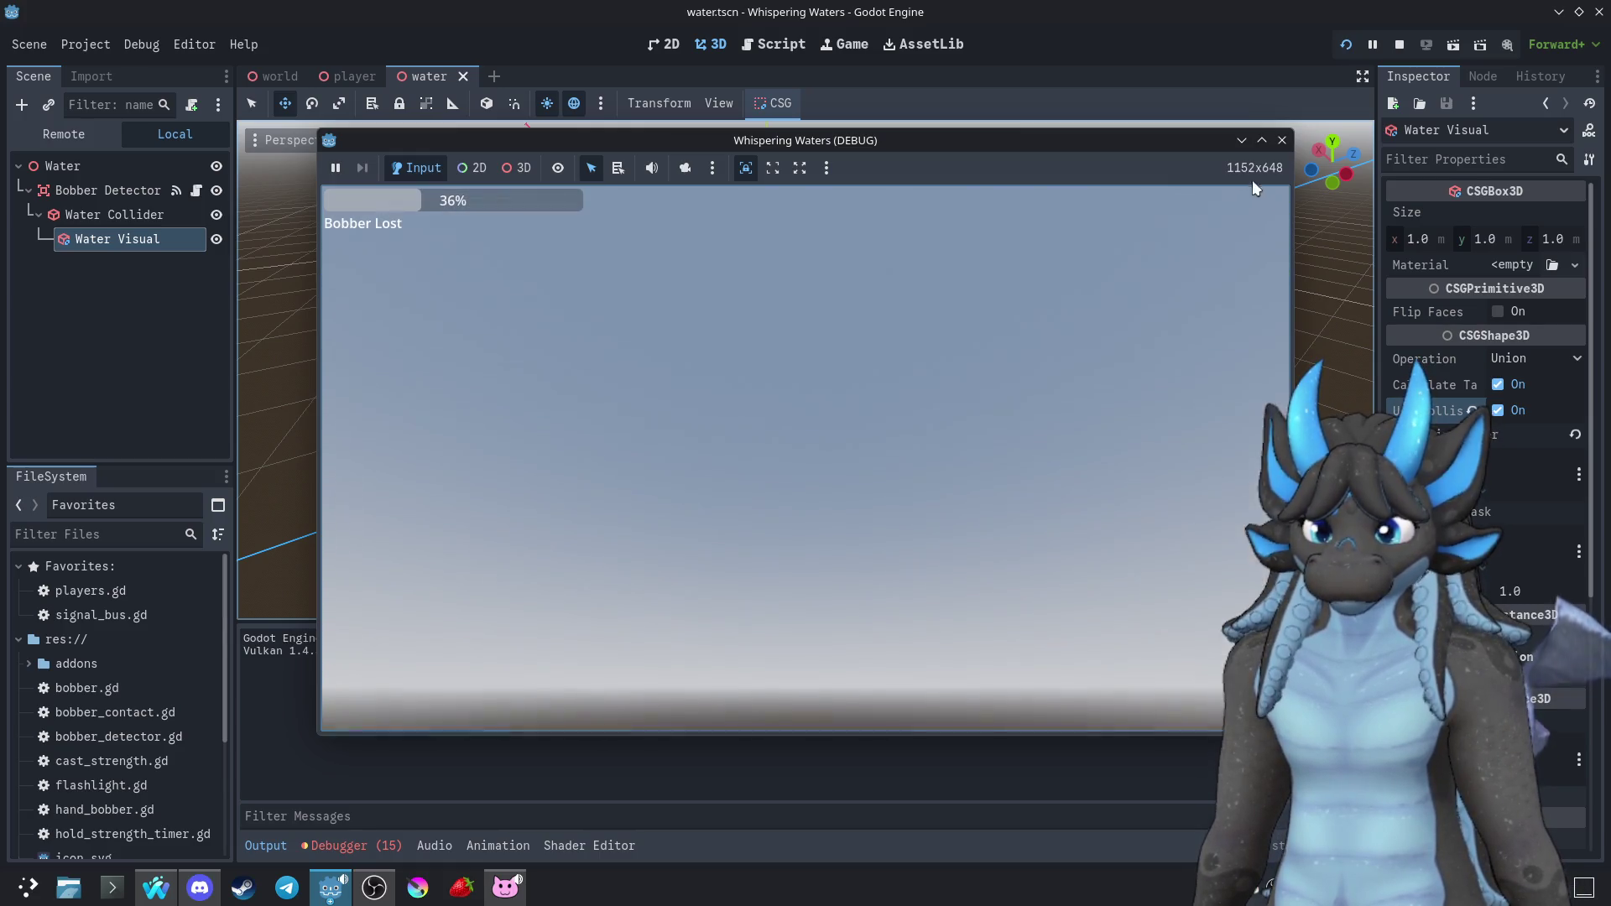
{"action": "left_click", "coordinate": [1282, 140]}
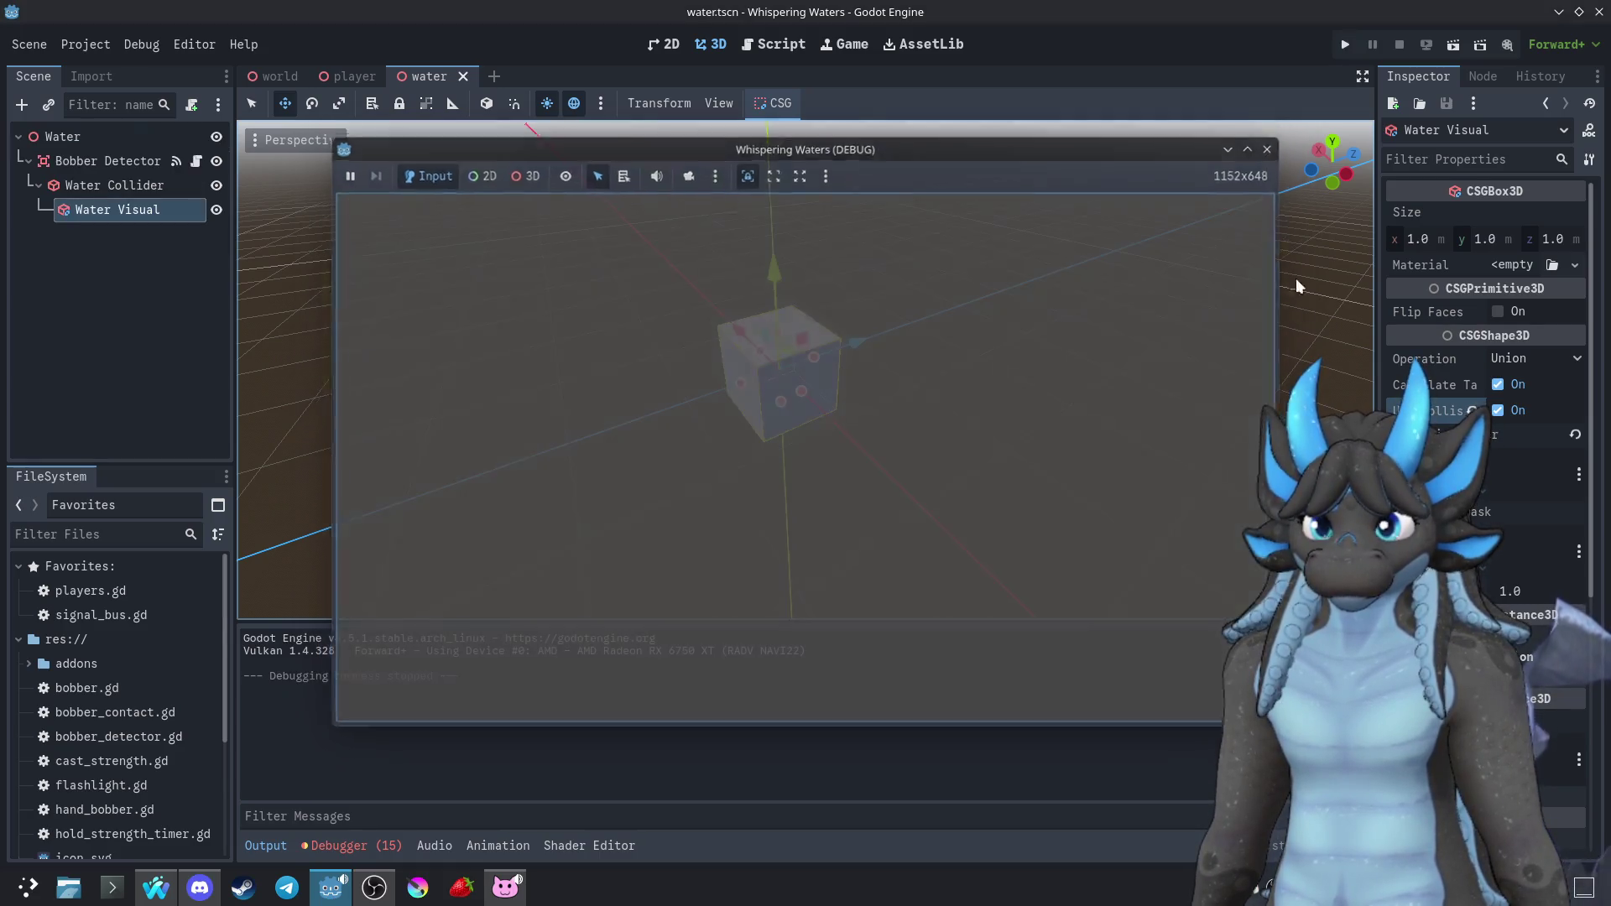
{"action": "left_click", "coordinate": [1472, 545]}
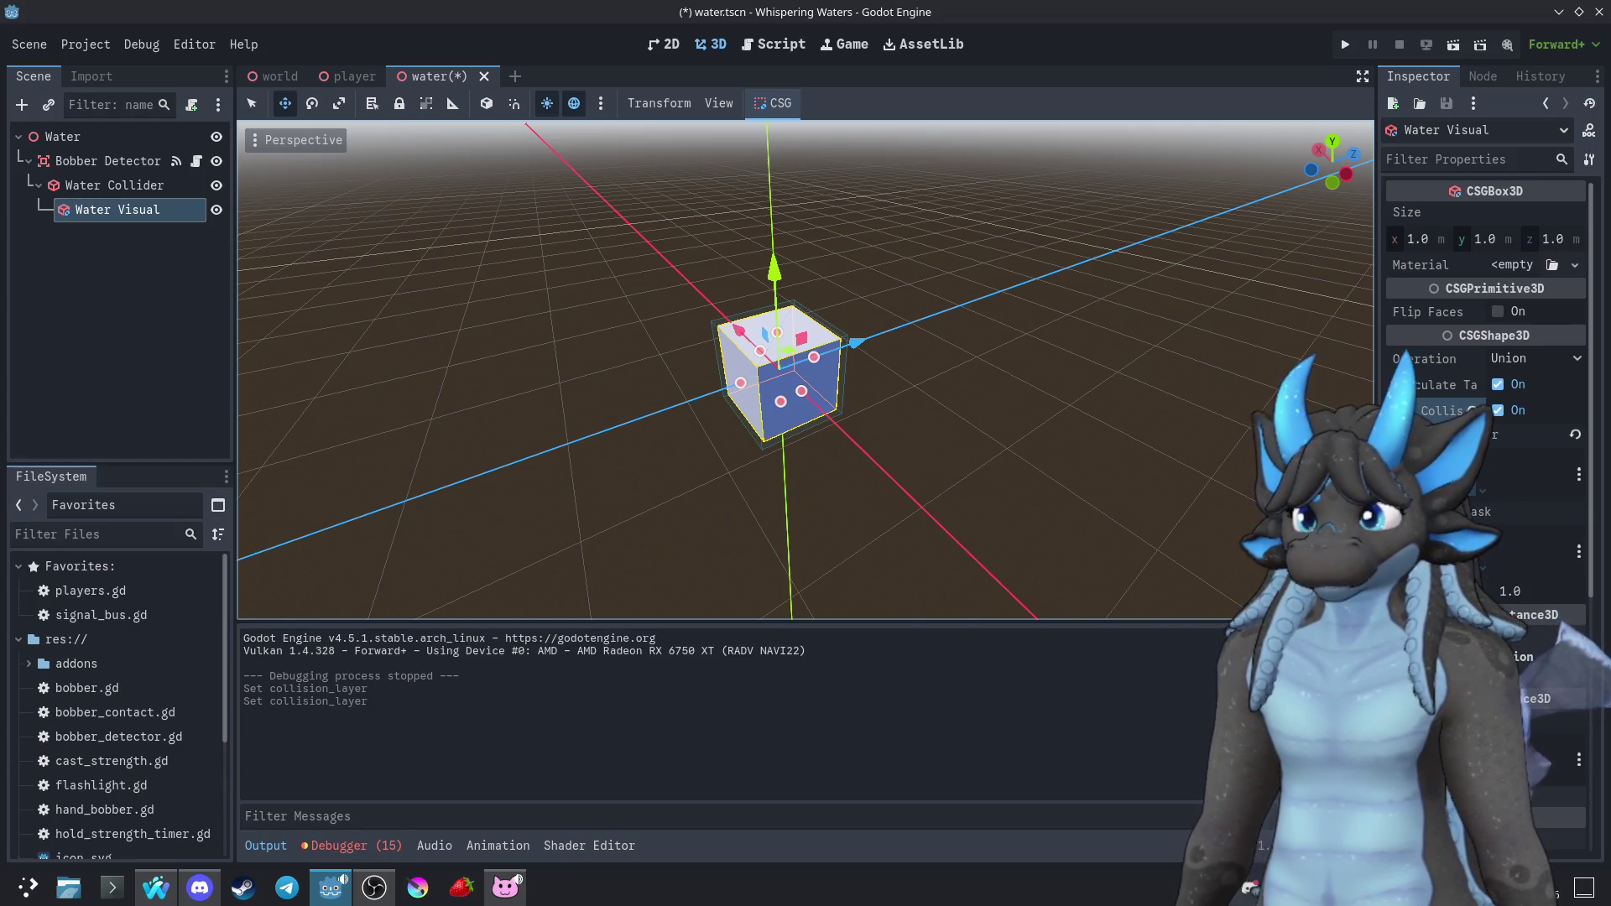
{"action": "left_click", "coordinate": [1443, 537]}
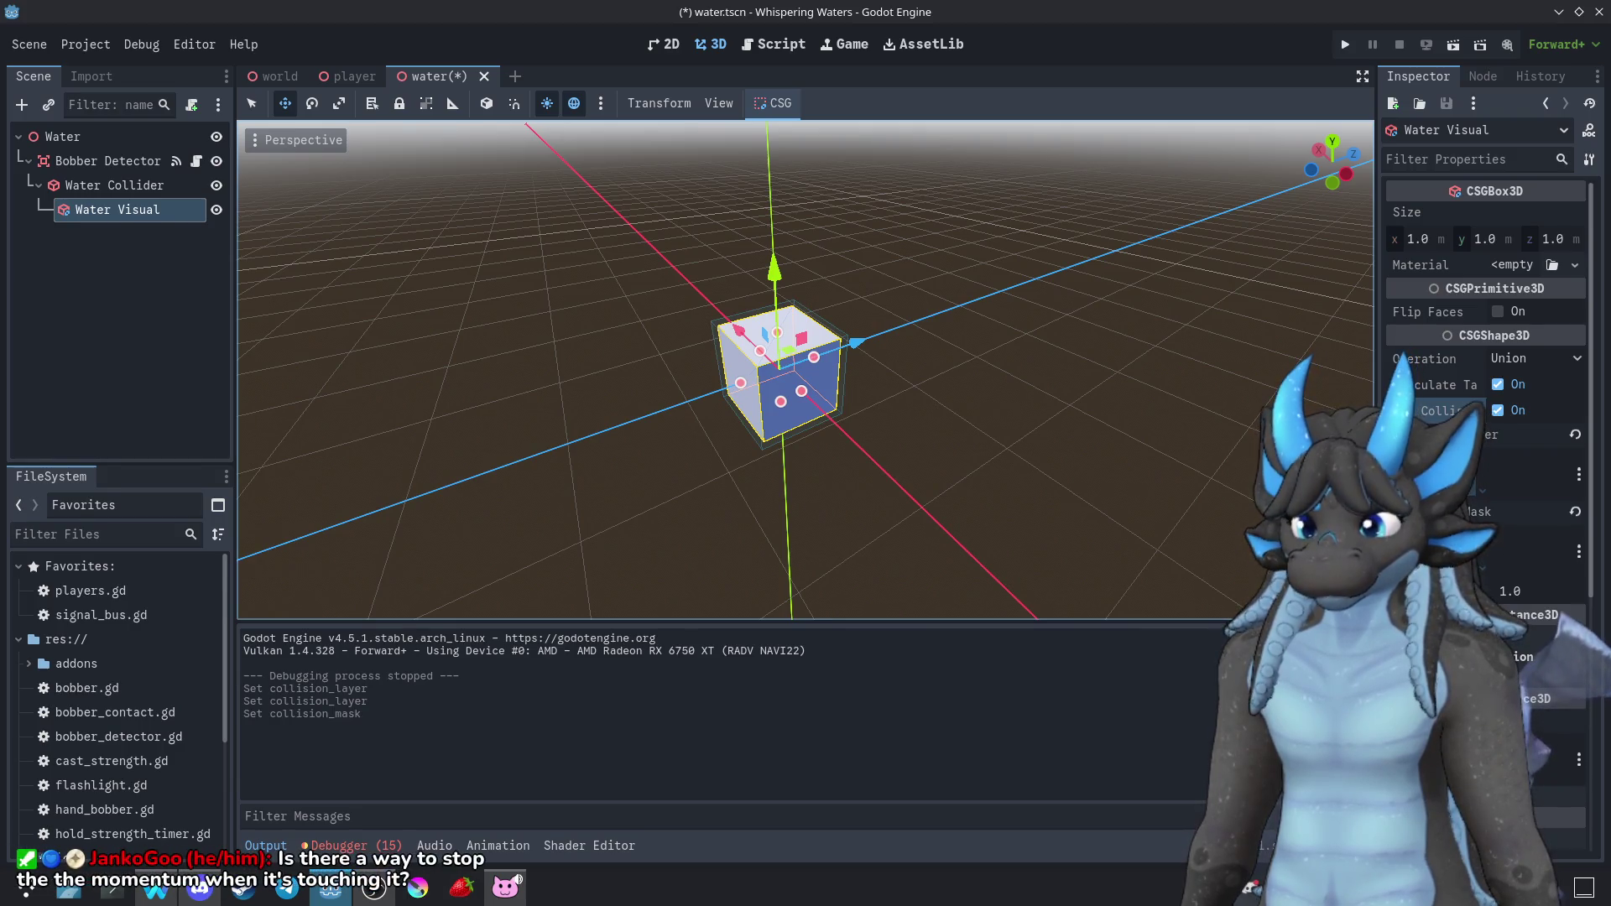
{"action": "left_click", "coordinate": [1344, 44]}
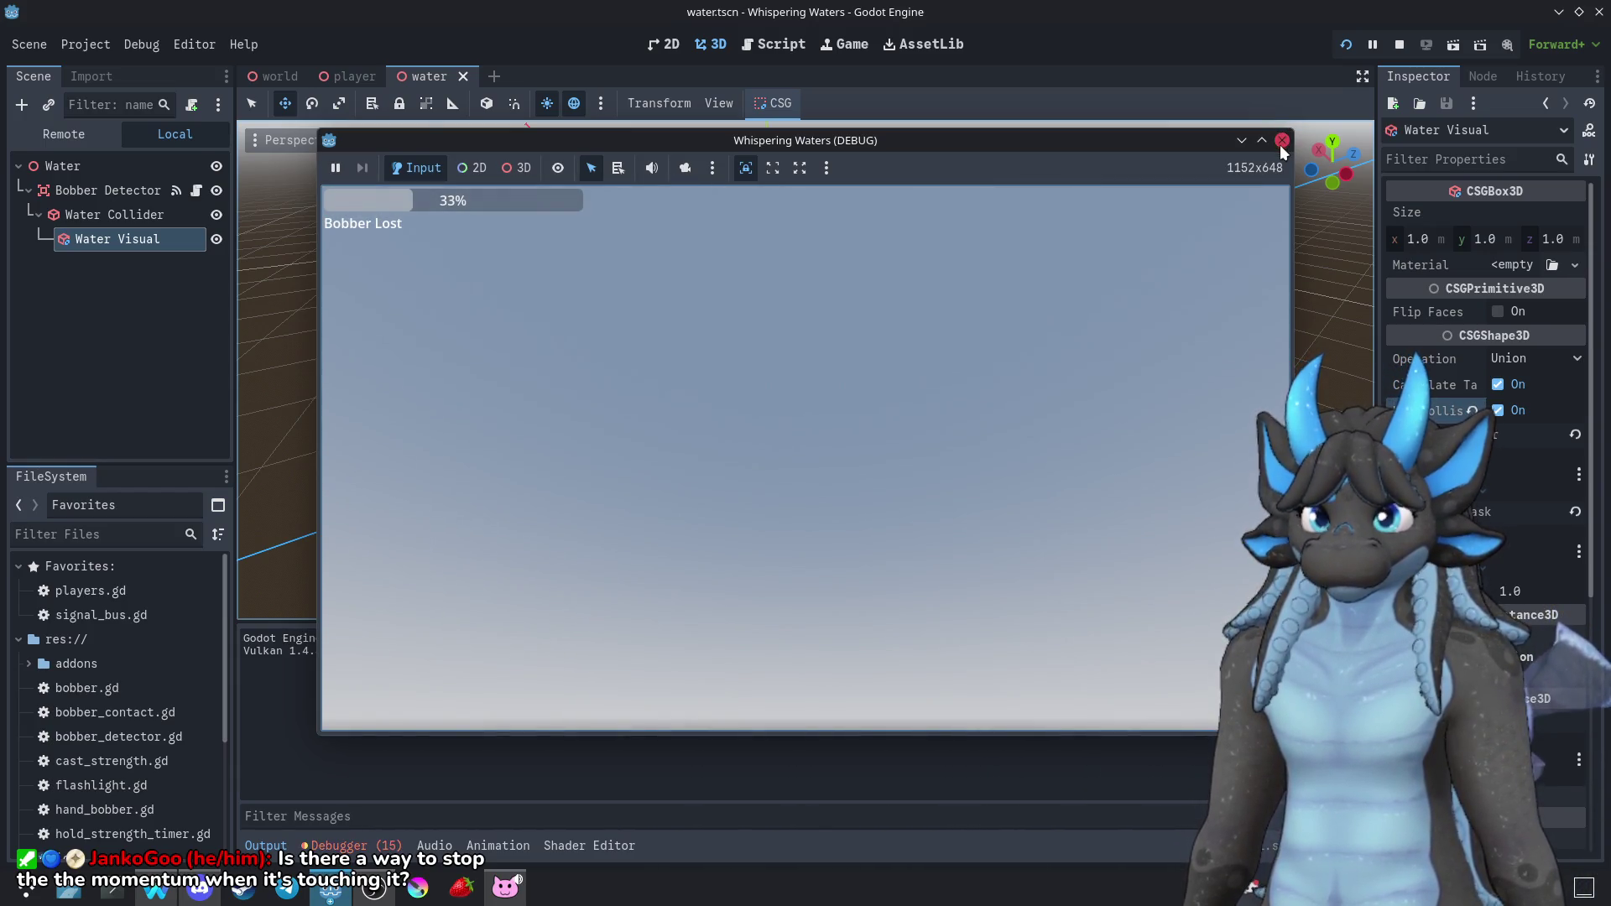
{"action": "left_click", "coordinate": [1281, 141]}
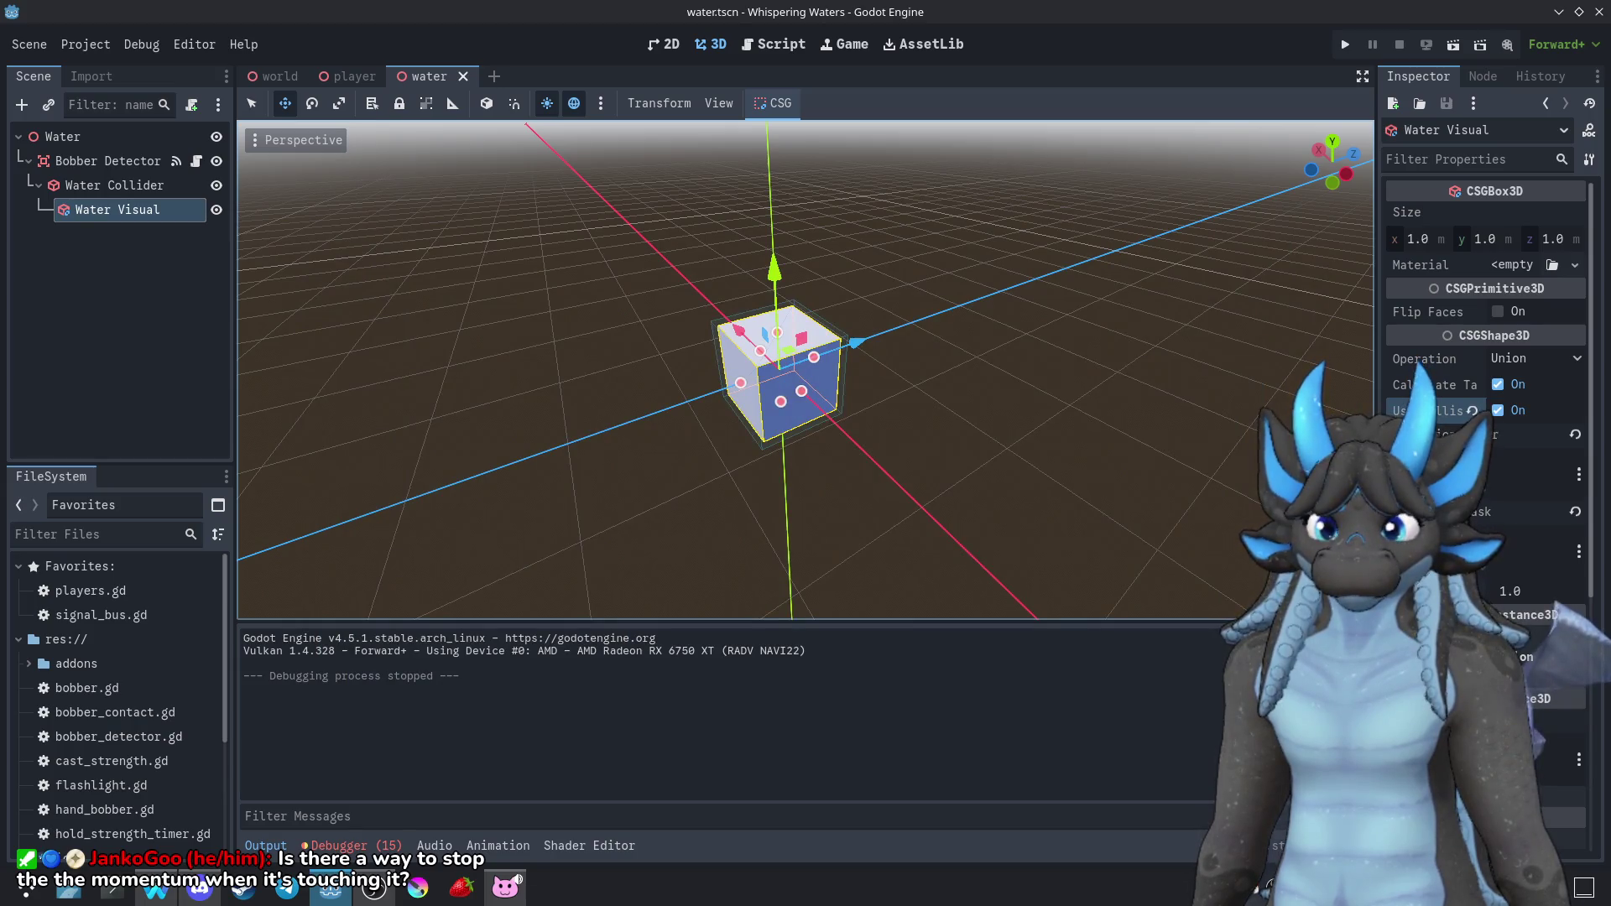
Adjust the collision layer again and playtest until casting reports 'Bobber Found' and 'Bobber Lost'
{"action": "left_click", "coordinate": [1511, 470]}
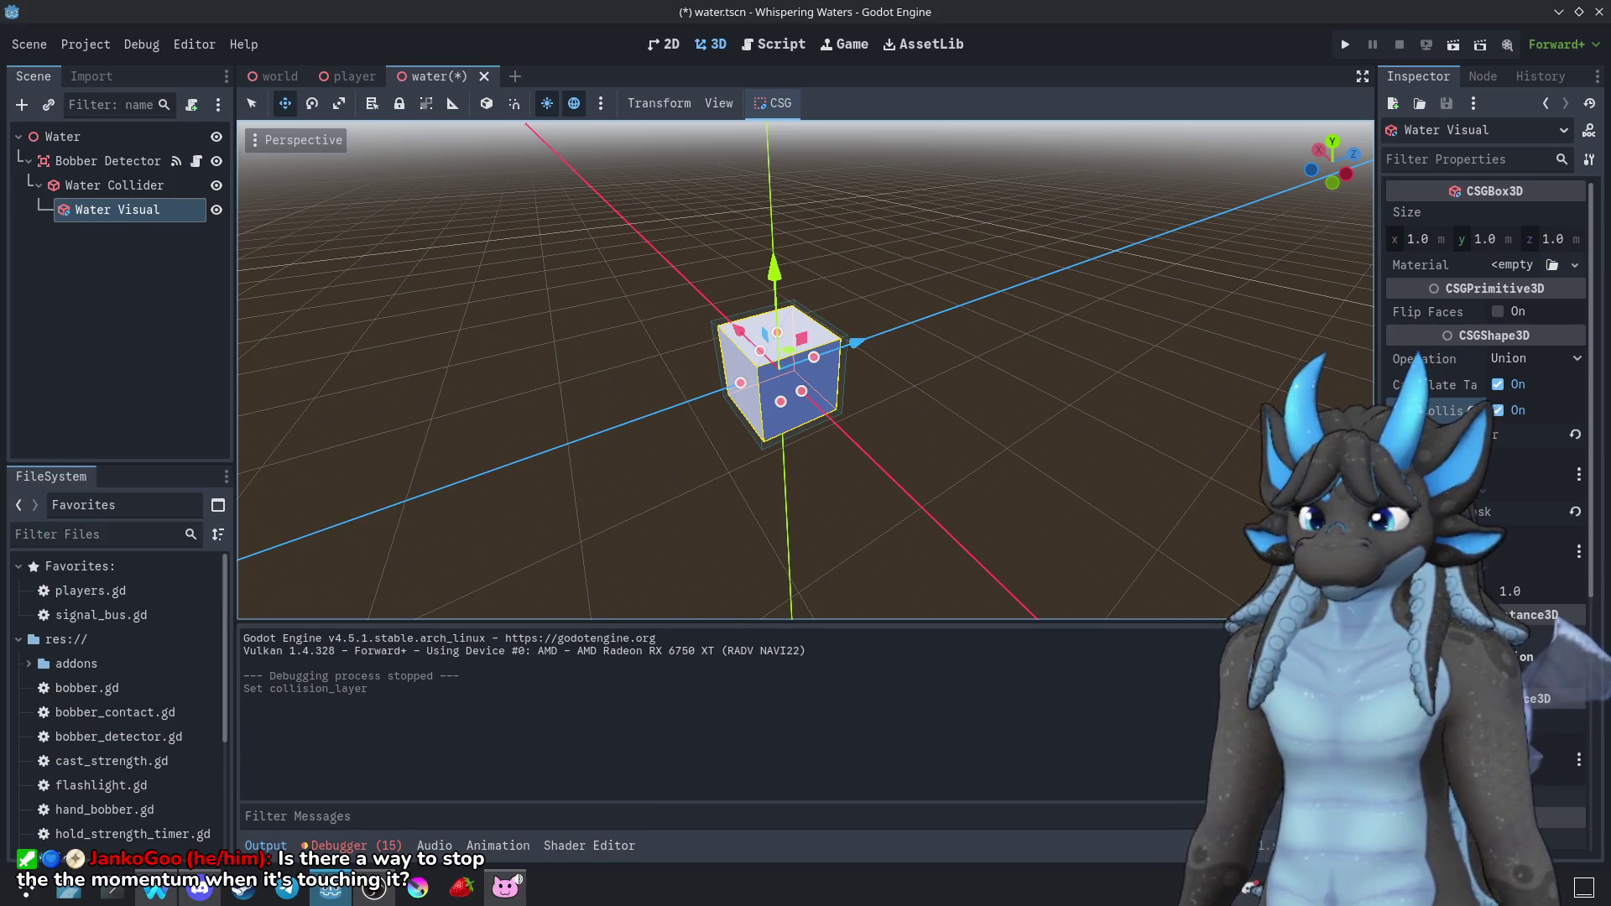
{"action": "left_click", "coordinate": [1345, 45]}
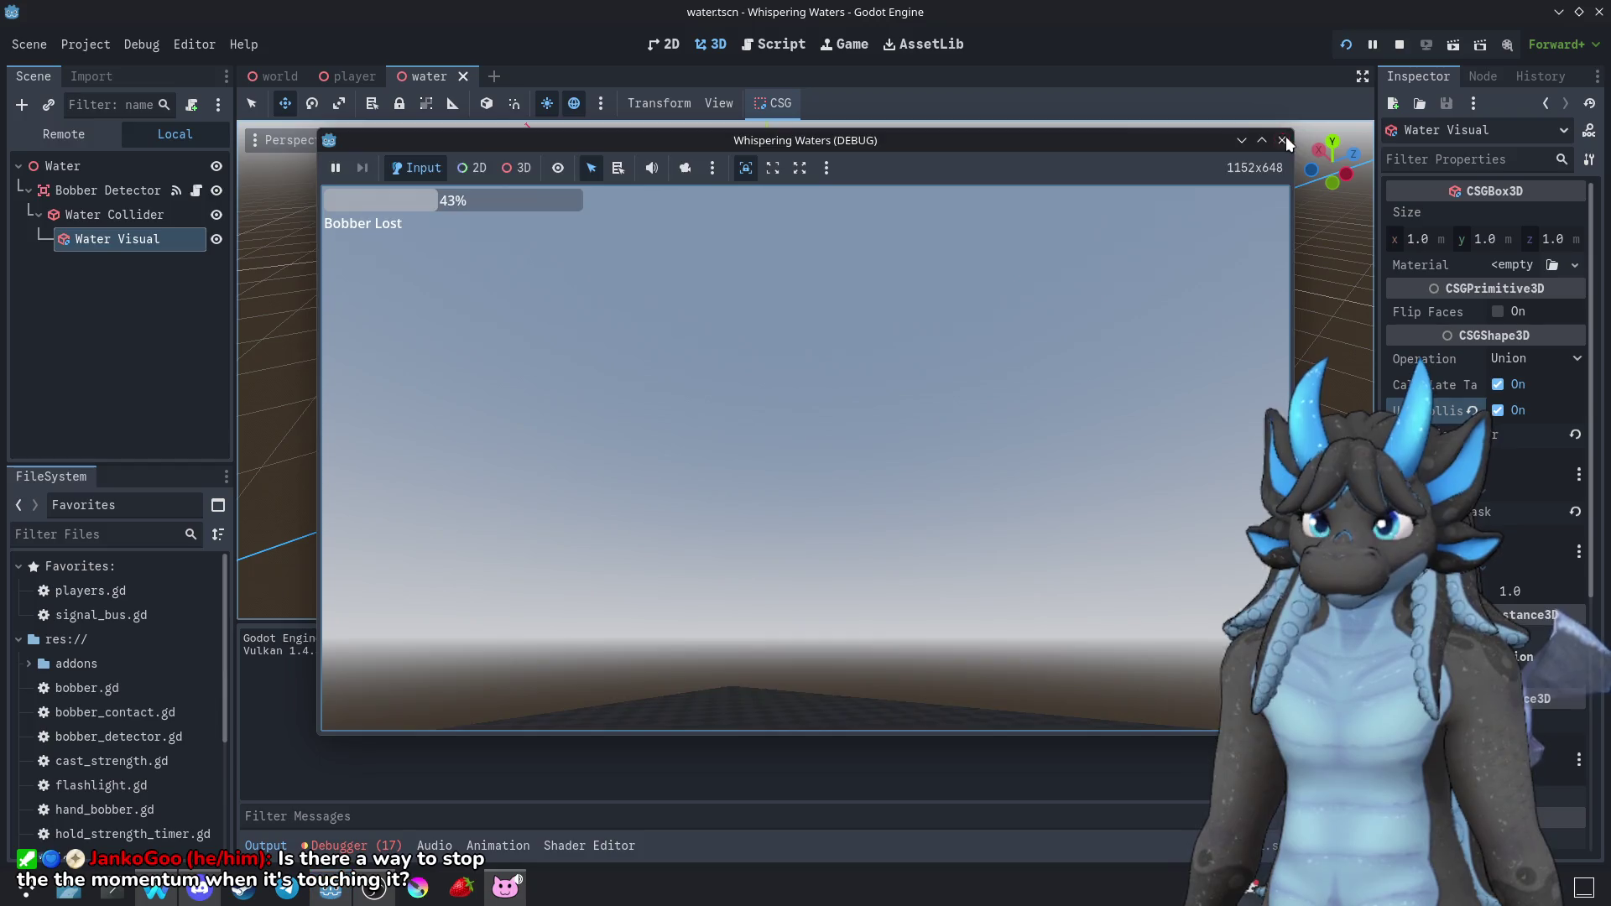
{"action": "left_click", "coordinate": [1282, 140]}
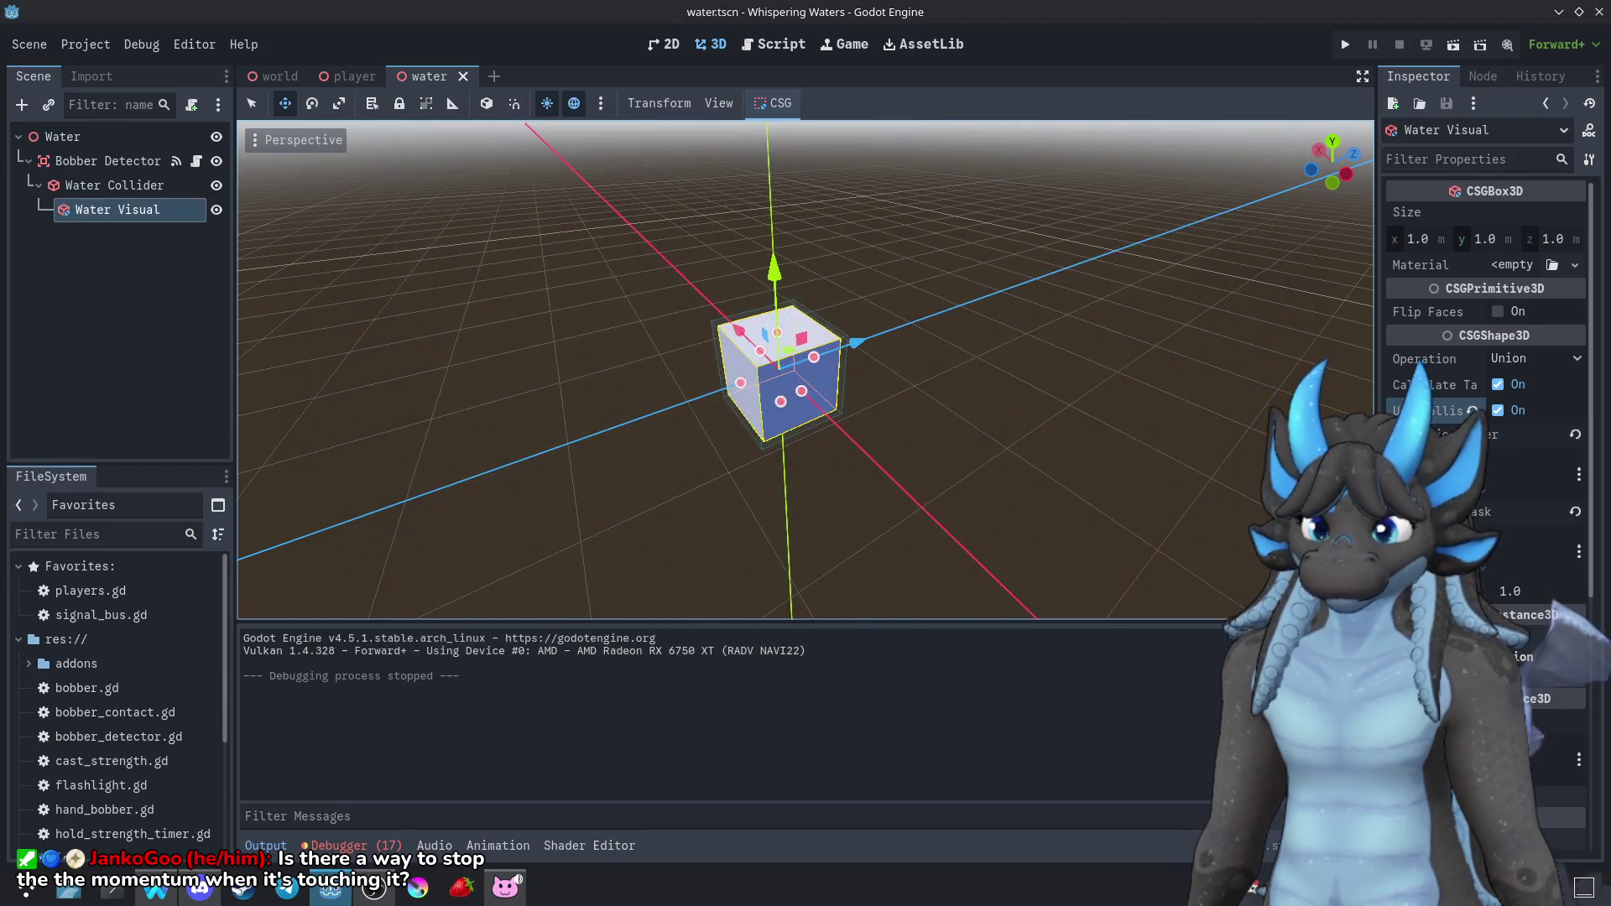
{"action": "left_click", "coordinate": [1345, 44]}
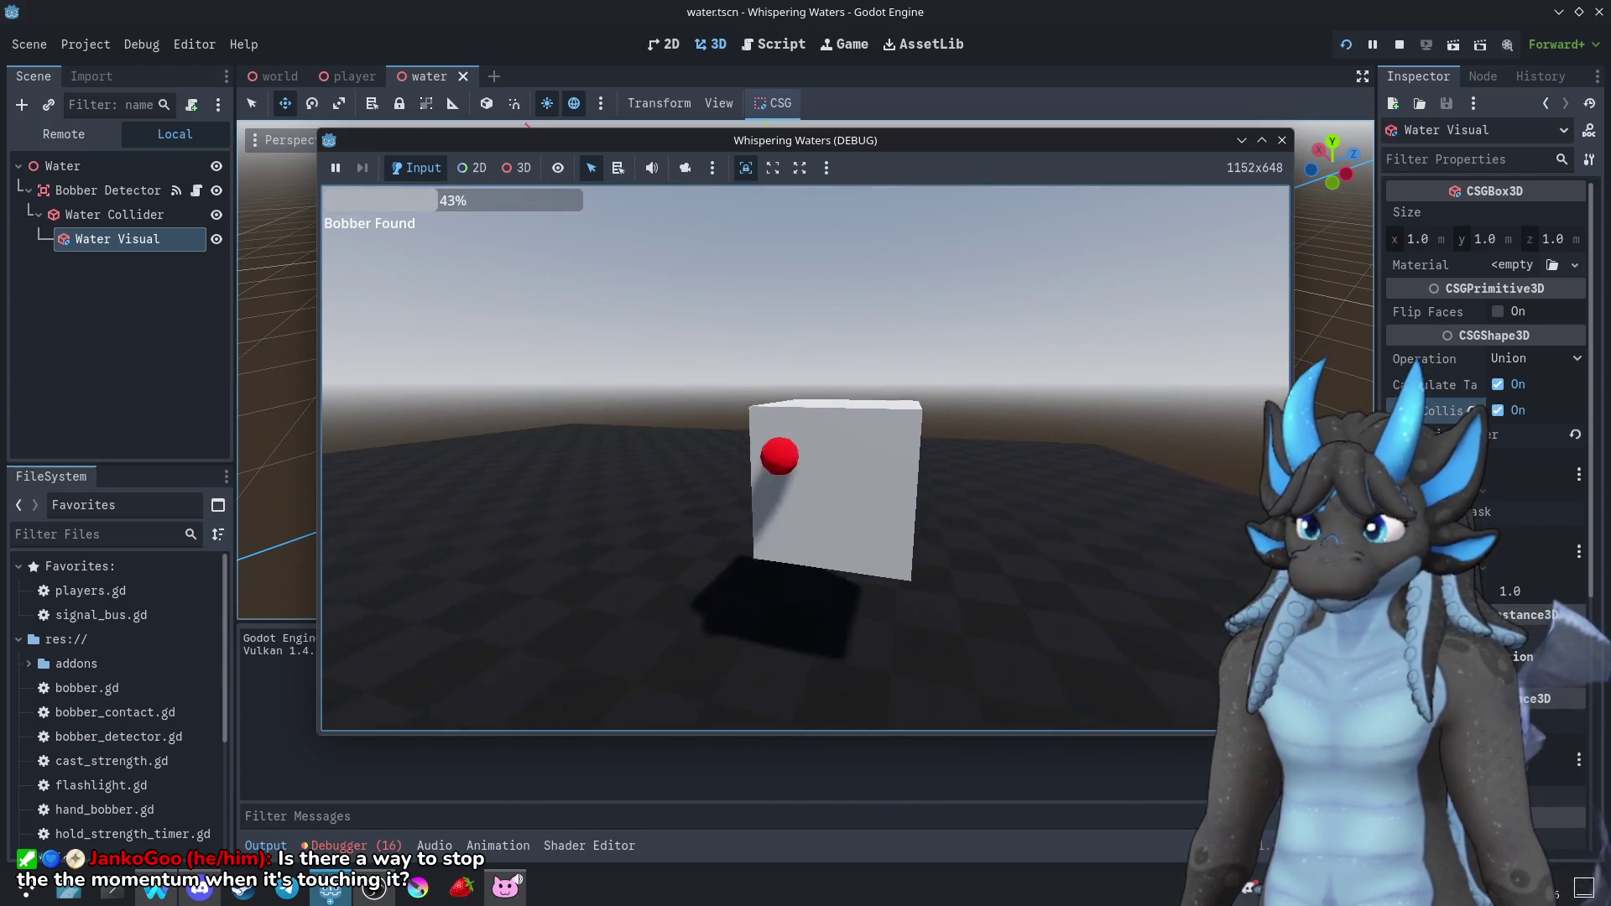
{"action": "key", "text": "F8"}
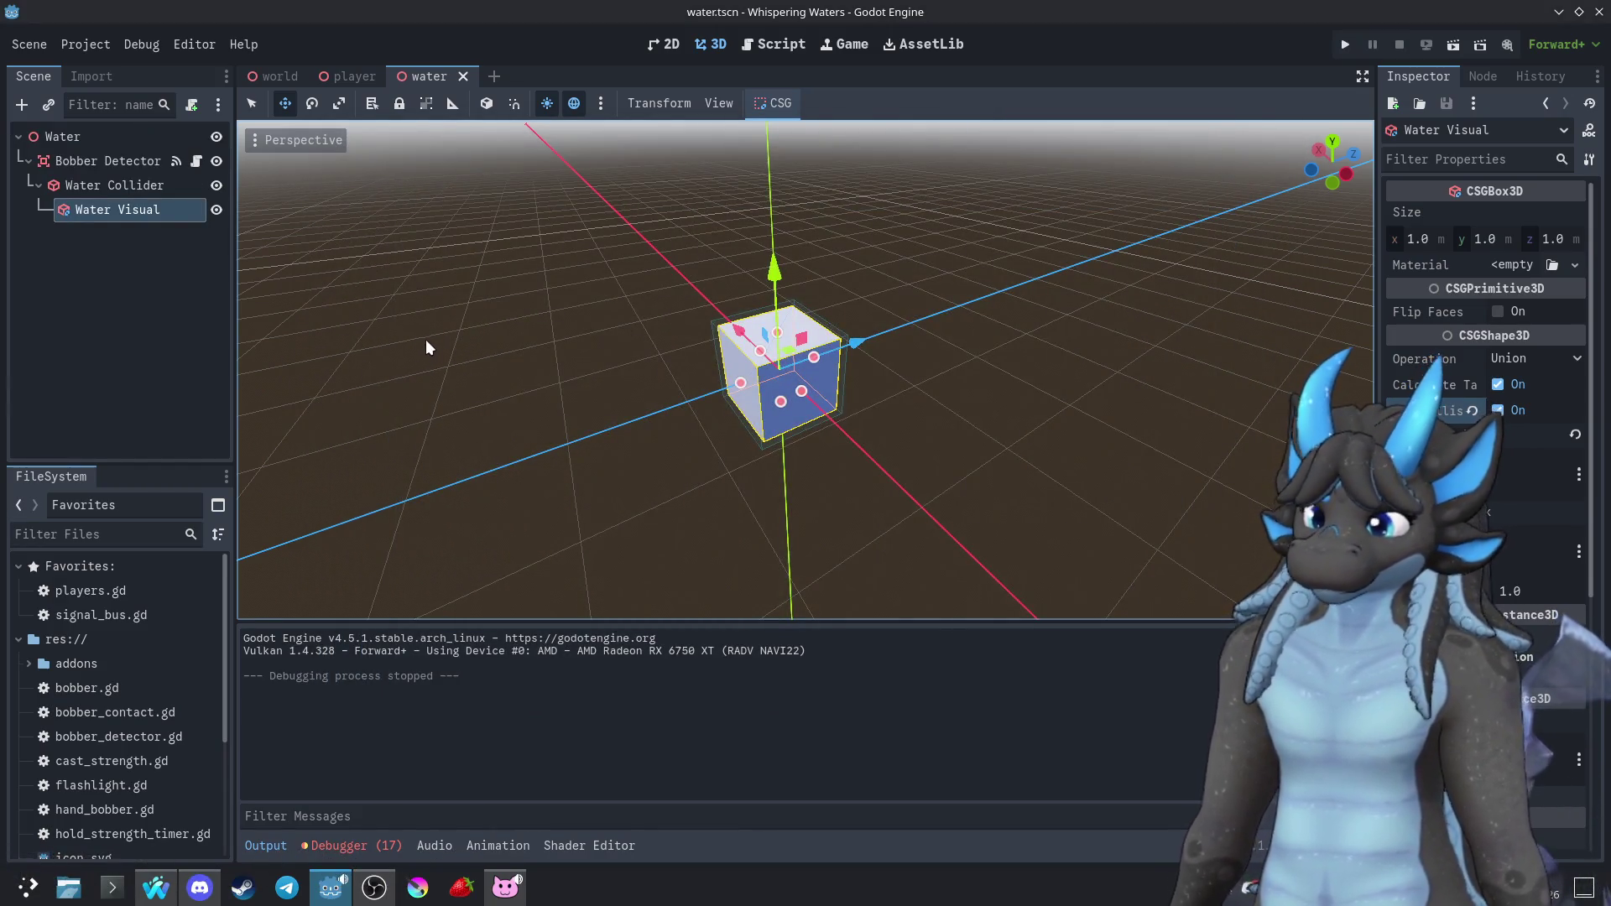
{"action": "left_click", "coordinate": [1506, 470]}
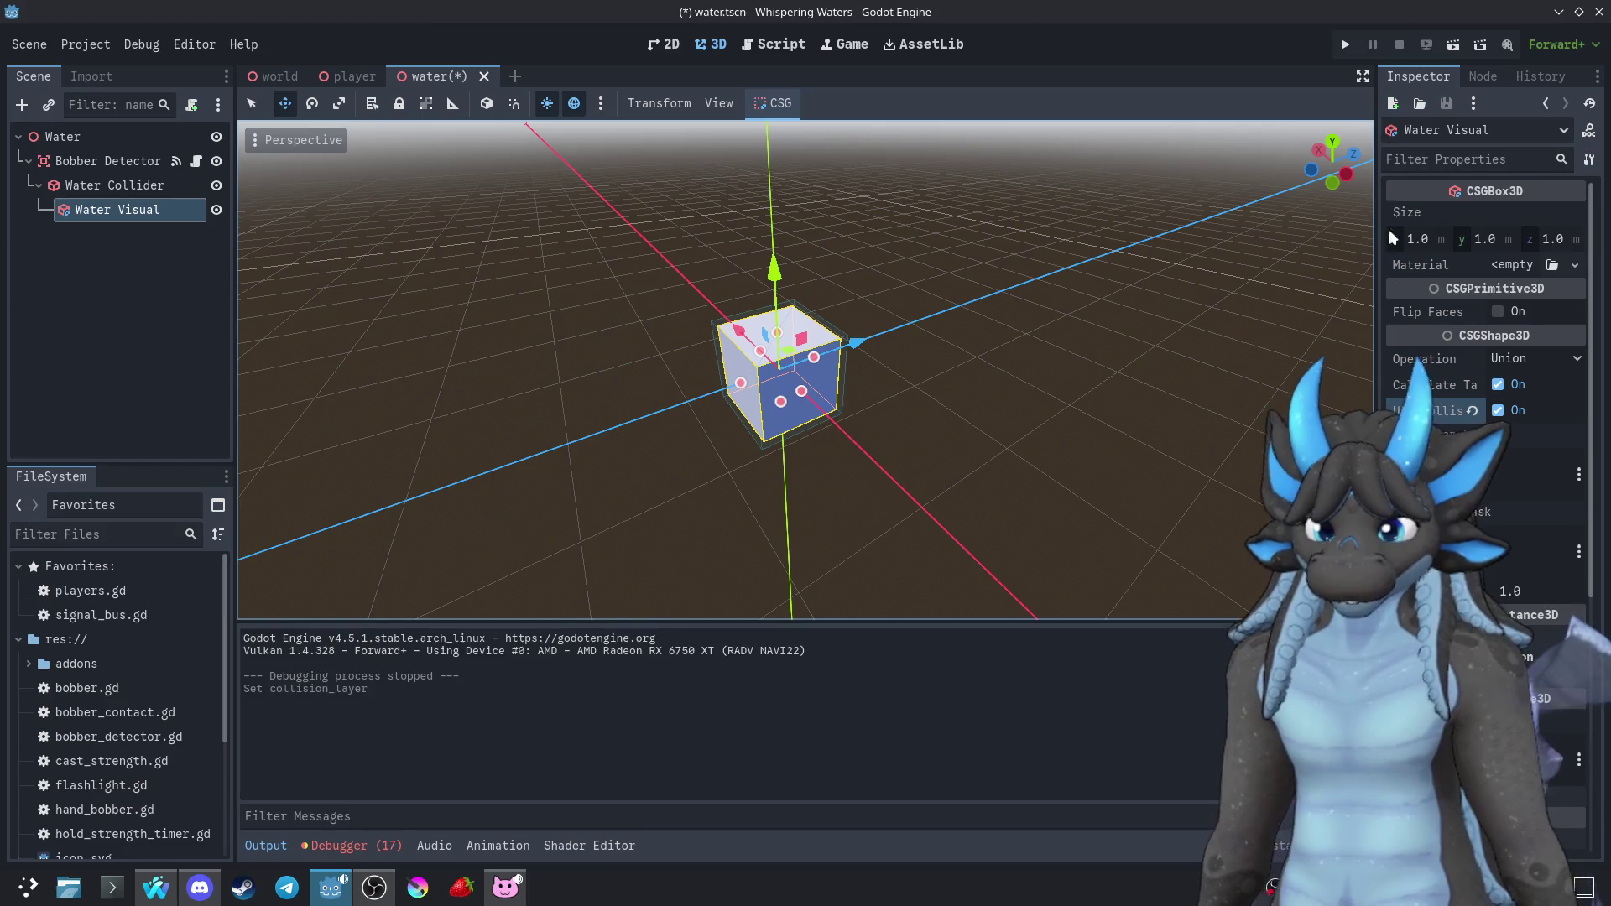
{"action": "left_click", "coordinate": [1345, 43]}
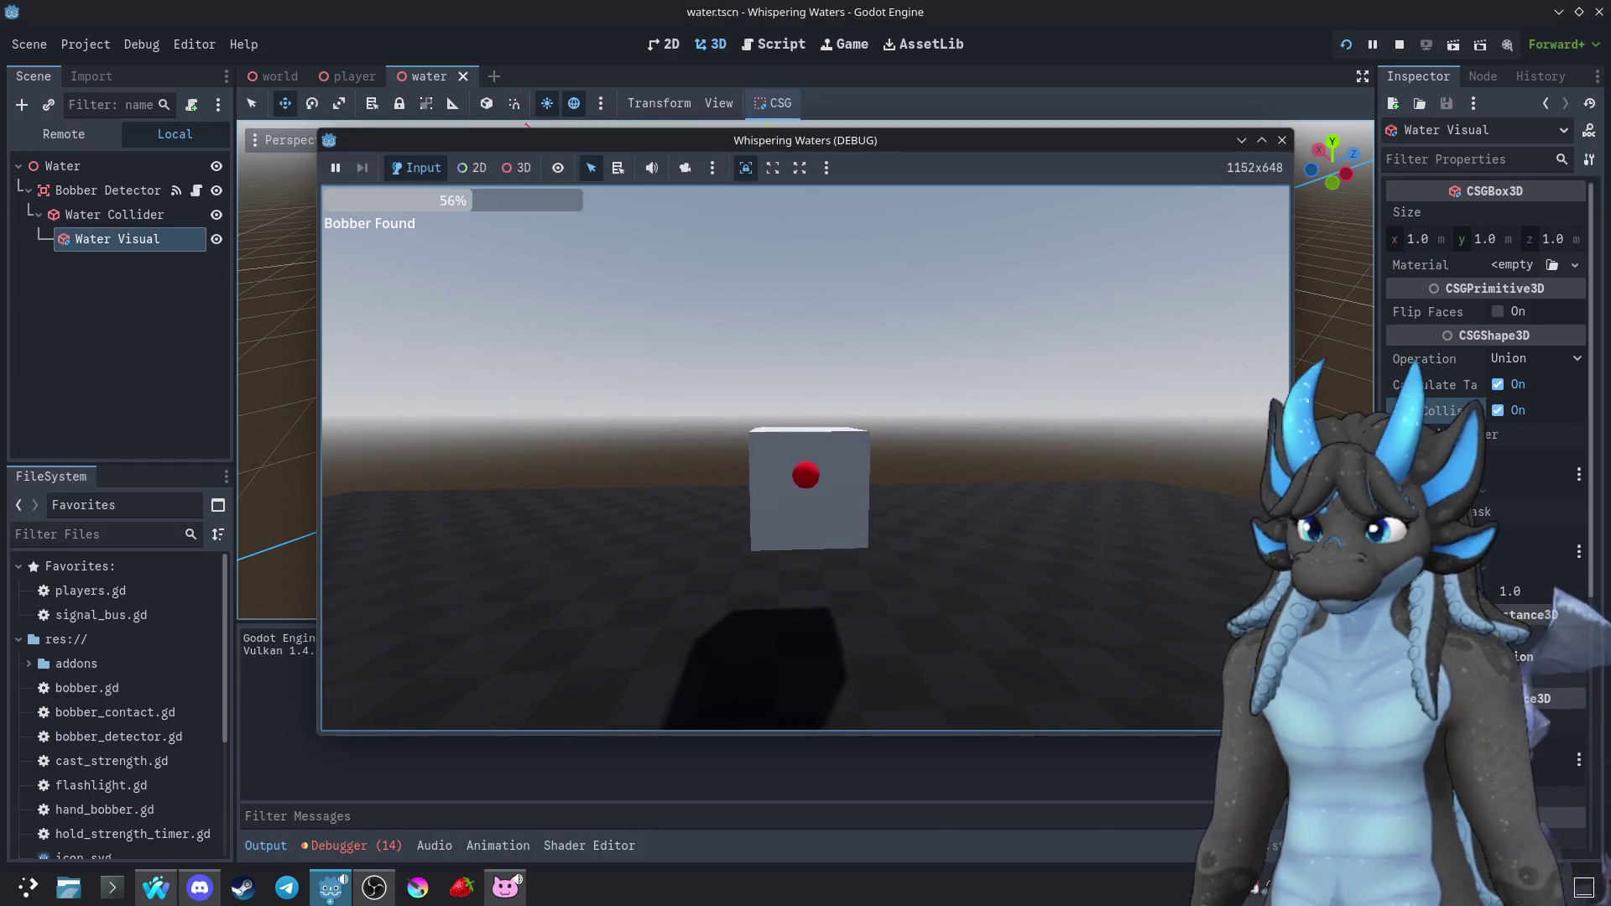
{"action": "key", "text": "w"}
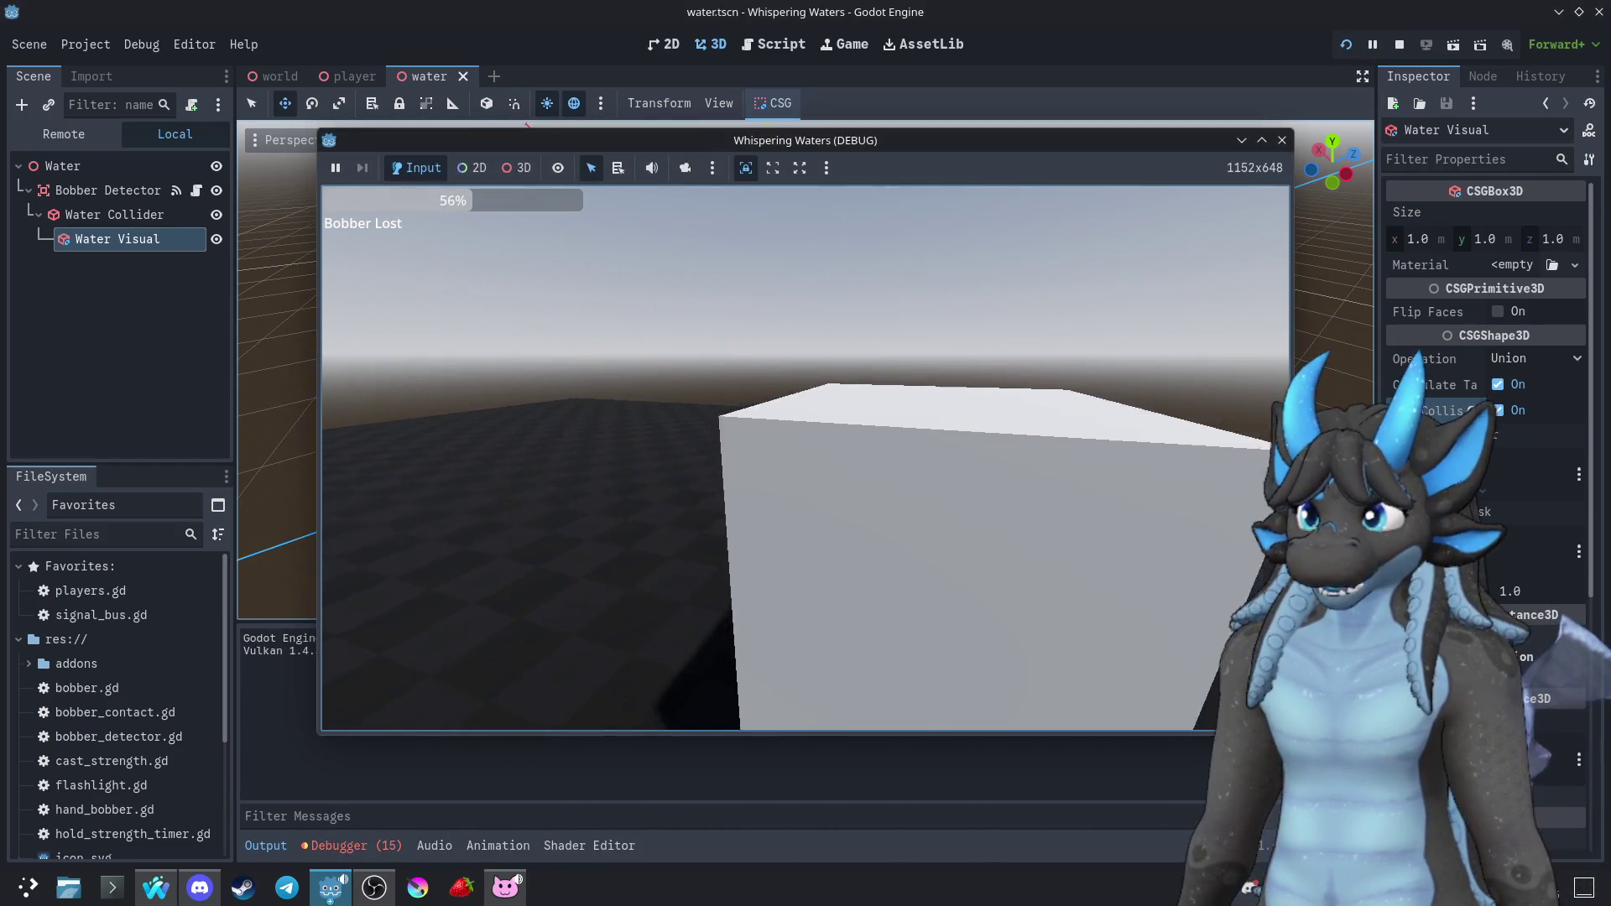
{"action": "key", "text": "s"}
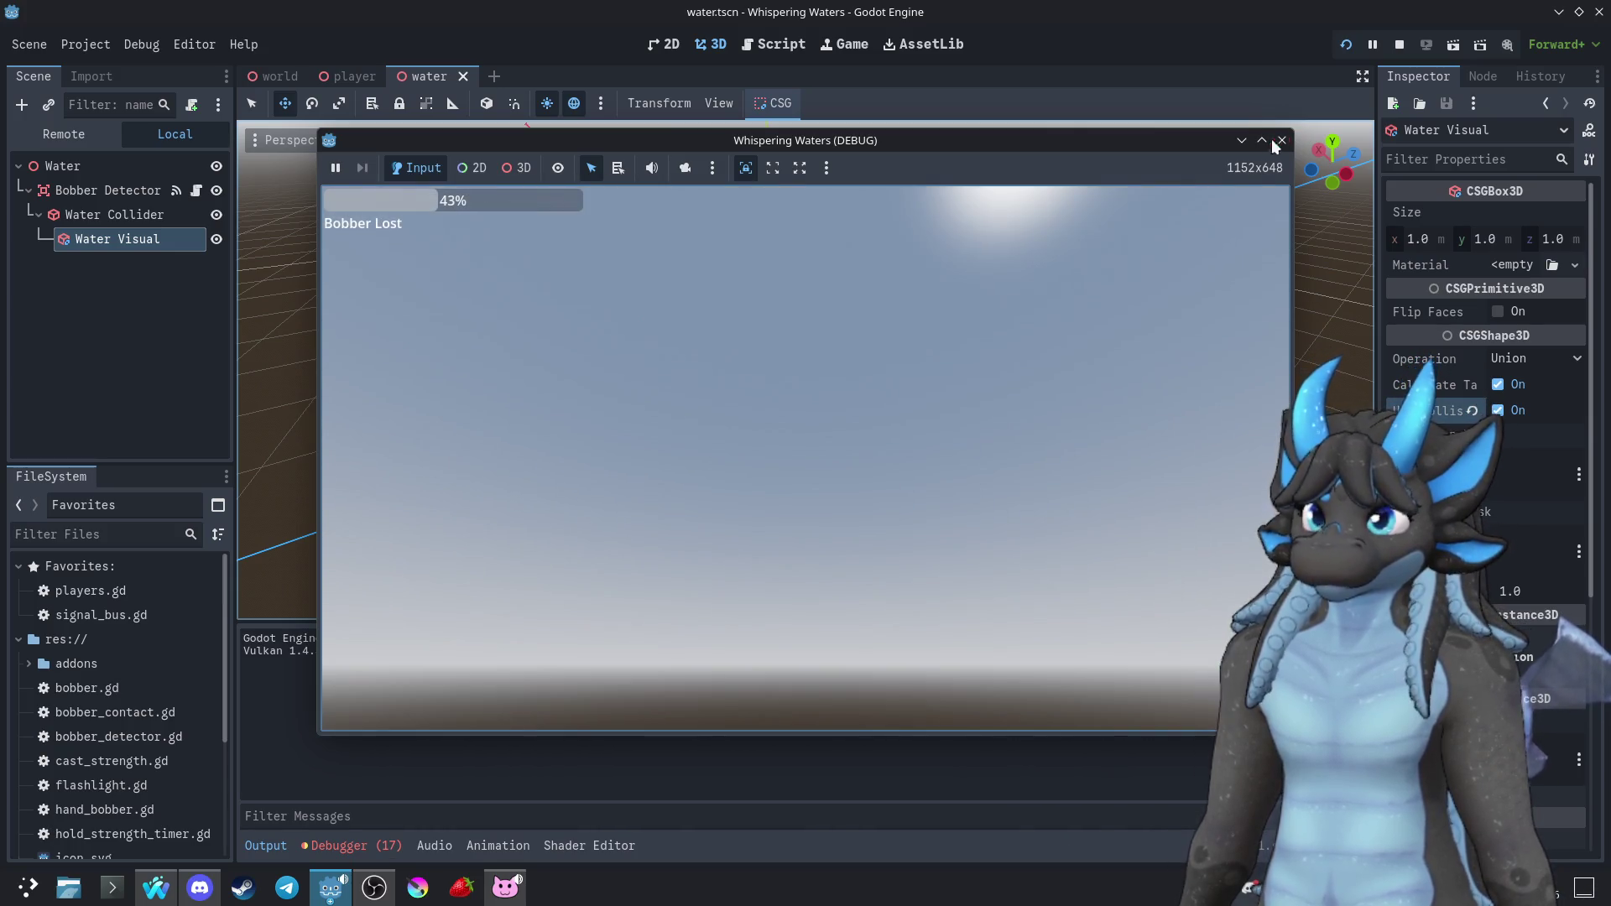
{"action": "left_click", "coordinate": [1279, 139]}
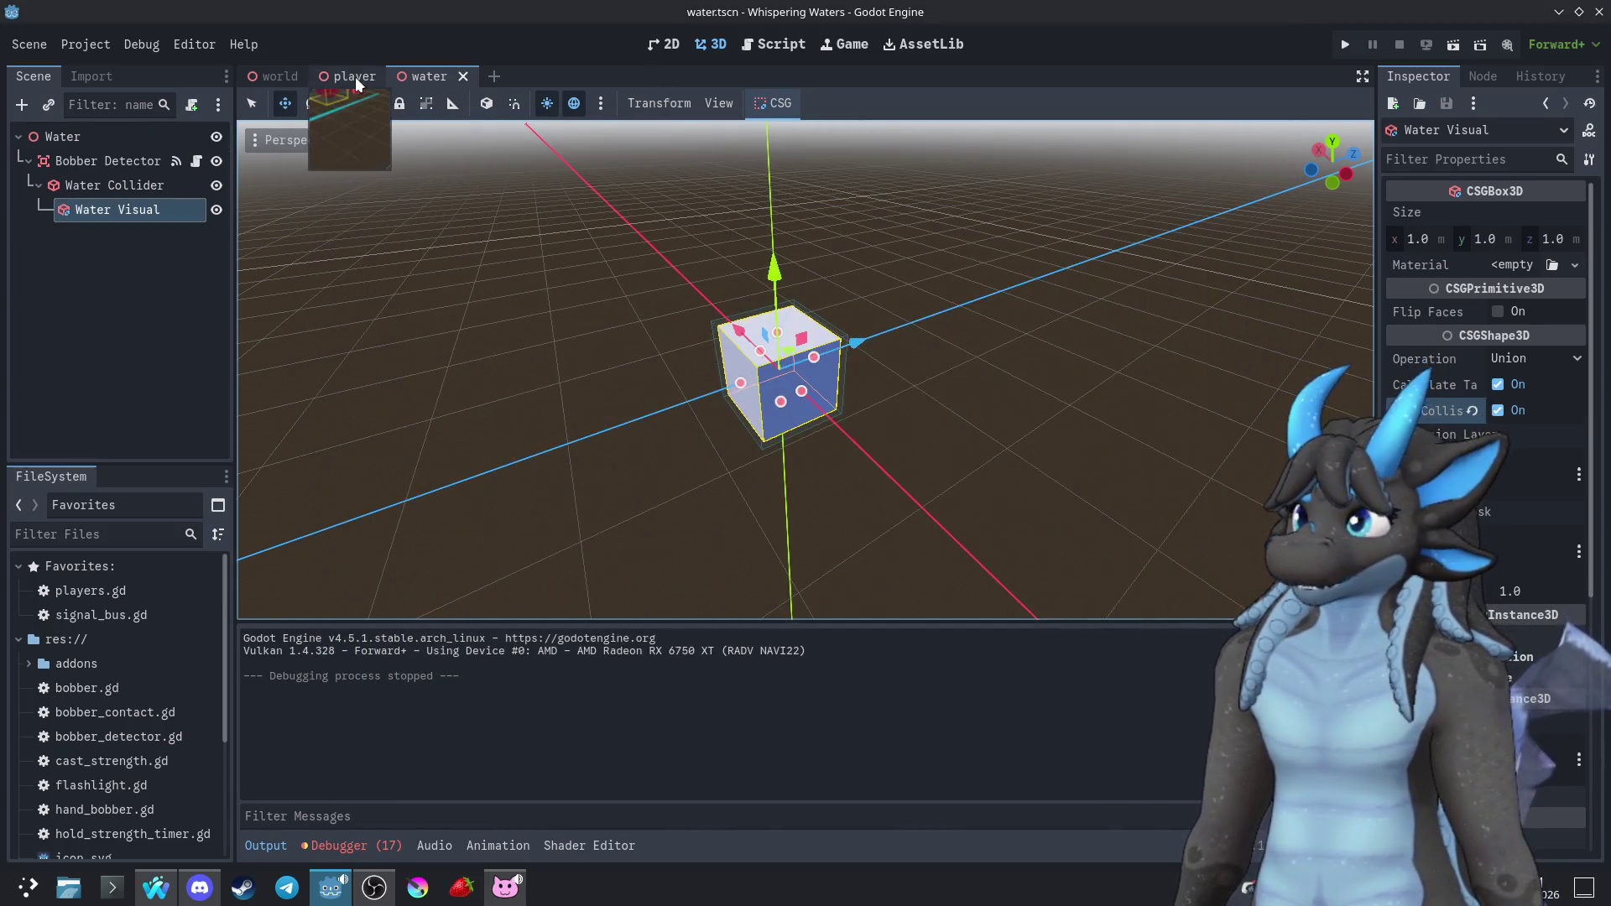
Drag the Water pool down along Y, playtest, then open the water scene's bobber_detector.gd
{"action": "left_click", "coordinate": [355, 77]}
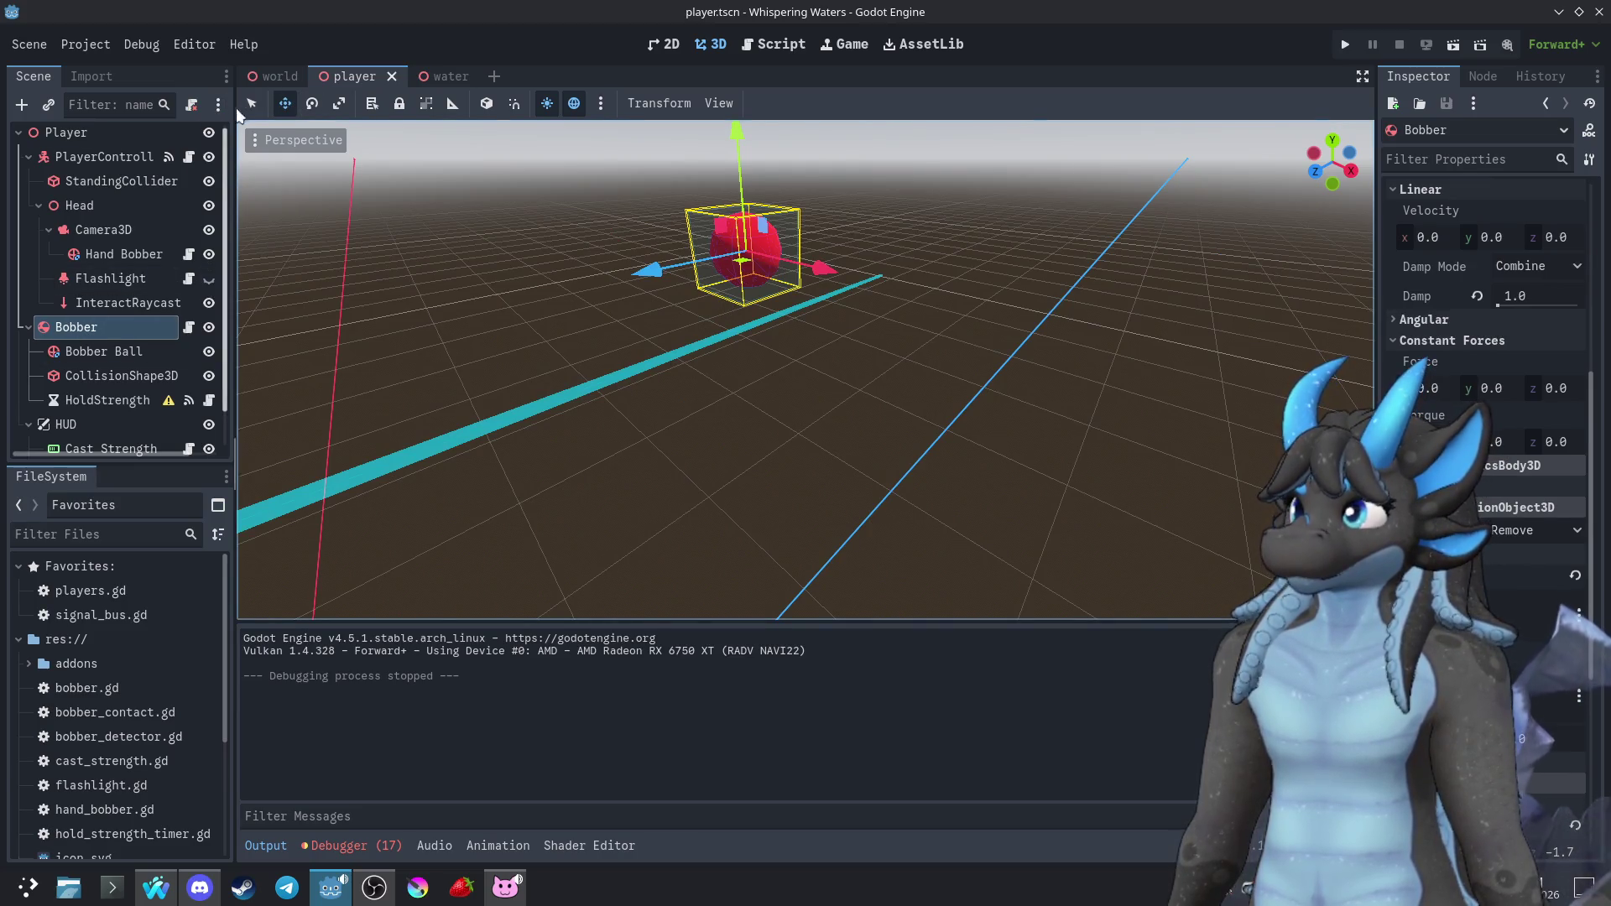
{"action": "left_click", "coordinate": [267, 77]}
{"action": "left_click_drag", "start_coordinate": [683, 147], "coordinate": [665, 335]}
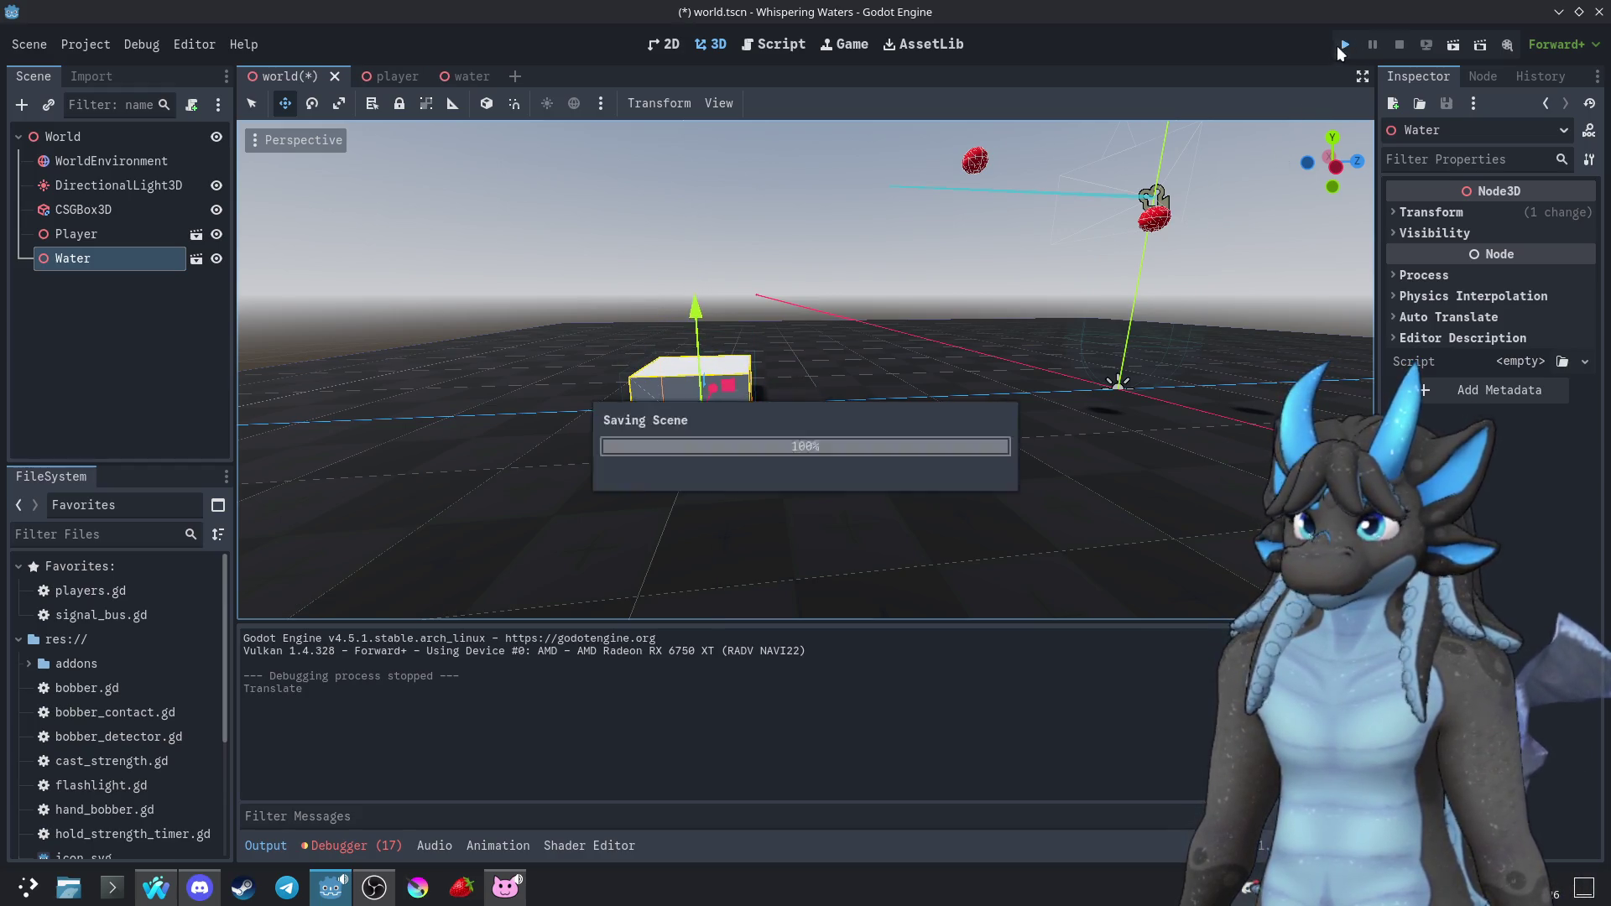
{"action": "left_click", "coordinate": [1342, 45]}
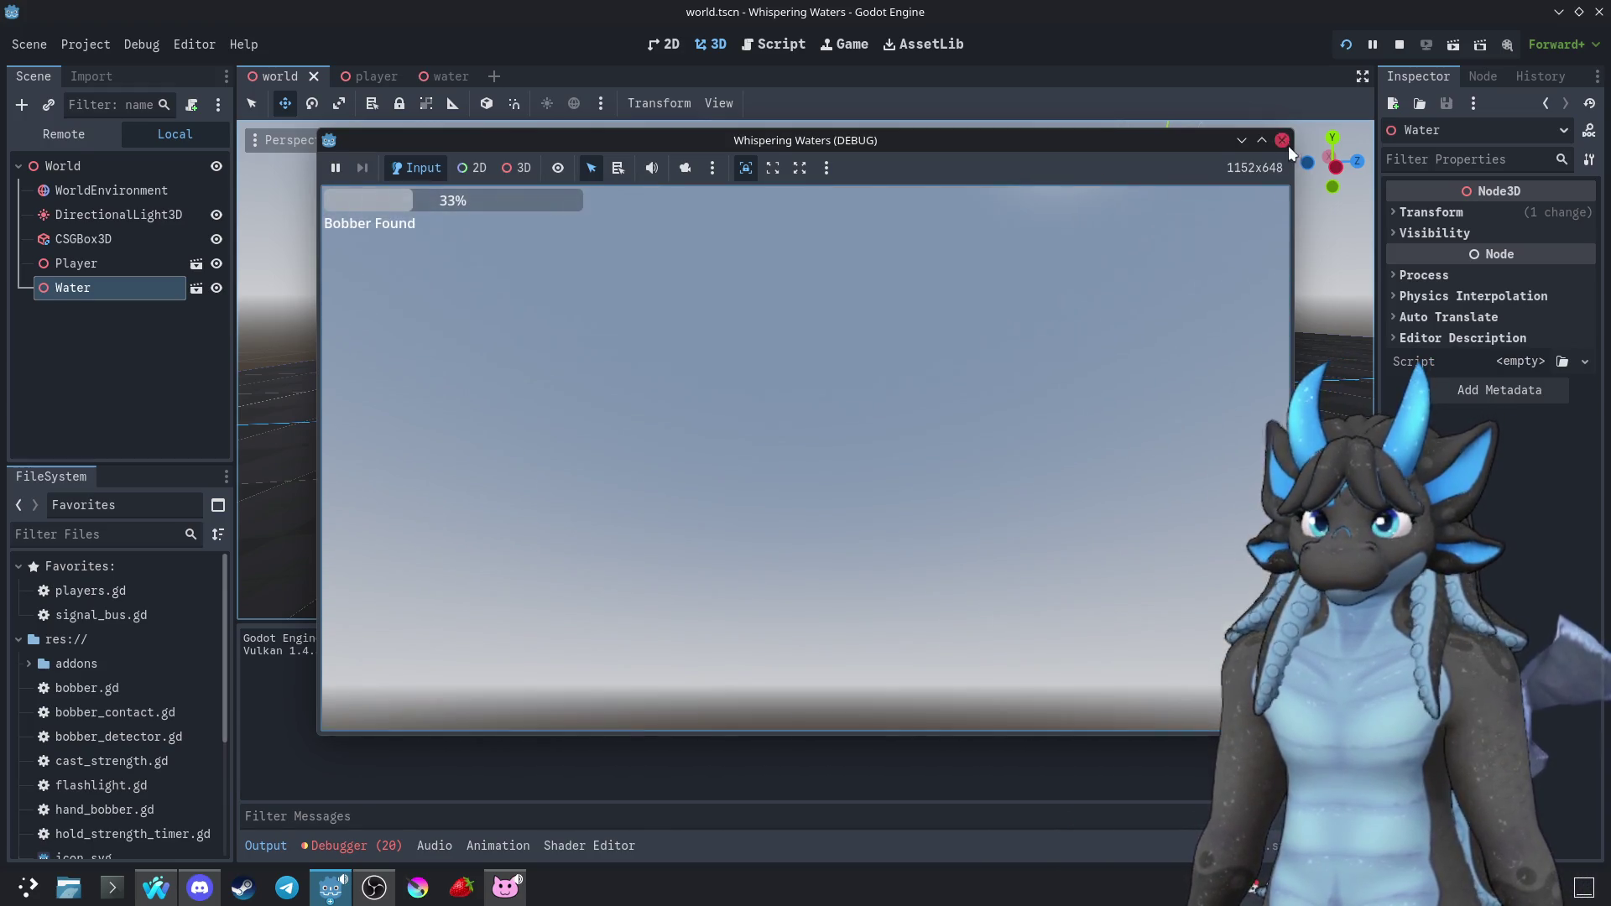
{"action": "left_click", "coordinate": [1285, 142]}
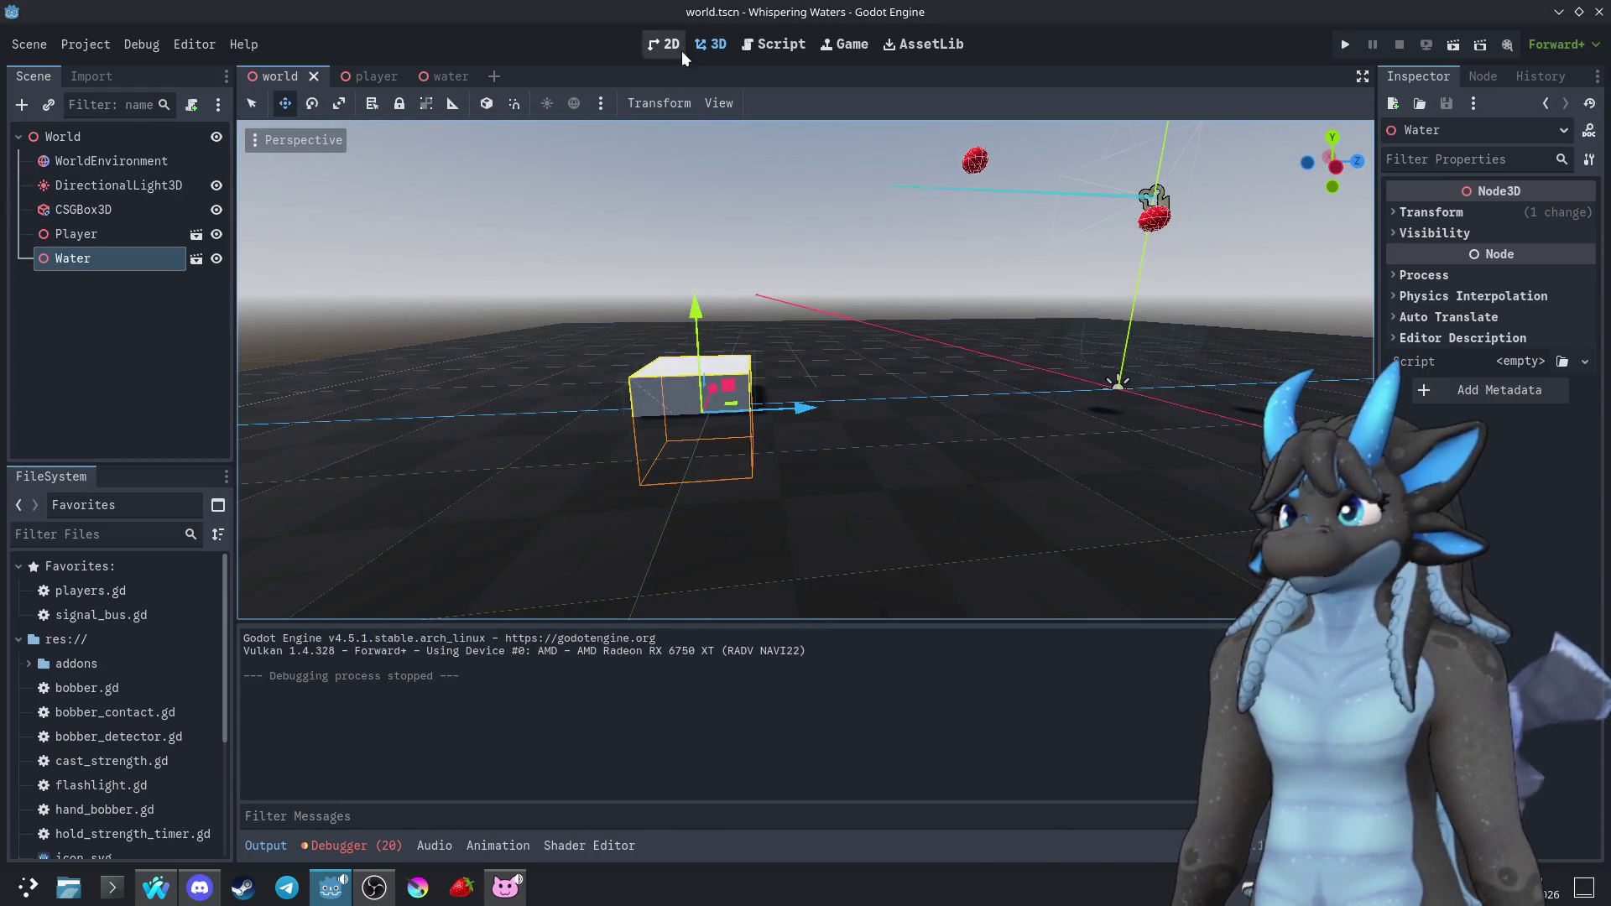
{"action": "left_click", "coordinate": [459, 77]}
{"action": "left_click", "coordinate": [195, 160]}
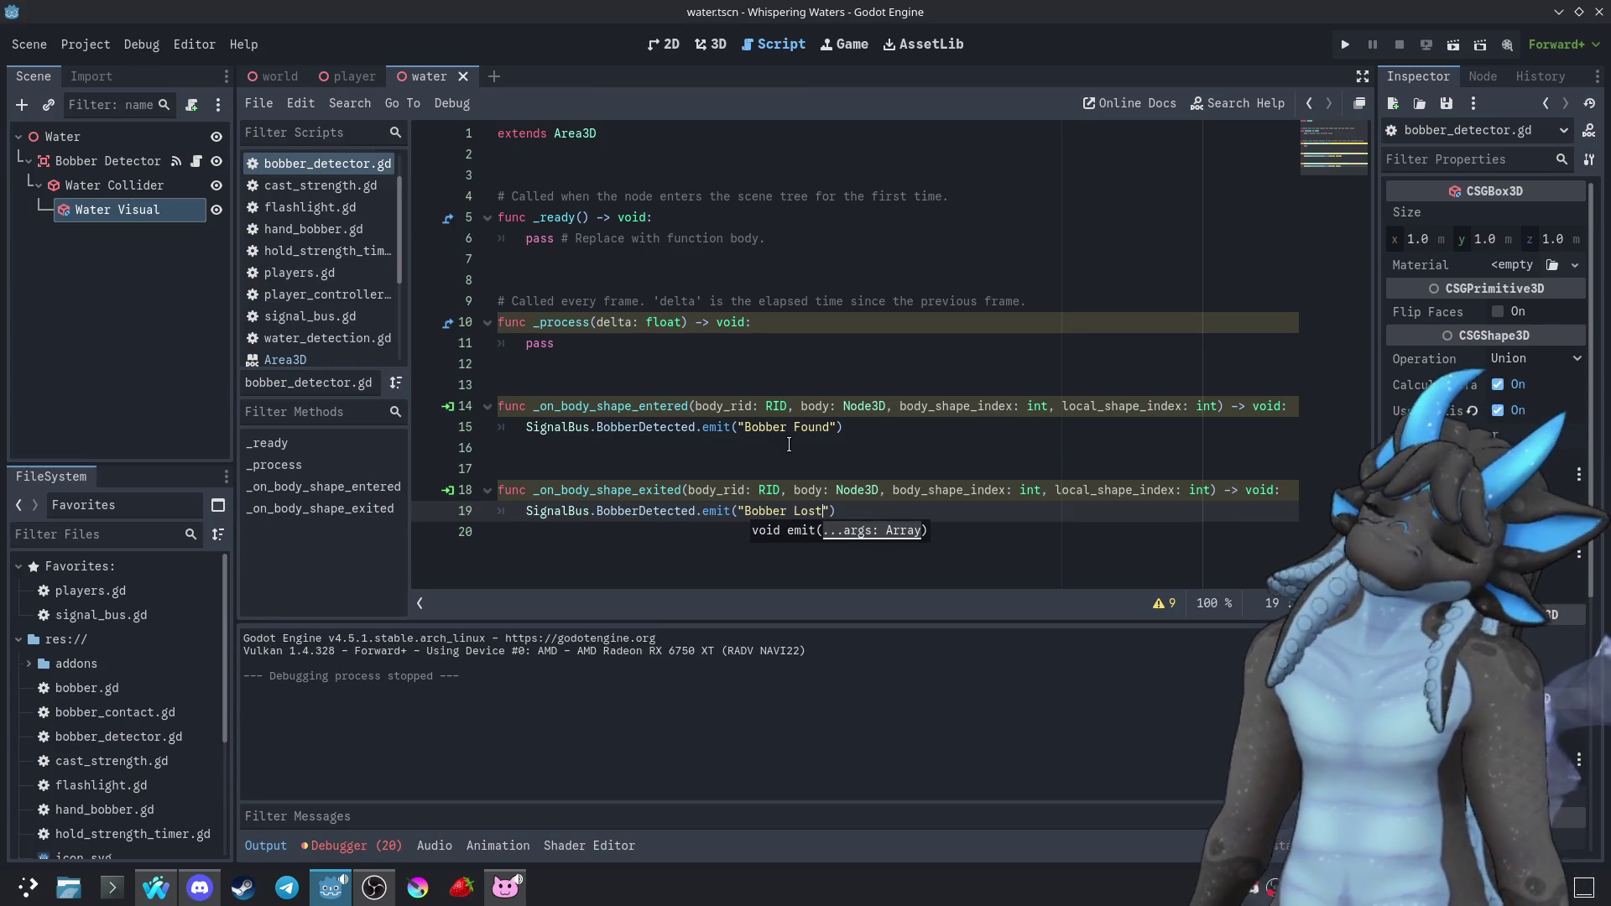
Below extends, type const WaterInfo with Type "Fresh" and Fish ["Guppy","Piranha","Sturgeon"]
{"action": "left_click", "coordinate": [783, 255]}
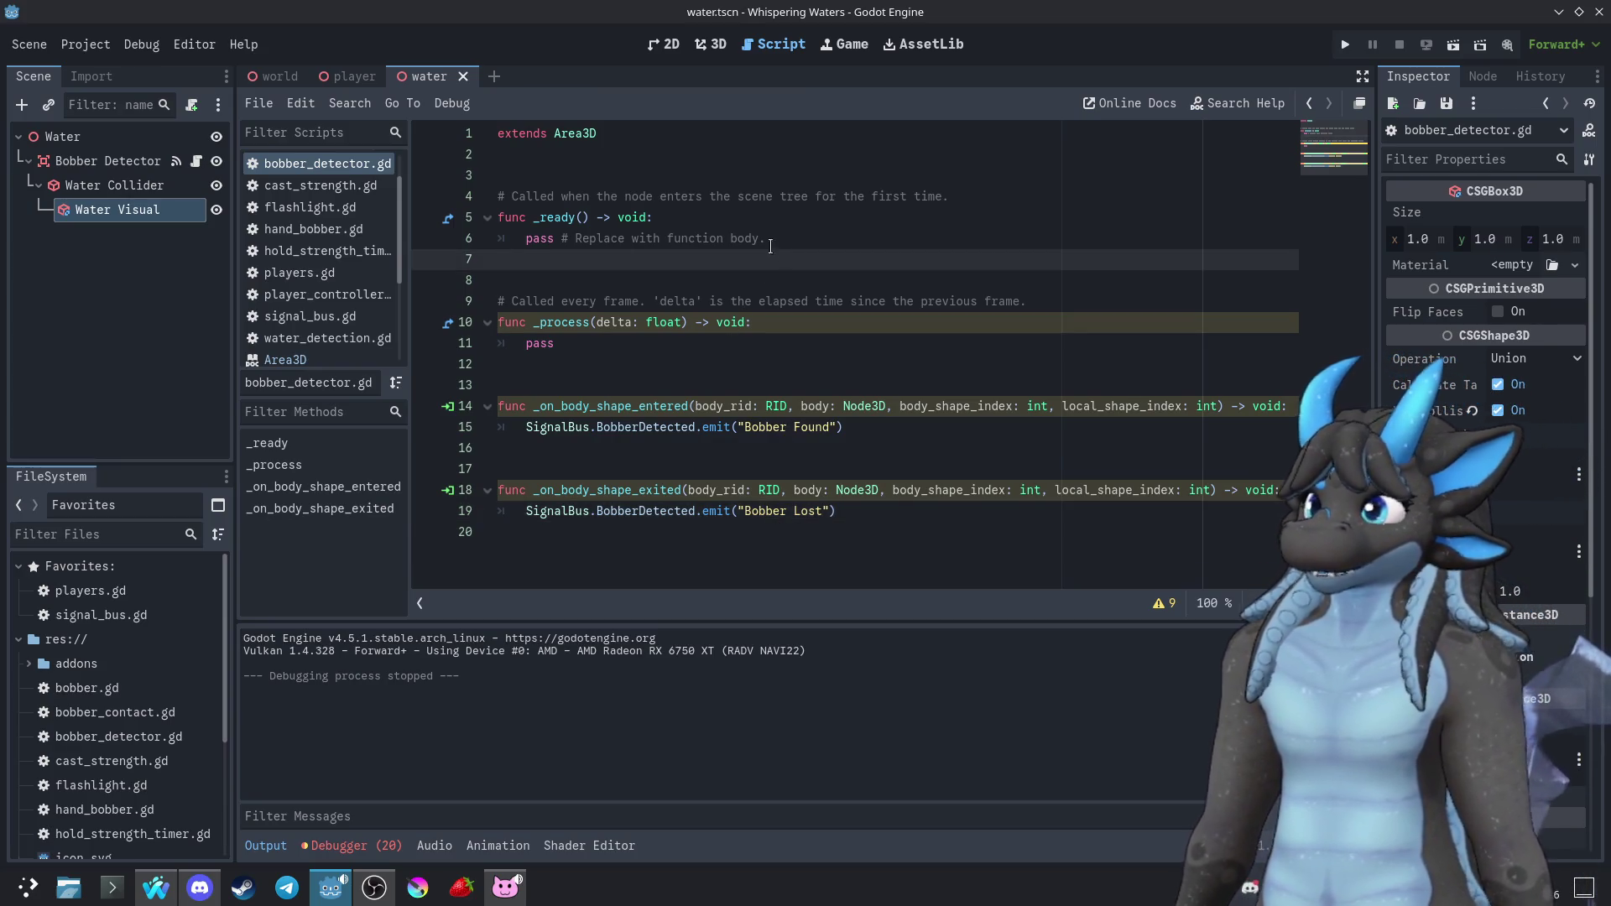
{"action": "left_click", "coordinate": [647, 164]}
{"action": "key", "text": "Return"}
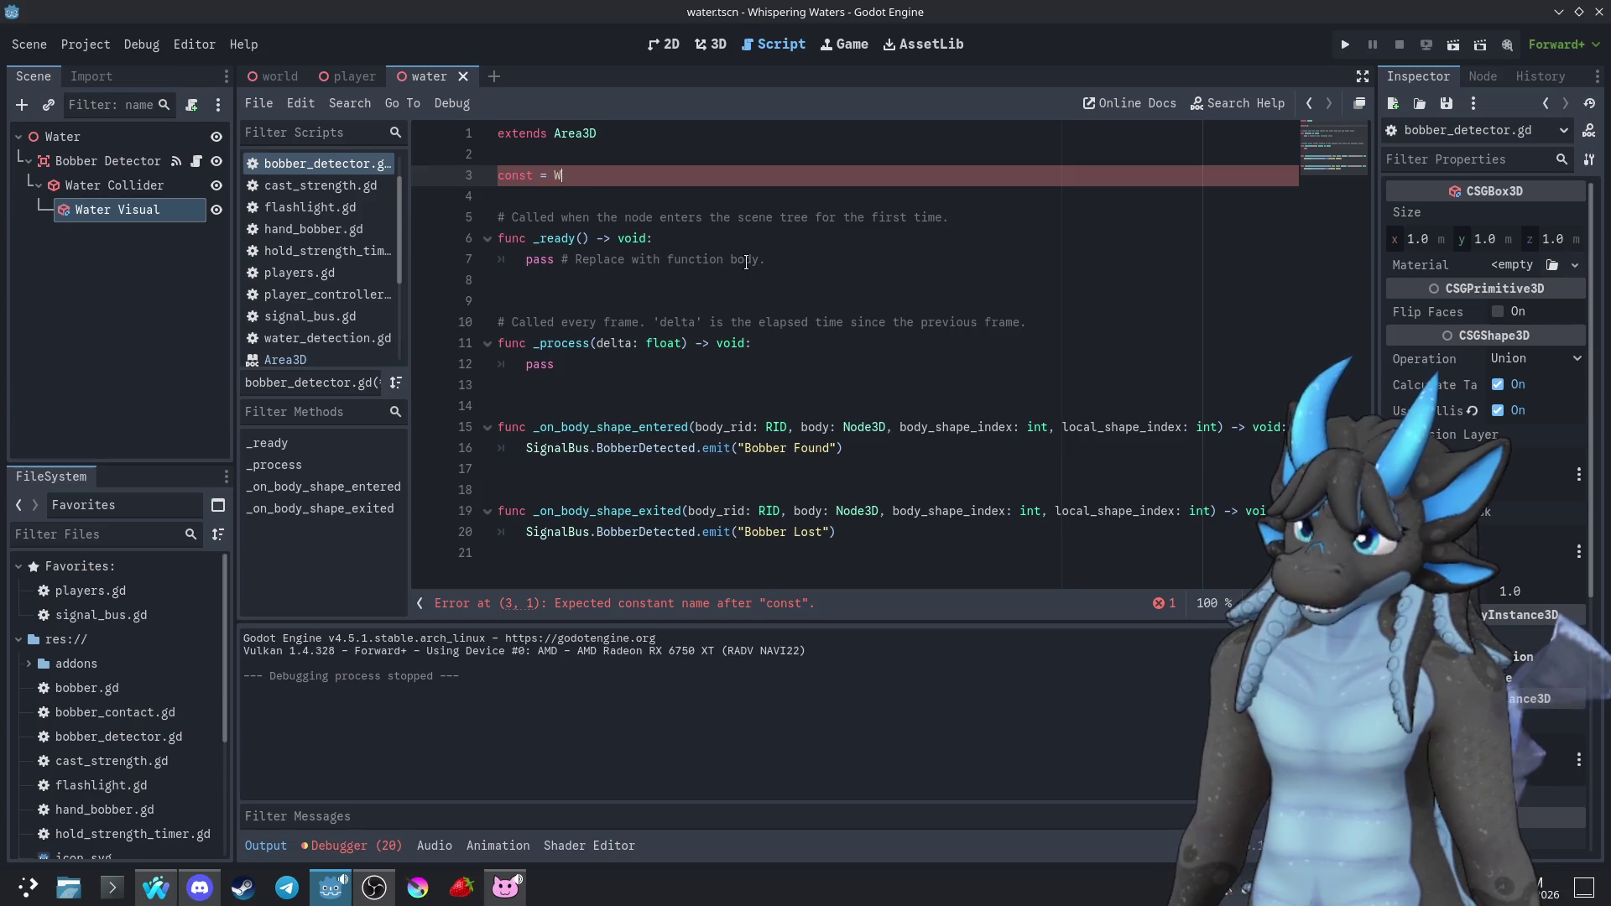
{"action": "type", "text": "Info = "}
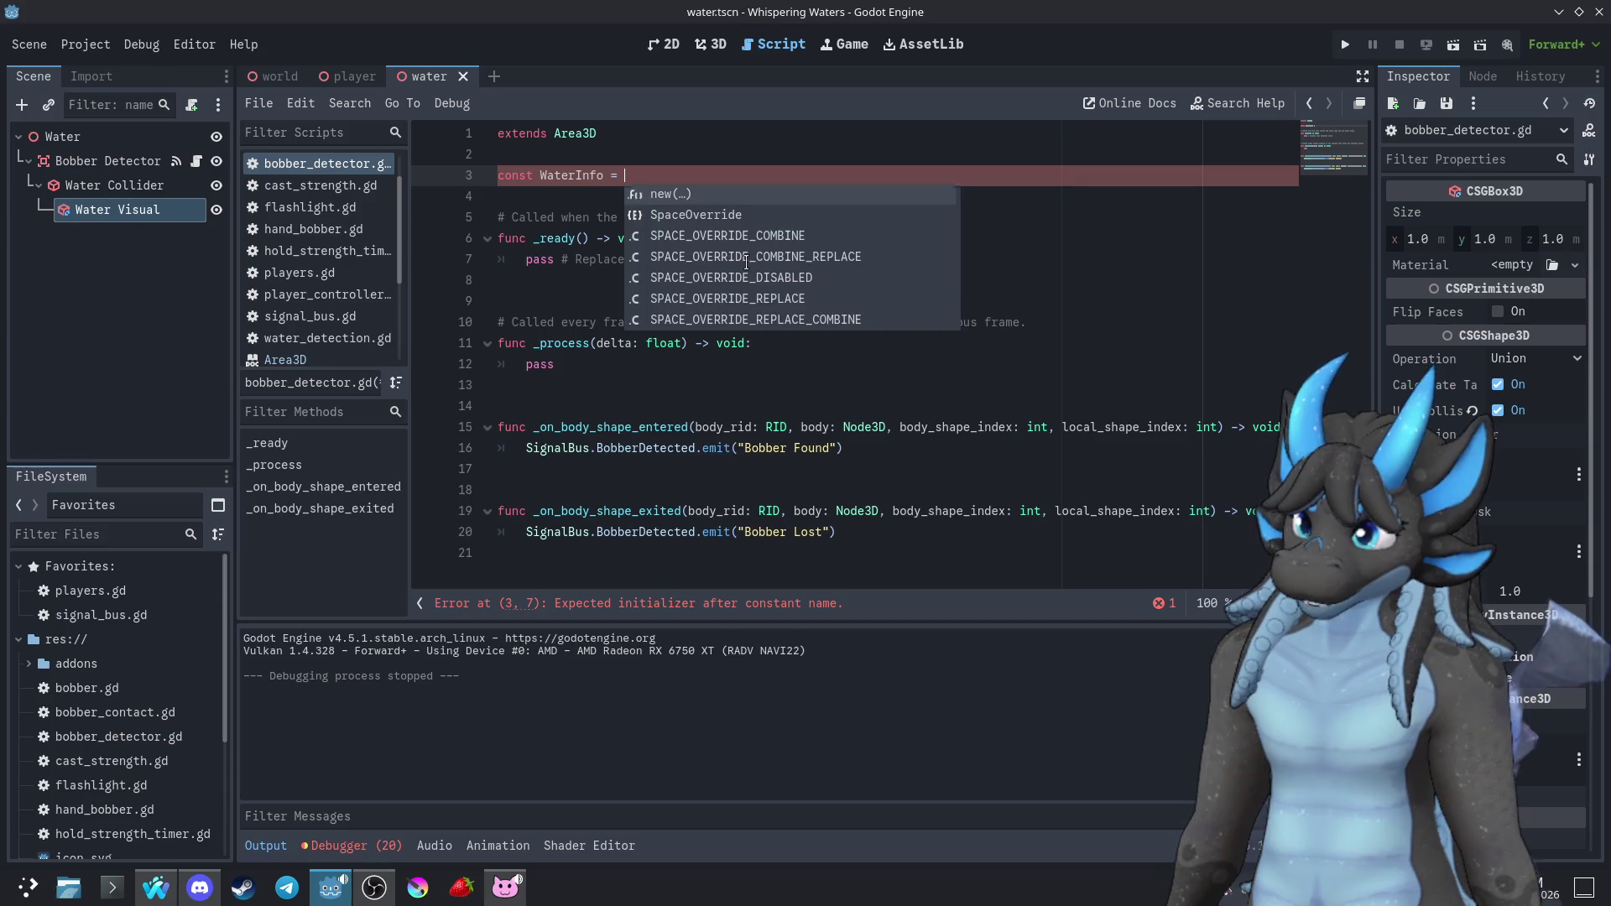
{"action": "type", "text": "{"}
{"action": "key", "text": "Return"}
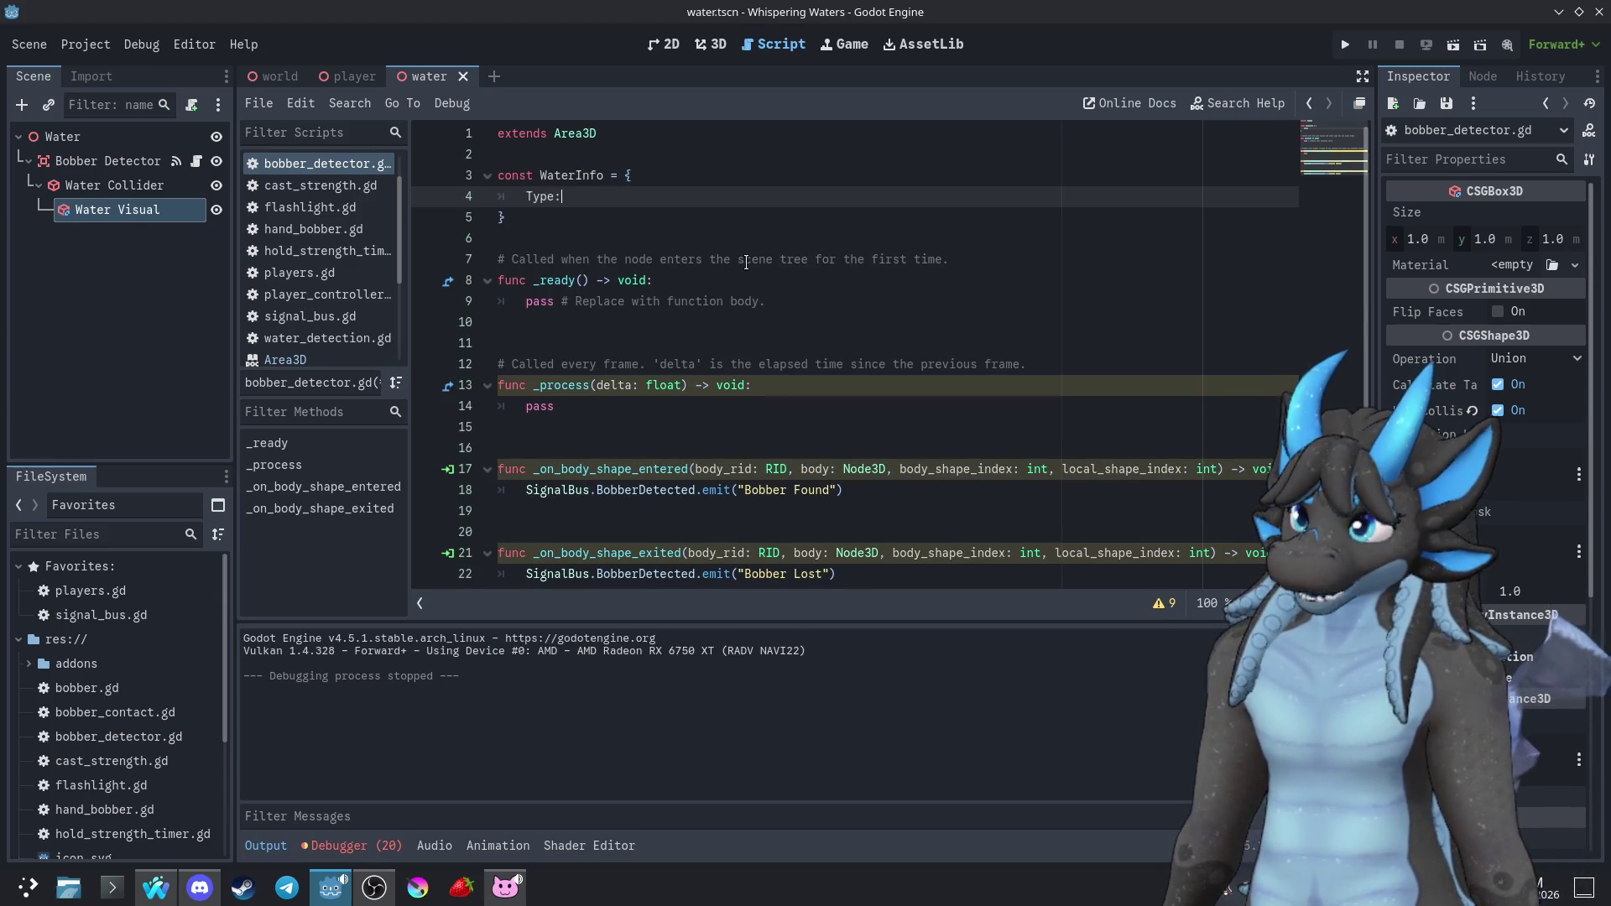
{"action": "type", "text": "\""}
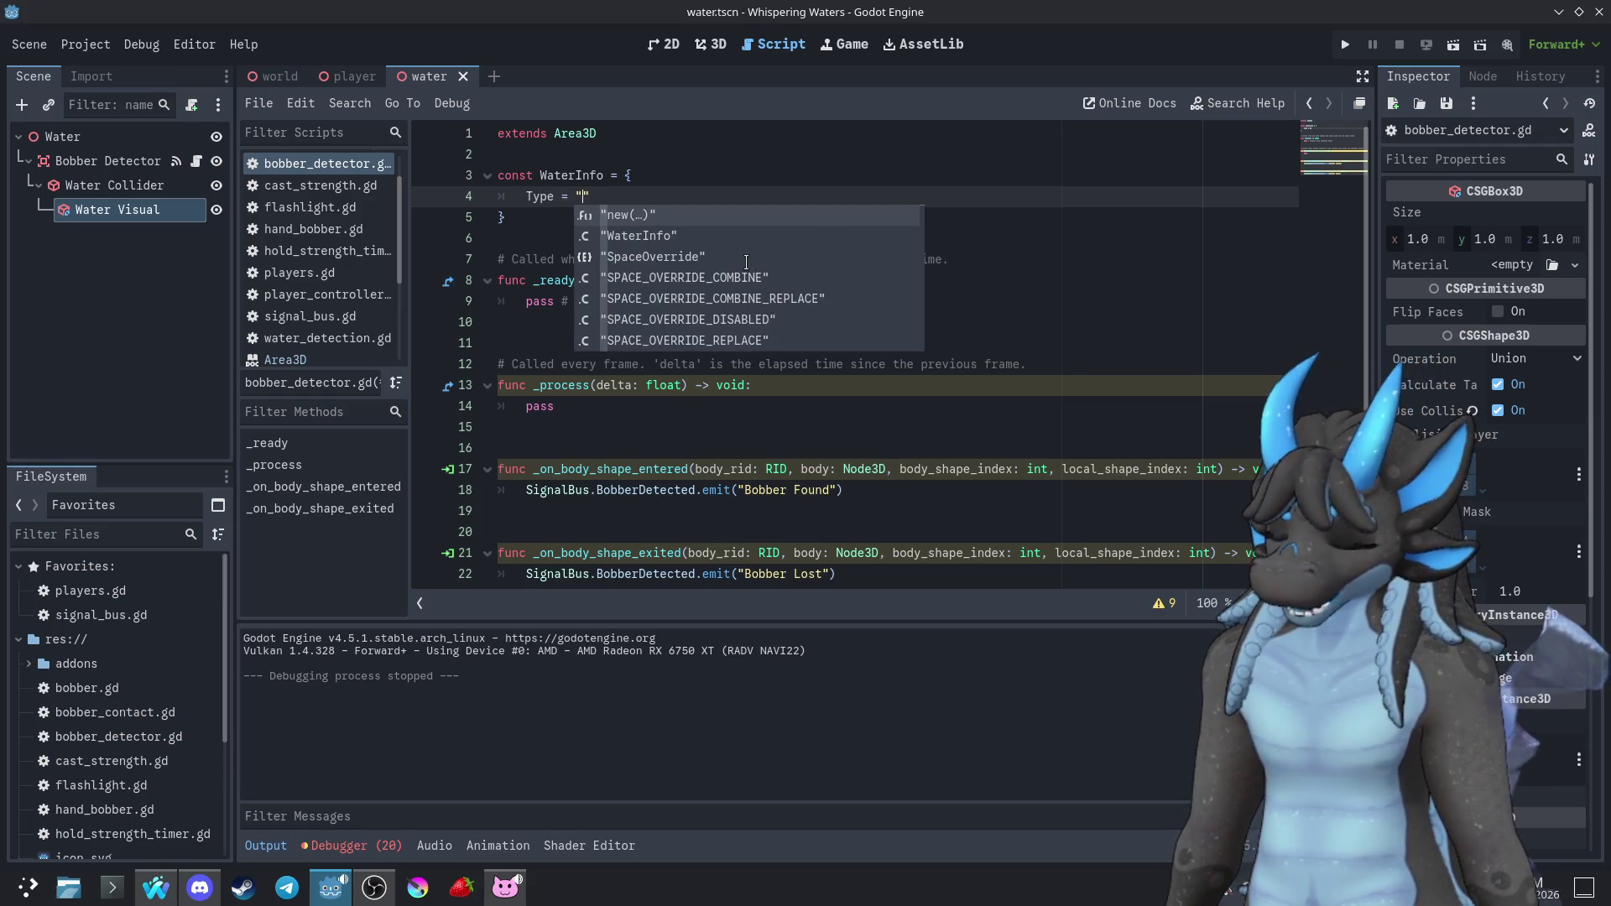
{"action": "type", "text": "Fresh\""}
{"action": "type", "text": ","}
{"action": "key", "text": "Return"}
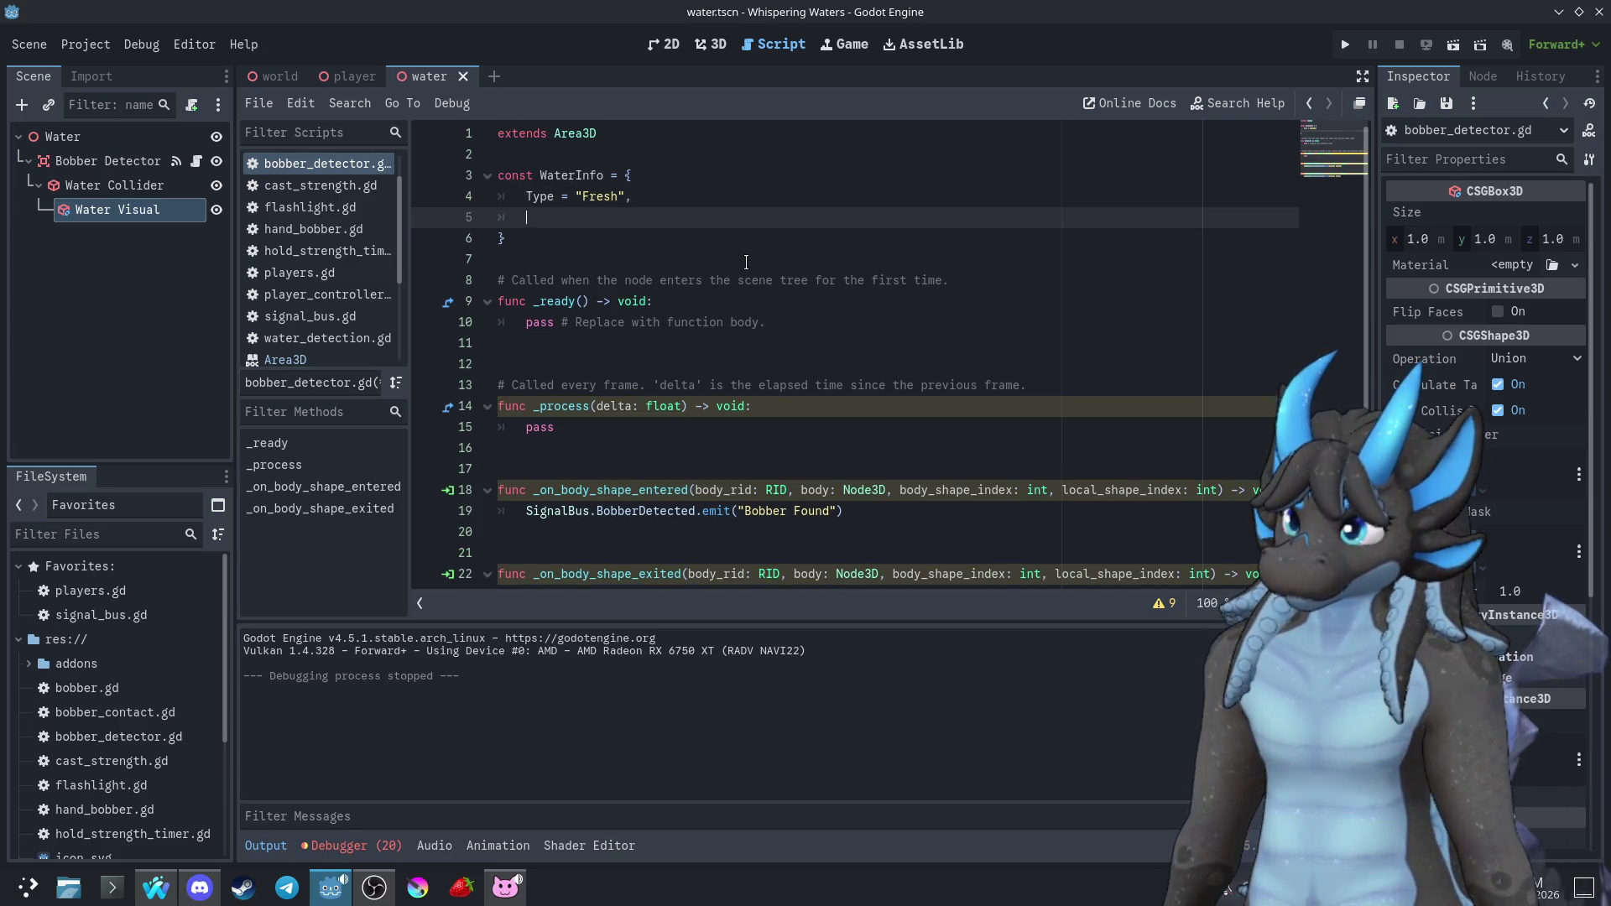
{"action": "type", "text": "Fish= [\"Guppy\",\"Piranha\",\"Sturgeon"}
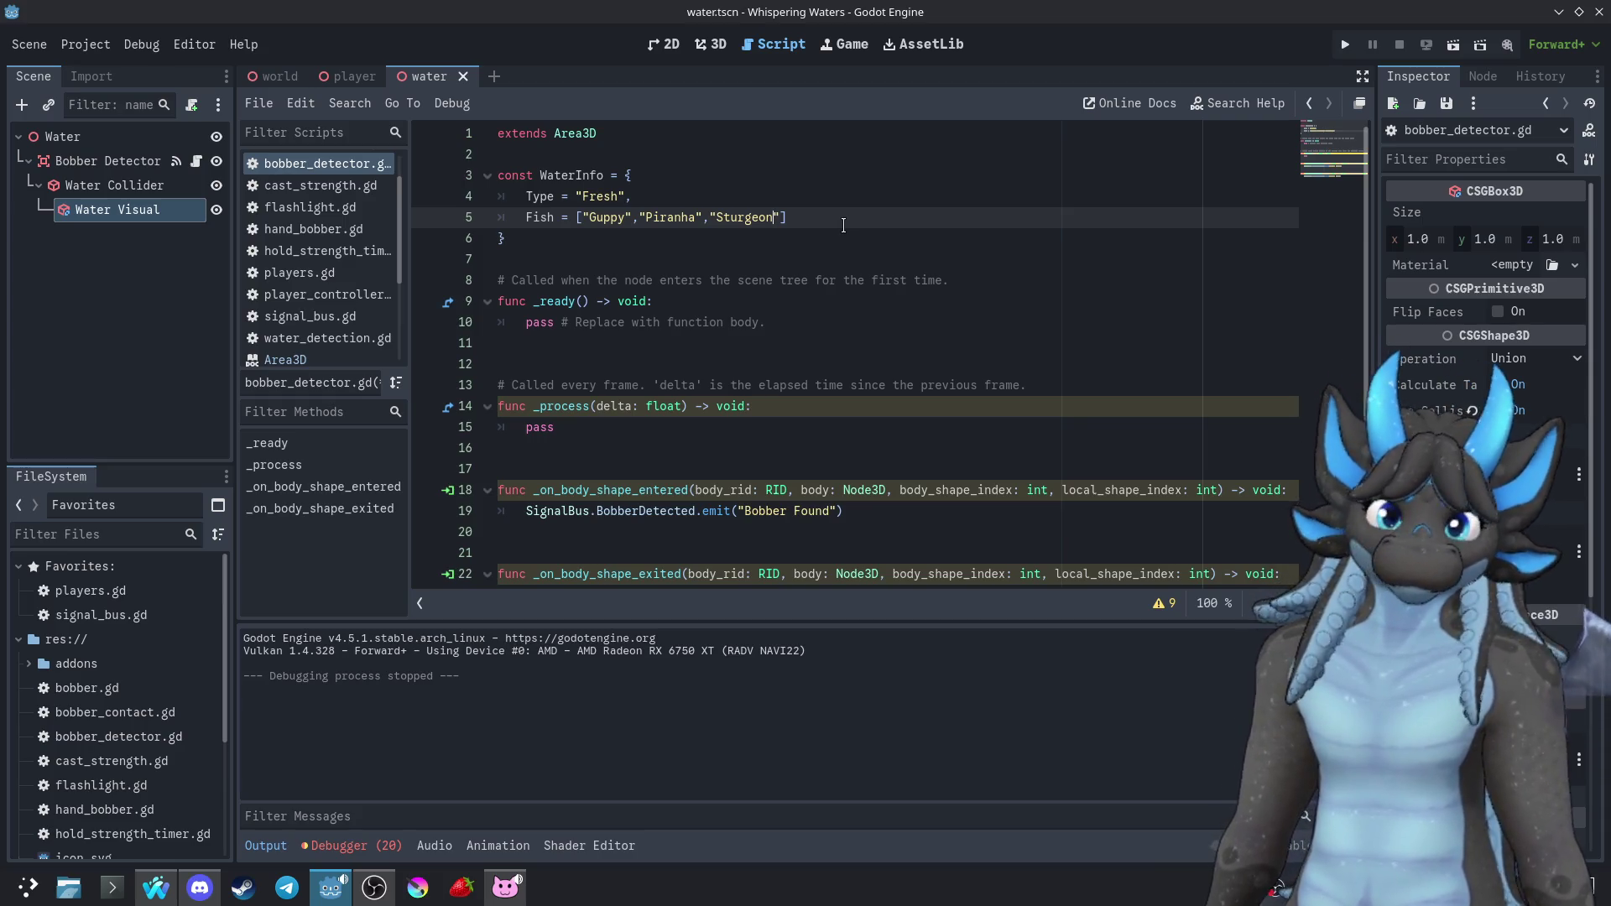
{"action": "double_click", "coordinate": [570, 174]}
{"action": "key", "text": "ctrl+c"}
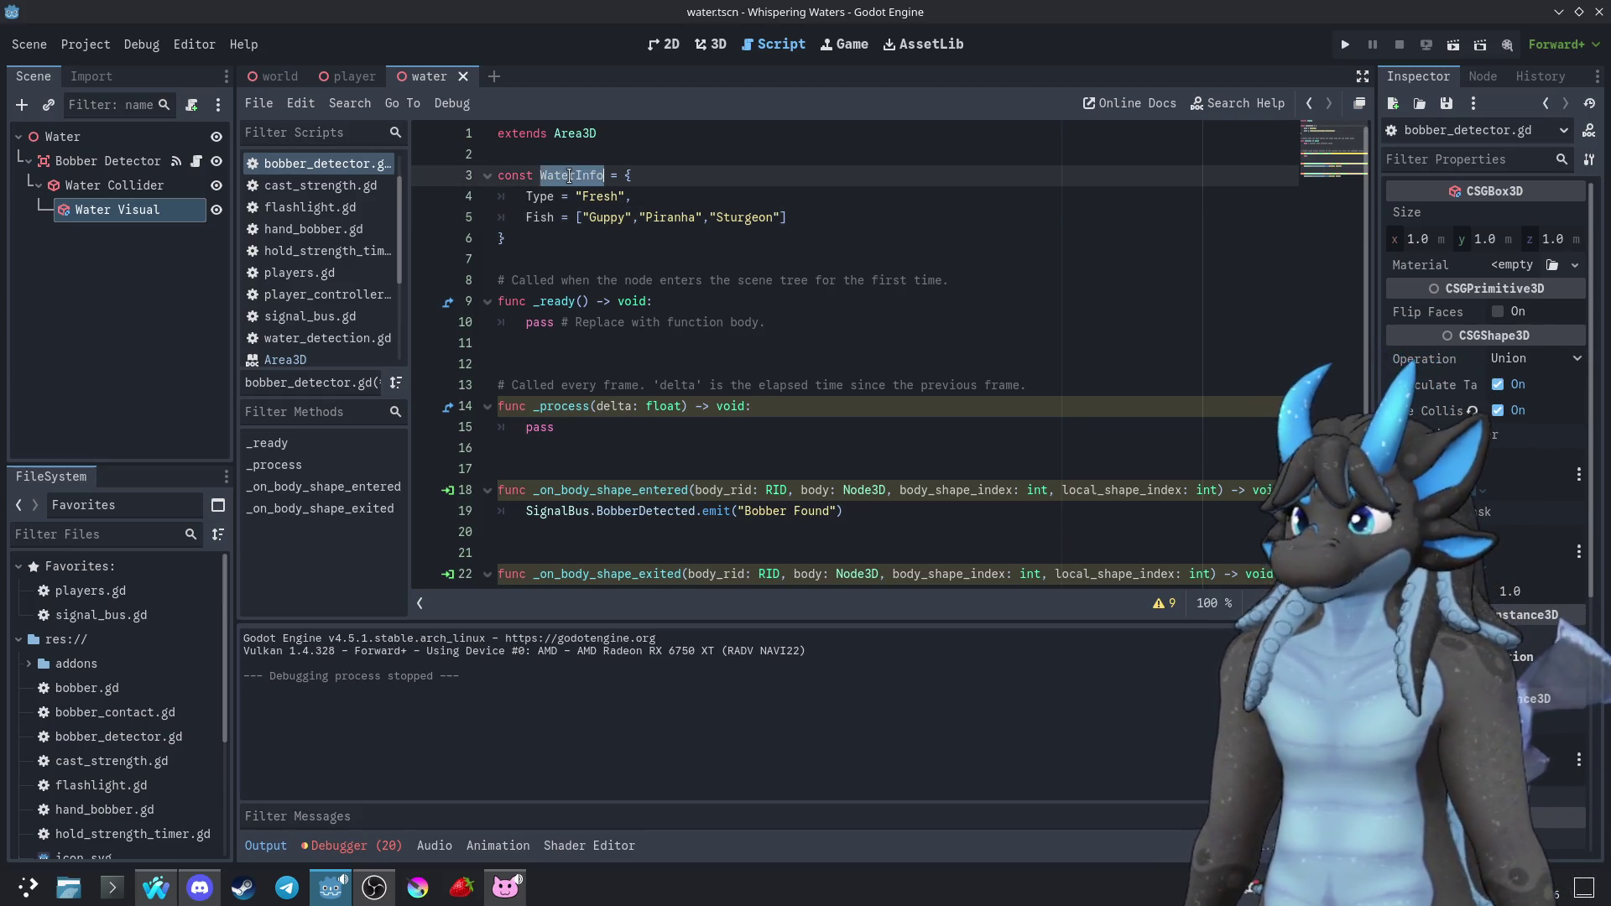
Replace the "Bobber Found" and "Bobber Lost" emit messages with WaterInfo
{"action": "scroll", "coordinate": [755, 420], "scroll_direction": "down", "scroll_amount": 1}
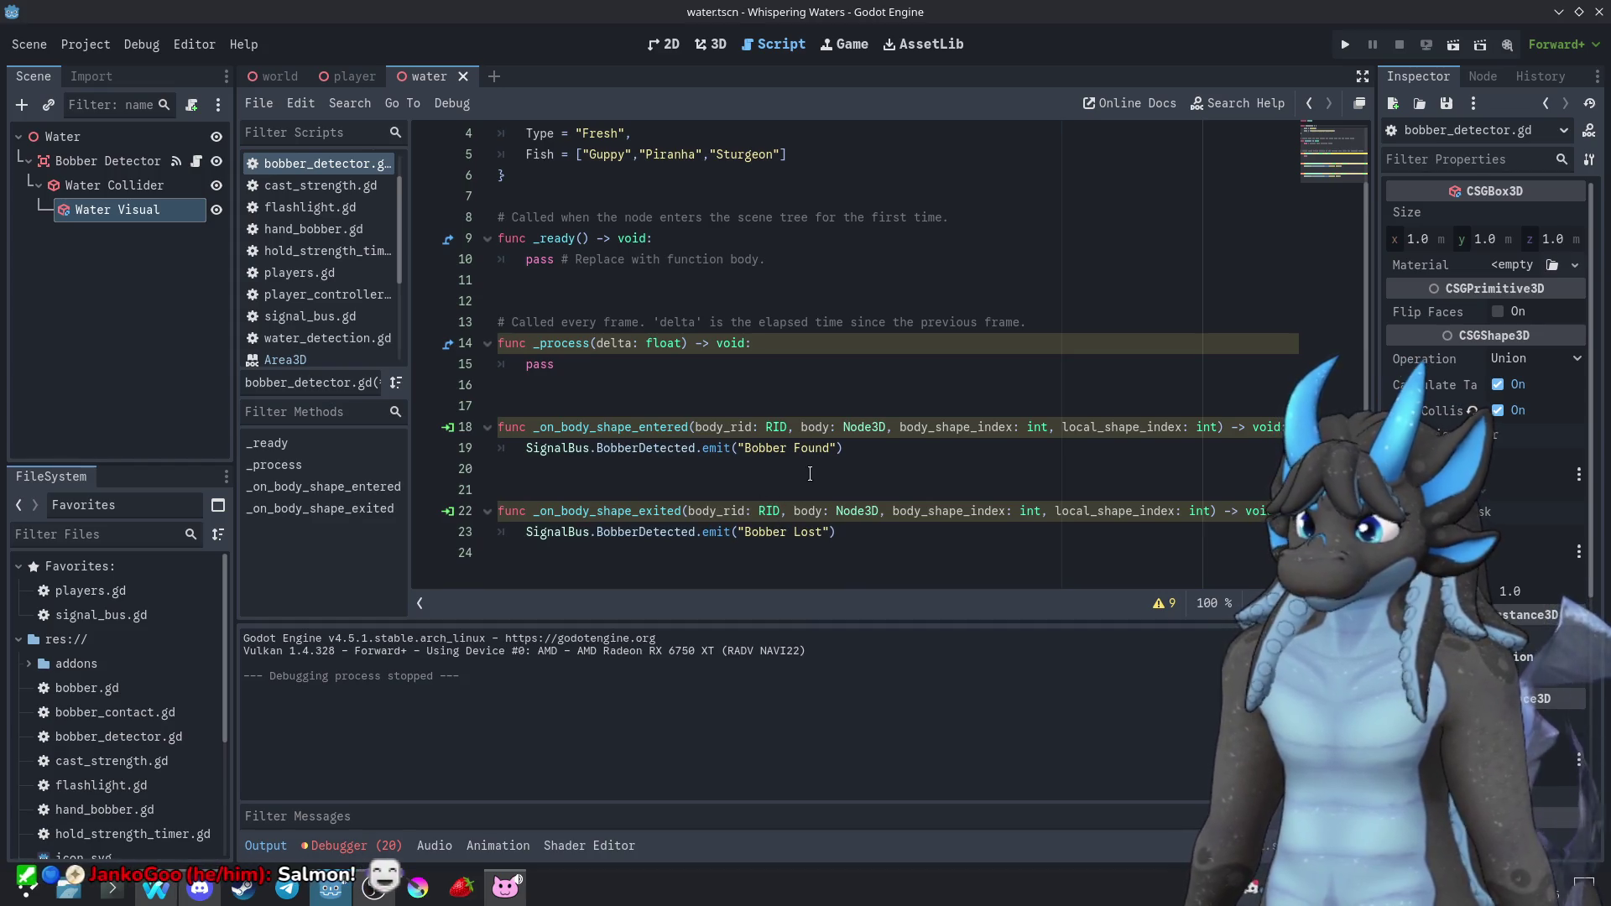
{"action": "left_click_drag", "start_coordinate": [835, 450], "coordinate": [739, 456]}
{"action": "key", "text": "ctrl+v"}
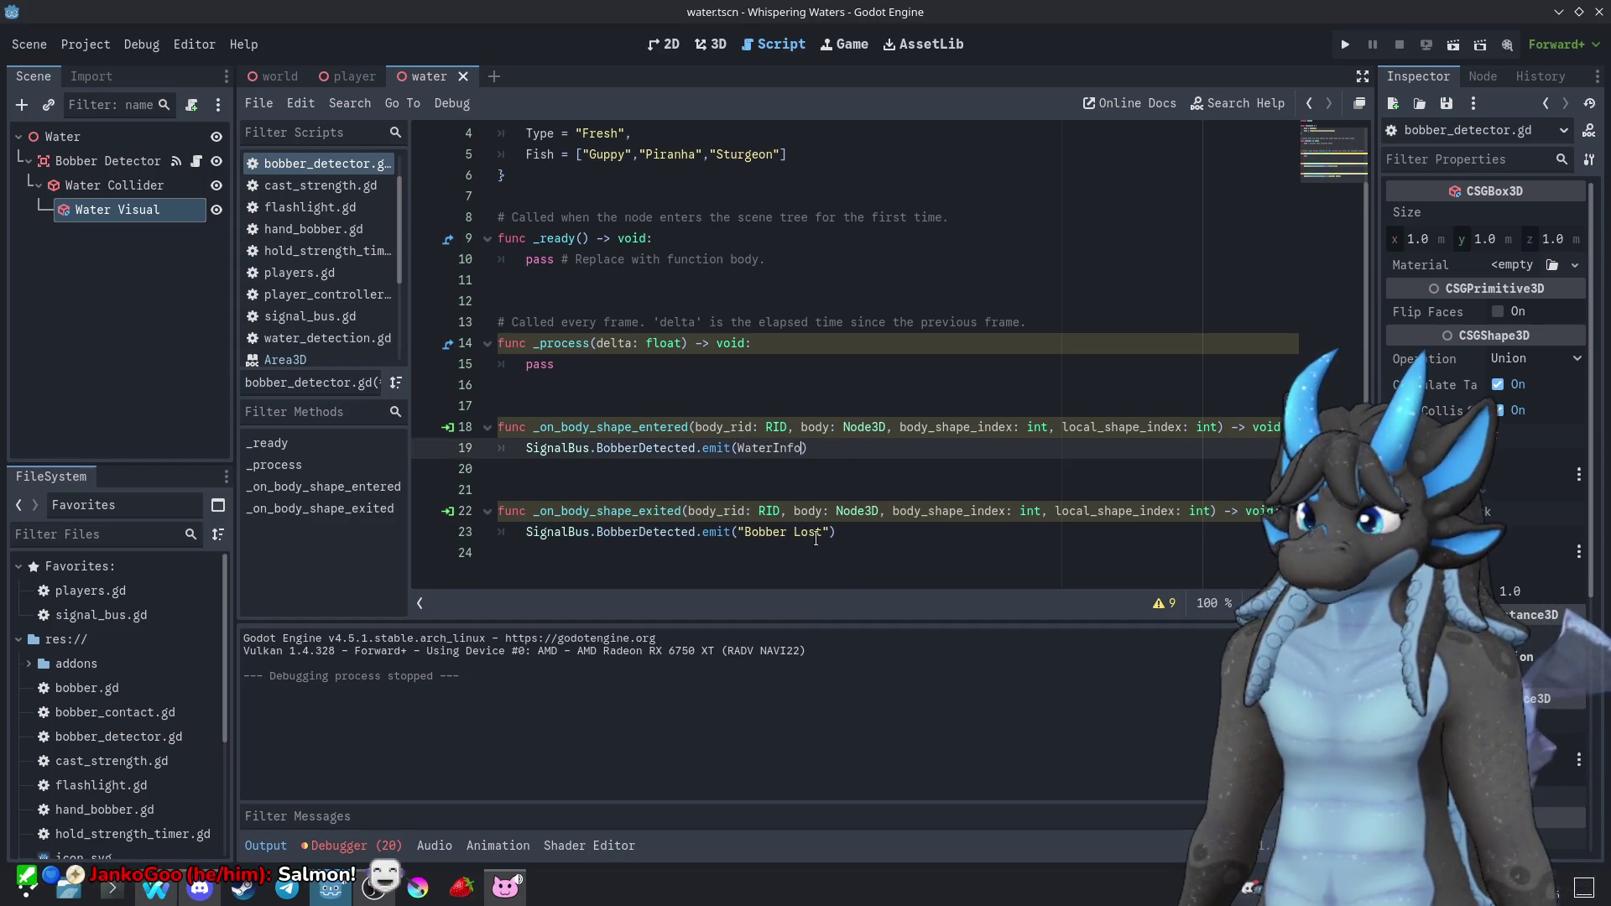
{"action": "left_click_drag", "start_coordinate": [831, 537], "coordinate": [737, 537]}
{"action": "key", "text": "ctrl+v"}
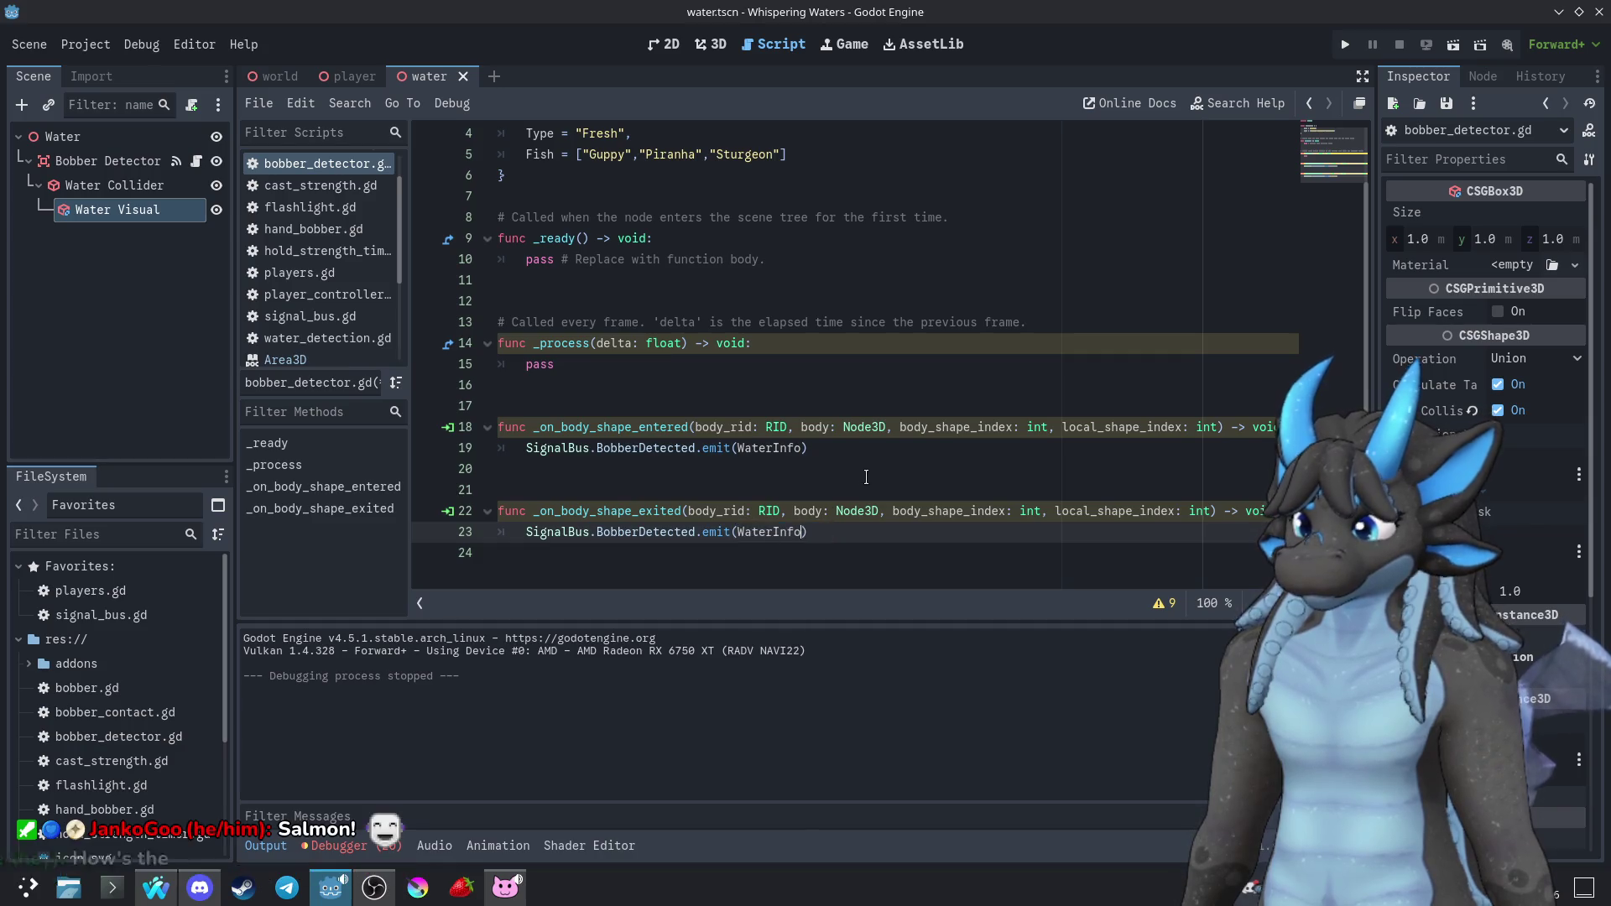
Add "Salmon" to the end of the WaterInfo Fish list
{"action": "left_click", "coordinate": [867, 476]}
{"action": "scroll", "coordinate": [862, 472], "scroll_direction": "up", "scroll_amount": 1}
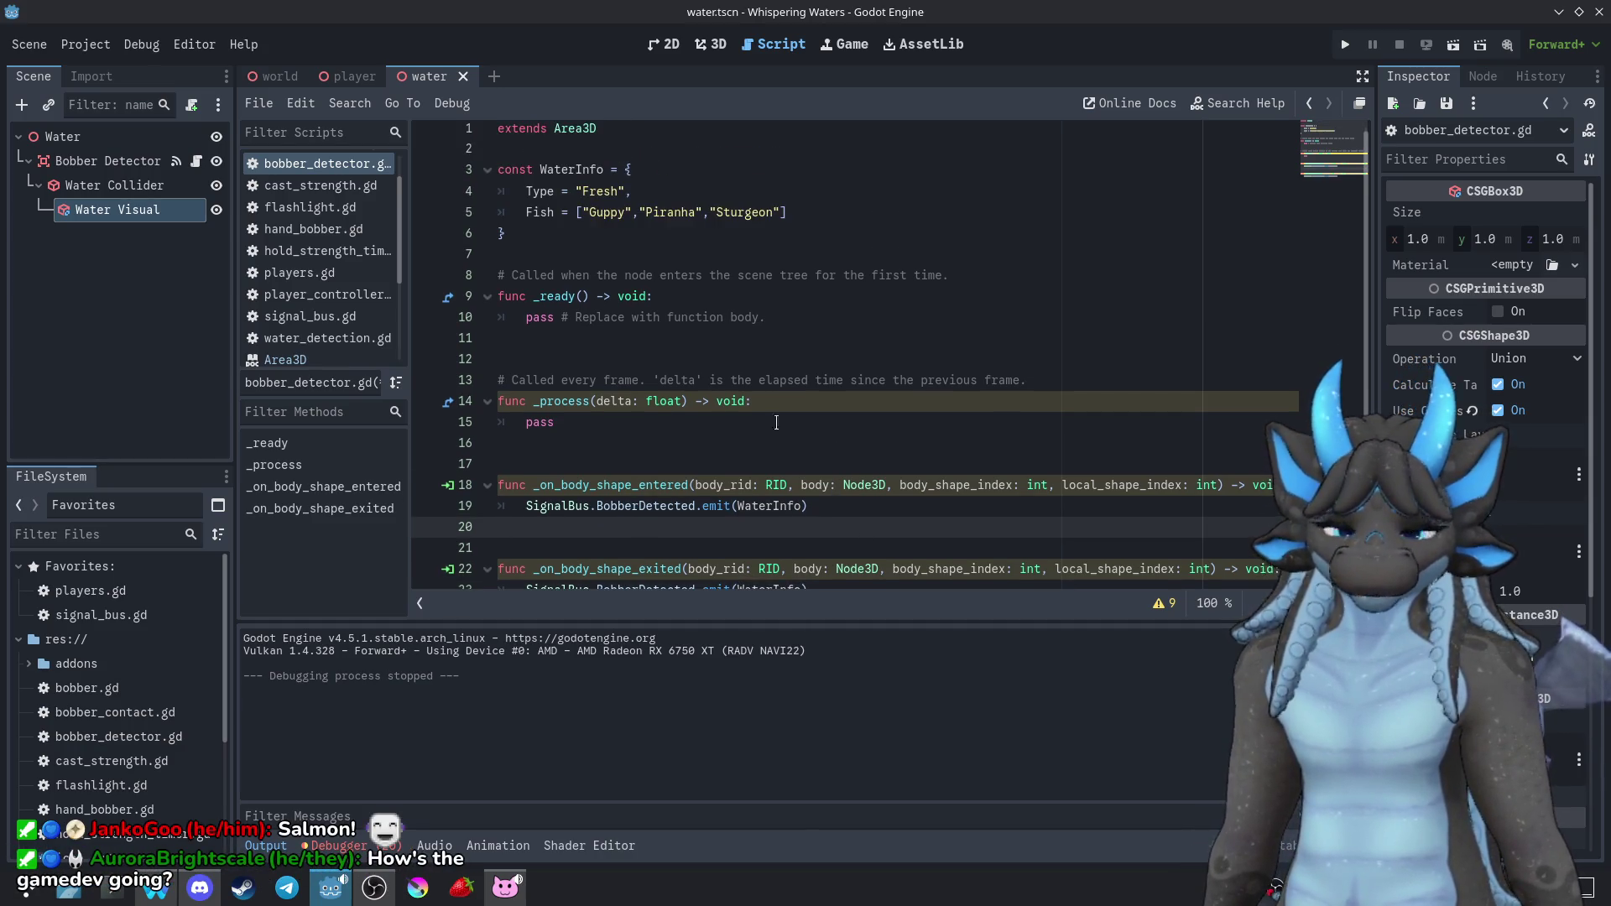
{"action": "left_click", "coordinate": [831, 217]}
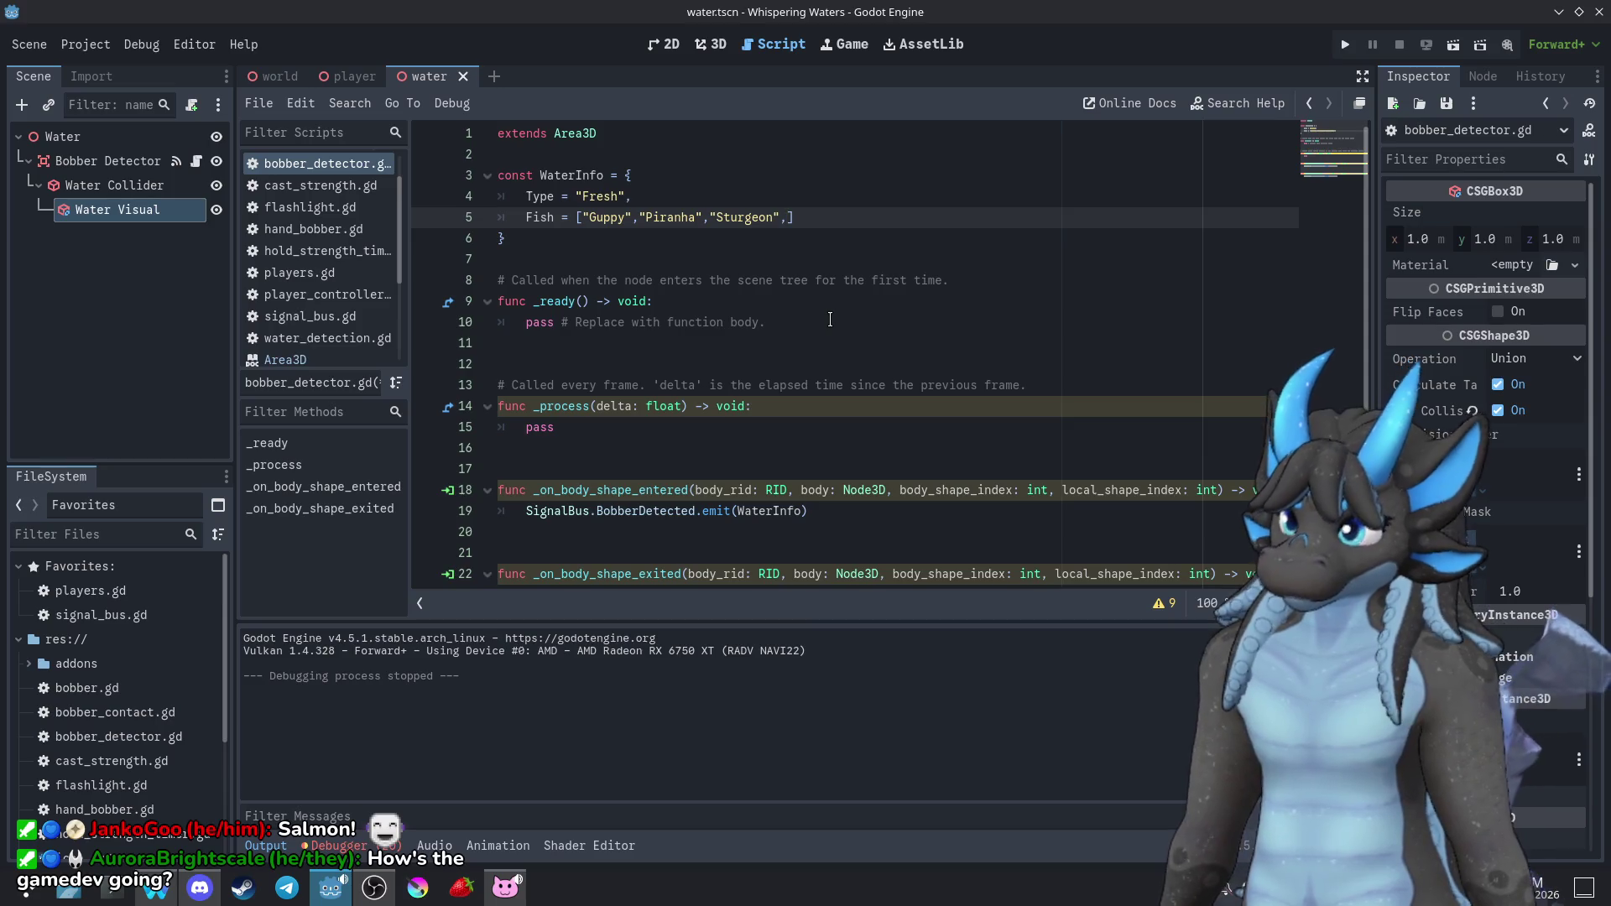
{"action": "type", "text": "\"Salmon\""}
{"action": "left_click", "coordinate": [944, 256]}
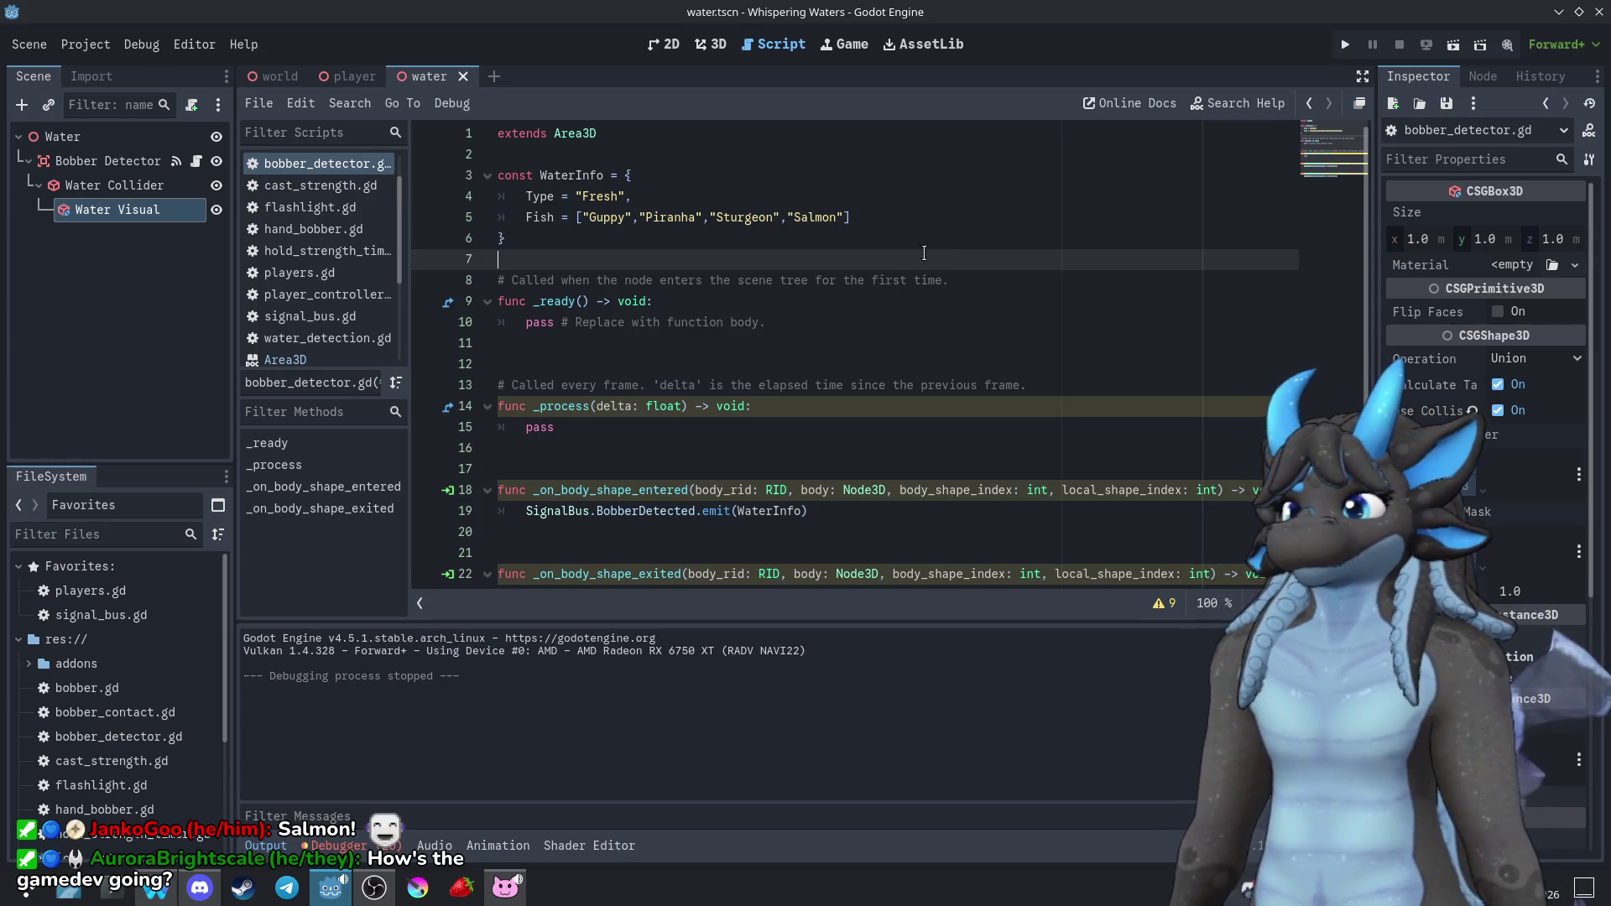
{"action": "scroll", "coordinate": [622, 263], "scroll_direction": "down", "scroll_amount": 1}
{"action": "left_click", "coordinate": [665, 468]}
{"action": "scroll", "coordinate": [700, 448], "scroll_direction": "up", "scroll_amount": 1}
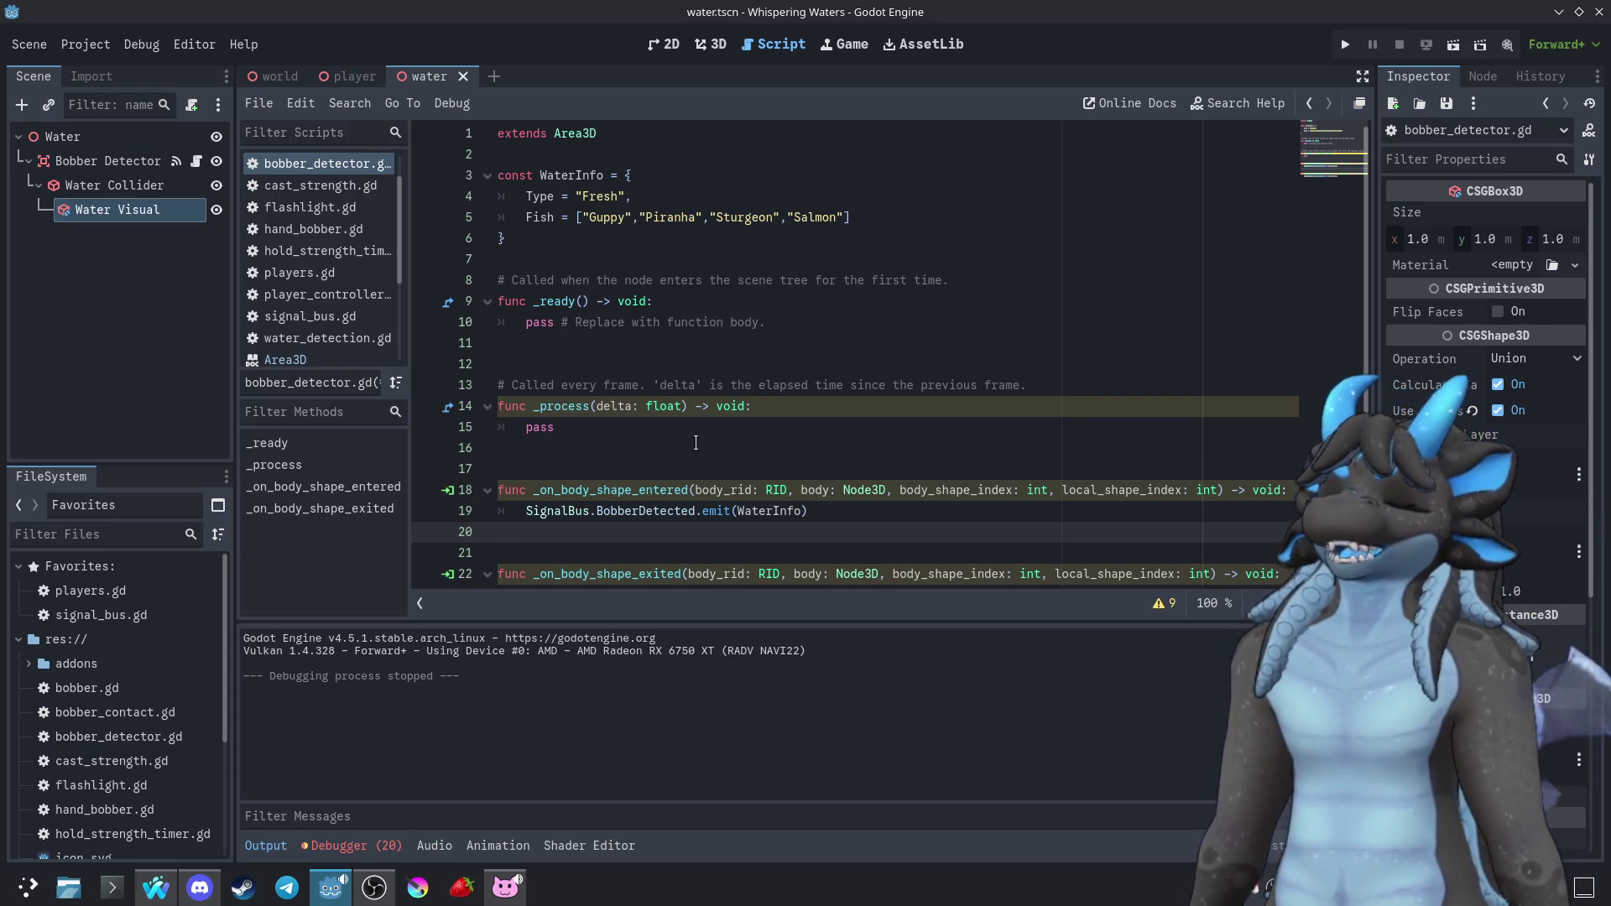
{"action": "left_click", "coordinate": [758, 430]}
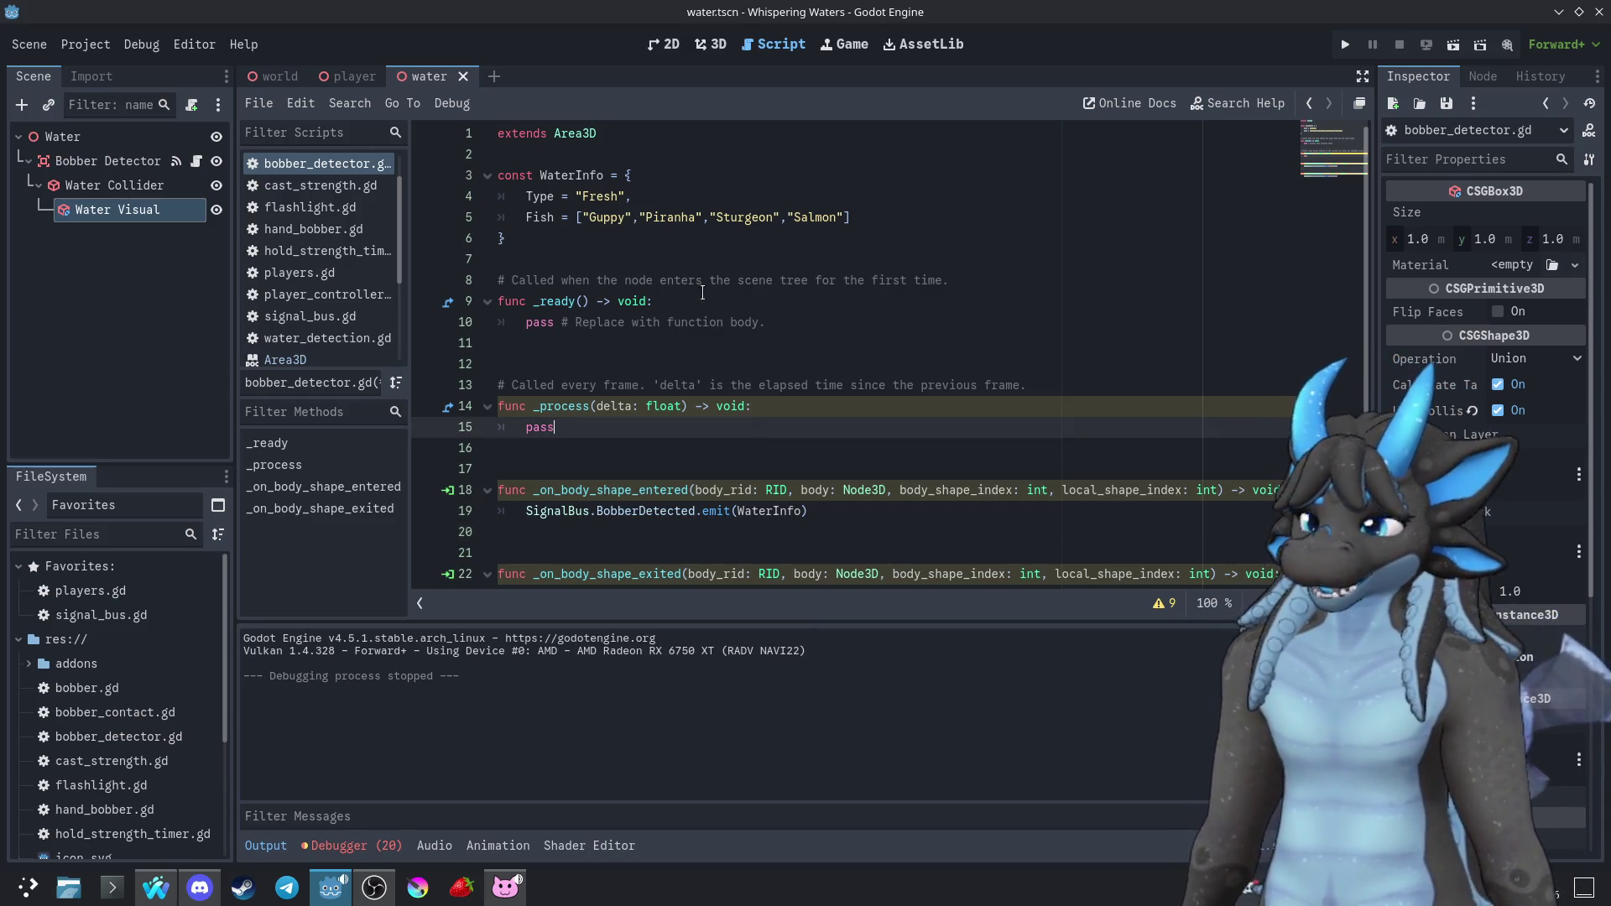
{"action": "scroll", "coordinate": [763, 442], "scroll_direction": "down", "scroll_amount": 1}
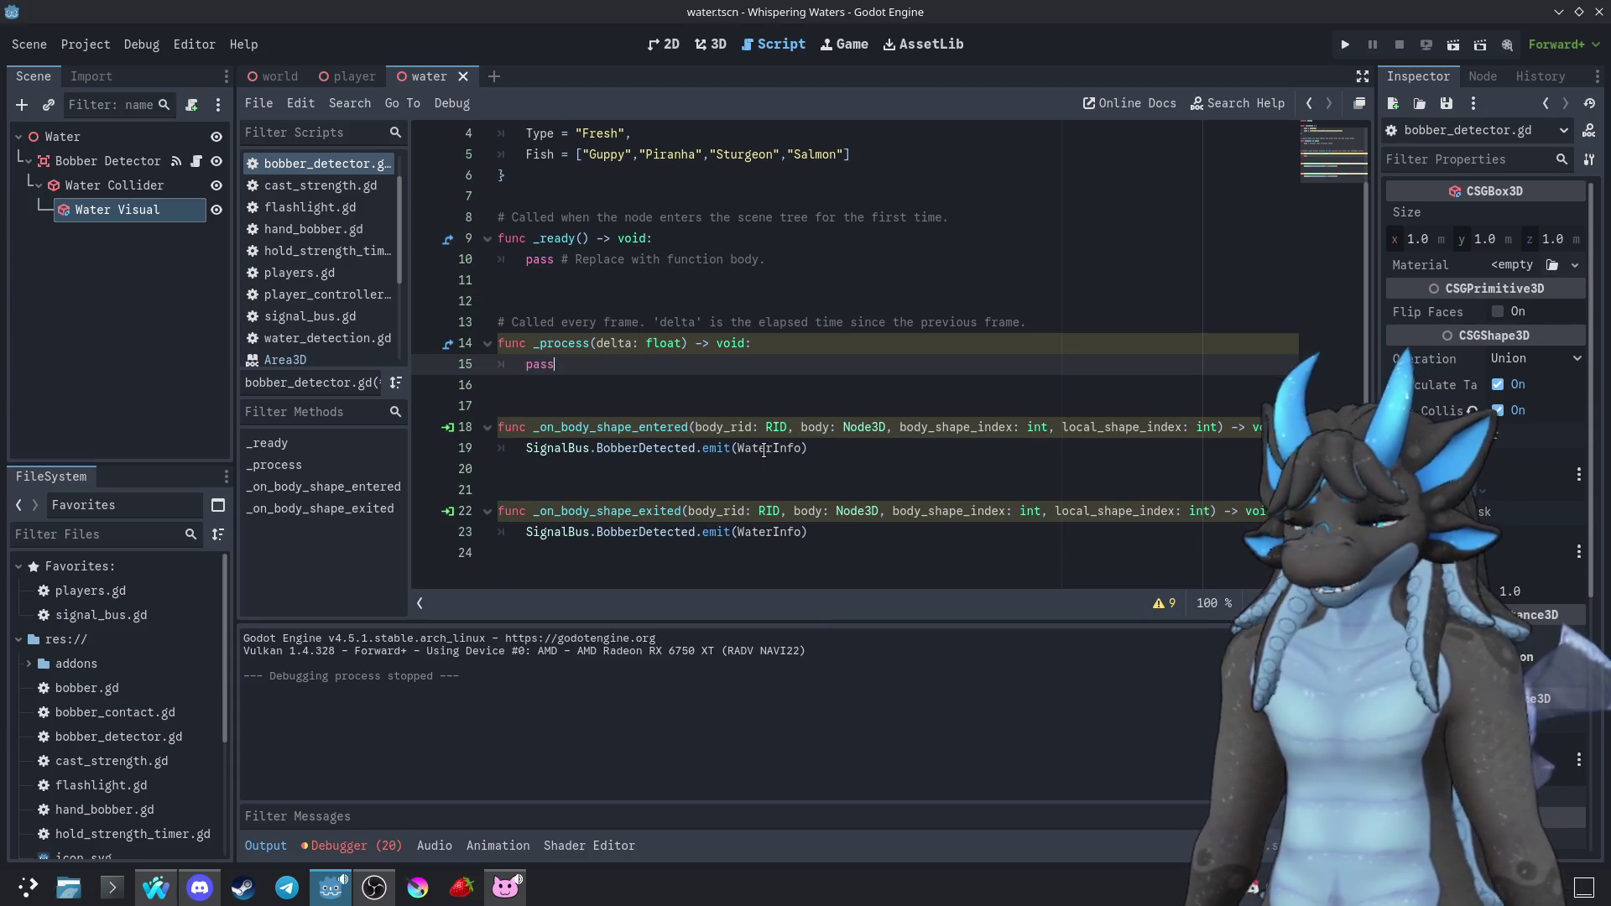
{"action": "scroll", "coordinate": [764, 450], "scroll_direction": "up", "scroll_amount": 1}
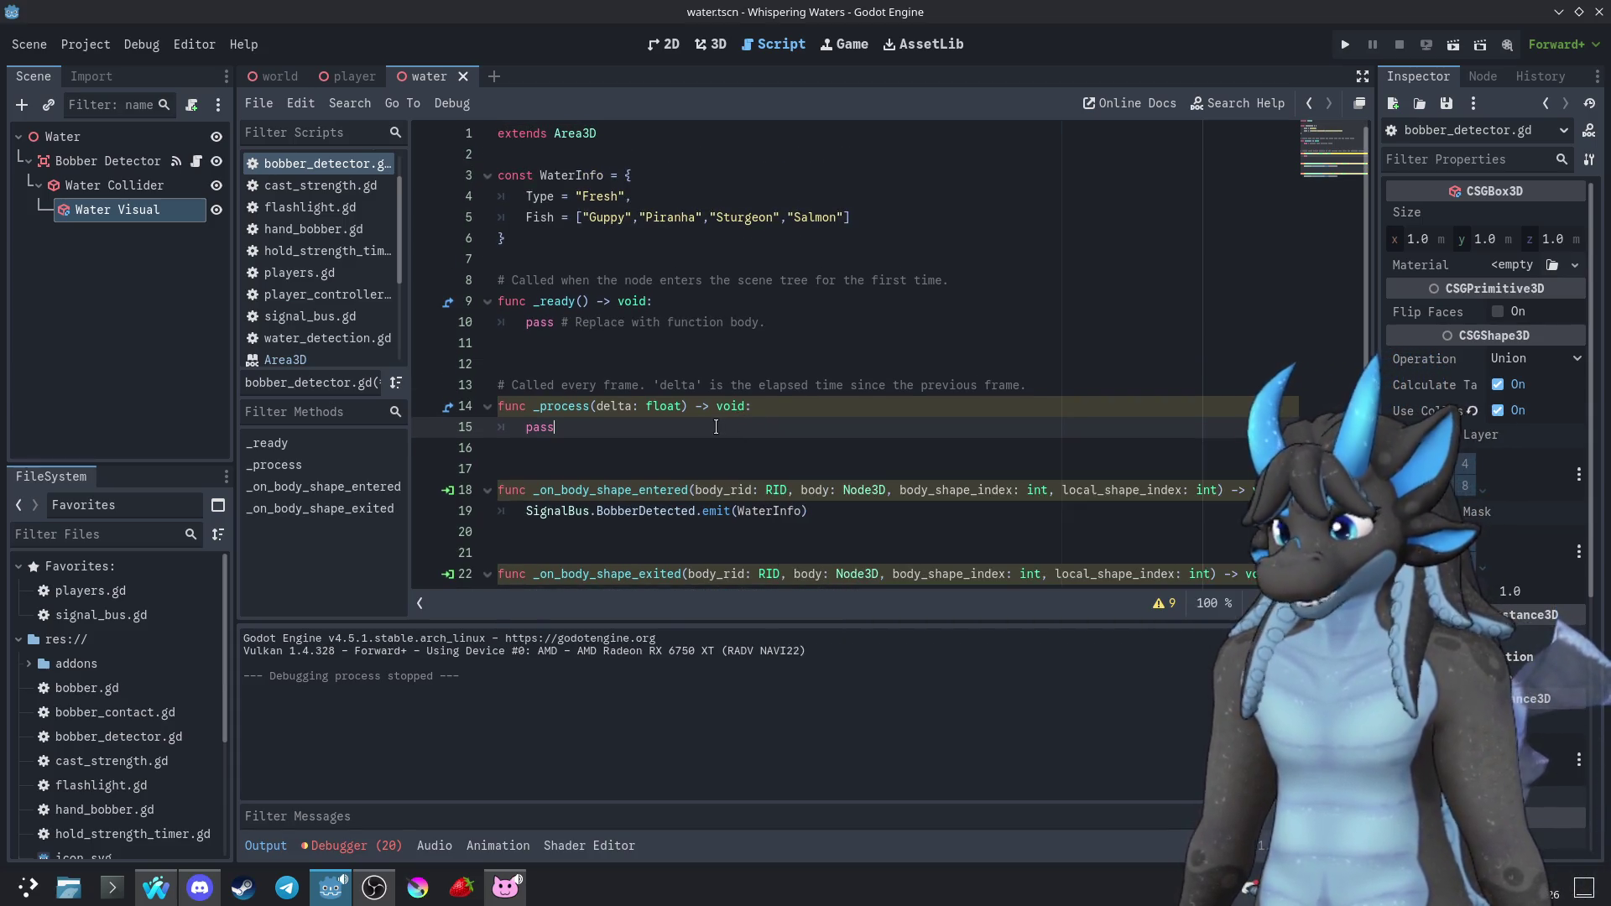
{"action": "left_click", "coordinate": [802, 404]}
Review the emit lines 19 and 23 in bobber_detector.gd
{"action": "scroll", "coordinate": [857, 441], "scroll_direction": "down", "scroll_amount": 1}
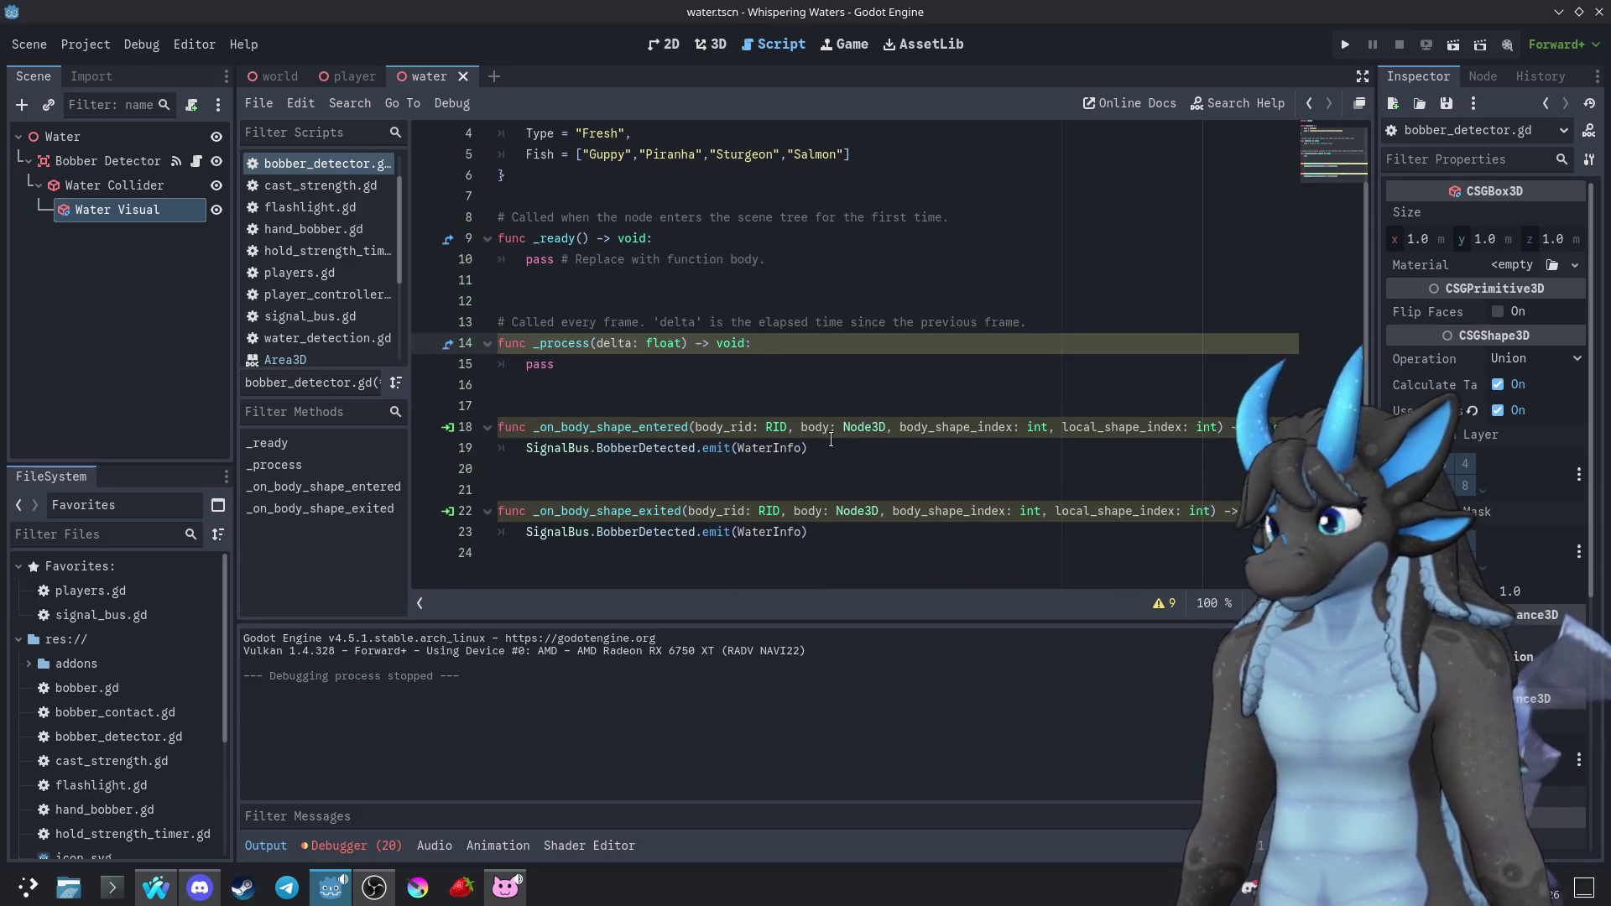
{"action": "left_click", "coordinate": [836, 526]}
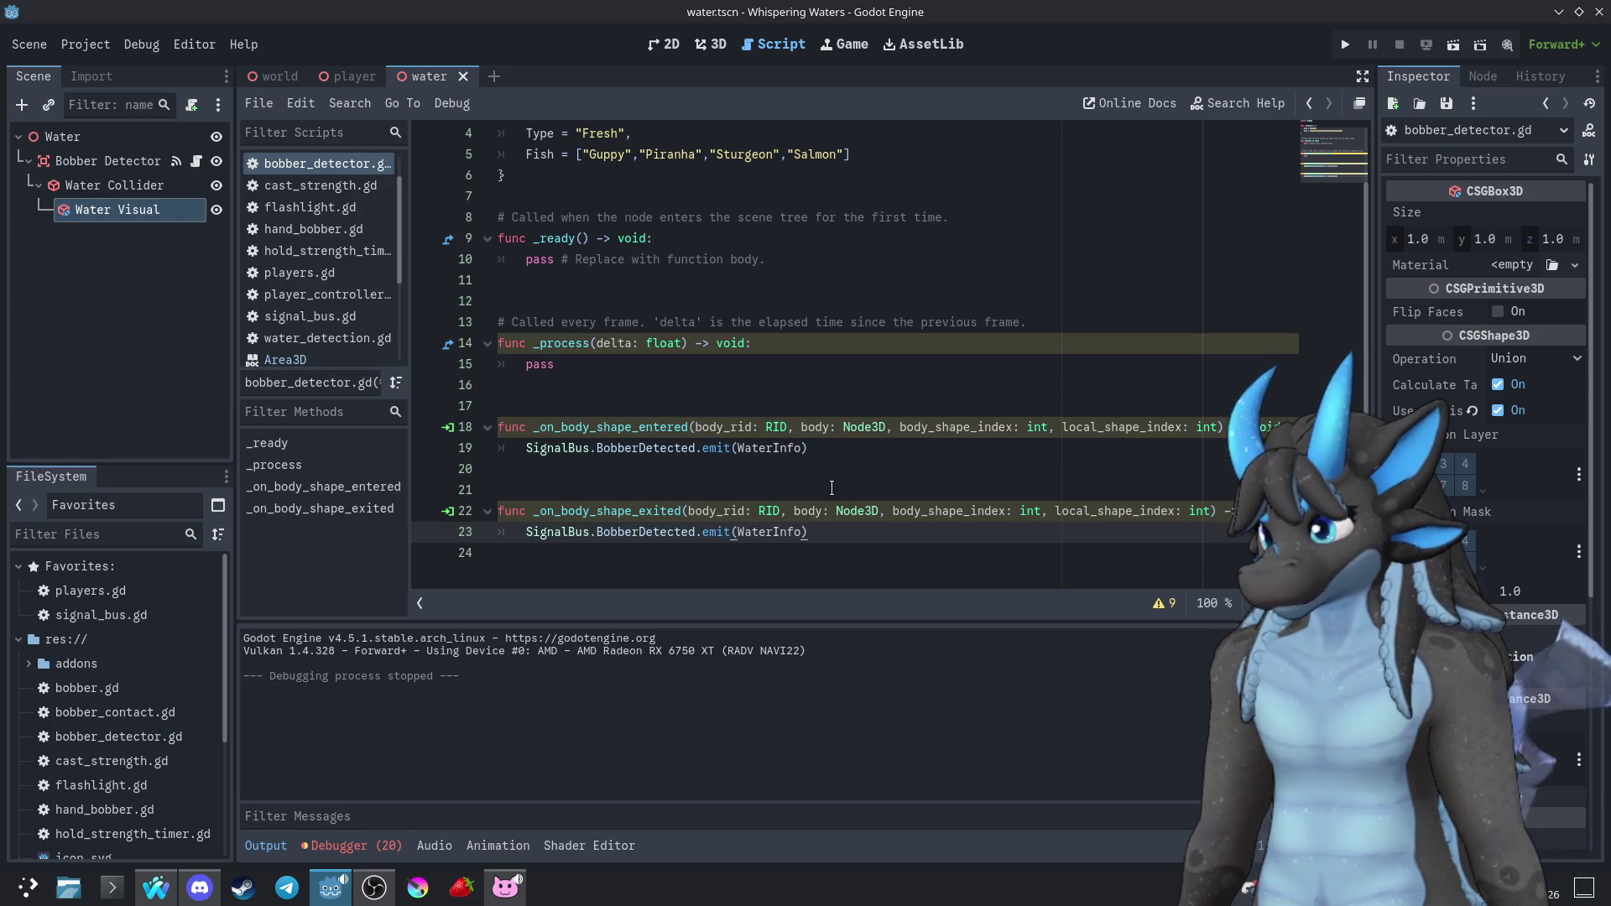
{"action": "left_click", "coordinate": [831, 488]}
{"action": "left_click", "coordinate": [844, 450]}
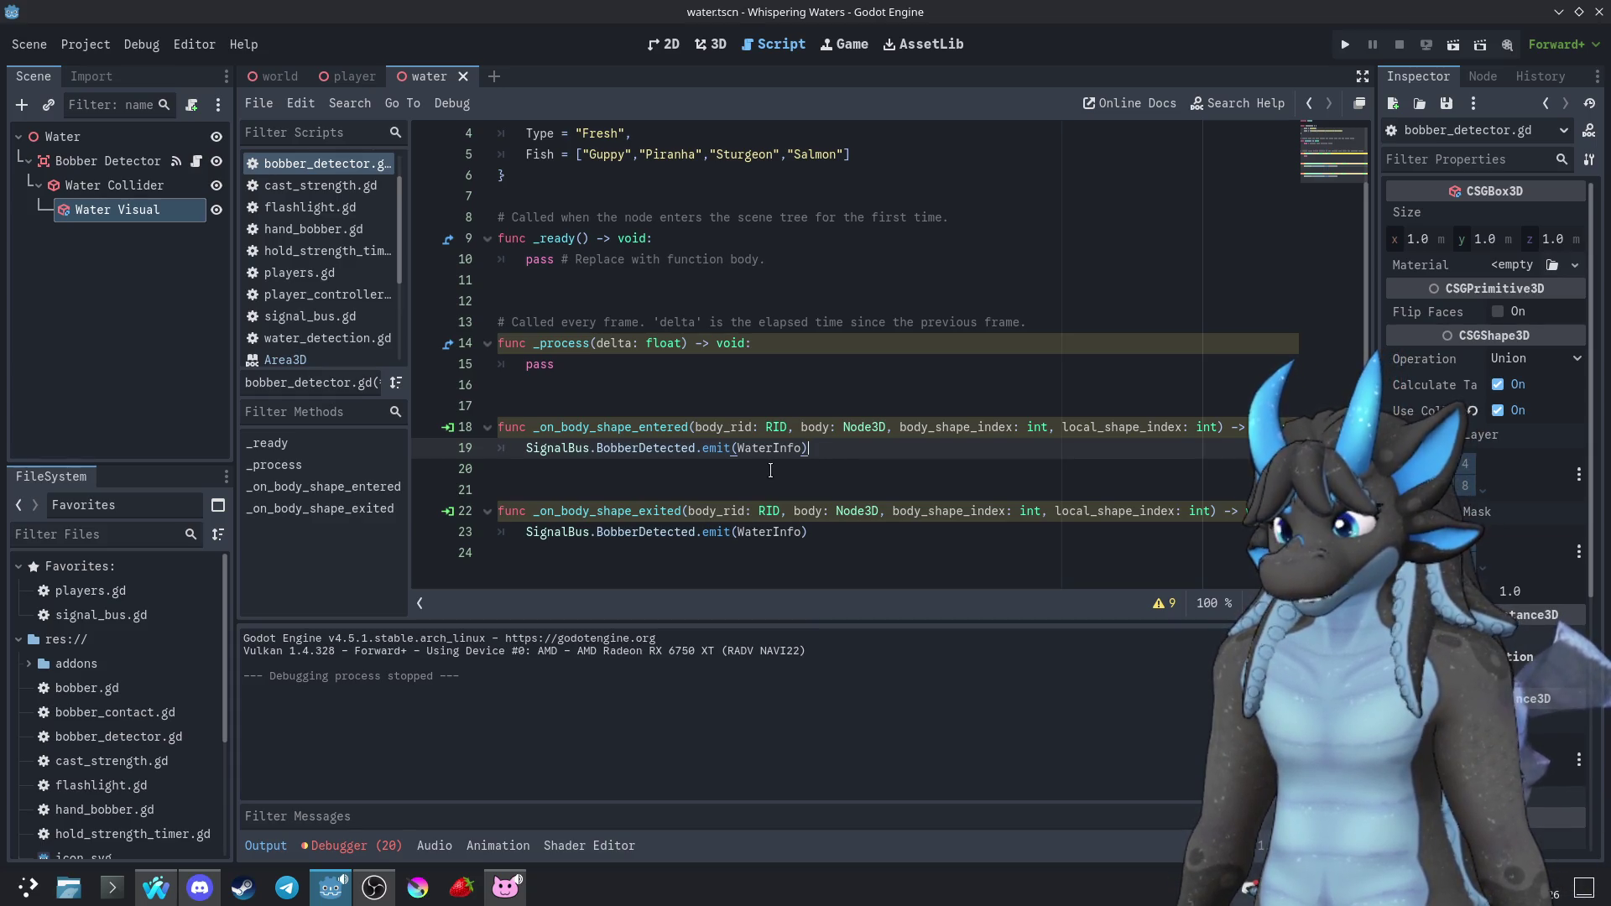
{"action": "scroll", "coordinate": [326, 330], "scroll_direction": "down", "scroll_amount": 1}
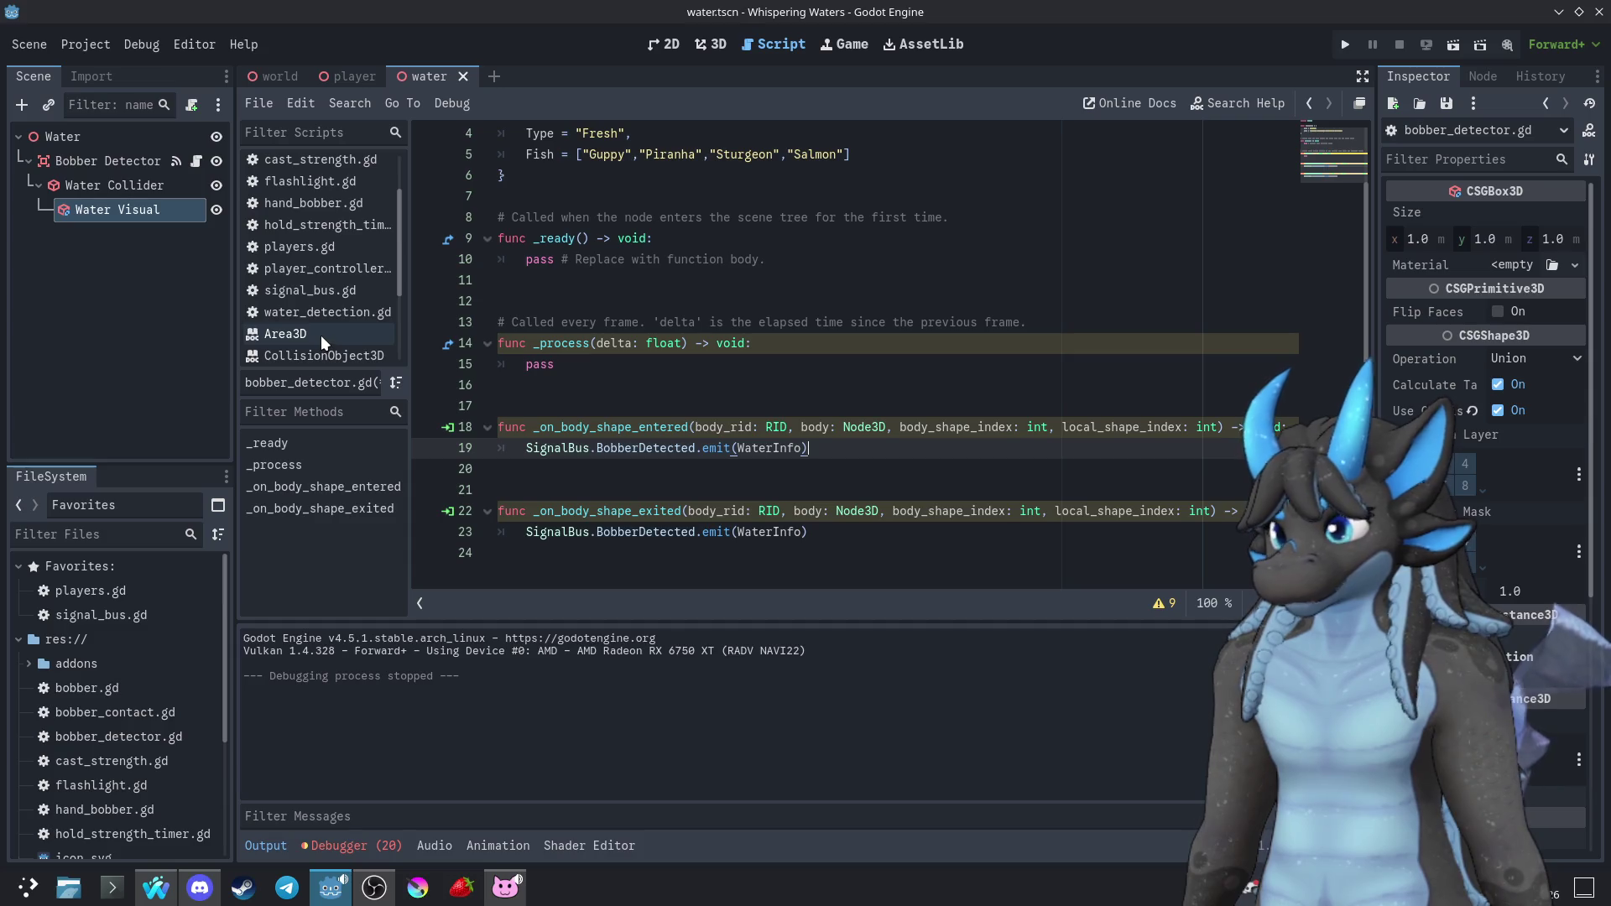
{"action": "scroll", "coordinate": [336, 336], "scroll_direction": "down", "scroll_amount": 6}
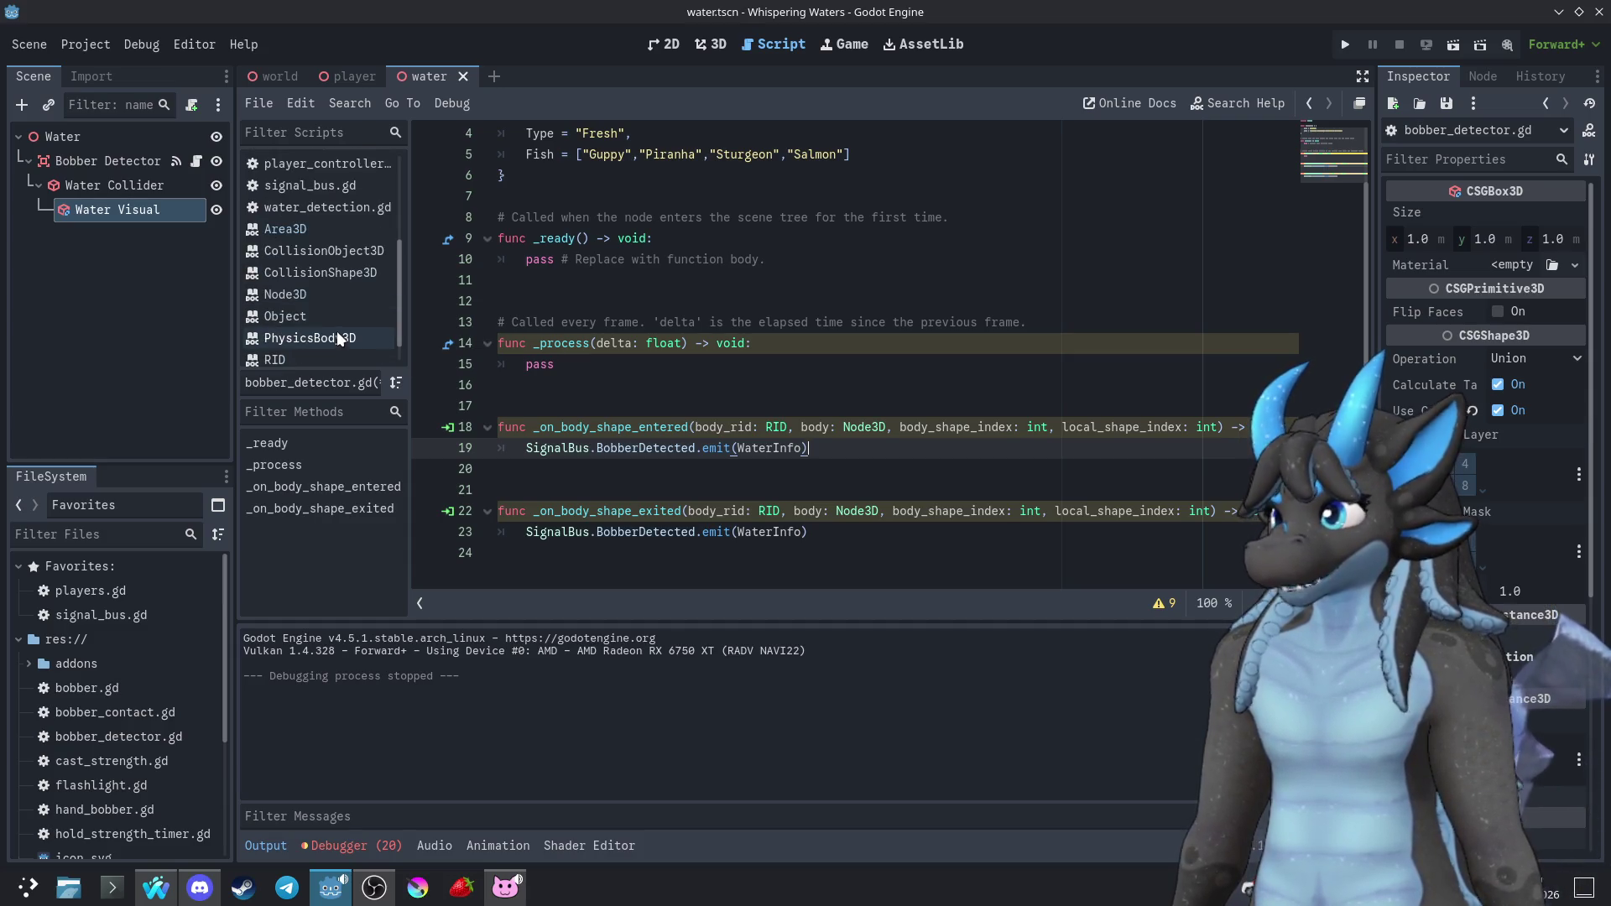
{"action": "scroll", "coordinate": [327, 330], "scroll_direction": "up", "scroll_amount": 9}
{"action": "scroll", "coordinate": [311, 243], "scroll_direction": "down", "scroll_amount": 4}
{"action": "scroll", "coordinate": [309, 258], "scroll_direction": "down", "scroll_amount": 5}
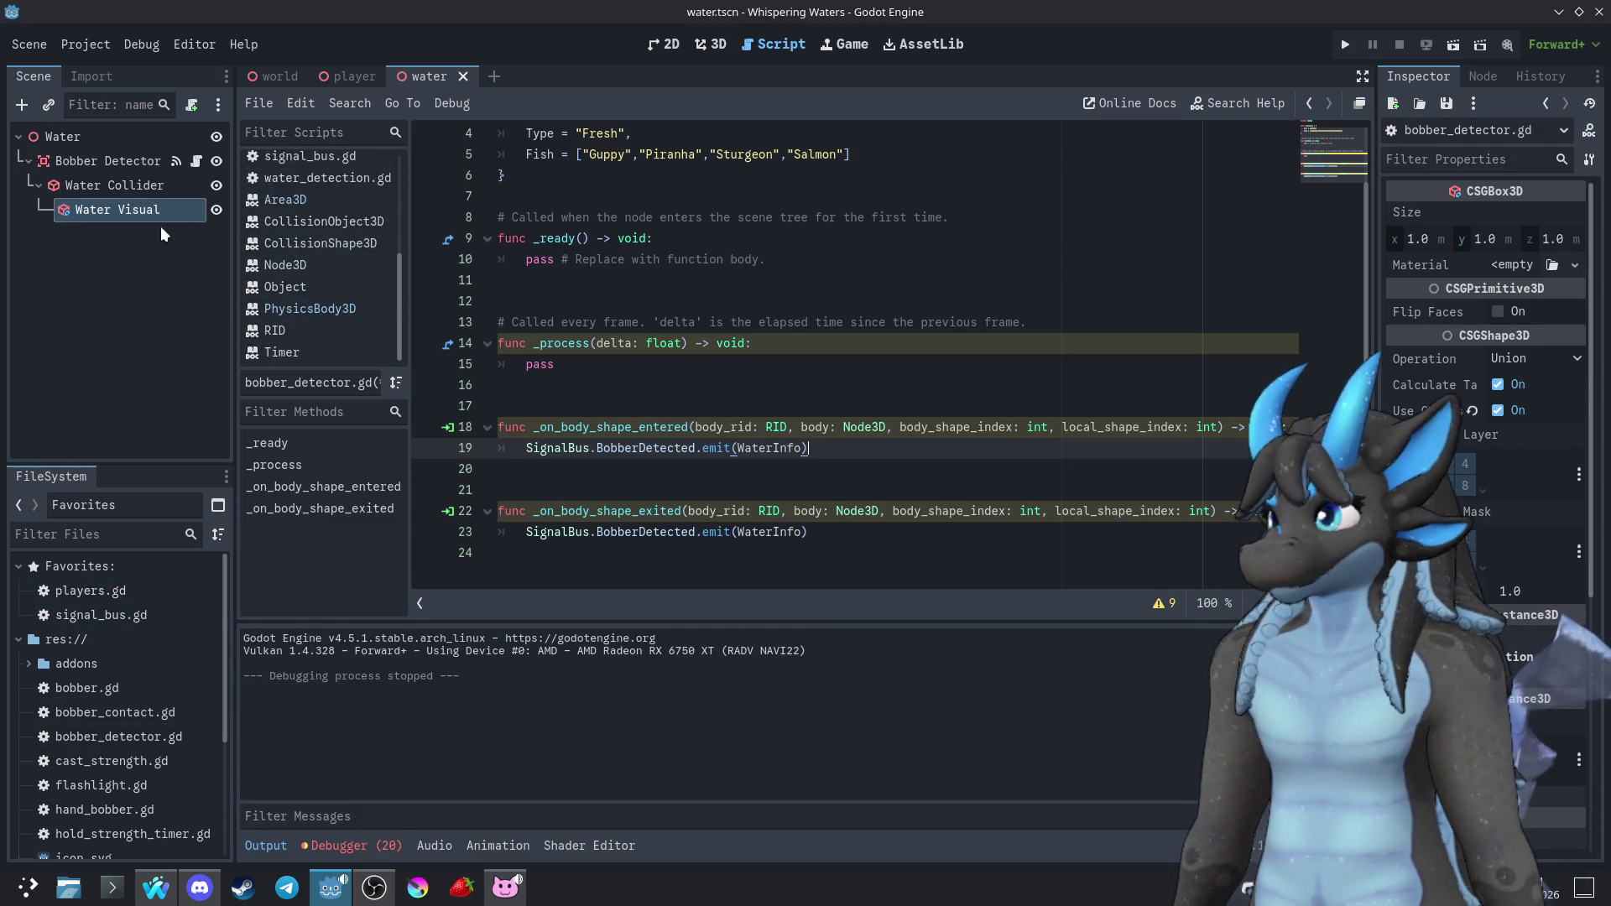
Open the Bobber Contact label's bobber_contact.gd script in the player scene
{"action": "left_click", "coordinate": [345, 79]}
{"action": "scroll", "coordinate": [168, 420], "scroll_direction": "down", "scroll_amount": 2}
{"action": "left_click", "coordinate": [190, 433]}
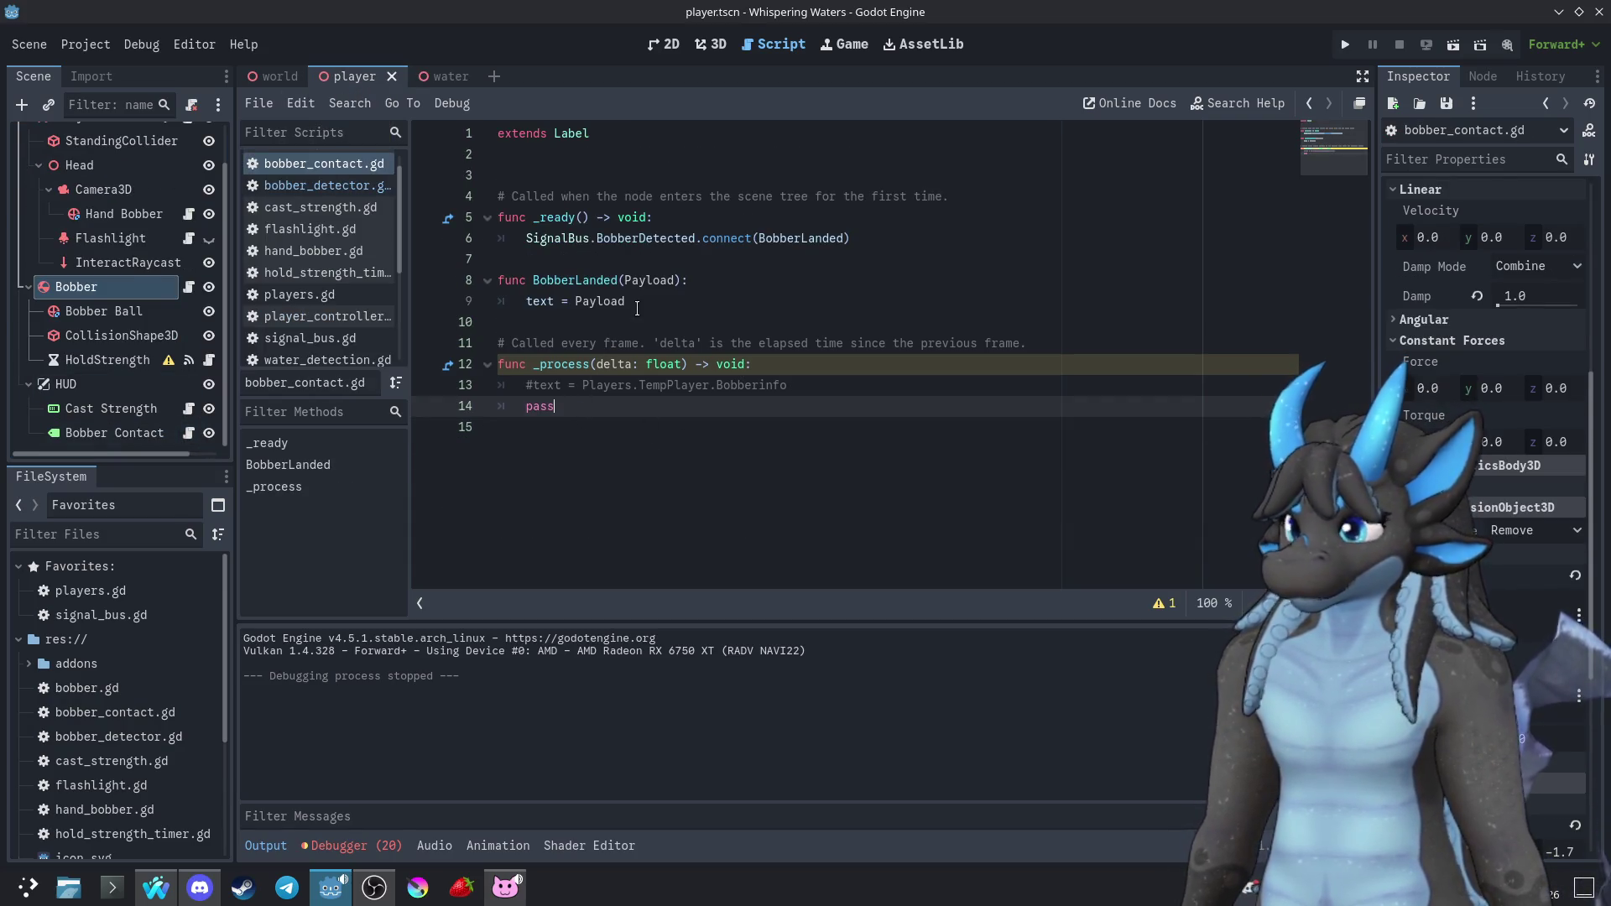
After the Dictionary error, wrap Payload in str() on line 9 and rerun to confirm the label
{"action": "left_click", "coordinate": [1346, 44]}
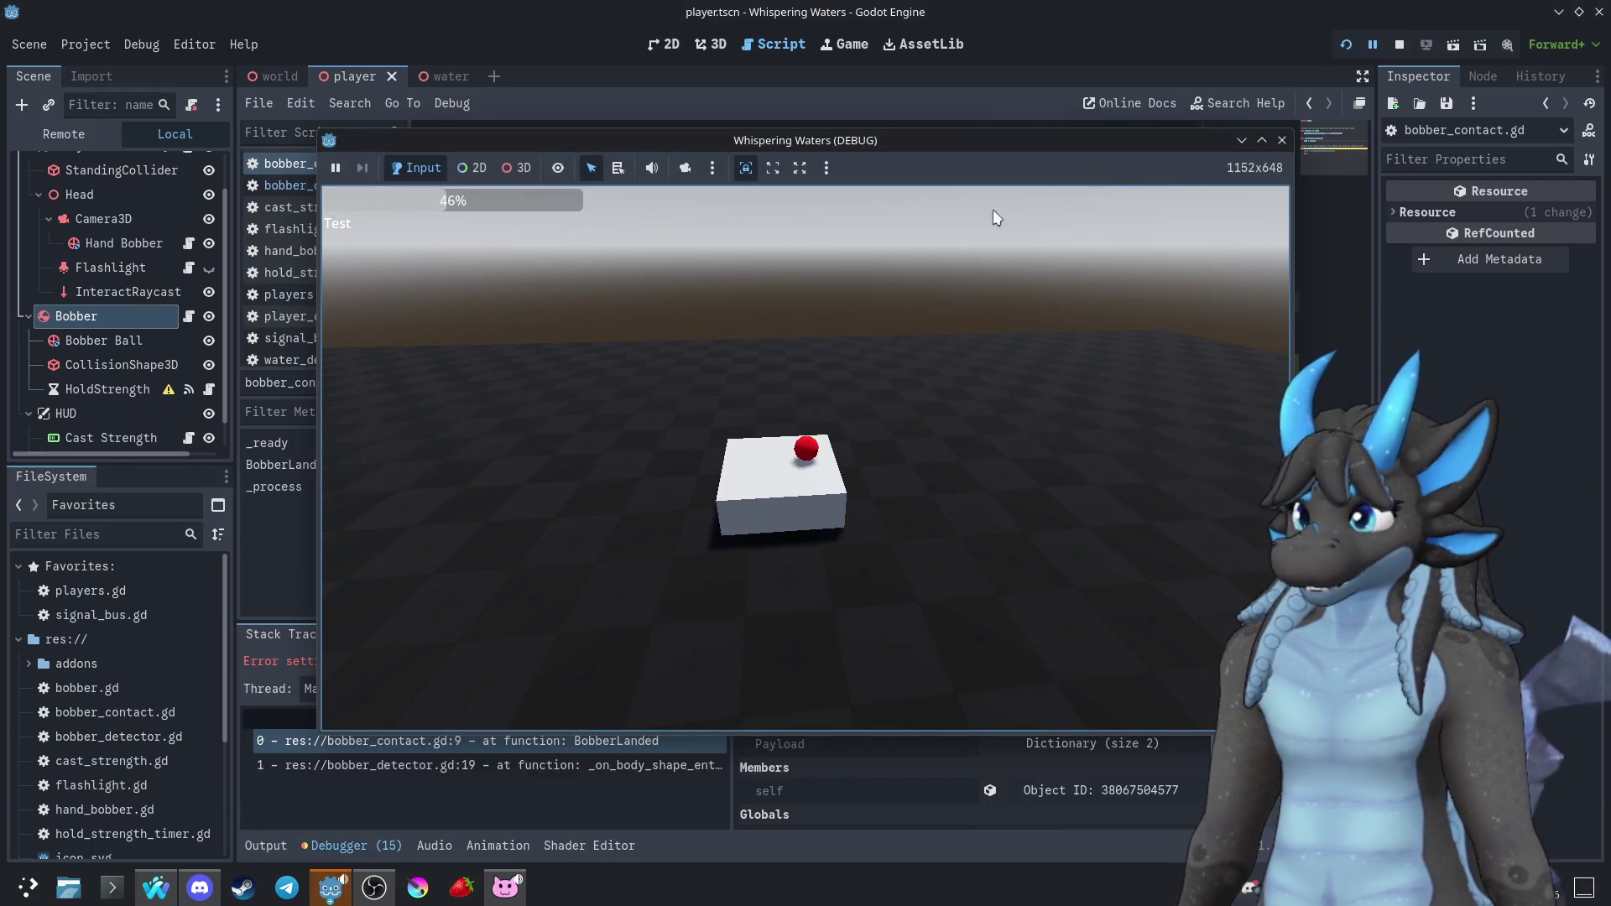
{"action": "left_click", "coordinate": [1131, 50]}
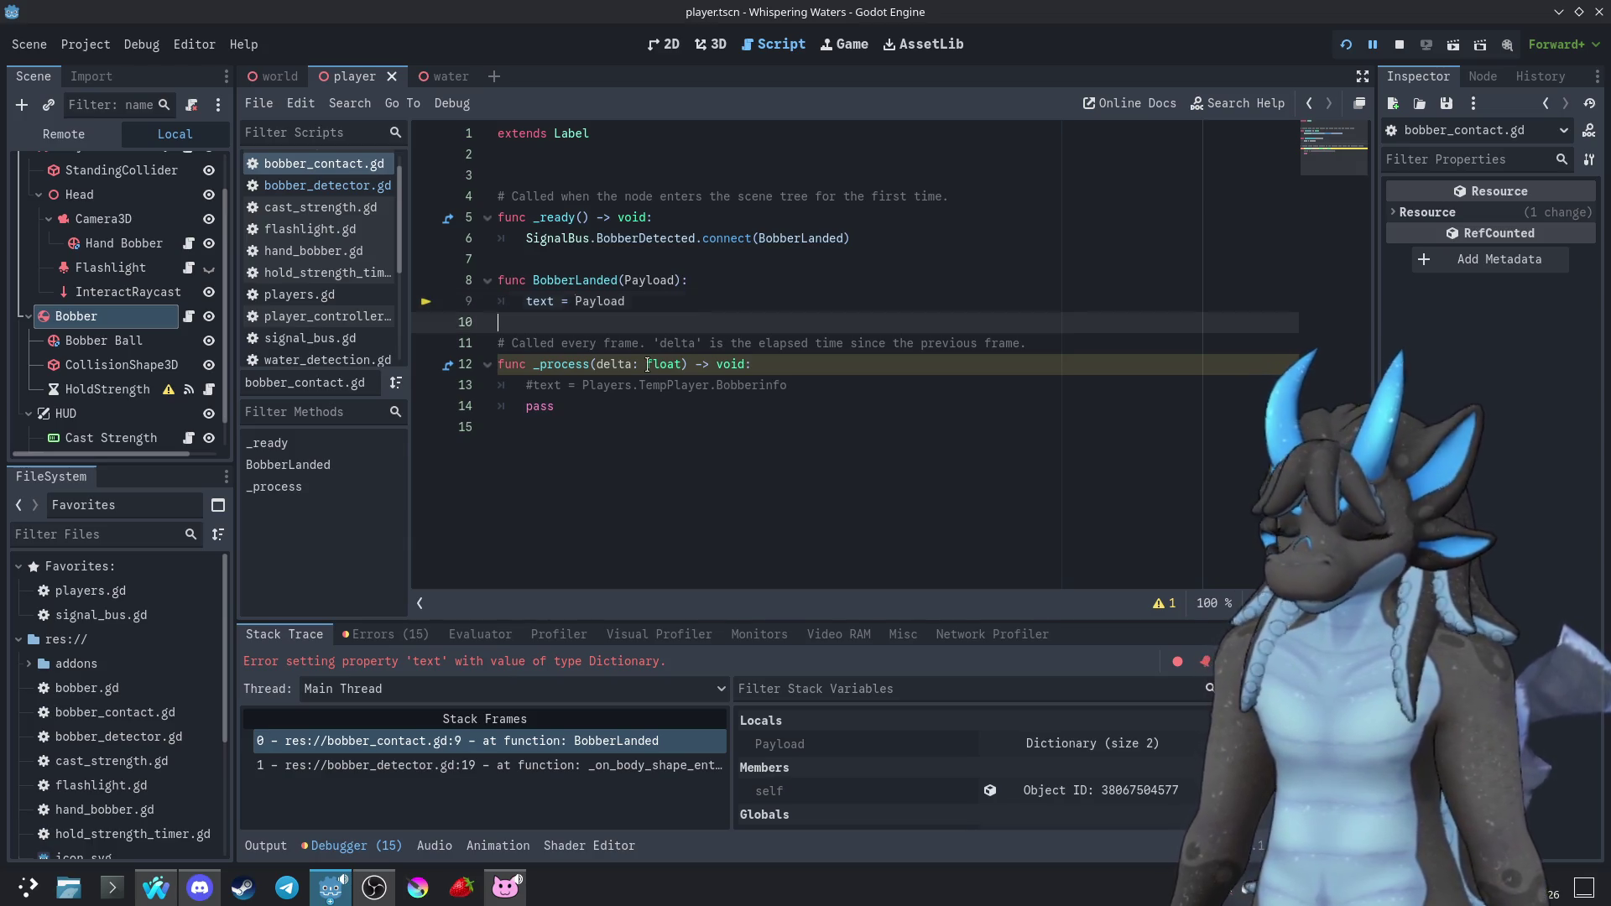
{"action": "key", "text": "Down"}
{"action": "mouse_move", "coordinate": [648, 364]}
{"action": "left_click", "coordinate": [579, 305]}
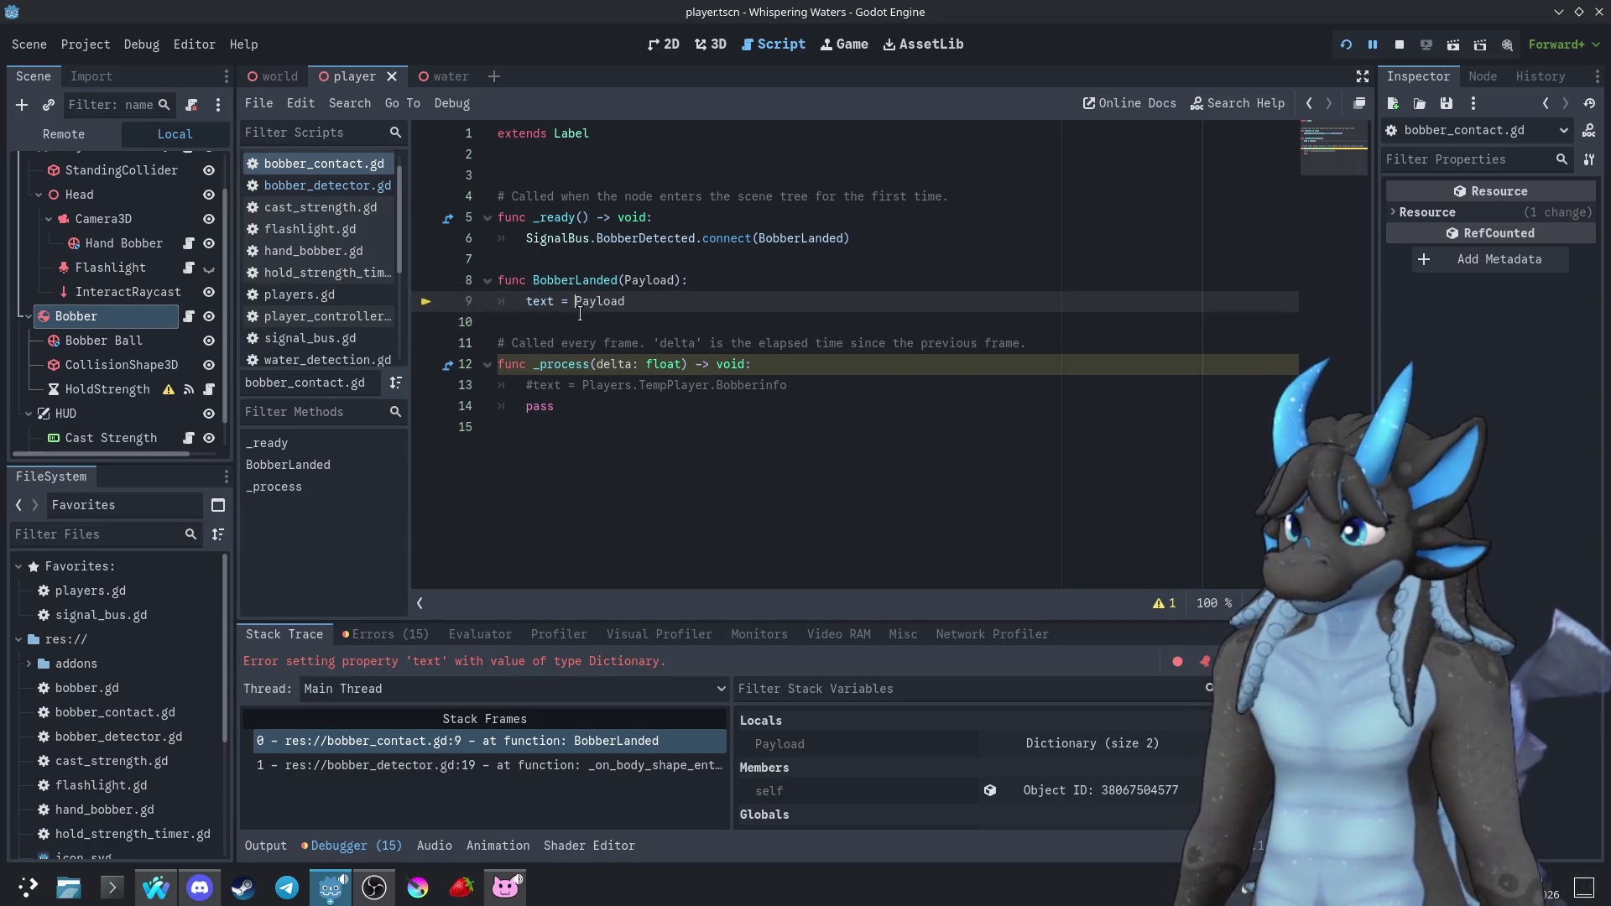
{"action": "type", "text": "("}
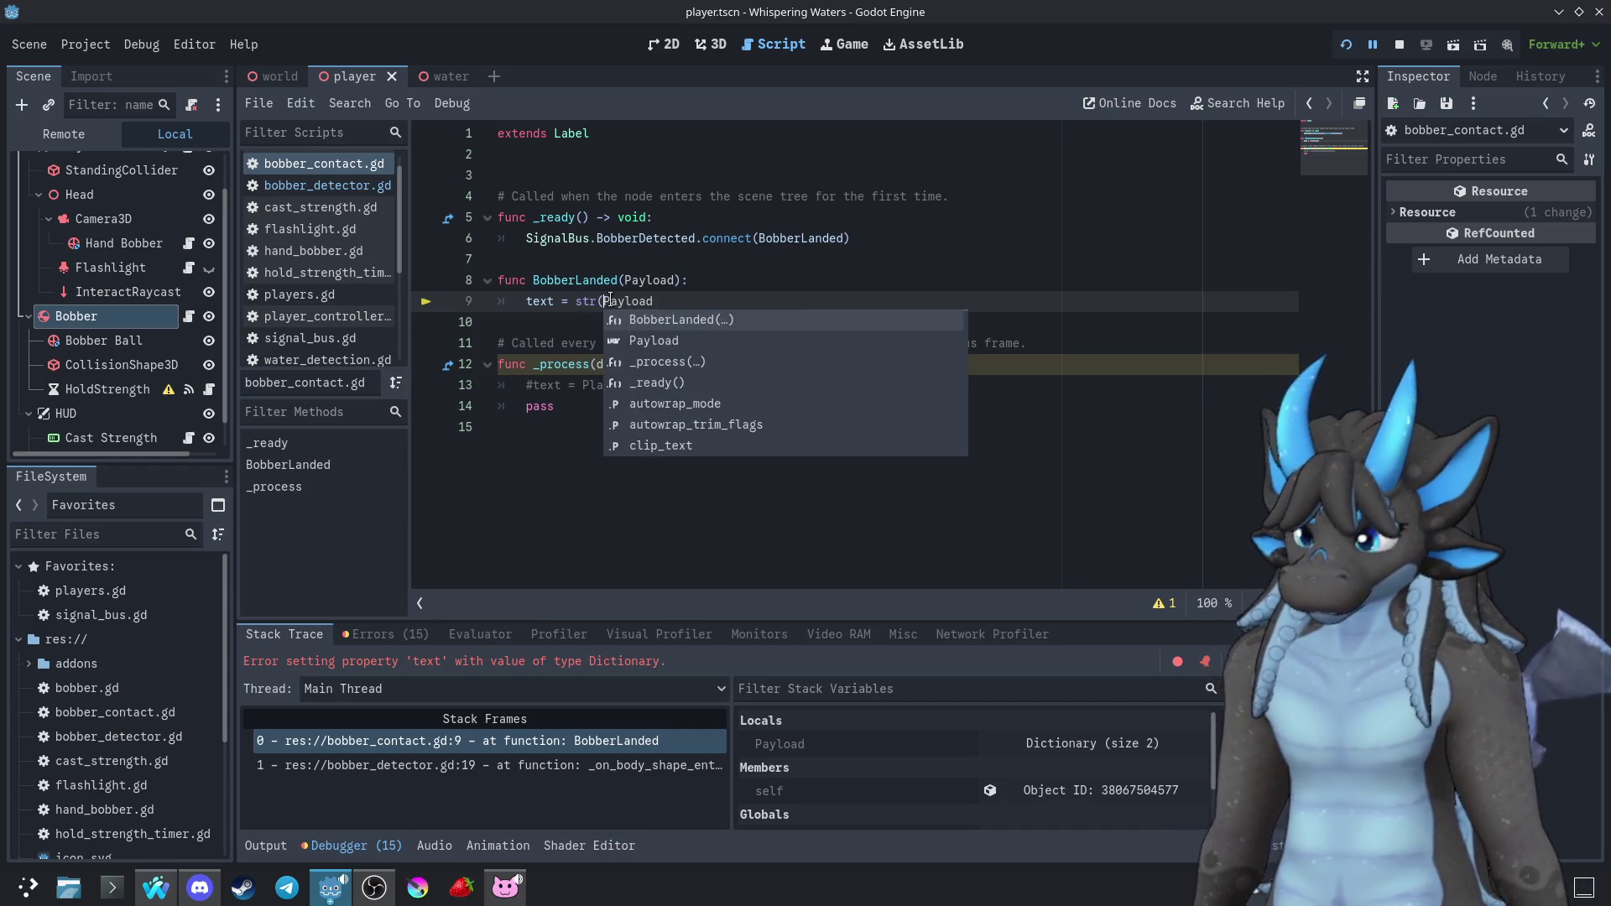
{"action": "left_click", "coordinate": [668, 302]}
{"action": "left_click", "coordinate": [1346, 44]}
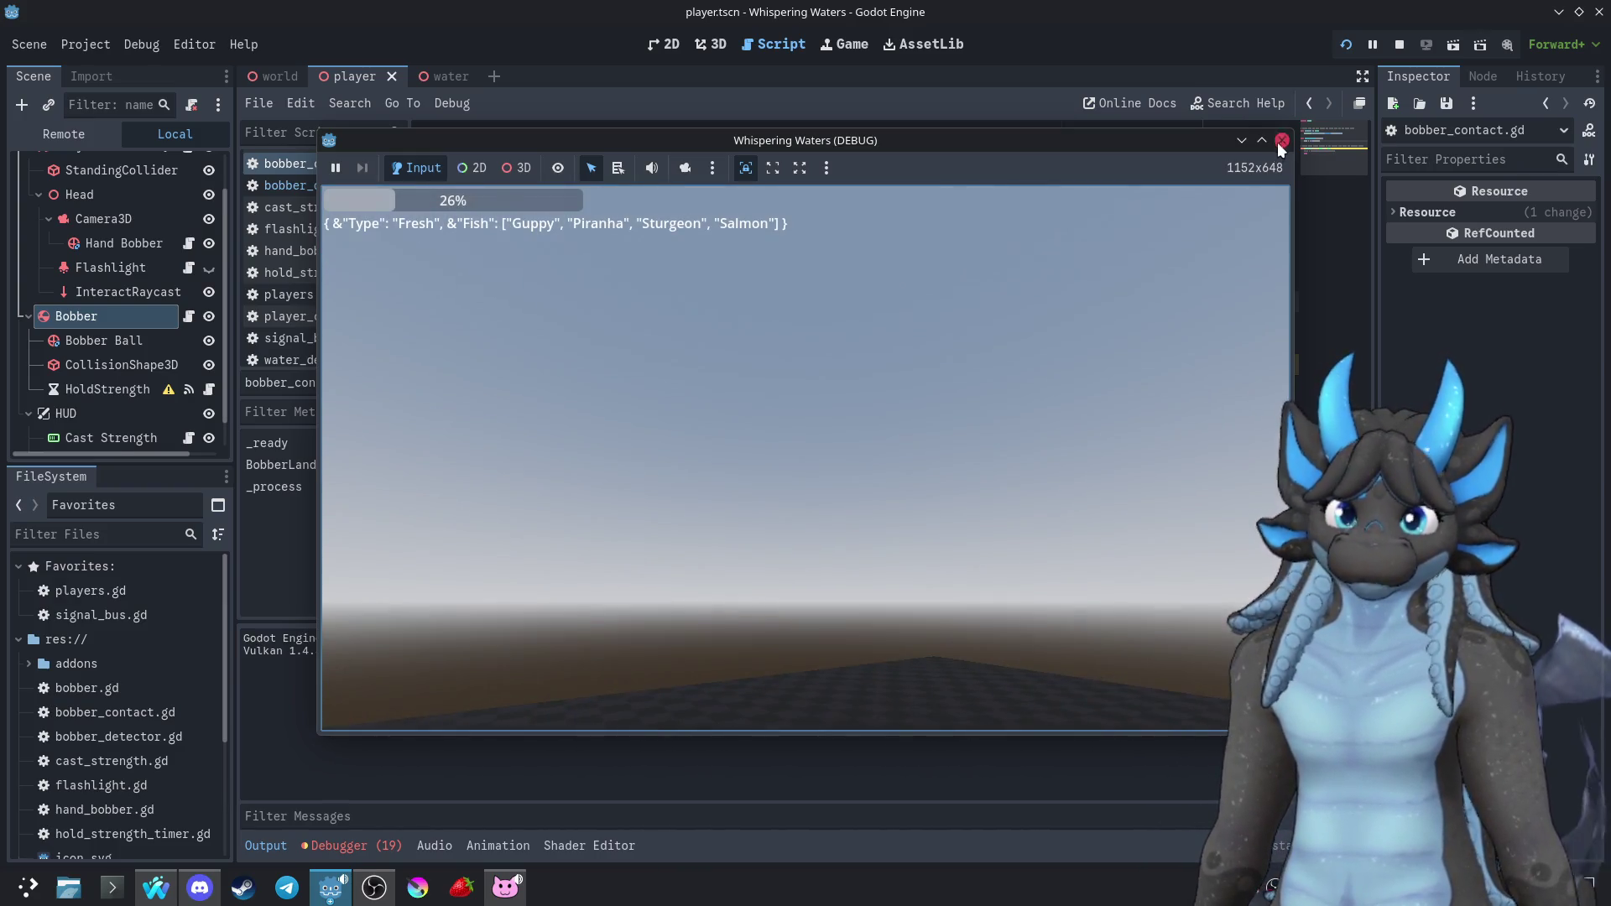
{"action": "left_click", "coordinate": [1282, 140]}
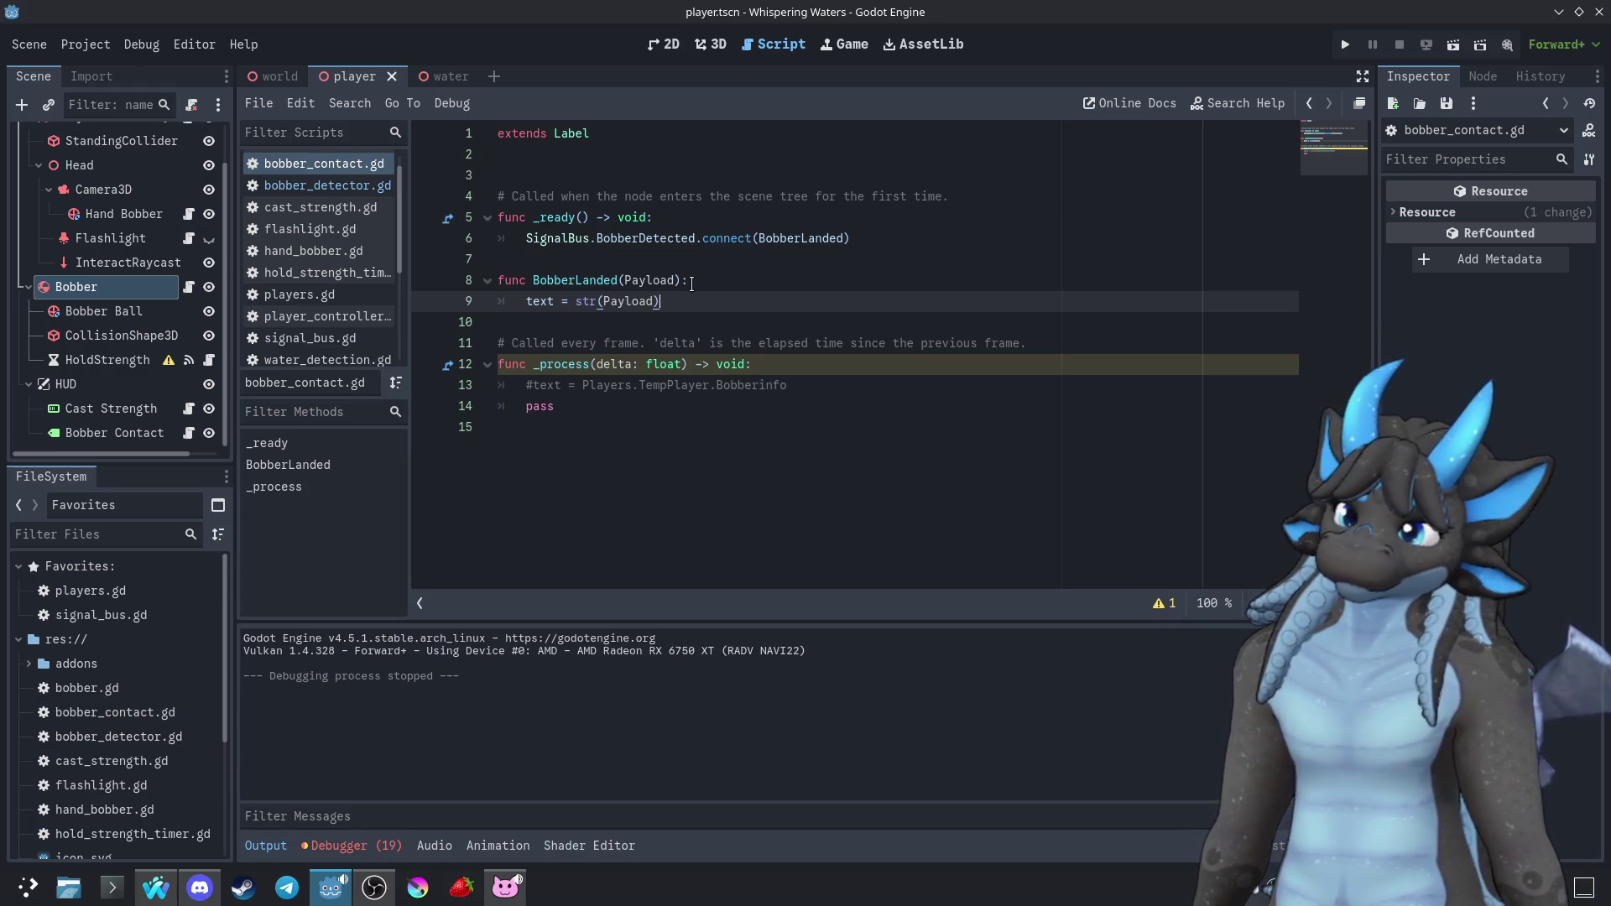
Rename the water scene's root node to Freshwater
{"action": "left_click", "coordinate": [445, 80]}
{"action": "left_click", "coordinate": [121, 136]}
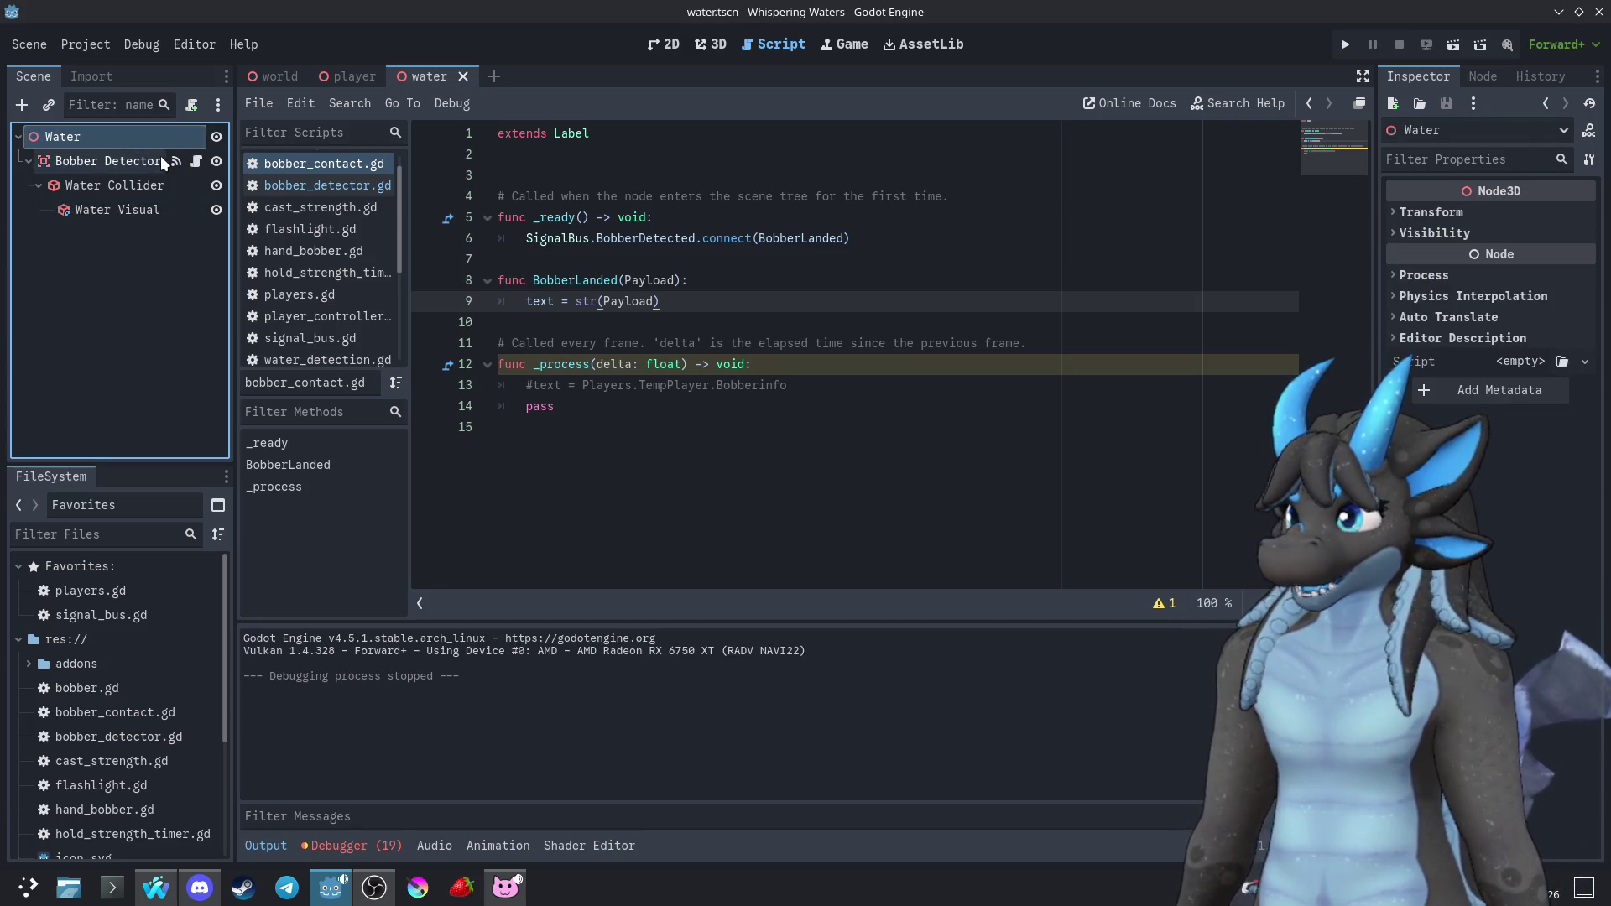
{"action": "key", "text": "F2"}
{"action": "type", "text": "Fre"}
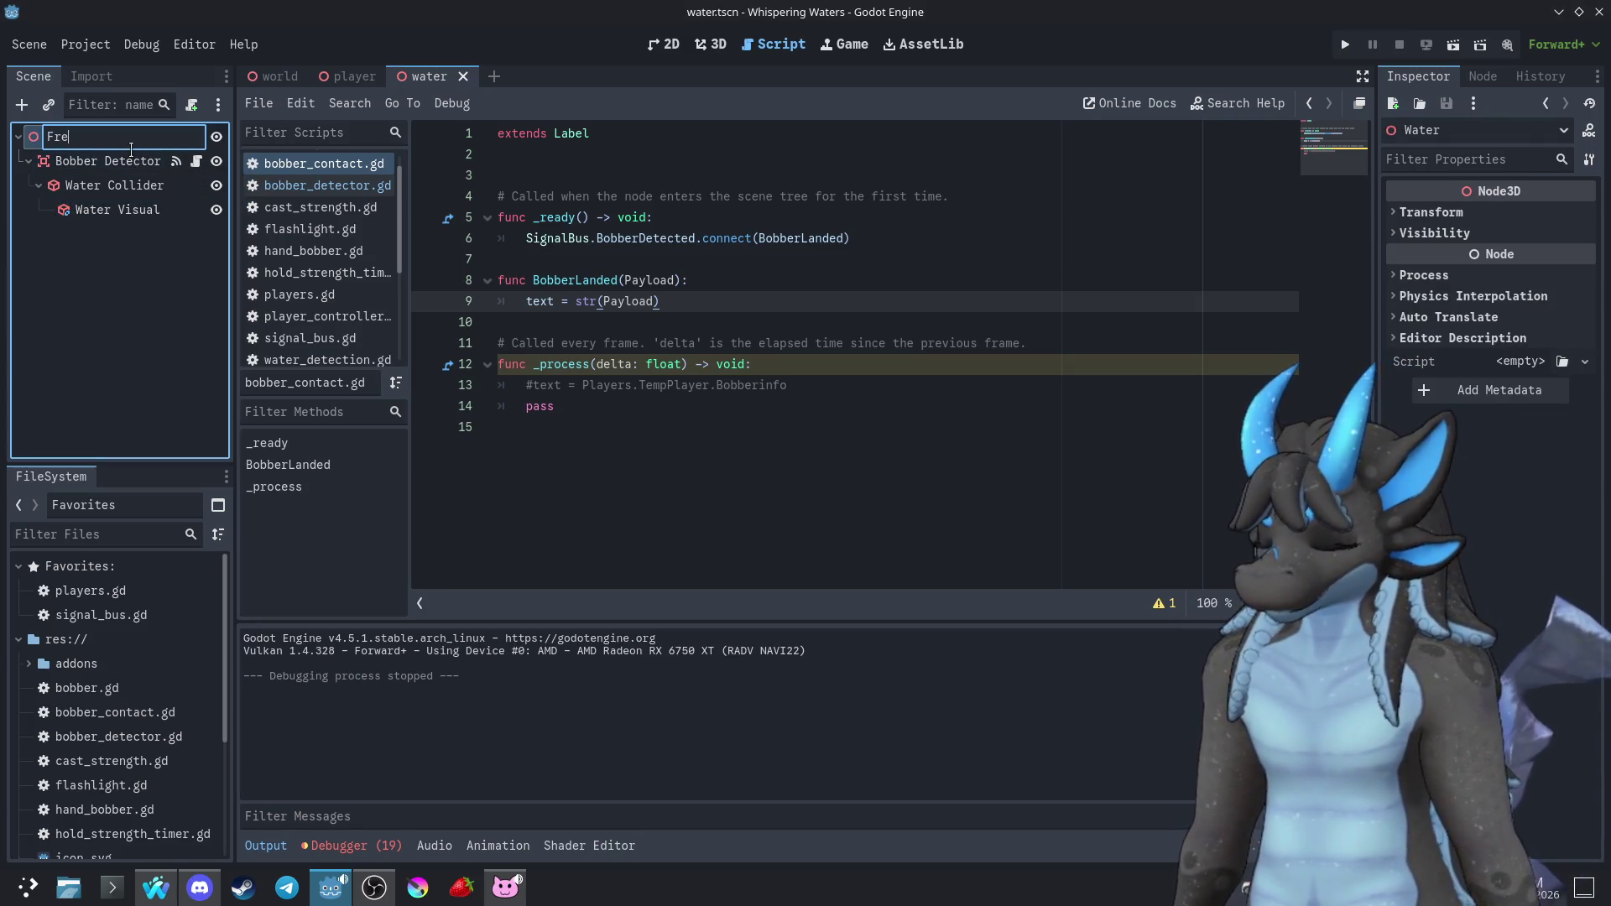
{"action": "type", "text": "shwater"}
{"action": "key", "text": "Return"}
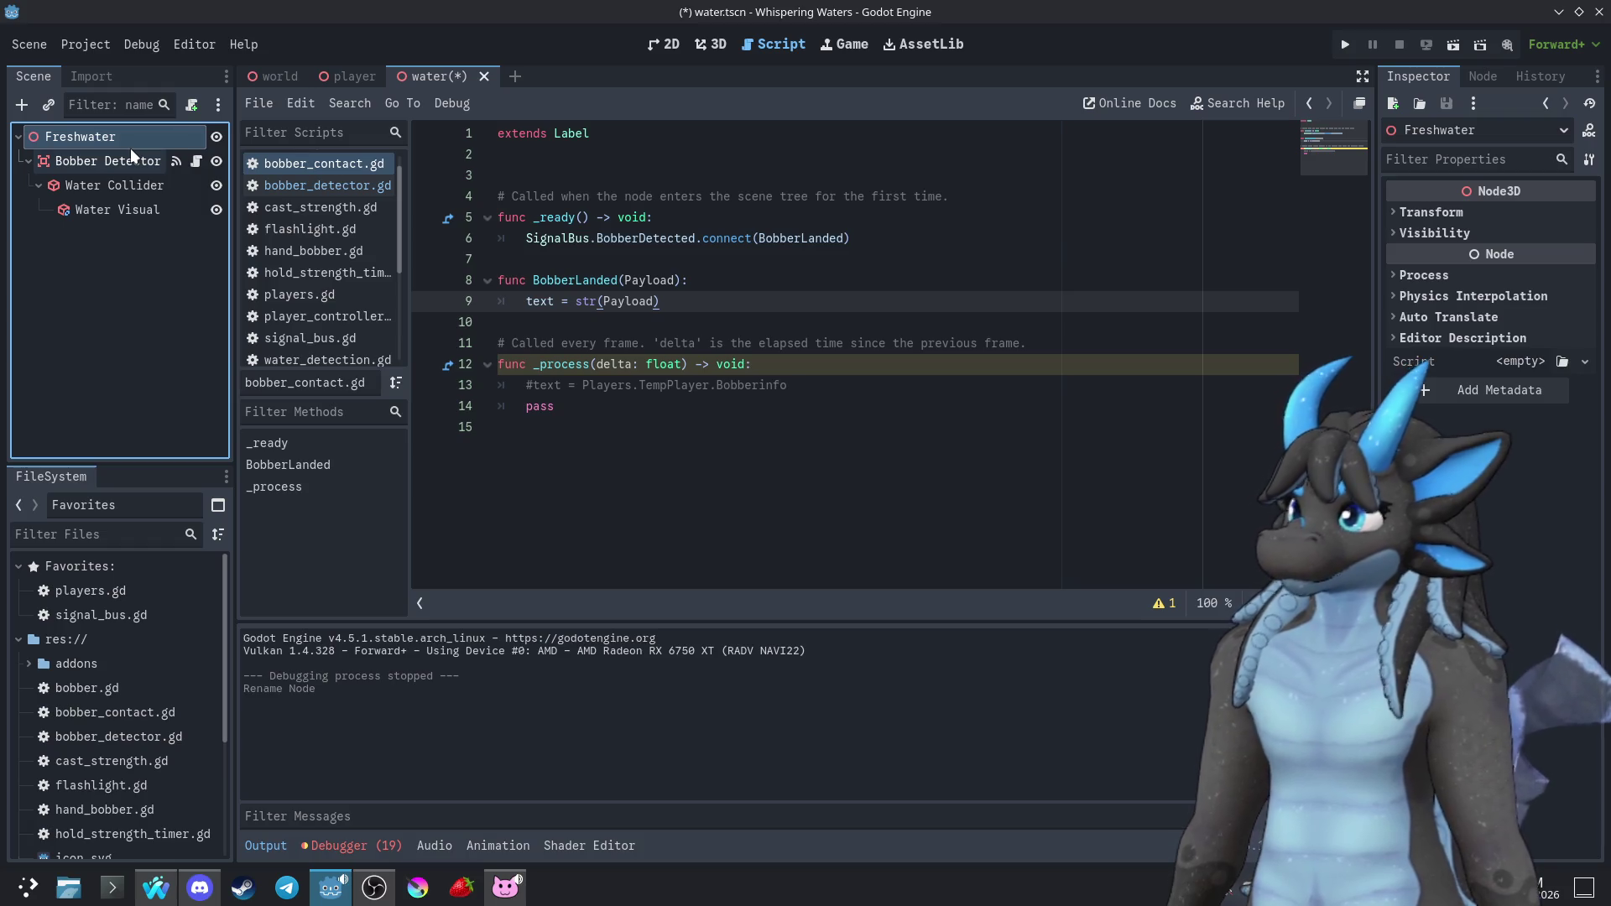
Rename the water.tscn file in the FileSystem dock to Freshwater.tscn
{"action": "right_click", "coordinate": [424, 84]}
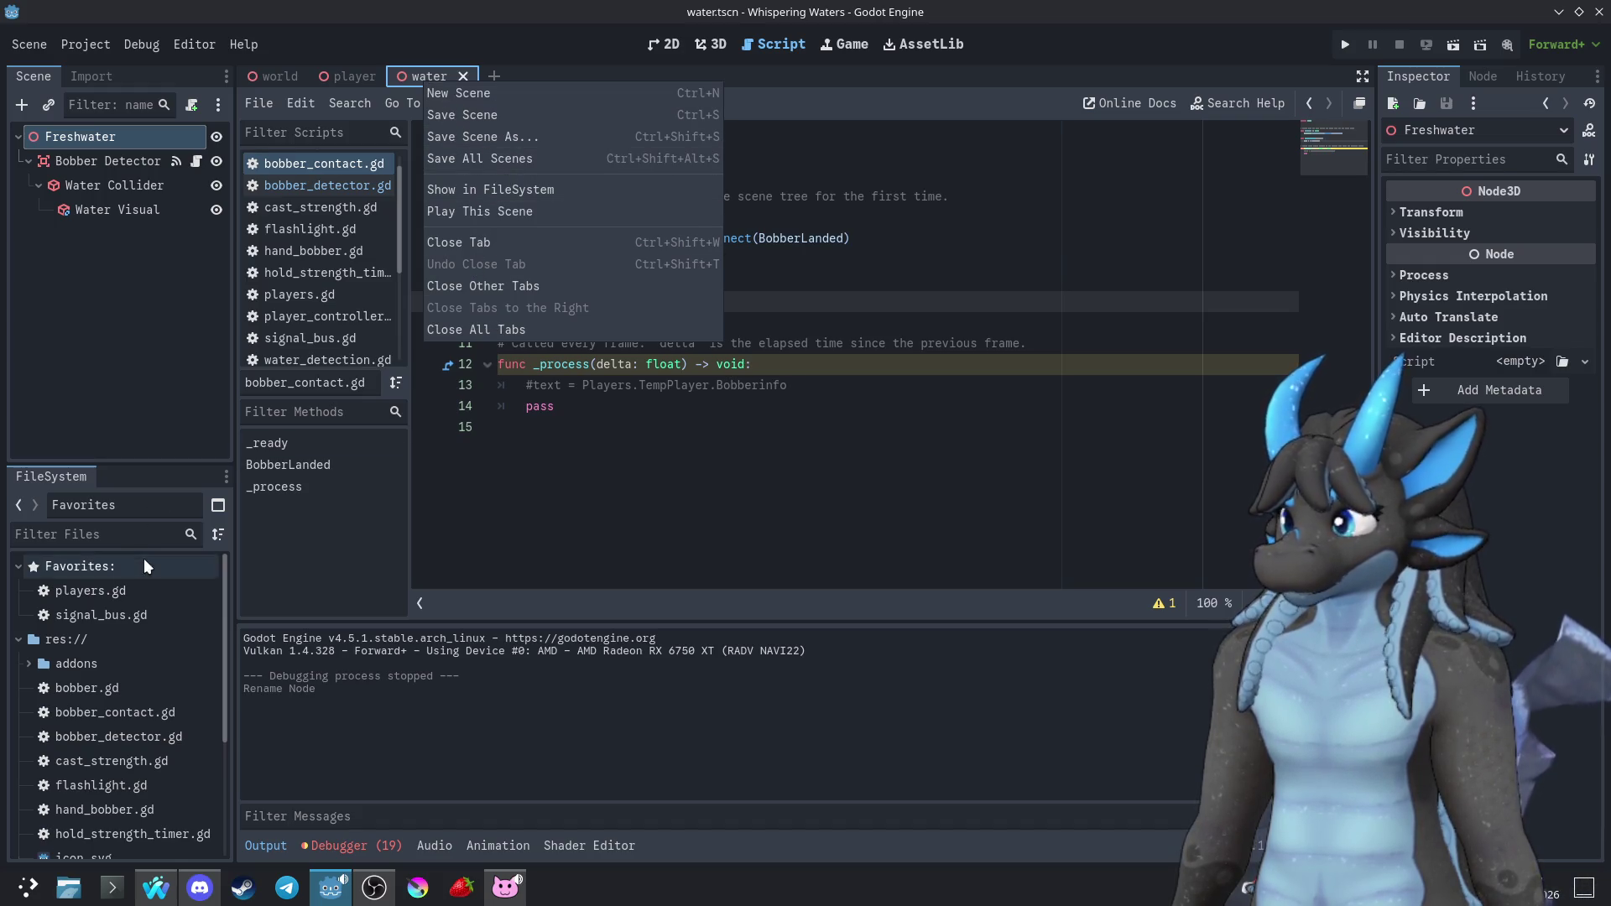
{"action": "left_click", "coordinate": [92, 484]}
{"action": "scroll", "coordinate": [118, 721], "scroll_direction": "down", "scroll_amount": 3}
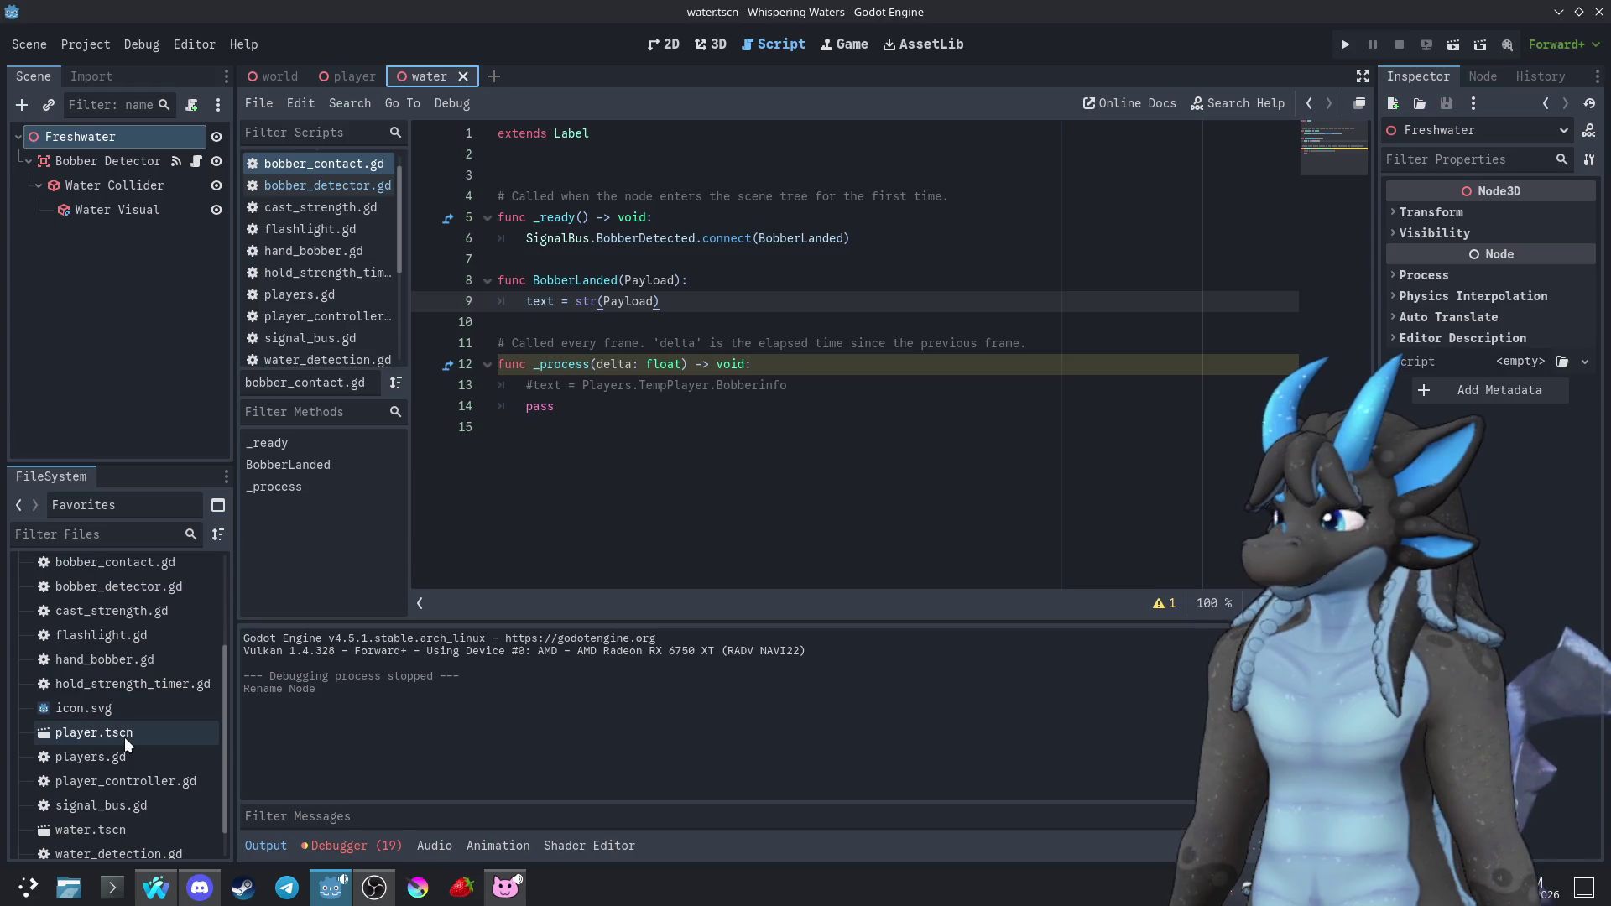
{"action": "scroll", "coordinate": [124, 737], "scroll_direction": "down", "scroll_amount": 1}
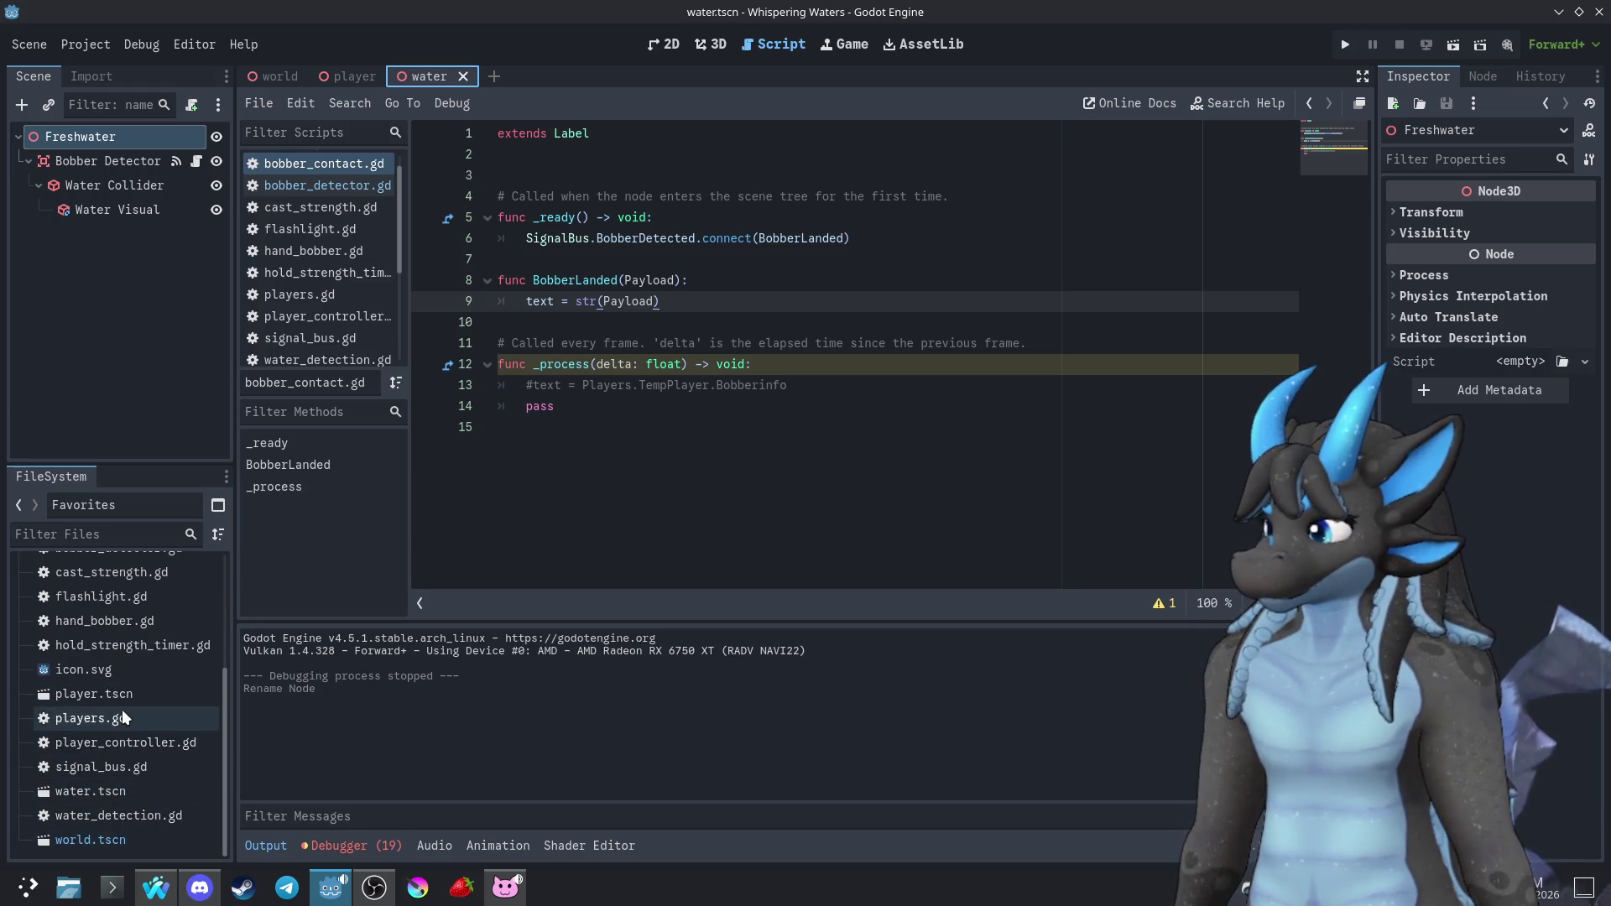
{"action": "scroll", "coordinate": [159, 685], "scroll_direction": "up", "scroll_amount": 3}
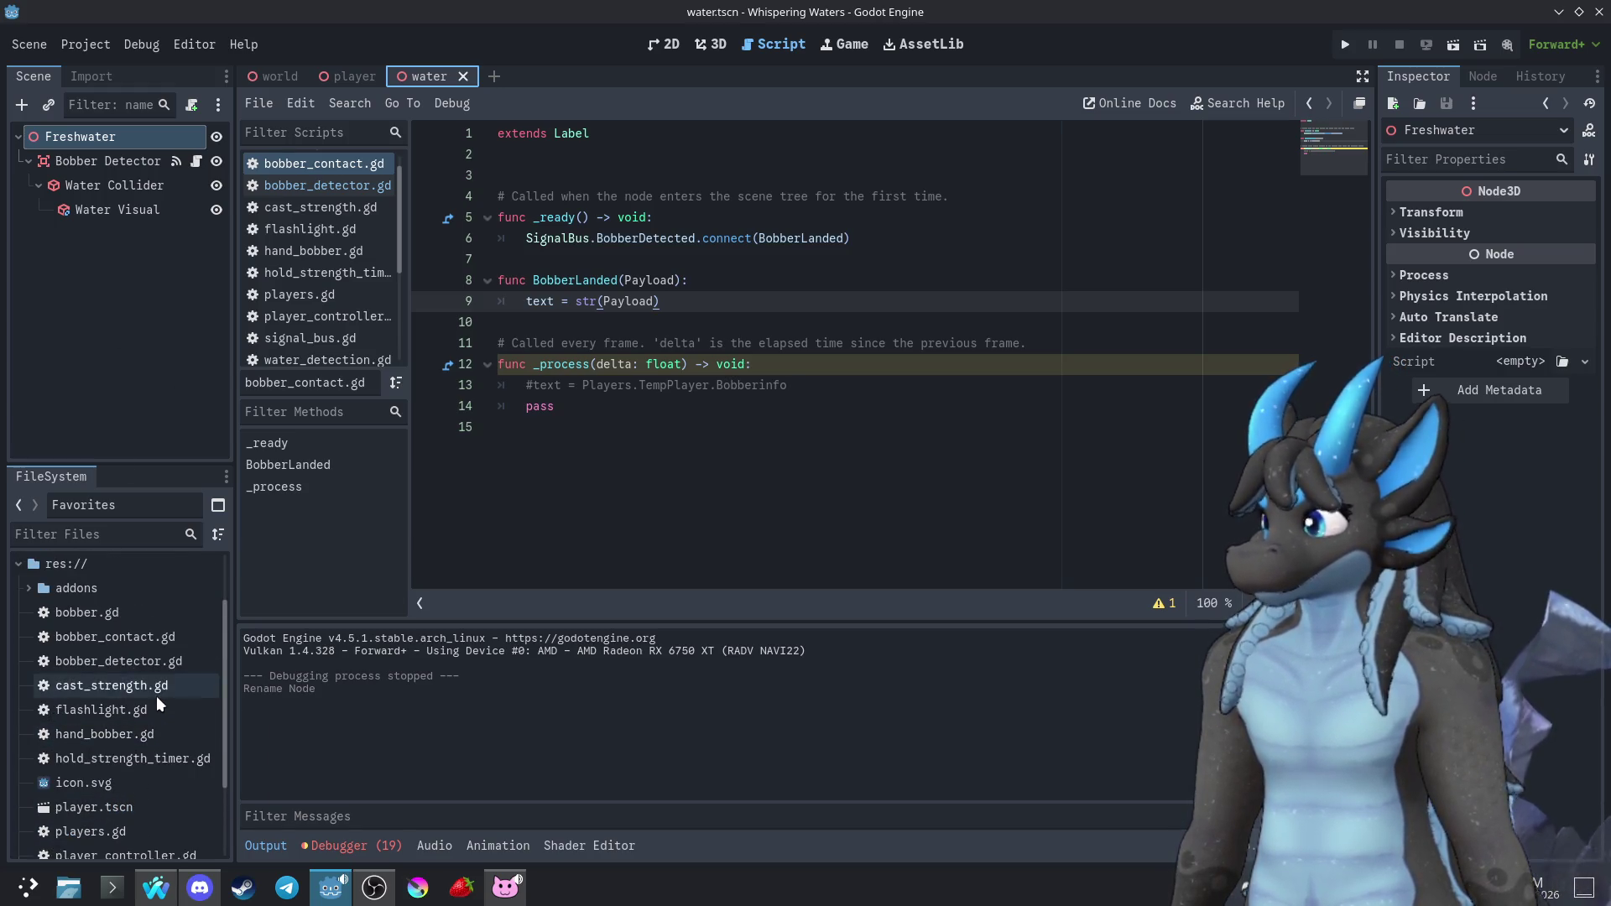
{"action": "scroll", "coordinate": [157, 696], "scroll_direction": "down", "scroll_amount": 3}
{"action": "scroll", "coordinate": [154, 693], "scroll_direction": "up", "scroll_amount": 5}
{"action": "scroll", "coordinate": [148, 699], "scroll_direction": "down", "scroll_amount": 5}
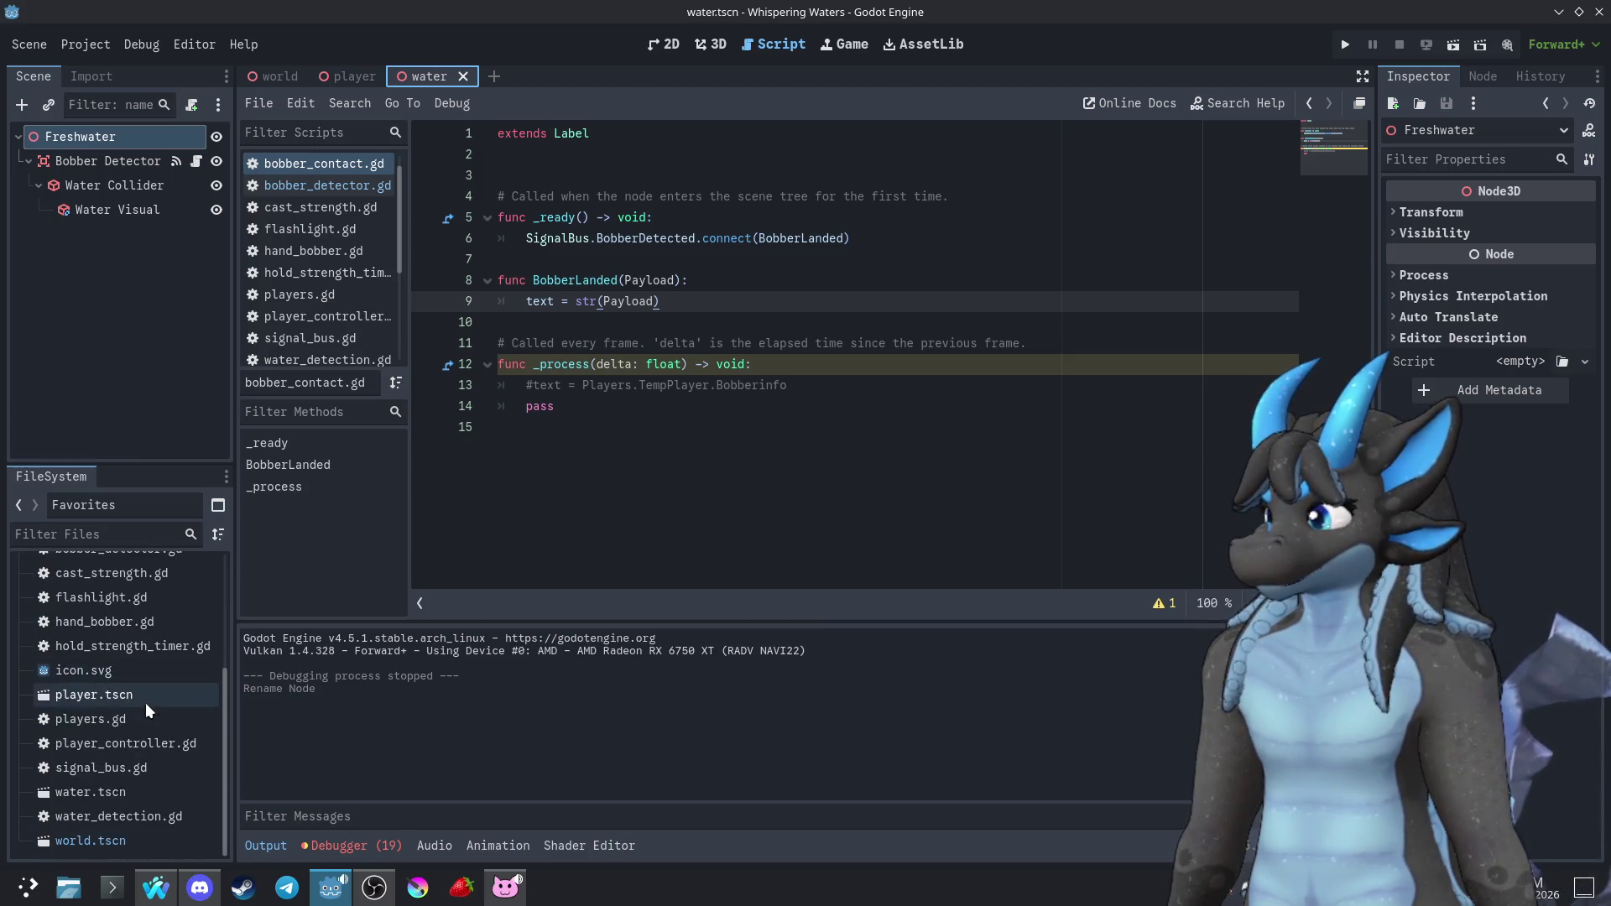
{"action": "left_click", "coordinate": [104, 796]}
{"action": "key", "text": "F2"}
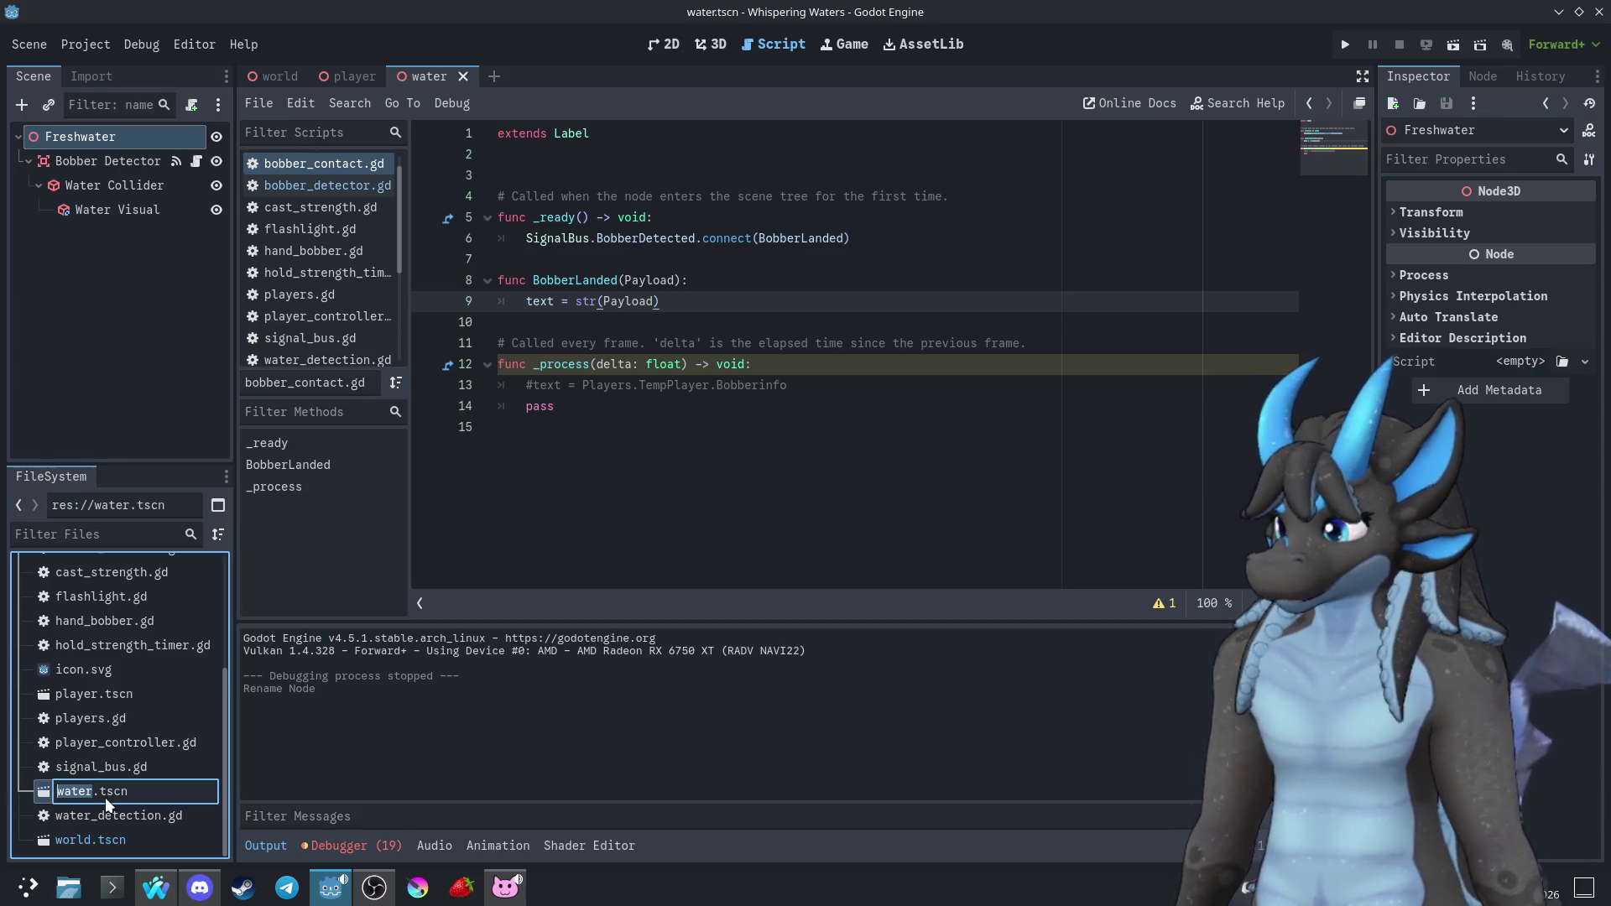
{"action": "type", "text": "Fre"}
{"action": "key", "text": "BackSpace"}
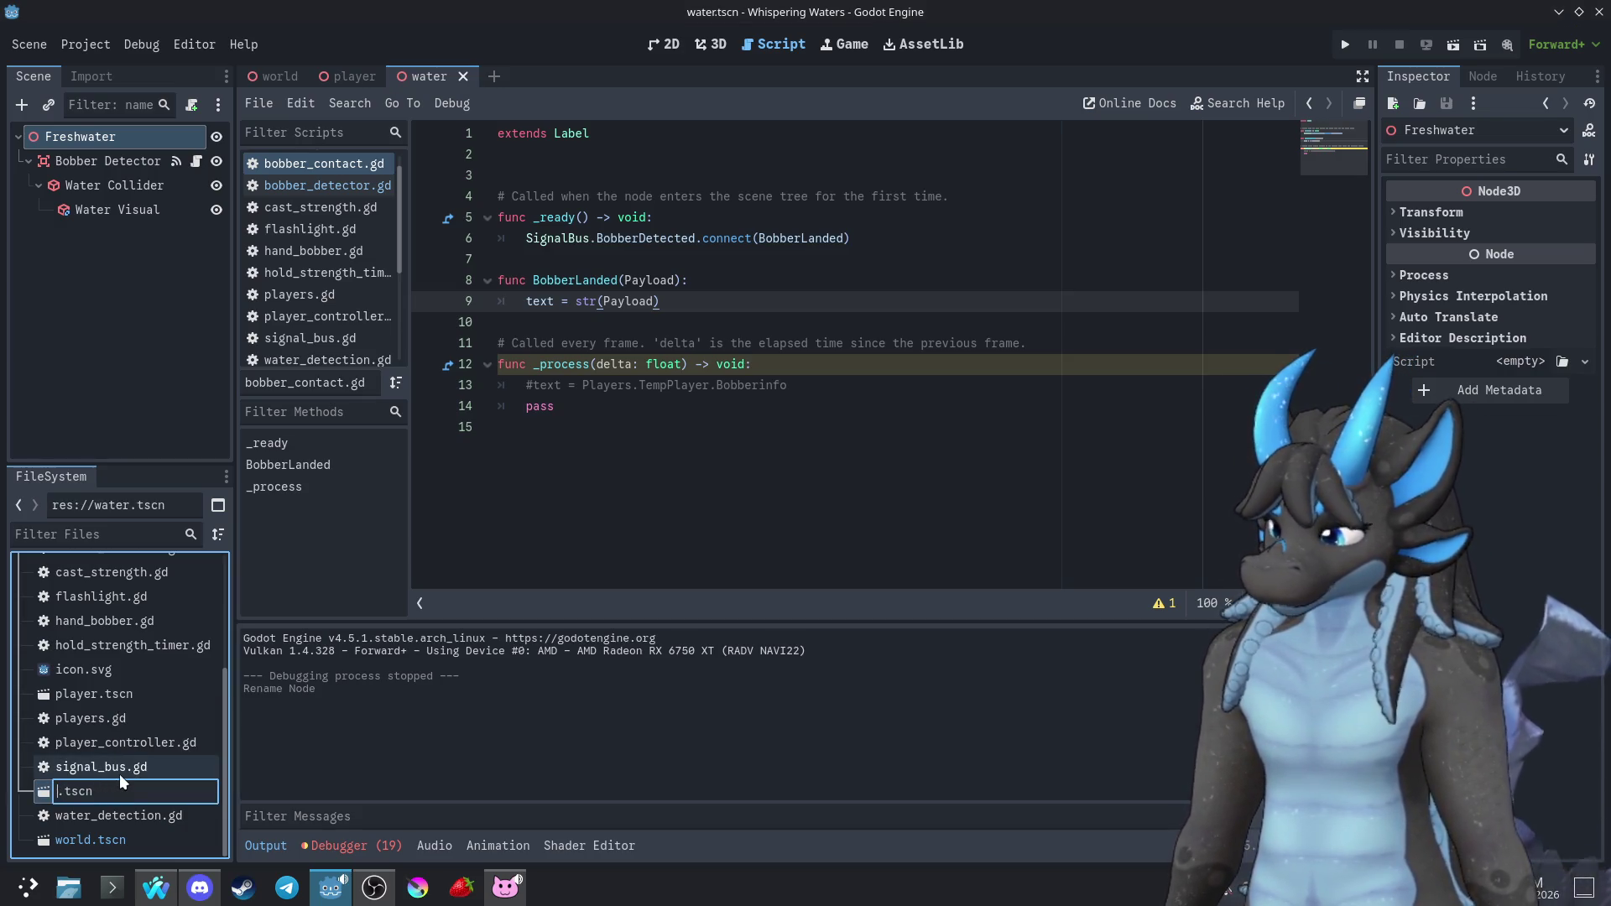
{"action": "type", "text": "water"}
{"action": "key", "text": "Return"}
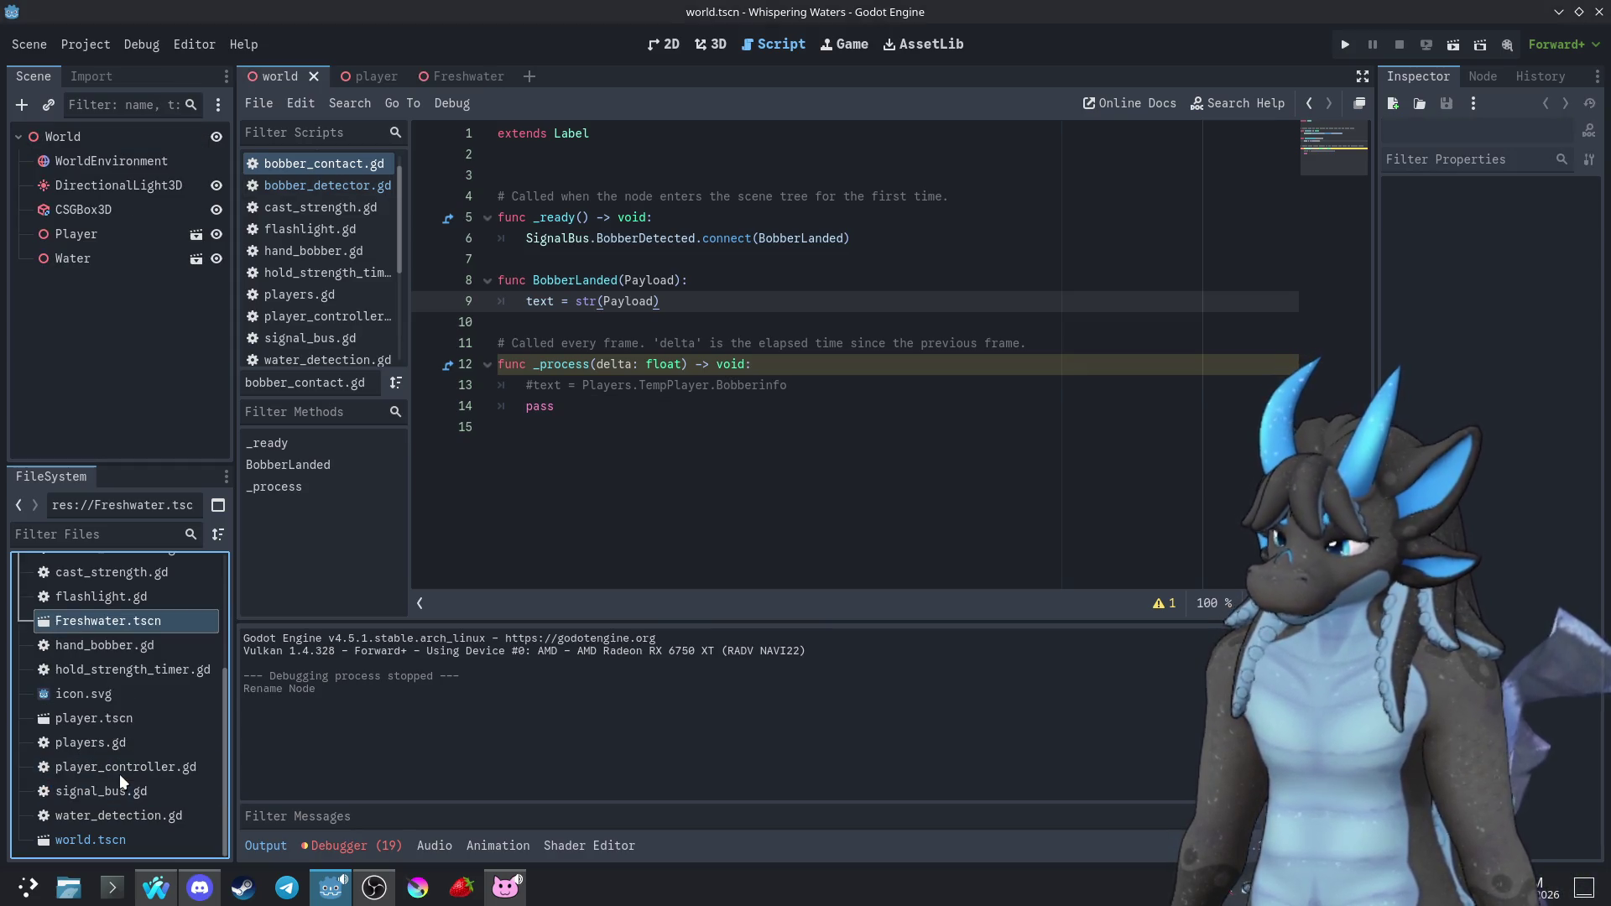
Playtest the game, then show the Freshwater scene in the 3D workspace
{"action": "left_click", "coordinate": [1345, 44]}
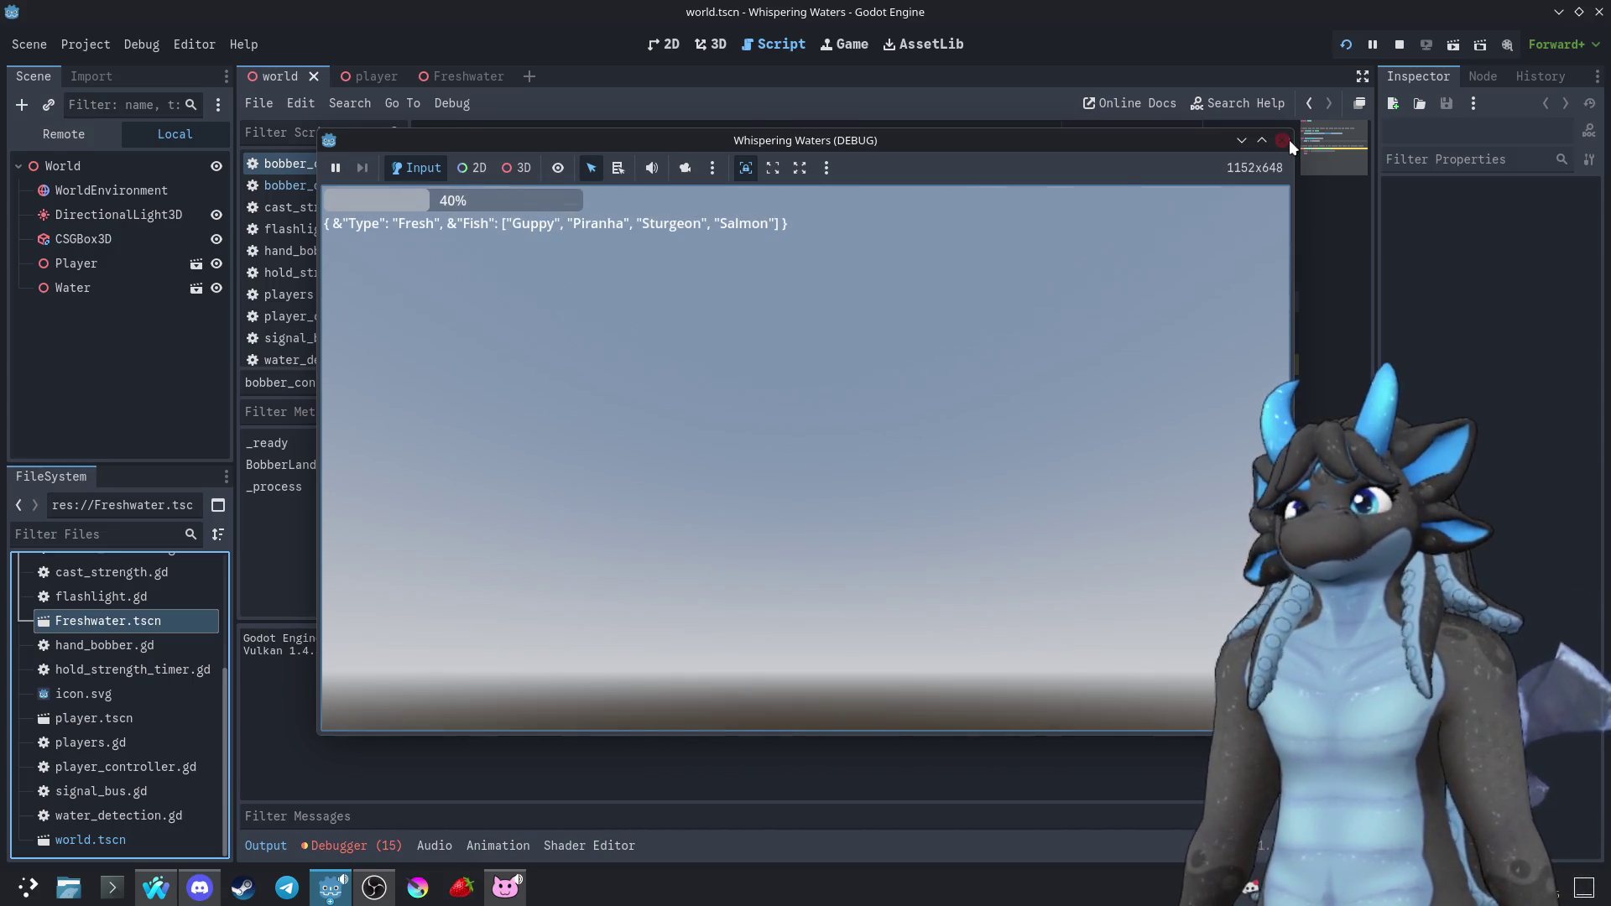
{"action": "left_click", "coordinate": [1284, 140]}
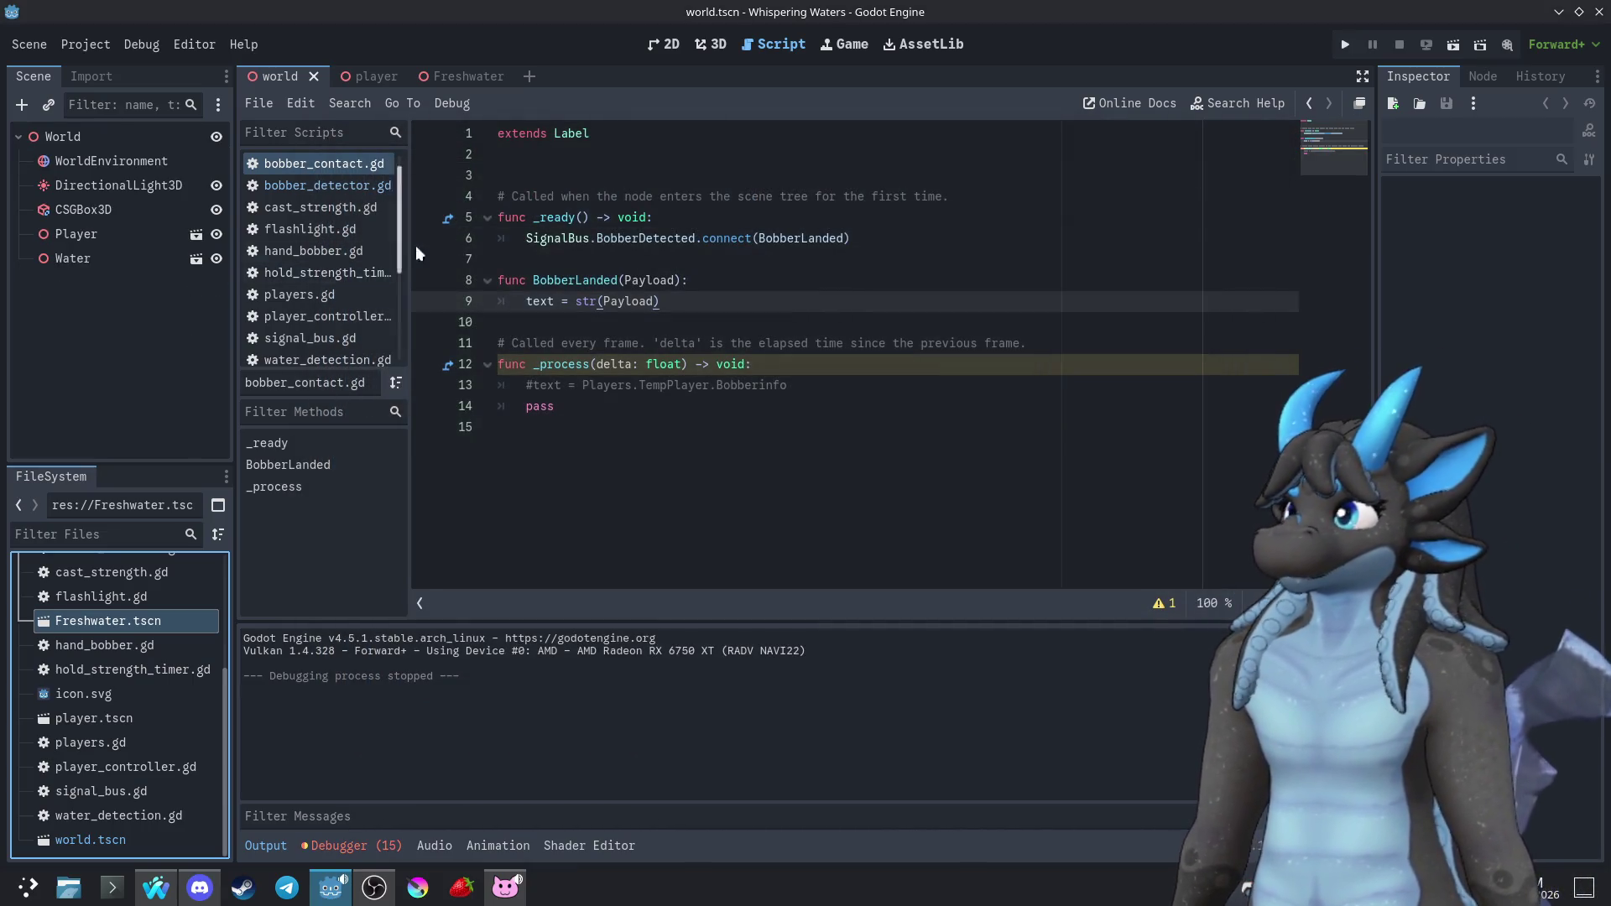
{"action": "left_click", "coordinate": [464, 76]}
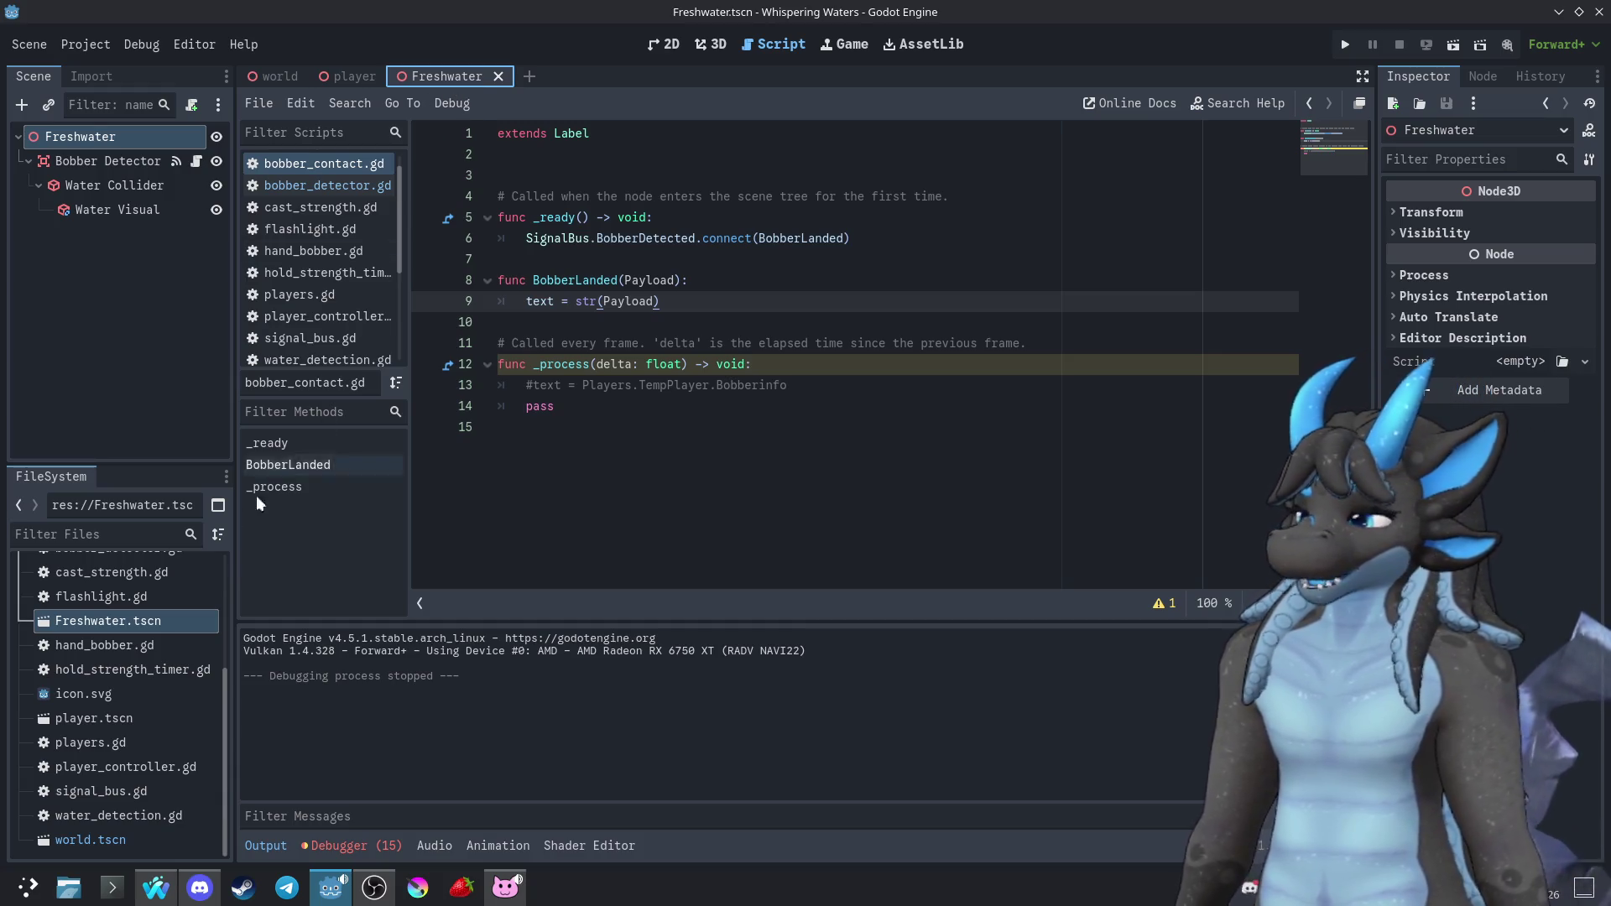
{"action": "right_click", "coordinate": [106, 626]}
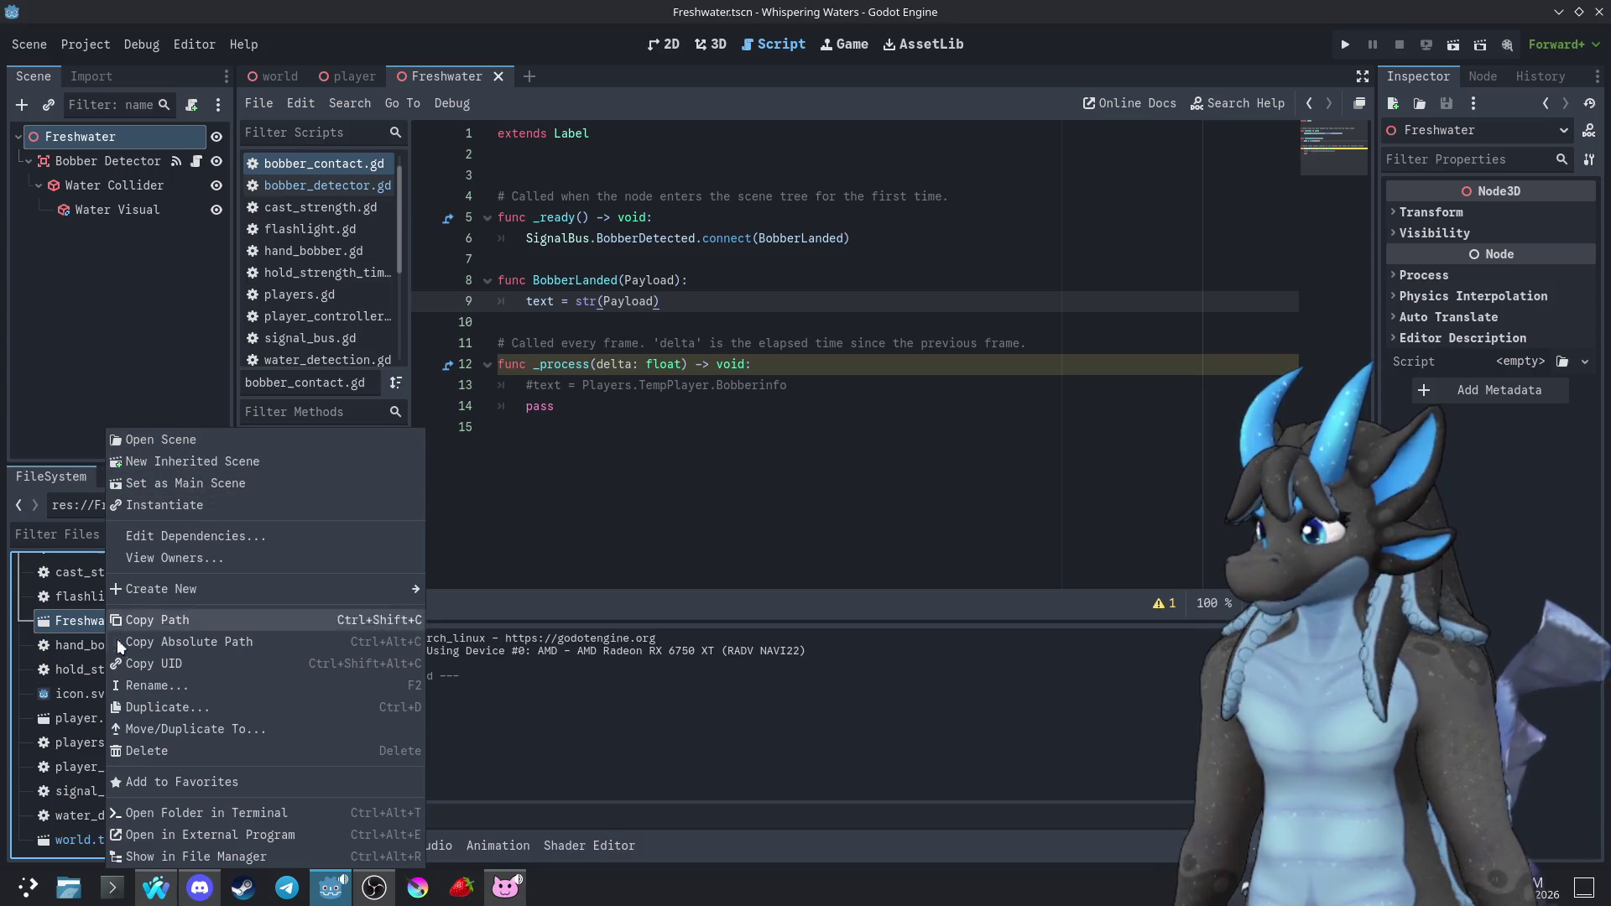
{"action": "left_click", "coordinate": [87, 420]}
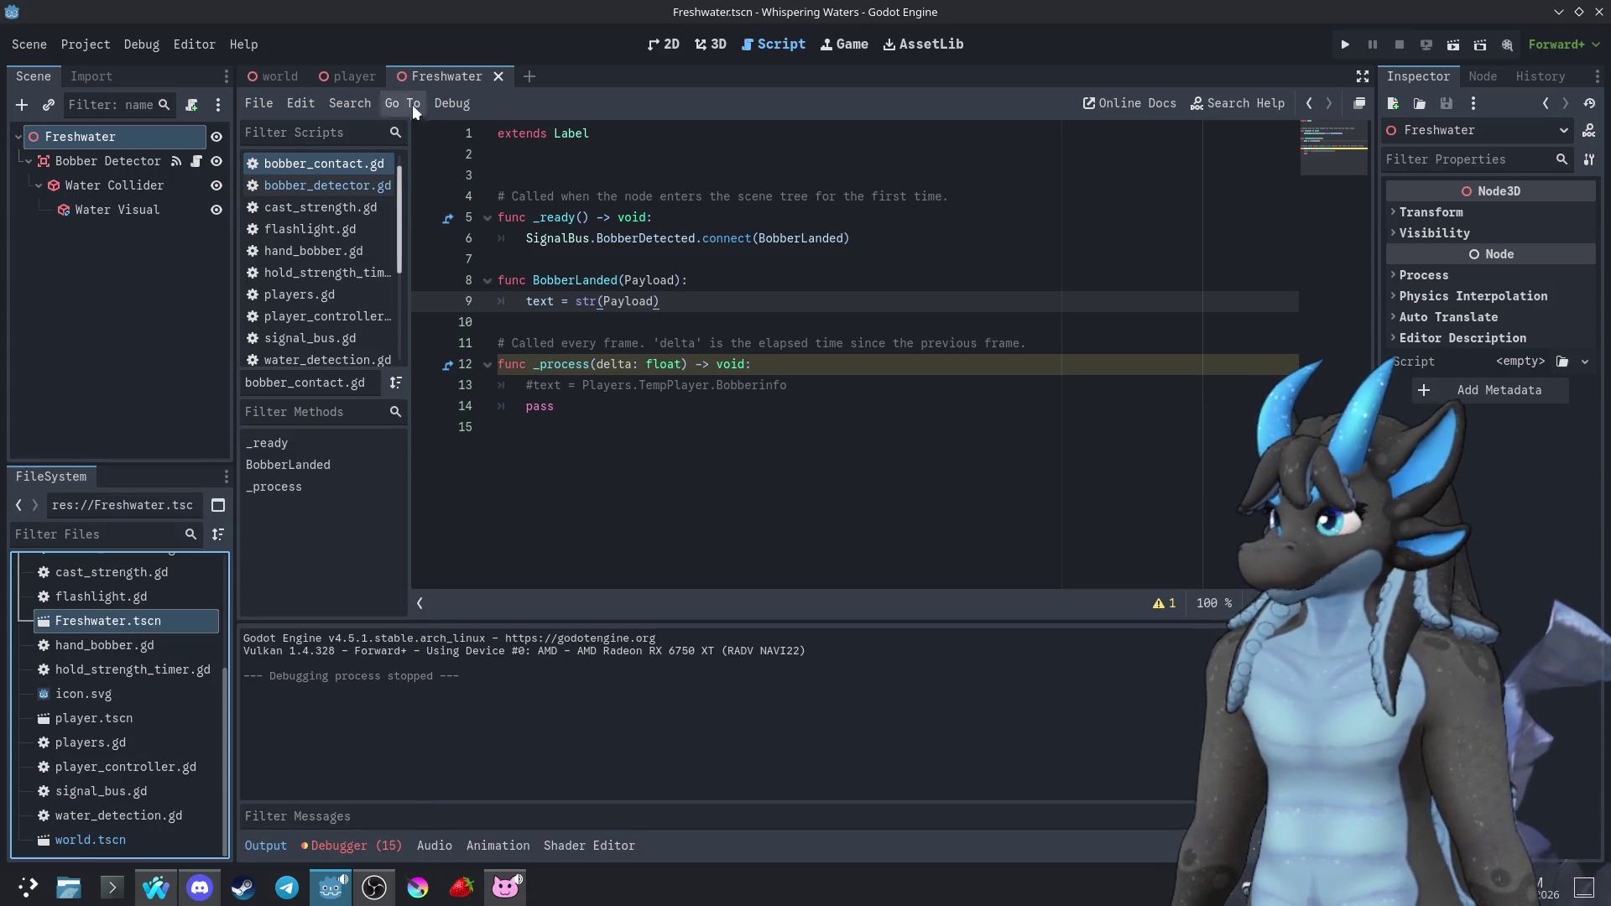
{"action": "left_click", "coordinate": [706, 45]}
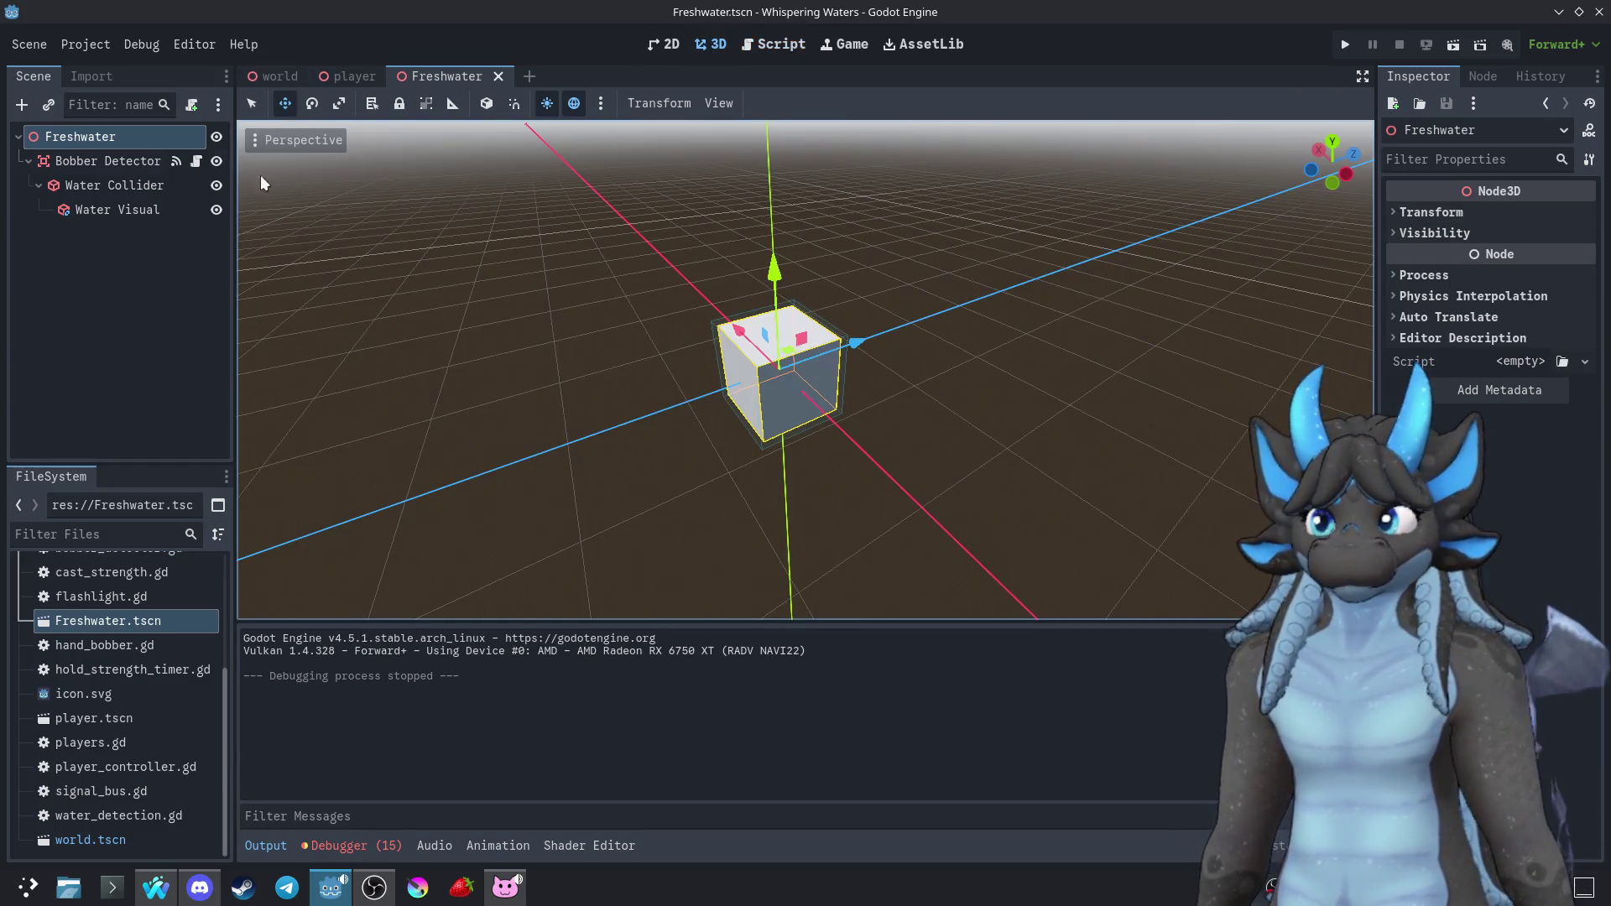
Give Water Visual a New StandardMaterial3D as its material
{"action": "left_click", "coordinate": [109, 160]}
{"action": "left_click", "coordinate": [112, 188]}
{"action": "left_click", "coordinate": [113, 206]}
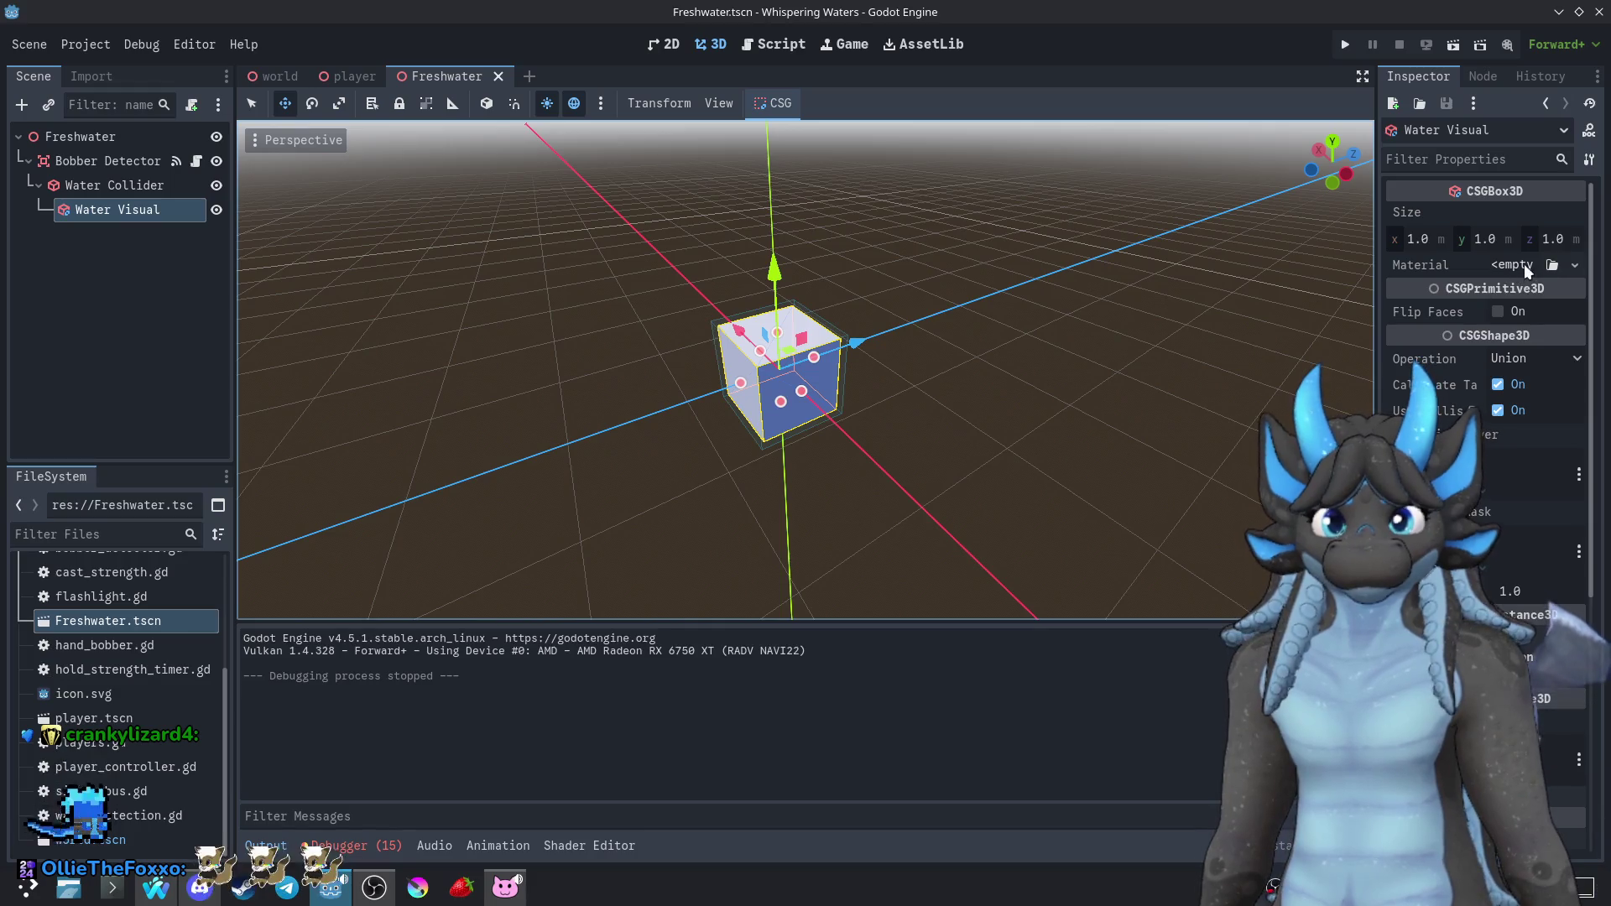
{"action": "left_click", "coordinate": [1552, 264]}
{"action": "left_click", "coordinate": [1120, 192]}
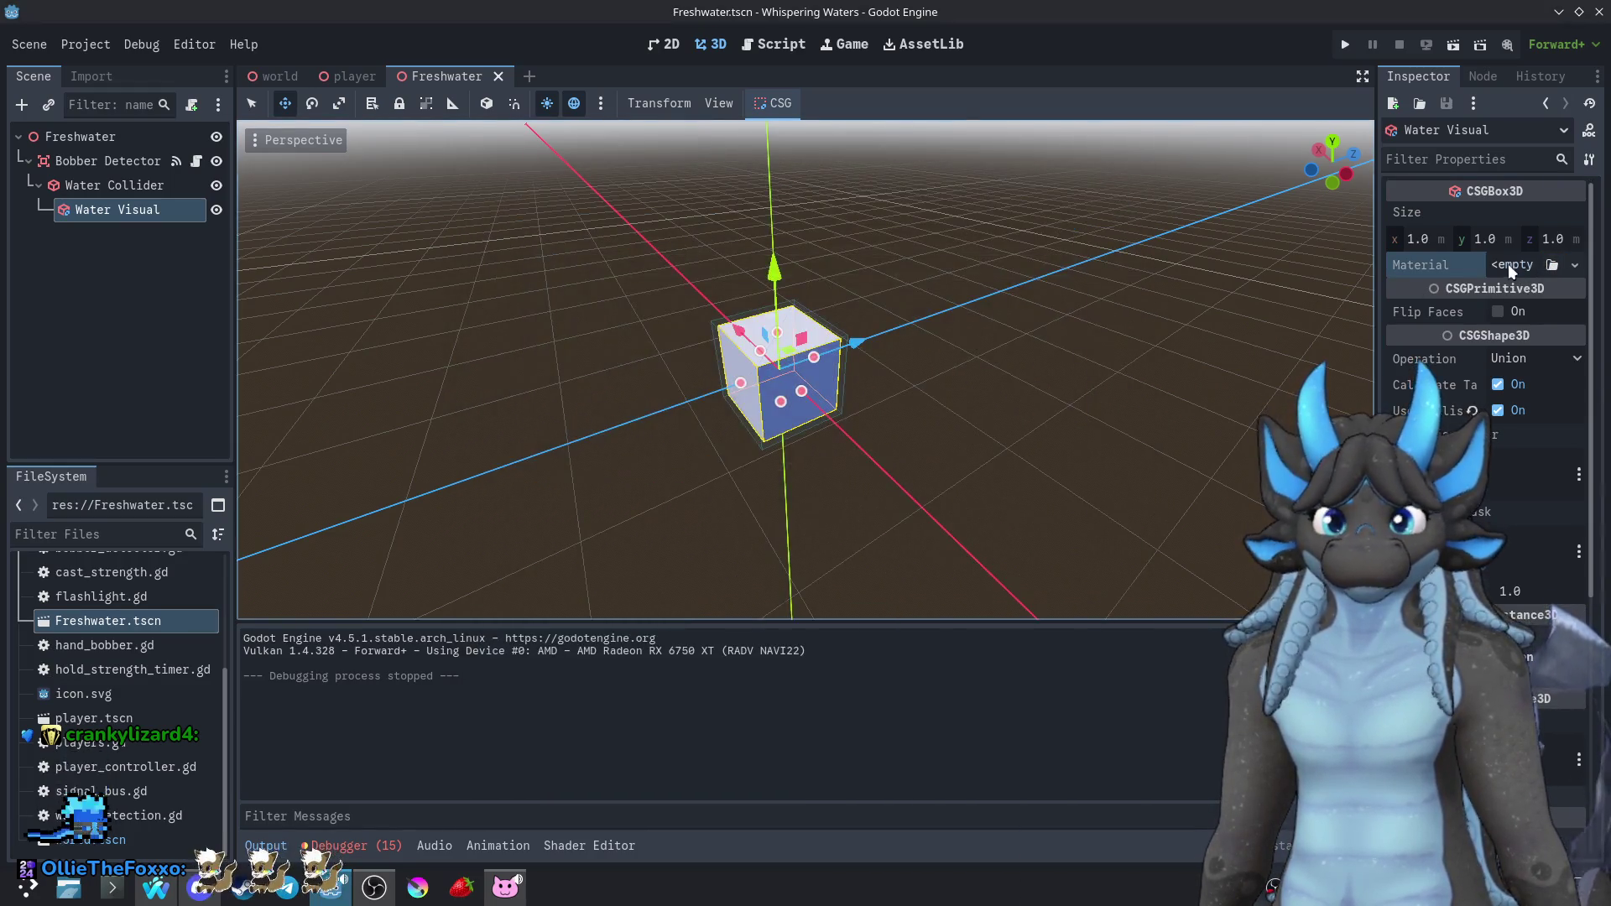
{"action": "left_click", "coordinate": [1510, 264]}
{"action": "left_click", "coordinate": [1498, 312]}
Set the material's Albedo Color to 0000ff and save Freshwater.tscn
{"action": "left_click", "coordinate": [1543, 290]}
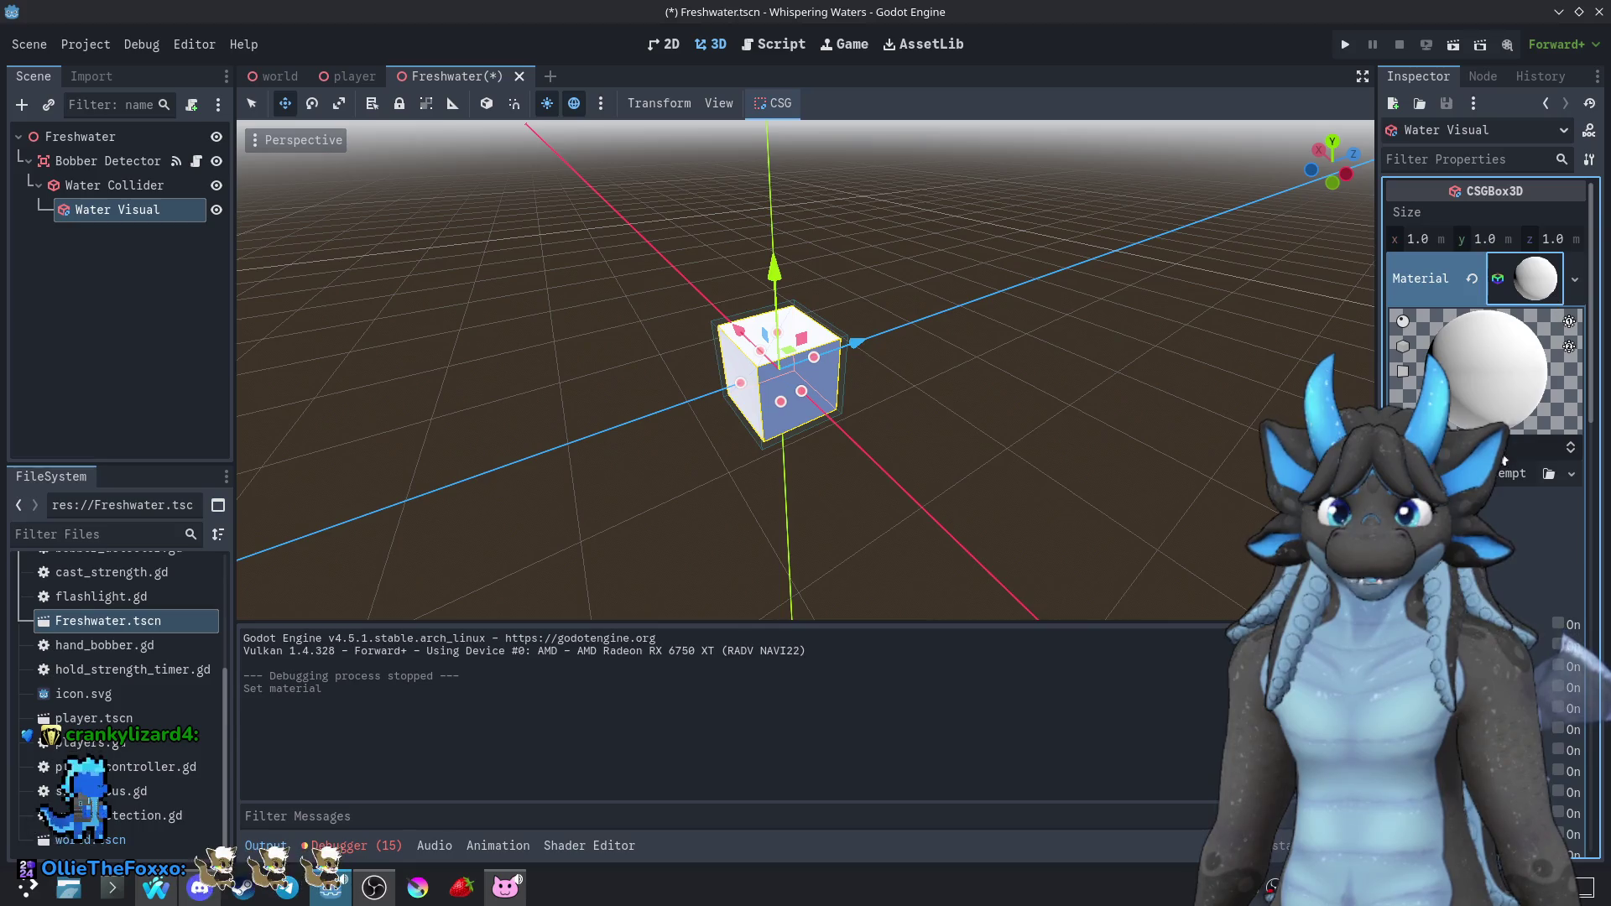
{"action": "left_click", "coordinate": [1536, 582]}
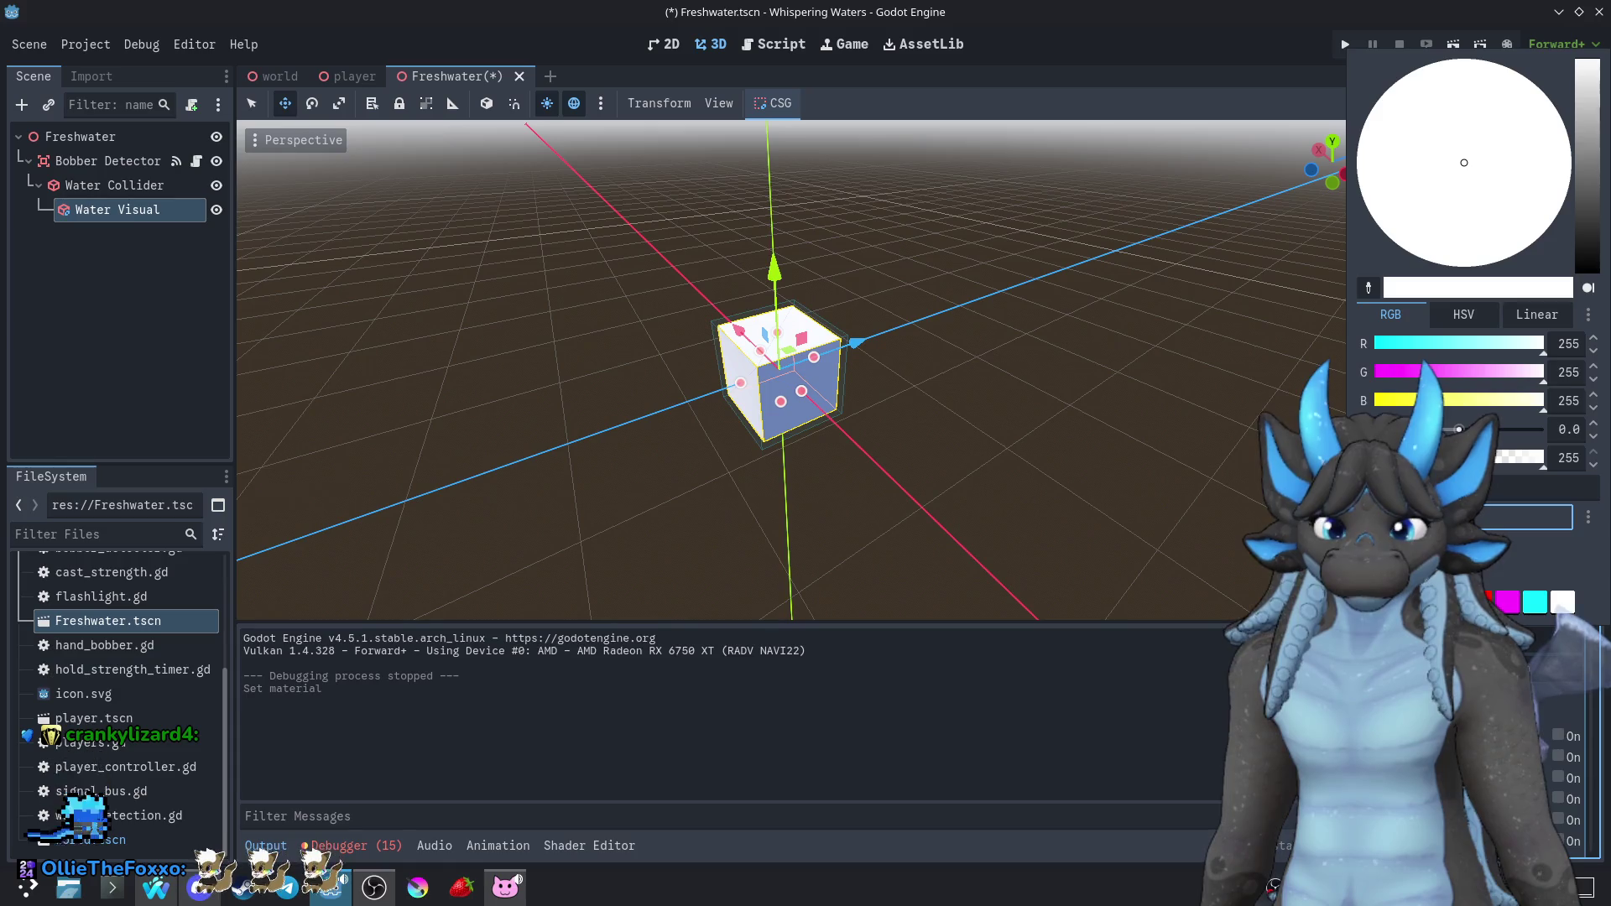
{"action": "type", "text": "0000ff"}
{"action": "key", "text": "Return"}
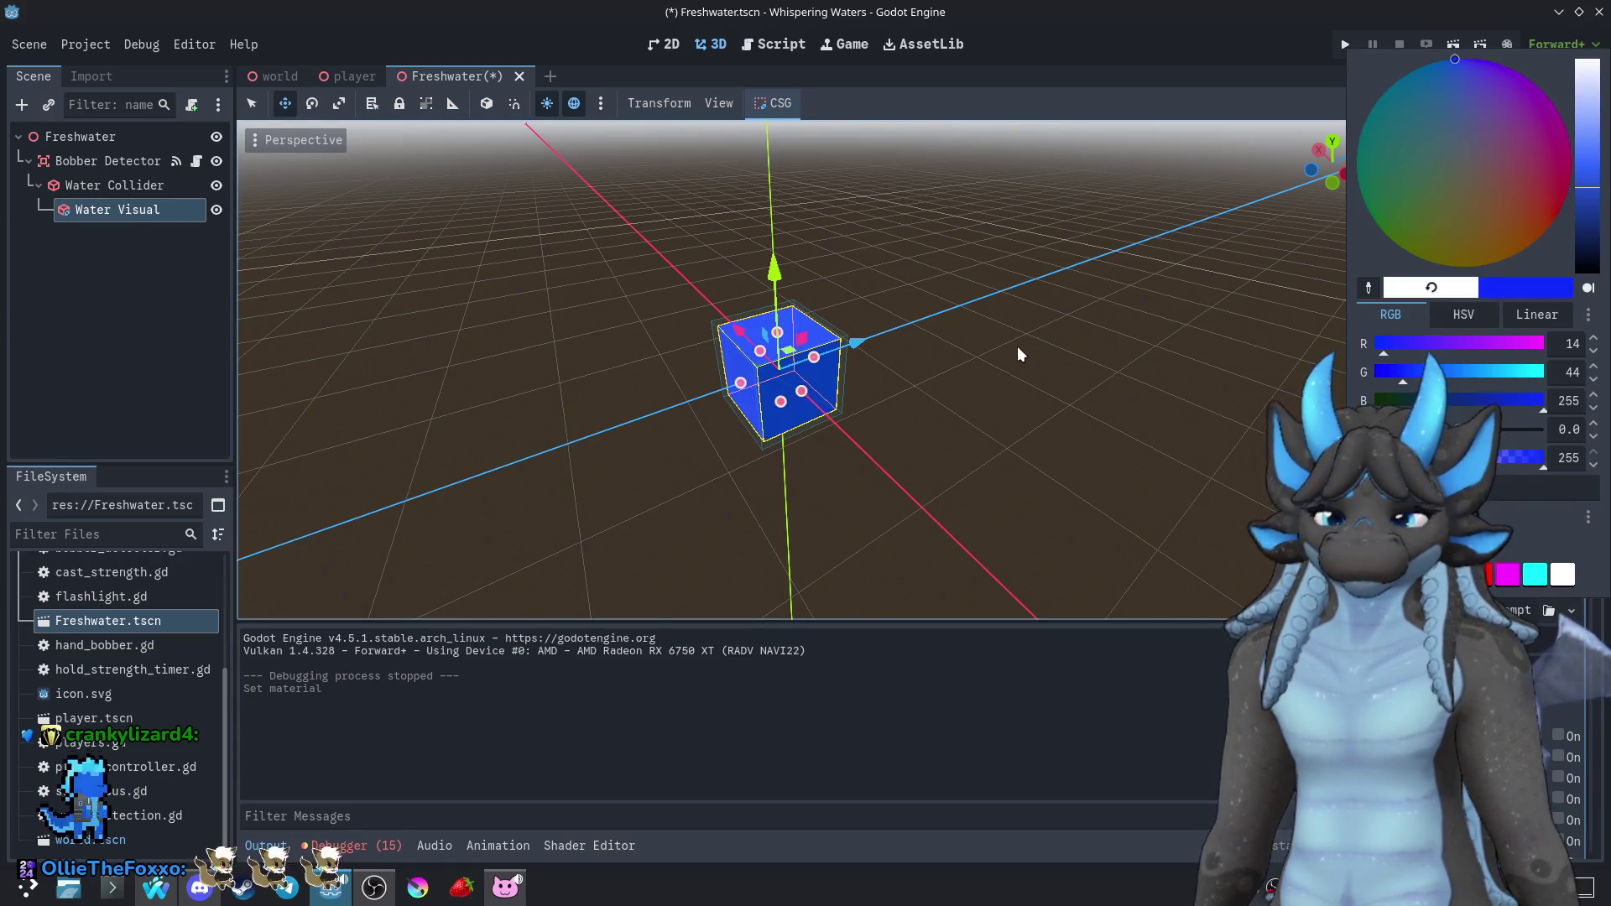
{"action": "left_click", "coordinate": [1017, 346]}
{"action": "left_click", "coordinate": [913, 239]}
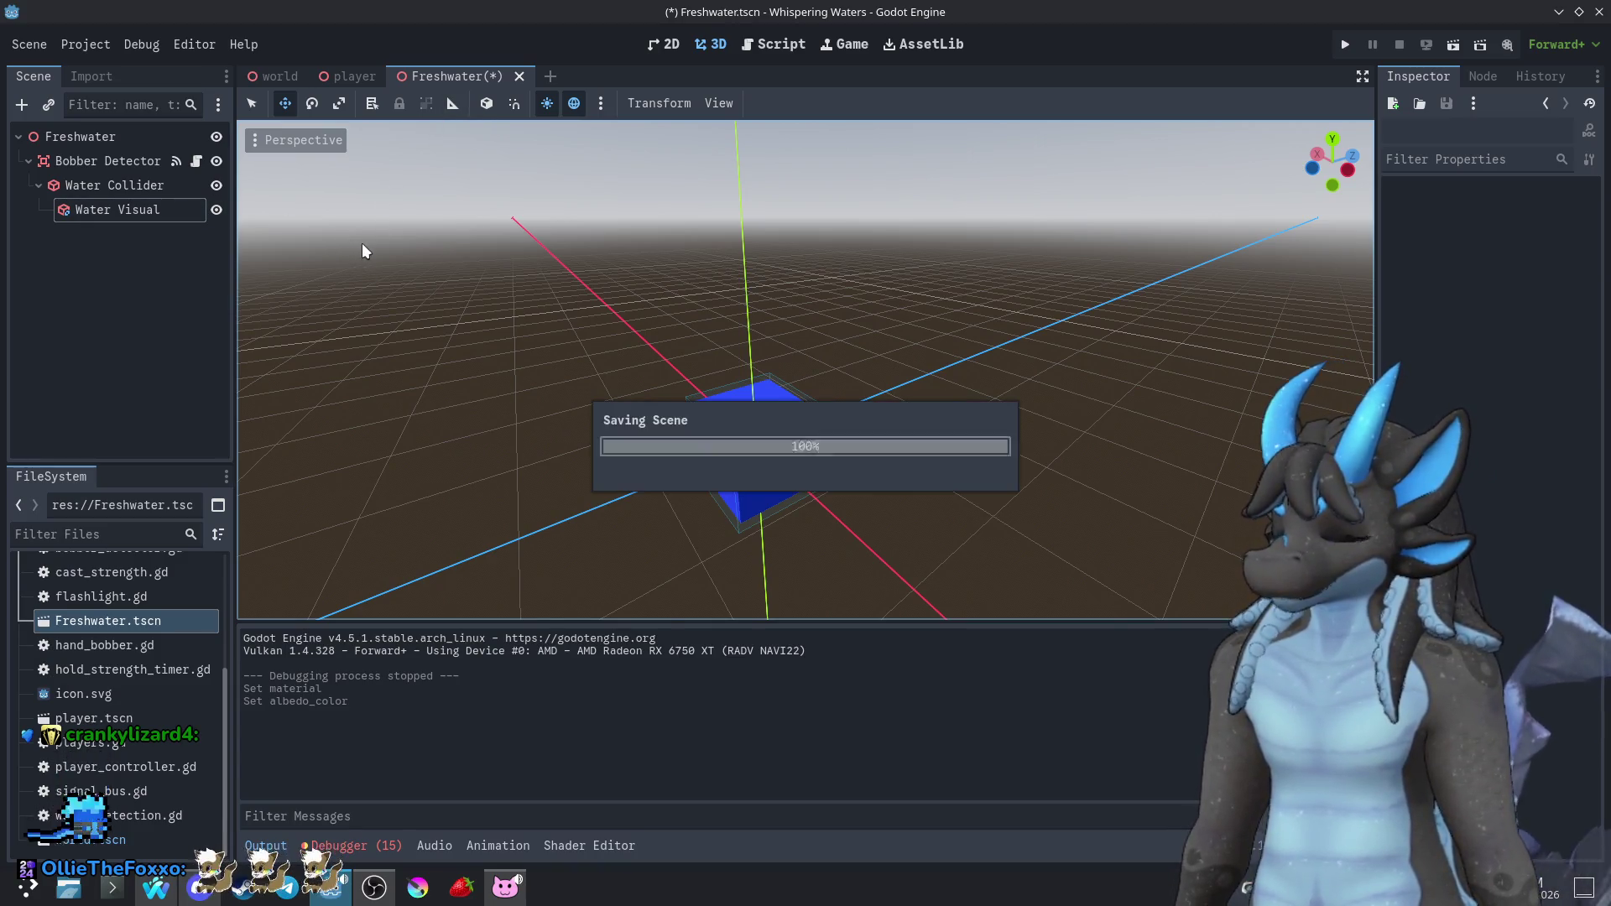
{"action": "key", "text": "ctrl+s"}
{"action": "right_click", "coordinate": [72, 622]}
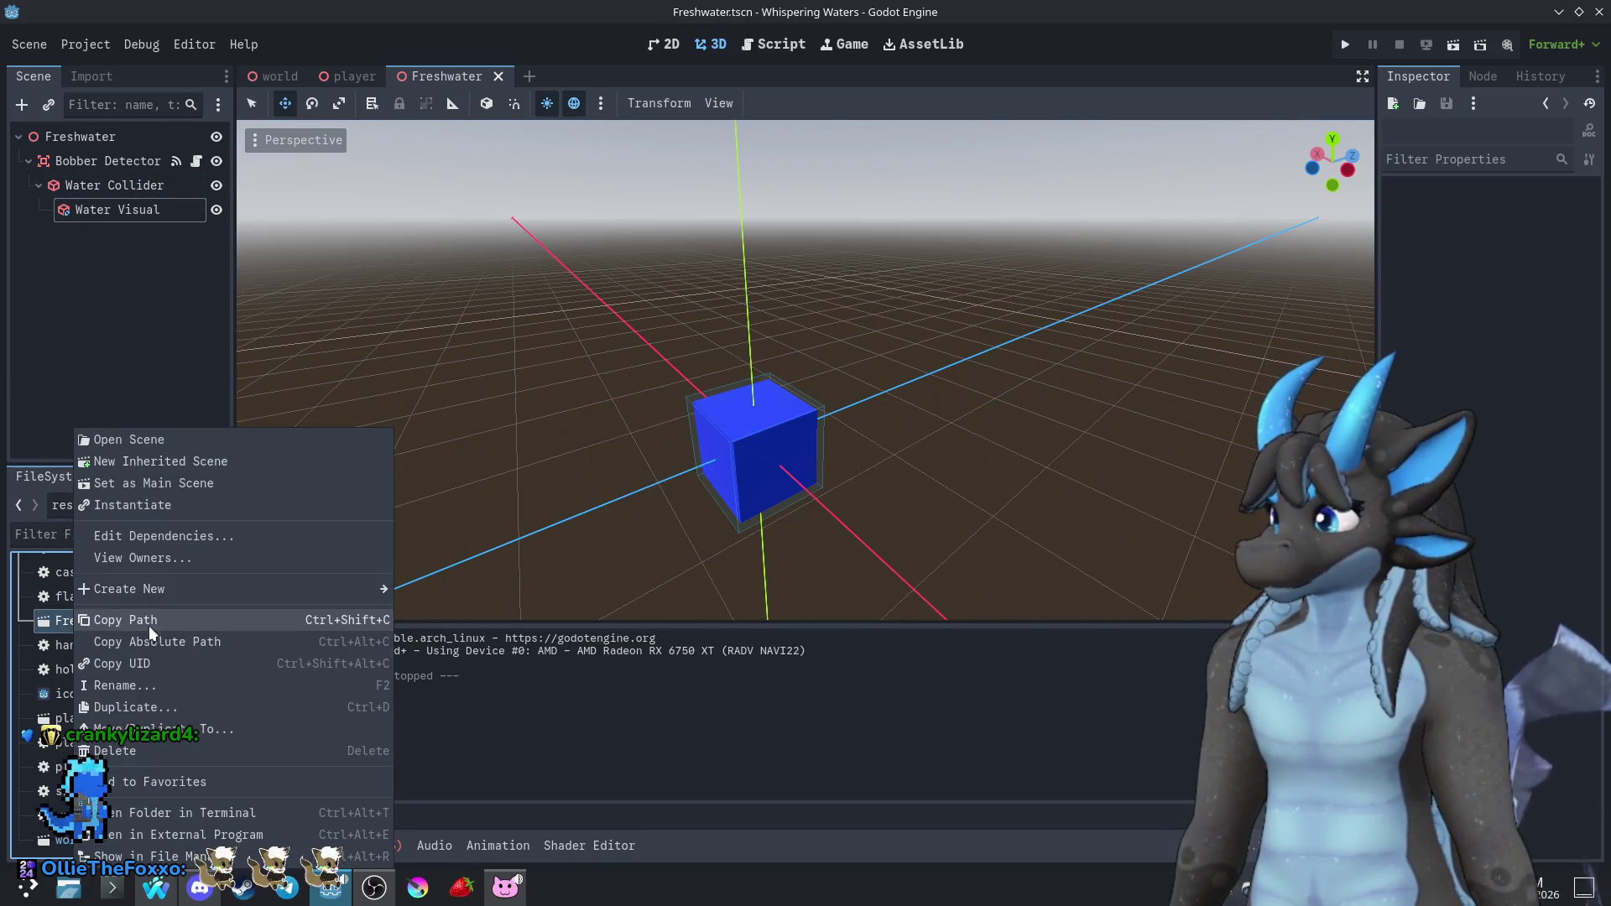
Create a new scene from Freshwater.tscn's context menu with a 3D Scene root node
{"action": "mouse_move", "coordinate": [163, 591]}
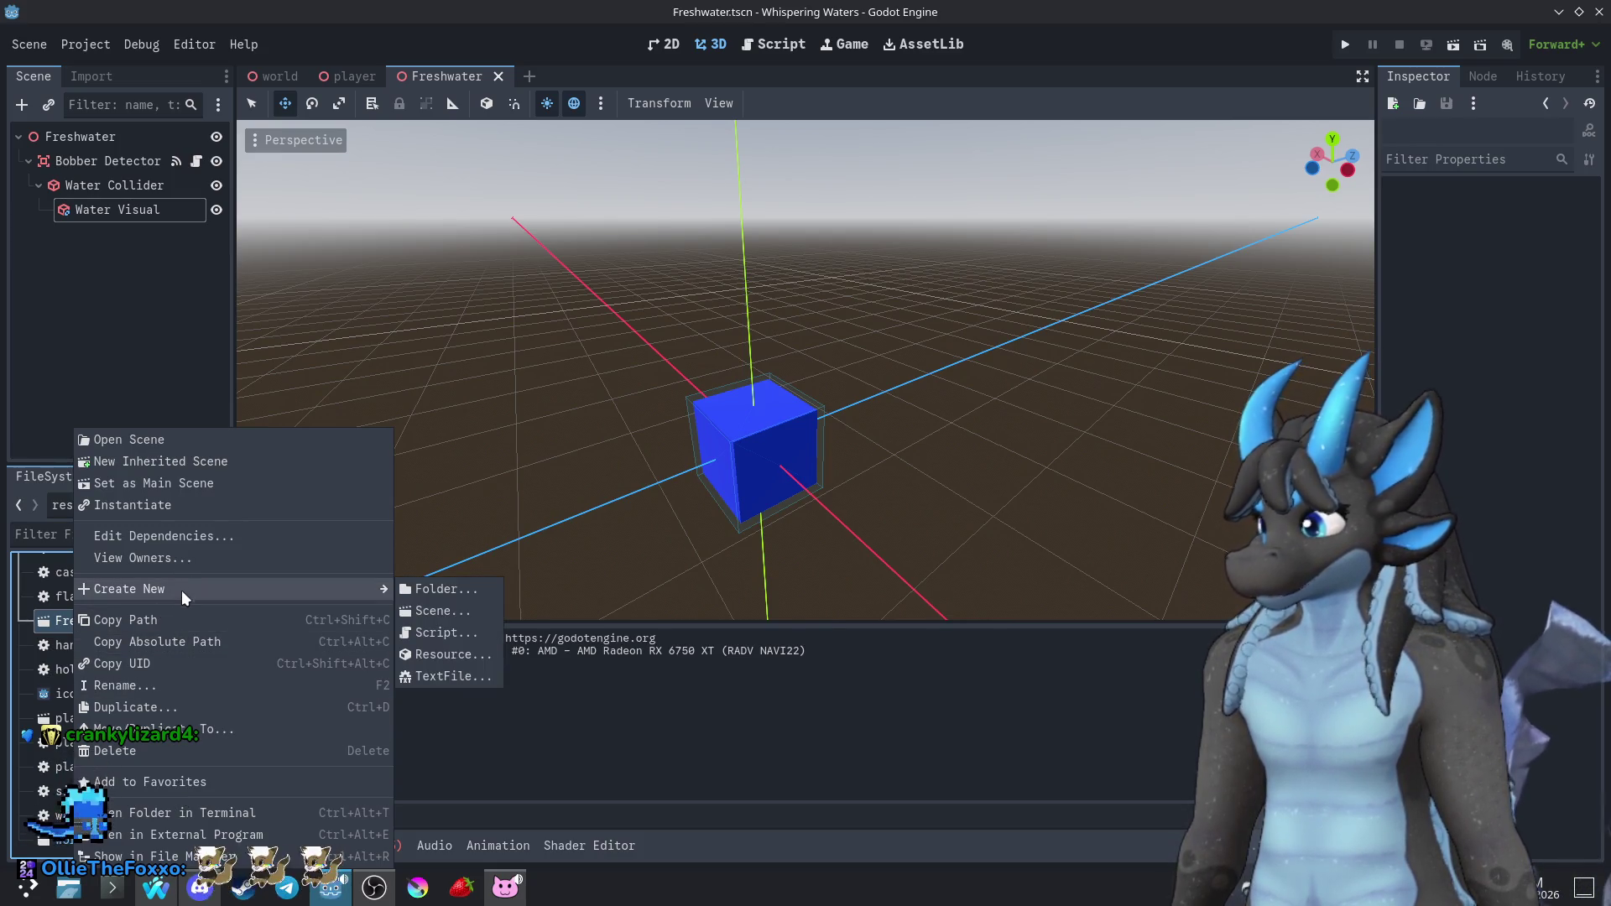
{"action": "left_click", "coordinate": [45, 407]}
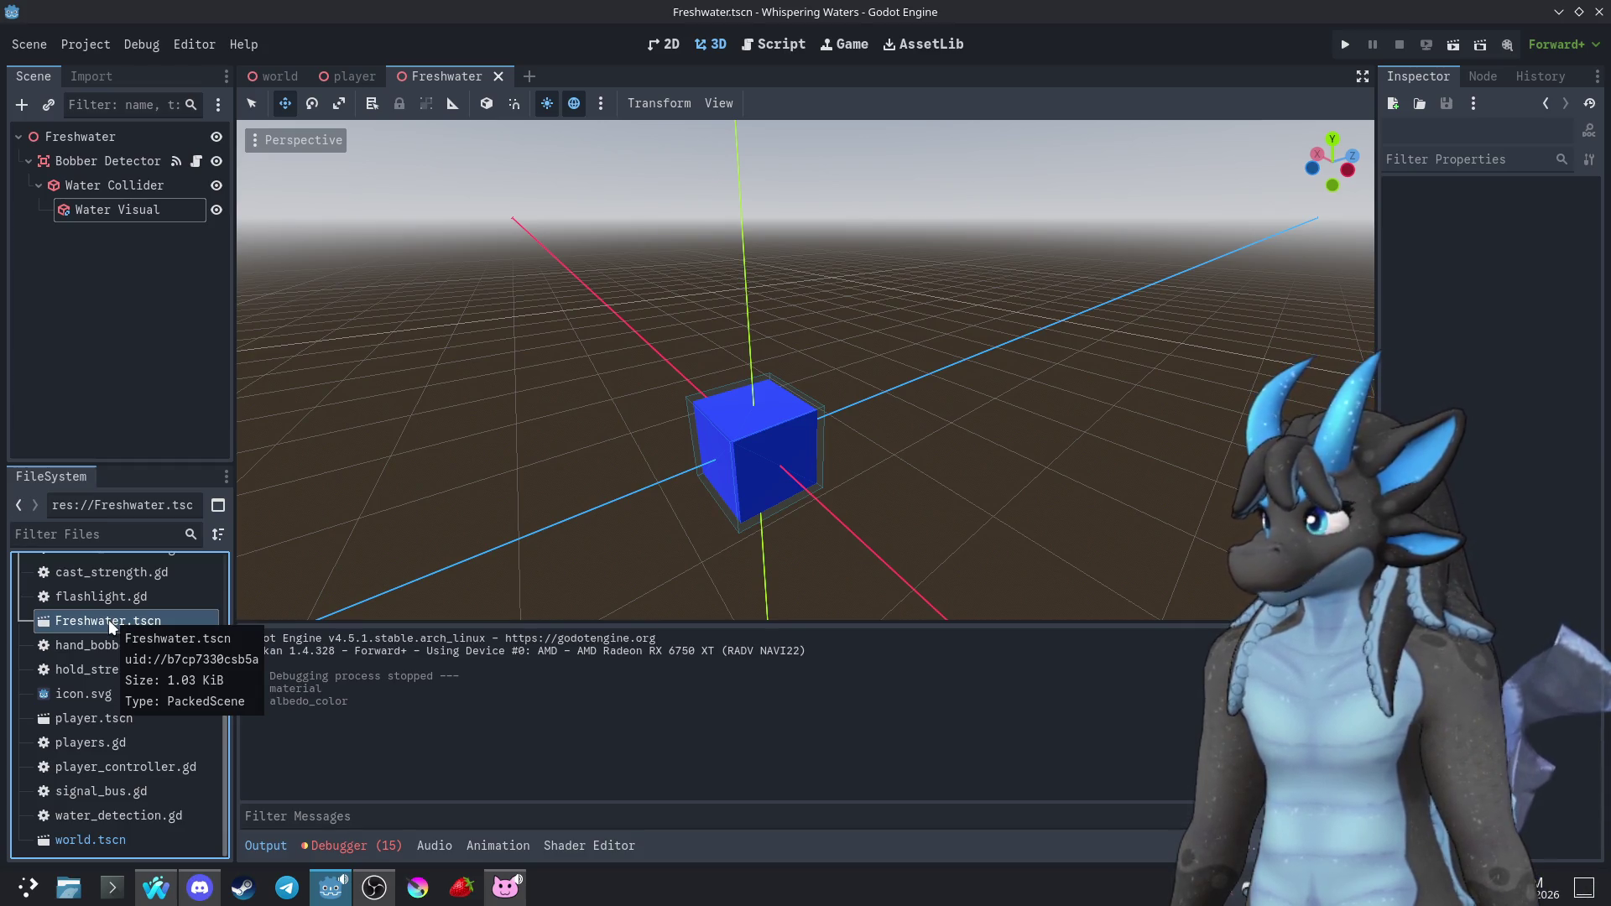
{"action": "right_click", "coordinate": [108, 621]}
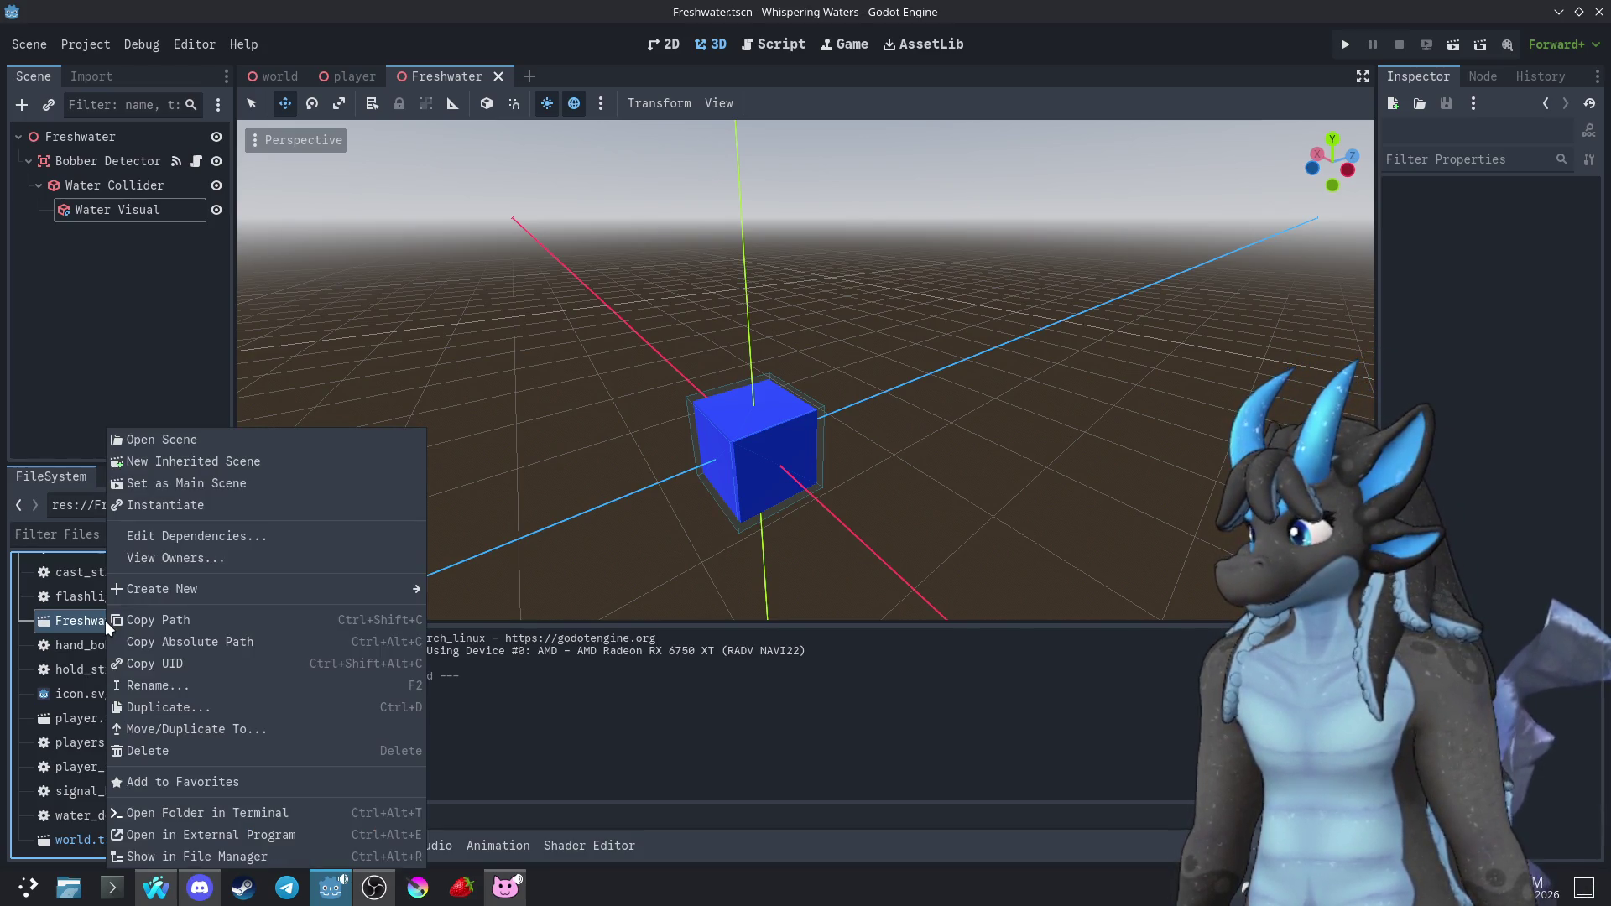
{"action": "left_click", "coordinate": [49, 398]}
{"action": "left_click", "coordinate": [528, 75]}
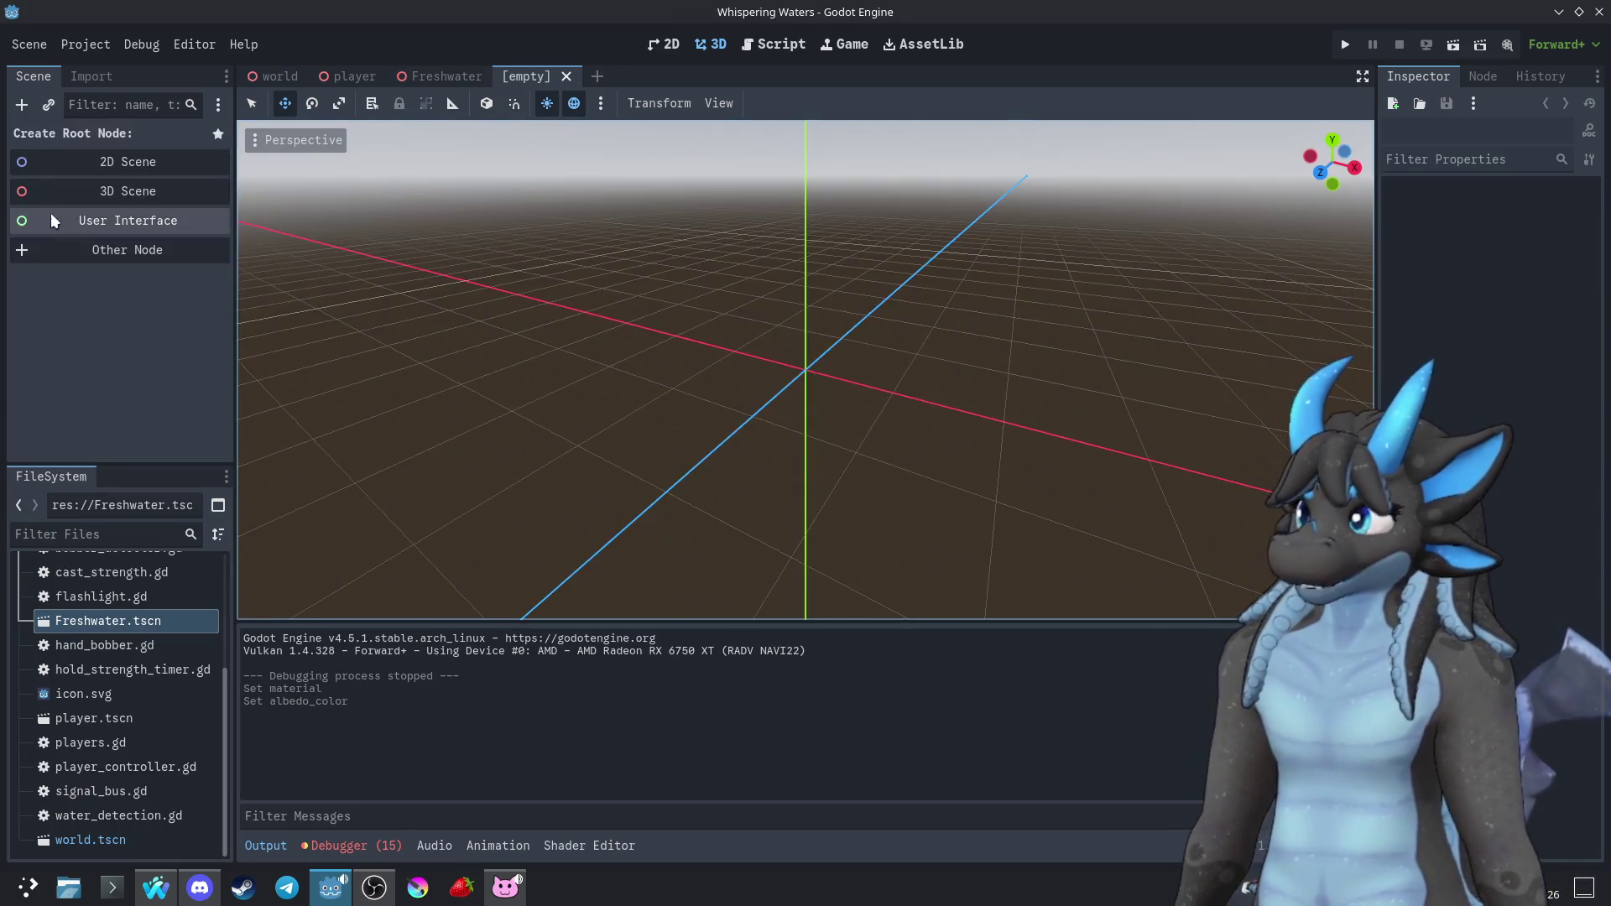
{"action": "left_click", "coordinate": [52, 191]}
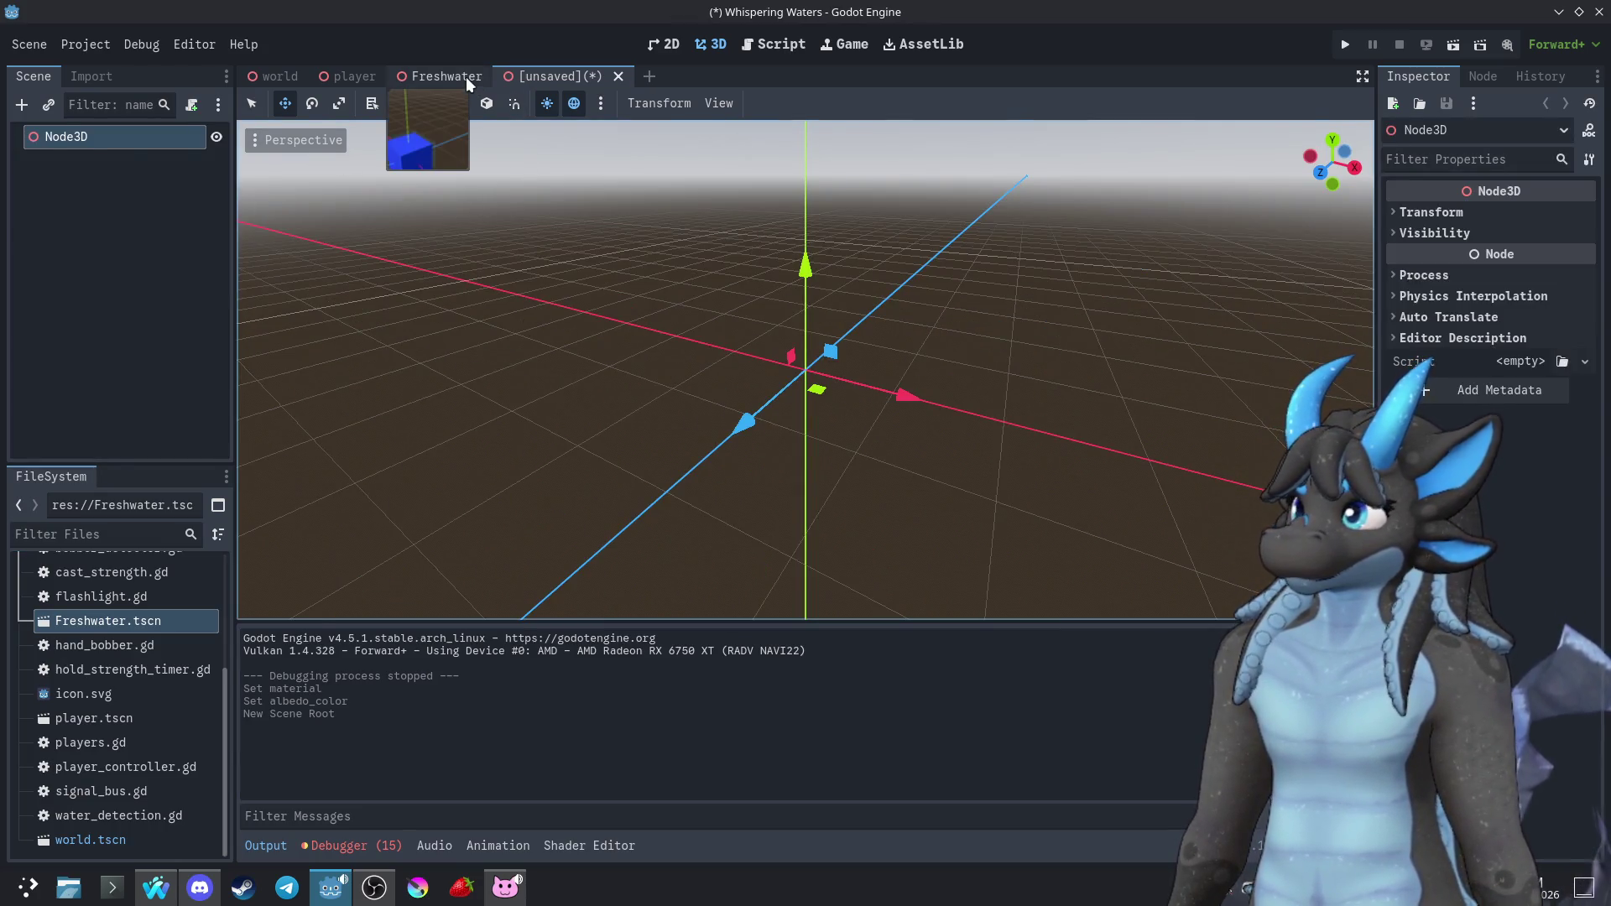
Paste a copy of the Freshwater root into the new scene, then undo it
{"action": "left_click", "coordinate": [466, 77]}
{"action": "right_click", "coordinate": [68, 135]}
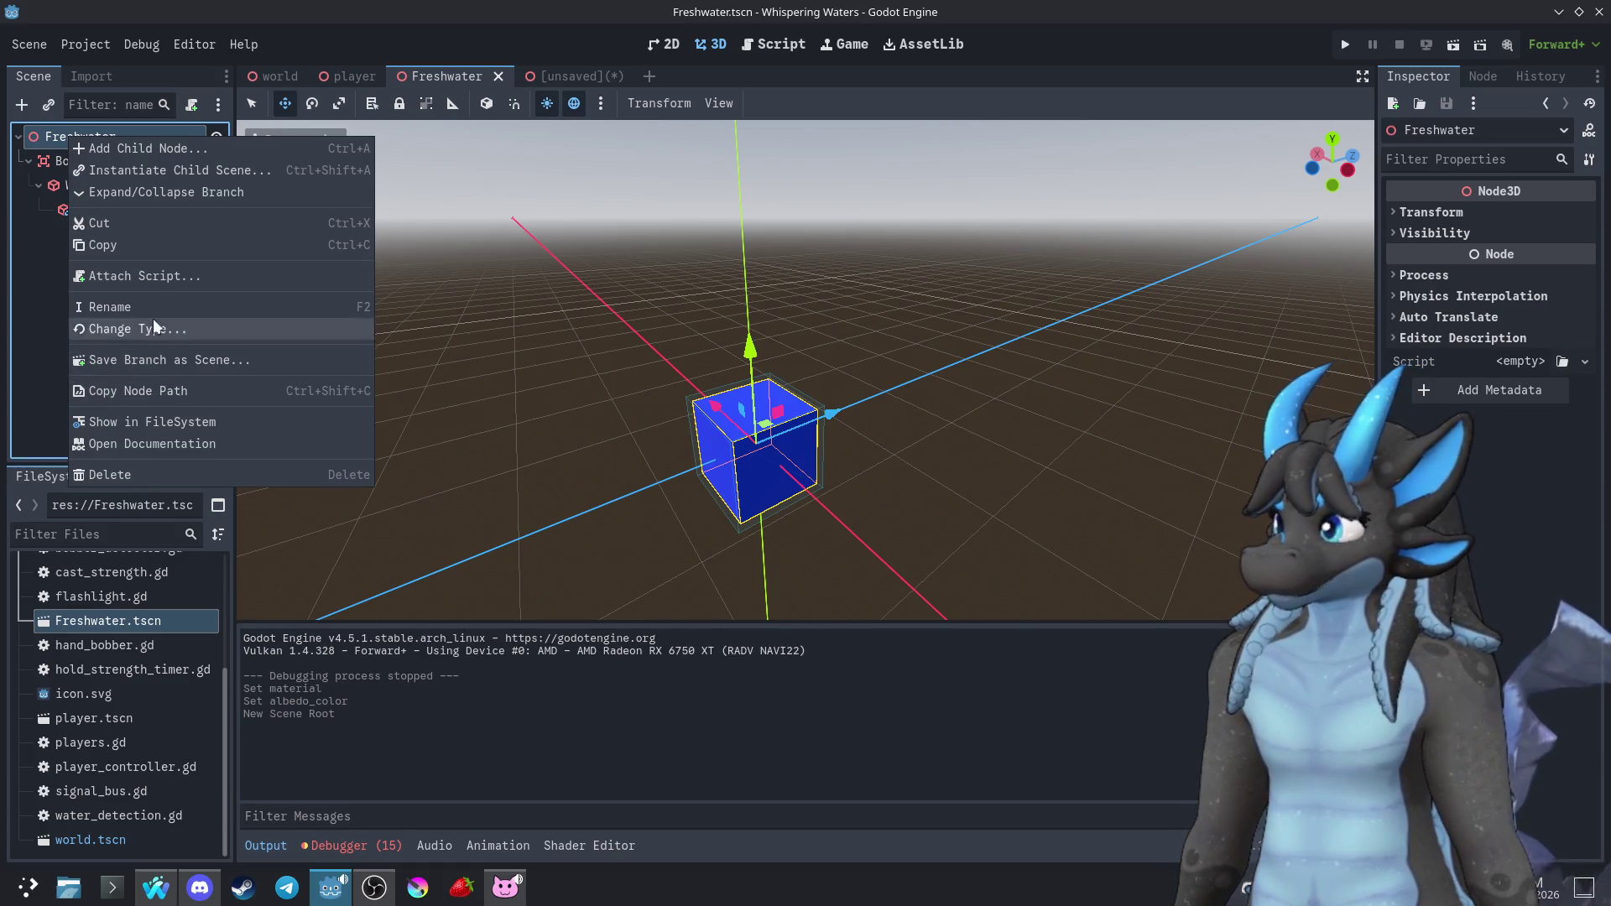
{"action": "left_click", "coordinate": [158, 247]}
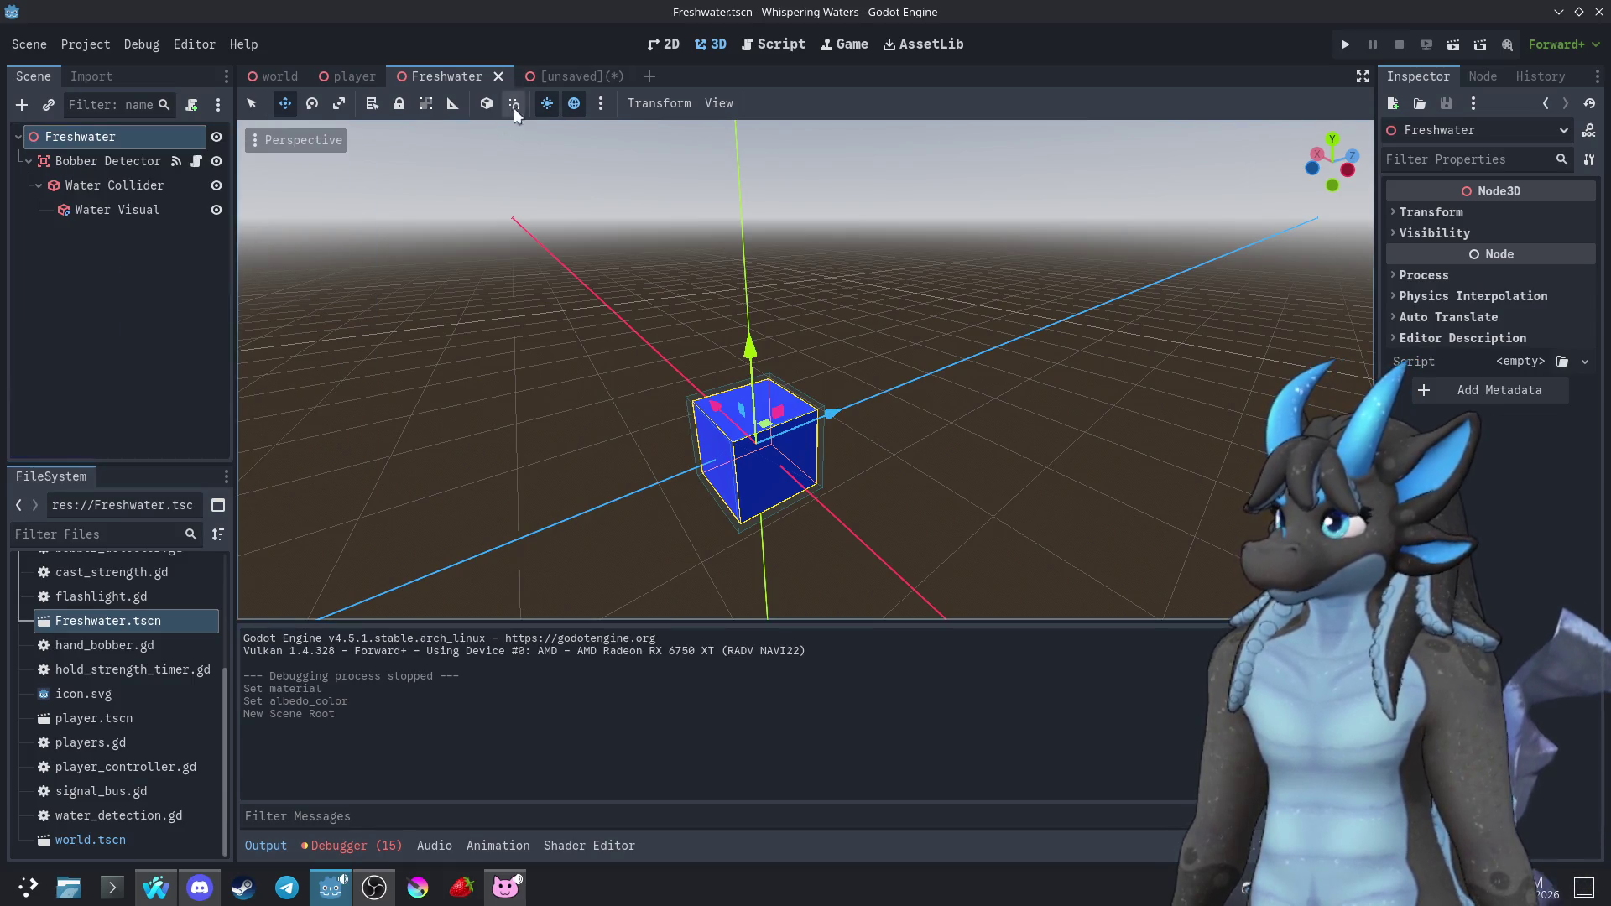
{"action": "left_click", "coordinate": [561, 77]}
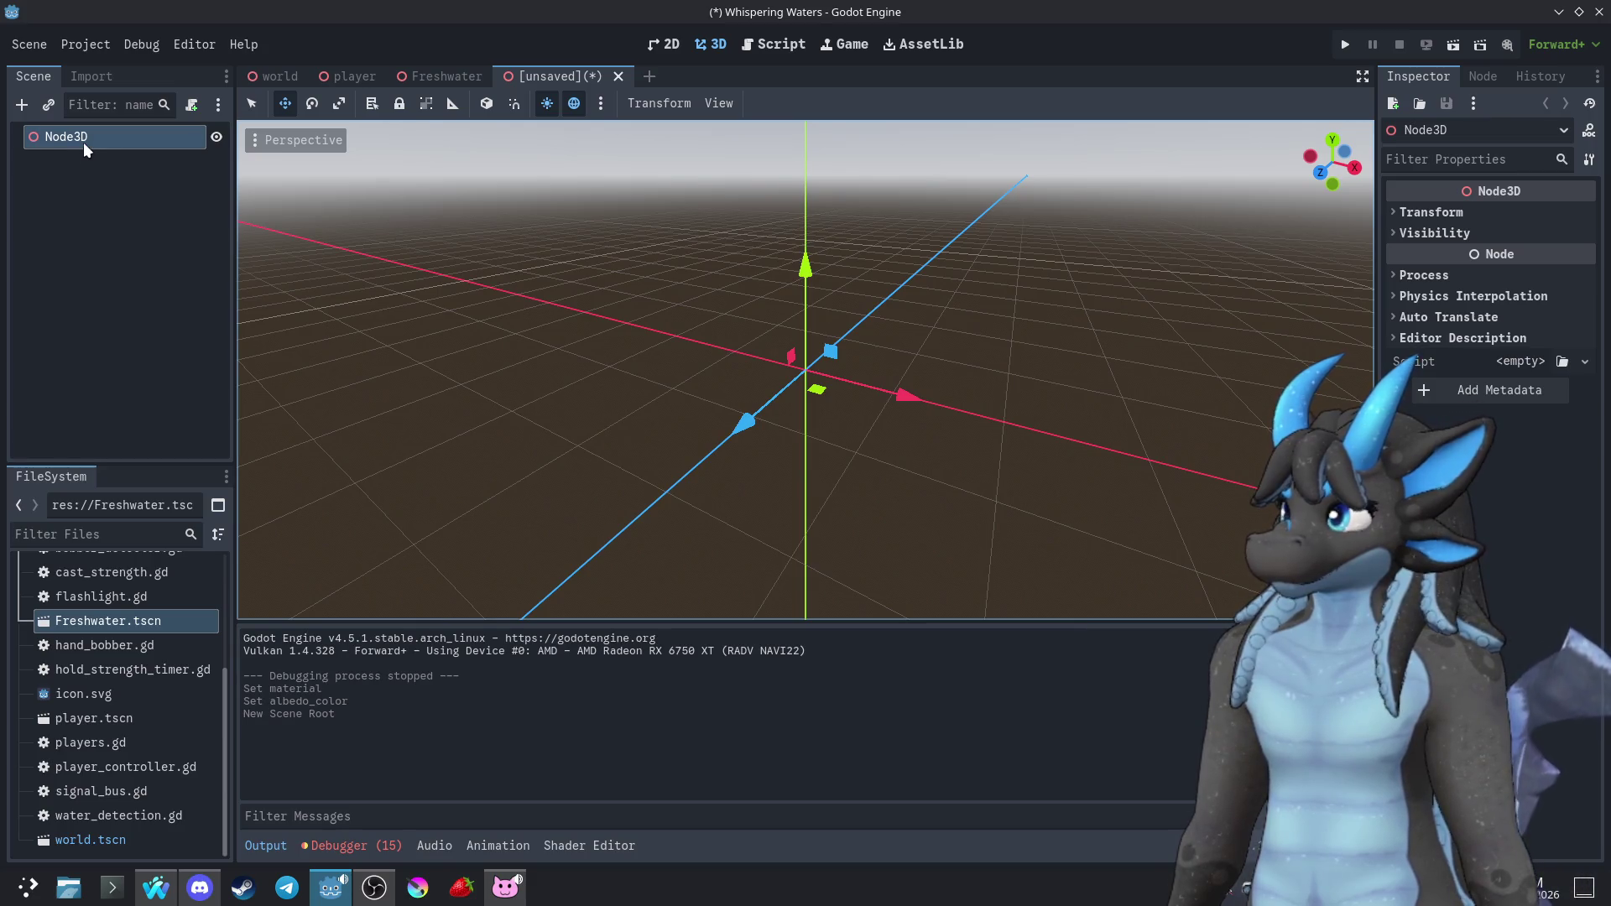
{"action": "key", "text": "ctrl+v"}
{"action": "key", "text": "ctrl+z"}
{"action": "key", "text": "ctrl+v"}
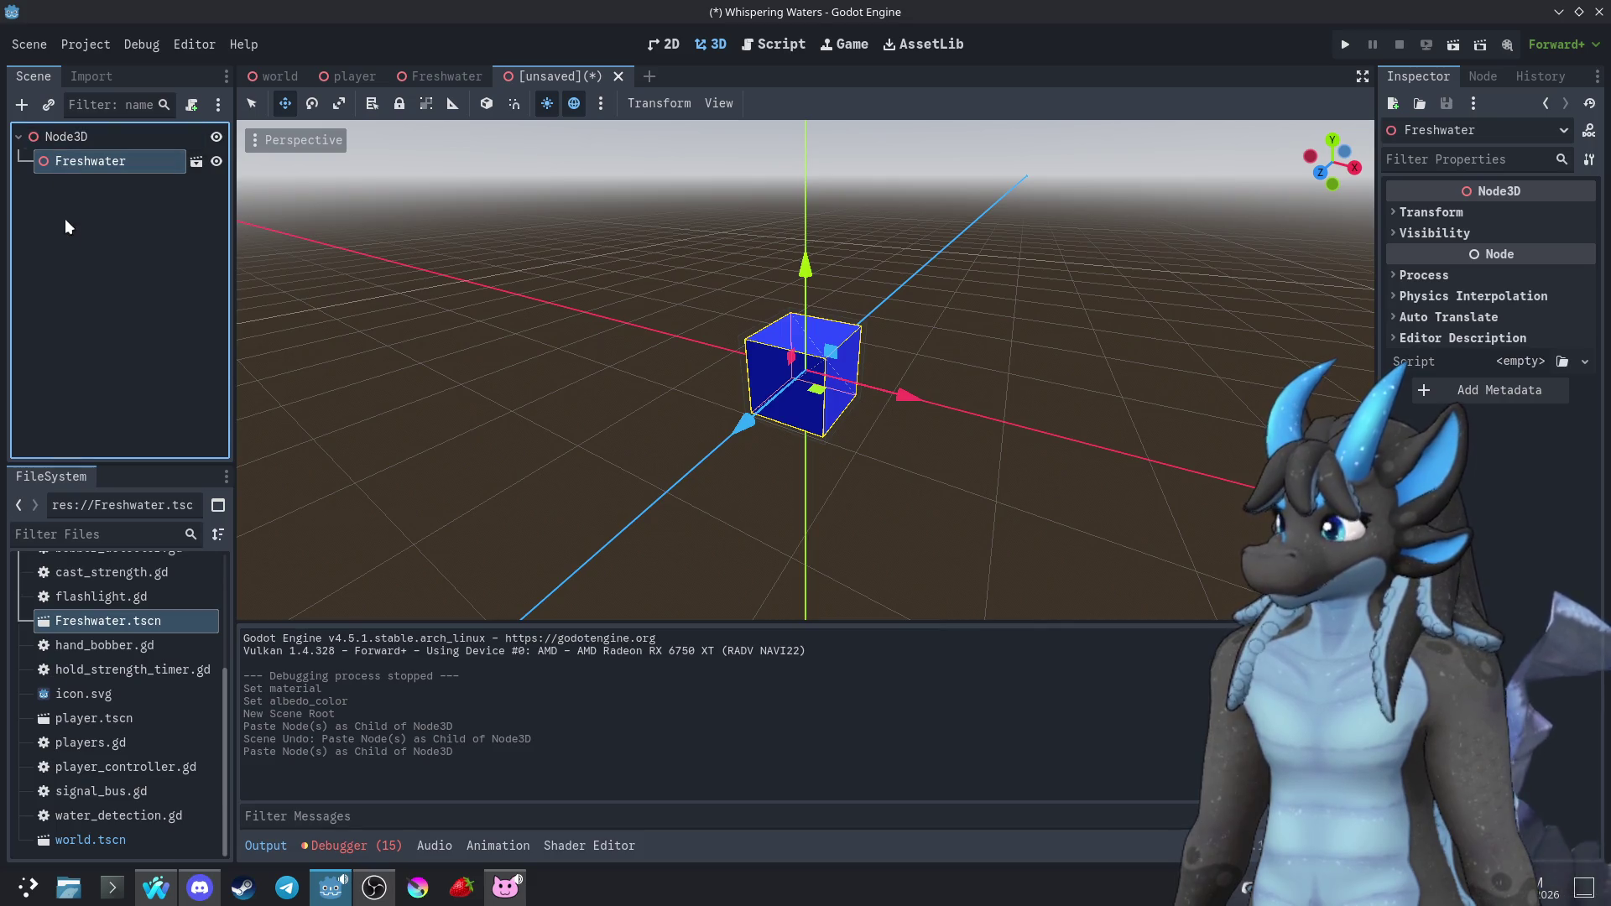
{"action": "key", "text": "ctrl+z"}
Paste Freshwater's Bobber Detector under Node3D and rename the root to Saltwater
{"action": "left_click", "coordinate": [424, 77]}
{"action": "left_click", "coordinate": [88, 161]}
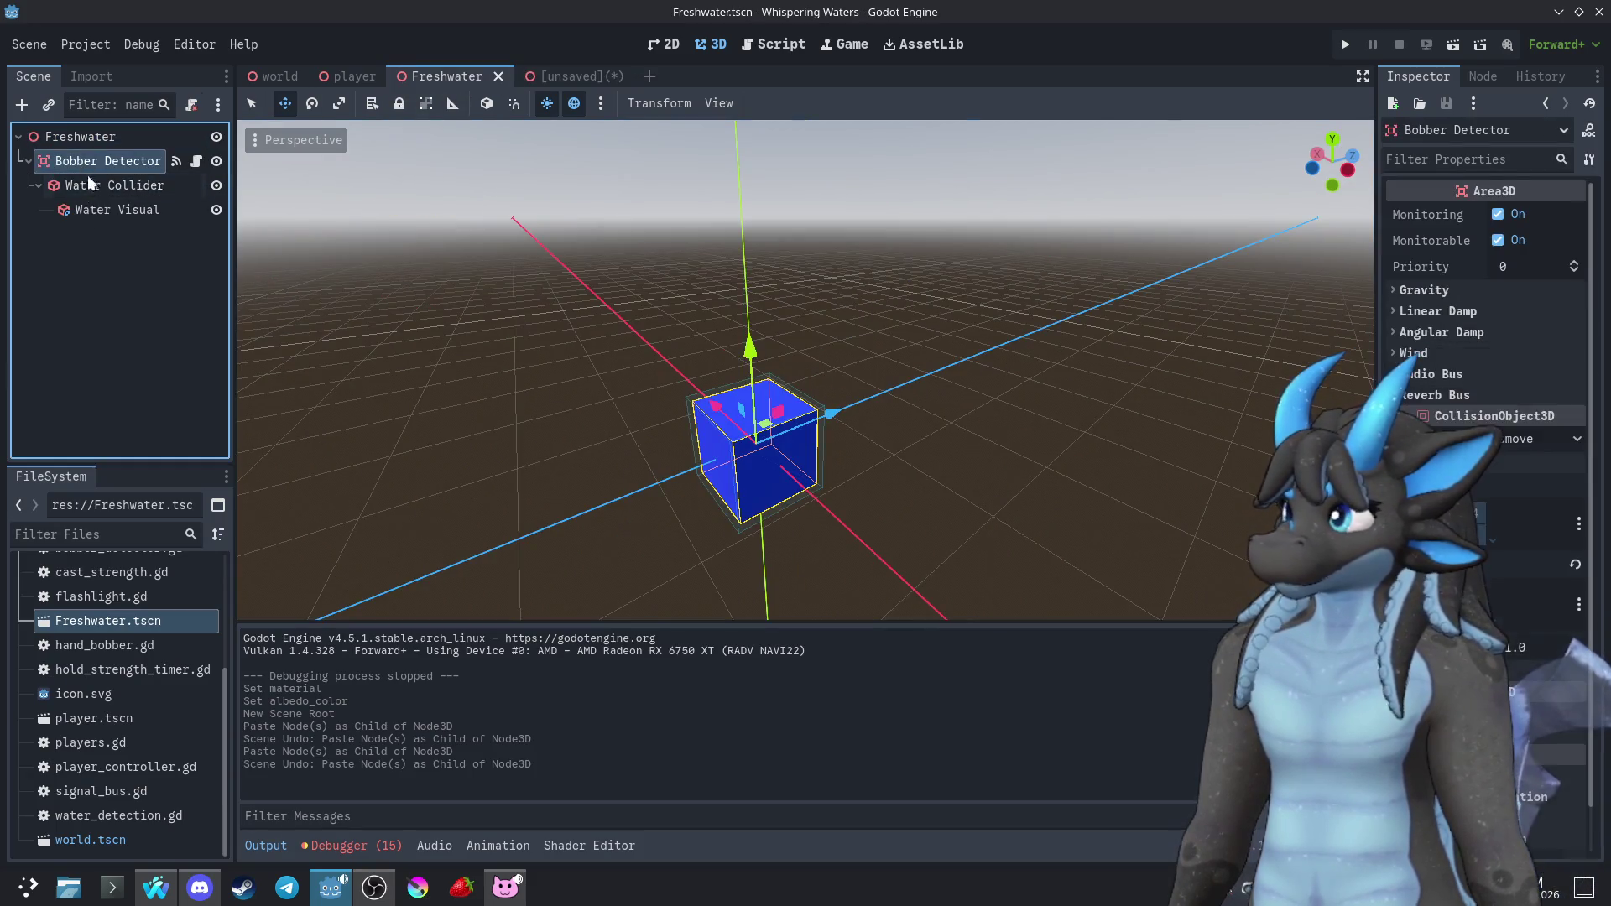
{"action": "left_click", "coordinate": [544, 82]}
{"action": "key", "text": "ctrl+v"}
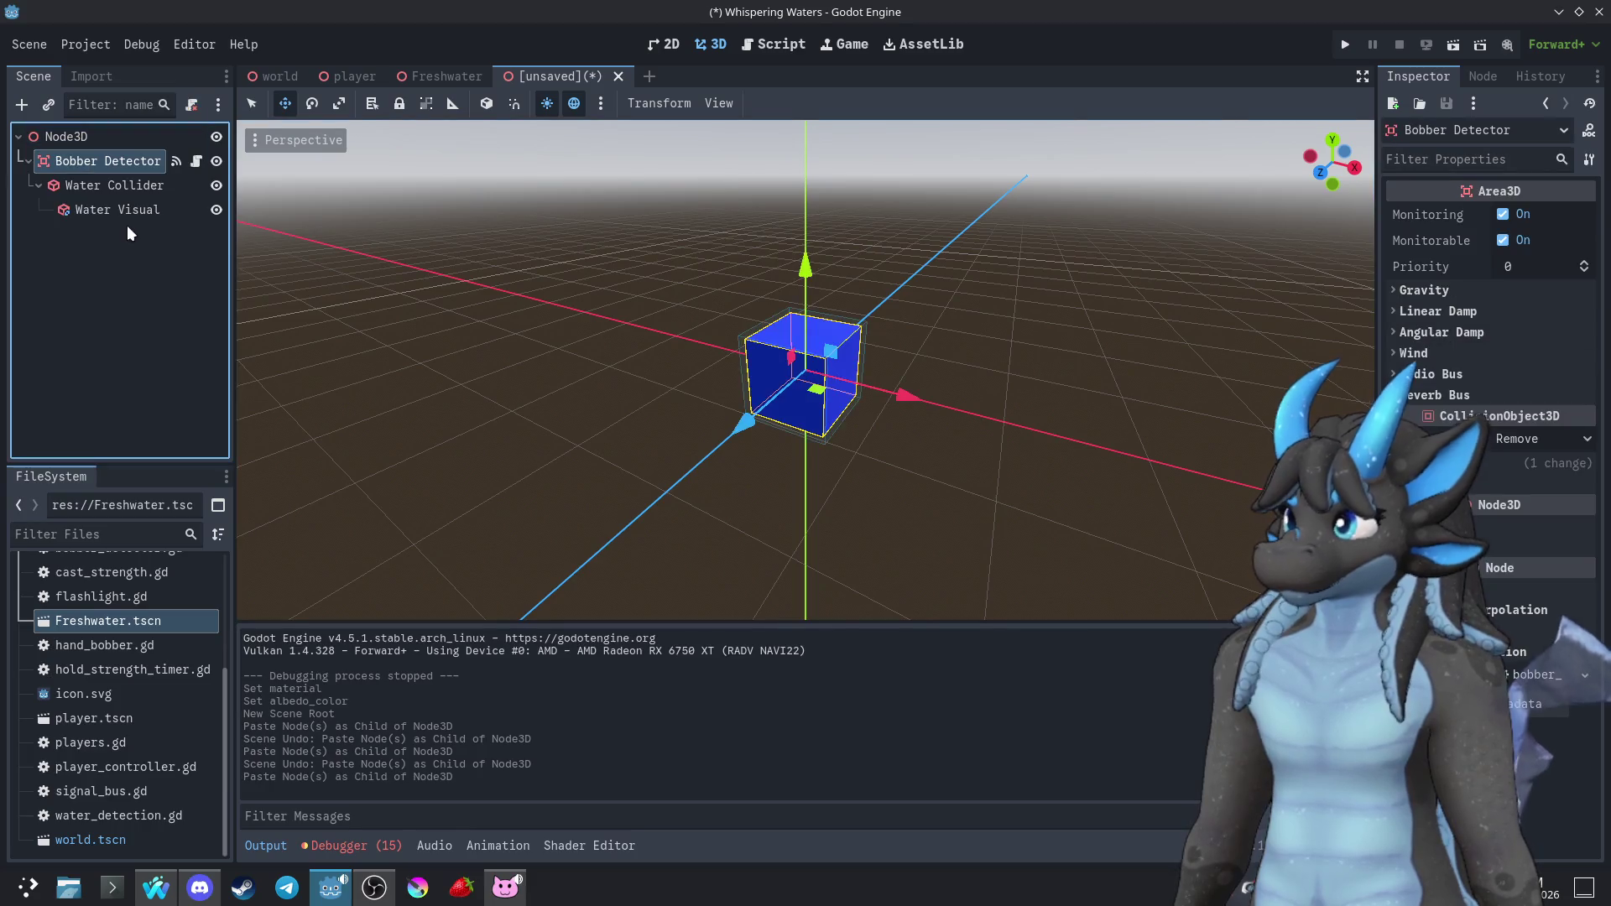
{"action": "left_click", "coordinate": [64, 134]}
{"action": "key", "text": "F2"}
{"action": "type", "text": "Sal"}
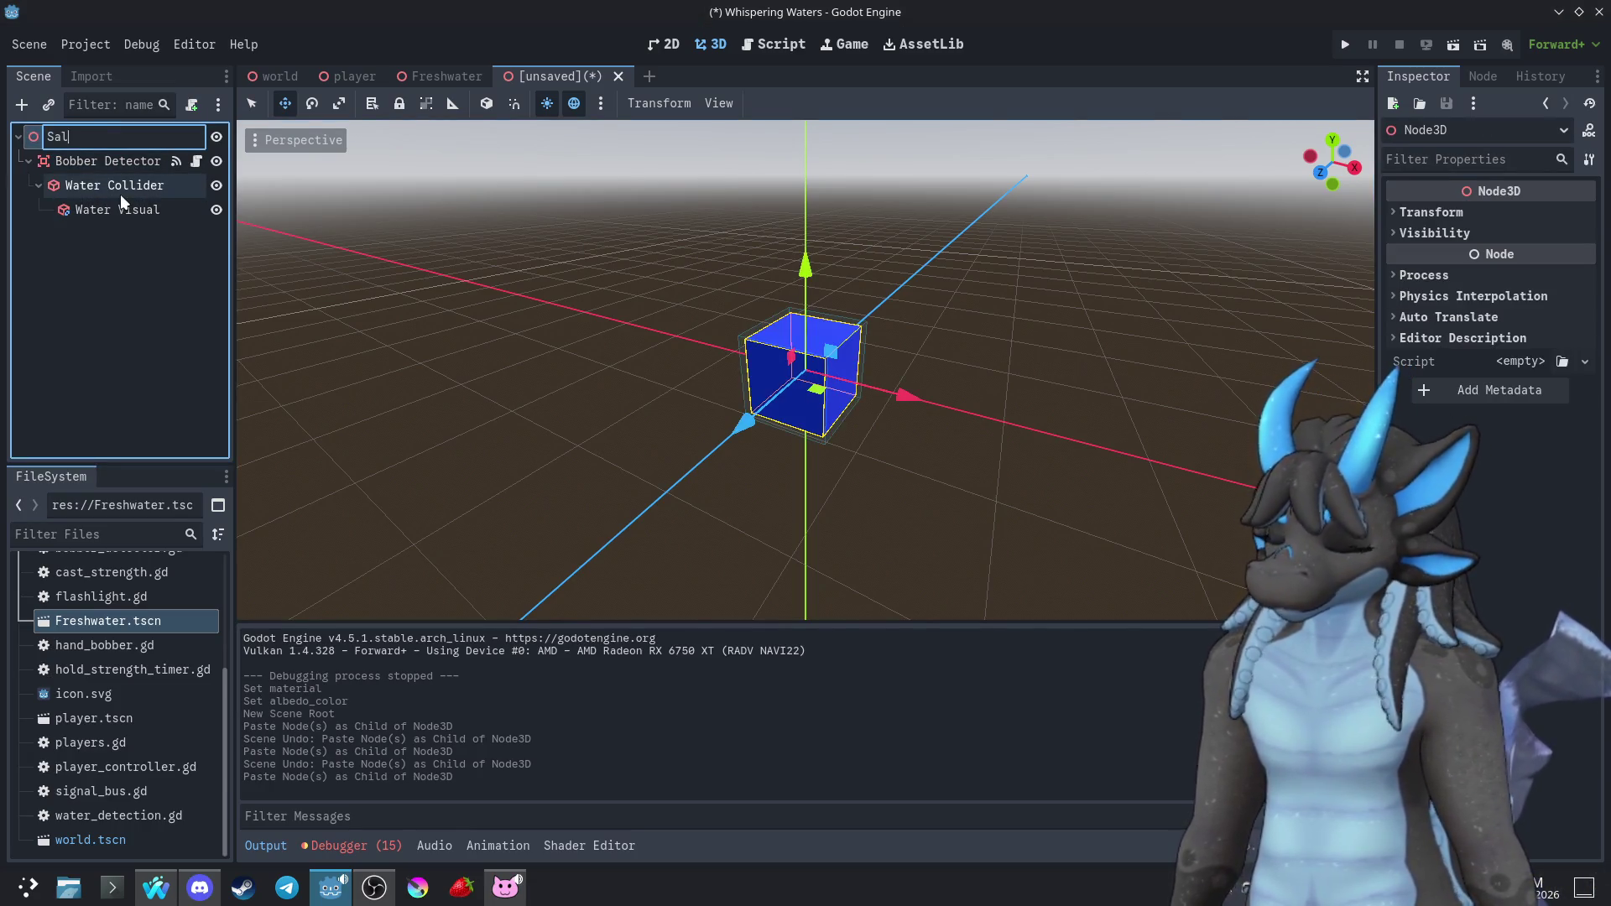
{"action": "type", "text": "tywater"}
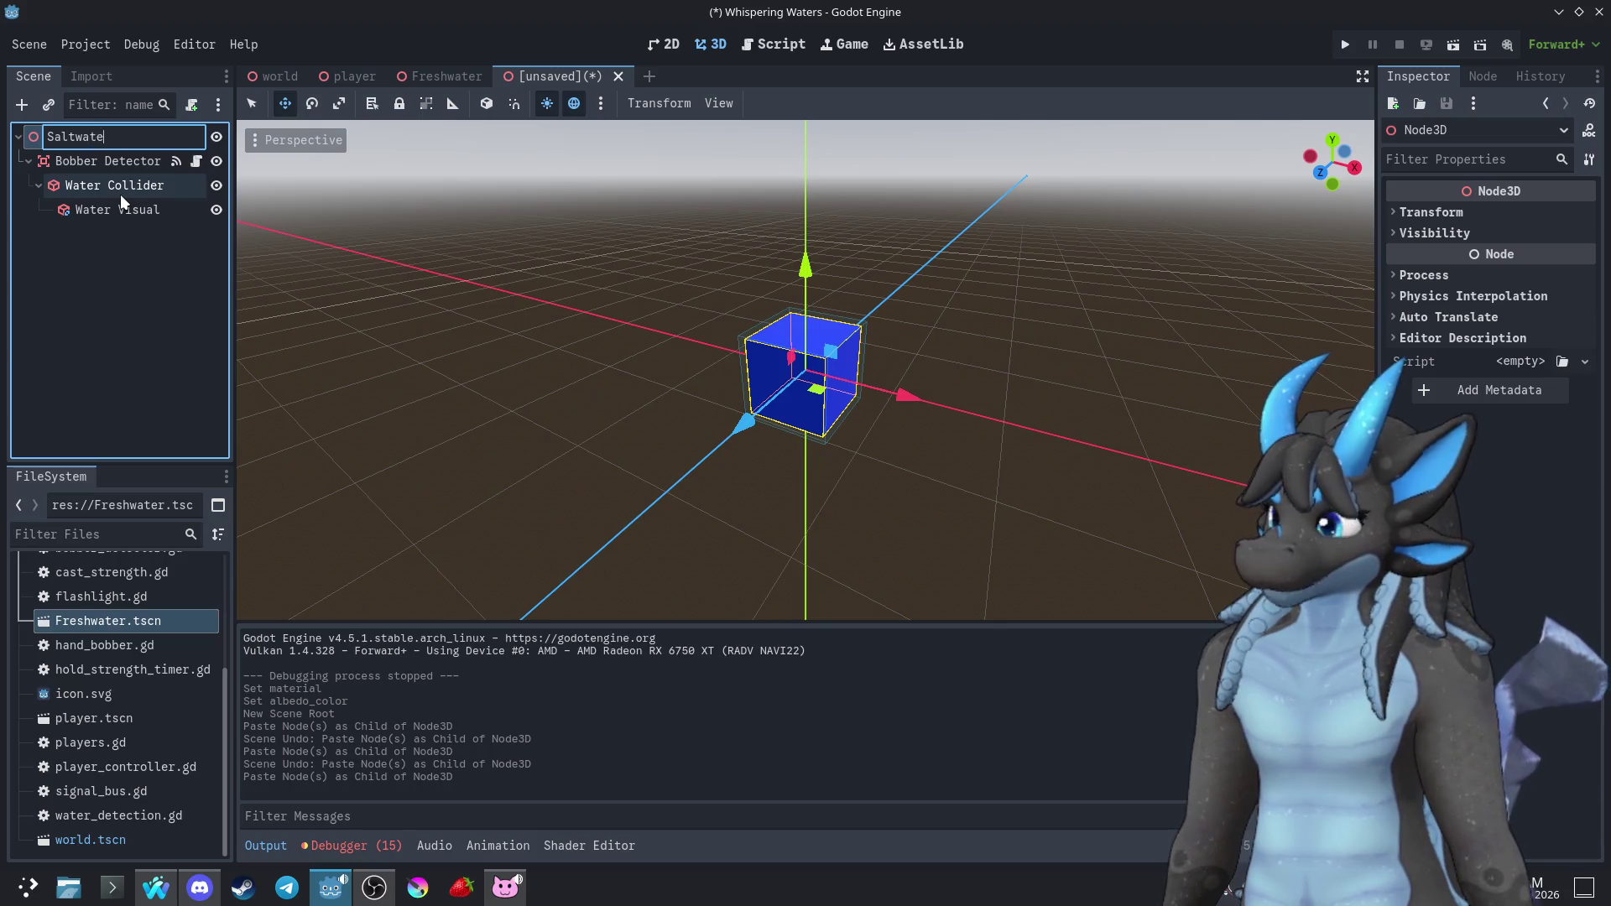
{"action": "key", "text": "Return"}
{"action": "left_click", "coordinate": [118, 239]}
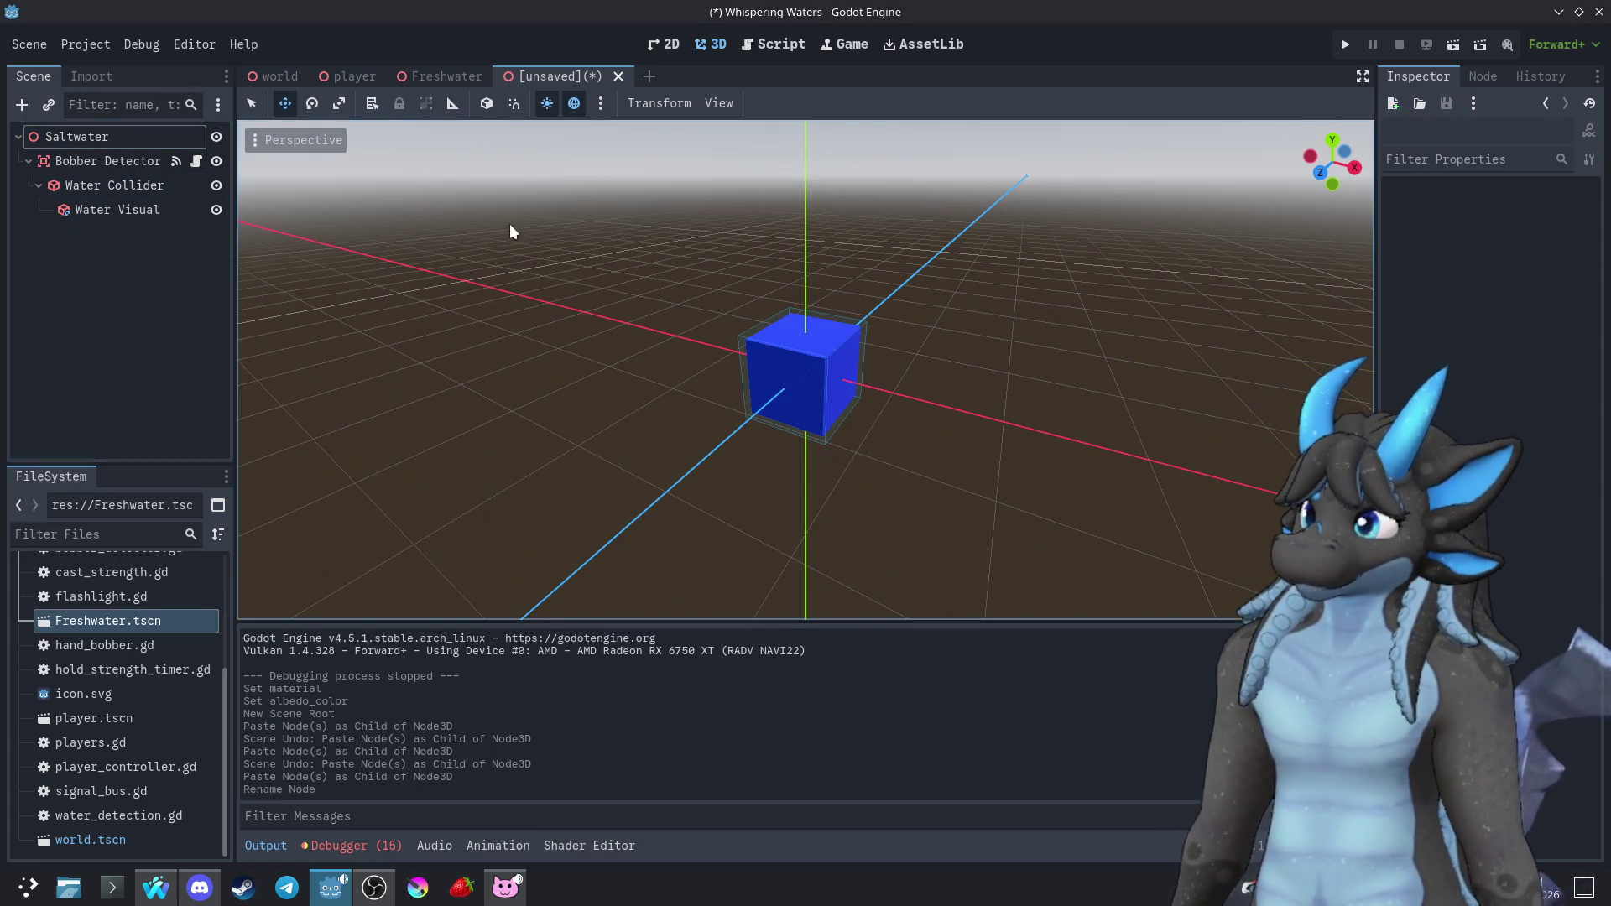
Open bobber_detector.gd and detach it from the Saltwater scene's Bobber Detector node
{"action": "left_click", "coordinate": [194, 160]}
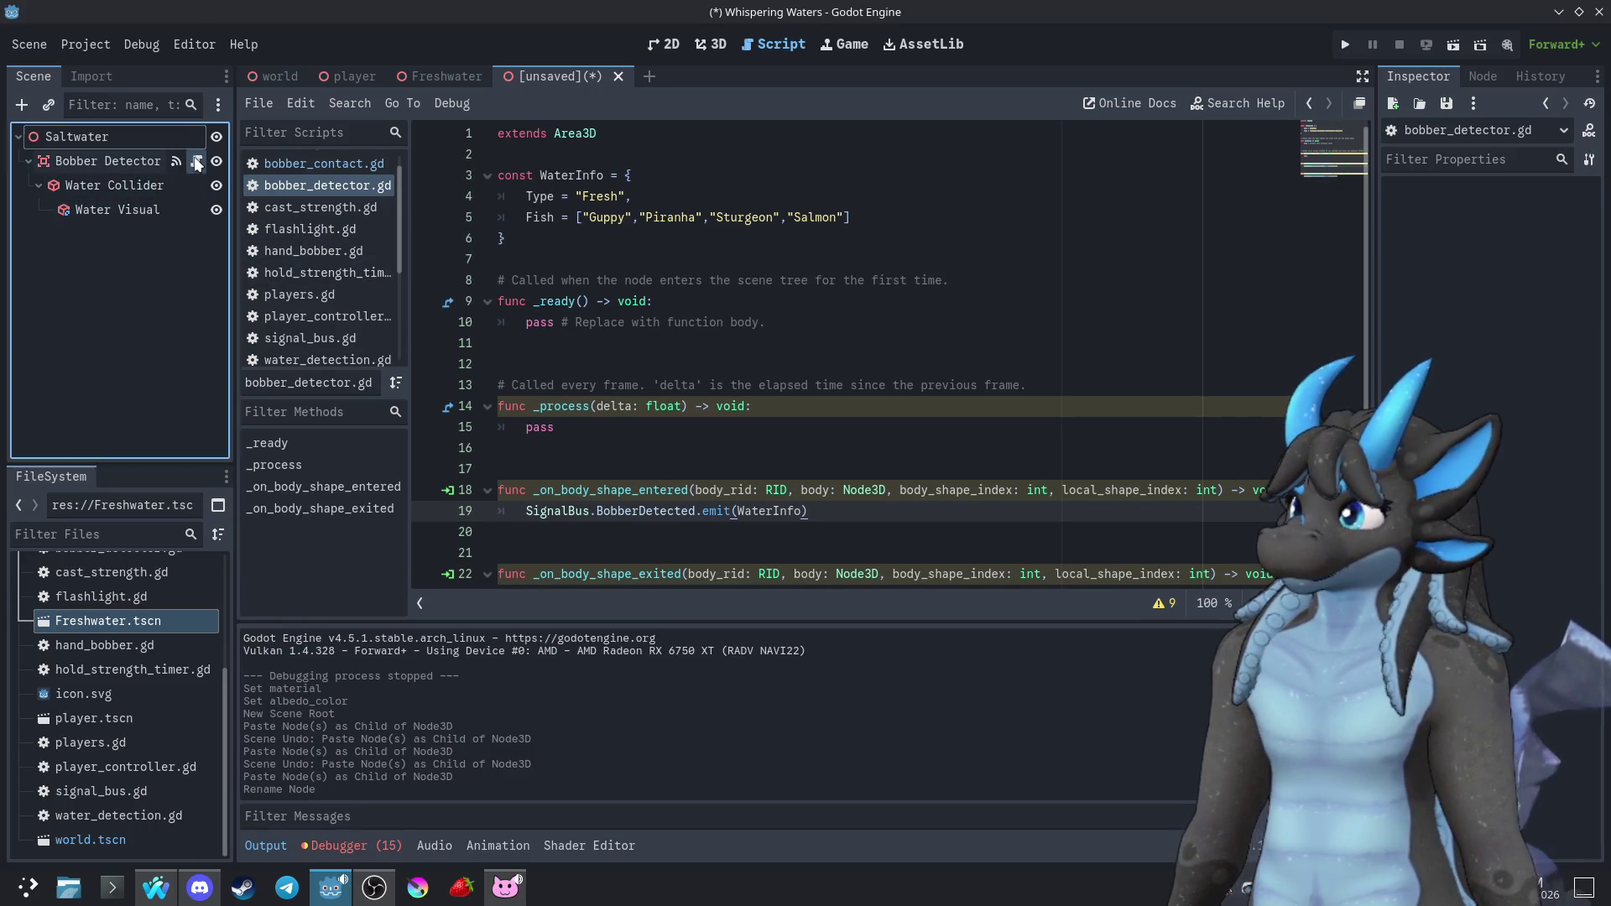
{"action": "key", "text": "ctrl+a"}
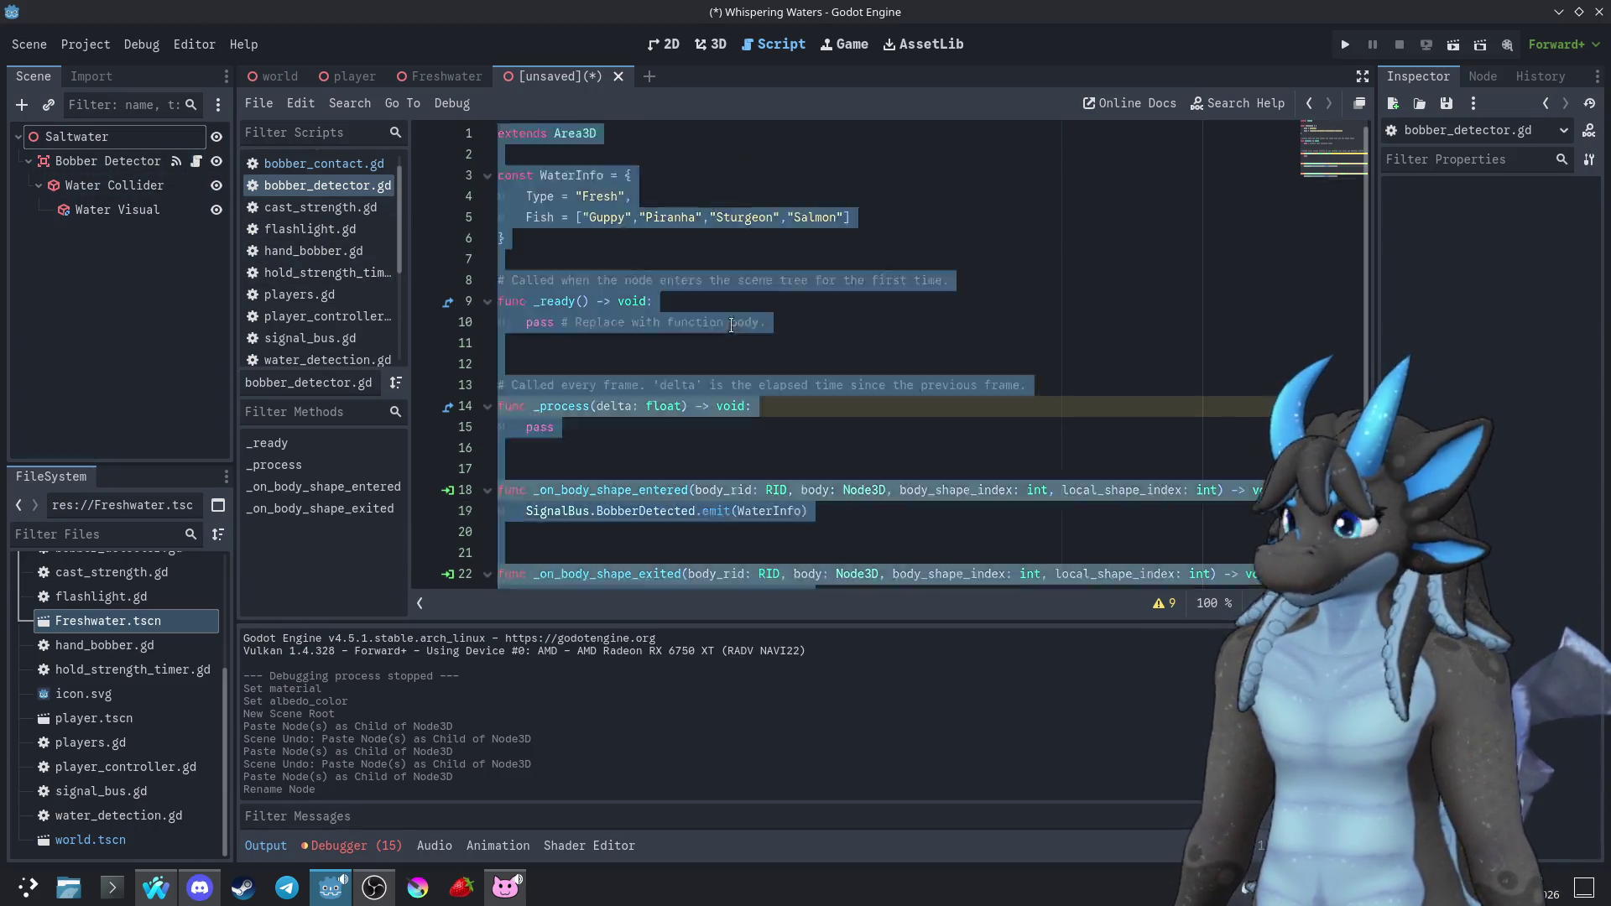
{"action": "left_click", "coordinate": [173, 161]}
{"action": "left_click", "coordinate": [193, 106]}
Cancel the Attach Script dialog without adding a script, and close the unsaved Saltwater scene
{"action": "left_click", "coordinate": [192, 106]}
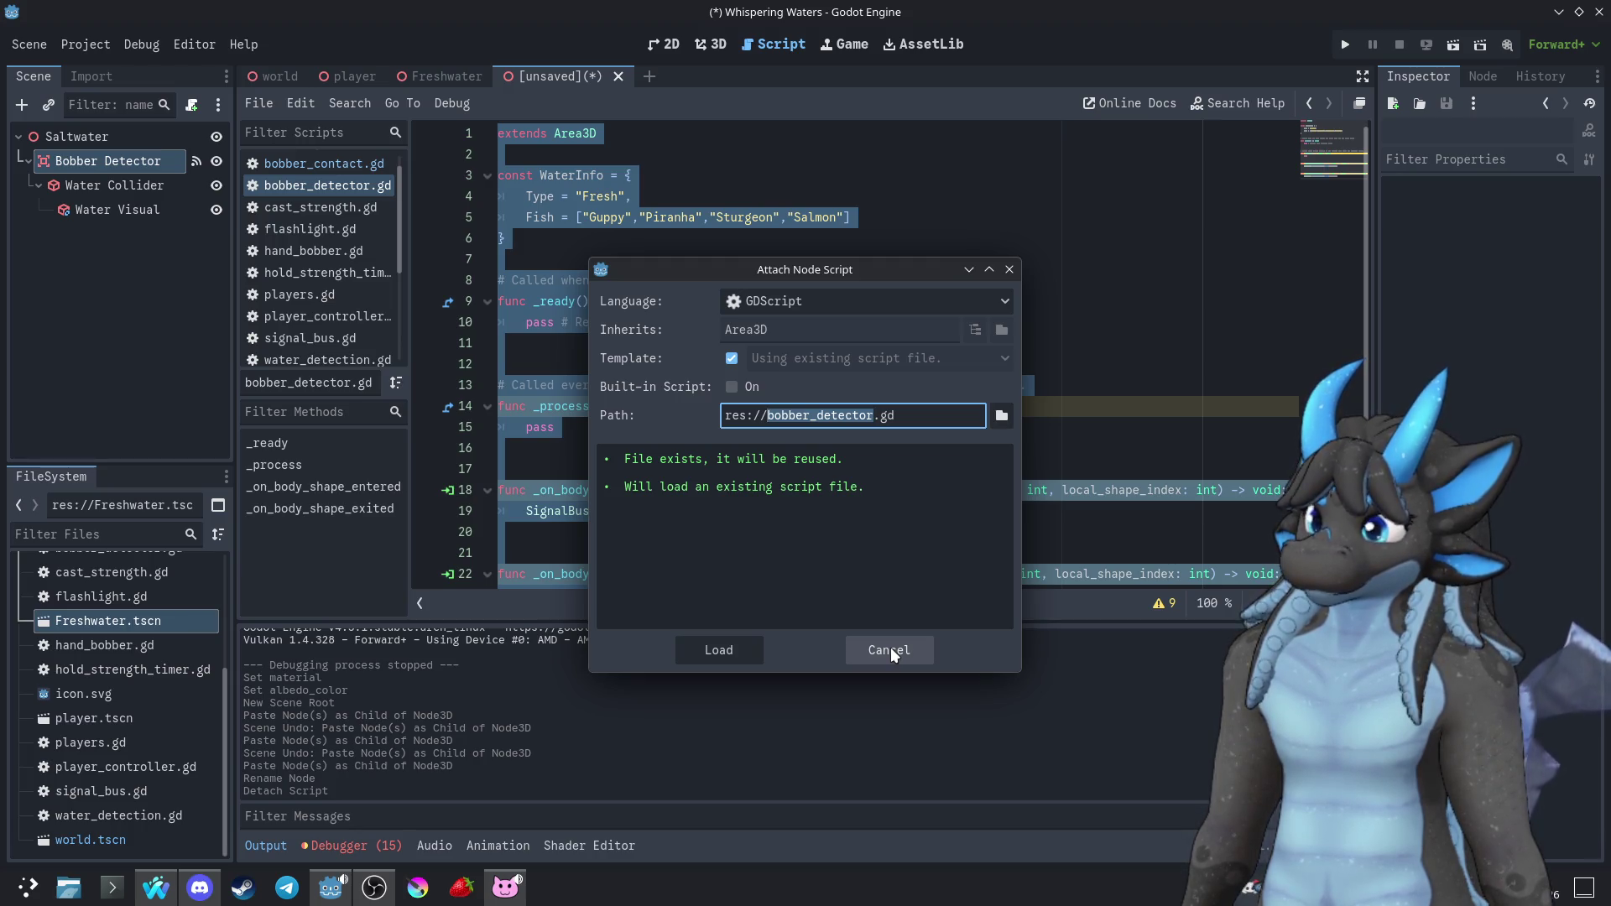
{"action": "left_click", "coordinate": [890, 651]}
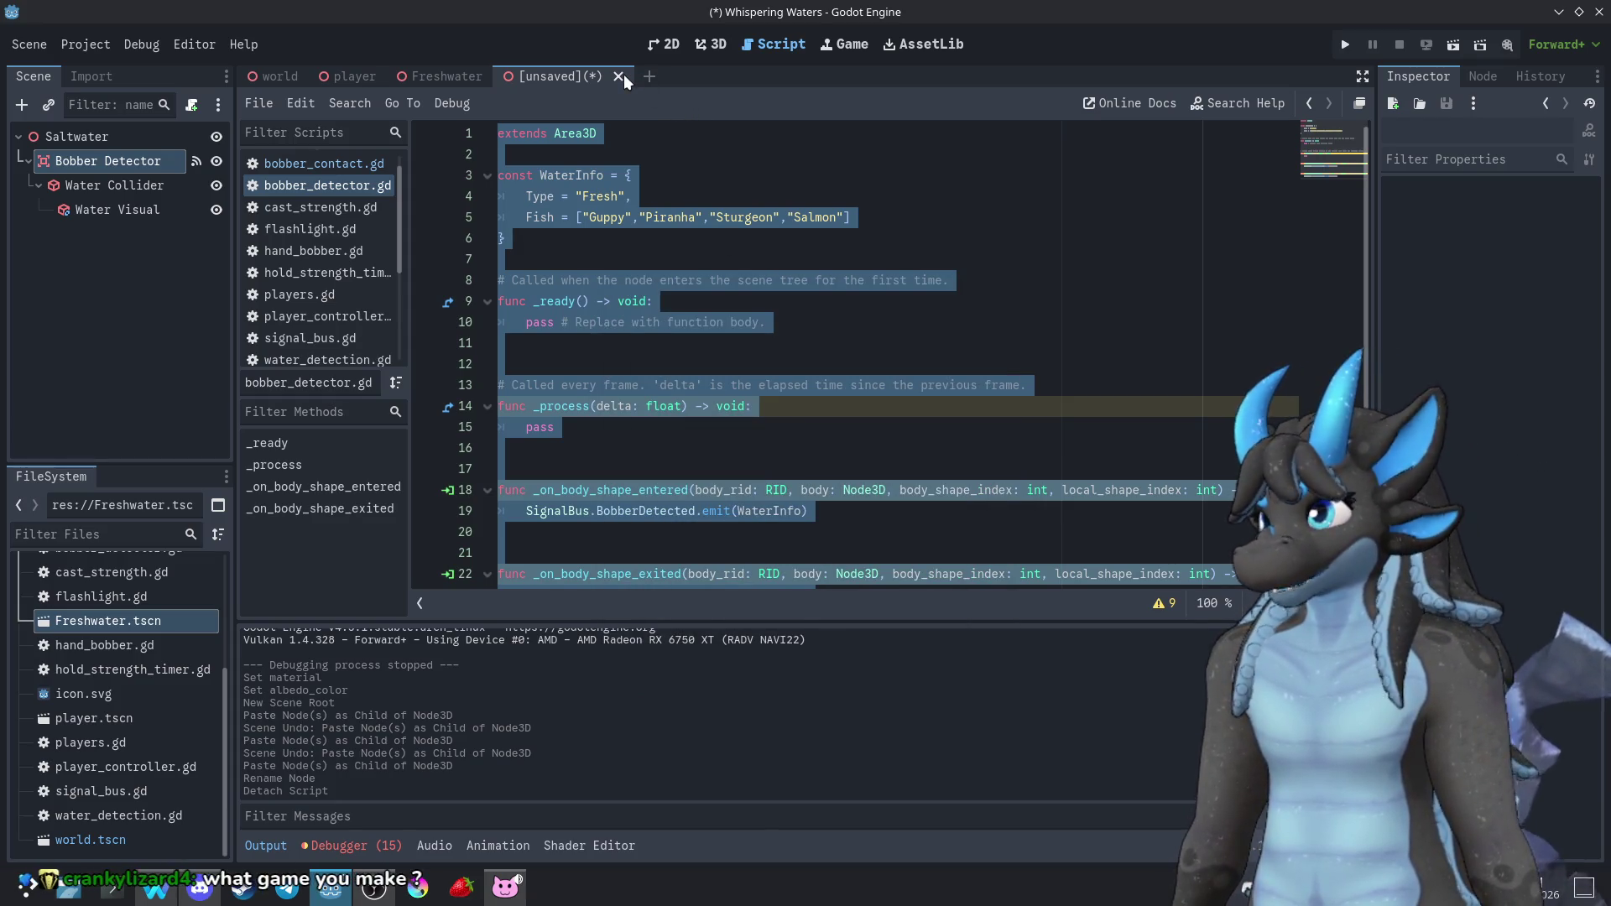
{"action": "left_click", "coordinate": [623, 74]}
Discard the unsaved Saltwater scene and select the Freshwater root node
{"action": "left_click", "coordinate": [910, 510]}
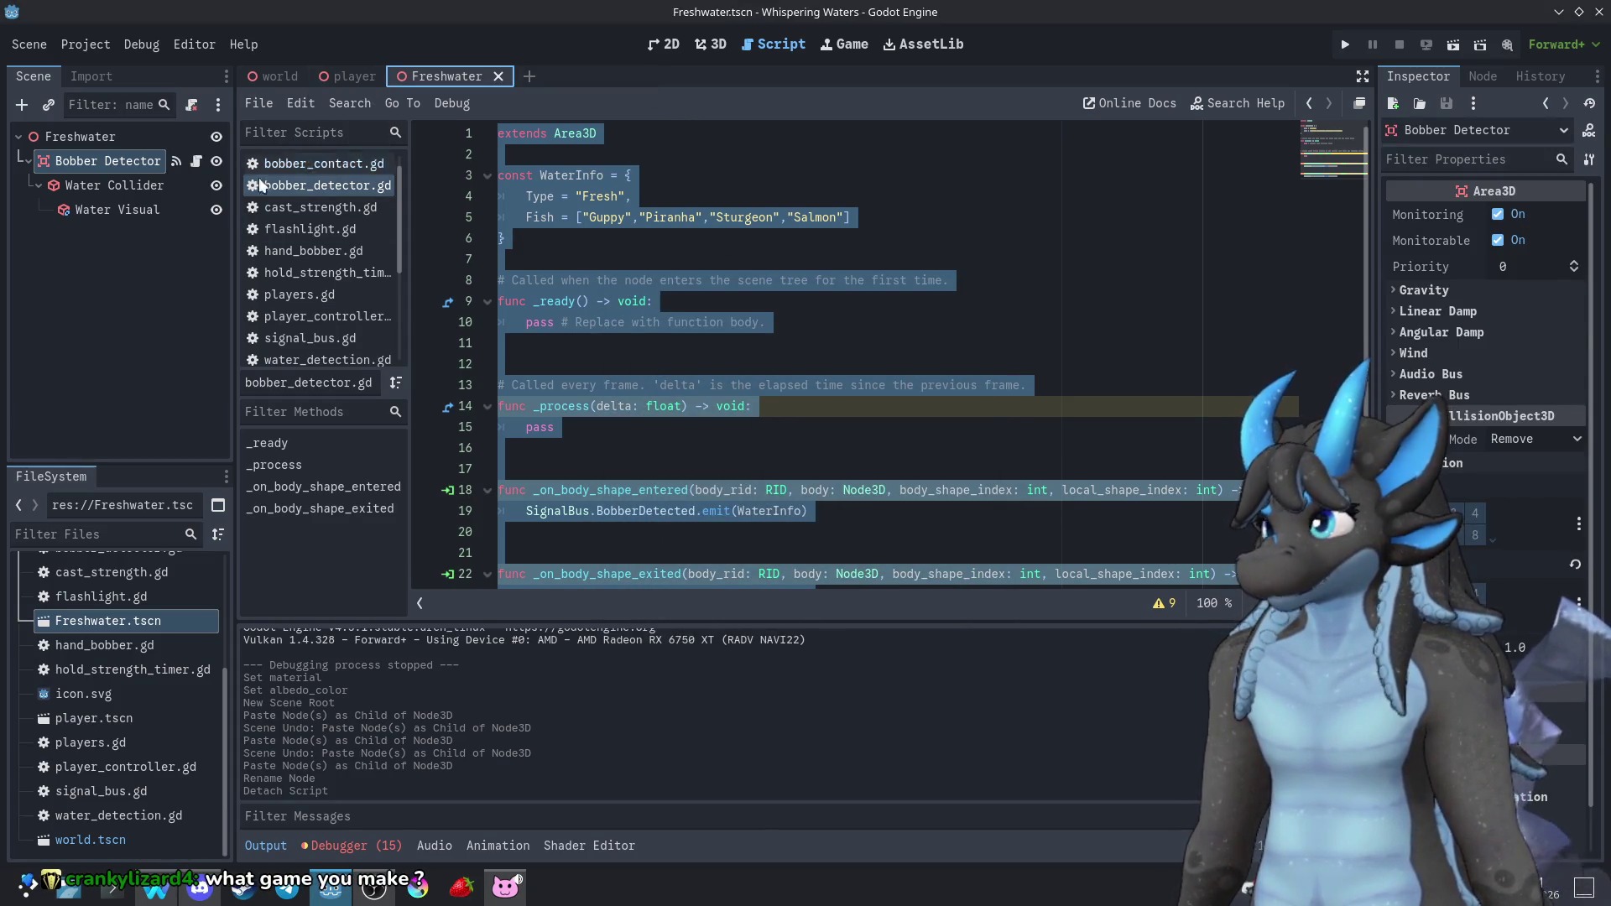
{"action": "left_click", "coordinate": [117, 309]}
{"action": "left_click", "coordinate": [94, 148]}
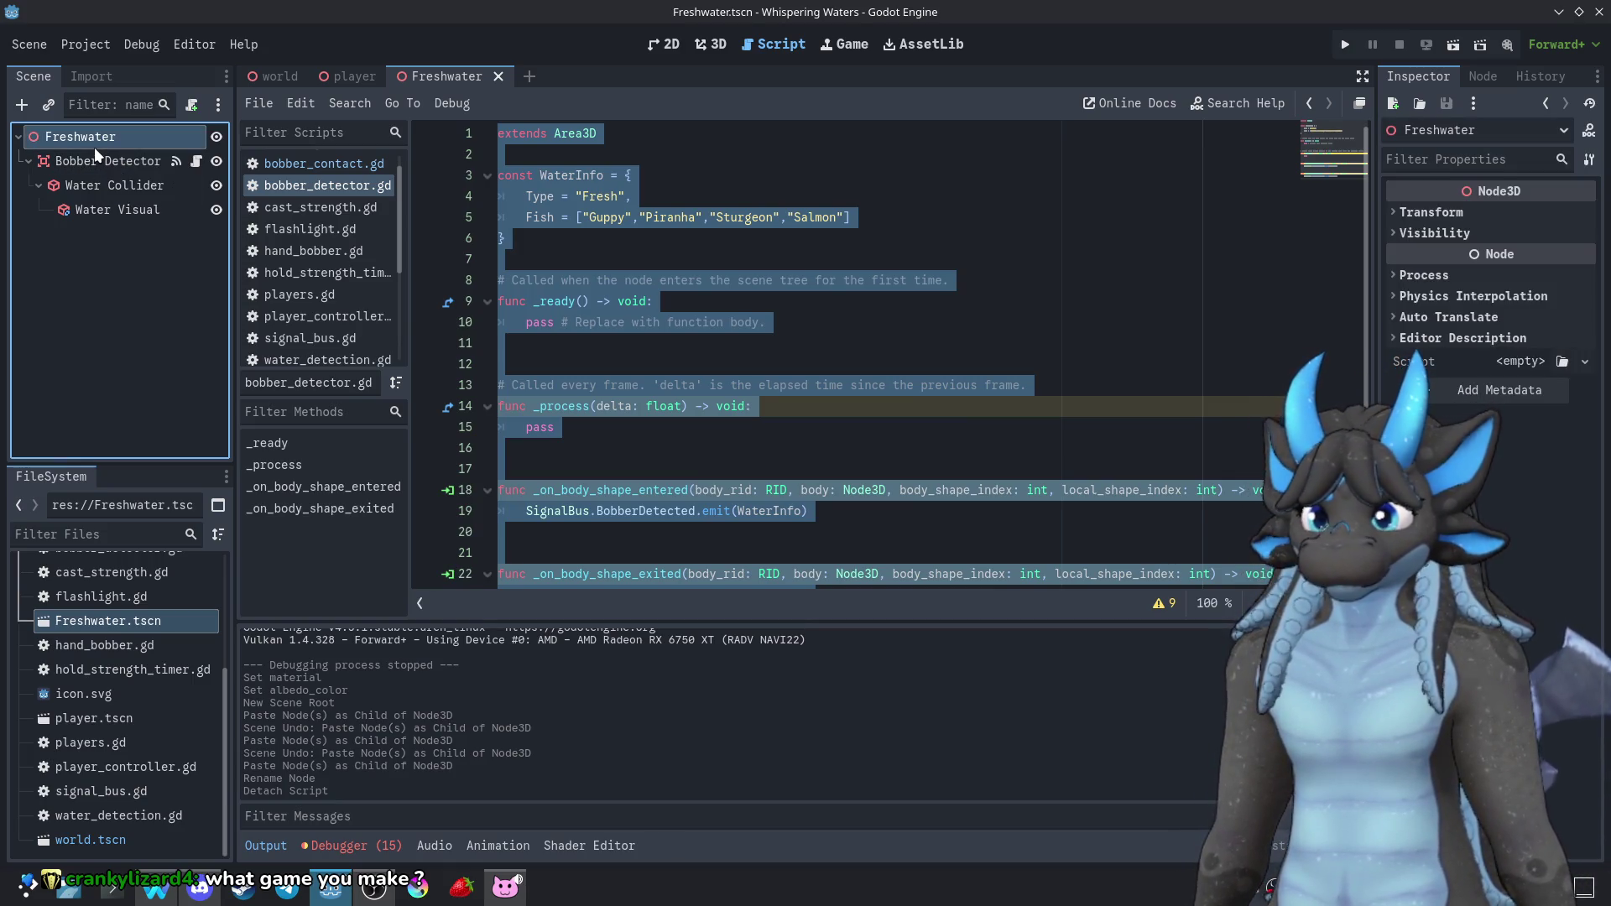
{"action": "left_click", "coordinate": [534, 343]}
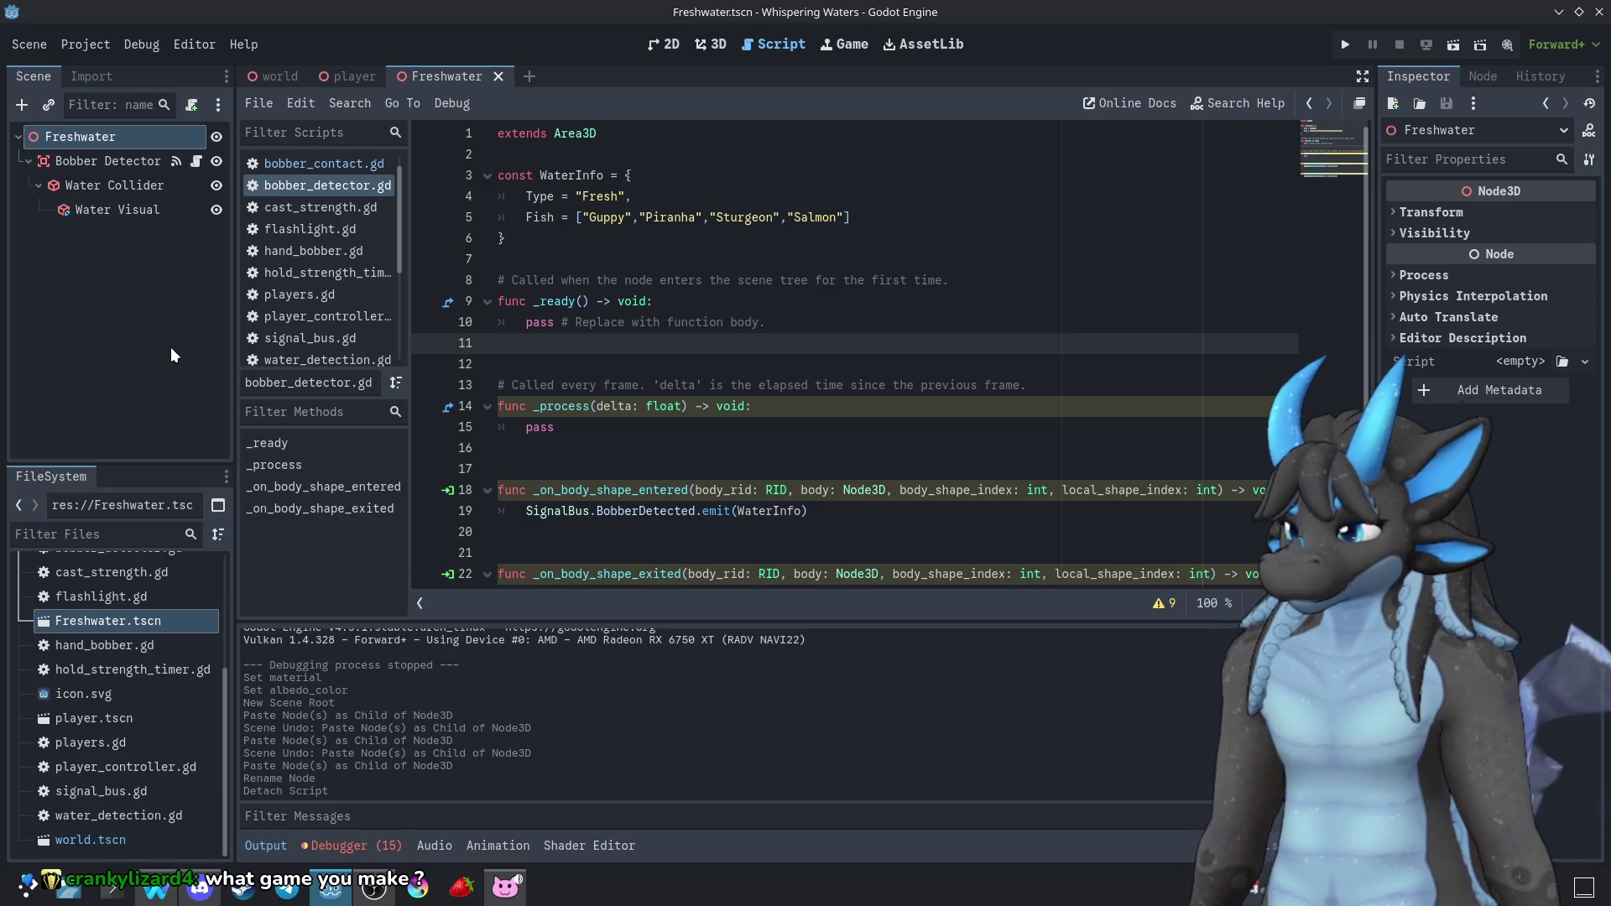
{"action": "scroll", "coordinate": [118, 657], "scroll_direction": "up", "scroll_amount": 5}
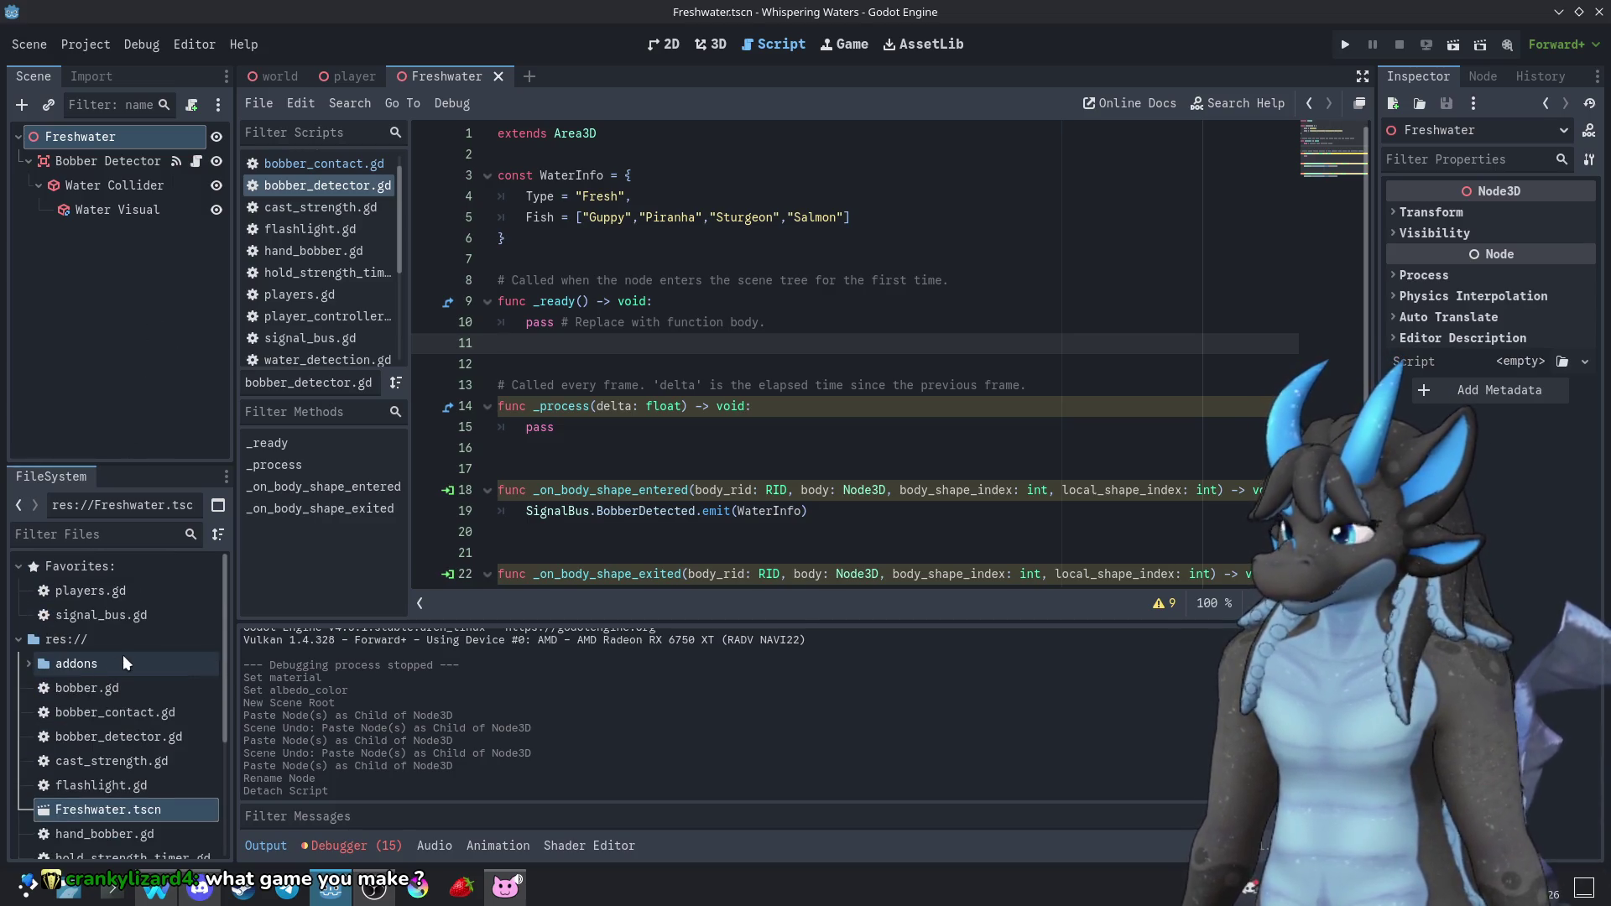
Select Freshwater's Bobber Detector node and bring up its bobber_detector.gd script
{"action": "left_click", "coordinate": [128, 160]}
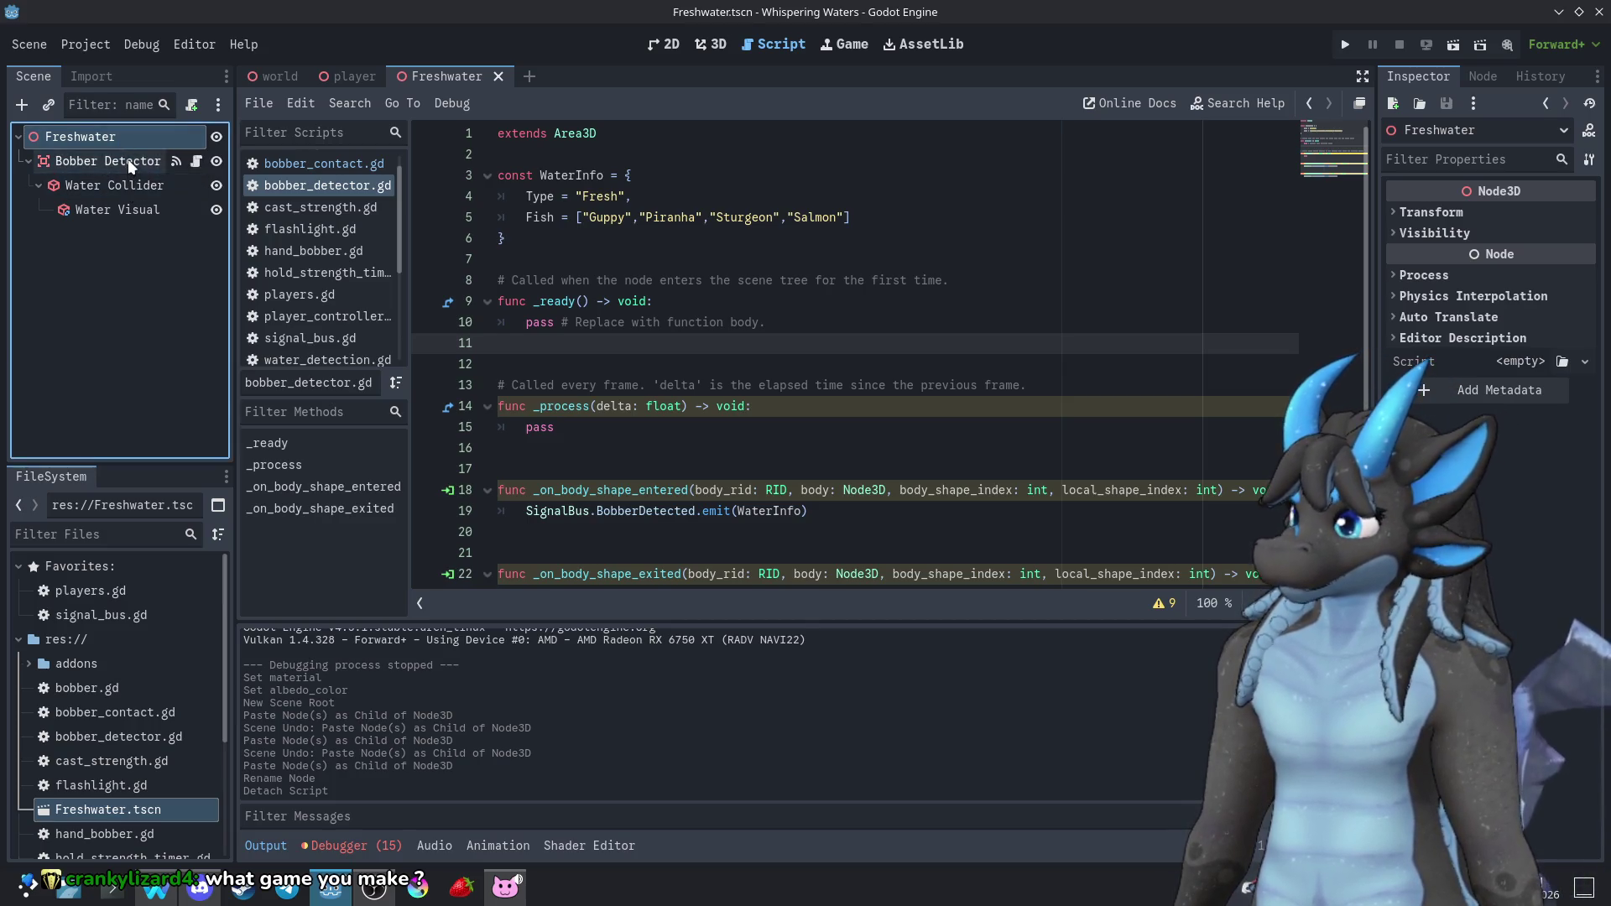
{"action": "left_click", "coordinate": [194, 161]}
{"action": "left_click", "coordinate": [139, 157]}
{"action": "left_click", "coordinate": [193, 156]}
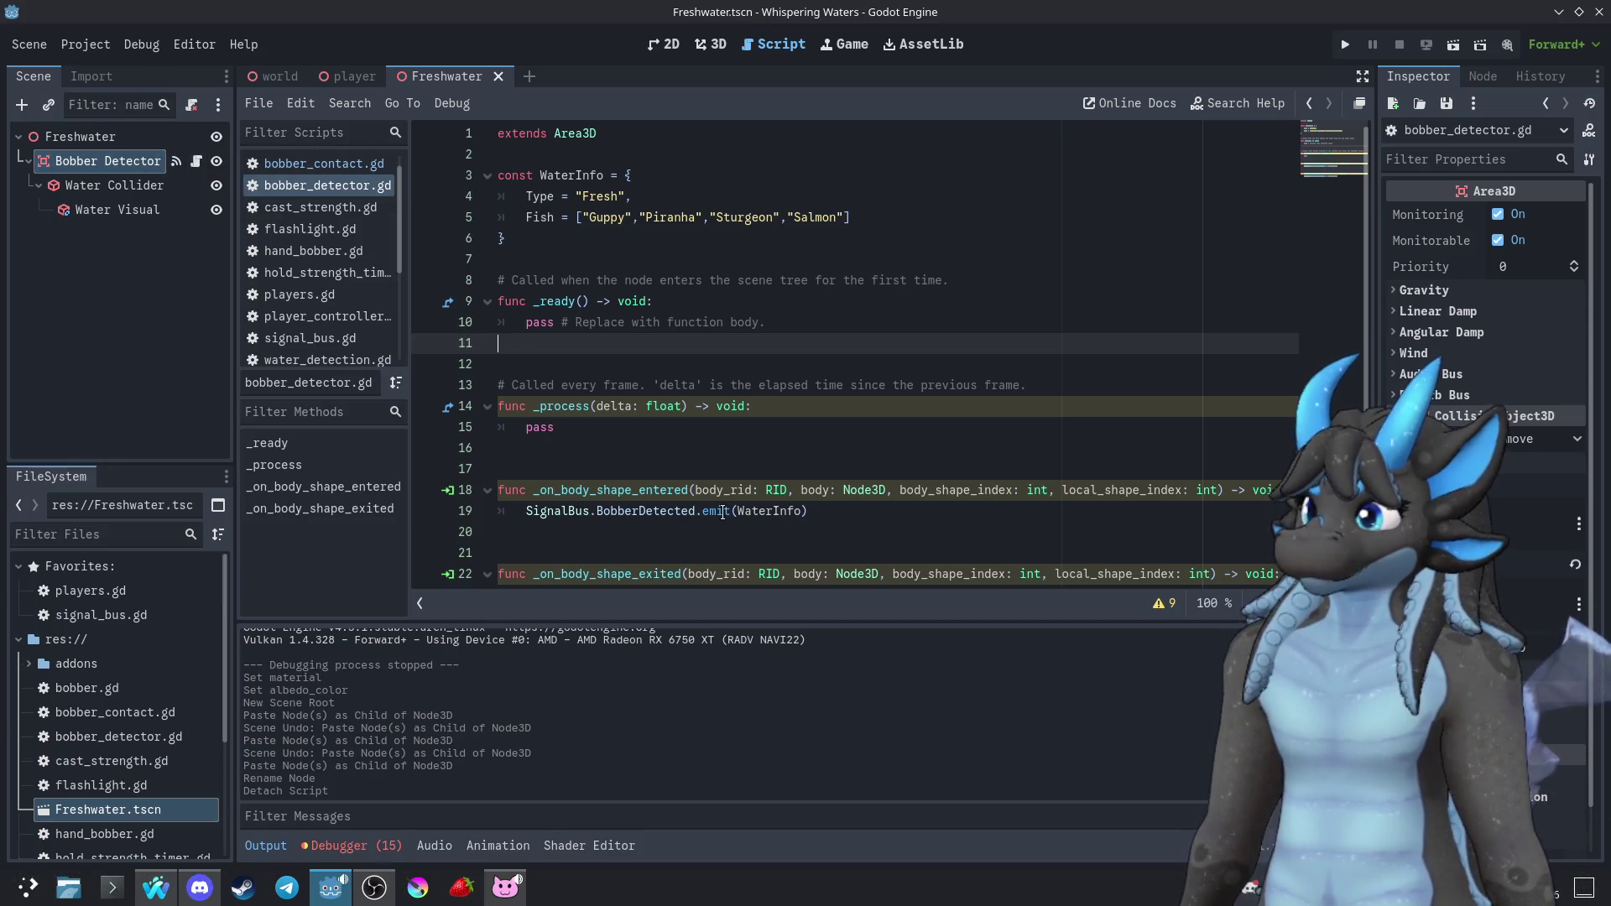
{"action": "scroll", "coordinate": [723, 513], "scroll_direction": "down", "scroll_amount": 1}
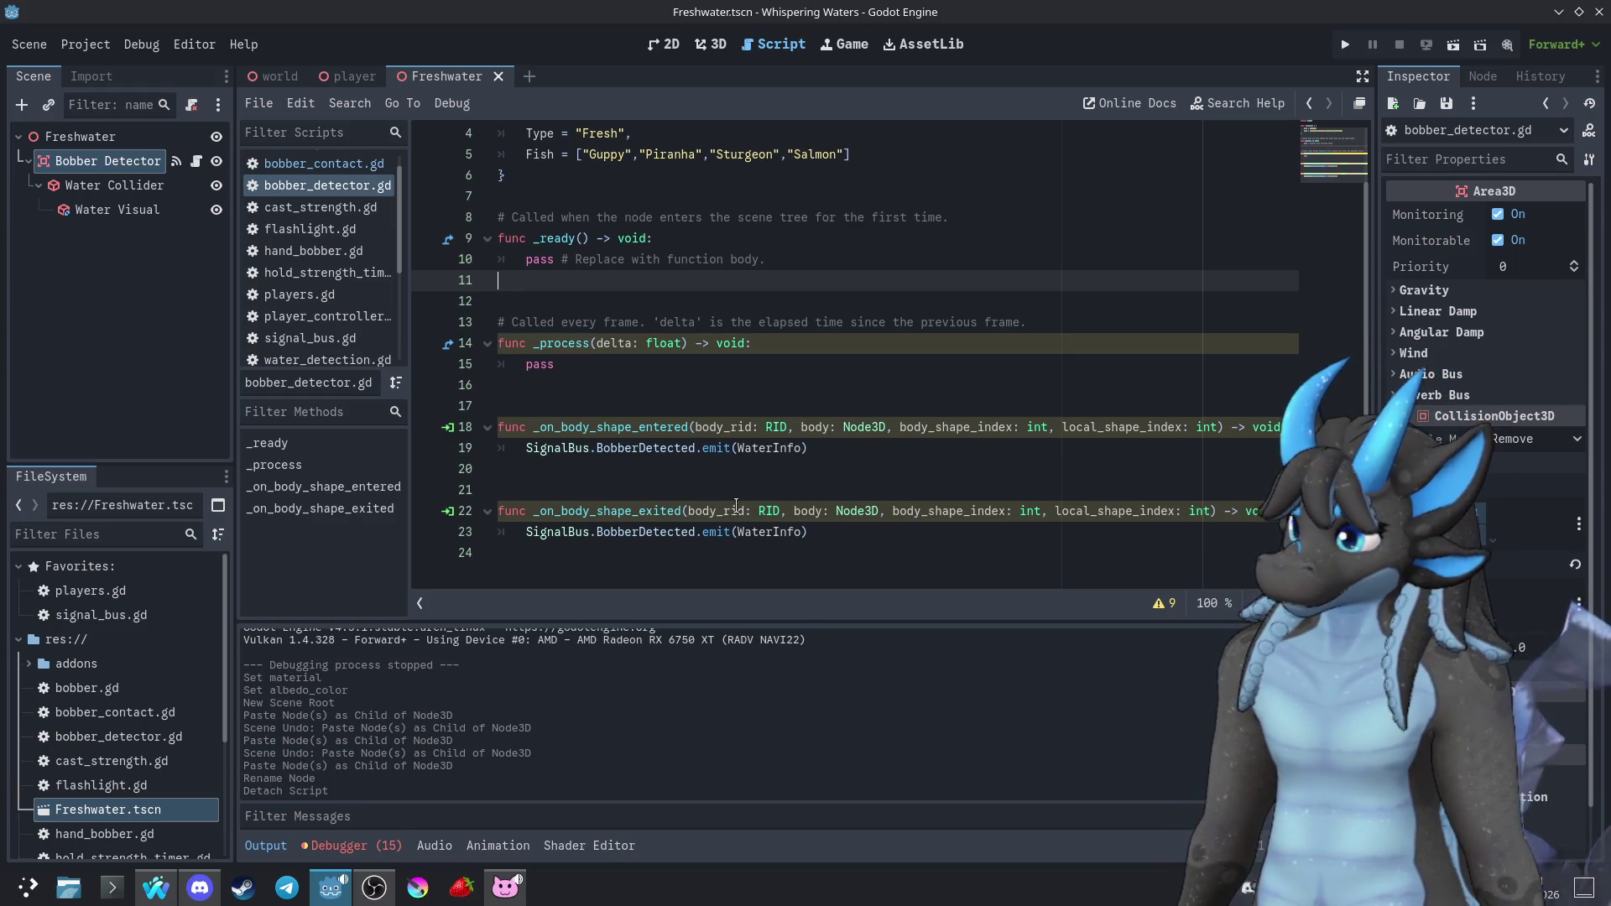
{"action": "scroll", "coordinate": [730, 501], "scroll_direction": "up", "scroll_amount": 1}
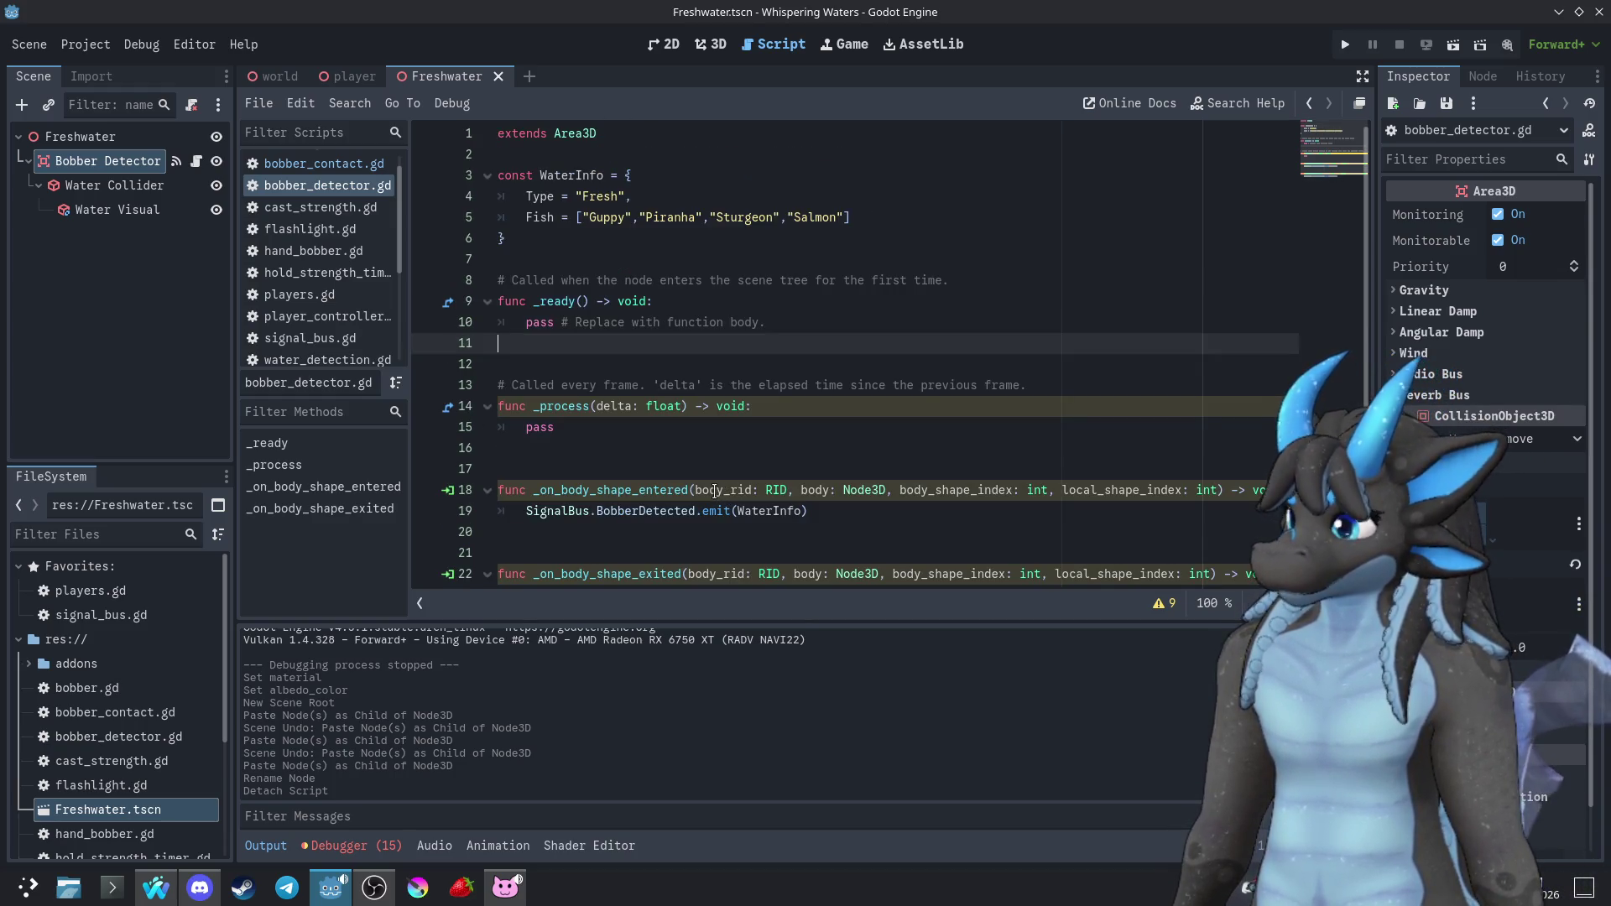
{"action": "scroll", "coordinate": [714, 492], "scroll_direction": "down", "scroll_amount": 1}
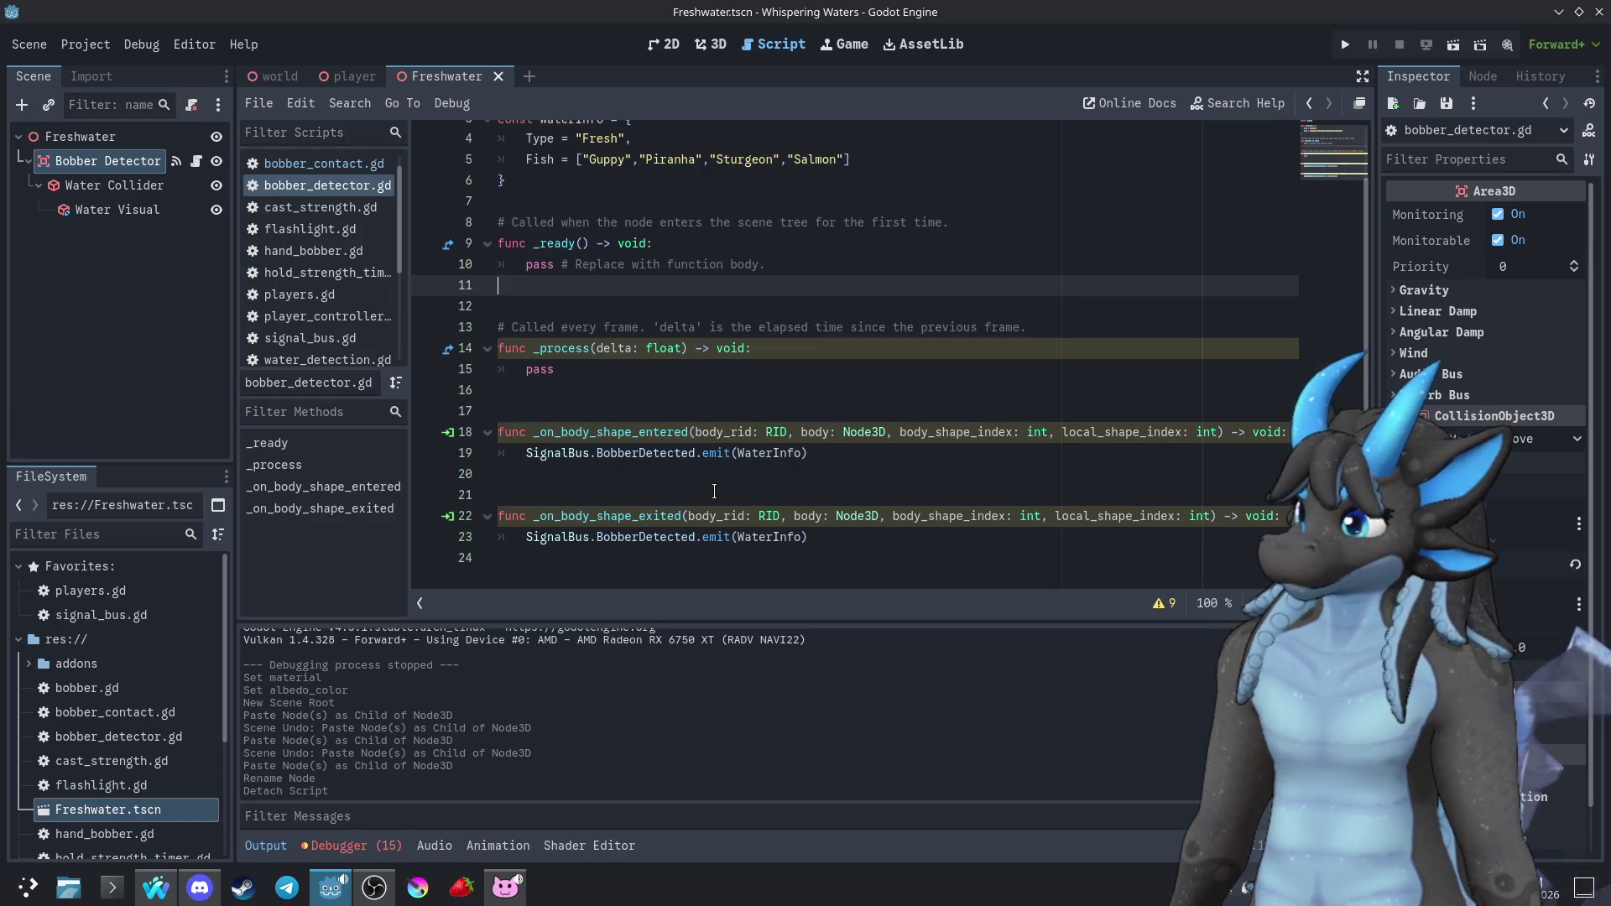
Check the player and world scenes, then return to the Freshwater scene
{"action": "left_click", "coordinate": [351, 81]}
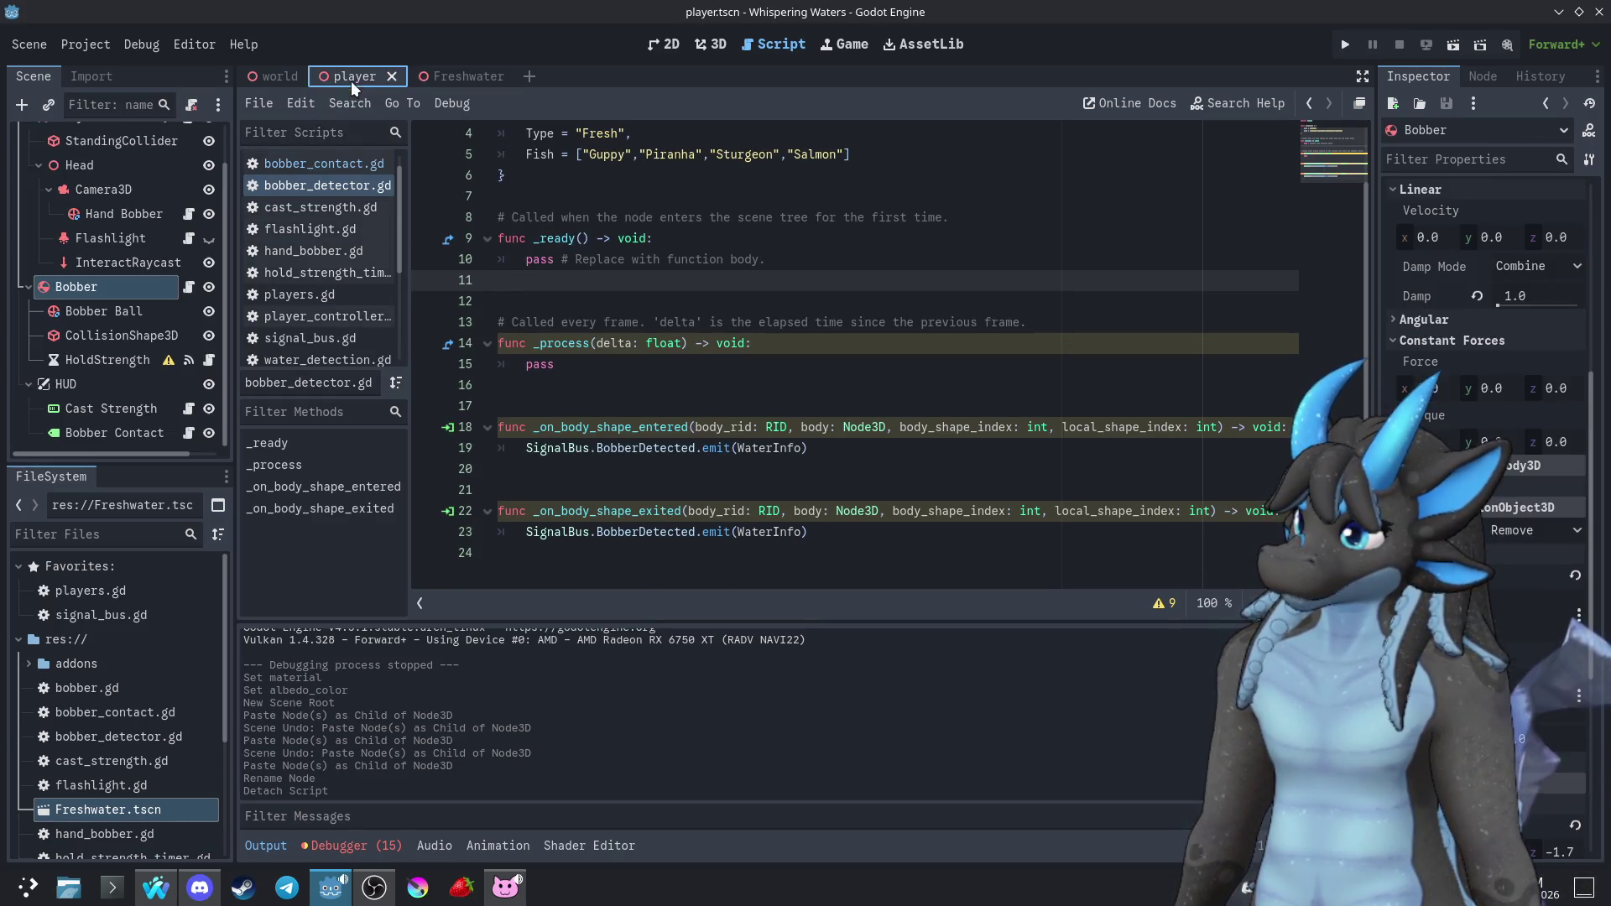
{"action": "left_click", "coordinate": [281, 69]}
{"action": "left_click", "coordinate": [450, 76]}
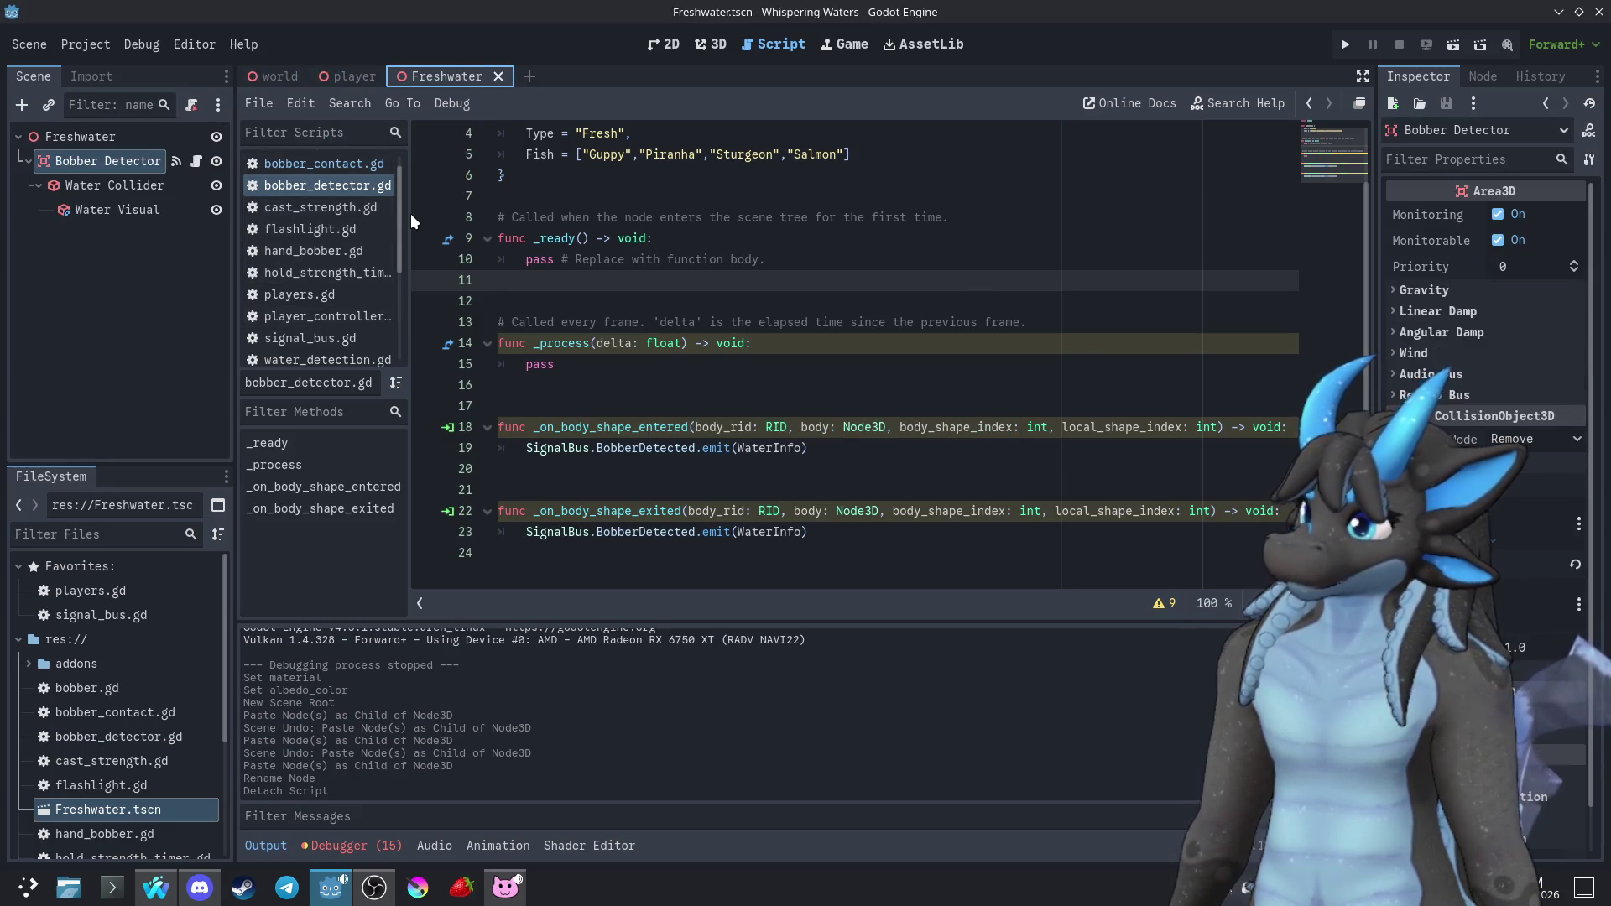
{"action": "scroll", "coordinate": [634, 406], "scroll_direction": "up", "scroll_amount": 1}
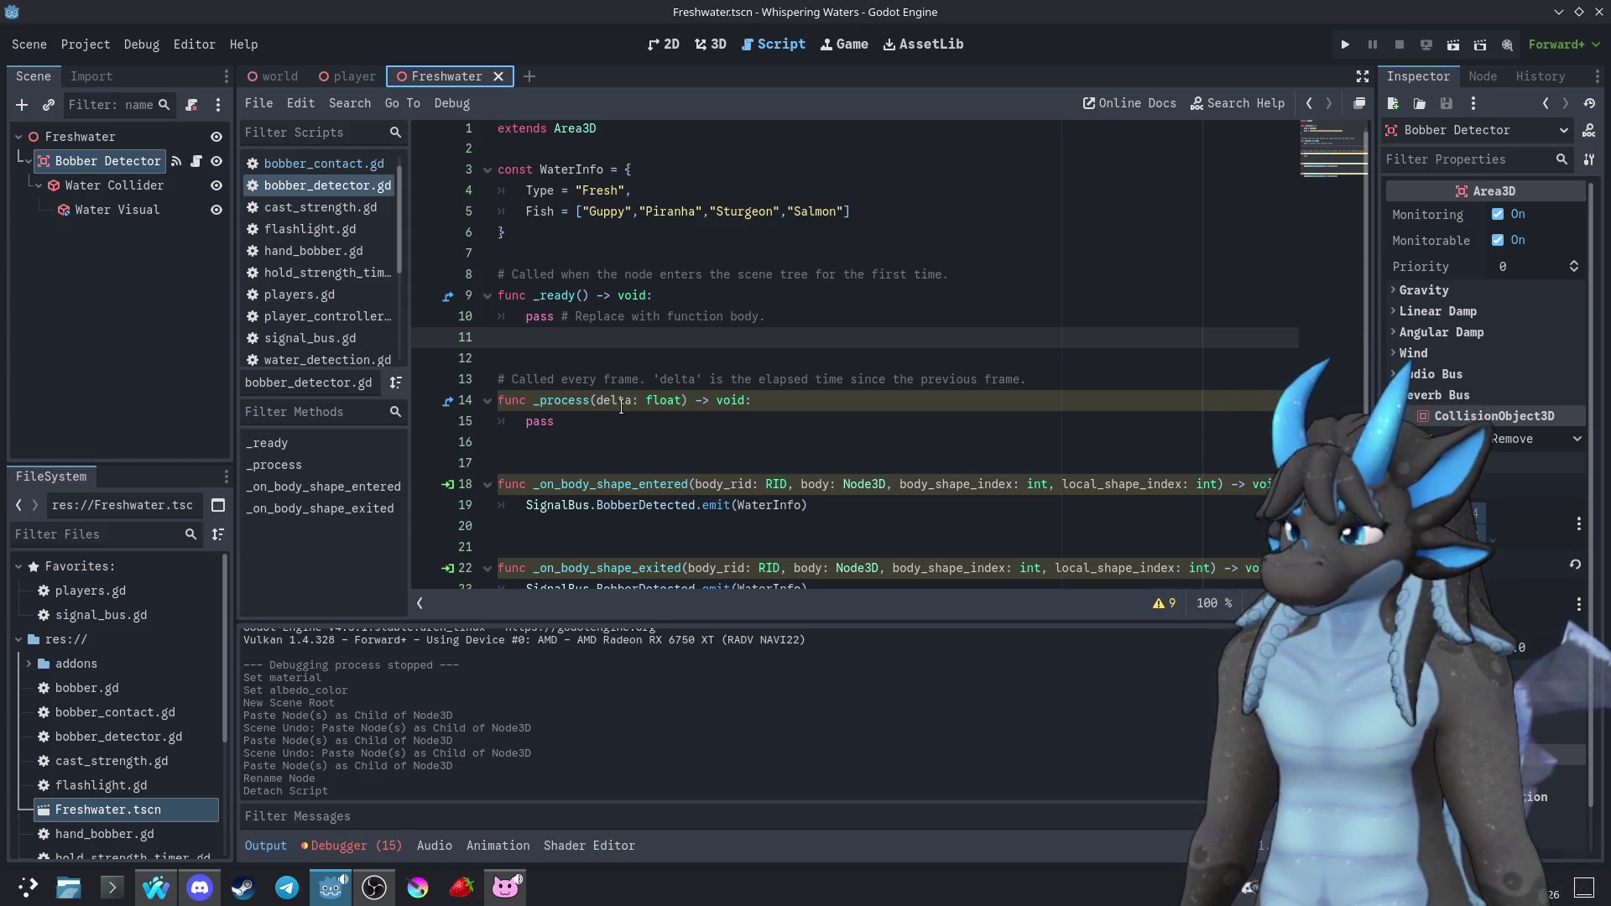
{"action": "key", "text": "F5"}
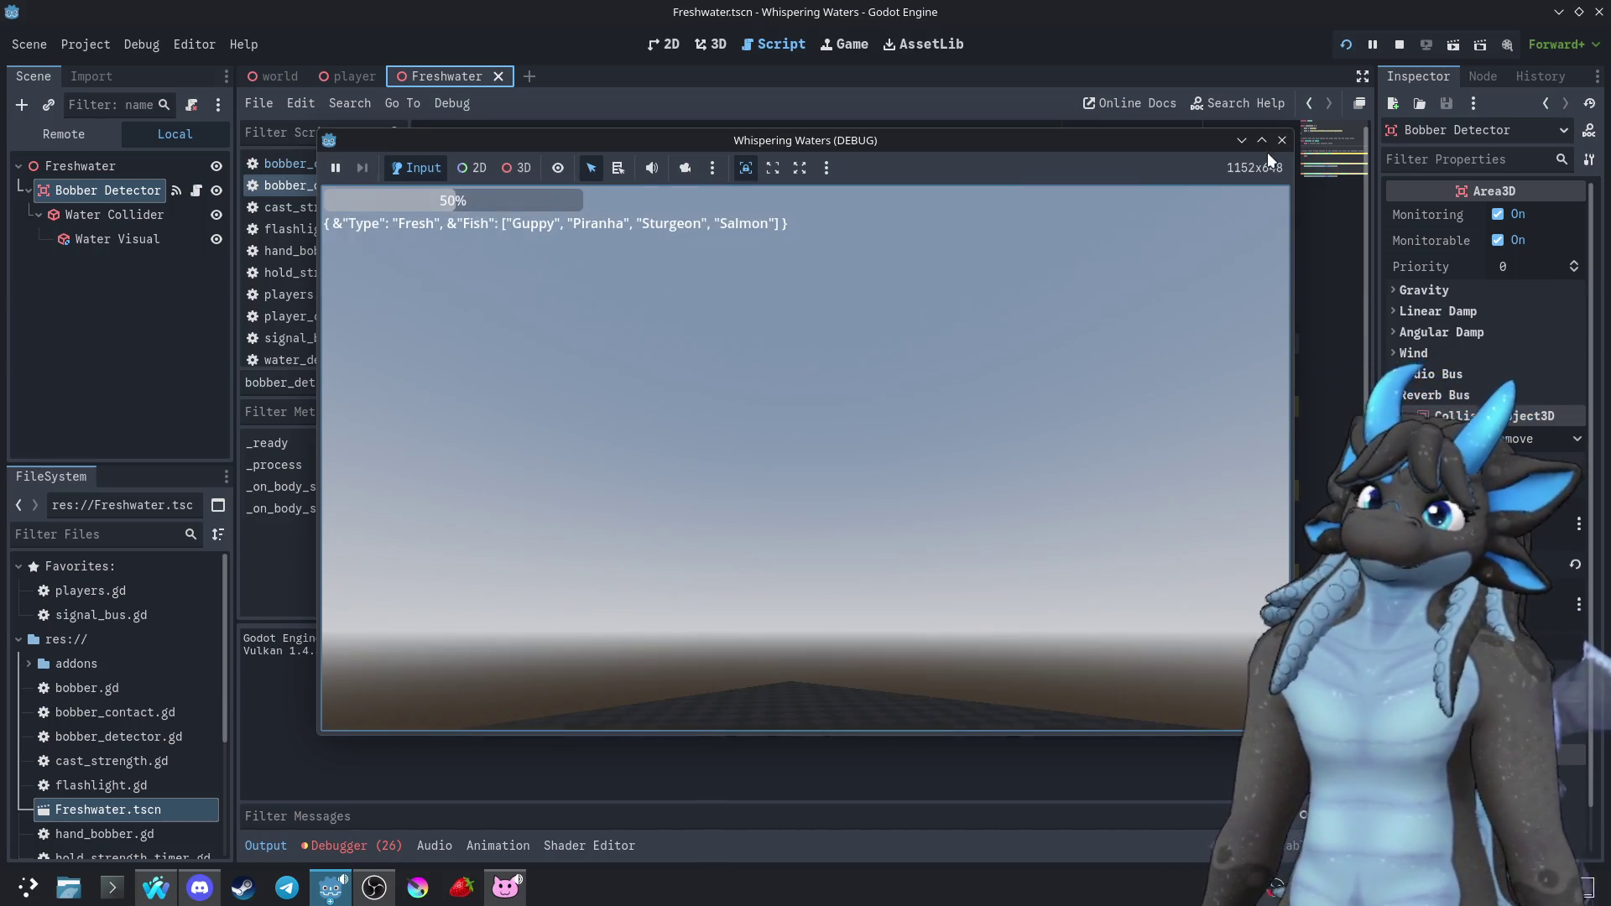
{"action": "left_click", "coordinate": [1281, 140]}
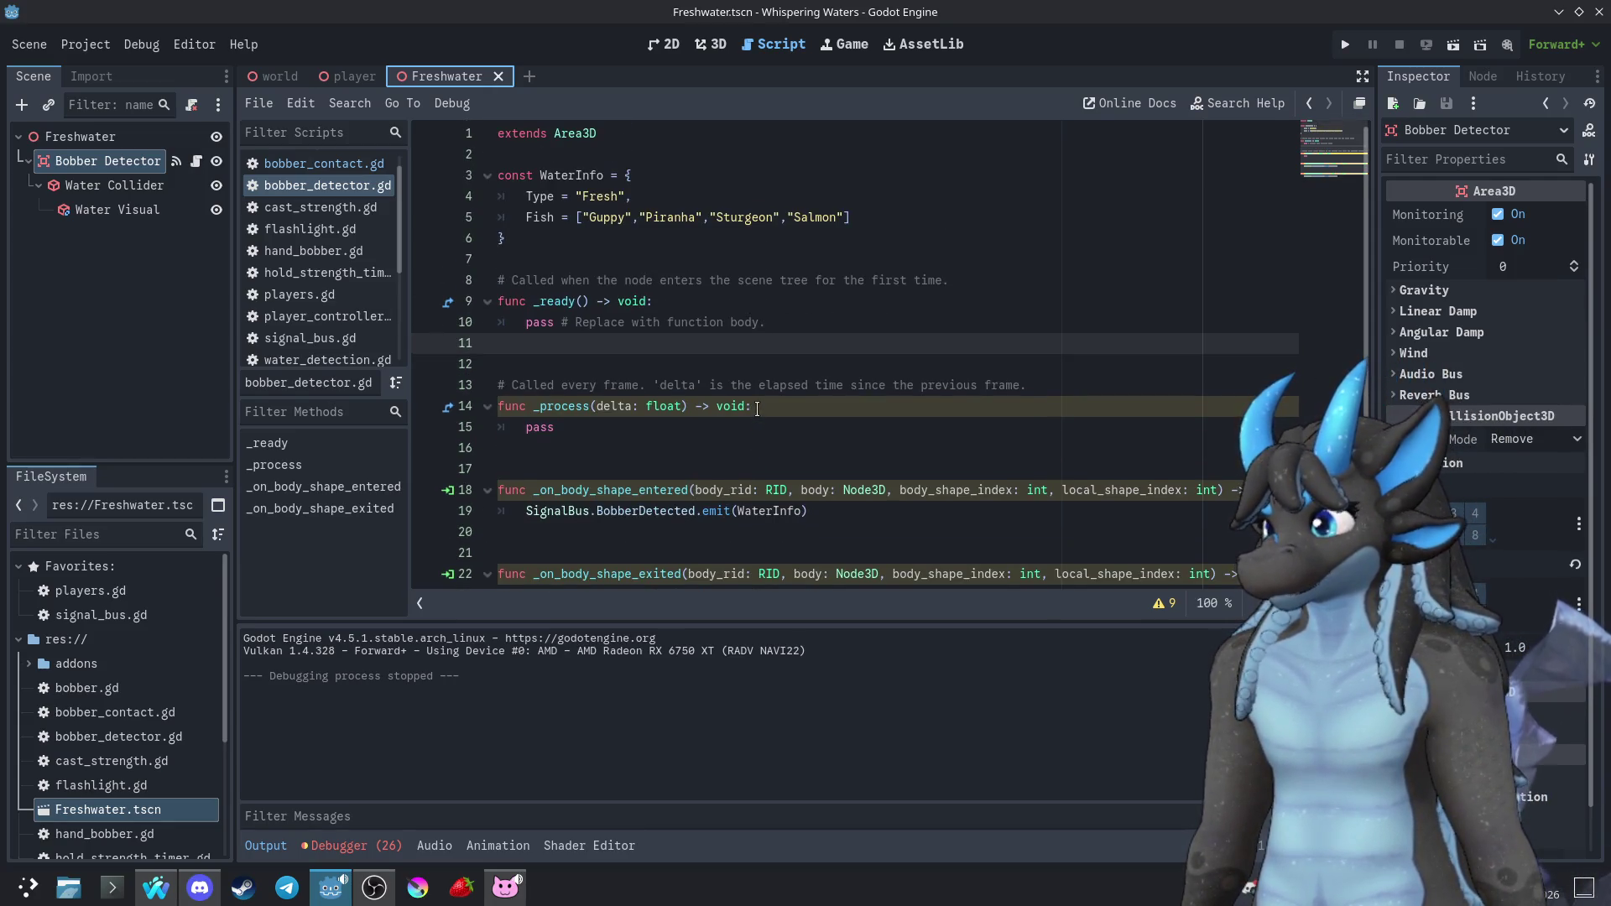
{"action": "scroll", "coordinate": [781, 428], "scroll_direction": "down", "scroll_amount": 1}
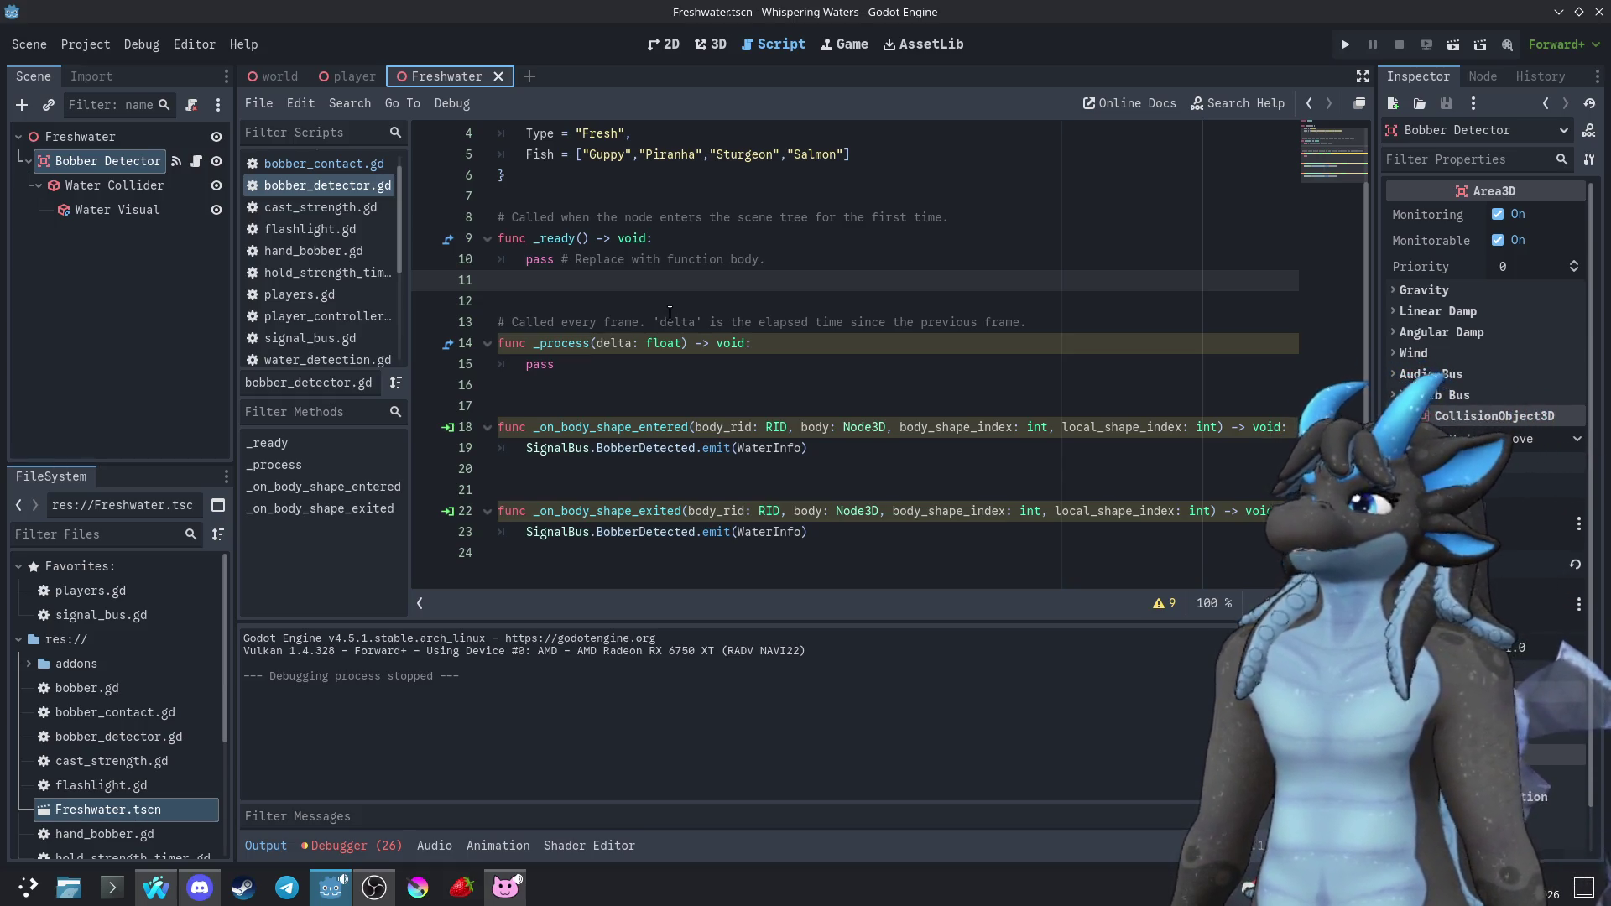
{"action": "left_click", "coordinate": [342, 77]}
Hide the Bobber node in the player scene's 3D view
{"action": "left_click", "coordinate": [716, 48]}
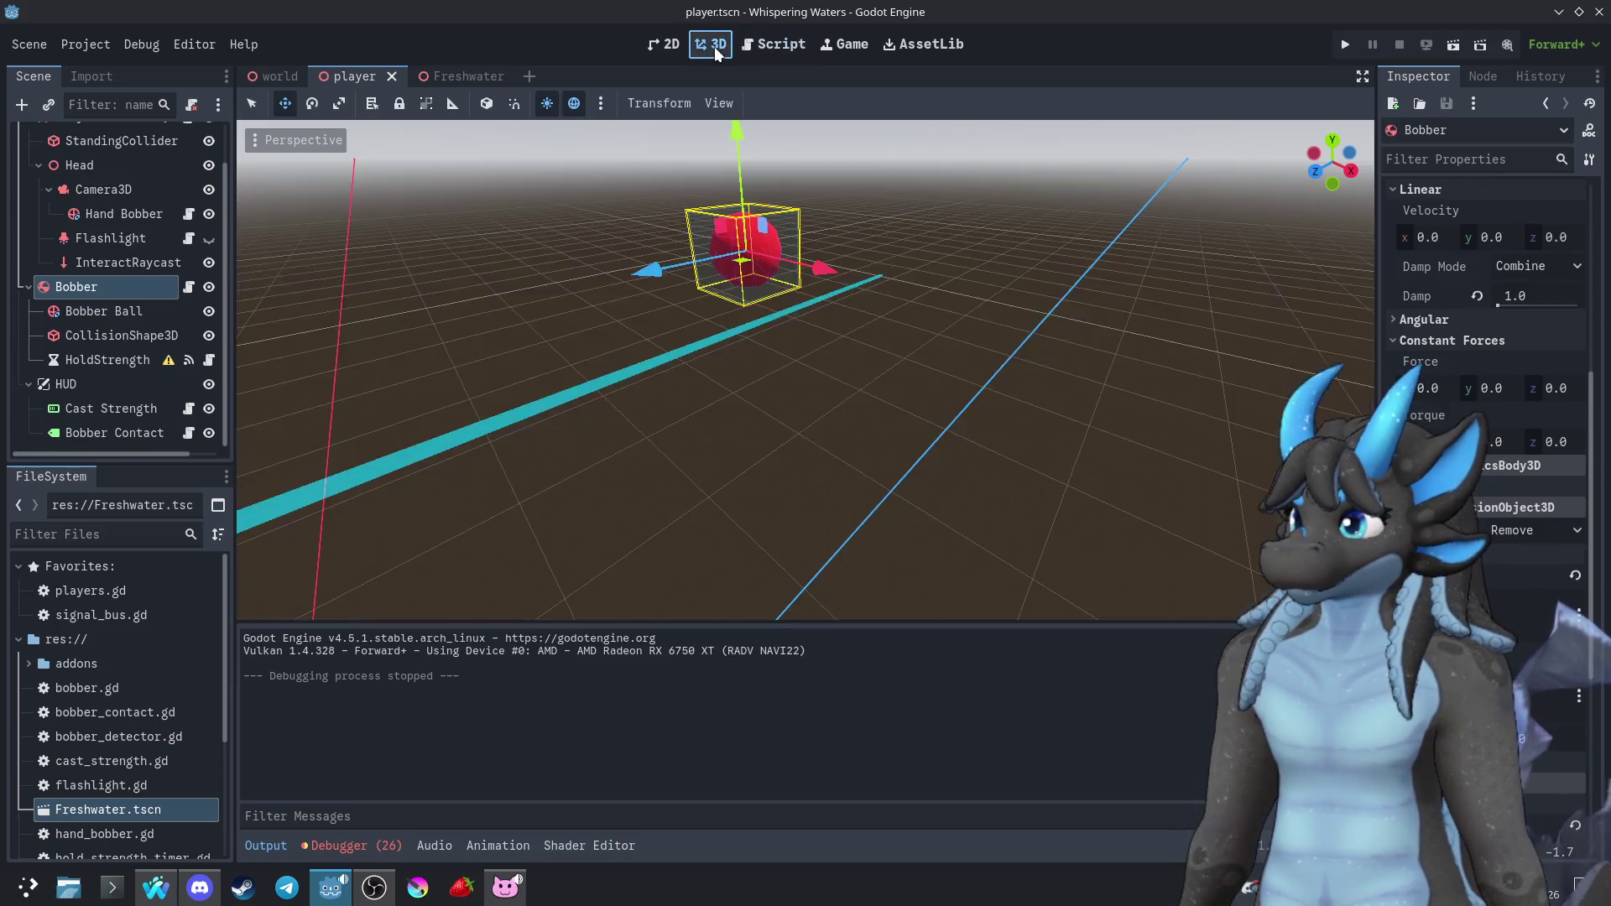
{"action": "scroll", "coordinate": [94, 381], "scroll_direction": "up", "scroll_amount": 2}
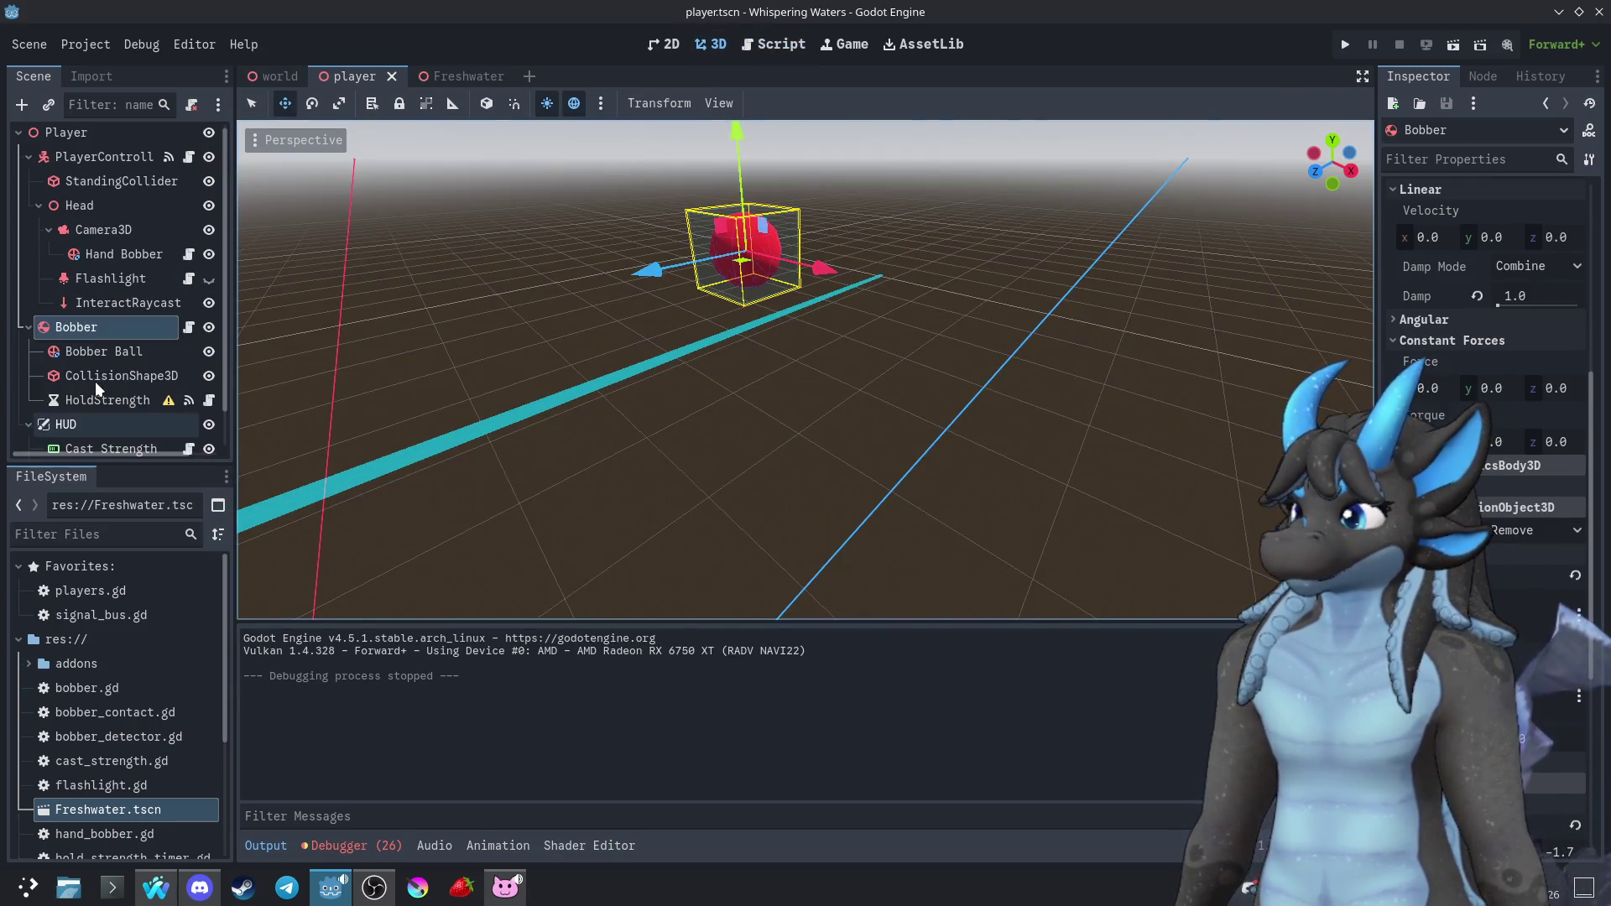
{"action": "left_click", "coordinate": [210, 331]}
Play-test casting the bobber beside the blue water cube, then stop the game
{"action": "left_click", "coordinate": [1345, 45]}
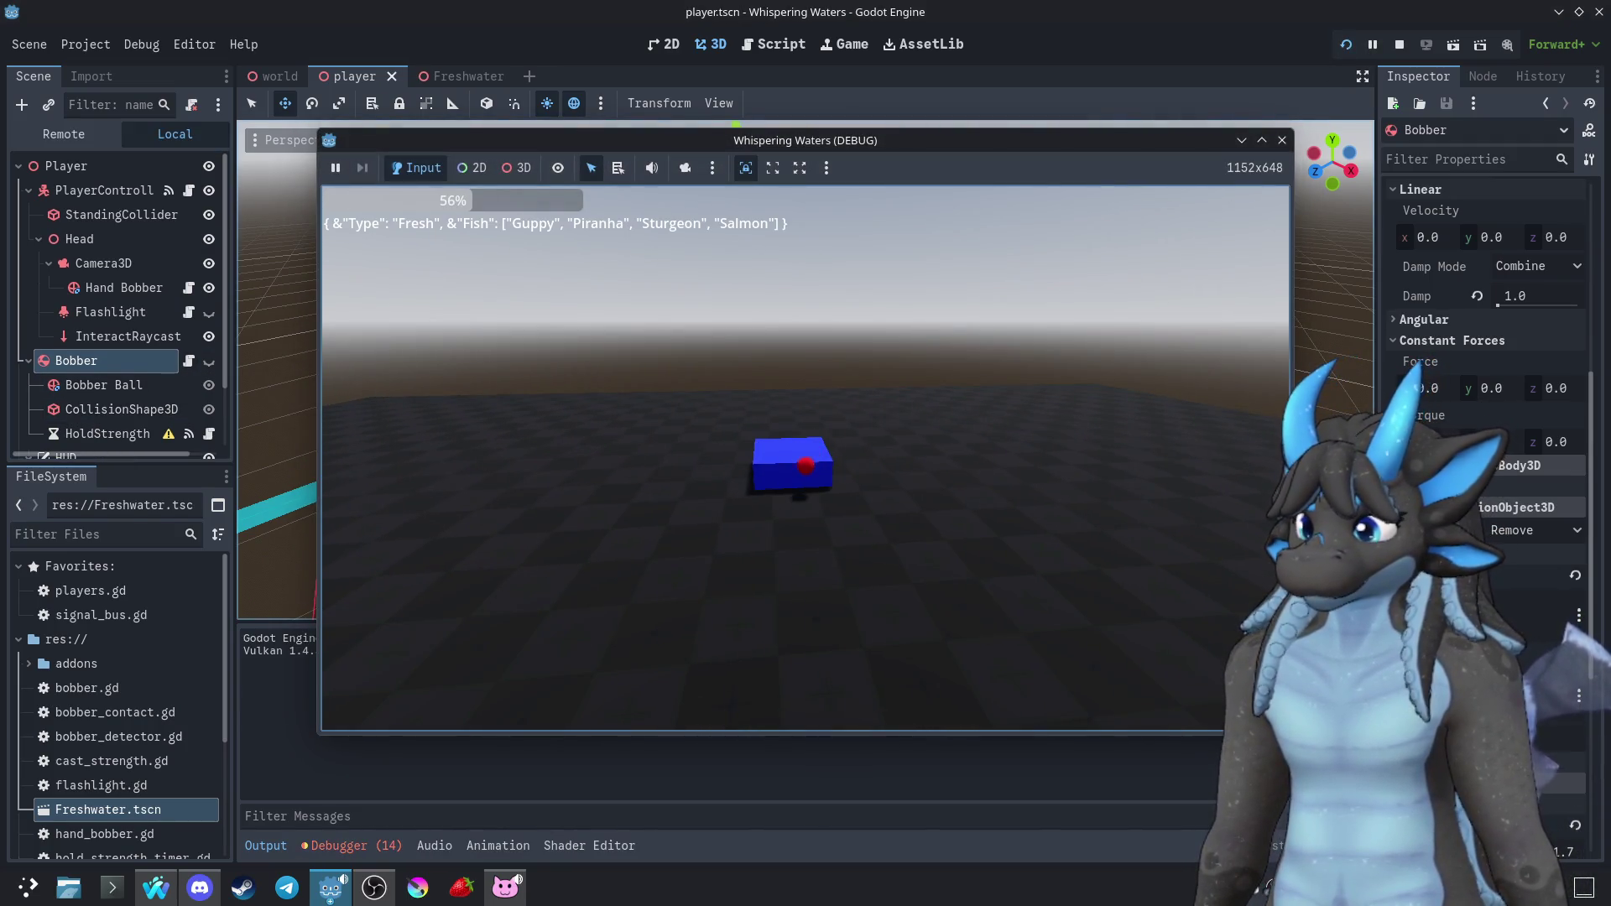
{"action": "key", "text": "w"}
{"action": "key", "text": "w"}
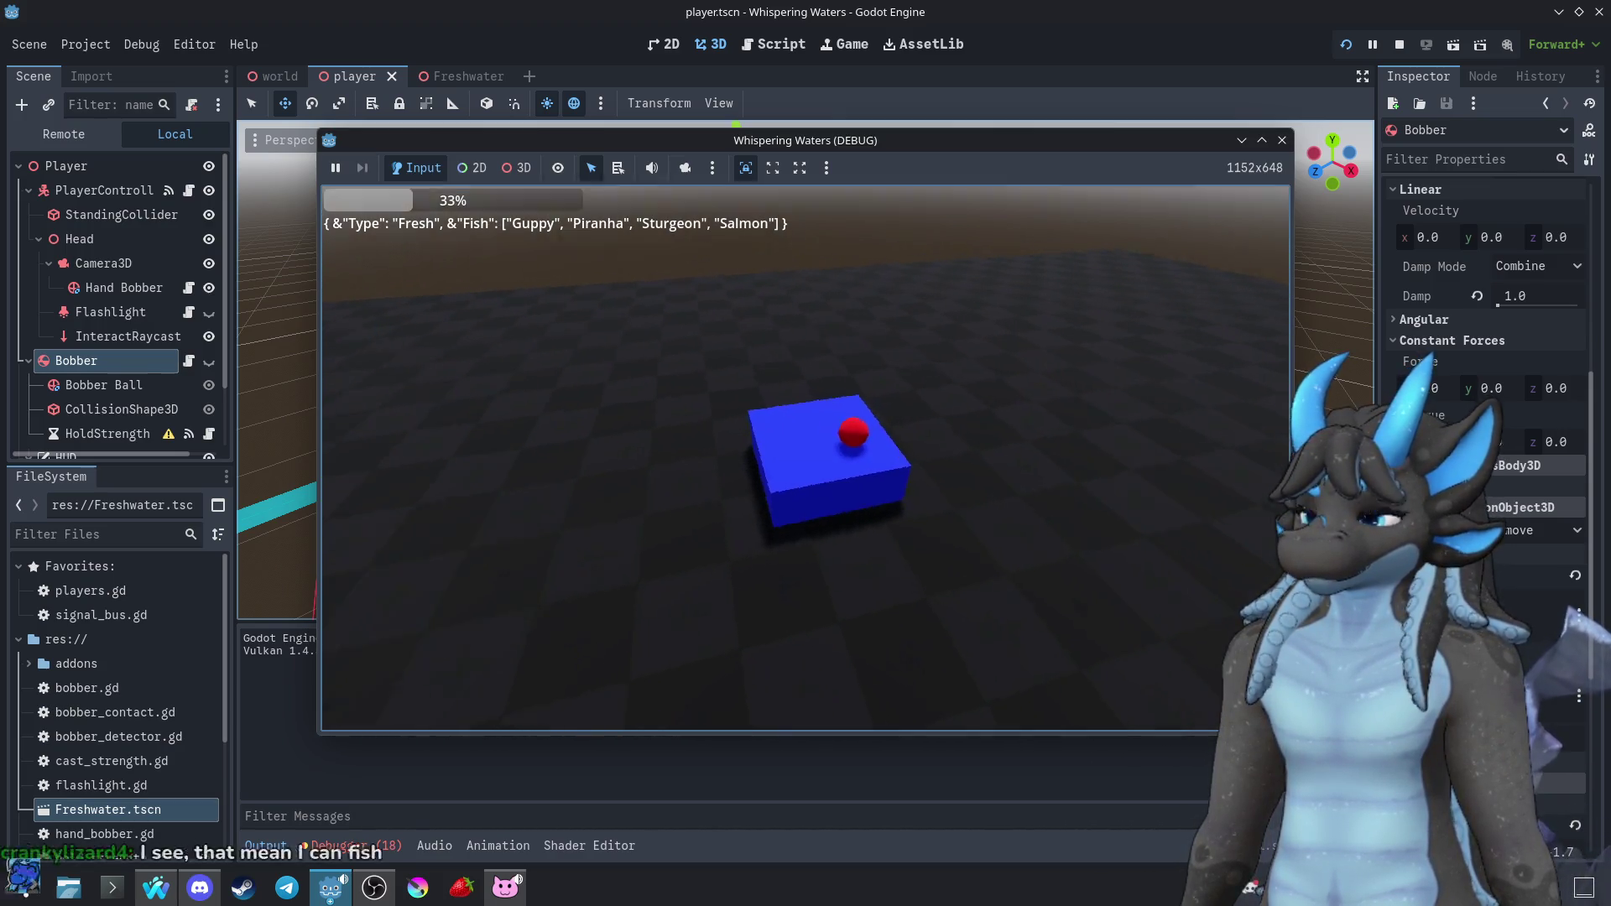
{"action": "key", "text": "a"}
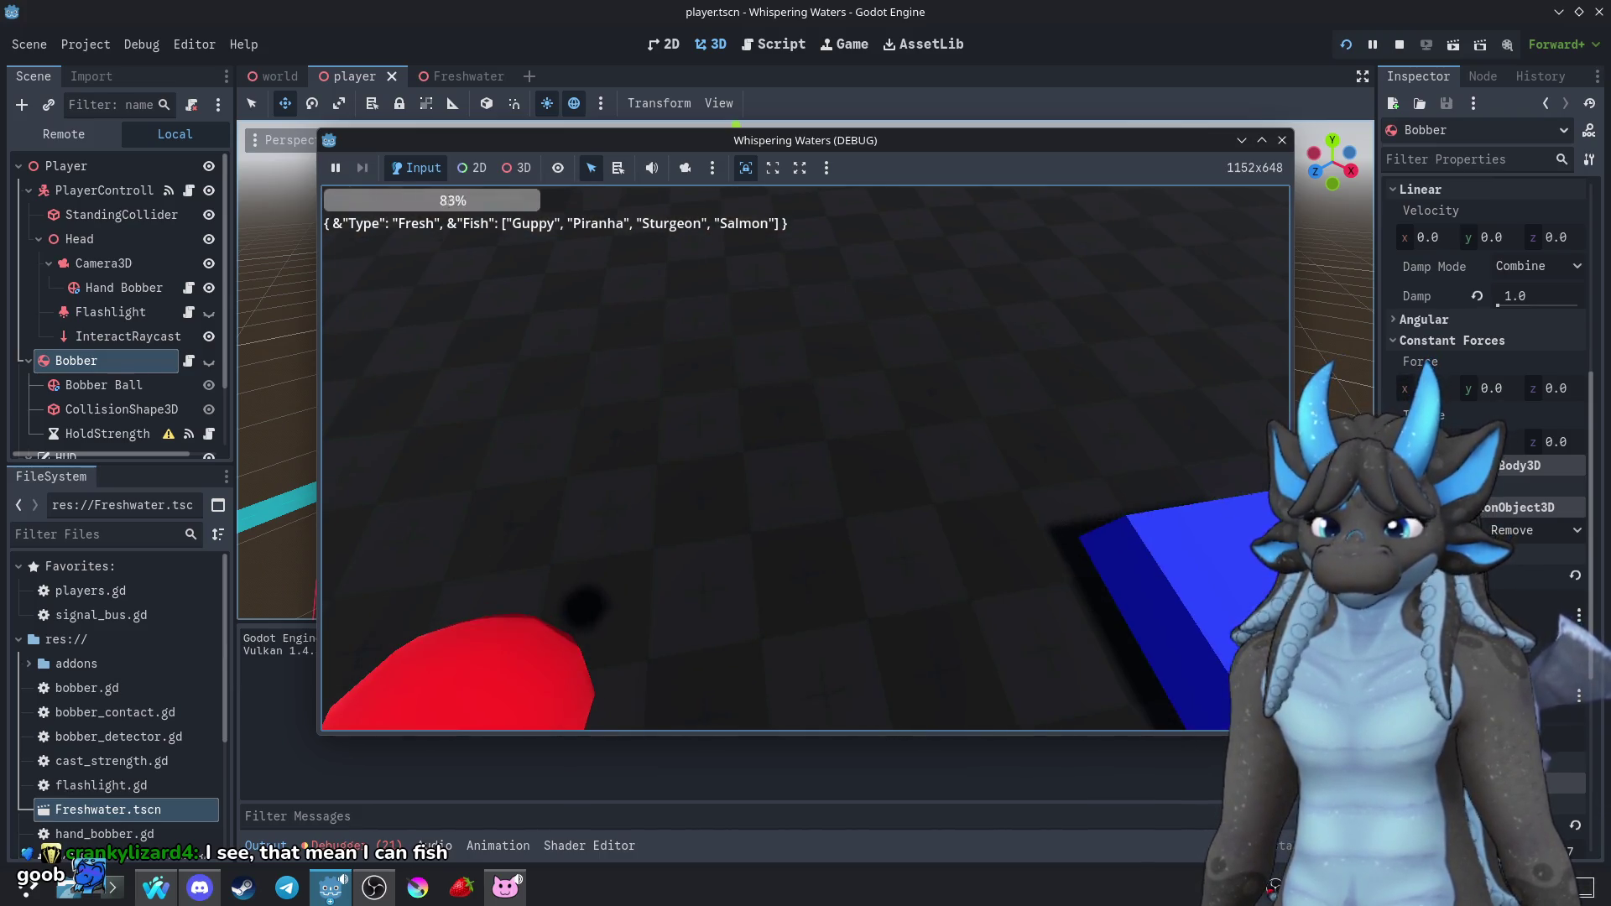
{"action": "key", "text": "w"}
{"action": "key", "text": "s"}
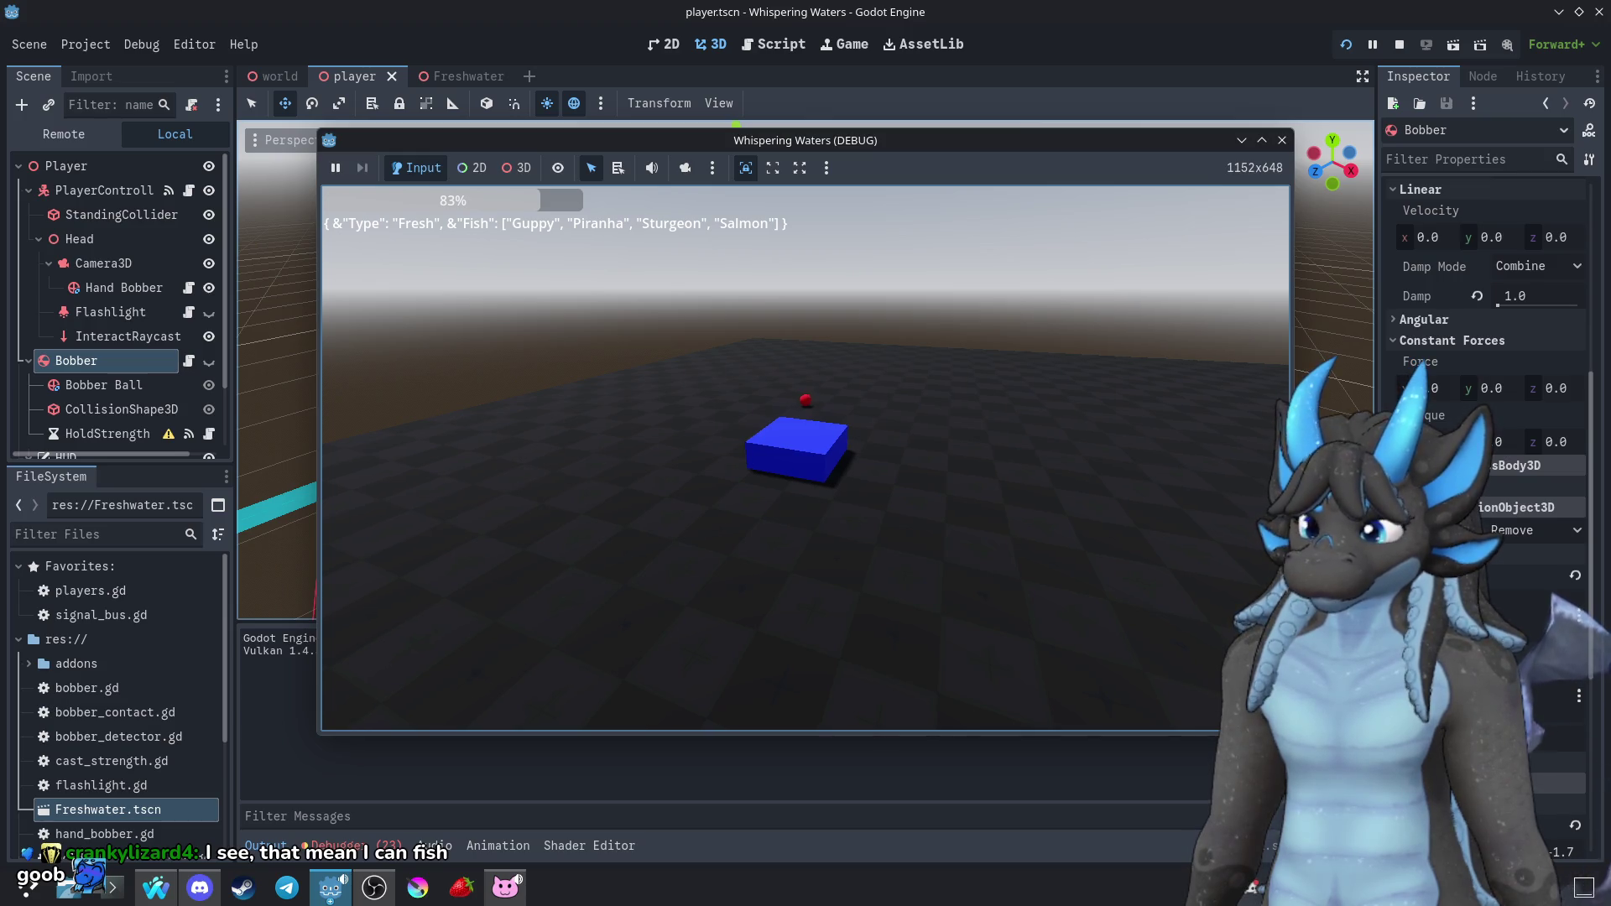
{"action": "key", "text": "w"}
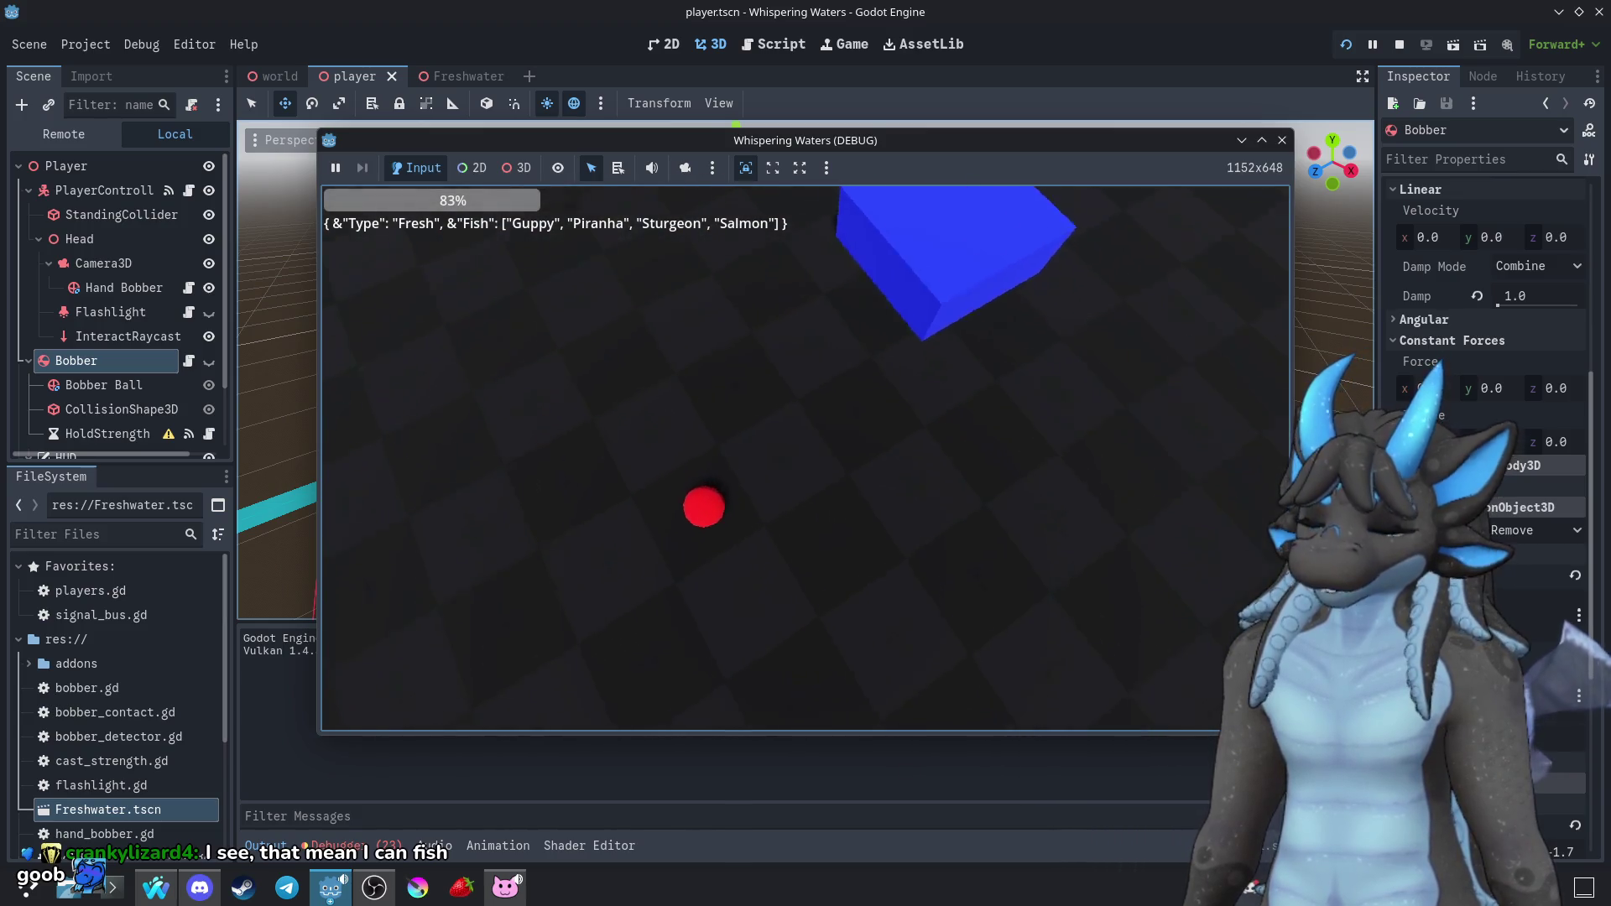
{"action": "key", "text": "w"}
{"action": "key", "text": "s"}
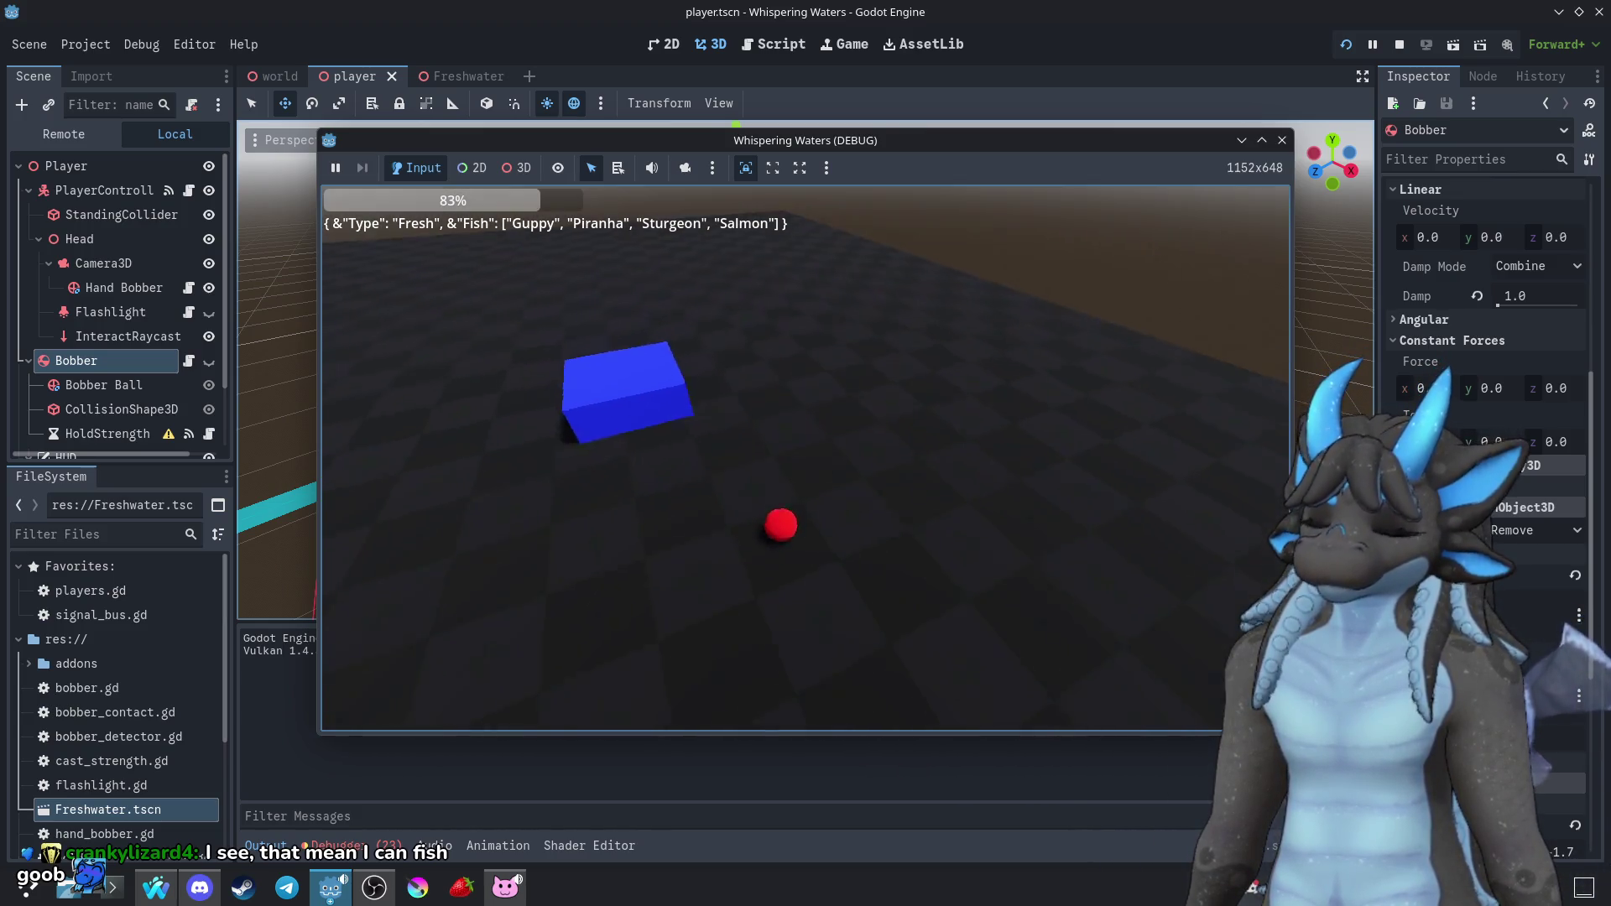
{"action": "key", "text": "Escape"}
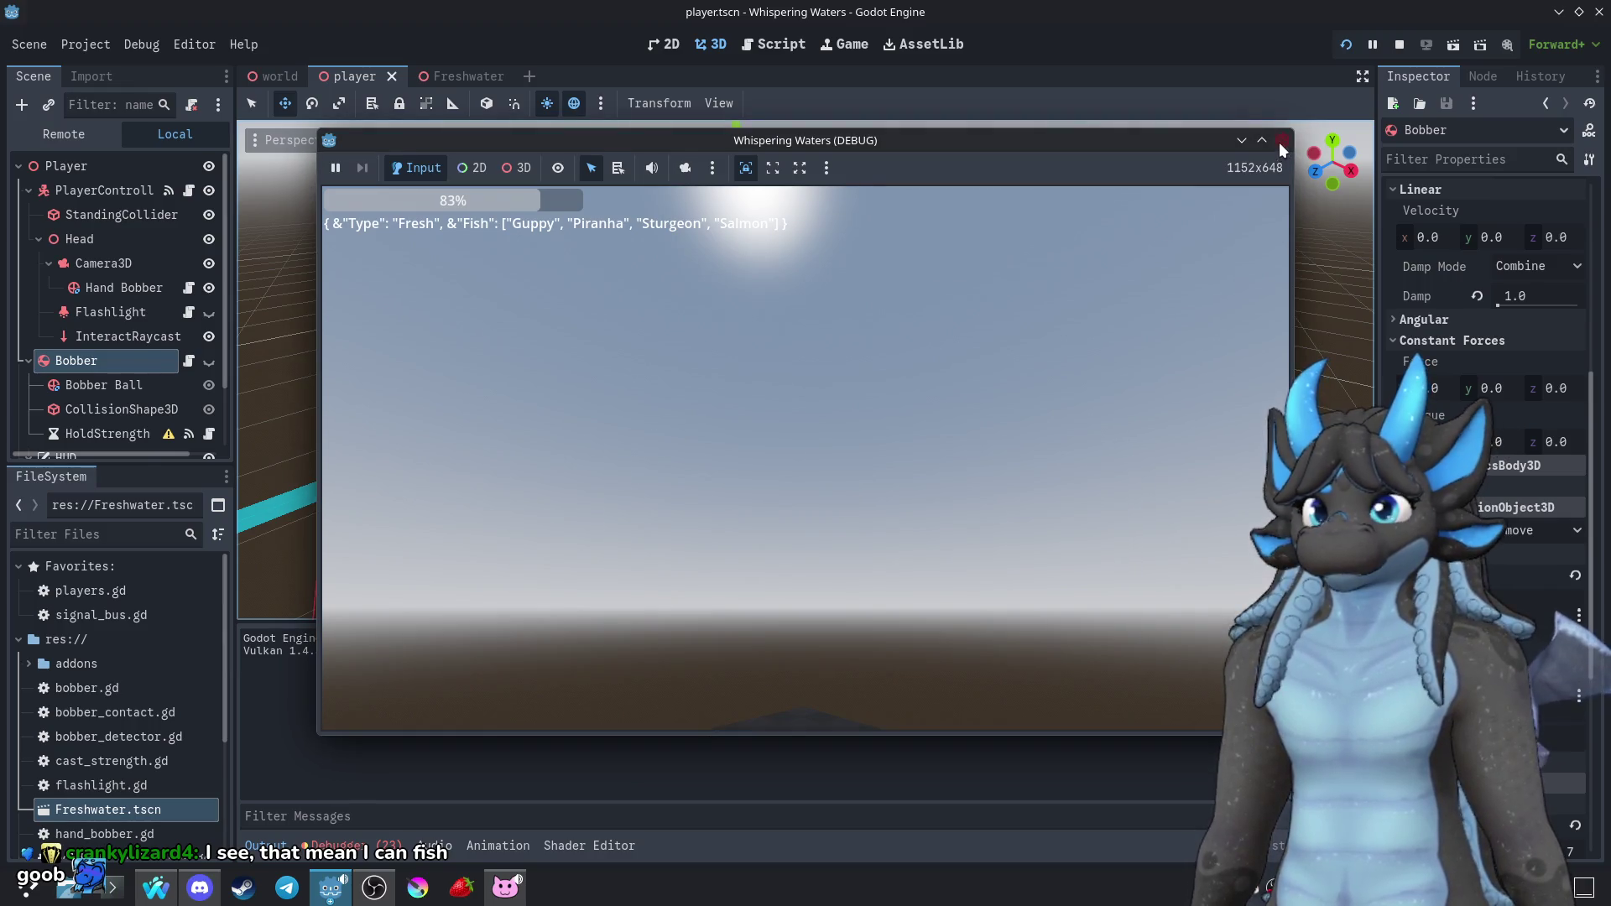
{"action": "left_click", "coordinate": [1280, 141]}
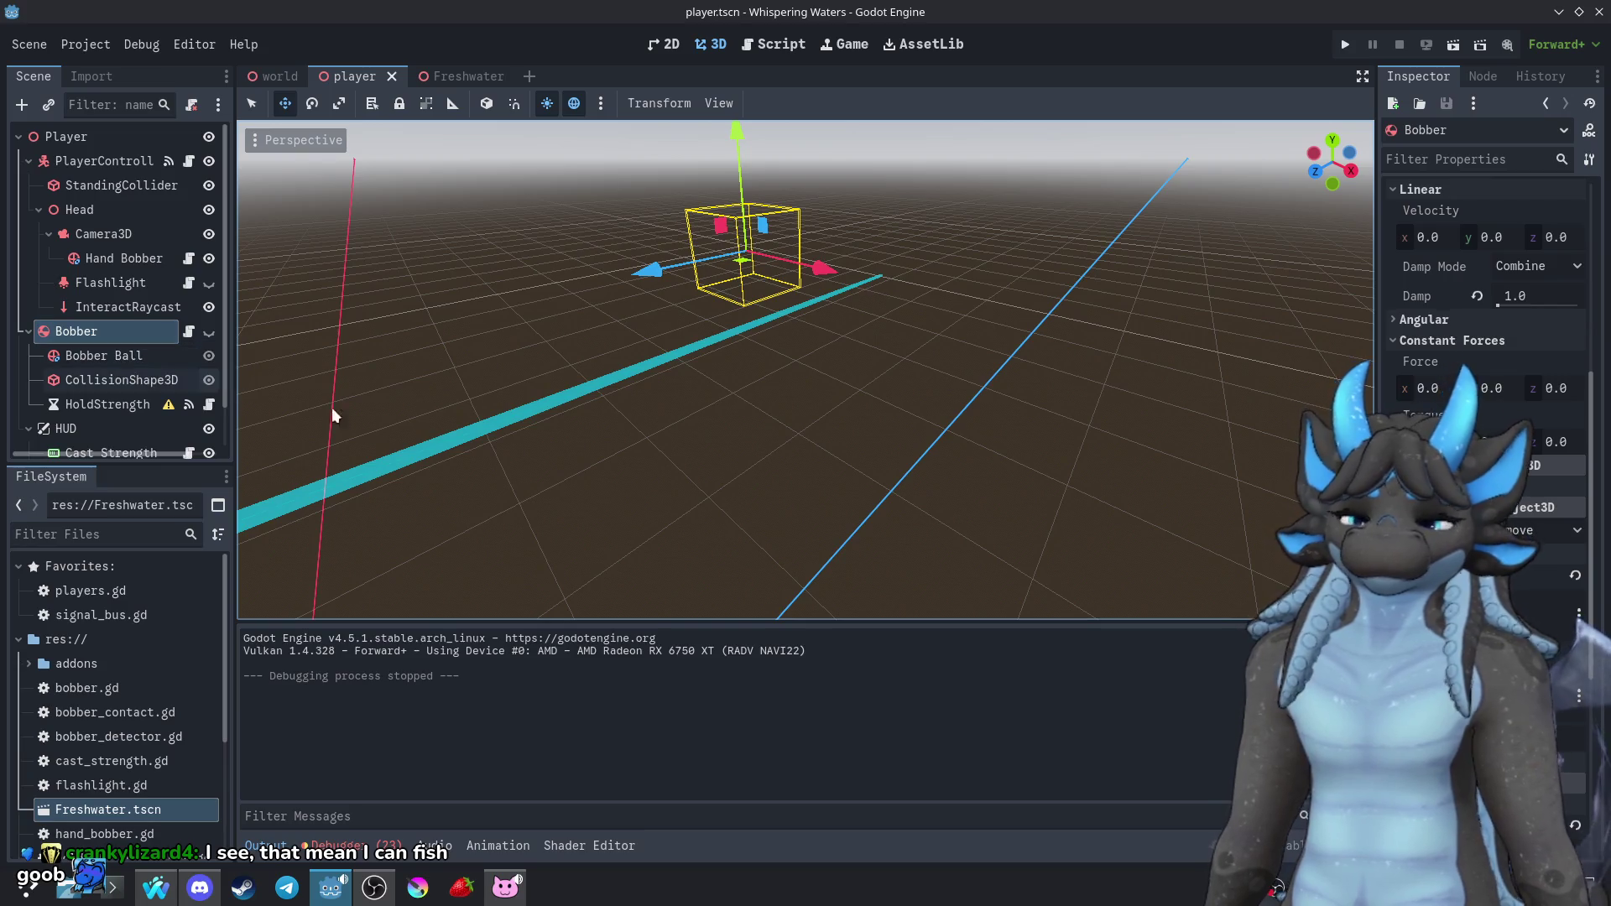
Toggle a Bobber Collision Layer bit, then save, run, cast onto the floor and stop
{"action": "left_click", "coordinate": [1477, 616]}
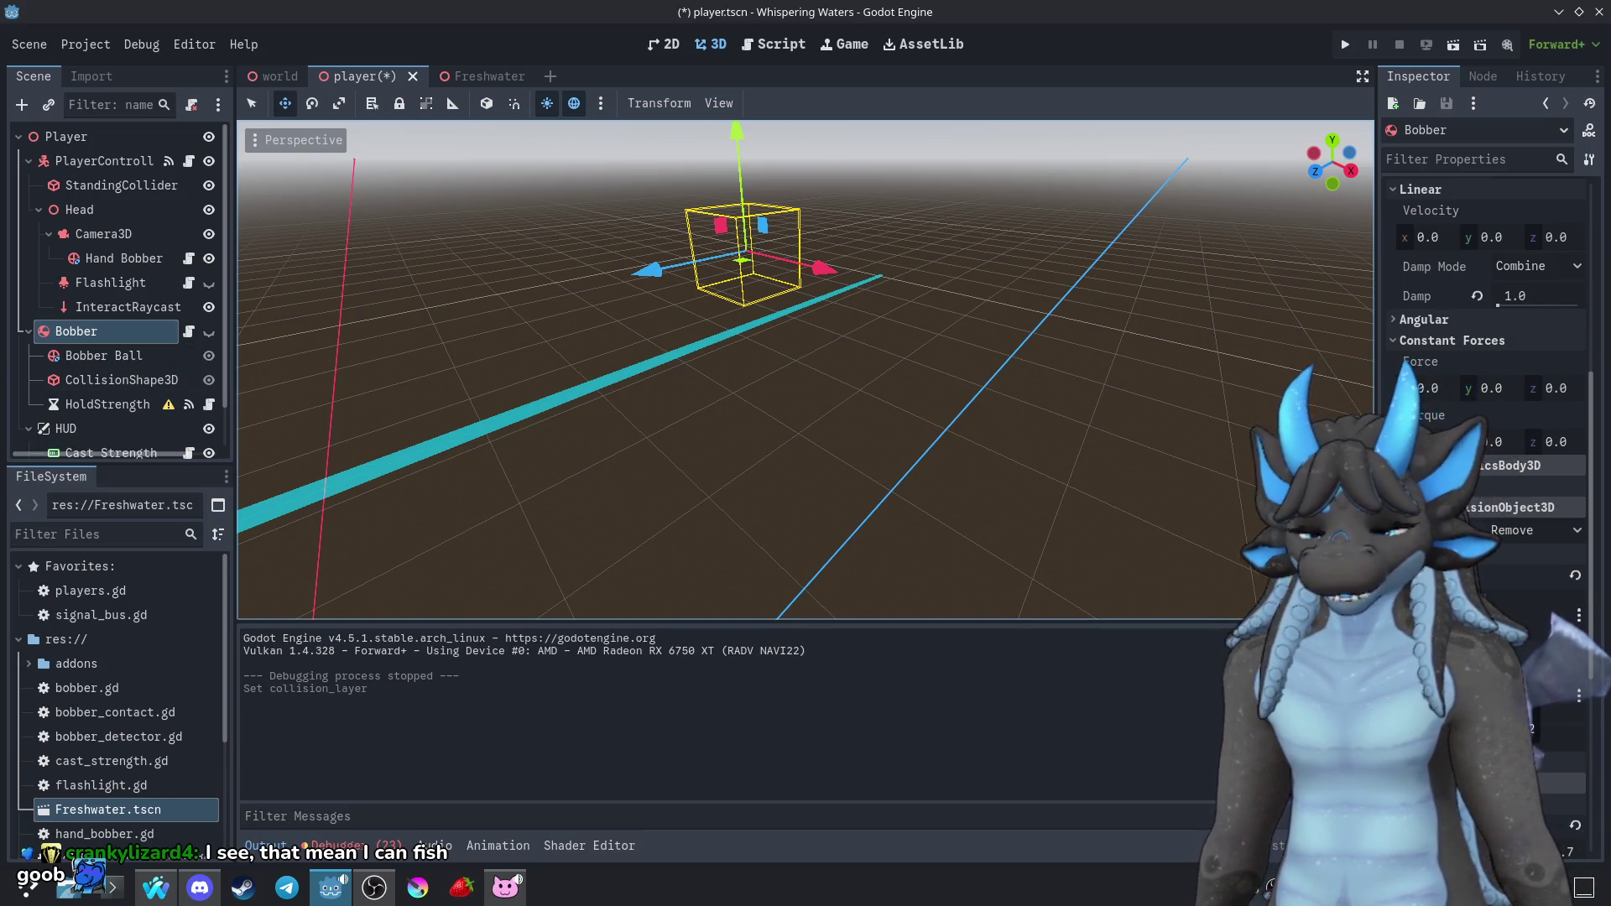
{"action": "left_click", "coordinate": [1345, 44]}
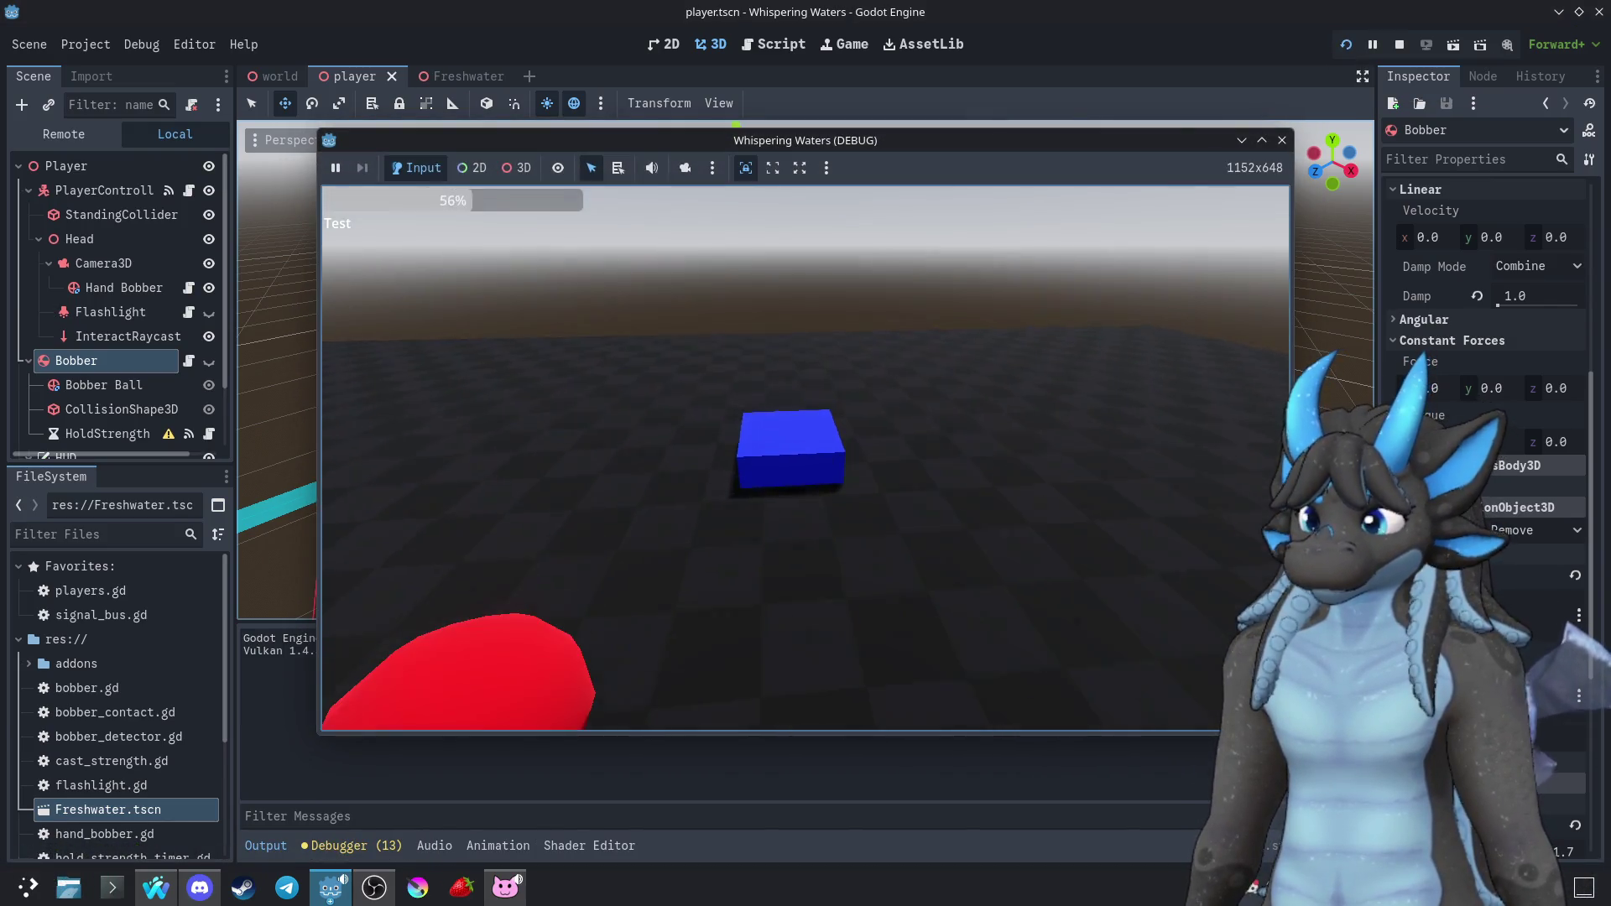
{"action": "left_click", "coordinate": [806, 458]}
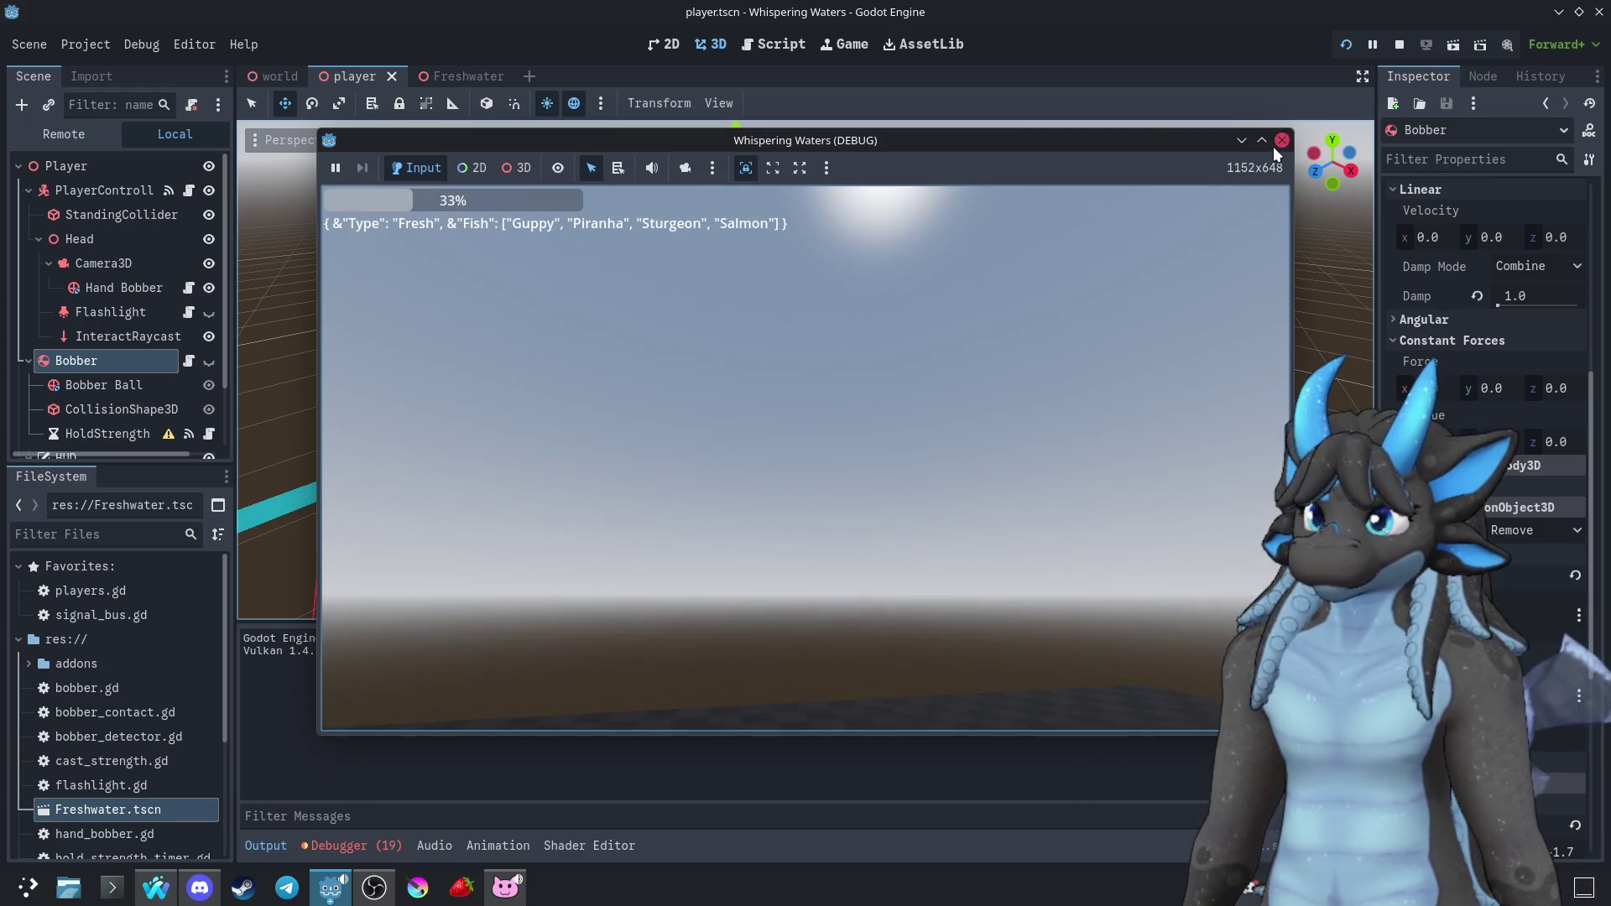
{"action": "left_click", "coordinate": [1281, 140]}
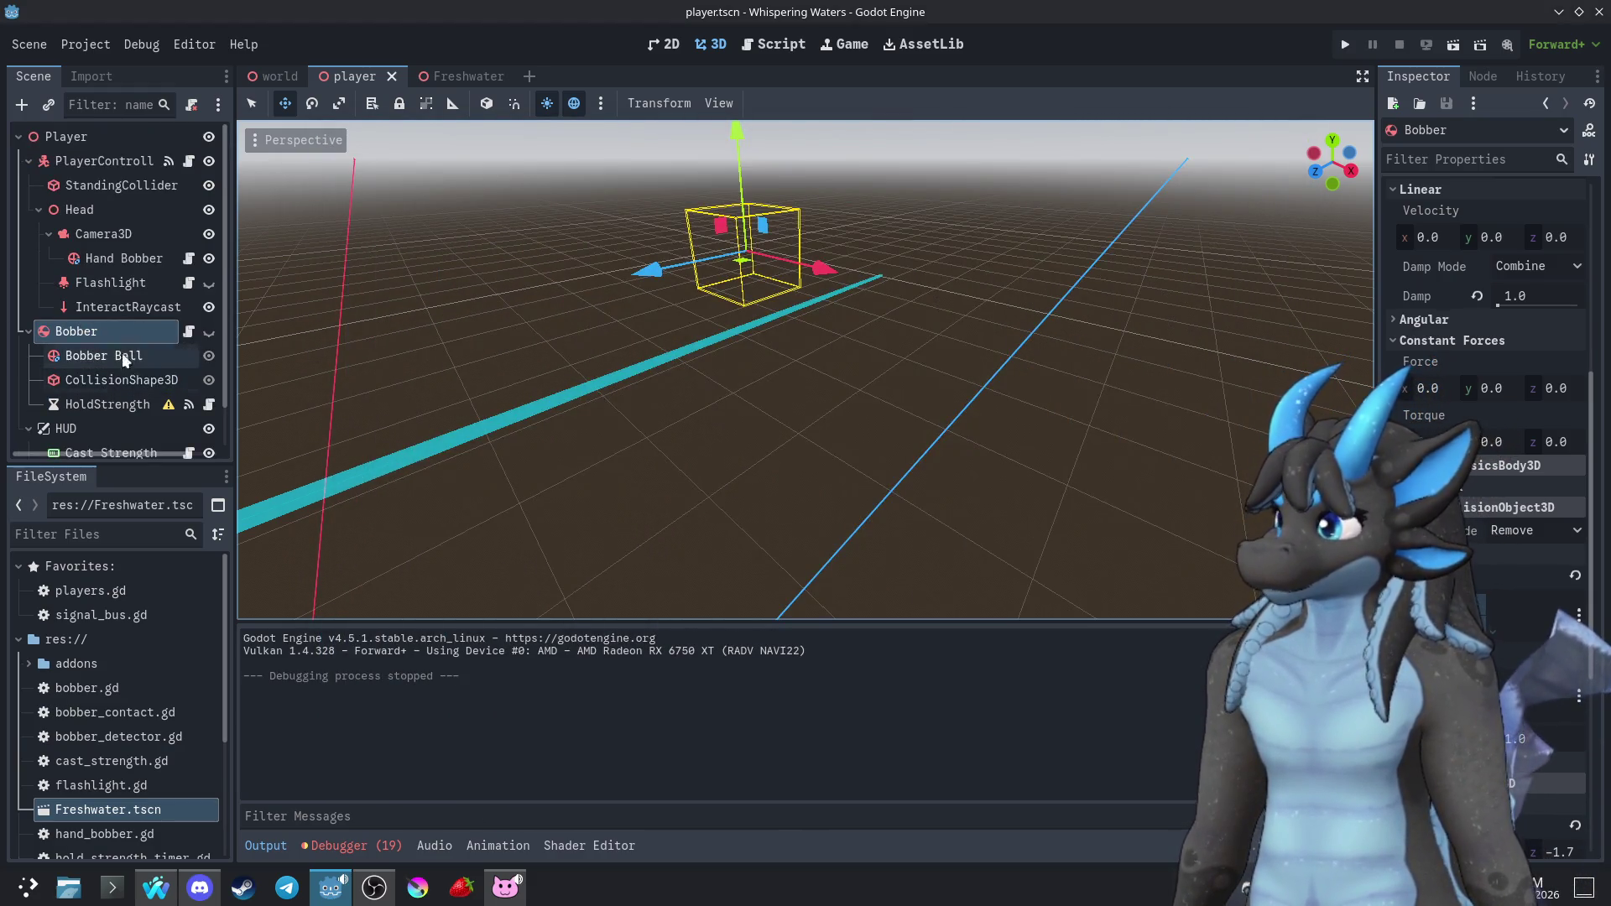
Look through the player controller, Bobber and bobber_contact.gd scripts, then reopen Freshwater's detector script
{"action": "left_click", "coordinate": [188, 160]}
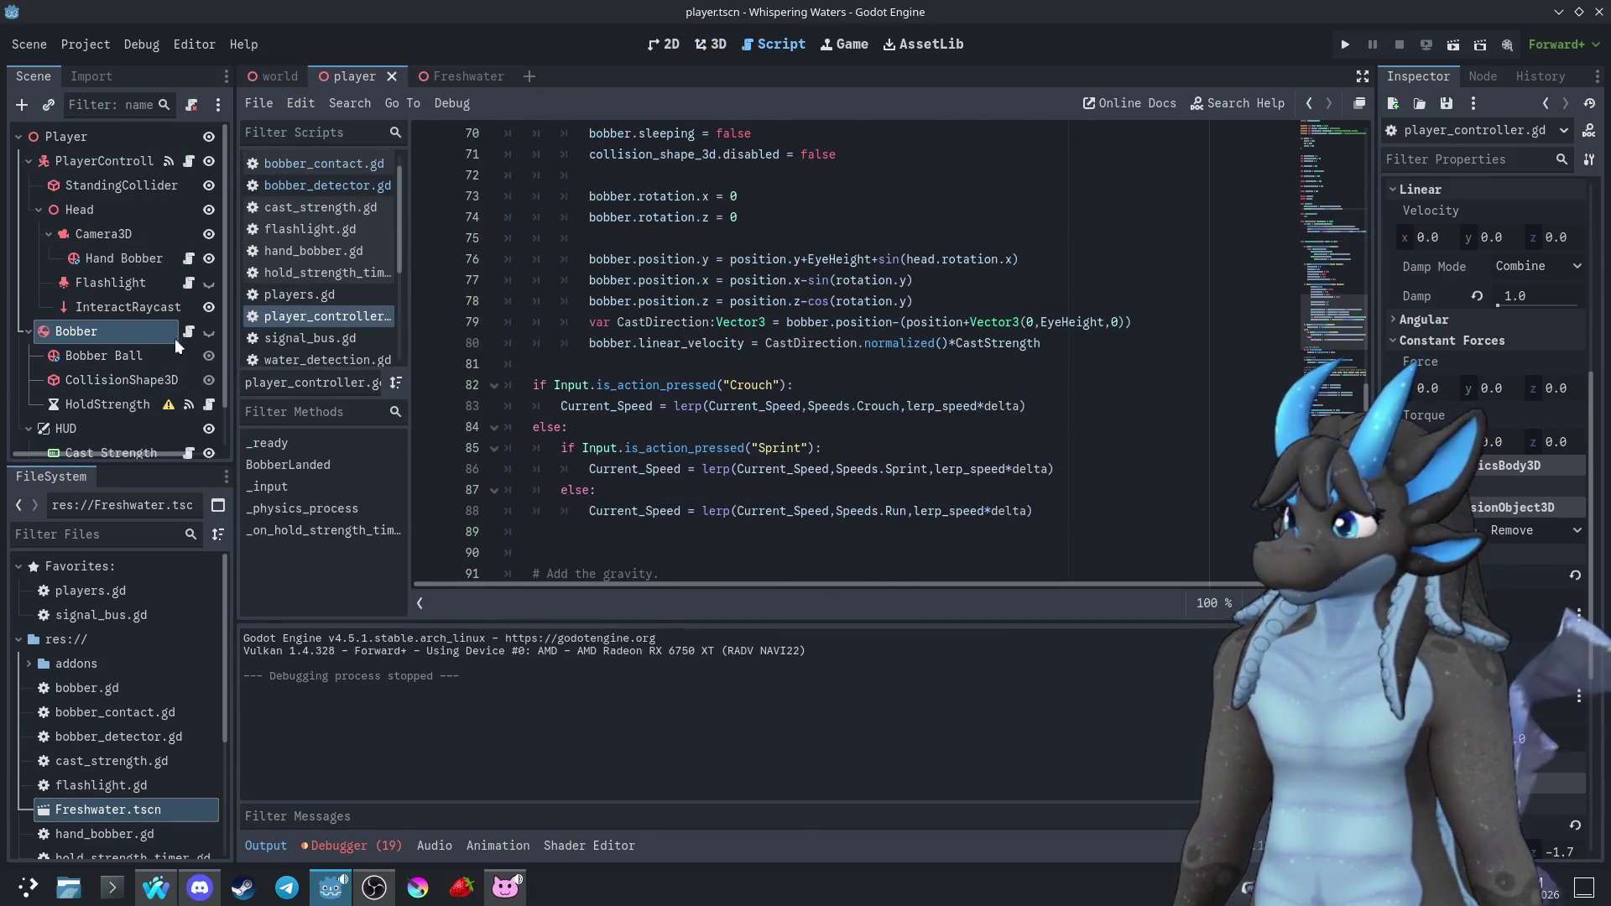
{"action": "left_click", "coordinate": [188, 332]}
{"action": "scroll", "coordinate": [166, 364], "scroll_direction": "down", "scroll_amount": 2}
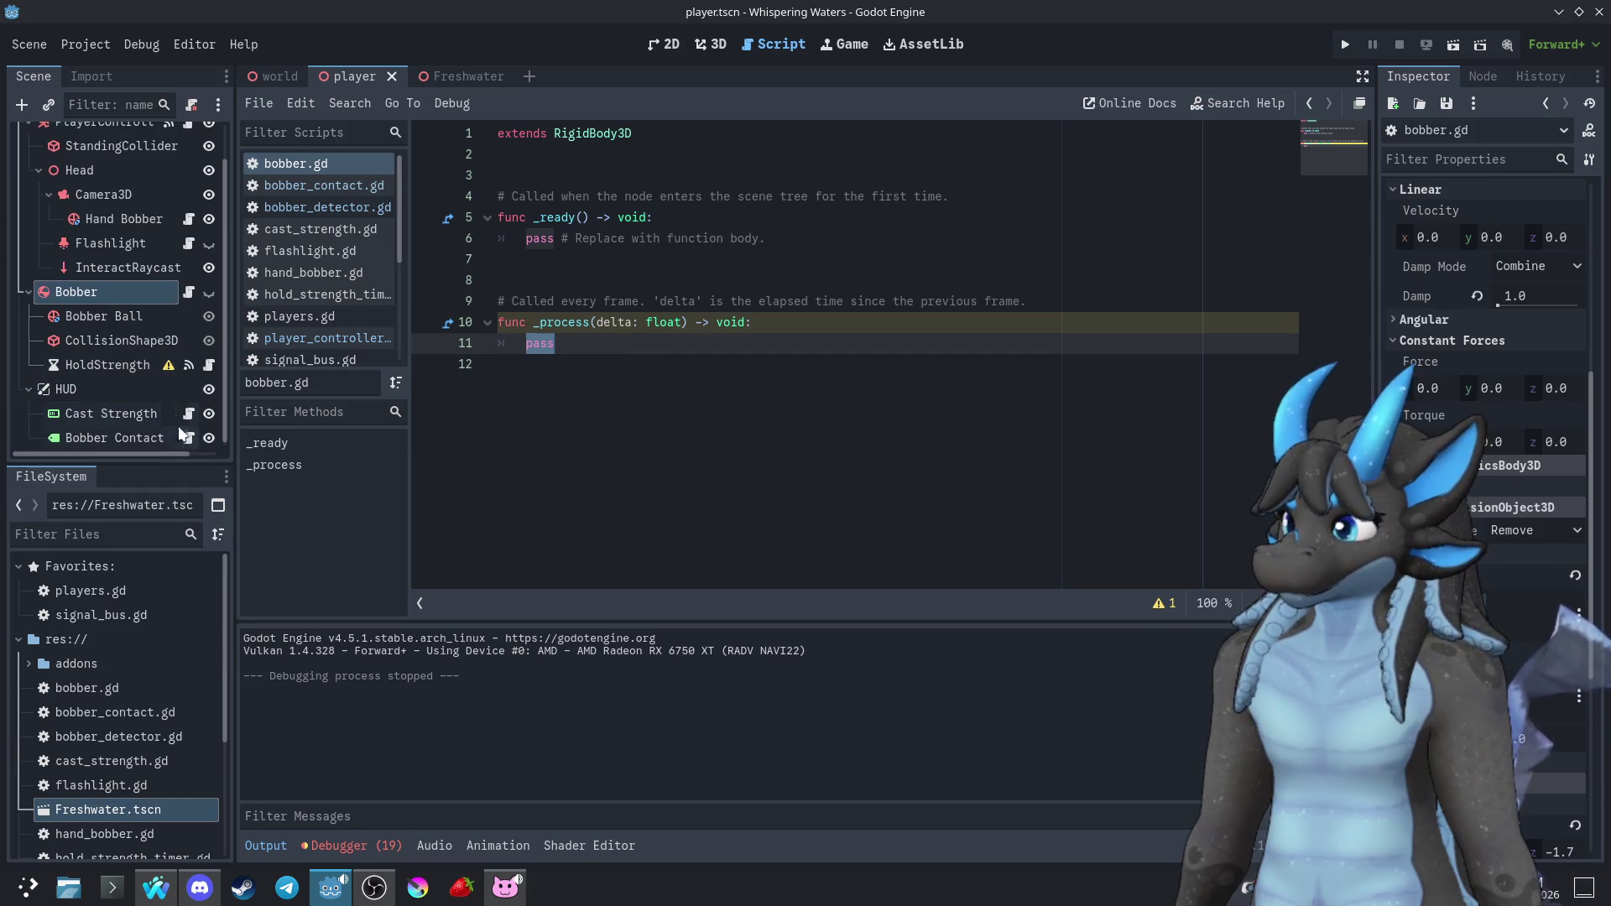
{"action": "left_click", "coordinate": [187, 437]}
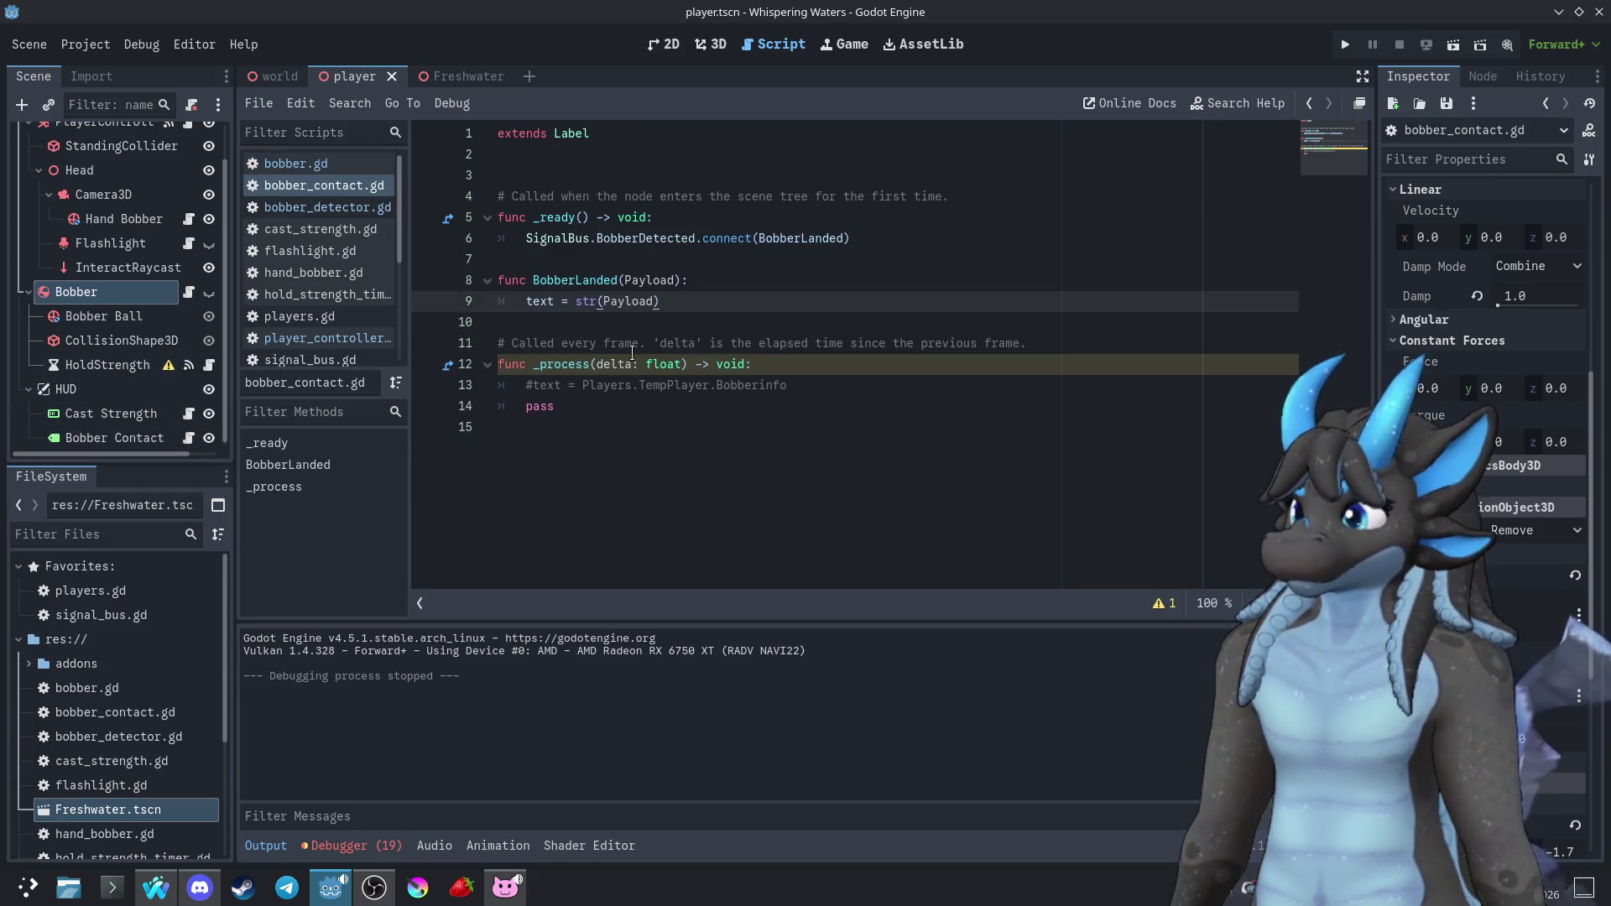
{"action": "left_click", "coordinate": [476, 75]}
{"action": "left_click", "coordinate": [195, 161]}
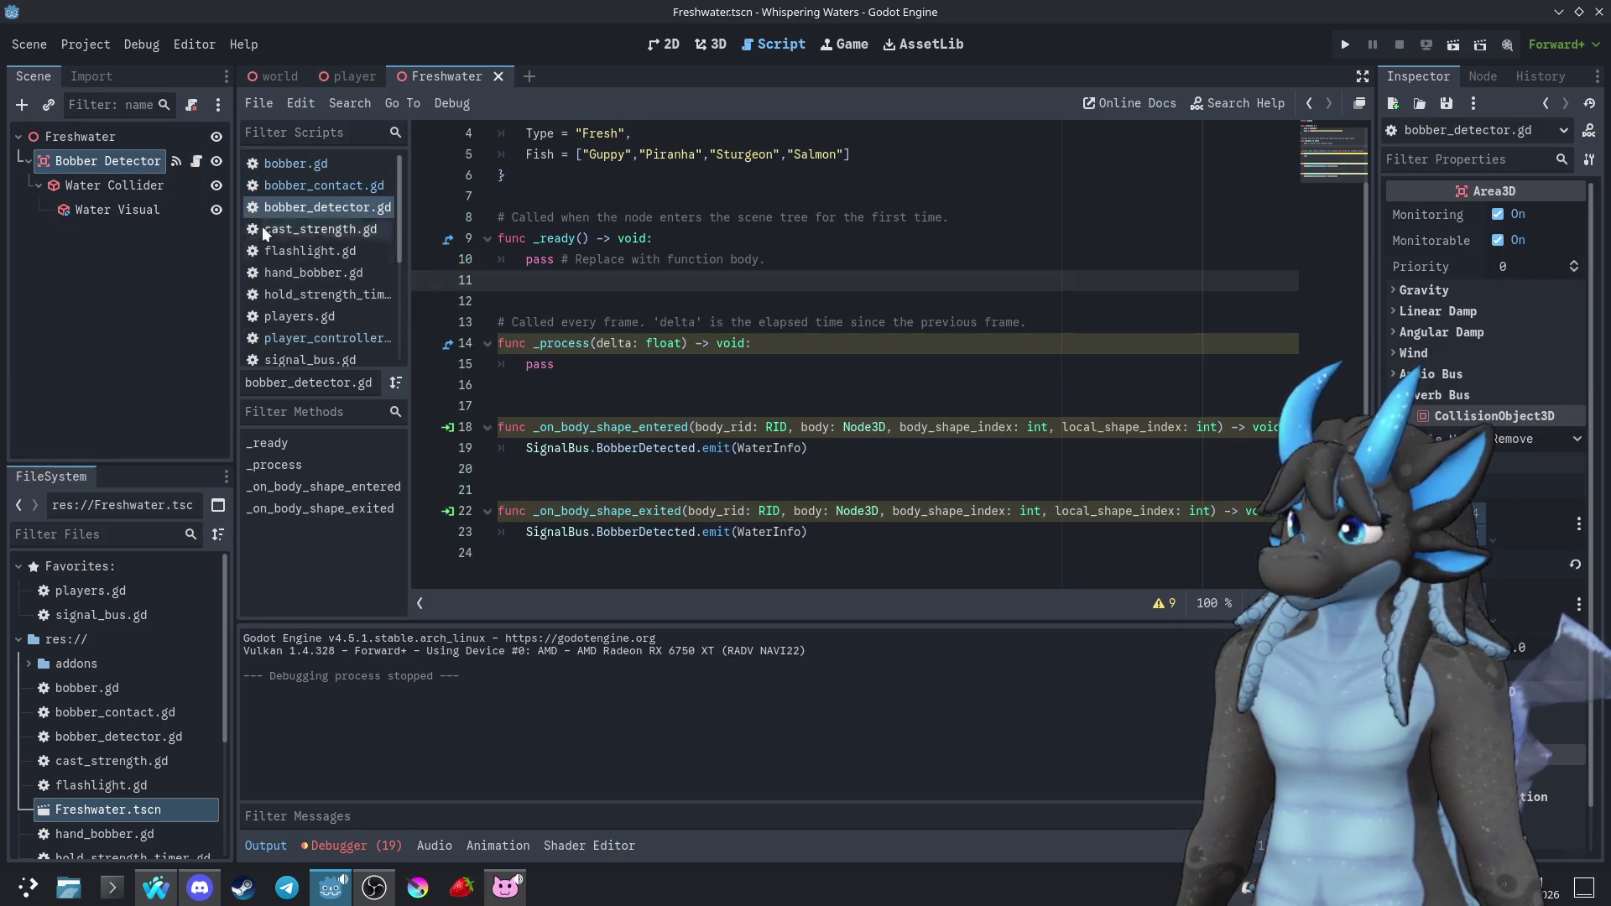
Replace WaterInfo in the exit signal emit with "Bobber Lost", then run and stop the game
{"action": "double_click", "coordinate": [753, 533]}
{"action": "type", "text": "\"Bobber Lost"}
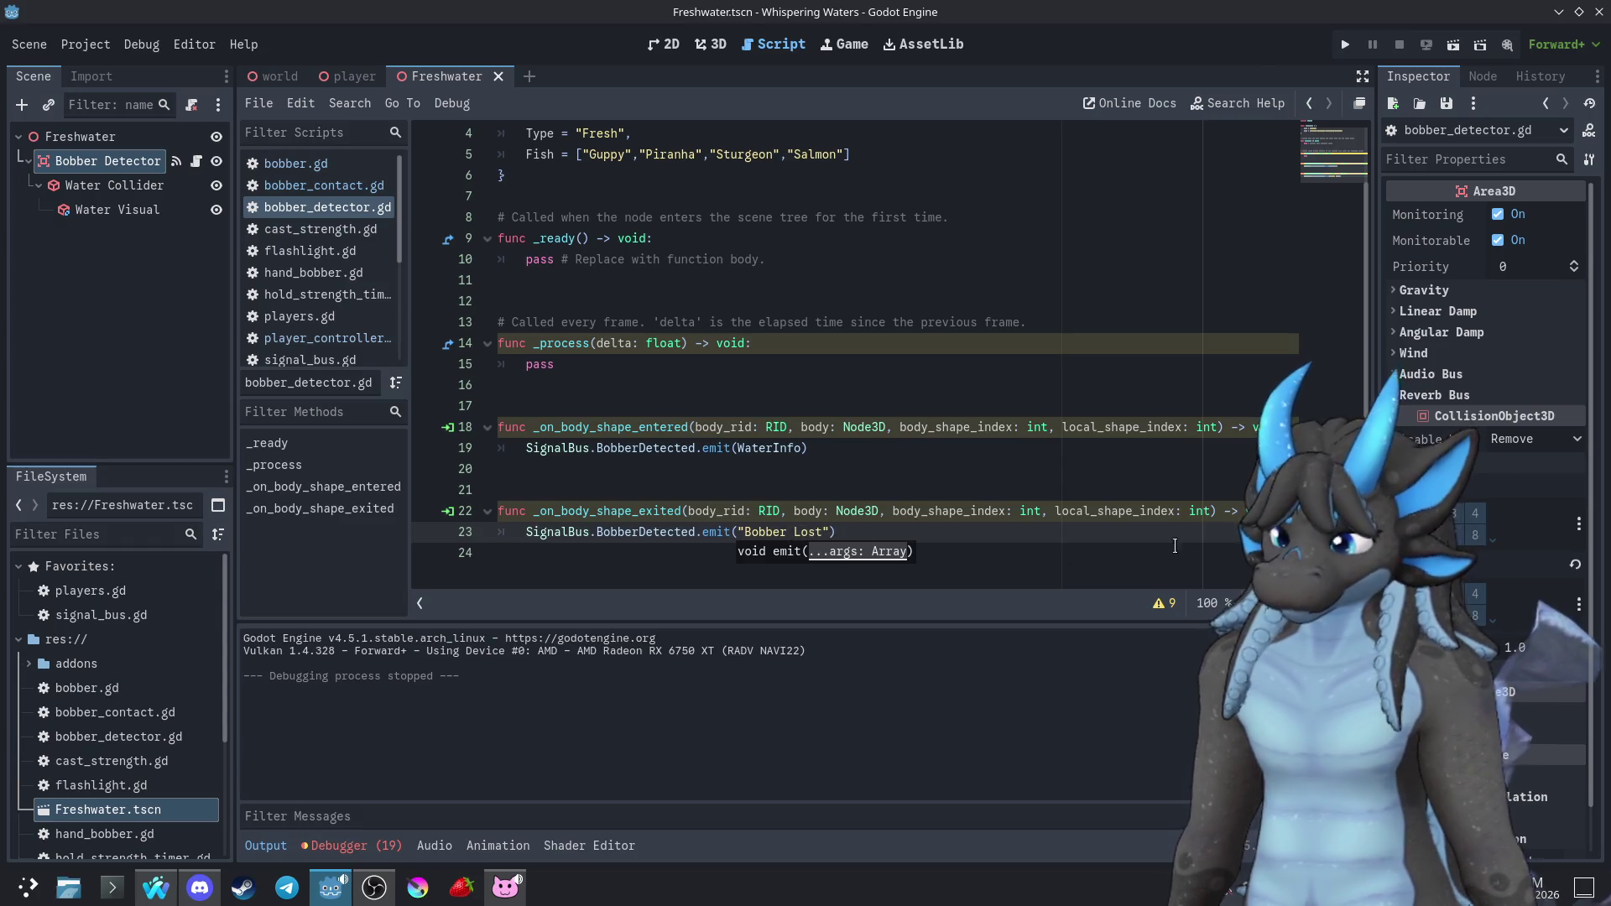
{"action": "left_click", "coordinate": [1351, 43]}
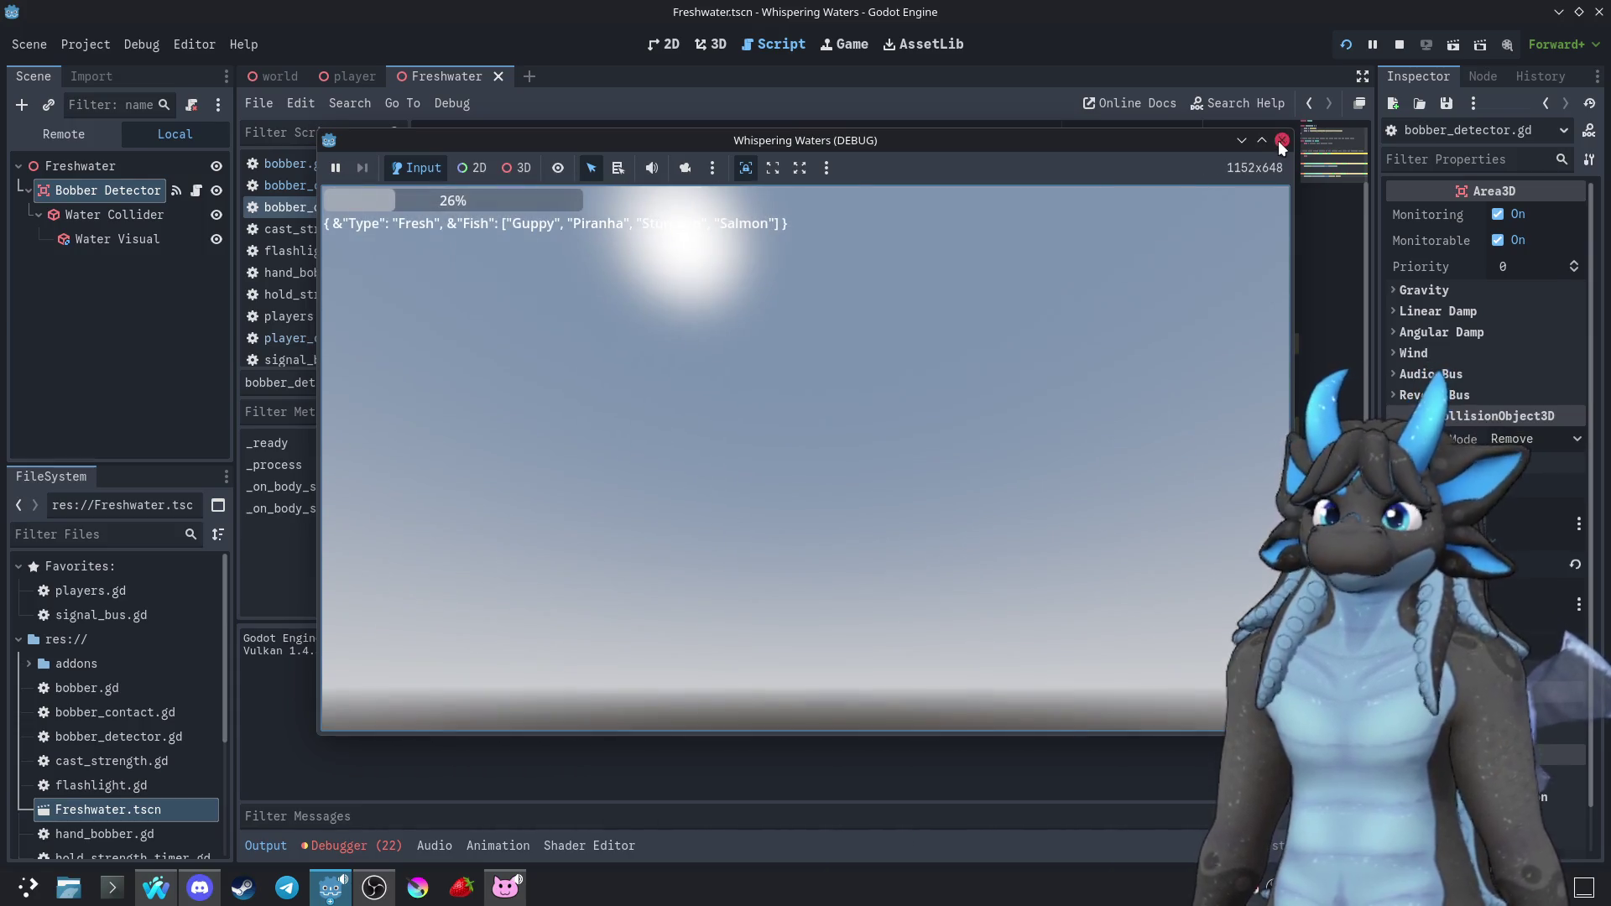
{"action": "left_click", "coordinate": [1281, 140]}
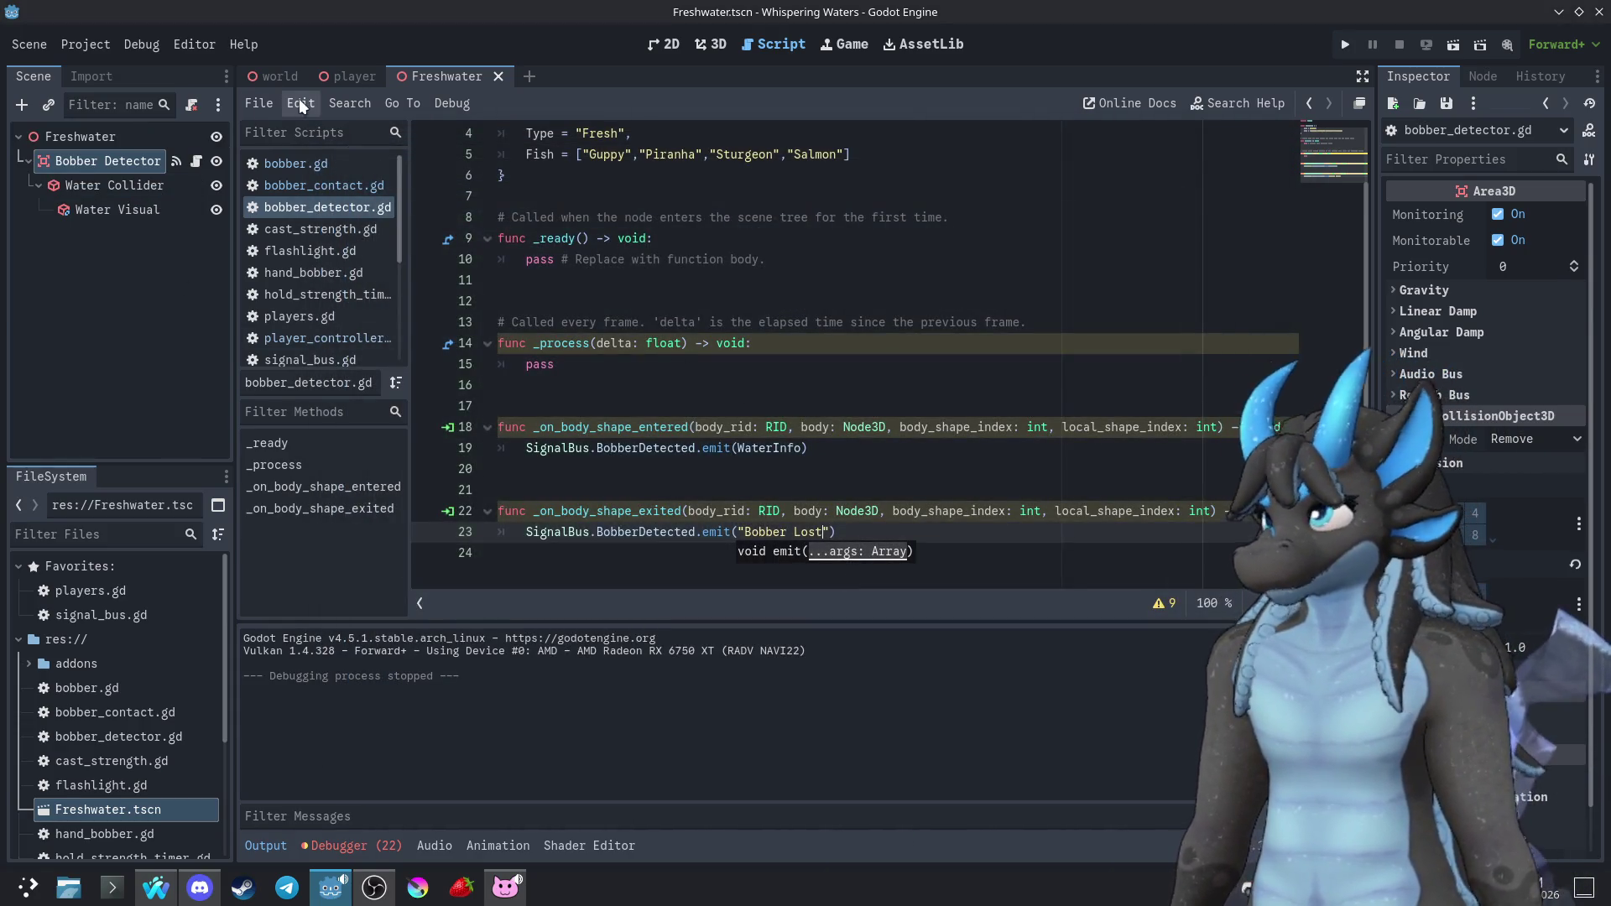
{"action": "left_click", "coordinate": [336, 75]}
Change the Bobber node's collision mask in the player scene's Inspector
{"action": "left_click", "coordinate": [103, 162]}
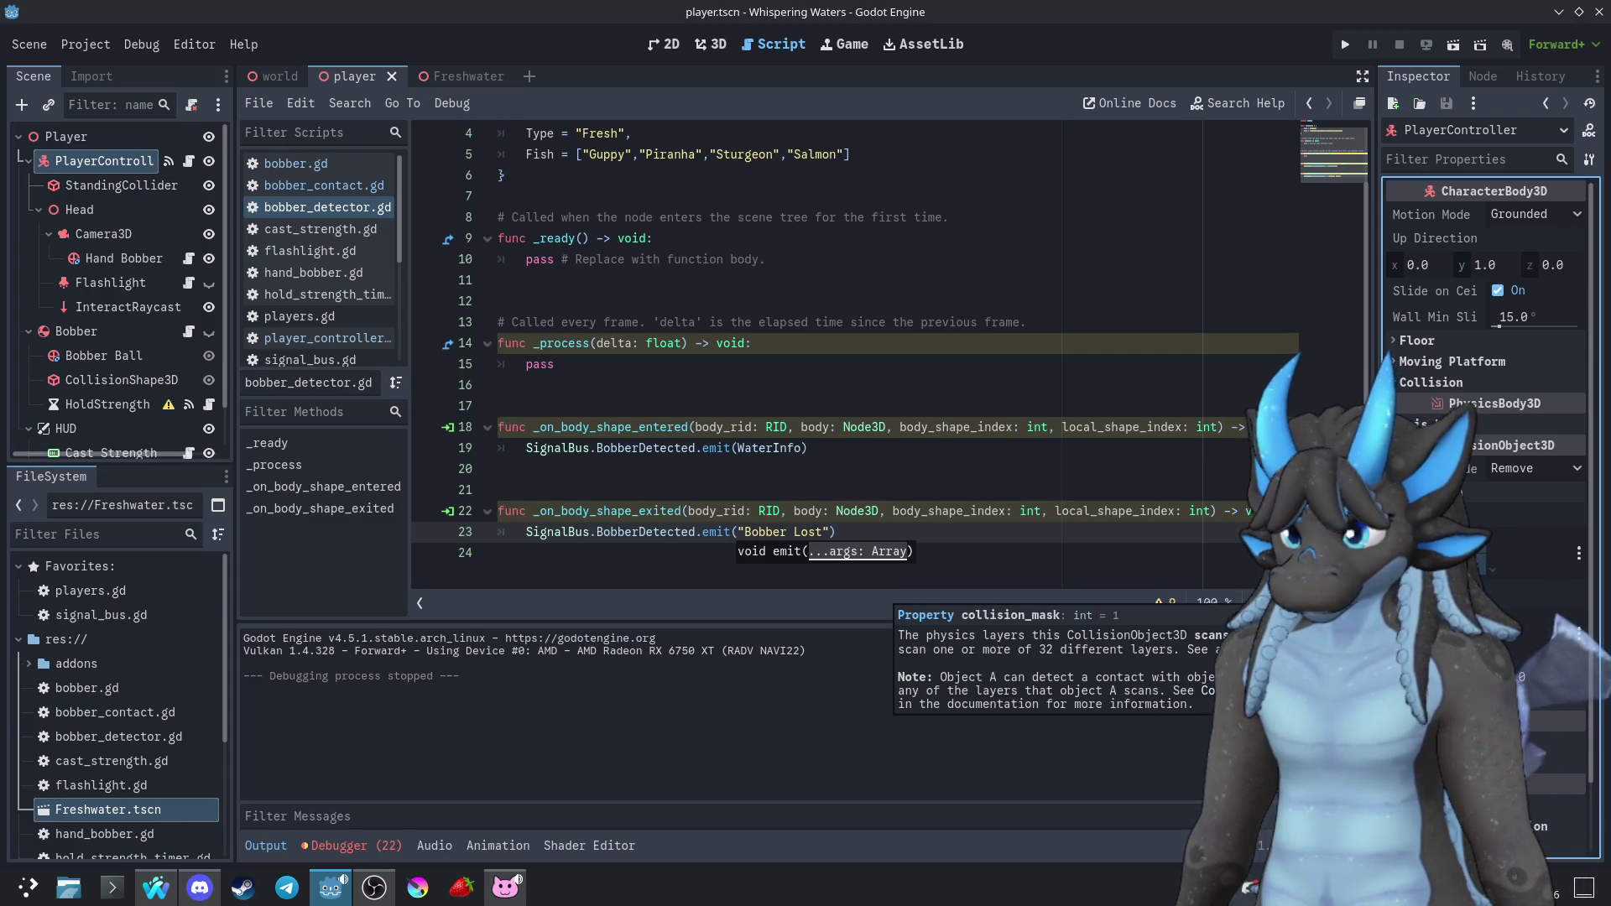
{"action": "left_click", "coordinate": [96, 335]}
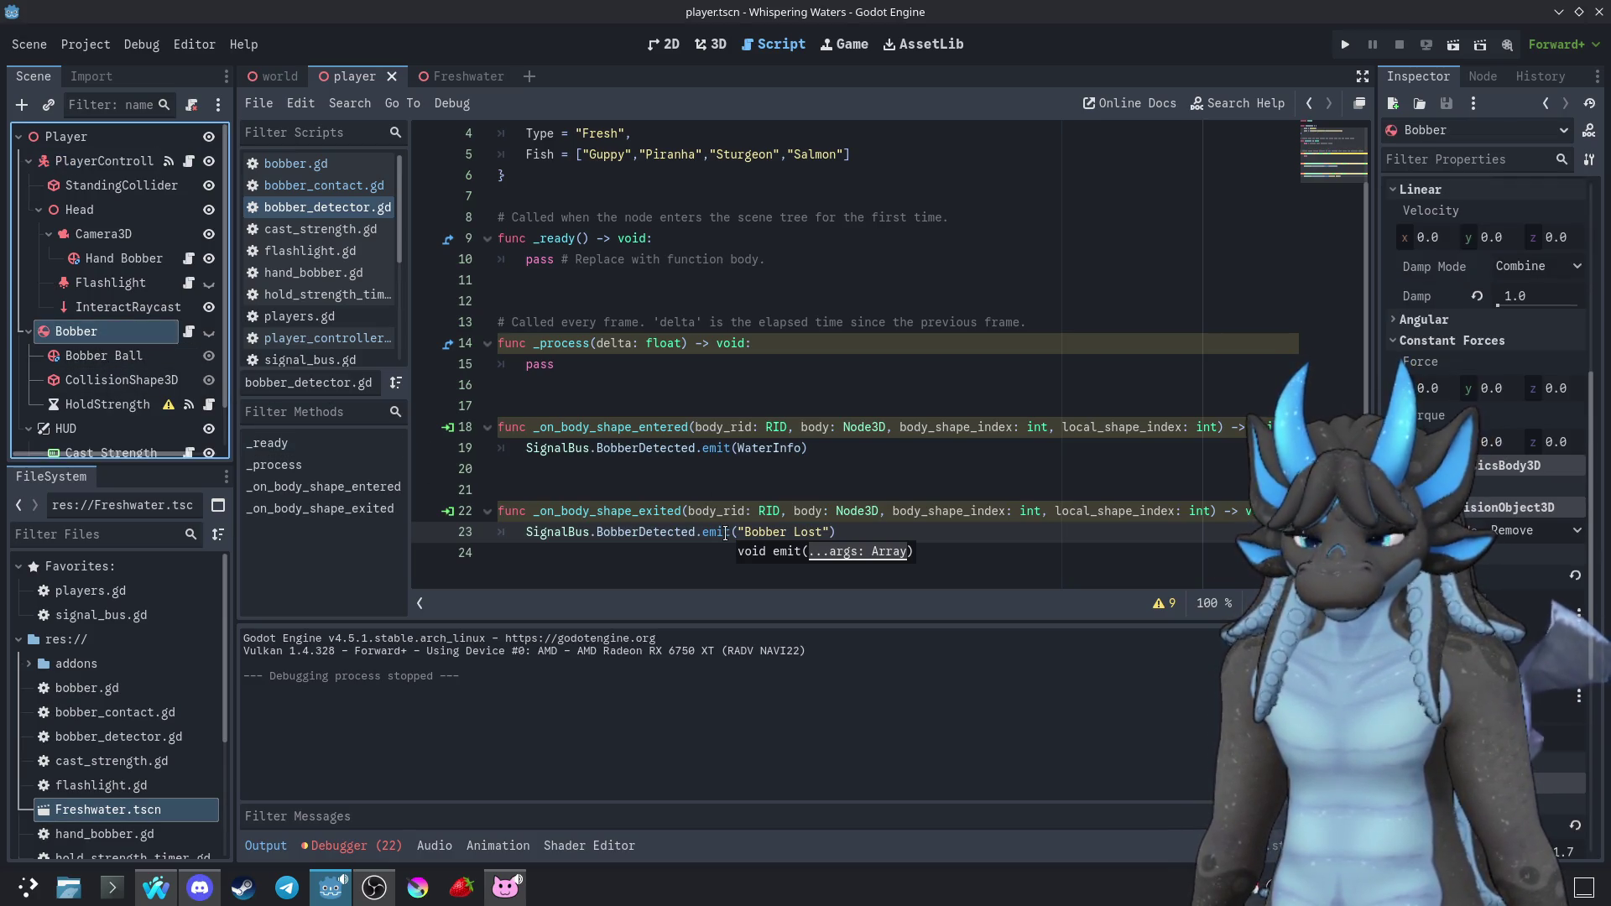
{"action": "mouse_move", "coordinate": [726, 534]}
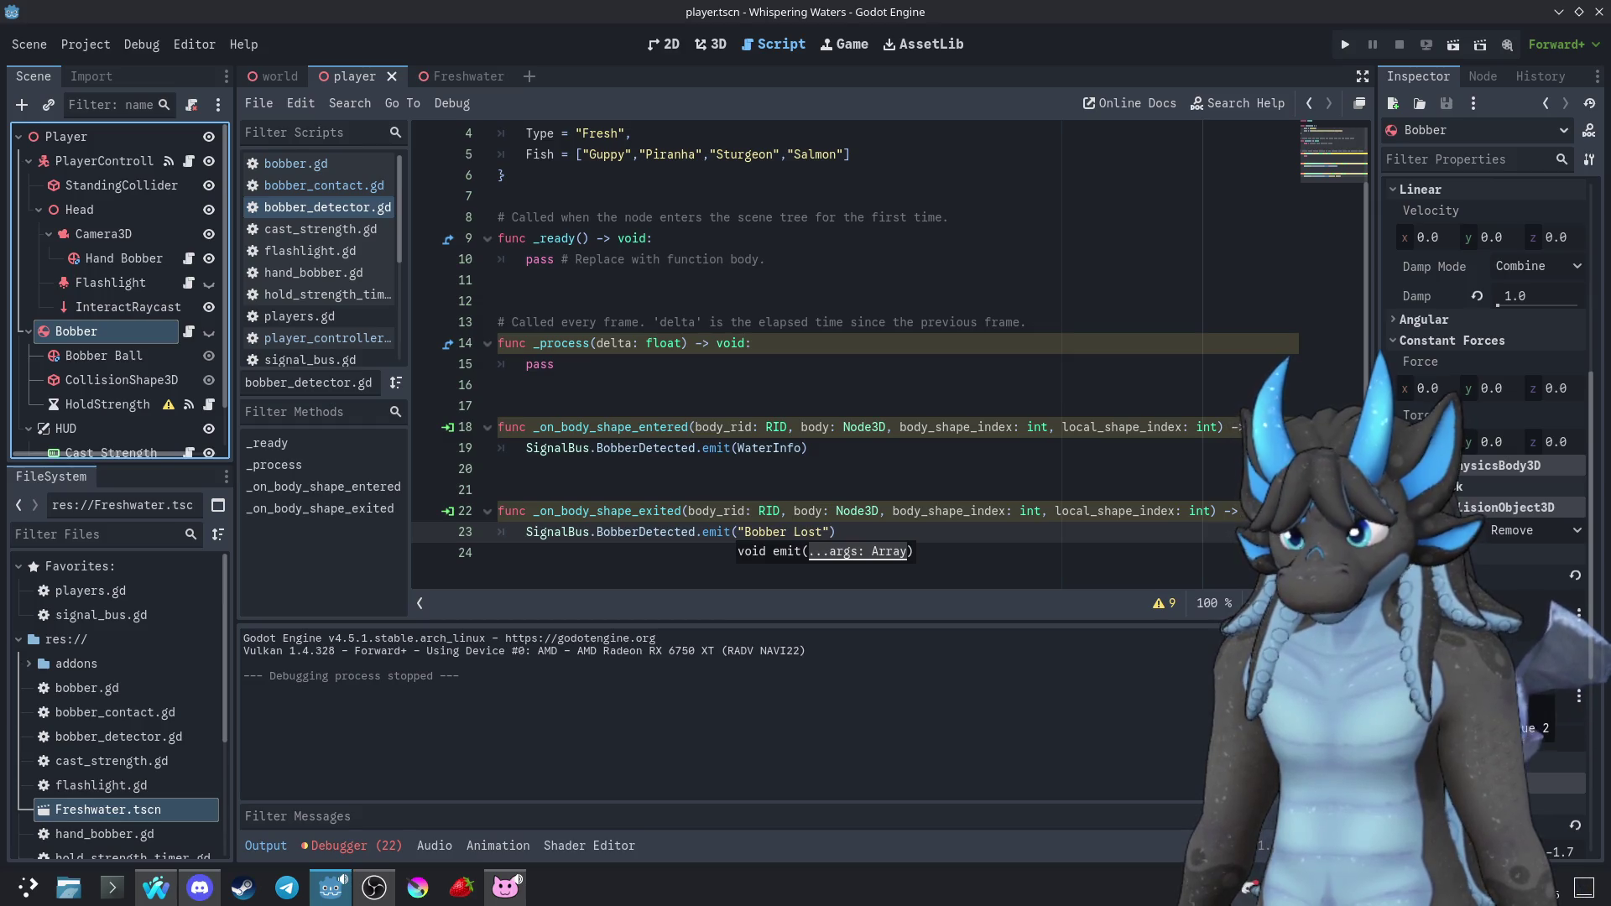
{"action": "left_click", "coordinate": [1502, 663]}
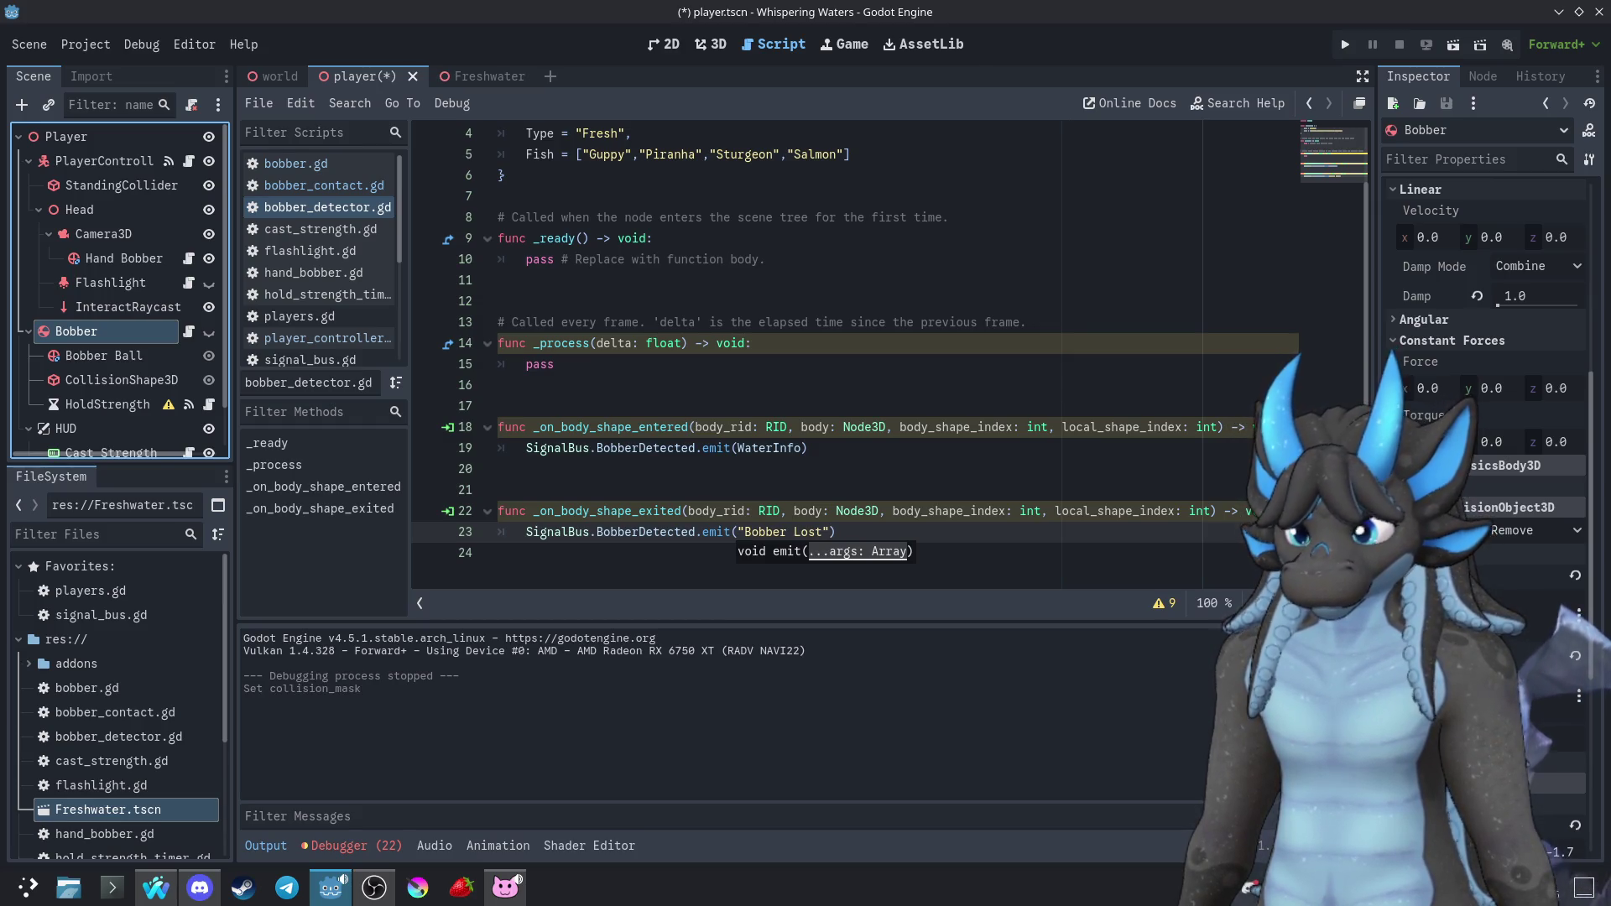
Test by walking toward the pool, then save and rerun from the Freshwater scene
{"action": "key", "text": "F5"}
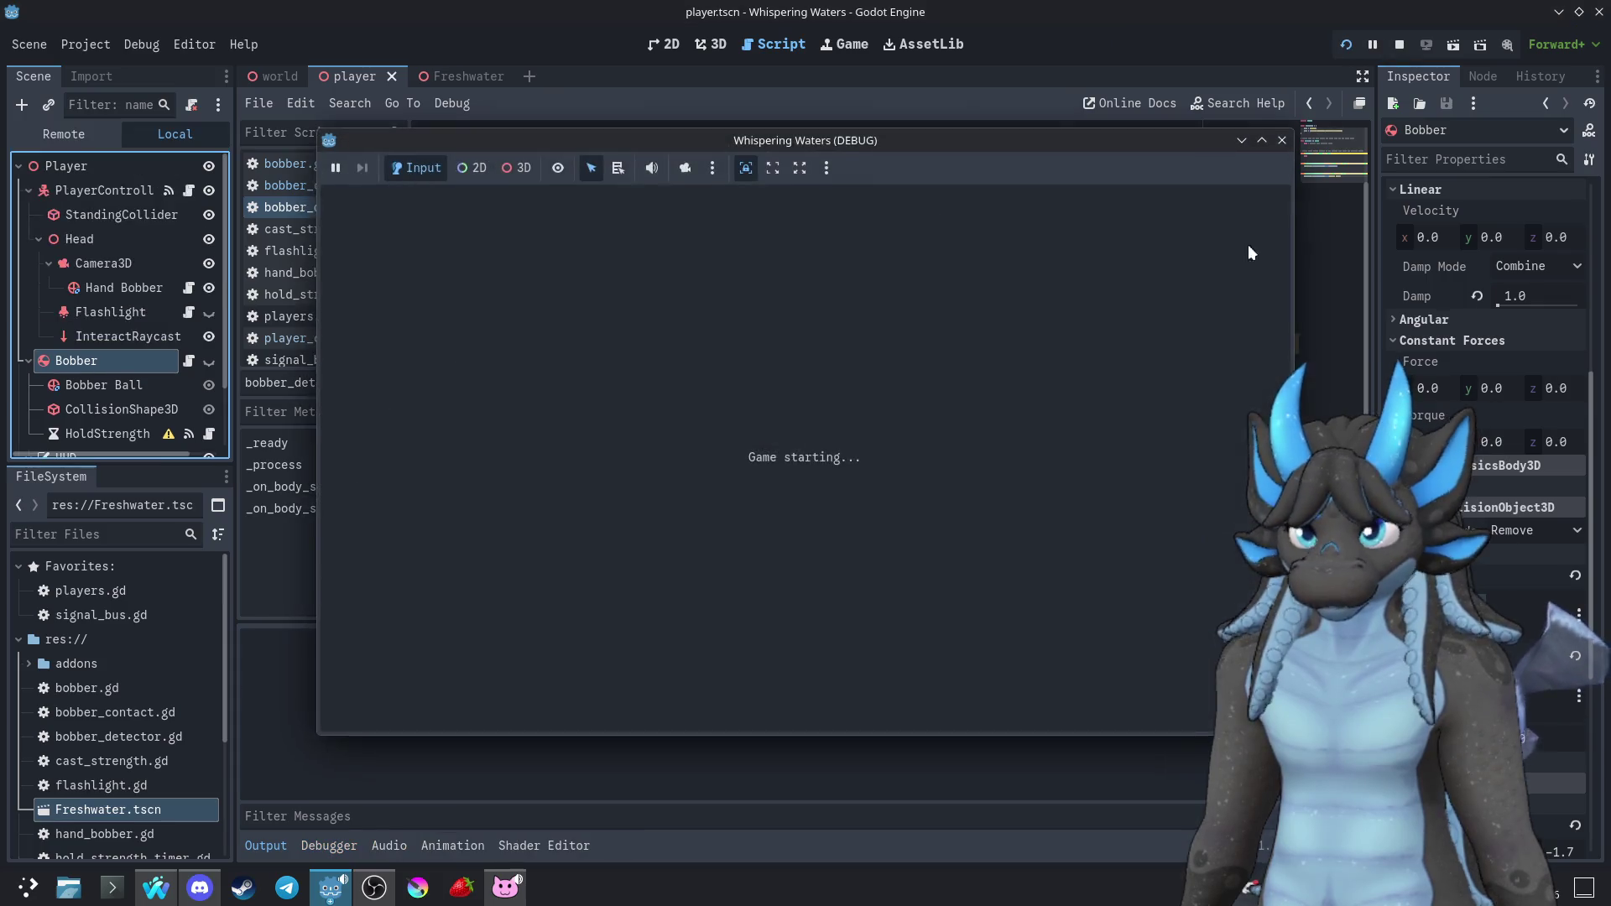
{"action": "key", "text": "w"}
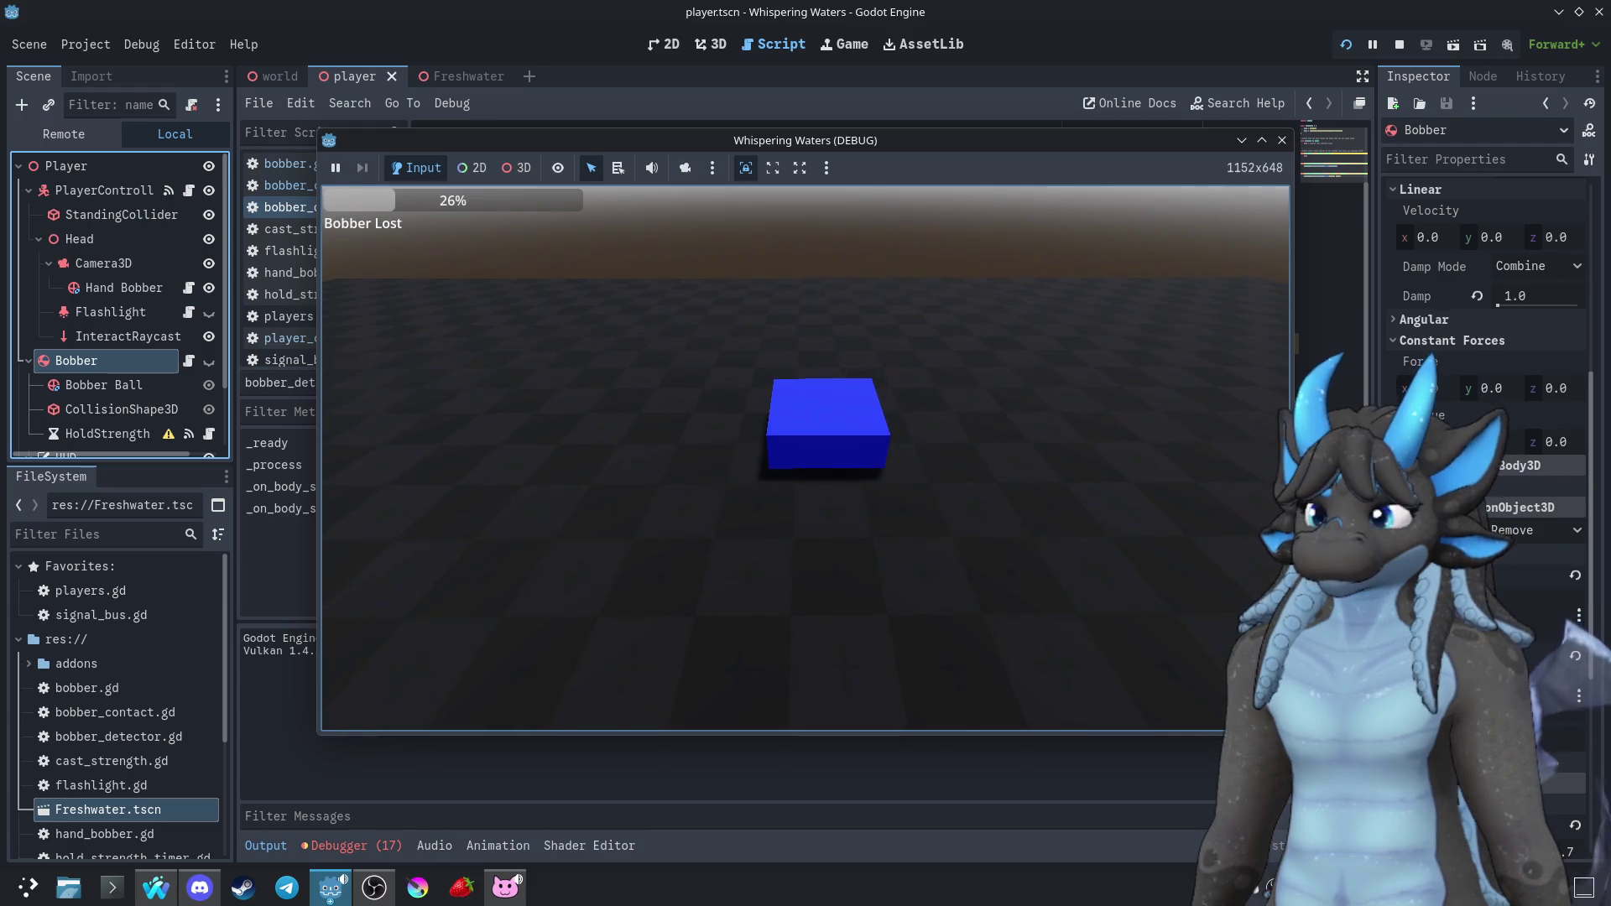
{"action": "key", "text": "F8"}
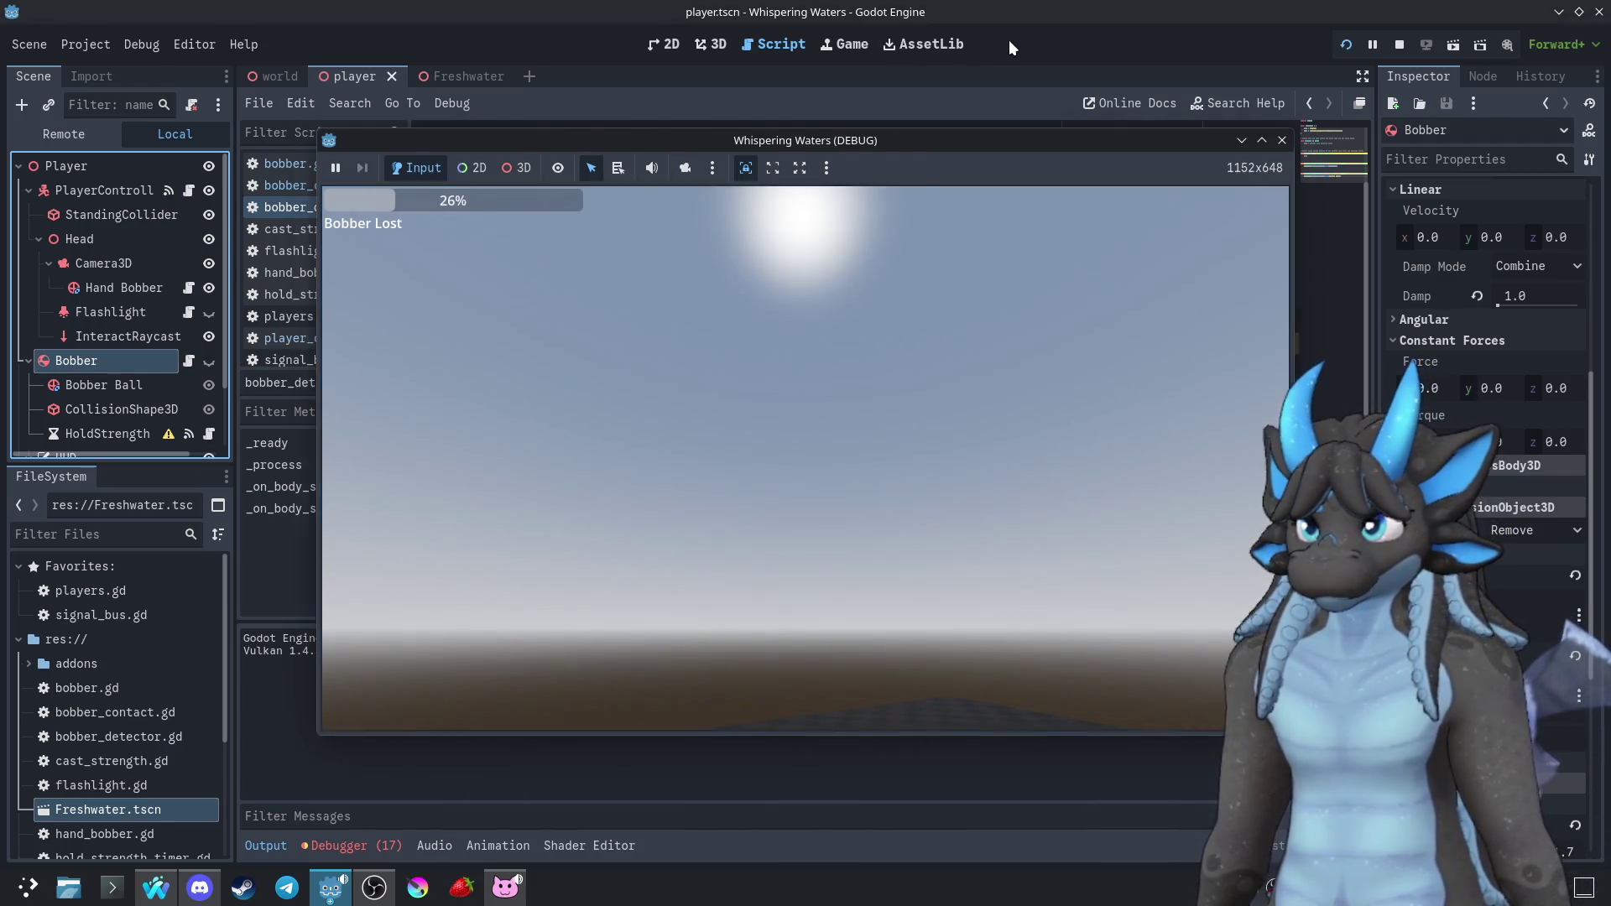
{"action": "left_click", "coordinate": [465, 79]}
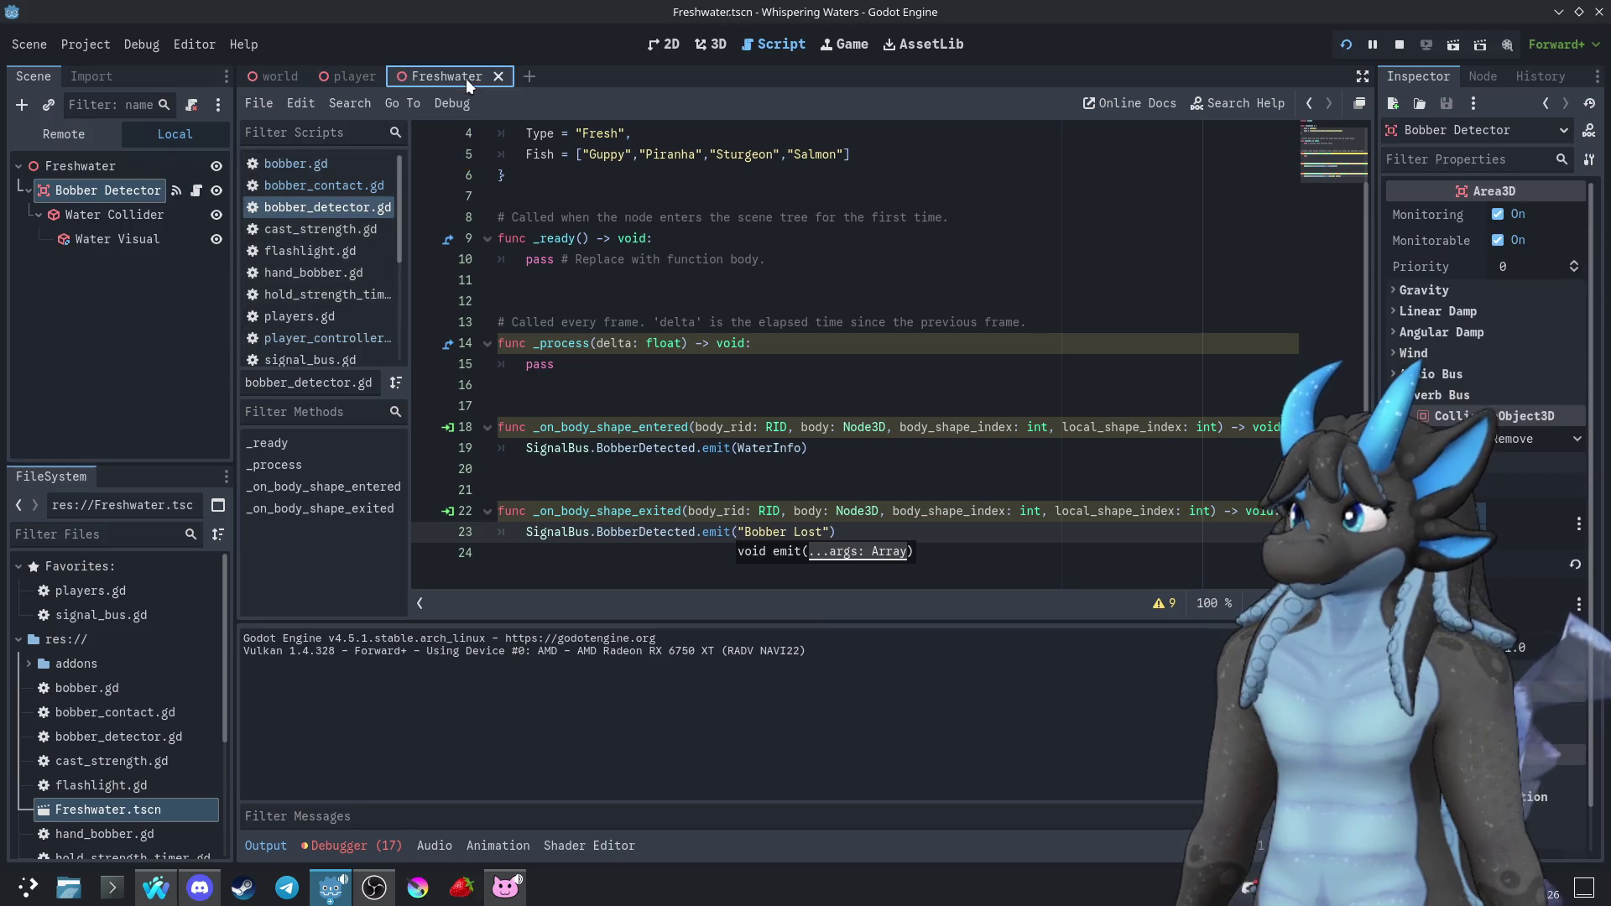
{"action": "left_click", "coordinate": [1346, 45]}
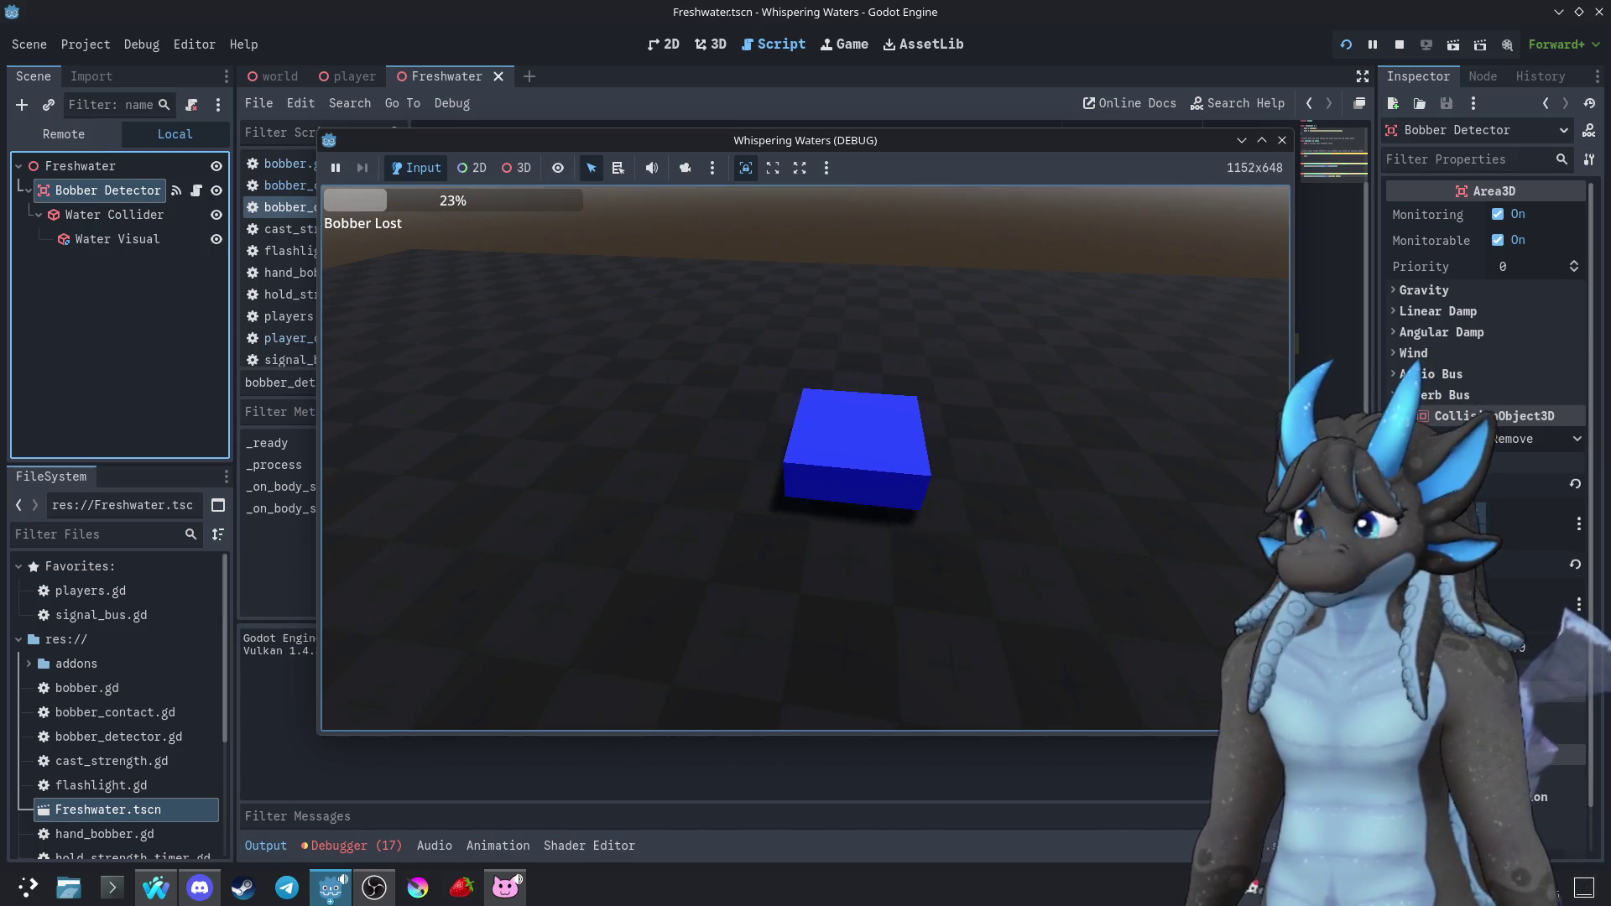
{"action": "key", "text": "F8"}
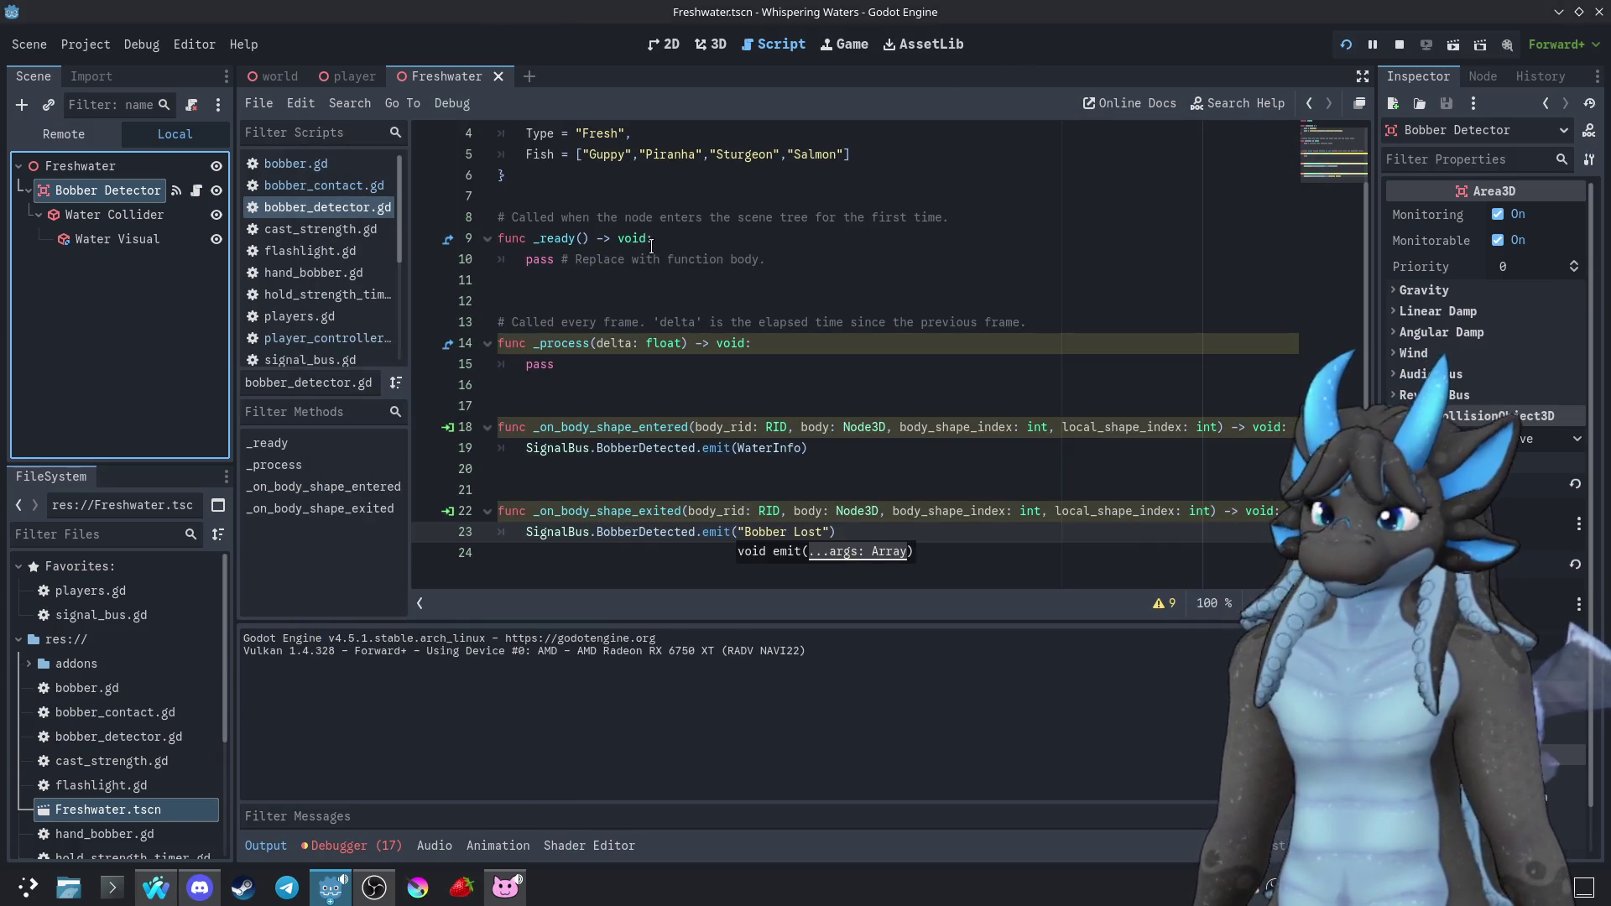
Change a collision setting on the Freshwater scene's Bobber Detector
{"action": "left_click", "coordinate": [350, 78]}
{"action": "left_click", "coordinate": [112, 358]}
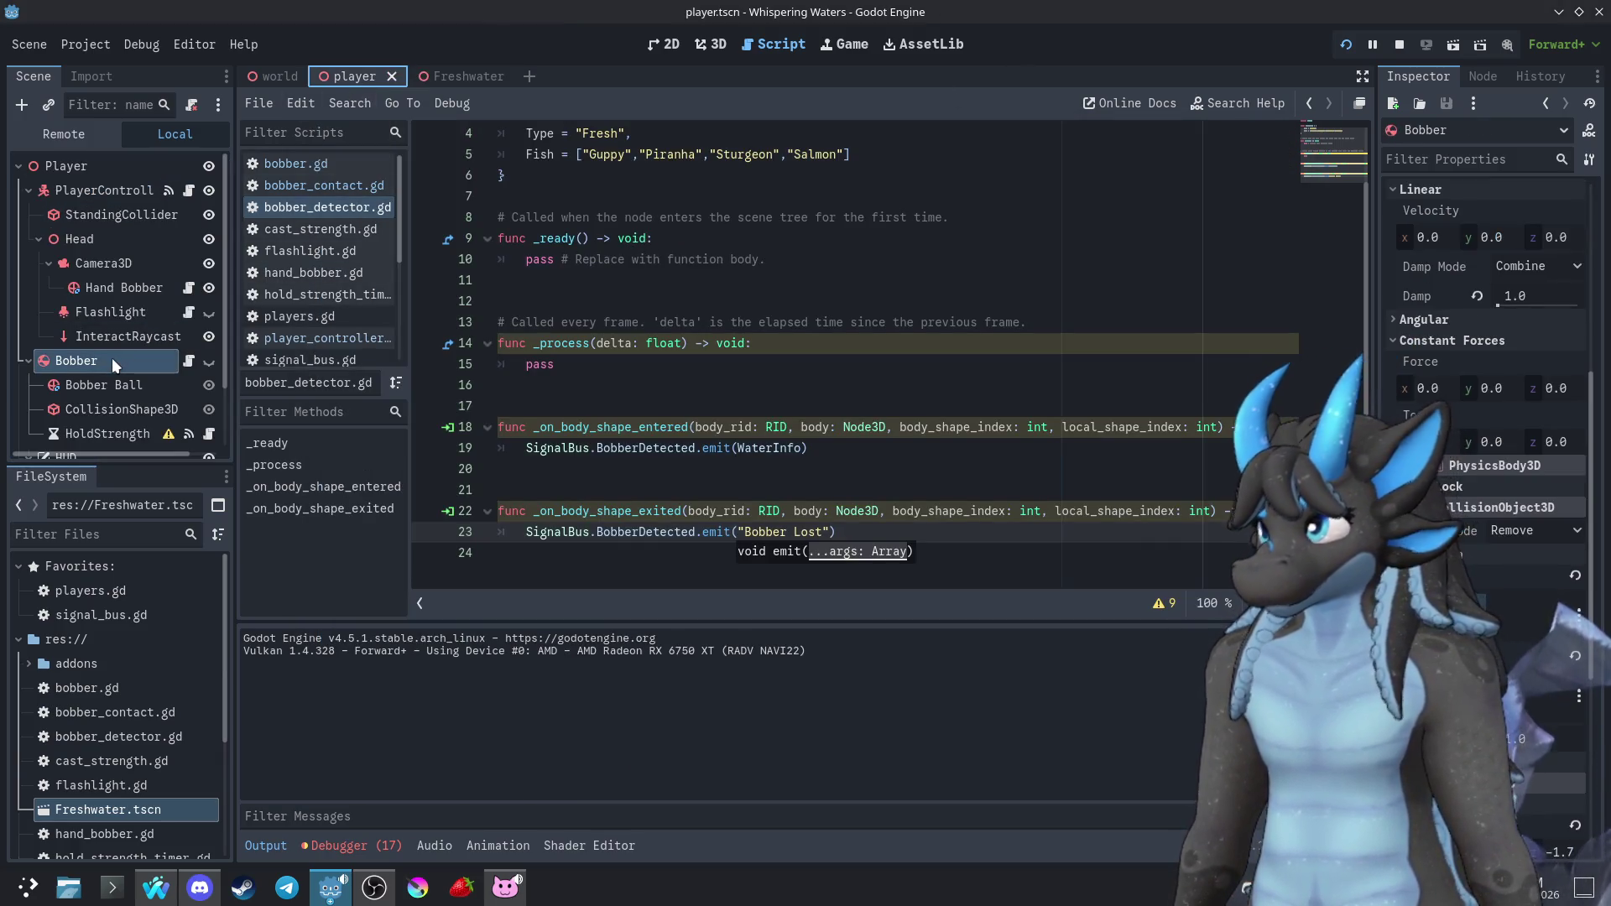
{"action": "left_click", "coordinate": [451, 78]}
{"action": "left_click", "coordinate": [99, 195]}
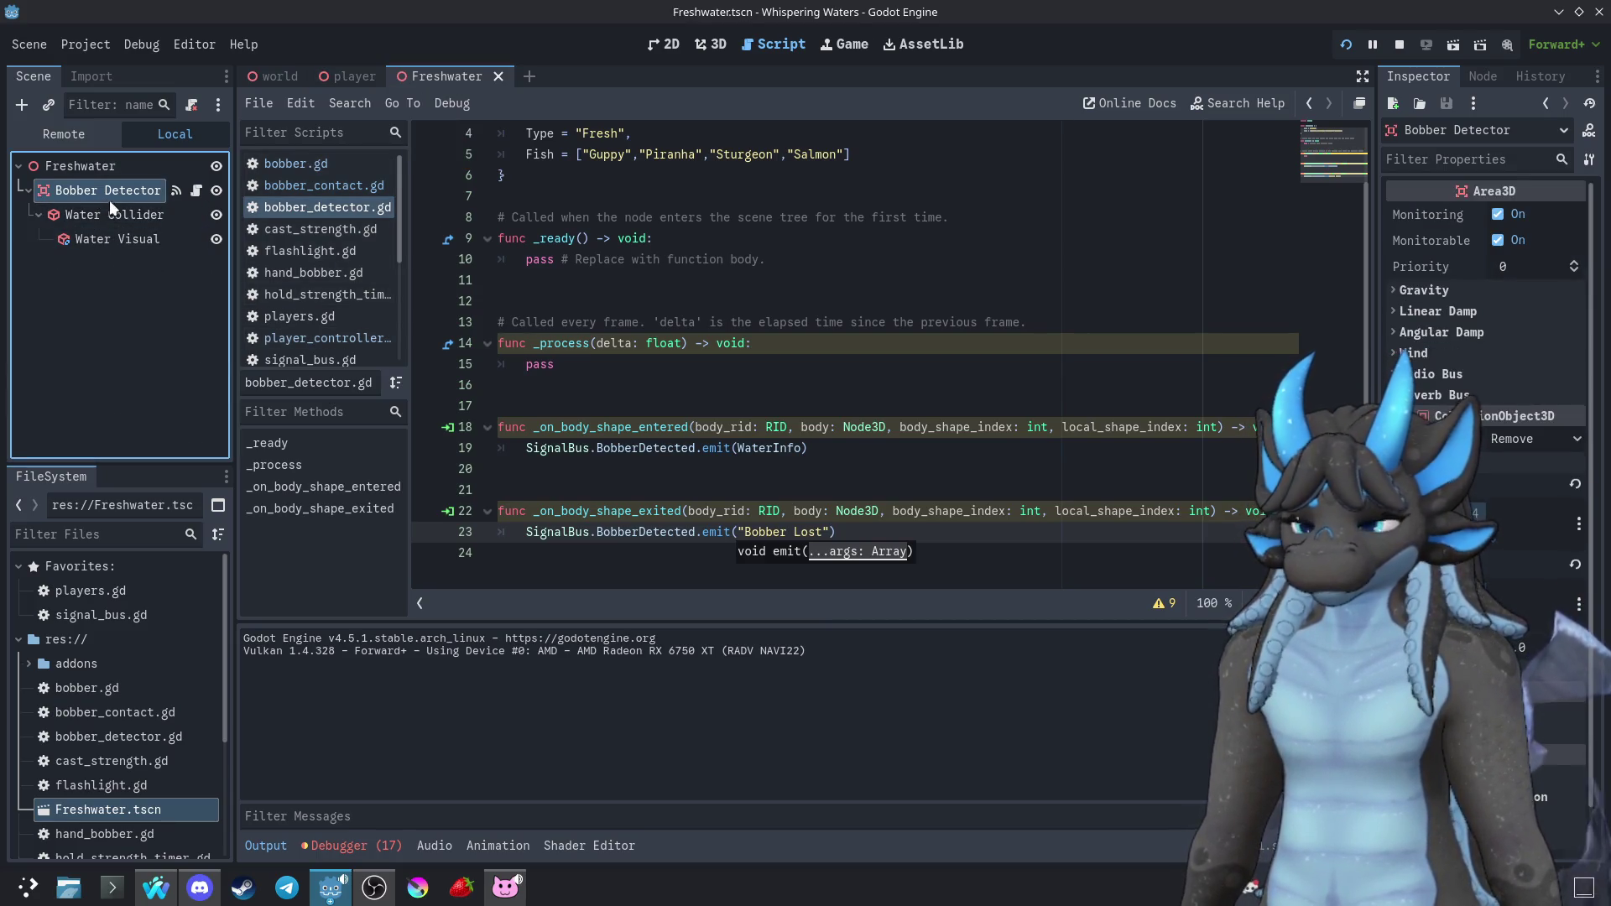
{"action": "left_click", "coordinate": [1499, 547]}
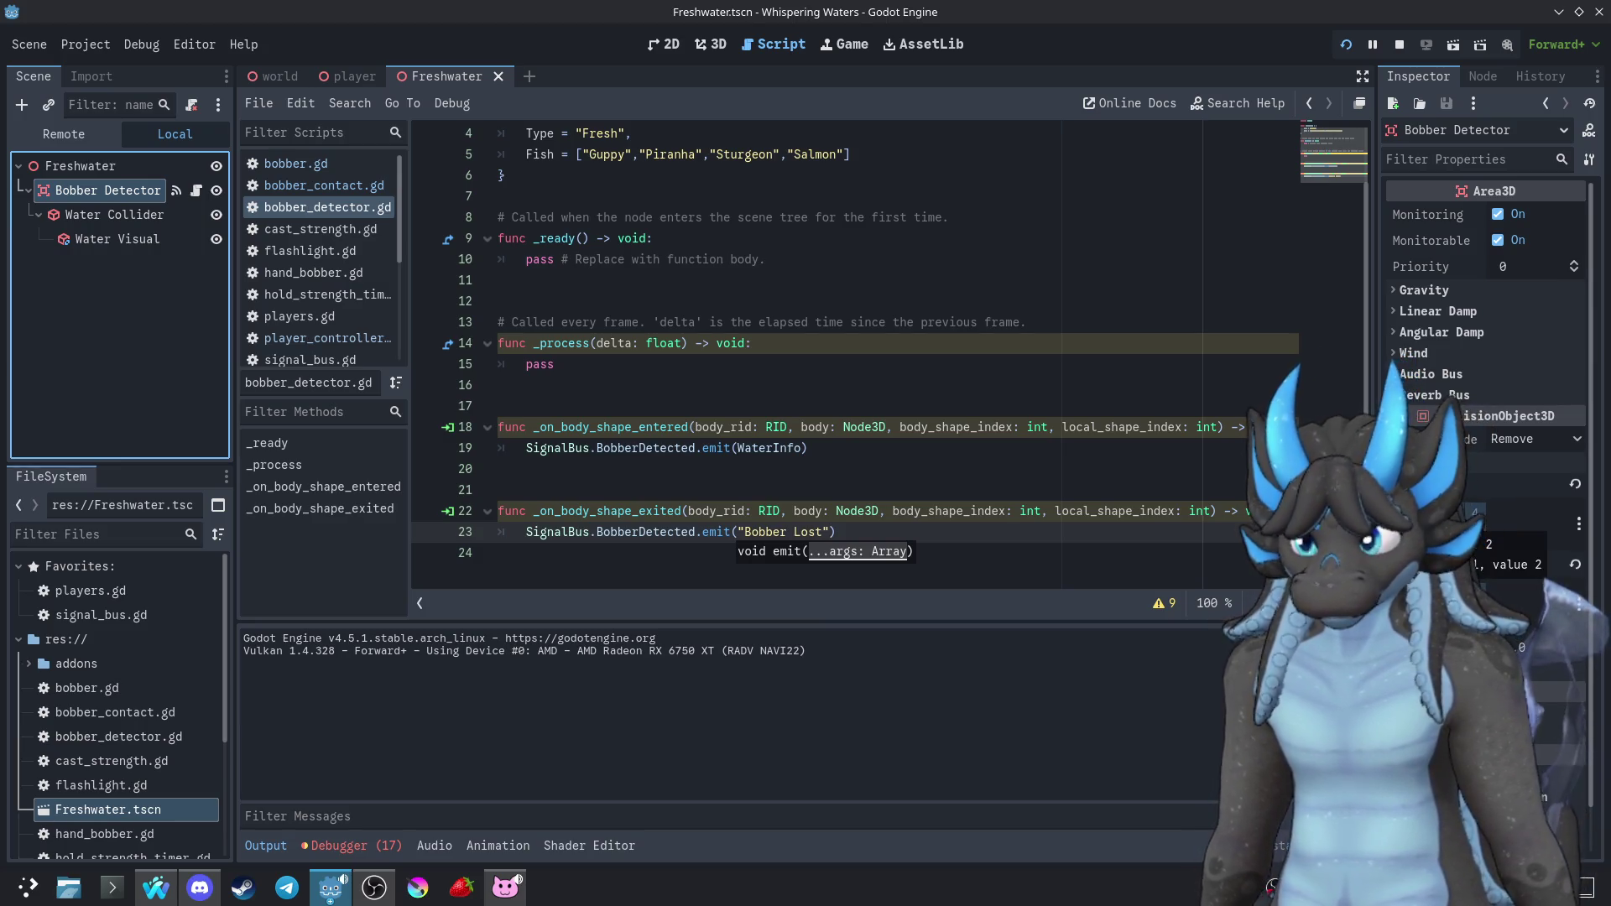
Select the Bobber Ball in the player scene and run a collision test
{"action": "left_click", "coordinate": [350, 78]}
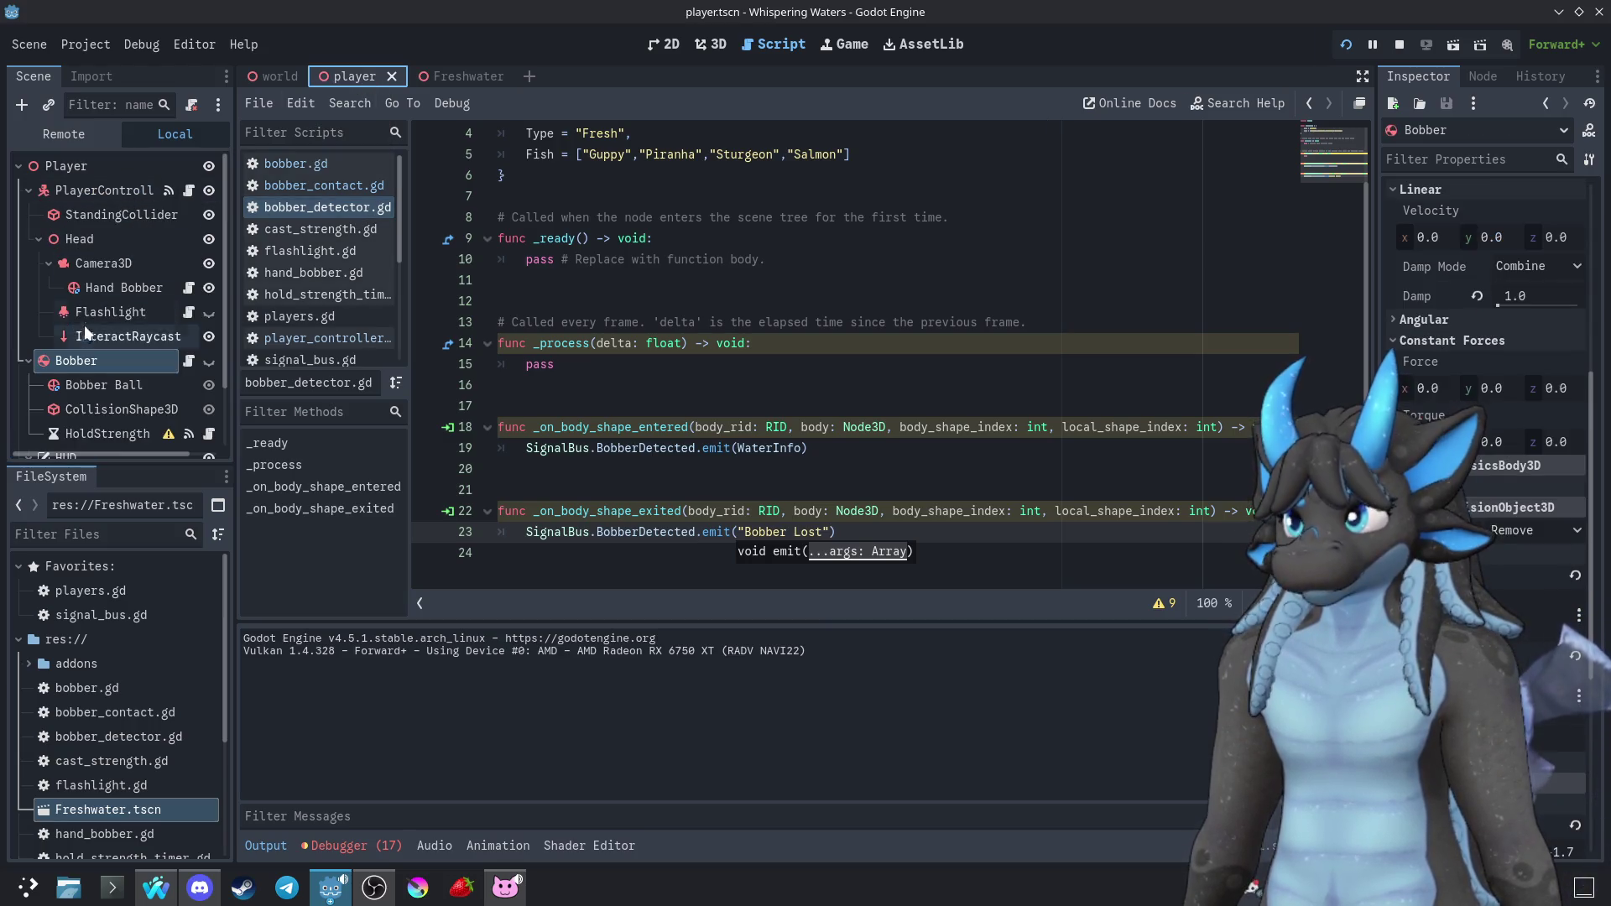
{"action": "left_click", "coordinate": [99, 378]}
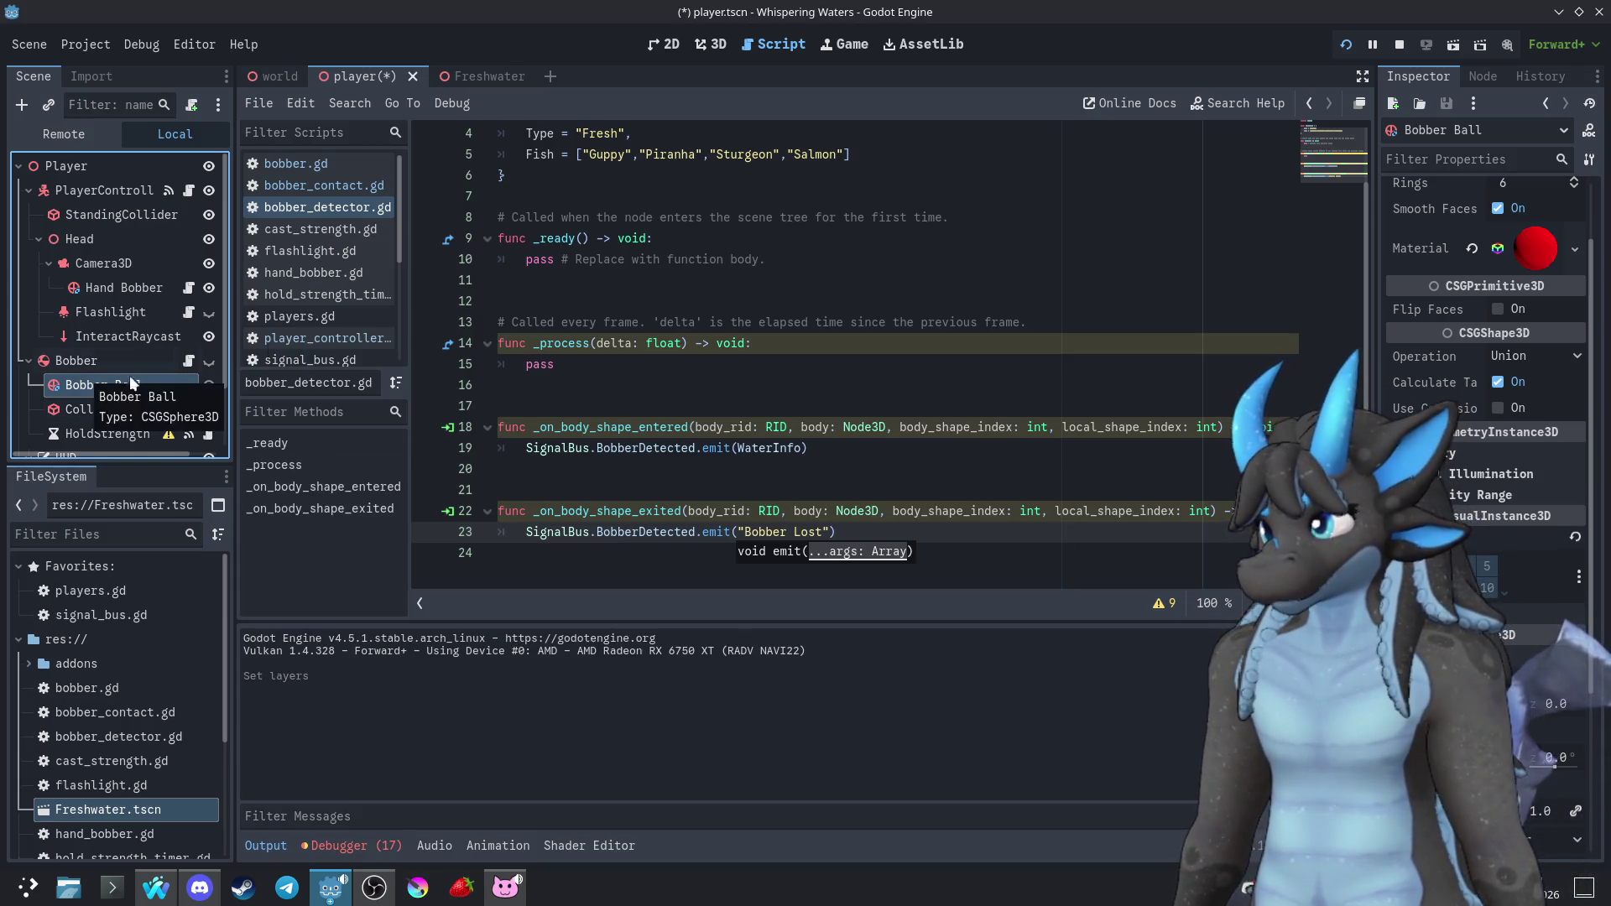
{"action": "left_click", "coordinate": [1346, 47]}
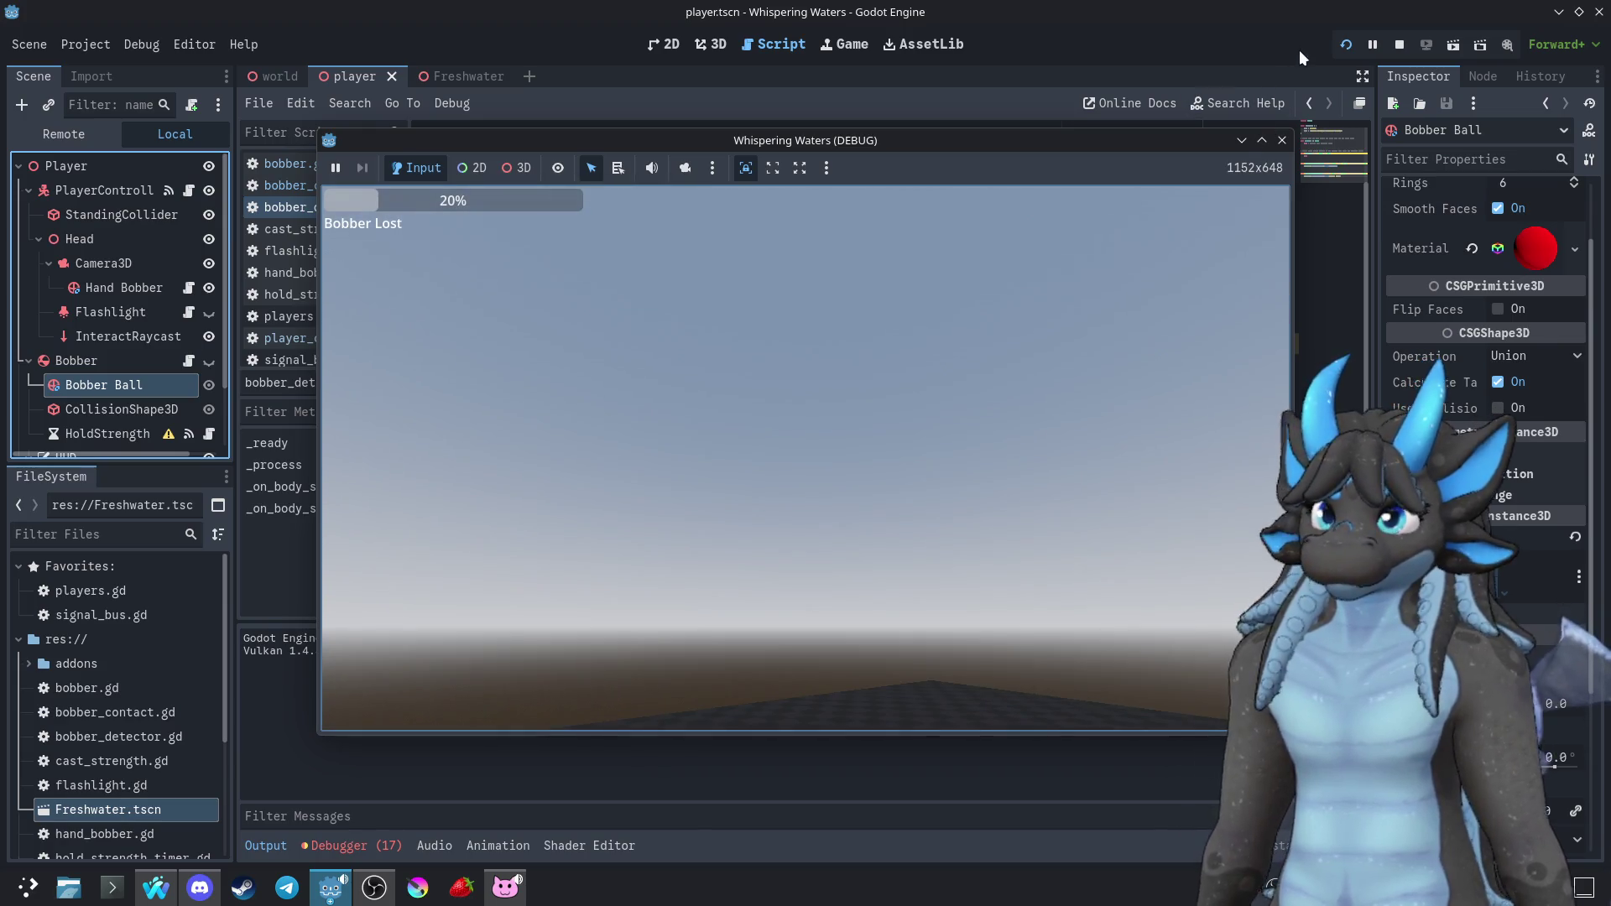
{"action": "left_click", "coordinate": [1280, 141]}
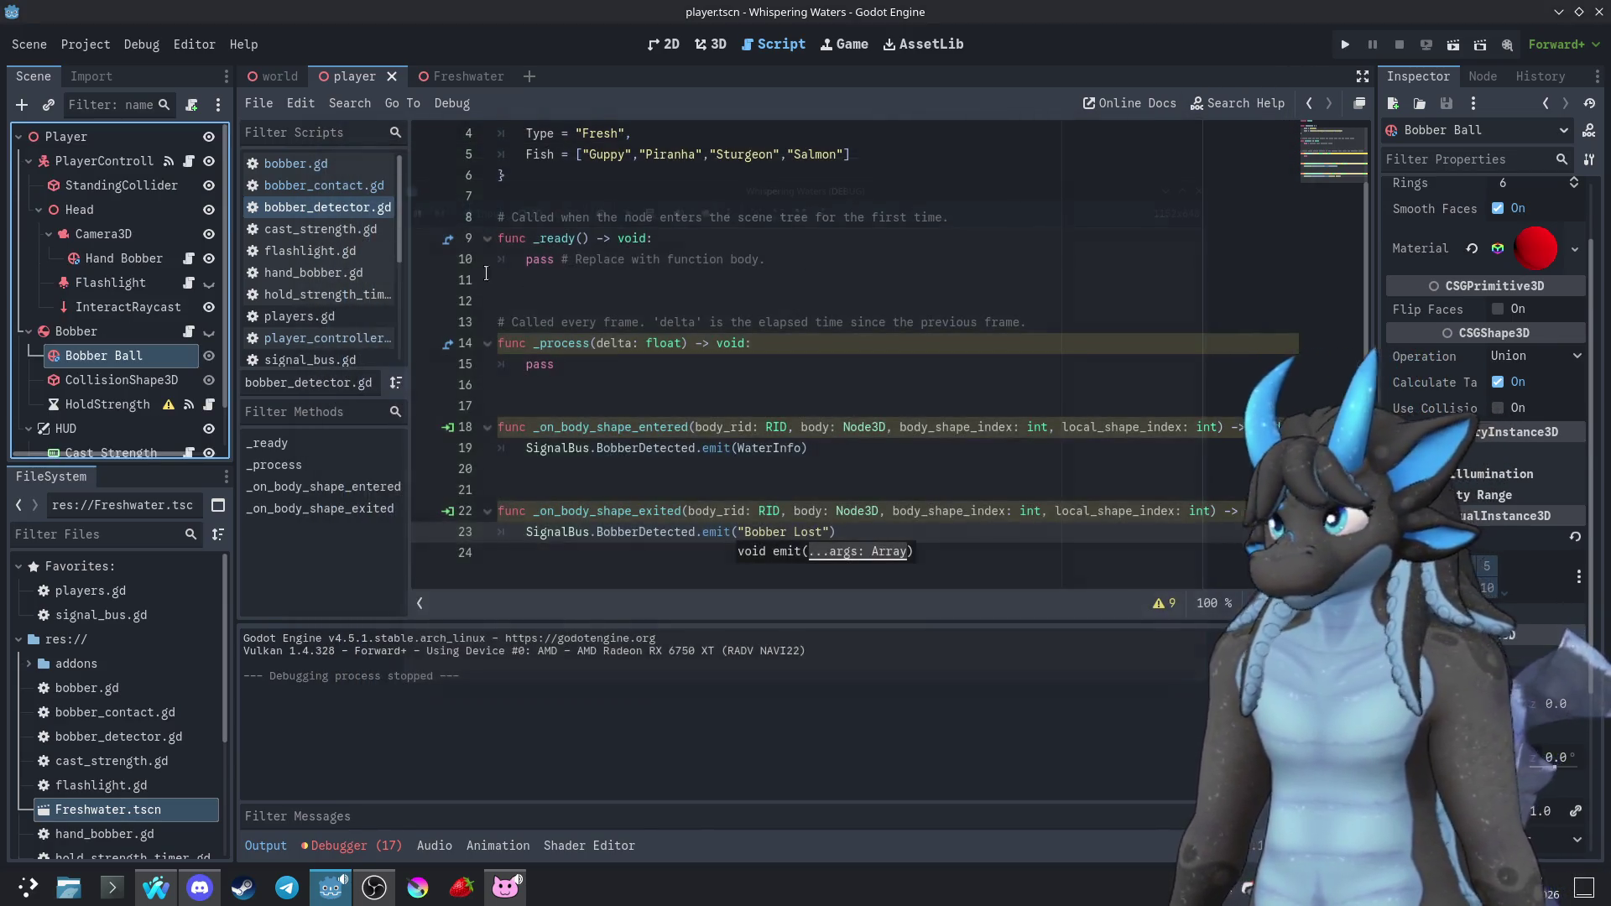
Set the world CSGBox3D floor's collision layer and mask, then save and test the game
{"action": "left_click", "coordinate": [279, 76]}
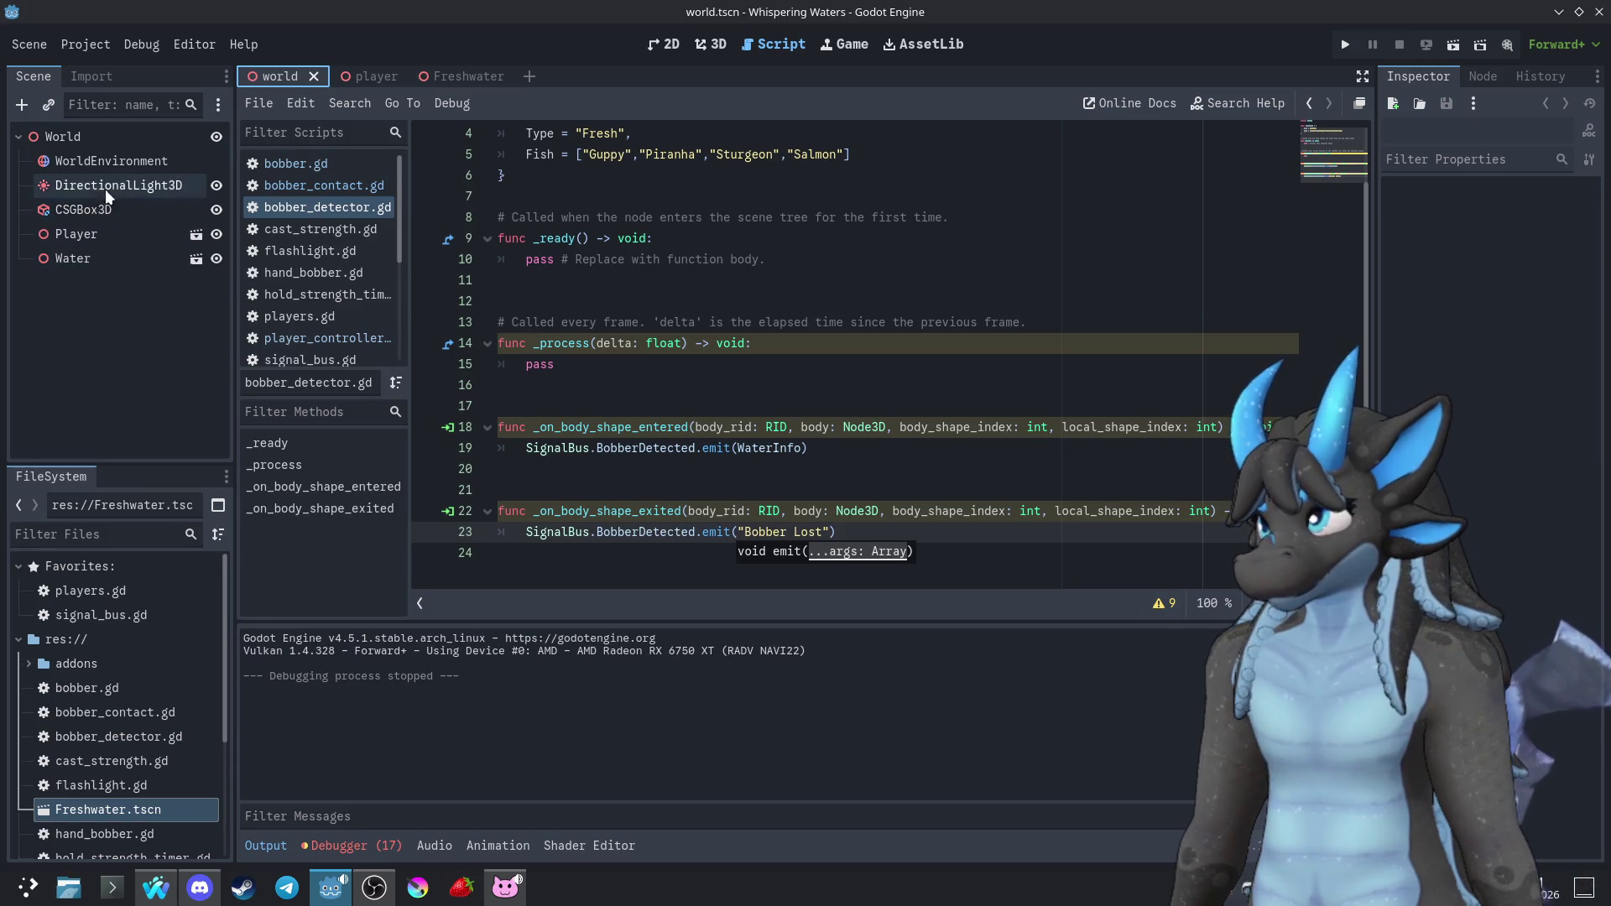
{"action": "left_click", "coordinate": [84, 210]}
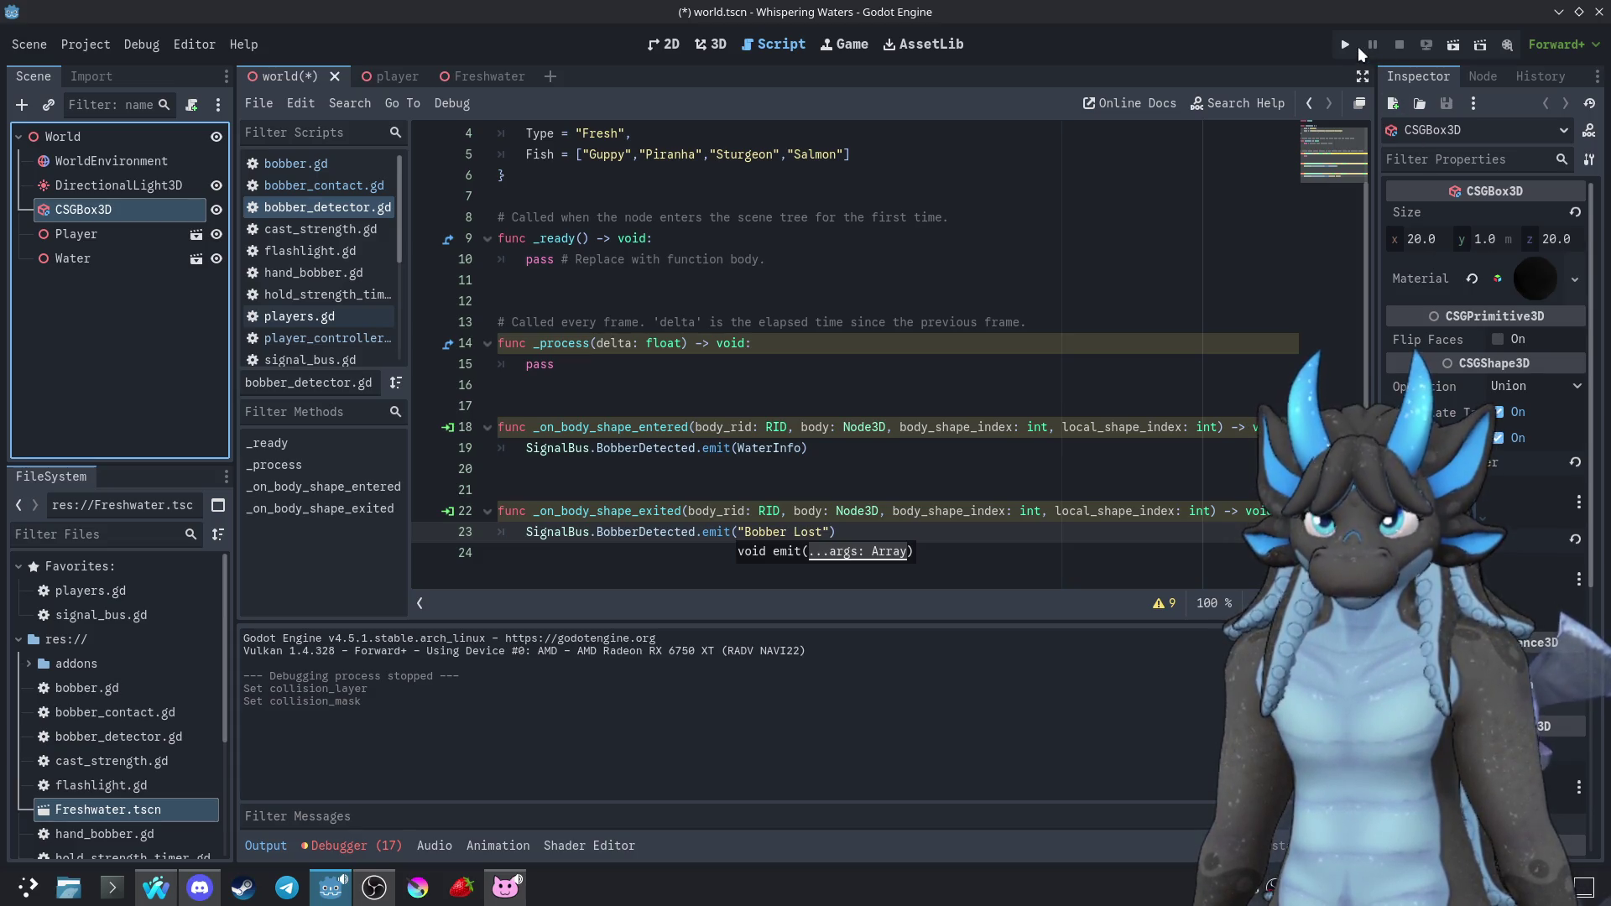
{"action": "left_click", "coordinate": [1344, 46]}
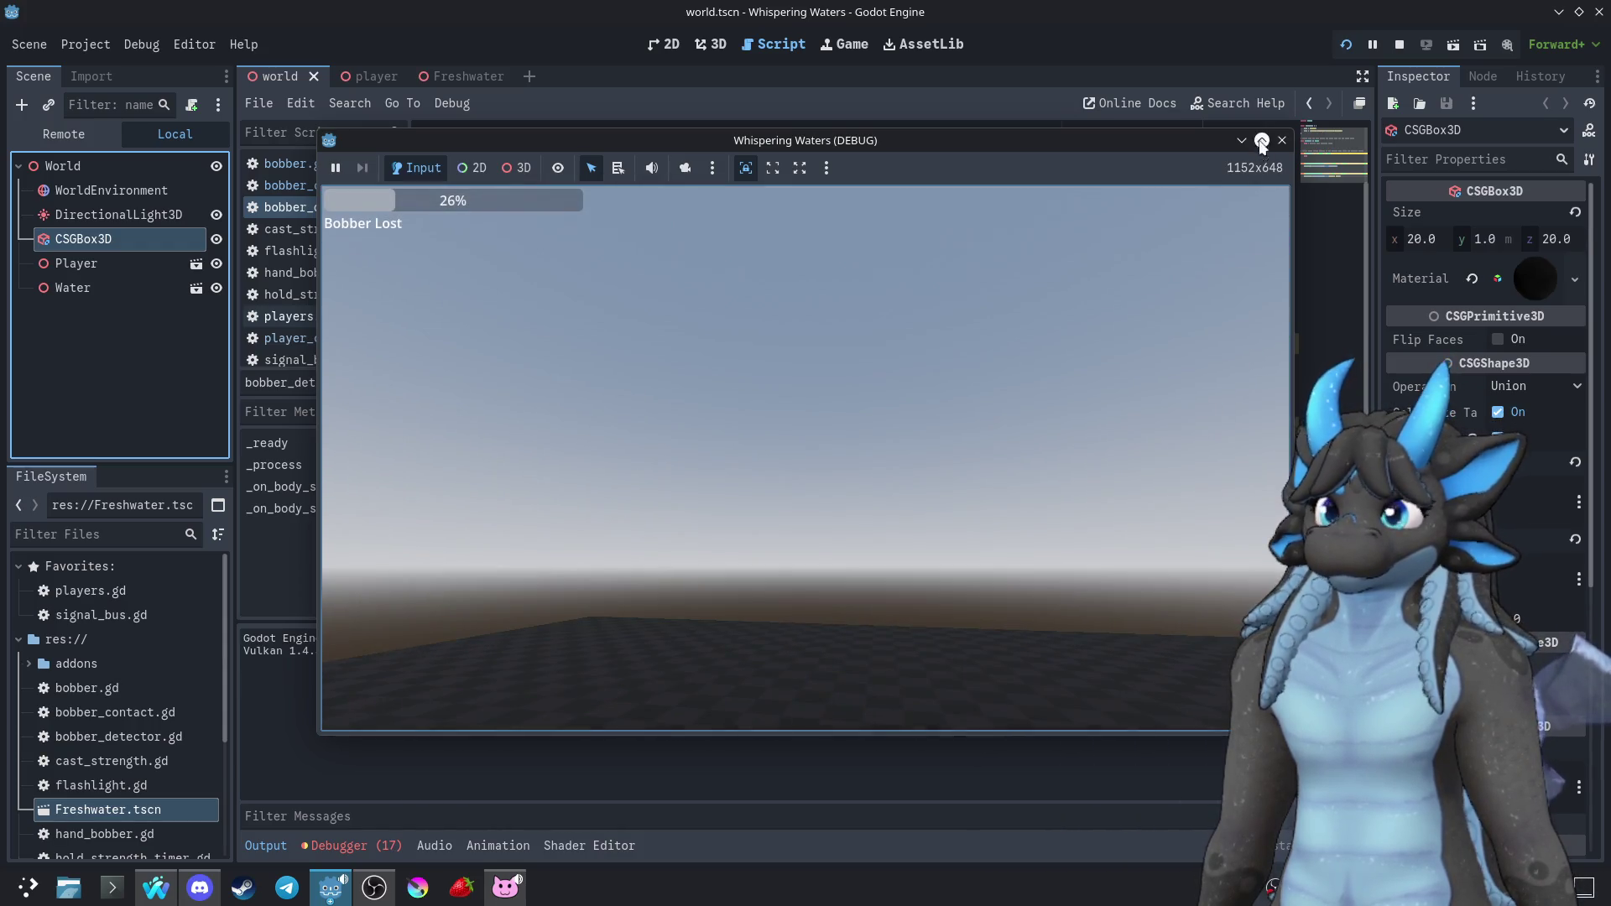
{"action": "left_click", "coordinate": [1281, 140]}
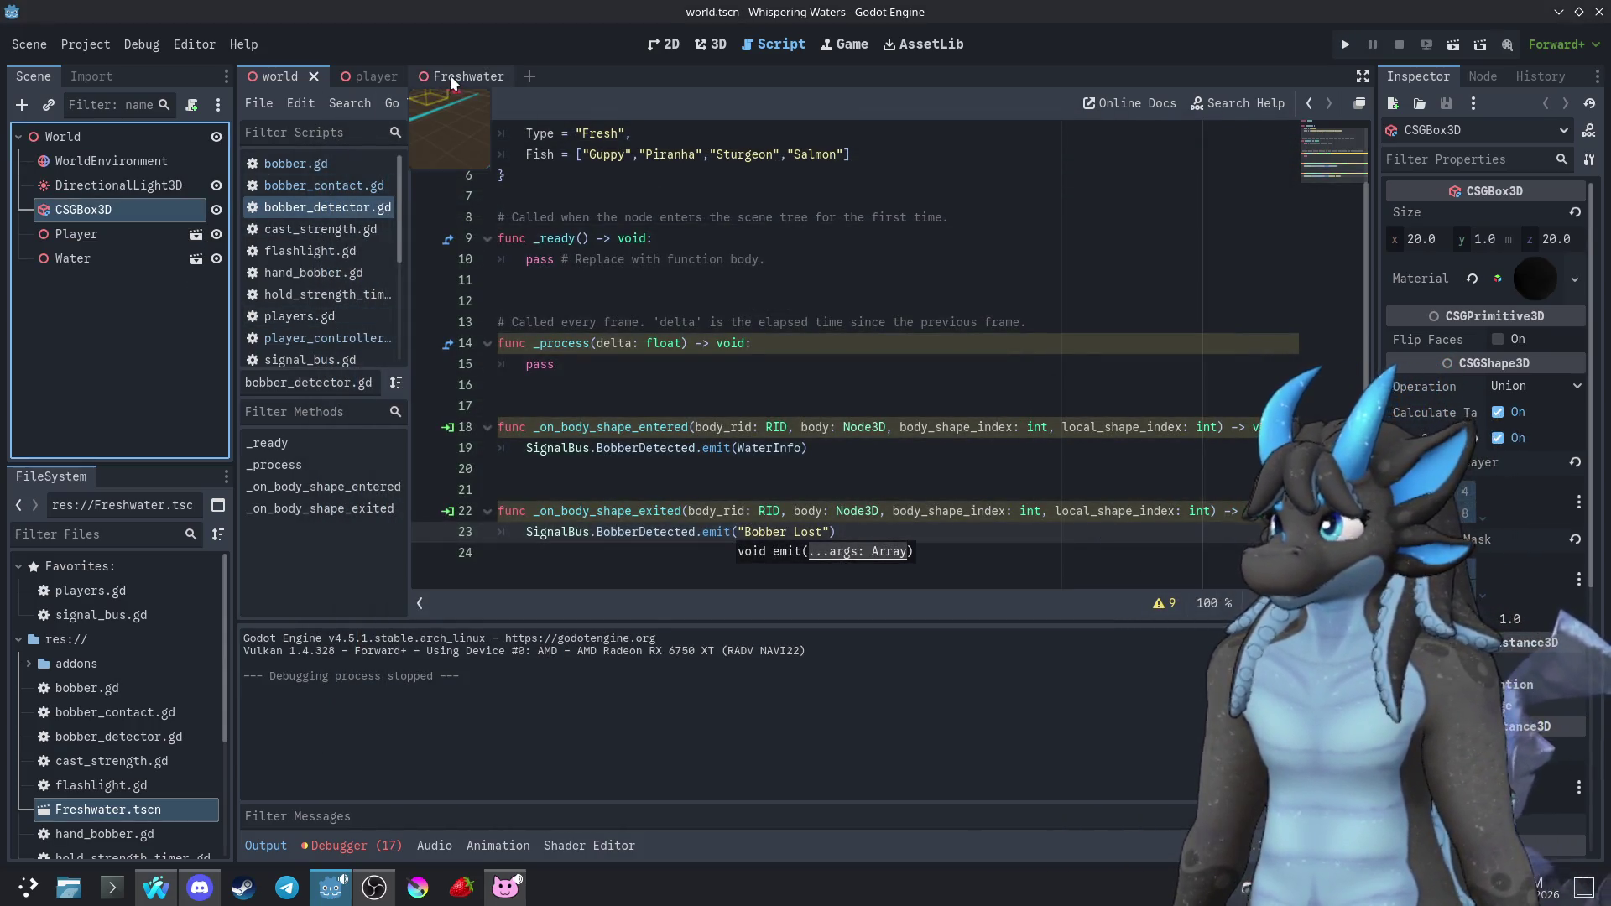
Select Water Visual in the Freshwater scene and collapse its material preview
{"action": "left_click", "coordinate": [450, 74]}
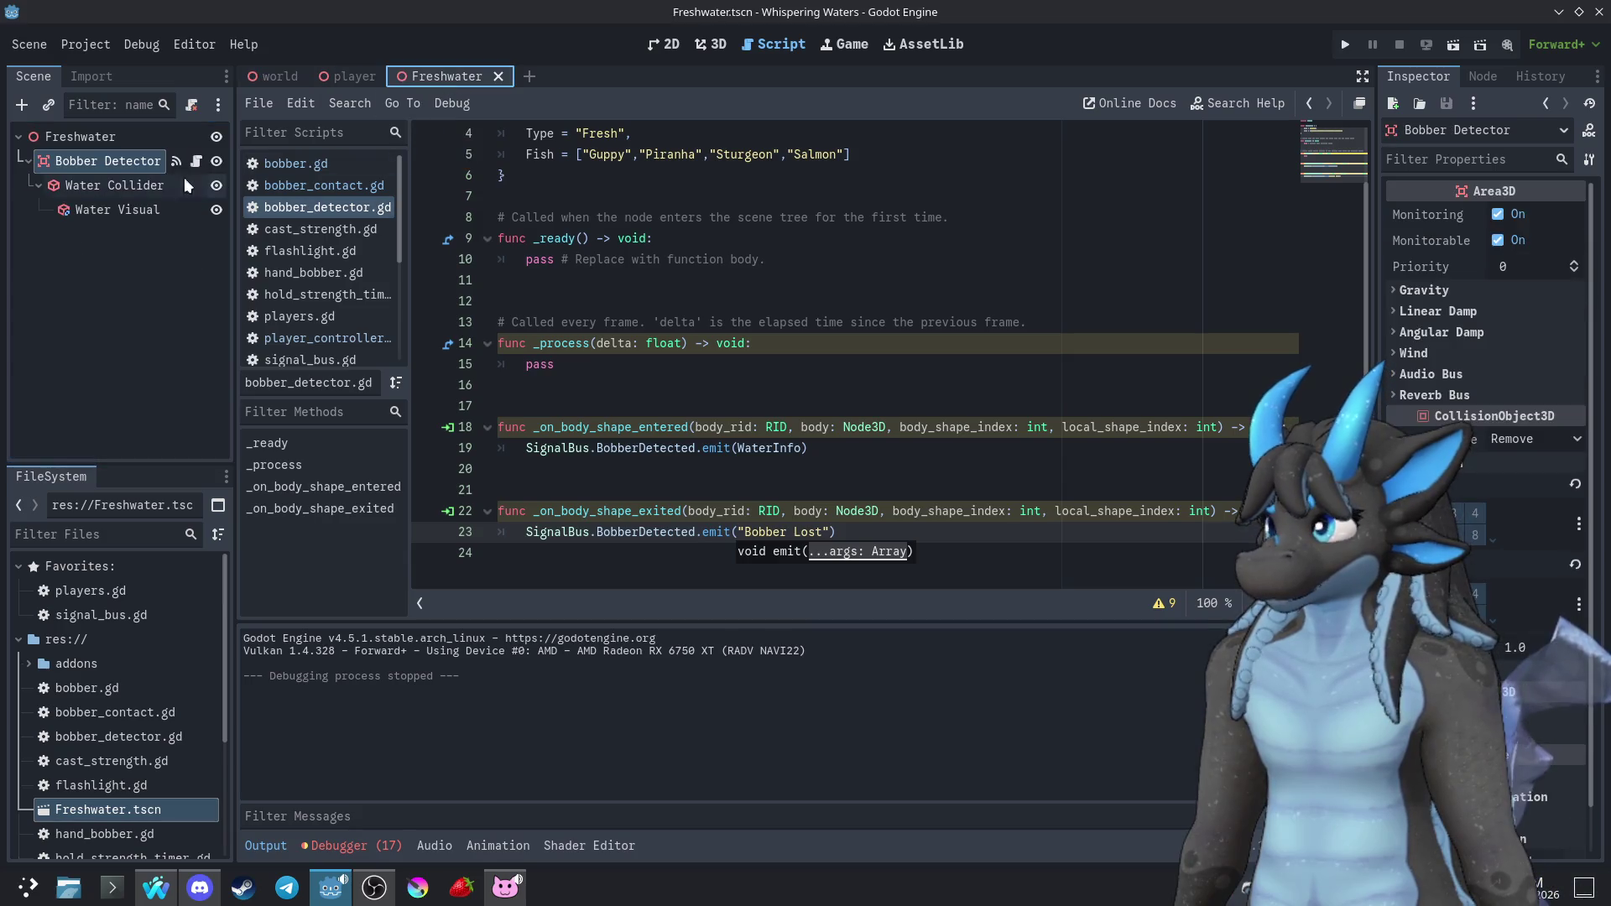
{"action": "left_click", "coordinate": [111, 193]}
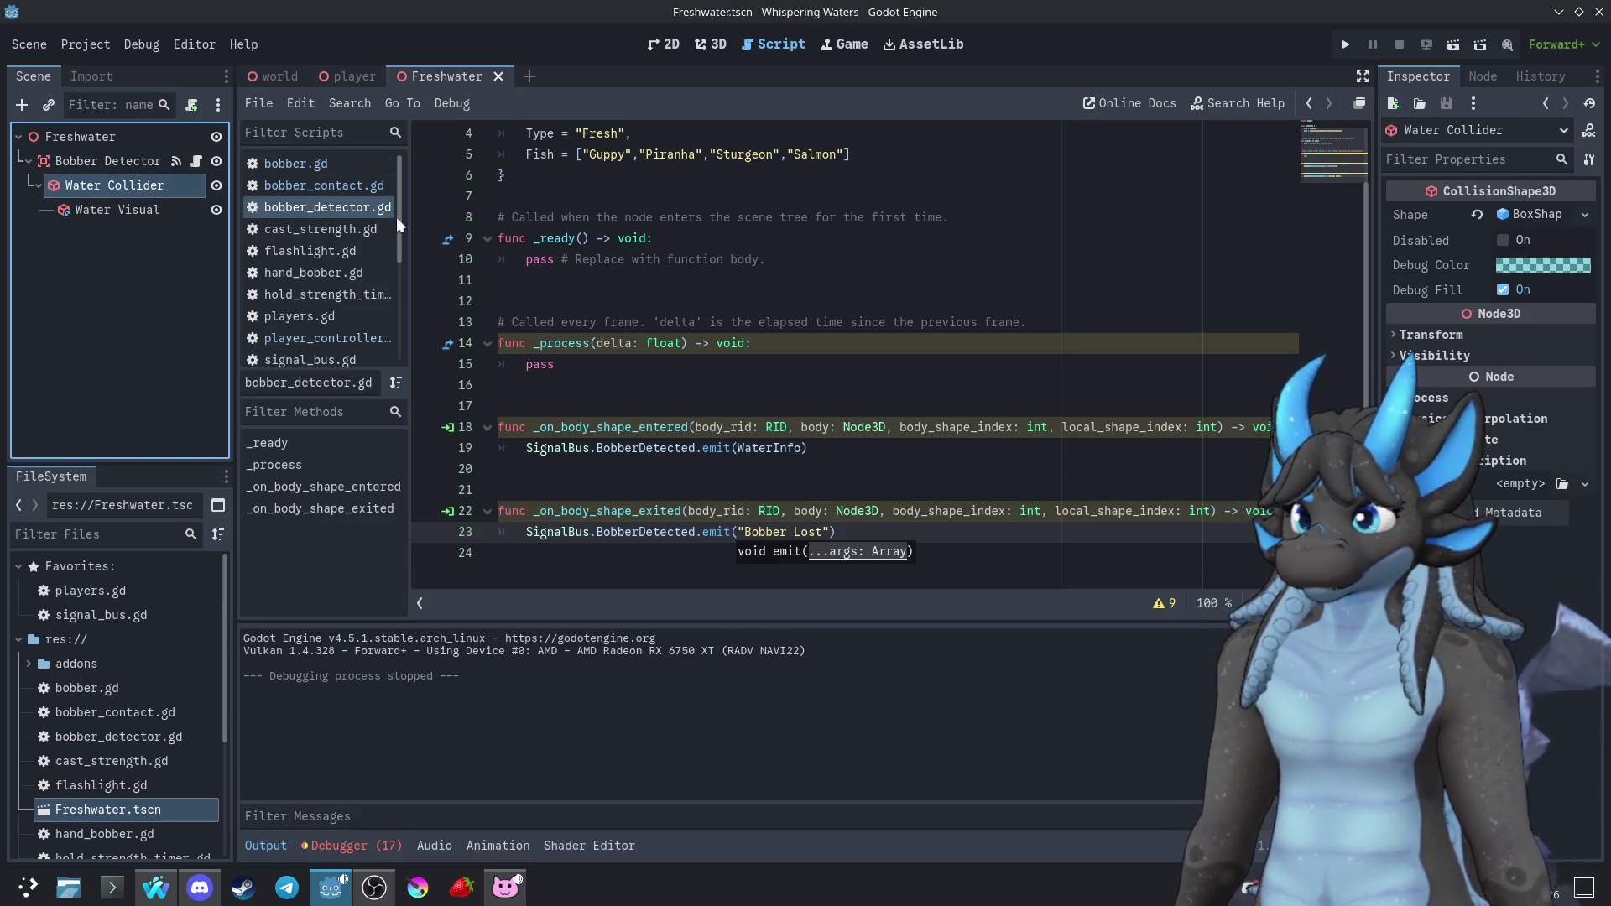
{"action": "left_click", "coordinate": [93, 213]}
{"action": "left_click", "coordinate": [1532, 285]}
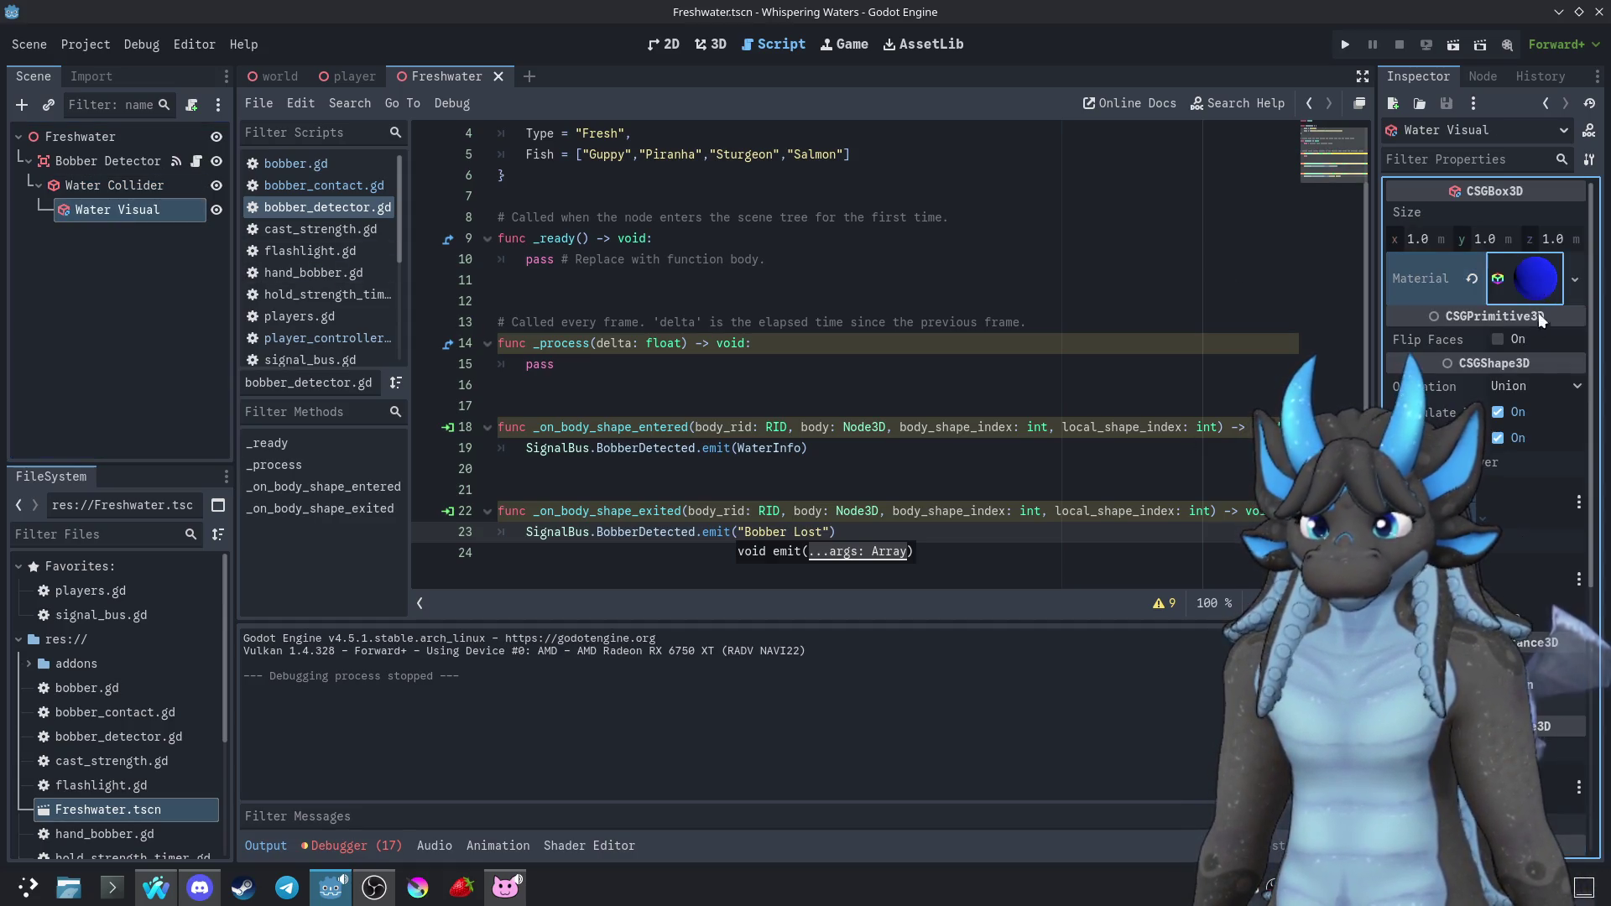
Save and play-test, confirming the Fresh water info appears at the blue pool, then stop
{"action": "left_click", "coordinate": [1345, 44]}
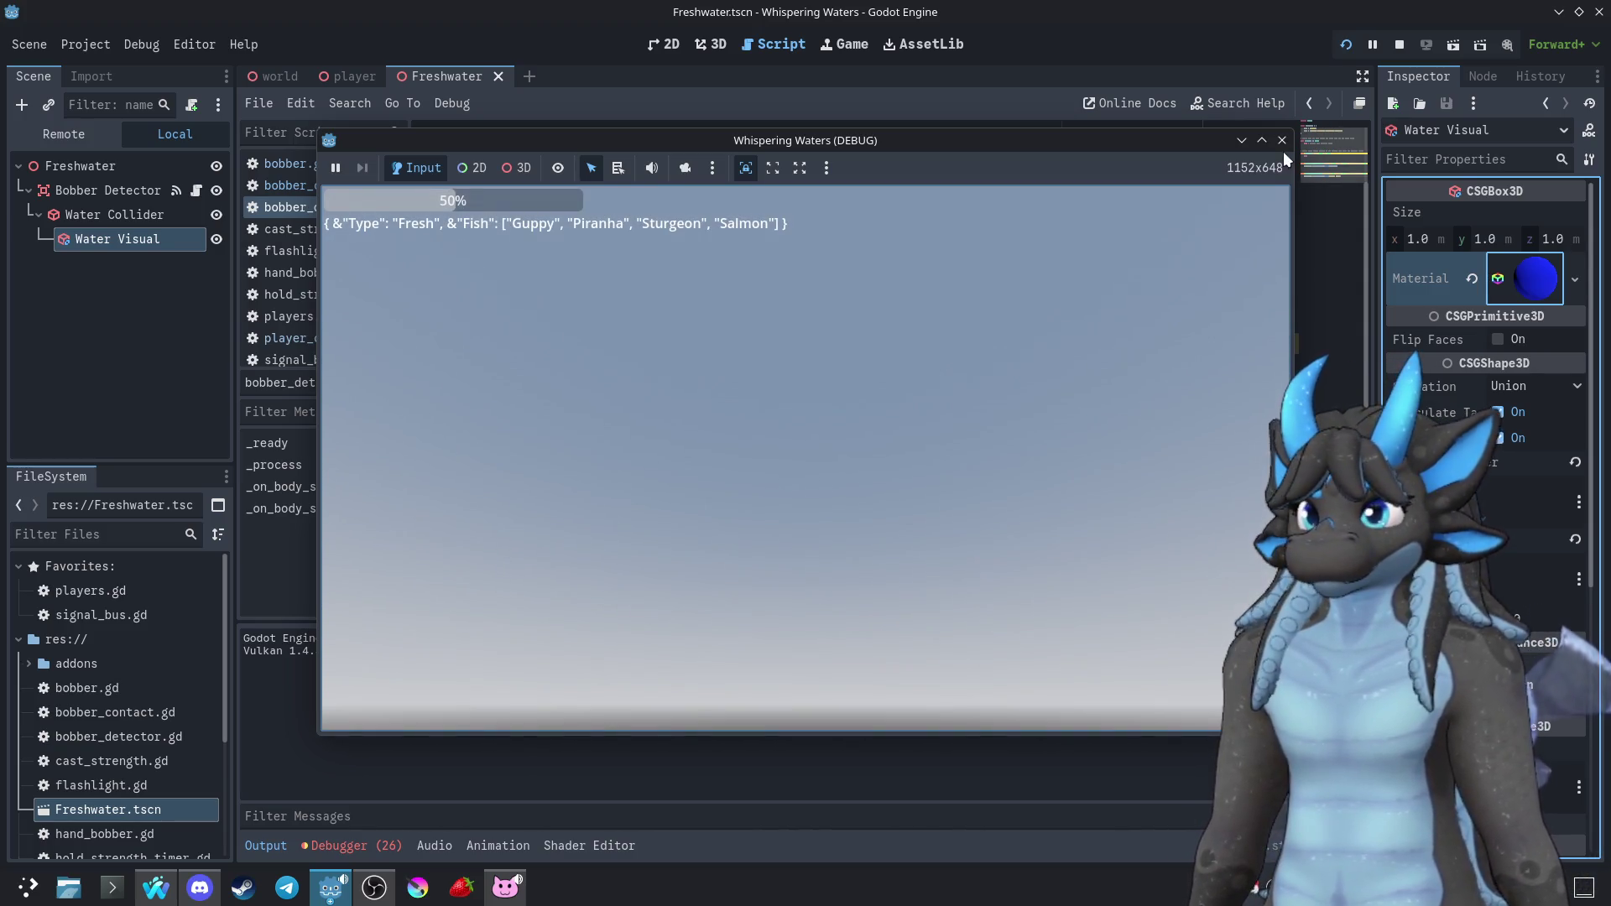
{"action": "left_click", "coordinate": [1282, 141]}
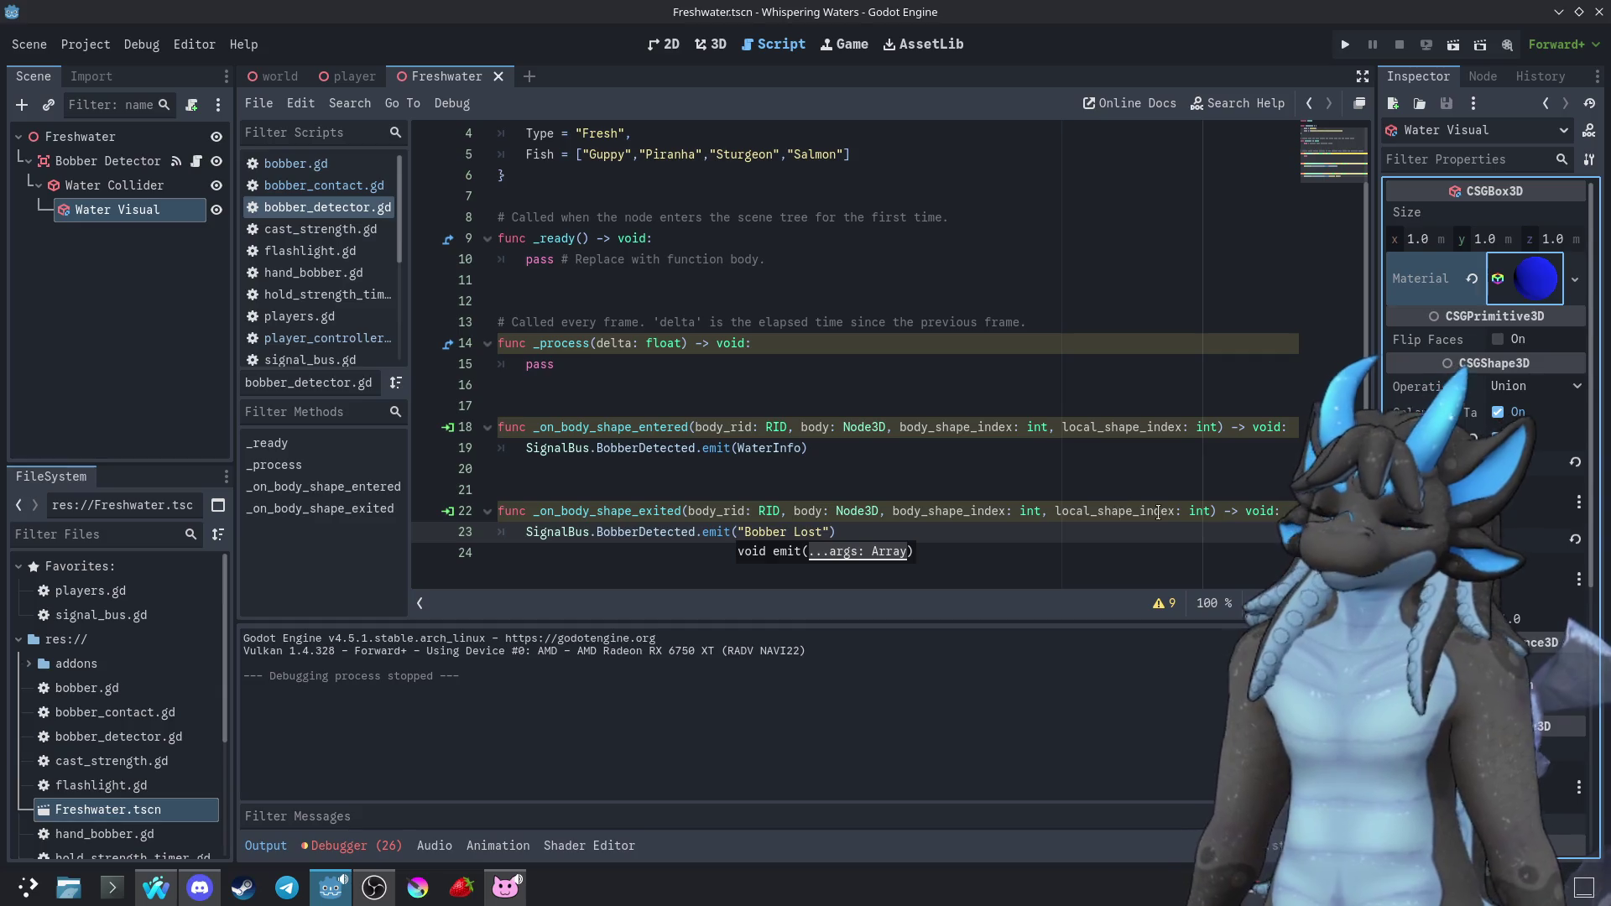
{"action": "left_click", "coordinate": [94, 189]}
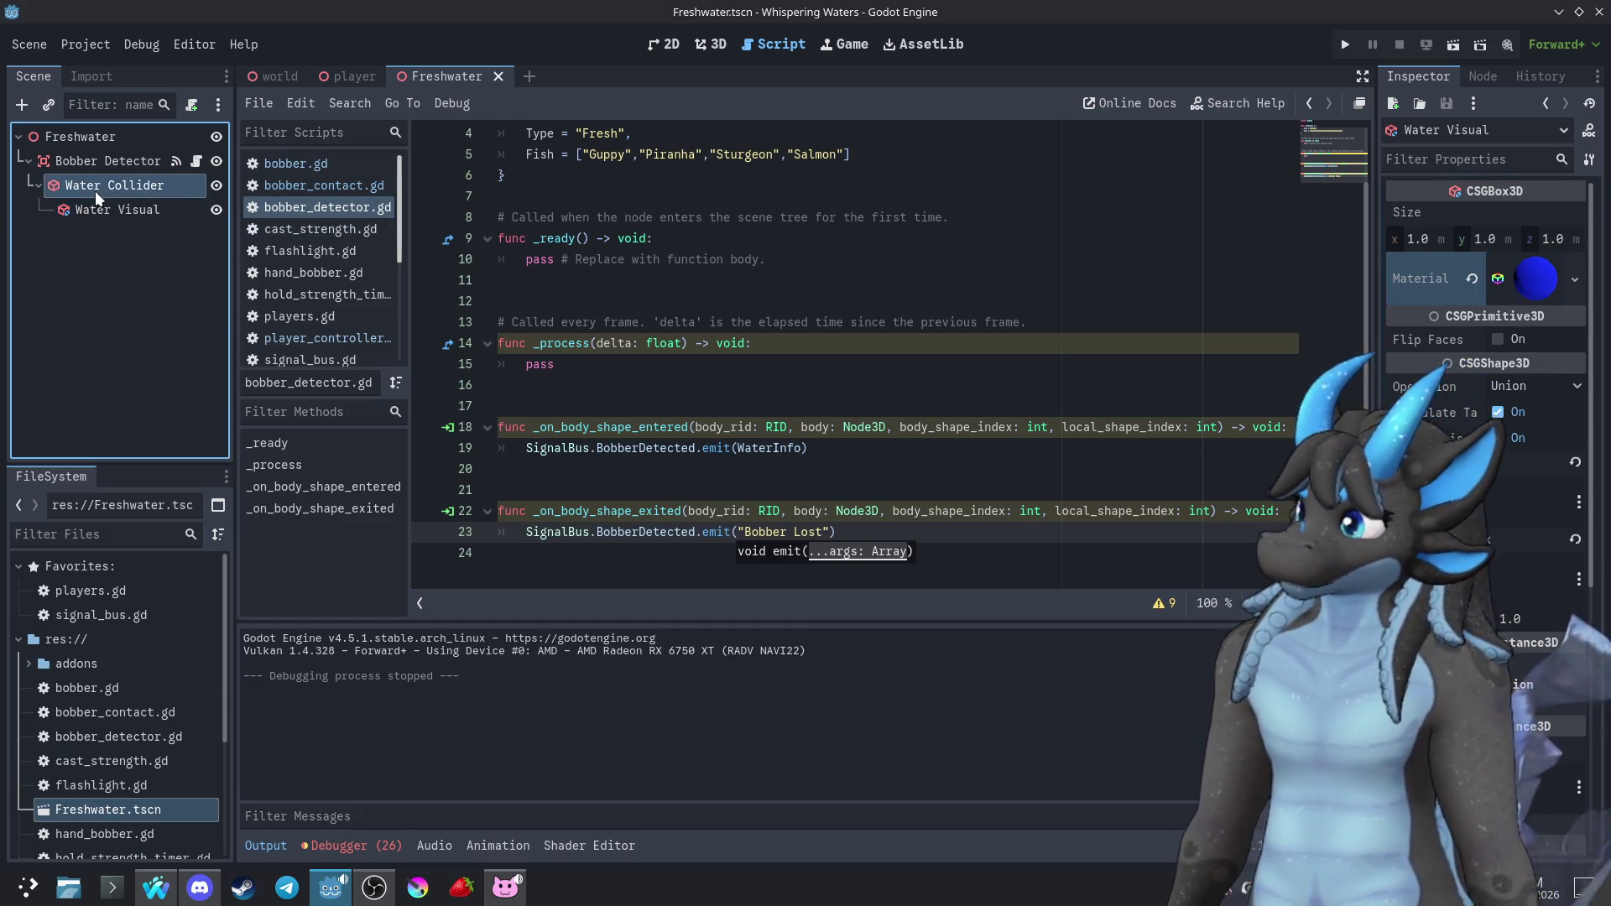
Select Bobber Detector and dismiss the call hint in bobber_detector.gd
{"action": "left_click", "coordinate": [103, 151]}
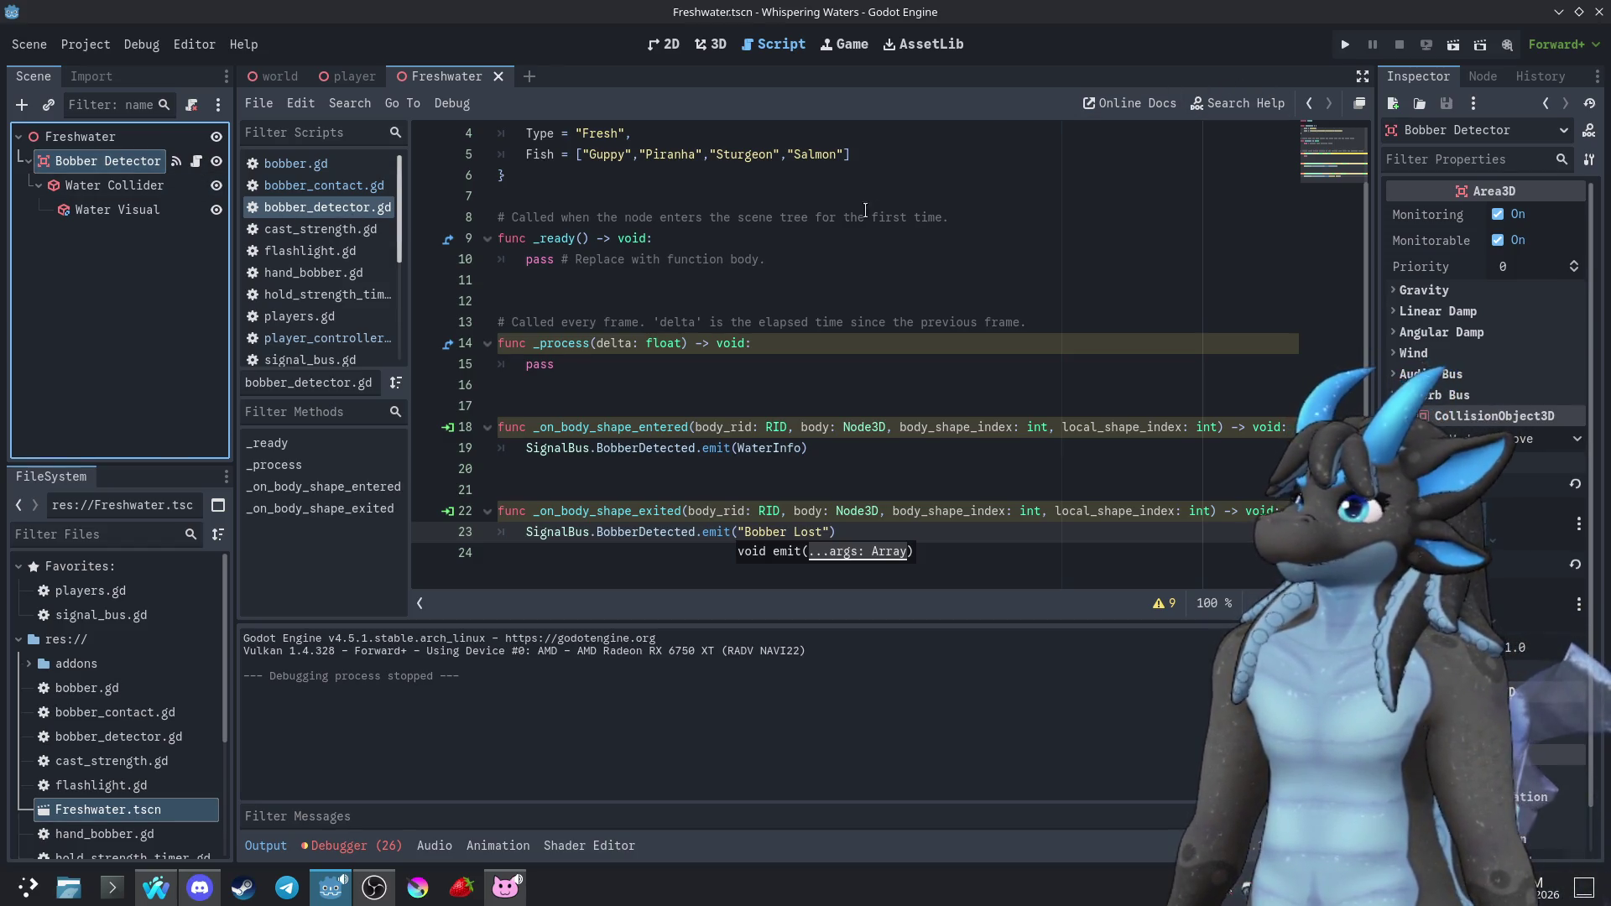
{"action": "key", "text": "Escape"}
{"action": "scroll", "coordinate": [816, 364], "scroll_direction": "up", "scroll_amount": 1}
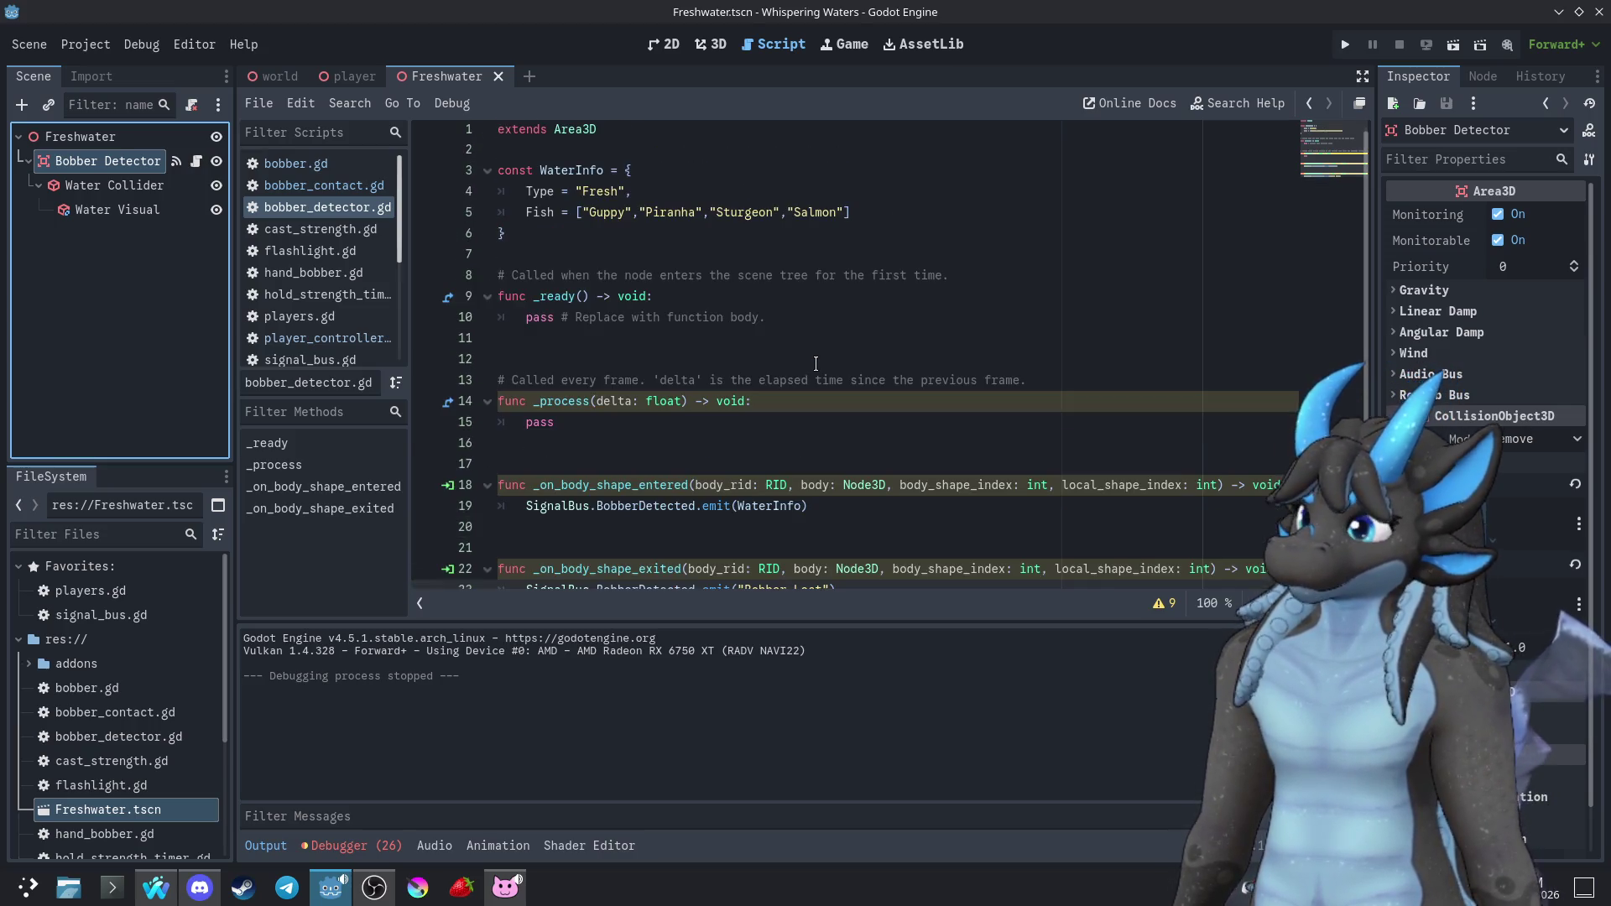
Switch to the world scene and open, then dismiss, the Player node's context menu
{"action": "left_click", "coordinate": [279, 77]}
{"action": "left_click", "coordinate": [64, 237]}
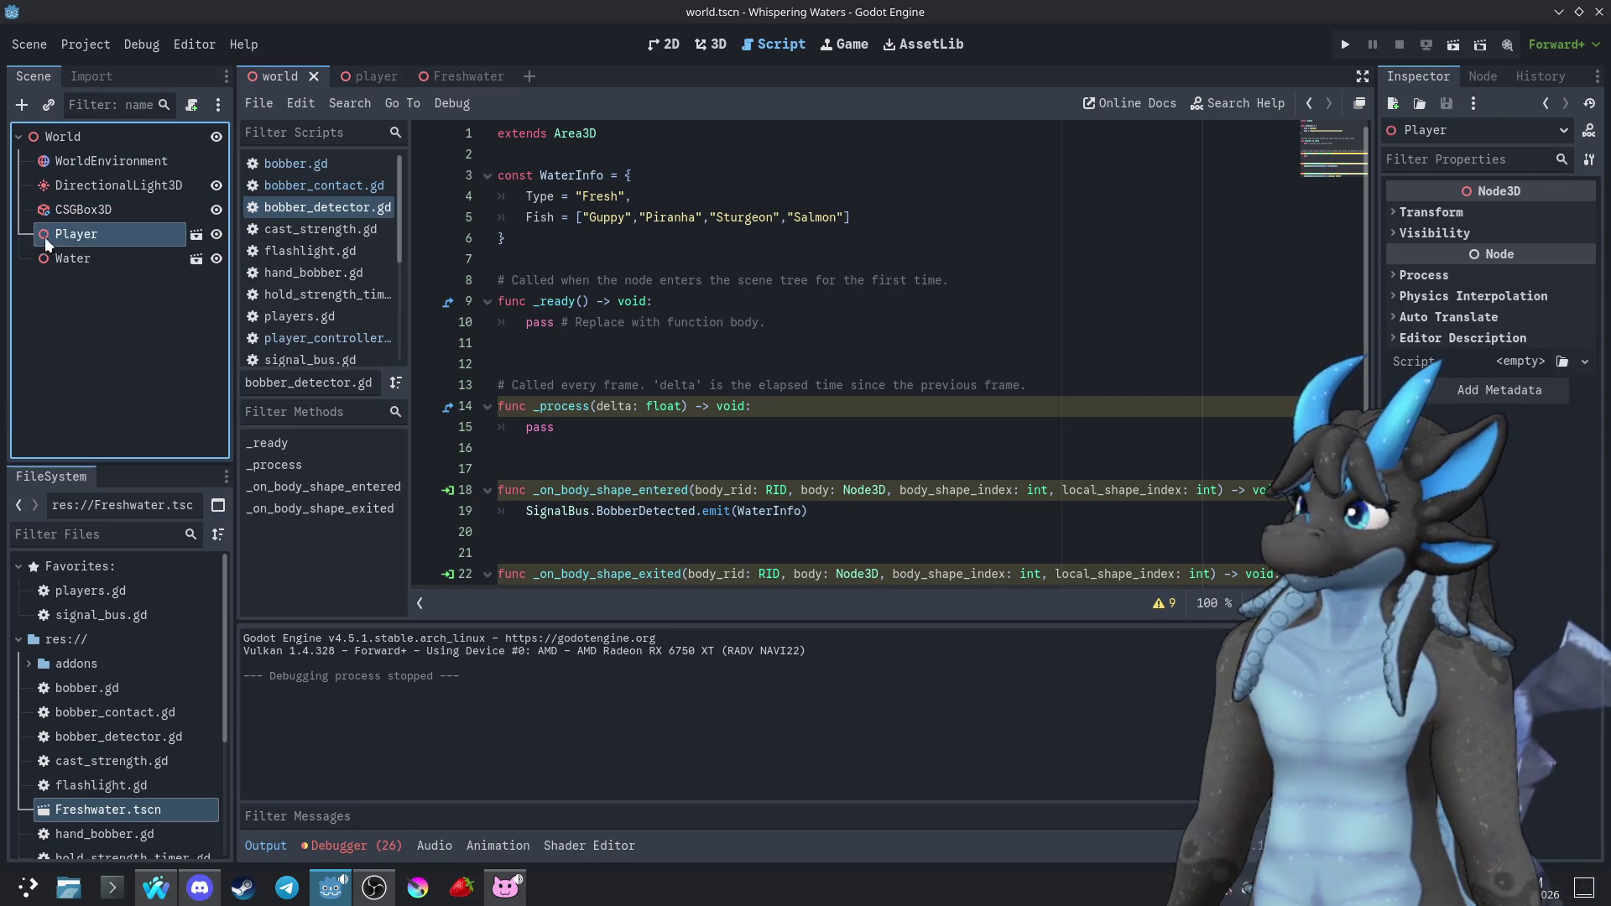
{"action": "right_click", "coordinate": [65, 235]}
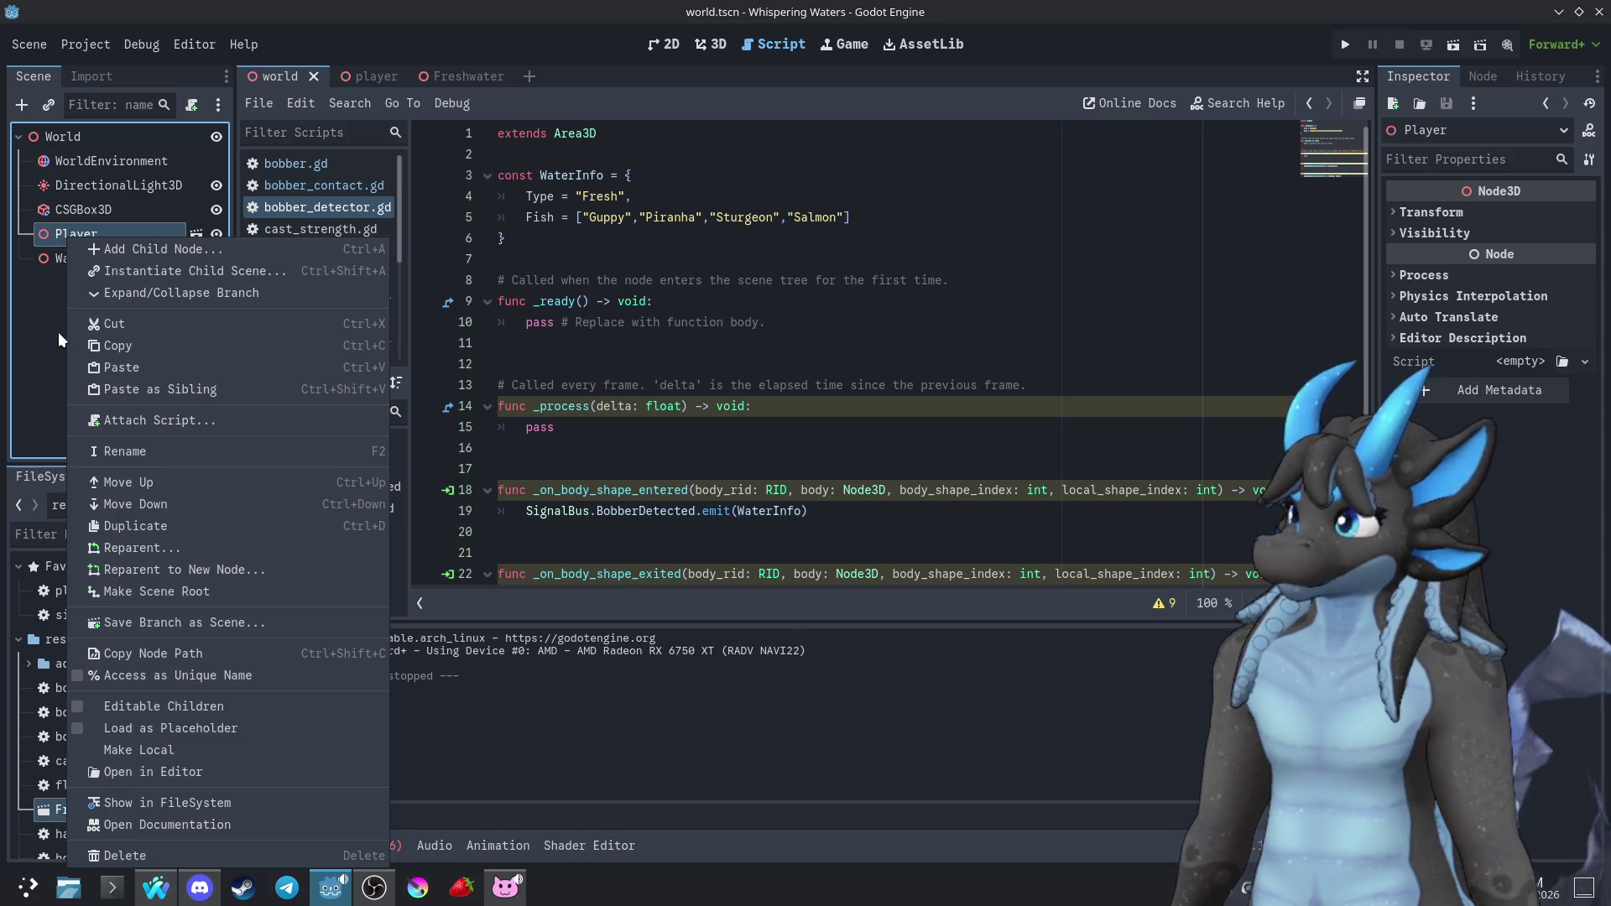
{"action": "left_click", "coordinate": [58, 331]}
{"action": "right_click", "coordinate": [77, 233]}
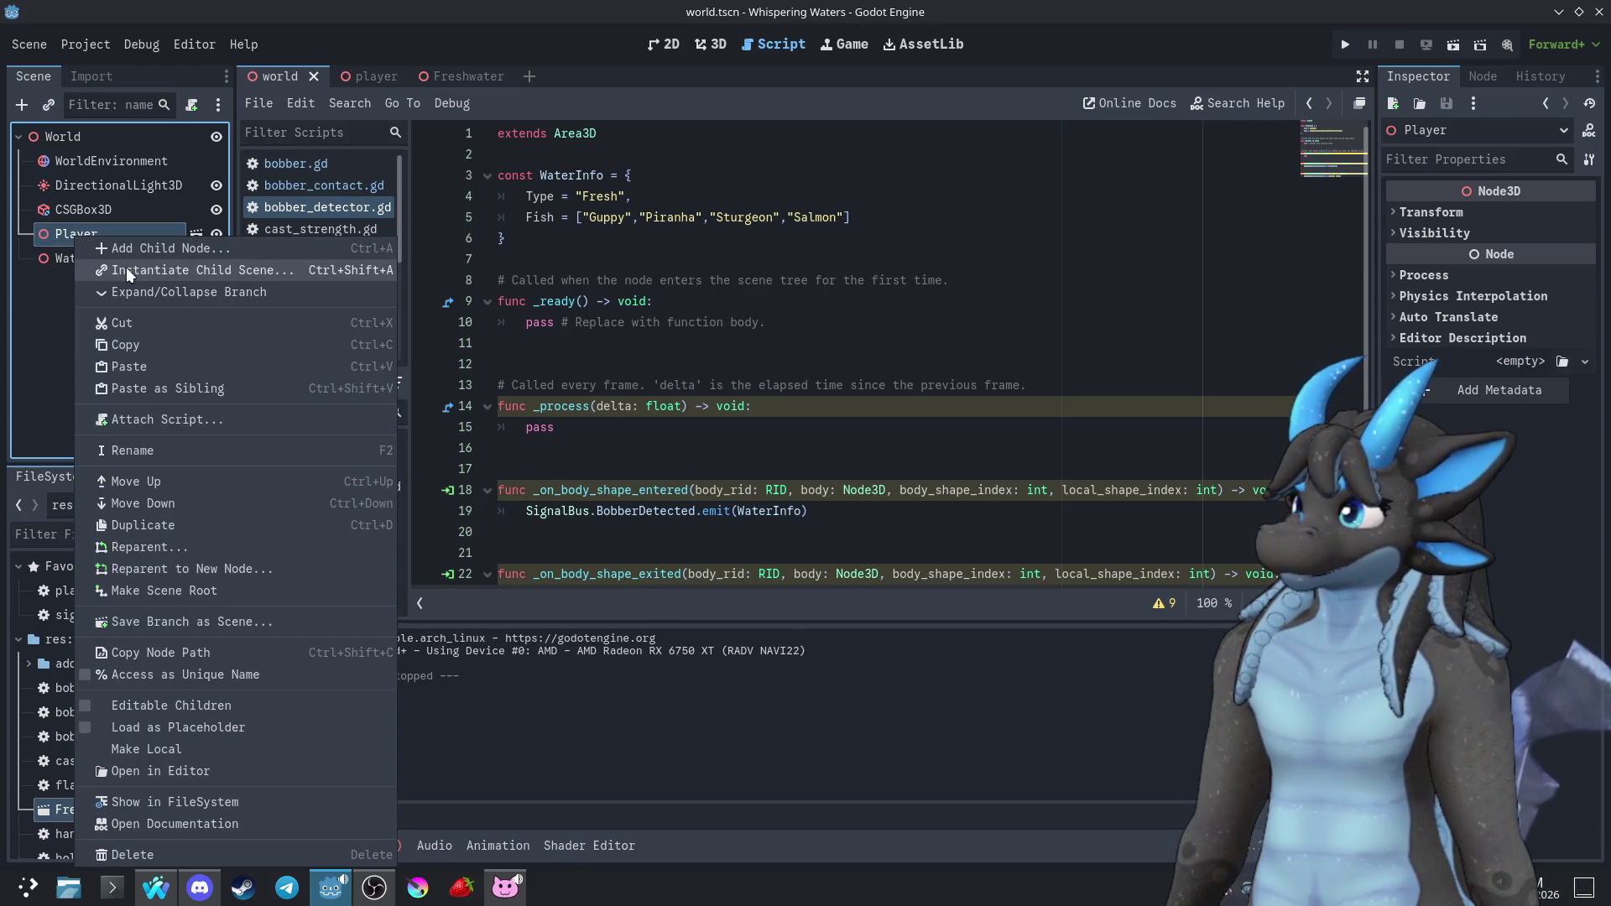
{"action": "left_click", "coordinate": [59, 313]}
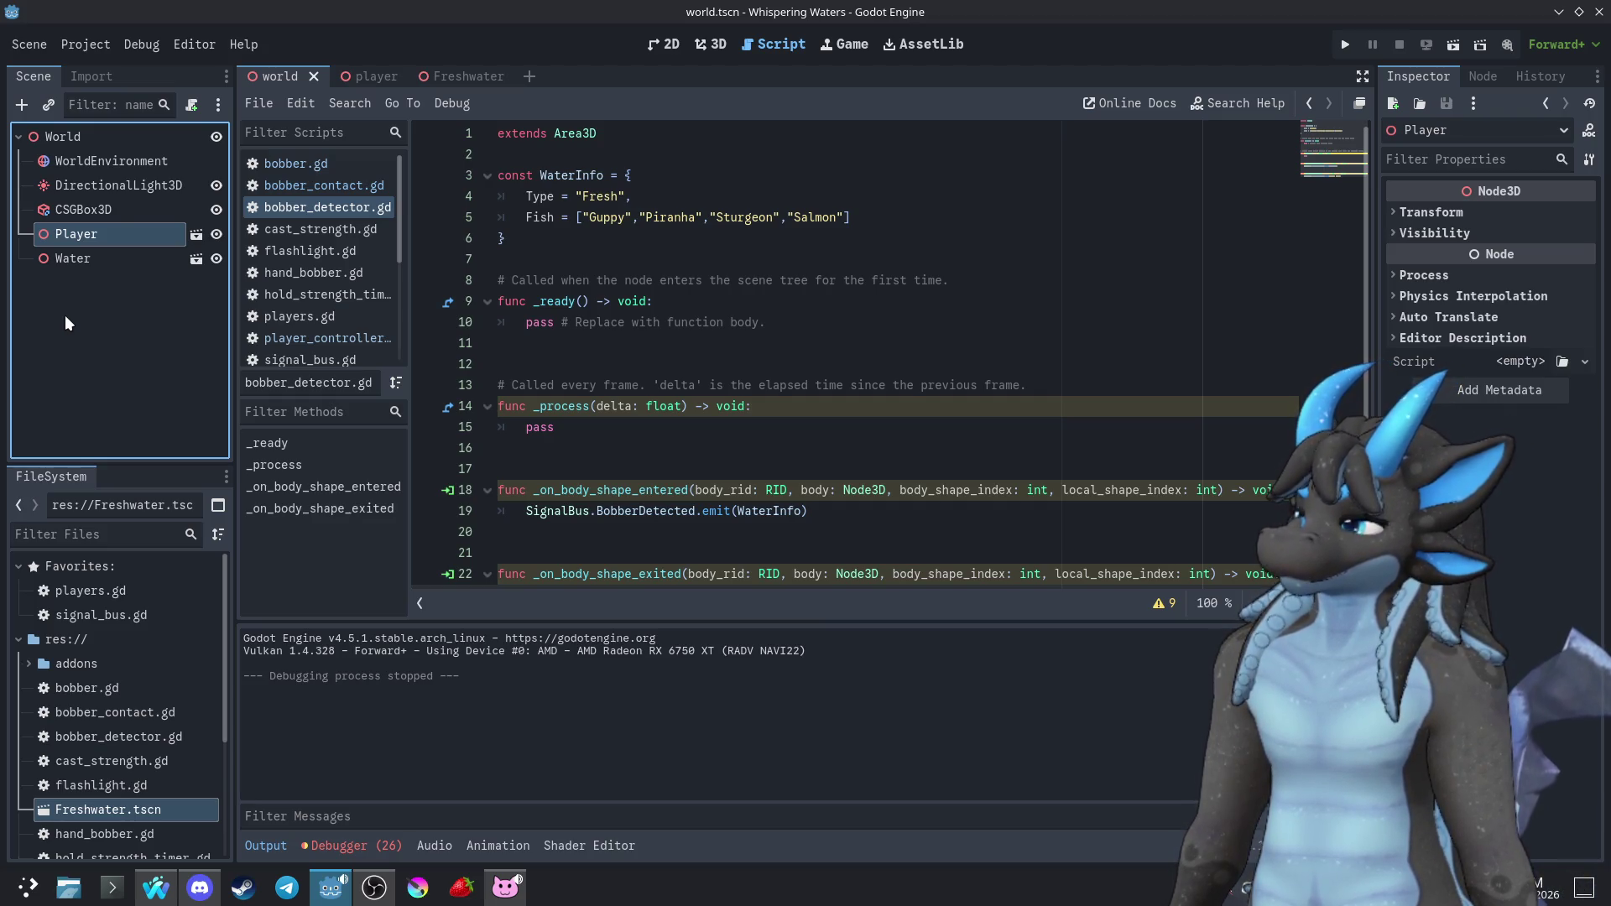
Switch between the player and Freshwater scenes, scrolling bobber_detector.gd, and finish on Freshwater
{"action": "left_click", "coordinate": [67, 318]}
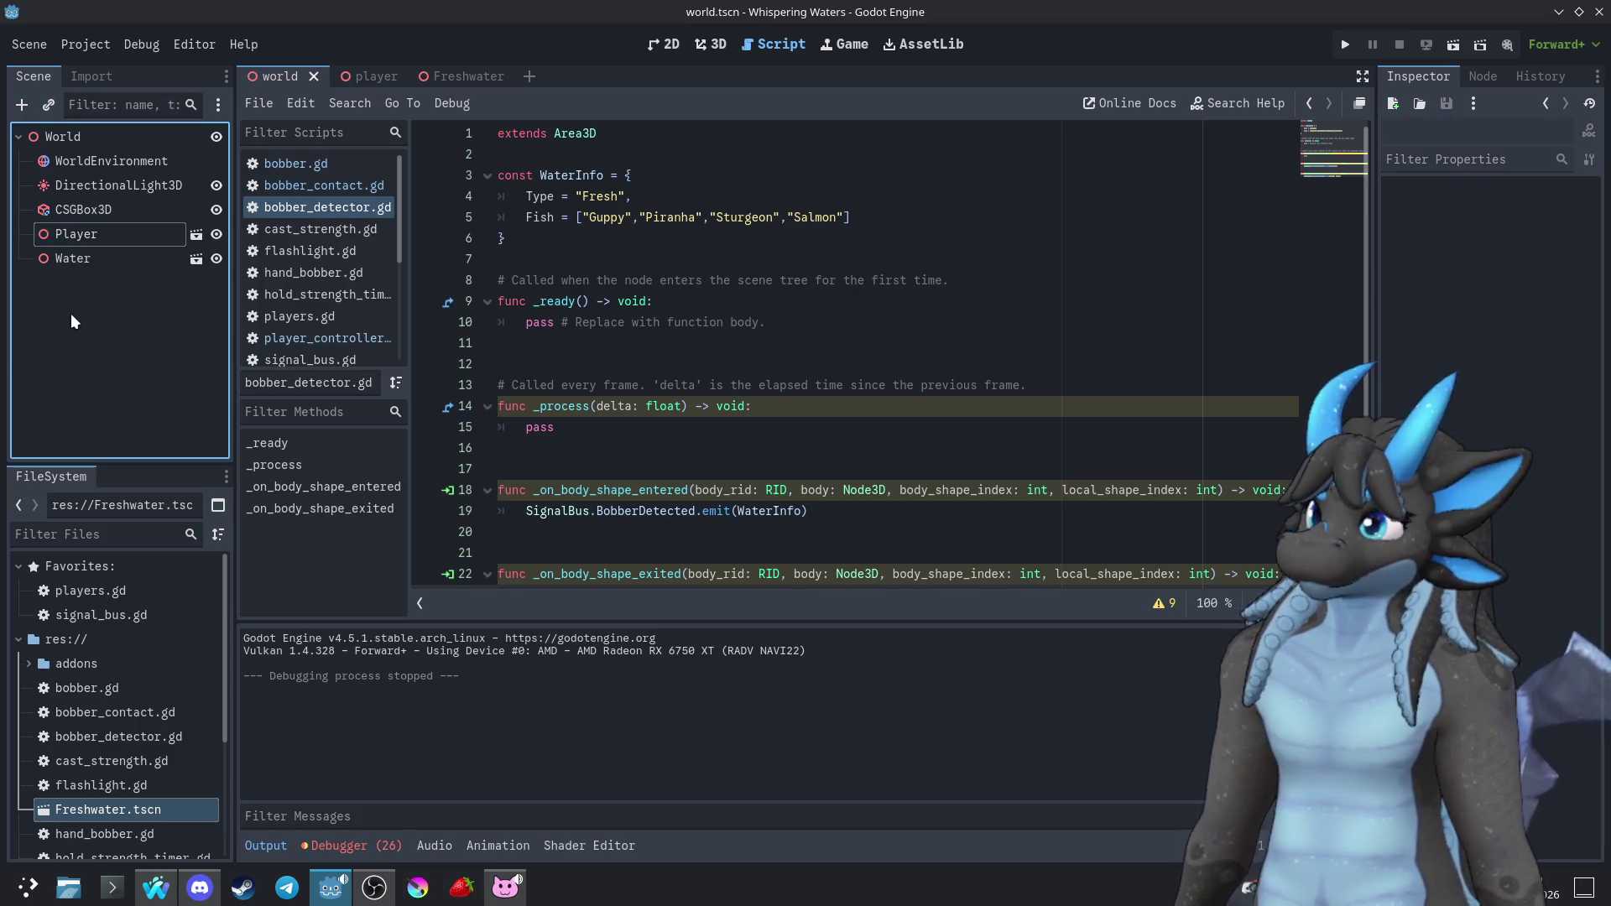
{"action": "left_click", "coordinate": [395, 75]}
{"action": "left_click", "coordinate": [444, 76]}
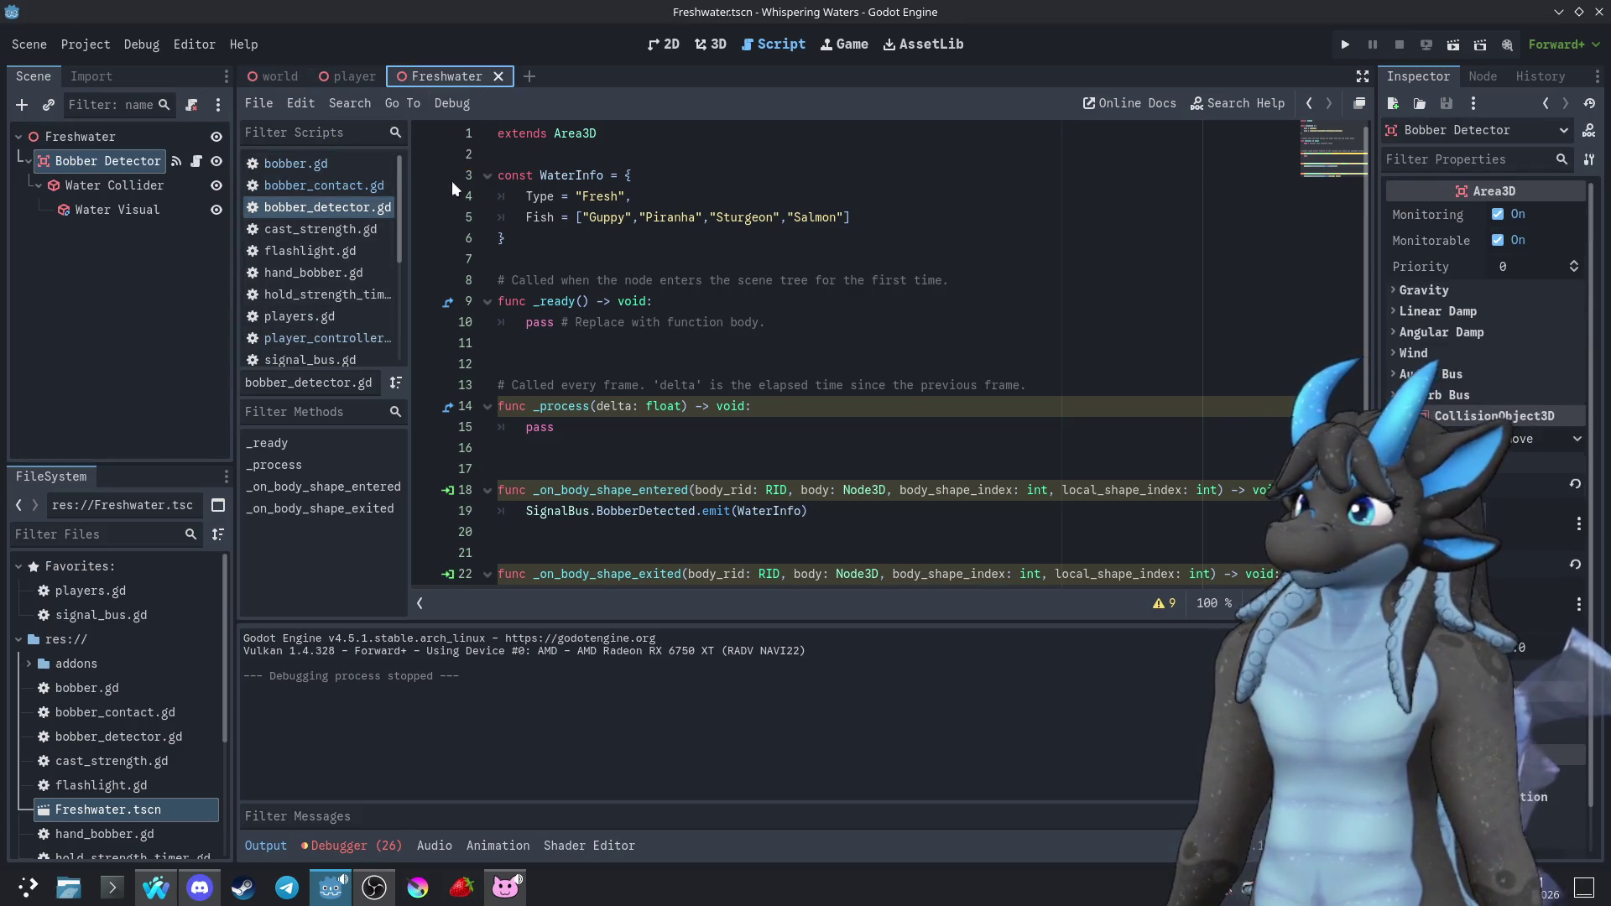
{"action": "left_click", "coordinate": [143, 300]}
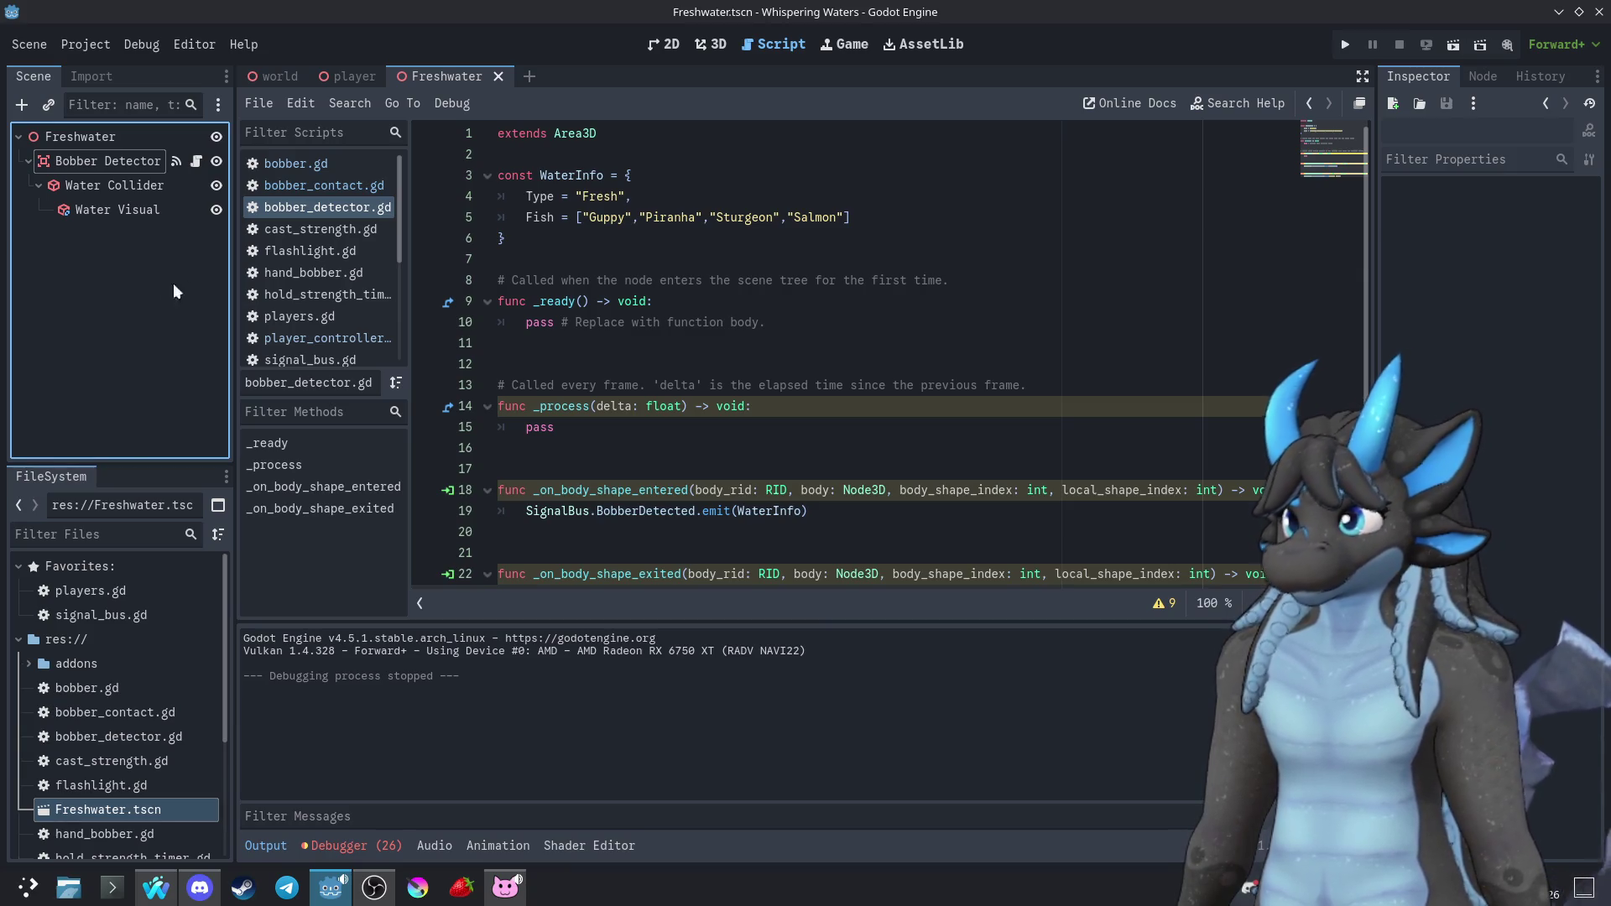
{"action": "scroll", "coordinate": [777, 386], "scroll_direction": "down", "scroll_amount": 1}
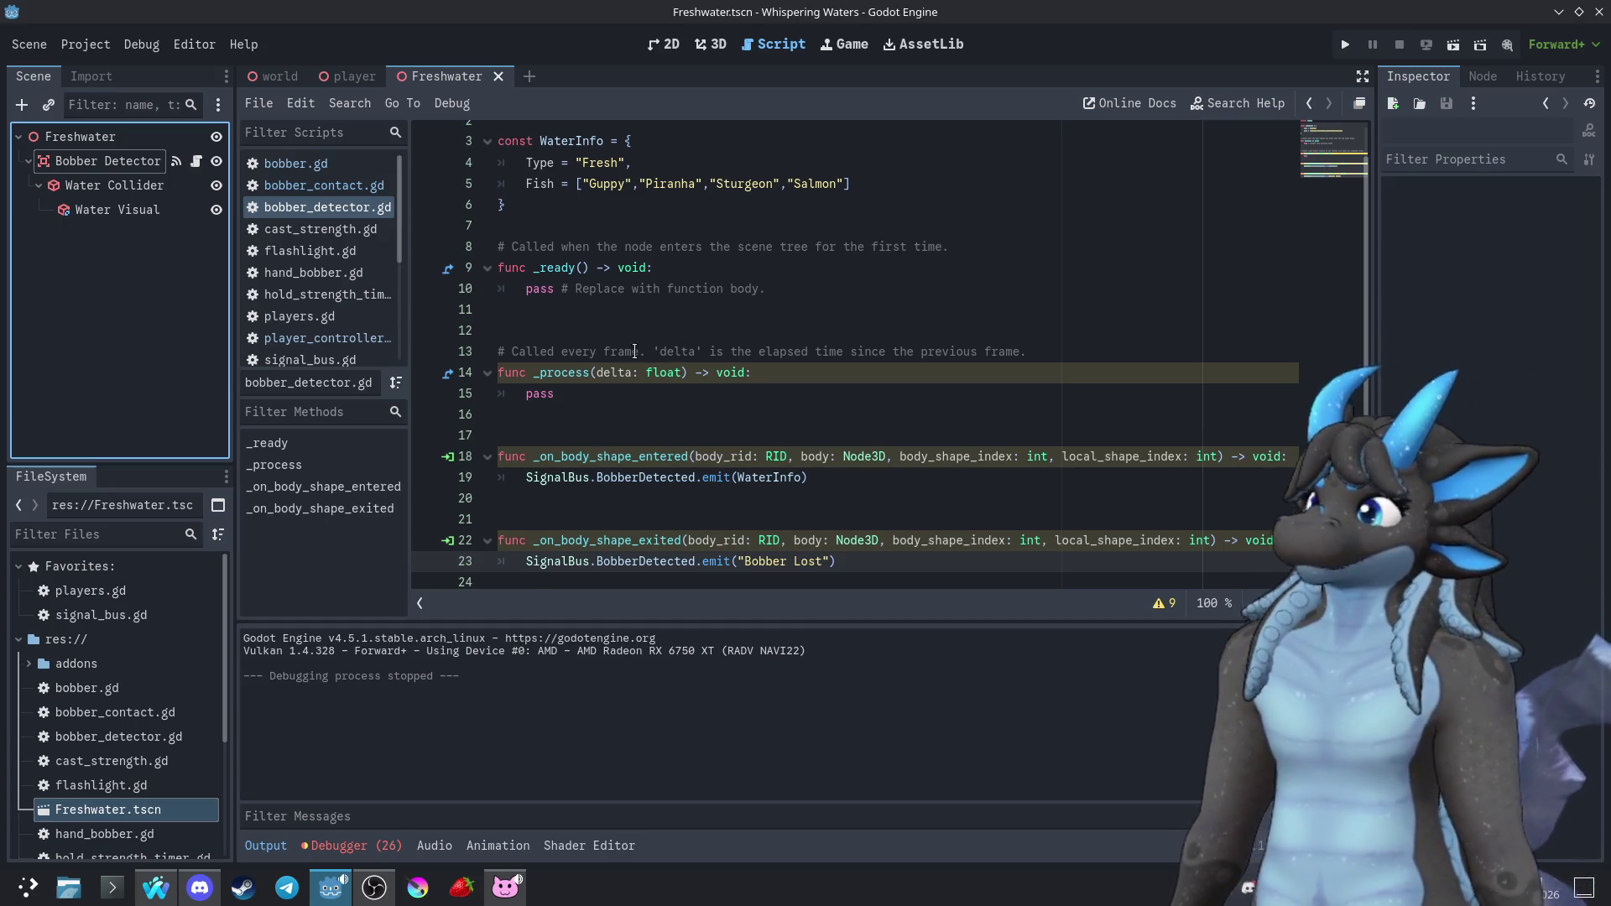
{"action": "scroll", "coordinate": [640, 350], "scroll_direction": "down", "scroll_amount": 1}
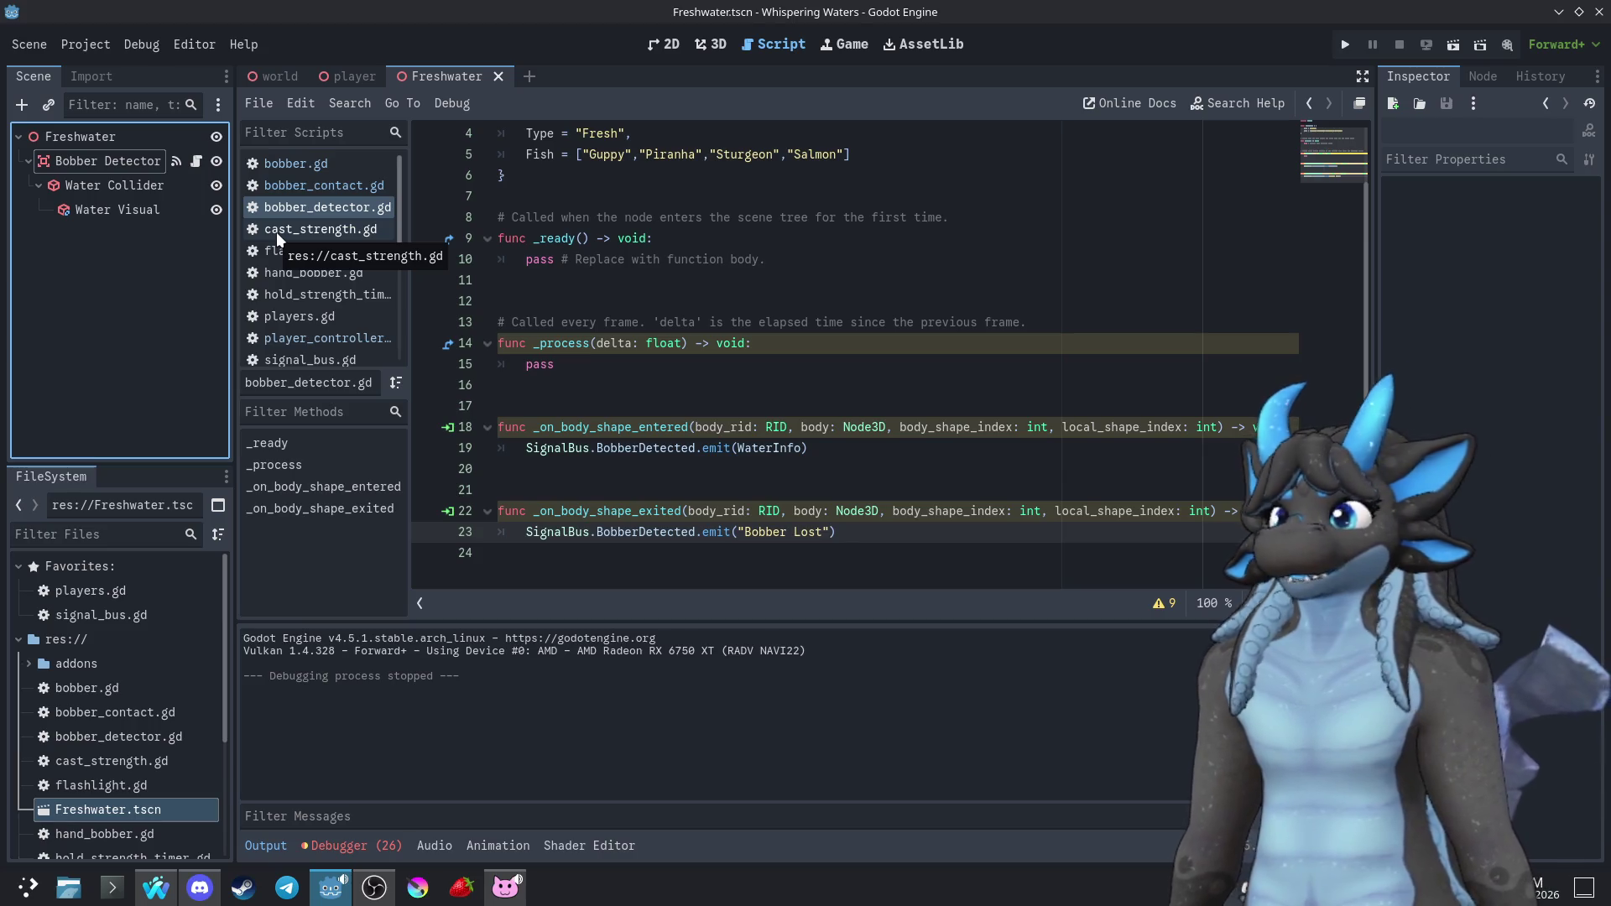
{"action": "left_click", "coordinate": [344, 79]}
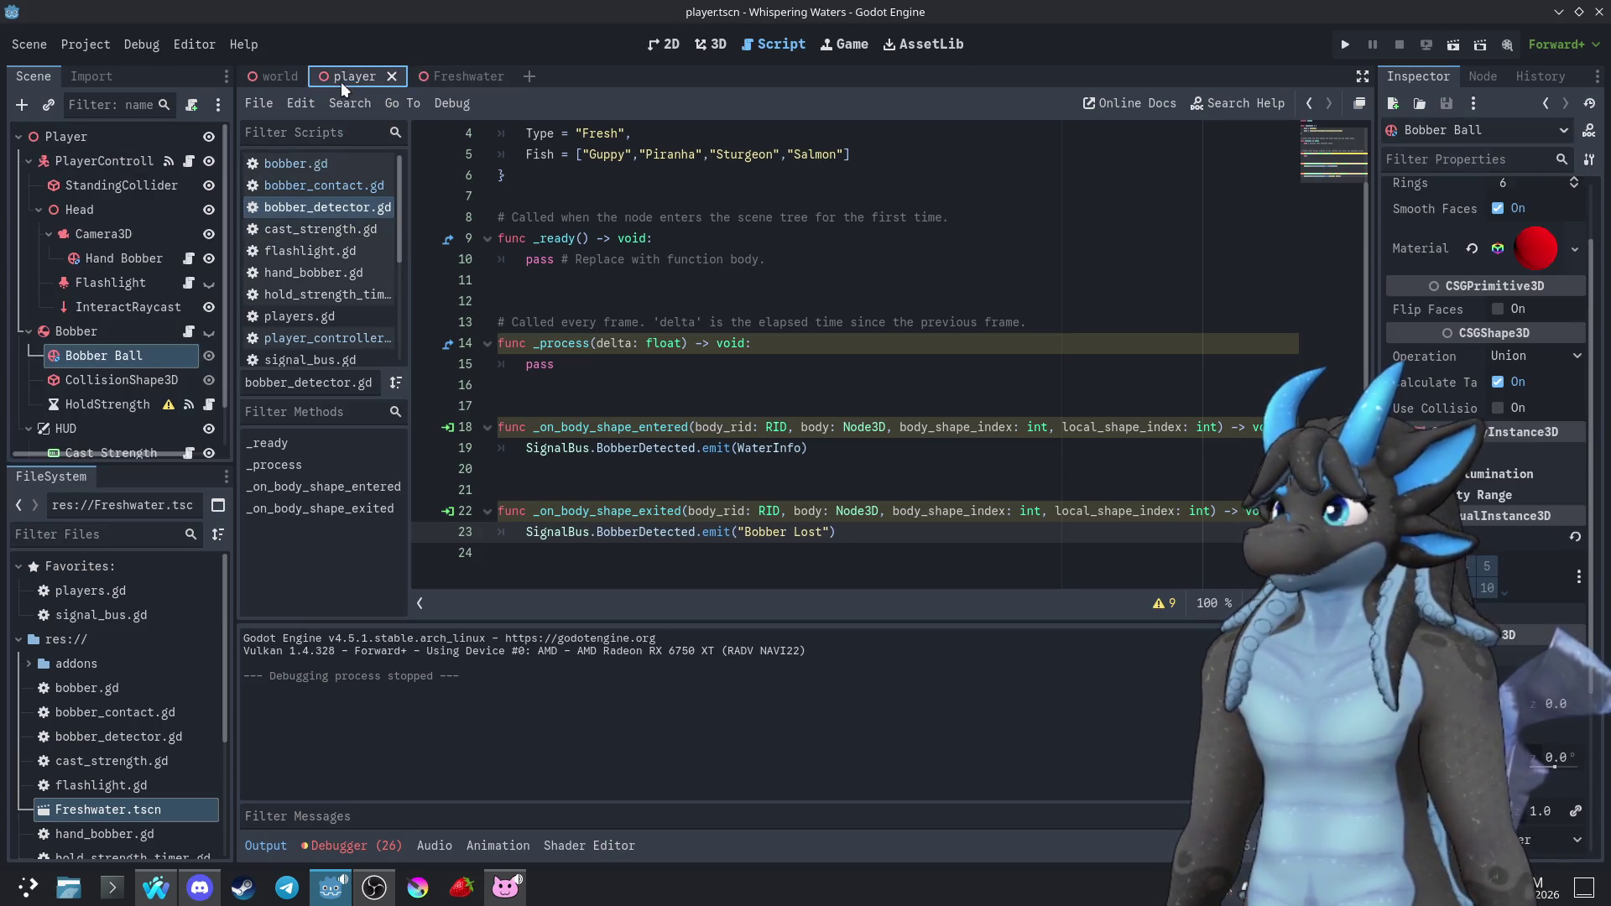
{"action": "left_click", "coordinate": [273, 78]}
{"action": "left_click", "coordinate": [352, 76]}
{"action": "left_click", "coordinate": [447, 76]}
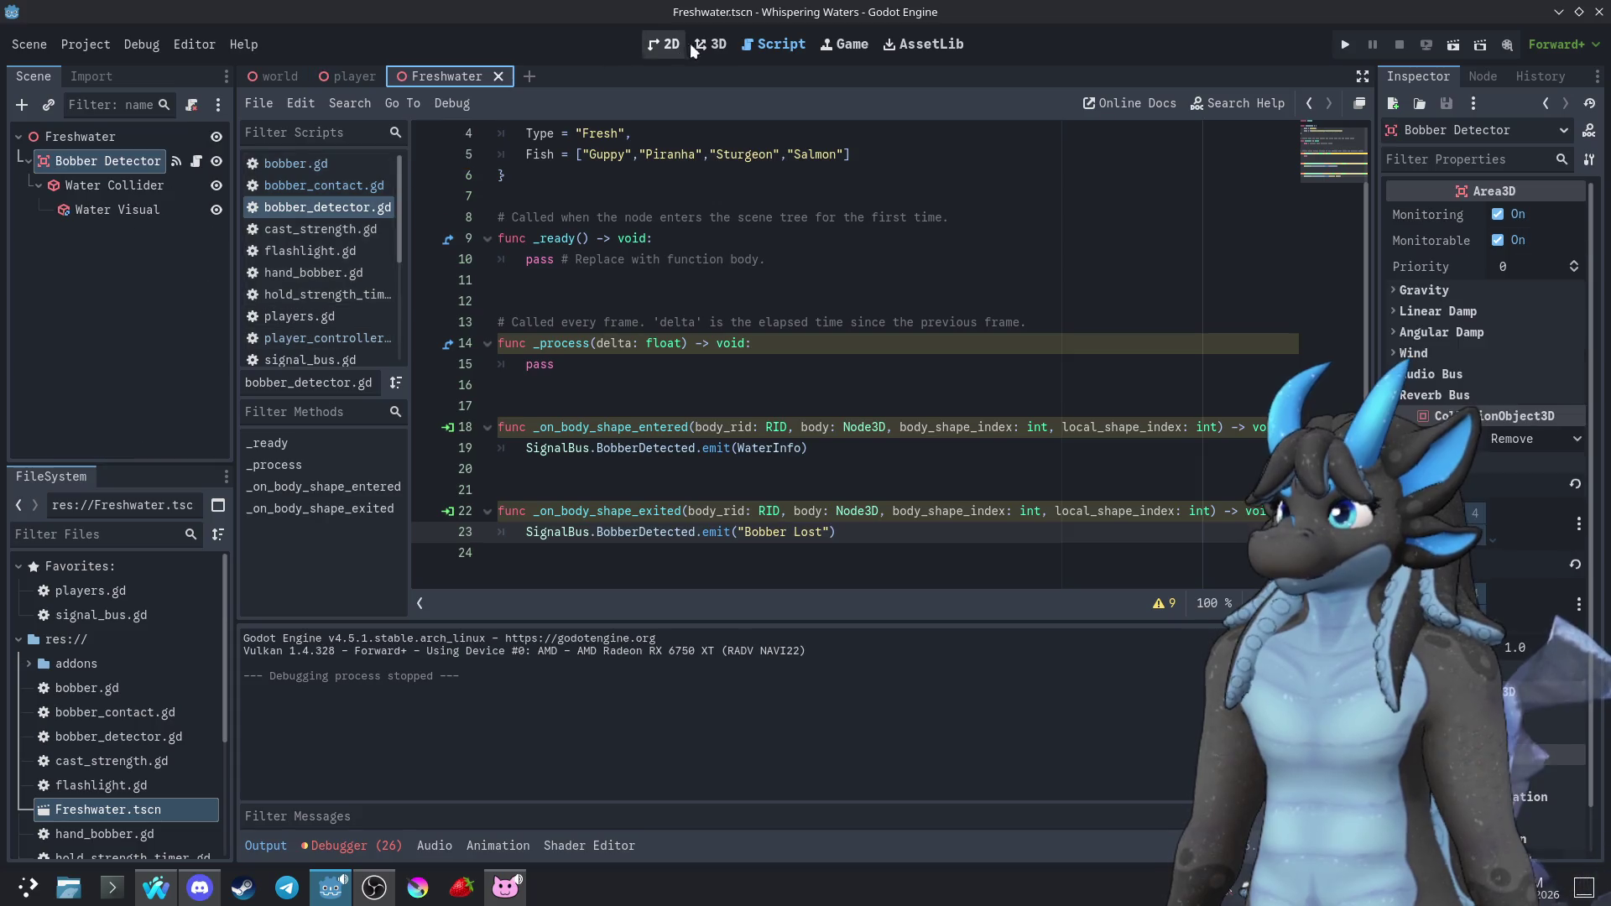
Bring up the world scene in 3D and select the Water box, viewed from above
{"action": "left_click", "coordinate": [651, 49]}
{"action": "left_click", "coordinate": [711, 43]}
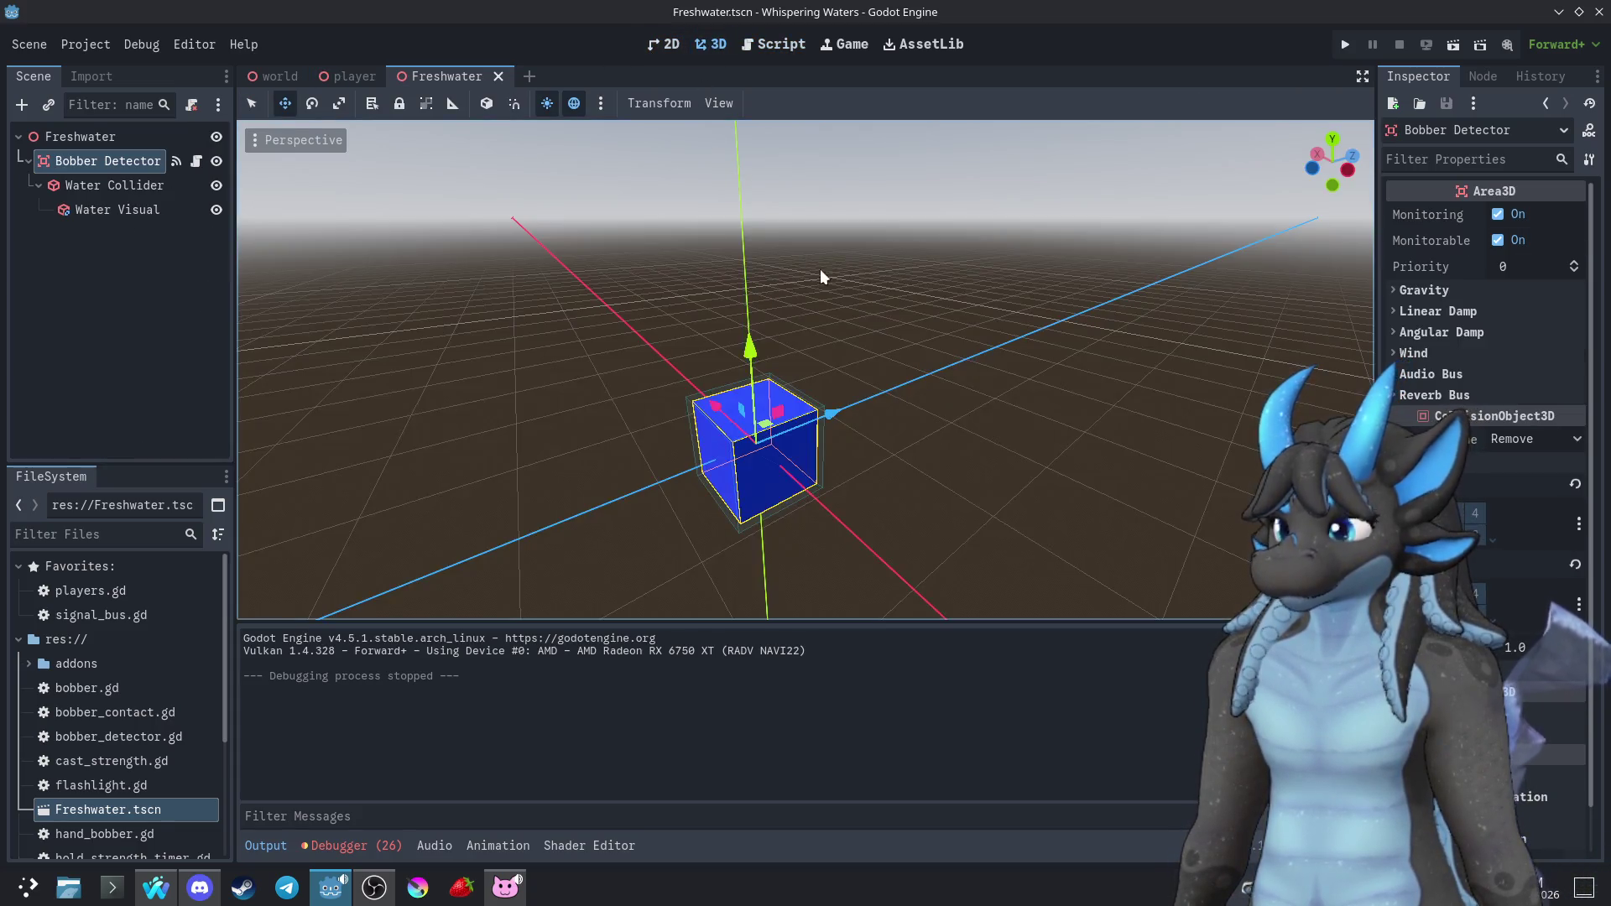
{"action": "left_click", "coordinate": [688, 222]}
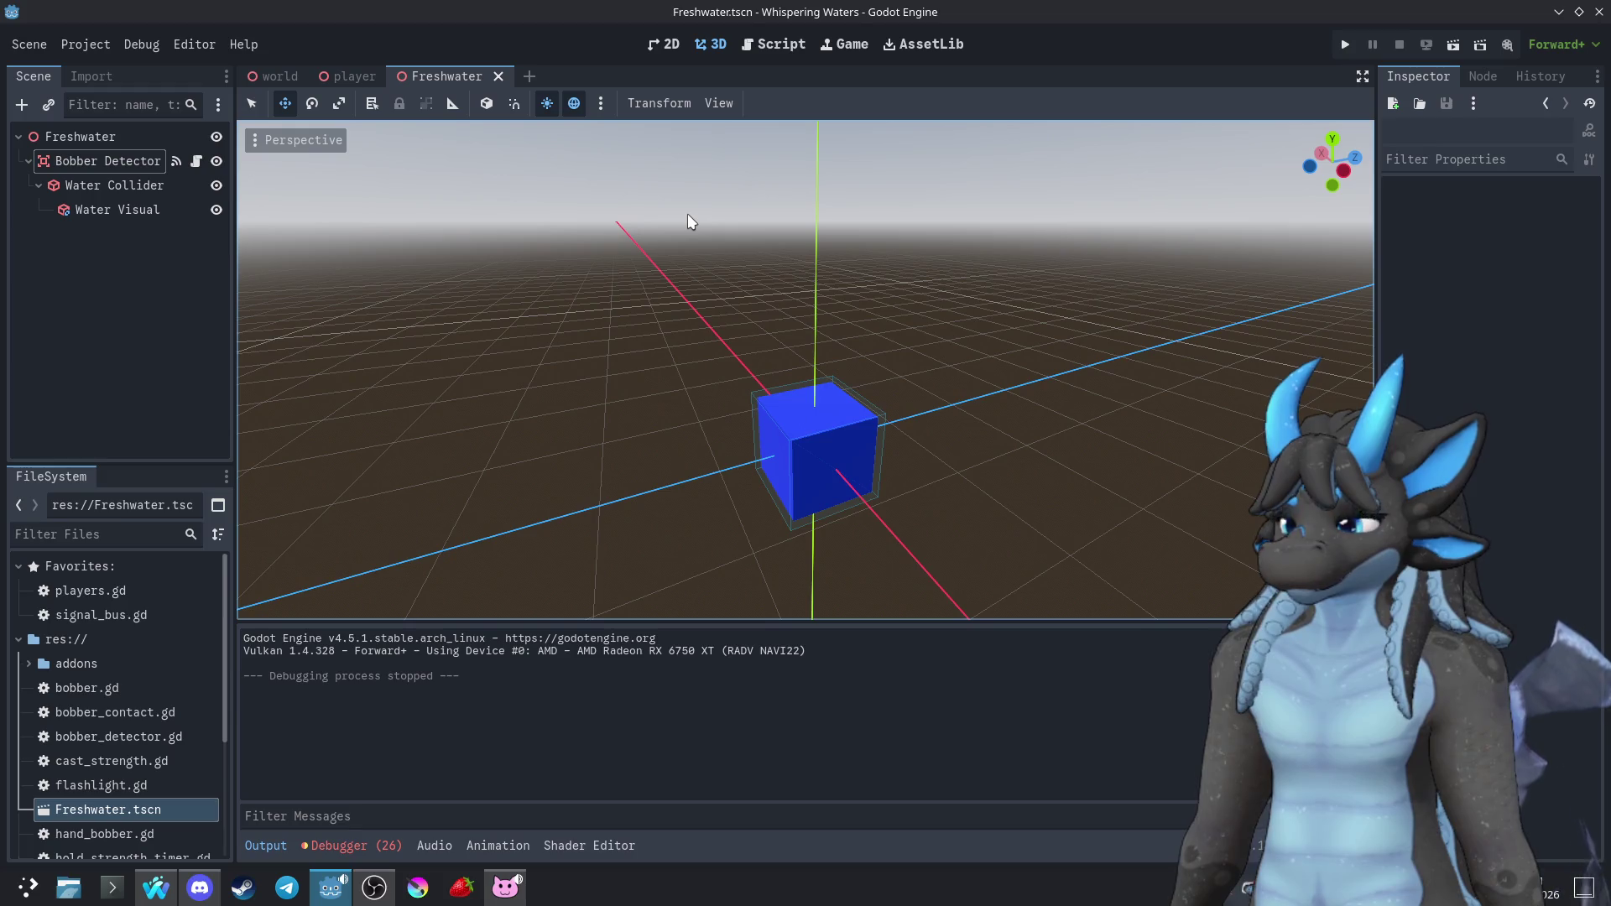
{"action": "left_click", "coordinate": [356, 76]}
{"action": "left_click", "coordinate": [267, 78]}
{"action": "left_click_drag", "start_coordinate": [626, 188], "coordinate": [721, 378]}
{"action": "scroll", "coordinate": [722, 378], "scroll_direction": "up", "scroll_amount": 3}
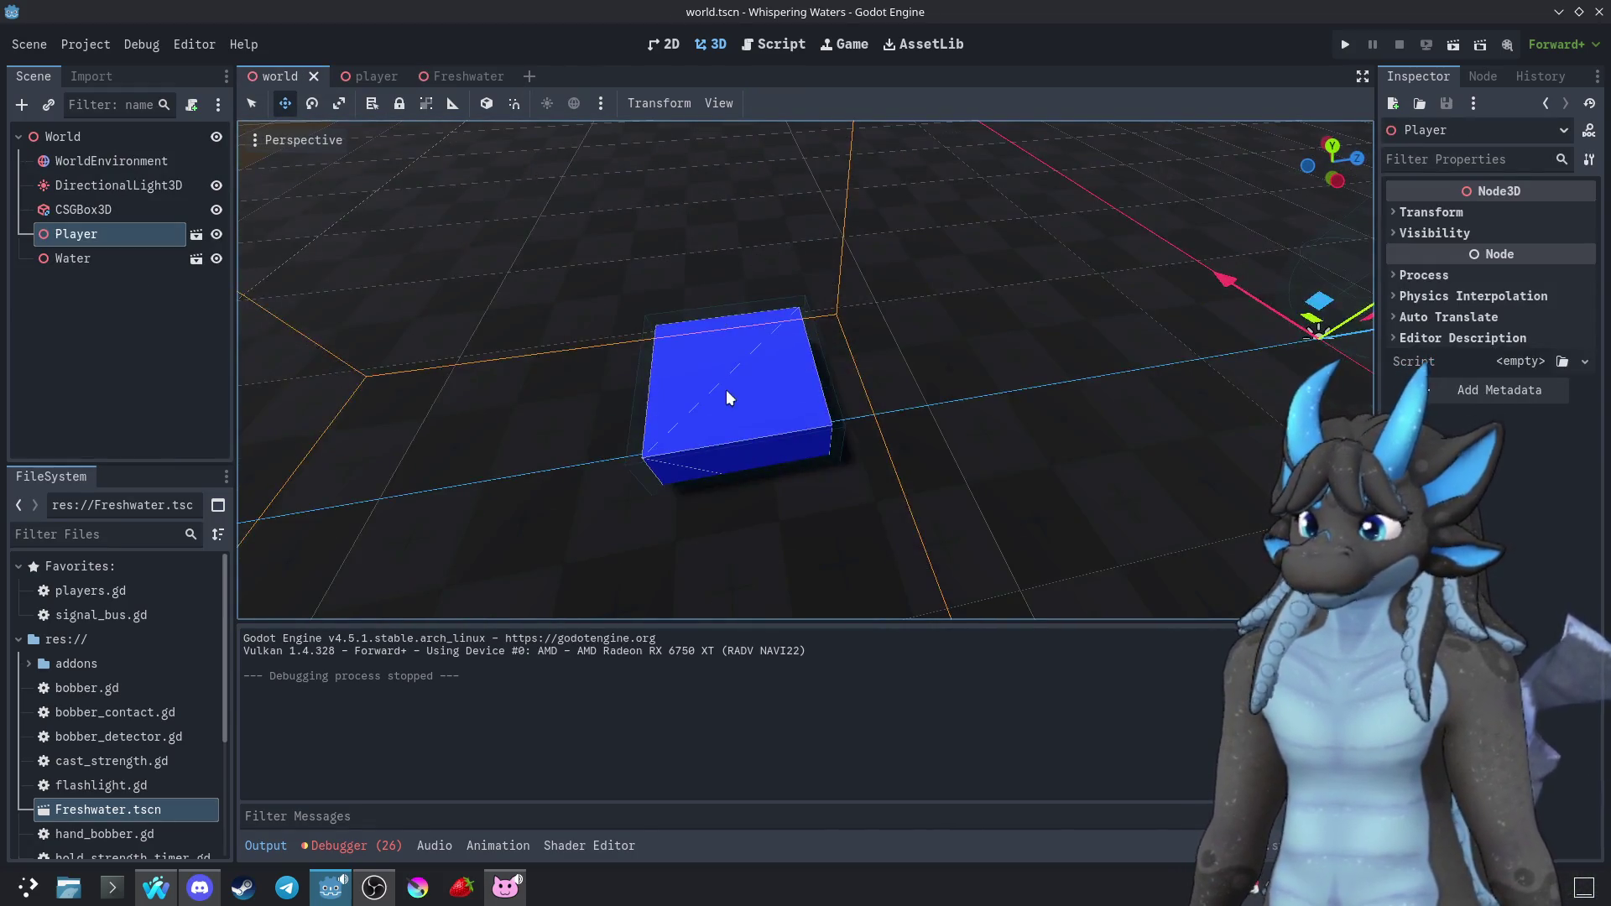
{"action": "left_click", "coordinate": [726, 397]}
{"action": "scroll", "coordinate": [524, 364], "scroll_direction": "down", "scroll_amount": 5}
{"action": "left_click_drag", "start_coordinate": [524, 364], "coordinate": [588, 319]}
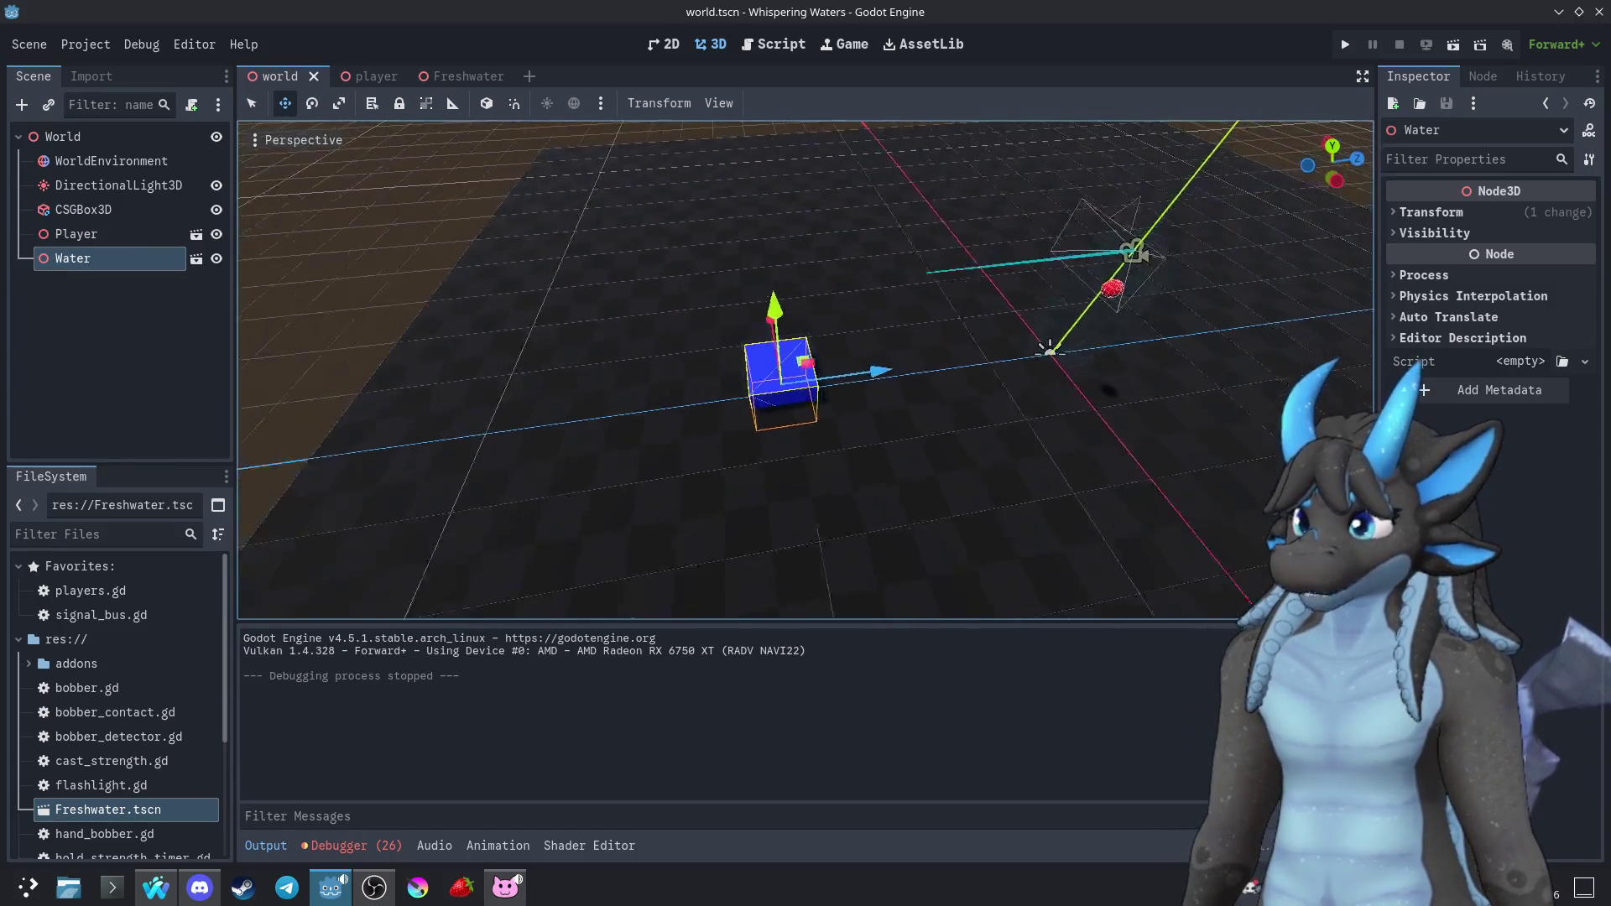
Scale the Water outward into a wide, flat pool, then save and run the game
{"action": "left_click", "coordinate": [312, 104]}
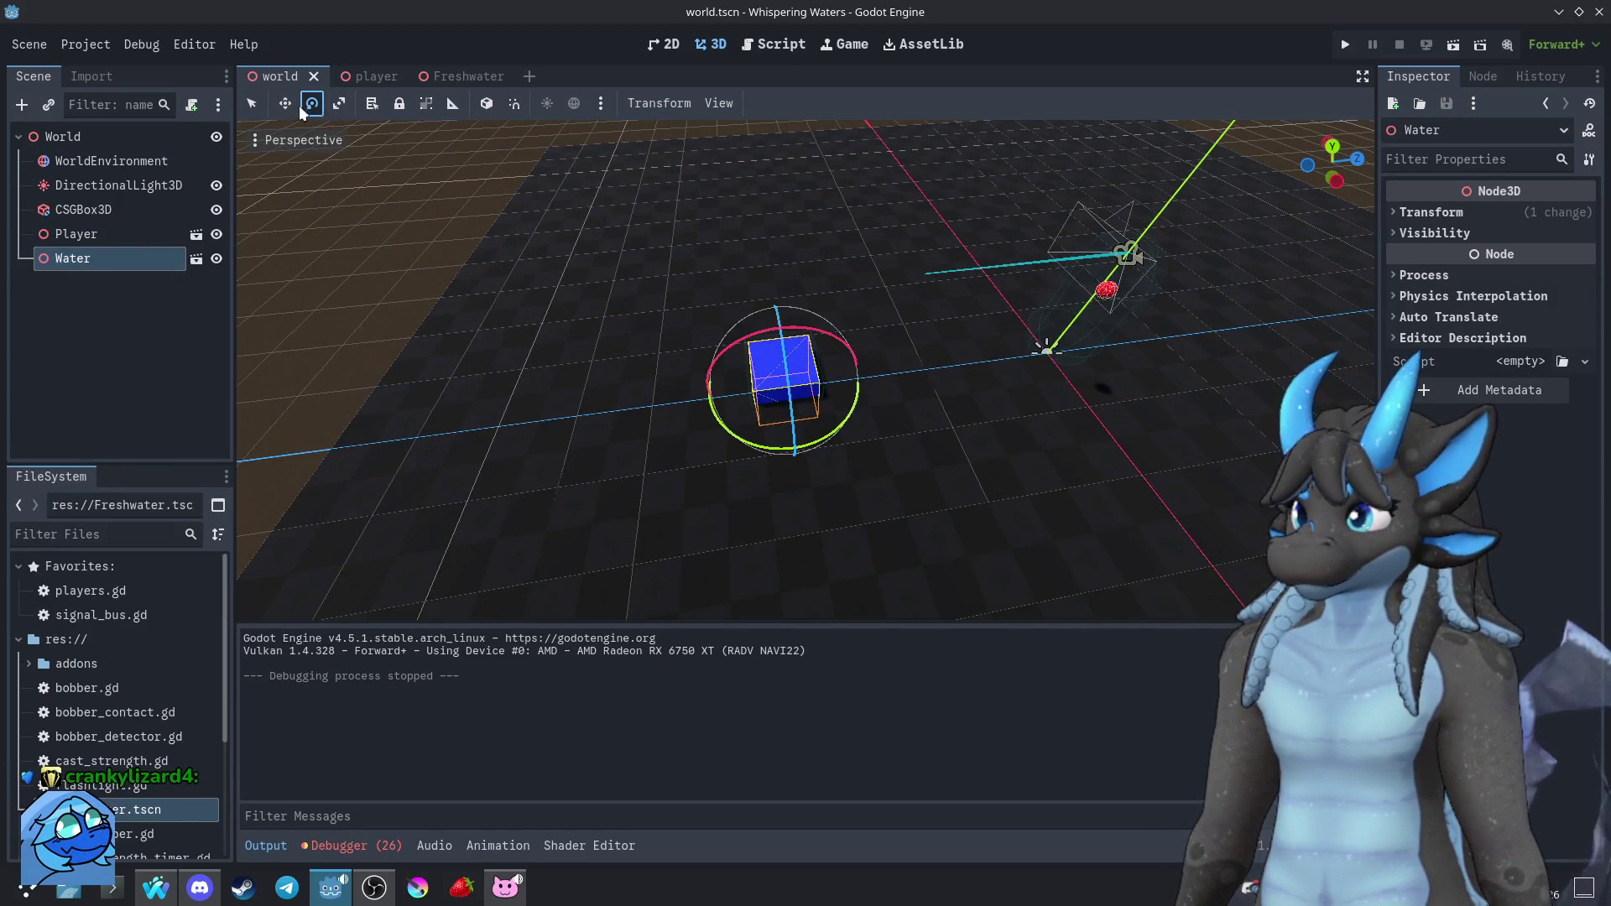
{"action": "key", "text": "r"}
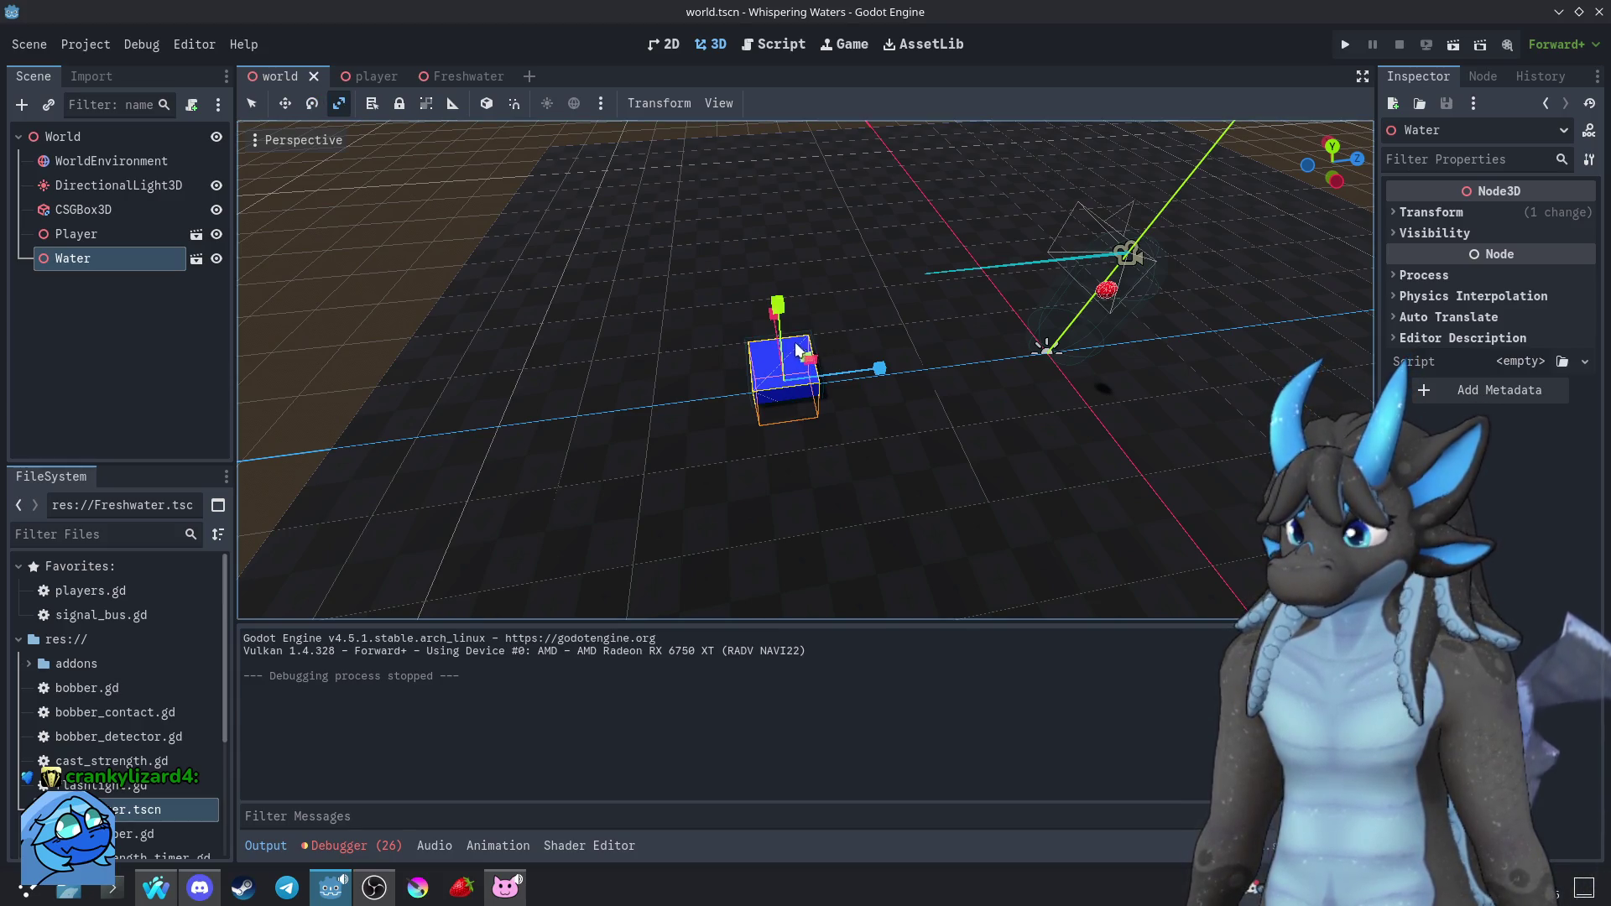
{"action": "scroll", "coordinate": [797, 351], "scroll_direction": "up", "scroll_amount": 5}
{"action": "left_click_drag", "start_coordinate": [884, 382], "coordinate": [1258, 391]}
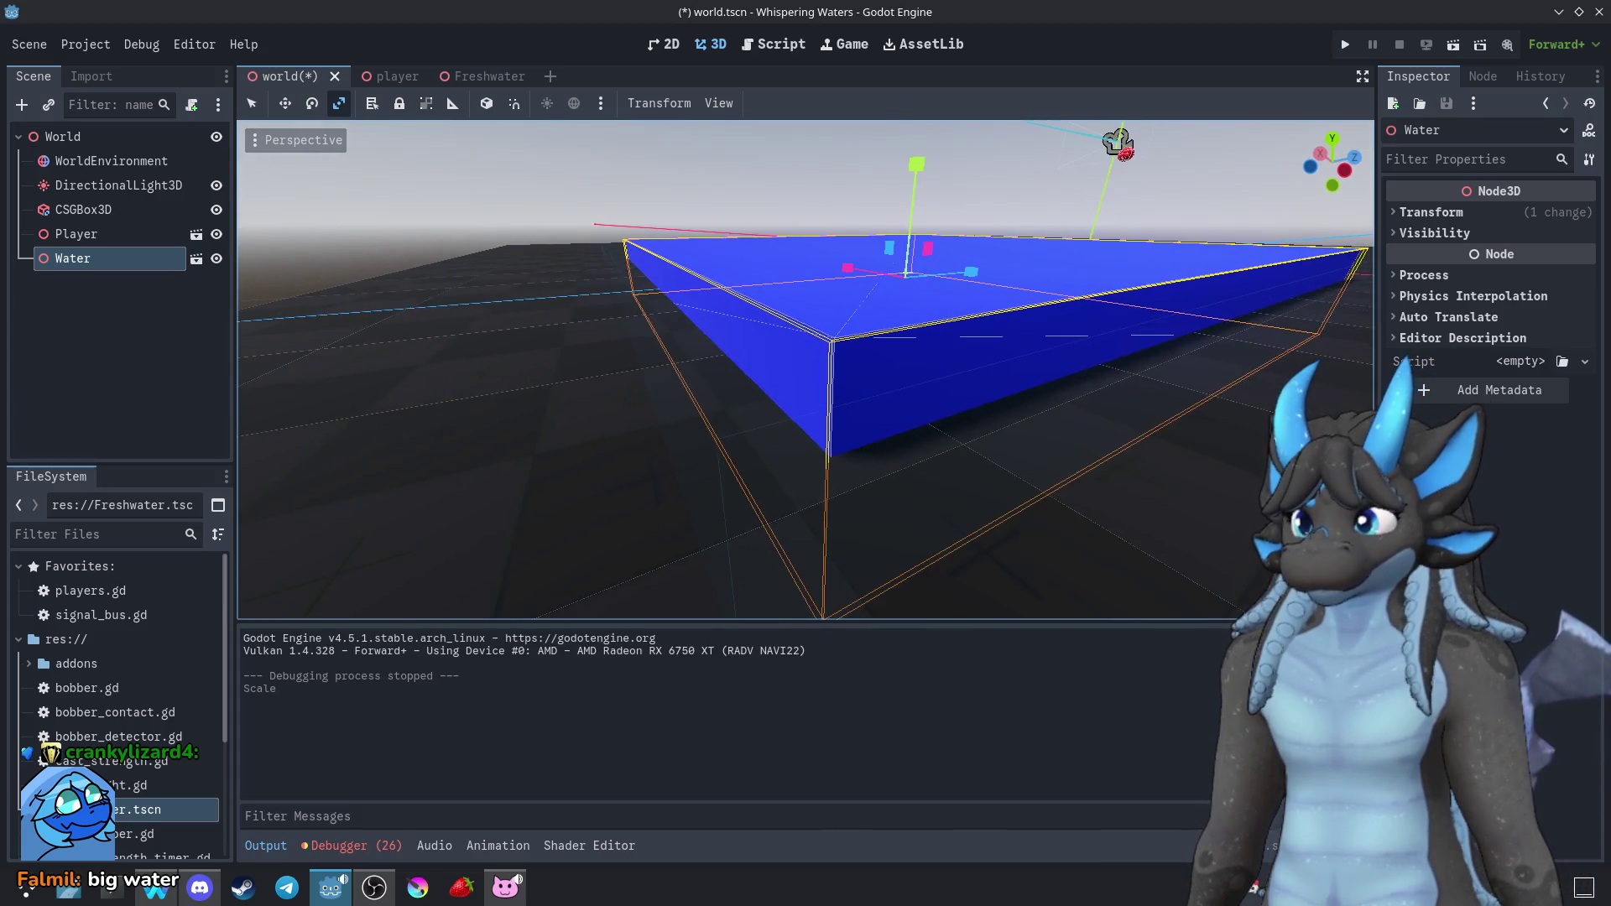
{"action": "left_click", "coordinate": [489, 238]}
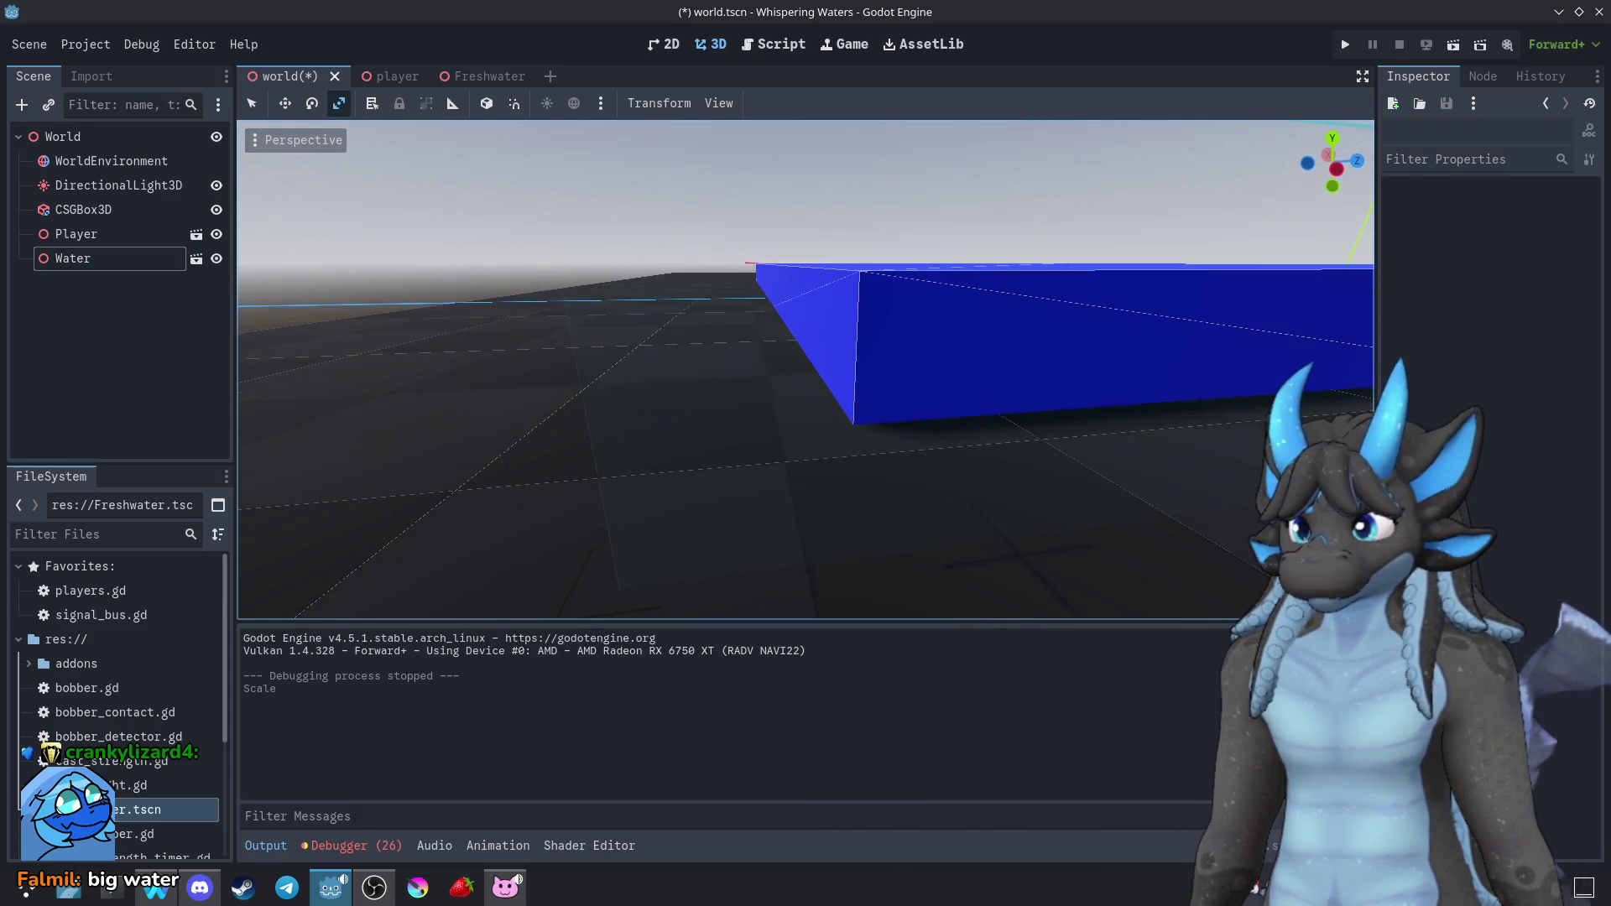
{"action": "left_click", "coordinate": [1345, 44]}
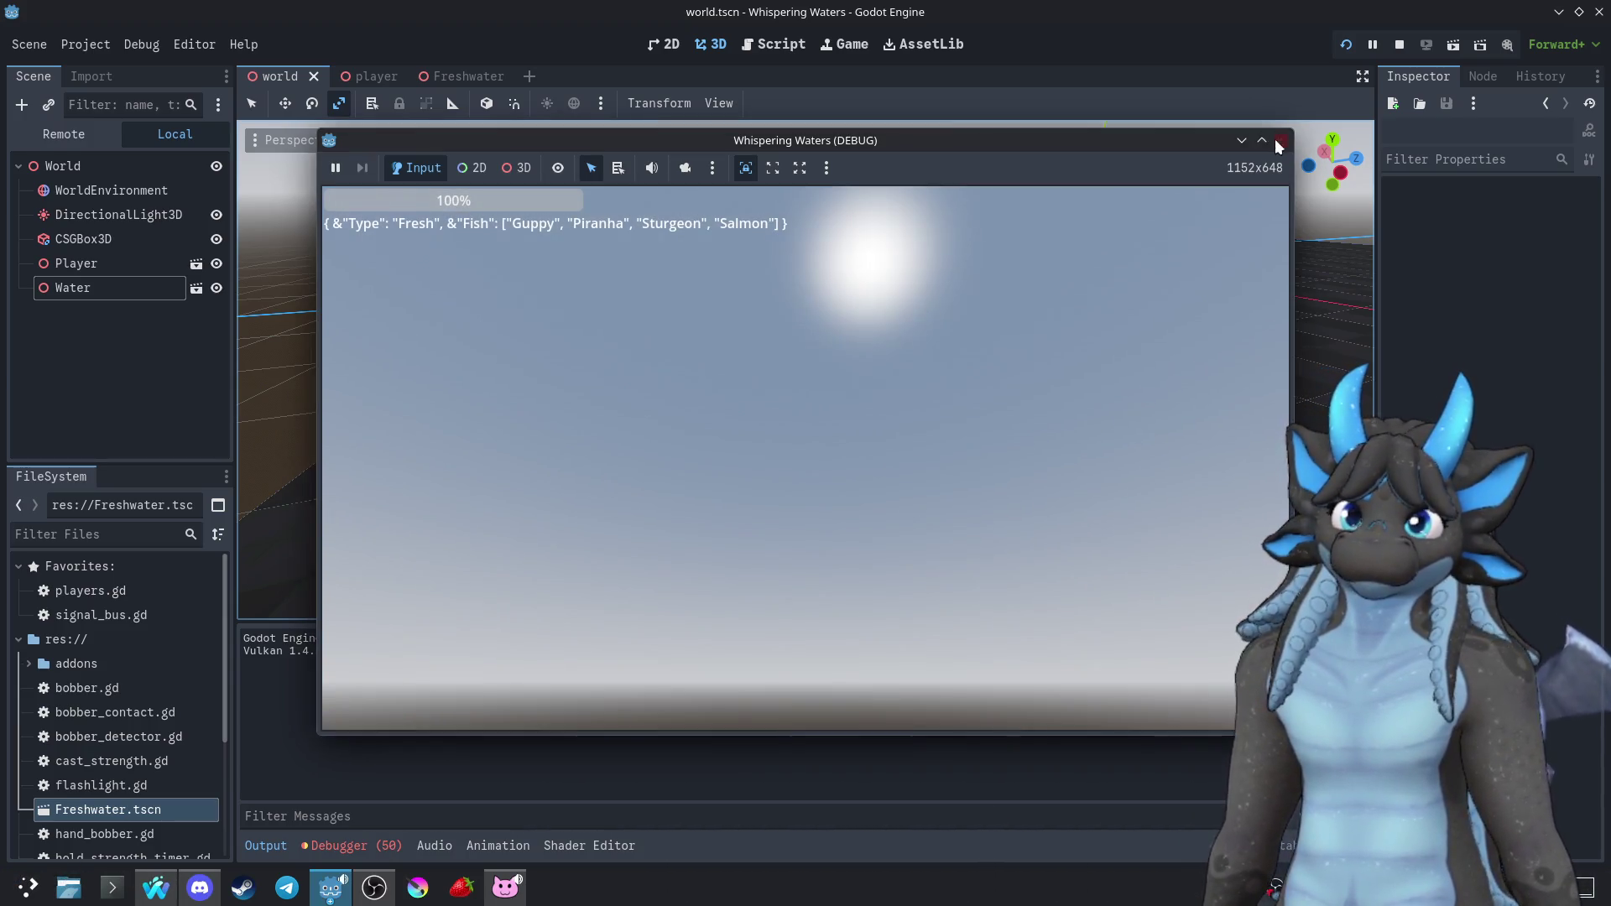
Stop the running playtest of the enlarged water pool
{"action": "left_click", "coordinate": [1280, 141]}
{"action": "scroll", "coordinate": [758, 345], "scroll_direction": "down", "scroll_amount": 5}
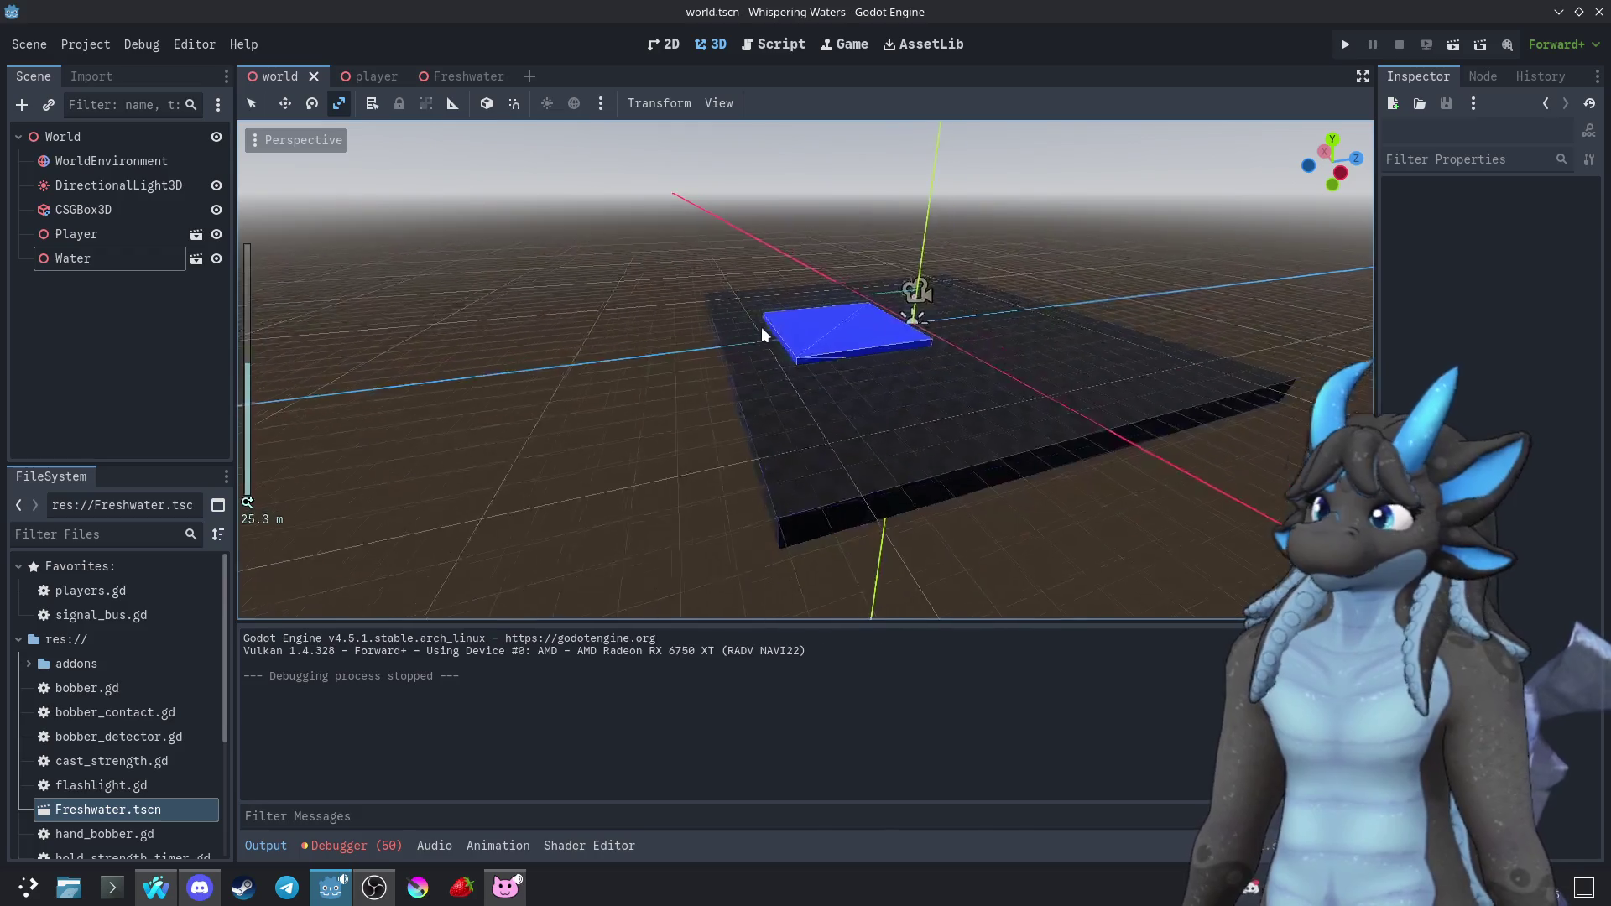
Select the Water node and move it toward the left beside the floor
{"action": "scroll", "coordinate": [758, 316], "scroll_direction": "up", "scroll_amount": 3}
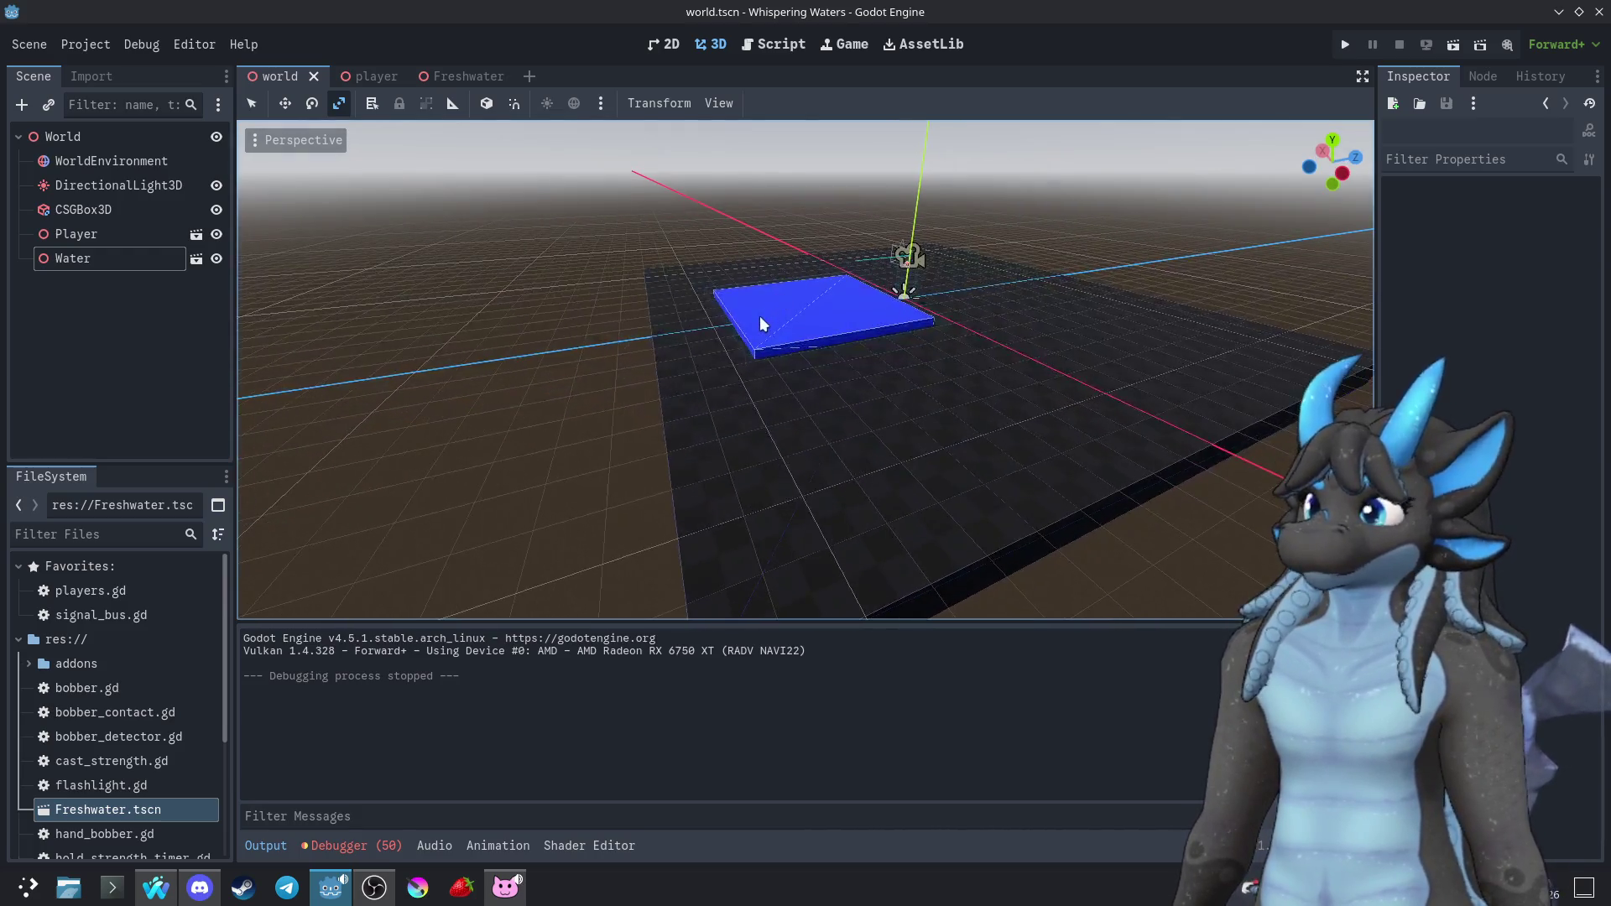
{"action": "left_click", "coordinate": [759, 316]}
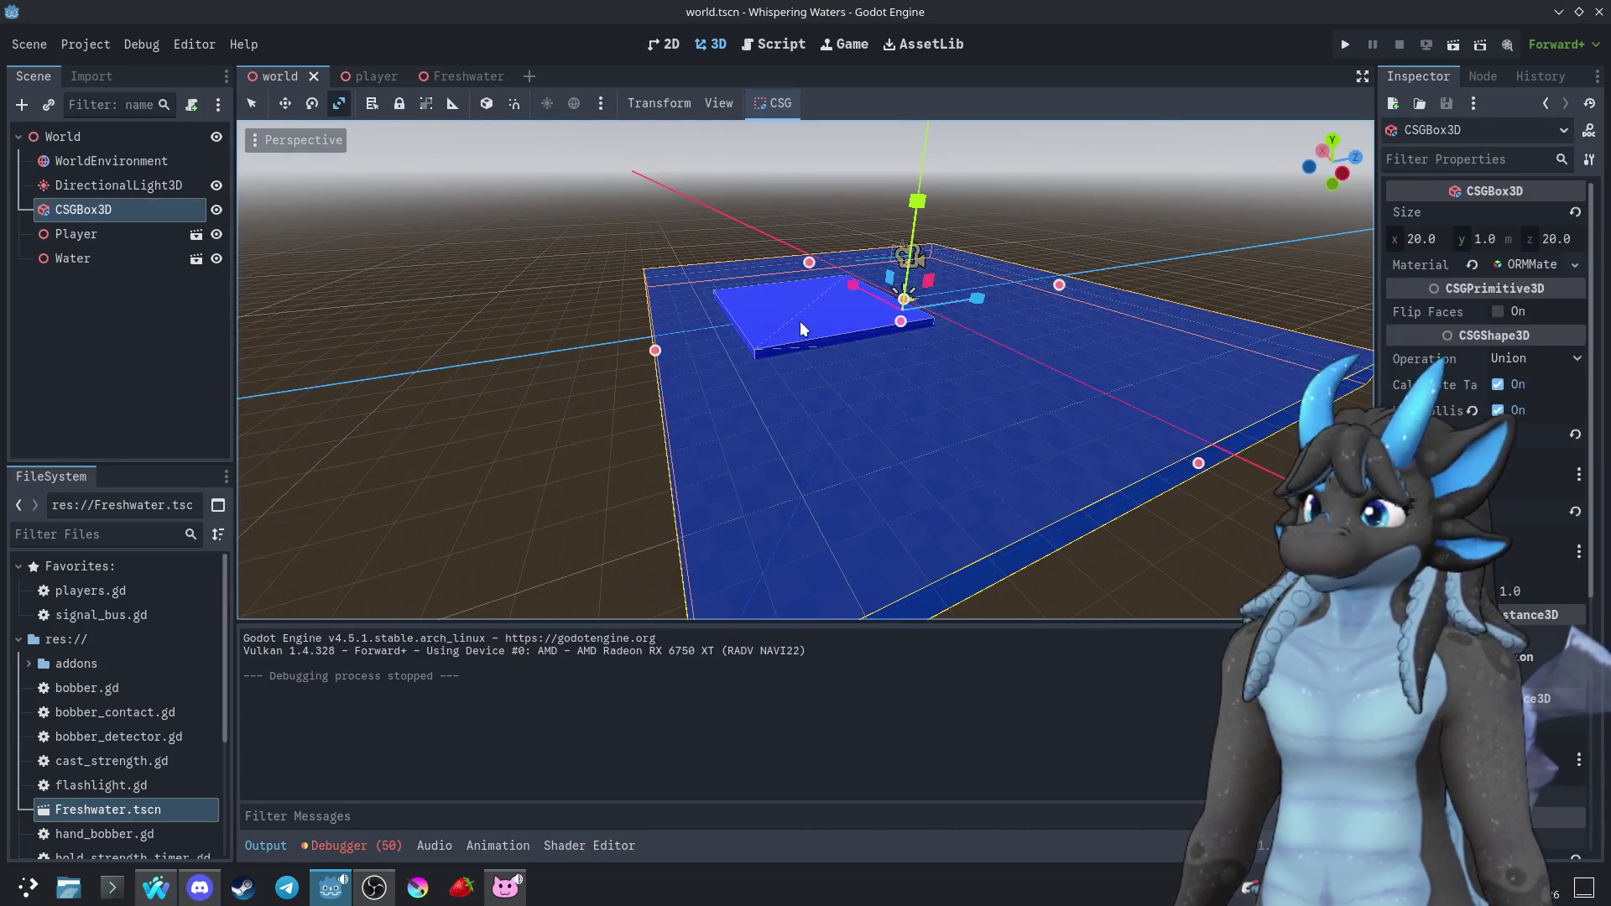
{"action": "left_click", "coordinate": [89, 235]}
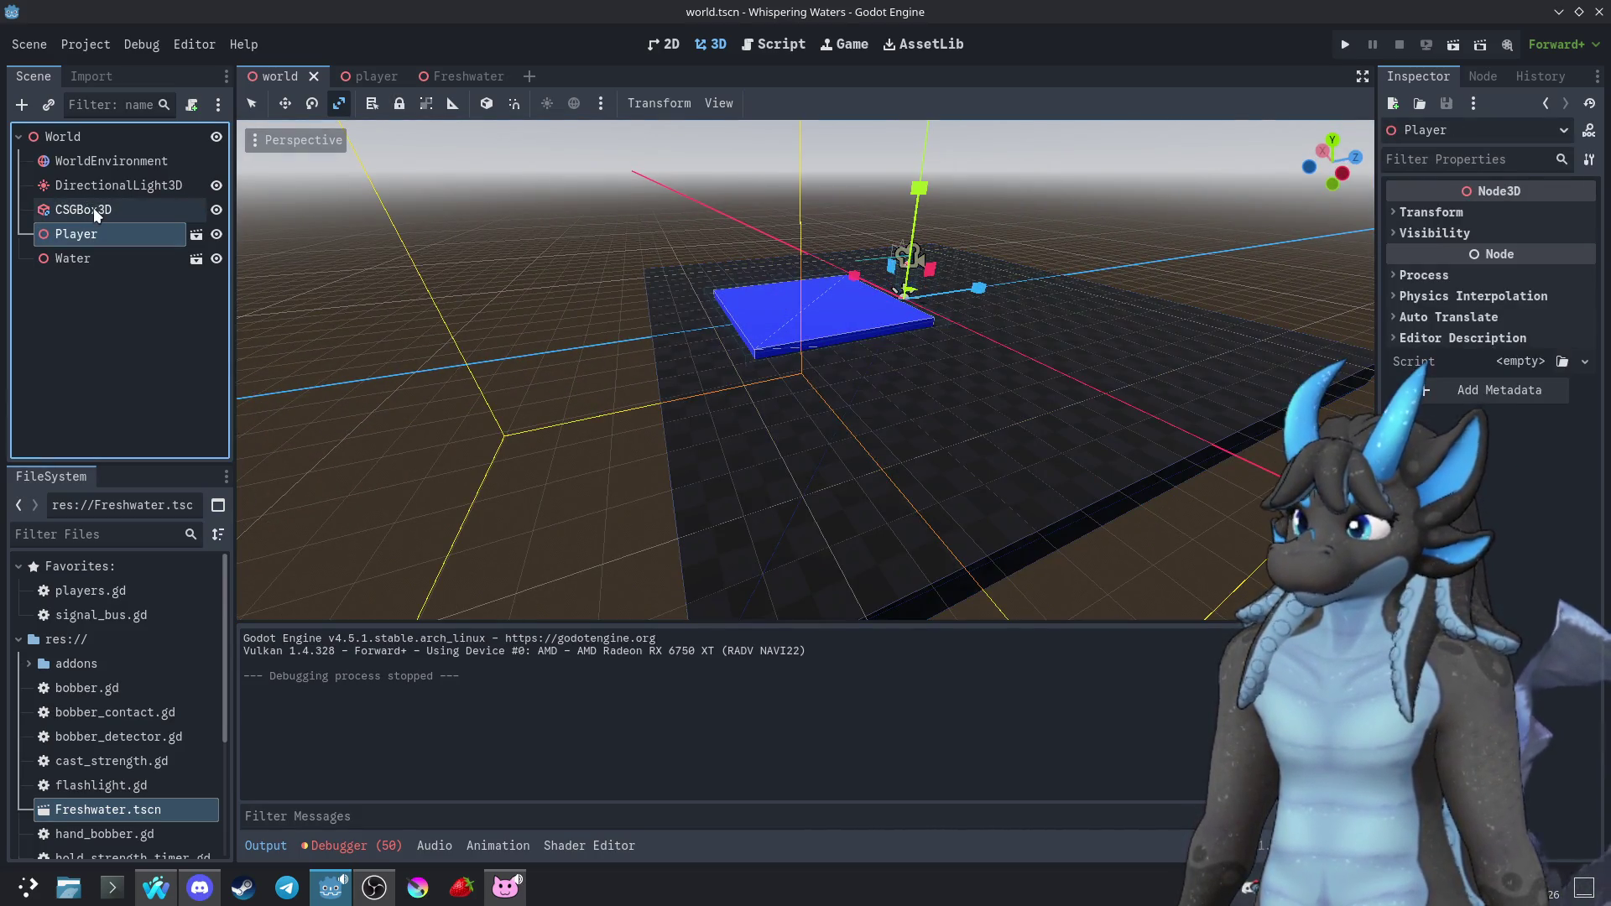
{"action": "left_click", "coordinate": [94, 208]}
{"action": "left_click", "coordinate": [89, 254]}
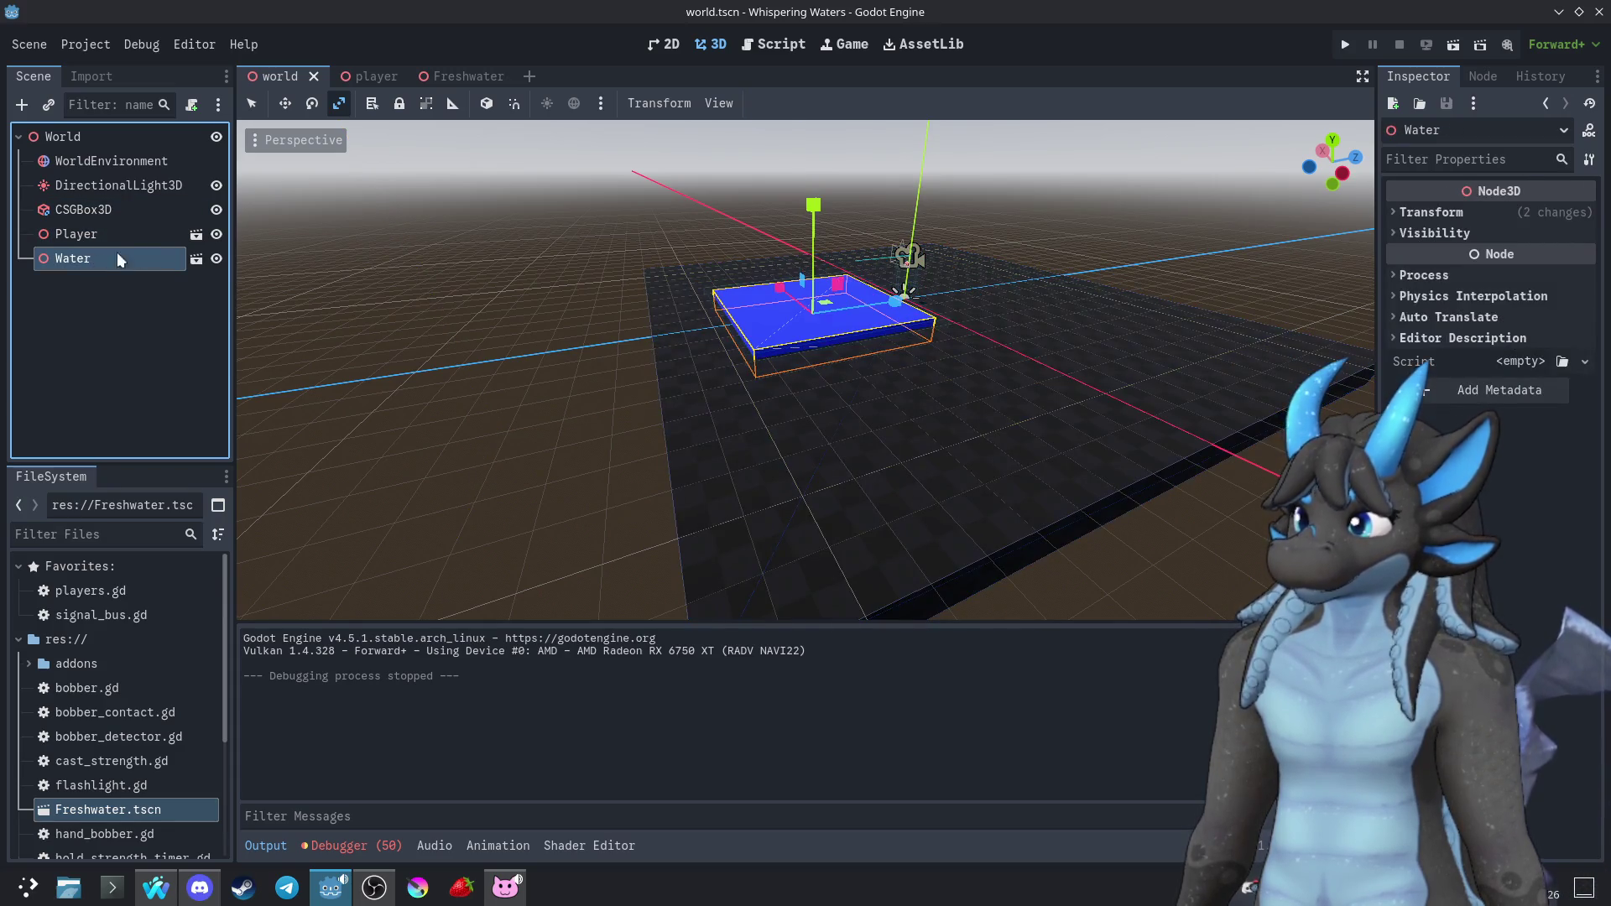
{"action": "key", "text": "w"}
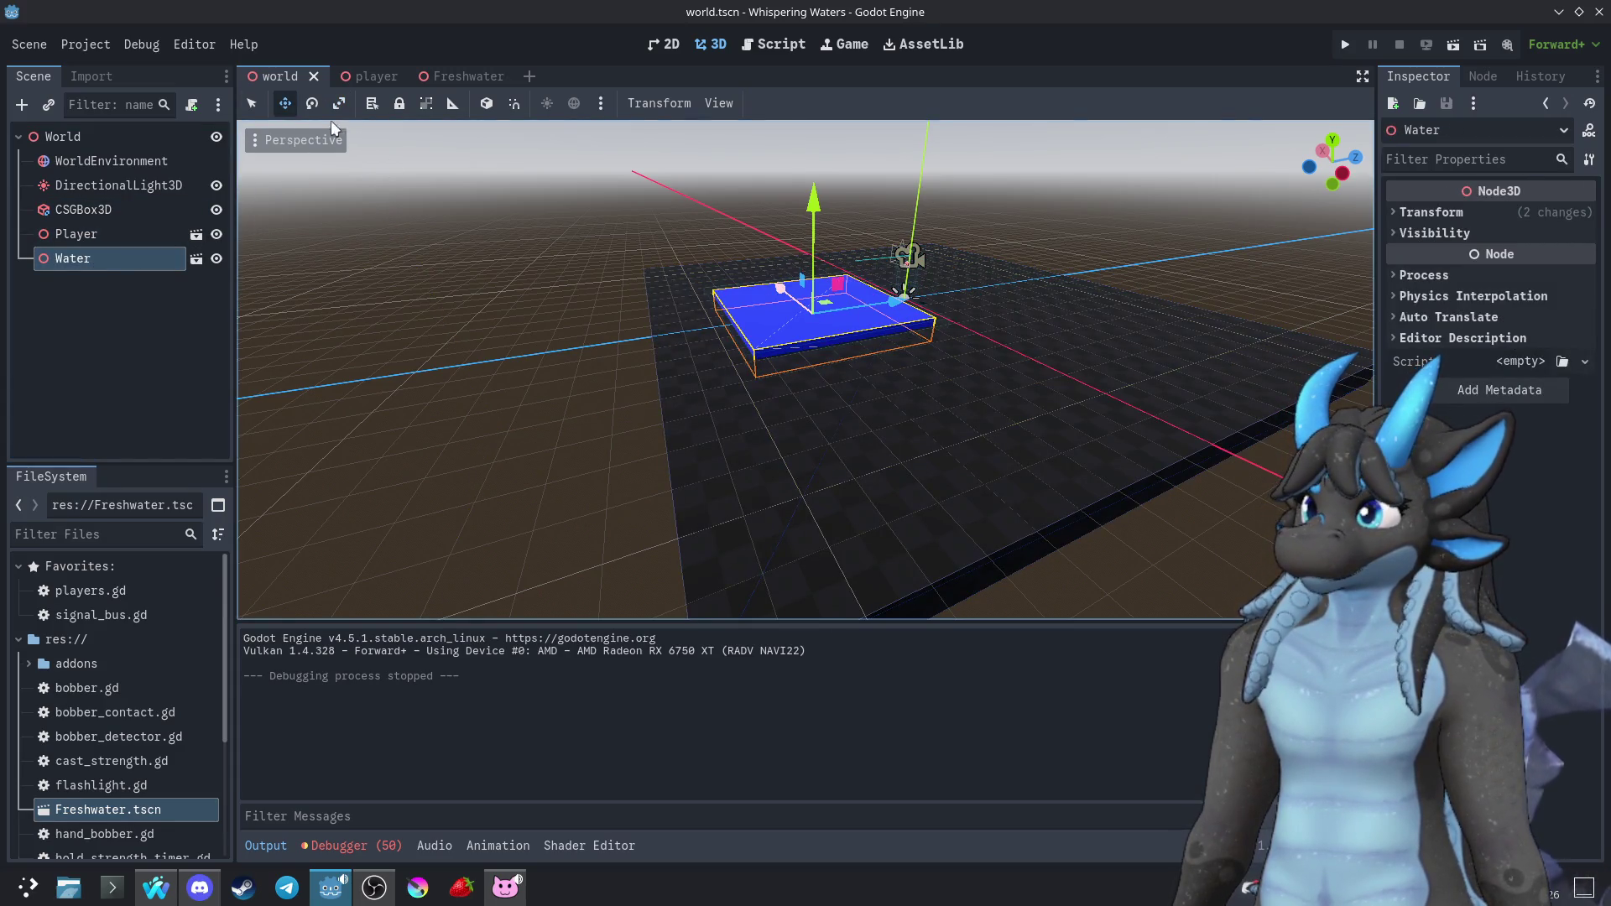
{"action": "left_click_drag", "start_coordinate": [826, 300], "coordinate": [647, 328]}
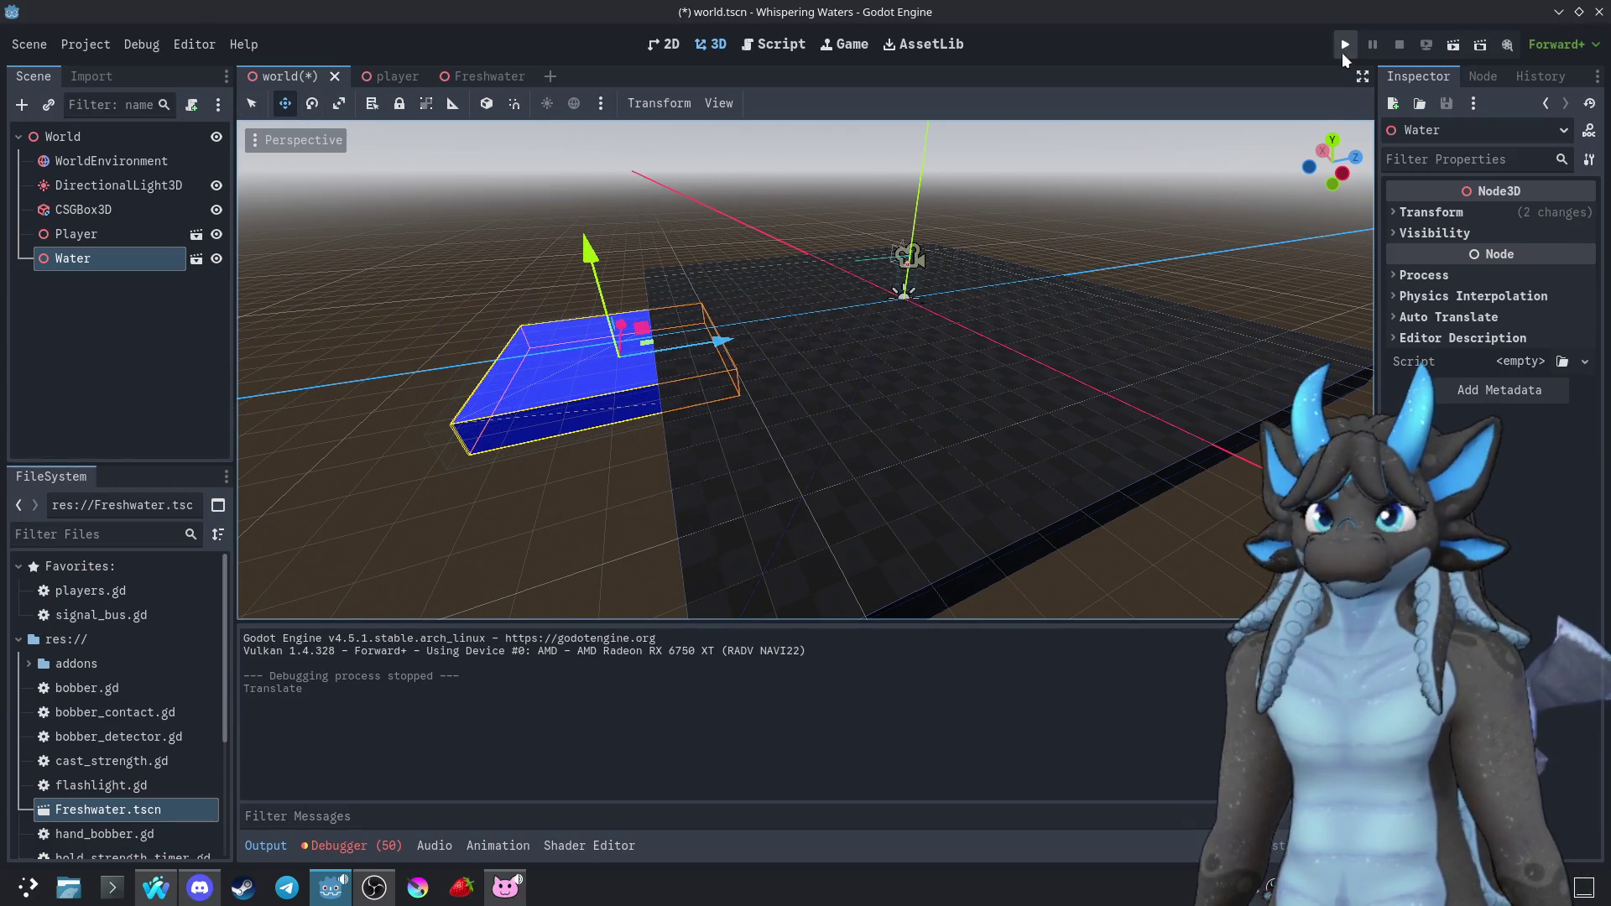
Run the game to test water detection, restart it with F5, then stop it
{"action": "left_click", "coordinate": [1344, 52]}
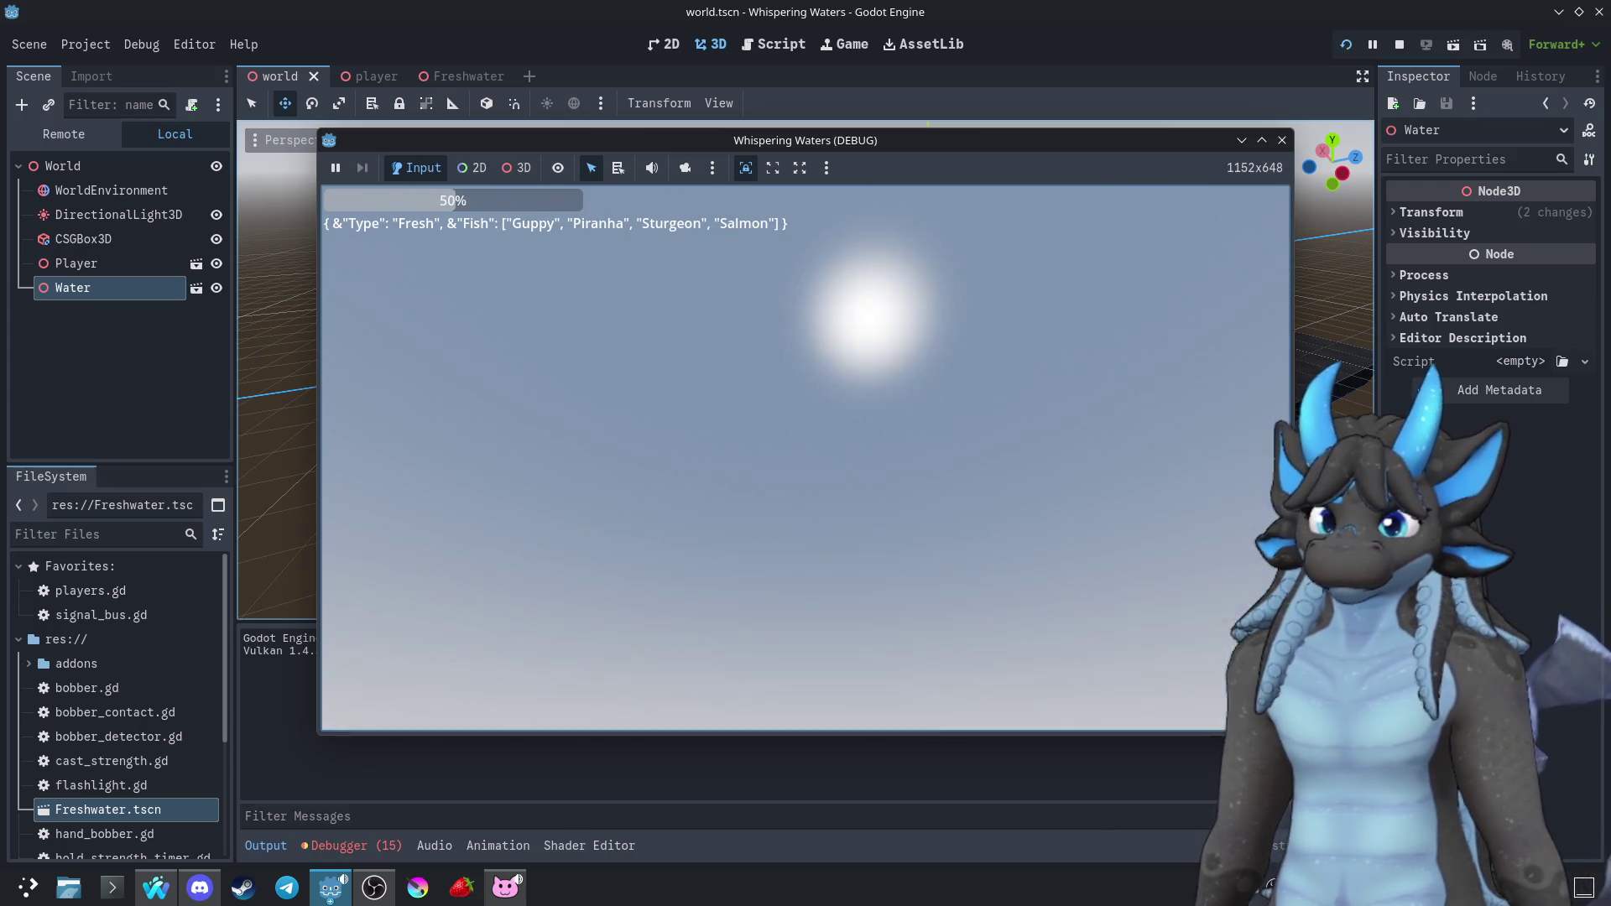
{"action": "key", "text": "F5"}
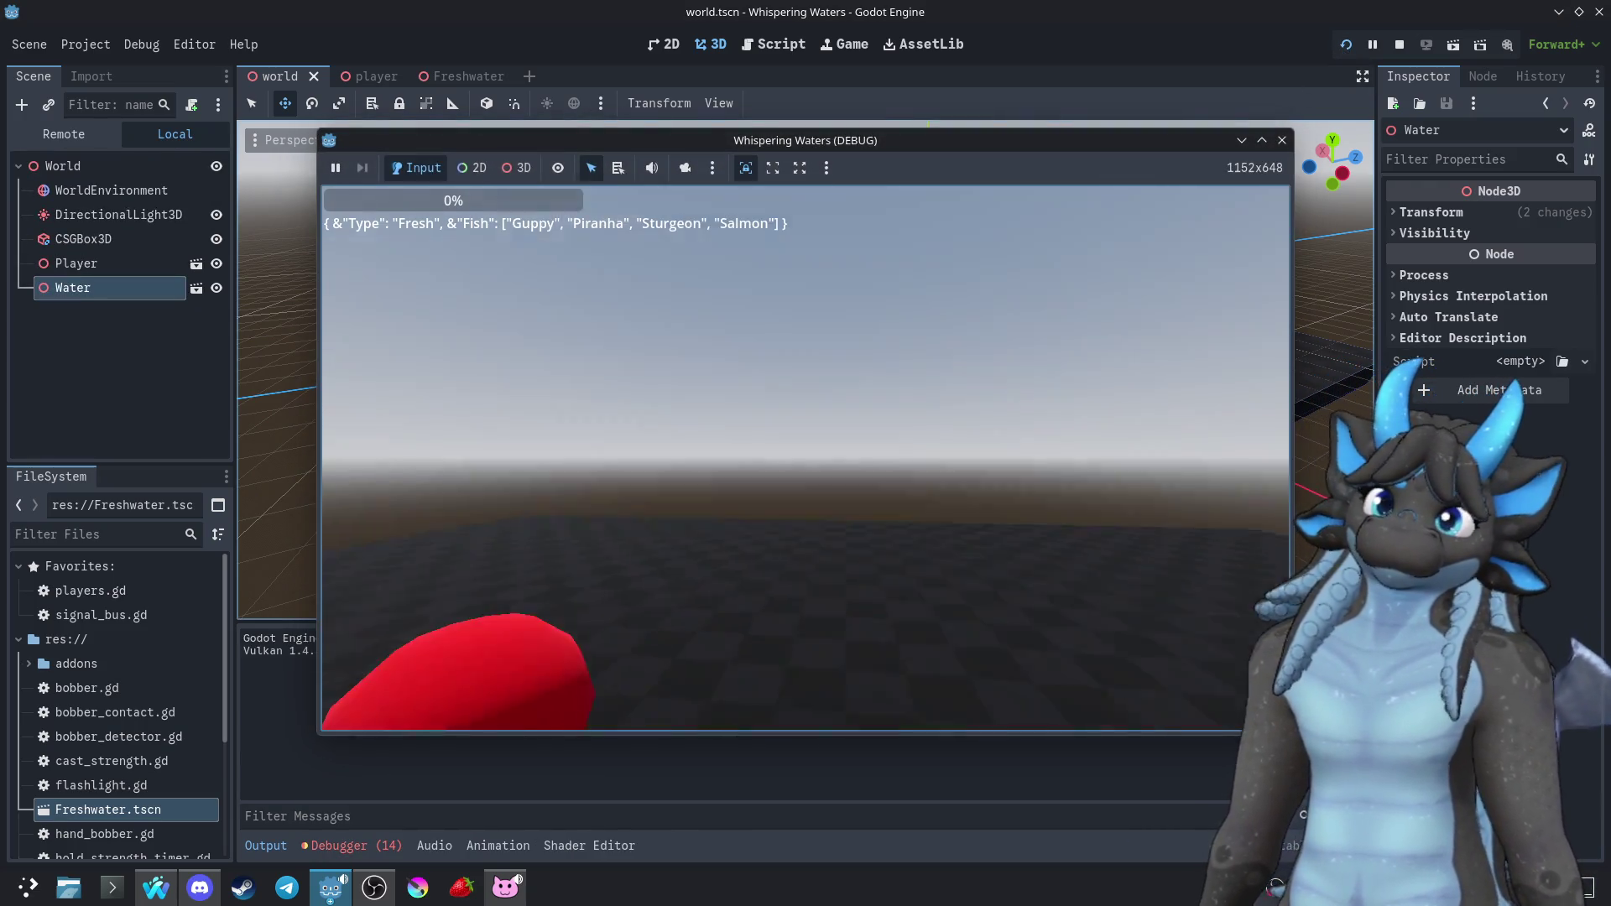
{"action": "left_click", "coordinate": [1281, 140]}
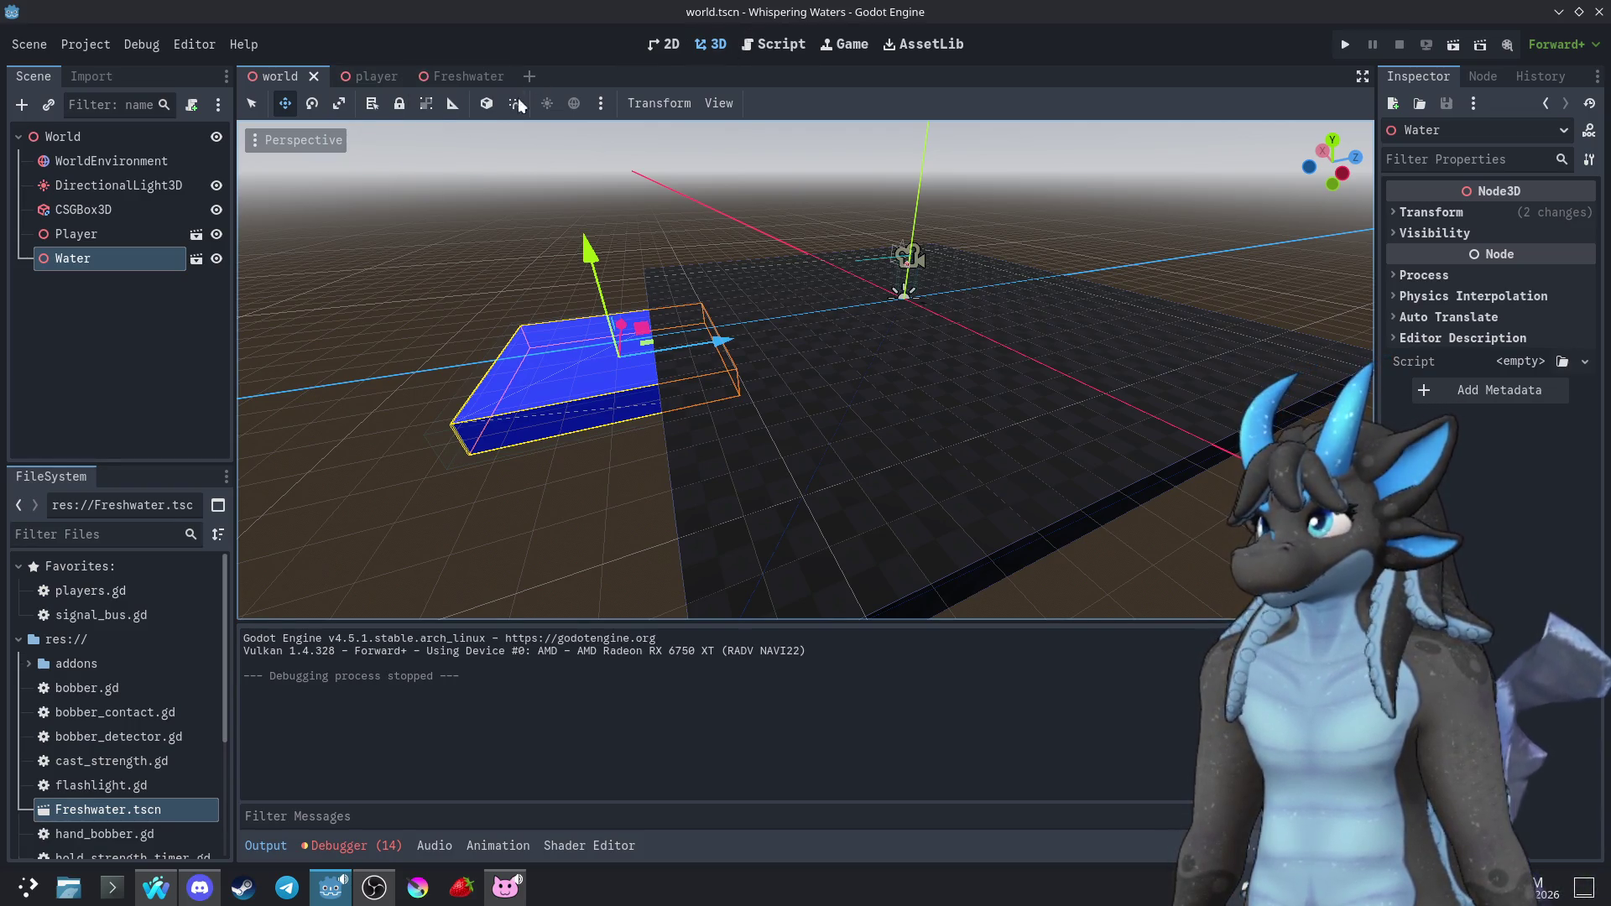
Open the Freshwater scene and orbit in closer to the water cube
{"action": "left_click", "coordinate": [373, 77]}
{"action": "left_click", "coordinate": [460, 76]}
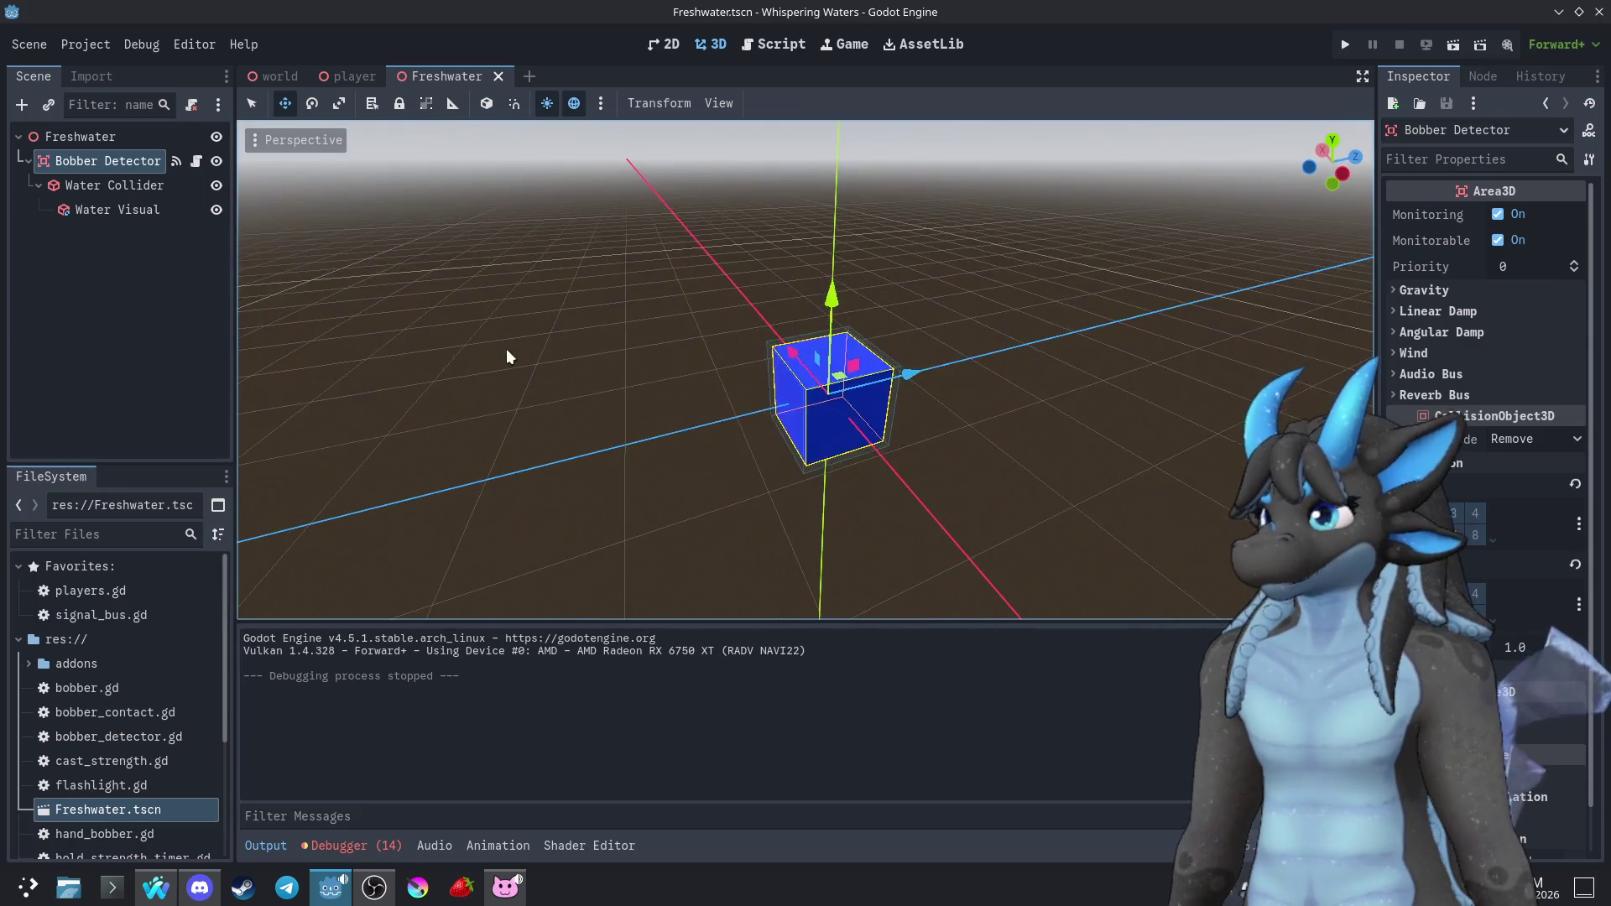
{"action": "left_click", "coordinate": [543, 362]}
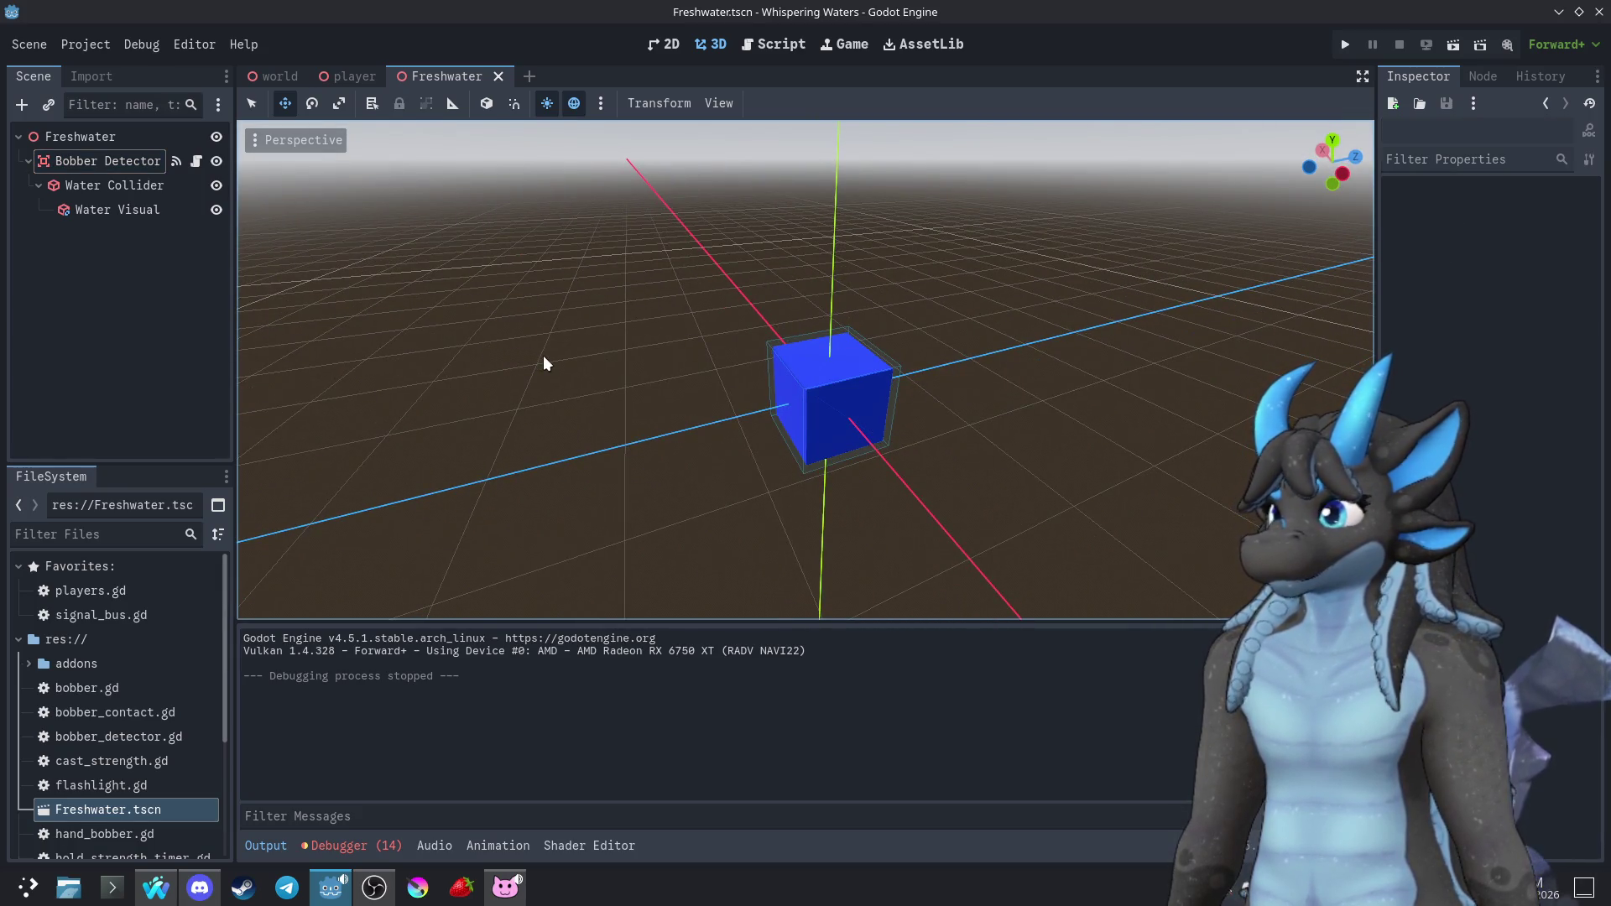
{"action": "mouse_move", "coordinate": [542, 355]}
{"action": "left_mouse_down"}
{"action": "mouse_move", "coordinate": [394, 364]}
{"action": "mouse_move", "coordinate": [318, 168]}
{"action": "left_mouse_up"}
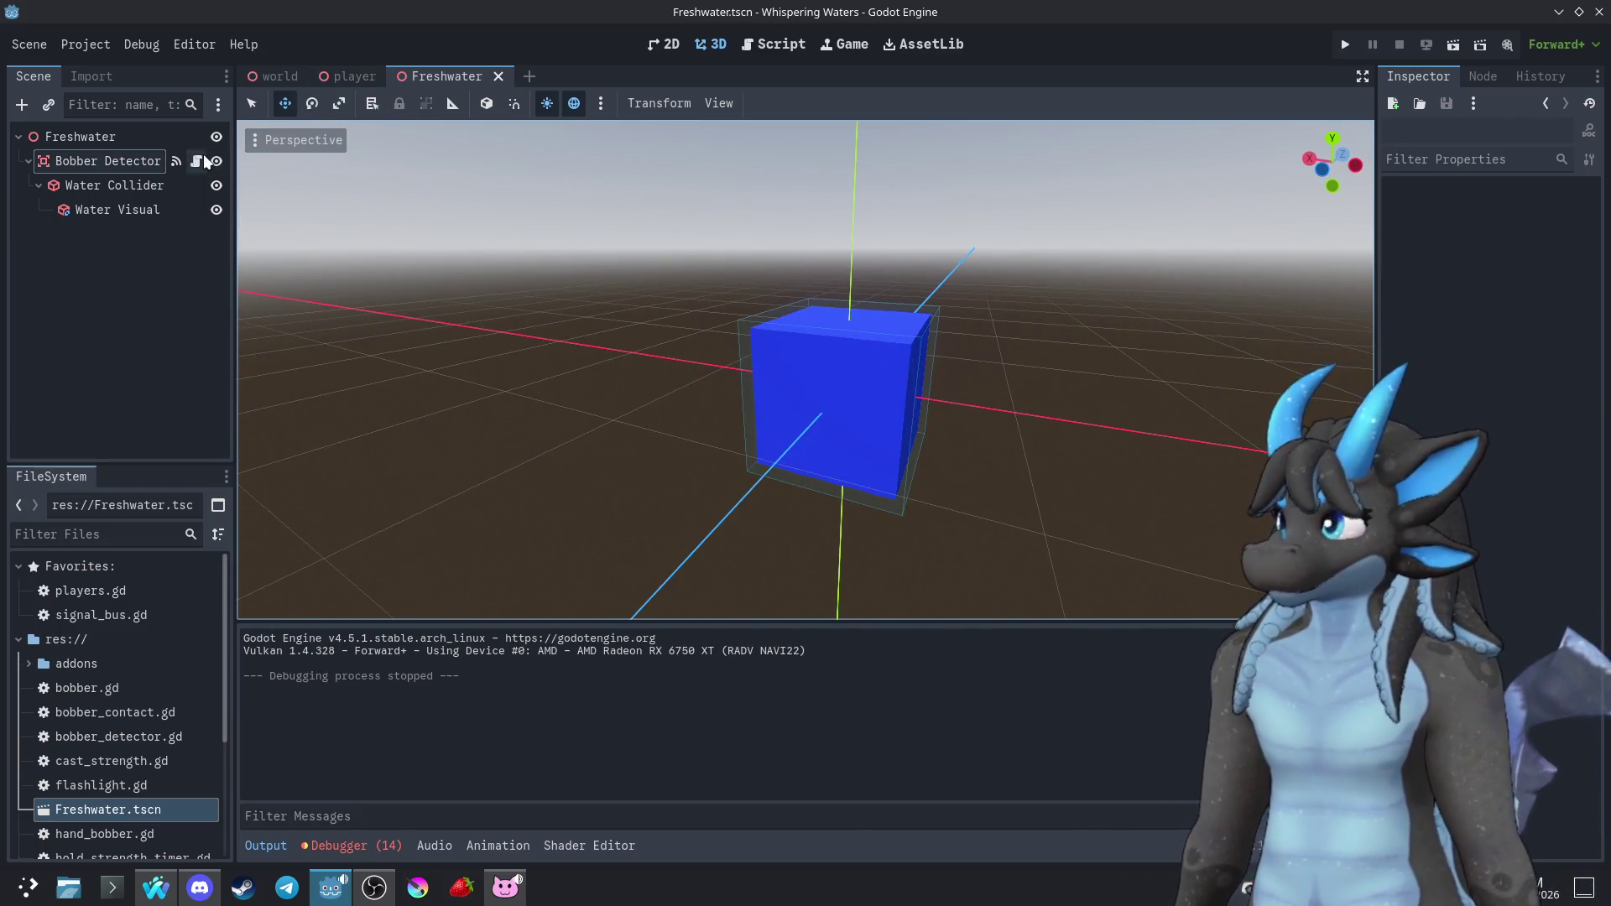
Open and scroll through the Bobber Detector's bobber_detector.gd script
{"action": "left_click", "coordinate": [197, 161]}
{"action": "scroll", "coordinate": [323, 289], "scroll_direction": "down", "scroll_amount": 5}
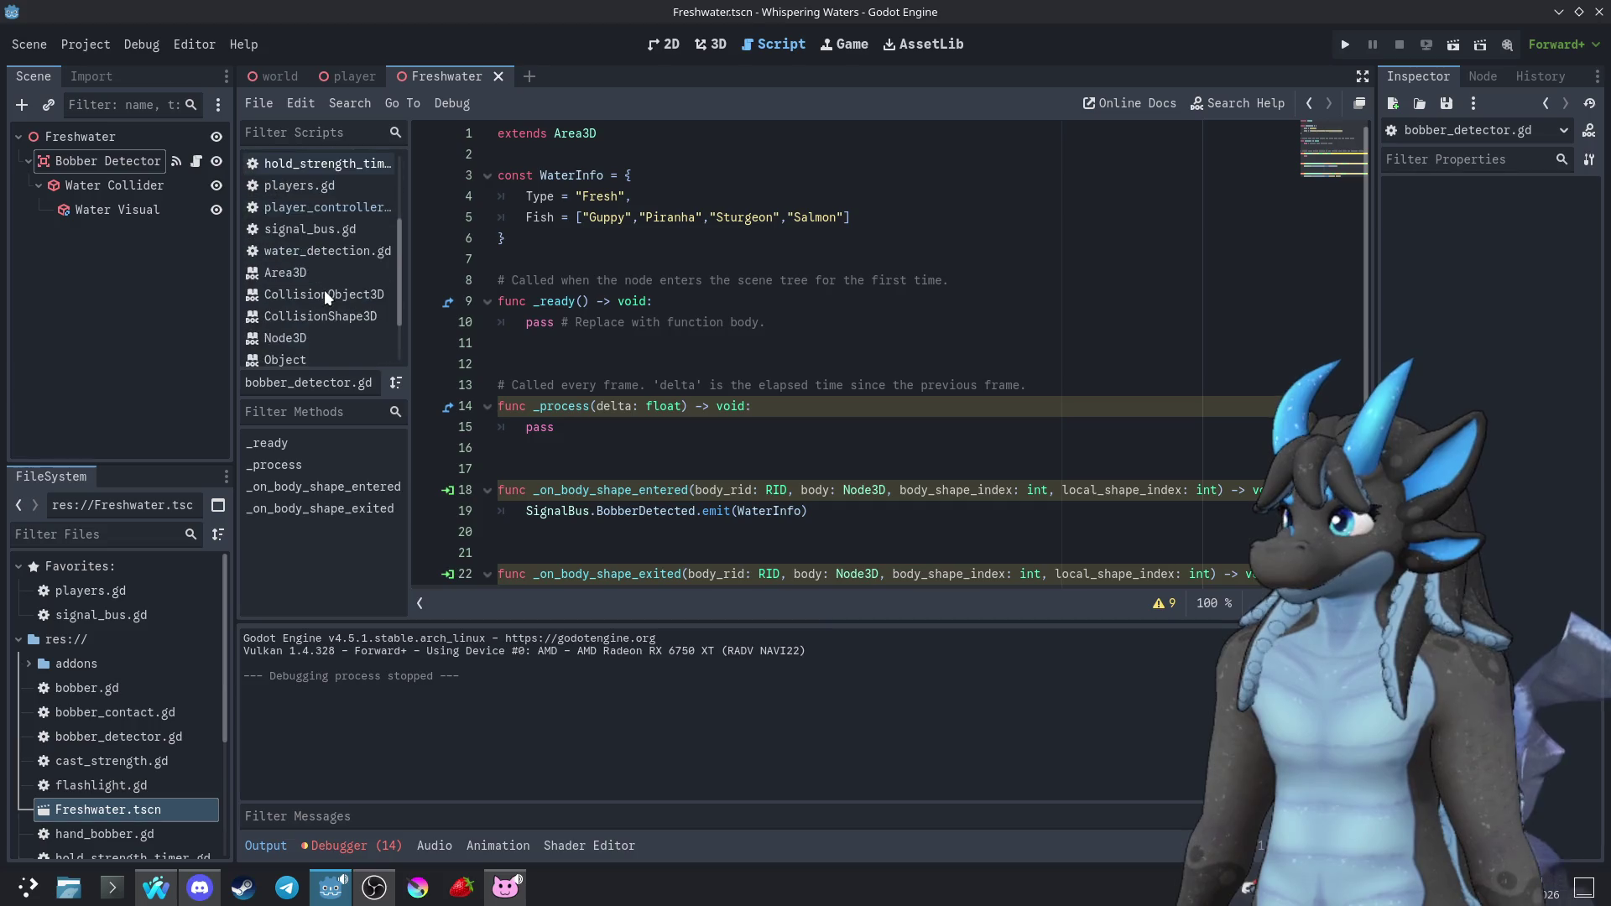
{"action": "scroll", "coordinate": [328, 298], "scroll_direction": "up", "scroll_amount": 5}
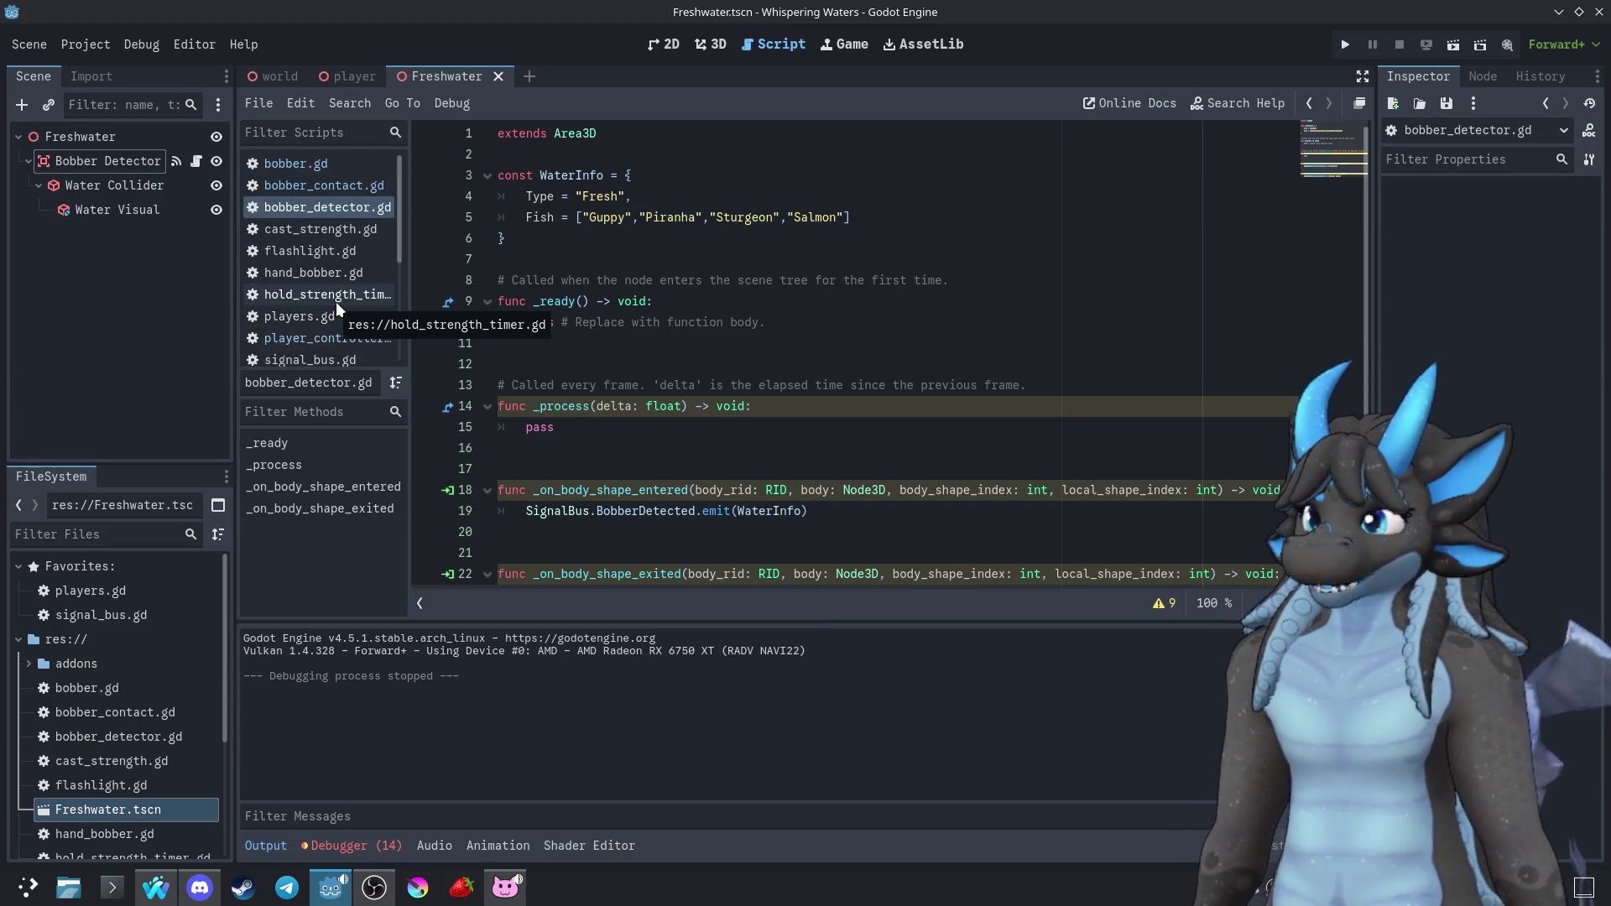
{"action": "scroll", "coordinate": [340, 293], "scroll_direction": "down", "scroll_amount": 4}
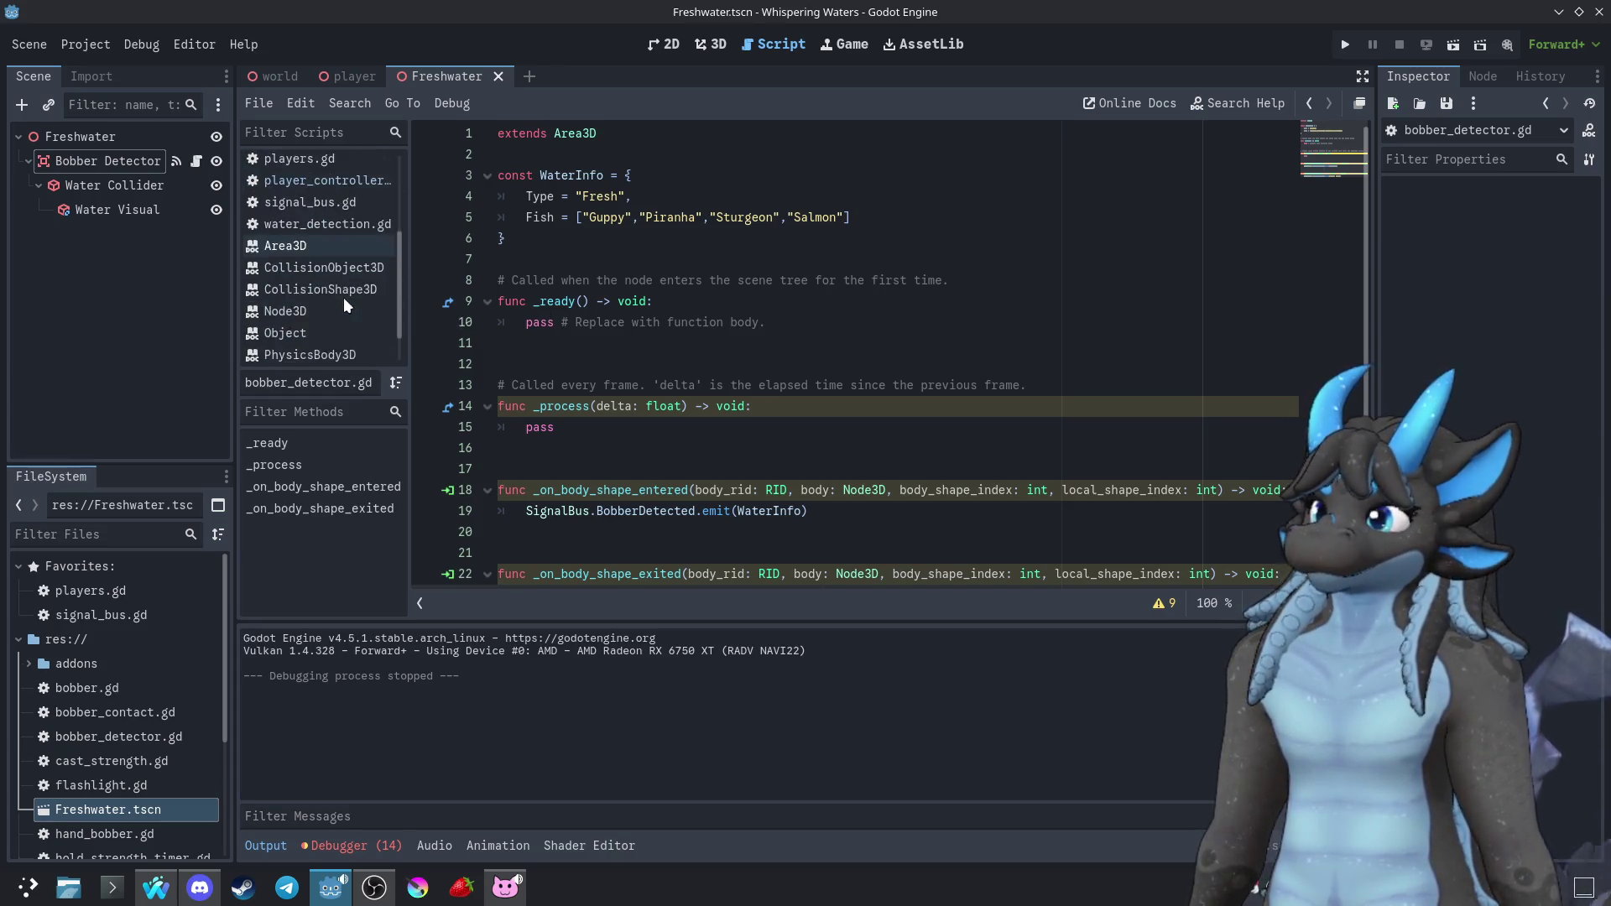
{"action": "scroll", "coordinate": [349, 296], "scroll_direction": "up", "scroll_amount": 4}
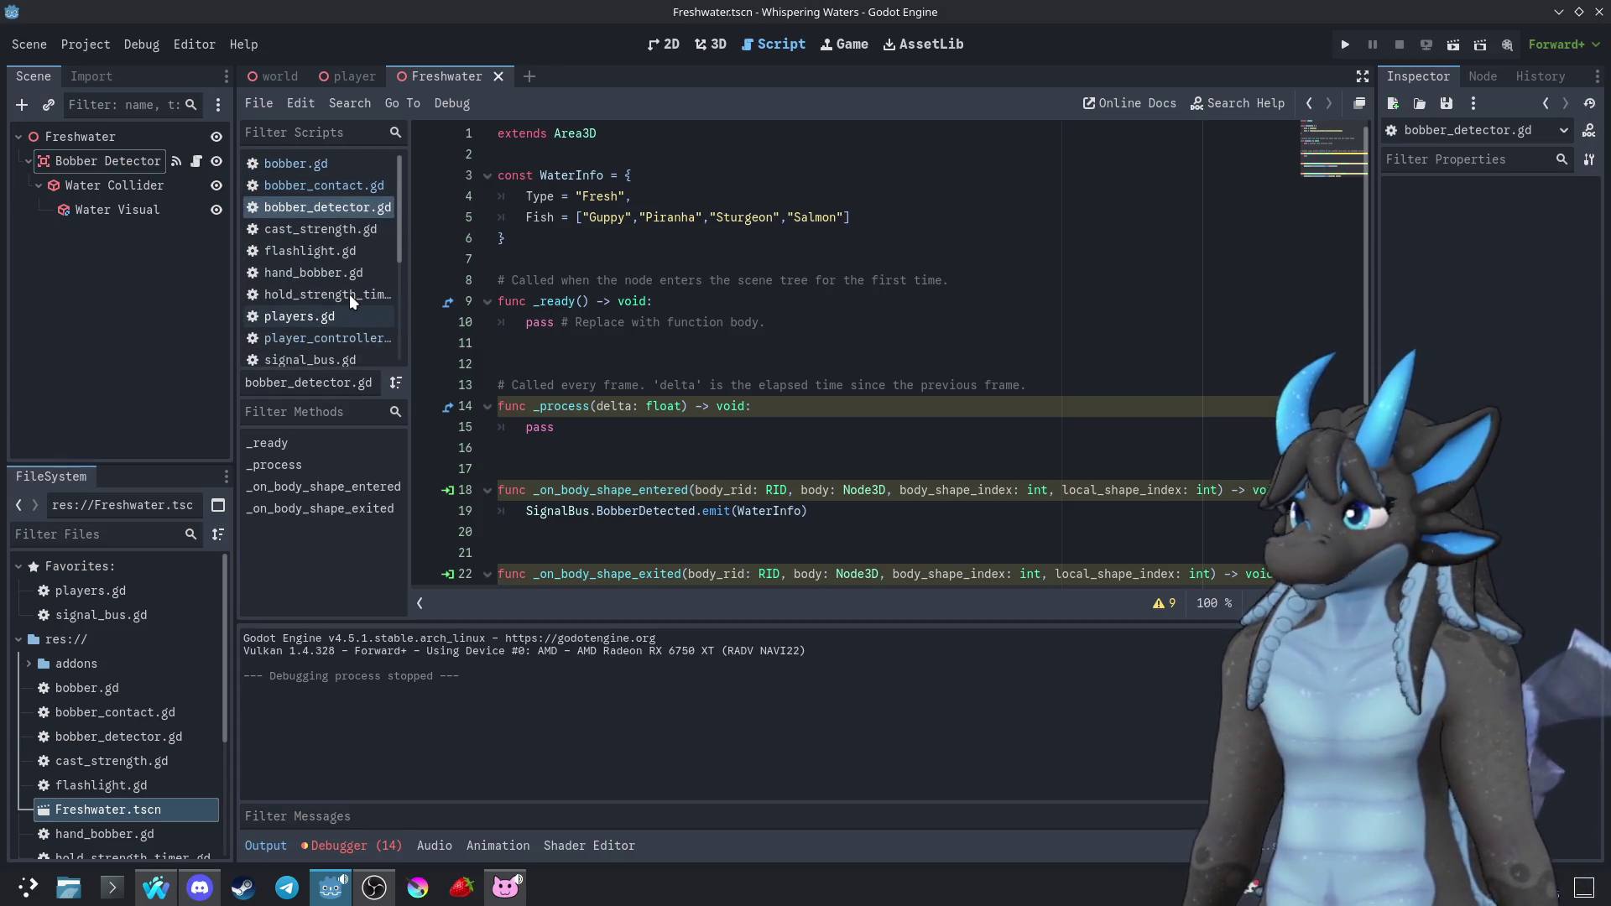
{"action": "left_click", "coordinate": [159, 702]}
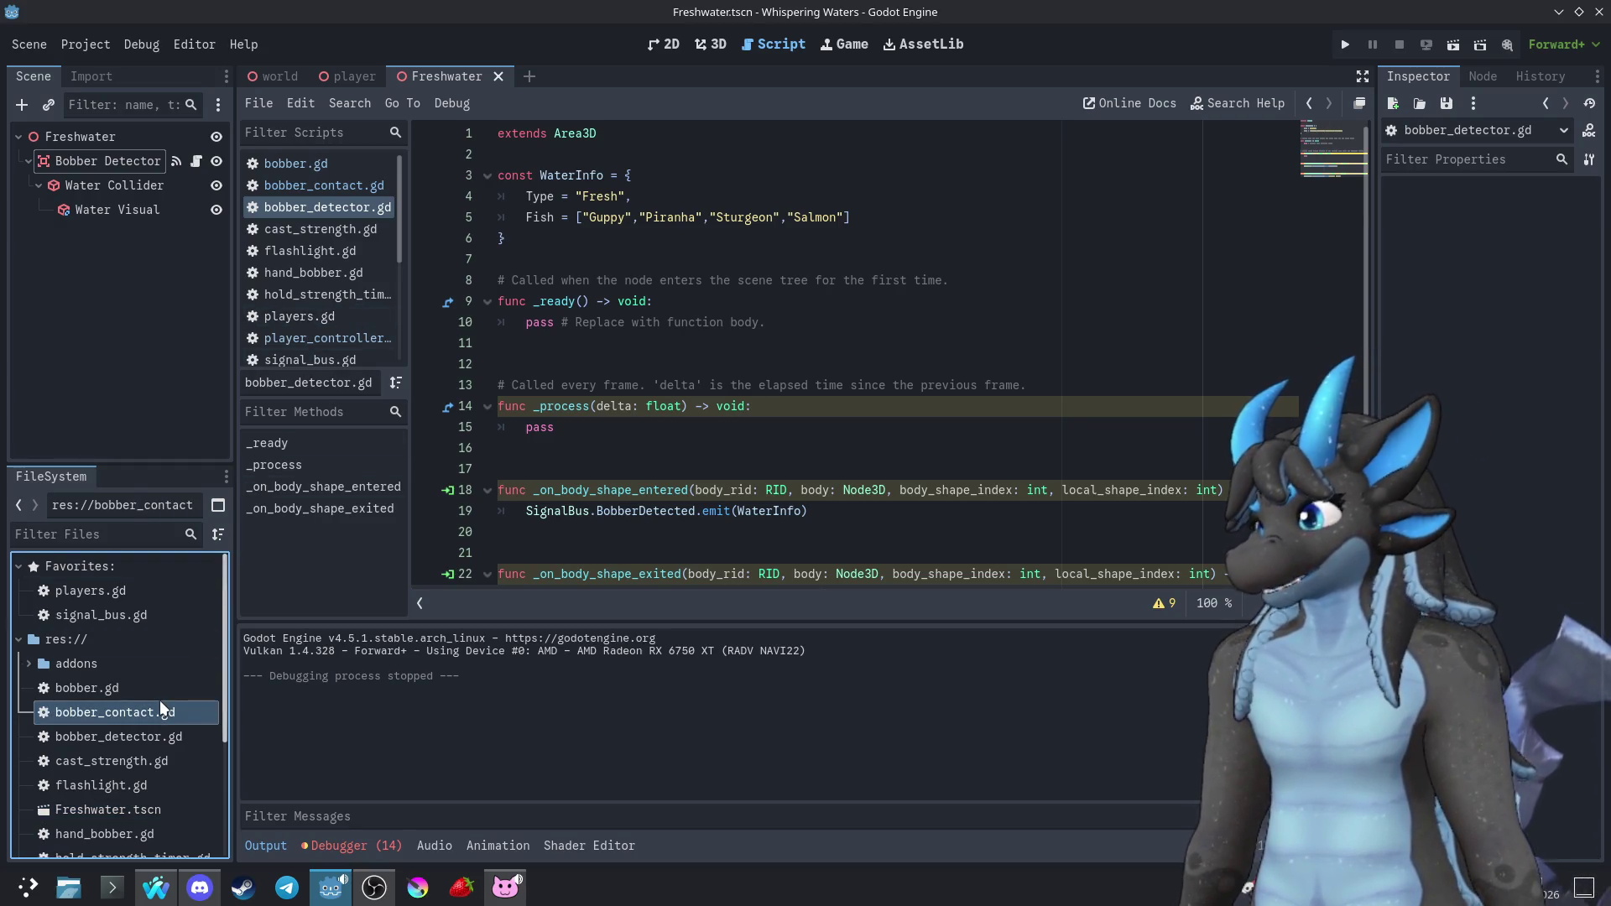
Open bobber_contact.gd from the FileSystem dock and launch the game with F5
{"action": "double_click", "coordinate": [168, 710]}
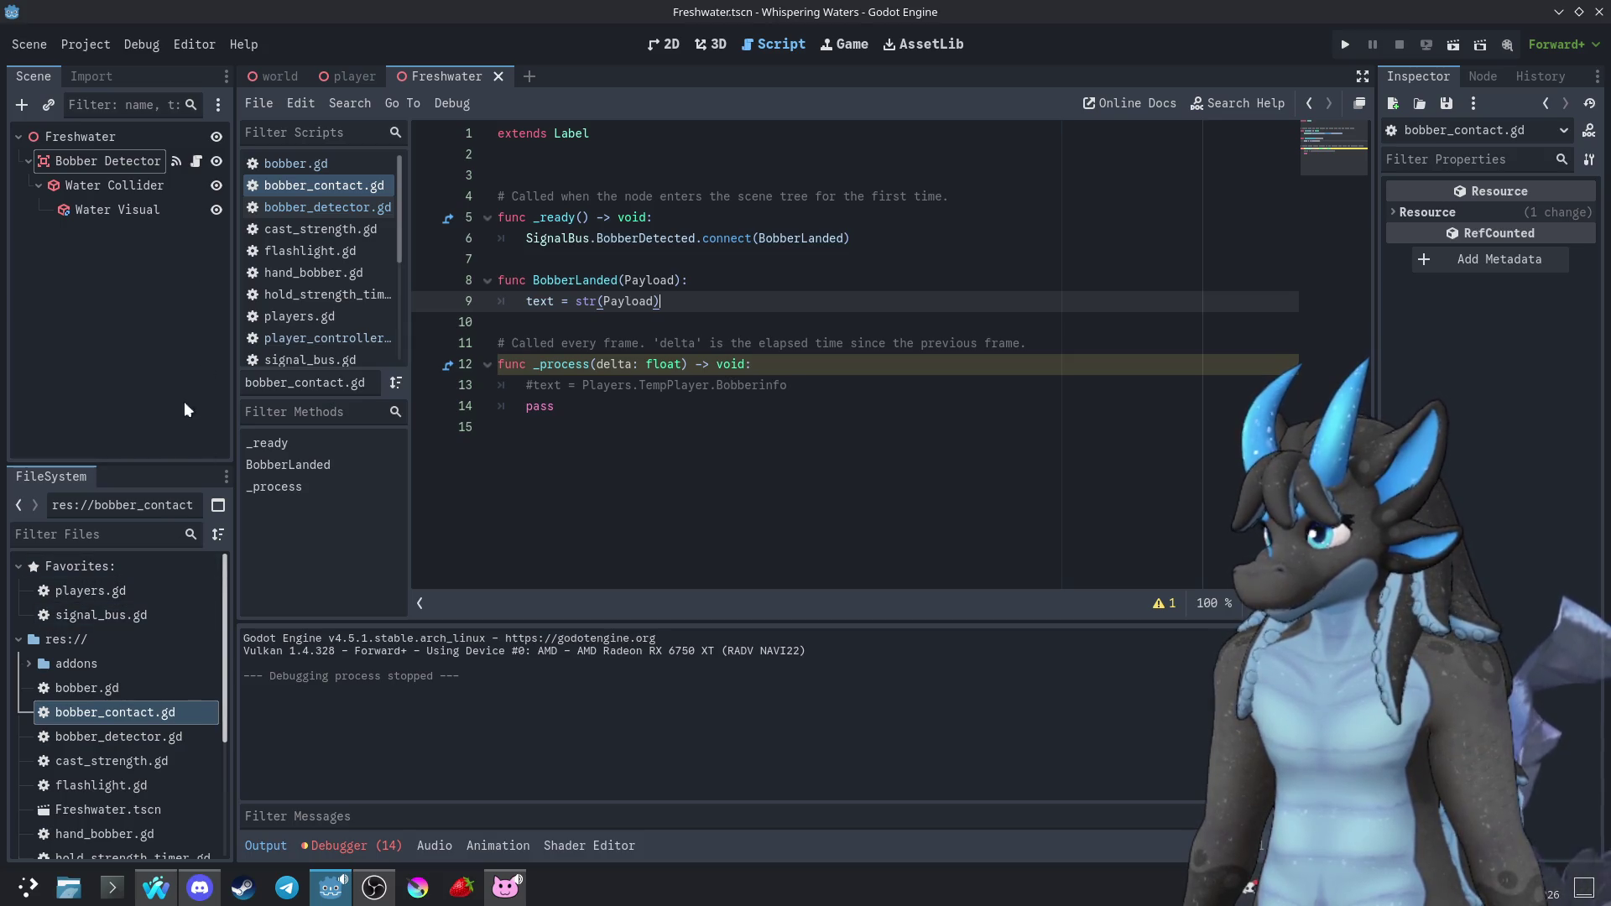
{"action": "scroll", "coordinate": [300, 314], "scroll_direction": "down", "scroll_amount": 5}
{"action": "scroll", "coordinate": [300, 312], "scroll_direction": "up", "scroll_amount": 5}
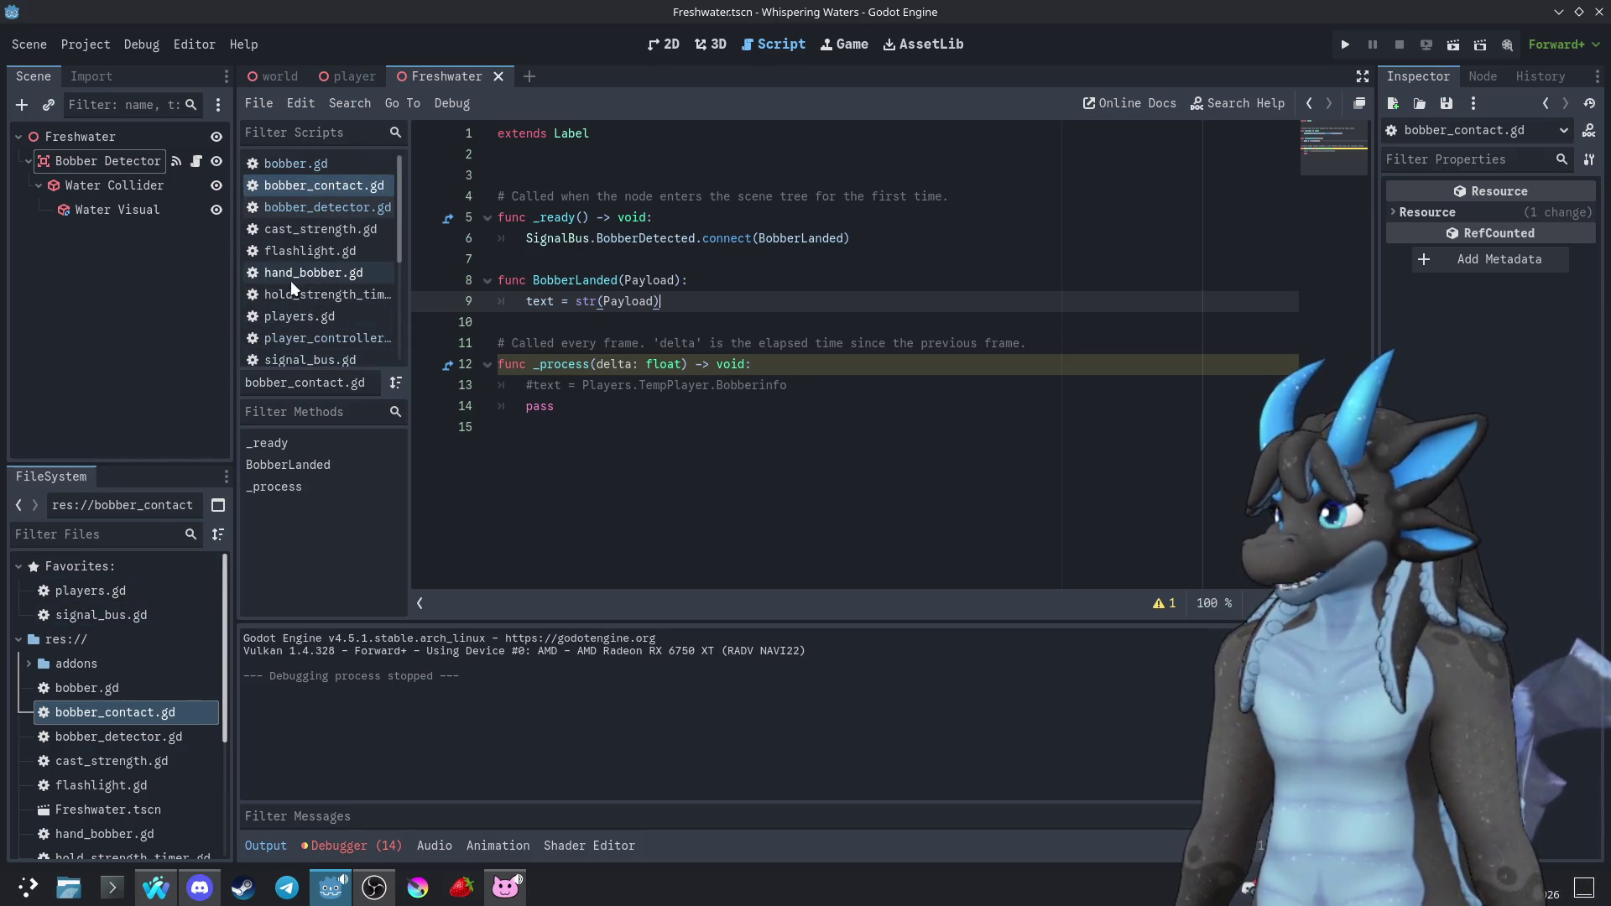
{"action": "key", "text": "F5"}
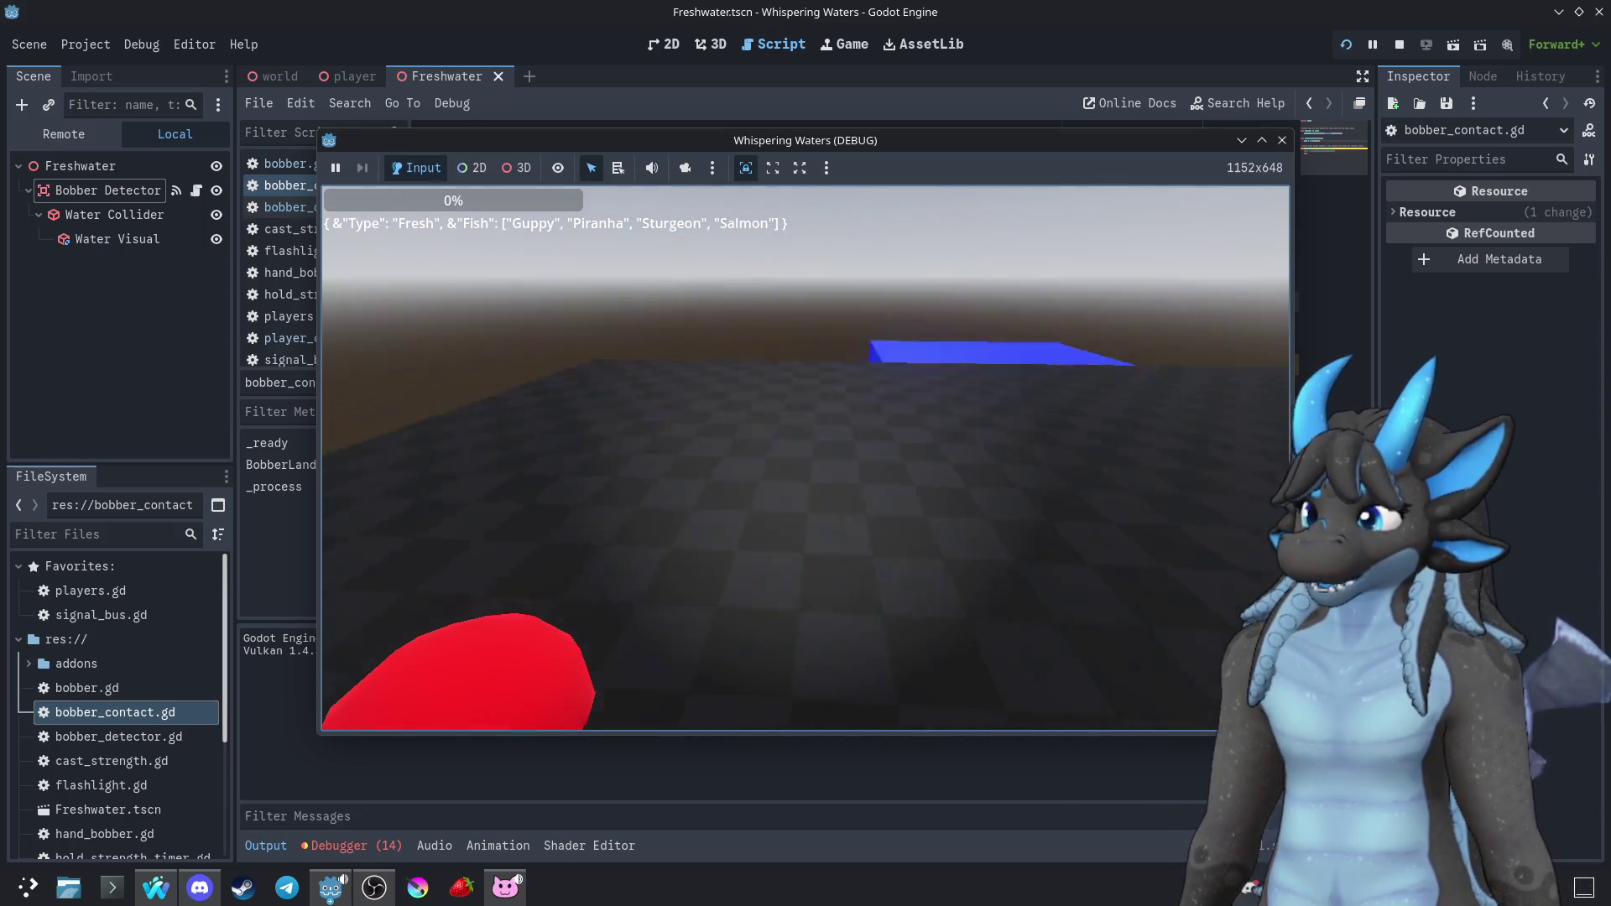
Stop the running game with F8 and scroll through the script
{"action": "key", "text": "F8"}
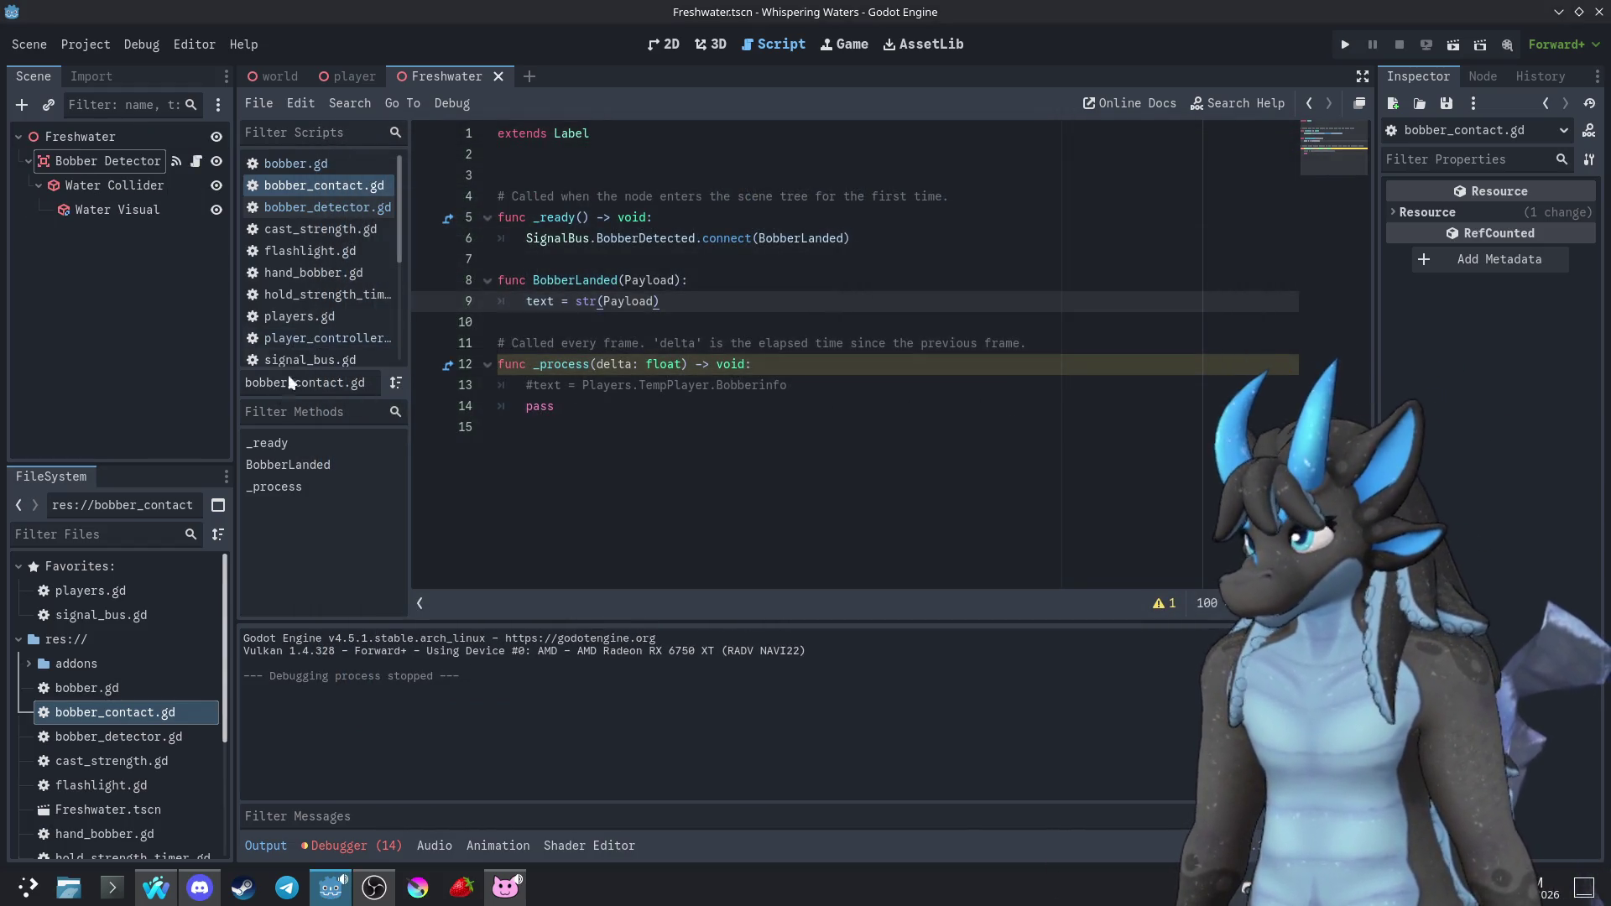
{"action": "scroll", "coordinate": [148, 689], "scroll_direction": "down", "scroll_amount": 1}
{"action": "scroll", "coordinate": [149, 685], "scroll_direction": "down", "scroll_amount": 3}
{"action": "scroll", "coordinate": [153, 684], "scroll_direction": "down", "scroll_amount": 2}
{"action": "scroll", "coordinate": [153, 684], "scroll_direction": "up", "scroll_amount": 2}
{"action": "scroll", "coordinate": [159, 678], "scroll_direction": "up", "scroll_amount": 4}
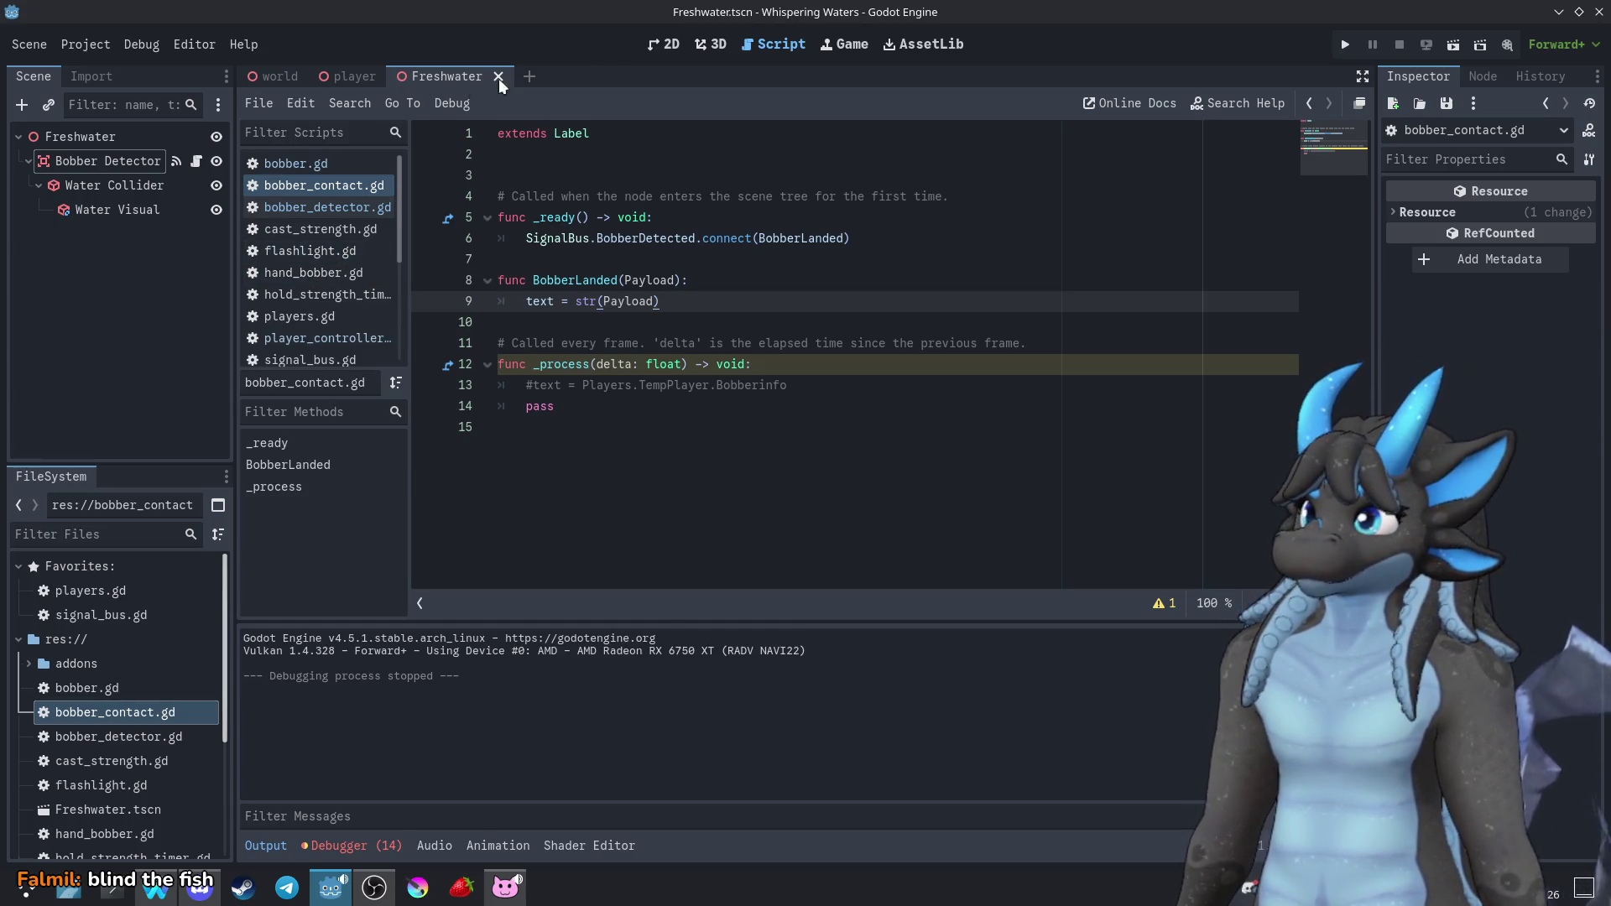
Hide the world's DirectionalLight3D, test-run the game, stop it, and show the light again
{"action": "left_click", "coordinate": [697, 46]}
{"action": "mouse_move", "coordinate": [346, 77]}
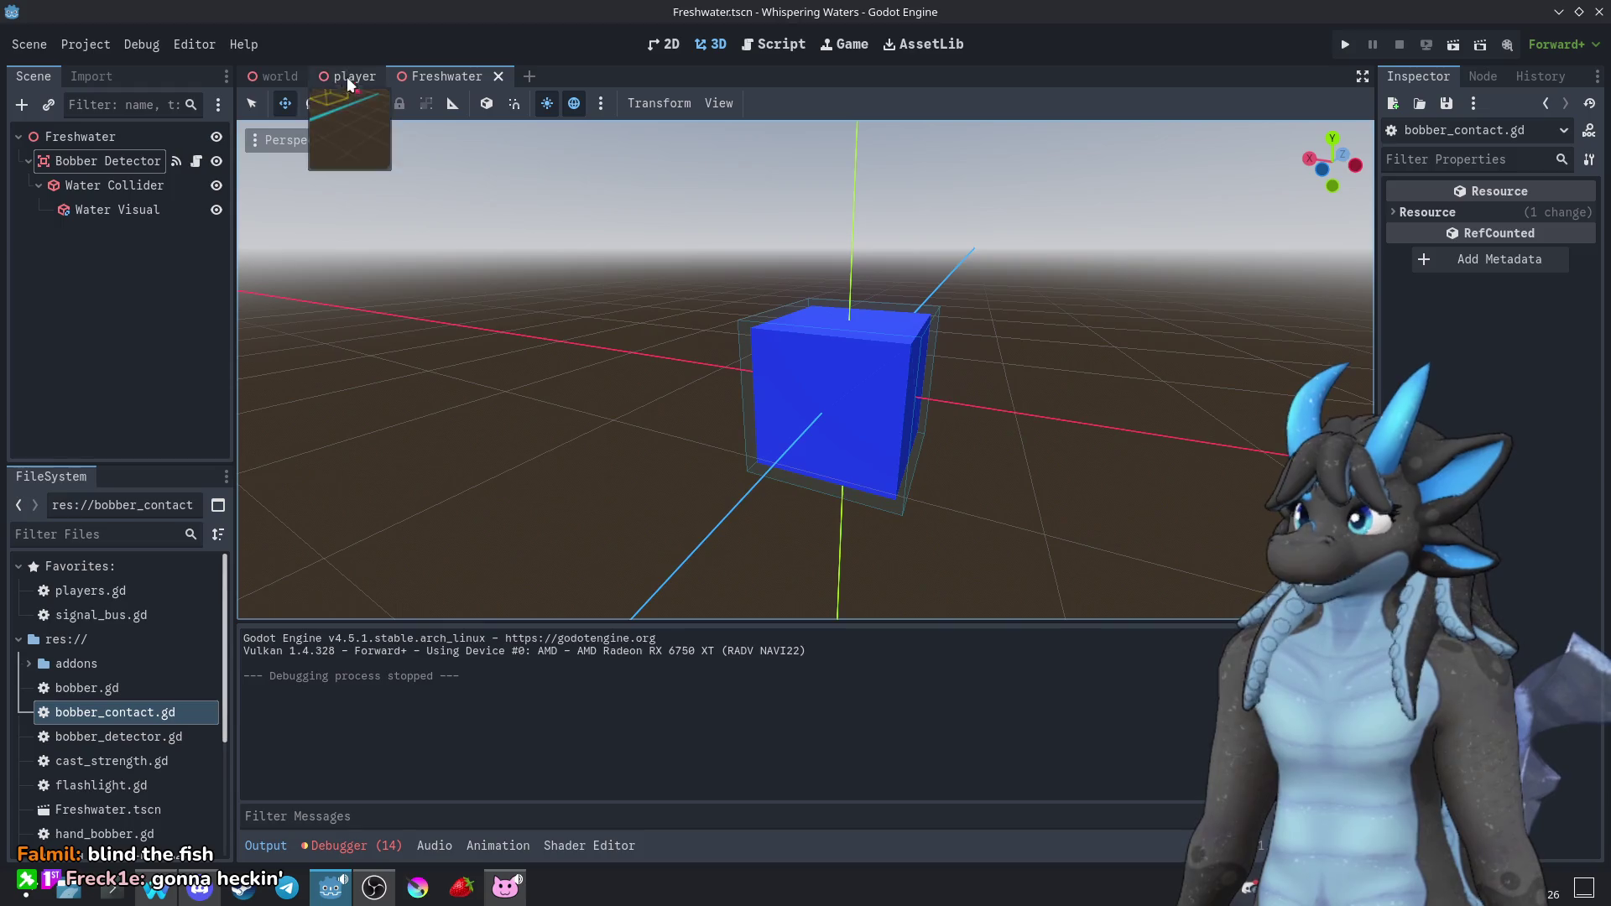
{"action": "left_click", "coordinate": [277, 76]}
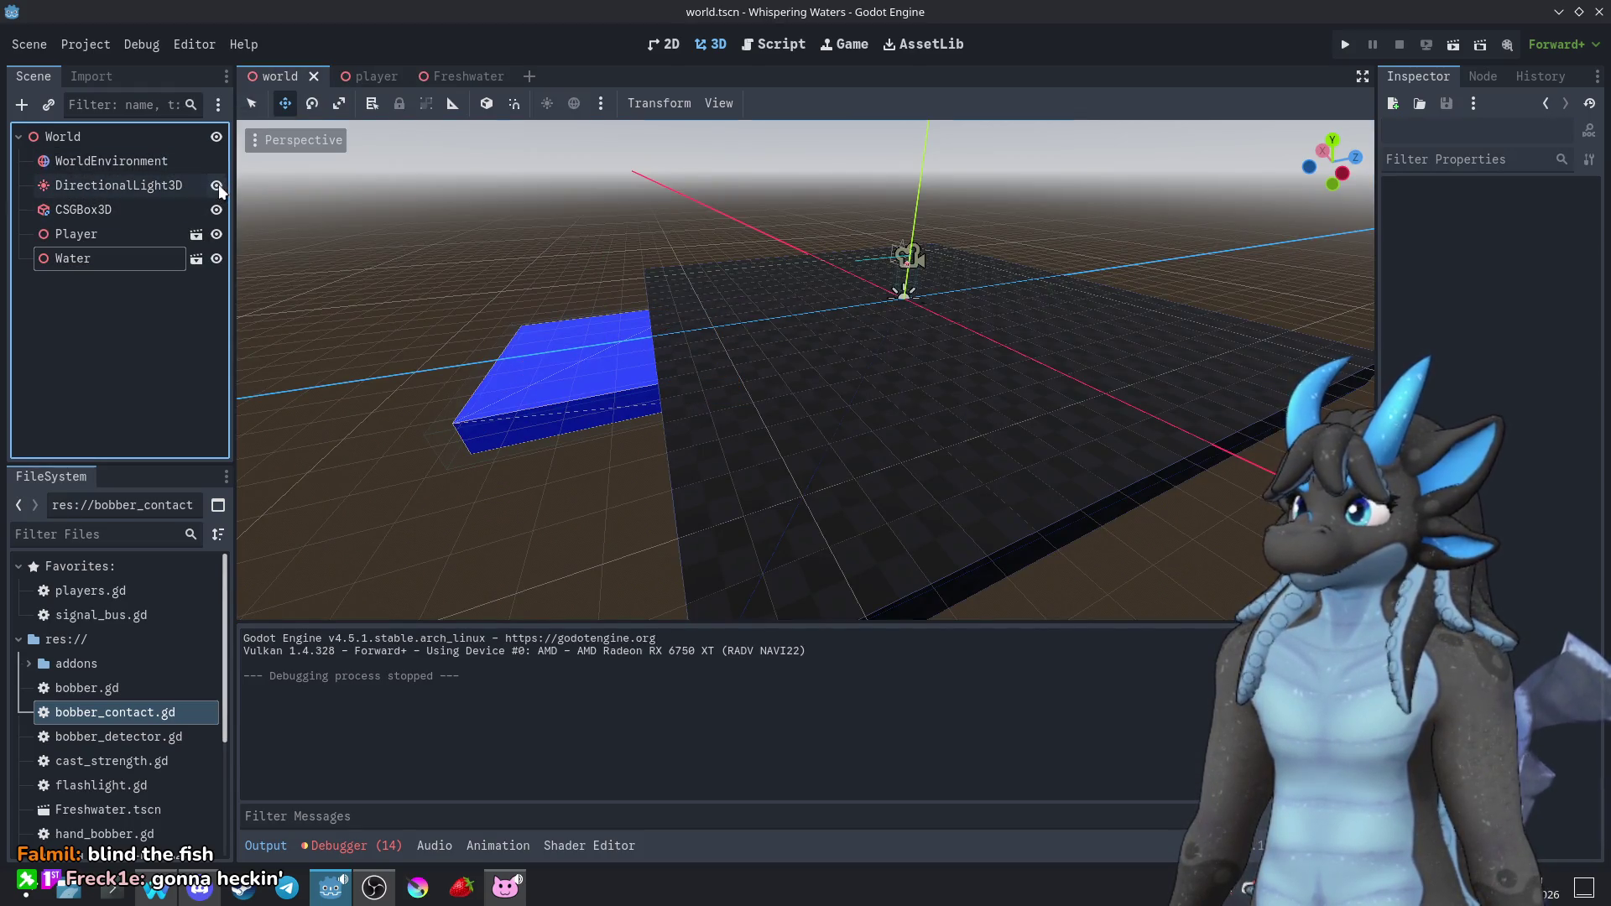
{"action": "left_click", "coordinate": [217, 185]}
{"action": "left_click", "coordinate": [1345, 44]}
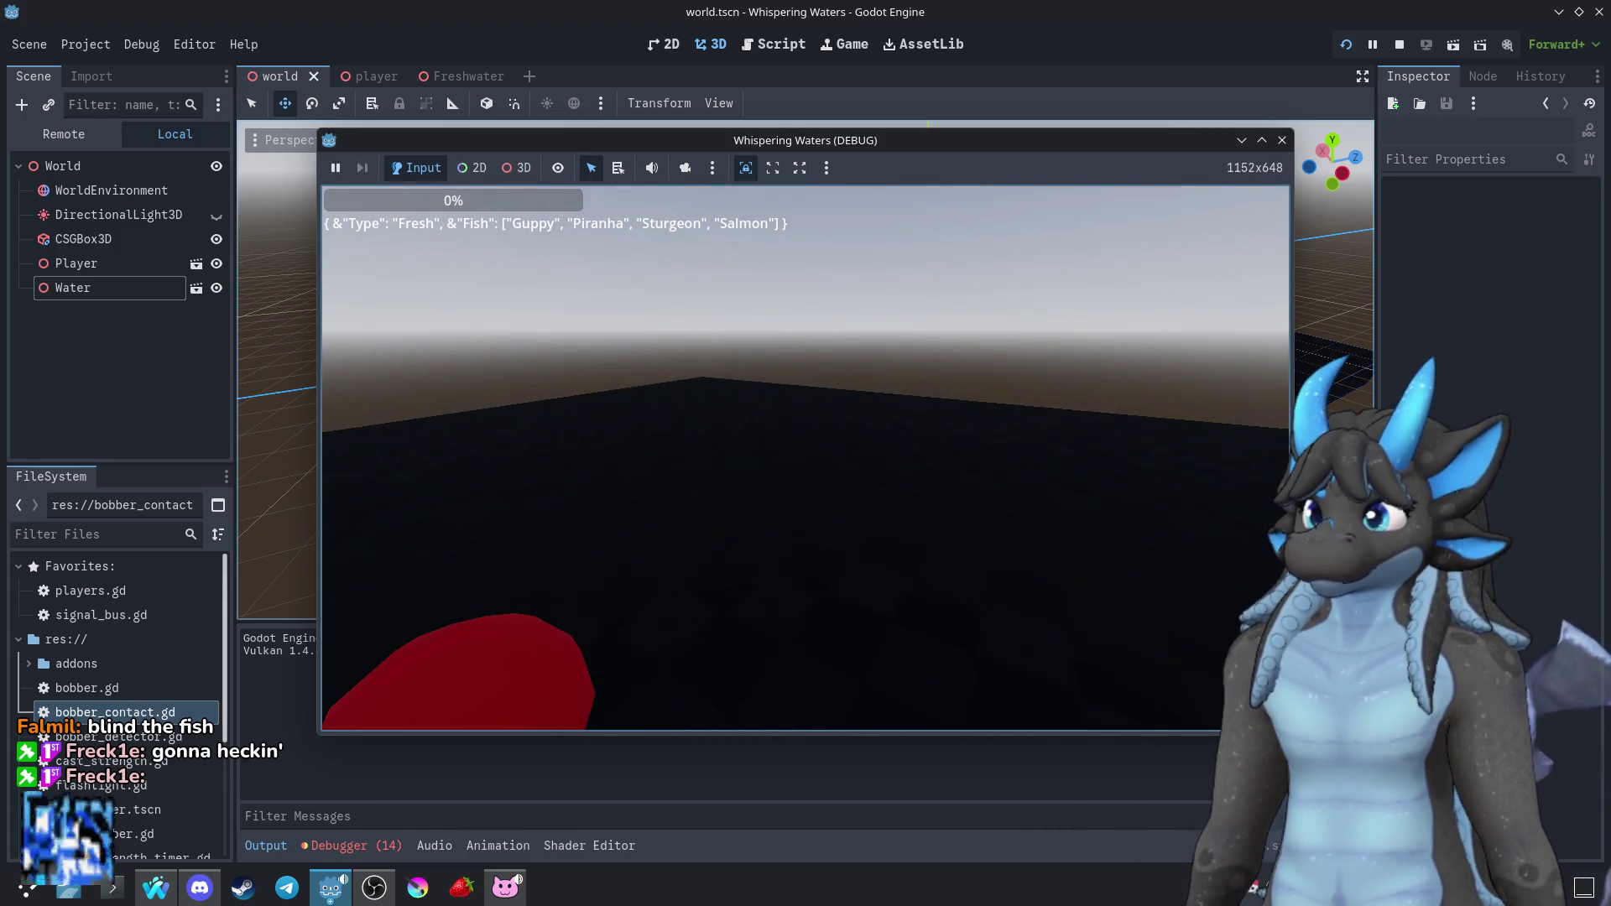
{"action": "left_click", "coordinate": [1281, 140]}
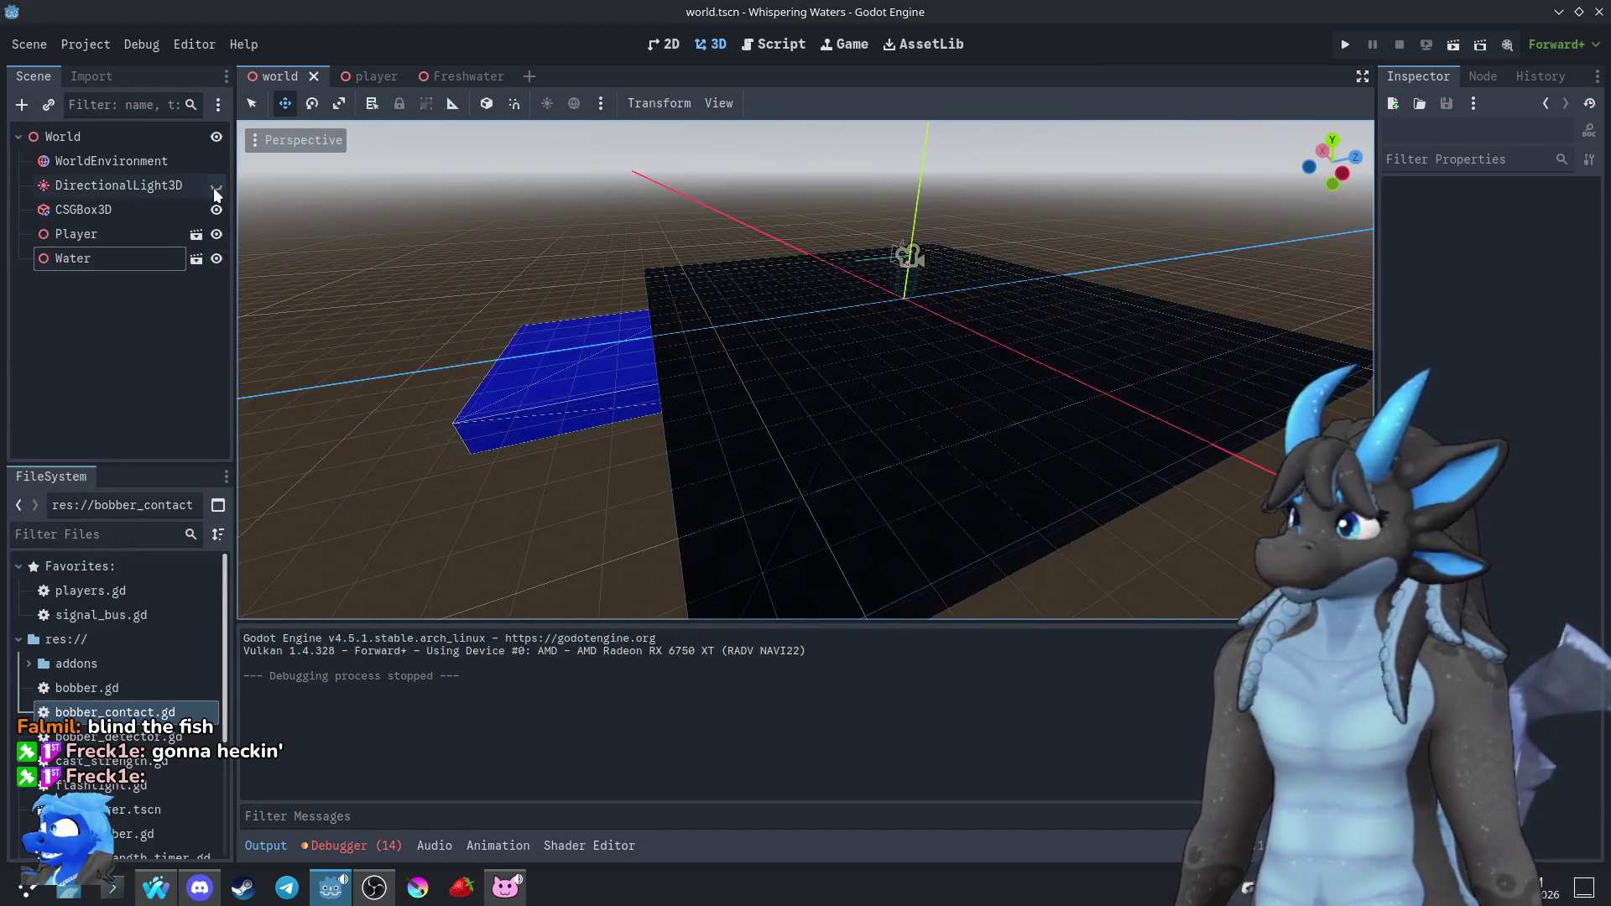
{"action": "left_click", "coordinate": [215, 186]}
{"action": "left_click", "coordinate": [416, 74]}
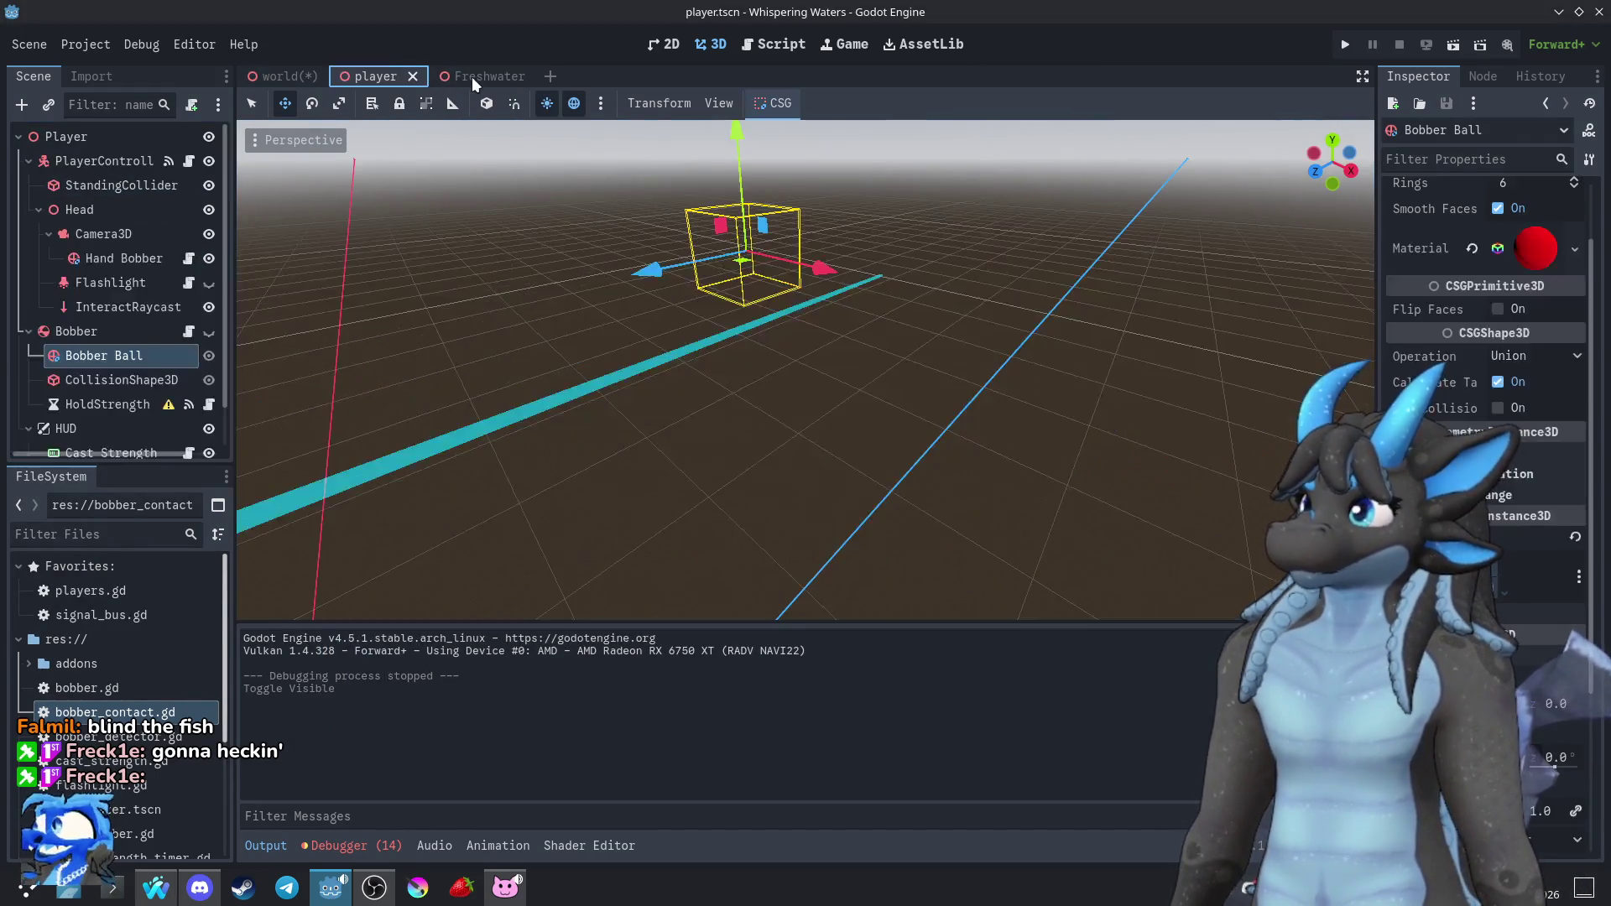
Return to the Freshwater scene, orbit the water cube, and open bobber_detector.gd to read it
{"action": "left_click", "coordinate": [471, 76]}
{"action": "left_click_drag", "start_coordinate": [706, 300], "coordinate": [830, 395]}
{"action": "scroll", "coordinate": [789, 373], "scroll_direction": "up", "scroll_amount": 5}
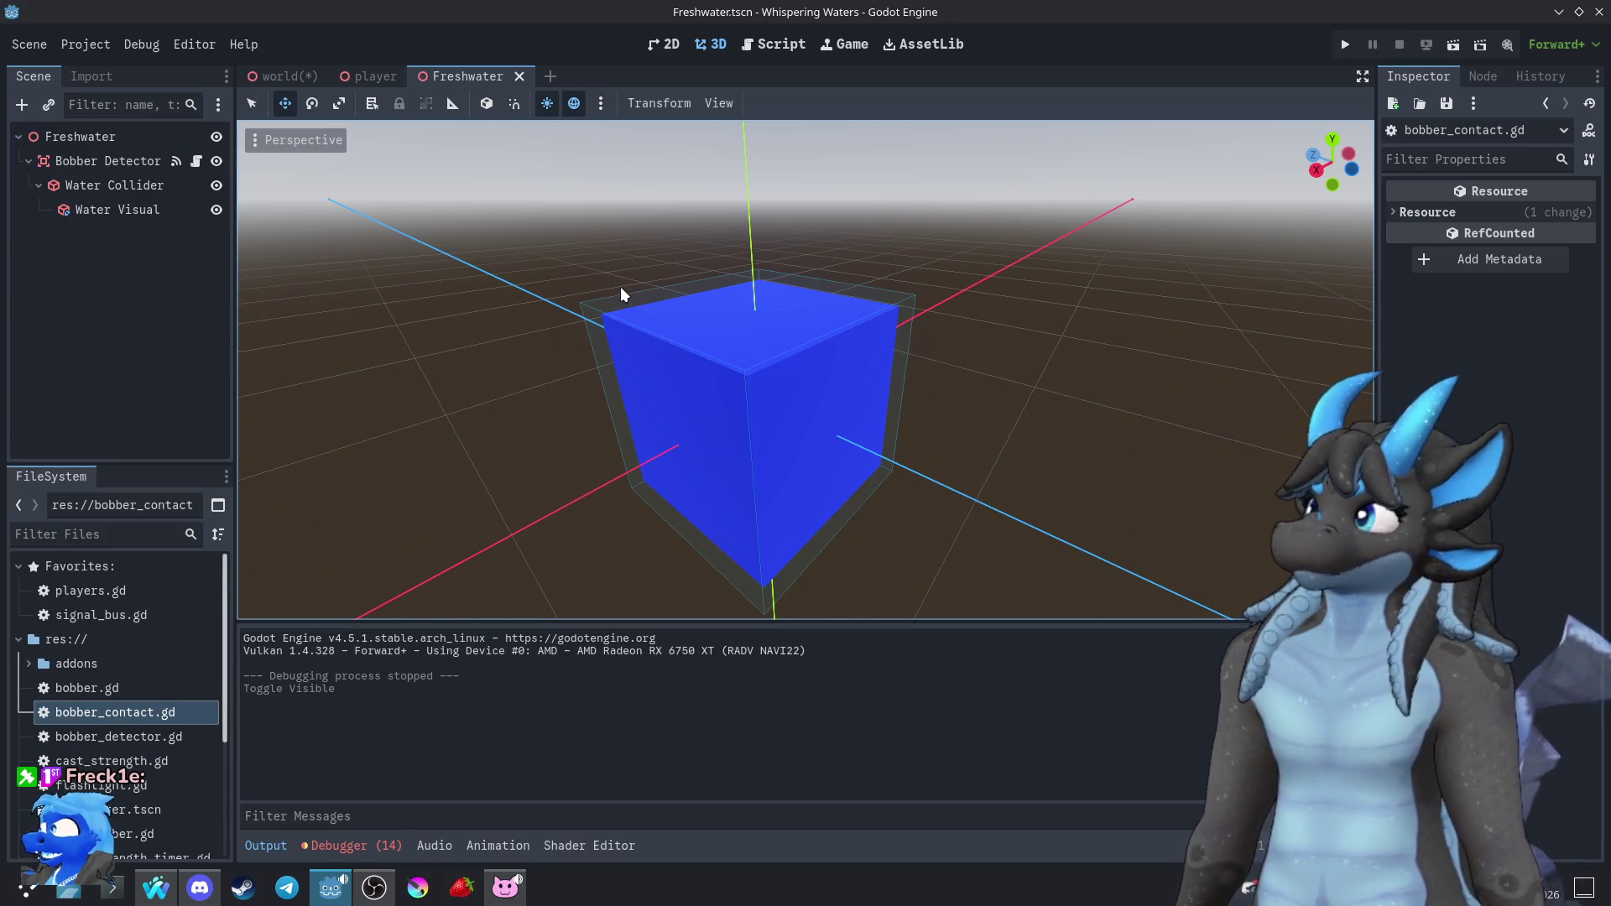
{"action": "left_click", "coordinate": [279, 78]}
{"action": "left_click", "coordinate": [401, 82]}
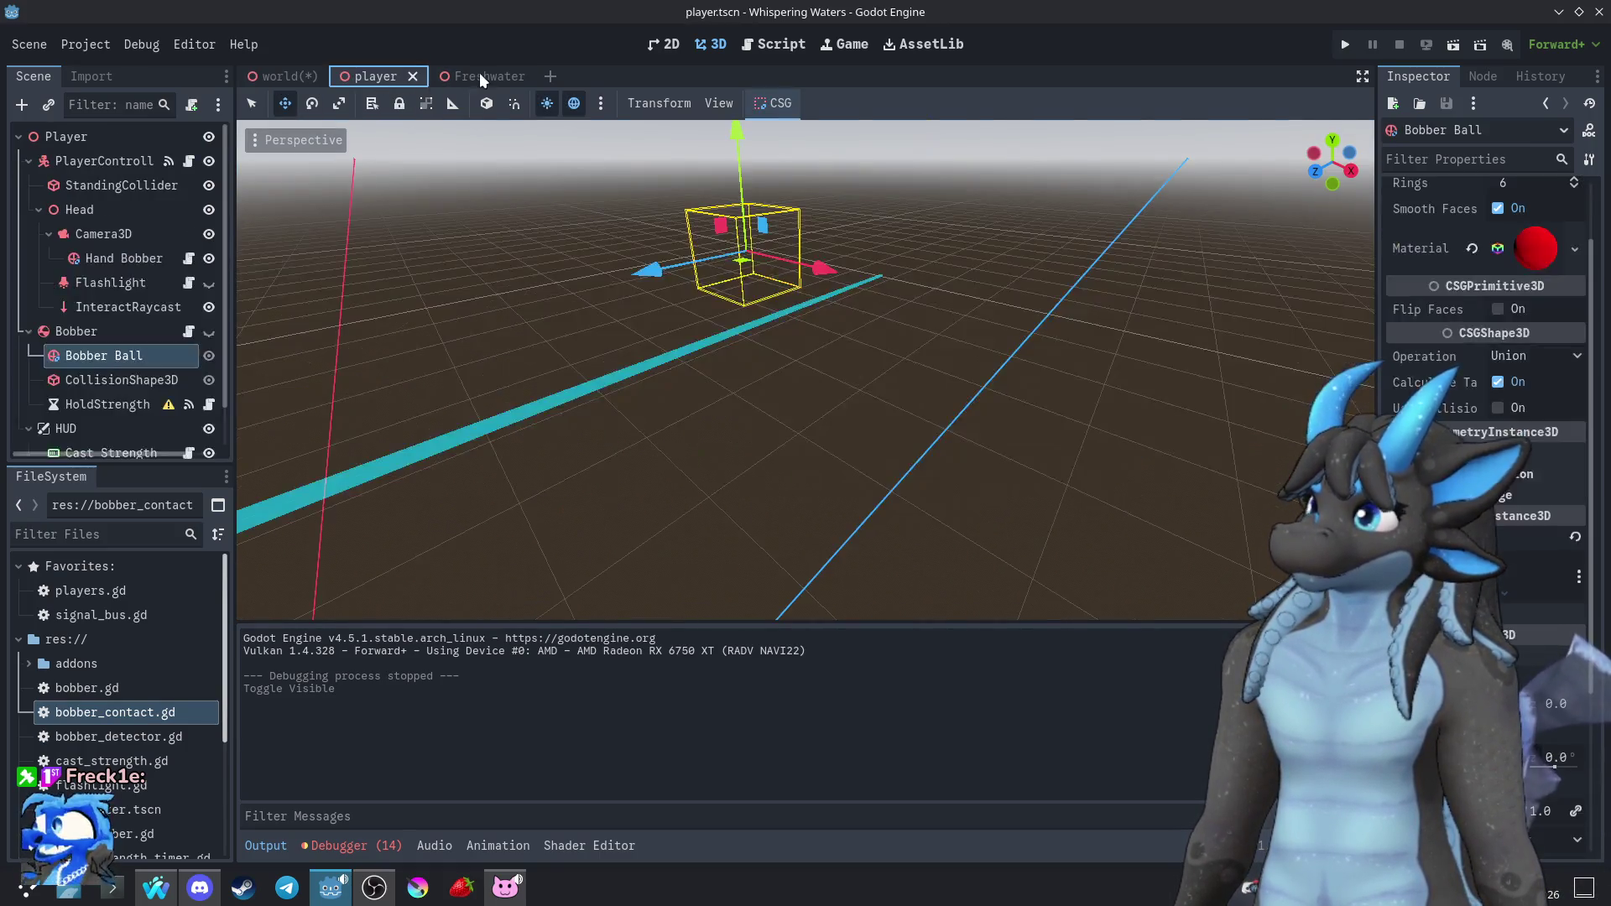
{"action": "left_click", "coordinate": [478, 75]}
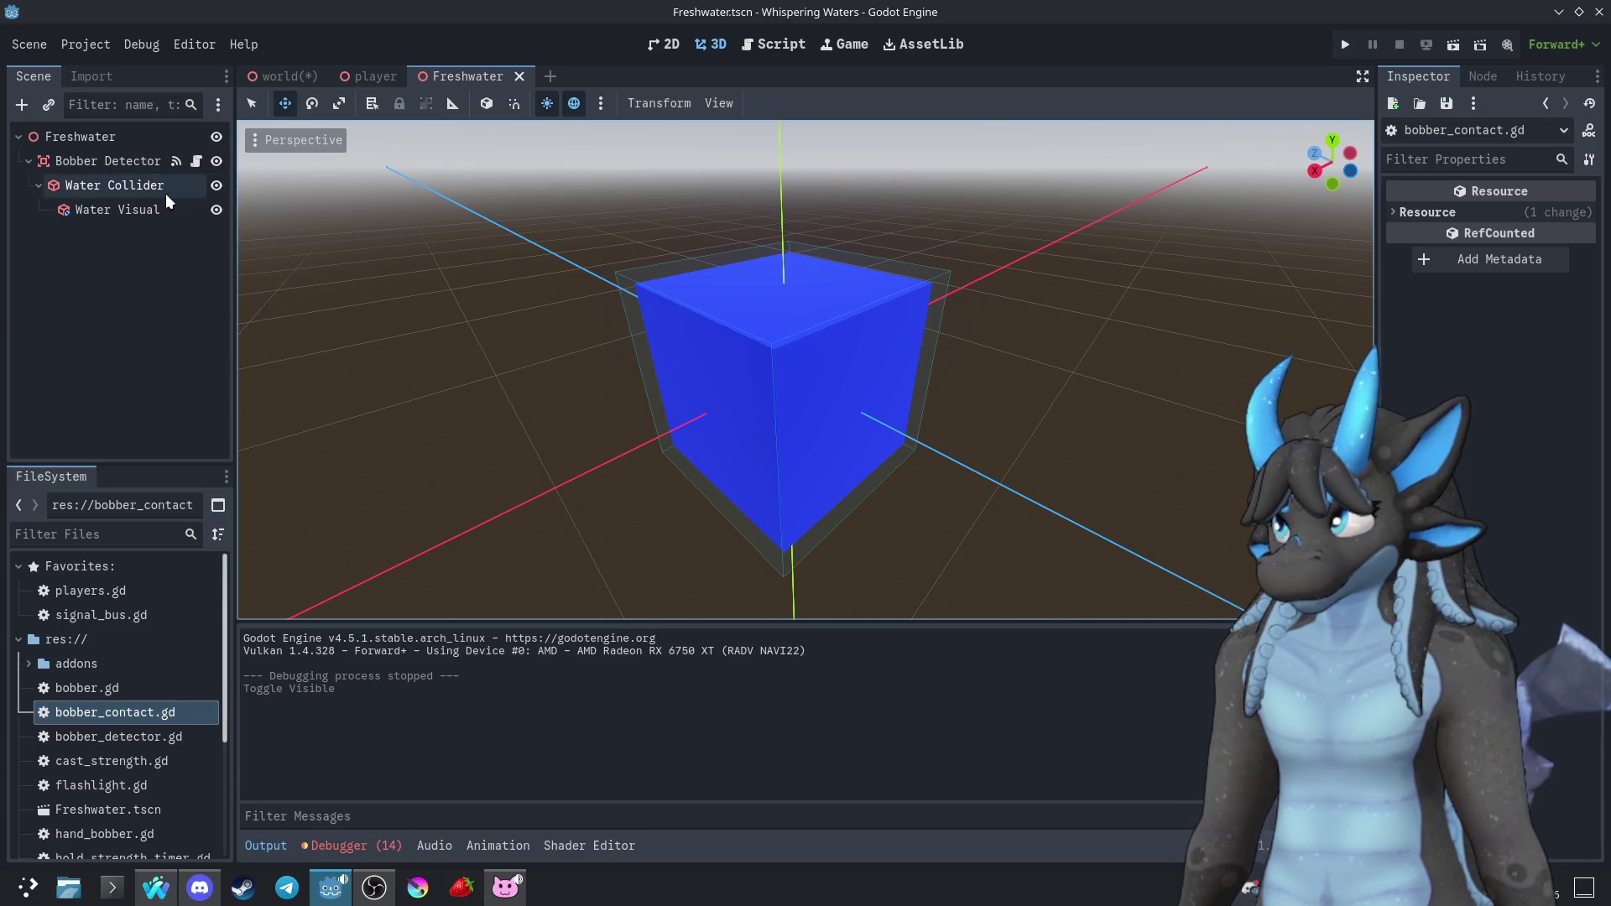
{"action": "left_click", "coordinate": [200, 164]}
{"action": "scroll", "coordinate": [660, 395], "scroll_direction": "down", "scroll_amount": 1}
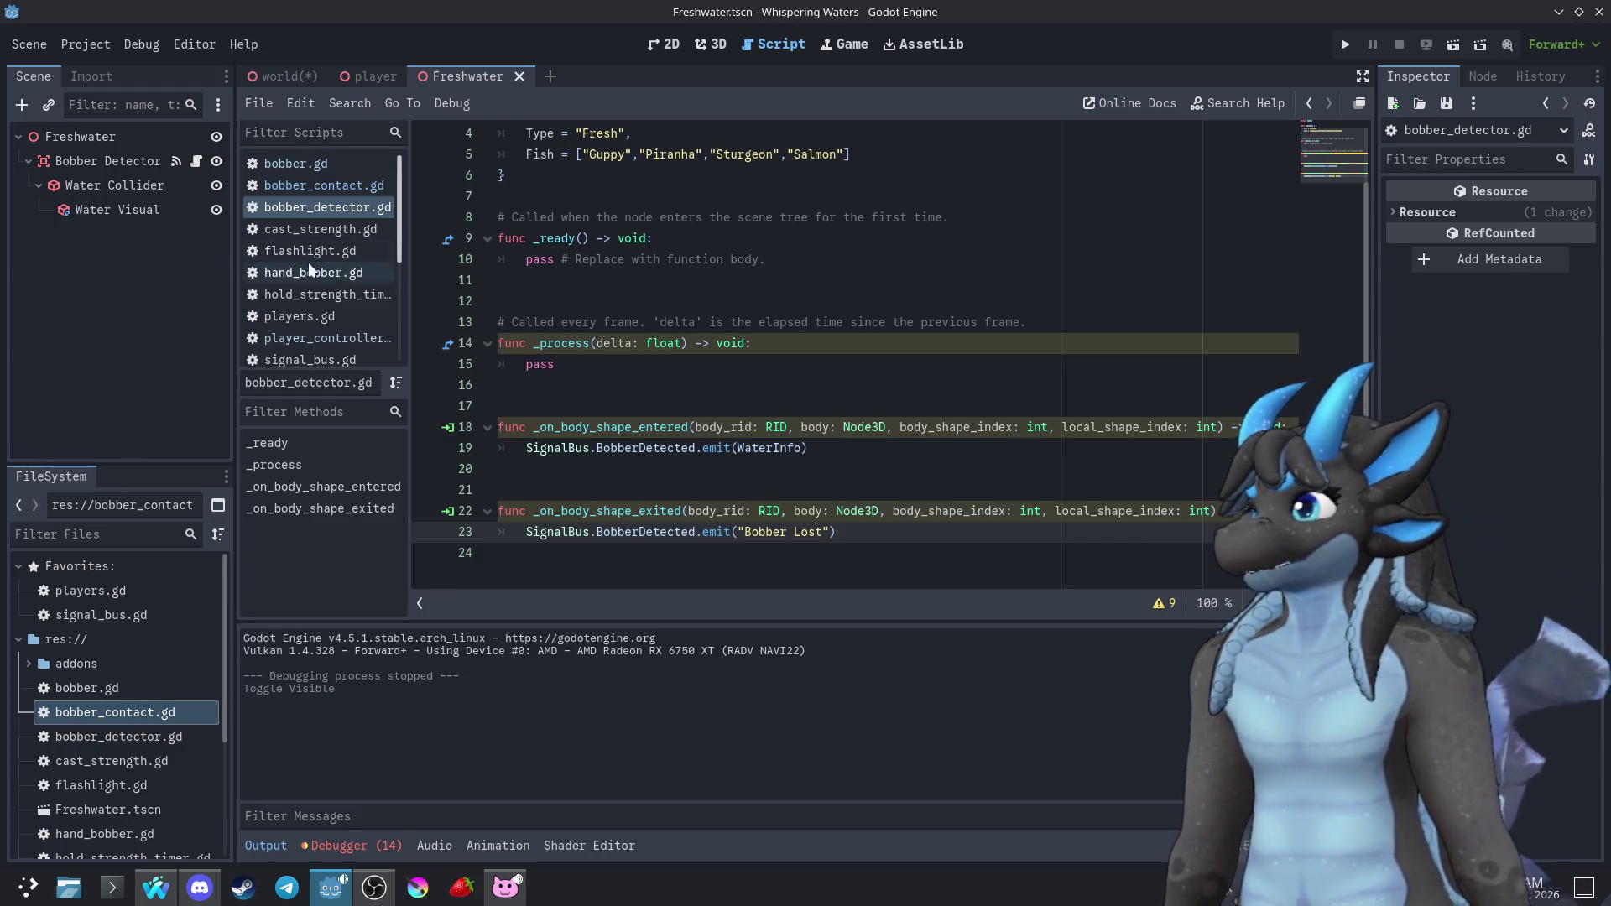
Open the player's bobber_contact.gd and insert a blank line after the line 9 text assignment
{"action": "left_click", "coordinate": [369, 75]}
{"action": "scroll", "coordinate": [176, 420], "scroll_direction": "down", "scroll_amount": 2}
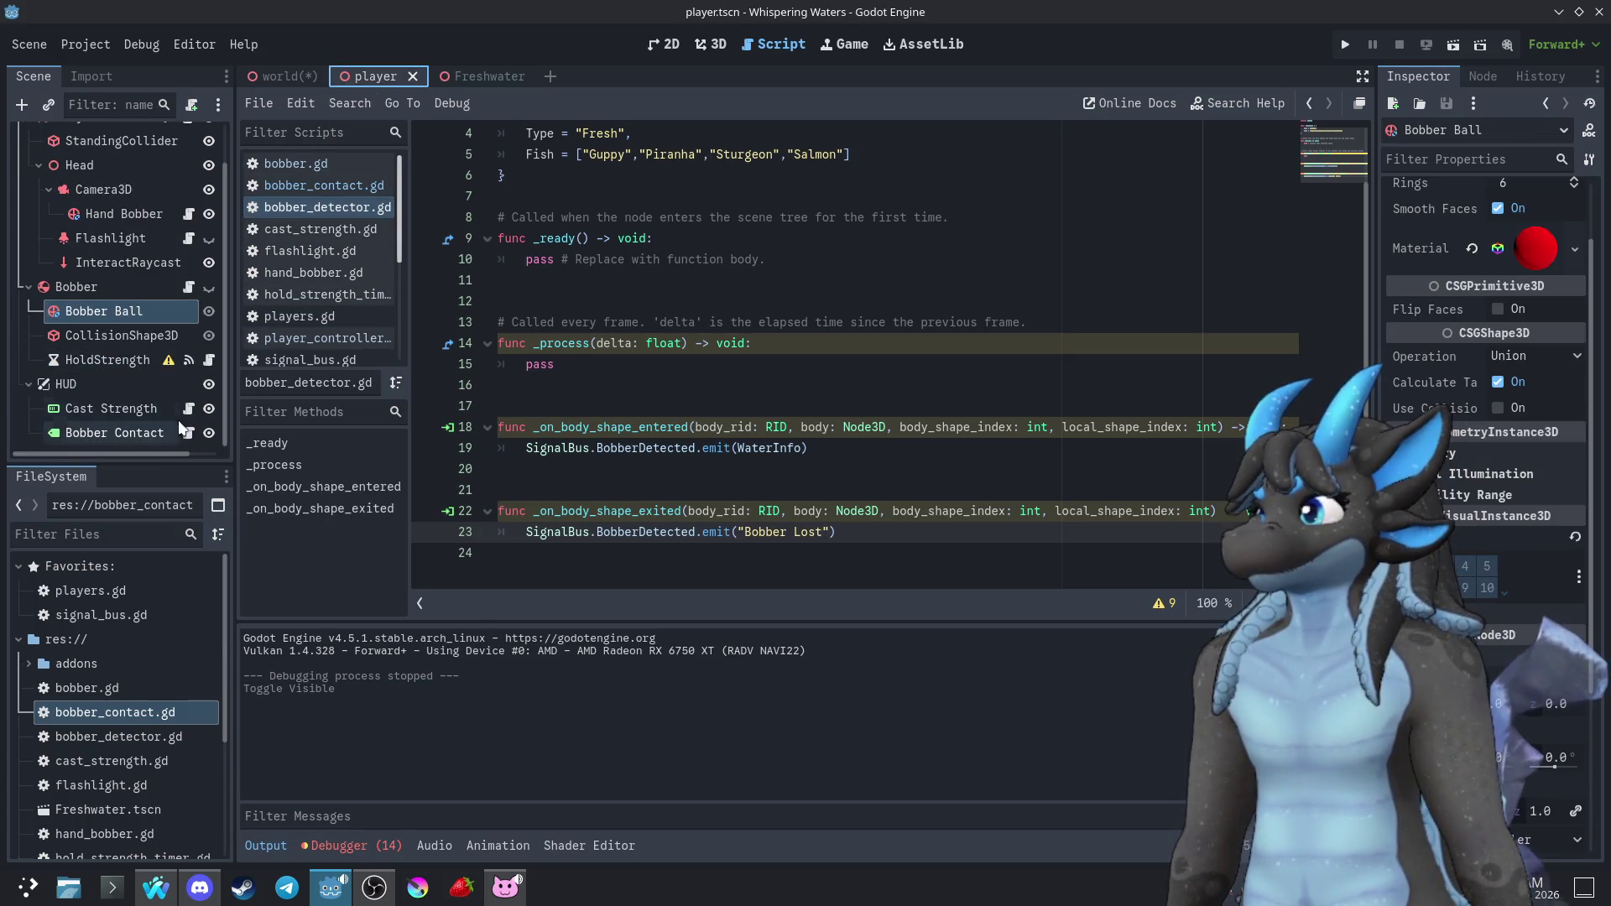
{"action": "left_click", "coordinate": [190, 433]}
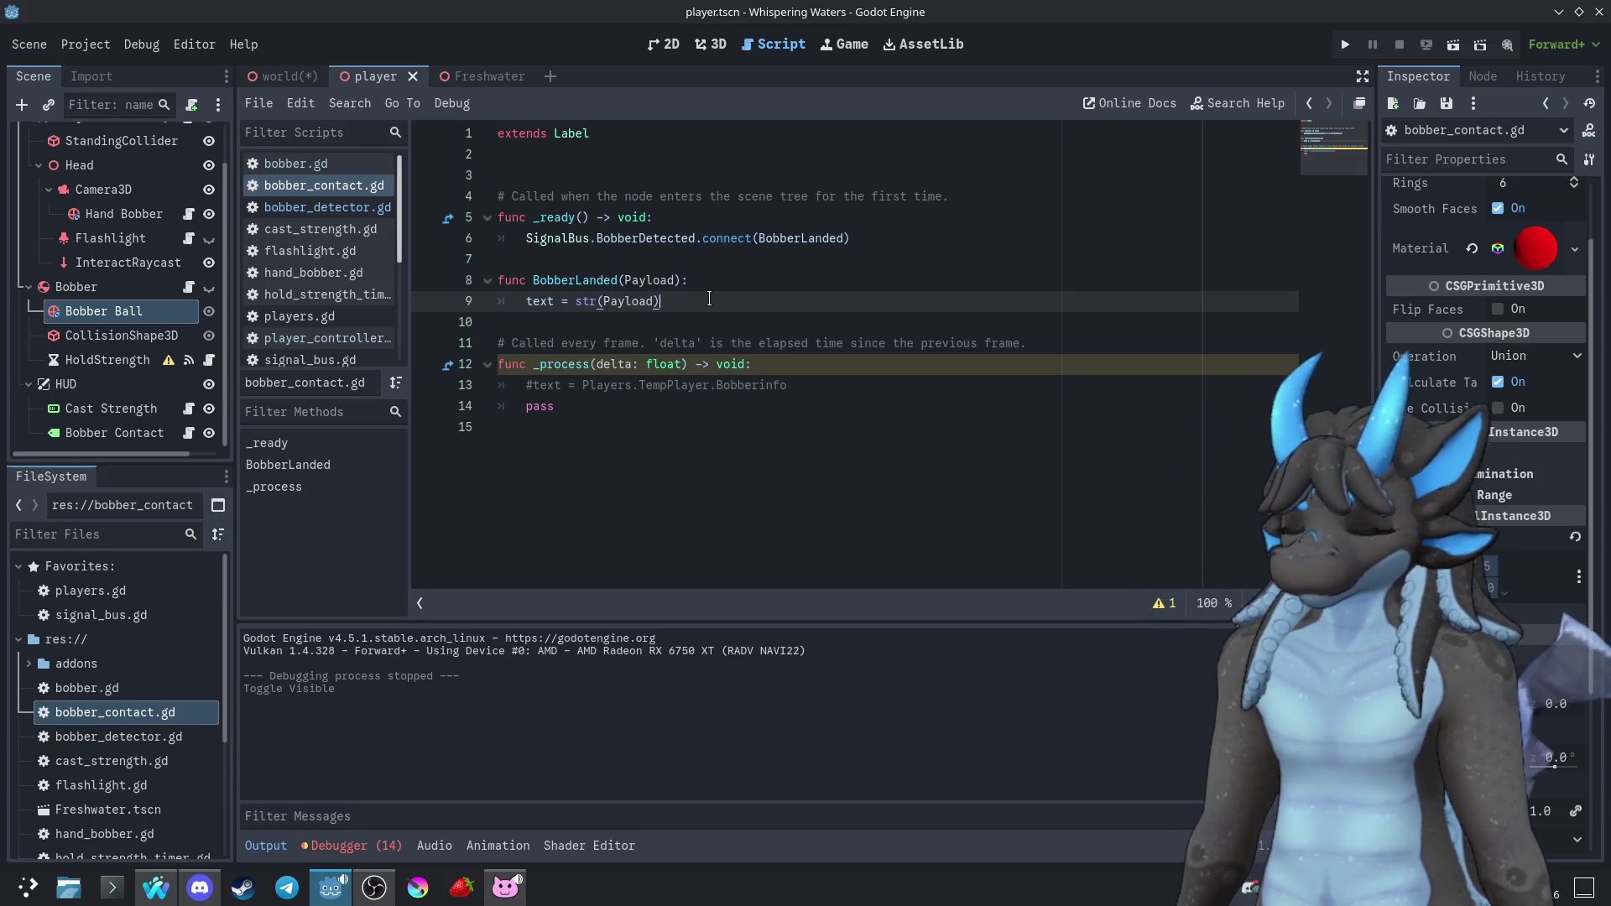
{"action": "key", "text": "Return"}
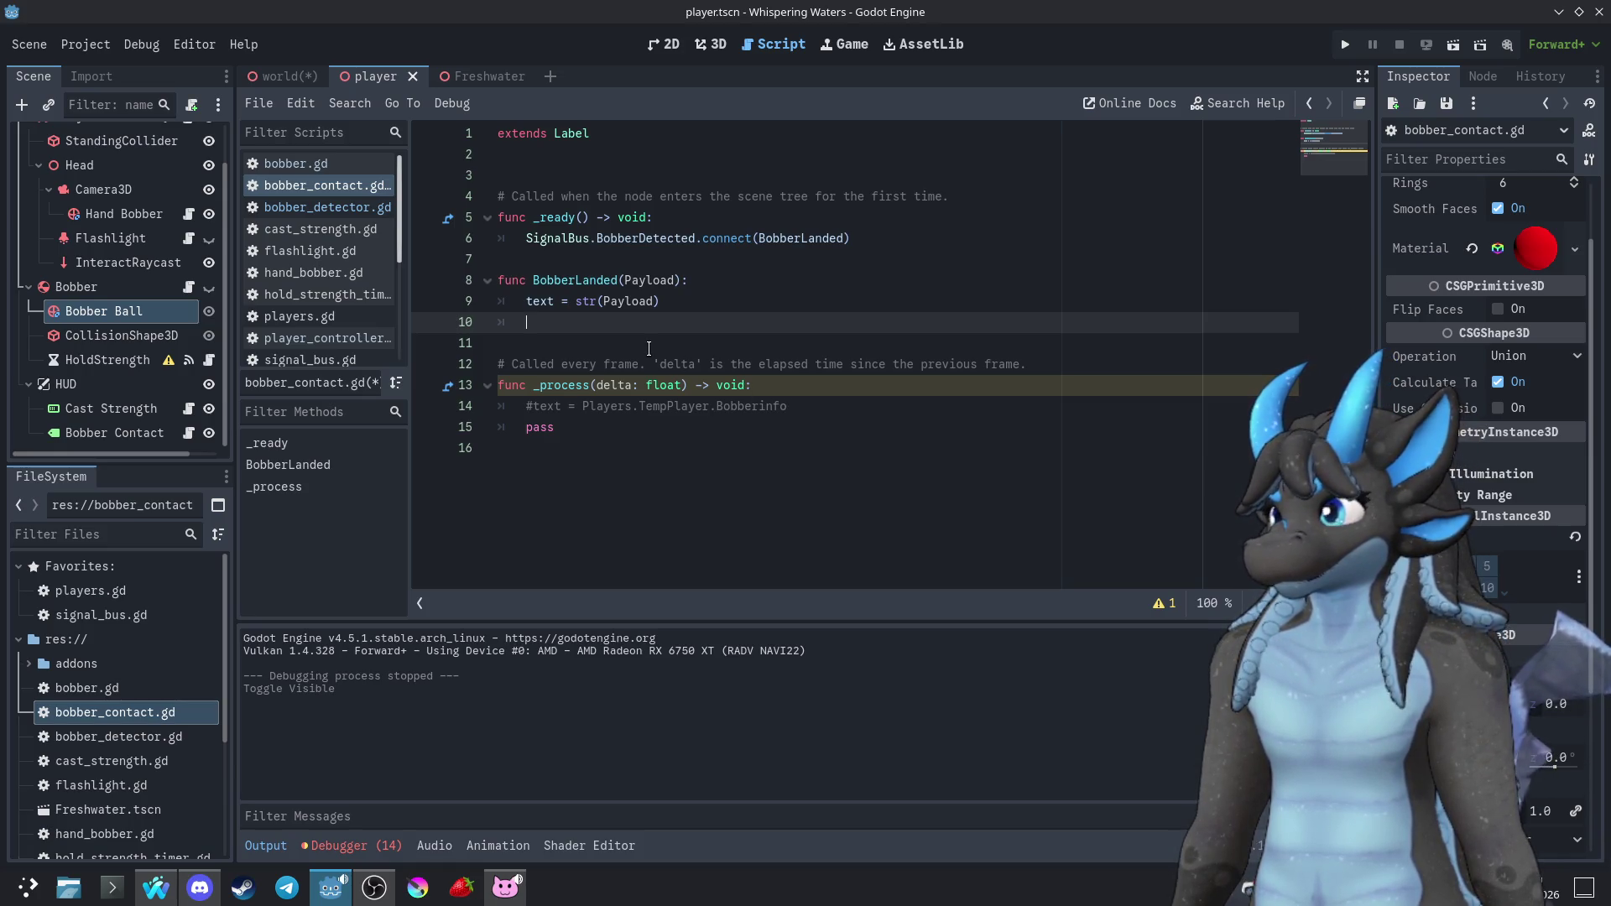
{"action": "left_click", "coordinate": [106, 385]}
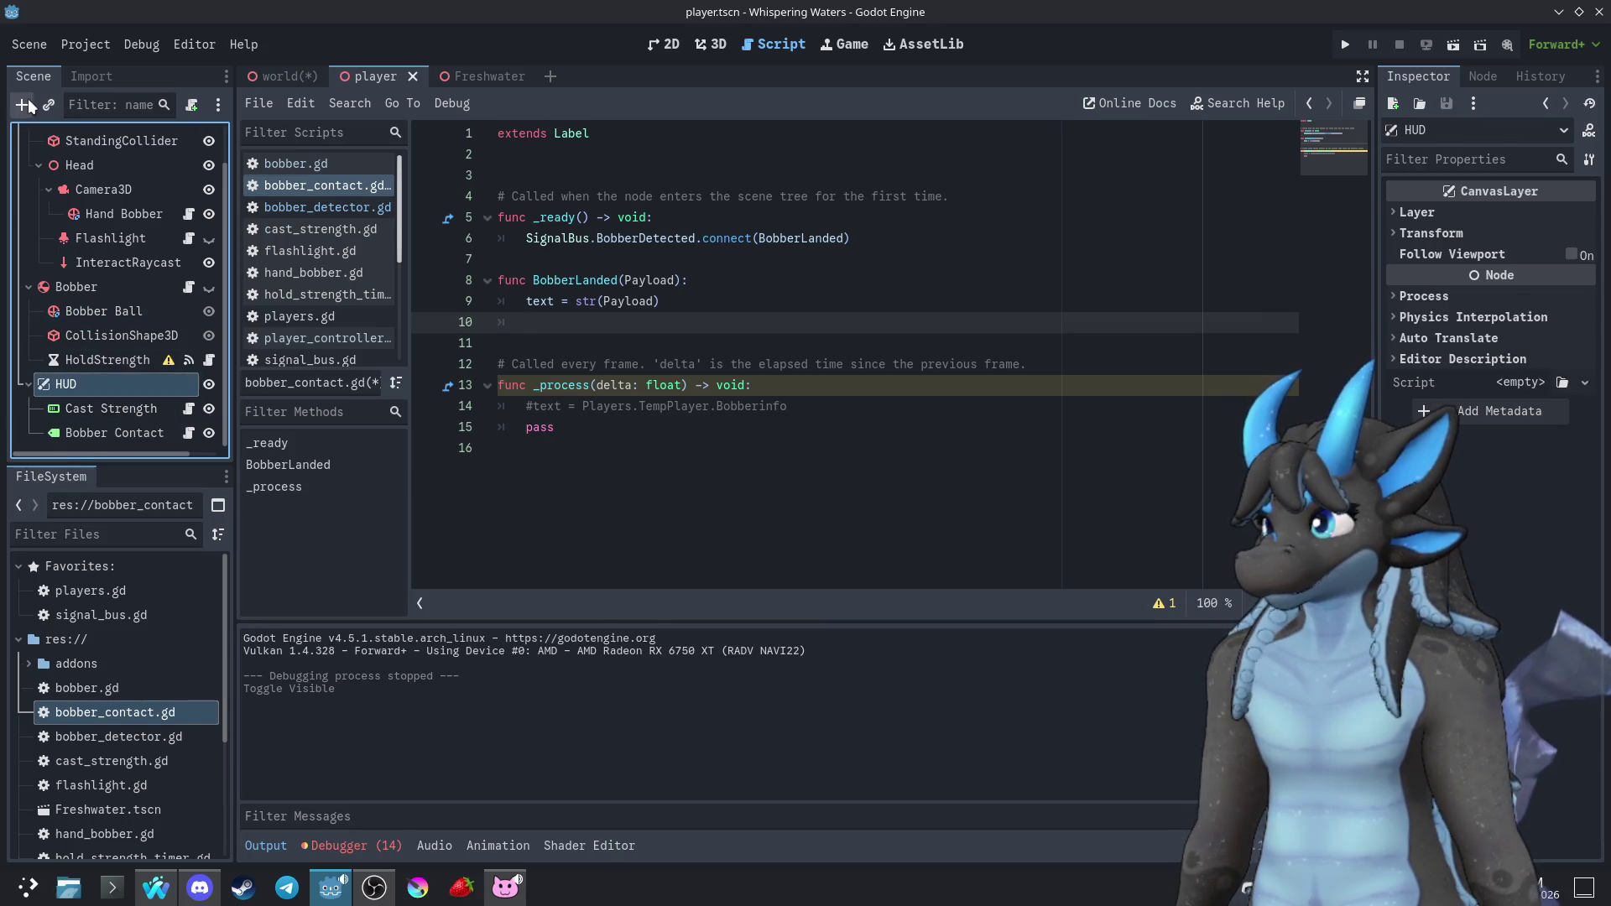
Add a Timer node under HUD and rename it BobberInWaterTimer
{"action": "left_click", "coordinate": [22, 104]}
{"action": "type", "text": "timer"}
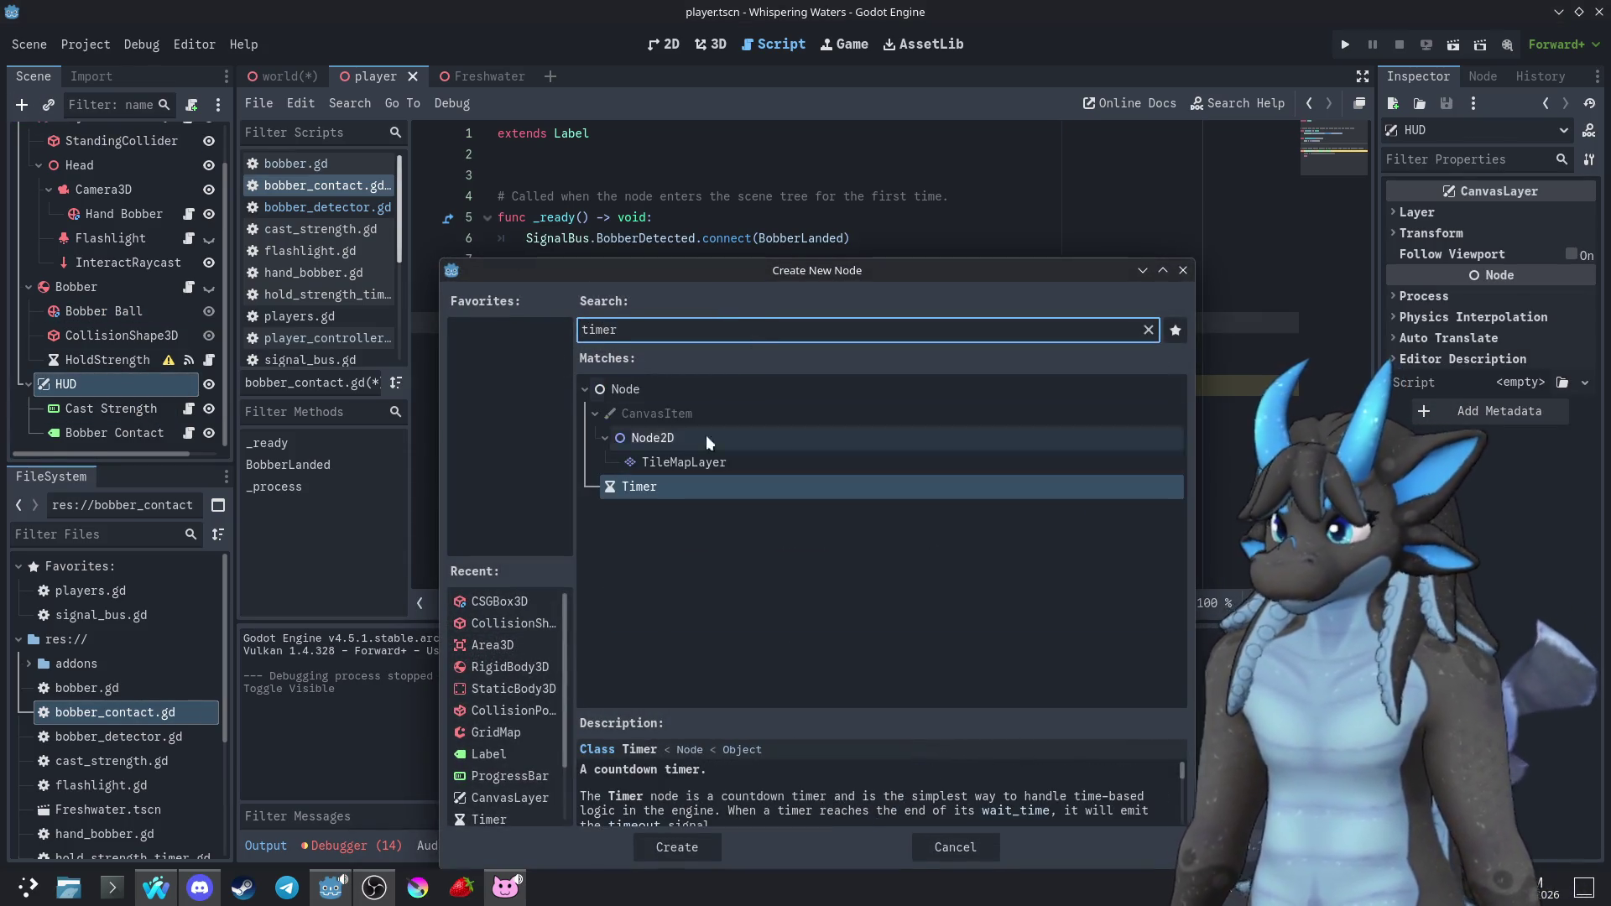
{"action": "double_click", "coordinate": [645, 496]}
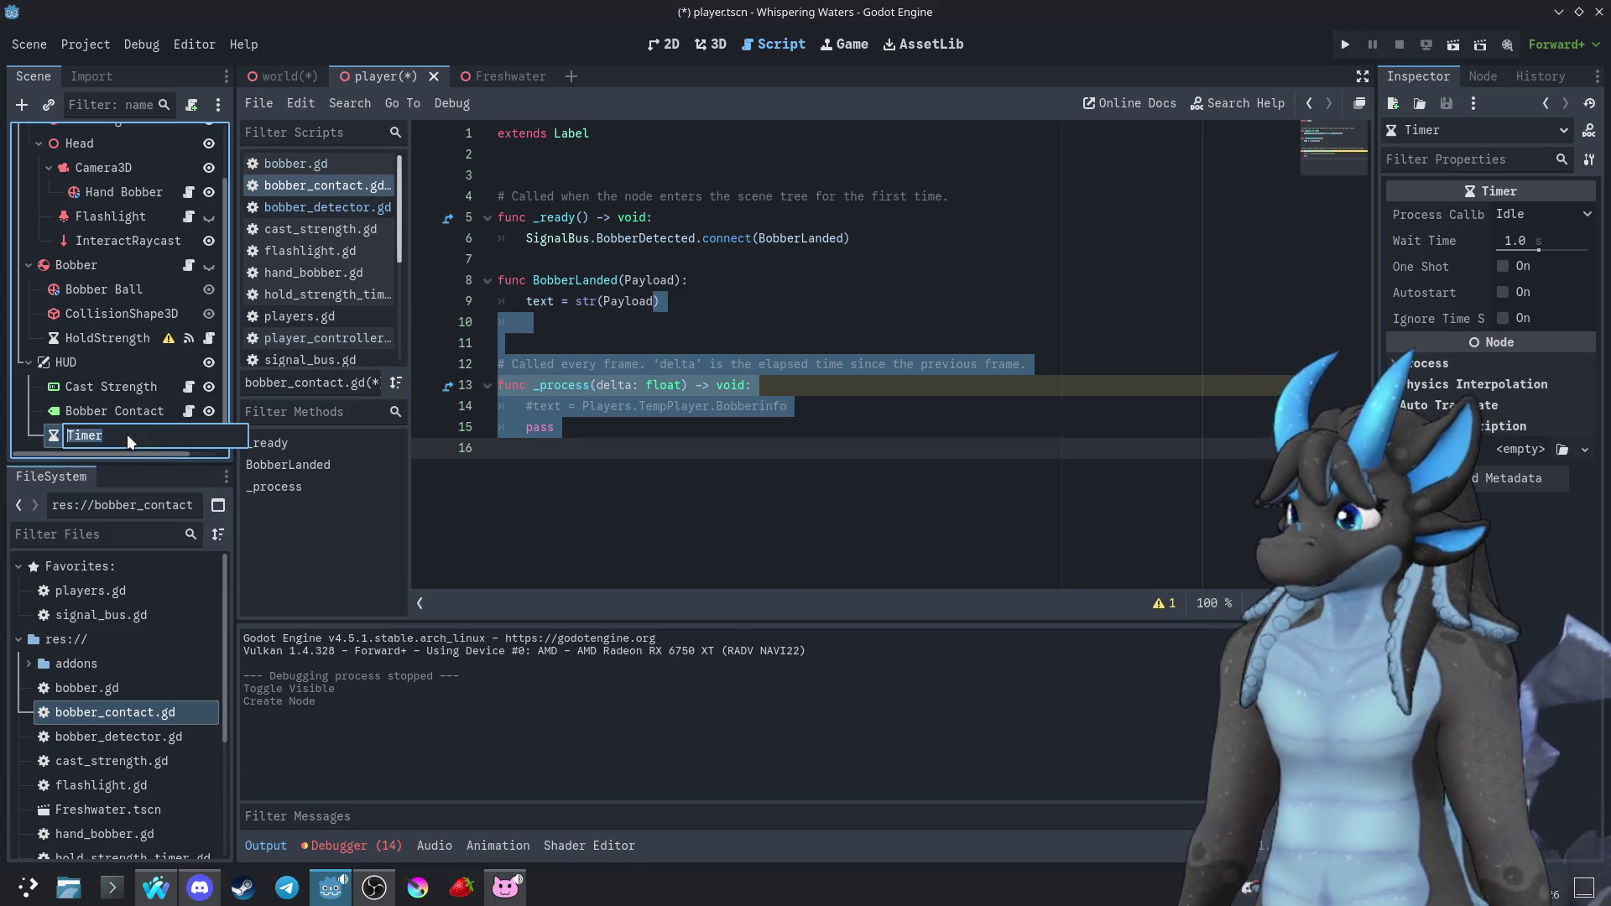
{"action": "double_click", "coordinate": [148, 437]}
{"action": "type", "text": "T"}
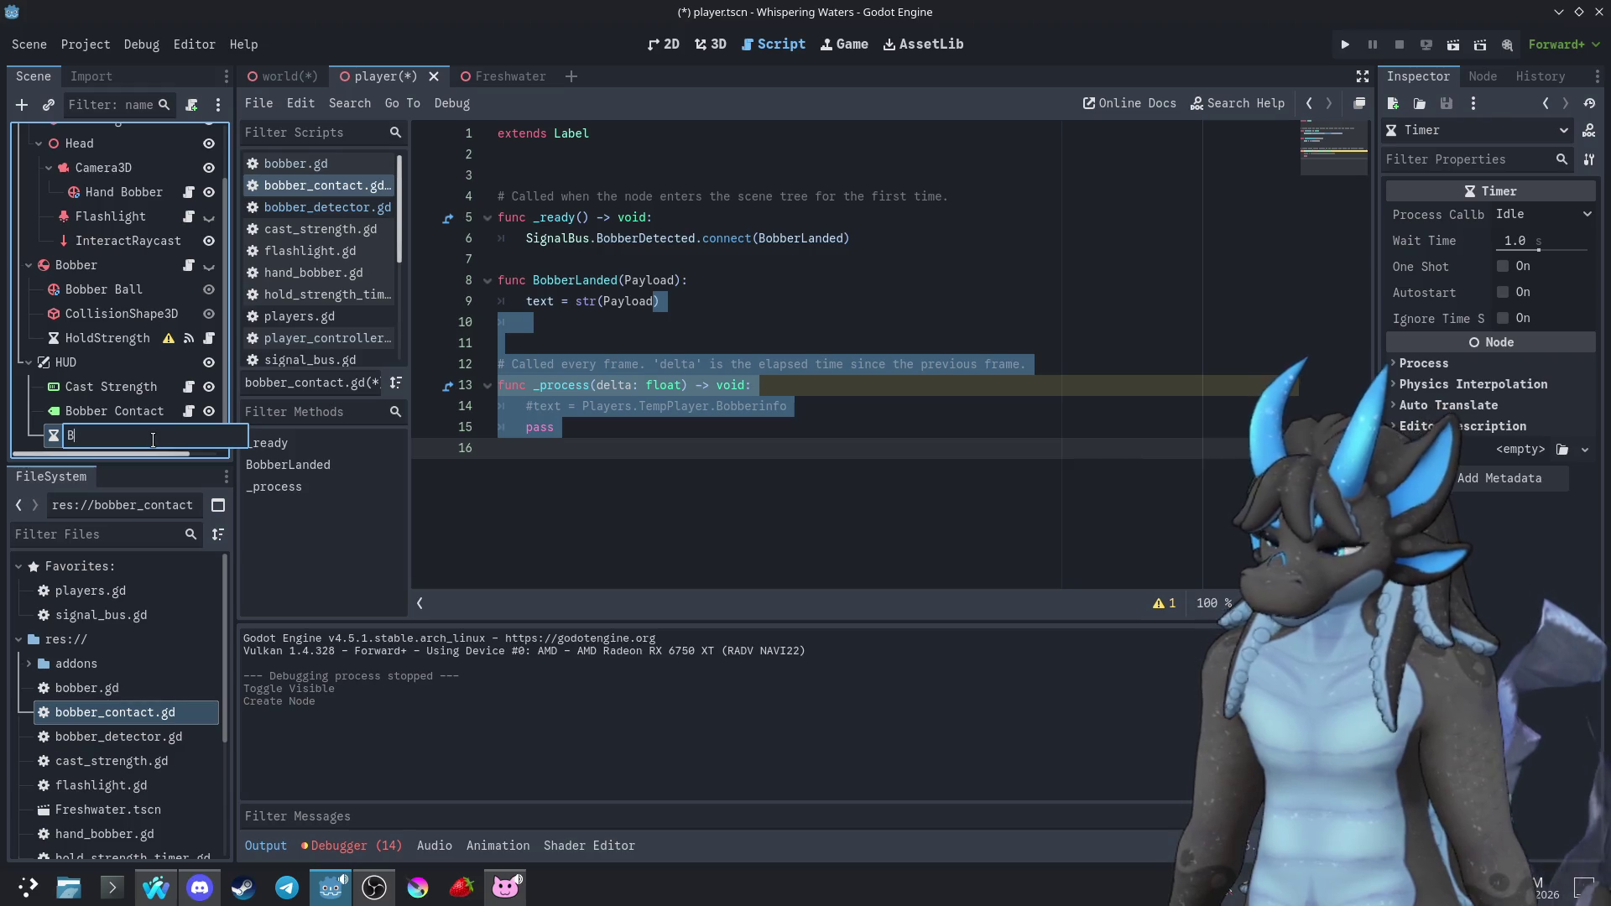
{"action": "key", "text": "BackSpace"}
{"action": "type", "text": "bob"}
{"action": "key", "text": "BackSpace"}
{"action": "key", "text": "BackSpace"}
{"action": "key", "text": "BackSpace"}
{"action": "type", "text": "Bobber"}
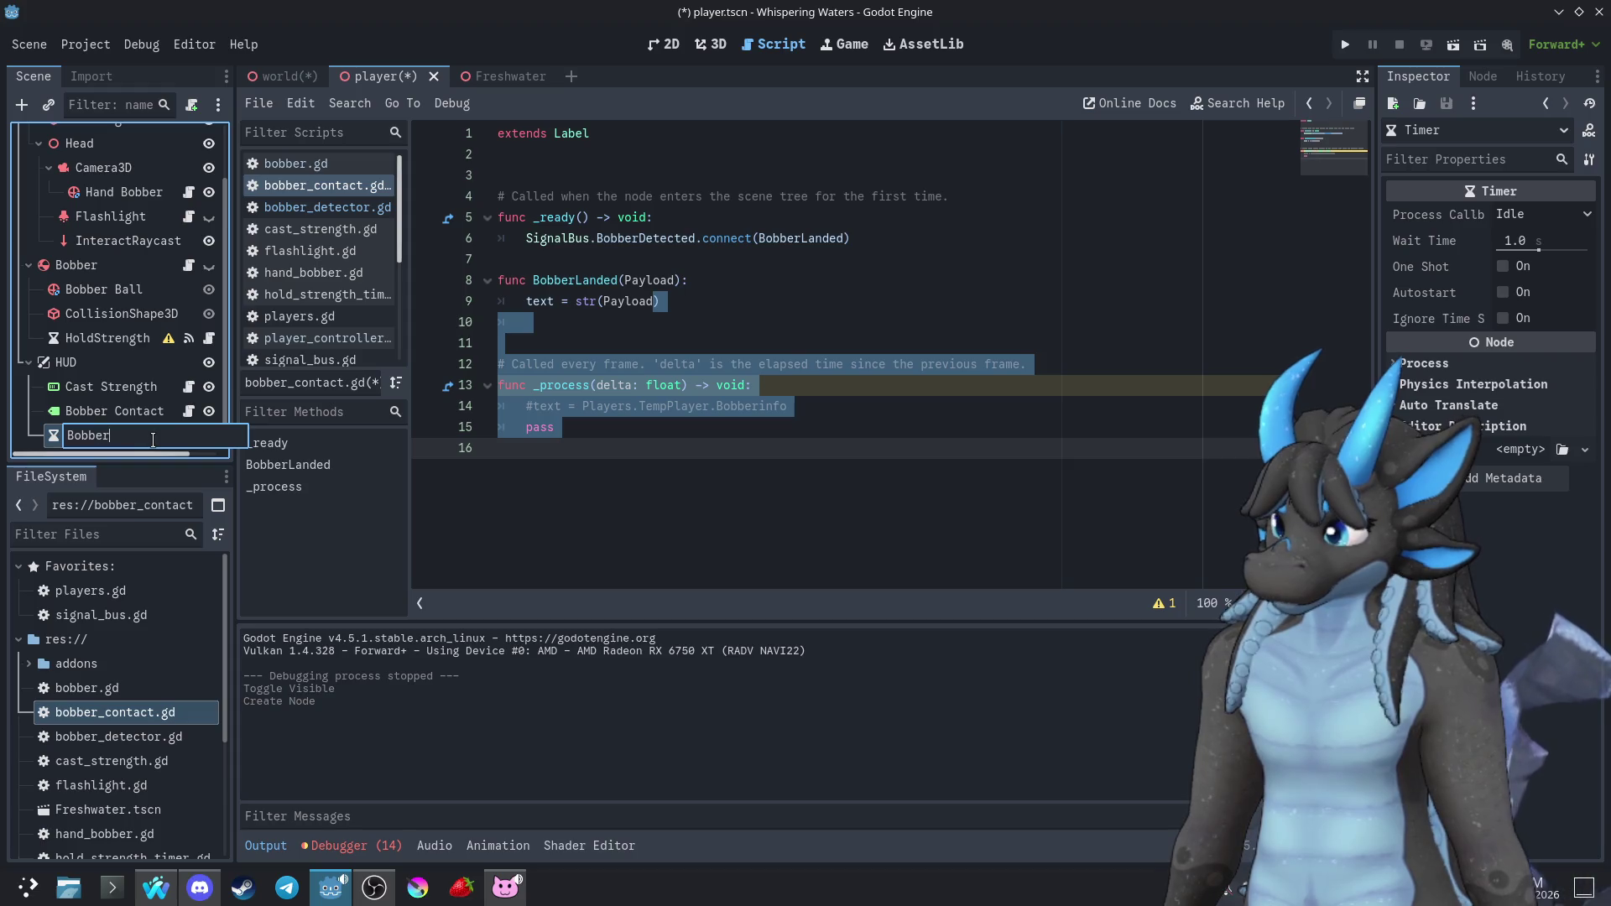
{"action": "type", "text": "InWaterTimer"}
{"action": "key", "text": "Return"}
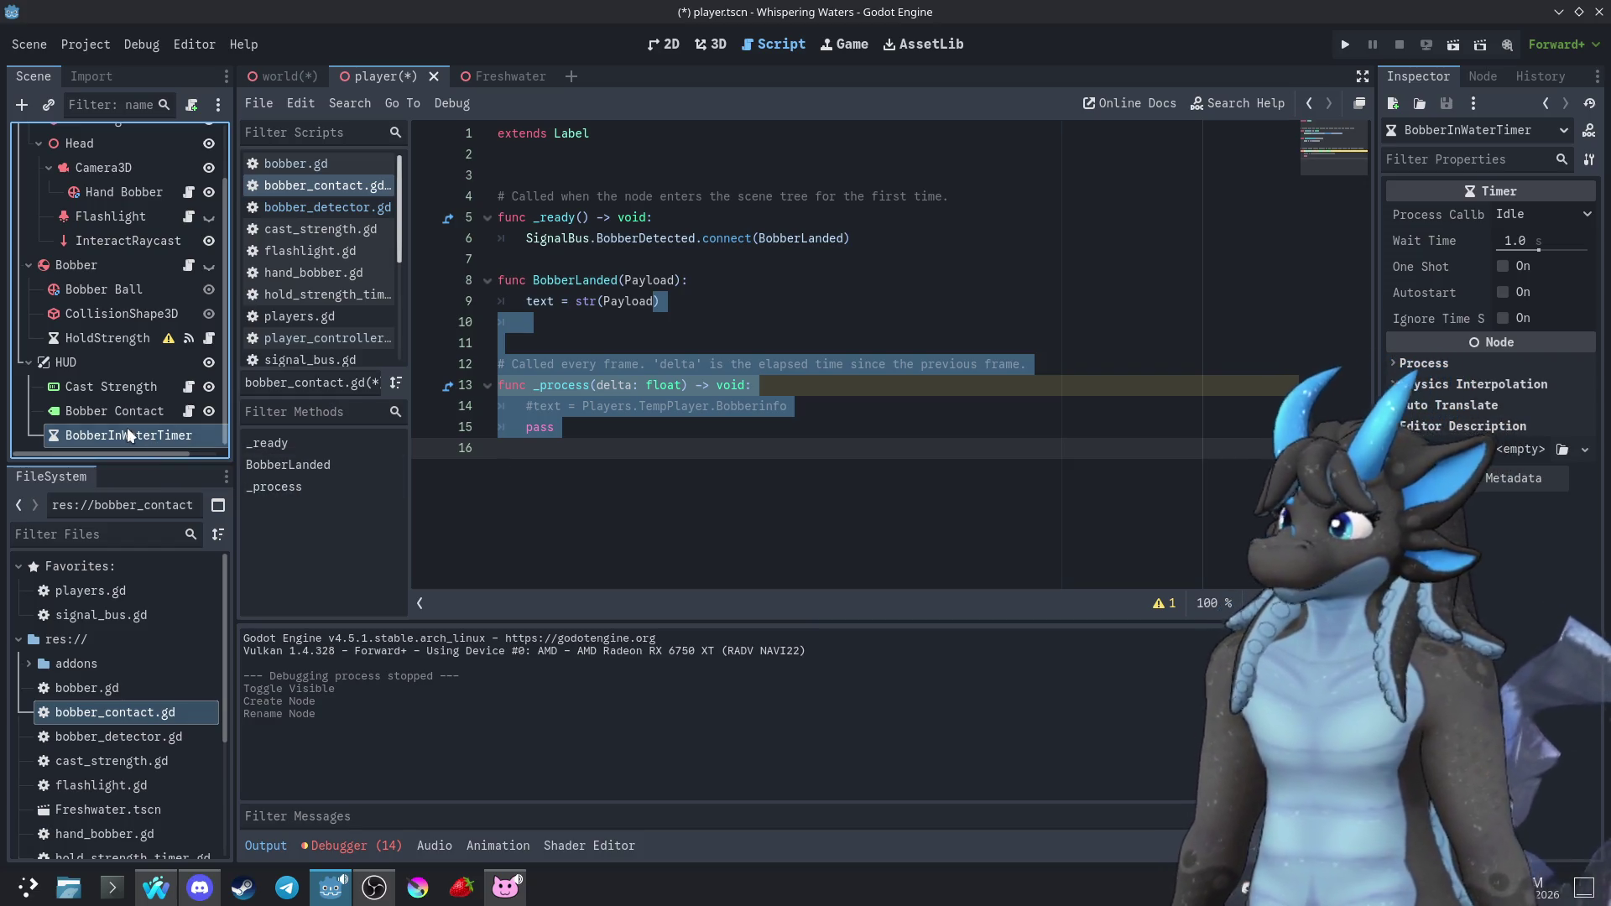
Attach a new bobber_in_water_timer.gd script, then look over the Bobber Contact, Cast Strength and Bobber Ball nodes
{"action": "left_click", "coordinate": [191, 104]}
{"action": "left_click", "coordinate": [718, 656]}
{"action": "left_click", "coordinate": [127, 419]}
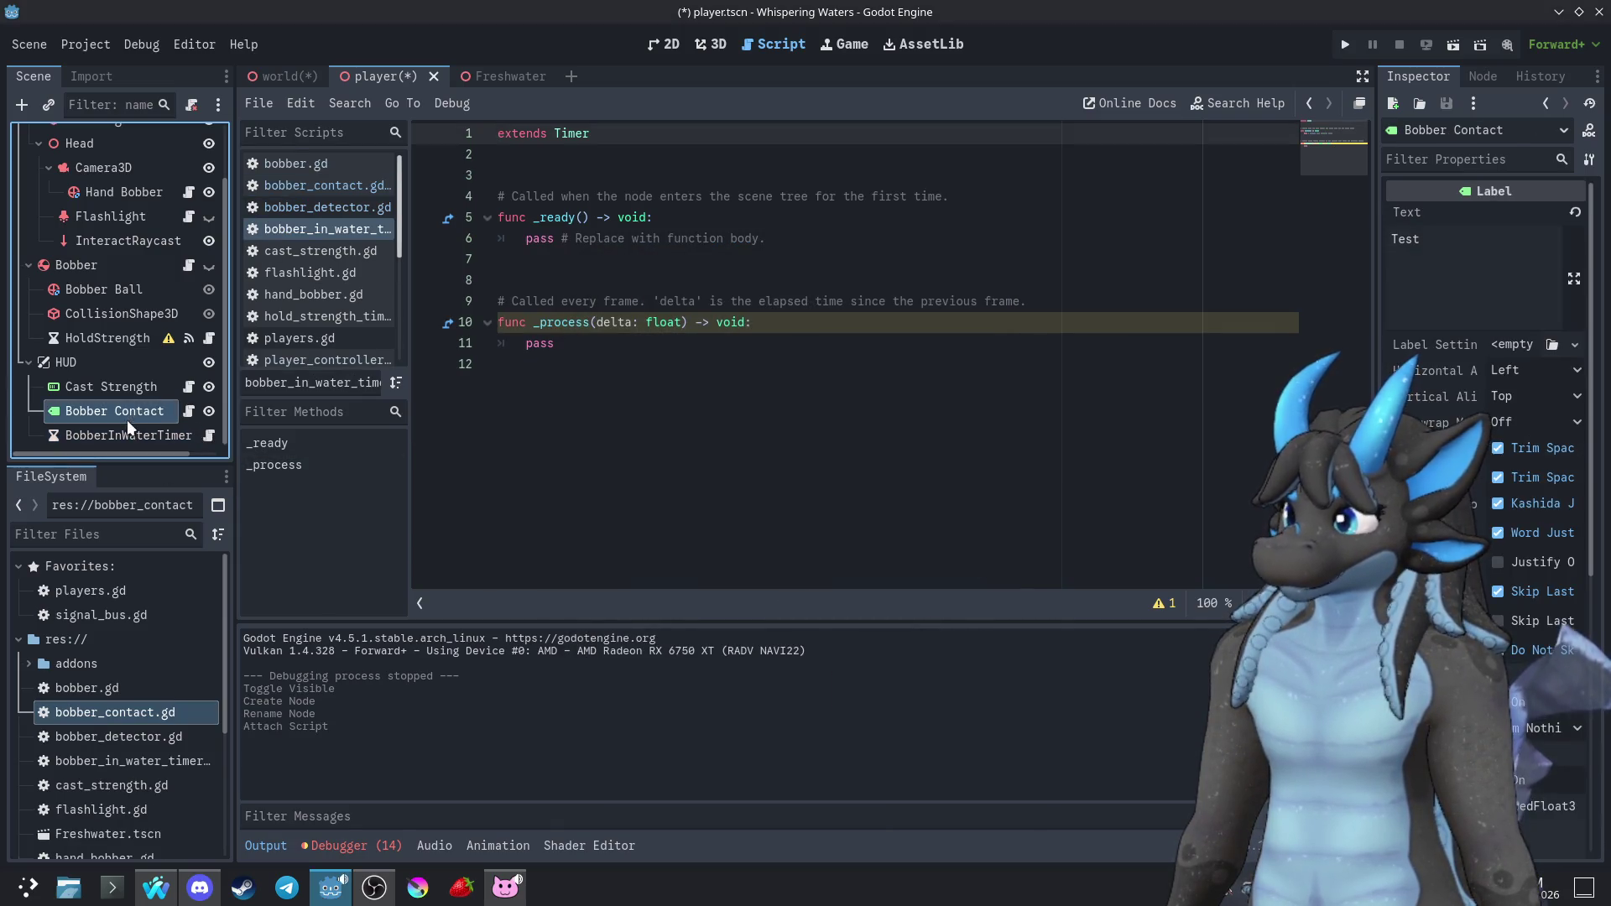
{"action": "left_click", "coordinate": [138, 432]}
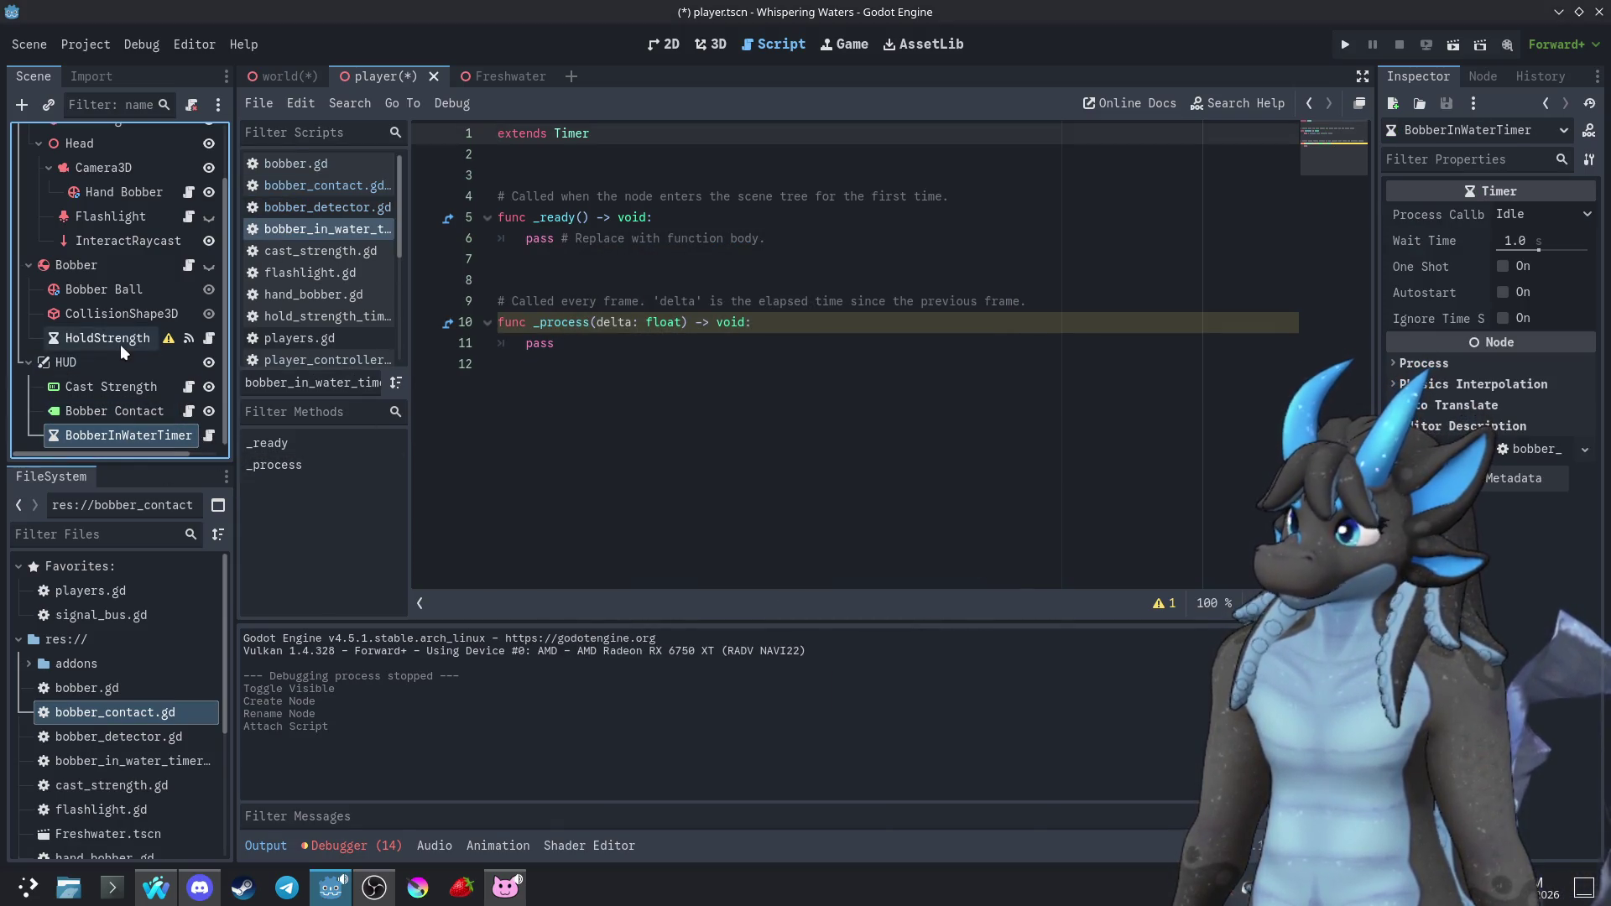
{"action": "left_click", "coordinate": [116, 389]}
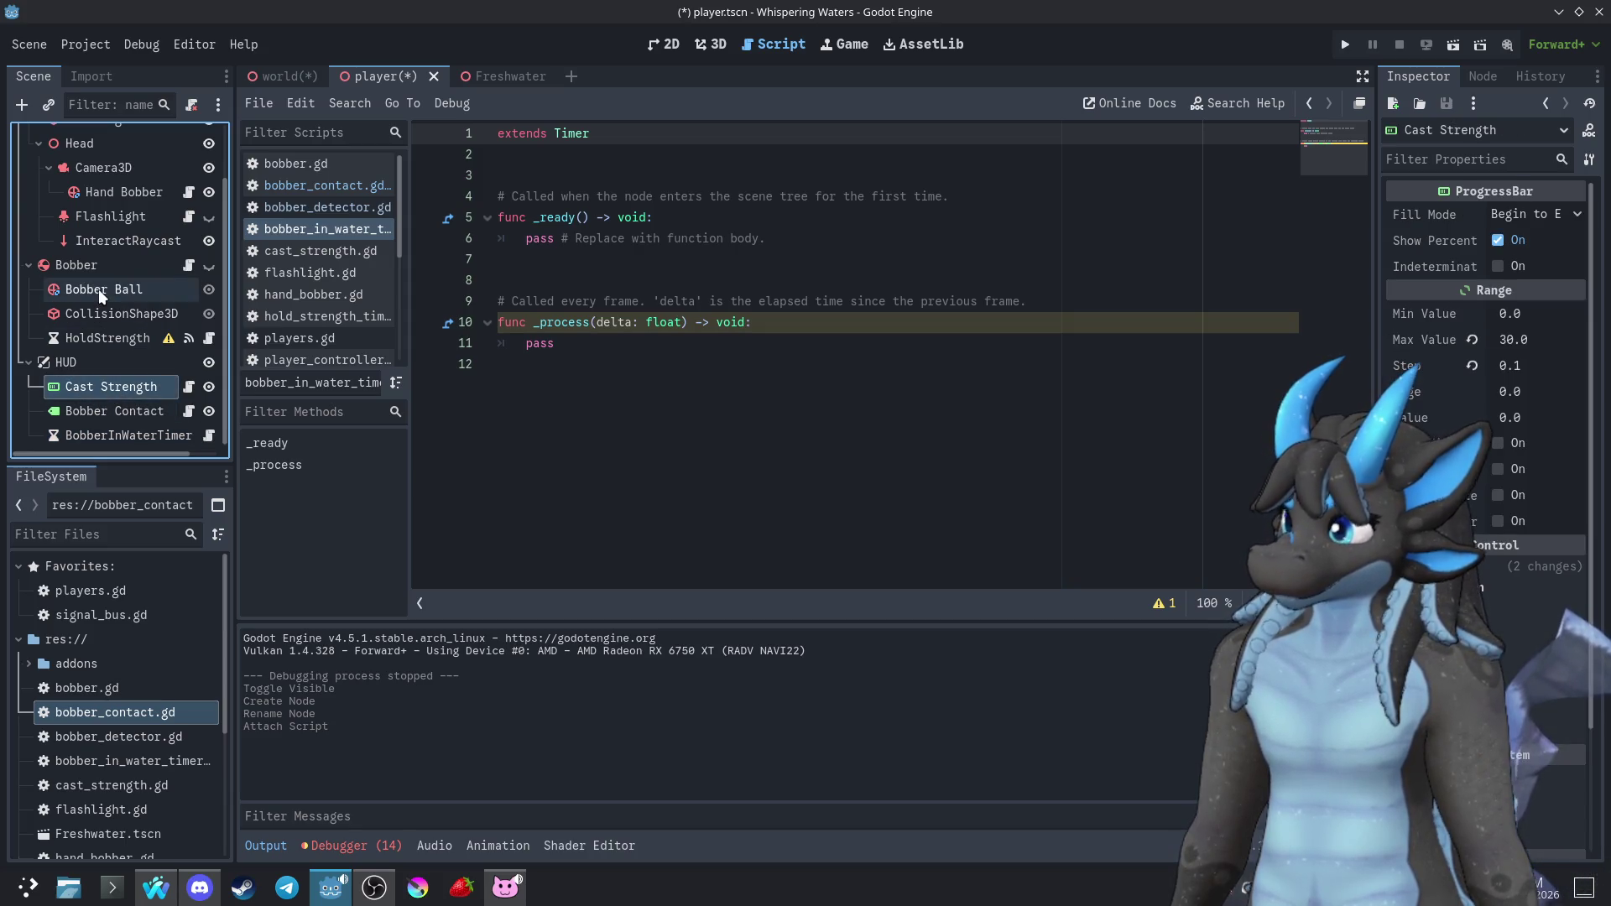
{"action": "left_click", "coordinate": [104, 290]}
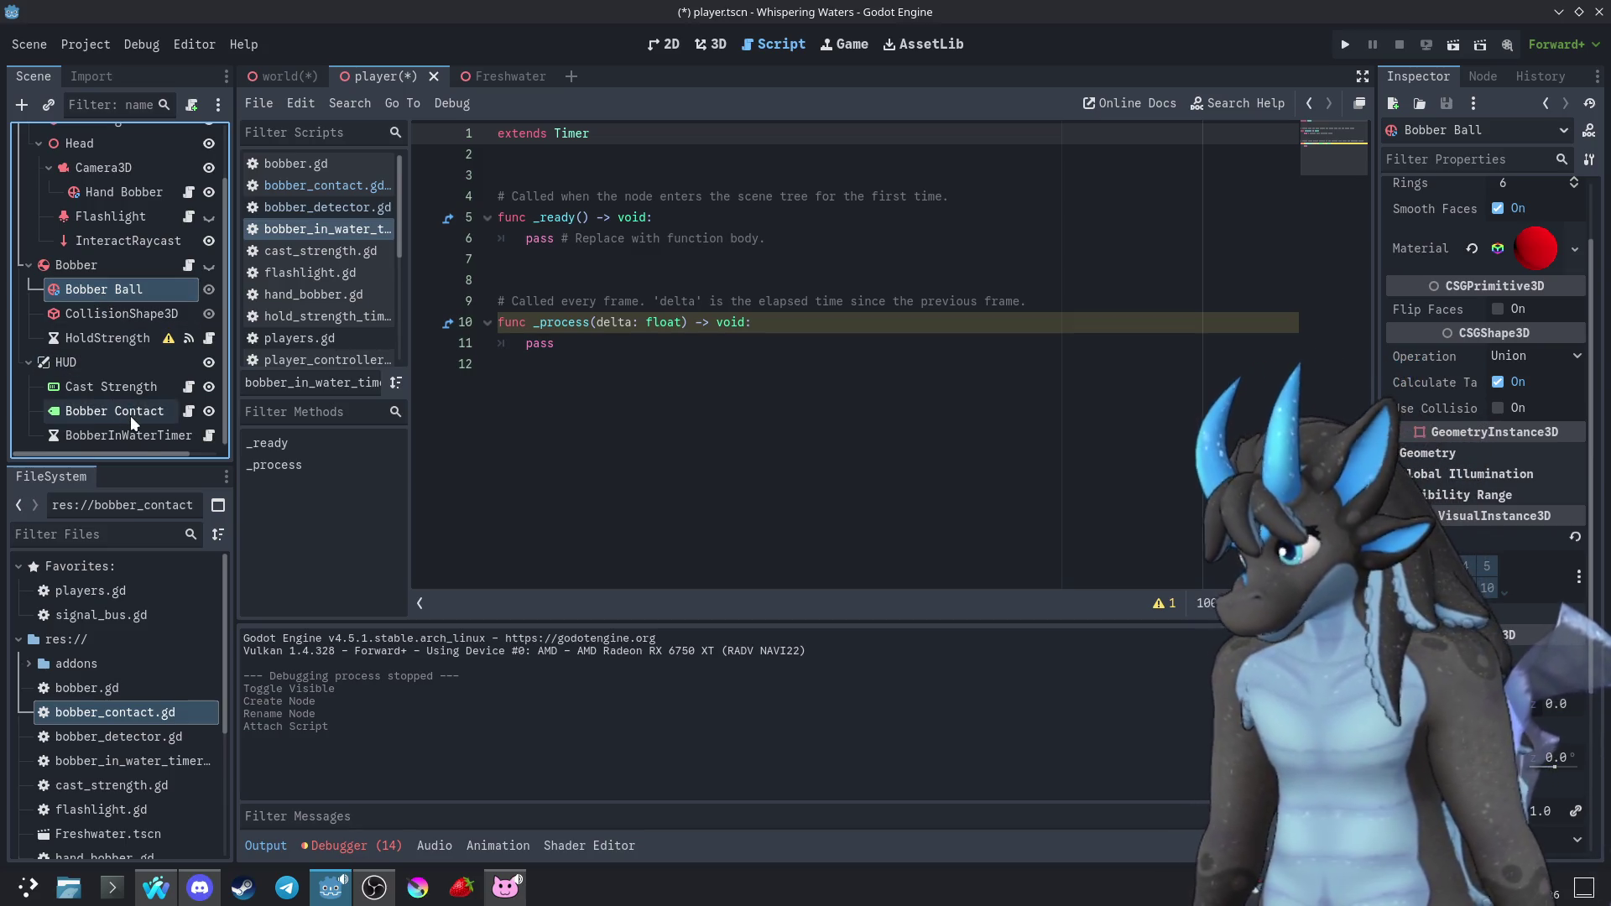
{"action": "left_click", "coordinate": [188, 411]}
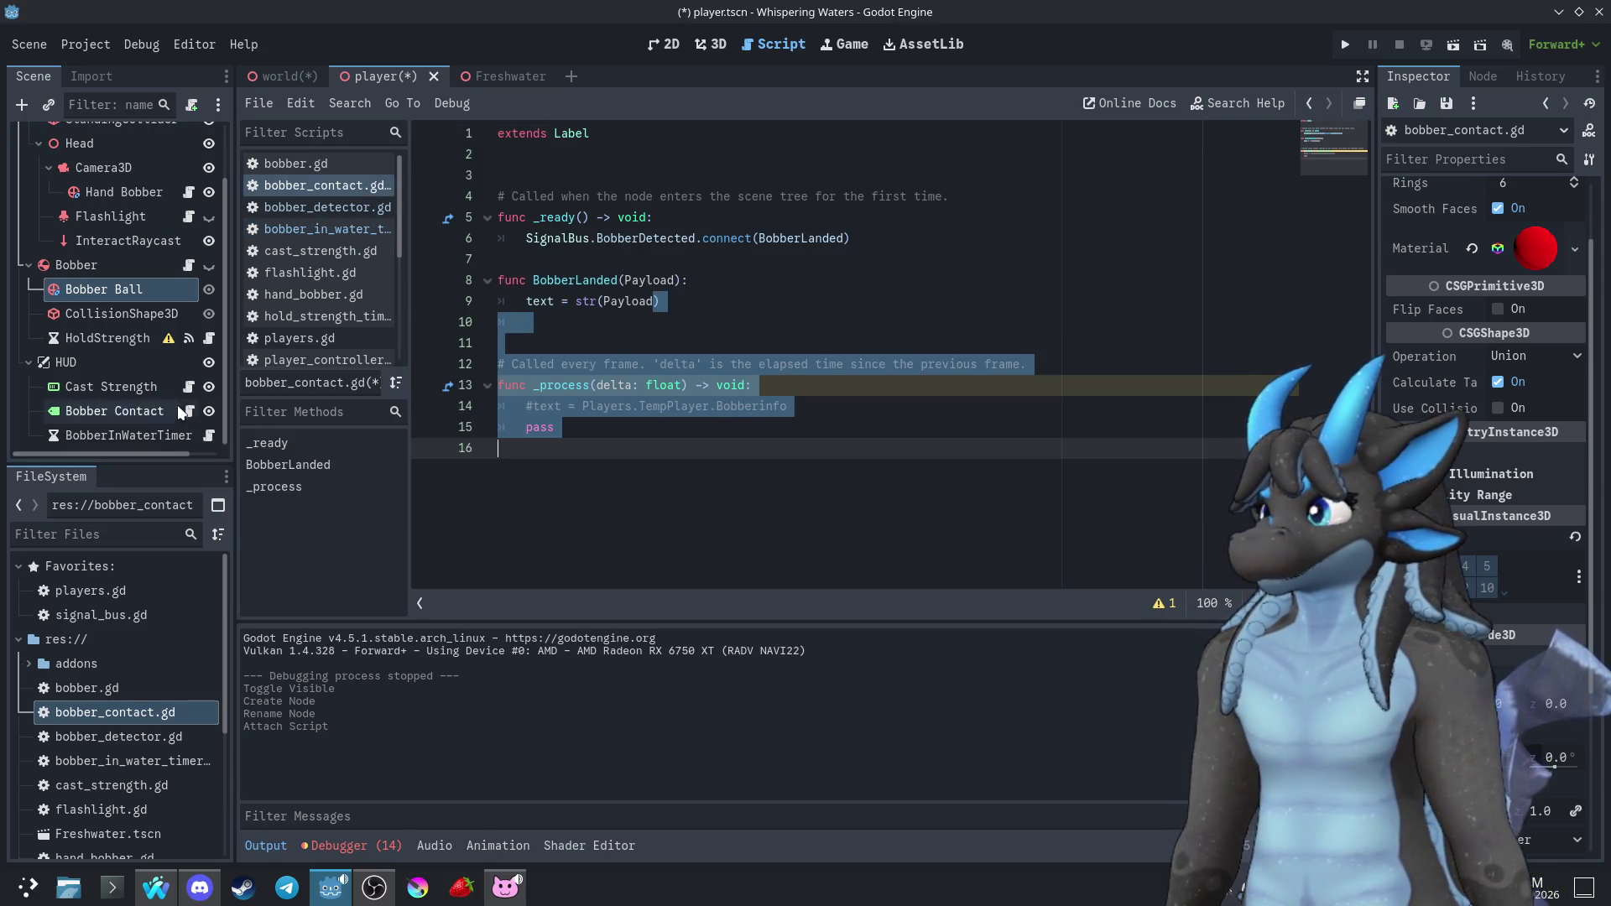
{"action": "left_click", "coordinate": [146, 417]}
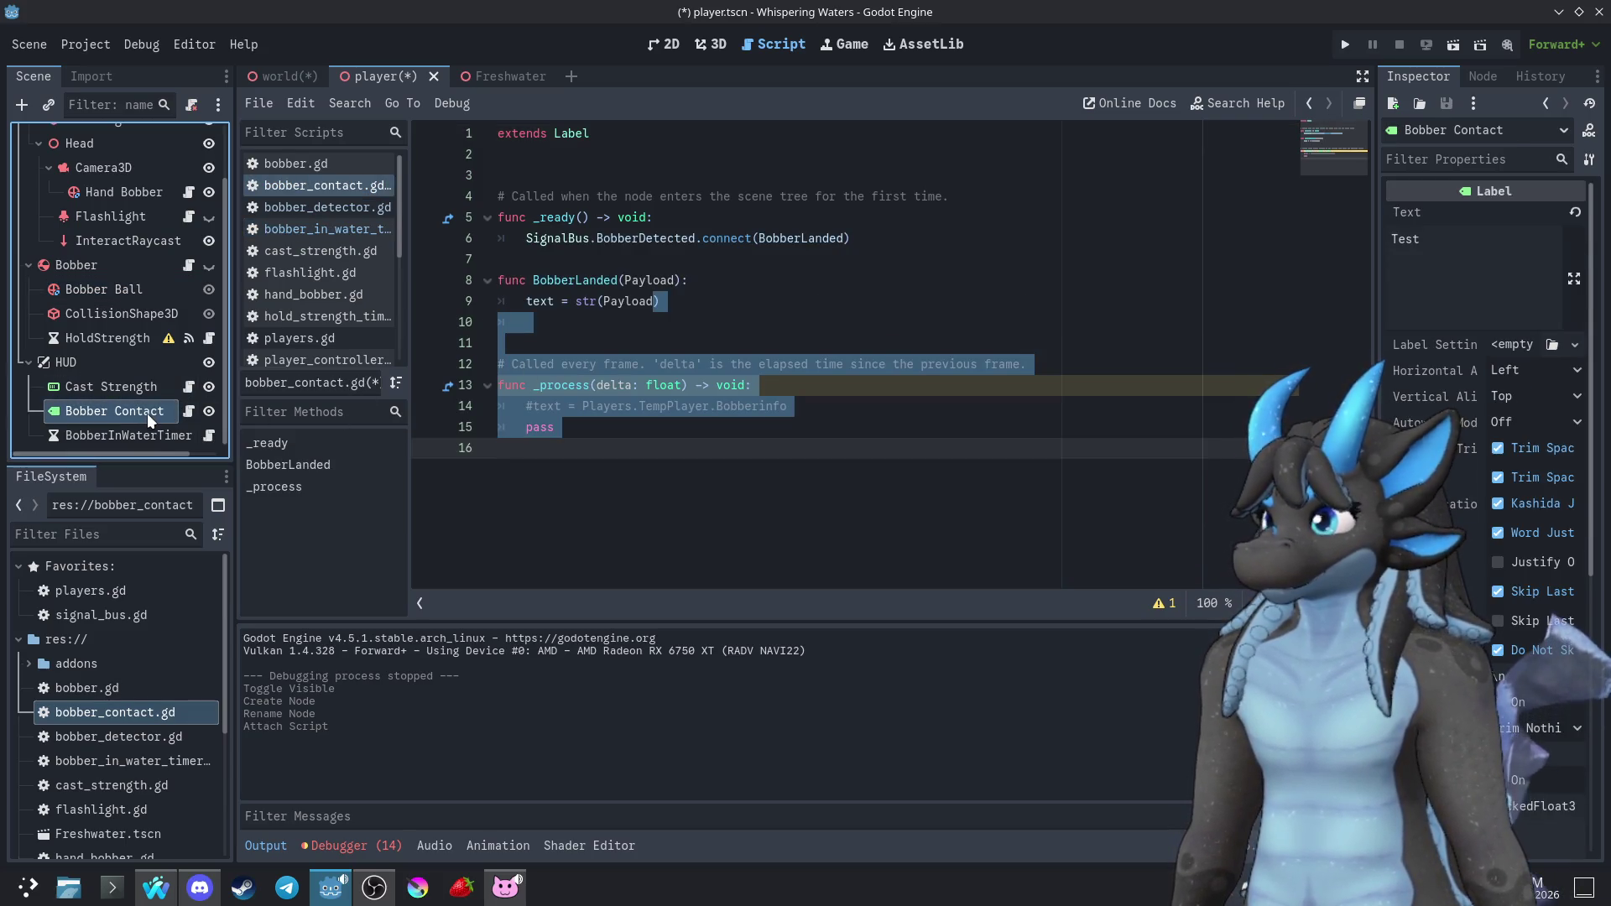
{"action": "left_click", "coordinate": [134, 389]}
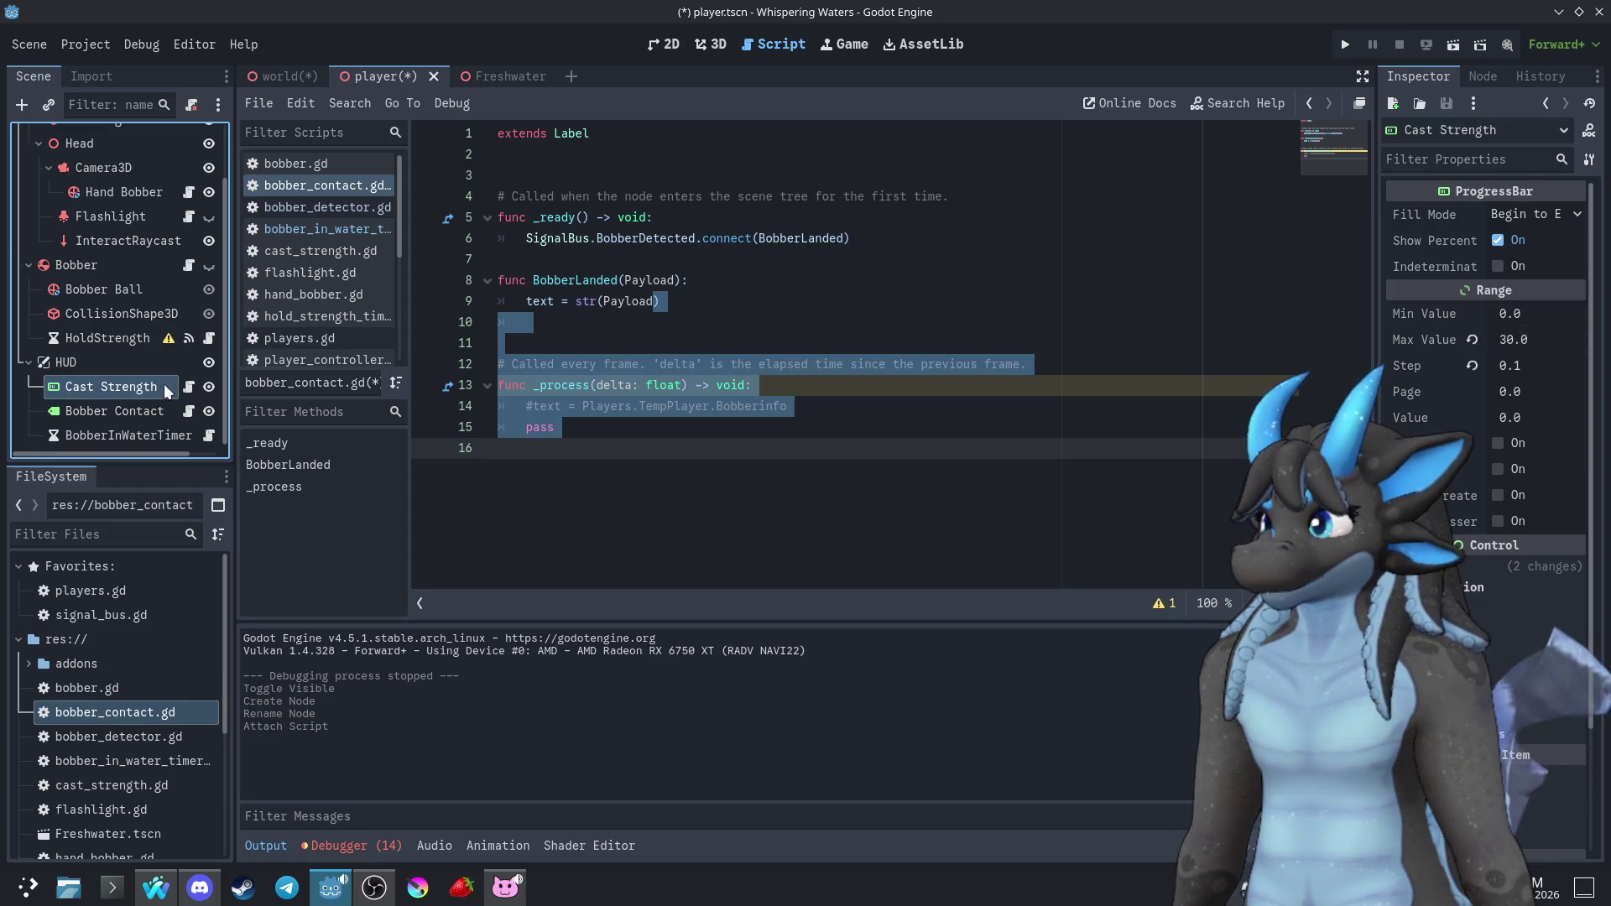
{"action": "left_click", "coordinate": [730, 302]}
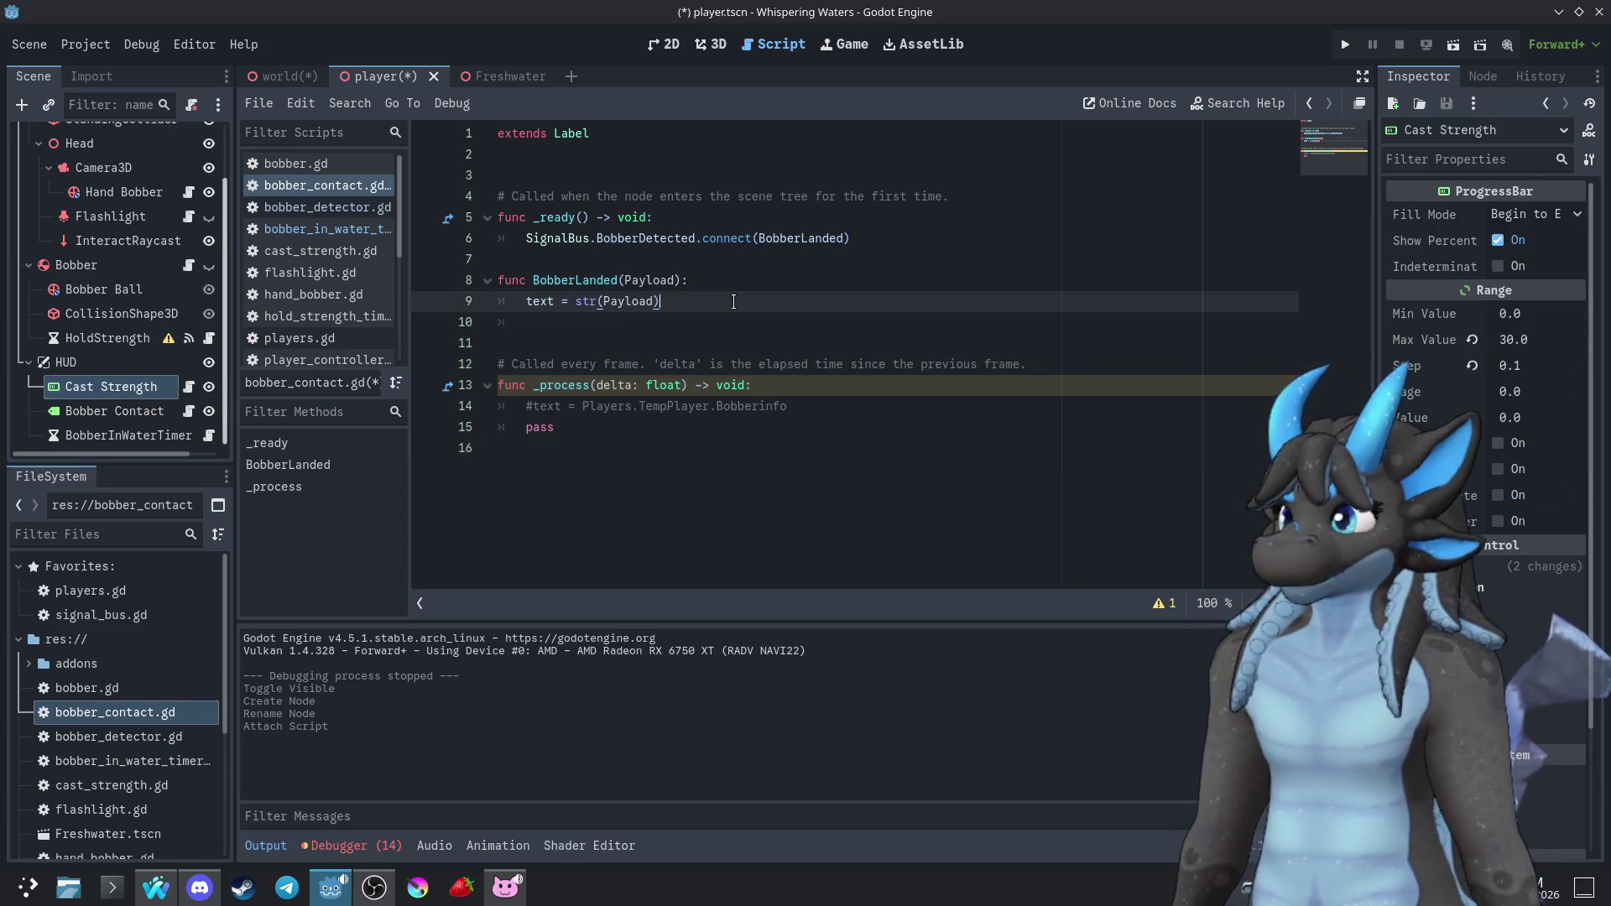
Add a Label node under HUD and name it BobberTimer
{"action": "left_click", "coordinate": [94, 369]}
{"action": "left_click", "coordinate": [22, 105]}
{"action": "type", "text": "Label"}
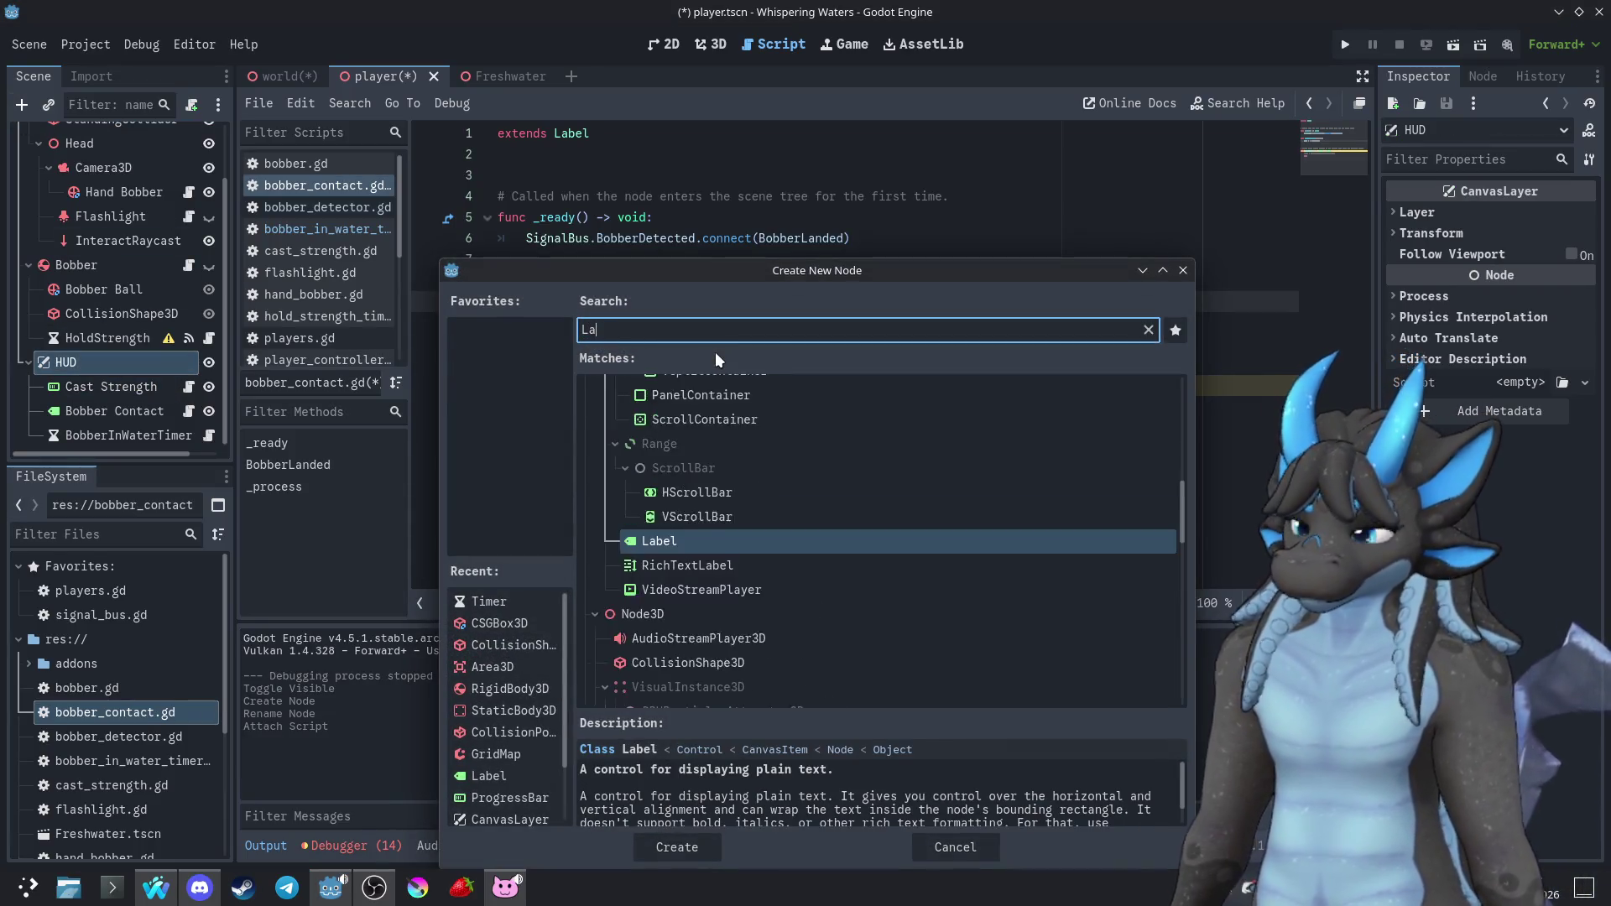
{"action": "left_click", "coordinate": [668, 453]}
{"action": "key", "text": "Return"}
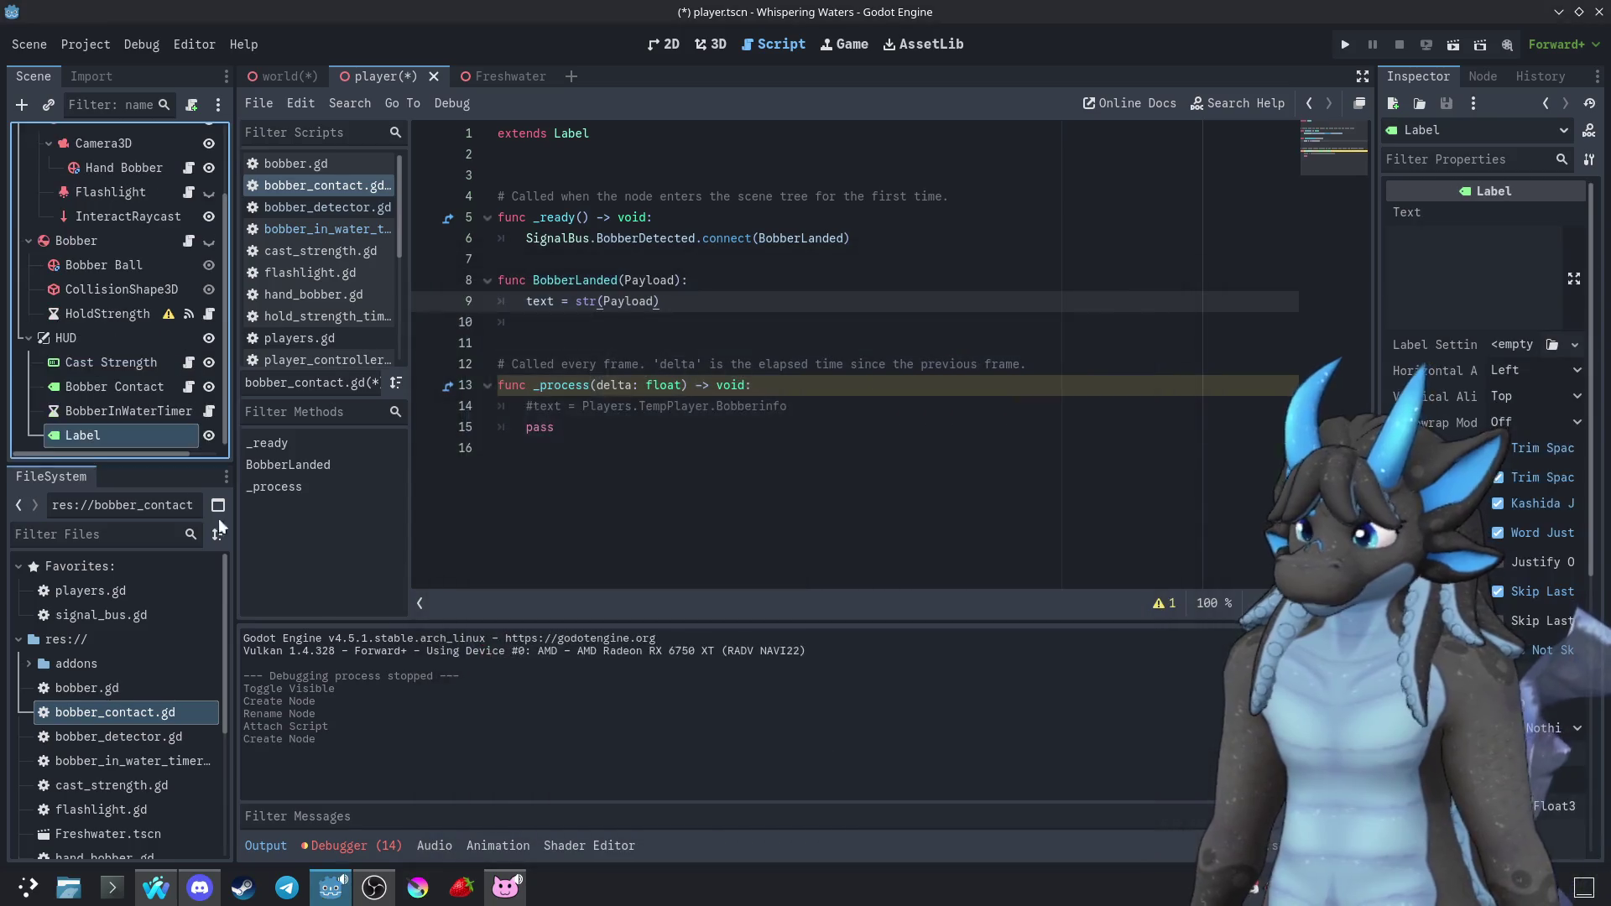
{"action": "key", "text": "F2"}
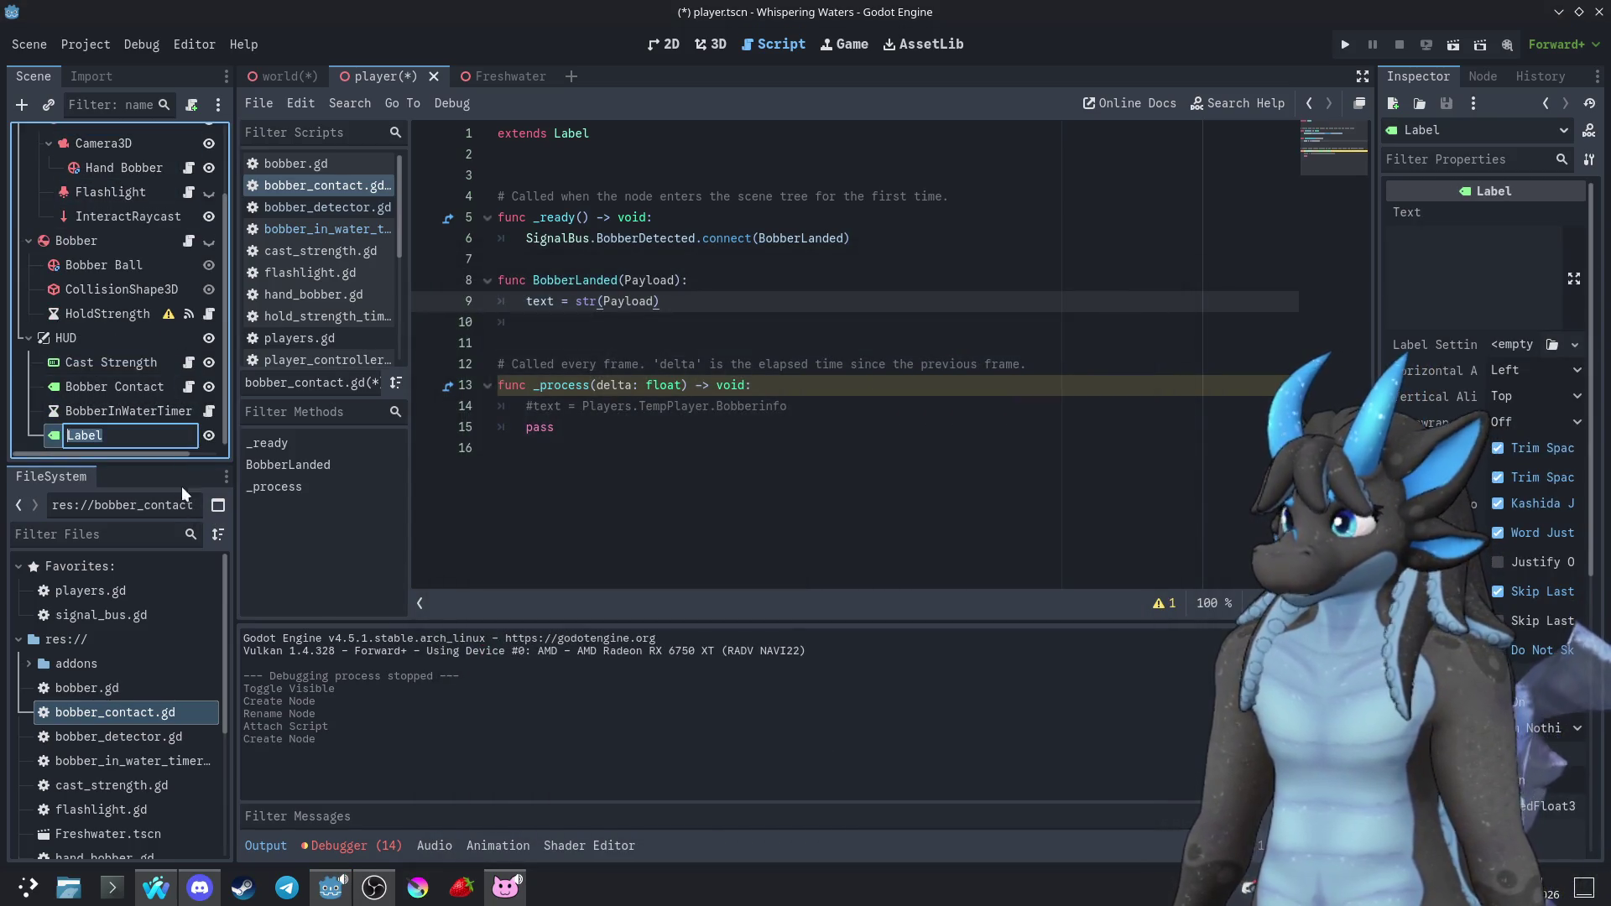
{"action": "type", "text": "Bobber i"}
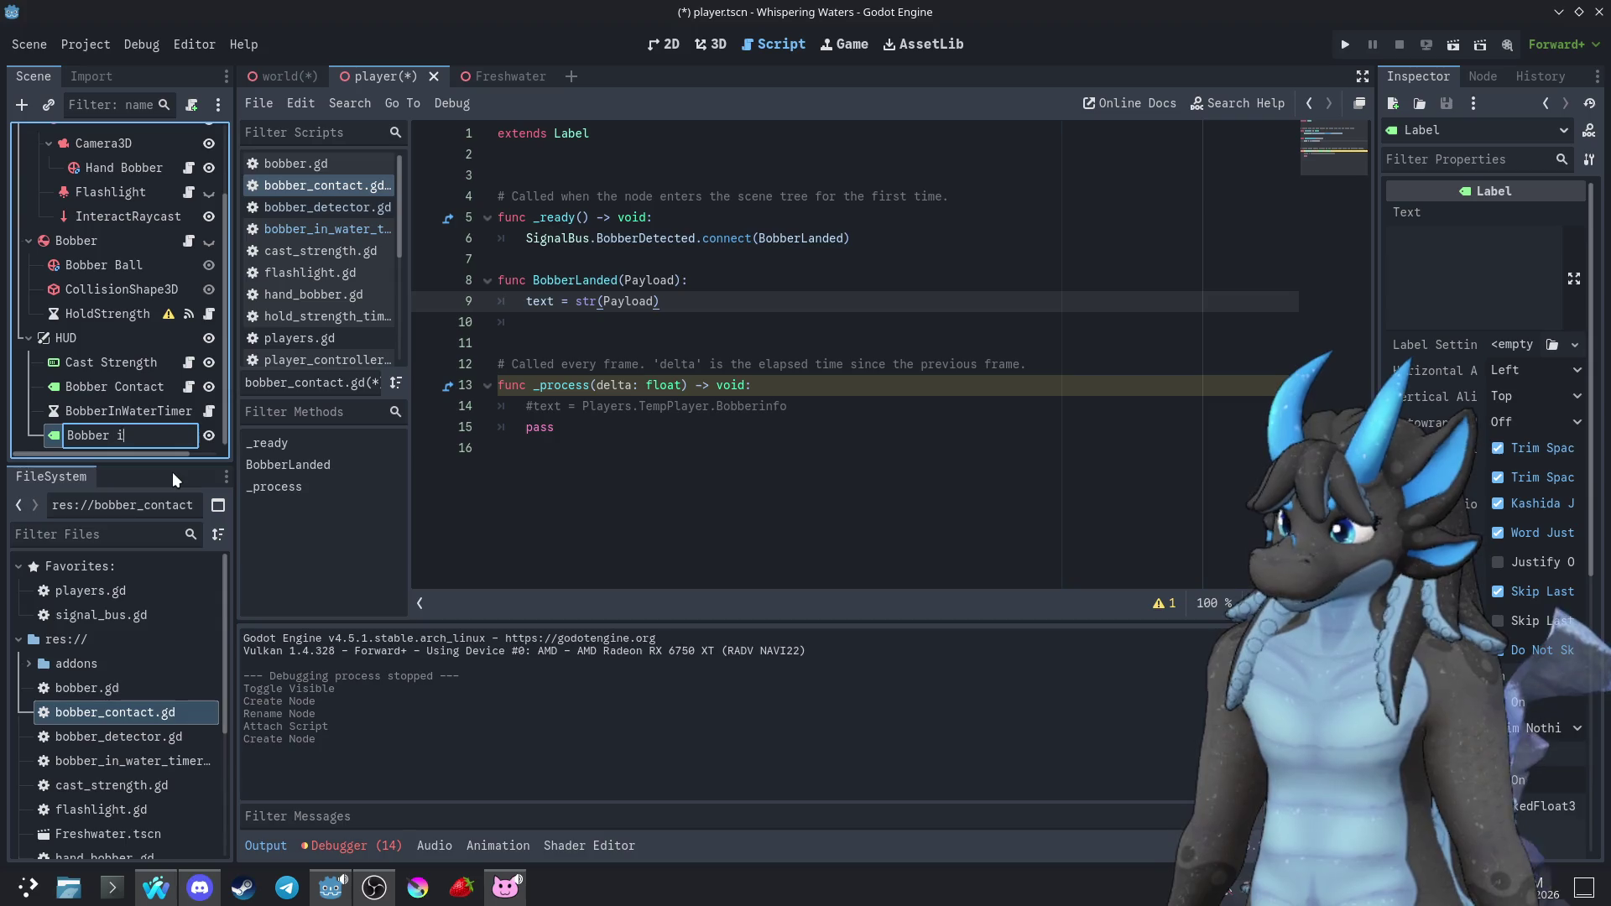
{"action": "key", "text": "BackSpace"}
{"action": "key", "text": "BackSpace"}
{"action": "key", "text": "BackSpace"}
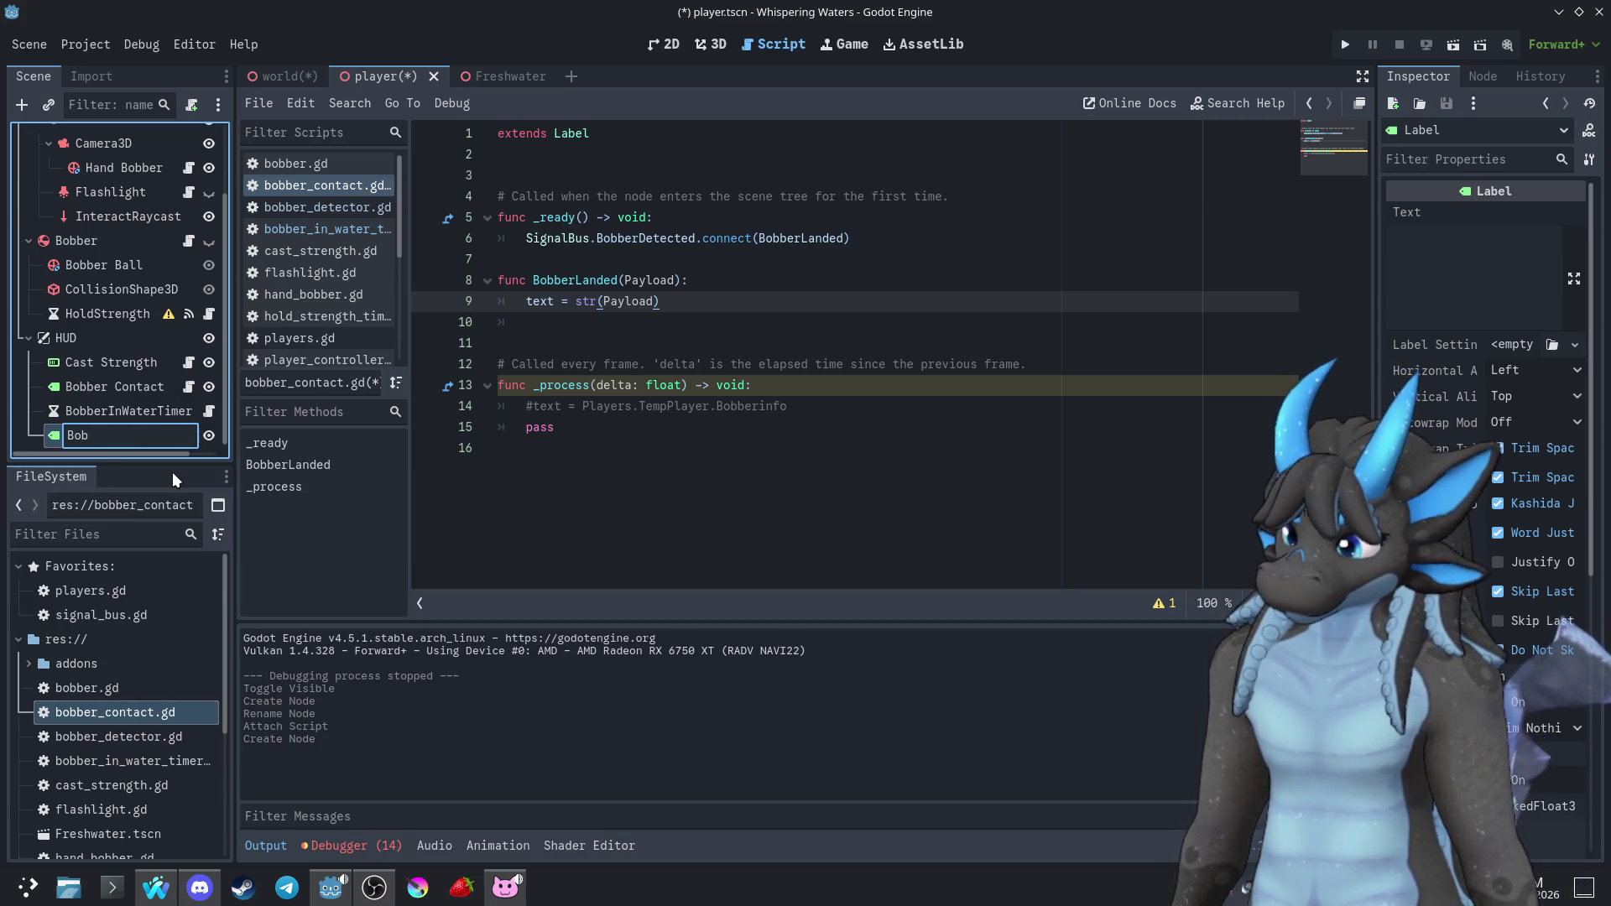
{"action": "type", "text": "ber "}
{"action": "type", "text": "imer"}
{"action": "key", "text": "Return"}
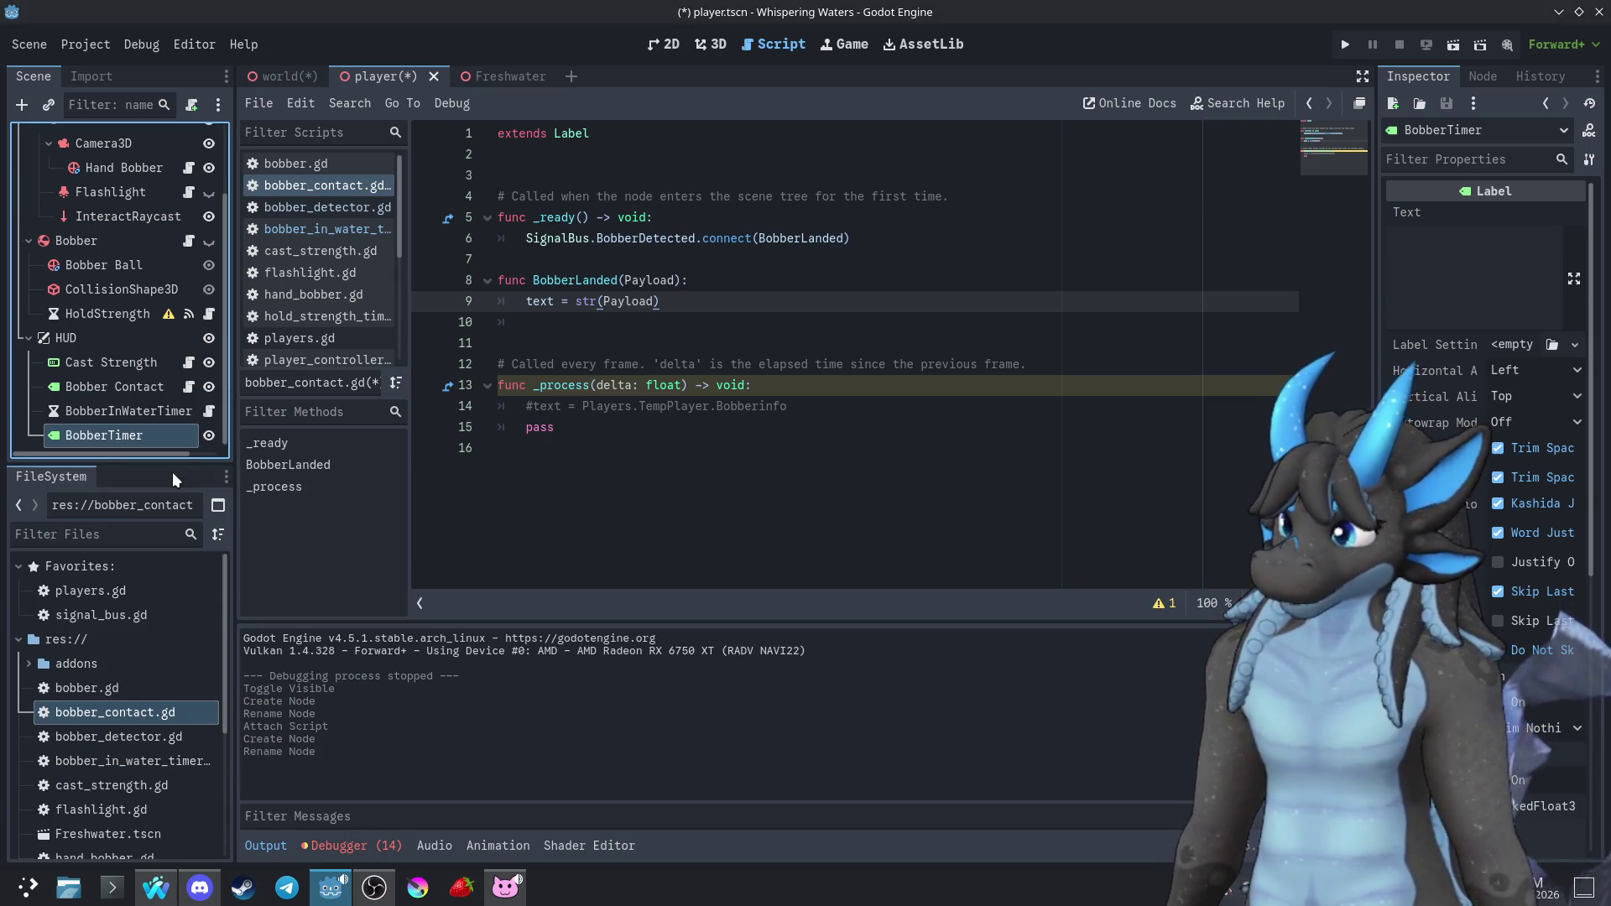
Nest BobberInWaterTimer under BobberTimer, attach a new bobber_timer.gd script, and add a blank line below extends
{"action": "left_click_drag", "start_coordinate": [90, 412], "coordinate": [103, 433]}
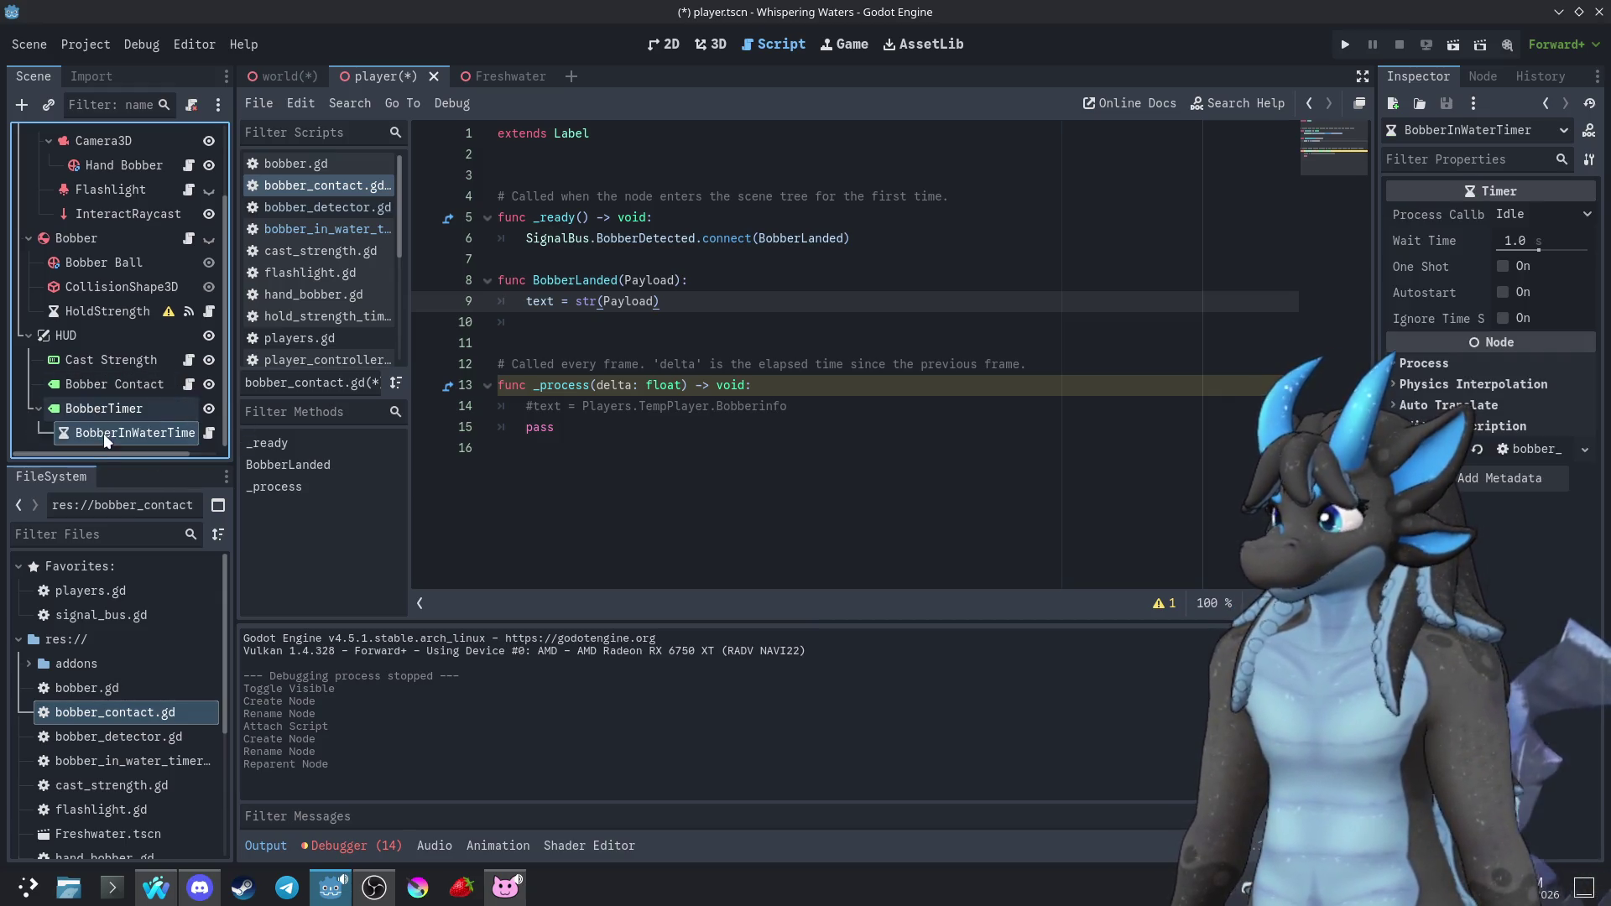
{"action": "left_click", "coordinate": [99, 413]}
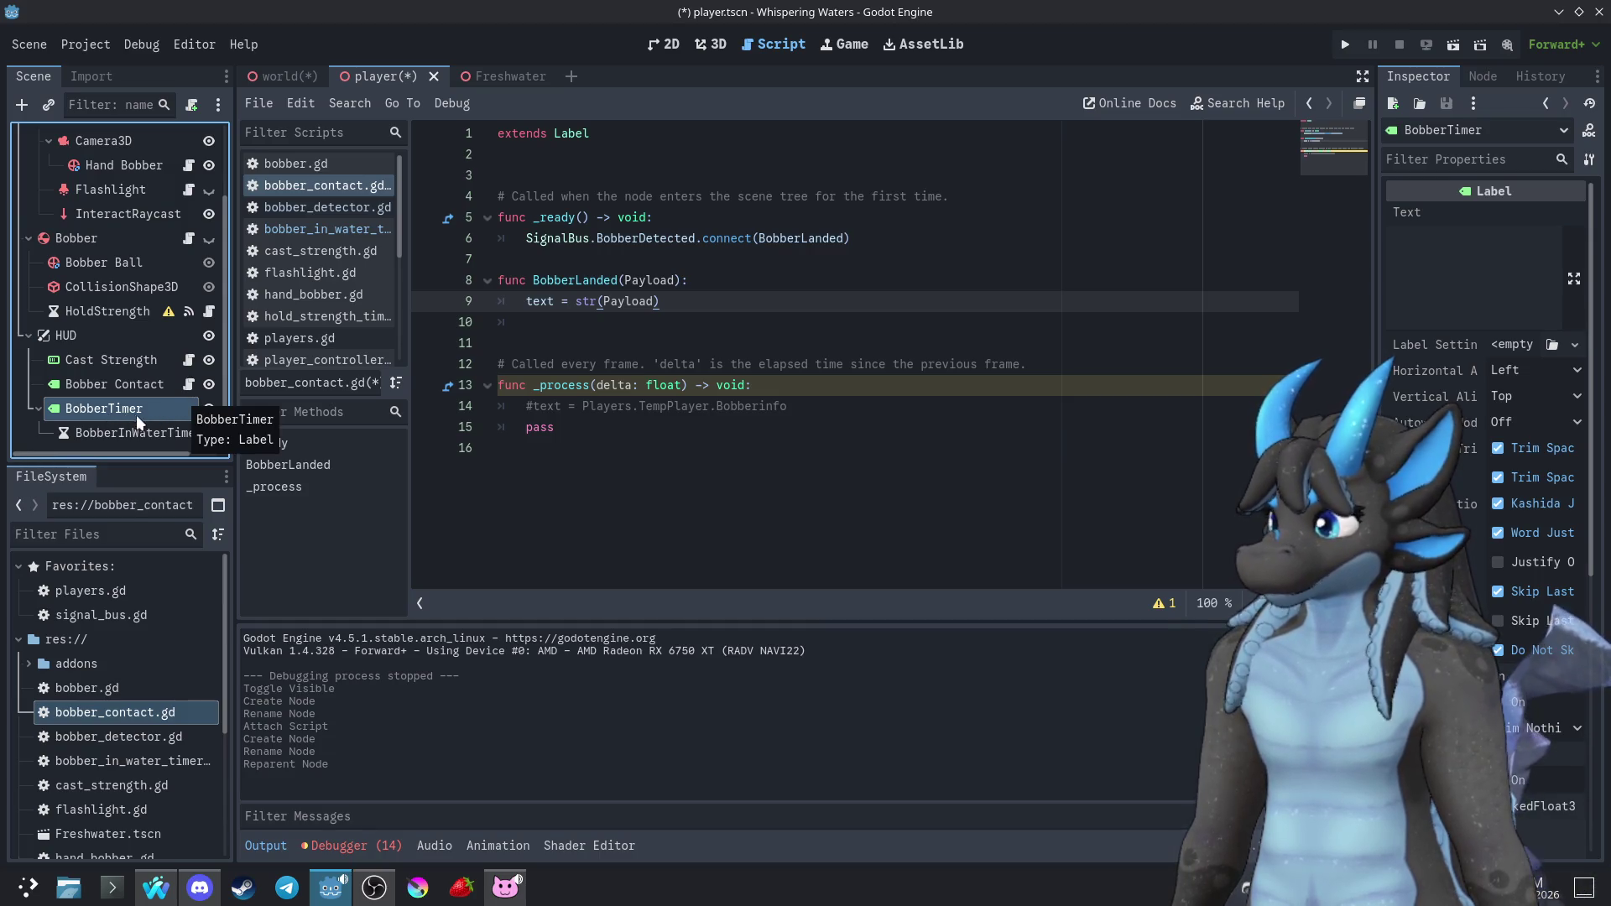
{"action": "left_click", "coordinate": [191, 105]}
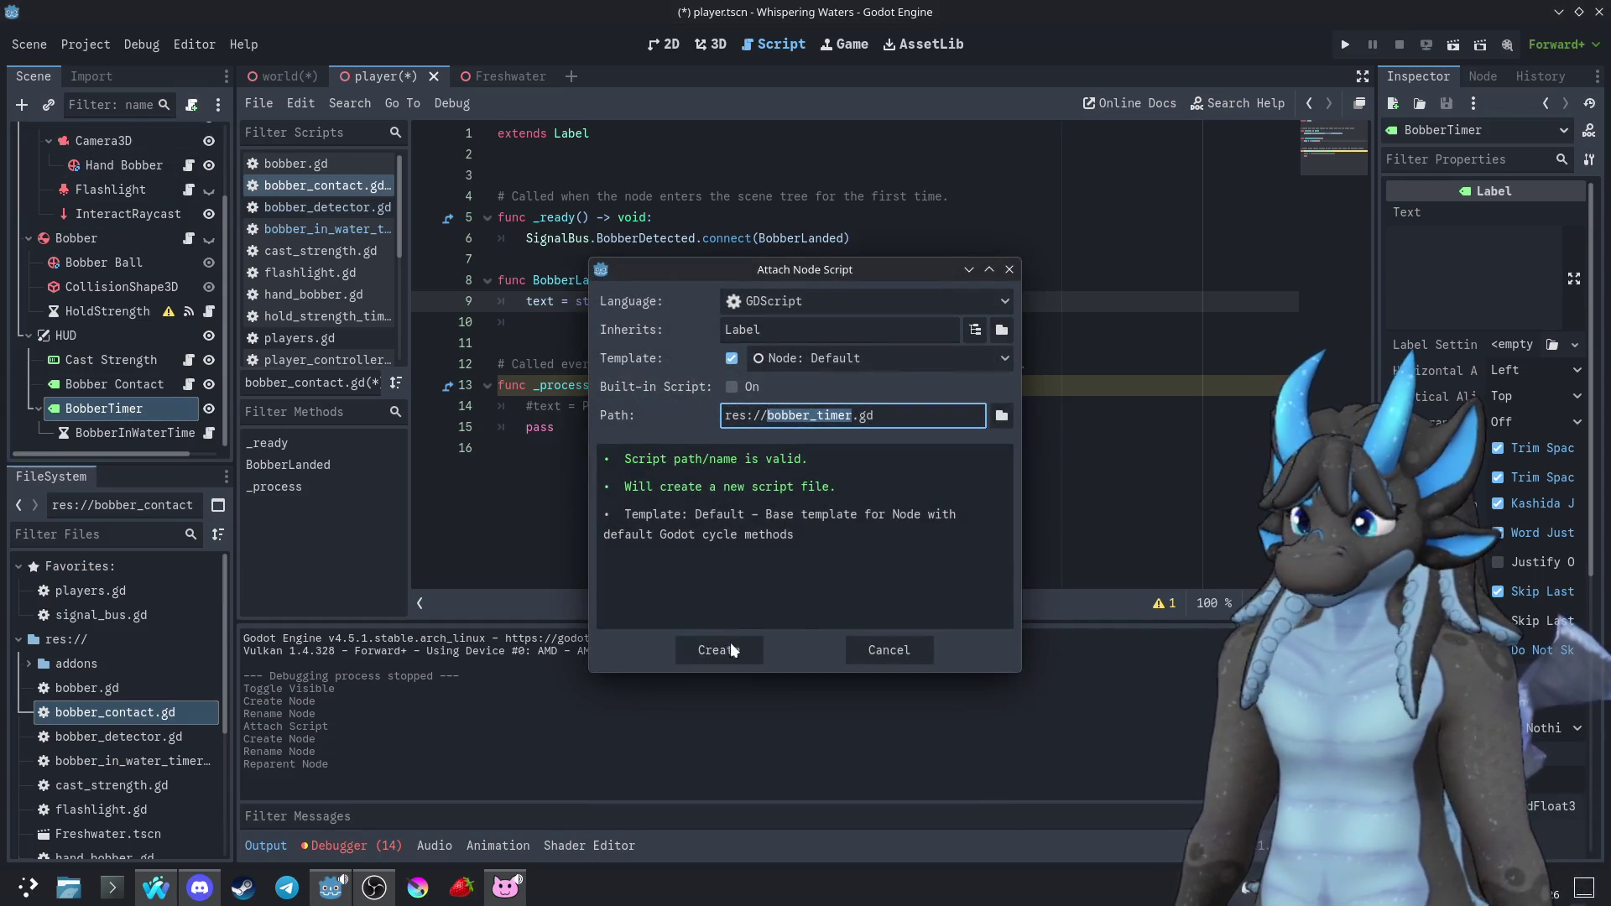
{"action": "left_click", "coordinate": [723, 651]}
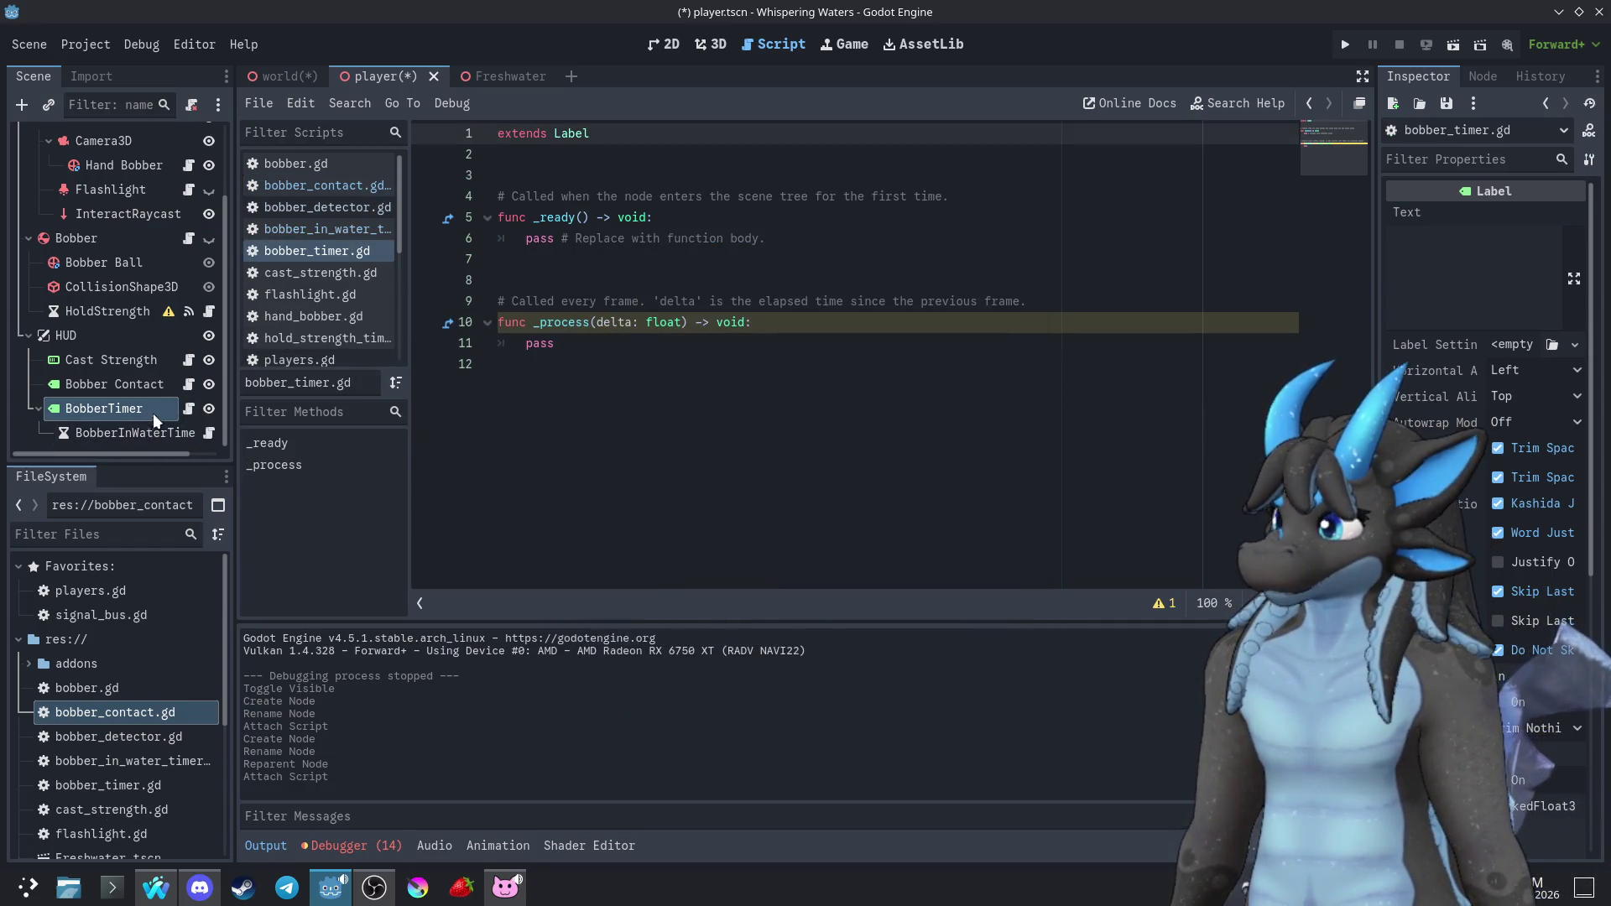
{"action": "left_click", "coordinate": [575, 169]}
{"action": "key", "text": "Return"}
{"action": "key", "text": "Up"}
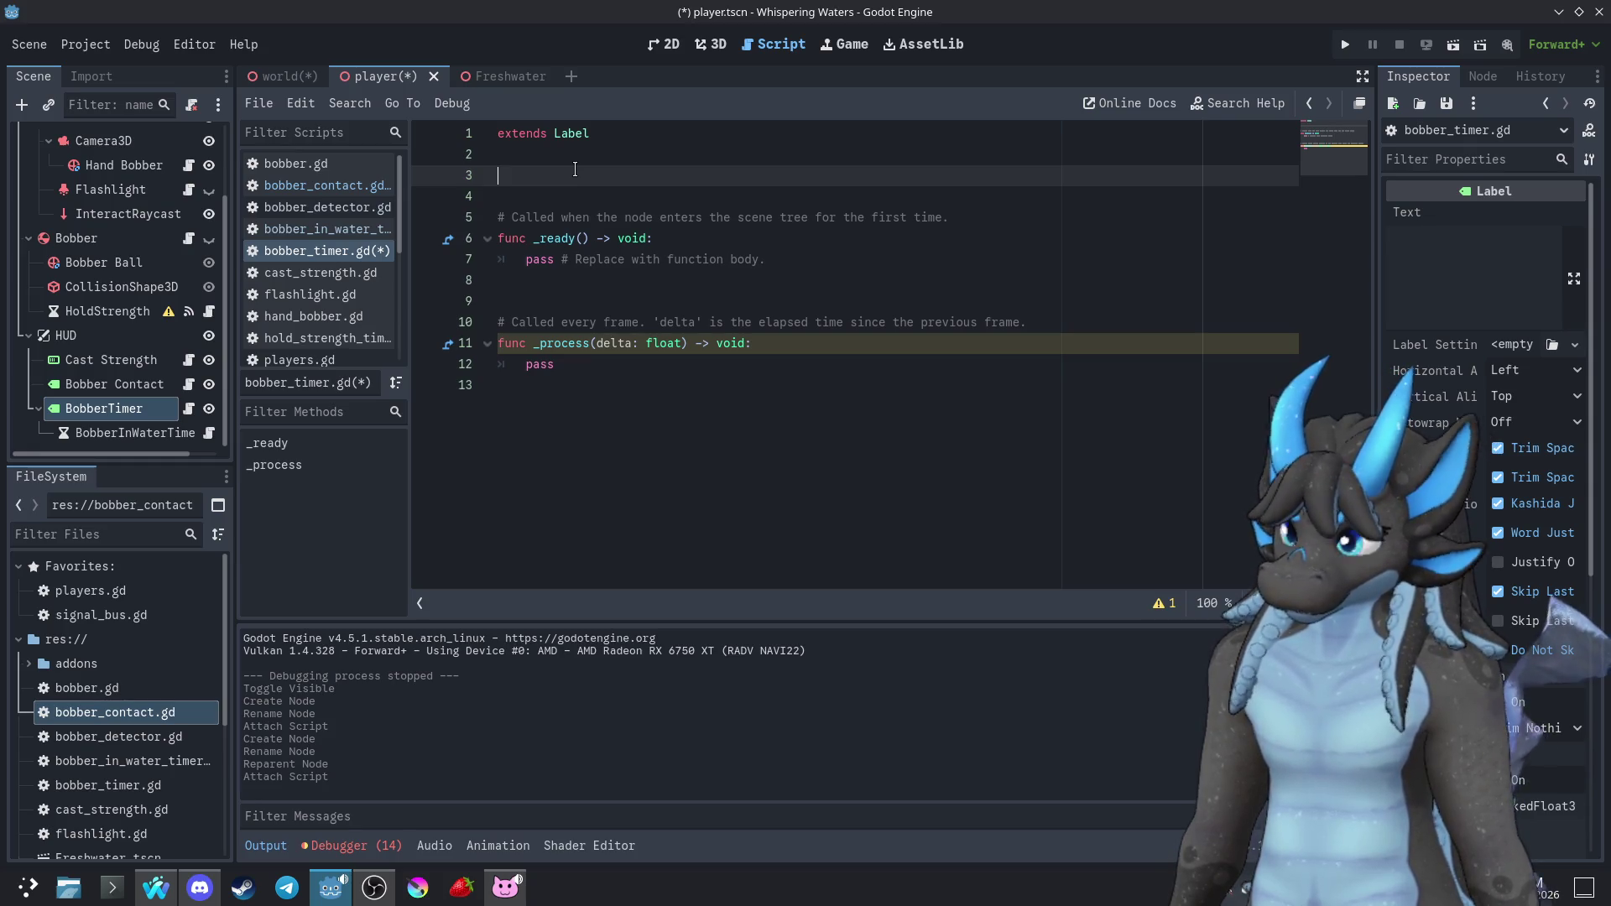
Begin the 'var TimeElapsed' declaration on line 3 of bobber_timer.gd, correcting typos along the way
{"action": "type", "text": "var Time"}
{"action": "key", "text": "BackSpace"}
{"action": "key", "text": "BackSpace"}
{"action": "key", "text": "BackSpace"}
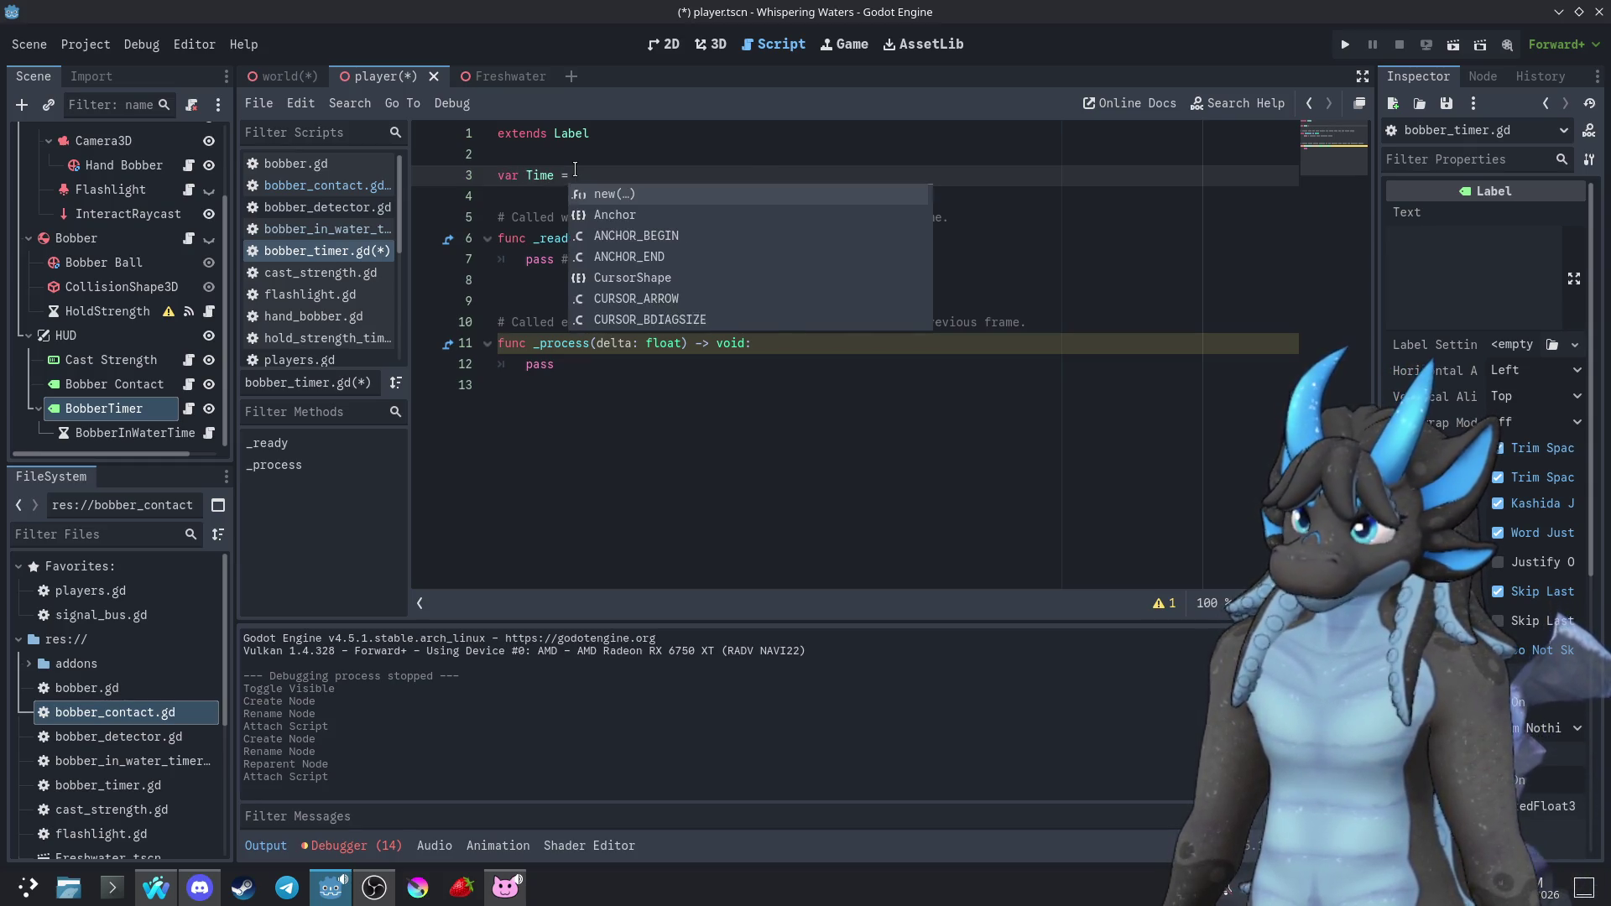
{"action": "type", "text": "r"}
{"action": "key", "text": "BackSpace"}
{"action": "key", "text": "BackSpace"}
{"action": "key", "text": "BackSpace"}
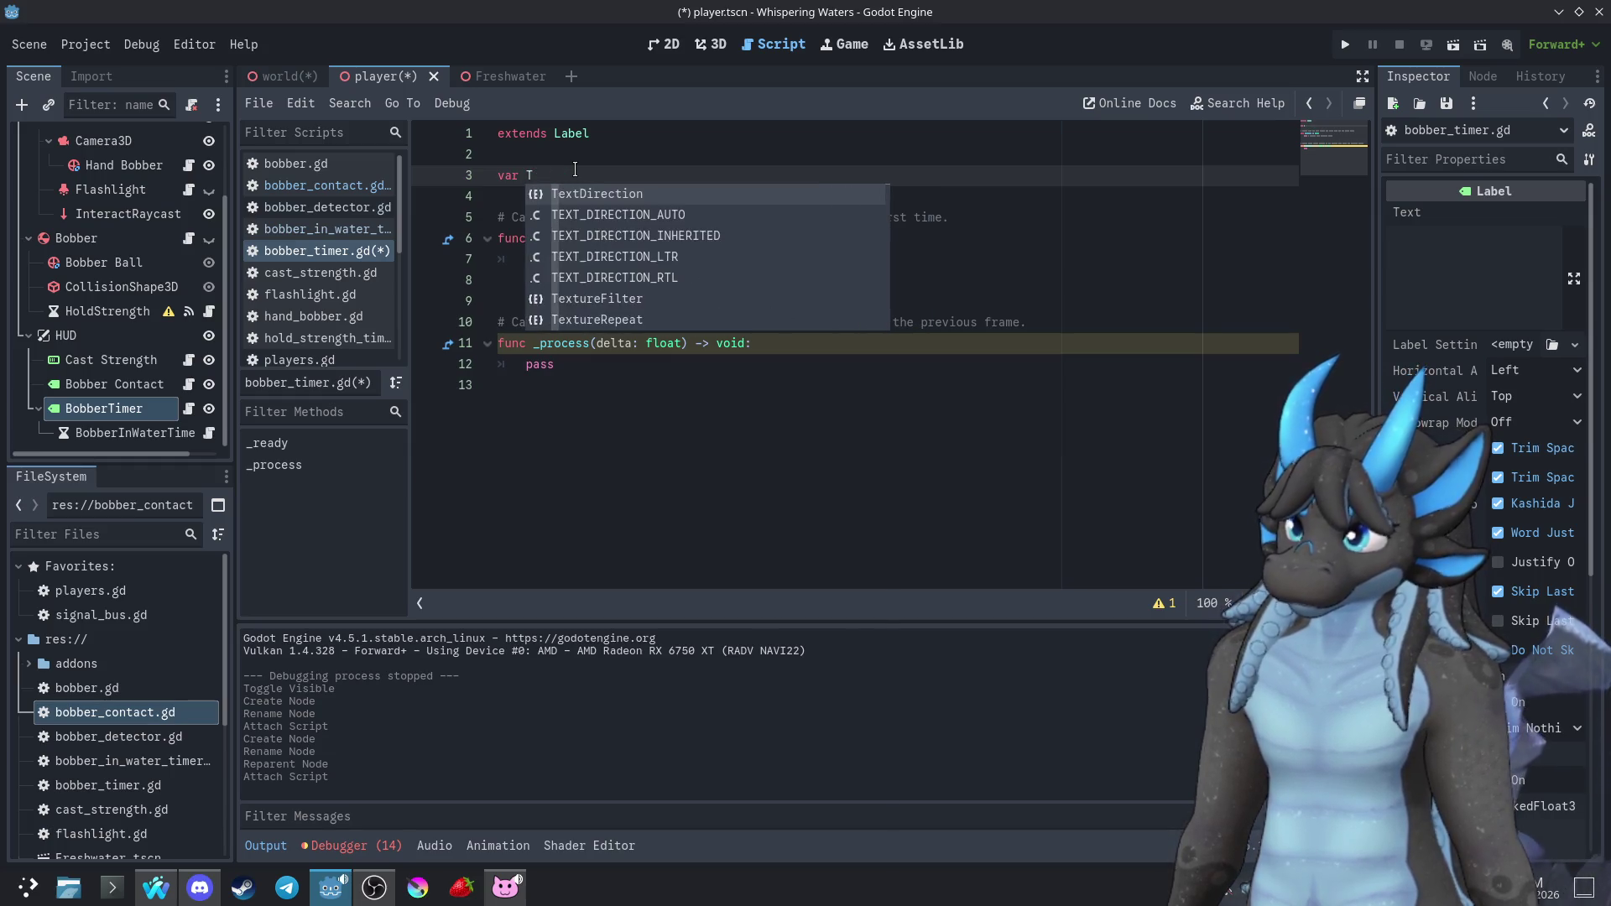
{"action": "type", "text": "Time"}
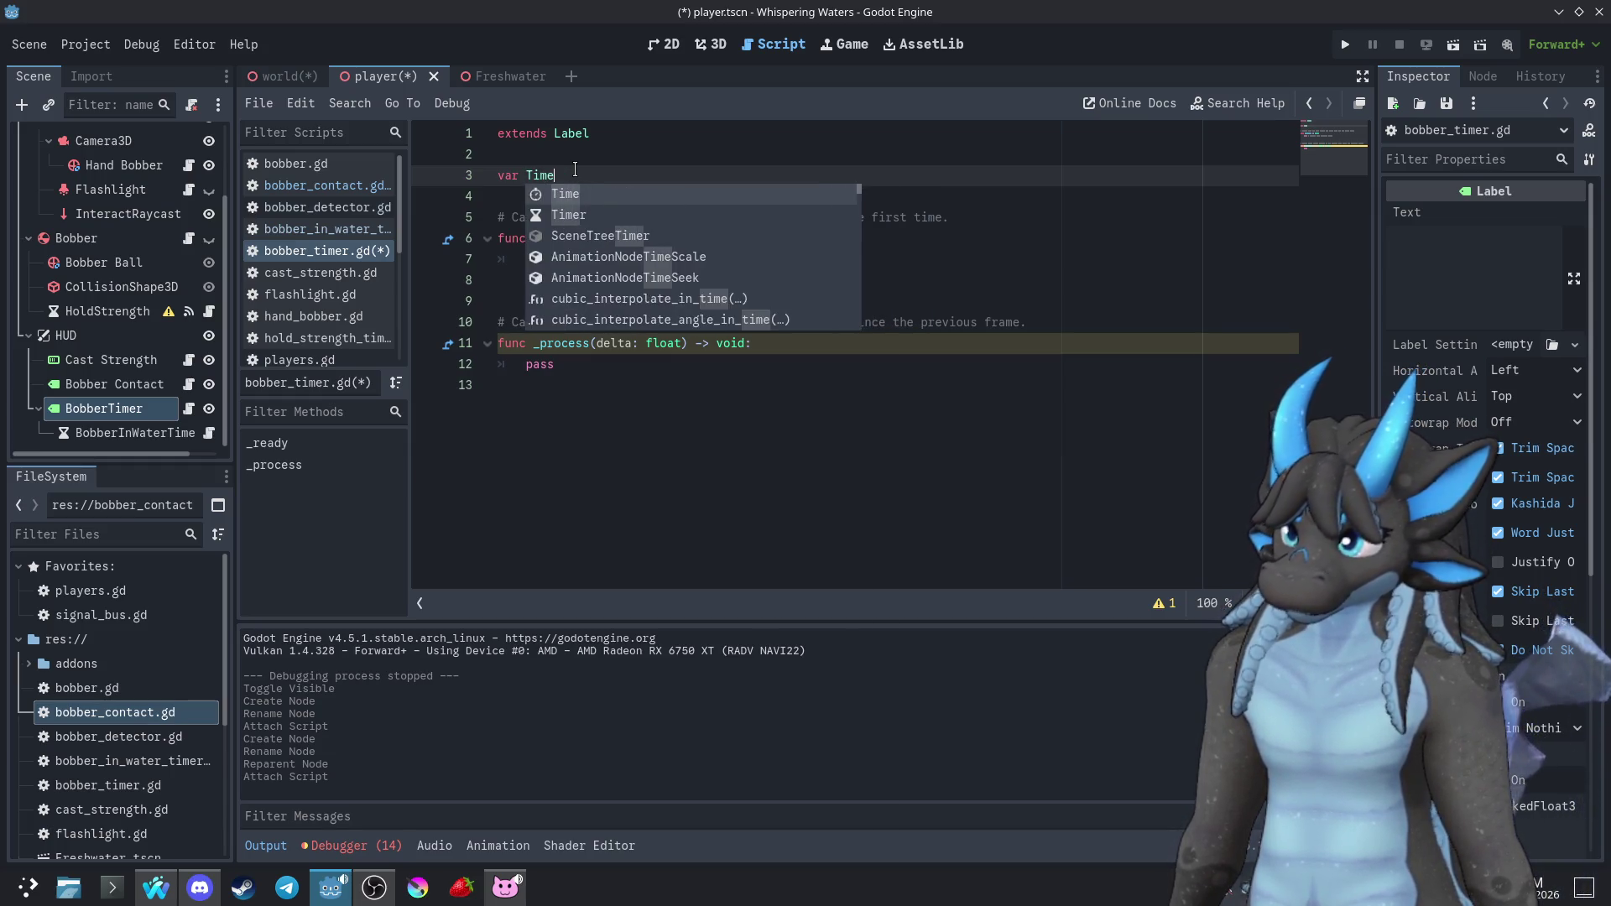
{"action": "type", "text": "Elap"}
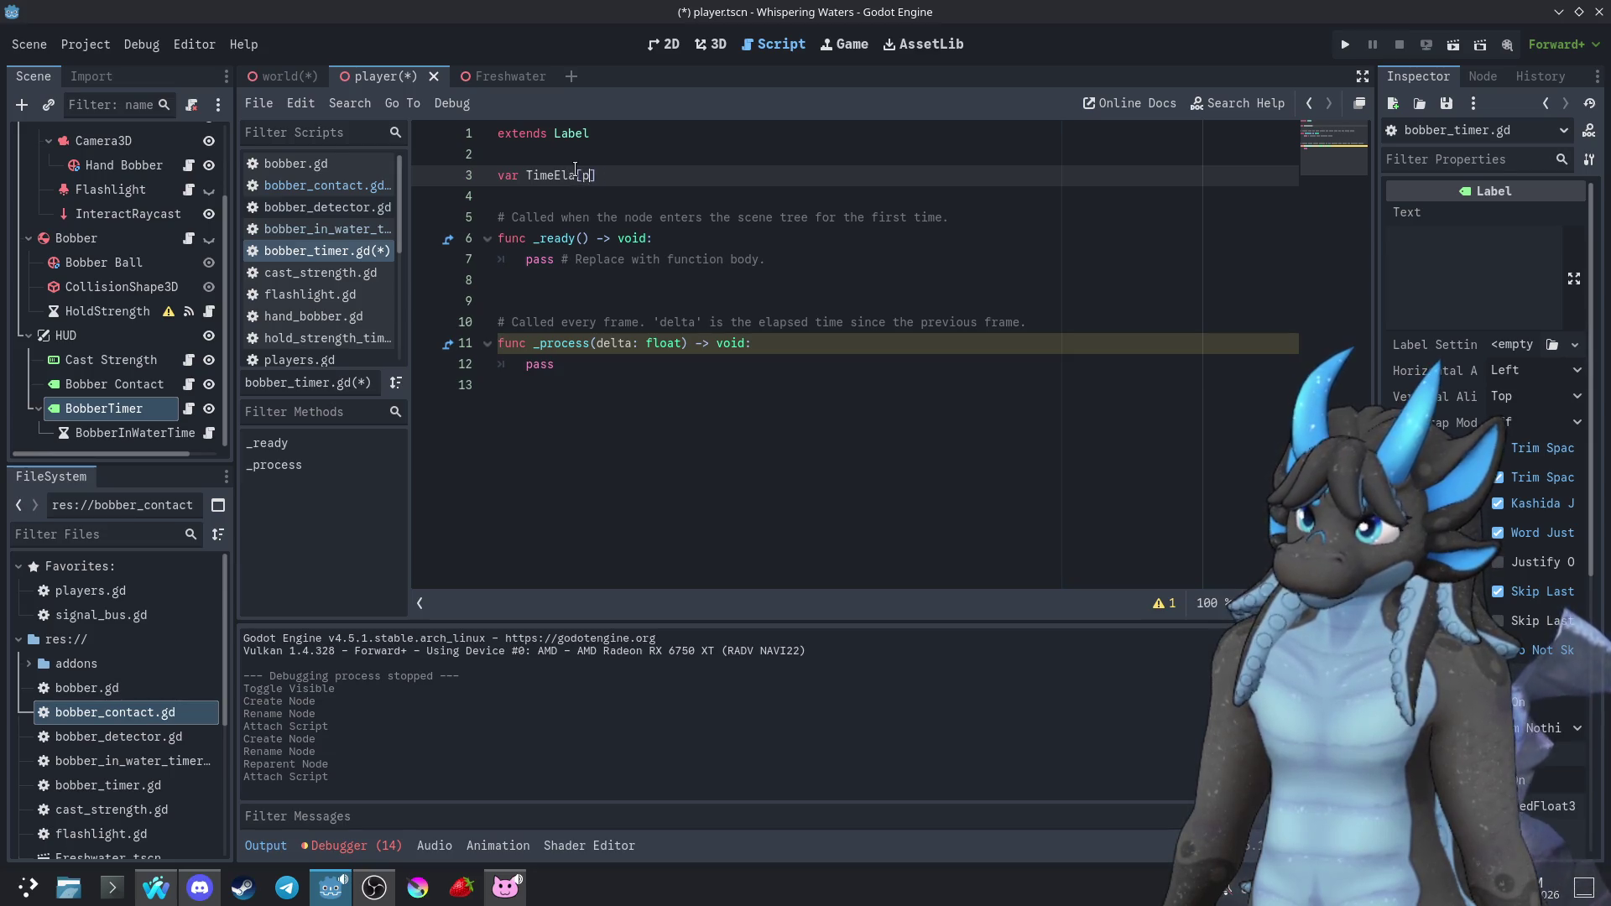
{"action": "type", "text": "sed = 0"}
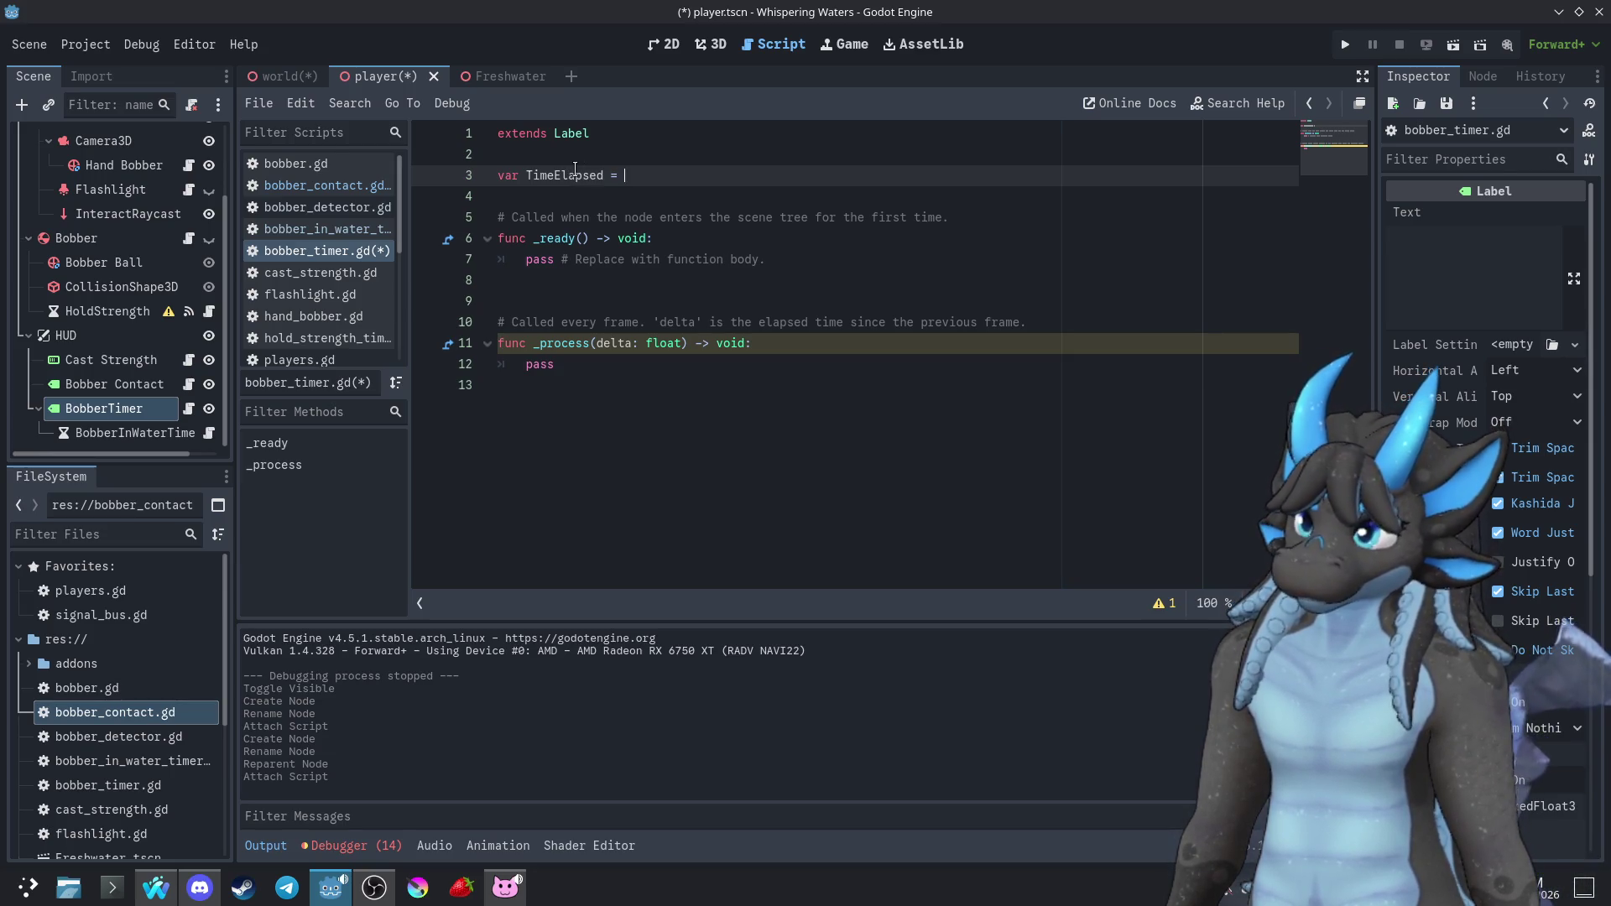
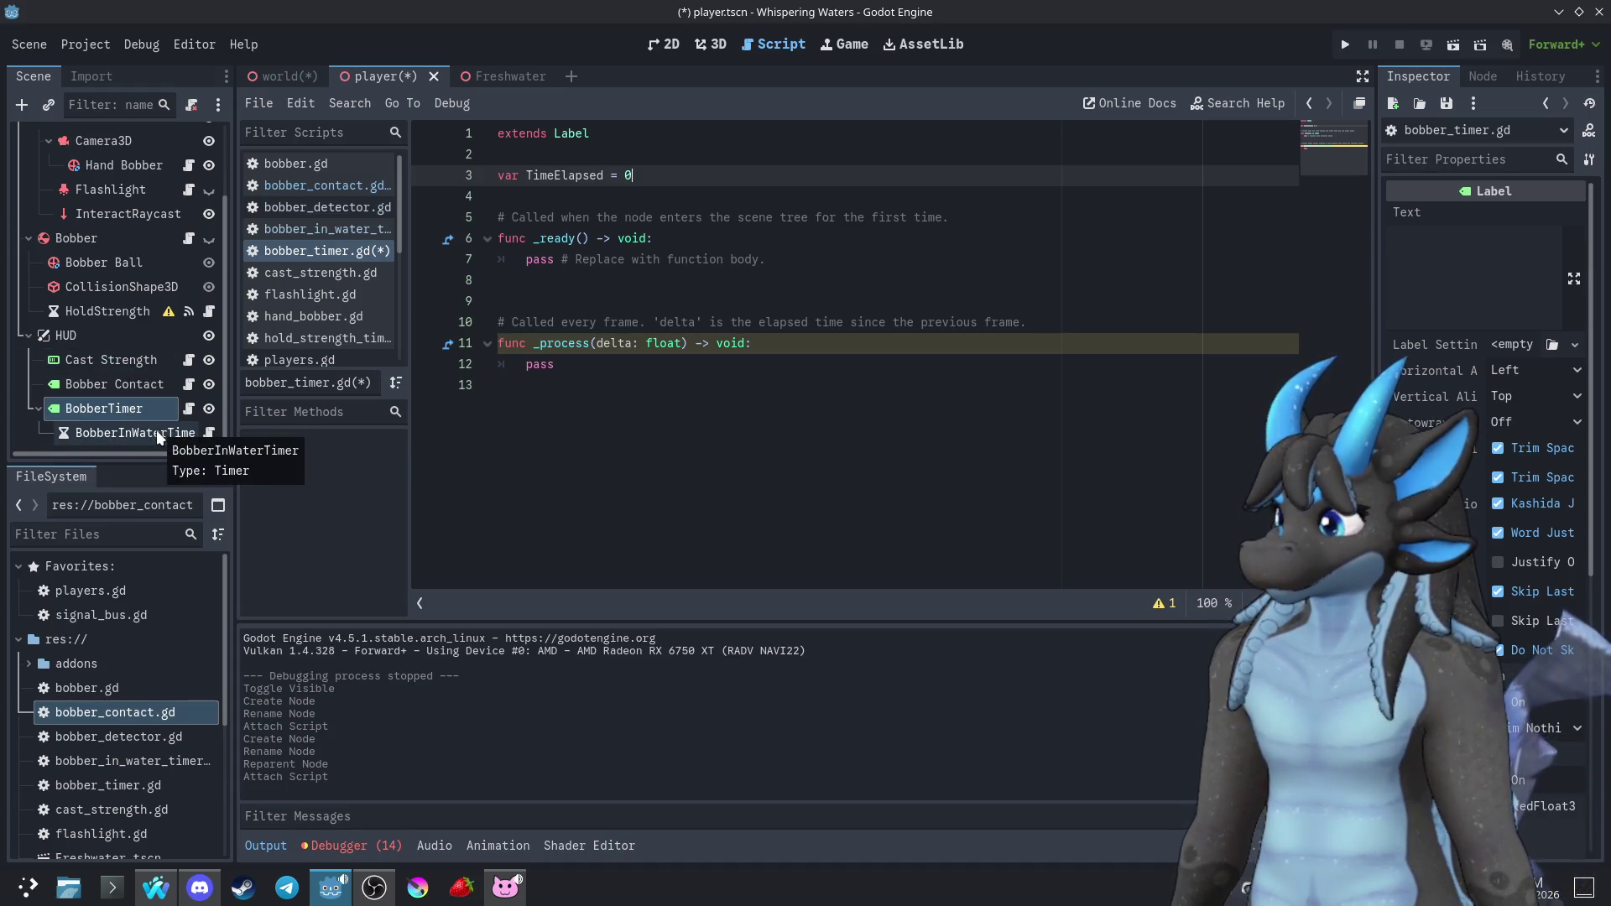
In bobber_in_water_timer.gd, replace the pass line in _ready with SignalBus.BobberDetected.connect(start)
{"action": "left_click", "coordinate": [156, 431]}
{"action": "left_click", "coordinate": [210, 432]}
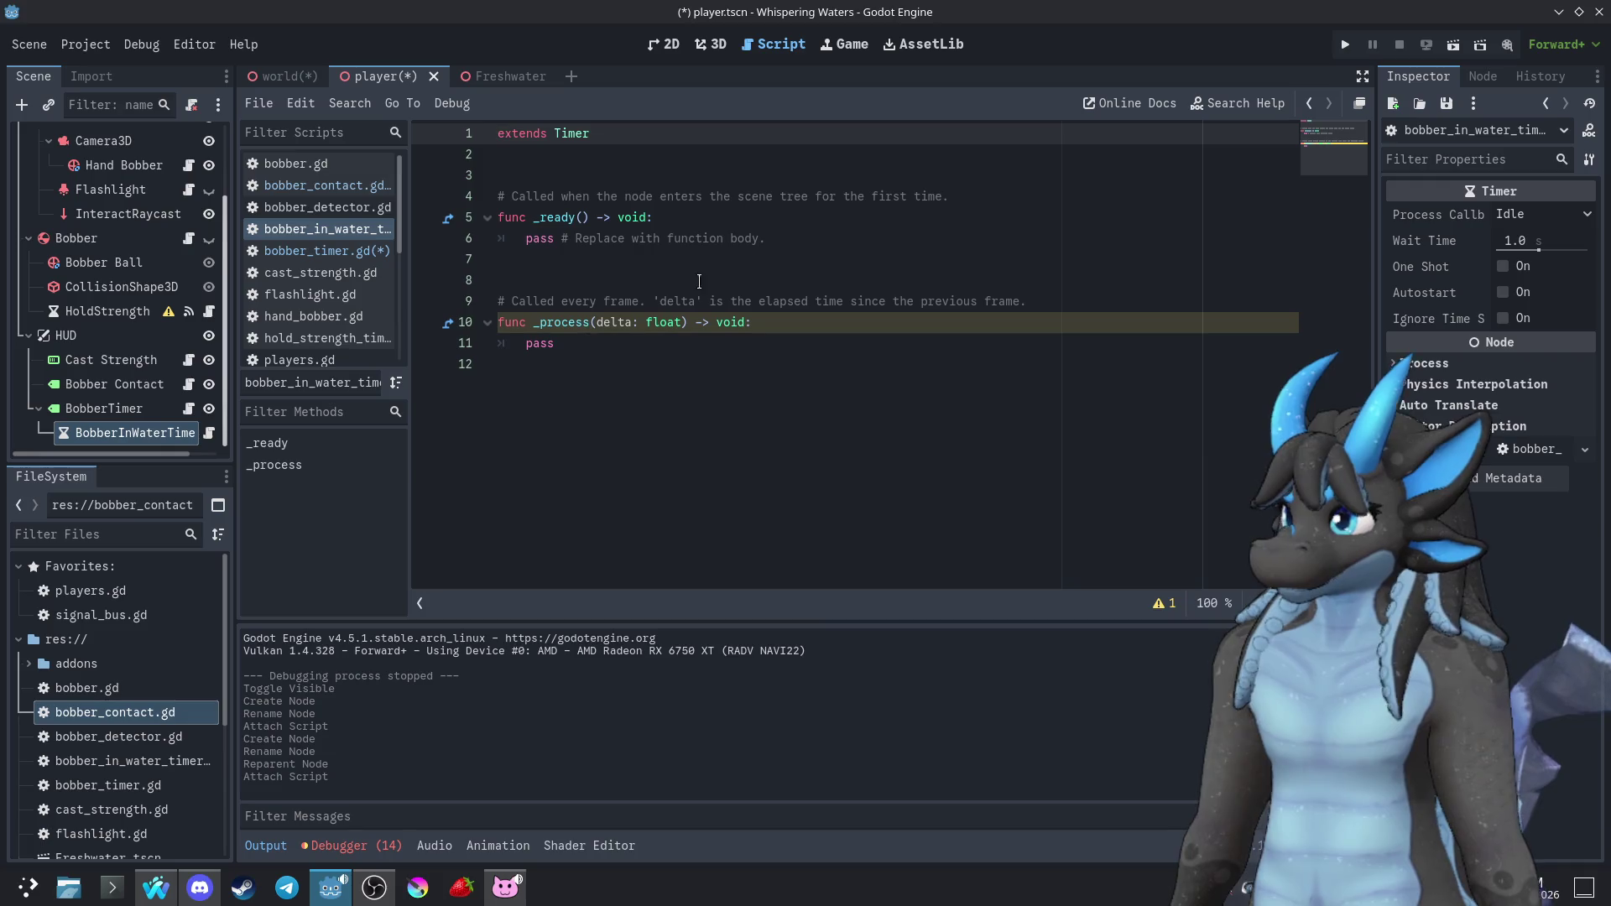
{"action": "mouse_move", "coordinate": [825, 240]}
{"action": "left_mouse_down"}
{"action": "mouse_move", "coordinate": [840, 241]}
{"action": "mouse_move", "coordinate": [529, 246]}
{"action": "left_mouse_up"}
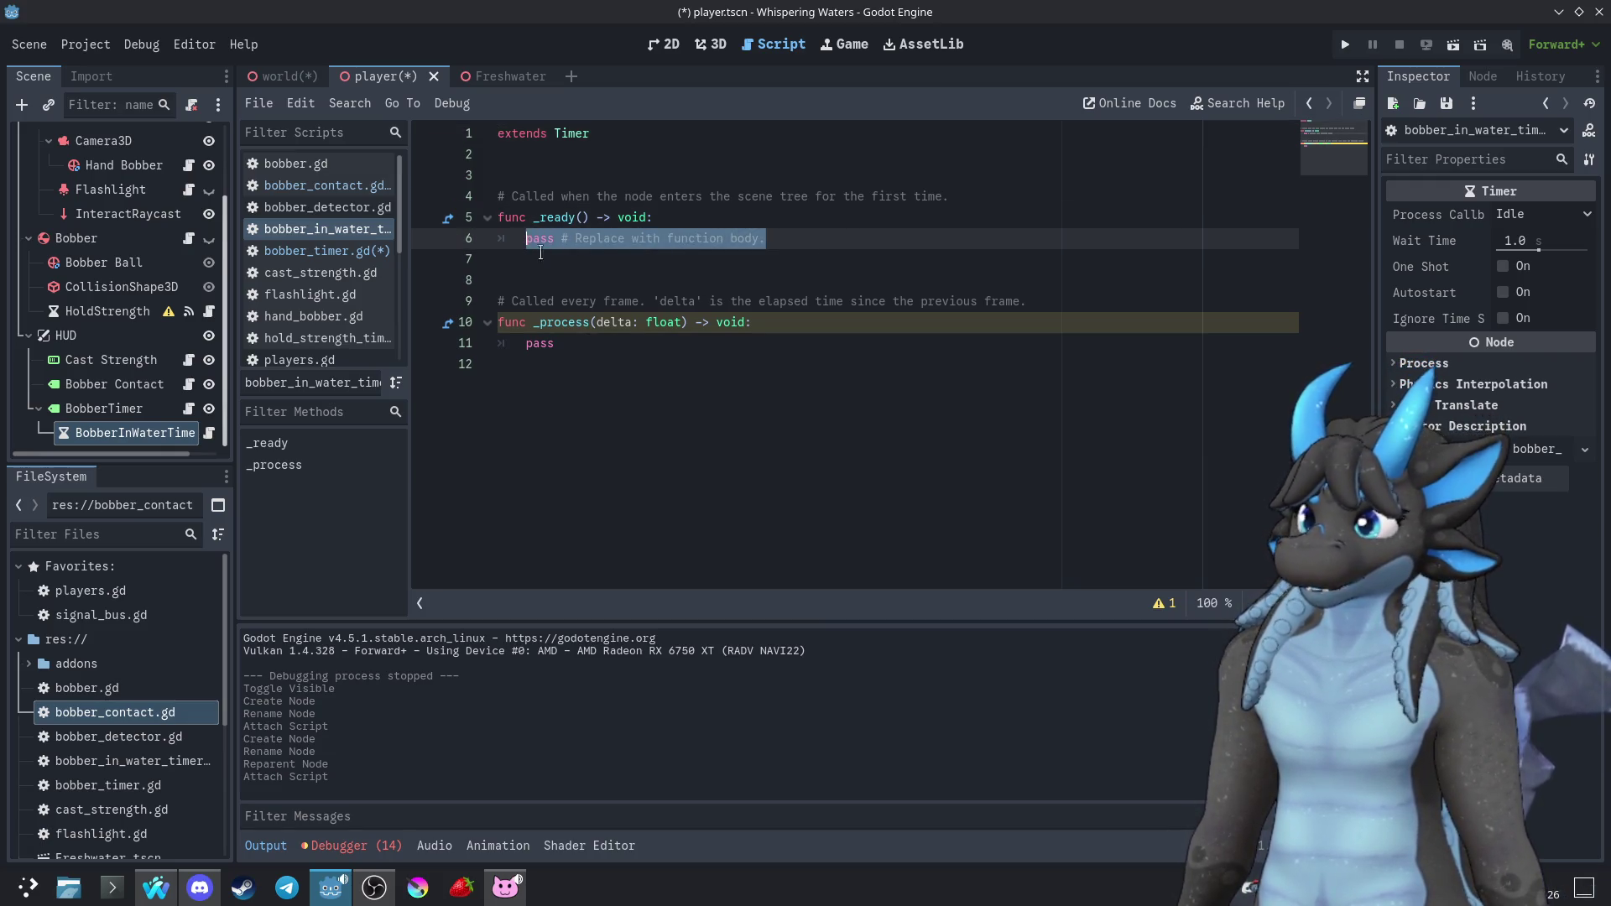
{"action": "key", "text": "BackSpace"}
{"action": "type", "text": "Signal"}
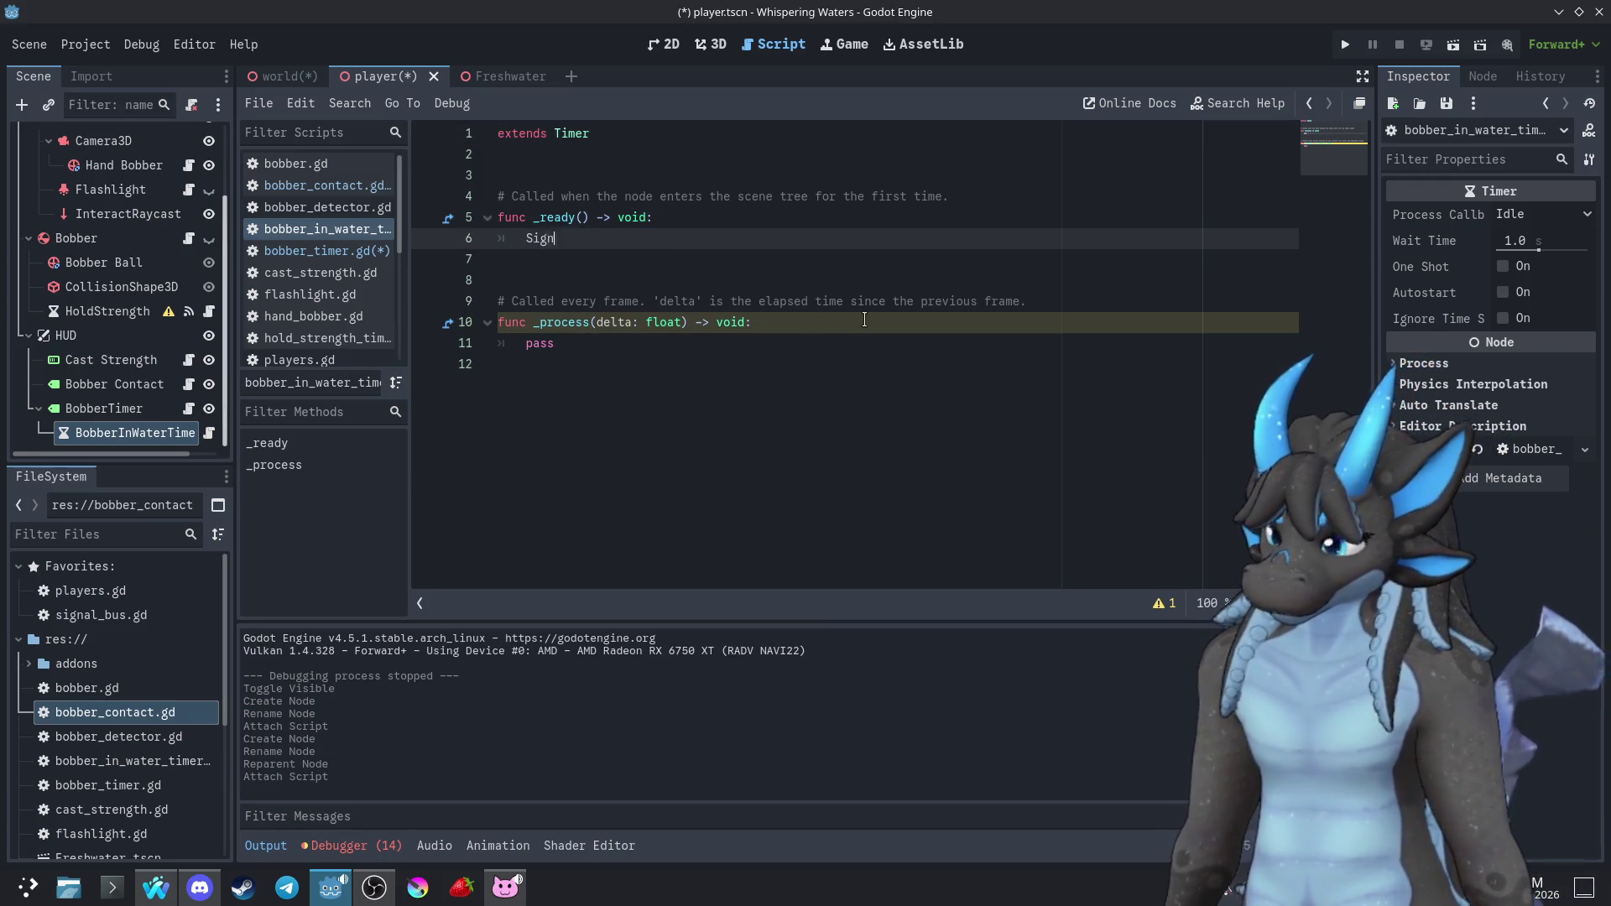
{"action": "key", "text": "Down"}
{"action": "key", "text": "Return"}
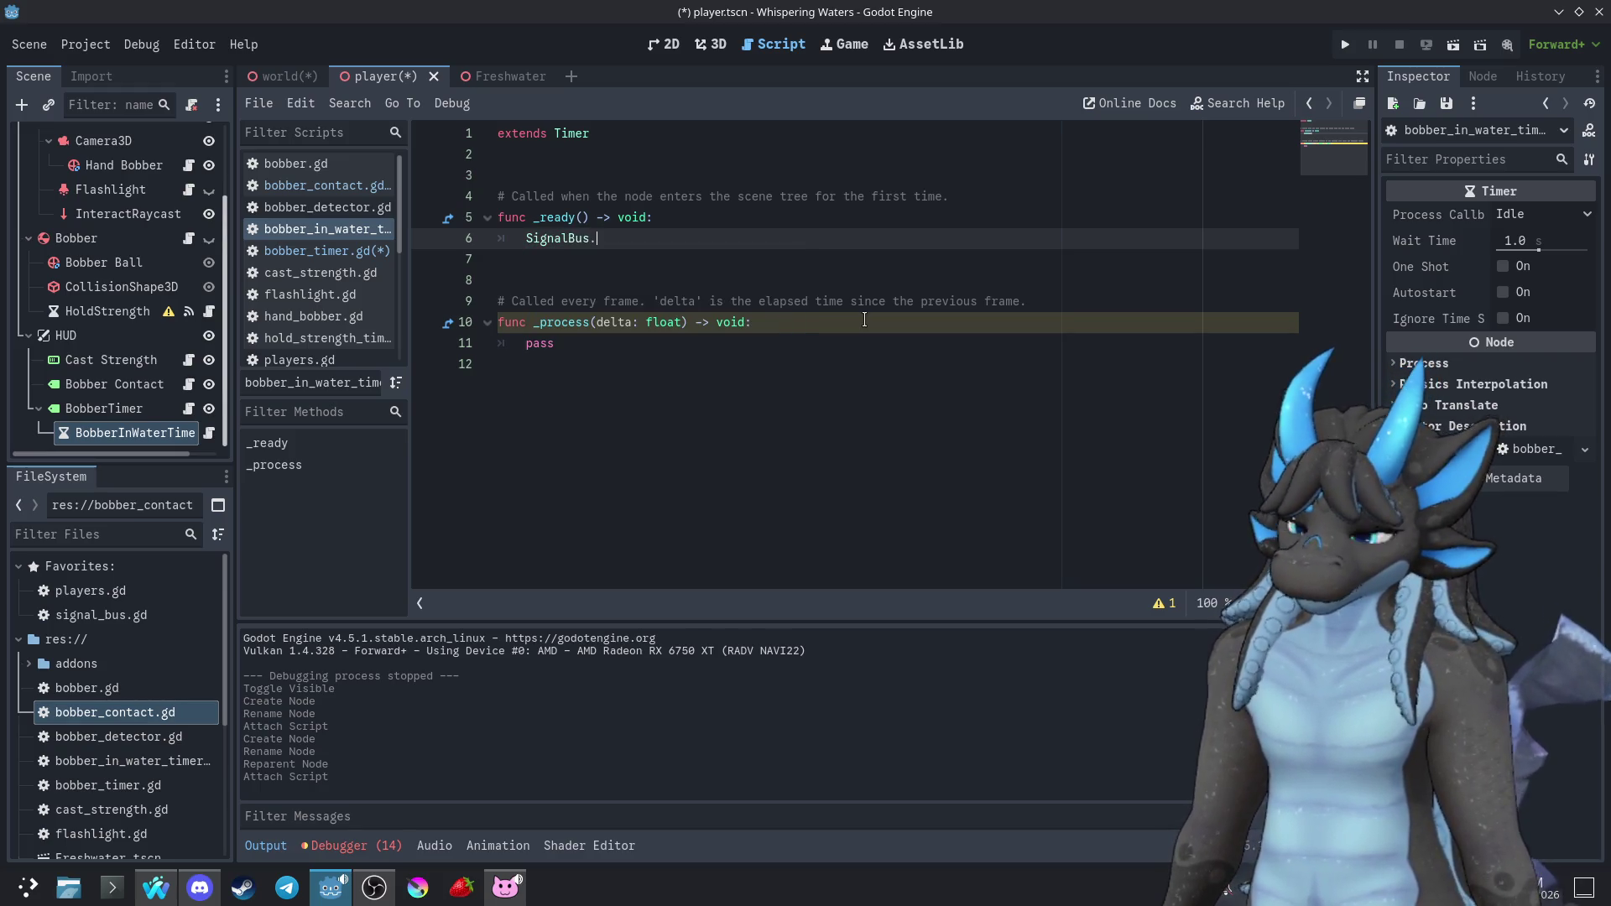
{"action": "key", "text": "Return"}
{"action": "type", "text": "("}
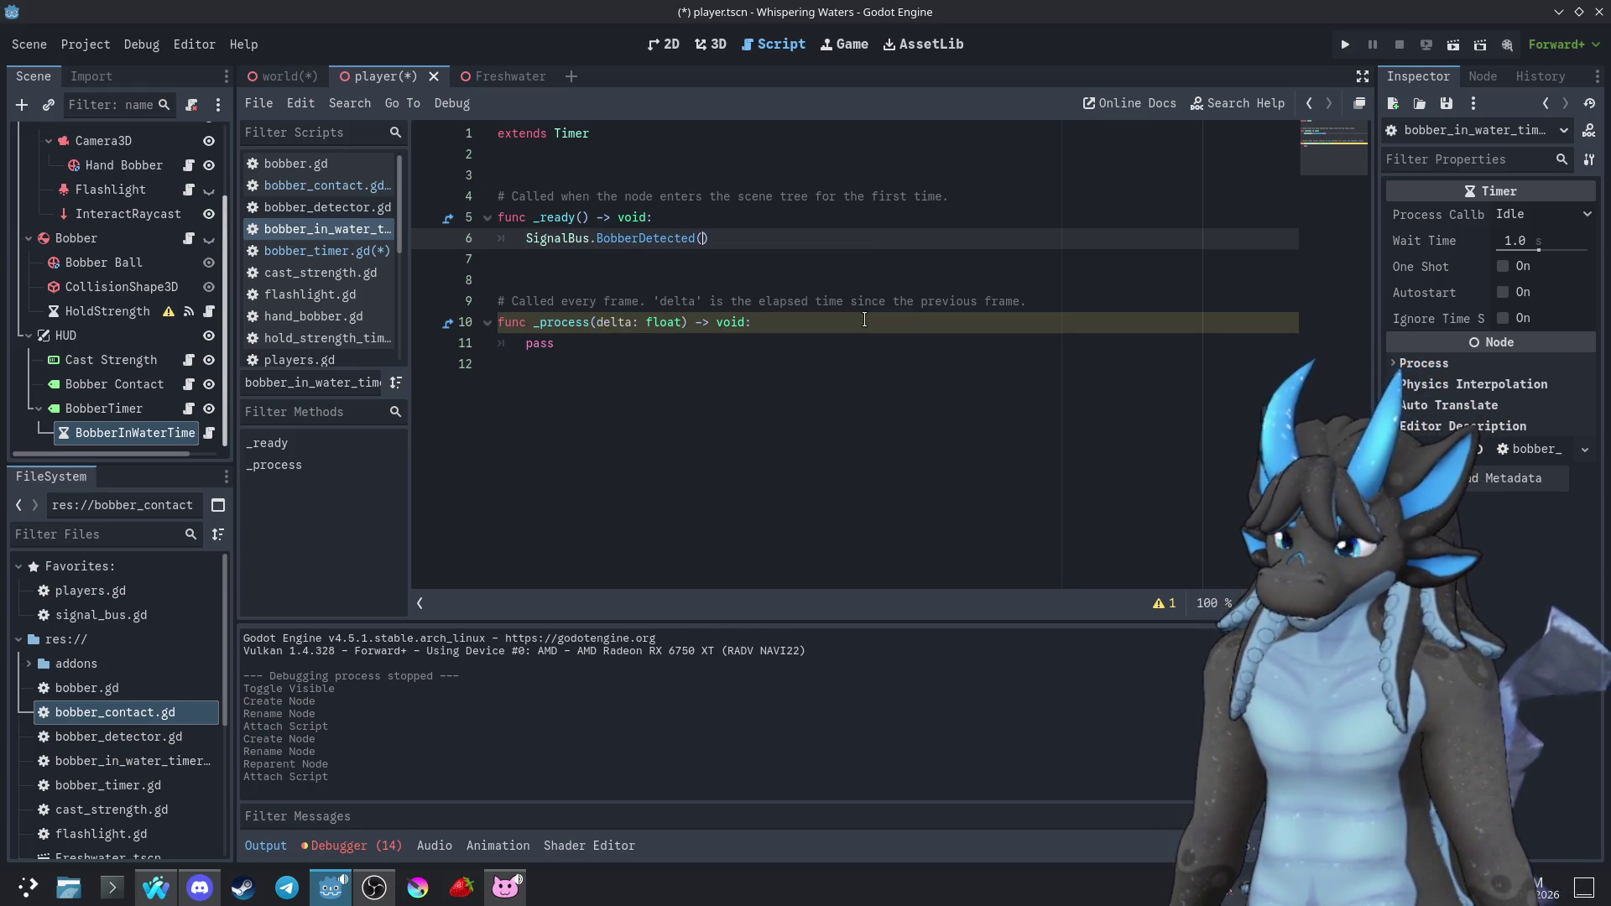
{"action": "type", "text": "Payload"}
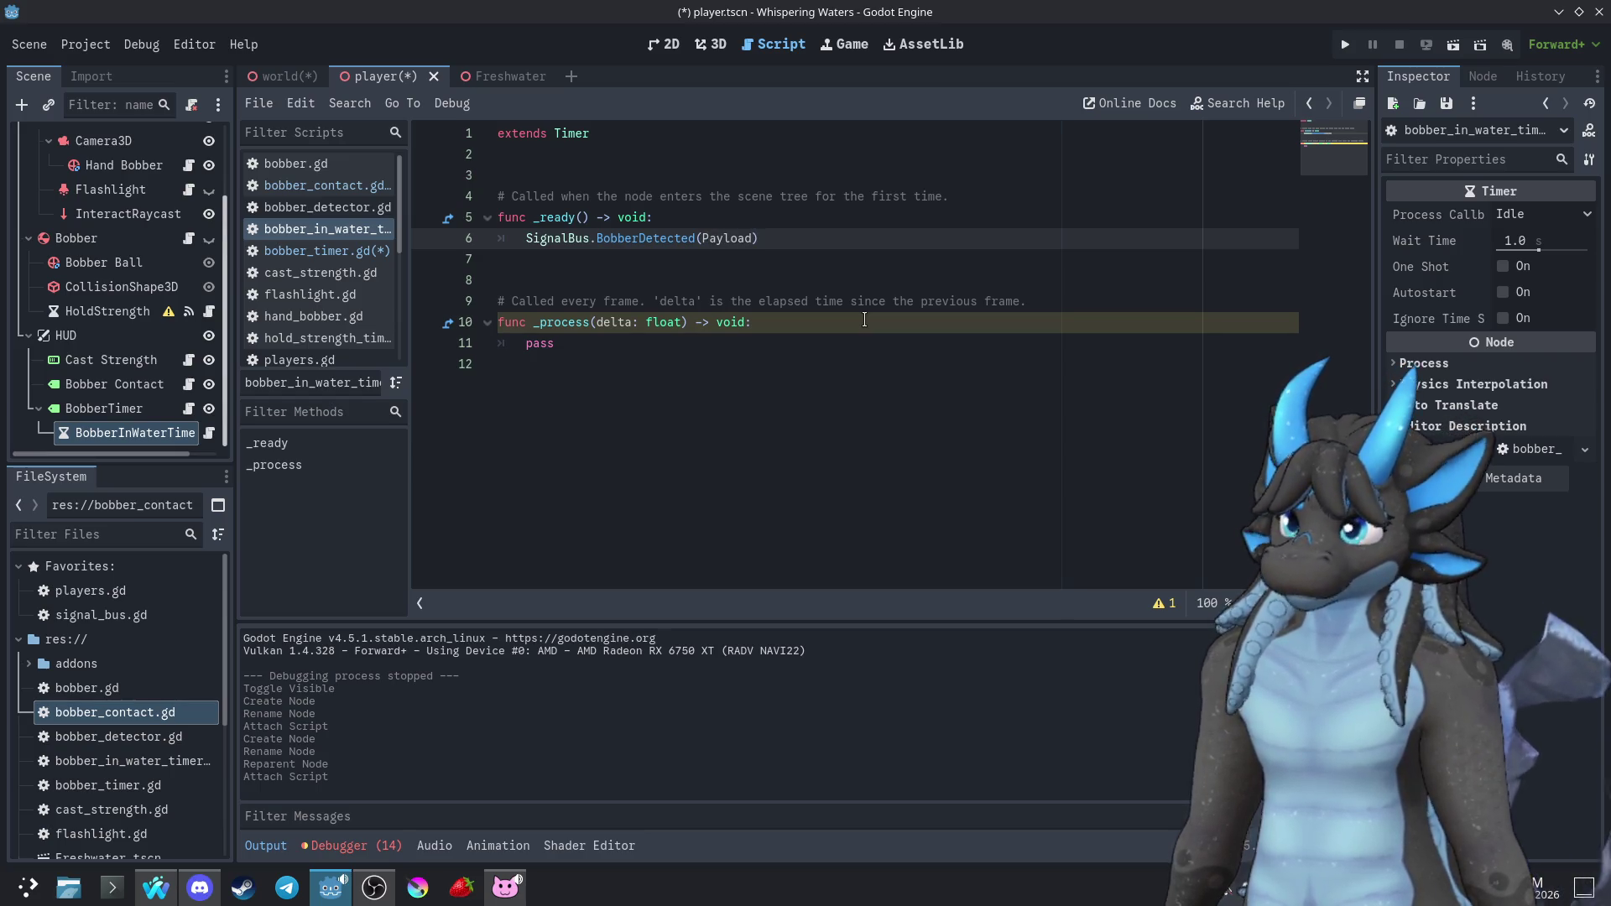
{"action": "key", "text": "Left"}
{"action": "key", "text": "Left"}
{"action": "key", "text": "Left"}
{"action": "type", "text": ".connect"}
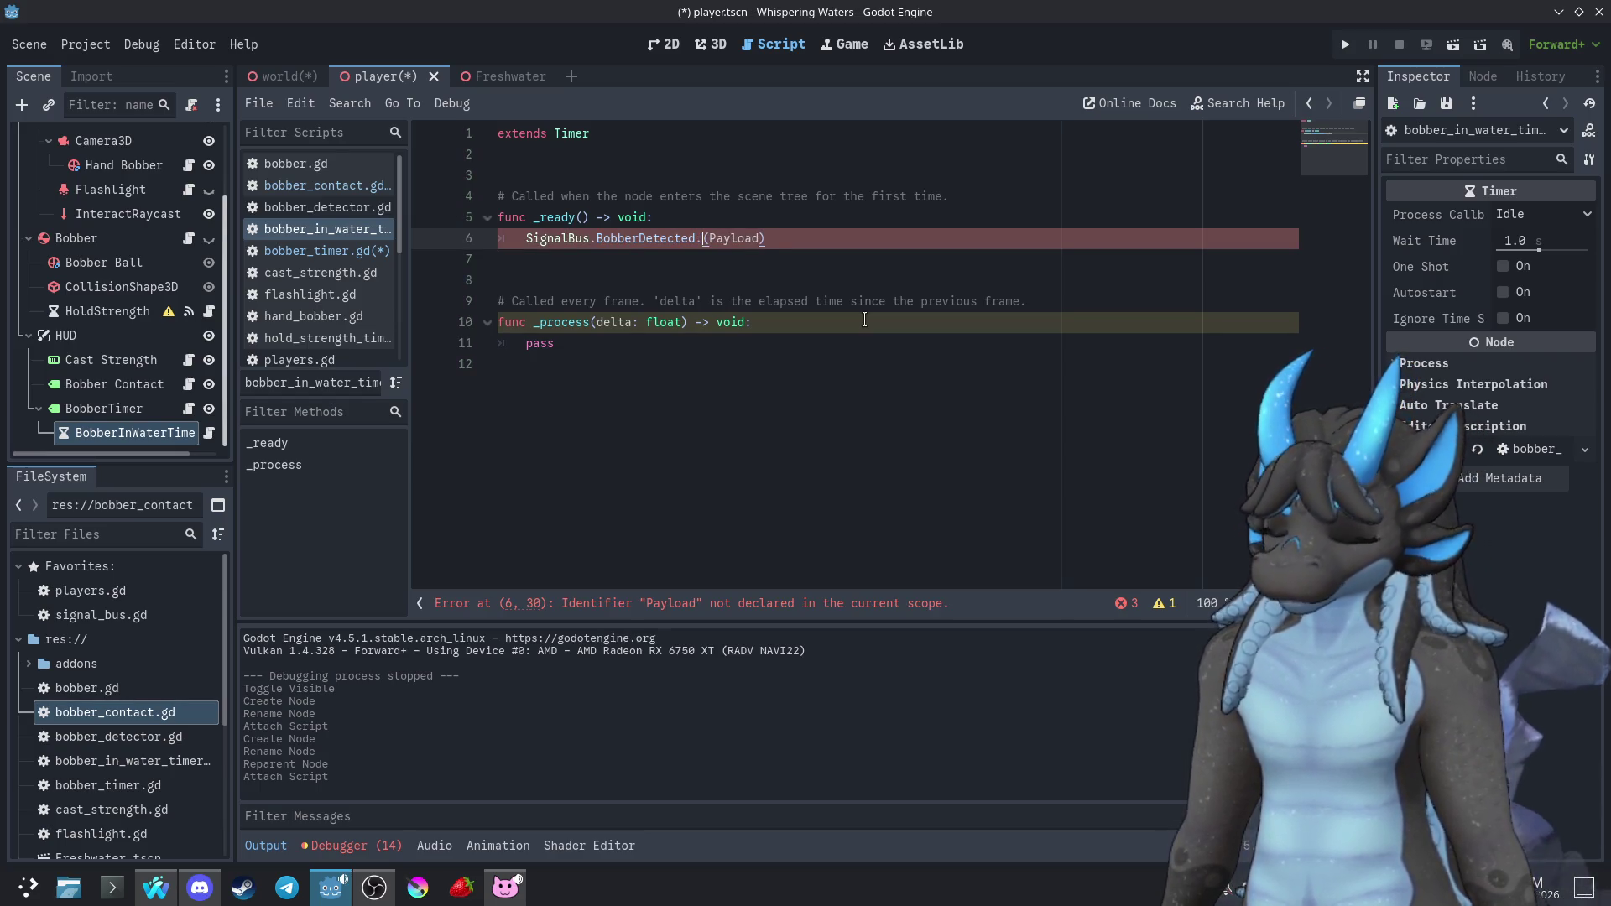
{"action": "double_click", "coordinate": [799, 238]}
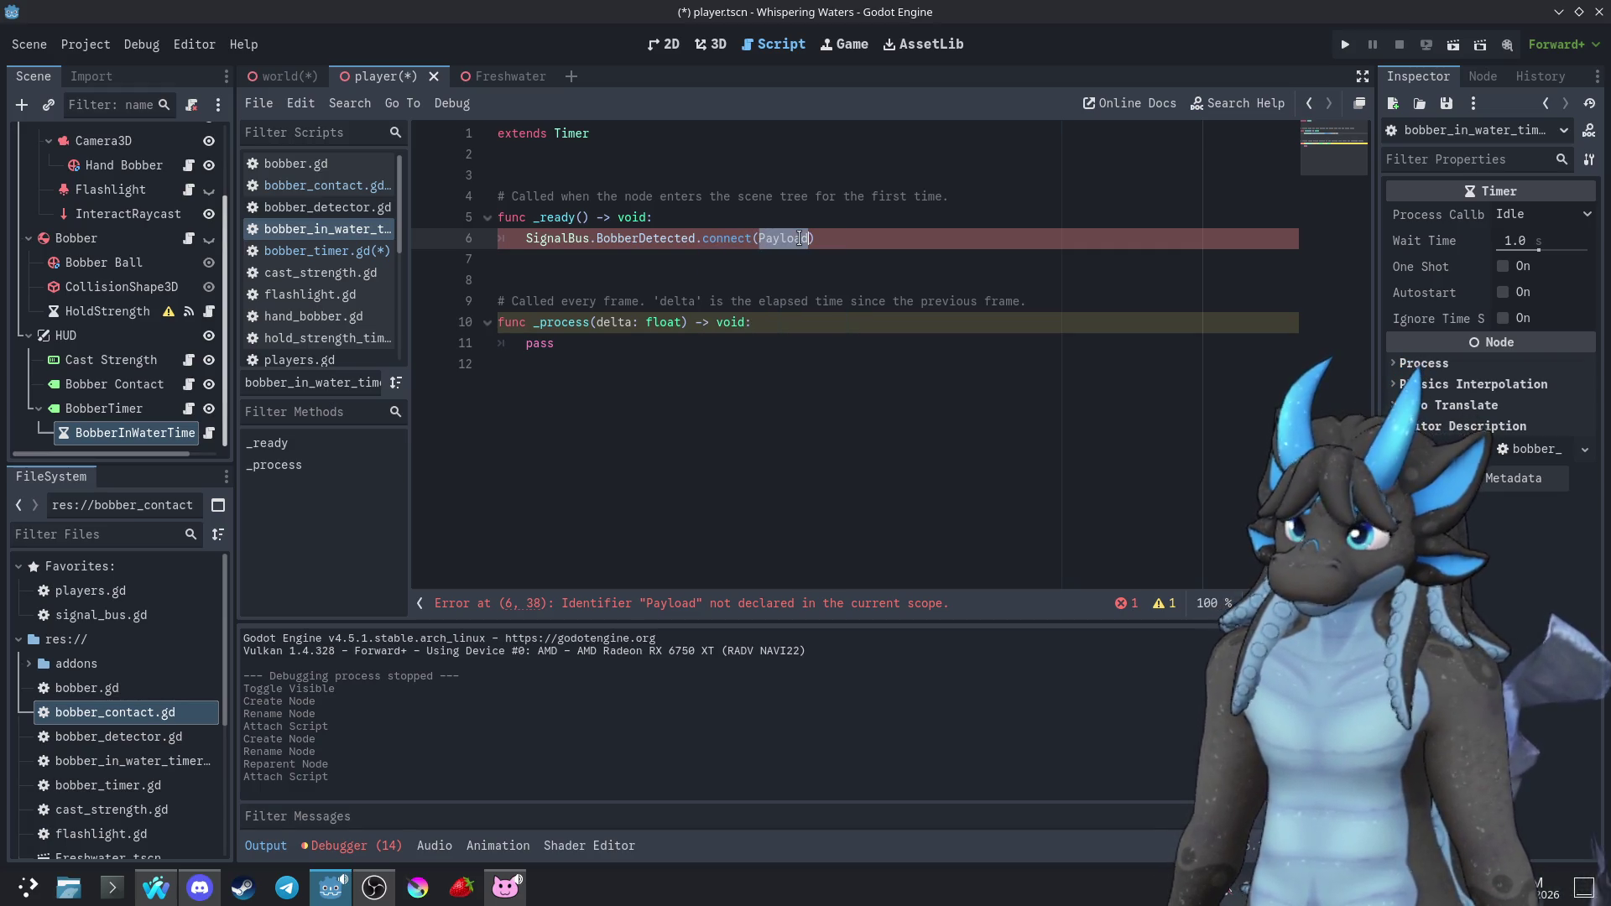
{"action": "type", "text": "start"}
{"action": "key", "text": "Escape"}
Delete the stray func start() line typed below _ready
{"action": "left_click", "coordinate": [832, 268]}
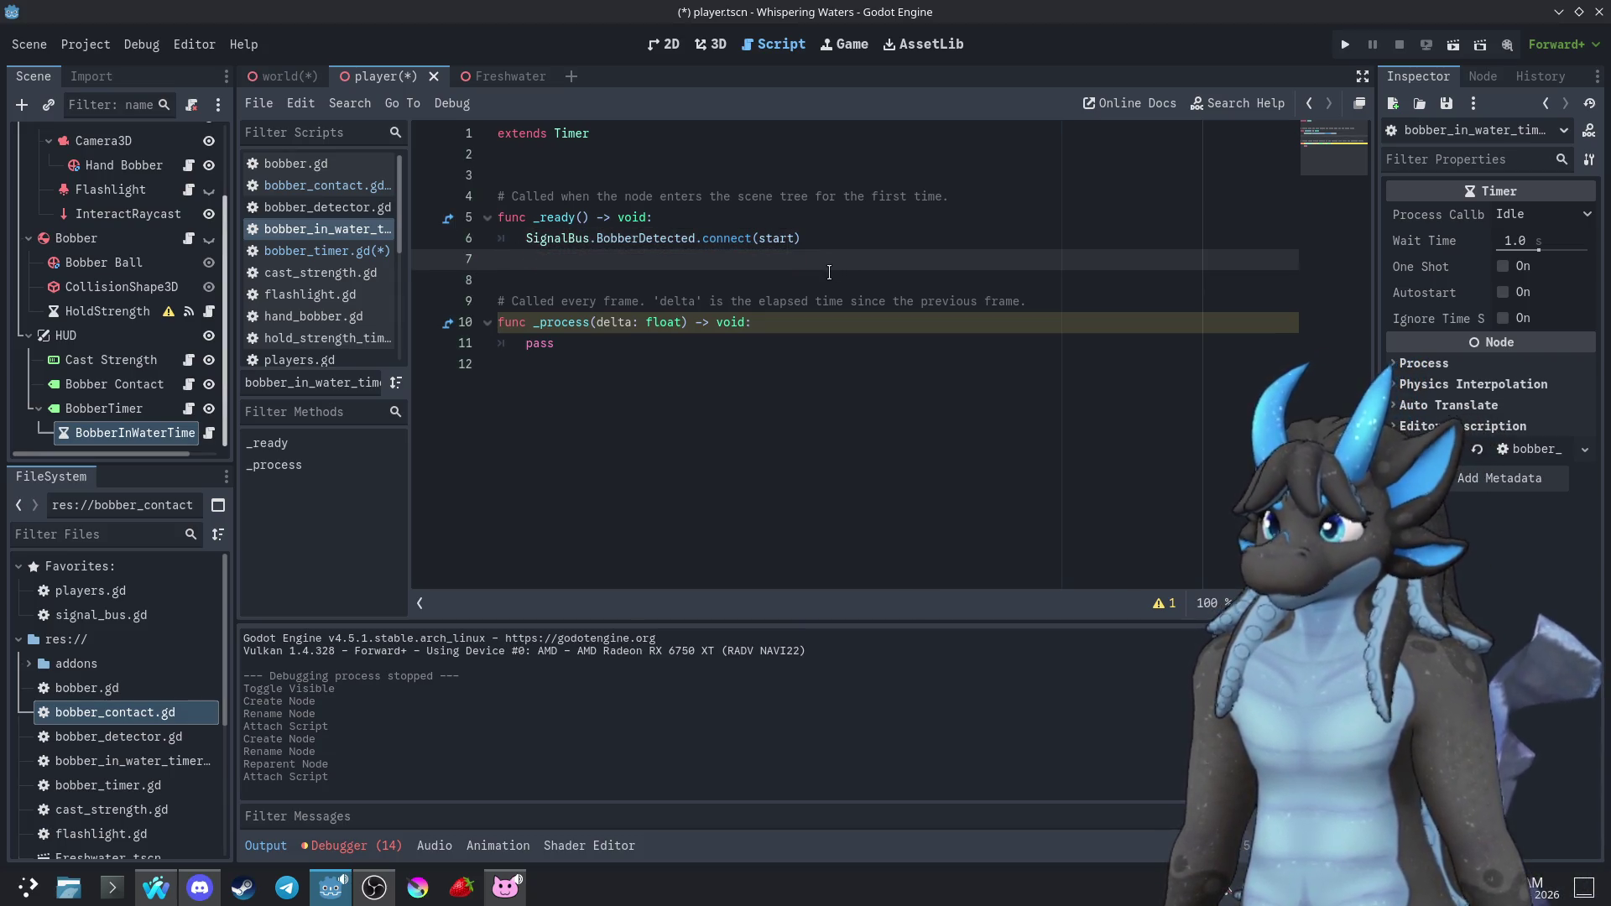
{"action": "key", "text": "Return"}
{"action": "type", "text": "start"}
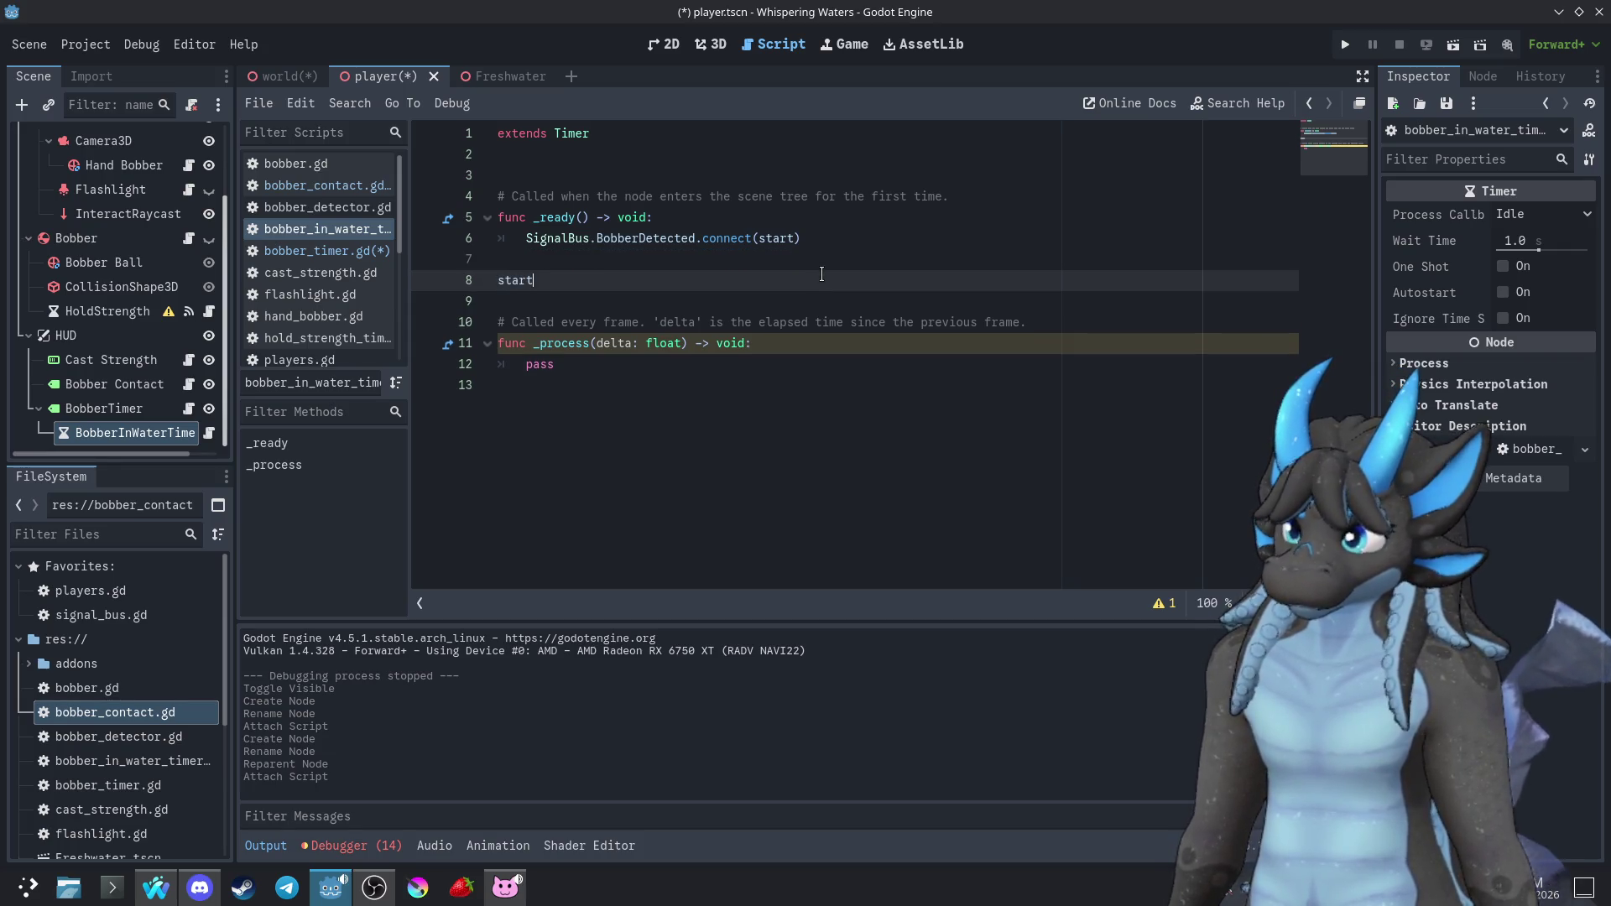
{"action": "type", "text": "("}
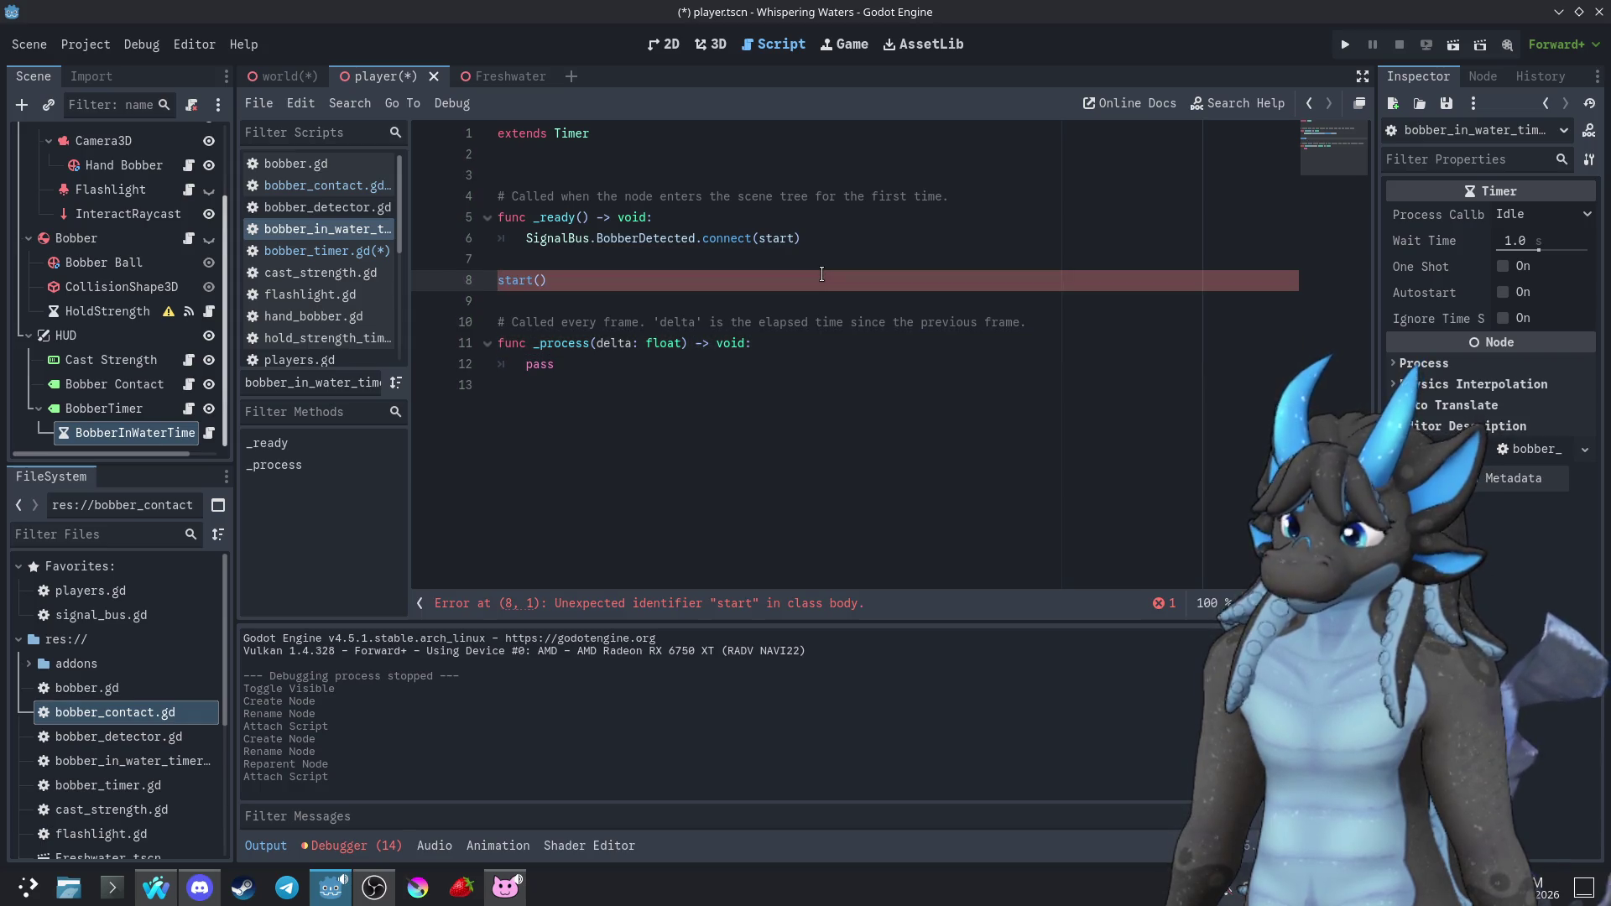
{"action": "type", "text": "func"}
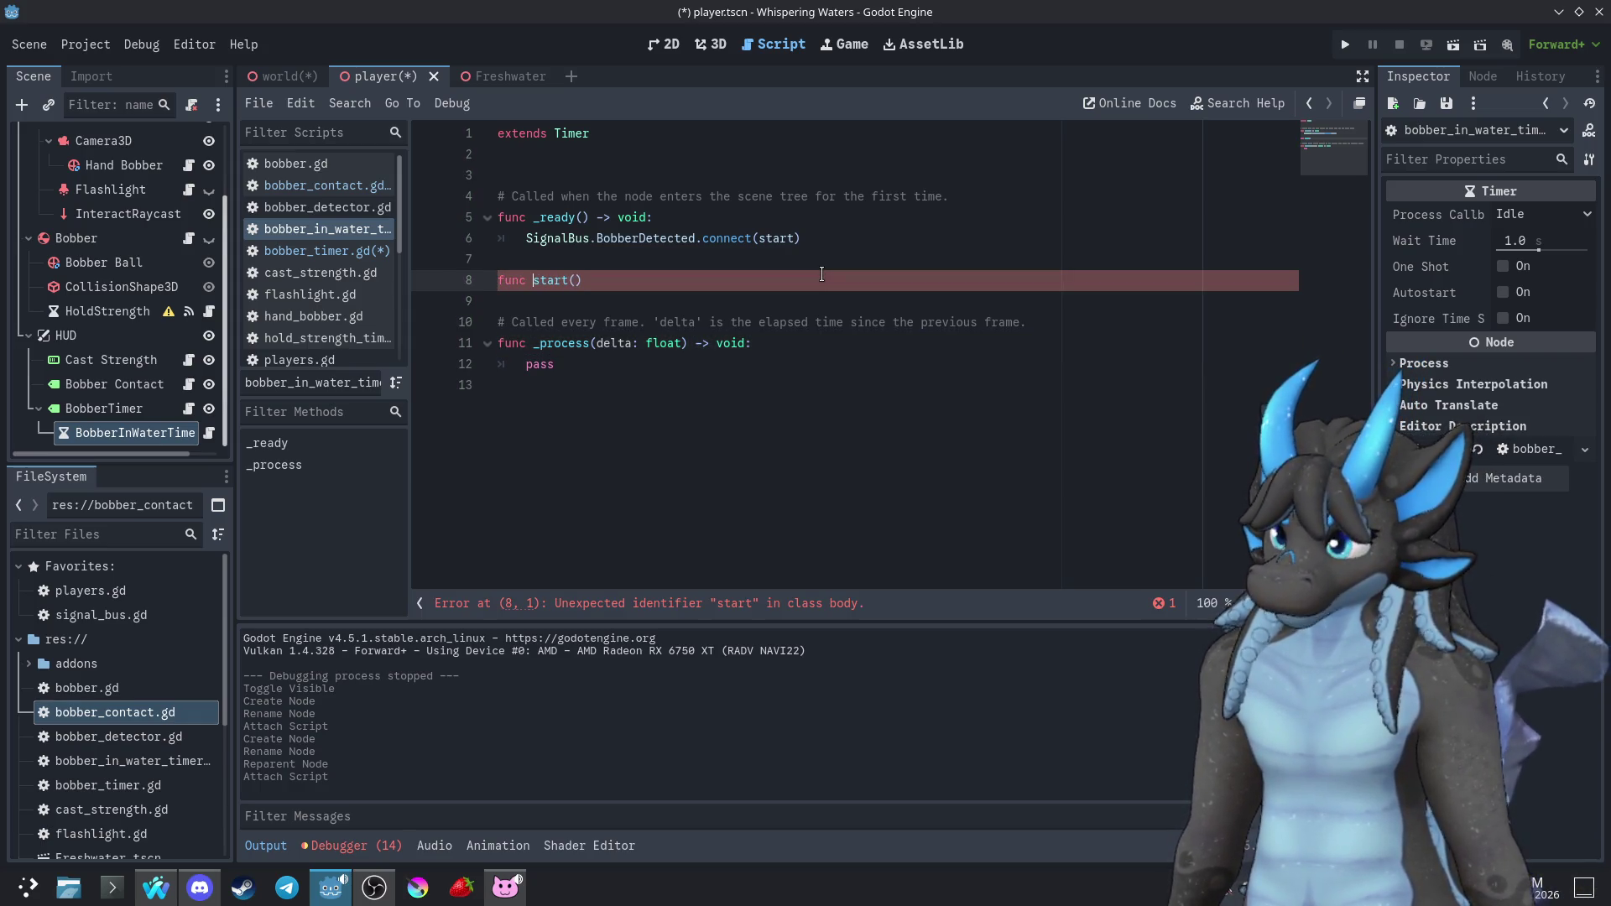
{"action": "left_click_drag", "start_coordinate": [796, 286], "coordinate": [417, 287]}
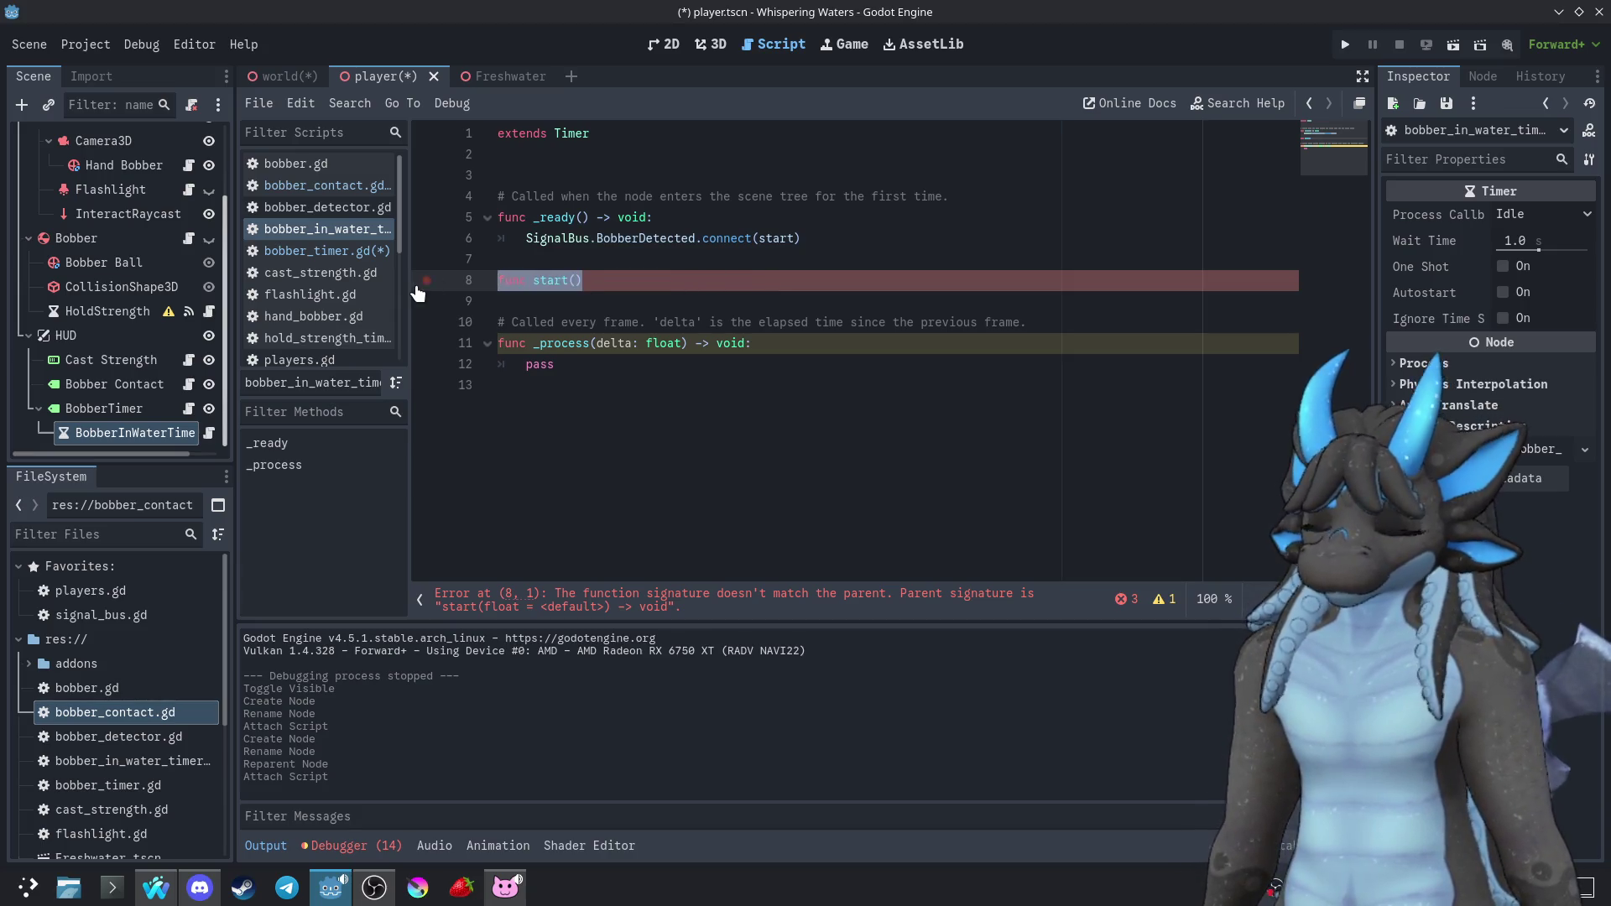
{"action": "key", "text": "BackSpace"}
{"action": "key", "text": "BackSpace"}
{"action": "key", "text": "BackSpace"}
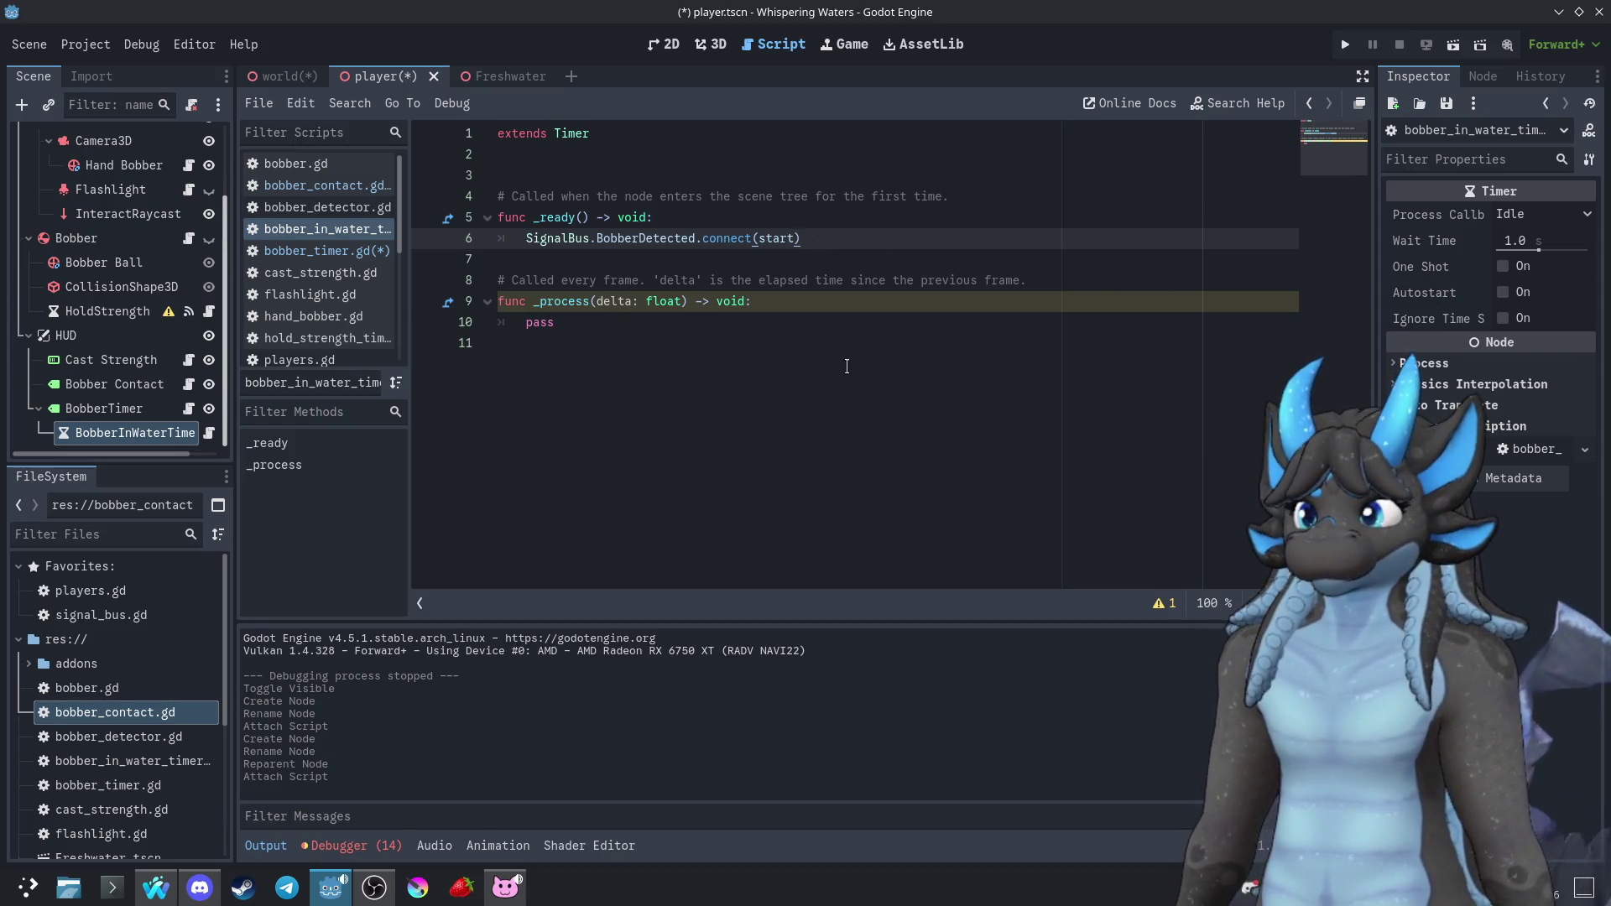
{"action": "left_click", "coordinate": [1483, 76]}
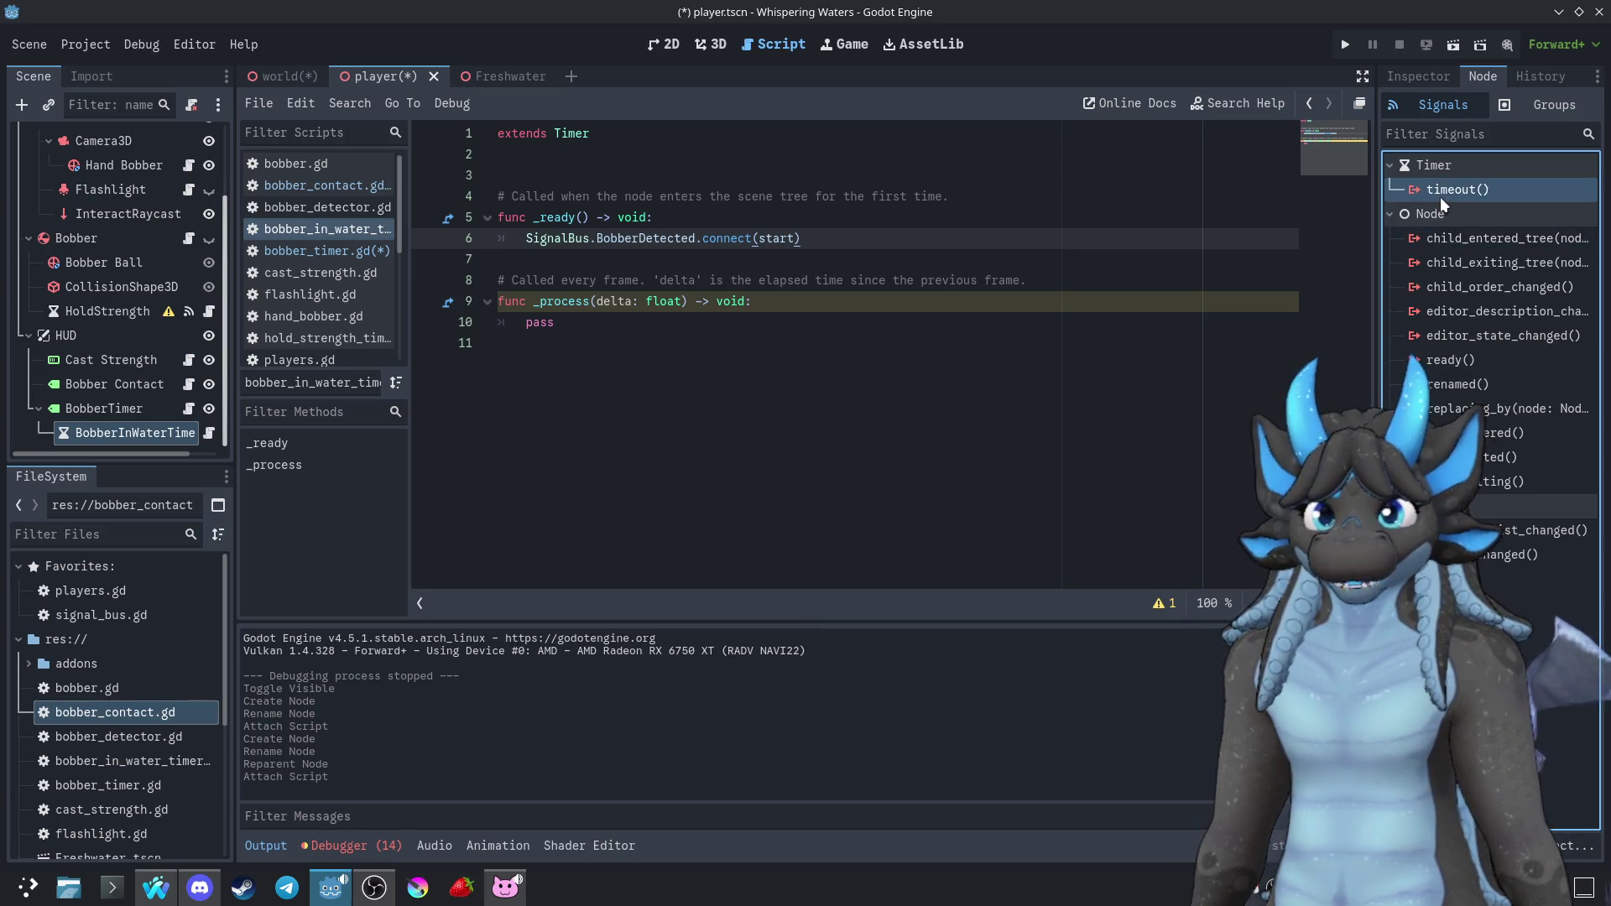
Connect the timer's timeout() signal to a handler in the BobberTimer script
{"action": "double_click", "coordinate": [1440, 192]}
{"action": "scroll", "coordinate": [662, 467], "scroll_direction": "down", "scroll_amount": 3}
{"action": "double_click", "coordinate": [647, 520]}
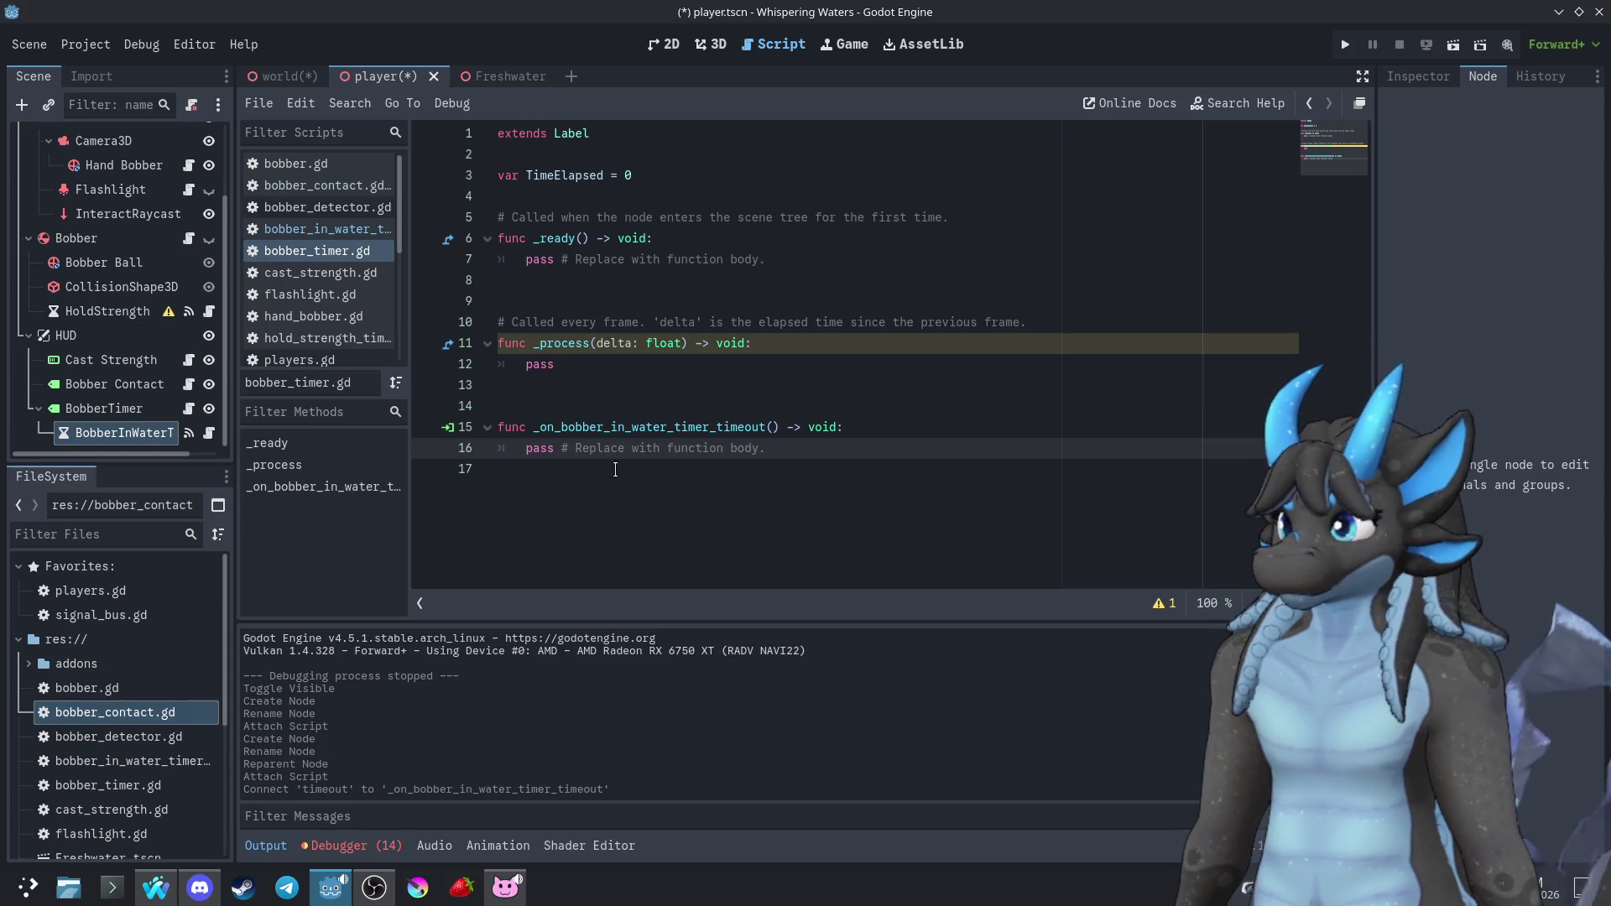
Replace the handler's placeholder with TimeElapsed += 1 and run the project
{"action": "double_click", "coordinate": [596, 176]}
{"action": "key", "text": "ctrl+c"}
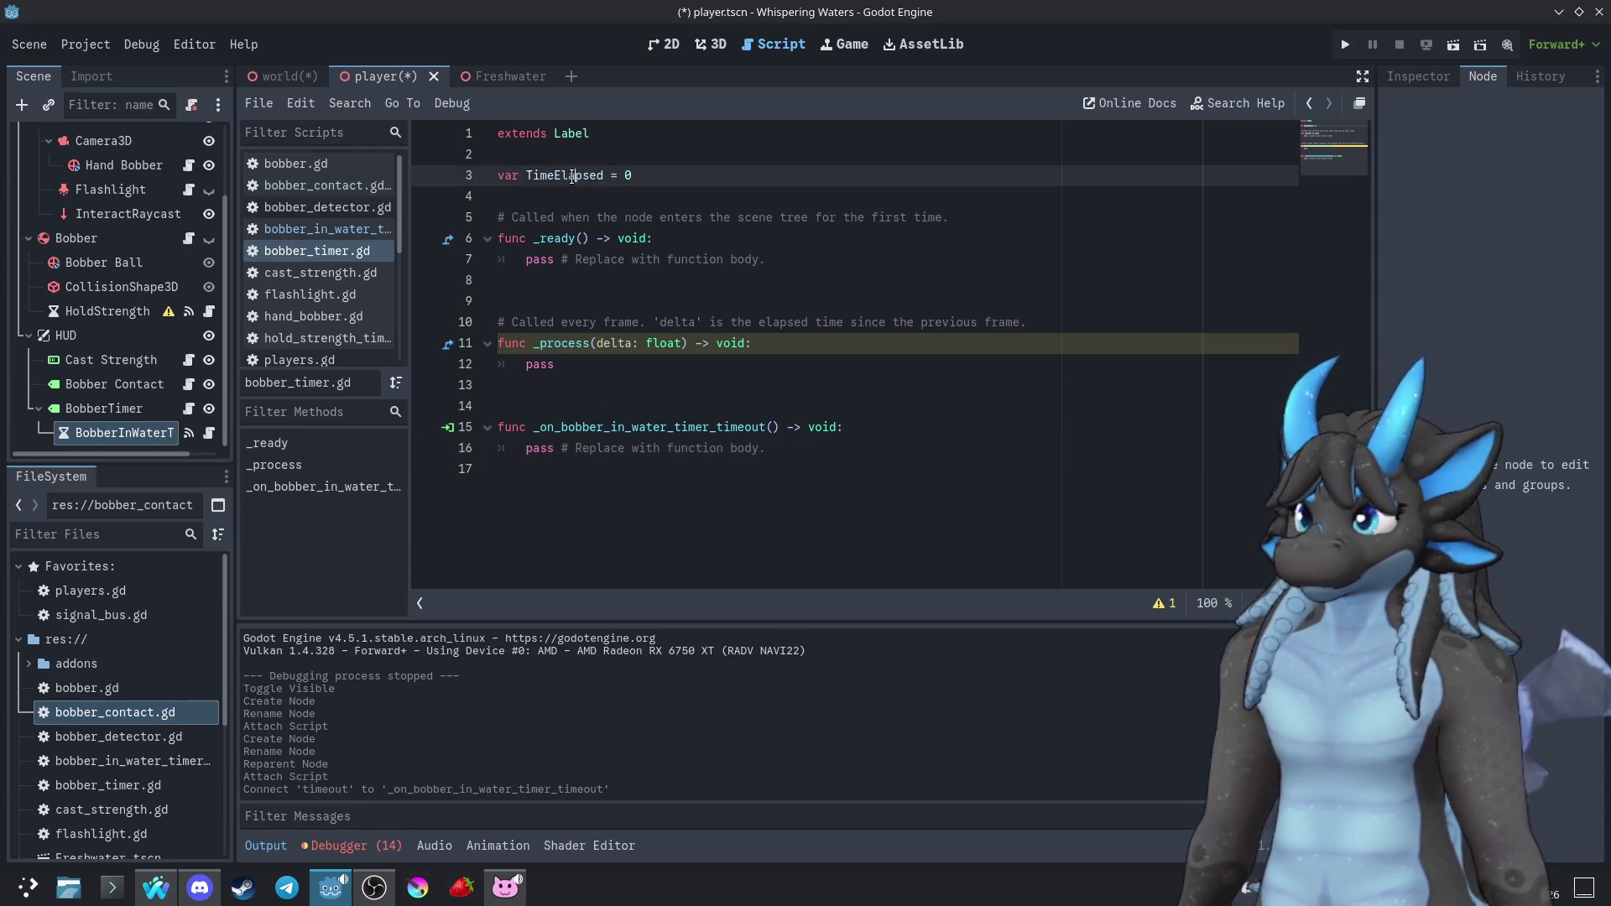
{"action": "left_click_drag", "start_coordinate": [765, 448], "coordinate": [526, 445]}
{"action": "key", "text": "ctrl+v"}
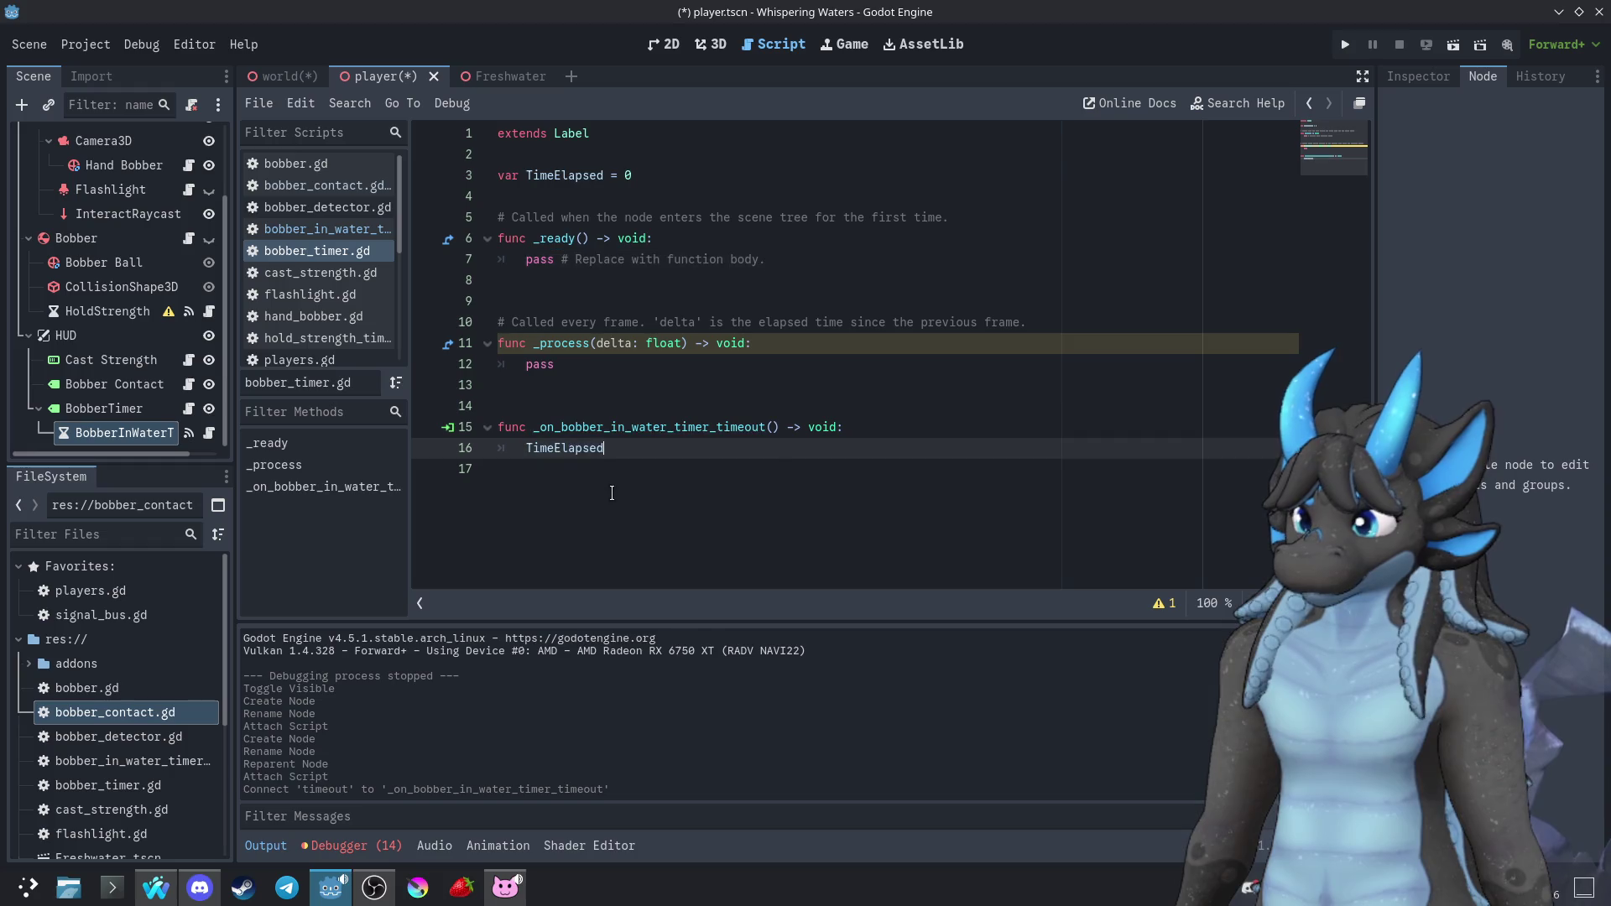
{"action": "type", "text": " += 1"}
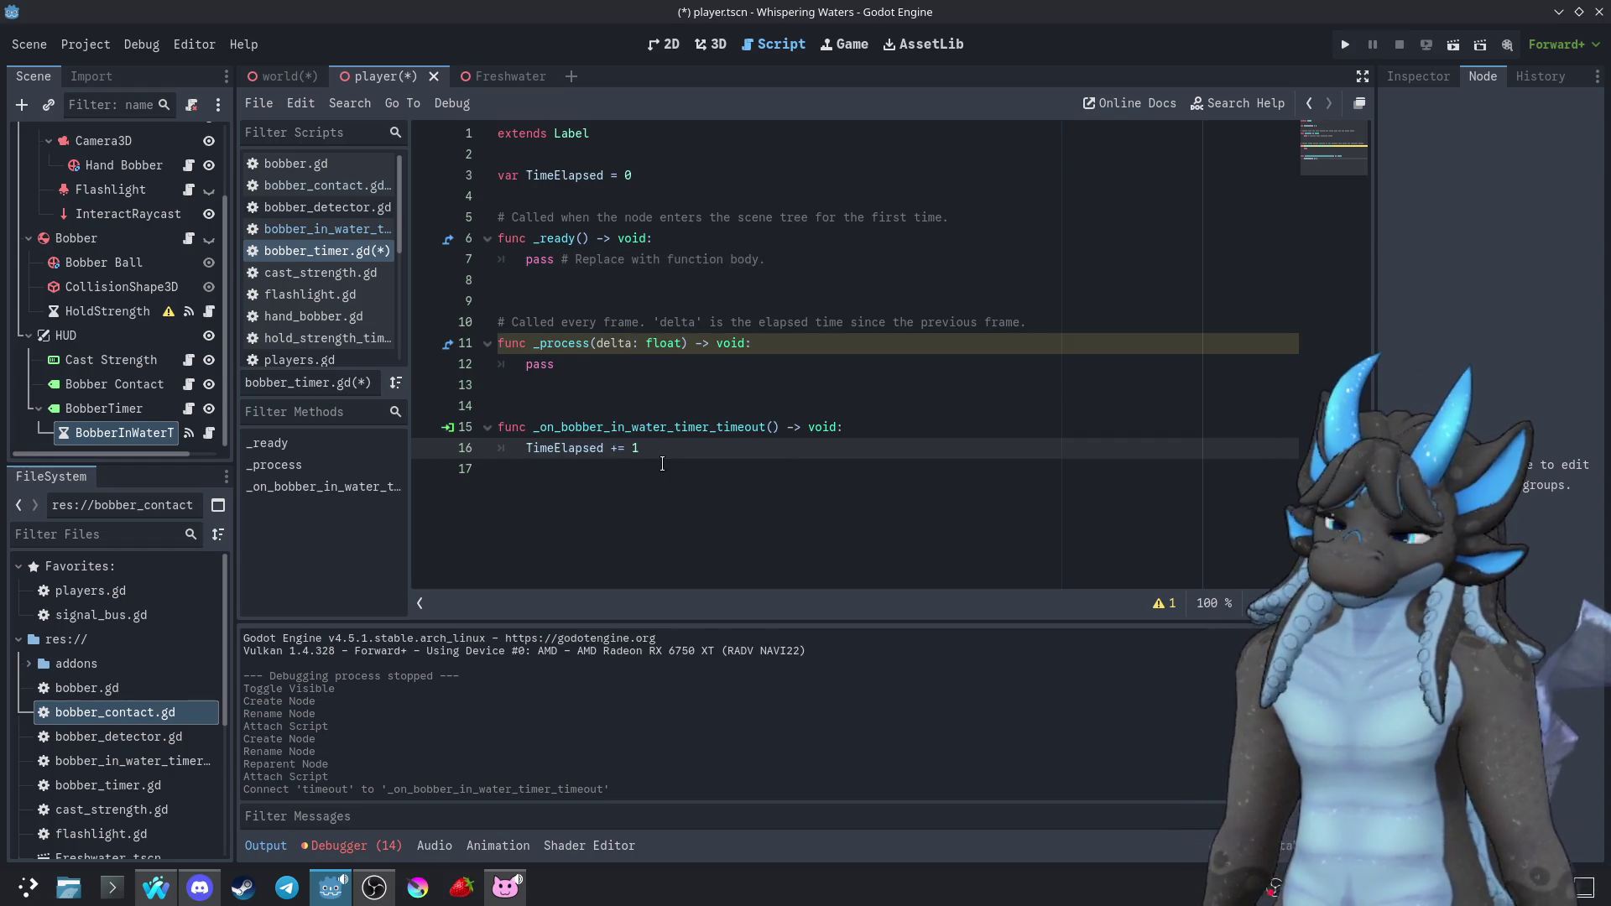
{"action": "left_click", "coordinate": [1345, 43]}
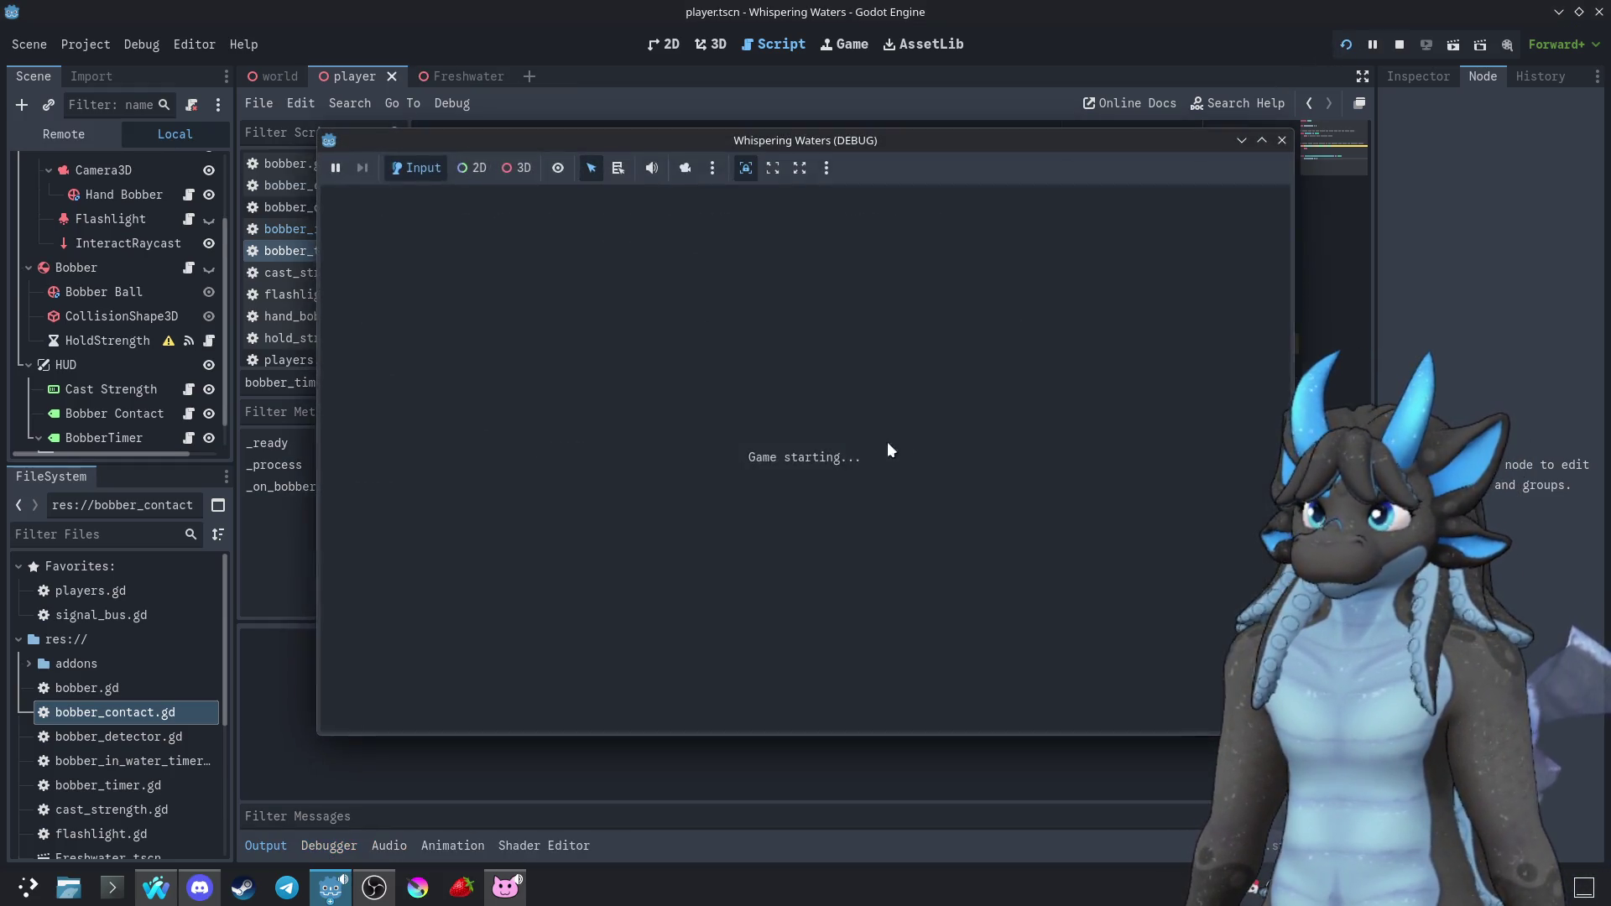
Stop the test run and check the Debugger's Errors list
{"action": "key", "text": "w"}
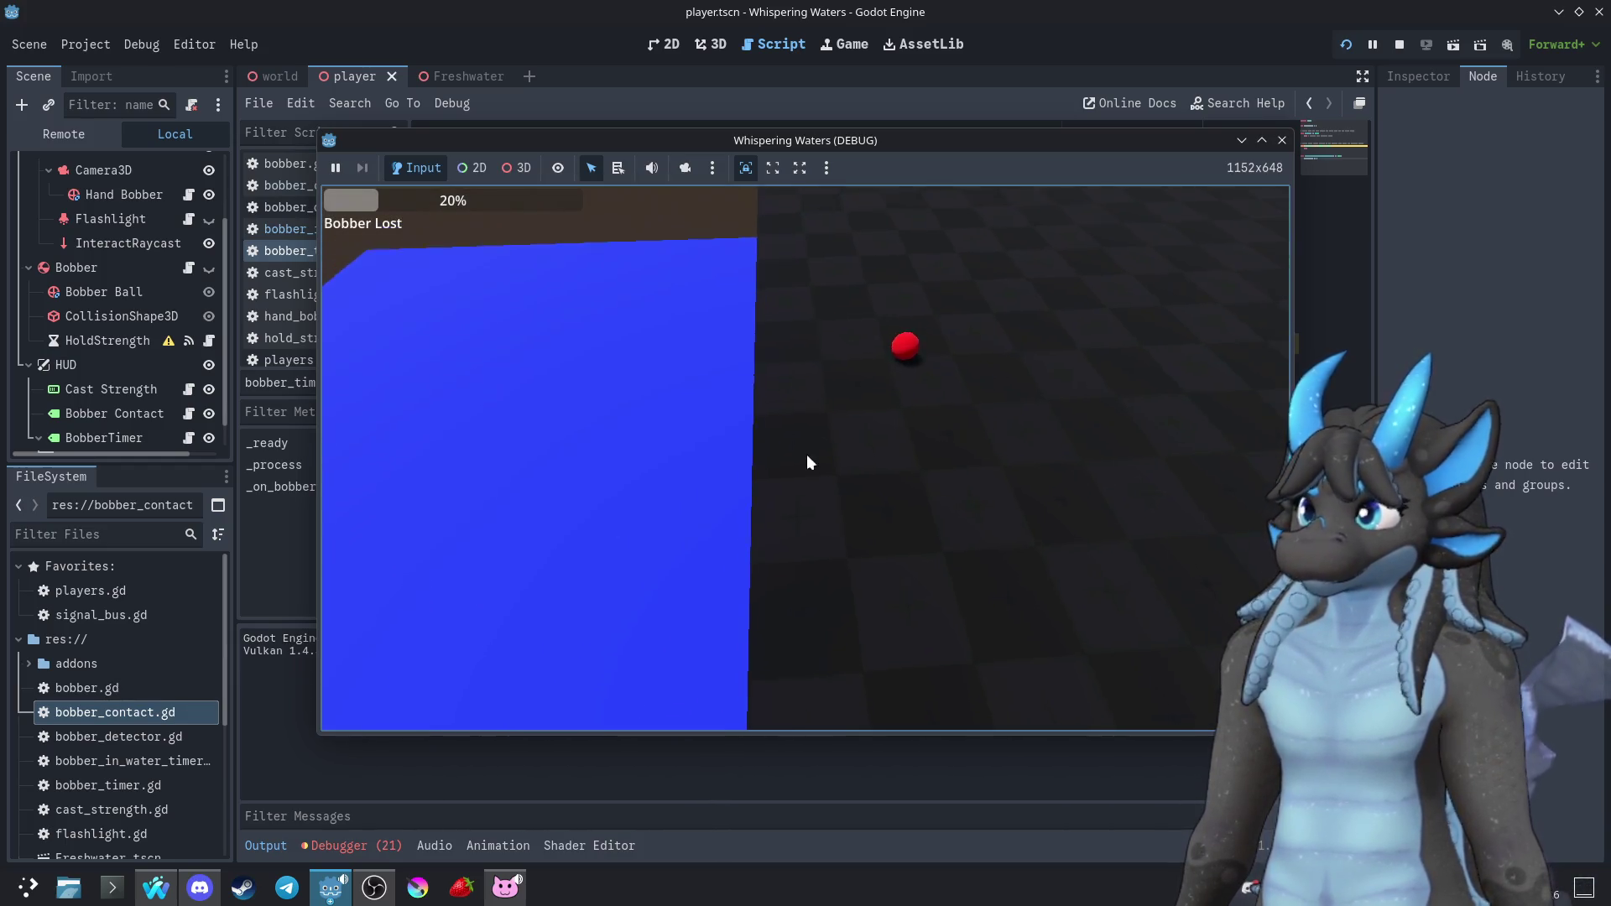
{"action": "left_click", "coordinate": [1281, 140]}
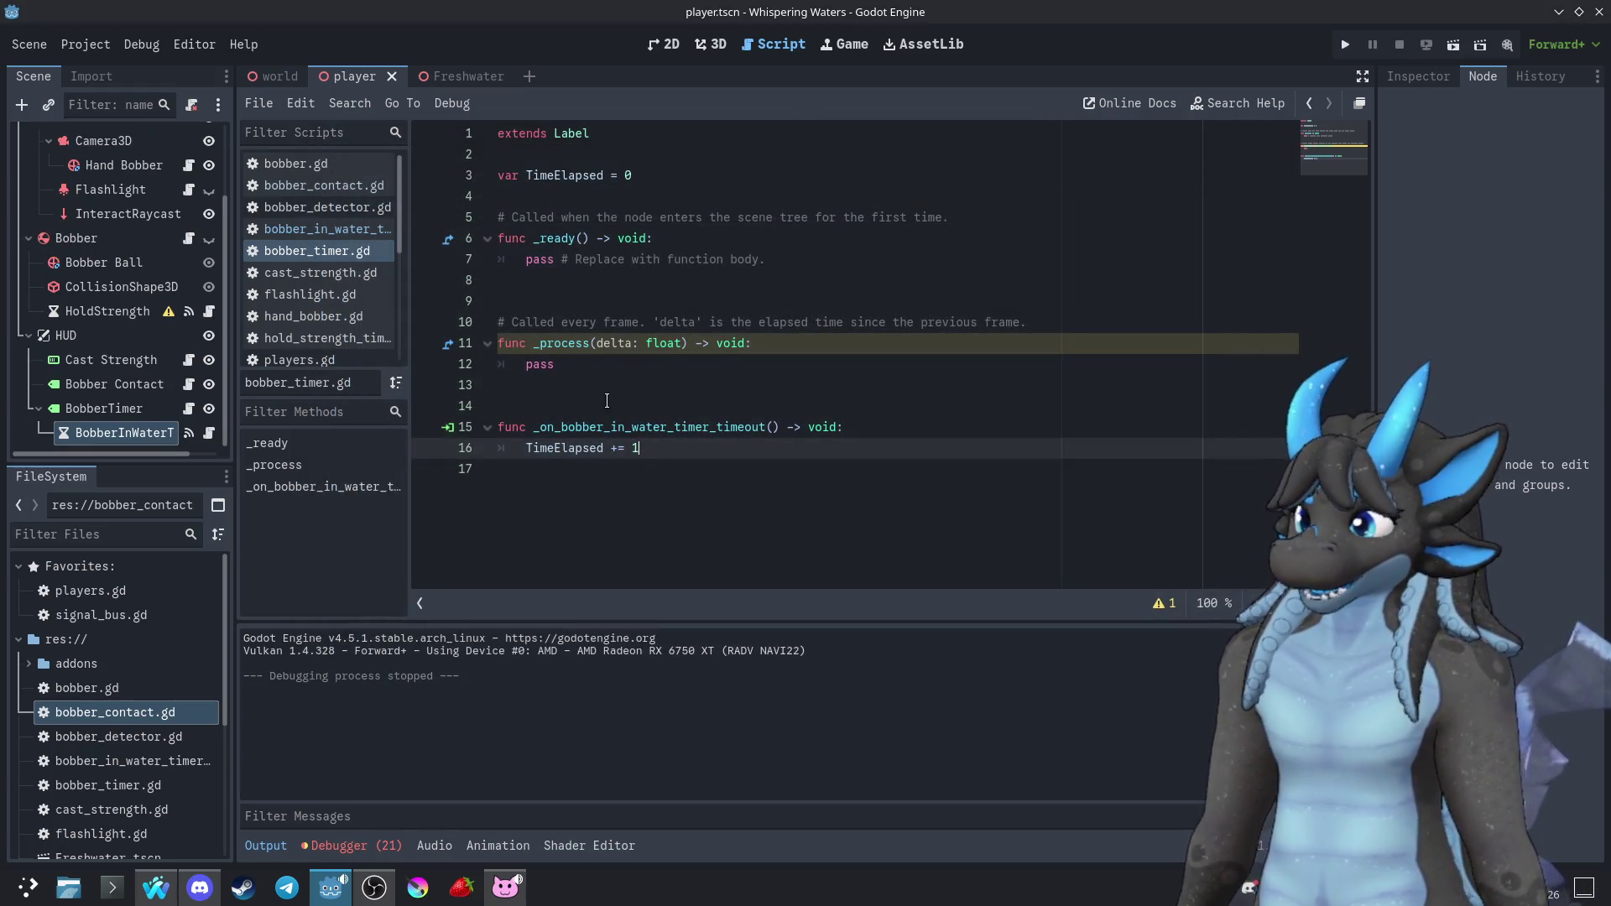
{"action": "left_click", "coordinate": [369, 844]}
{"action": "left_click", "coordinate": [391, 633]}
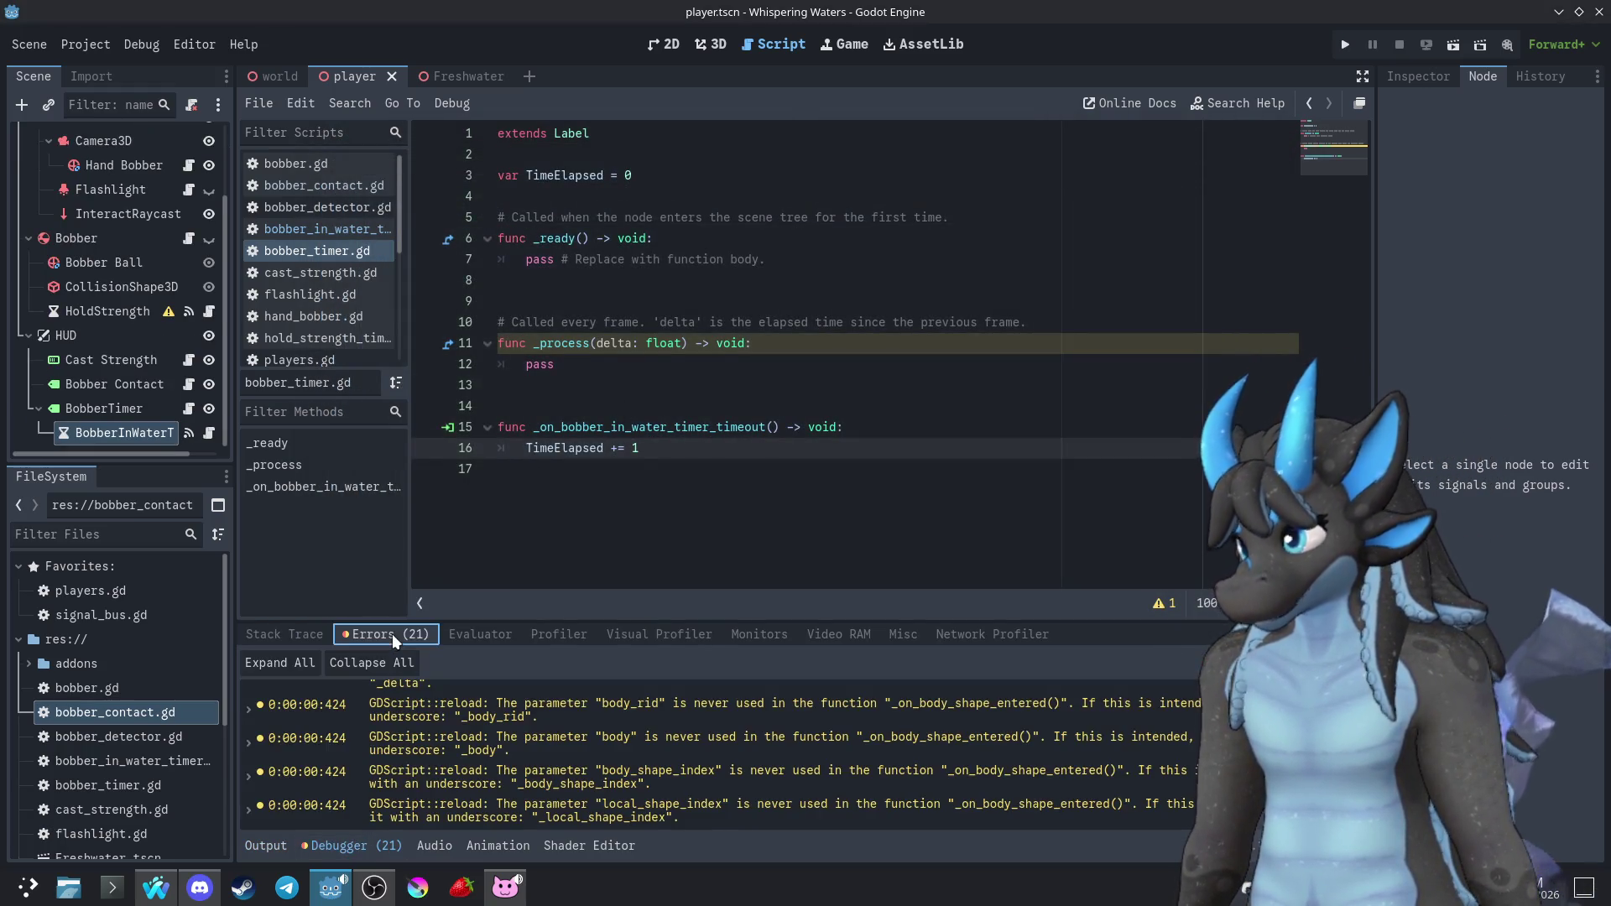
{"action": "scroll", "coordinate": [528, 742], "scroll_direction": "up", "scroll_amount": 3}
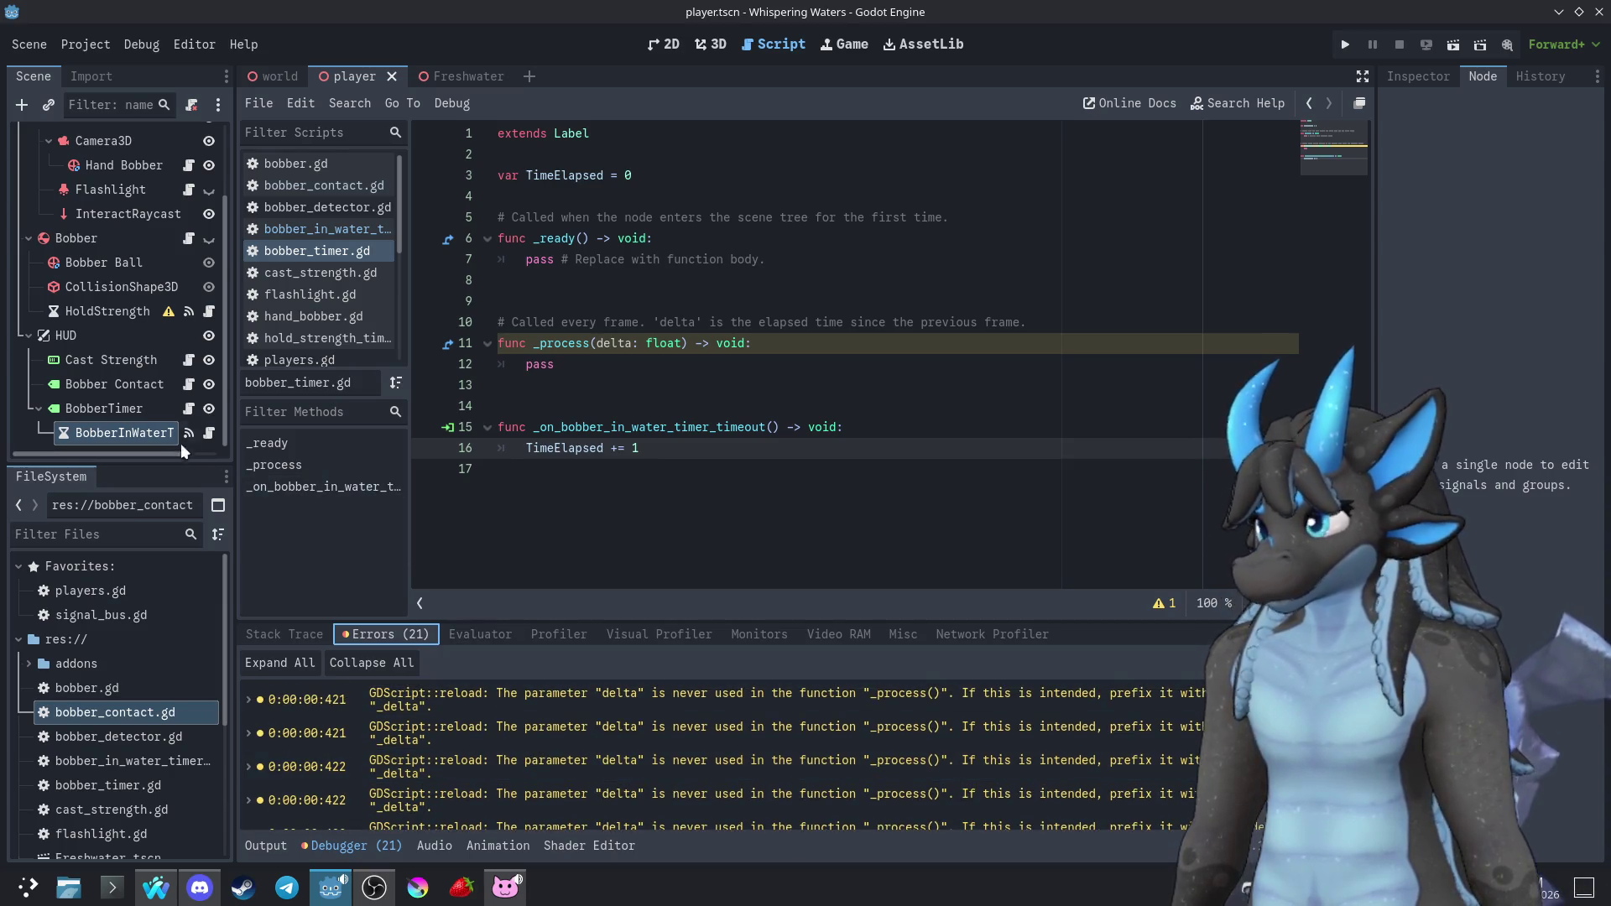
Review bobber_in_water_timer.gd, then select the BobberTimer node and its script
{"action": "left_click", "coordinate": [210, 432]}
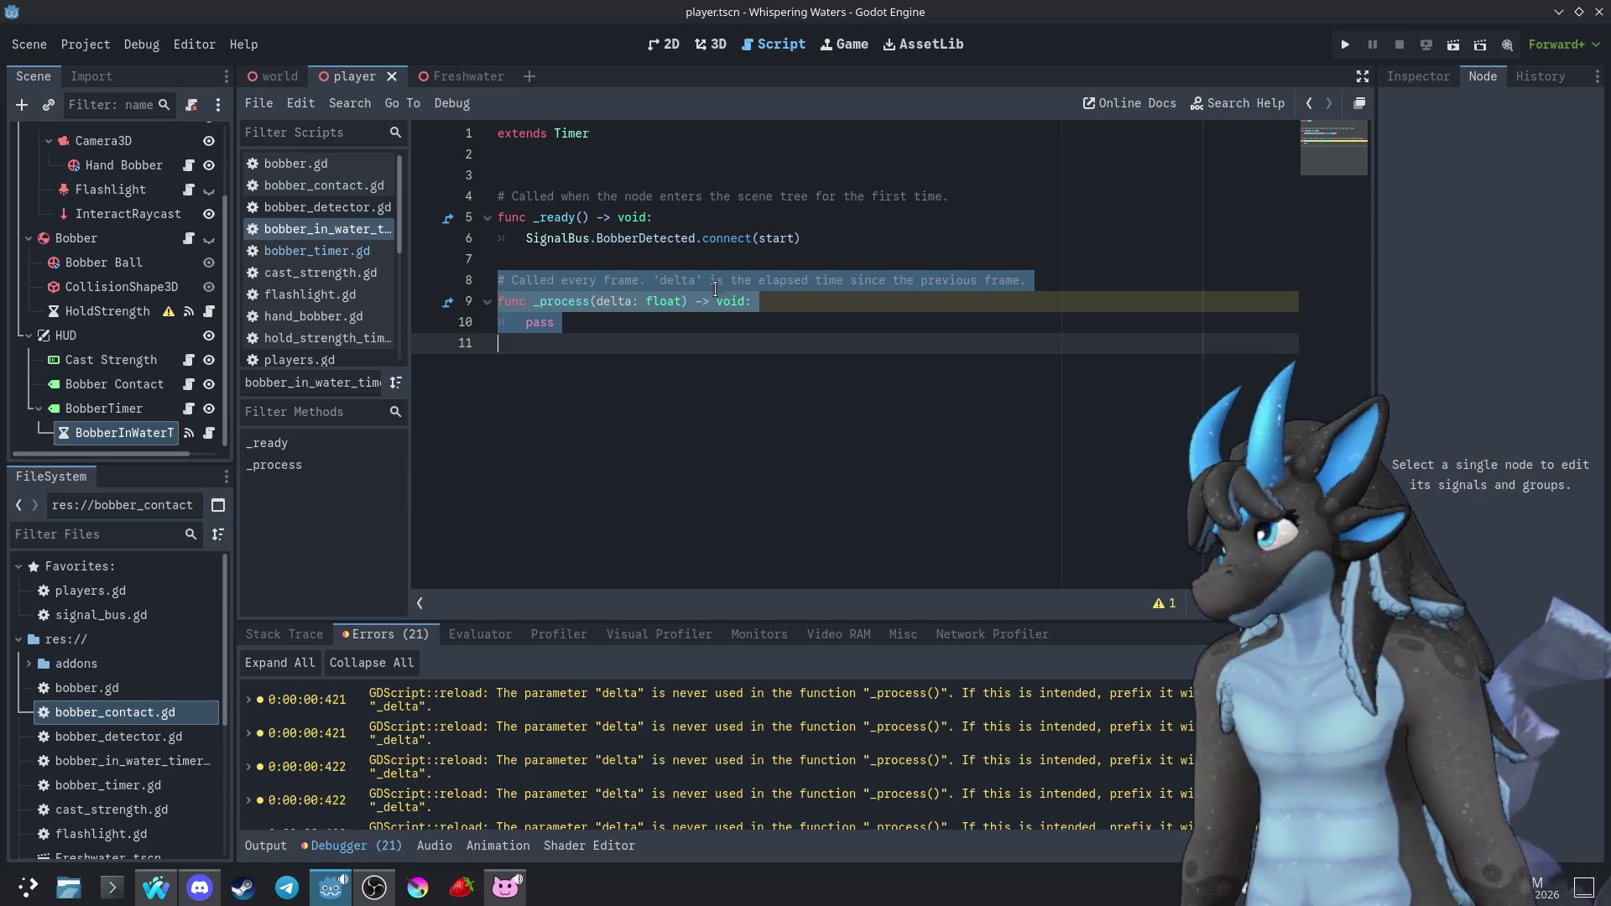
{"action": "left_click", "coordinate": [660, 326]}
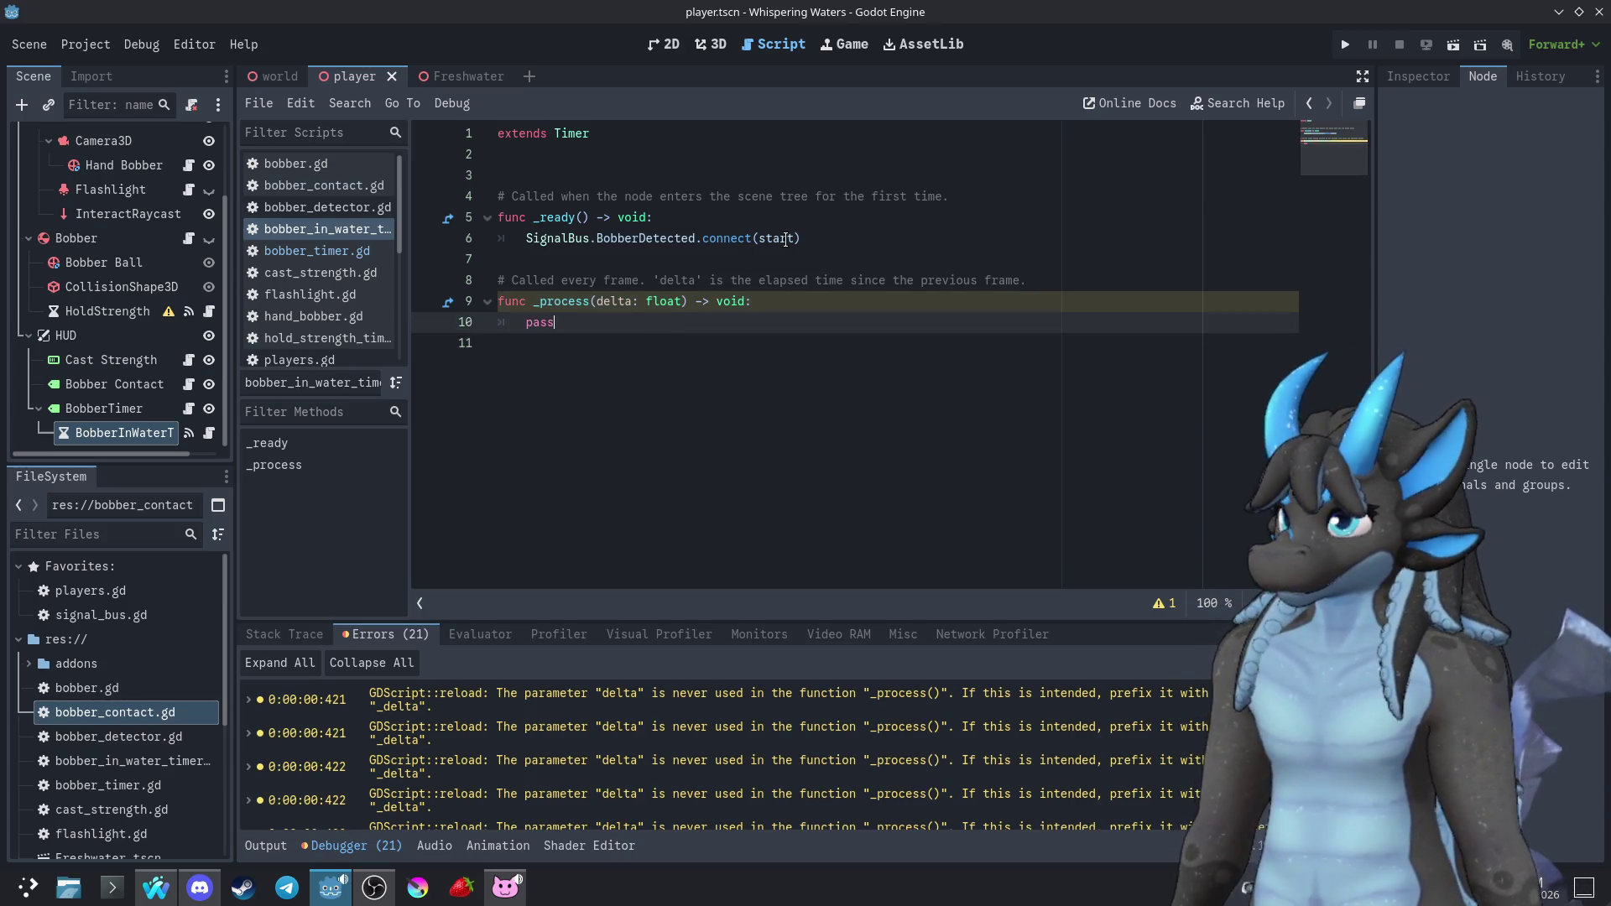
{"action": "mouse_move", "coordinate": [785, 240]}
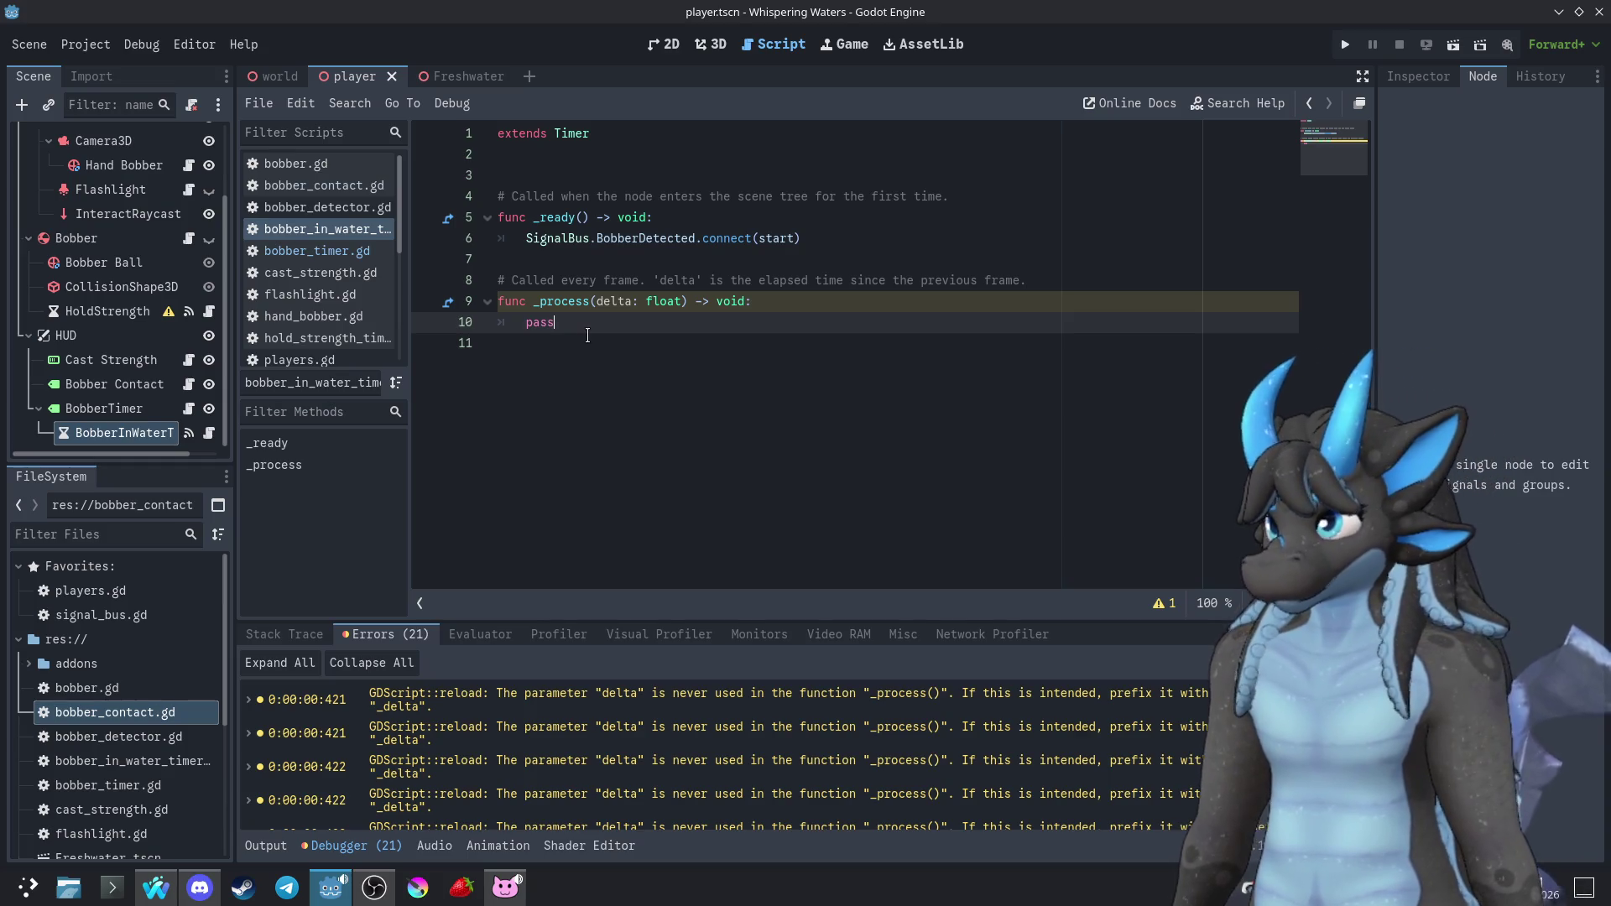
{"action": "left_click", "coordinate": [144, 410]}
{"action": "left_click", "coordinate": [186, 413]}
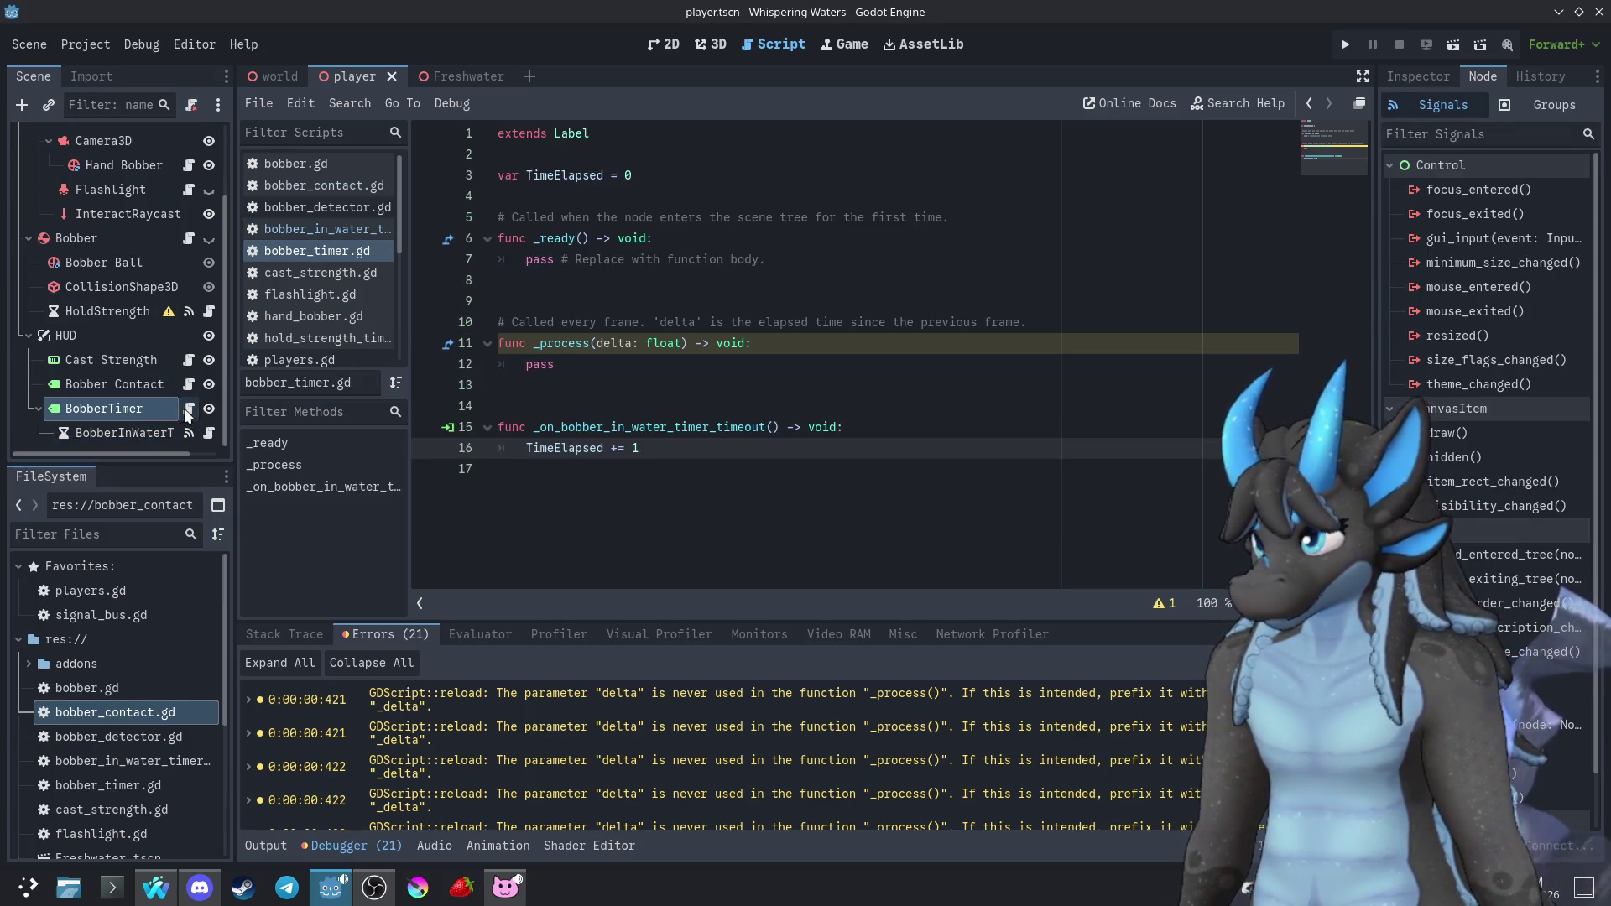
Move the BobberTimer label below Test on the 2D canvas and set its text to Timer
{"action": "left_click", "coordinate": [671, 47]}
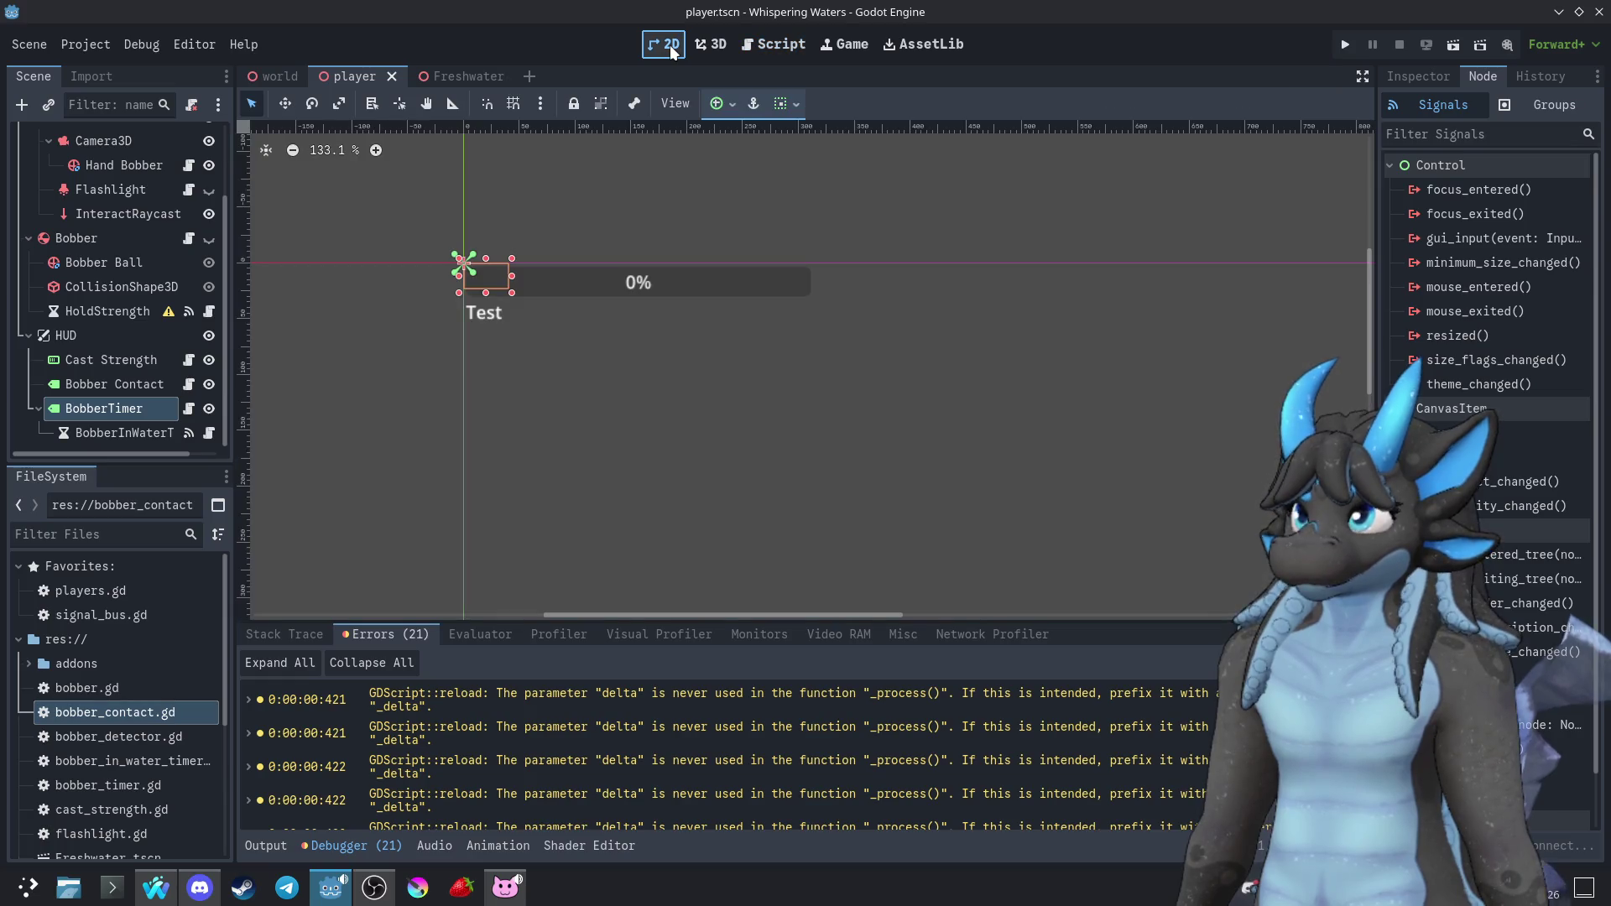
{"action": "left_click_drag", "start_coordinate": [512, 278], "coordinate": [514, 379]}
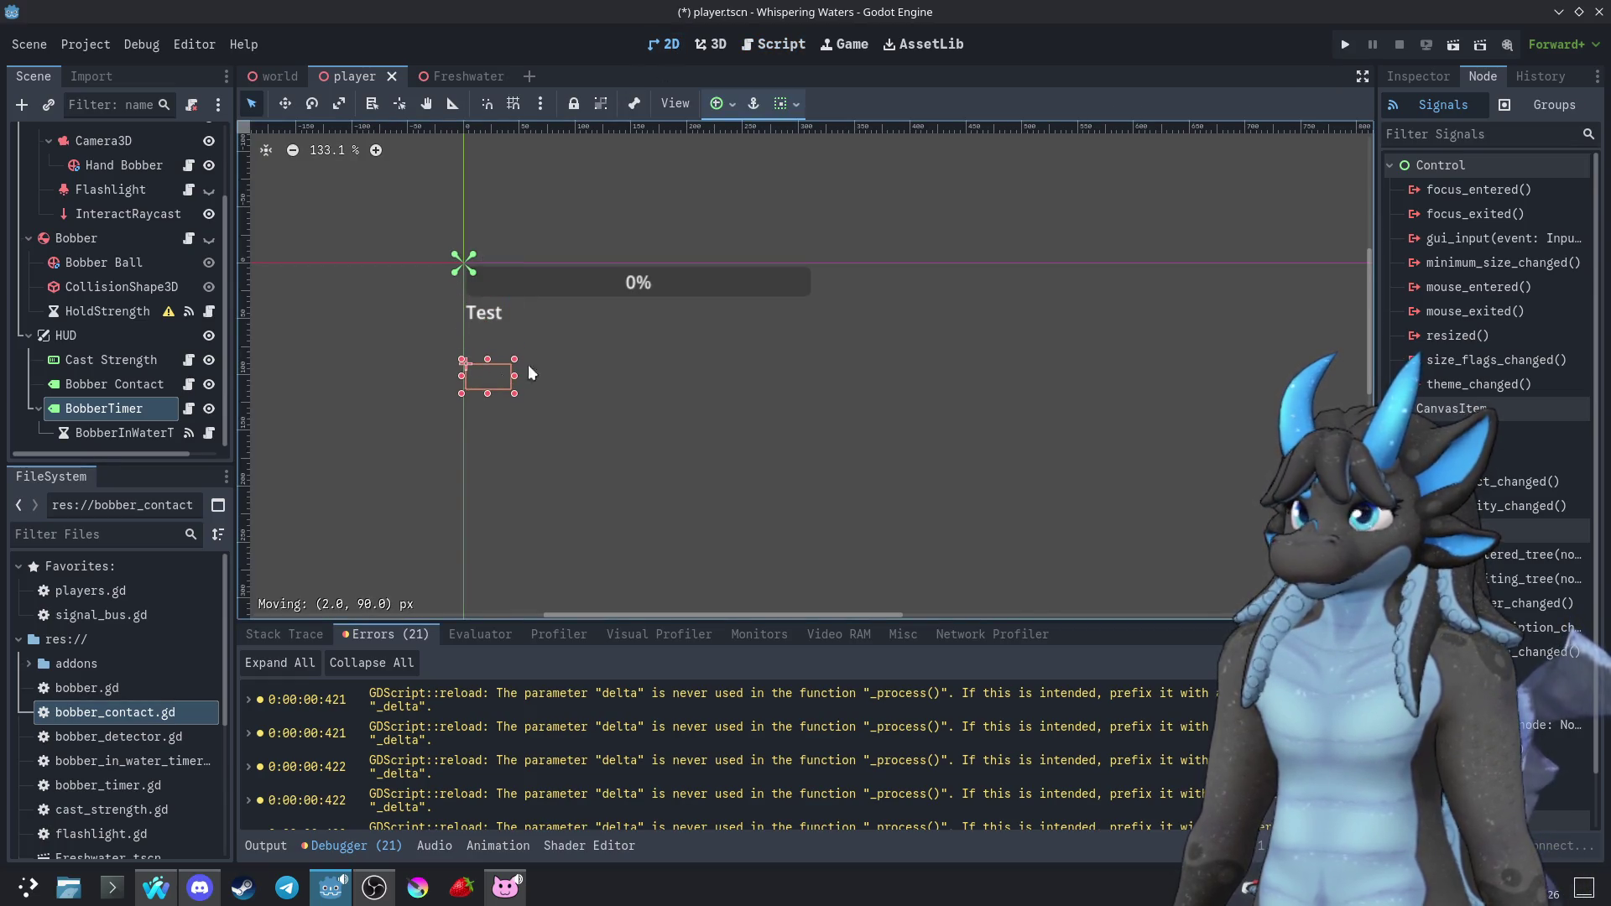
{"action": "left_click", "coordinate": [1418, 76]}
{"action": "left_click", "coordinate": [1452, 265]}
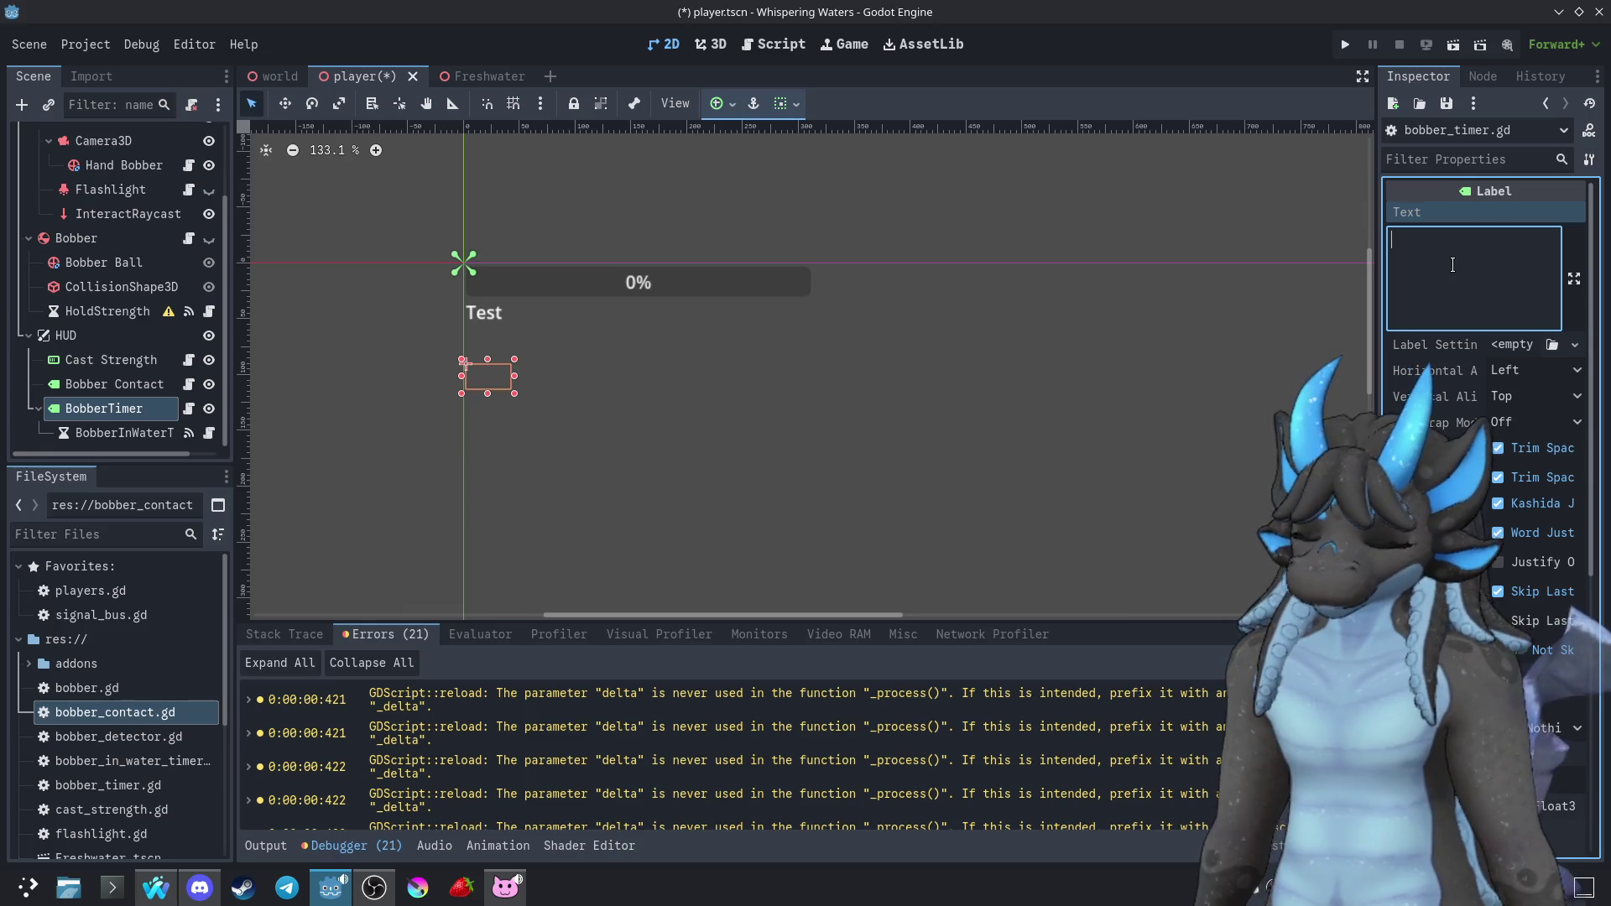
{"action": "type", "text": "Timer"}
Test-run the game to check the label, then open the node's script
{"action": "left_click", "coordinate": [1345, 44]}
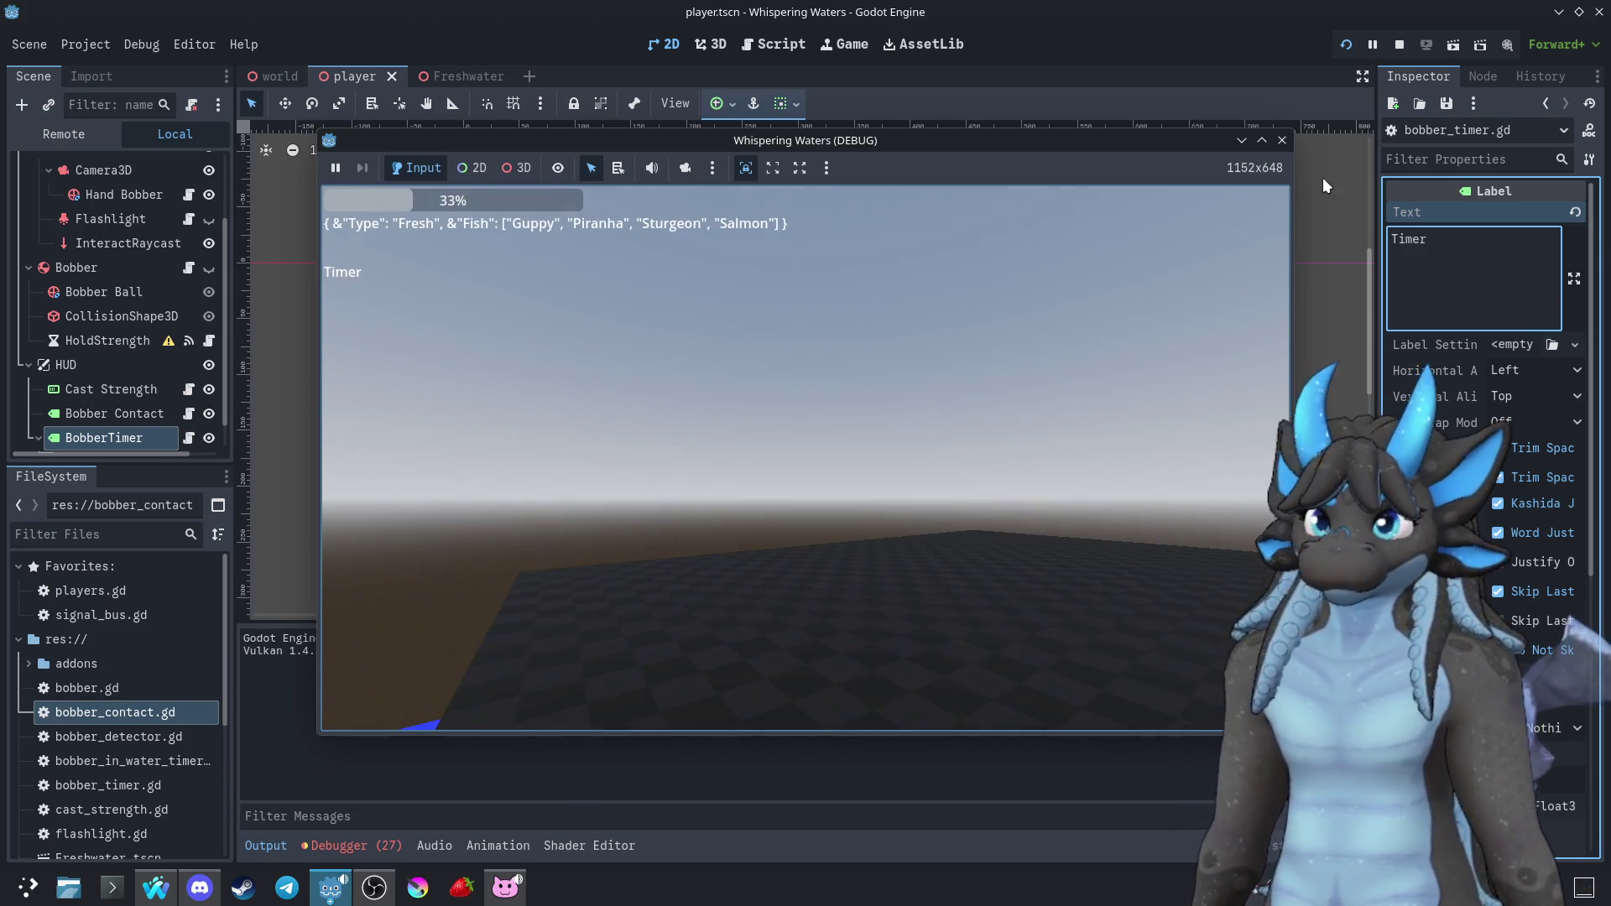
{"action": "left_click", "coordinate": [1282, 140]}
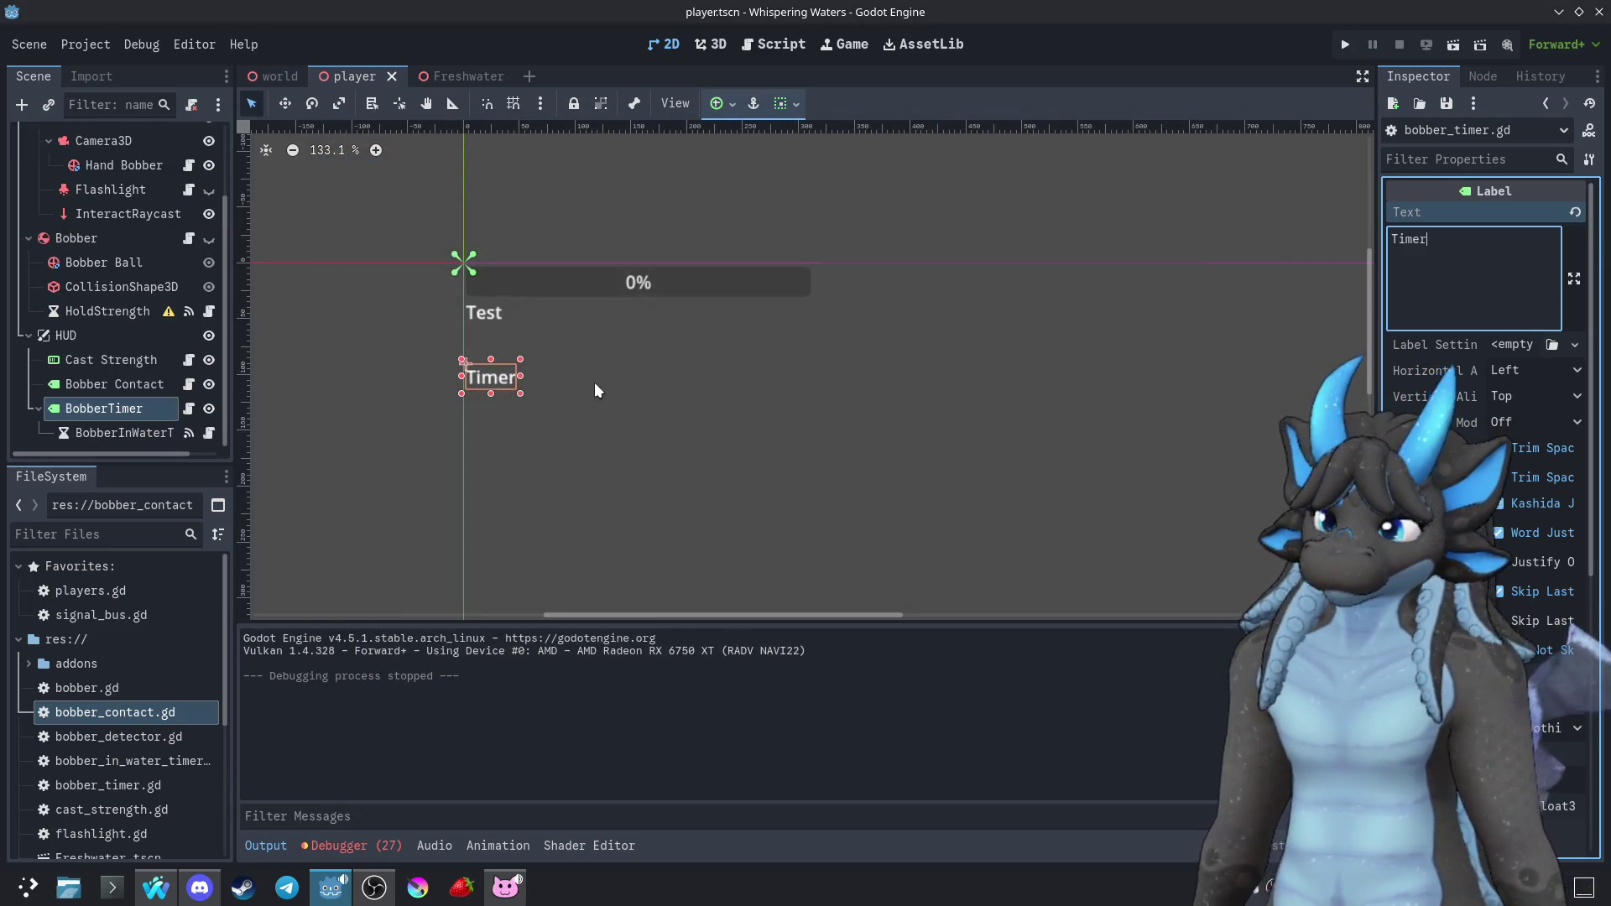
{"action": "left_click", "coordinate": [186, 409]}
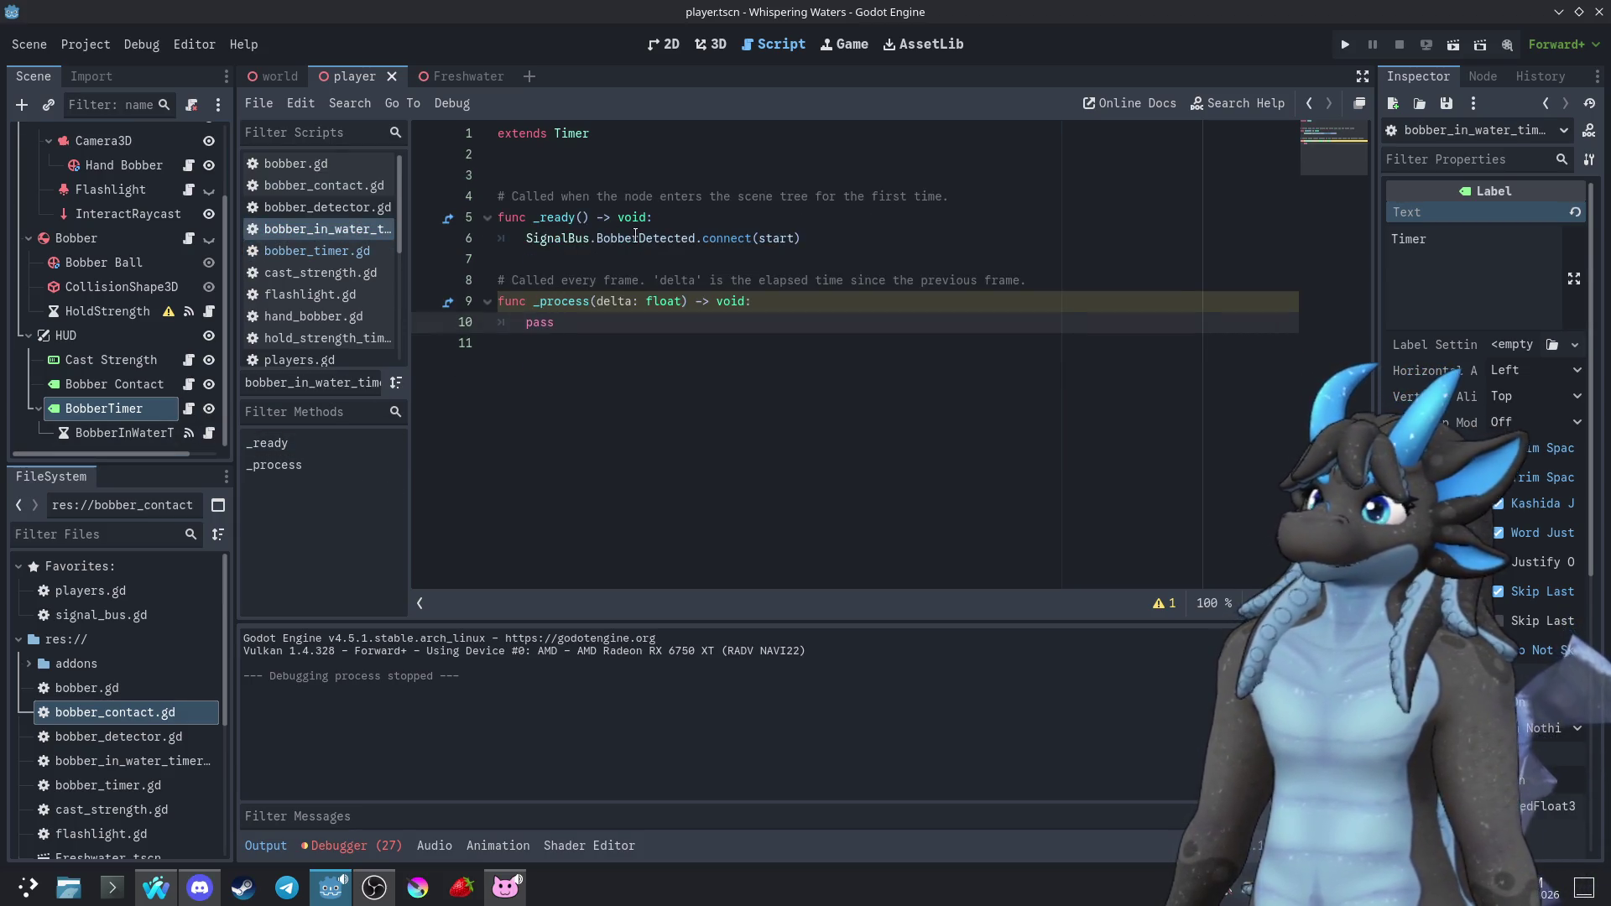
Lower the BobberInWaterTimer node's Wait Time in the Inspector from 1.0 to 0.1
{"action": "mouse_move", "coordinate": [721, 238]}
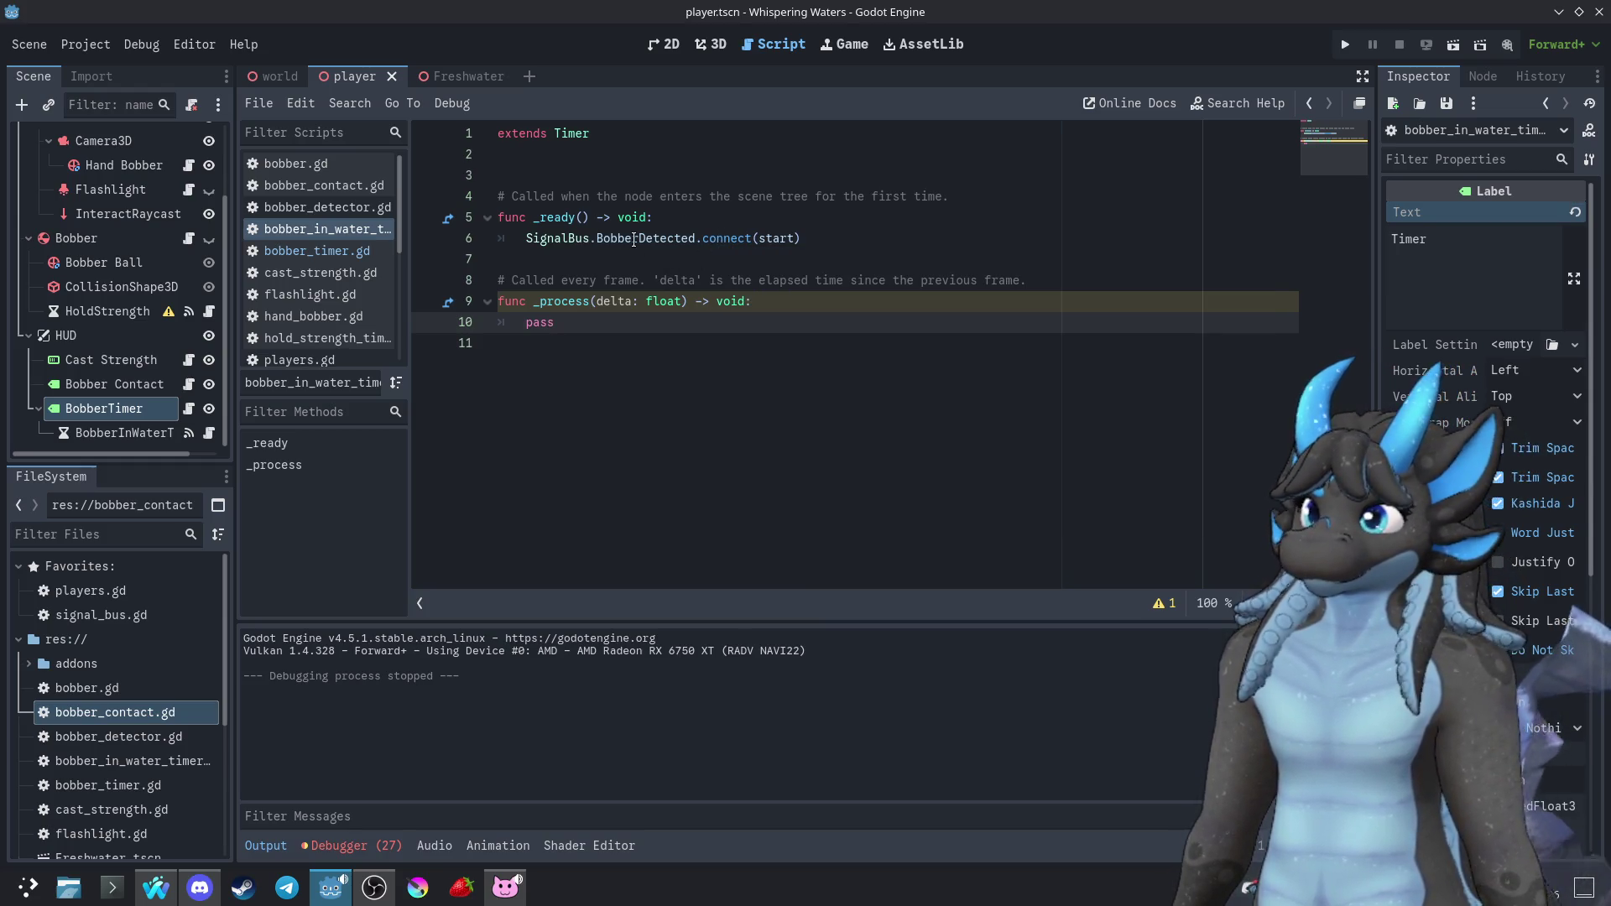
{"action": "mouse_move", "coordinate": [771, 246]}
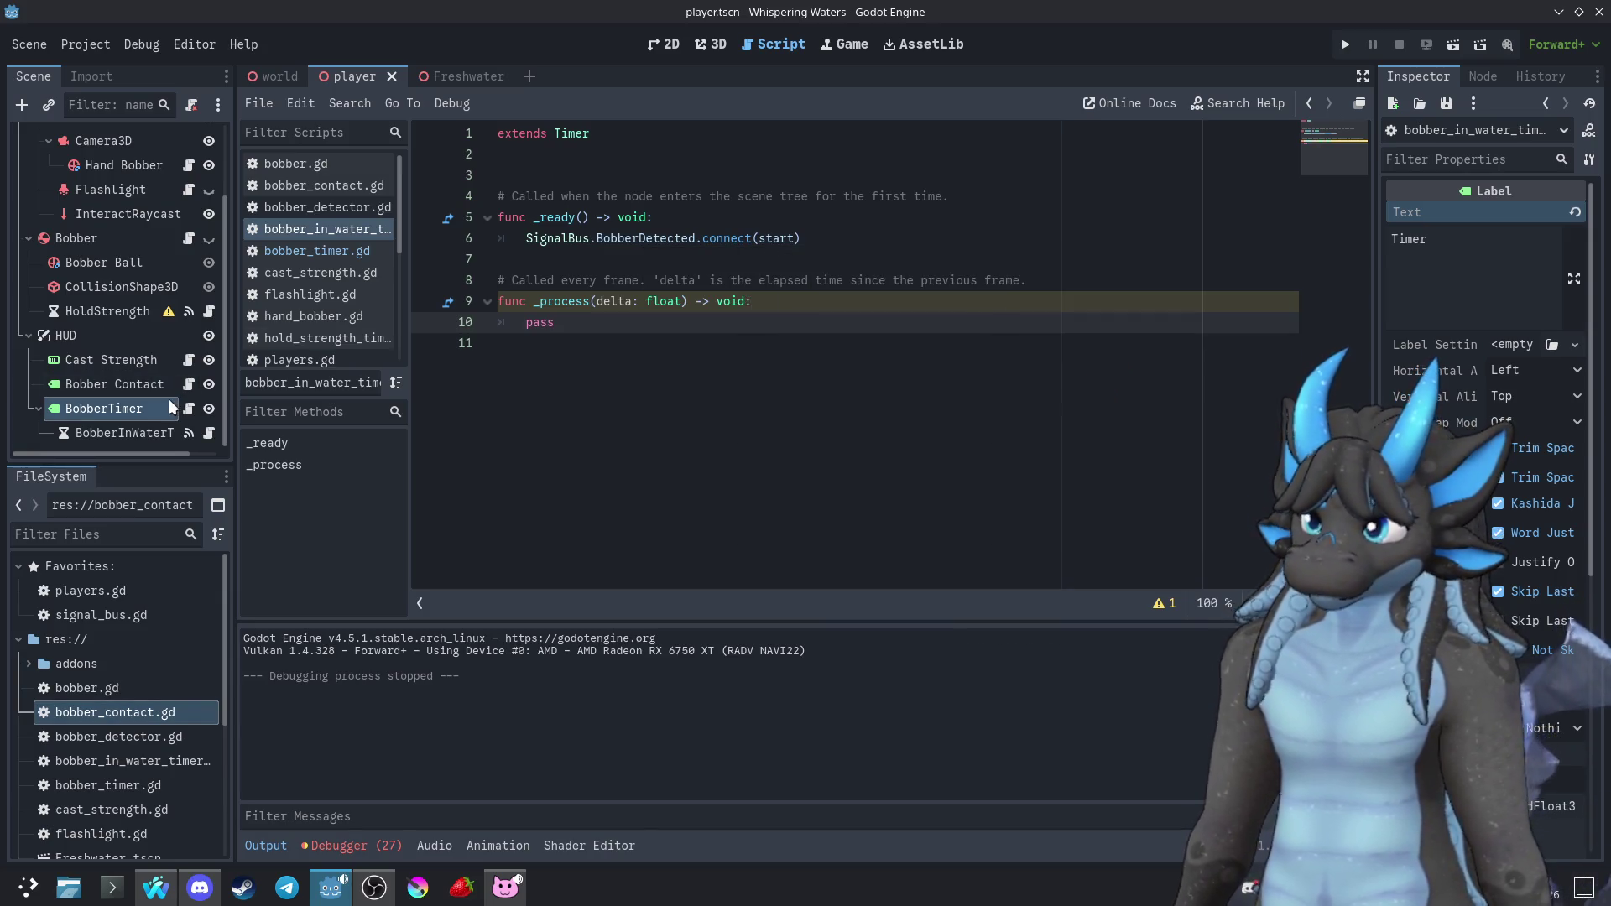
{"action": "left_click", "coordinate": [155, 434]}
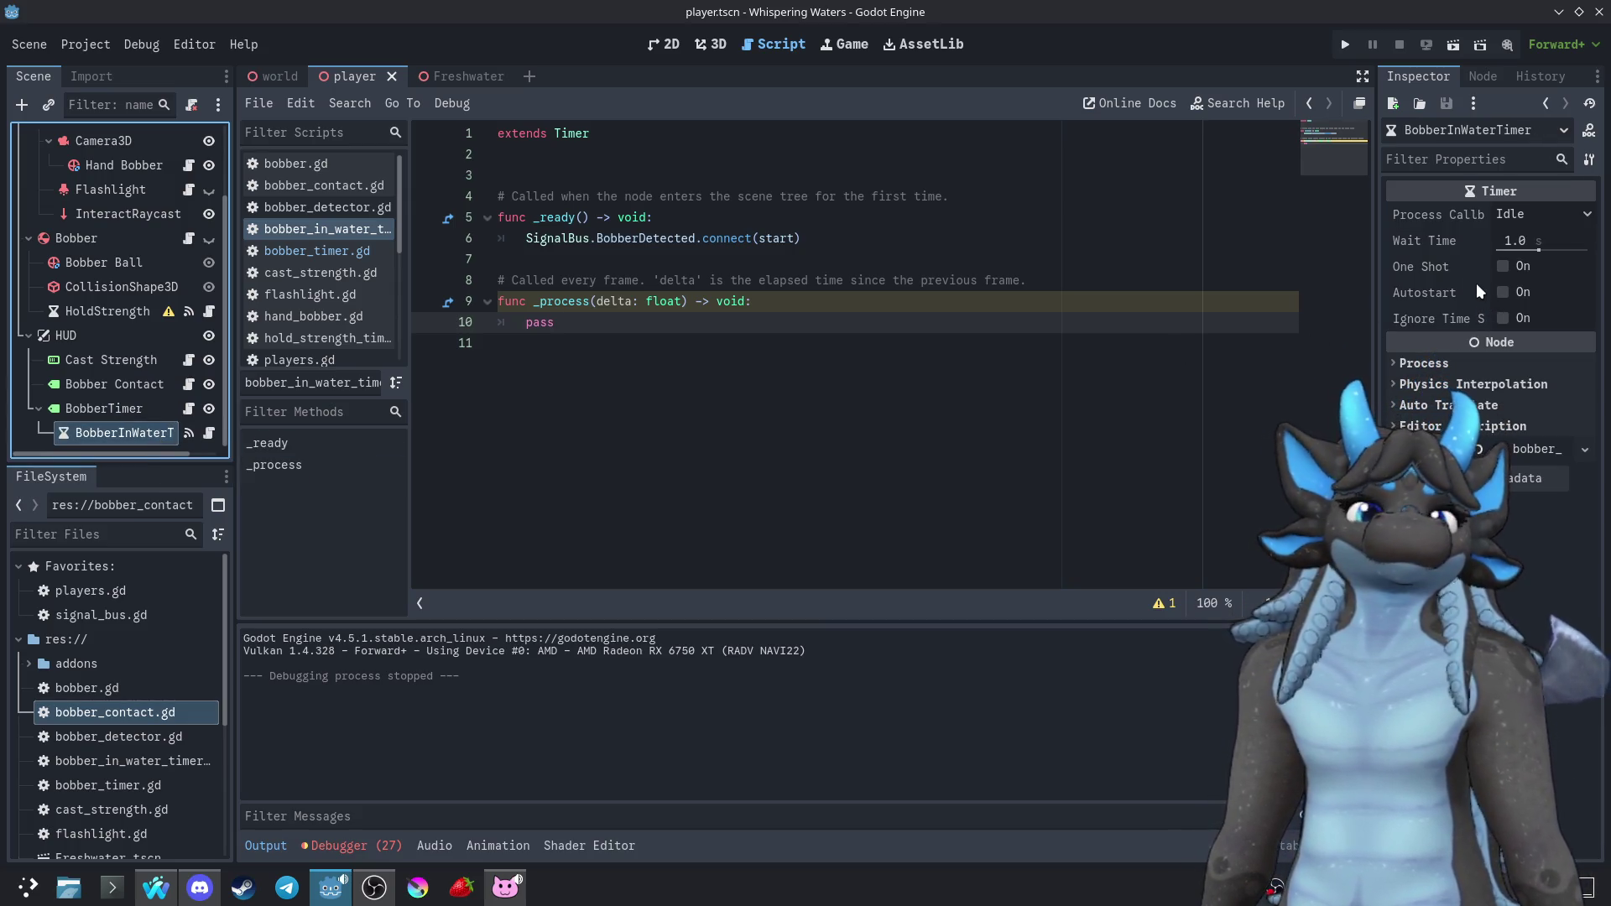
{"action": "mouse_move", "coordinate": [1447, 267]}
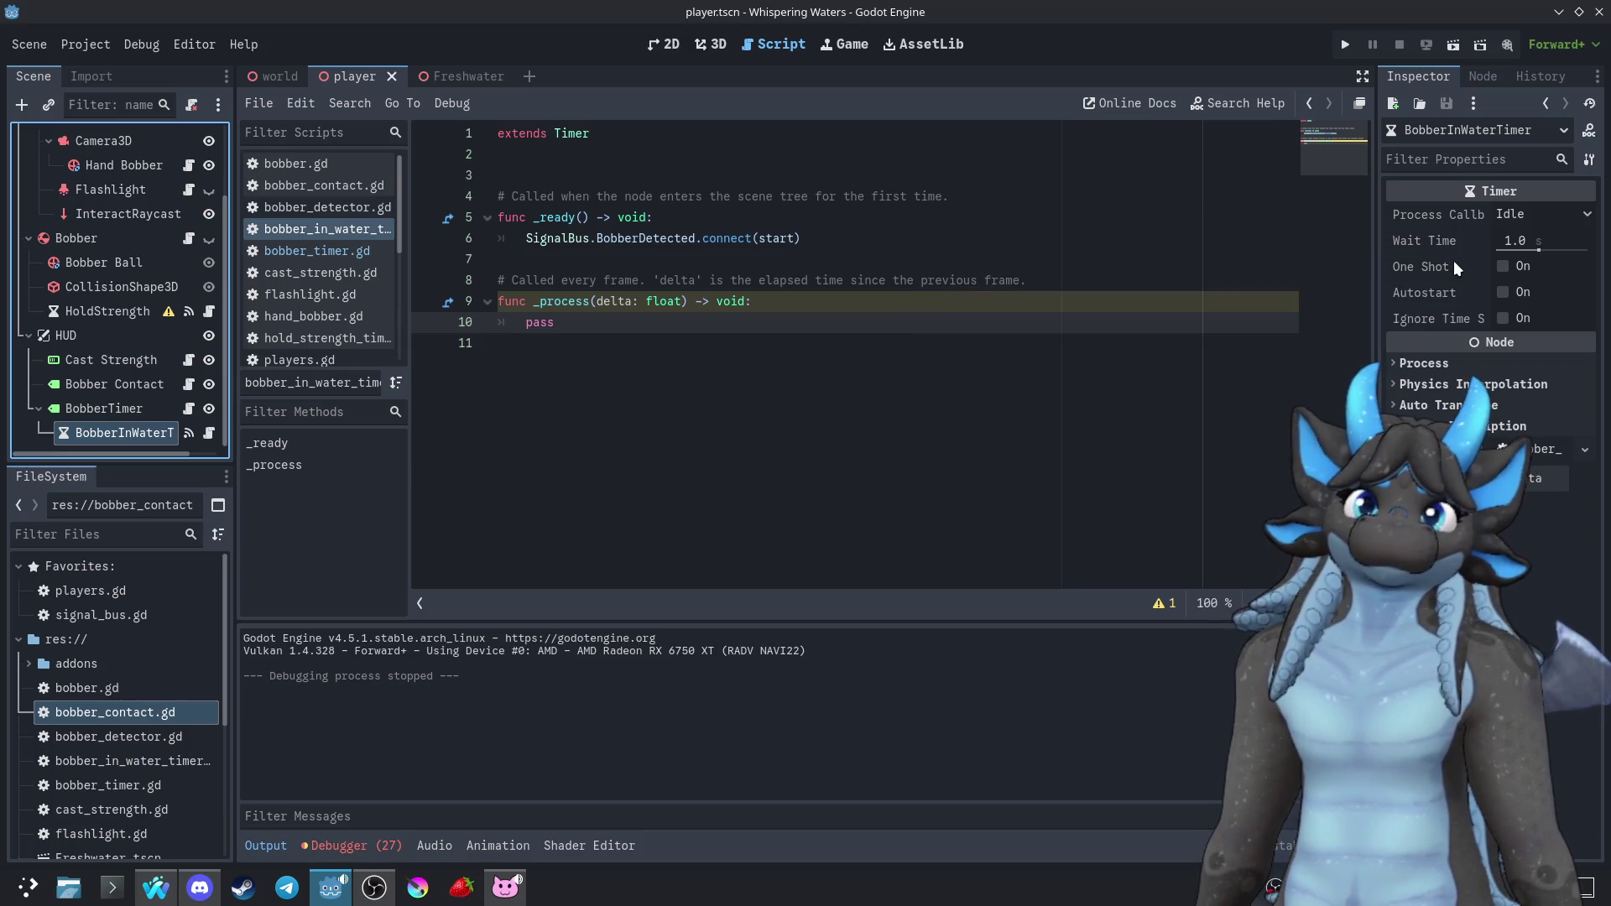
{"action": "mouse_move", "coordinate": [1453, 216]}
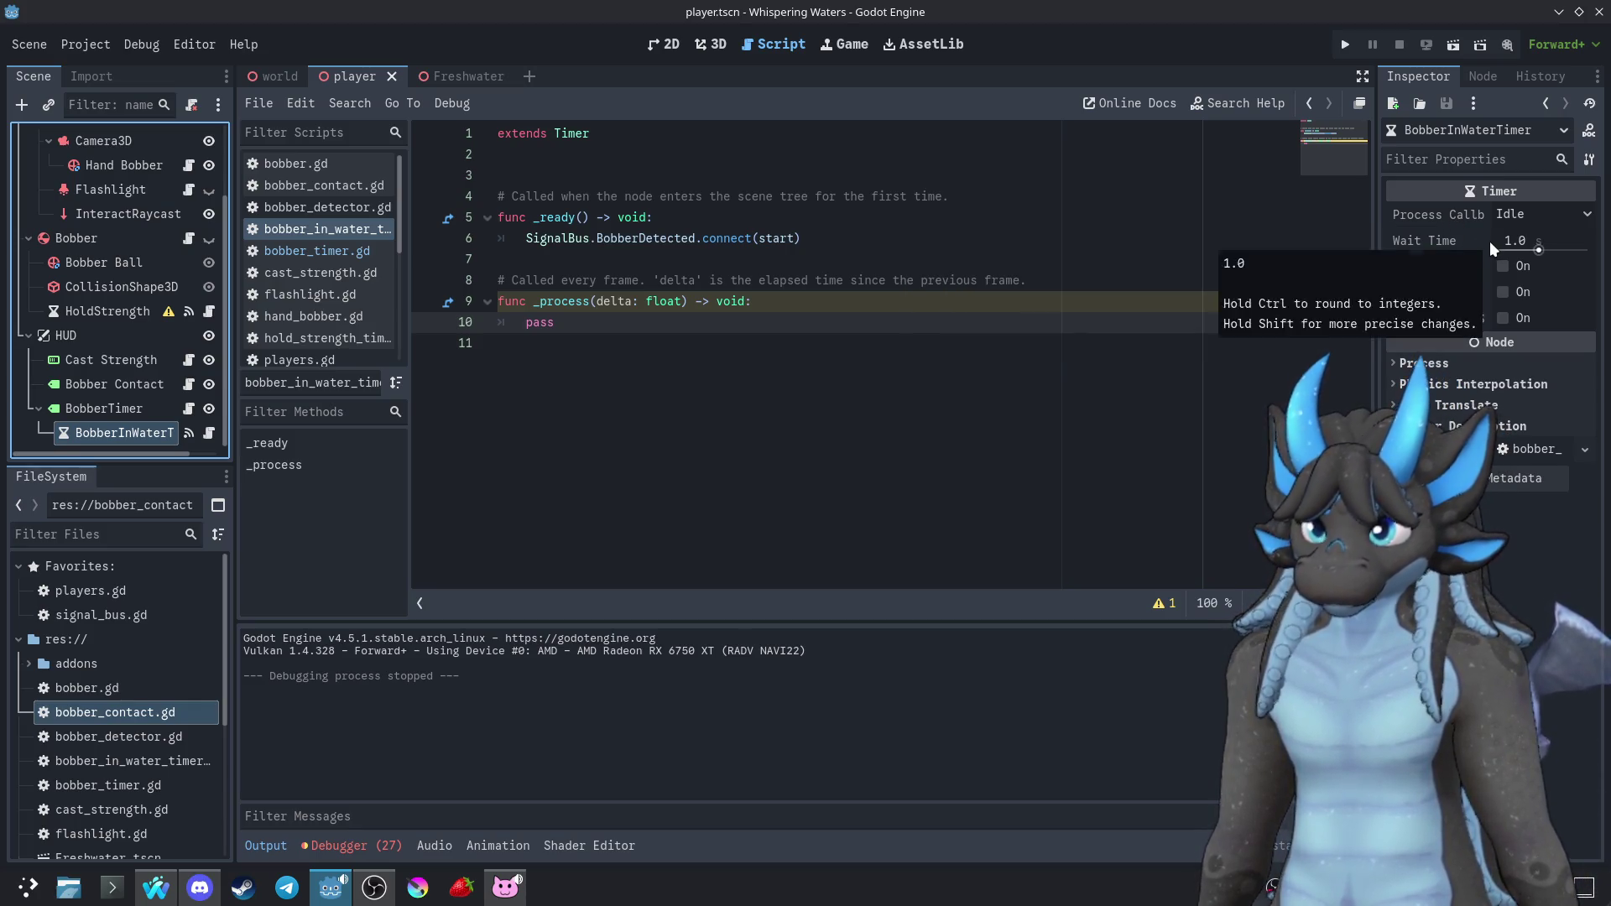
{"action": "left_click_drag", "start_coordinate": [1520, 245], "coordinate": [1508, 245]}
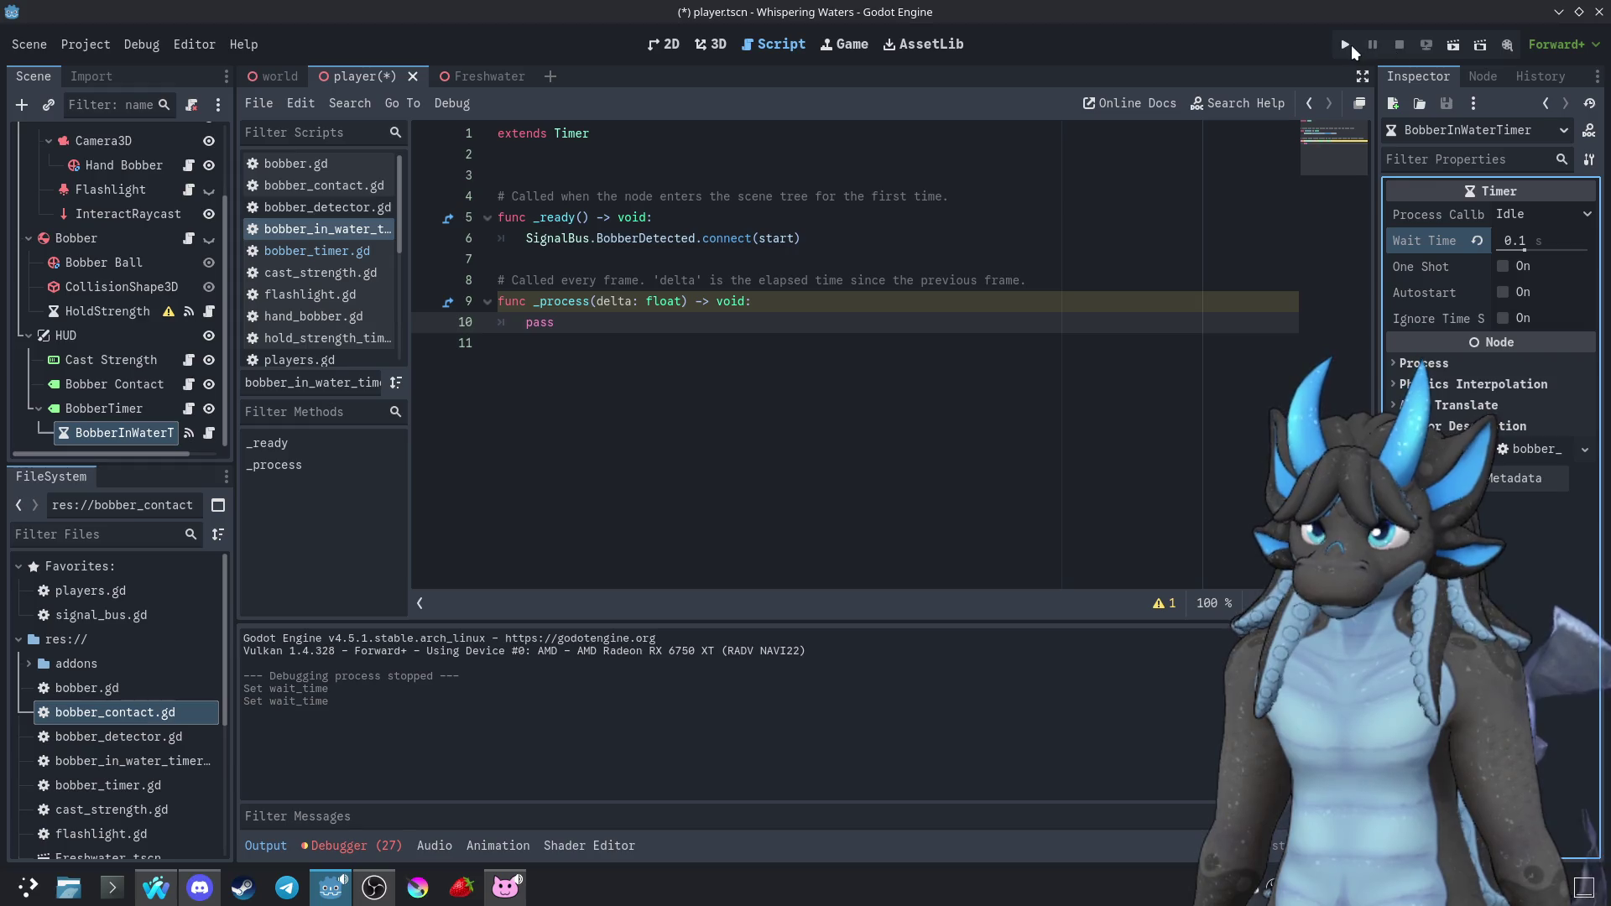
Test-run the 0.1 s timer, then open bobber_timer.gd and add a line below TimeElapsed += 1
{"action": "left_click", "coordinate": [1350, 47]}
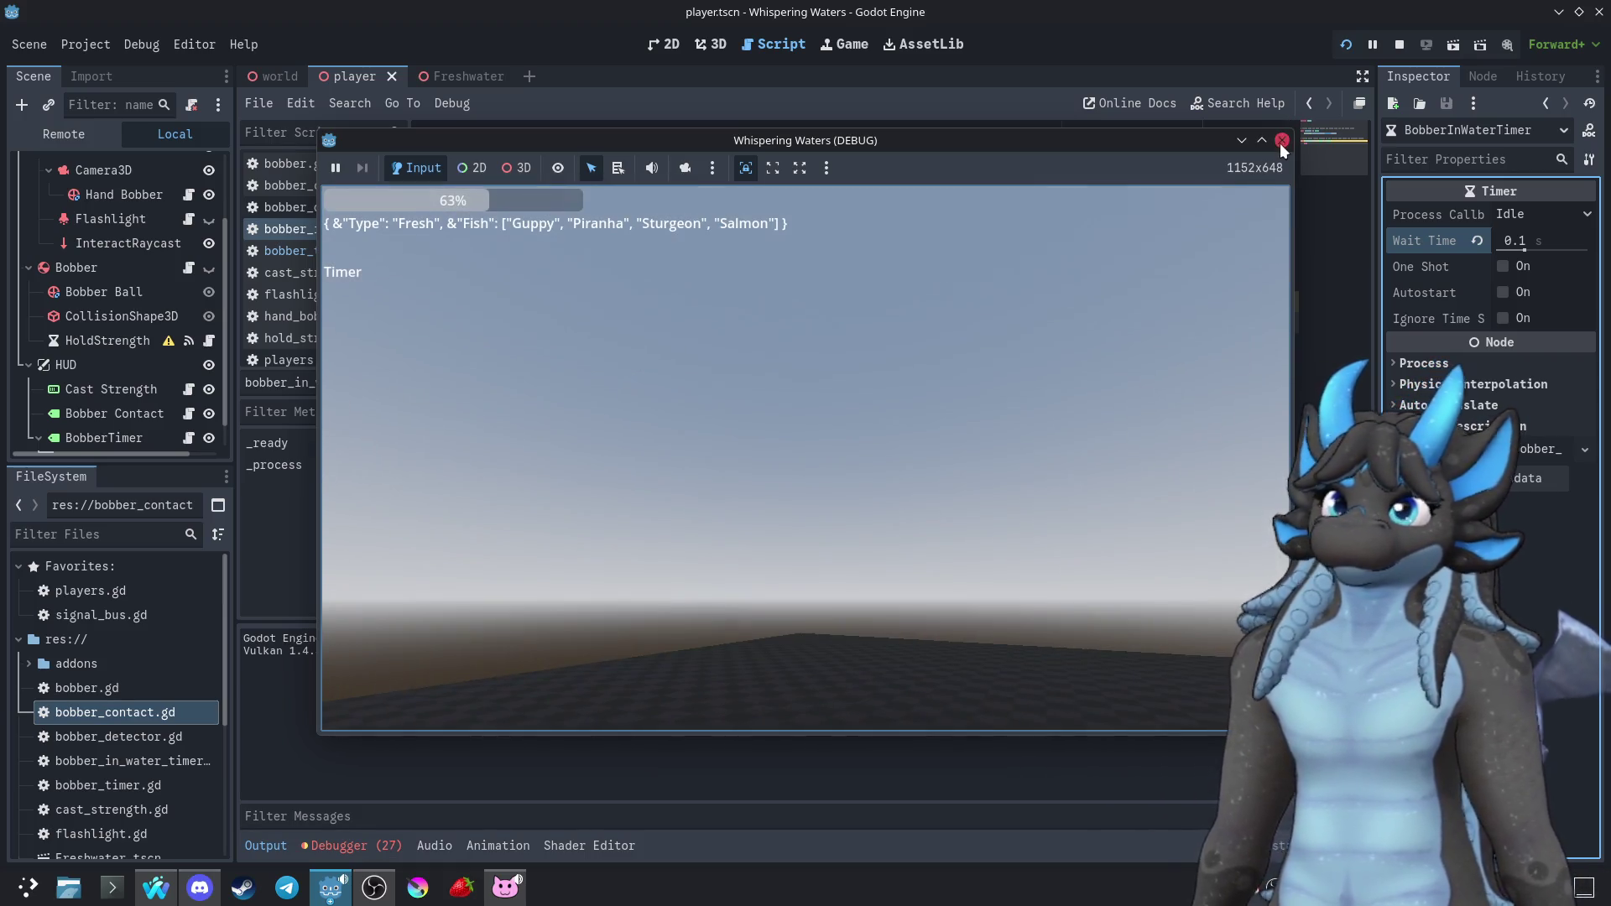
{"action": "left_click", "coordinate": [1281, 140]}
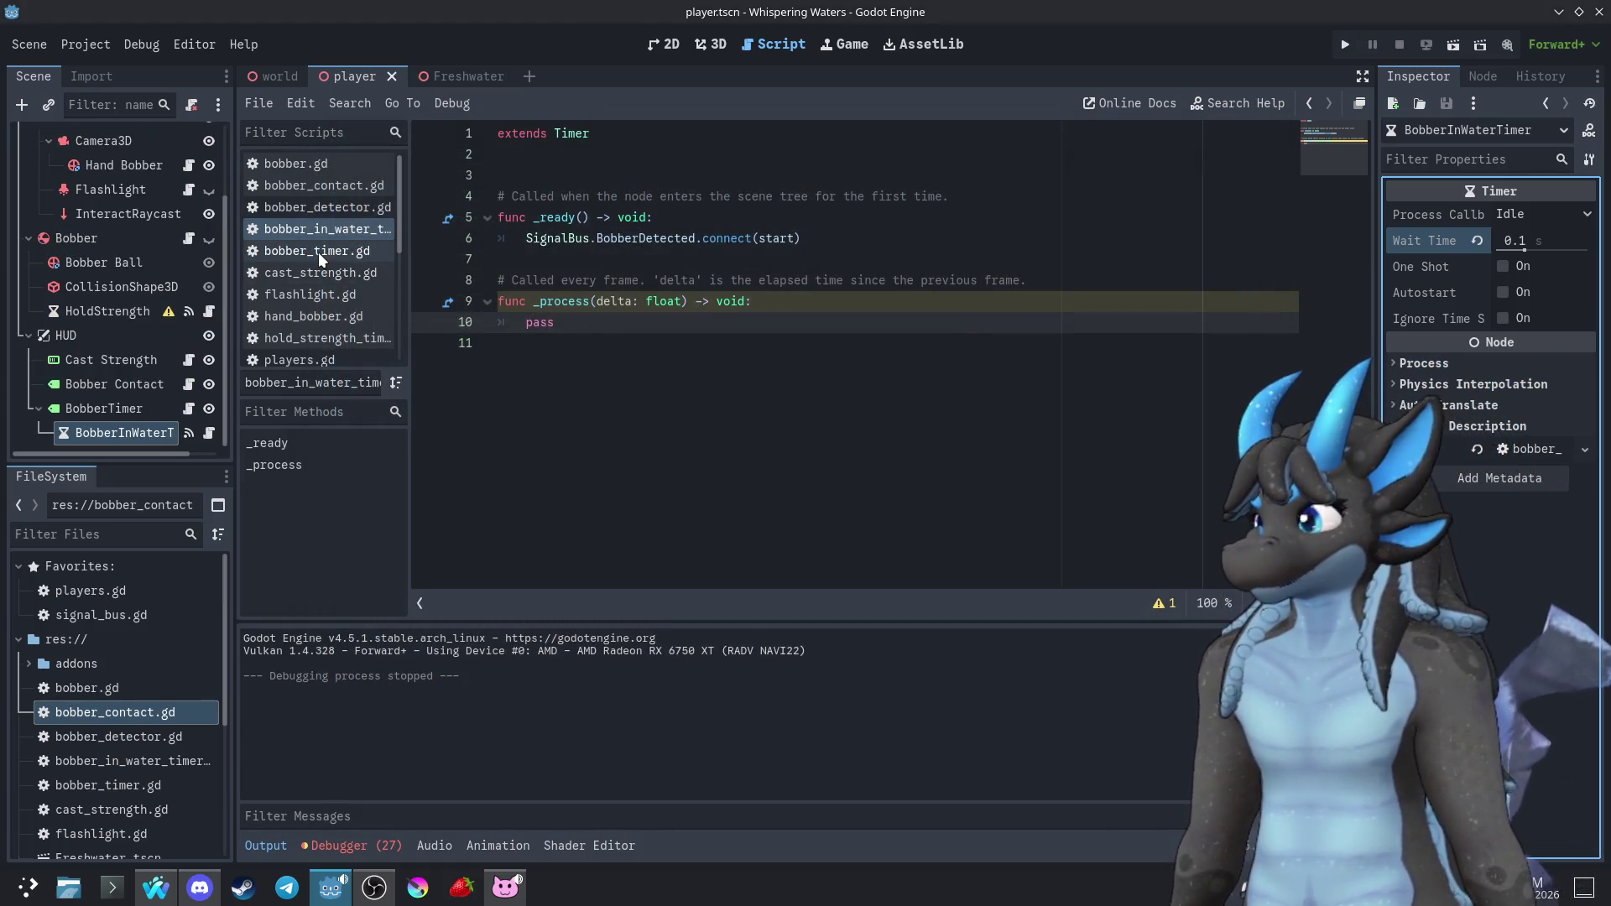
{"action": "left_click", "coordinate": [120, 408]}
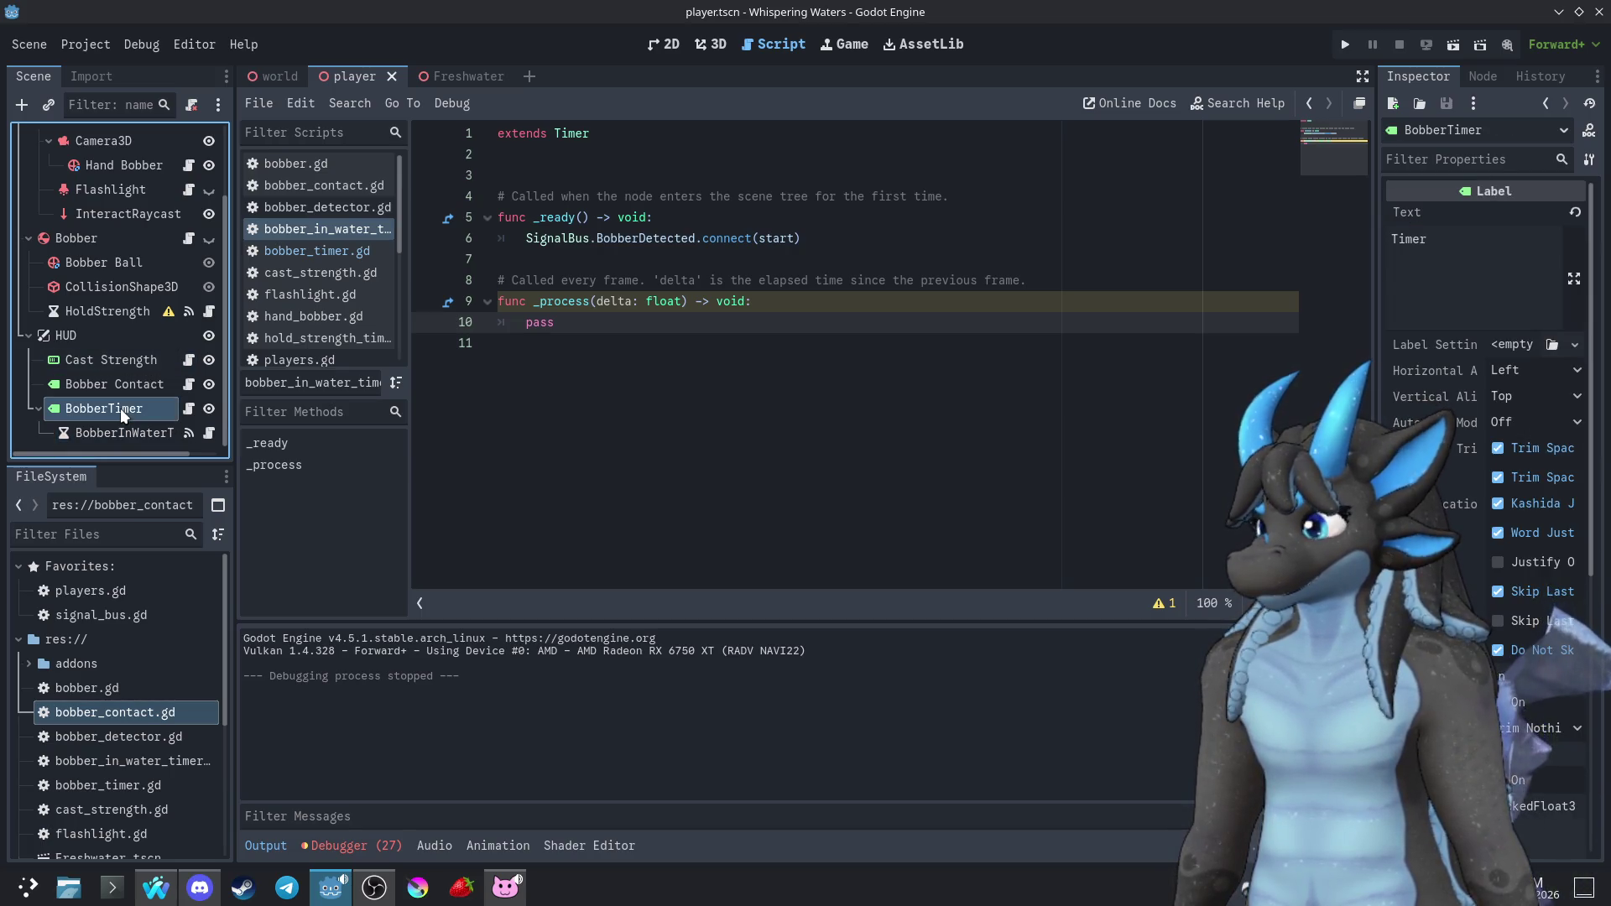
{"action": "left_click", "coordinate": [207, 432]}
{"action": "left_click", "coordinate": [139, 434]}
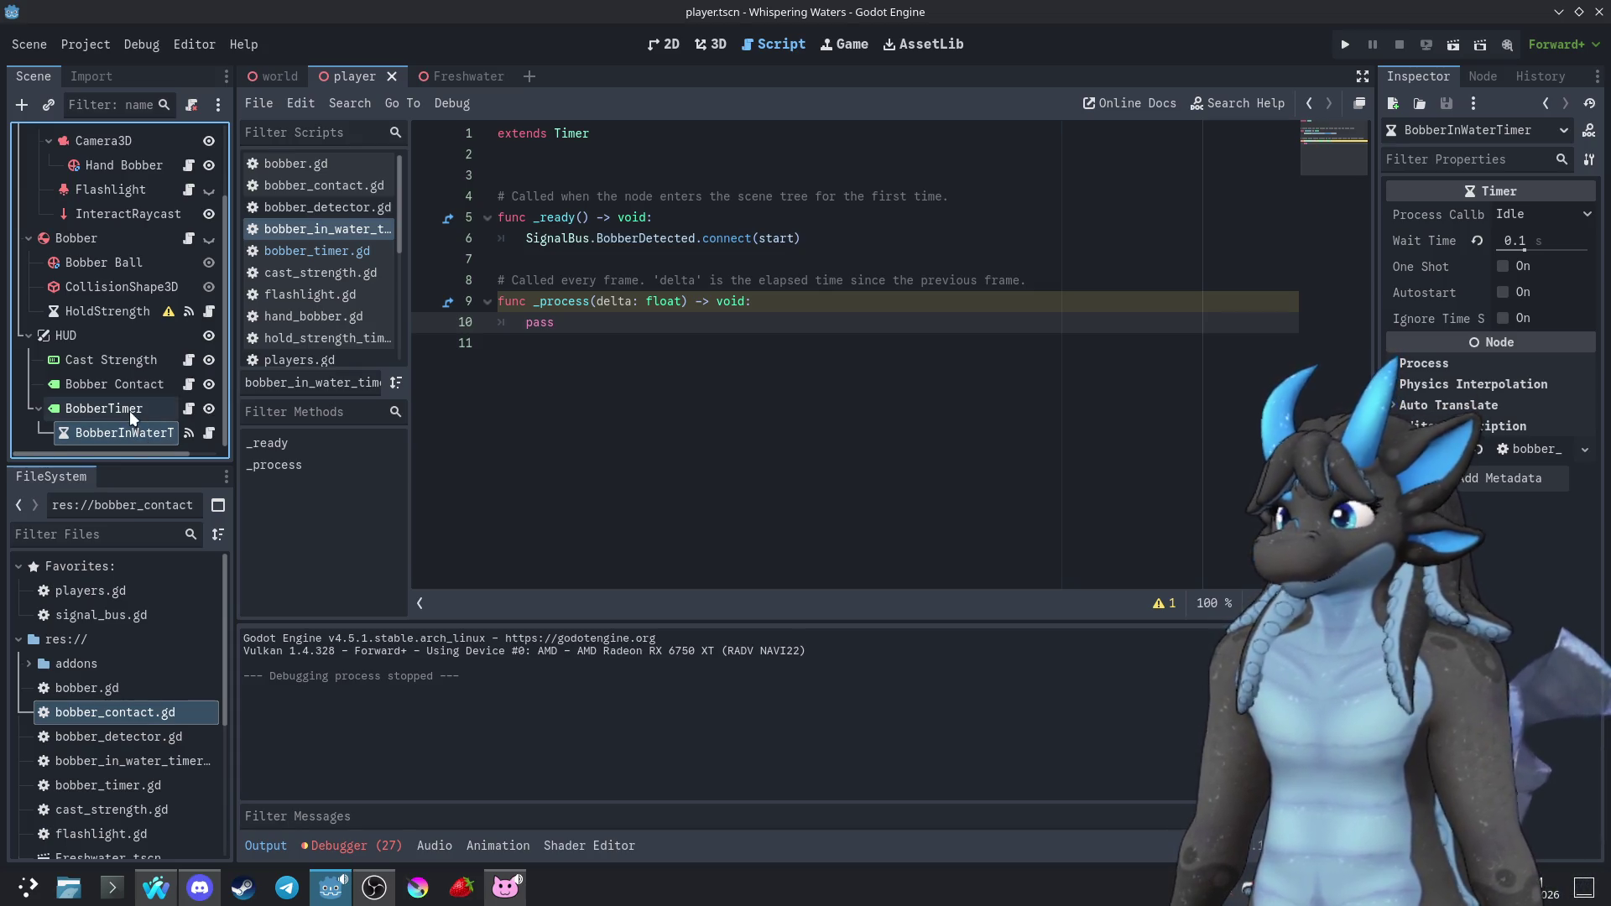
{"action": "left_click", "coordinate": [188, 415]}
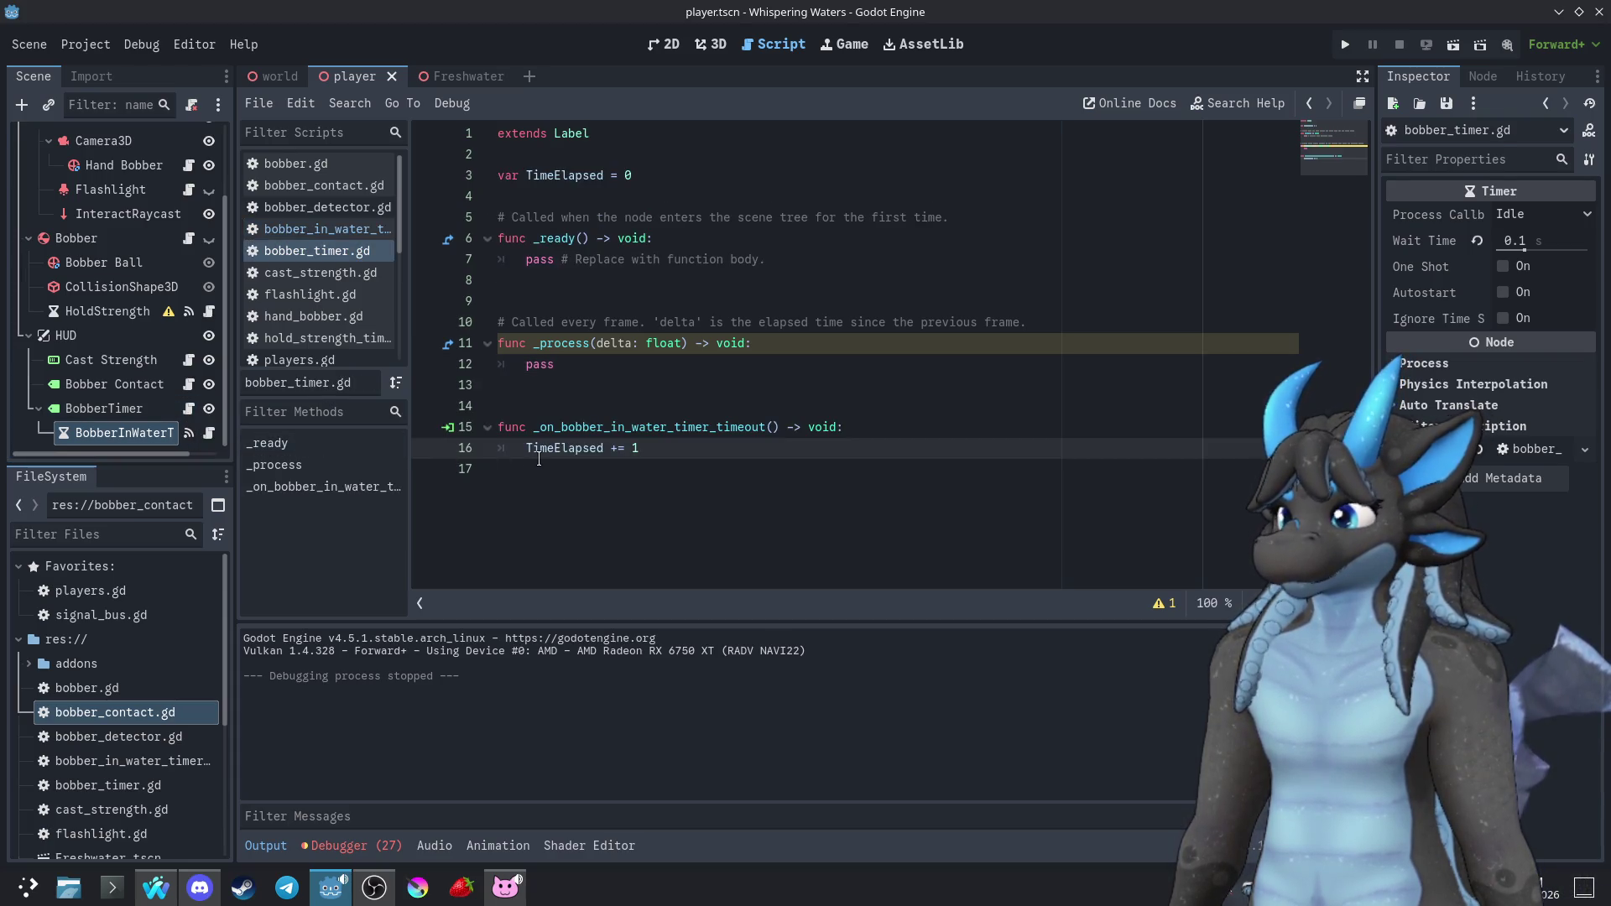
{"action": "key", "text": "Return"}
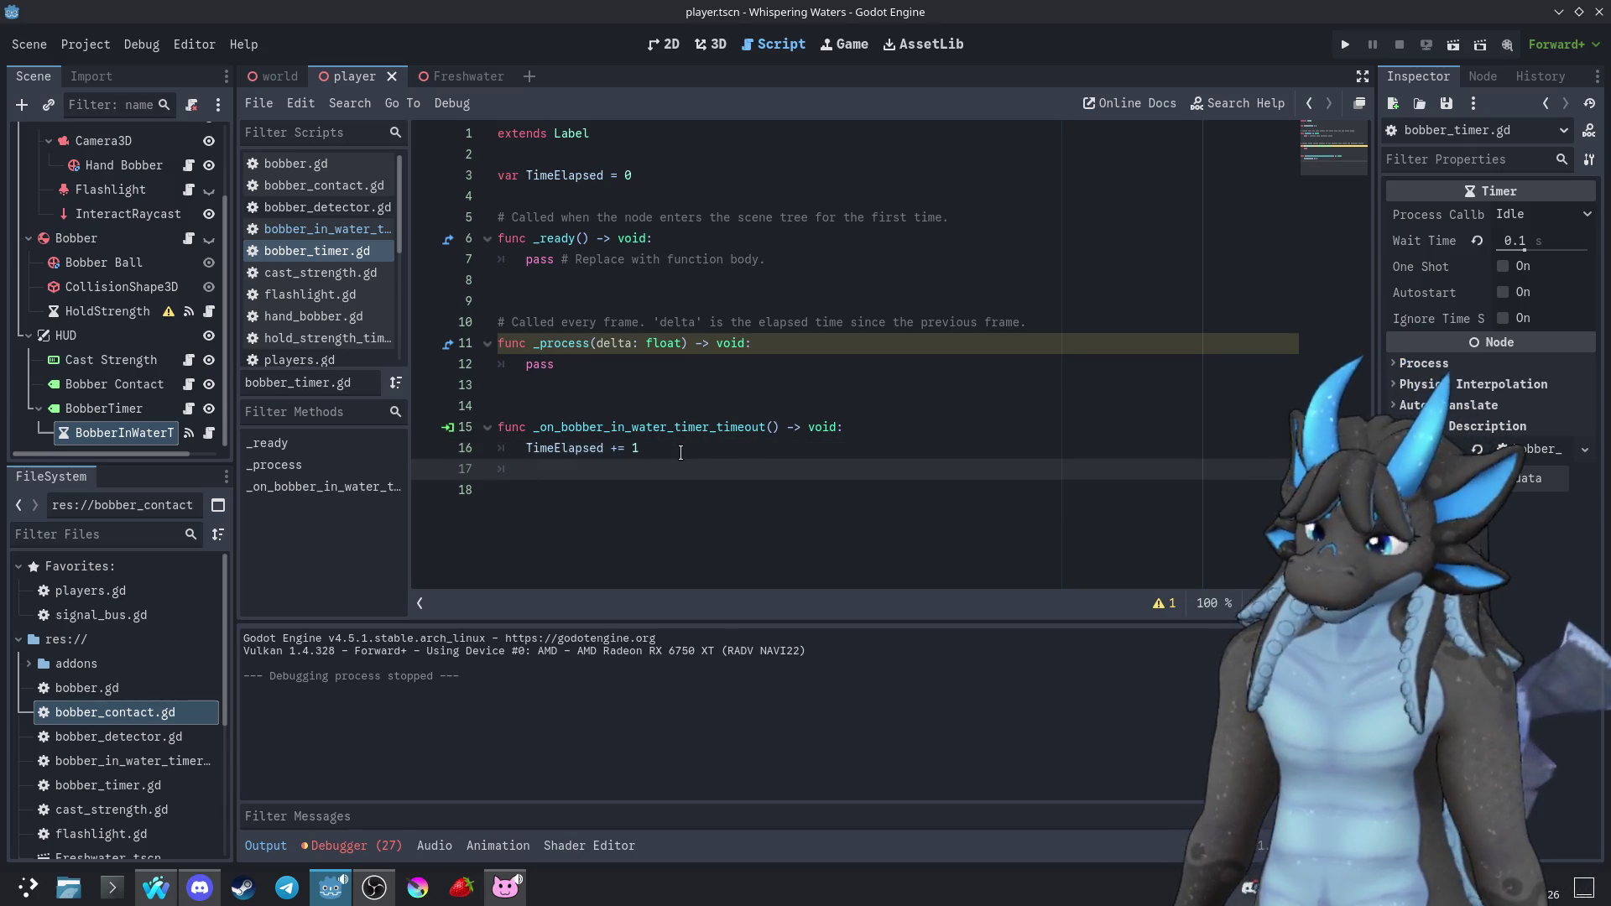
Make the timeout handler set text = str(TimeElapsed) and test that the label counts up
{"action": "type", "text": "text= TimeElapsed"}
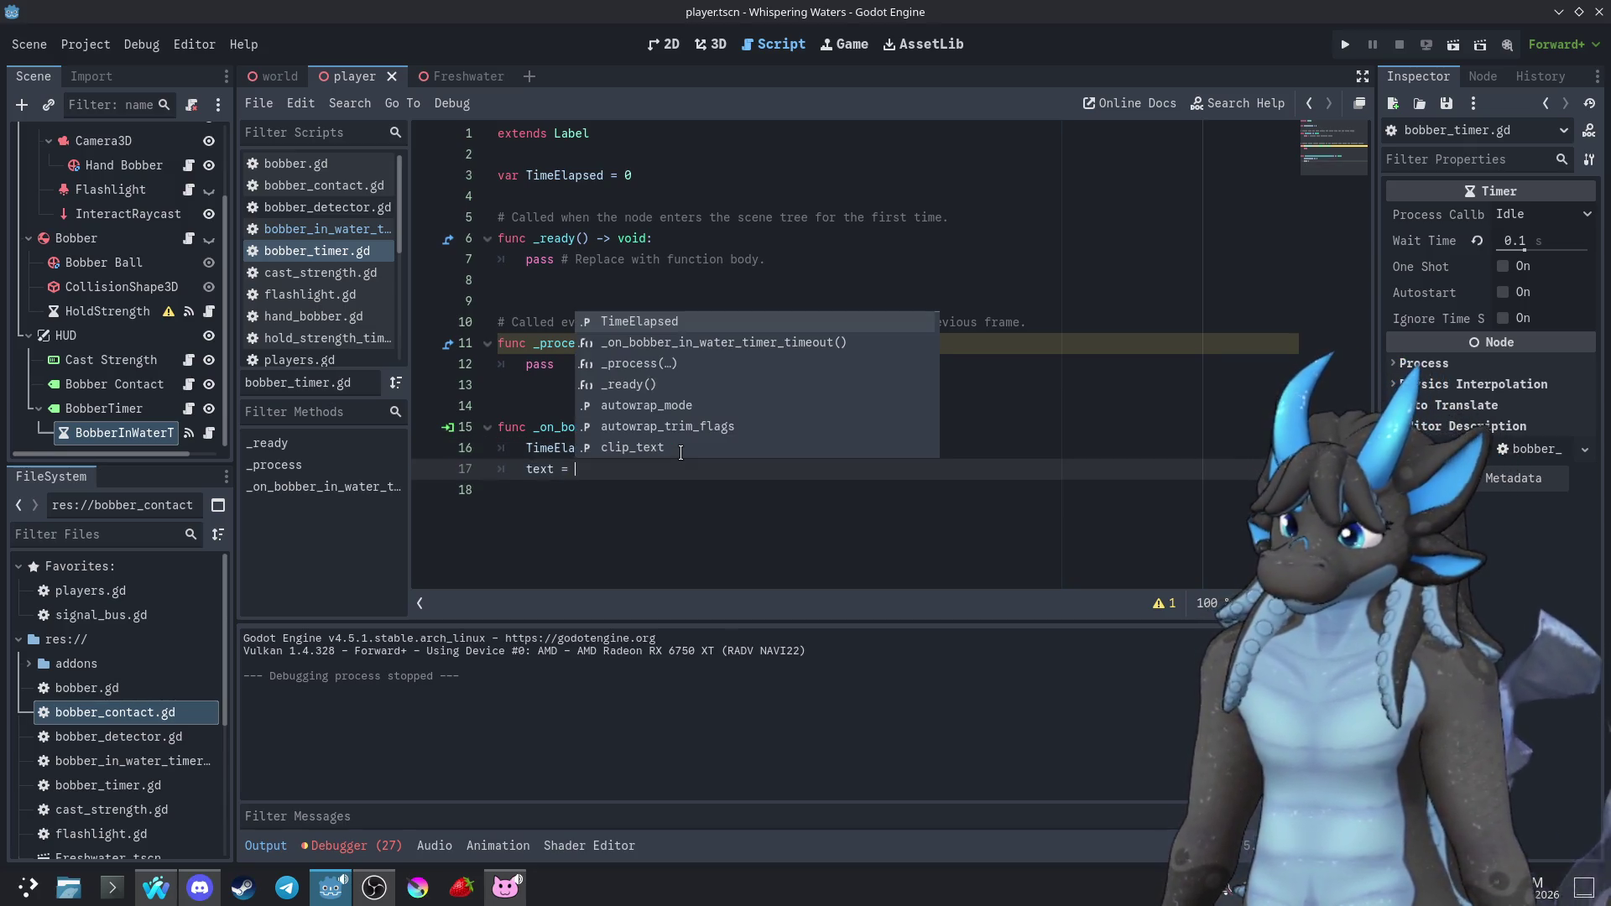
{"action": "key", "text": "F5"}
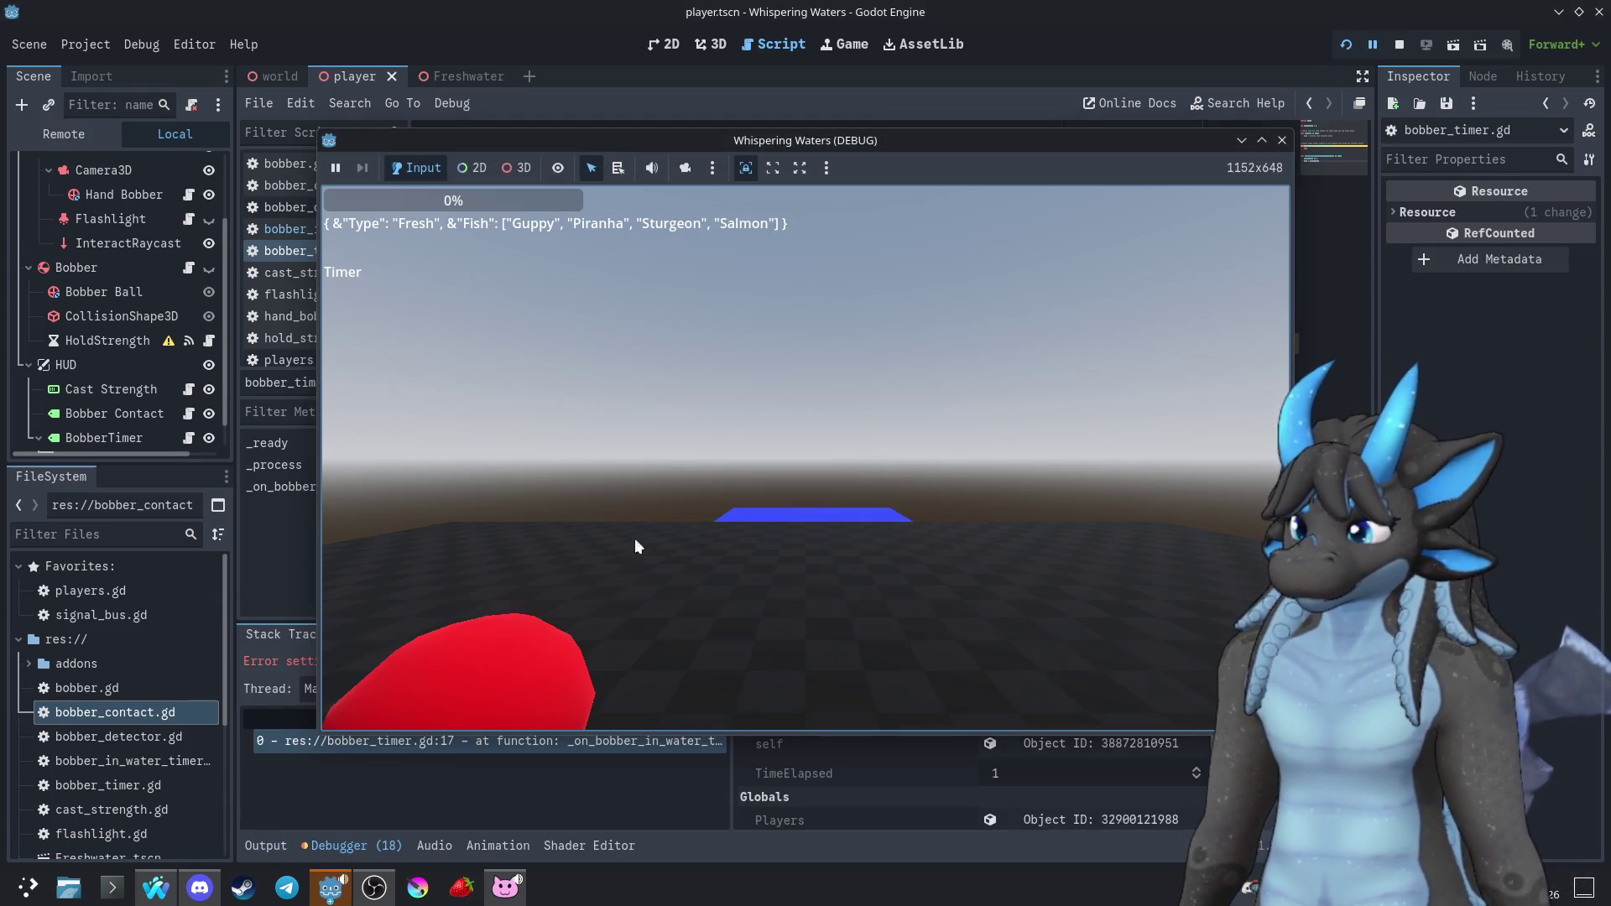
{"action": "left_click", "coordinate": [285, 613]}
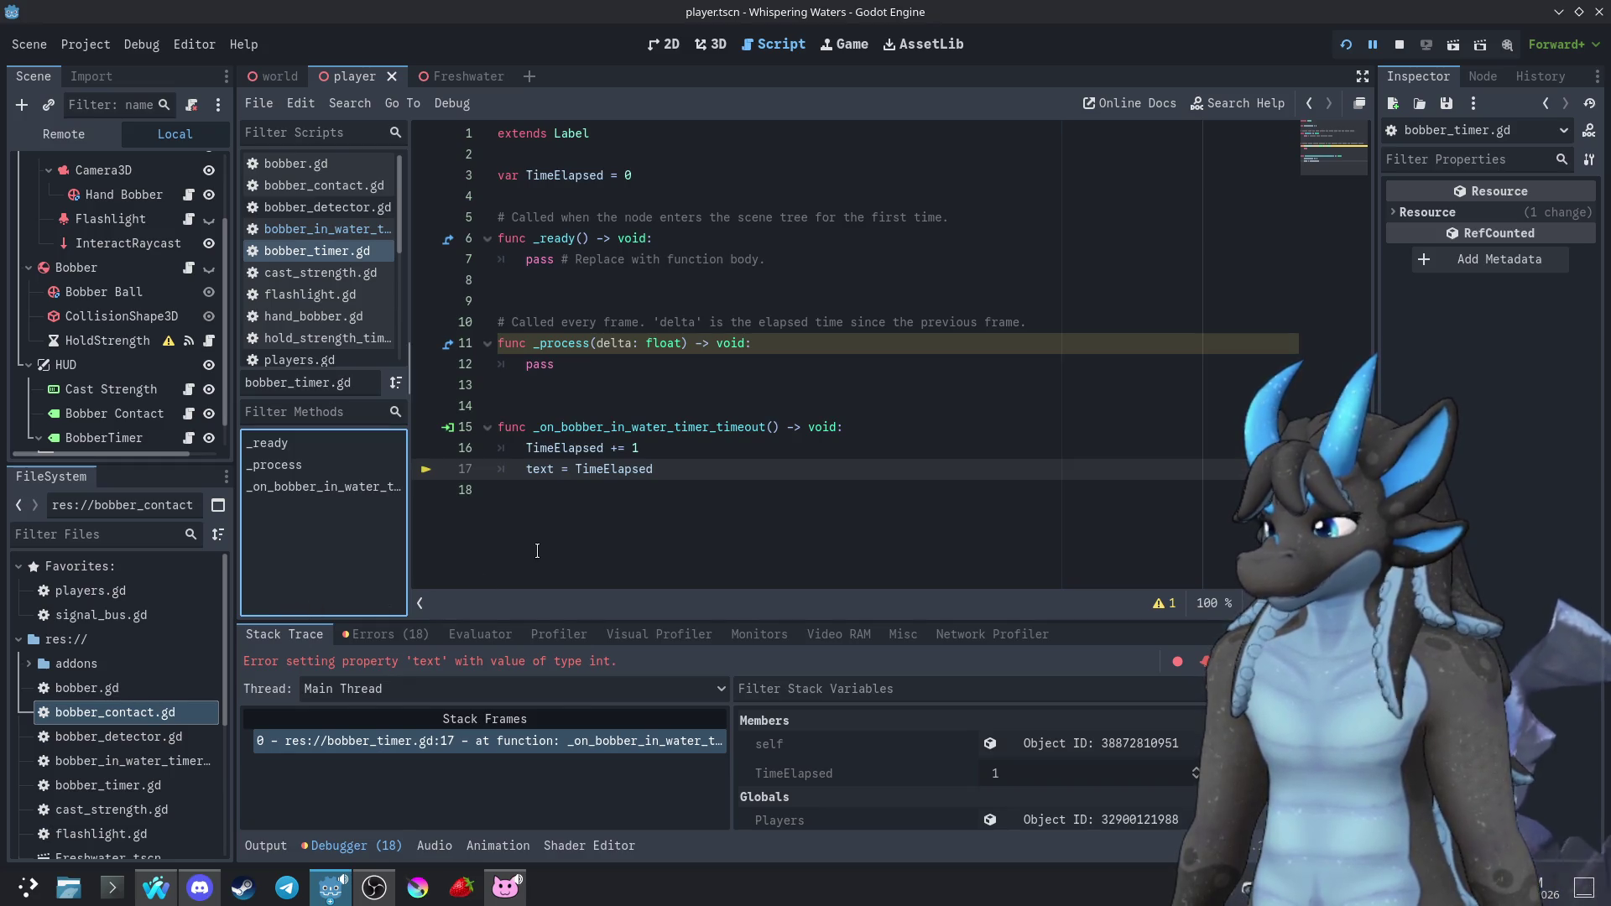
{"action": "type", "text": "("}
{"action": "left_click", "coordinate": [687, 469]}
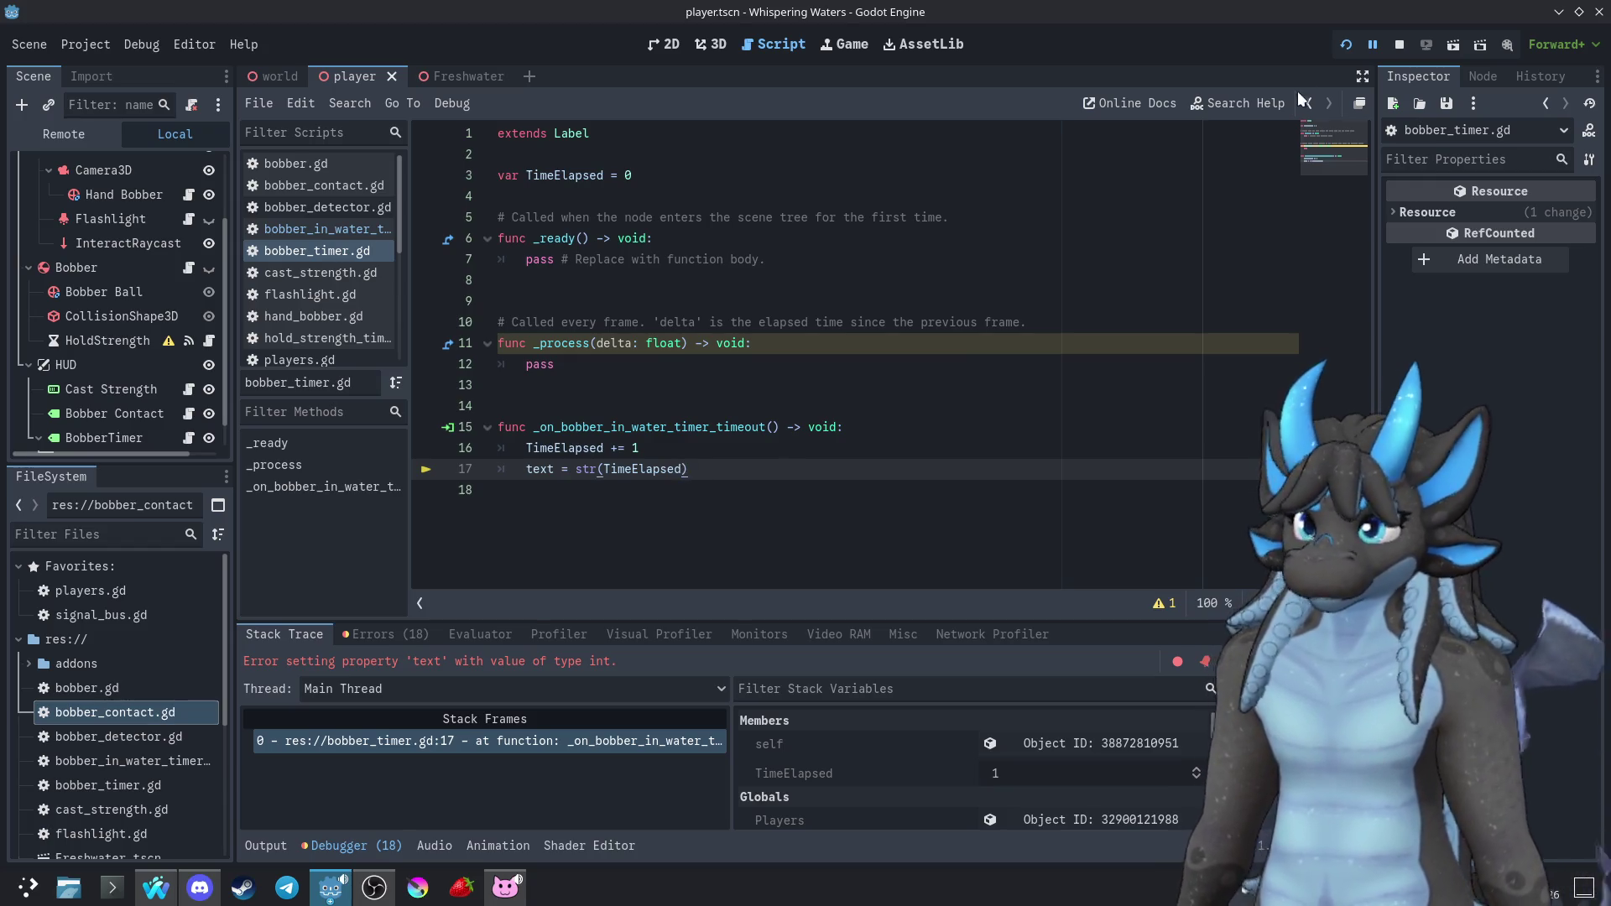
{"action": "left_click", "coordinate": [1346, 43]}
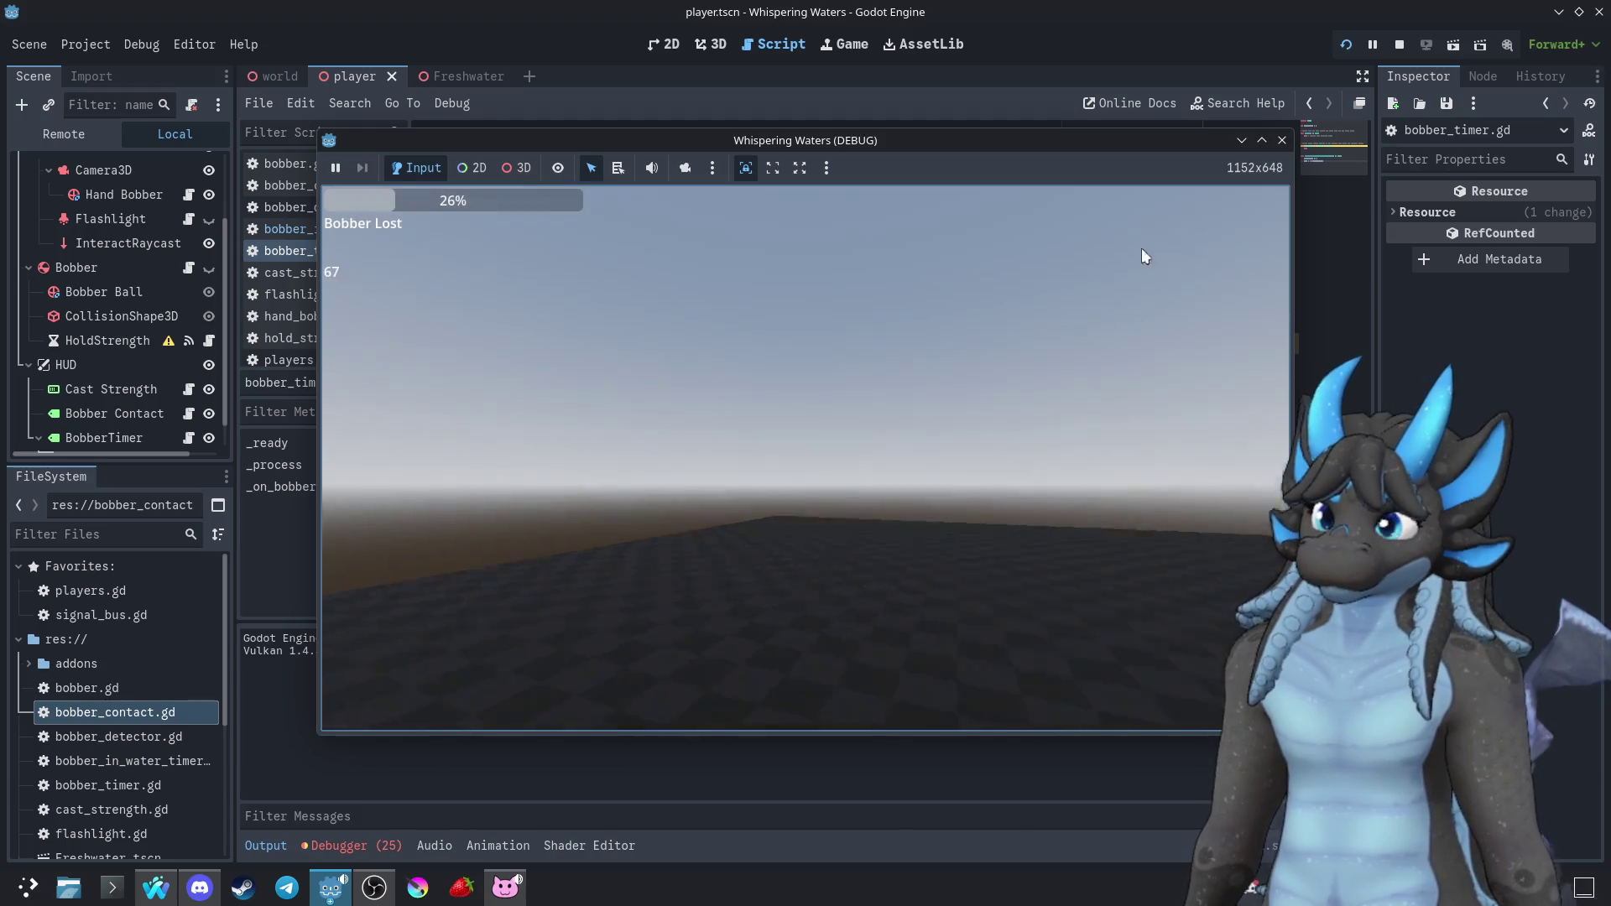
{"action": "key", "text": "Escape"}
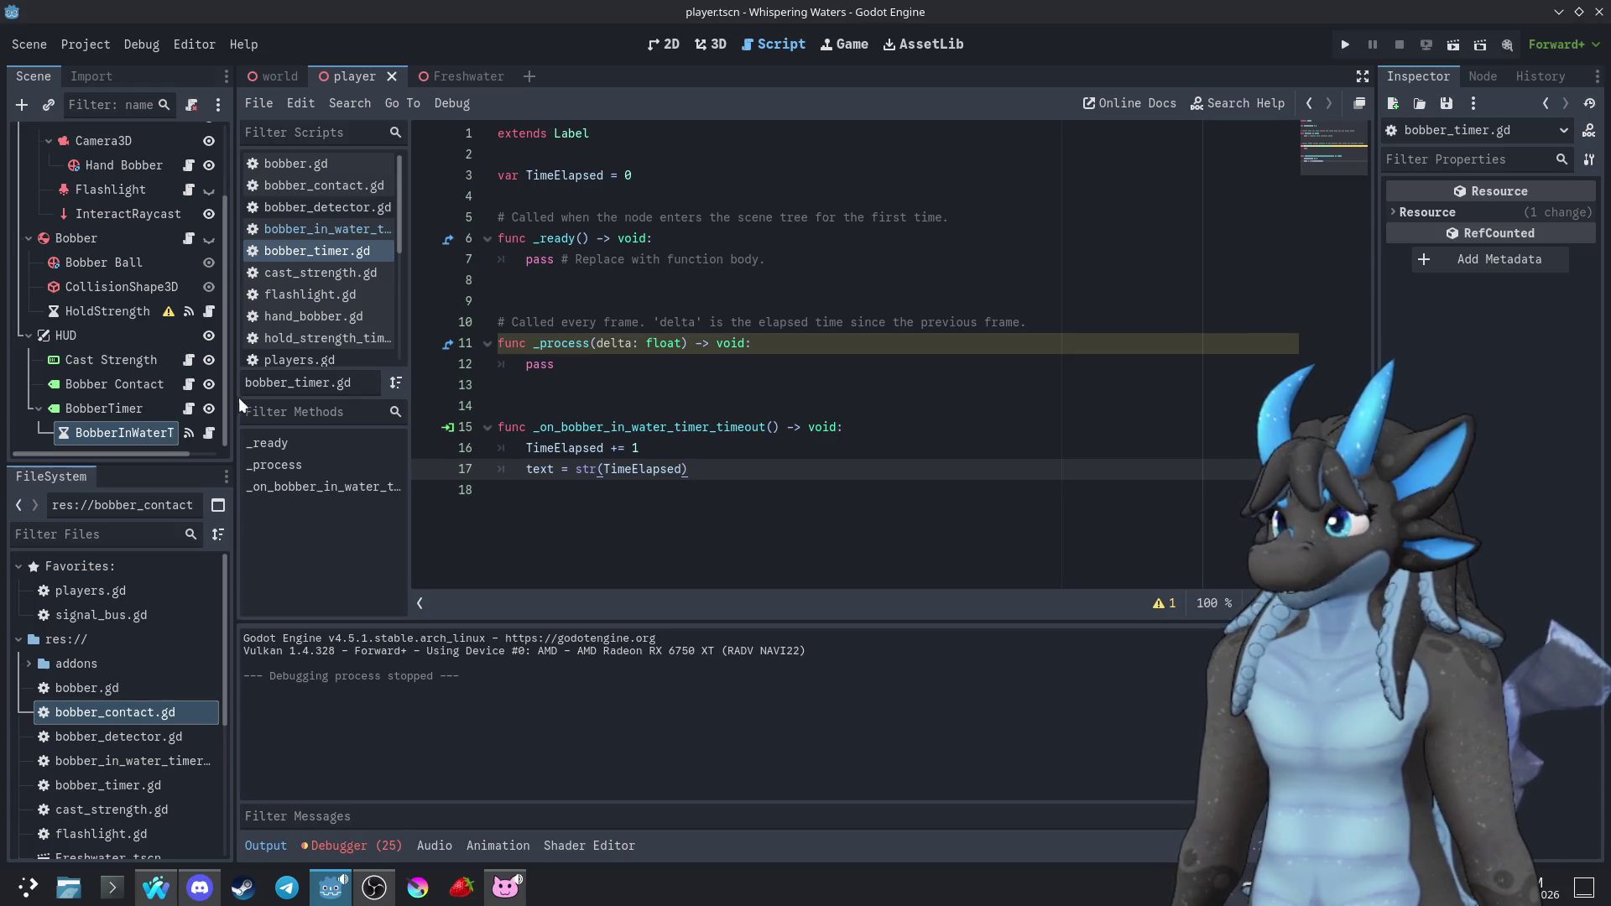
{"action": "left_click", "coordinate": [710, 44]}
Open the world scene in 3D, shift the Water box left, and run the game
{"action": "left_click", "coordinate": [663, 44]}
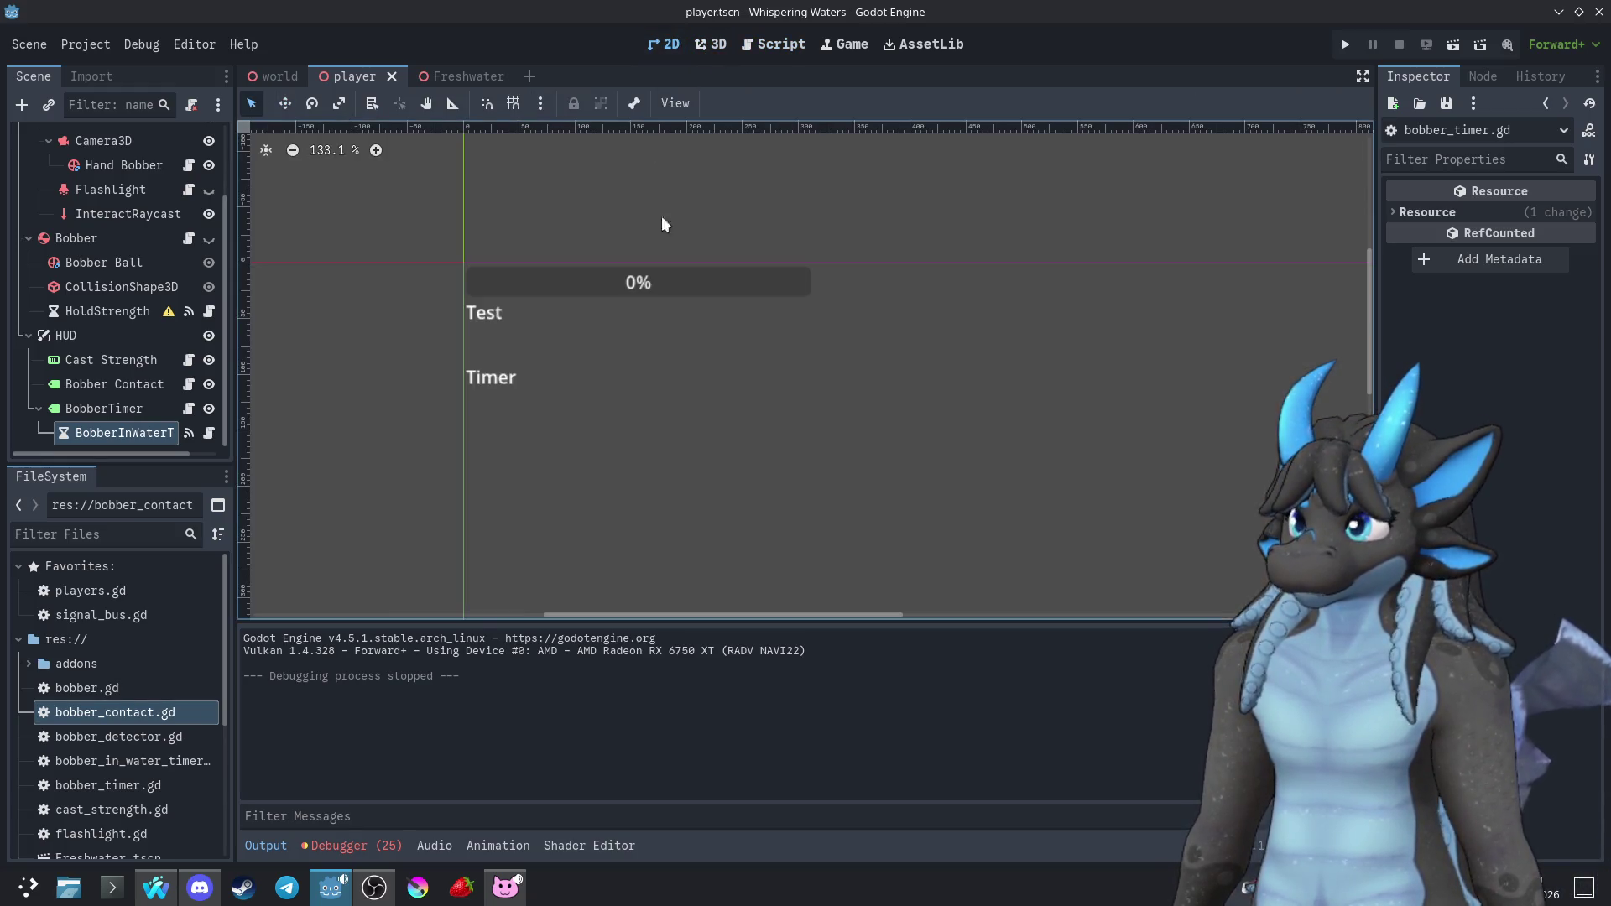
{"action": "left_click", "coordinate": [771, 46]}
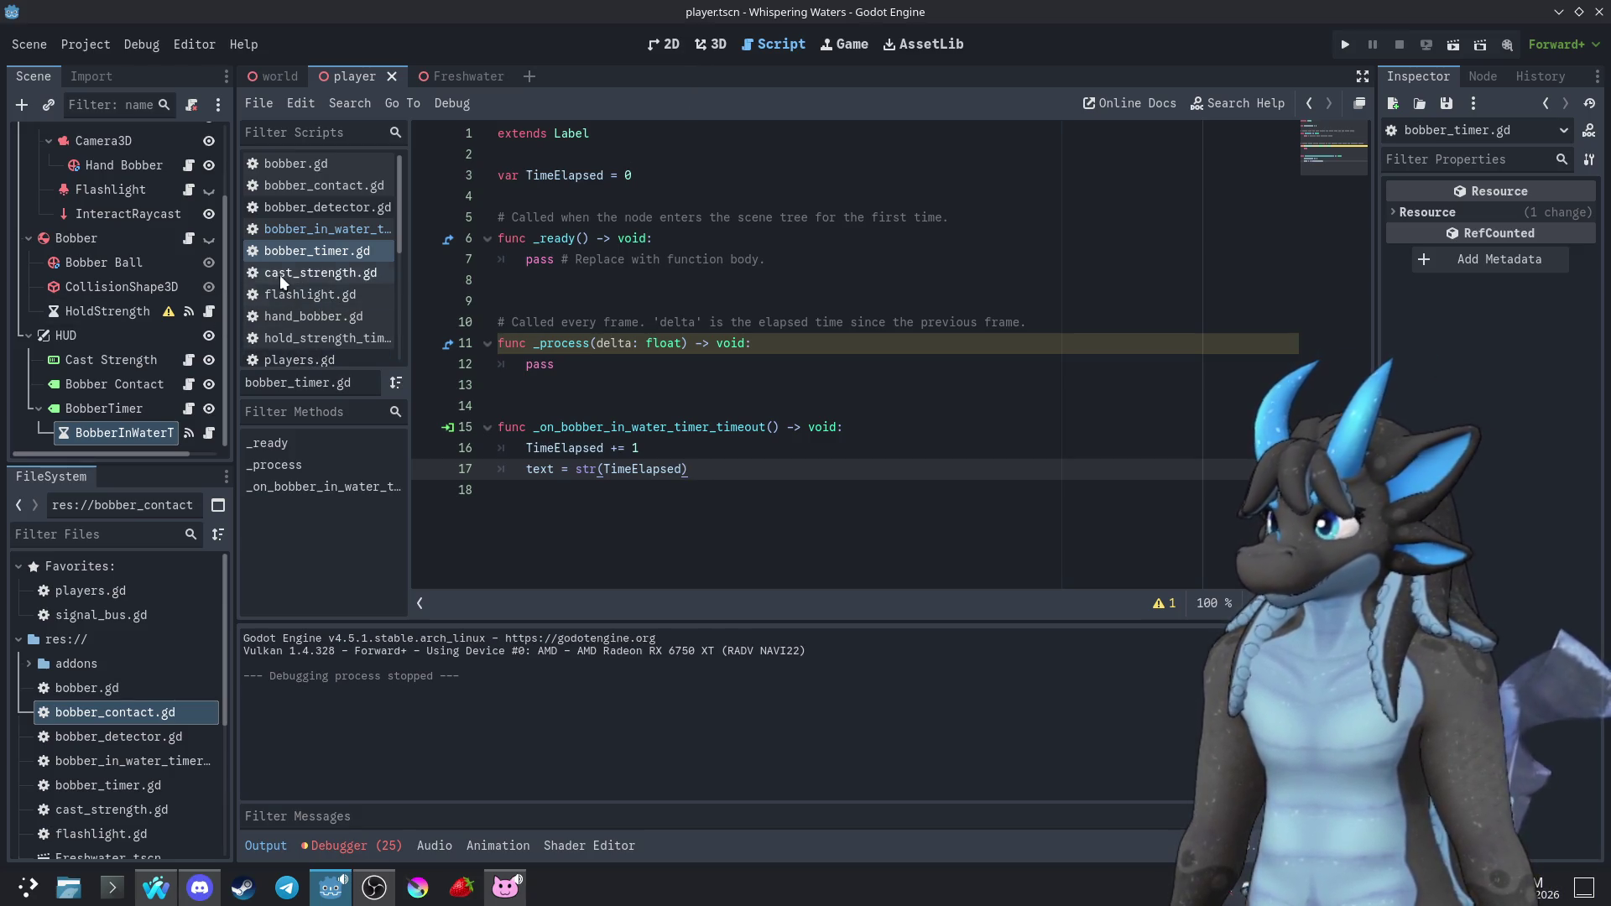
{"action": "scroll", "coordinate": [163, 314], "scroll_direction": "up", "scroll_amount": 3}
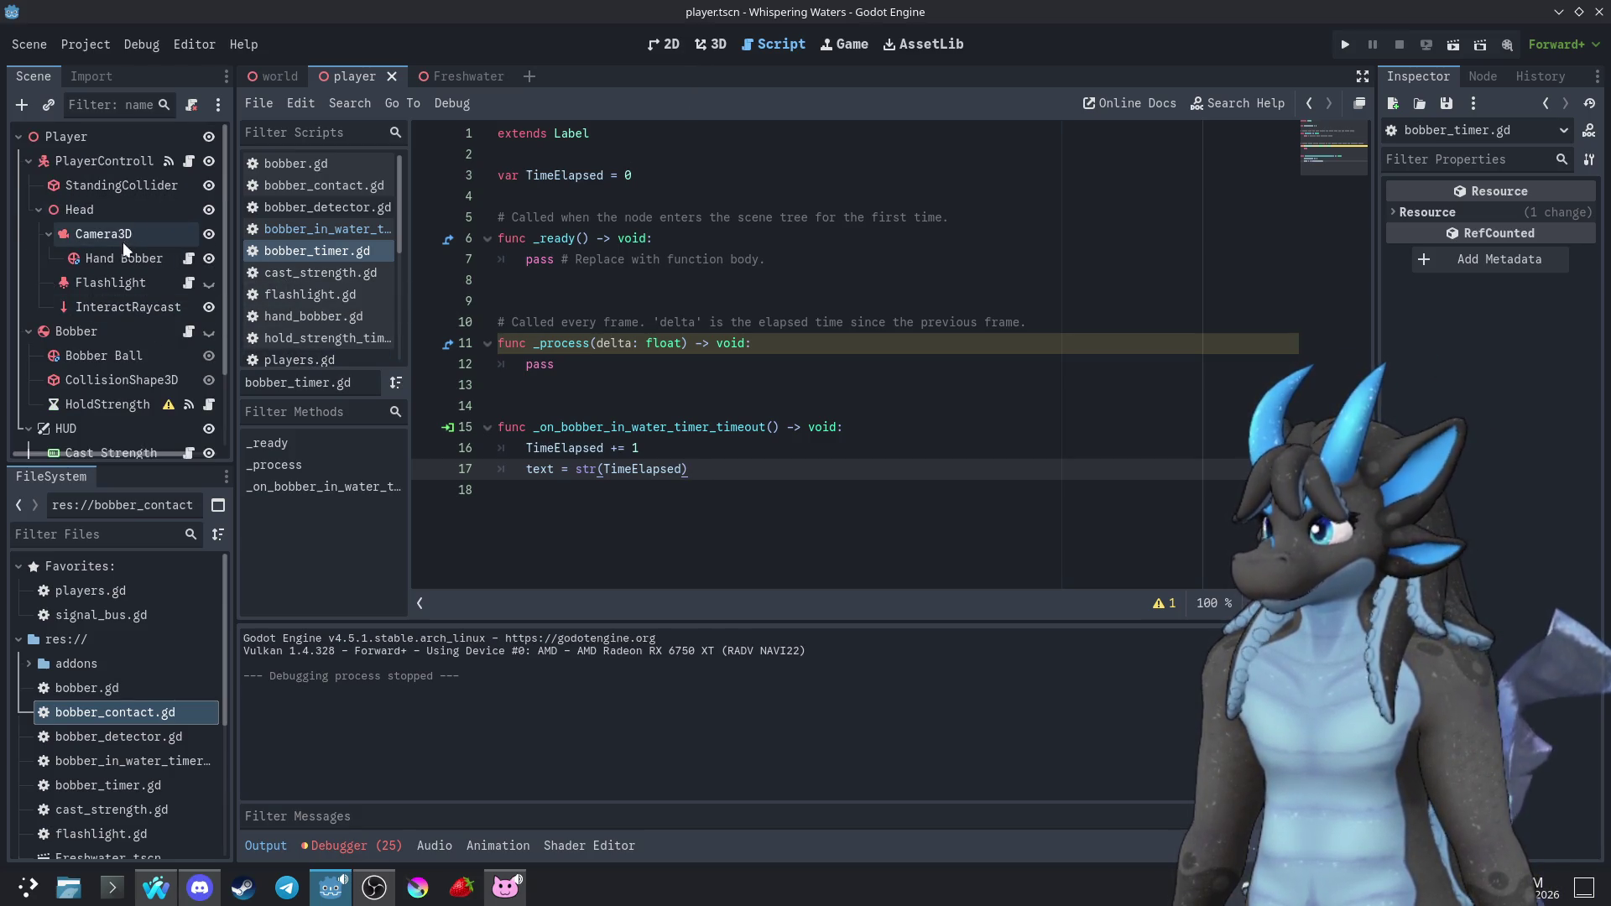
{"action": "left_click", "coordinate": [700, 44]}
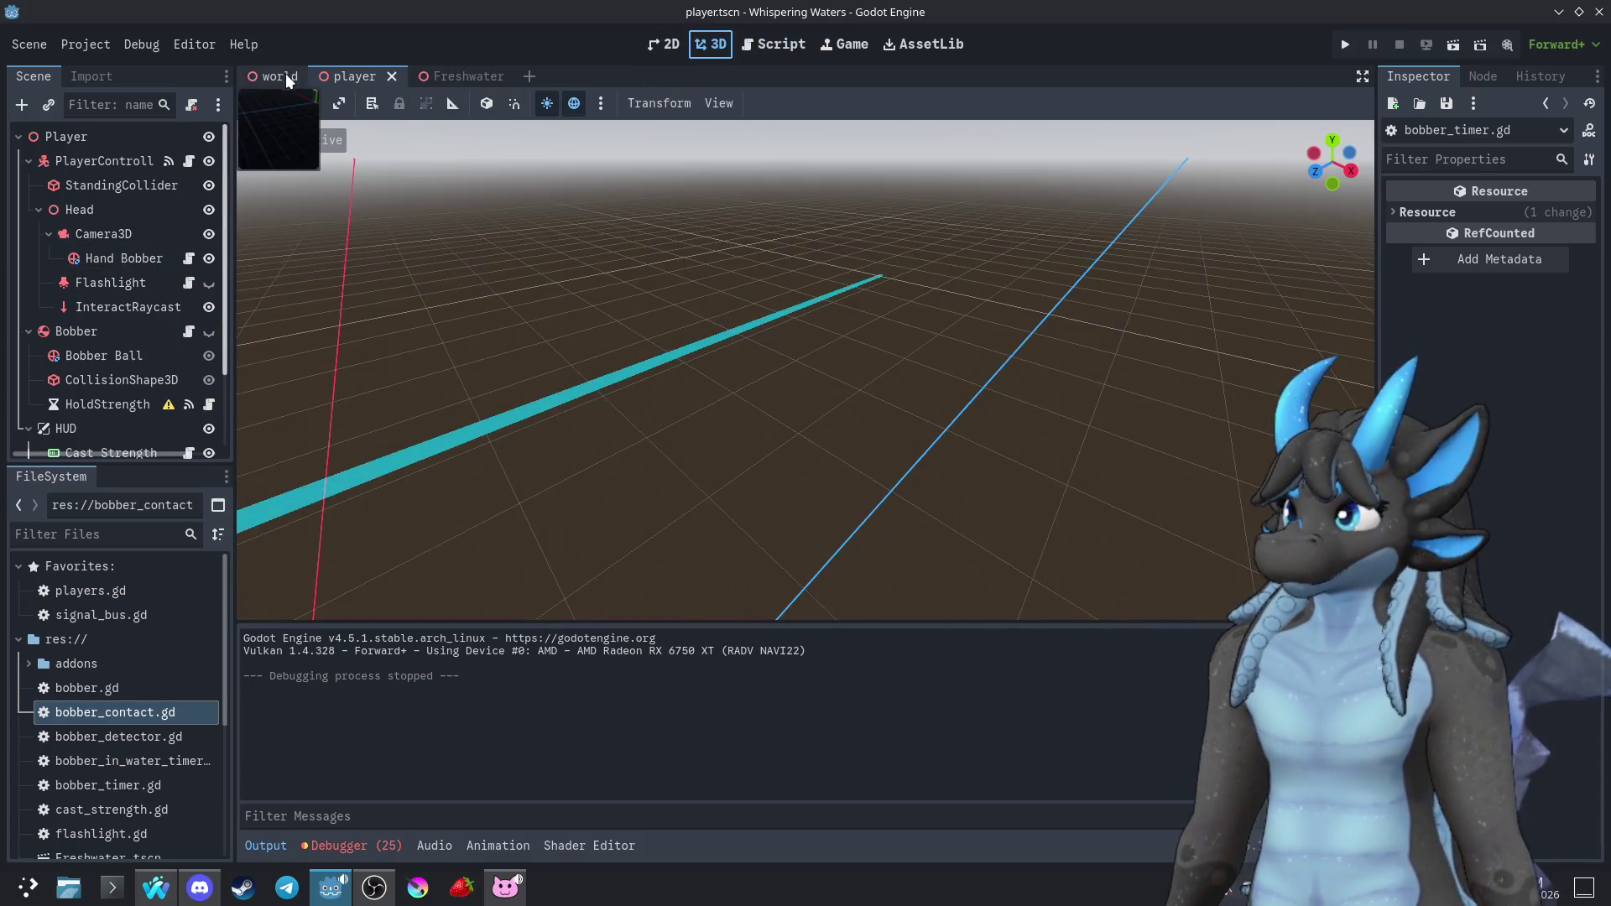
{"action": "left_click", "coordinate": [285, 76]}
{"action": "left_click_drag", "start_coordinate": [645, 345], "coordinate": [569, 355]}
{"action": "left_click", "coordinate": [1345, 43]}
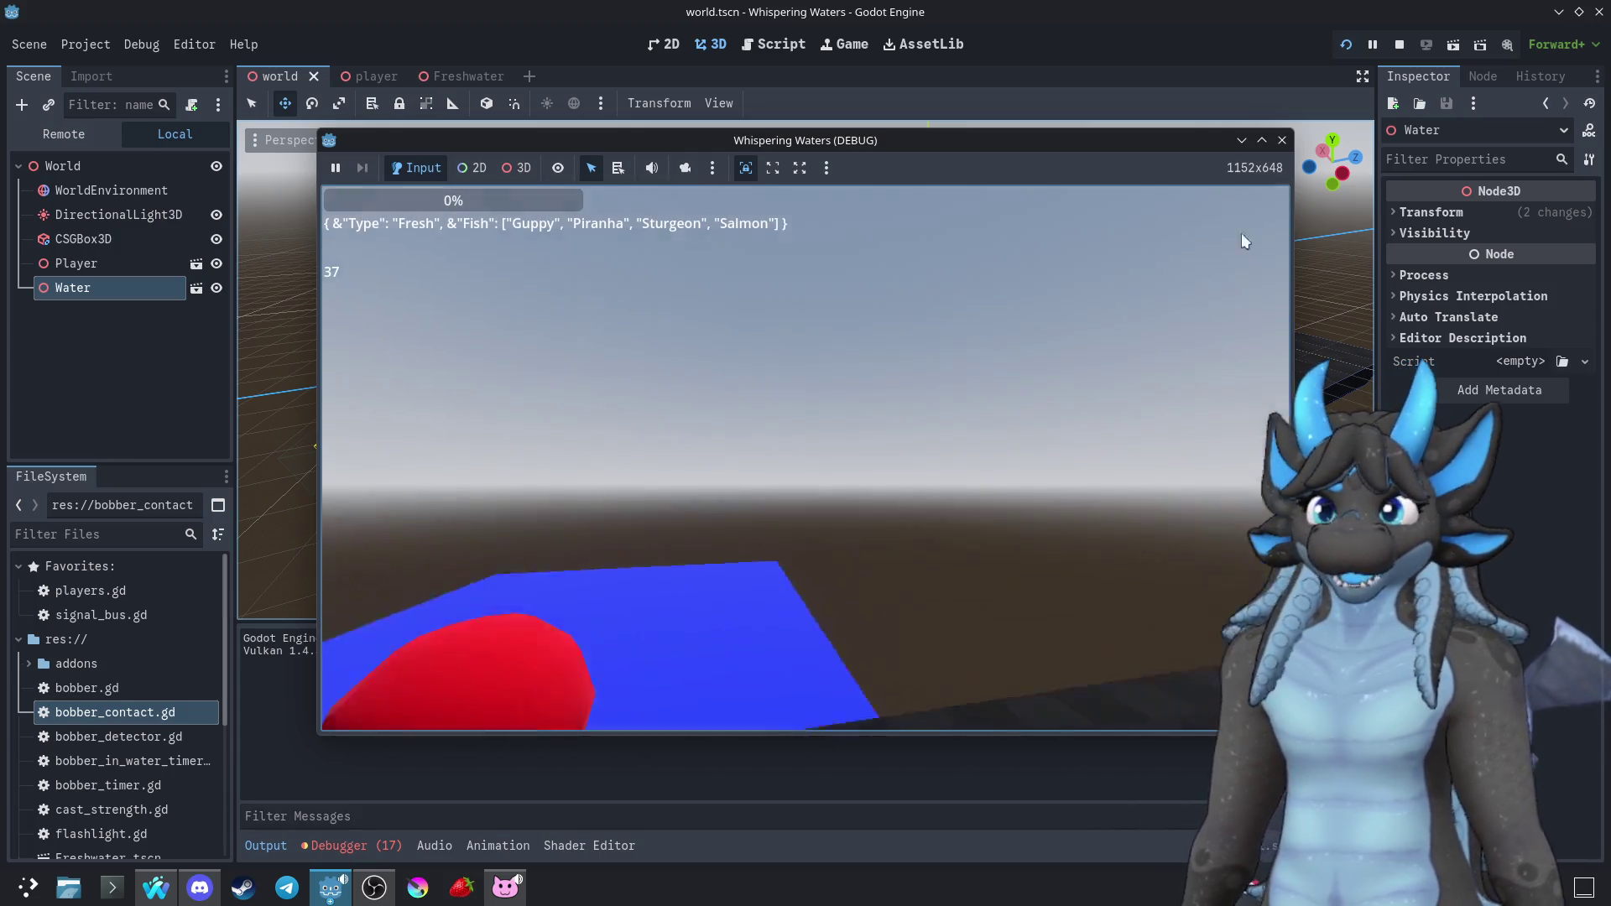
Stop the game, undo and redo to keep the blue Water box, then drag it farther back
{"action": "key", "text": "Escape"}
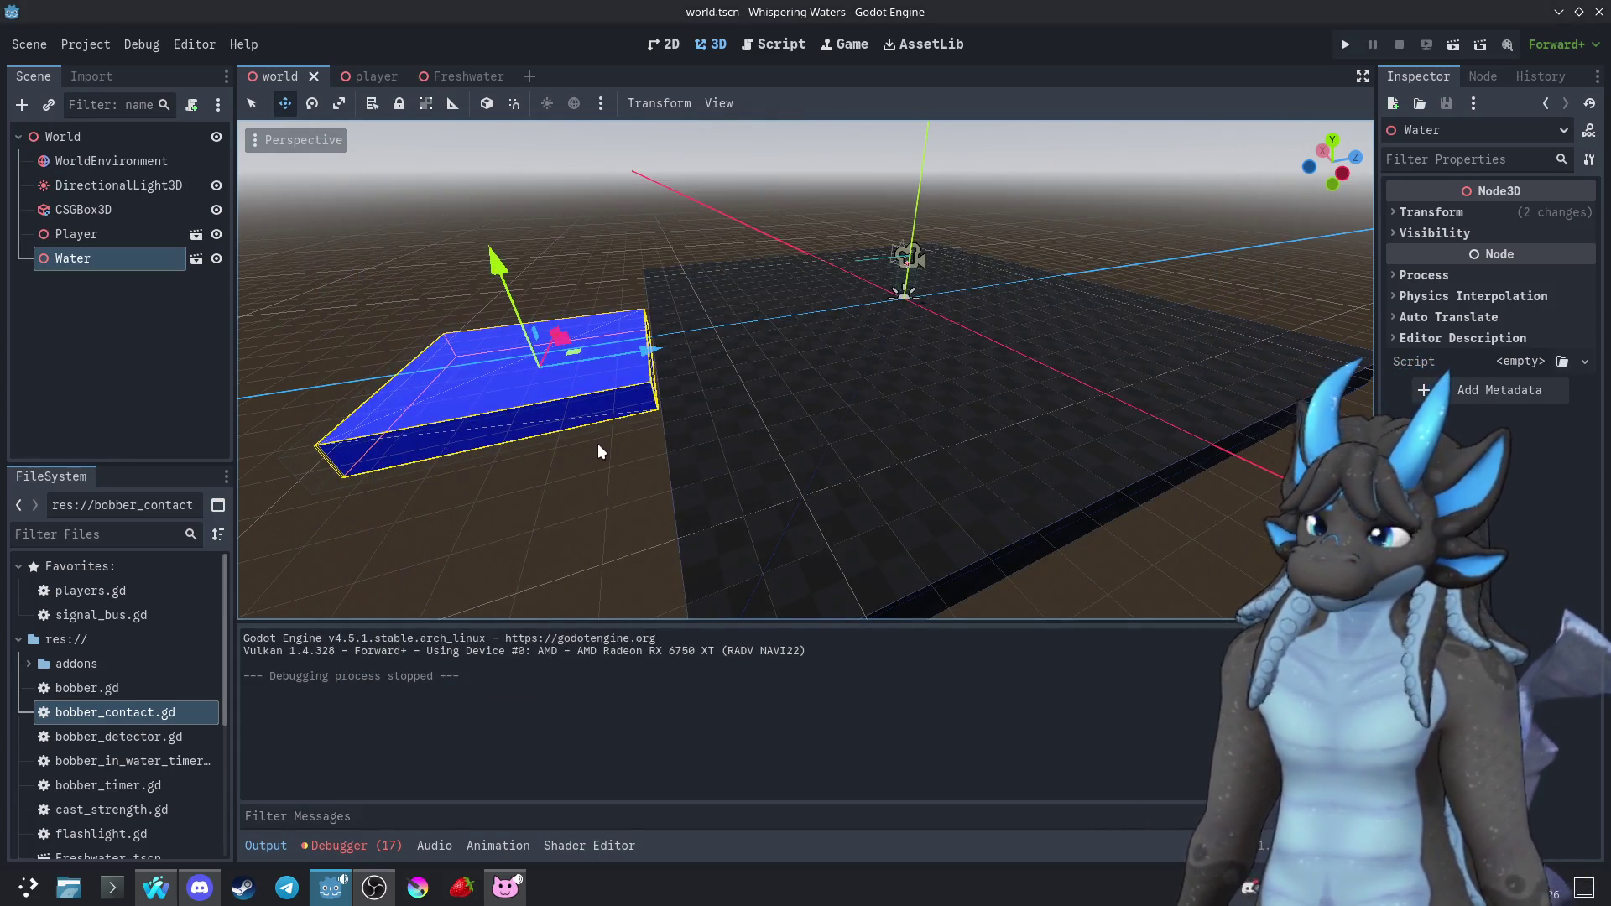
{"action": "key", "text": "ctrl+z"}
{"action": "key", "text": "ctrl+z"}
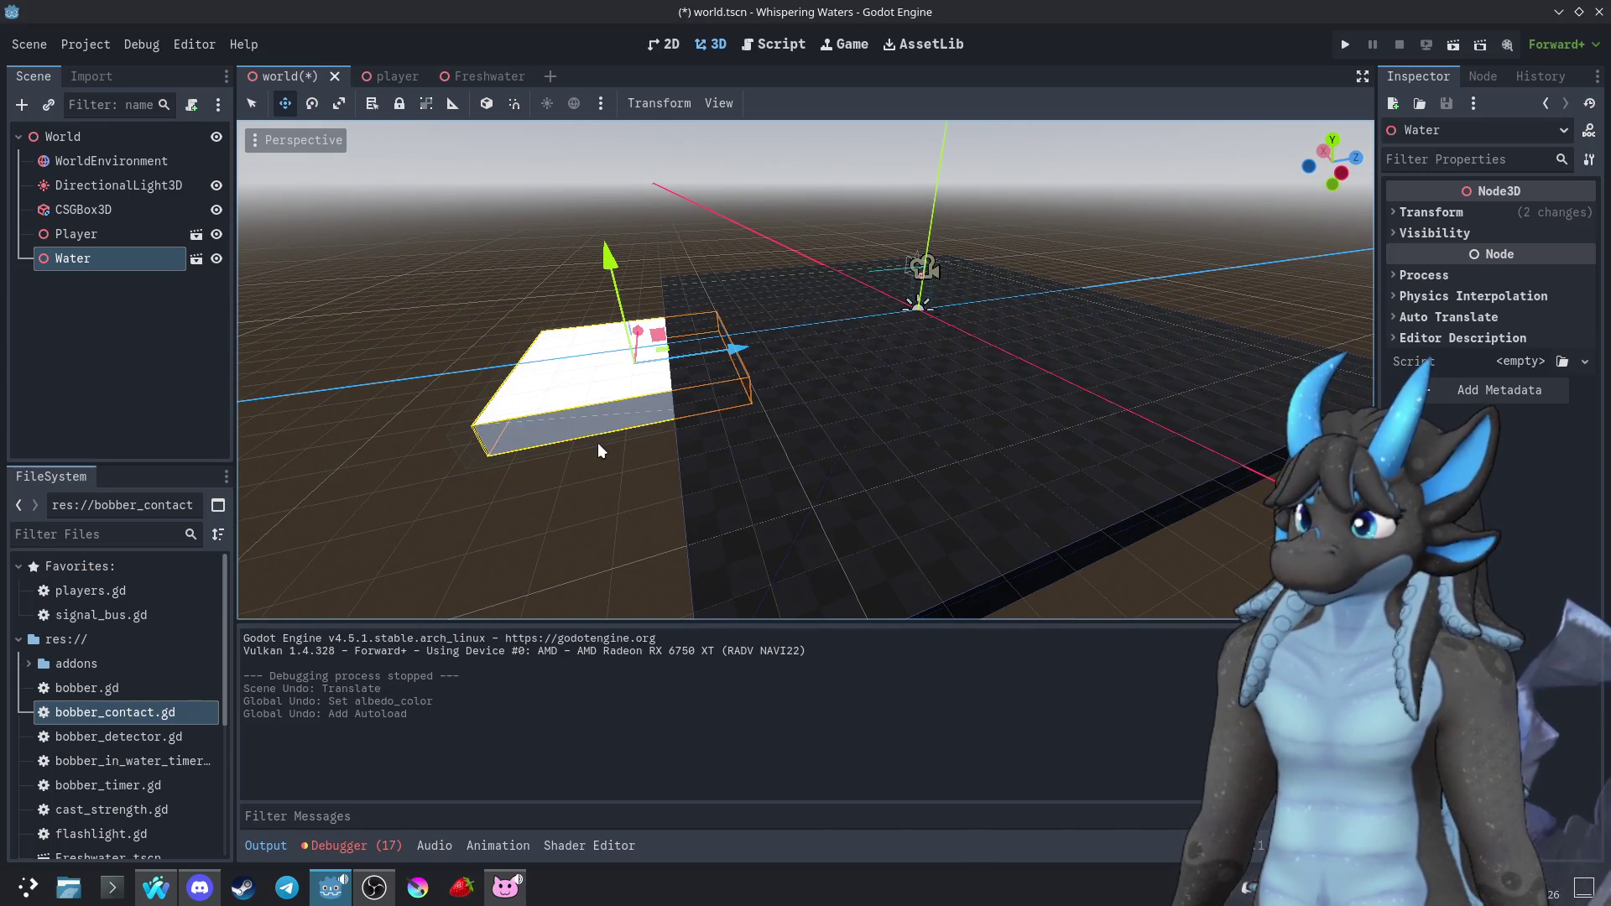
{"action": "key", "text": "ctrl+z"}
{"action": "key", "text": "ctrl+shift+z"}
{"action": "key", "text": "ctrl+shift+z"}
{"action": "key", "text": "ctrl+shift+z"}
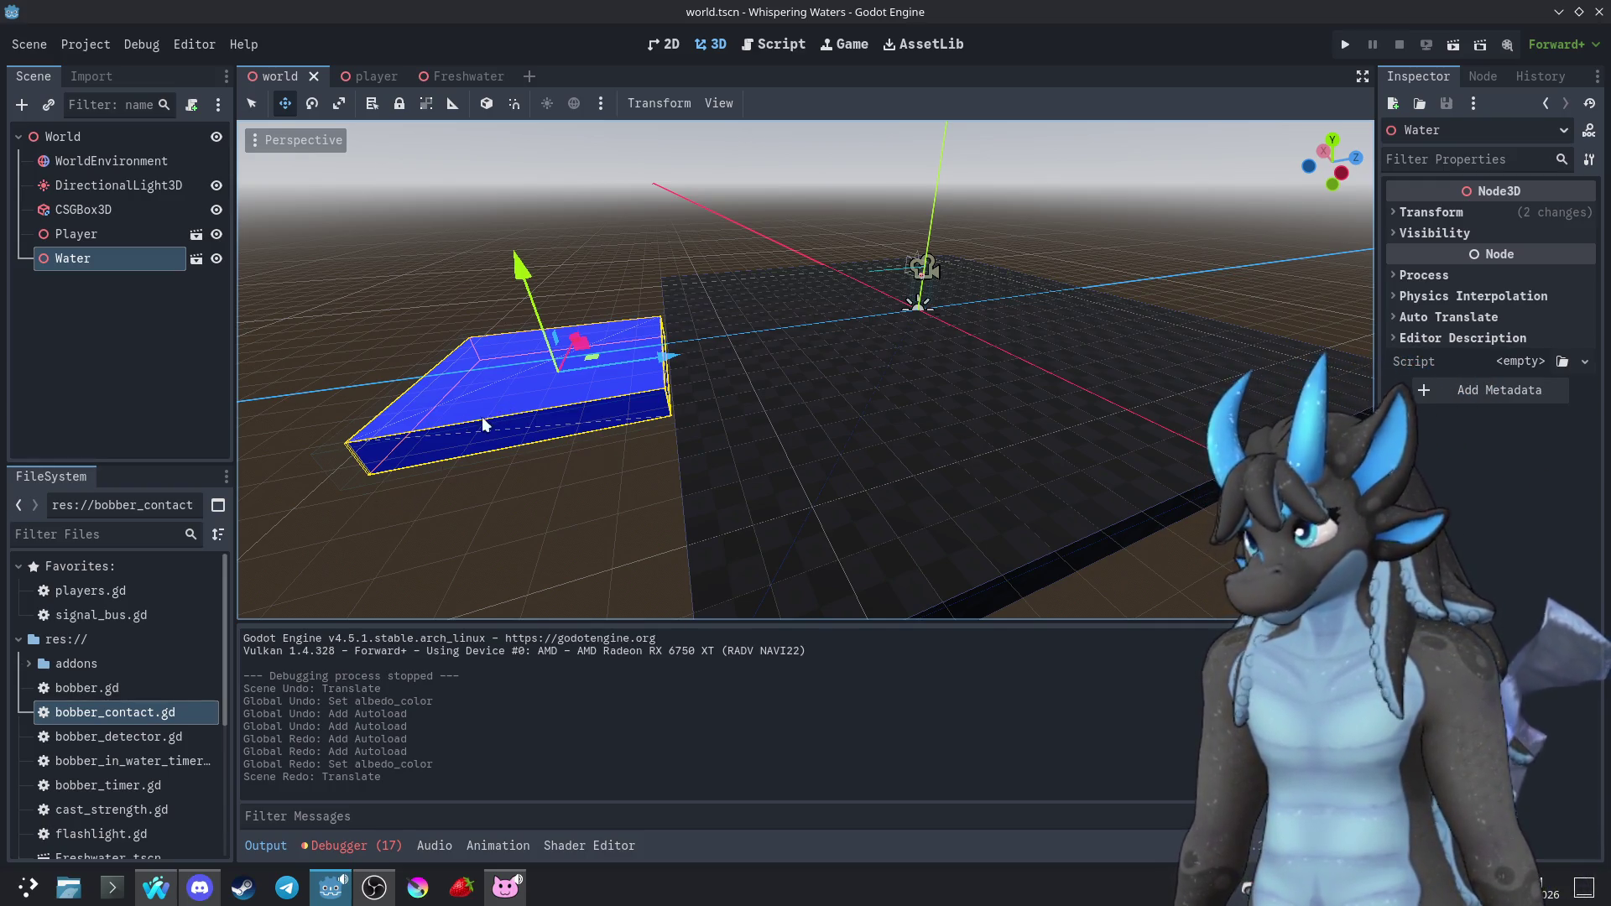
{"action": "scroll", "coordinate": [525, 400], "scroll_direction": "down", "scroll_amount": 5}
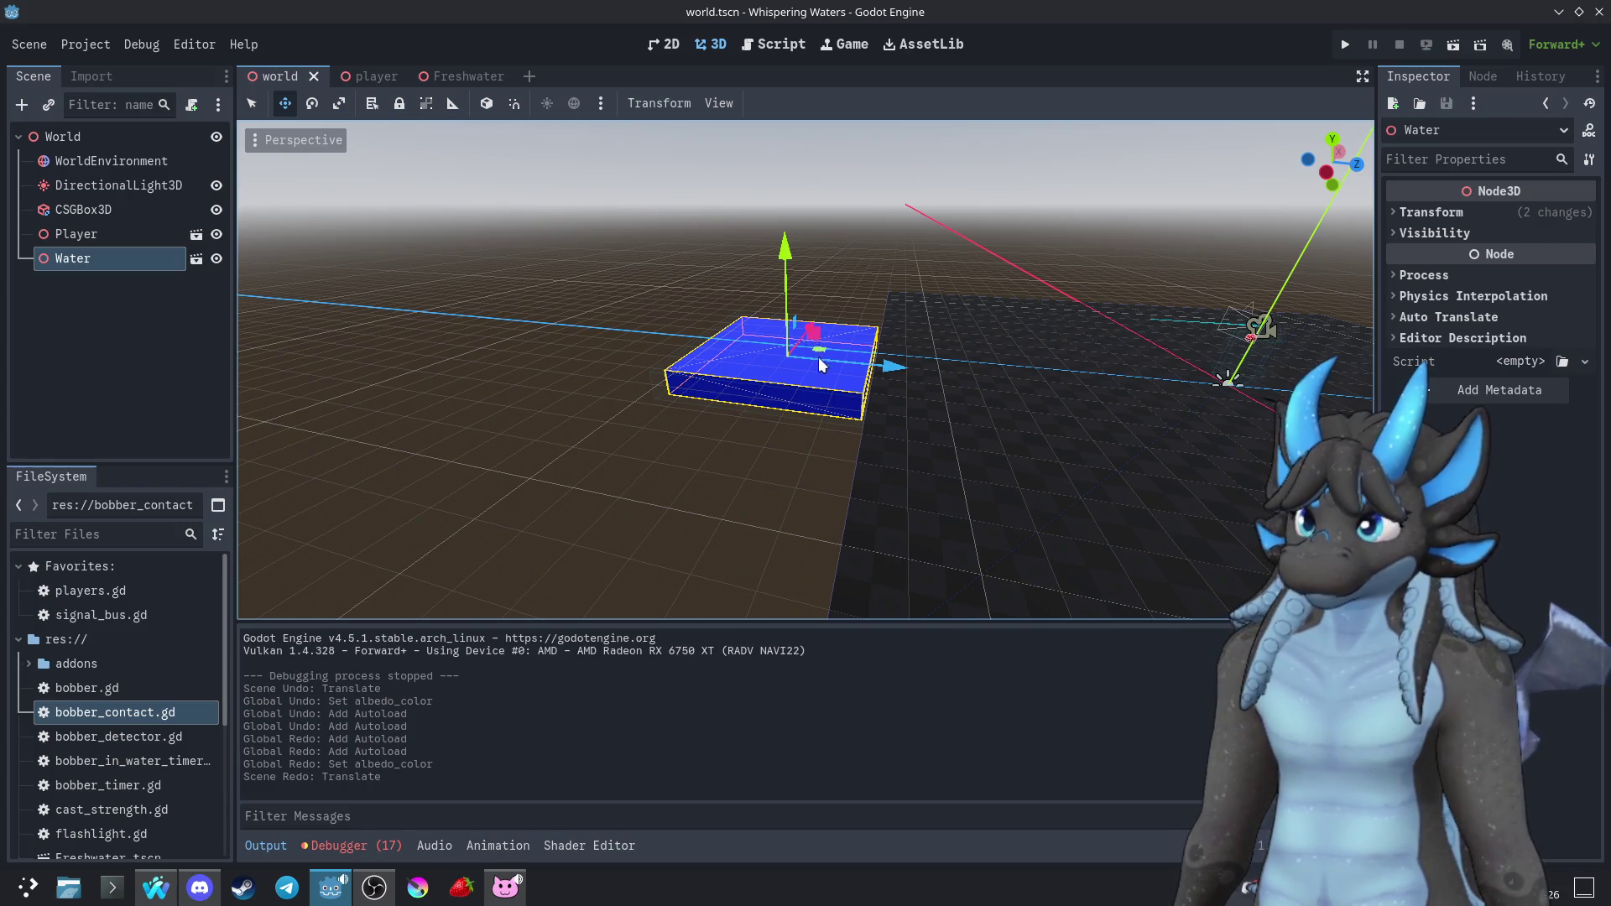
{"action": "left_click_drag", "start_coordinate": [823, 341], "coordinate": [819, 275]}
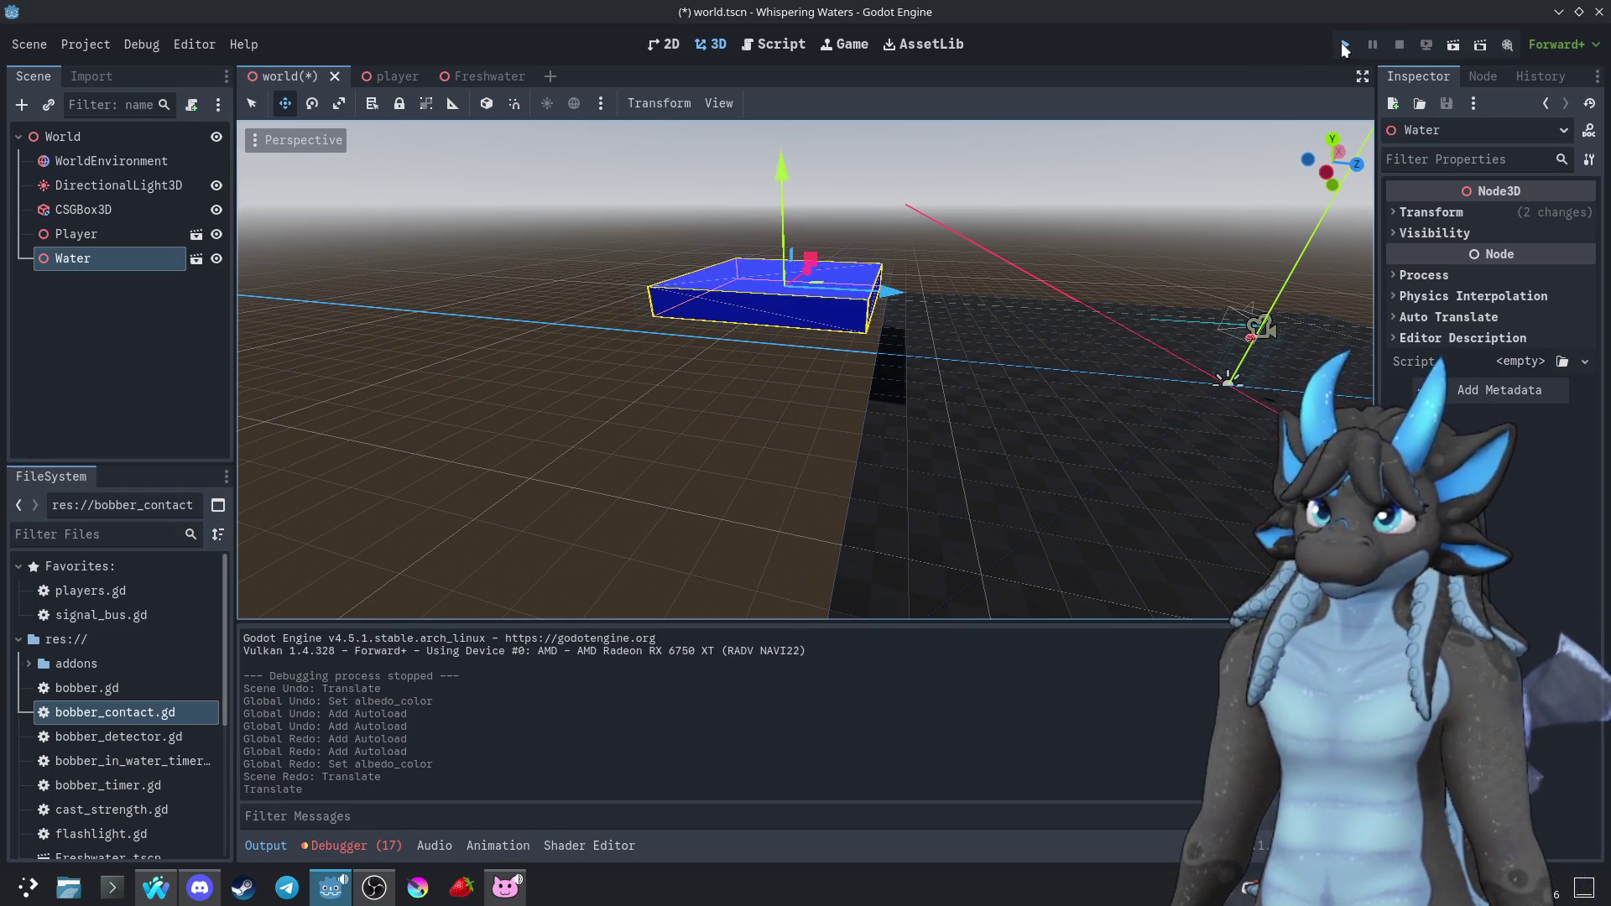
Run the game against the moved Water box, cast the bobber once, then stop with F8
{"action": "left_click", "coordinate": [1344, 46]}
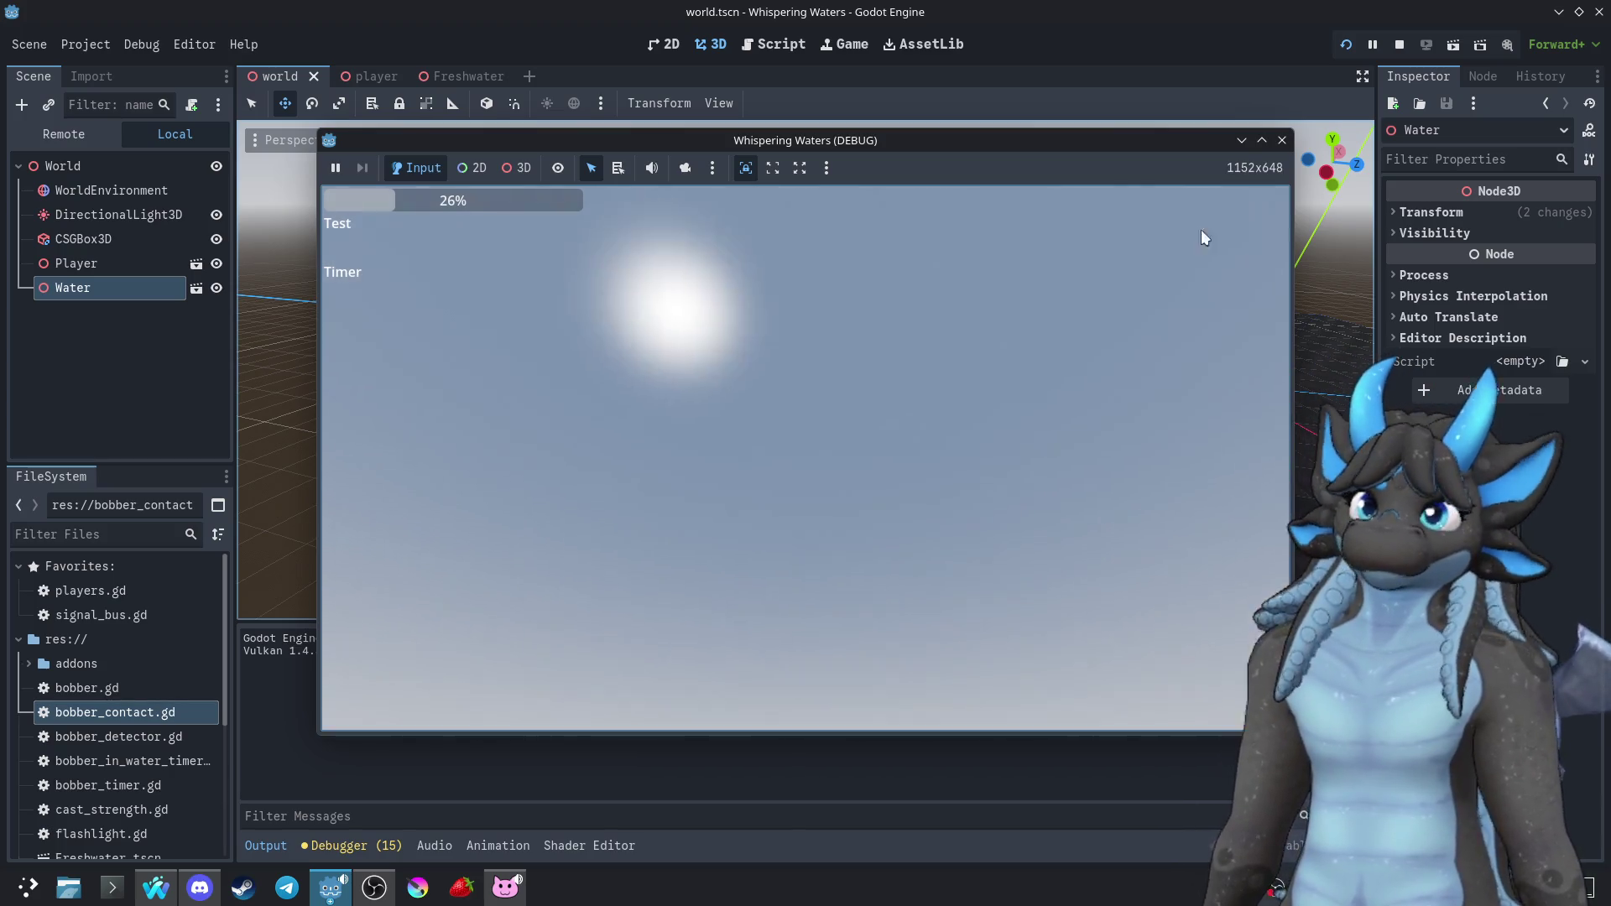
{"action": "left_click", "coordinate": [1348, 46]}
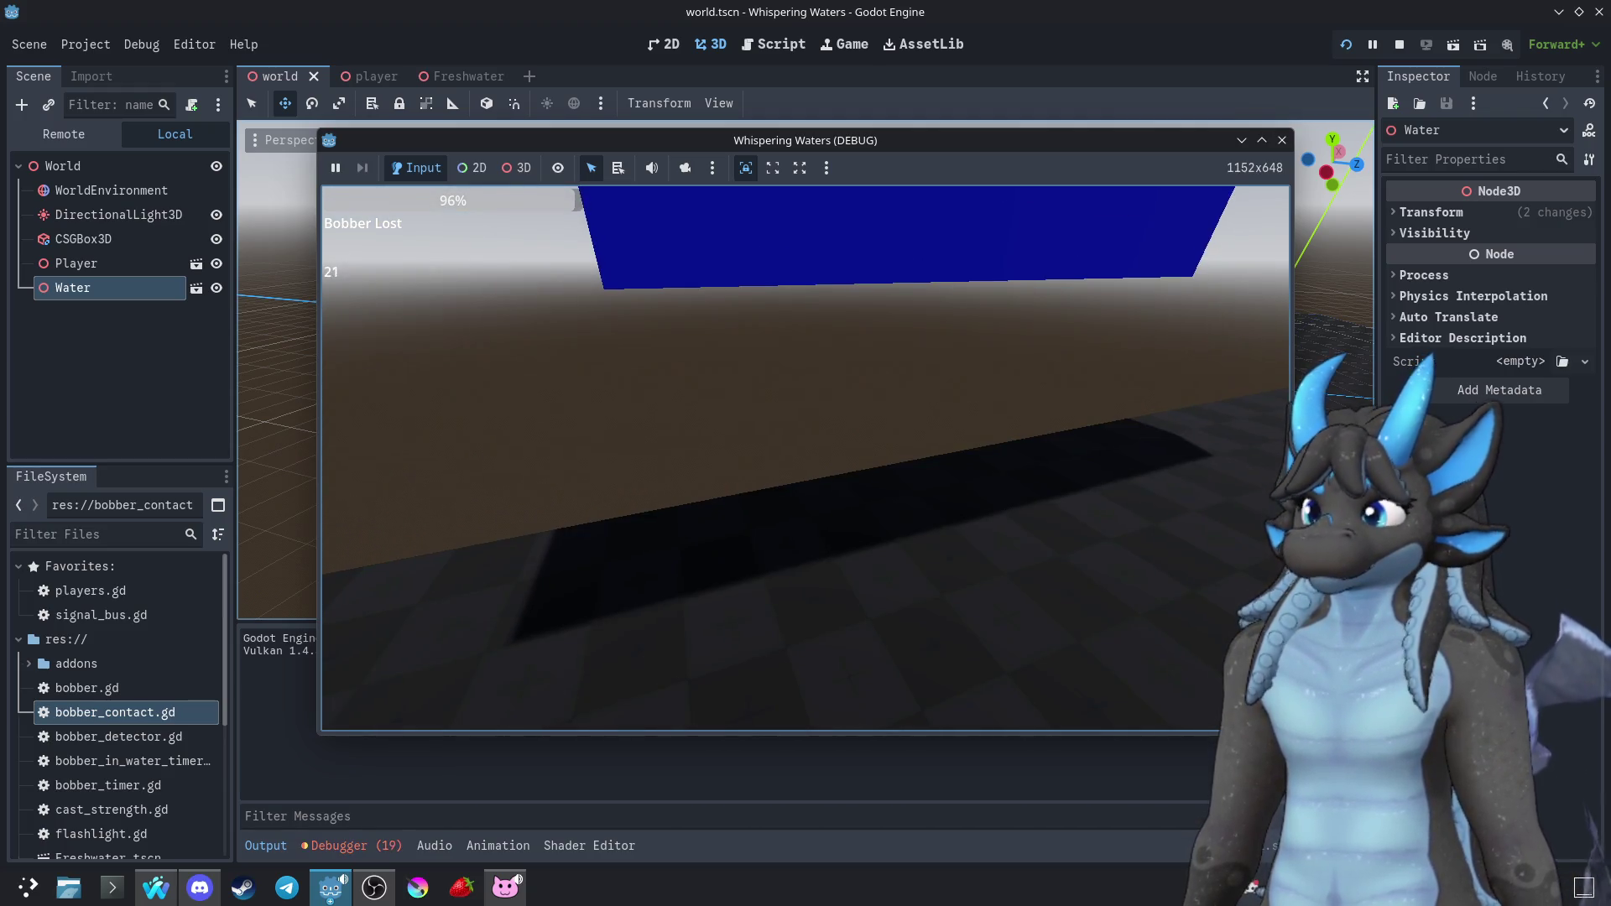
{"action": "left_click", "coordinate": [805, 458]}
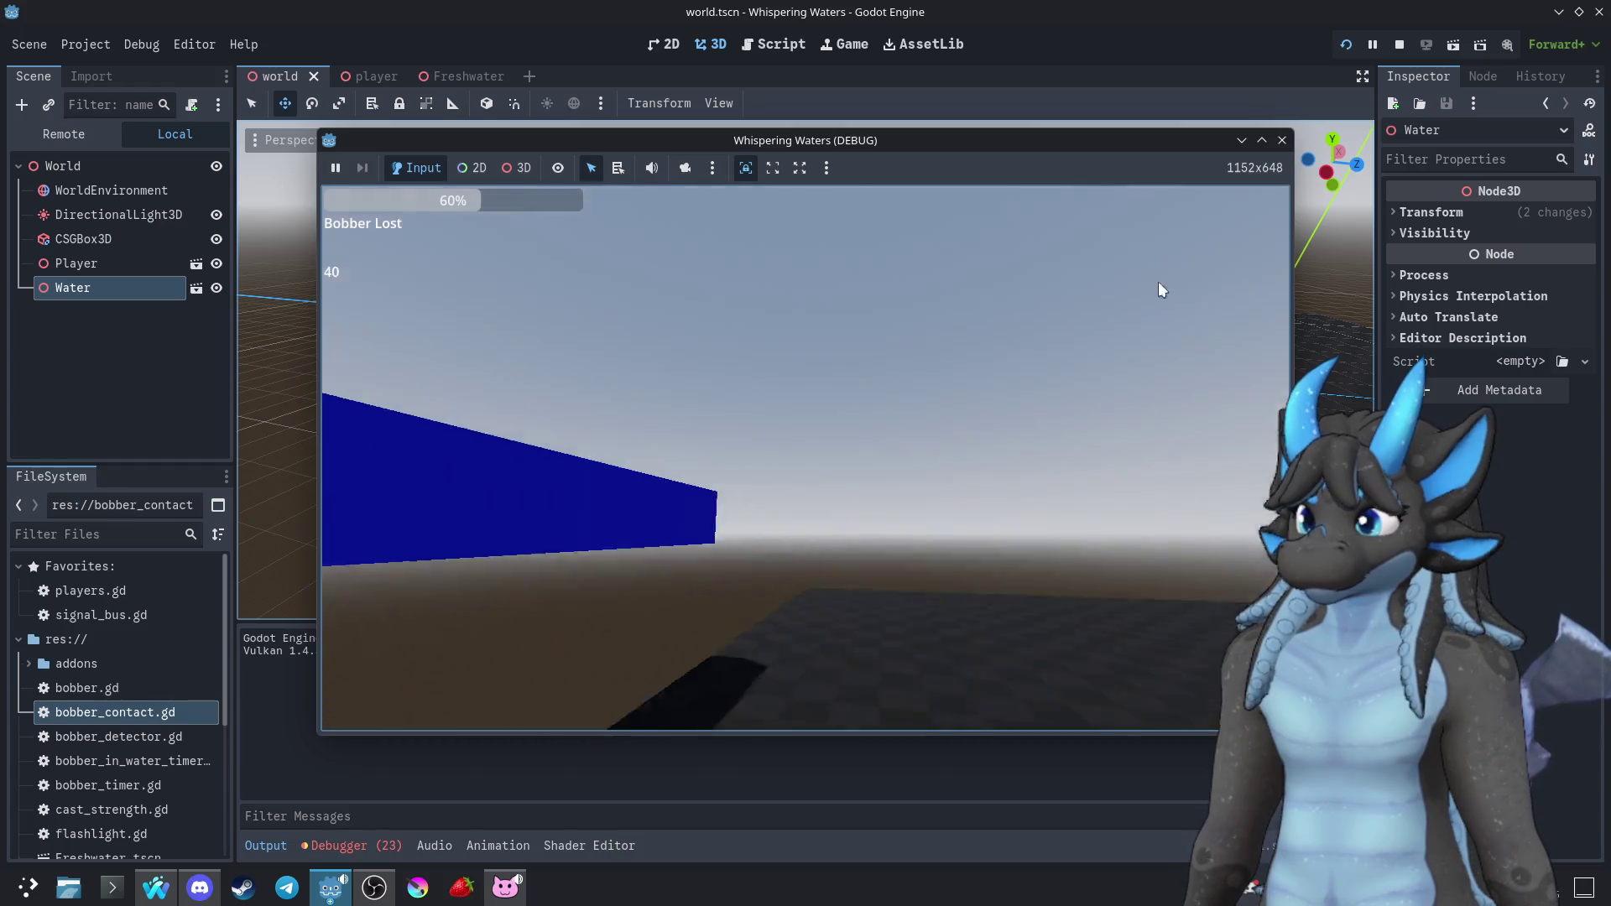
{"action": "key", "text": "F8"}
{"action": "scroll", "coordinate": [806, 370], "scroll_direction": "up", "scroll_amount": 5}
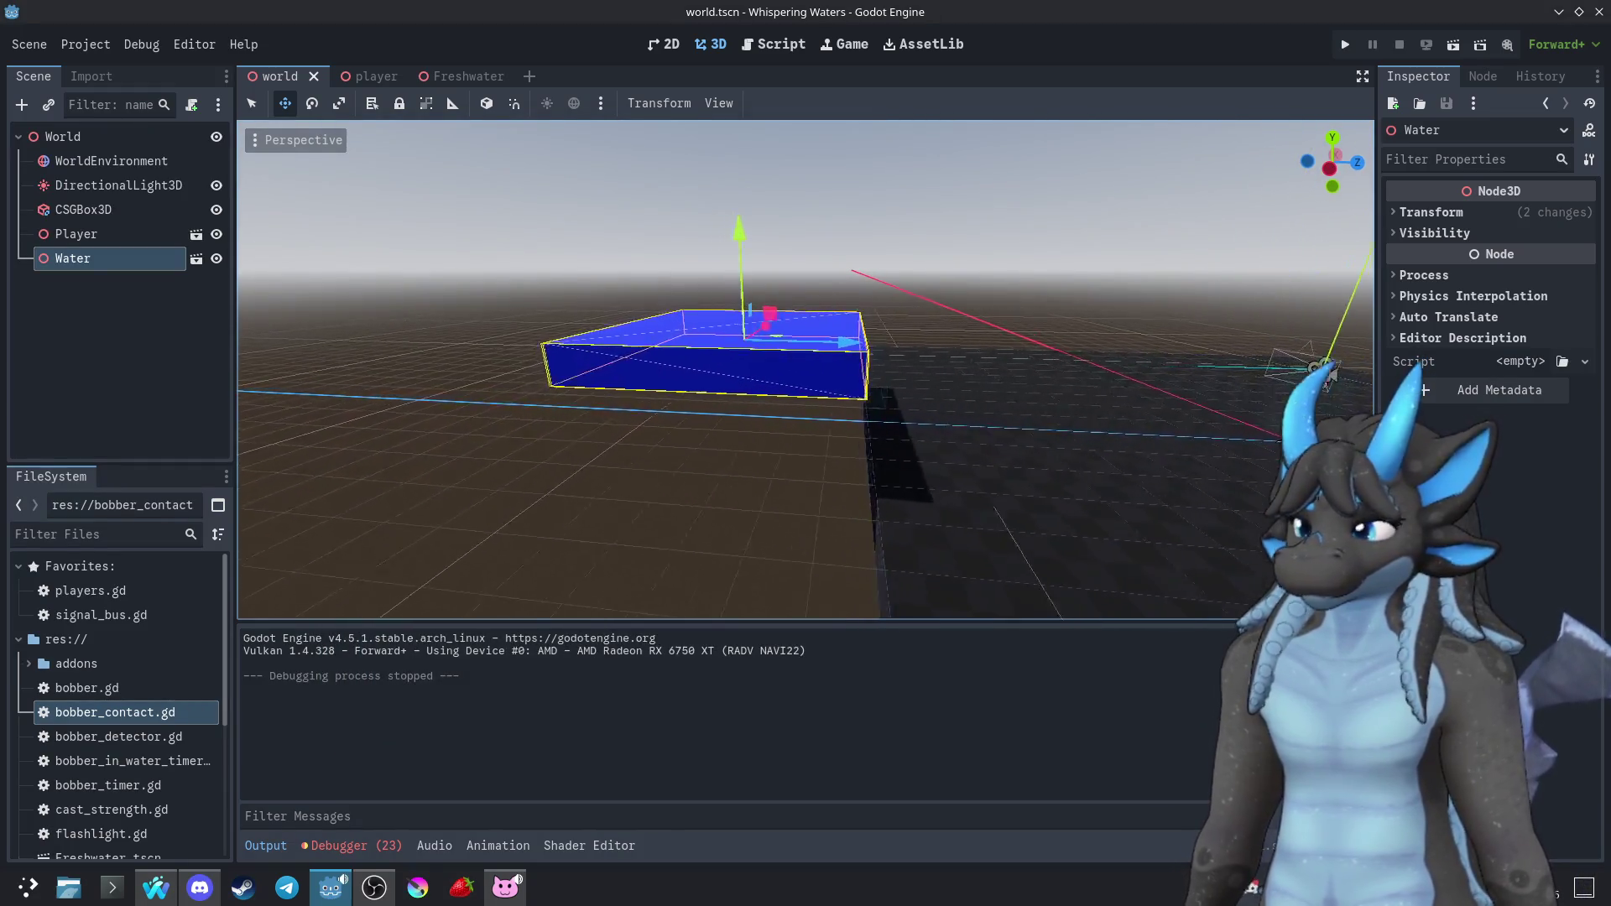
{"action": "scroll", "coordinate": [805, 369], "scroll_direction": "down", "scroll_amount": 5}
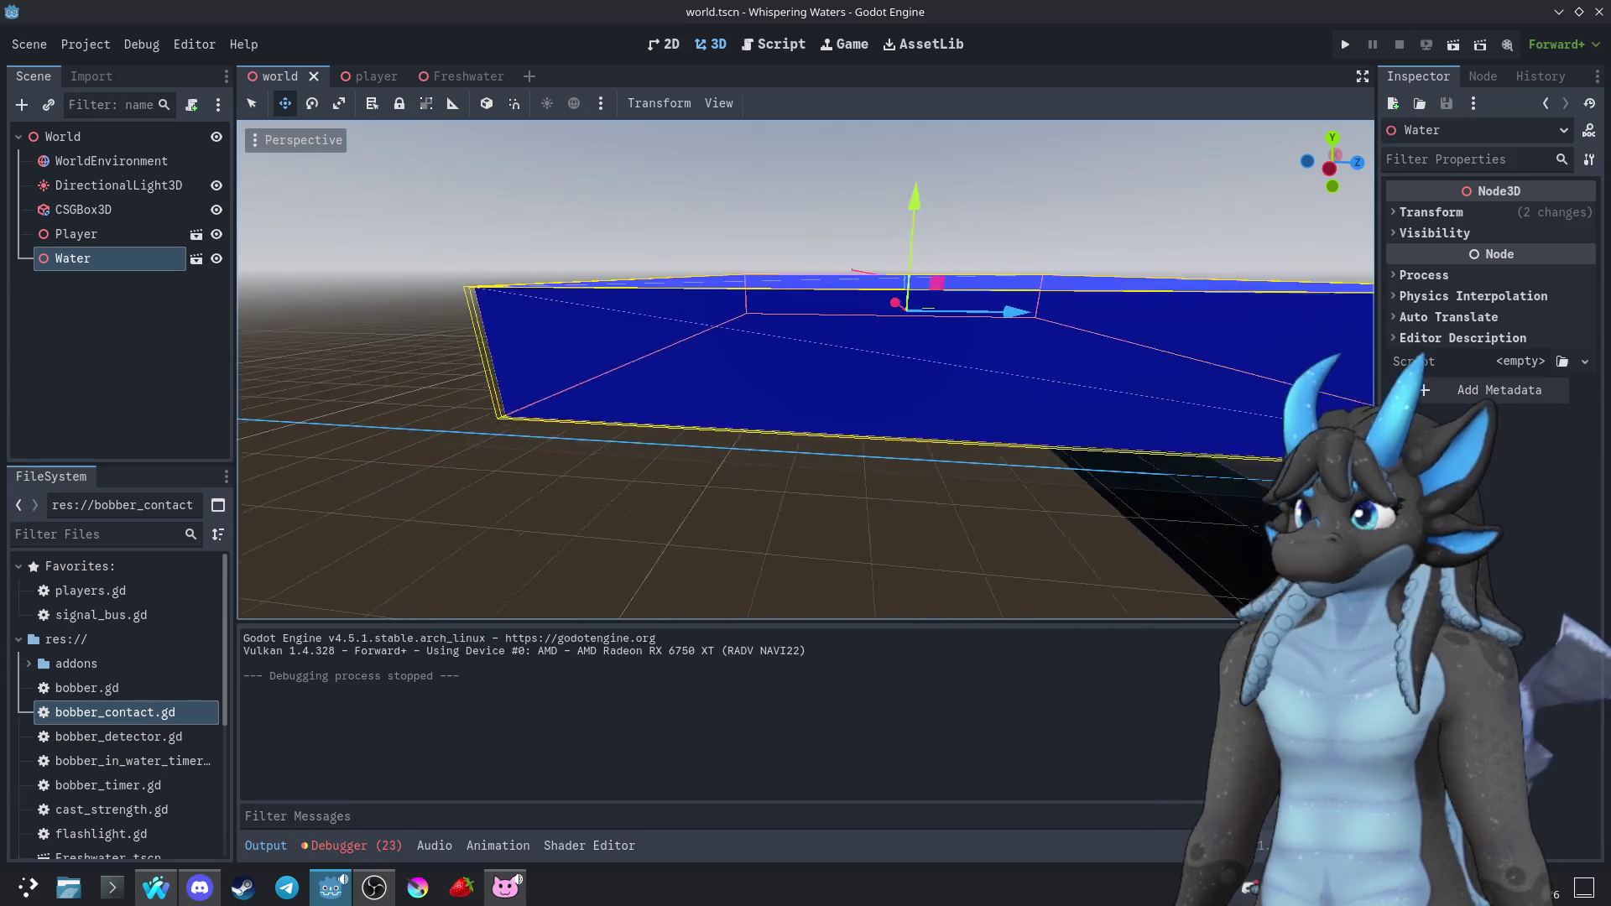
{"action": "scroll", "coordinate": [806, 370], "scroll_direction": "down", "scroll_amount": 5}
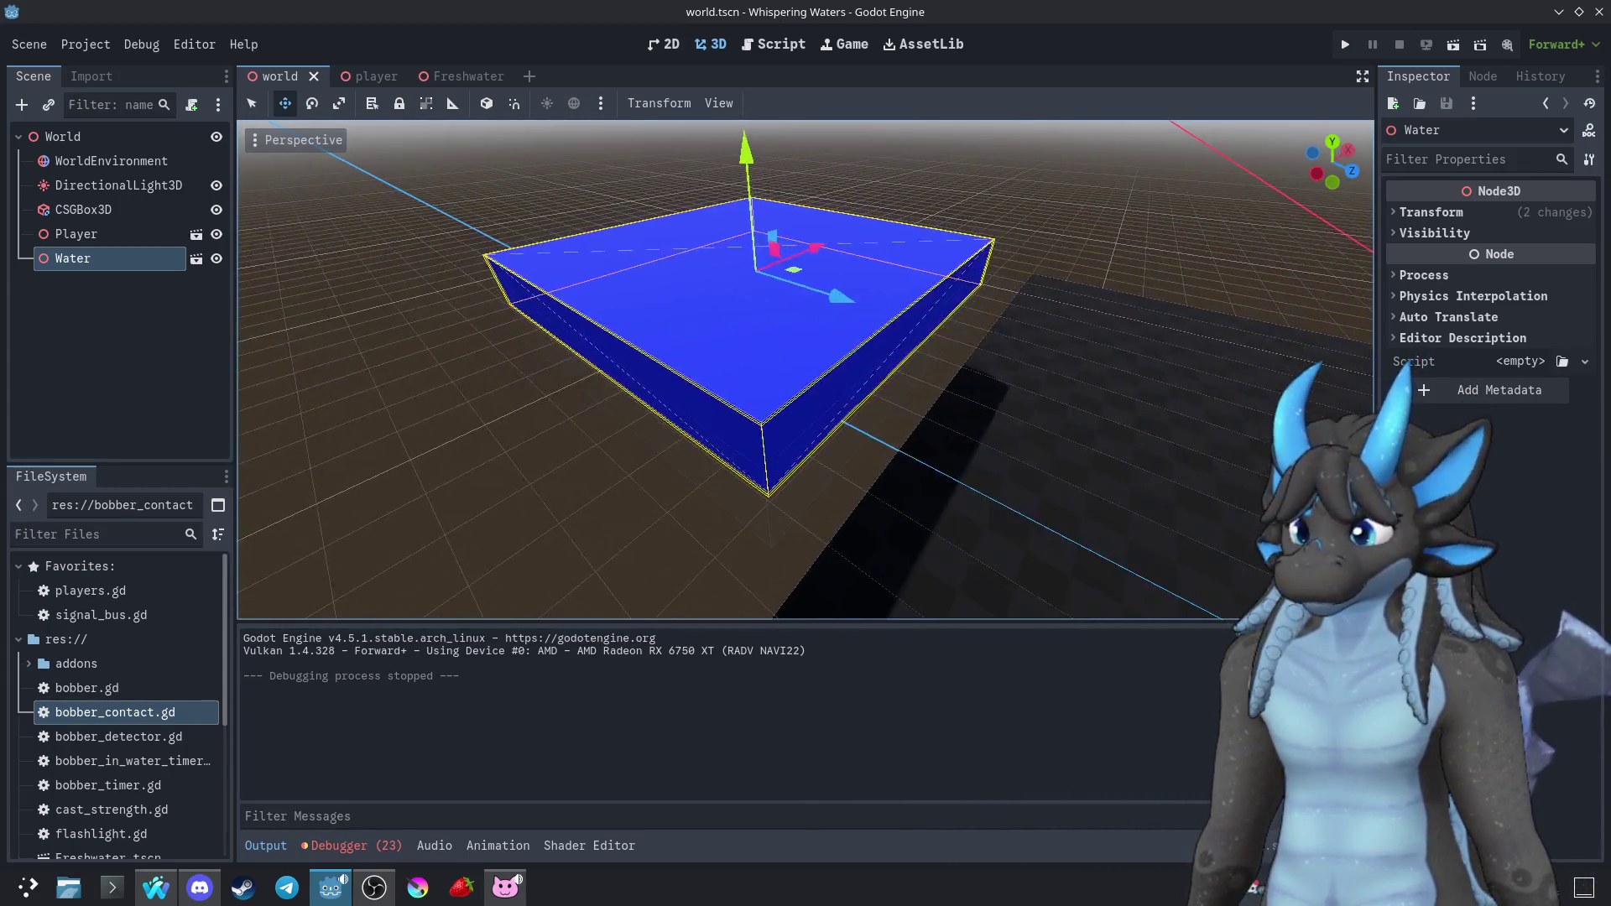
{"action": "scroll", "coordinate": [805, 369], "scroll_direction": "up", "scroll_amount": 3}
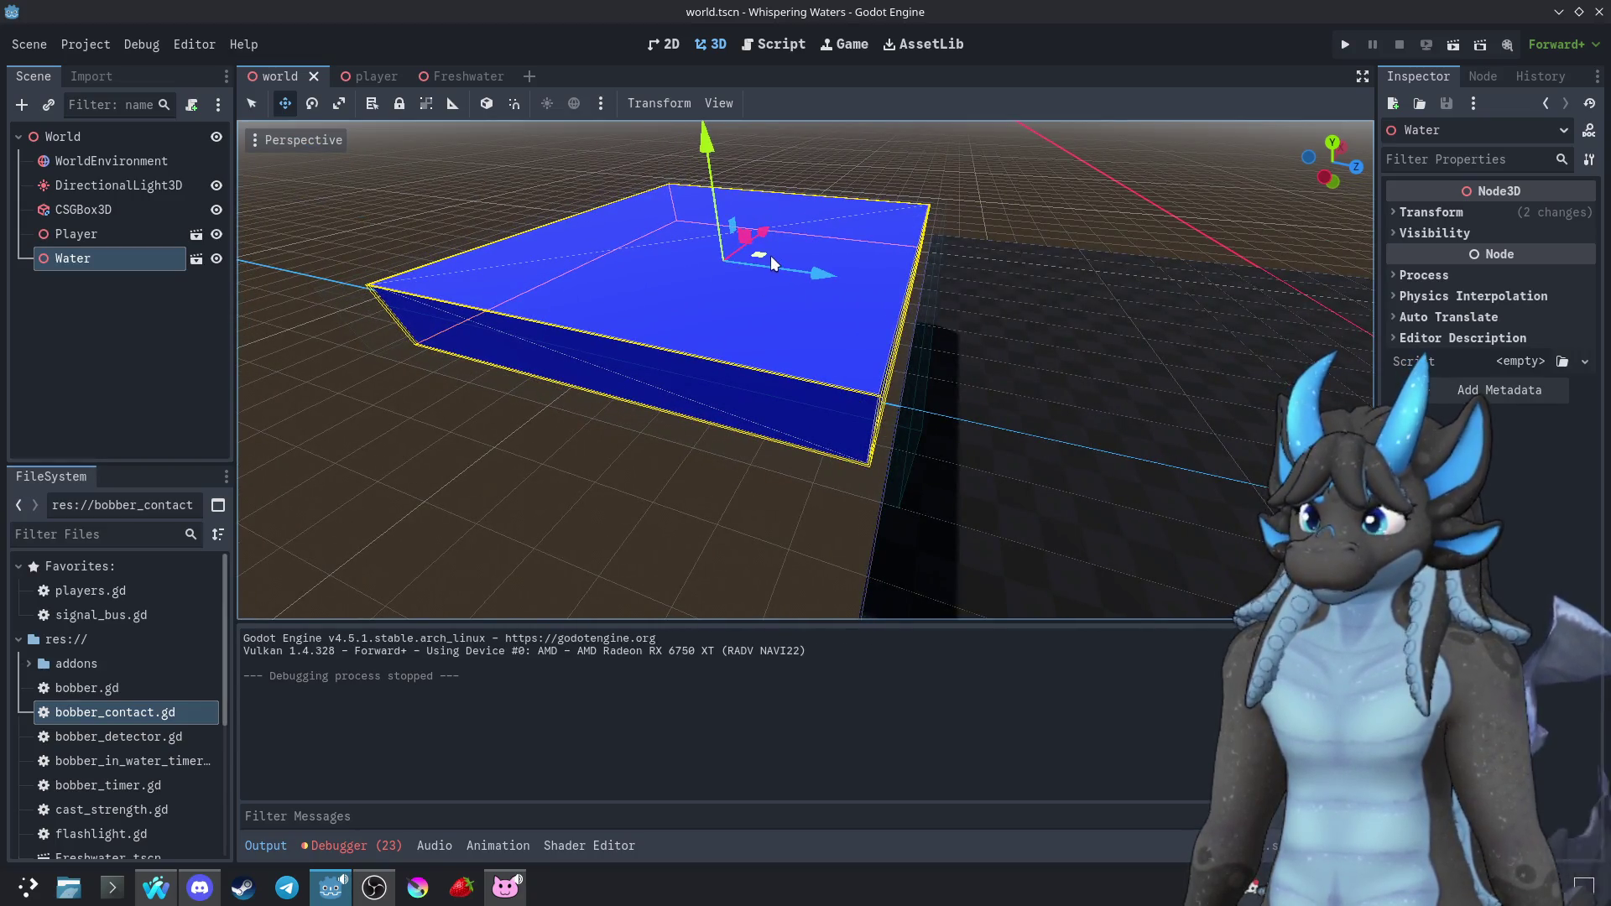
{"action": "scroll", "coordinate": [782, 319], "scroll_direction": "up", "scroll_amount": 4}
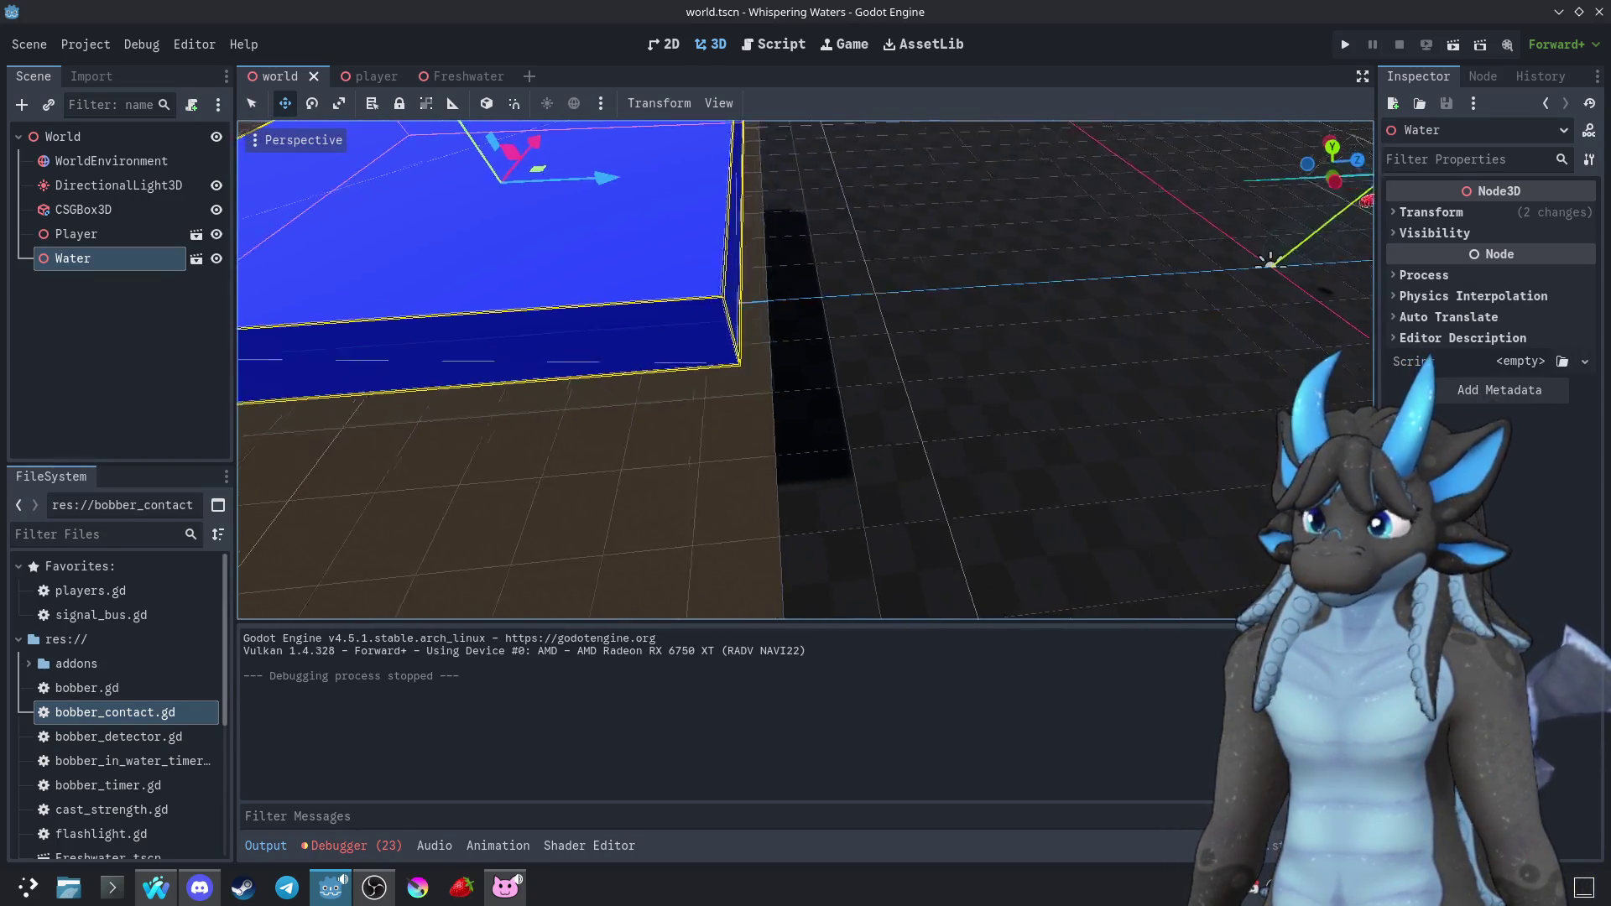
{"action": "left_click_drag", "start_coordinate": [805, 370], "coordinate": [867, 401]}
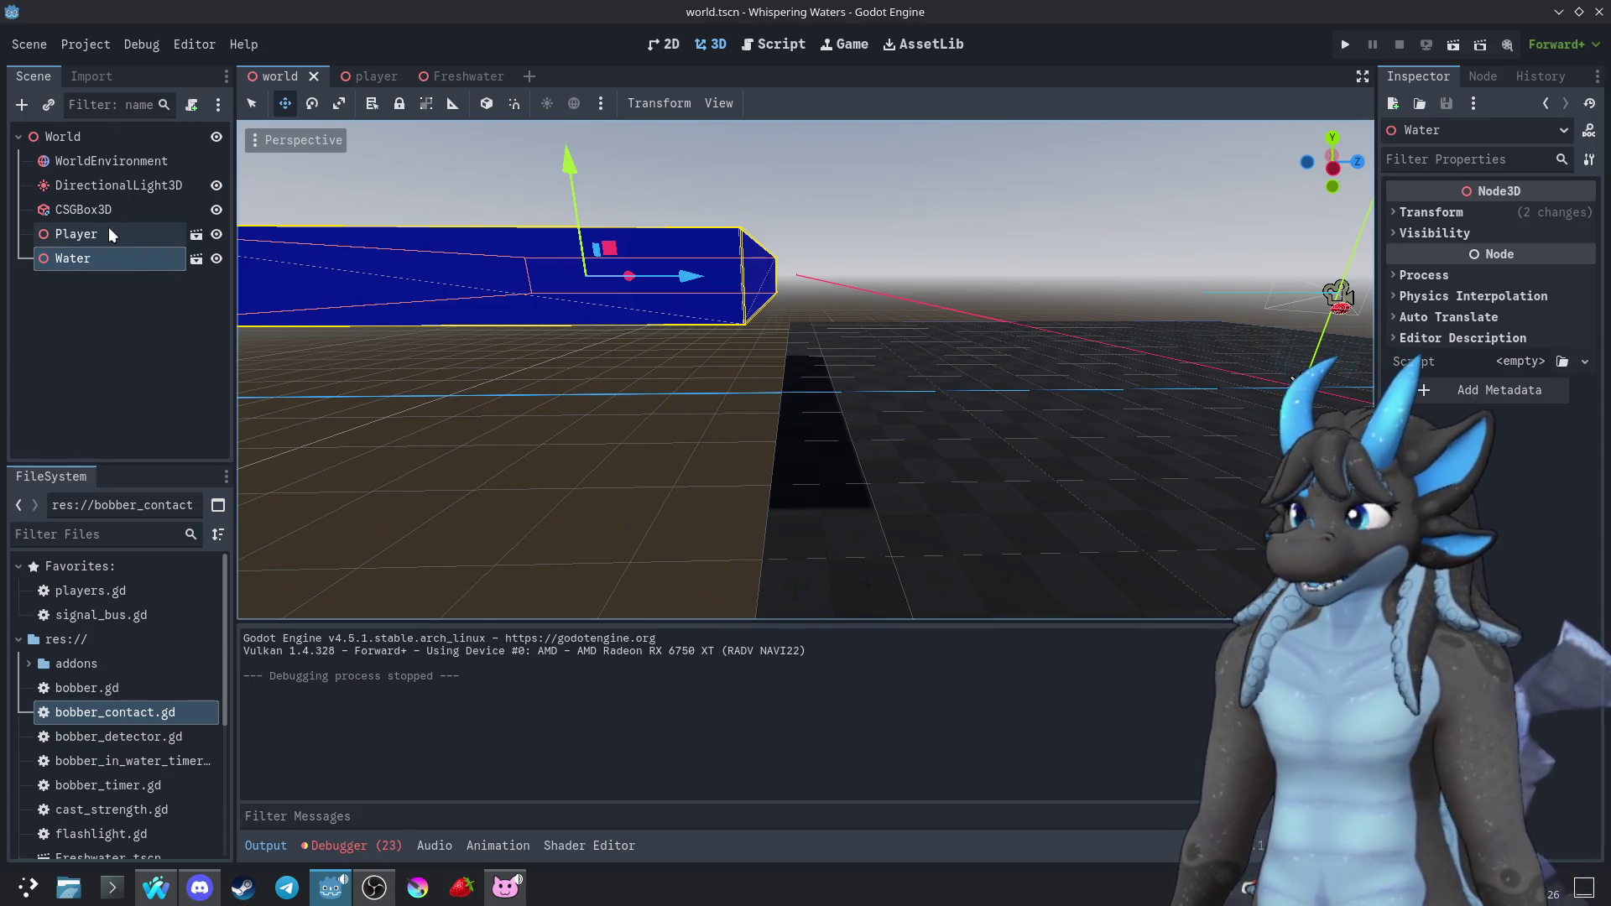
{"action": "left_click", "coordinate": [804, 458]}
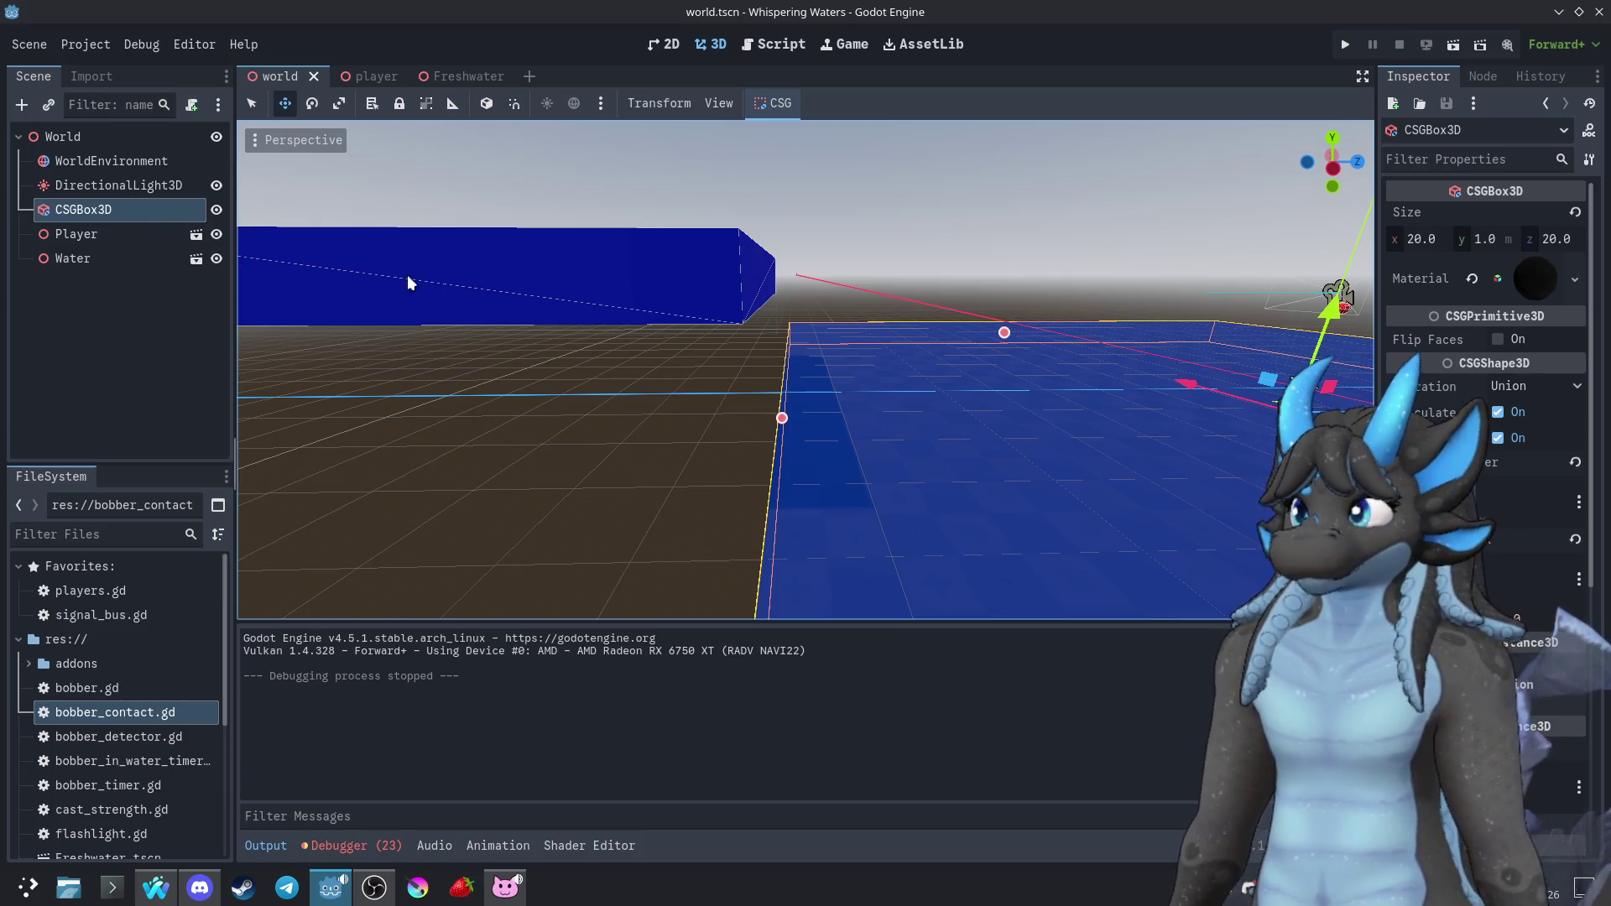
Look over the Freshwater scene's Water Visual and Water Collider nodes
{"action": "left_click", "coordinate": [442, 280]}
{"action": "left_click", "coordinate": [115, 232]}
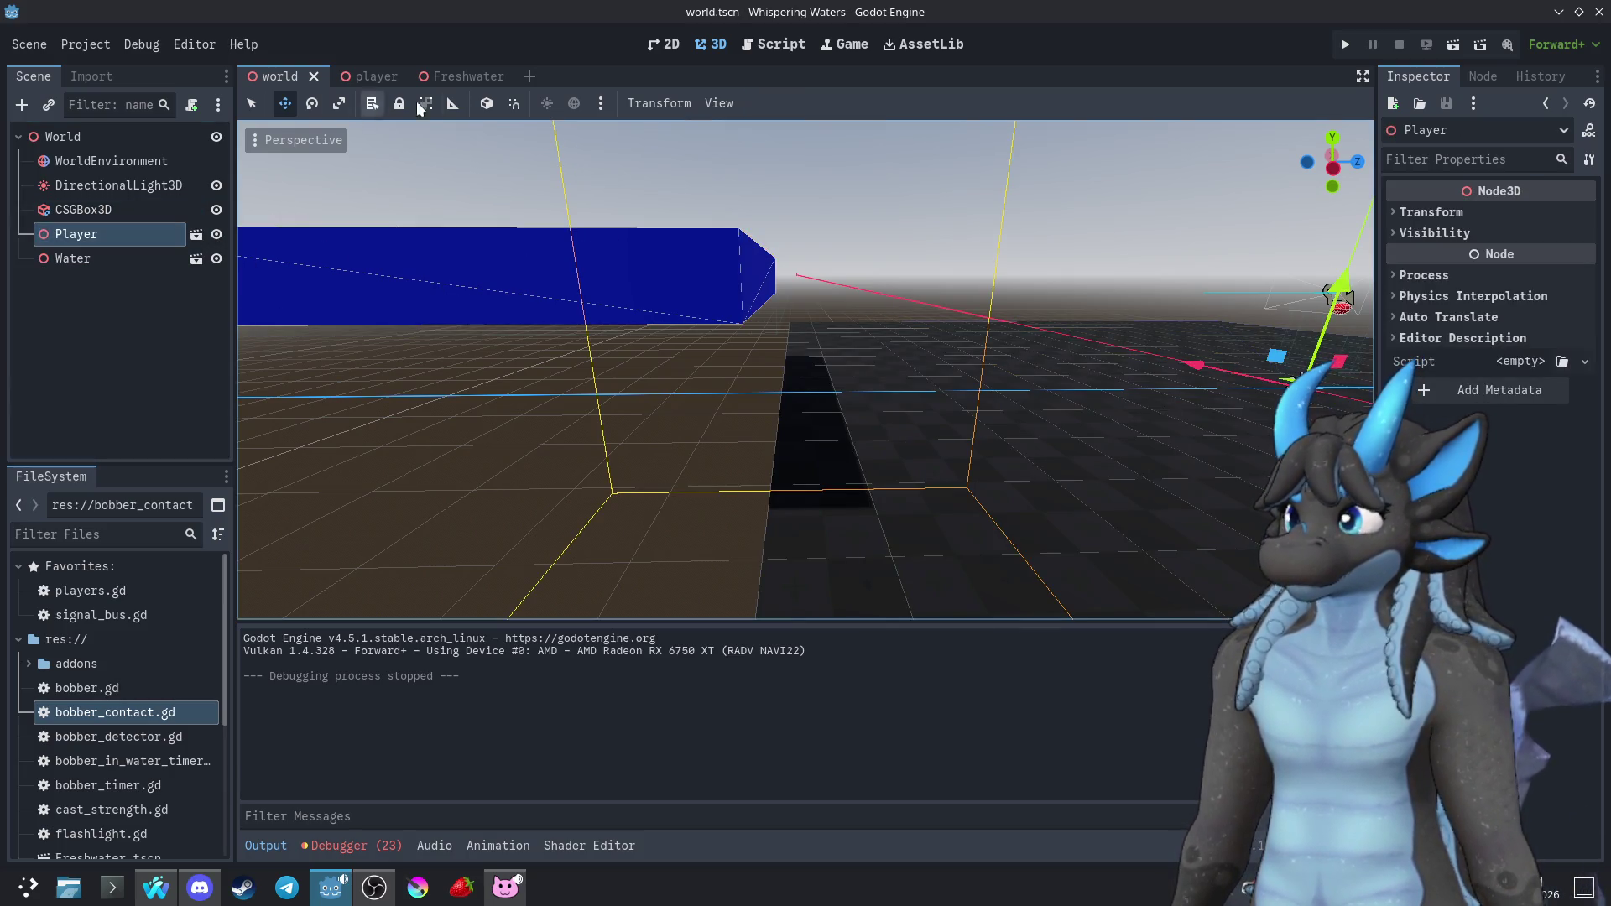
{"action": "left_click", "coordinate": [453, 77]}
{"action": "left_click", "coordinate": [107, 208]}
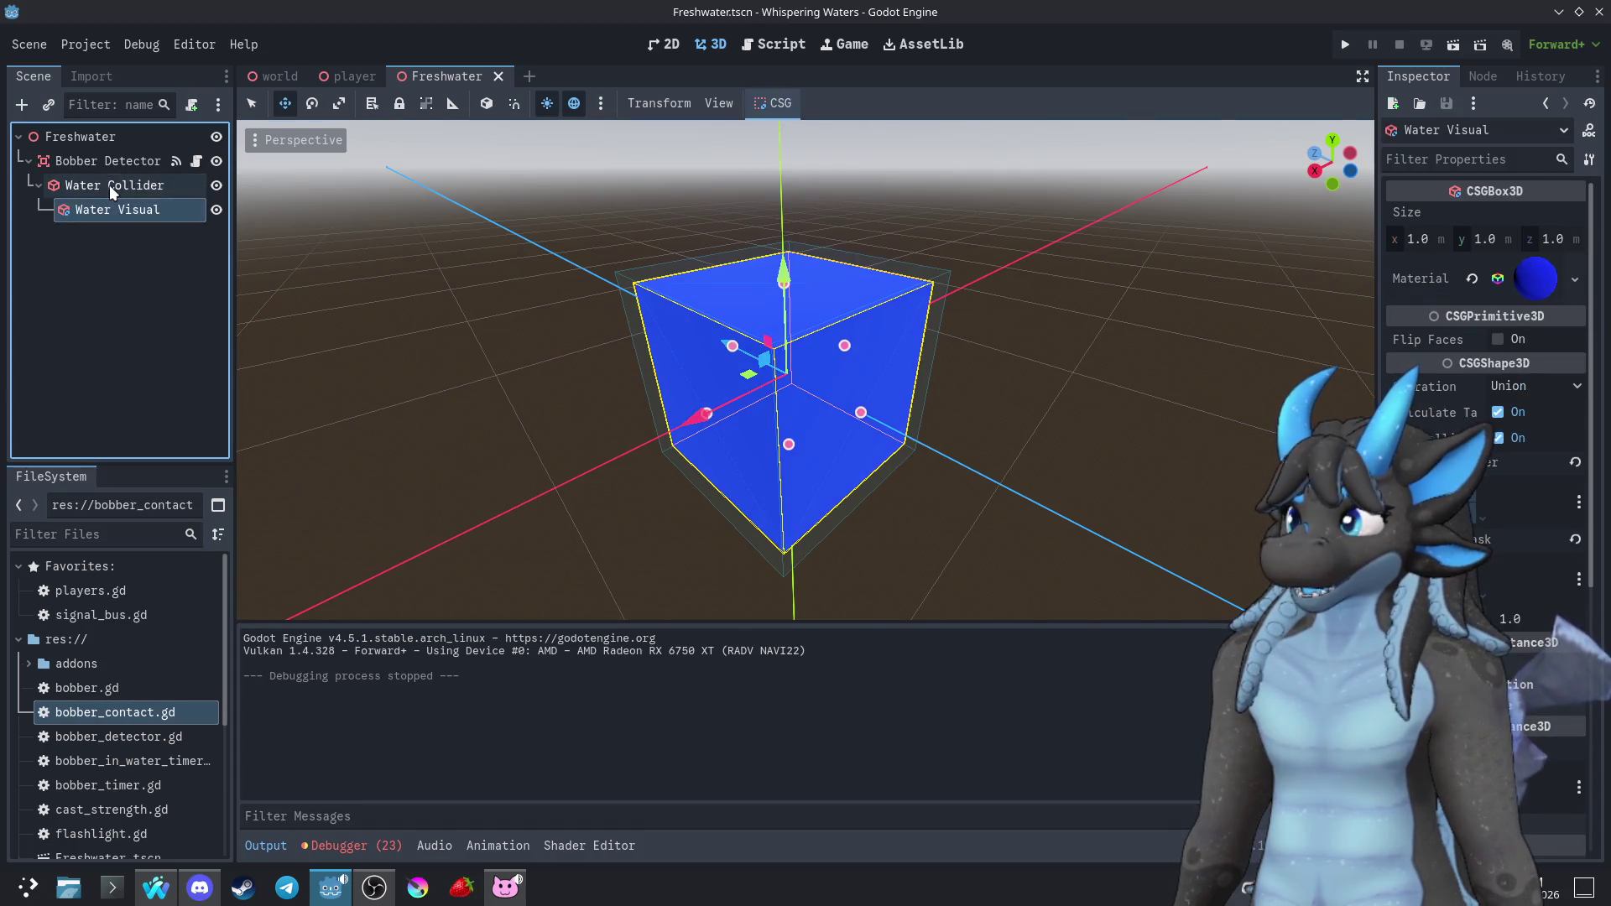
{"action": "left_click", "coordinate": [109, 185]}
Check the Bobber Detector's collision settings, then save and run the game from the world scene
{"action": "left_click", "coordinate": [107, 163]}
{"action": "left_click", "coordinate": [123, 209]}
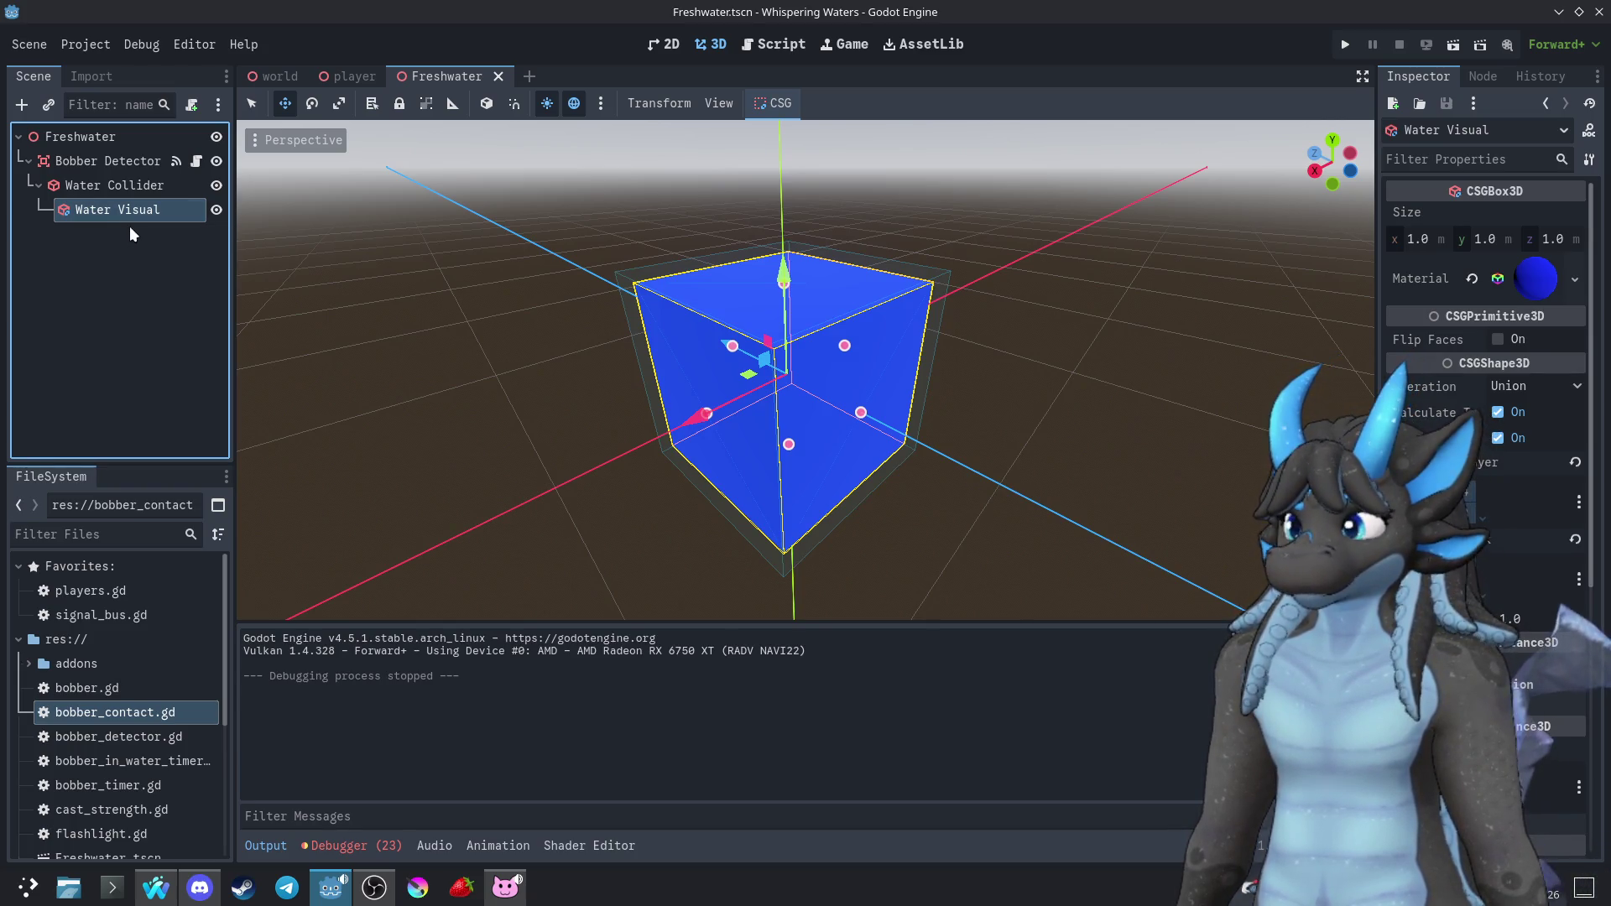
{"action": "left_click", "coordinate": [114, 161]}
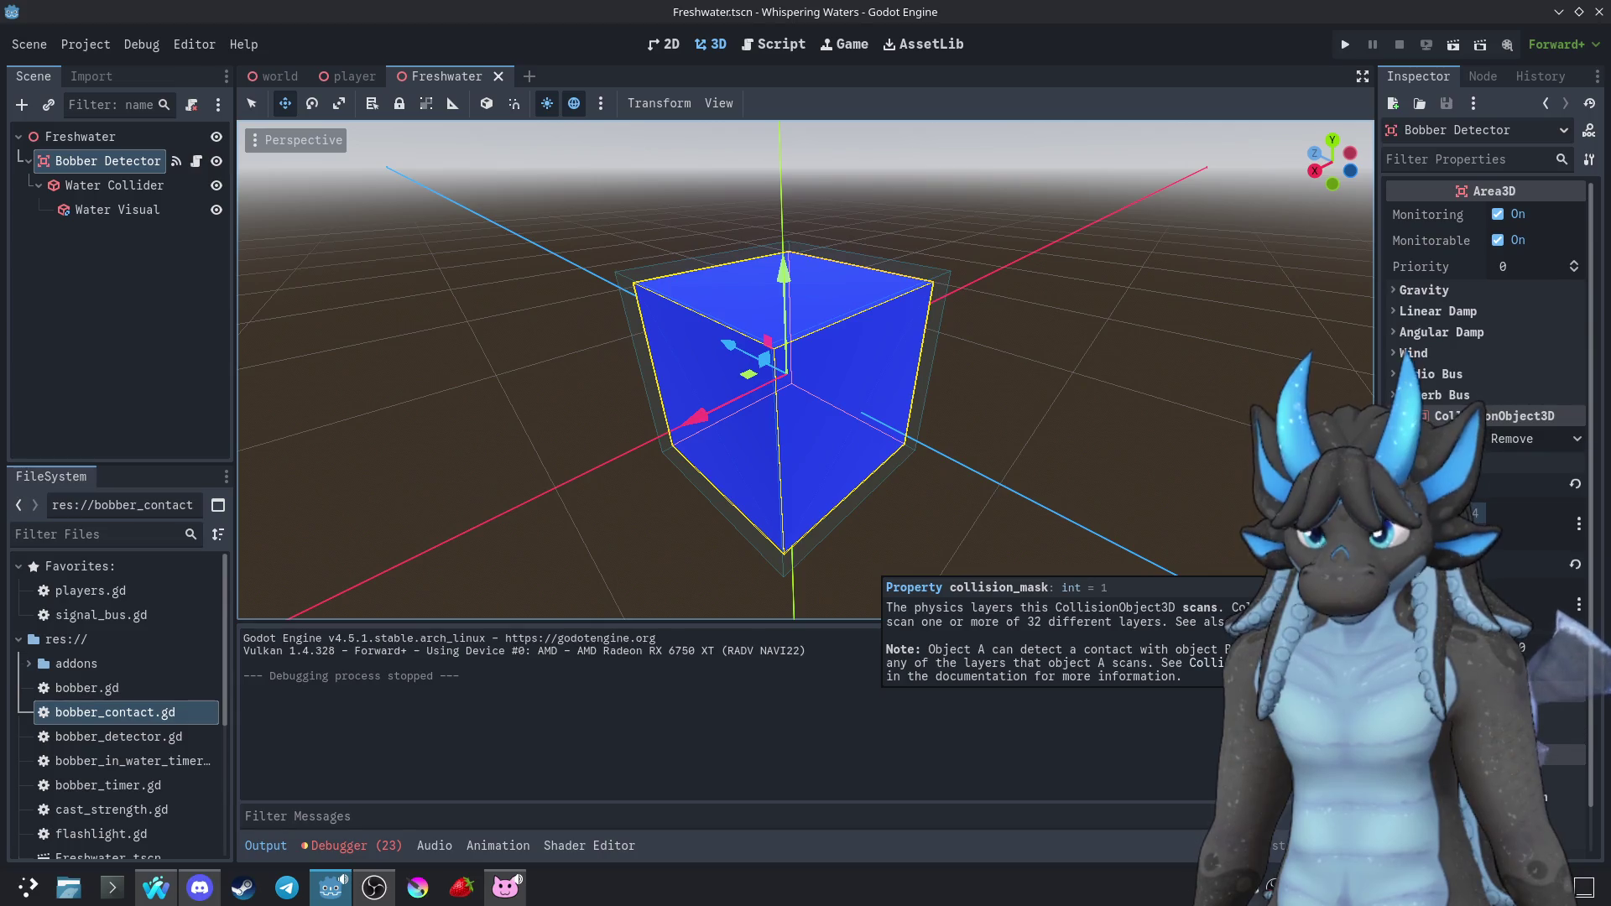
{"action": "left_click", "coordinate": [267, 78]}
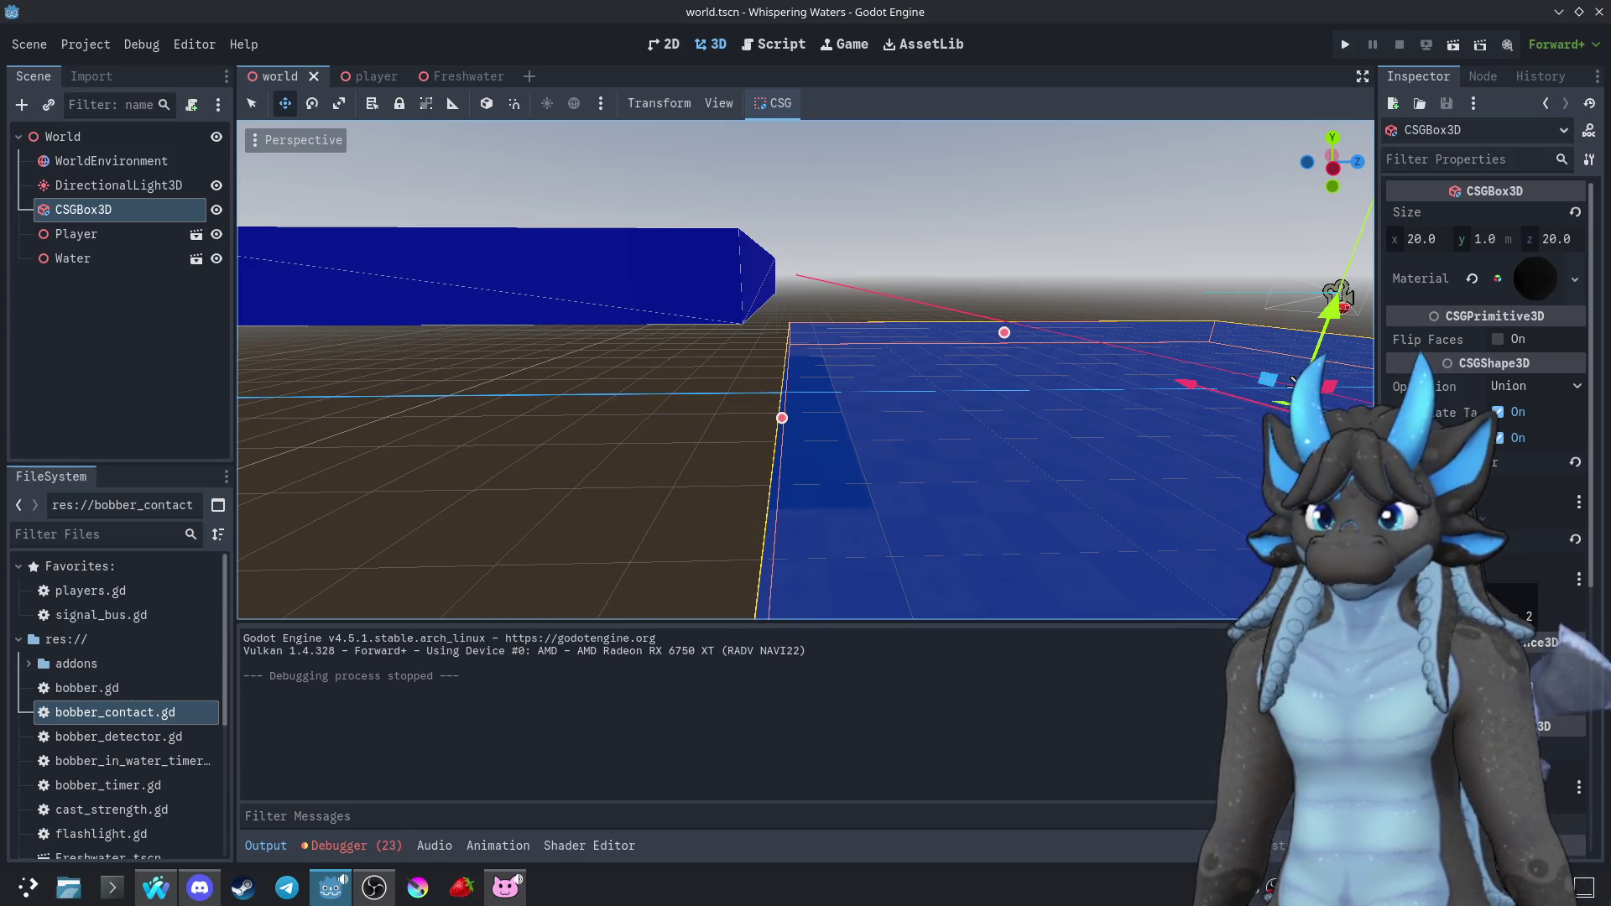
{"action": "left_click", "coordinate": [1345, 44]}
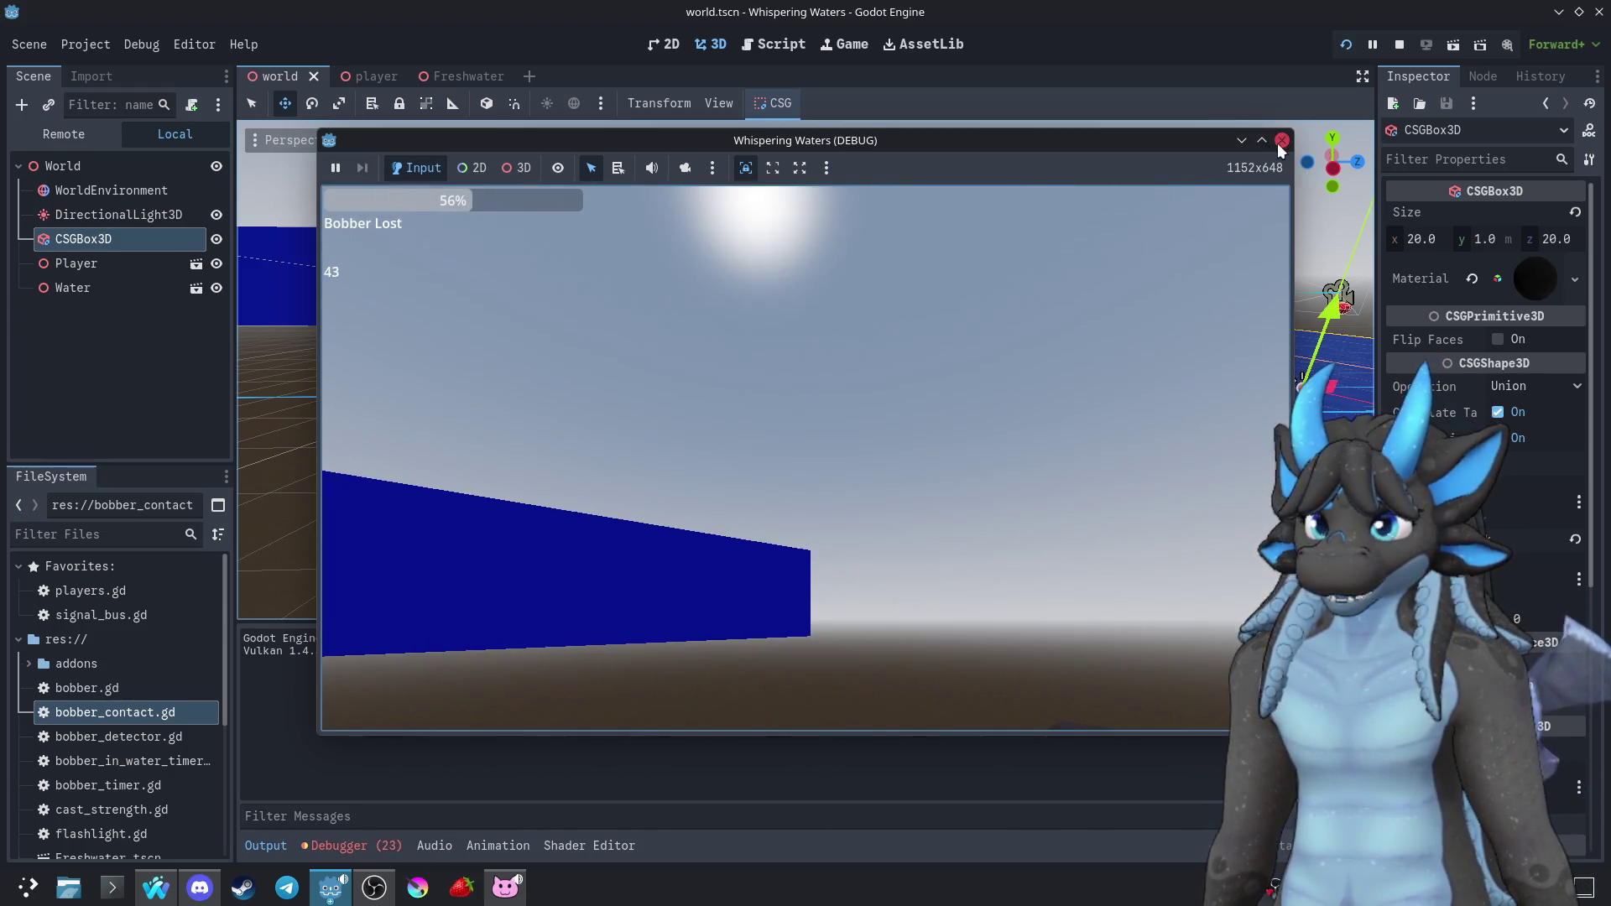
Stop the game and change the Bobber node's collision mask in the player scene
{"action": "left_click", "coordinate": [1282, 141]}
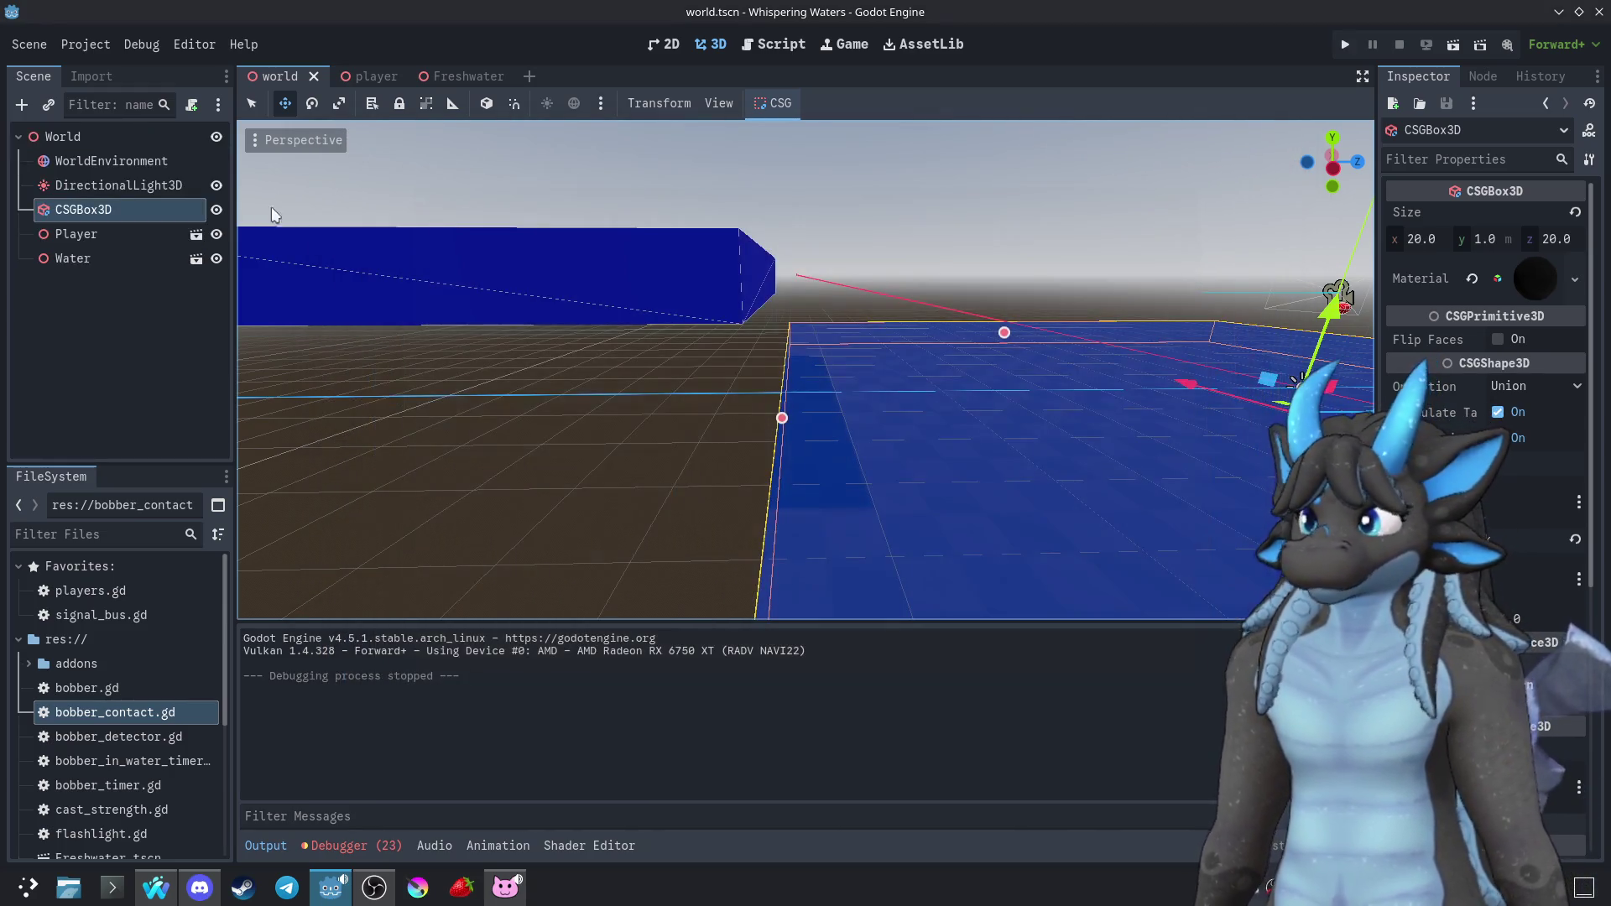
{"action": "left_click", "coordinate": [355, 77]}
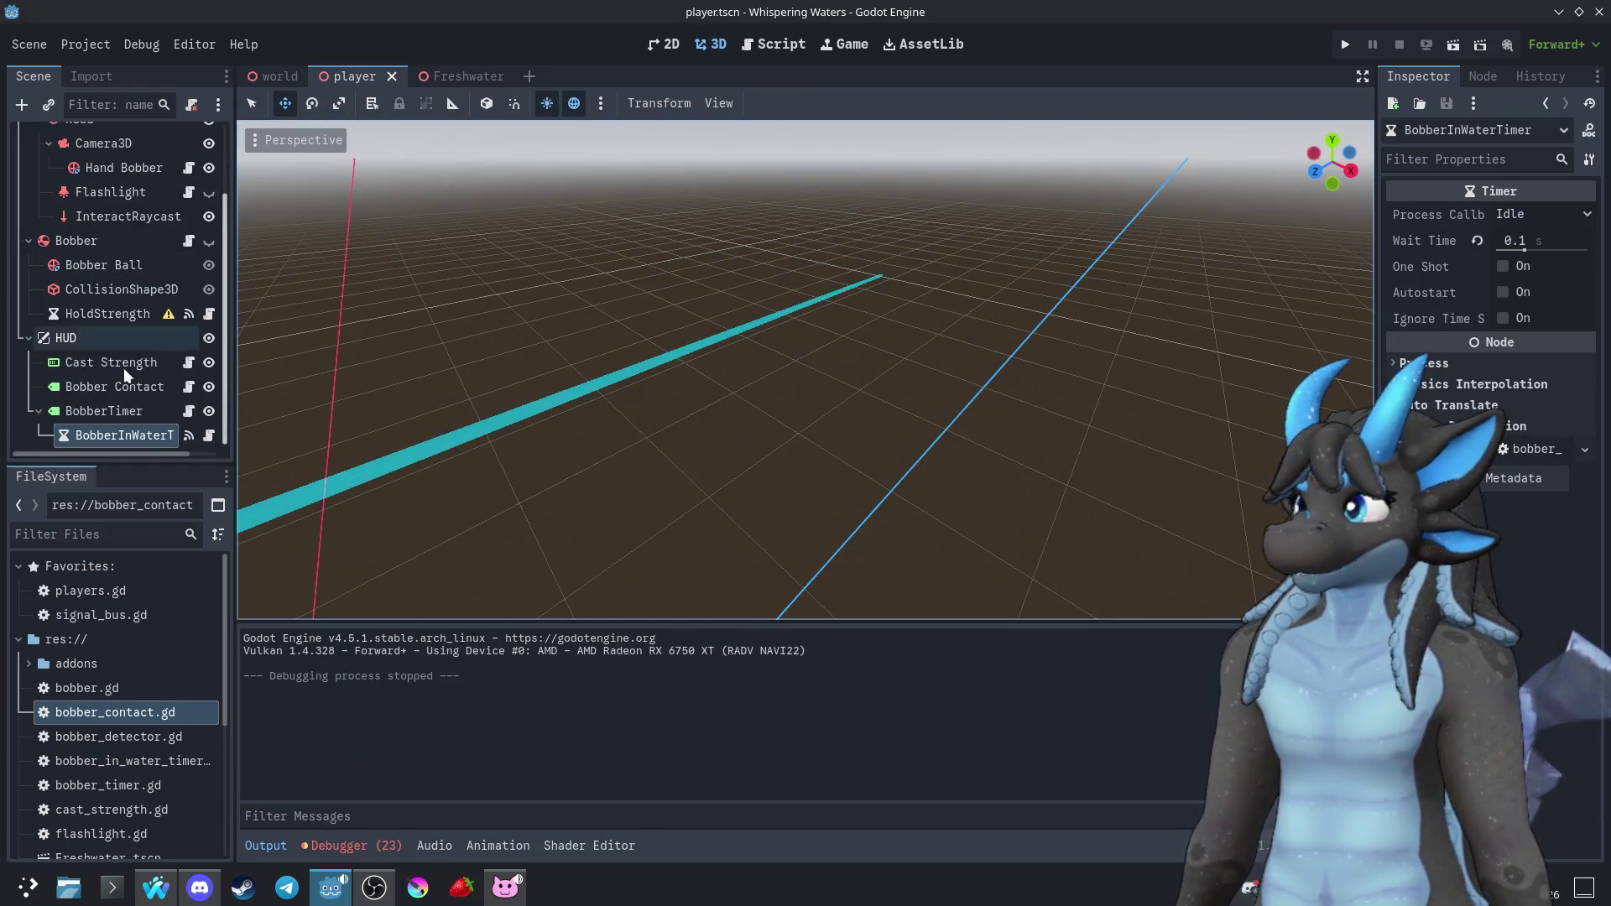
{"action": "left_click", "coordinate": [108, 267]}
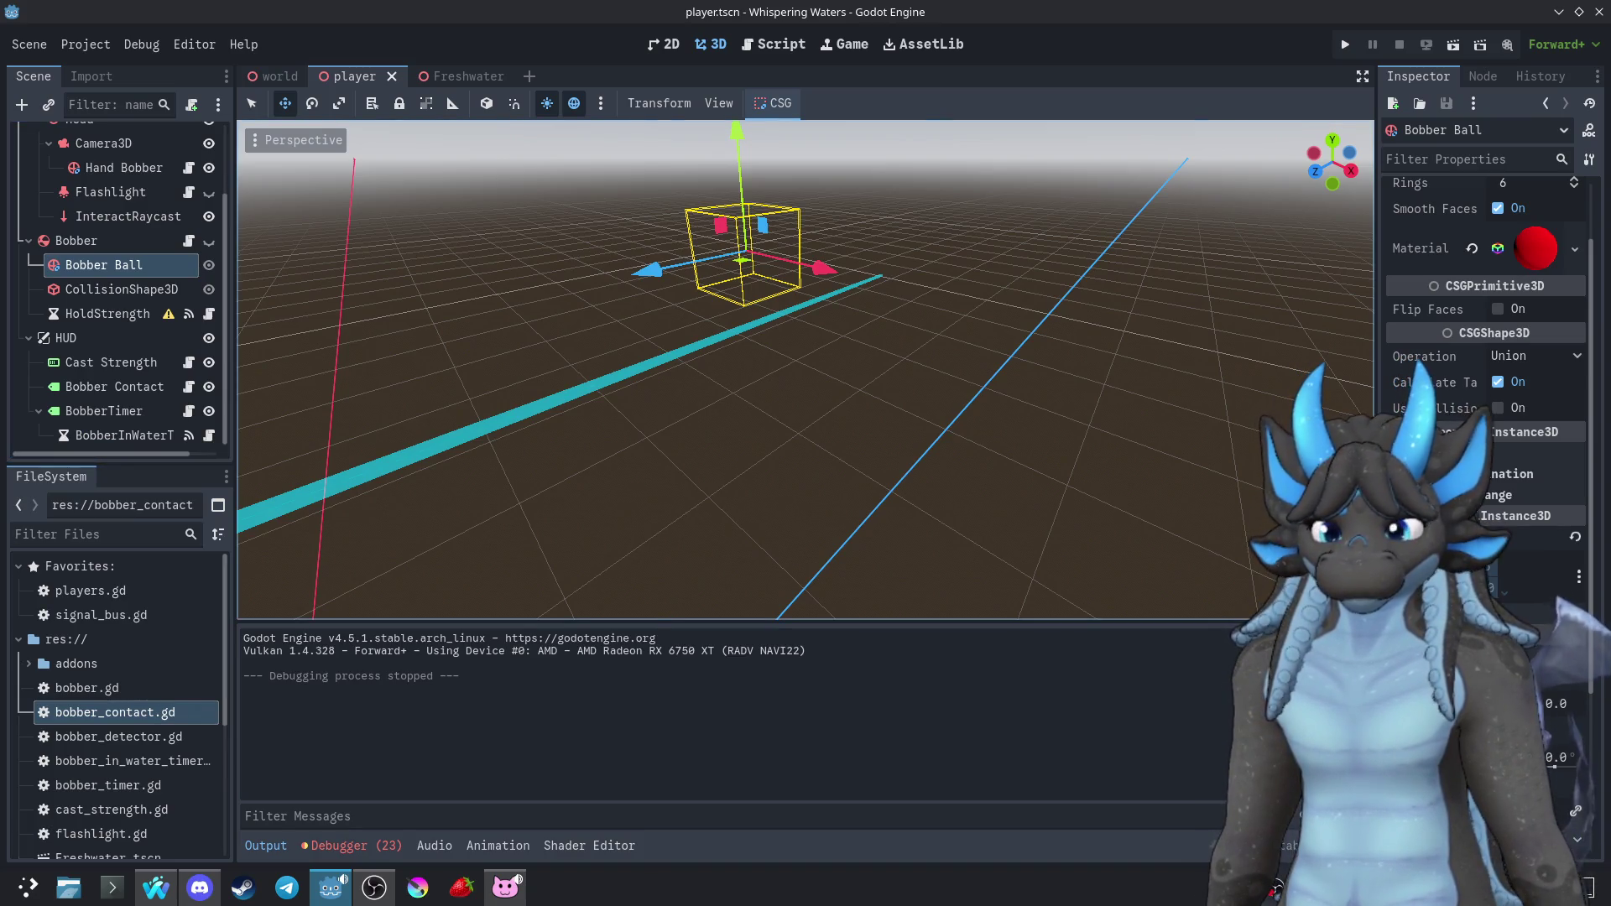
{"action": "left_click", "coordinate": [122, 289]}
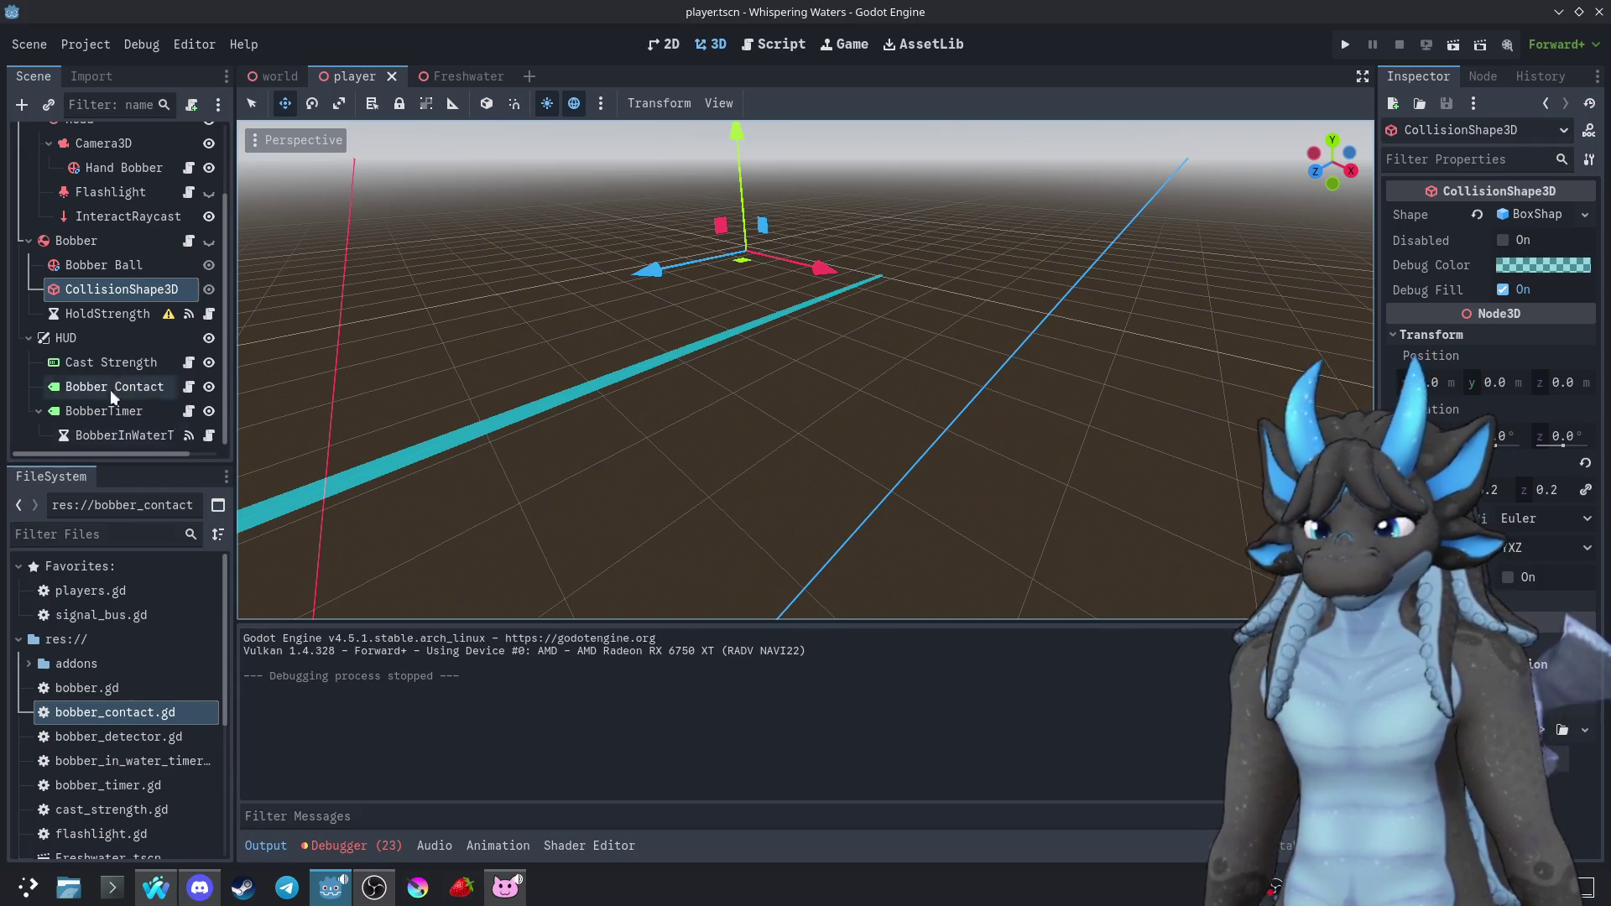
{"action": "left_click", "coordinate": [94, 267]}
{"action": "left_click", "coordinate": [73, 241]}
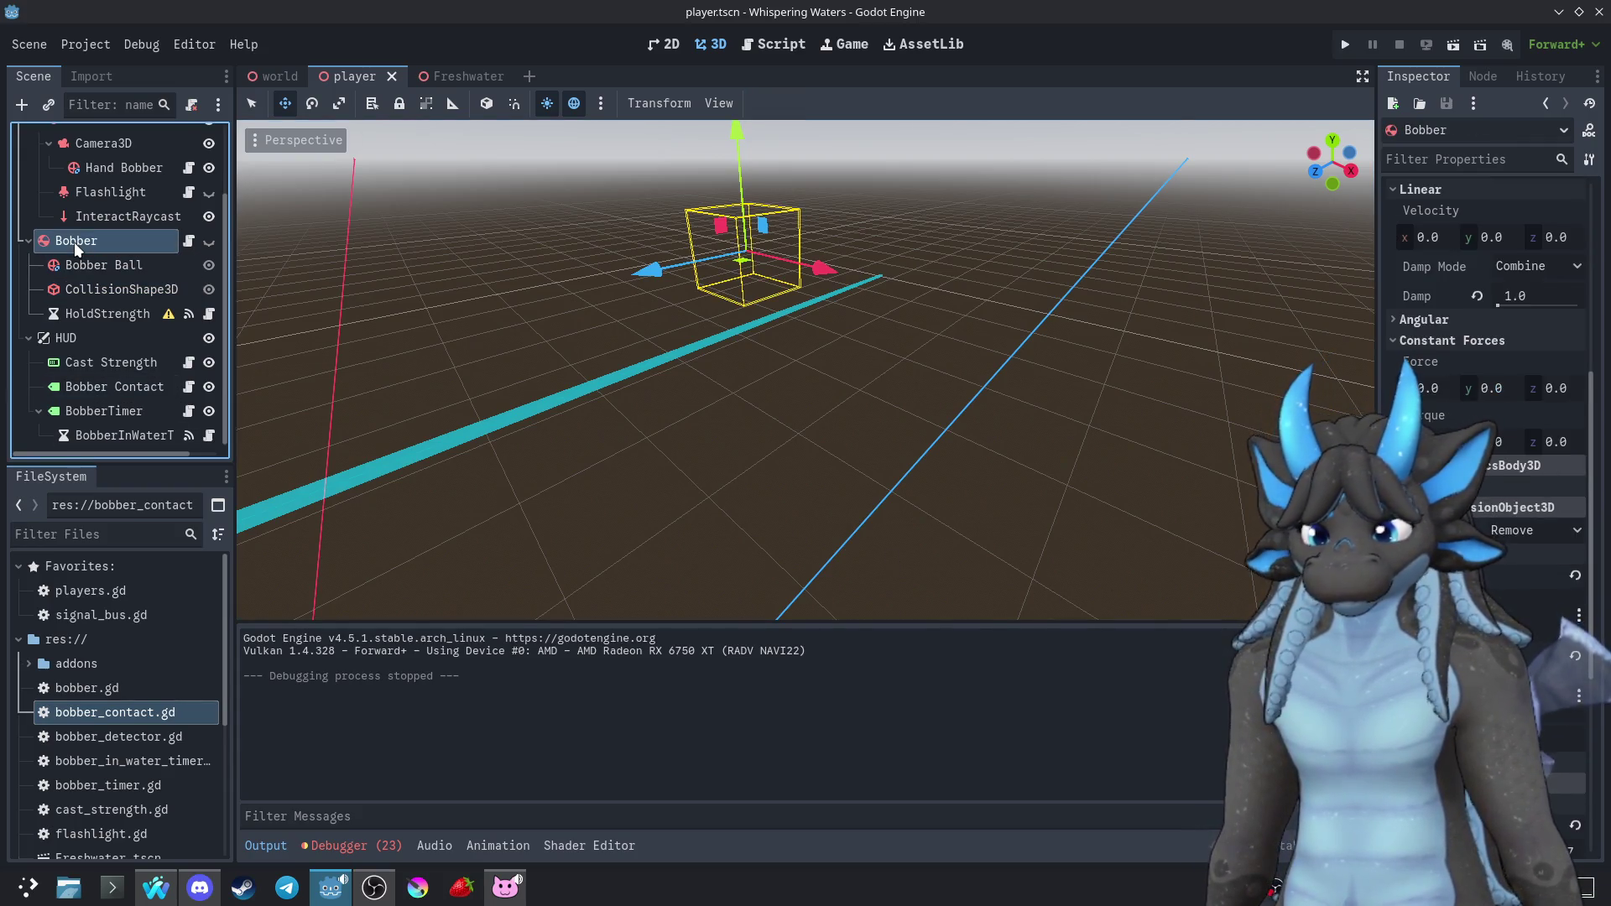
{"action": "key", "text": "ctrl+z"}
Save and test-run the game, then stop it and go back to the world scene
{"action": "key", "text": "F5"}
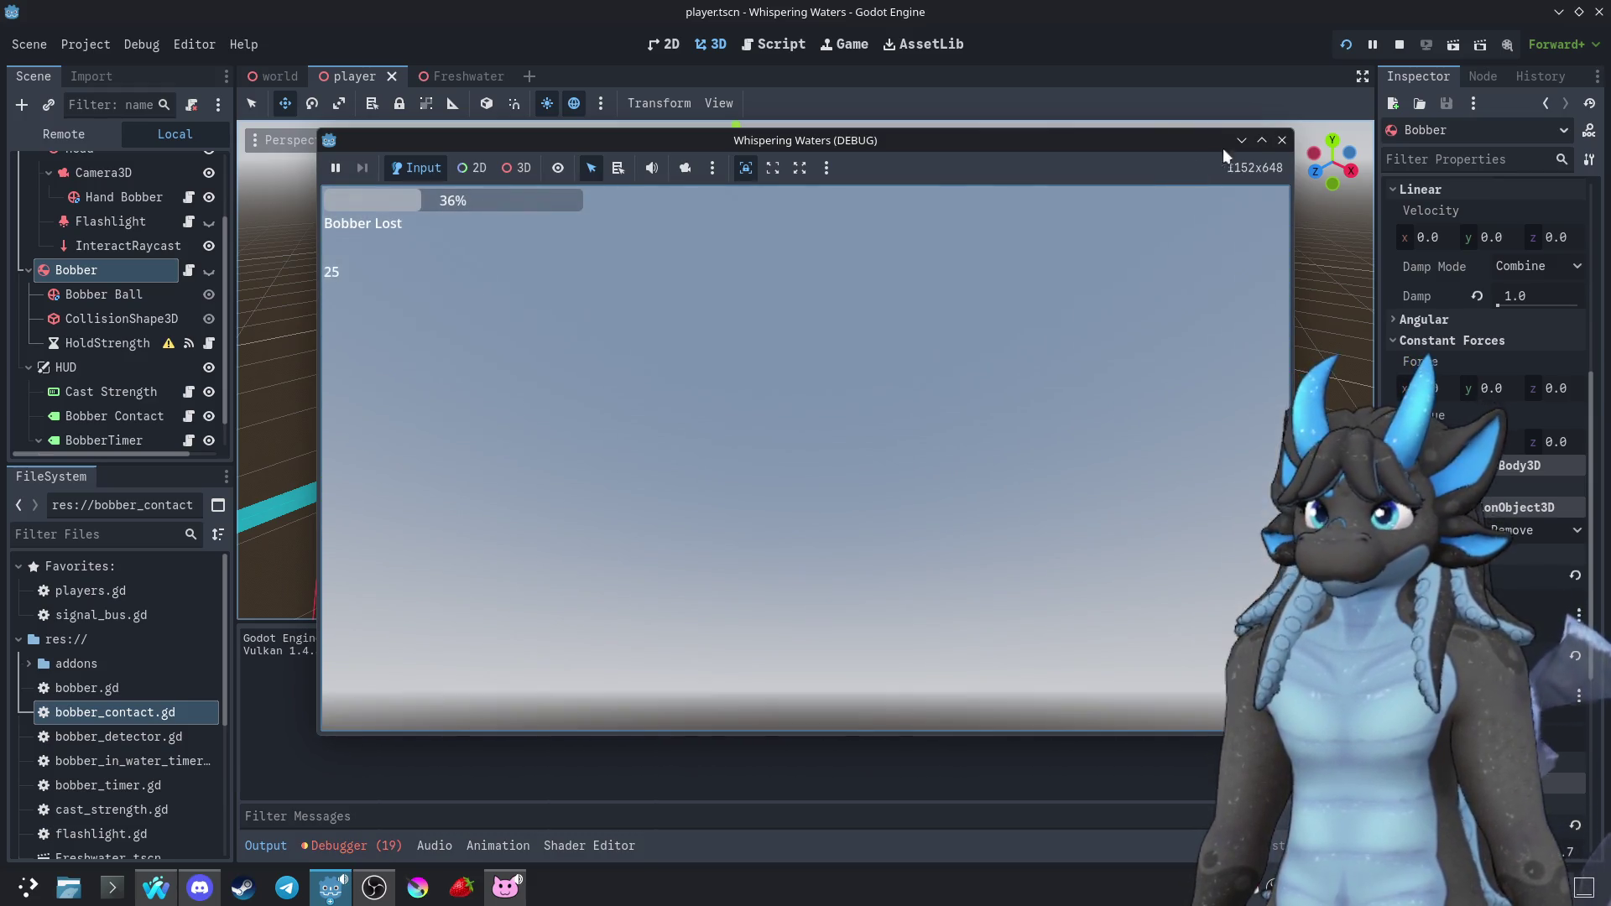
{"action": "key", "text": "Escape"}
{"action": "left_click", "coordinate": [280, 76]}
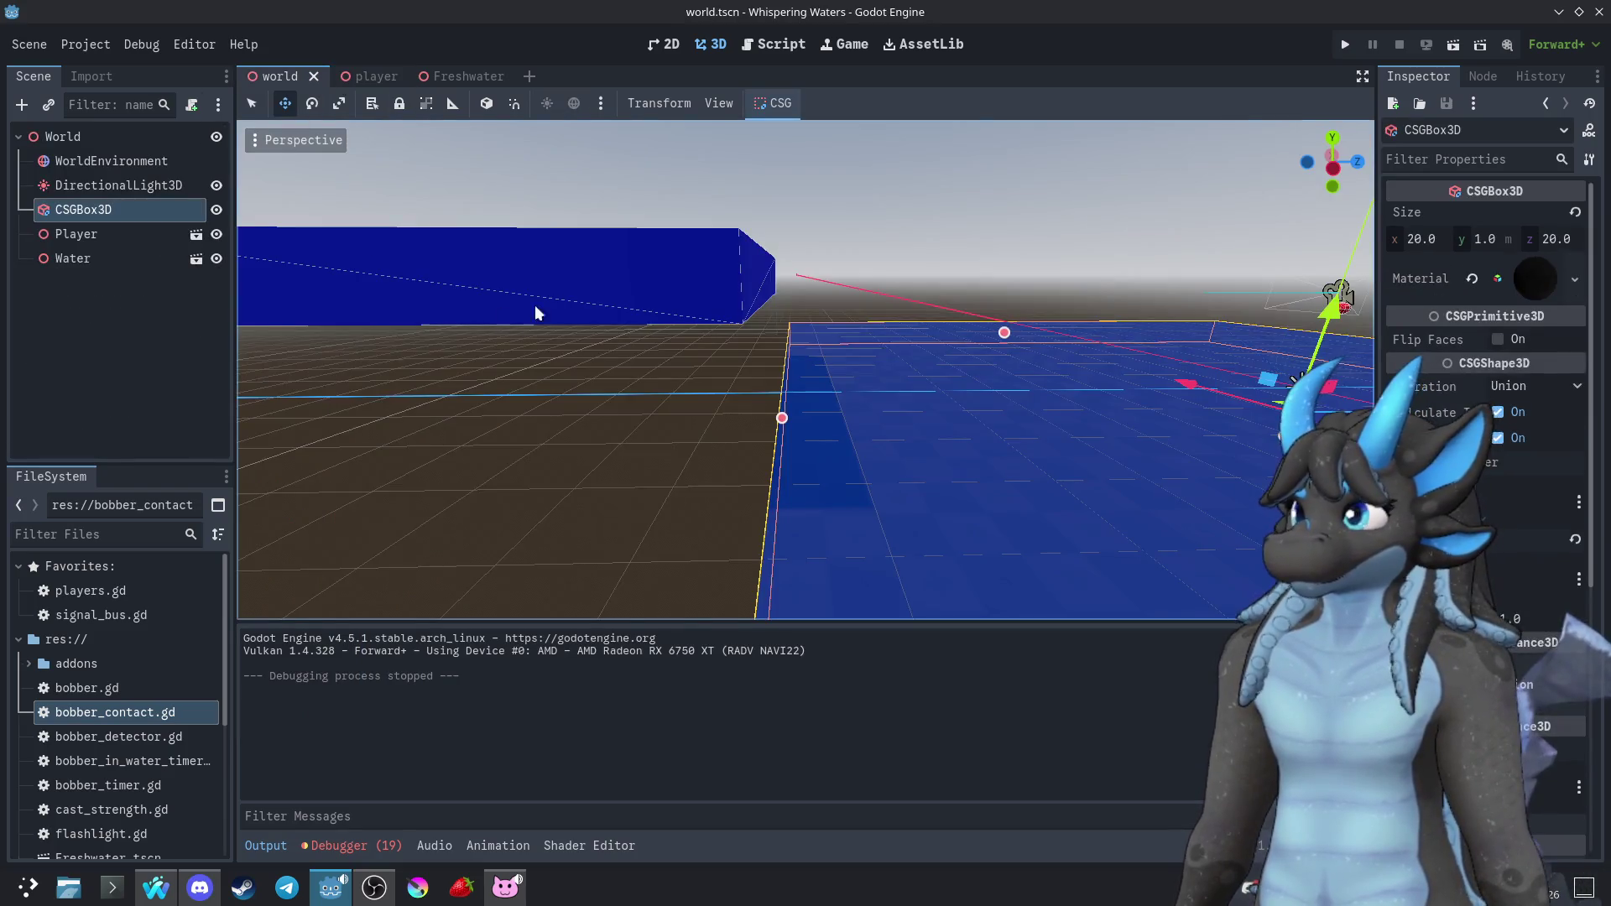
Lower the Water box about 2 units and slide it right along X
{"action": "left_click", "coordinate": [572, 294]}
{"action": "left_click_drag", "start_coordinate": [681, 206], "coordinate": [667, 321]}
{"action": "left_click_drag", "start_coordinate": [797, 419], "coordinate": [847, 425]}
Save and run the game, restart it, then stop the test run
{"action": "left_click", "coordinate": [1345, 44]}
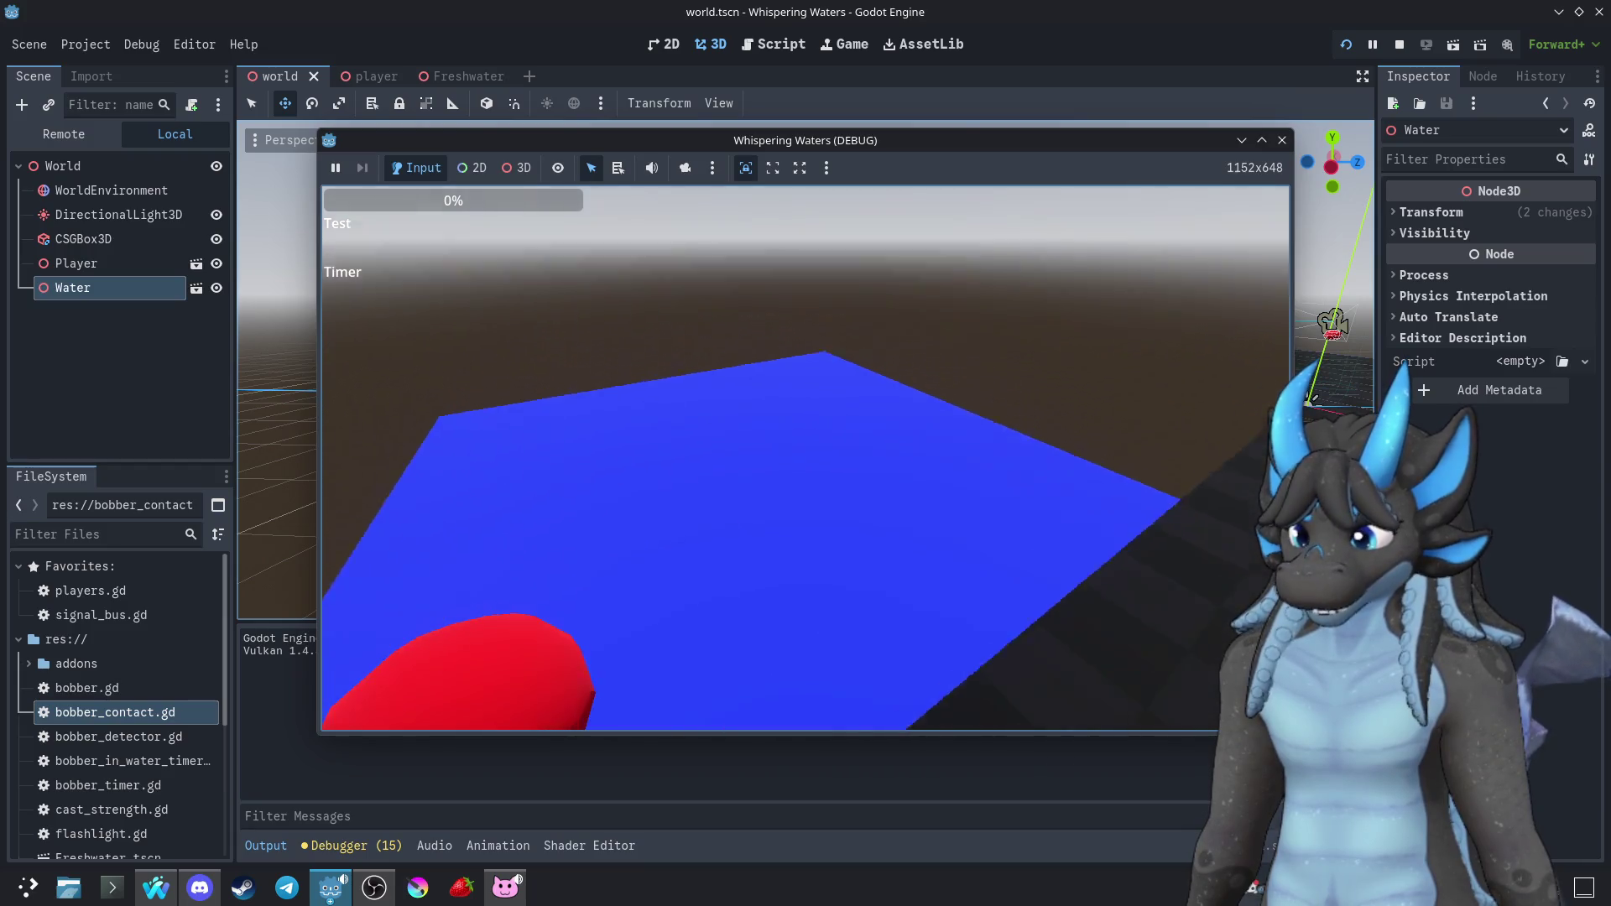
{"action": "key", "text": "F5"}
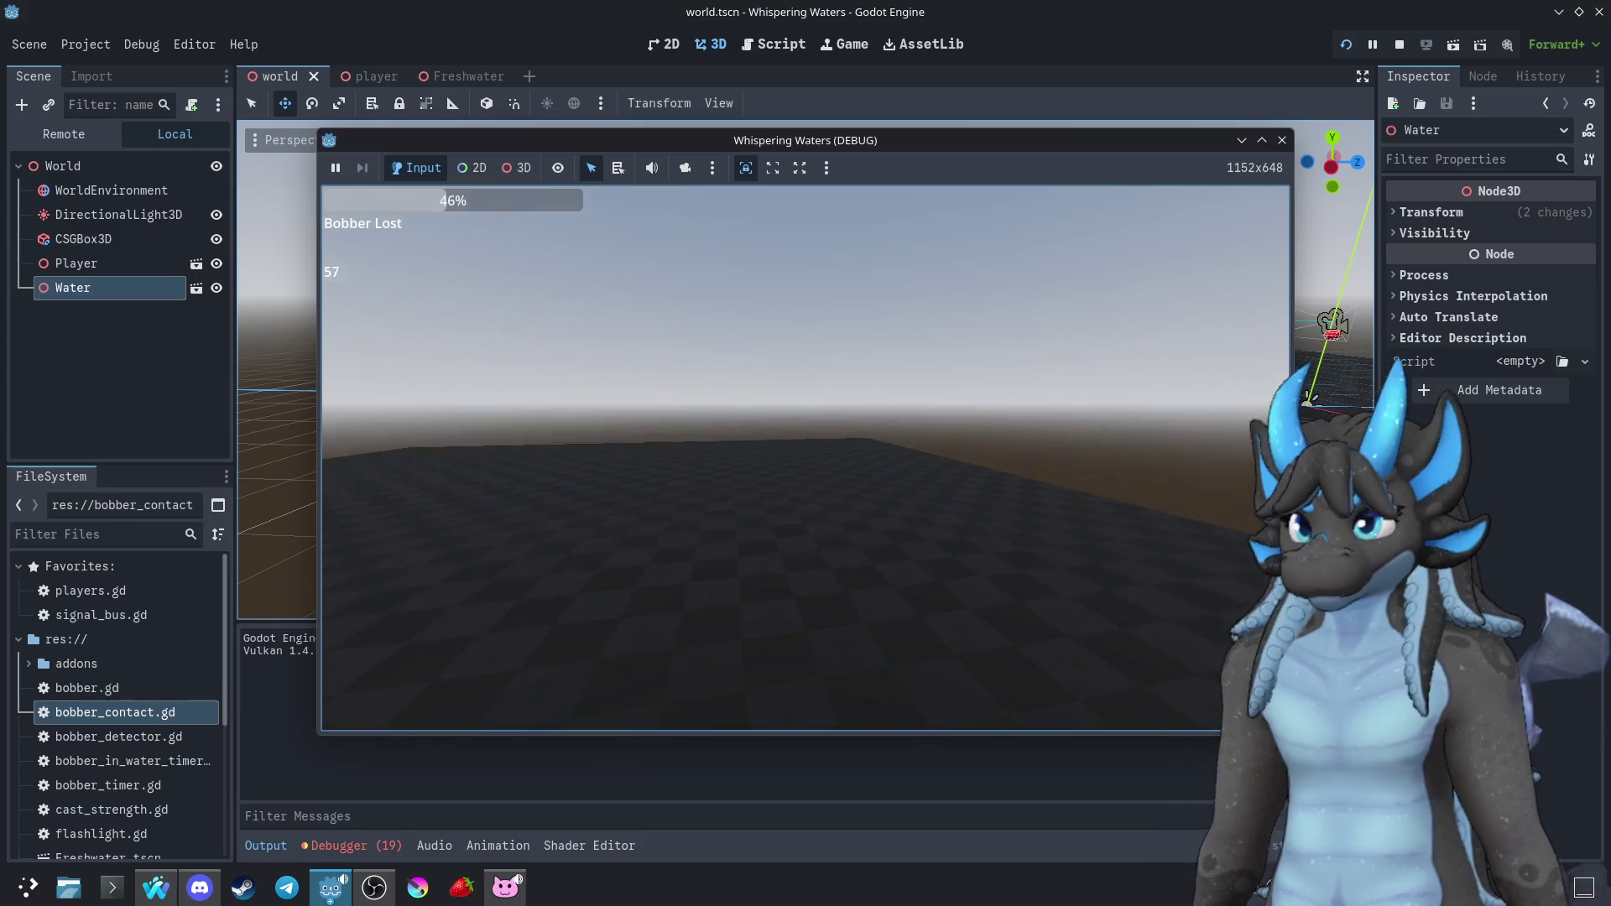
{"action": "left_click", "coordinate": [1281, 140]}
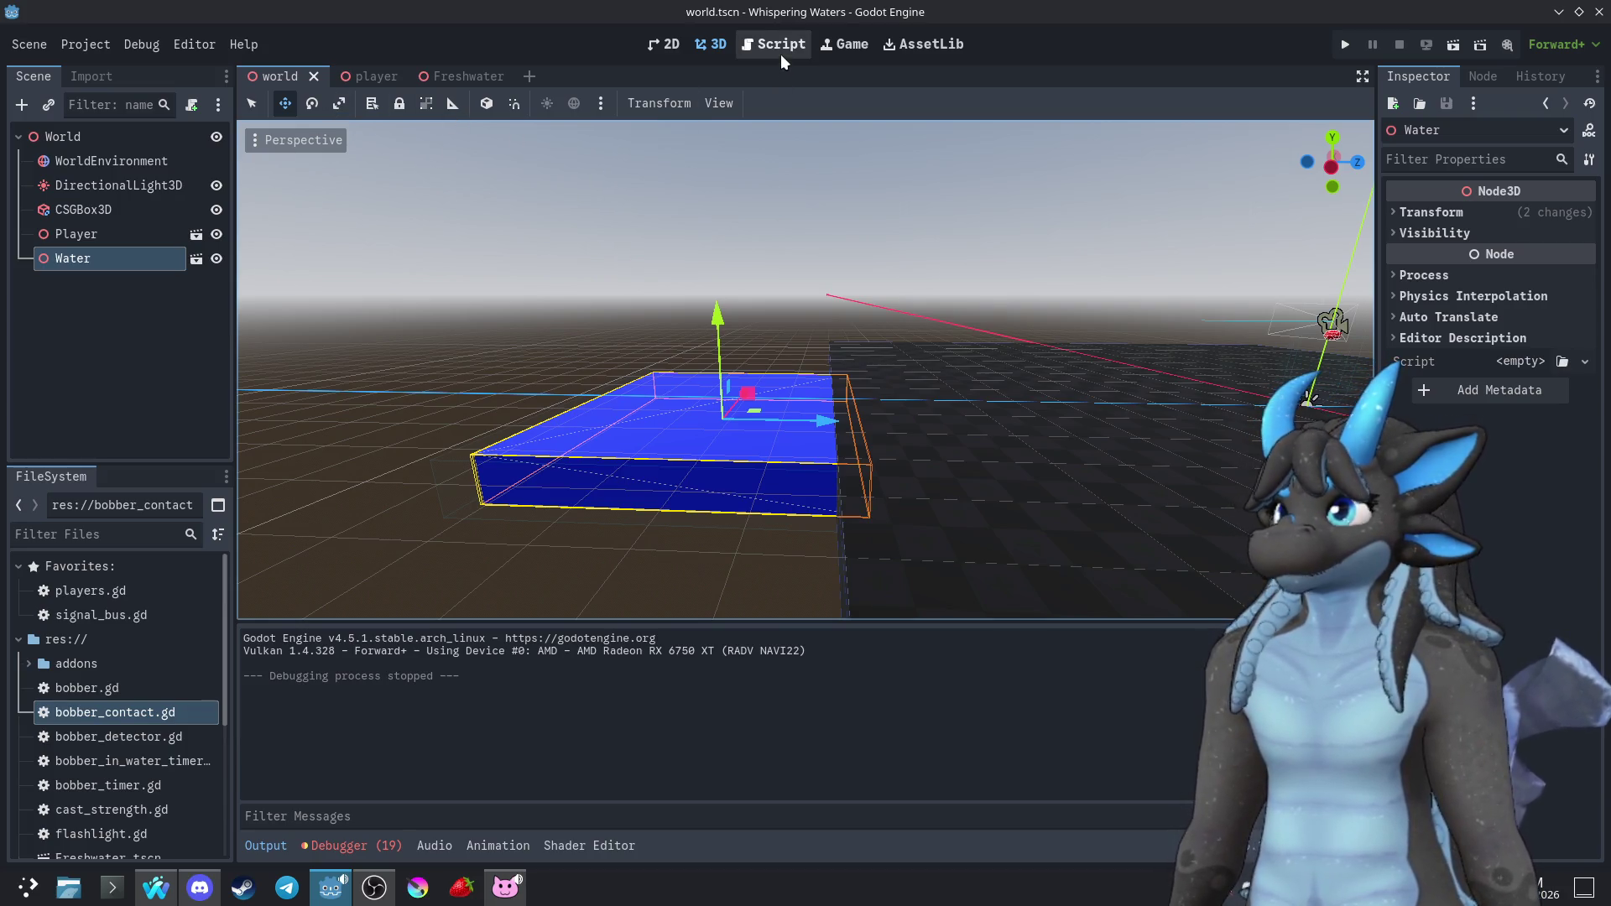
Duplicate the BobberDetected(Payload) line in signal_bus.gd, rename the copy to BobberLost, and save
{"action": "double_click", "coordinate": [105, 615]}
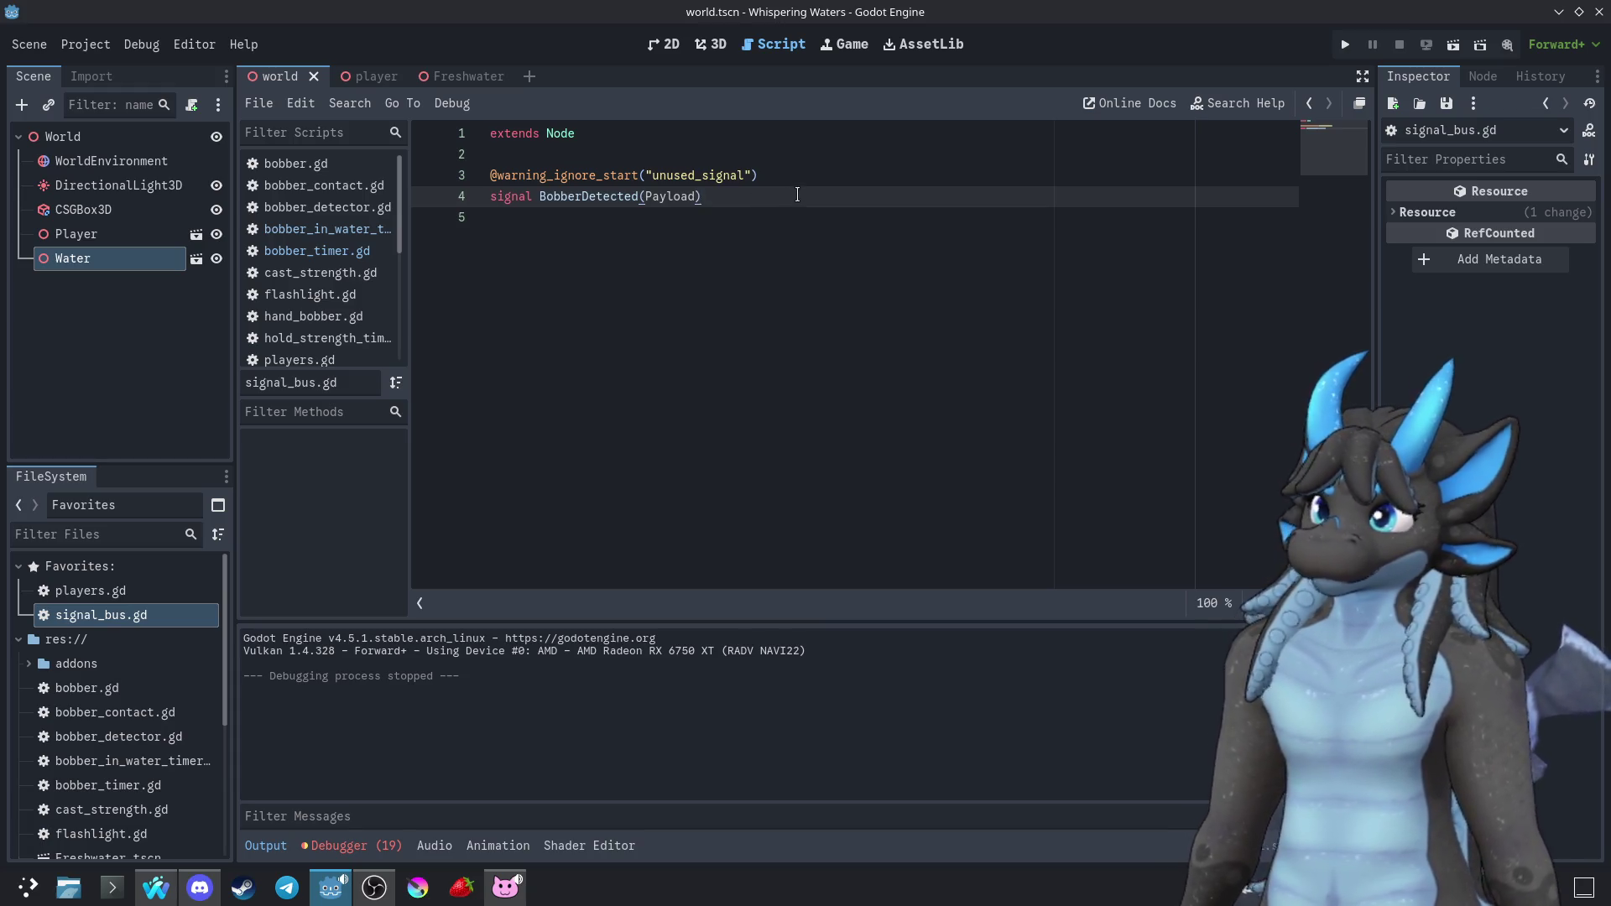
{"action": "left_click_drag", "start_coordinate": [795, 196], "coordinate": [806, 179]}
{"action": "key", "text": "ctrl+shift+d"}
{"action": "left_click_drag", "start_coordinate": [638, 218], "coordinate": [581, 220]}
{"action": "type", "text": "Lost"}
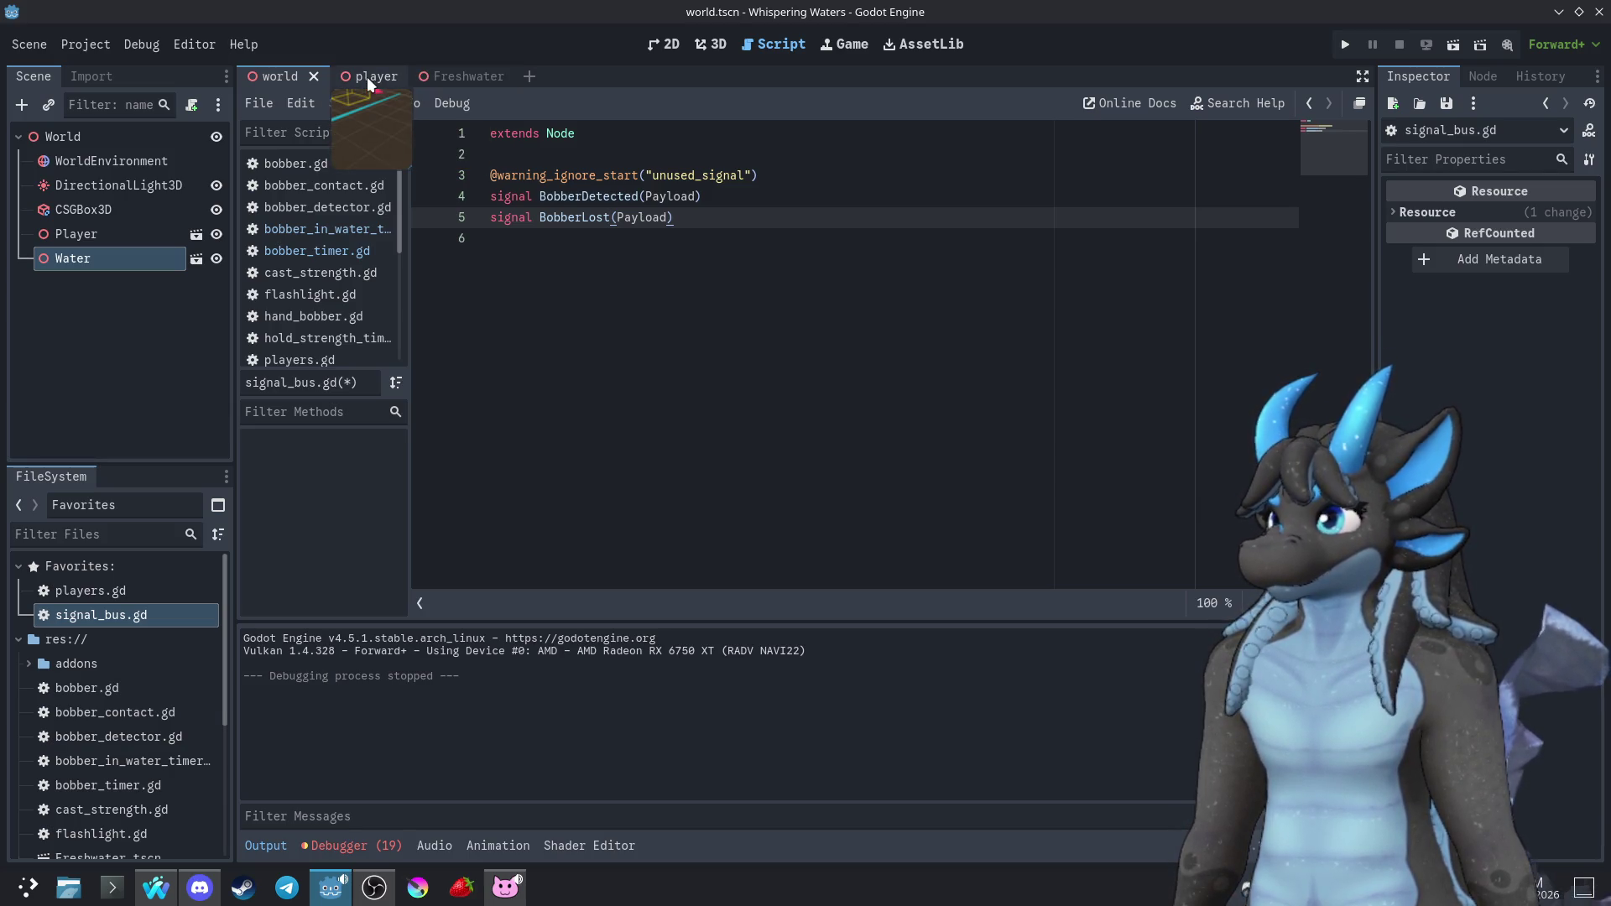
{"action": "key", "text": "ctrl+s"}
{"action": "left_click", "coordinate": [342, 230]}
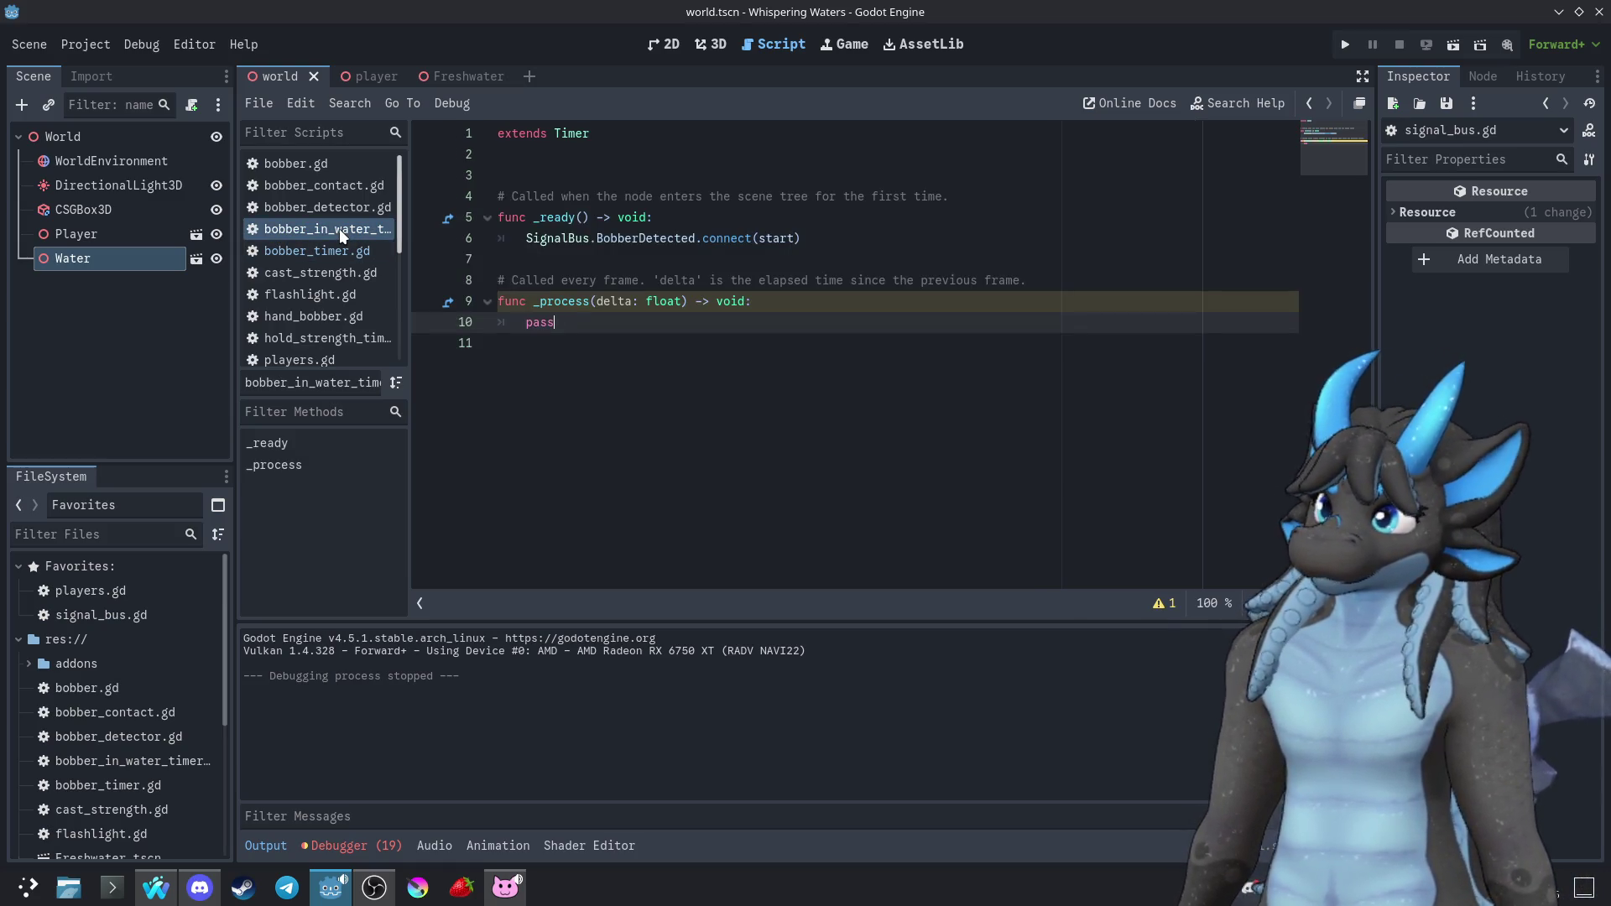
{"action": "left_click", "coordinate": [360, 80]}
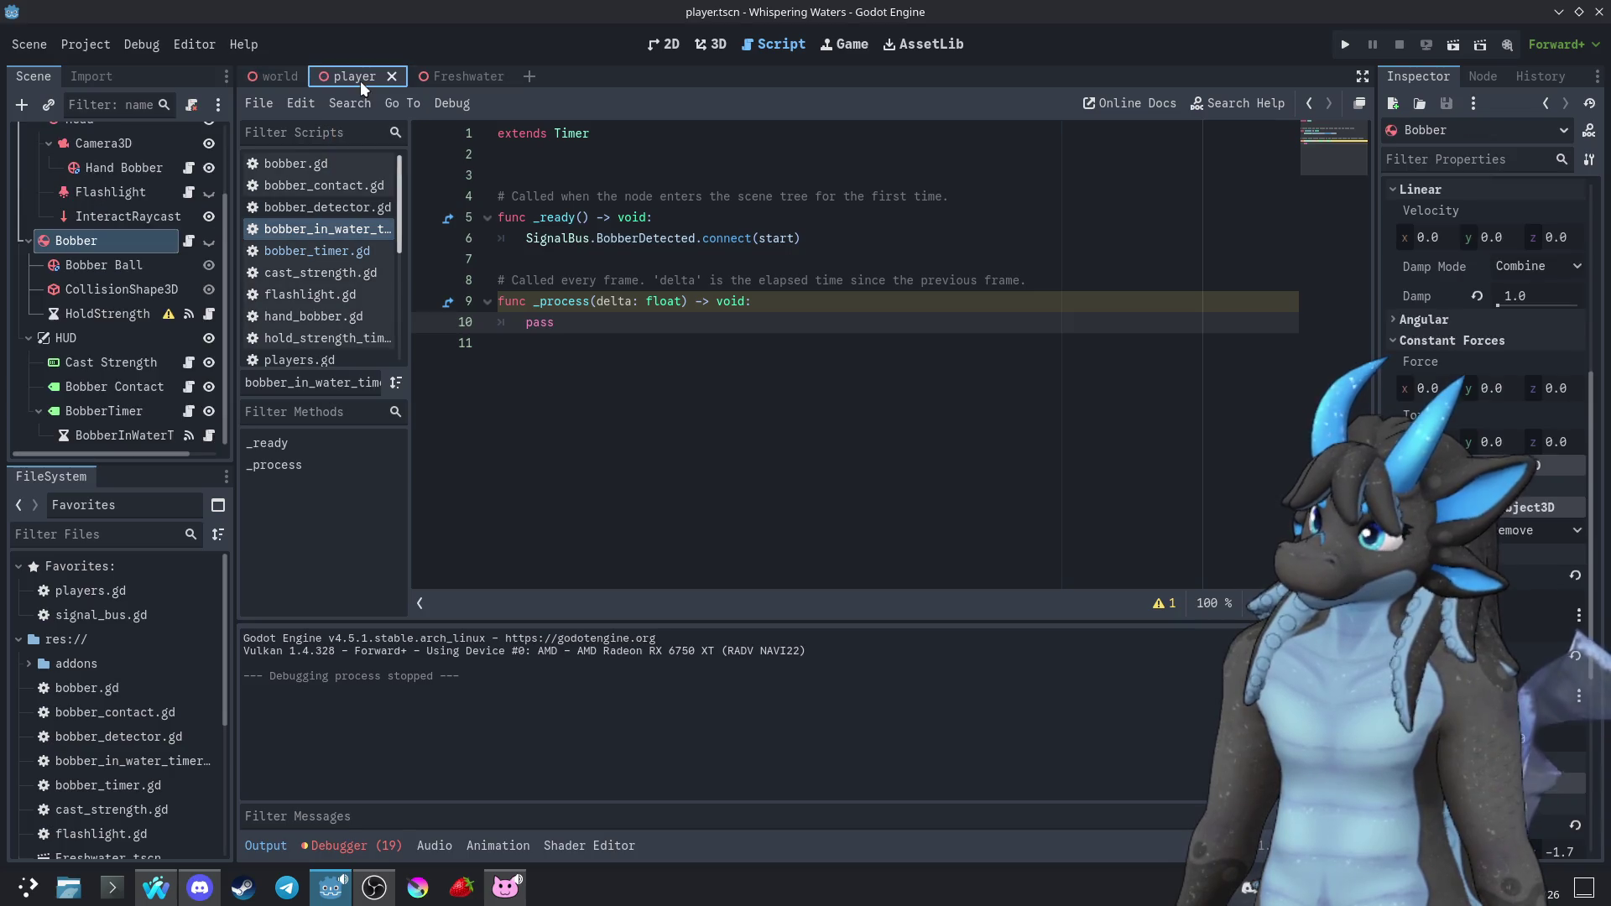
In bobber_detector.gd's body-exit handler, change the emitted BobberDetected to BobberLost
{"action": "left_click", "coordinate": [444, 77]}
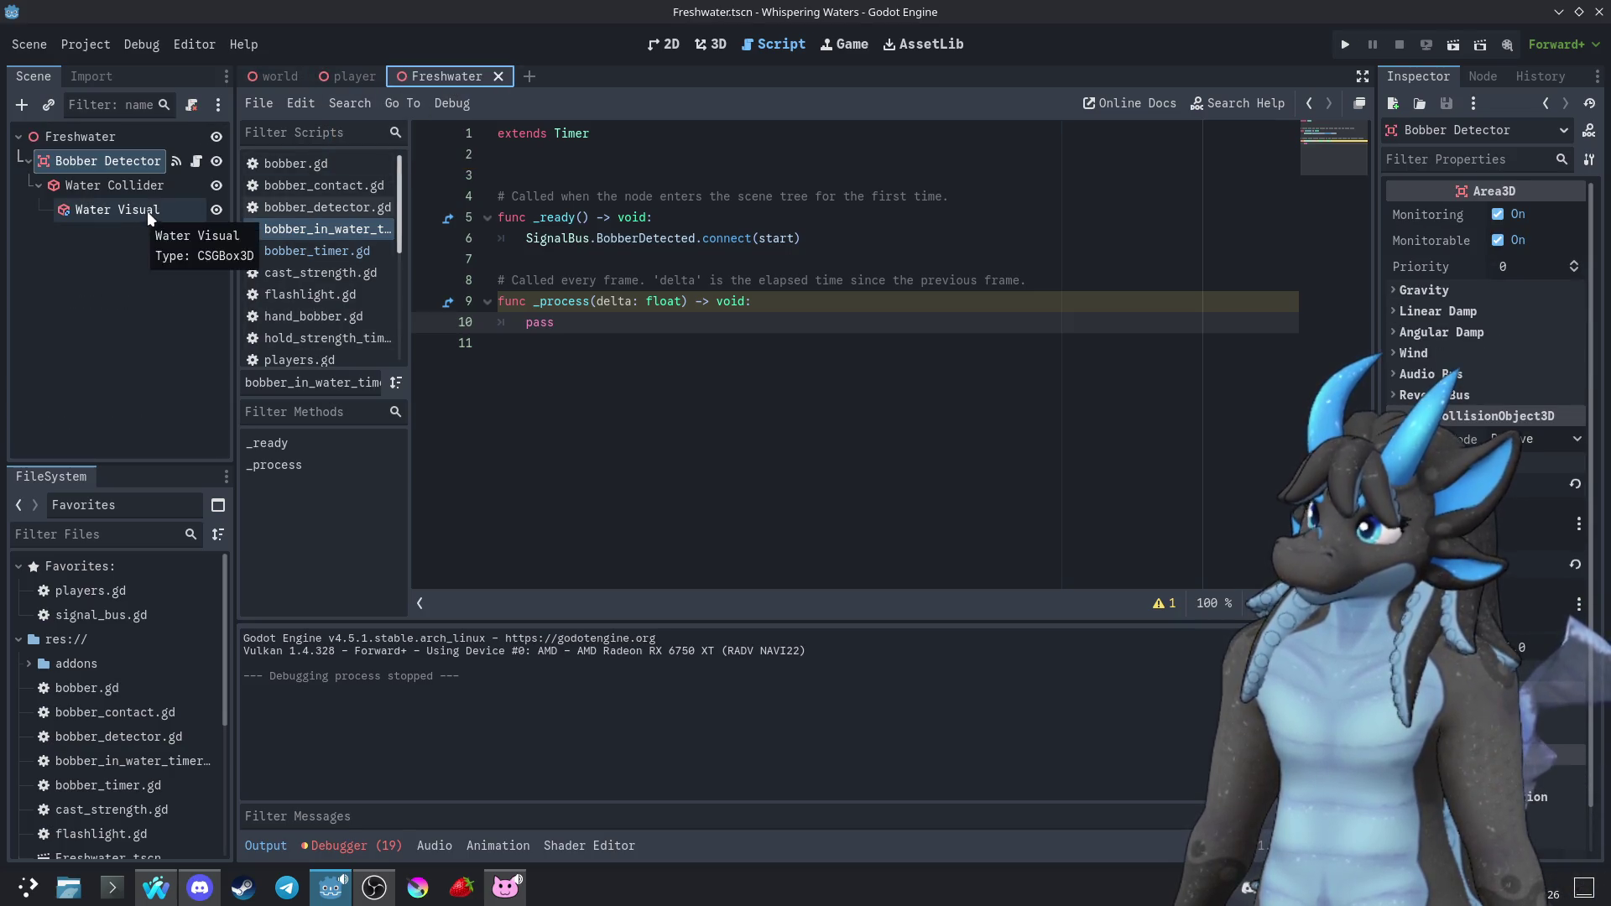
{"action": "left_click", "coordinate": [196, 161]}
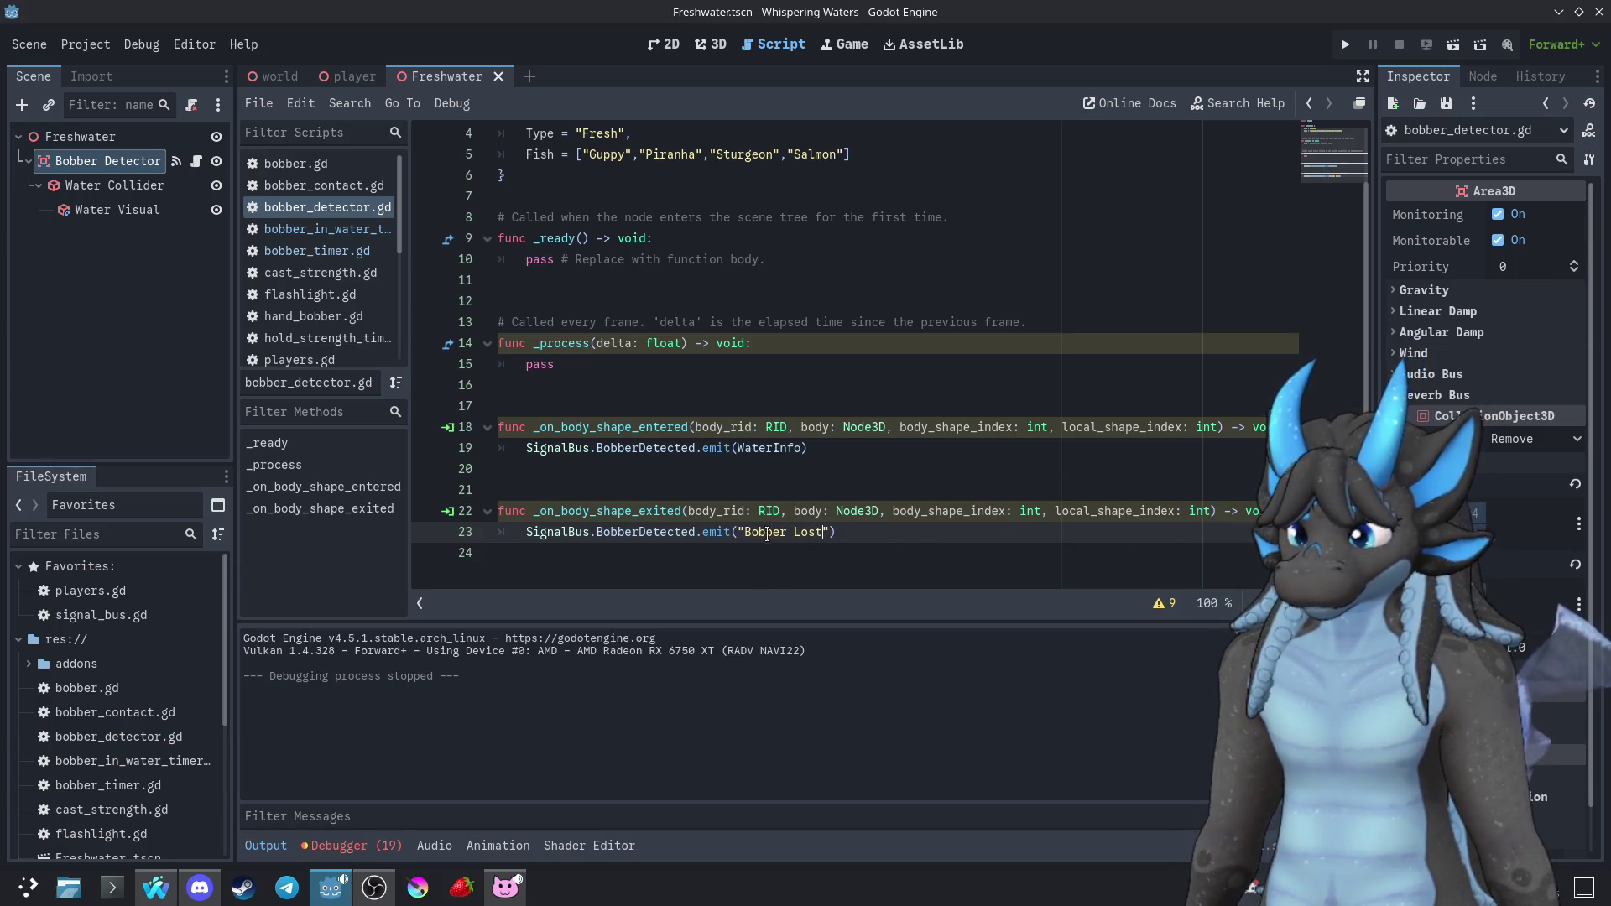
{"action": "left_click_drag", "start_coordinate": [695, 534], "coordinate": [639, 538]}
{"action": "type", "text": "Lost"}
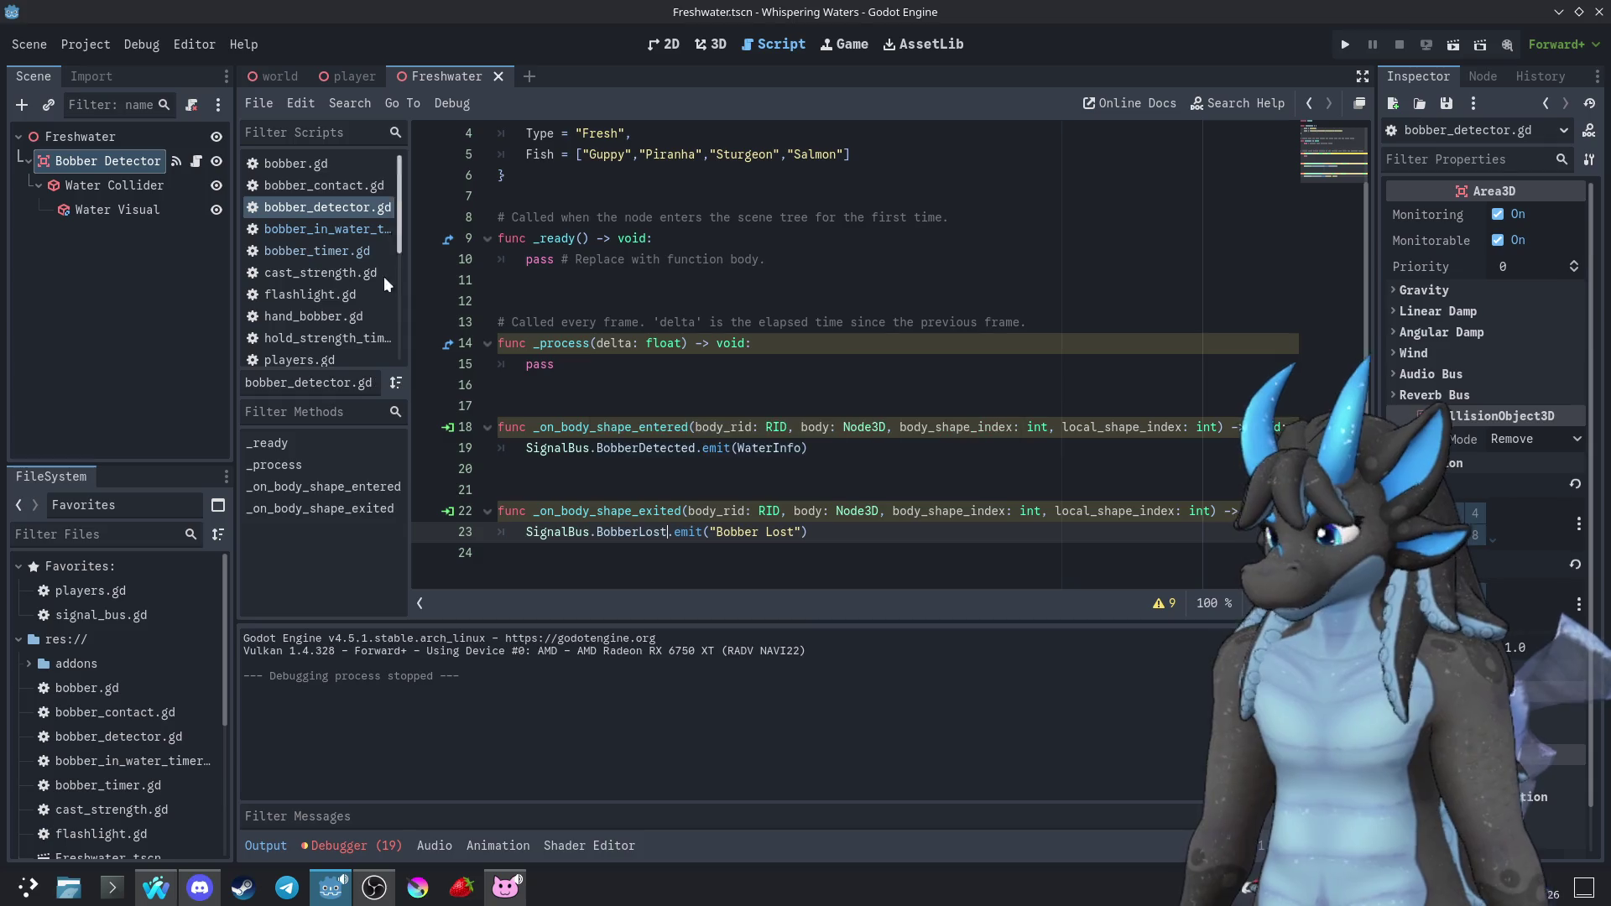
Open the timer scripts and then the BobberInWaterTimer node's script in the player scene
{"action": "left_click", "coordinate": [336, 236]}
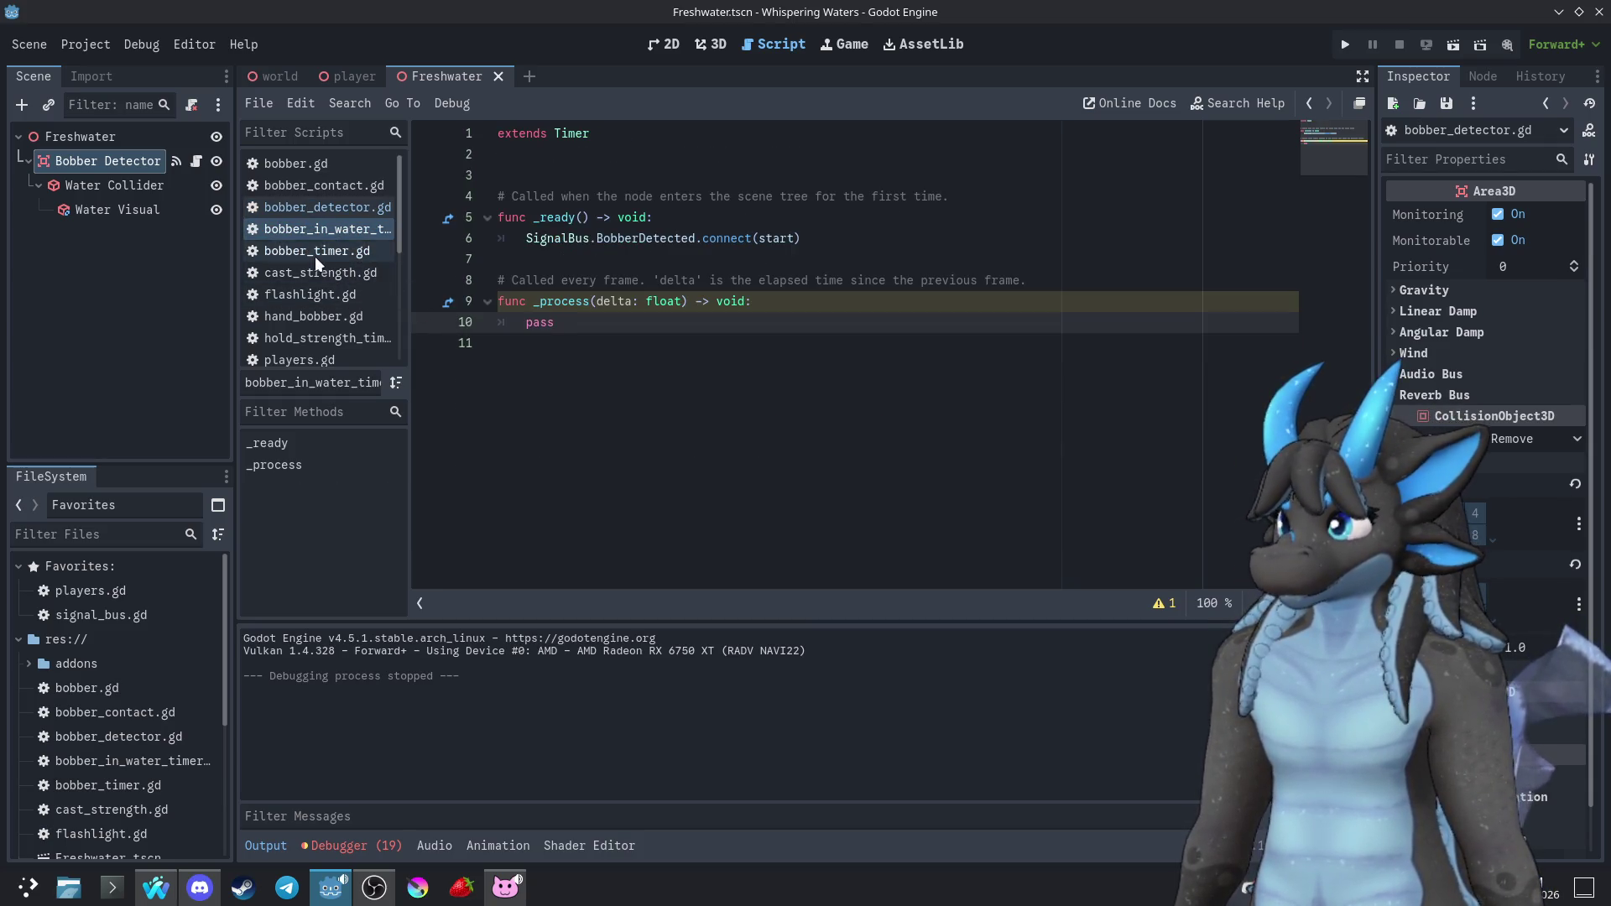
{"action": "left_click", "coordinate": [315, 252]}
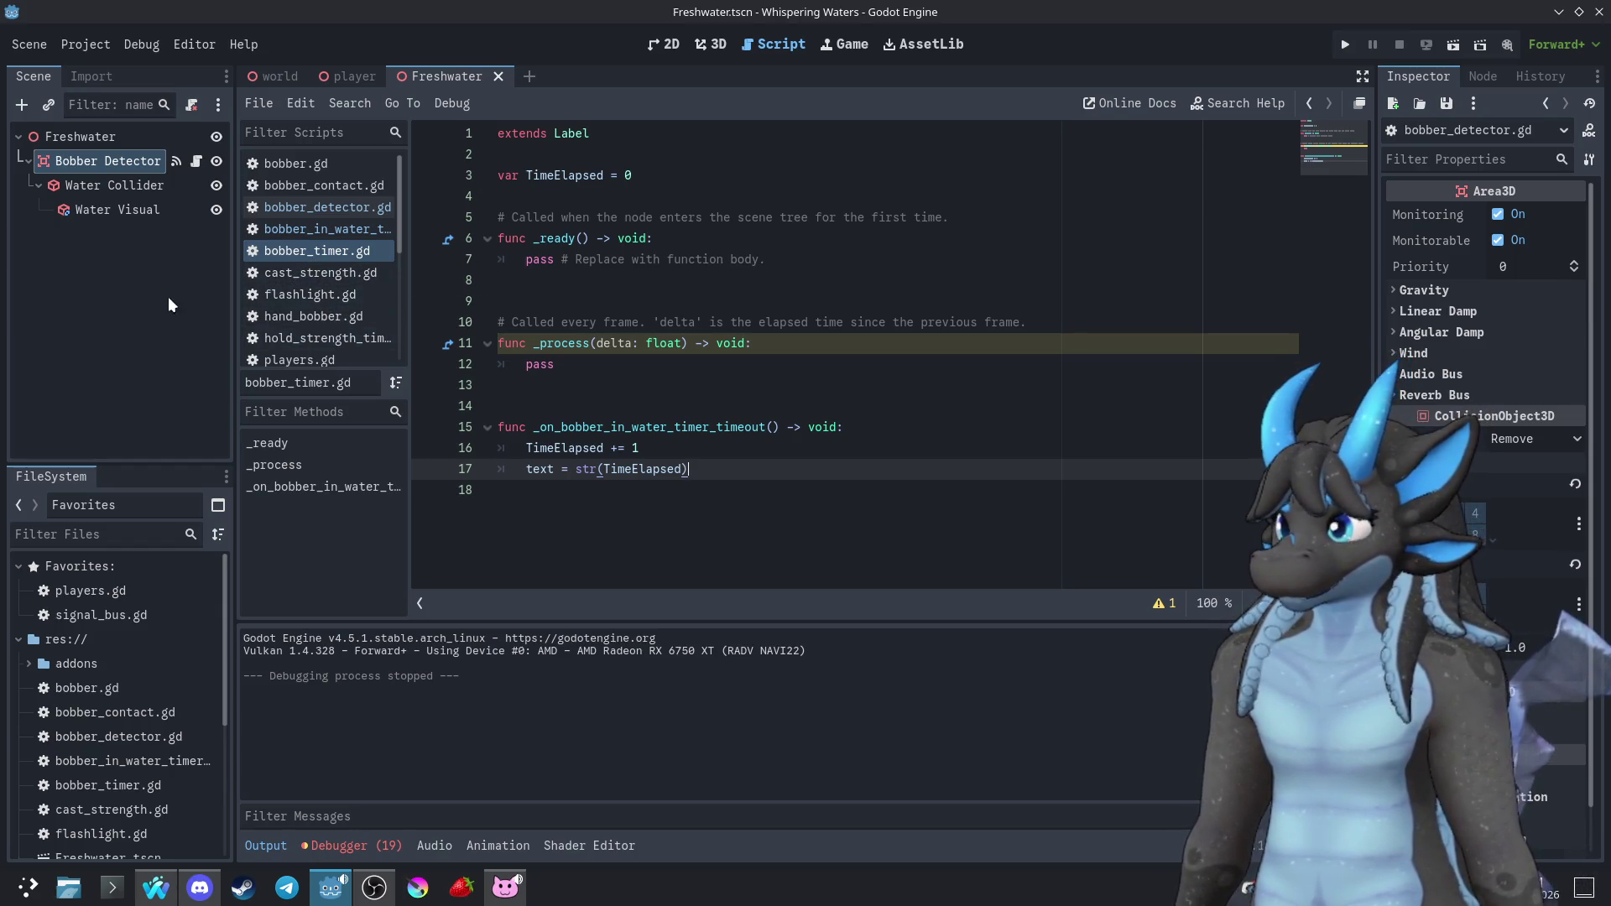
{"action": "left_click", "coordinate": [340, 77]}
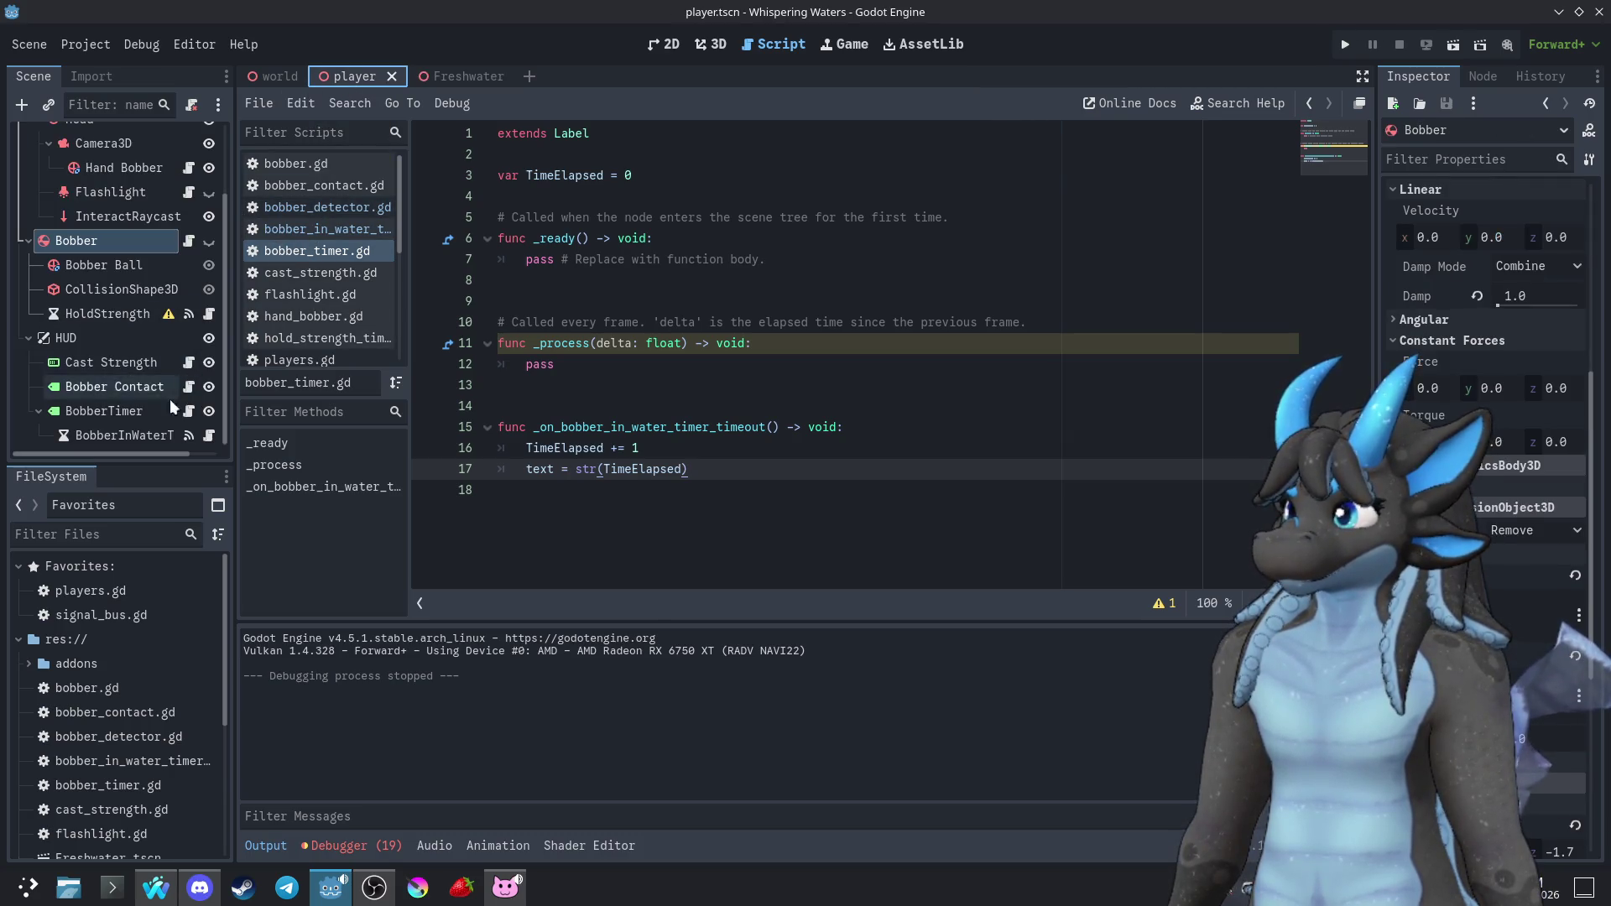
{"action": "left_click", "coordinate": [203, 435]}
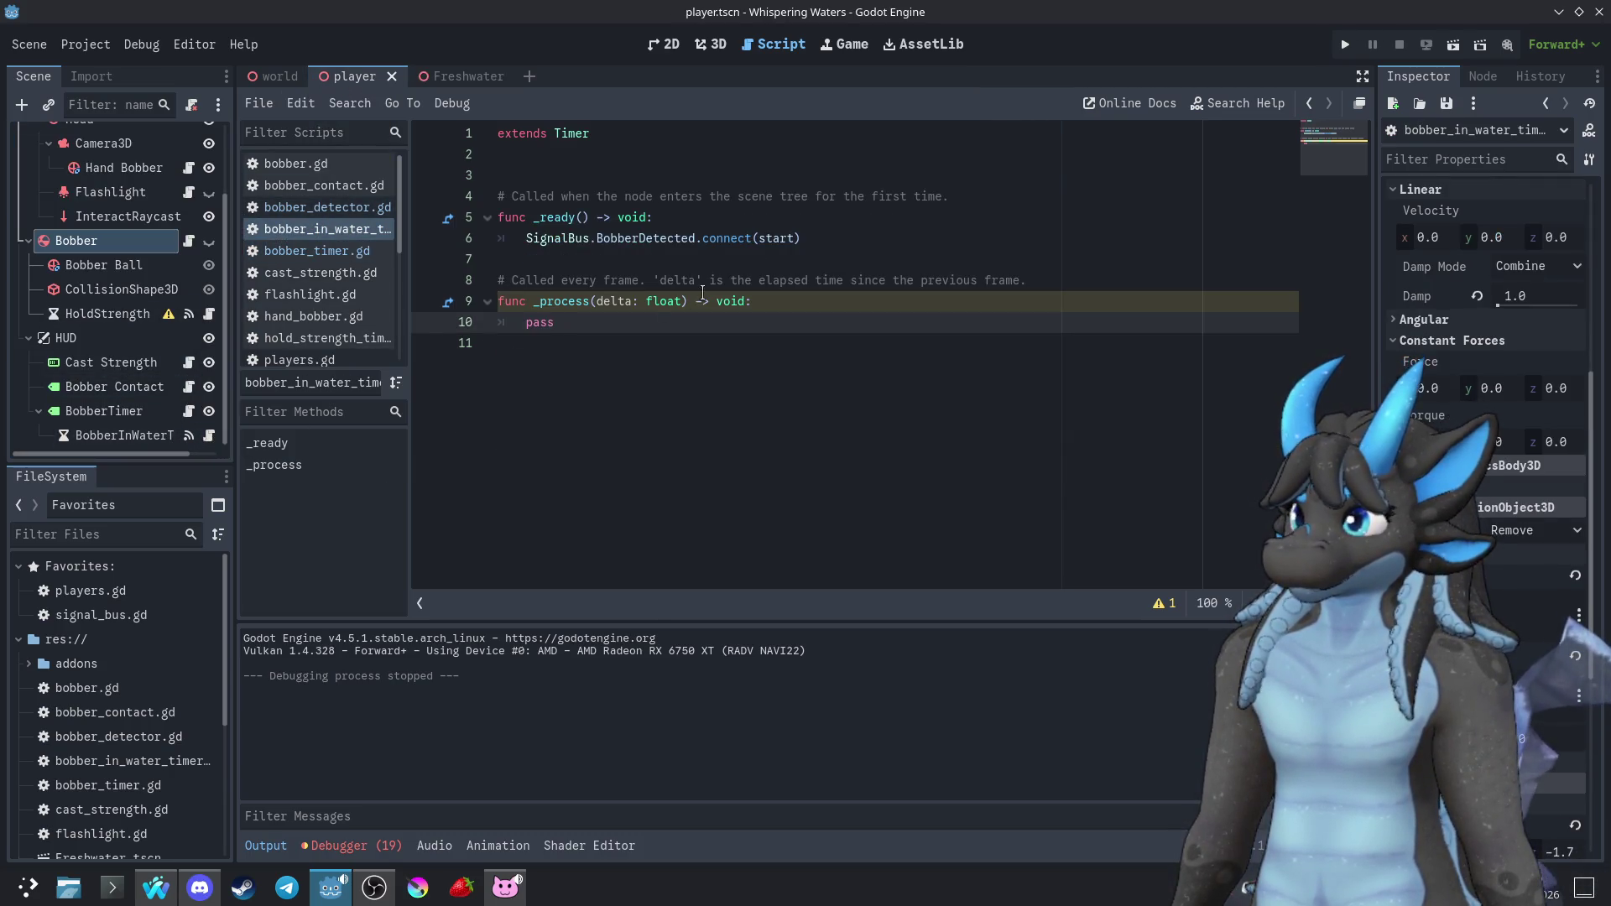
In _ready, duplicate the connect line, connecting SignalBus.BobberLost to stop
{"action": "triple_click", "coordinate": [818, 240]}
{"action": "left_click", "coordinate": [876, 239]}
{"action": "key", "text": "ctrl+shift+d"}
{"action": "left_click_drag", "start_coordinate": [695, 261], "coordinate": [642, 265]}
{"action": "key", "text": "BackSpace"}
{"action": "type", "text": "Lost"}
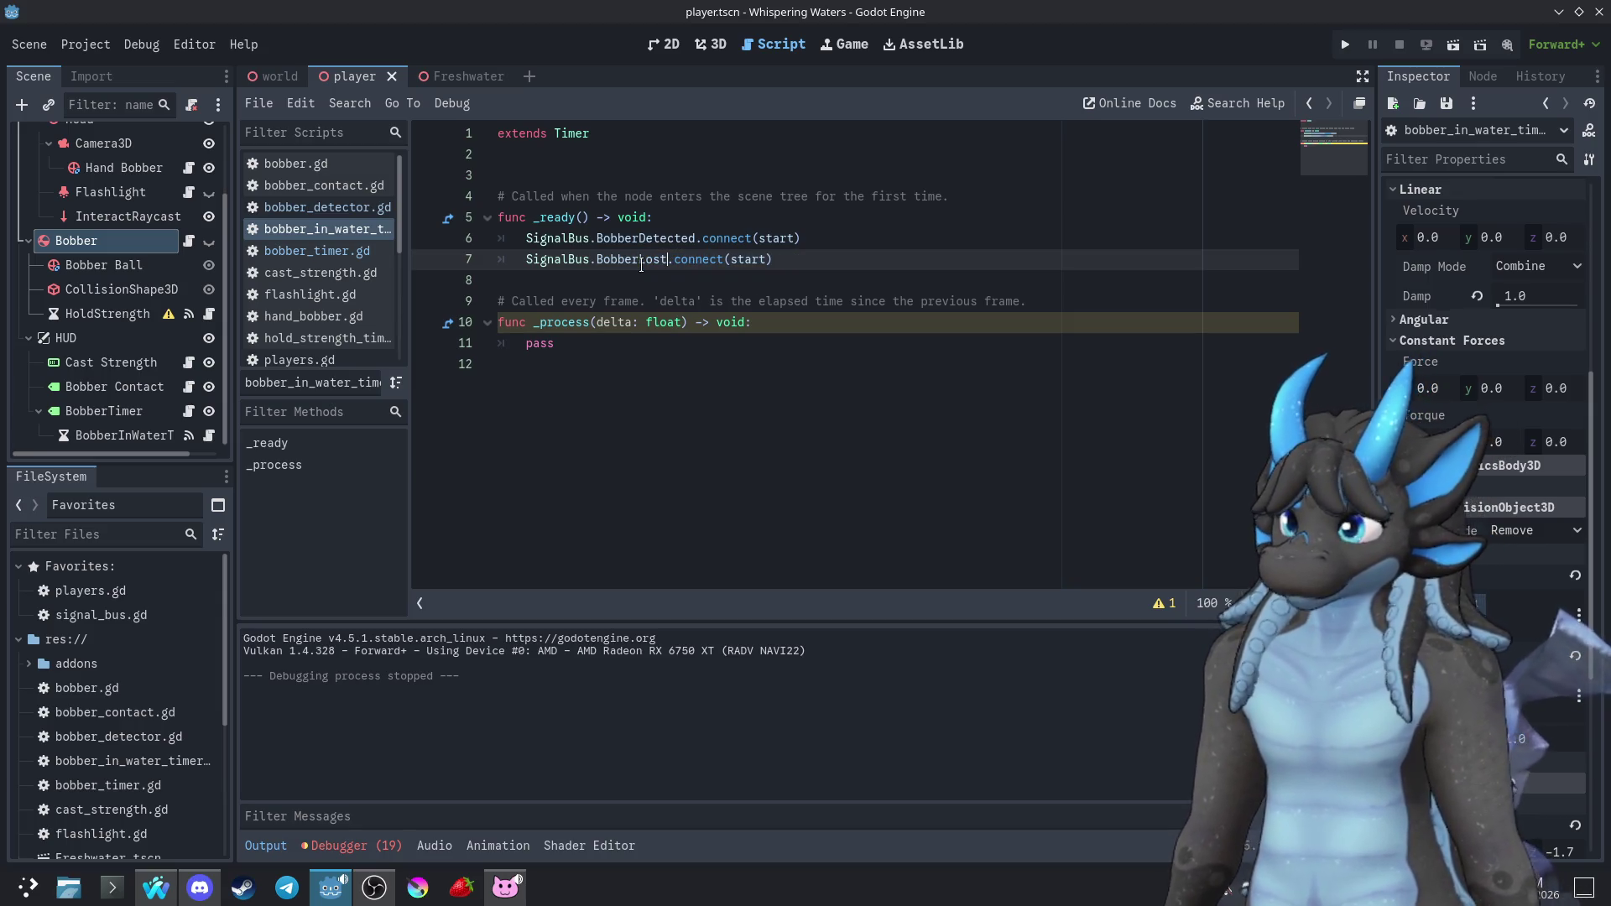
{"action": "double_click", "coordinate": [749, 259]}
{"action": "type", "text": "stop"}
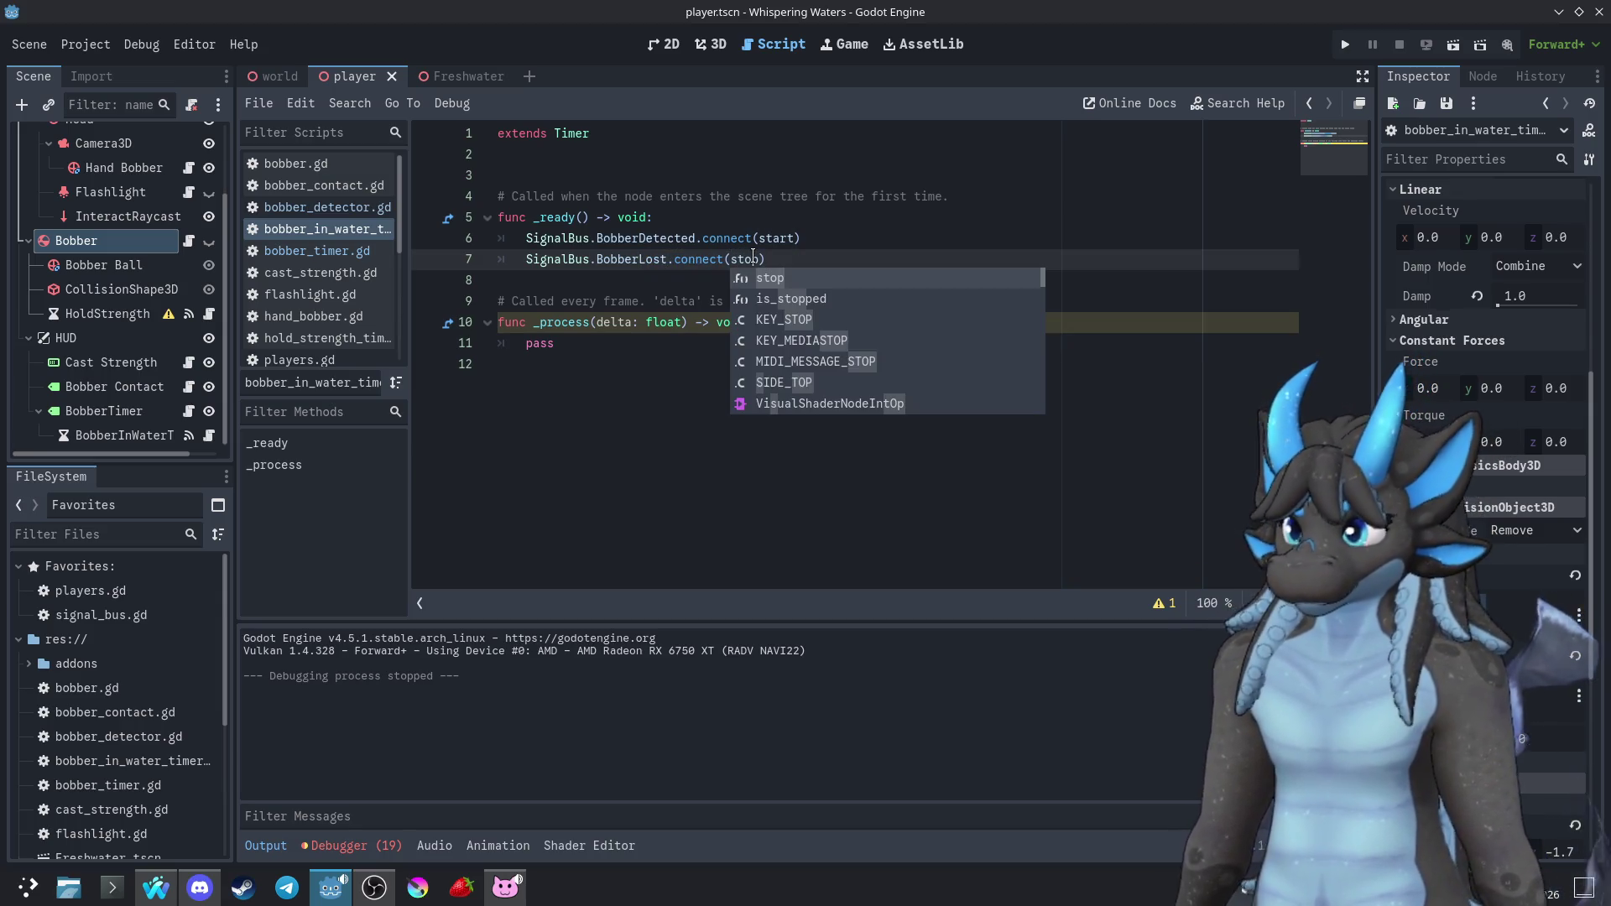
{"action": "left_click", "coordinate": [792, 259]}
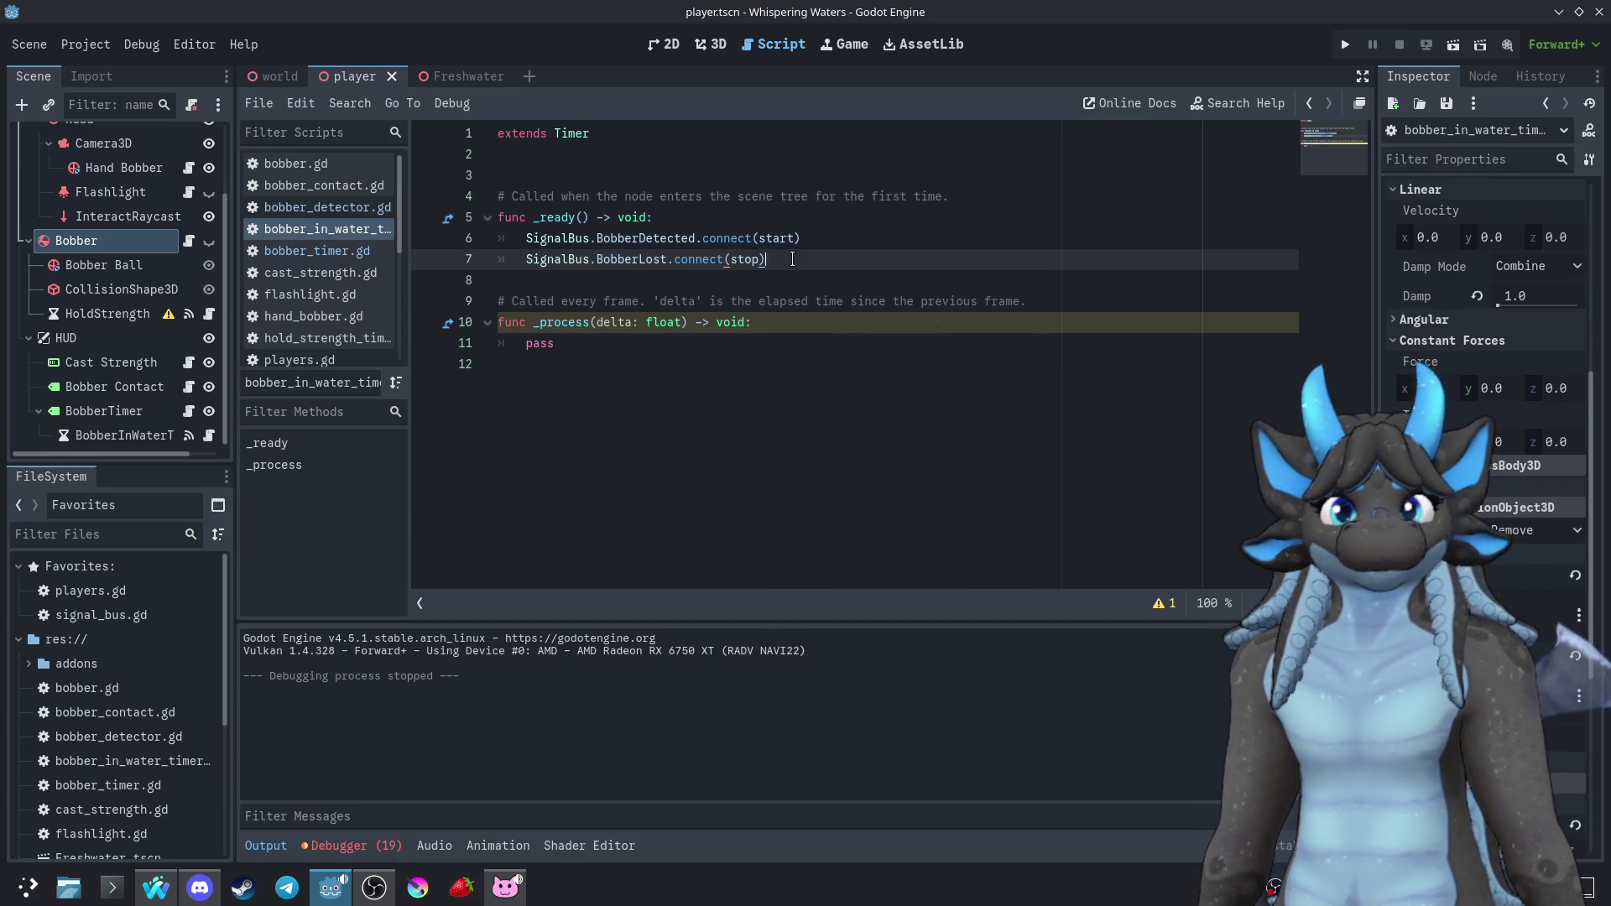
{"action": "scroll", "coordinate": [329, 329], "scroll_direction": "down", "scroll_amount": 5}
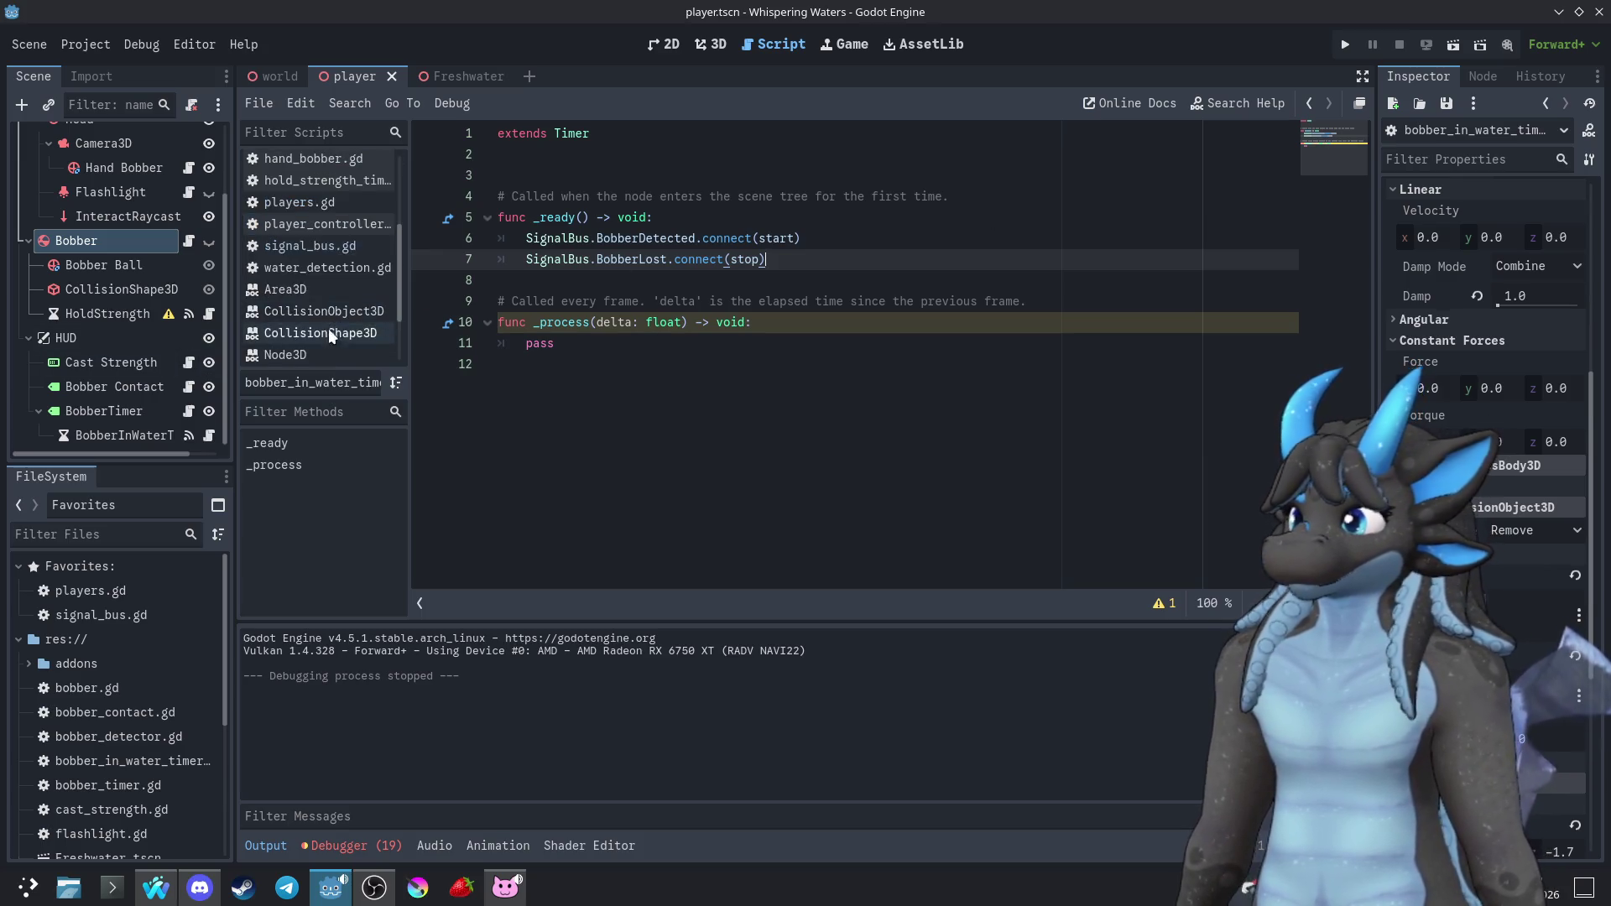
Read the Timer class's stop() method documentation, then test-run the game
{"action": "left_click", "coordinate": [309, 349]}
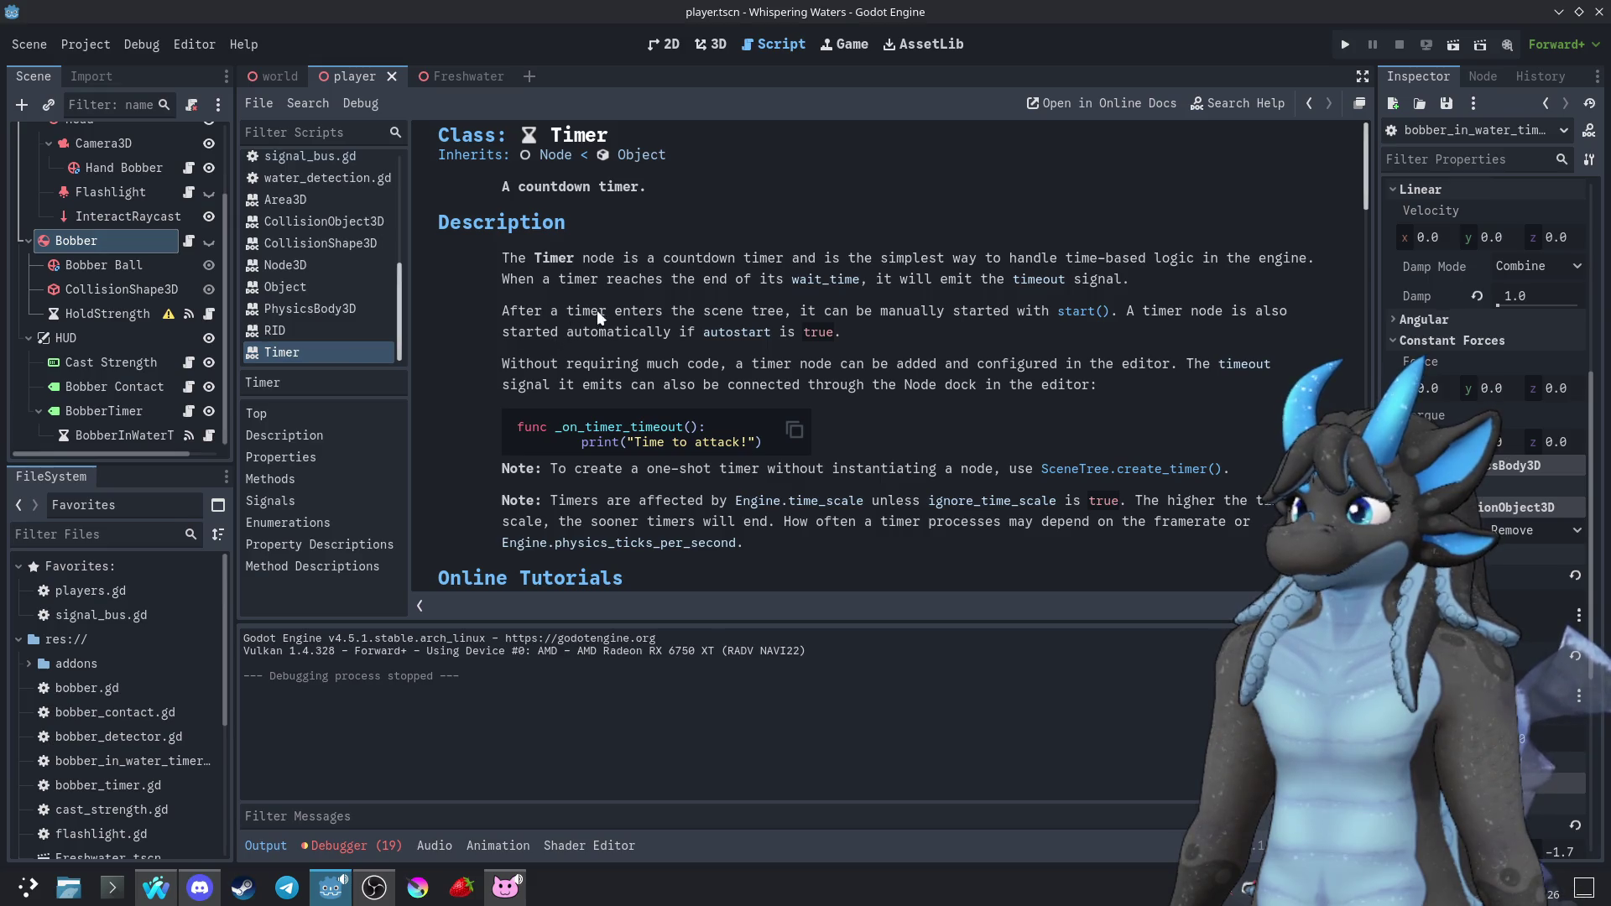
{"action": "scroll", "coordinate": [601, 307], "scroll_direction": "down", "scroll_amount": 5}
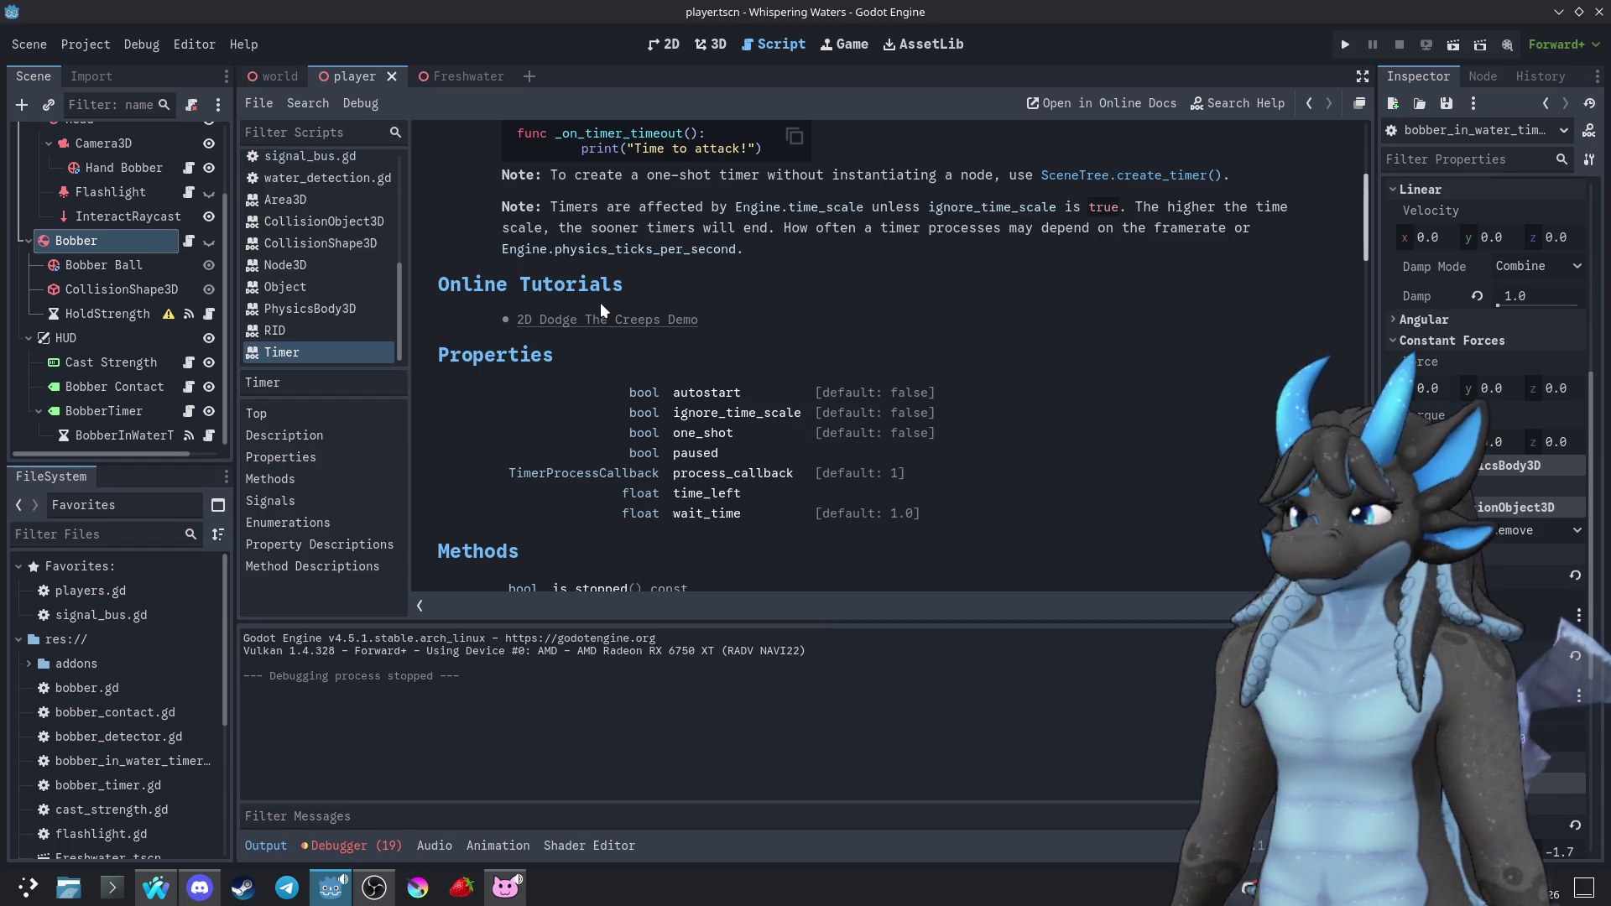
{"action": "scroll", "coordinate": [599, 306], "scroll_direction": "down", "scroll_amount": 2}
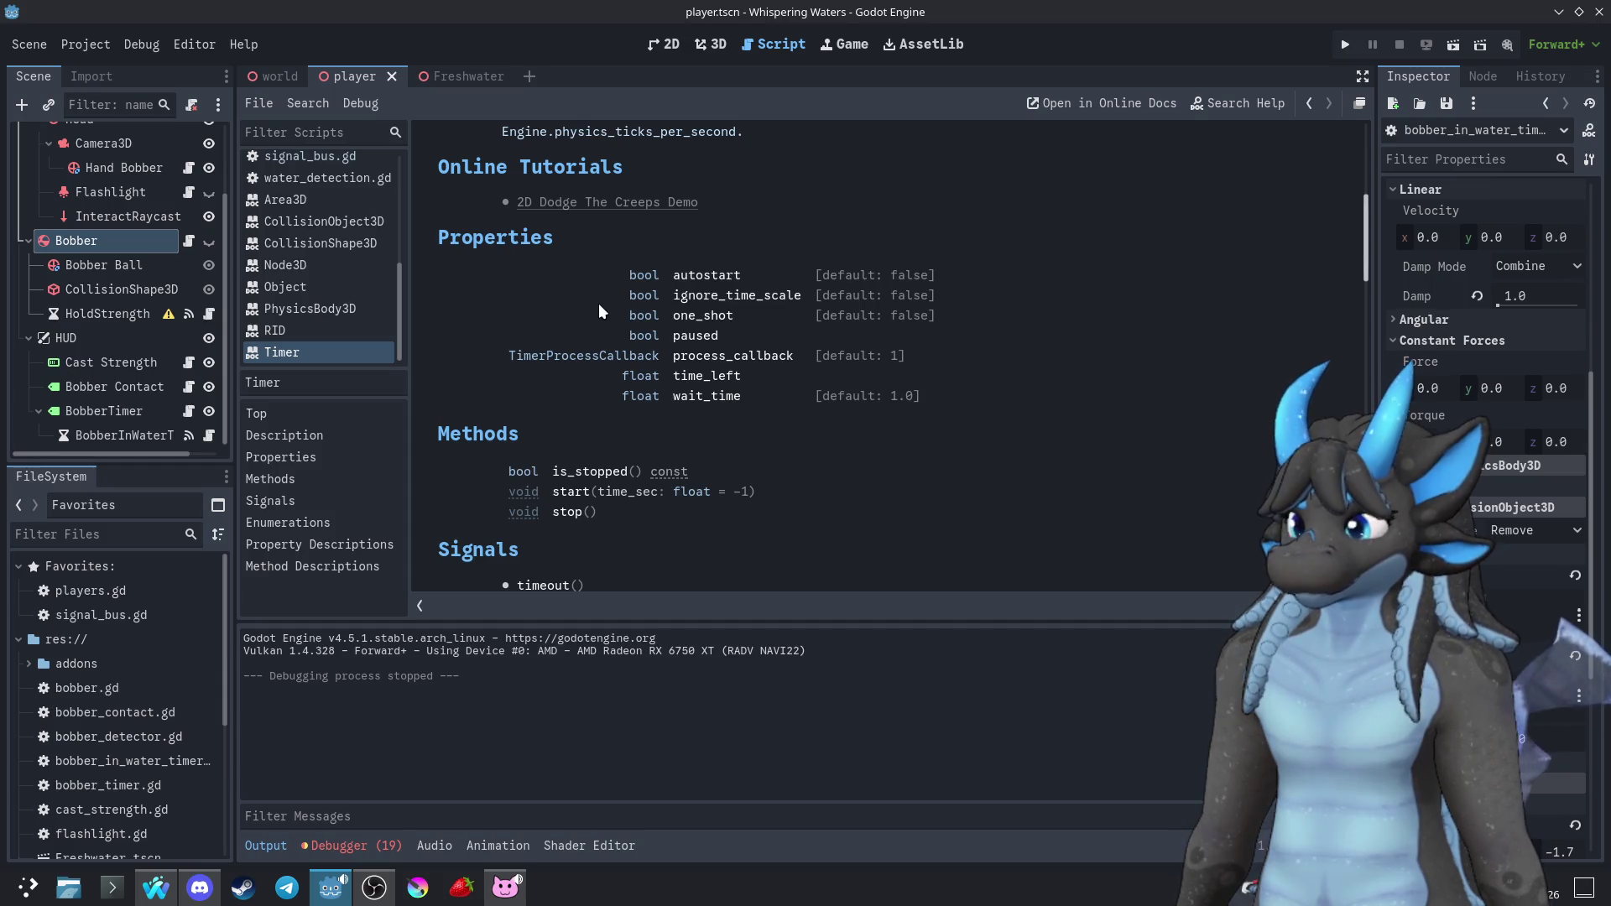
{"action": "left_click", "coordinate": [569, 513]}
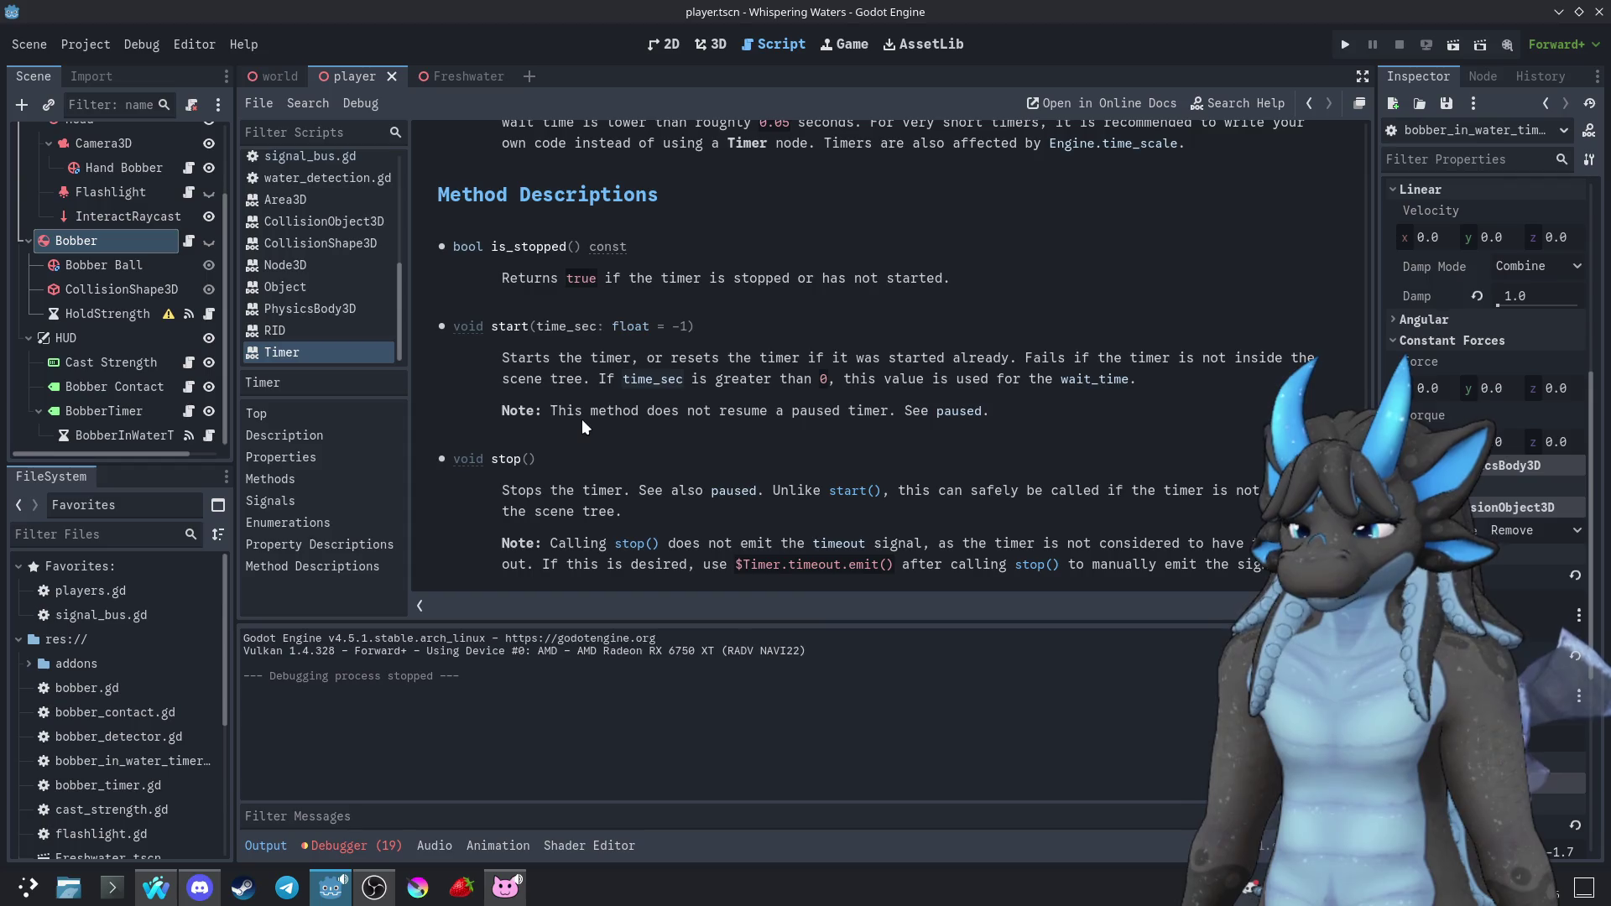
{"action": "key", "text": "F5"}
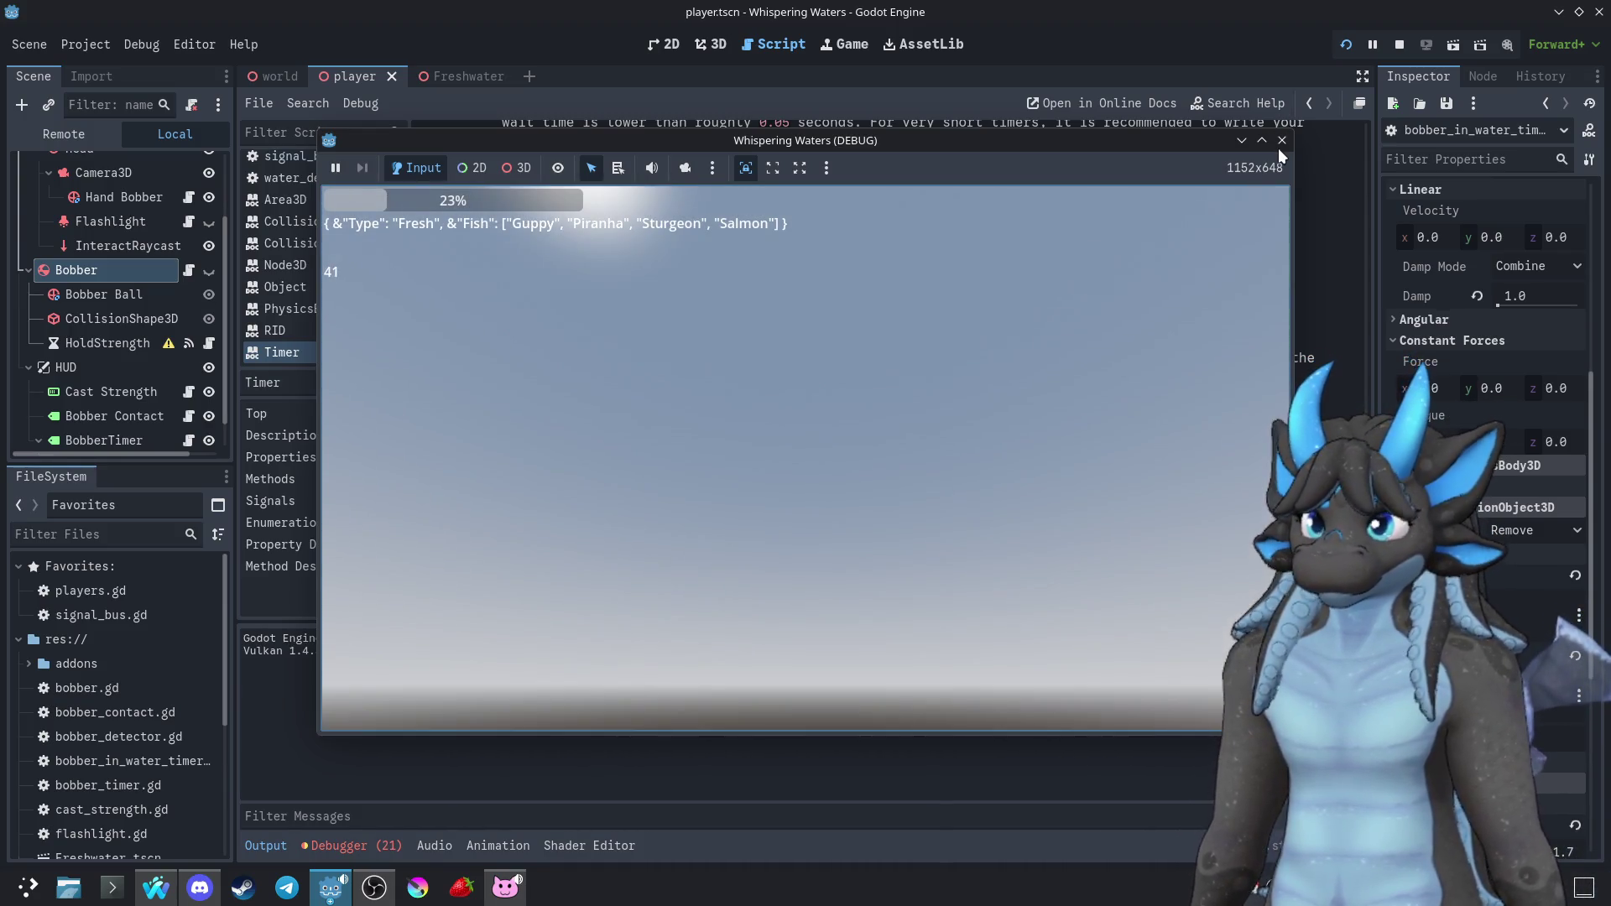
Close the game, view the Timer paused property docs, and open bobber_timer.gd
{"action": "left_click", "coordinate": [1277, 147]}
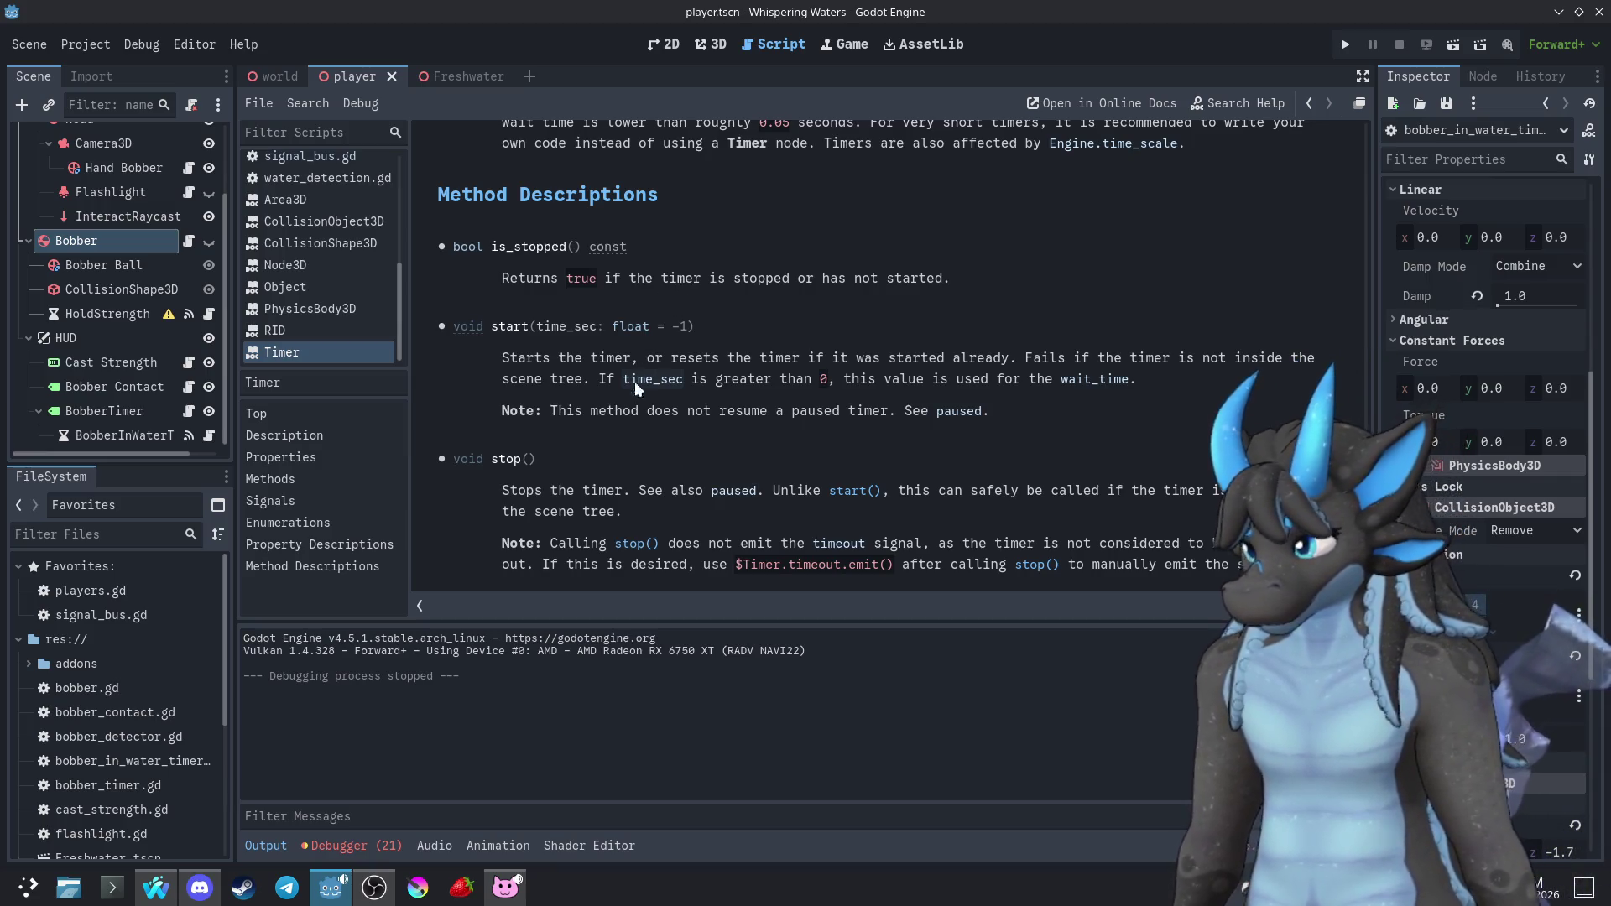
{"action": "left_click", "coordinate": [715, 498]}
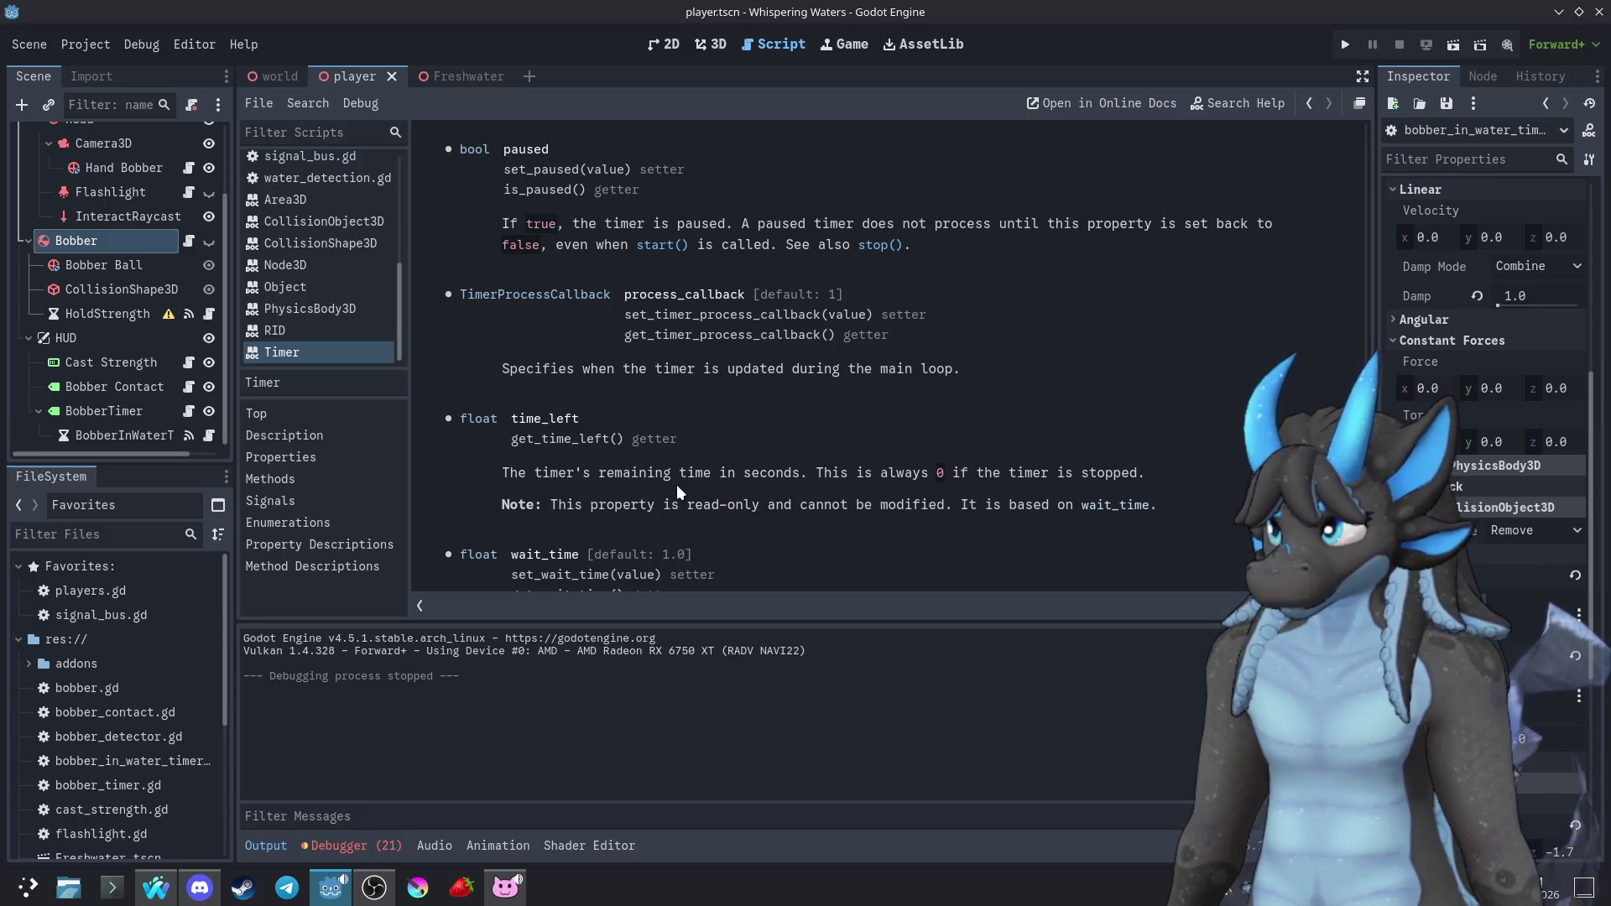
{"action": "left_click", "coordinate": [188, 410]}
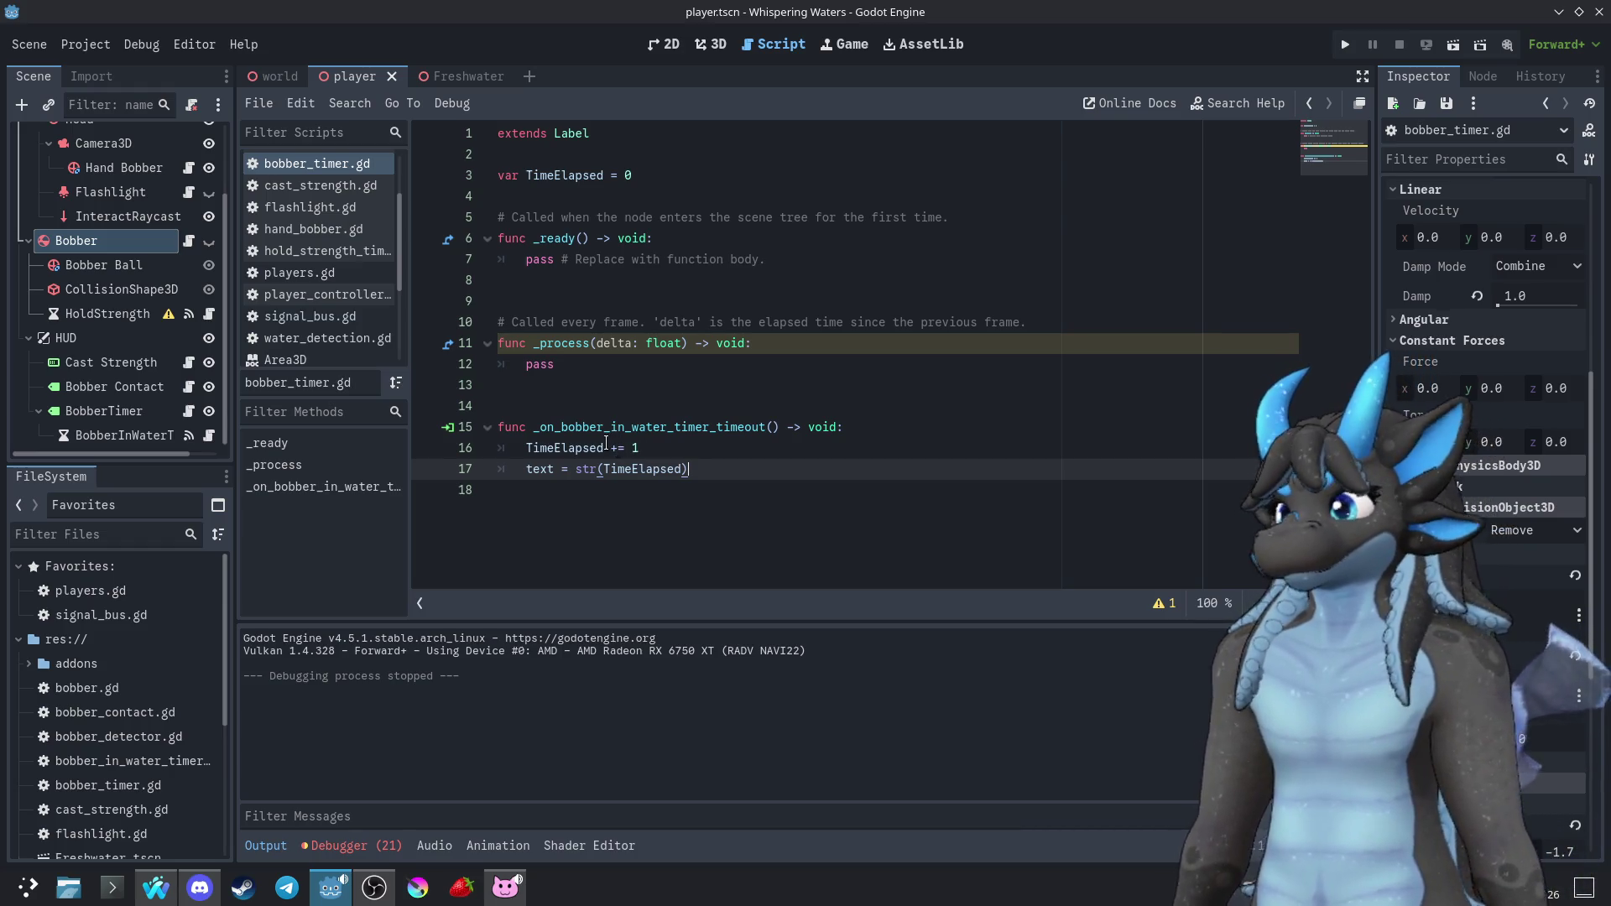
Replace the placeholder pass with SignalBus.BobberLost connected to ResetTimer
{"action": "left_click", "coordinate": [793, 262]}
{"action": "key", "text": "shift+Home"}
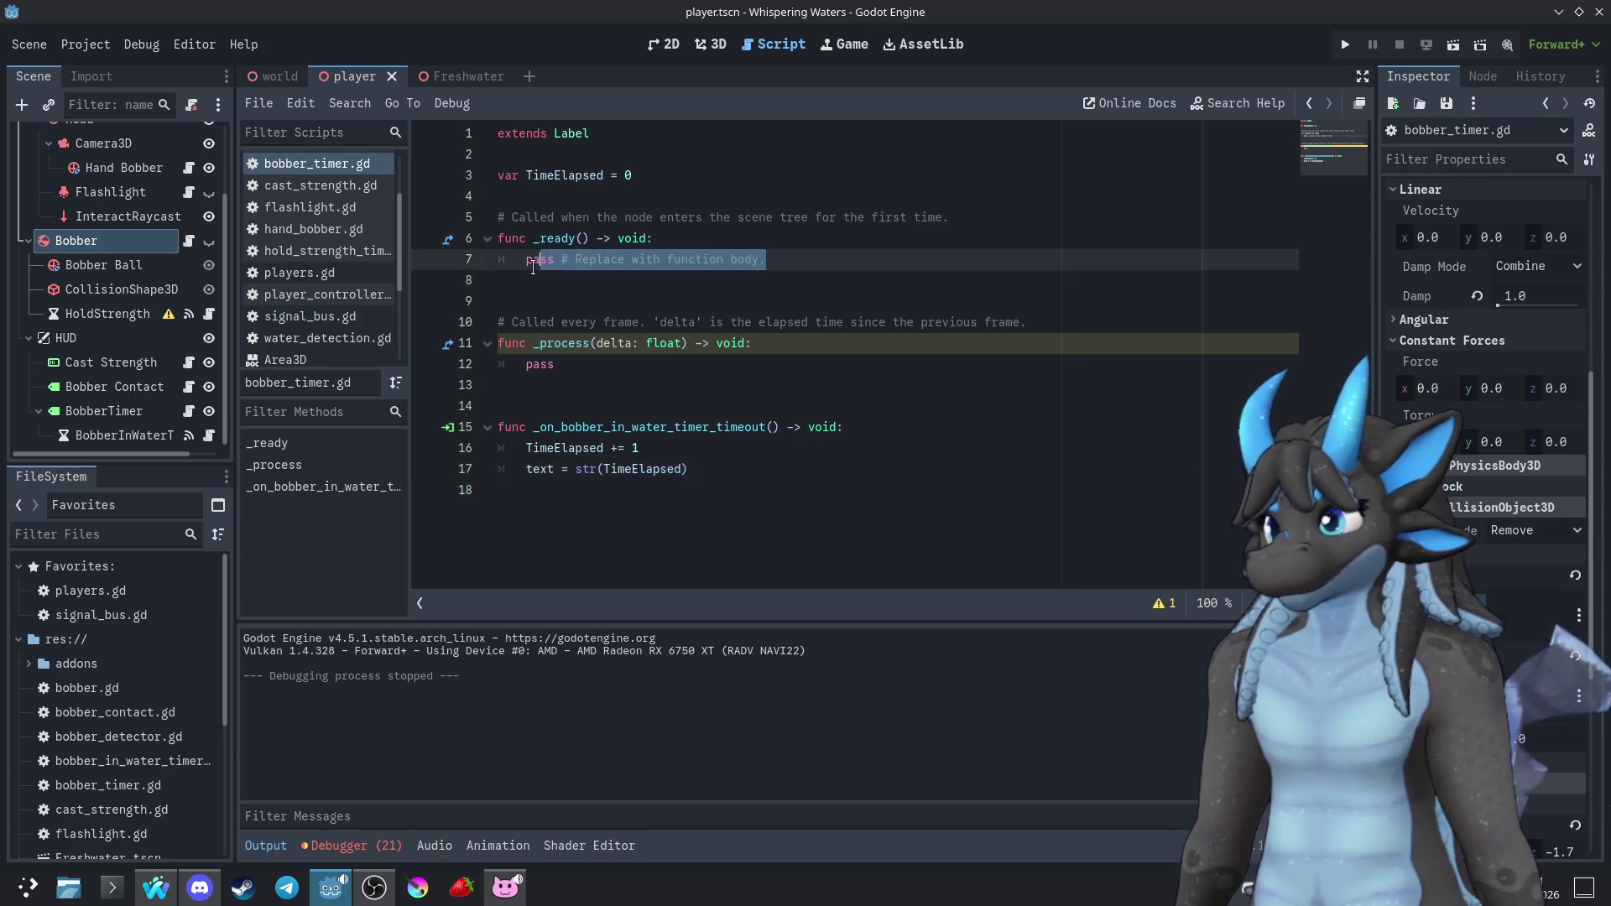
{"action": "type", "text": "SignalBus.BobberDetected.connect(start)"}
{"action": "left_click_drag", "start_coordinate": [695, 261], "coordinate": [640, 260]}
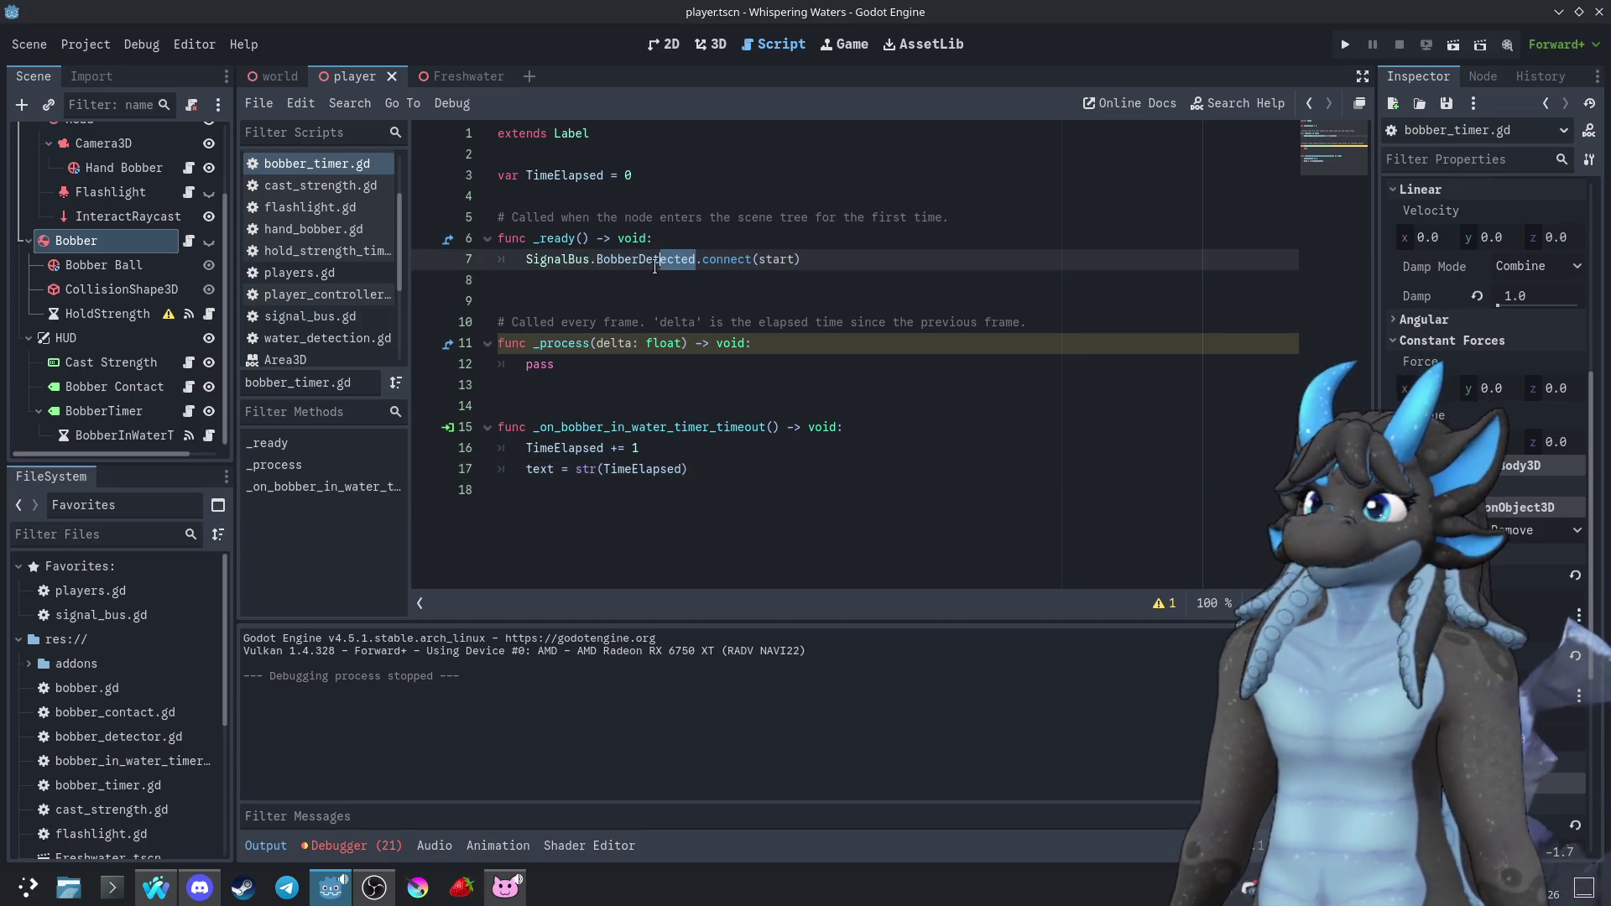
{"action": "type", "text": "Lost"}
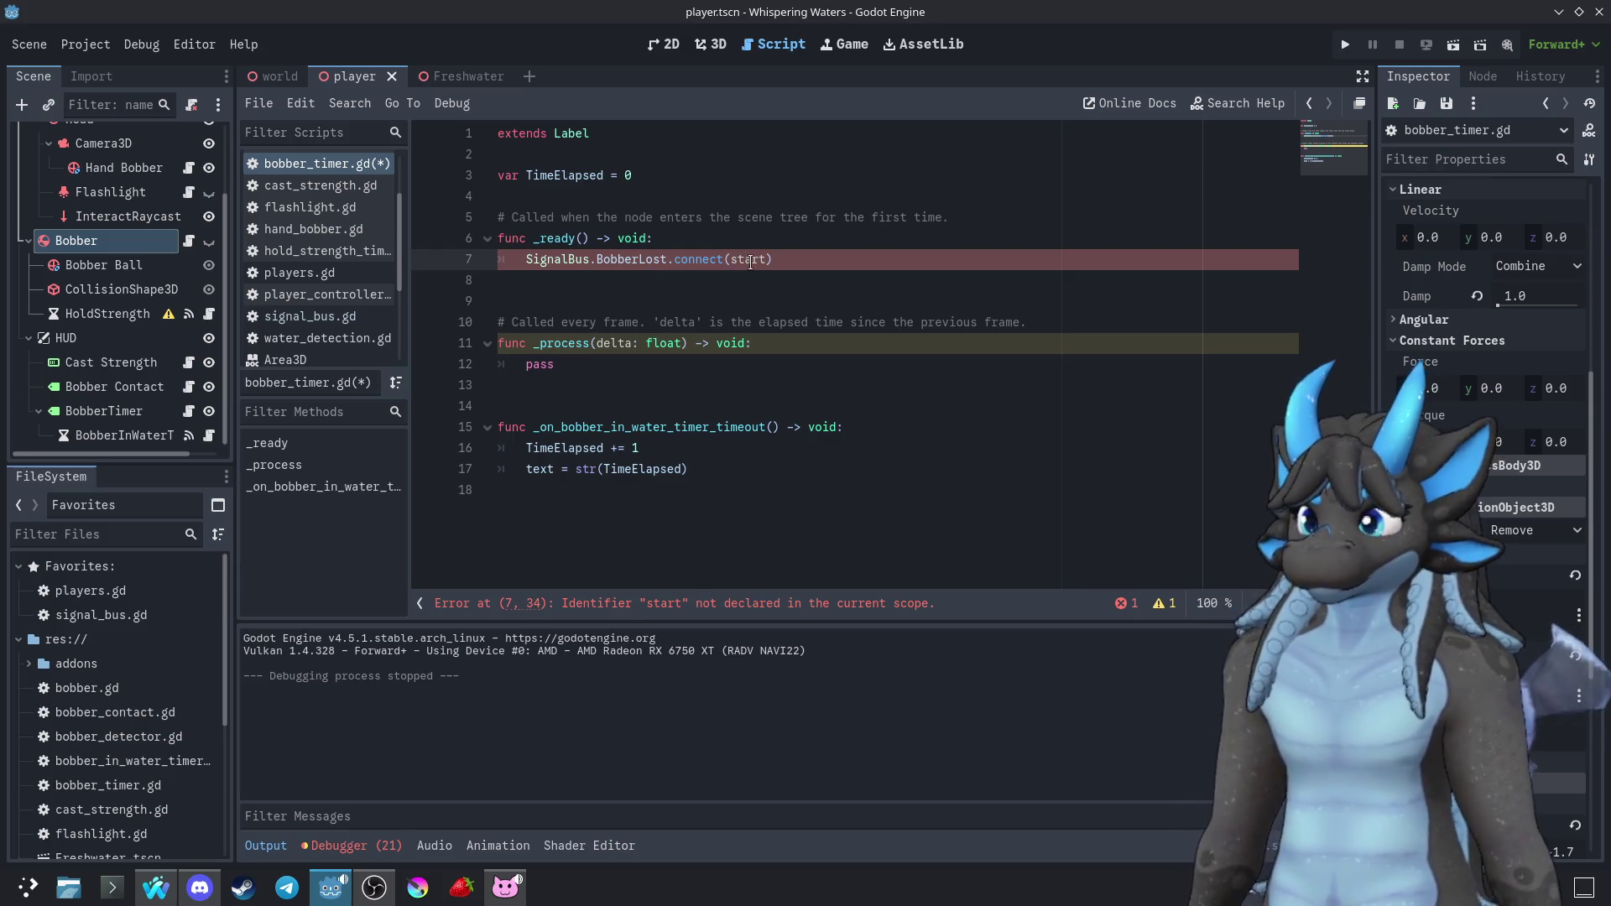
{"action": "double_click", "coordinate": [751, 260]}
{"action": "type", "text": "ResetT"}
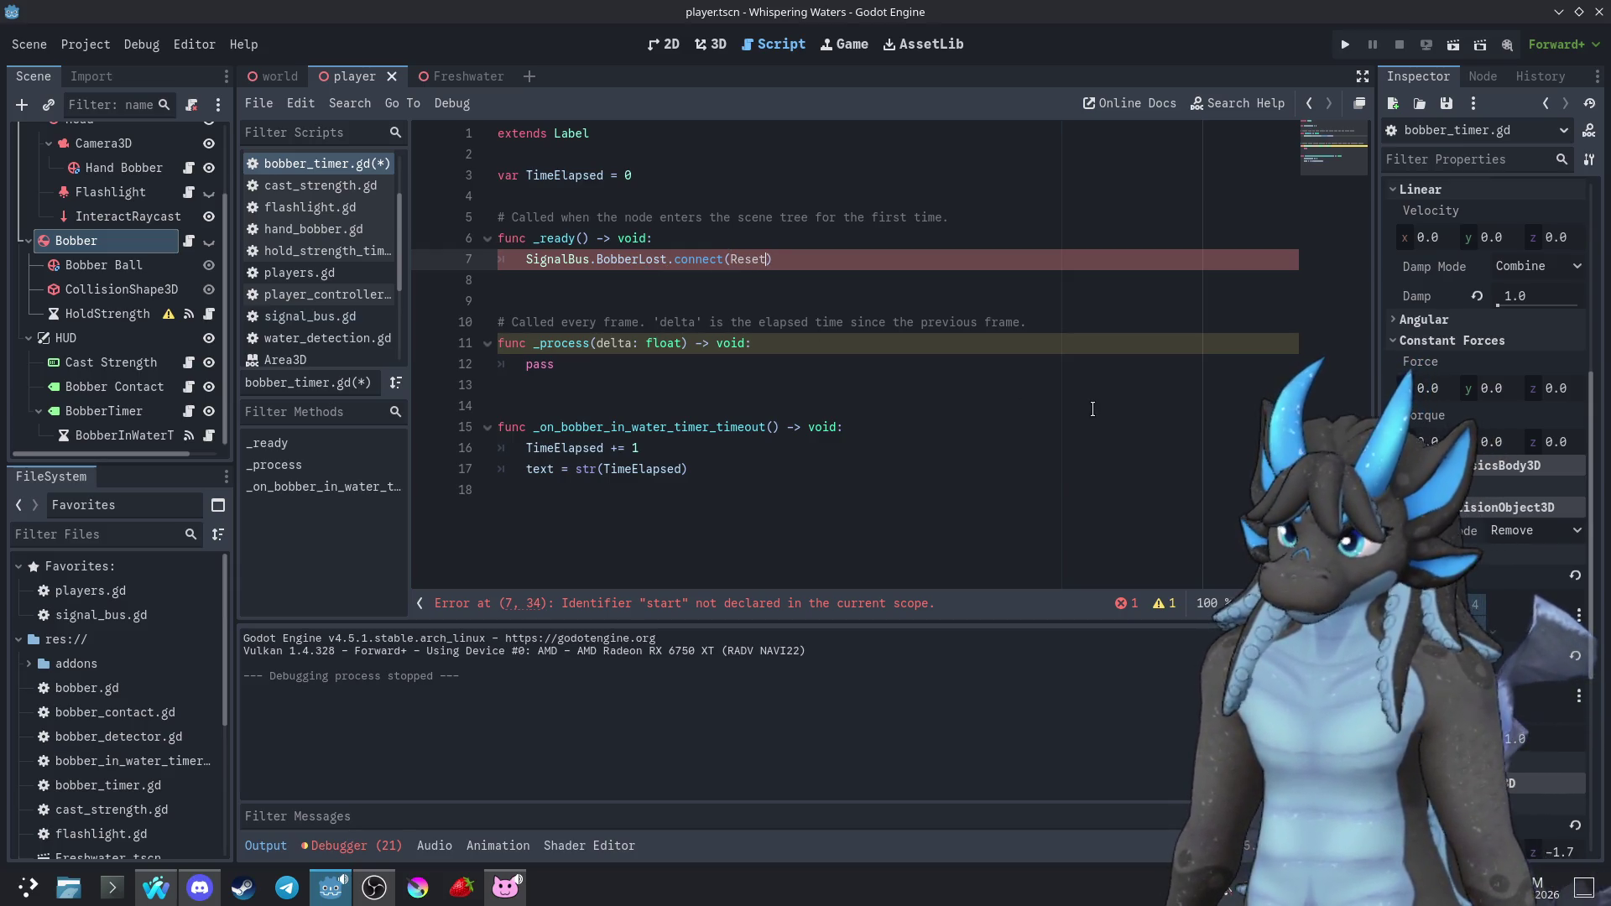
{"action": "type", "text": "imer"}
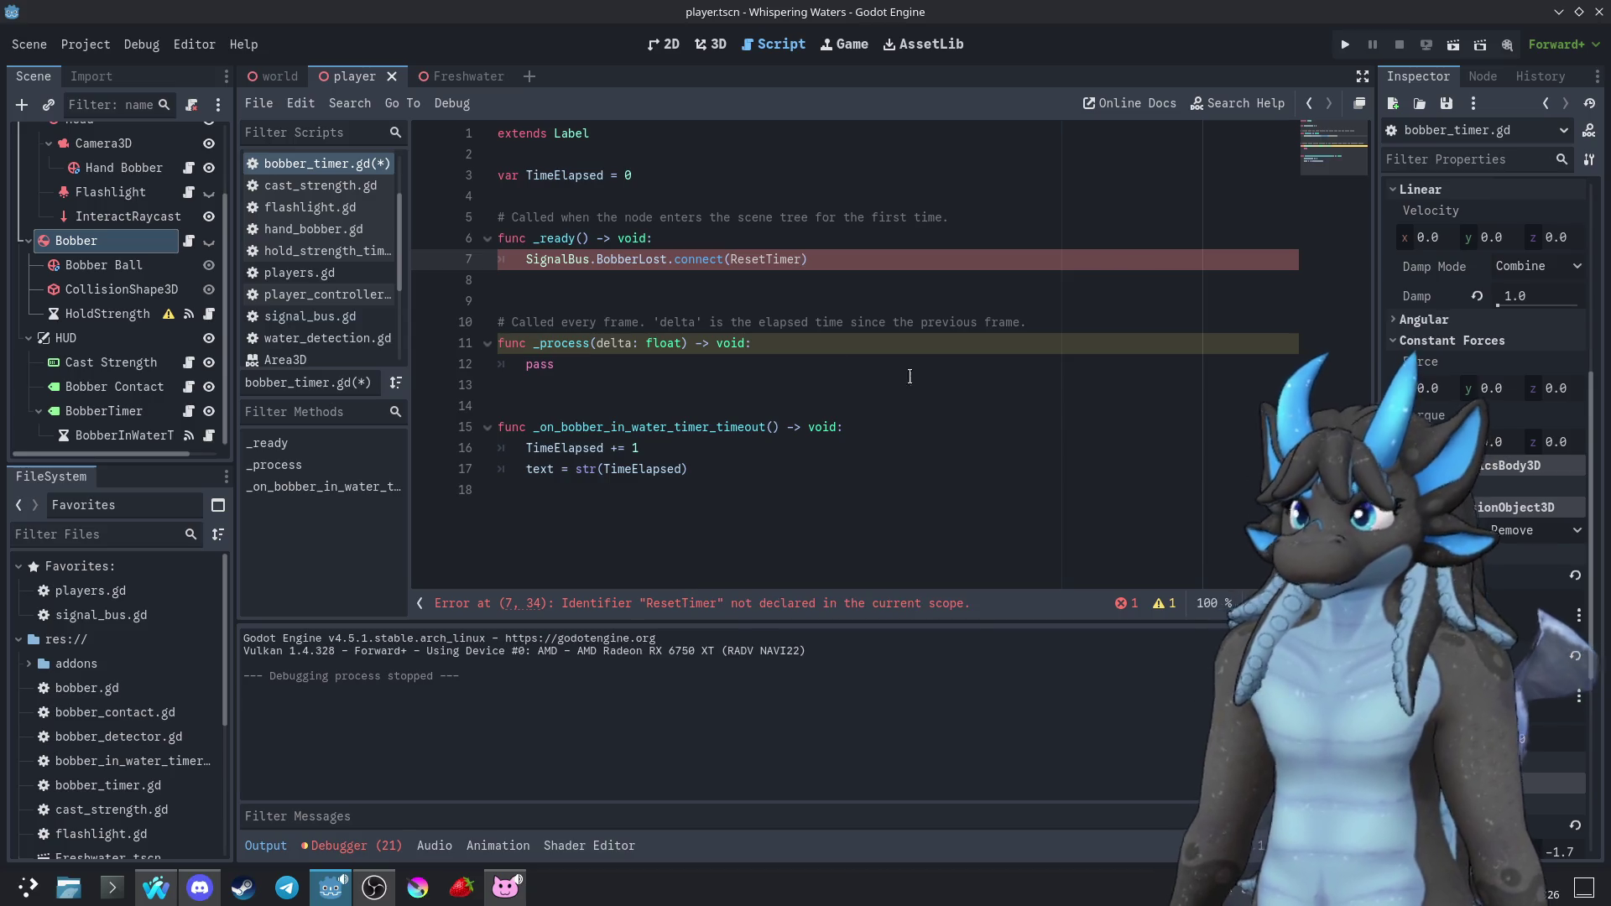
Add func ResetTimer(): below _process that sets TimeElapsed = 0
{"action": "left_click", "coordinate": [702, 409]}
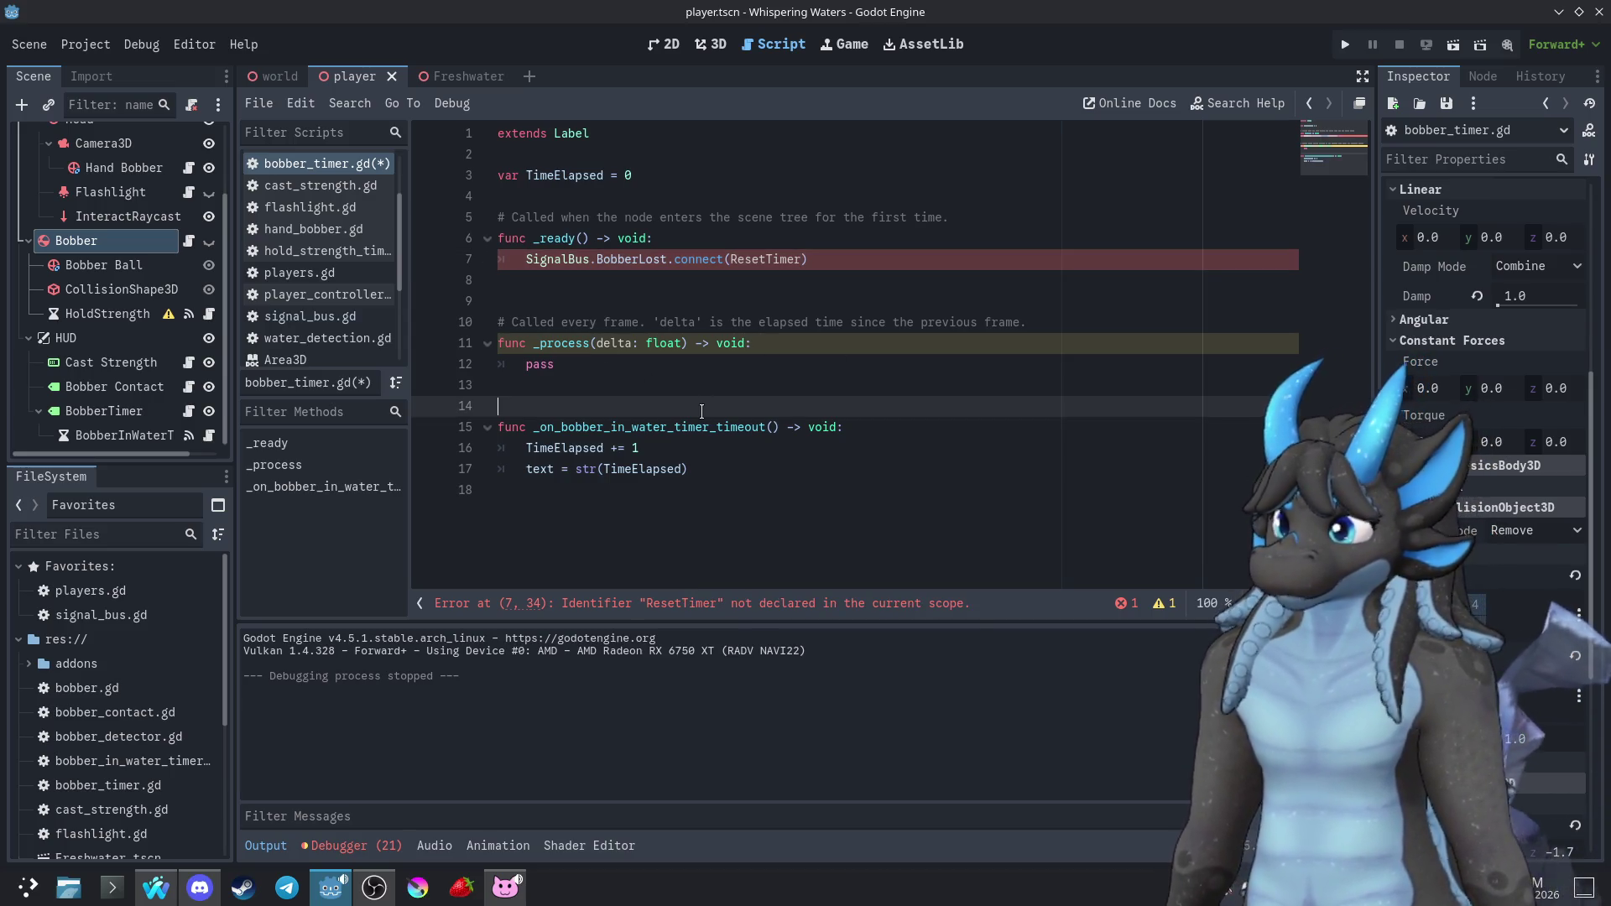
{"action": "key", "text": "Return"}
{"action": "key", "text": "Up"}
{"action": "type", "text": "func ResetTimer"}
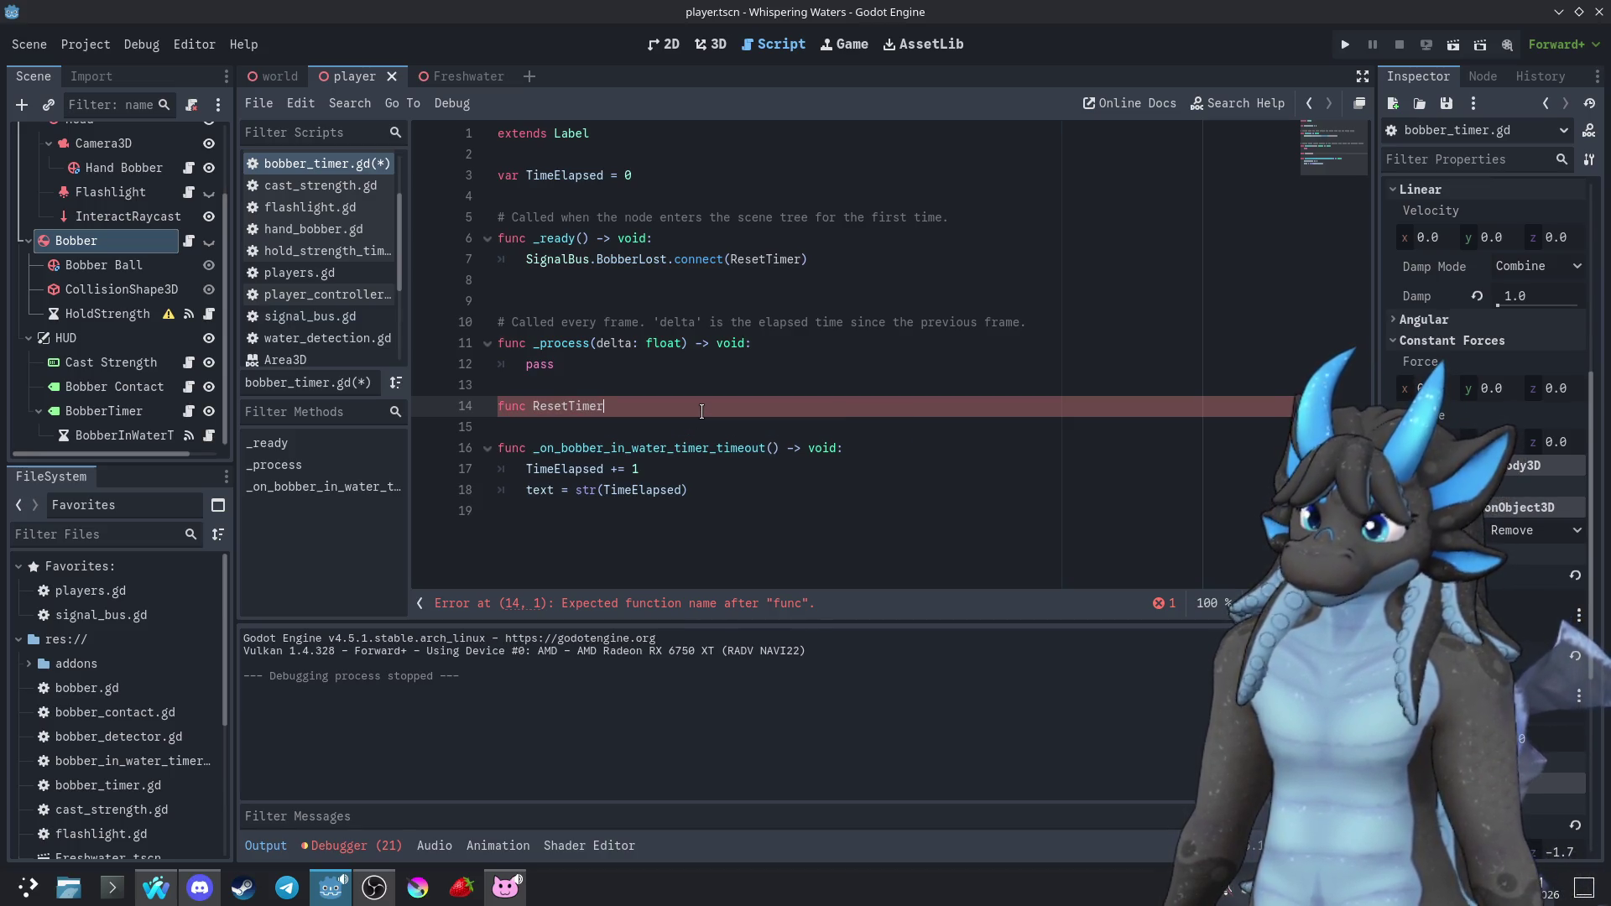
{"action": "type", "text": "():"}
{"action": "key", "text": "Return"}
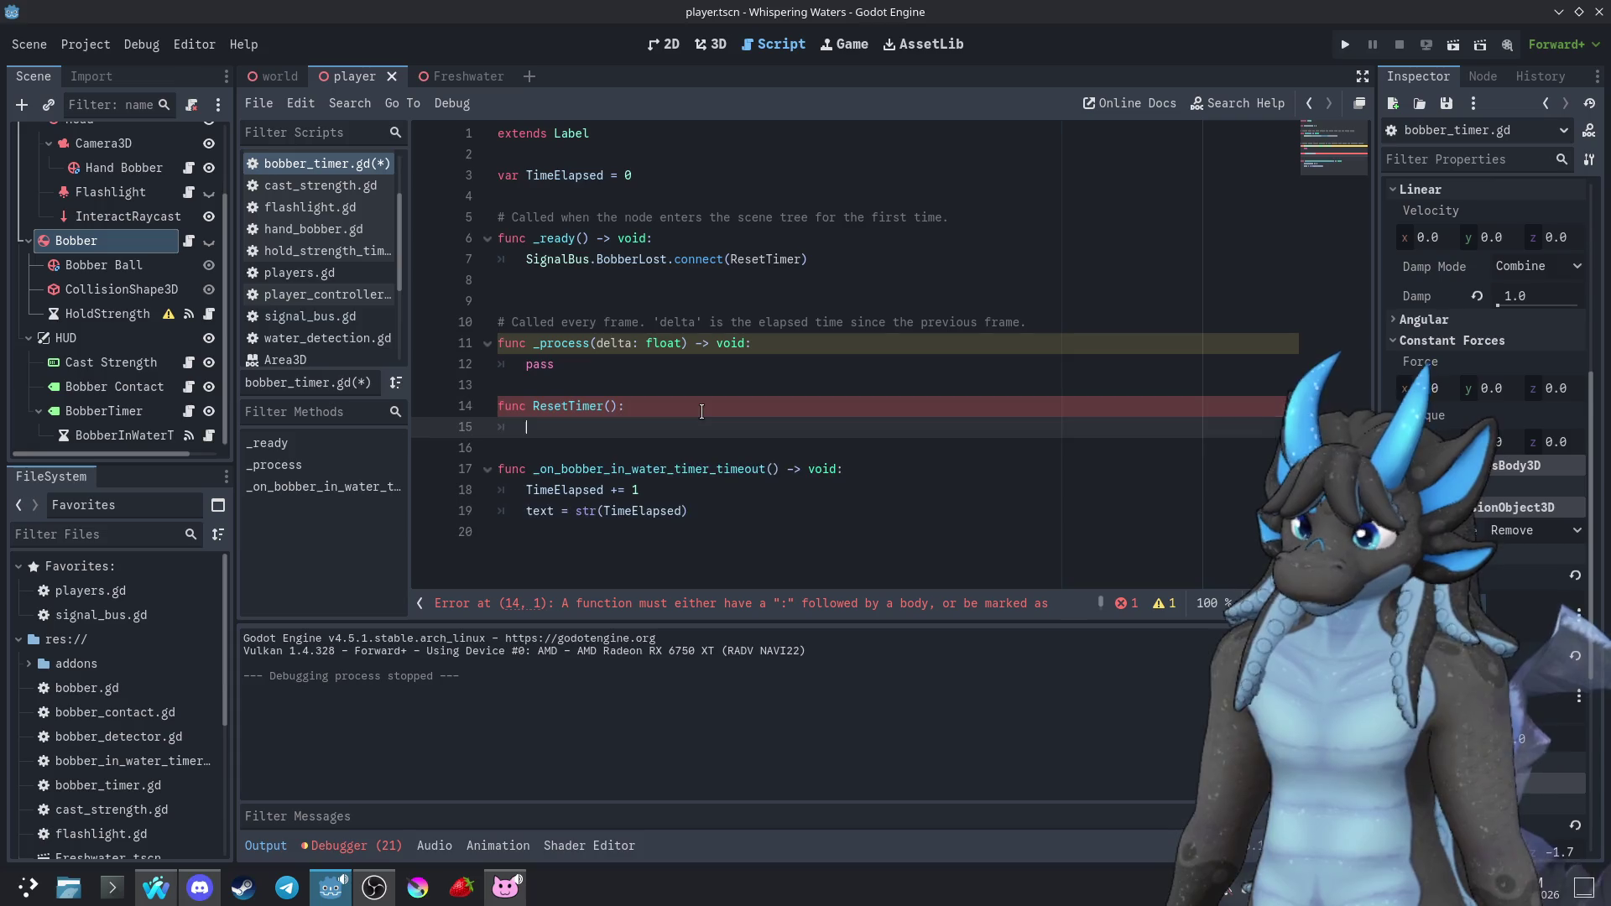
{"action": "type", "text": "Time"}
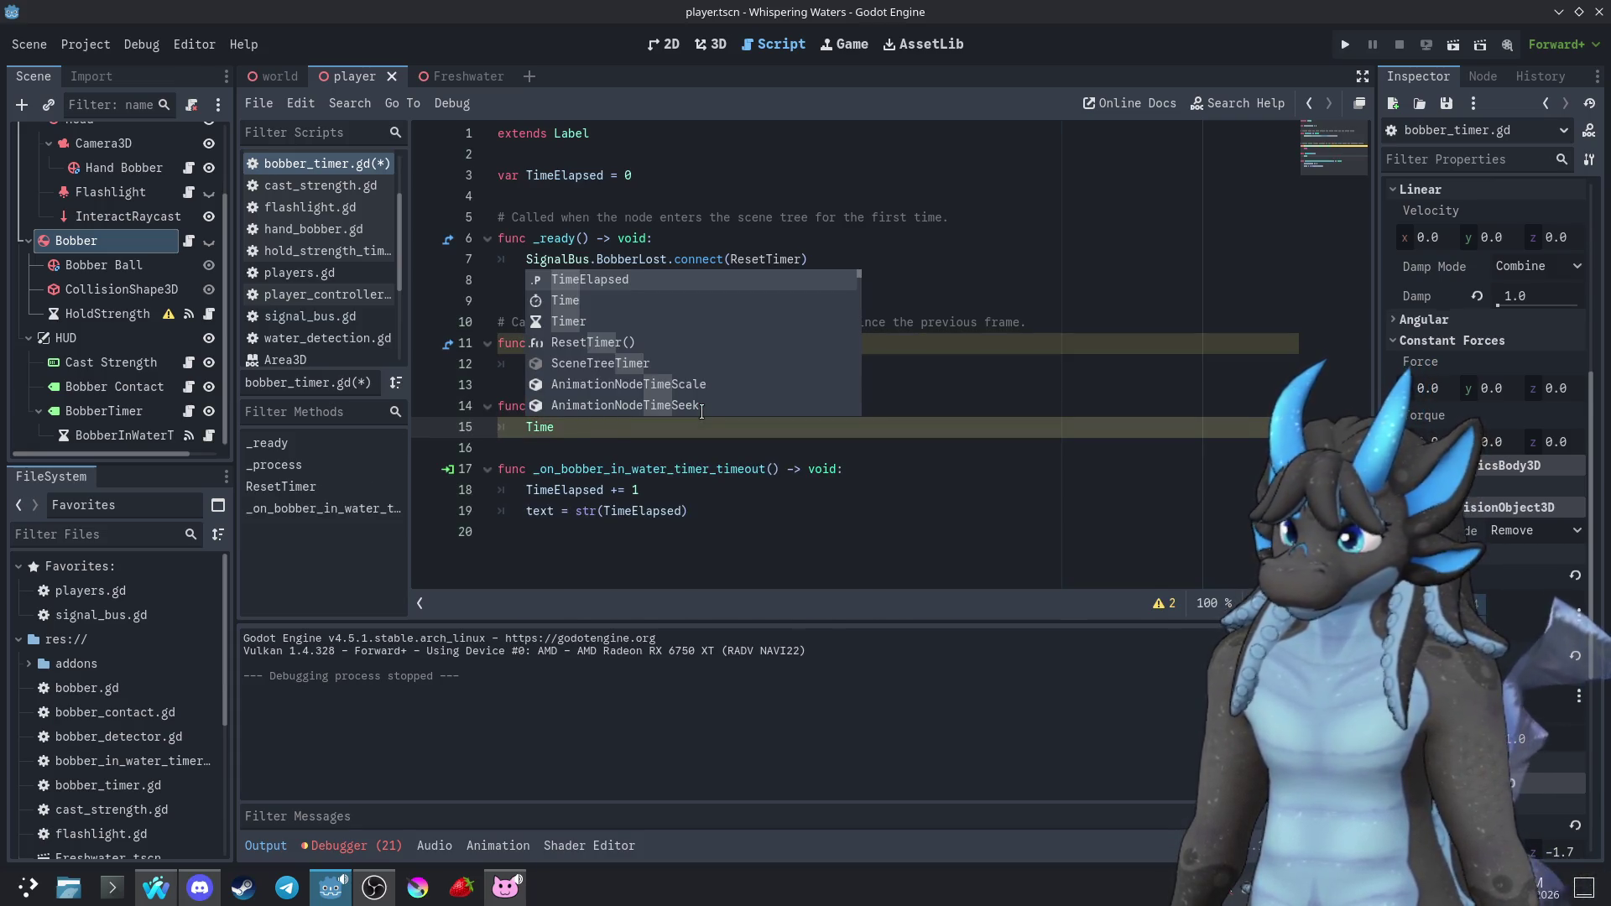
{"action": "key", "text": "Return"}
{"action": "type", "text": "0"}
Add text = "0" to ResetTimer and run the game to test the timer
{"action": "key", "text": "Return"}
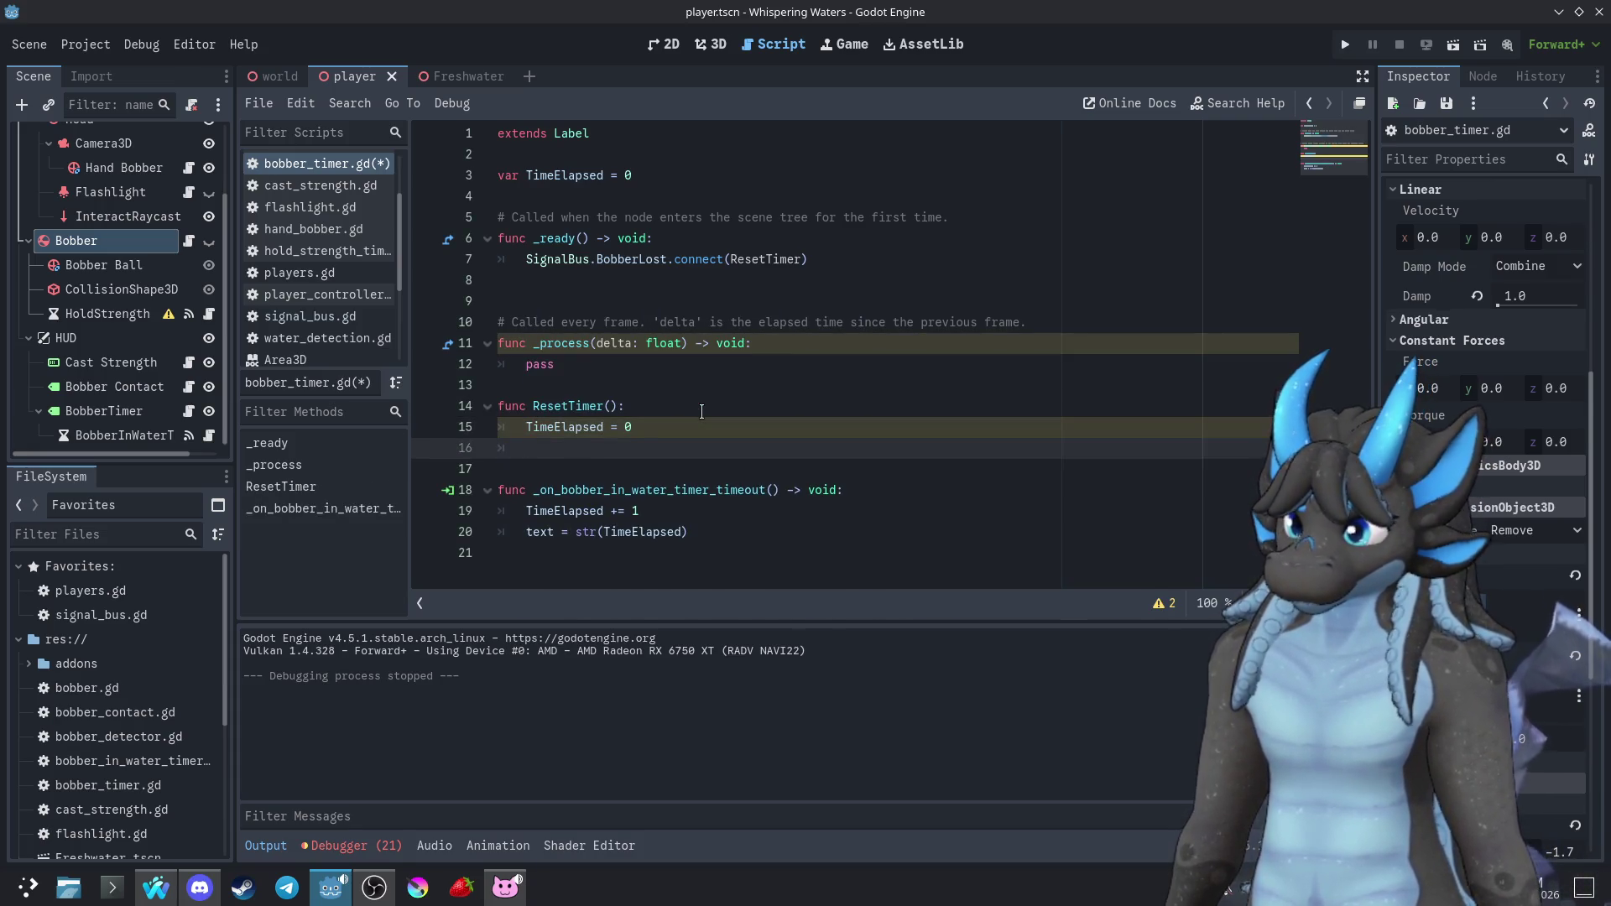
{"action": "type", "text": "text 0"}
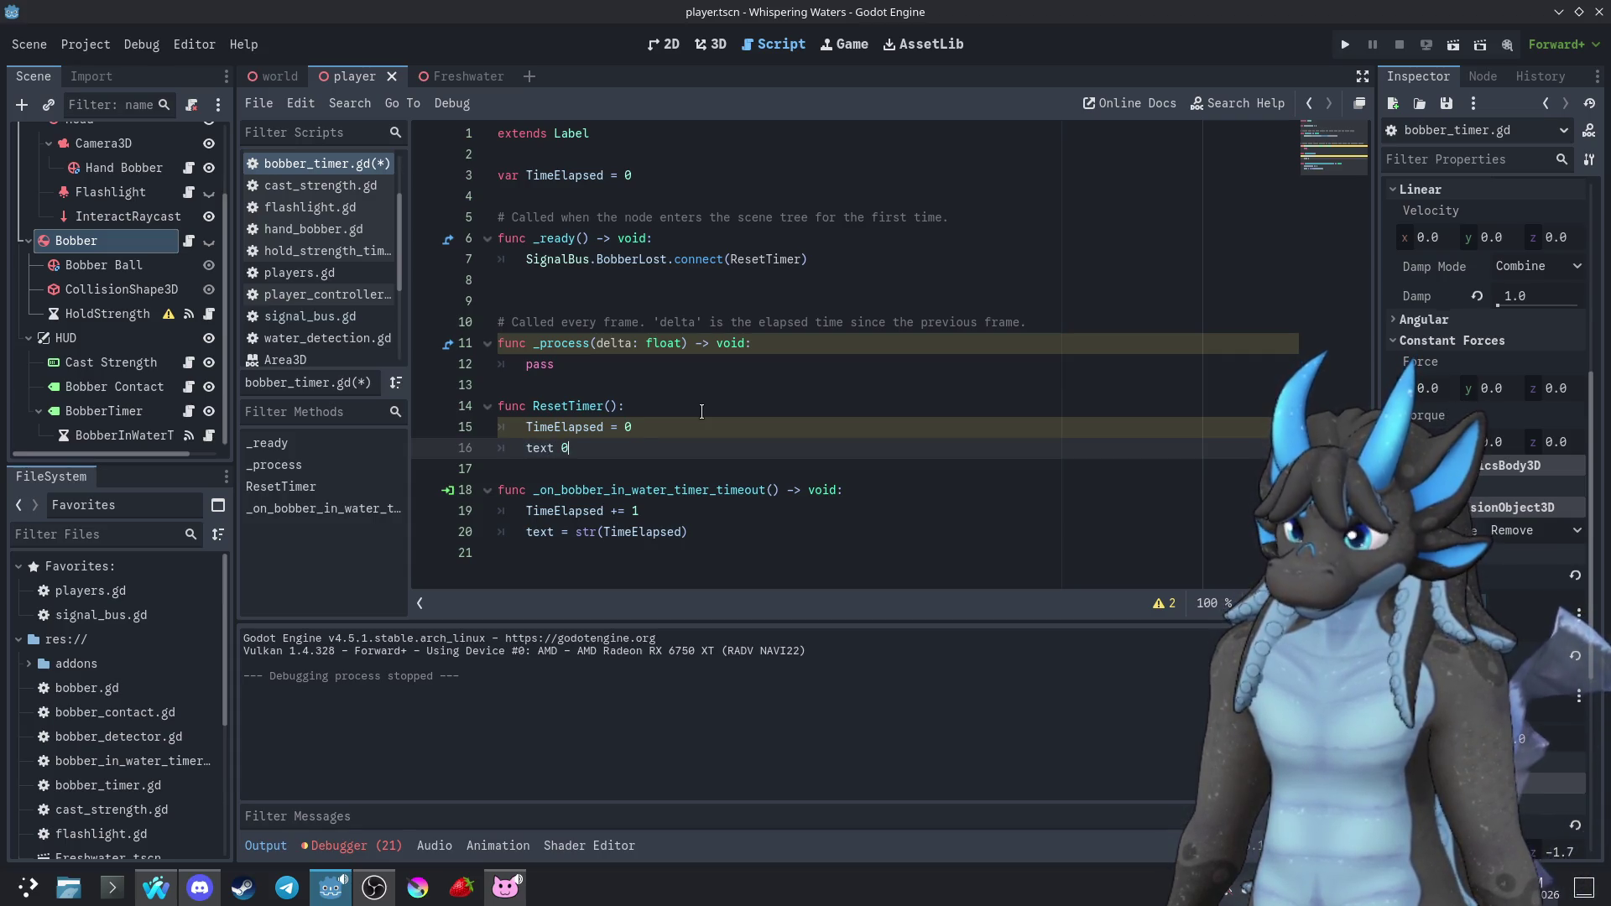
{"action": "key", "text": "BackSpace"}
{"action": "type", "text": "= \"0"}
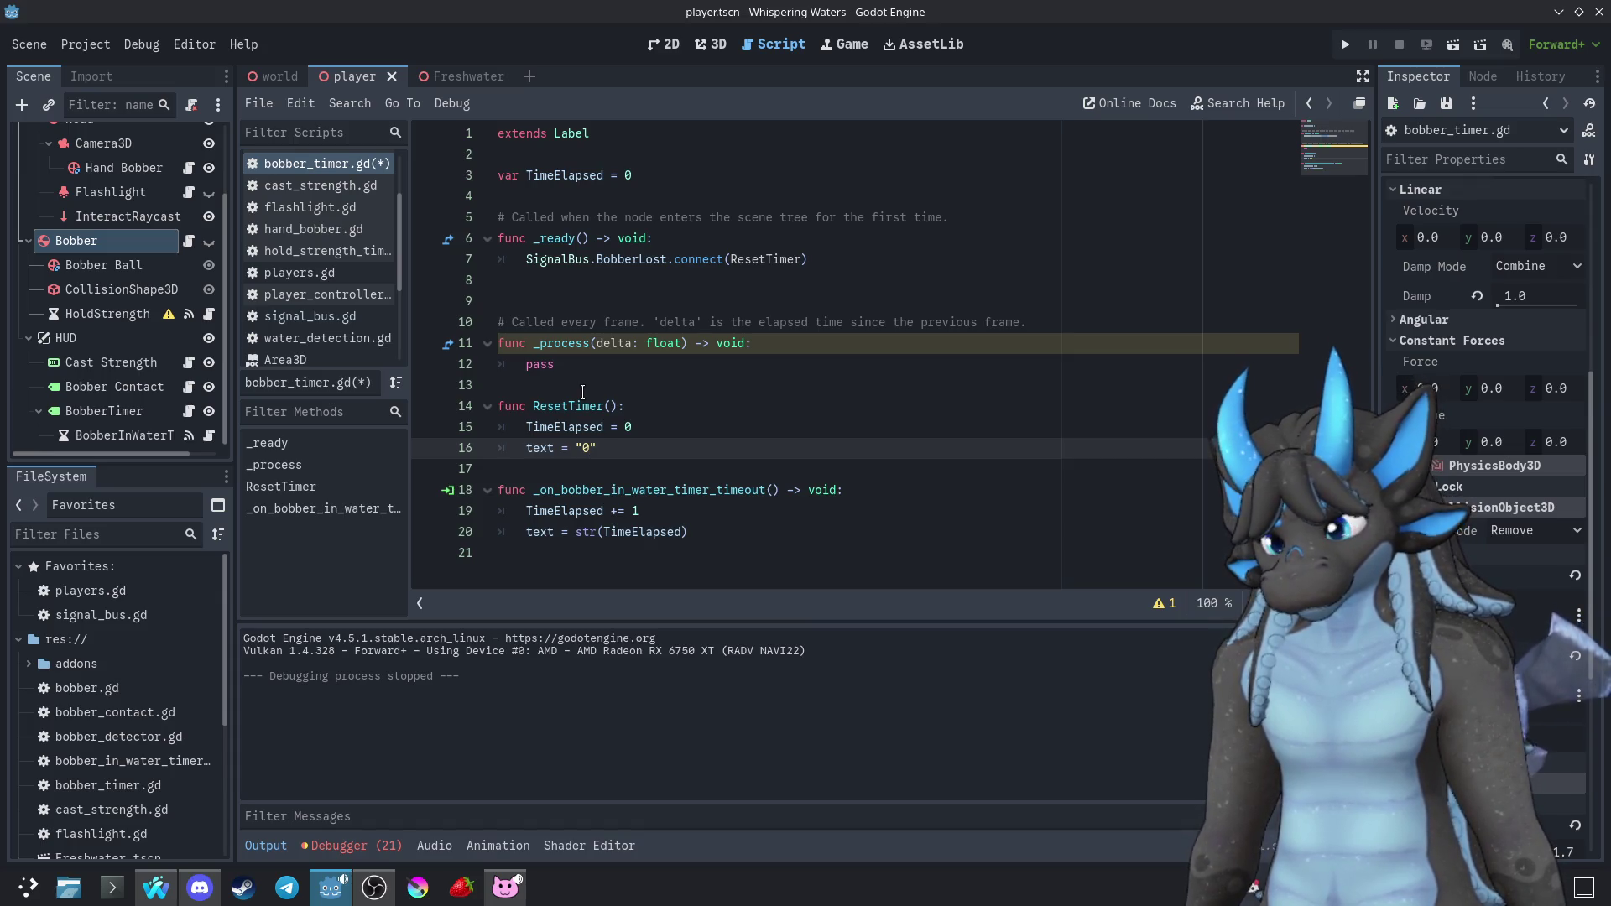
{"action": "left_click", "coordinate": [1345, 43]}
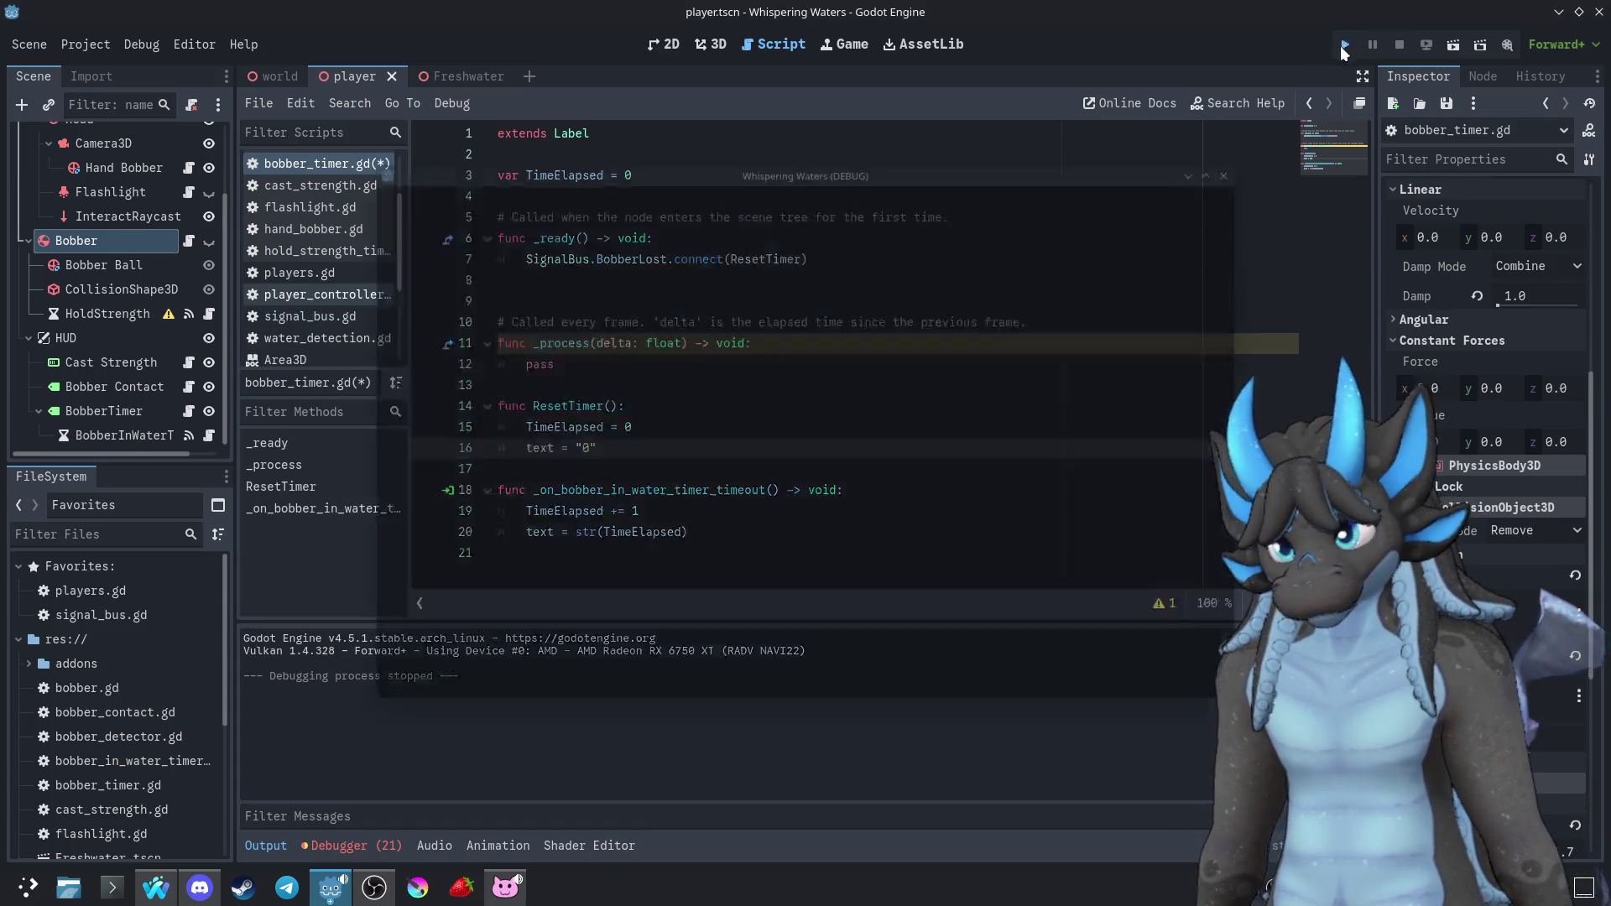
{"action": "key", "text": "w"}
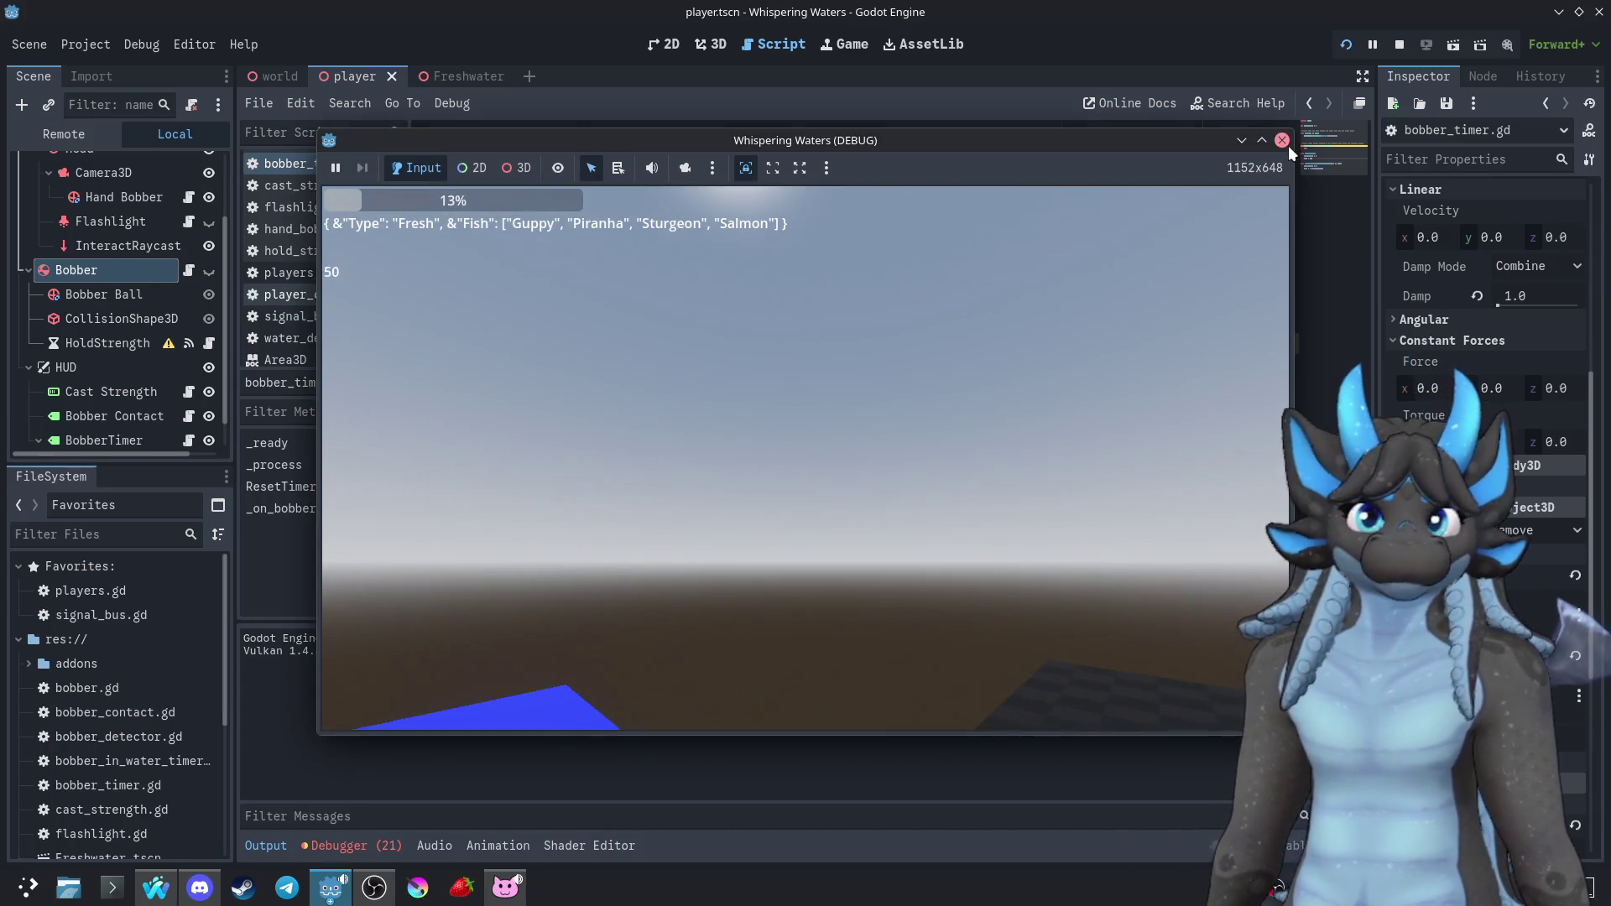
{"action": "left_click", "coordinate": [1281, 141]}
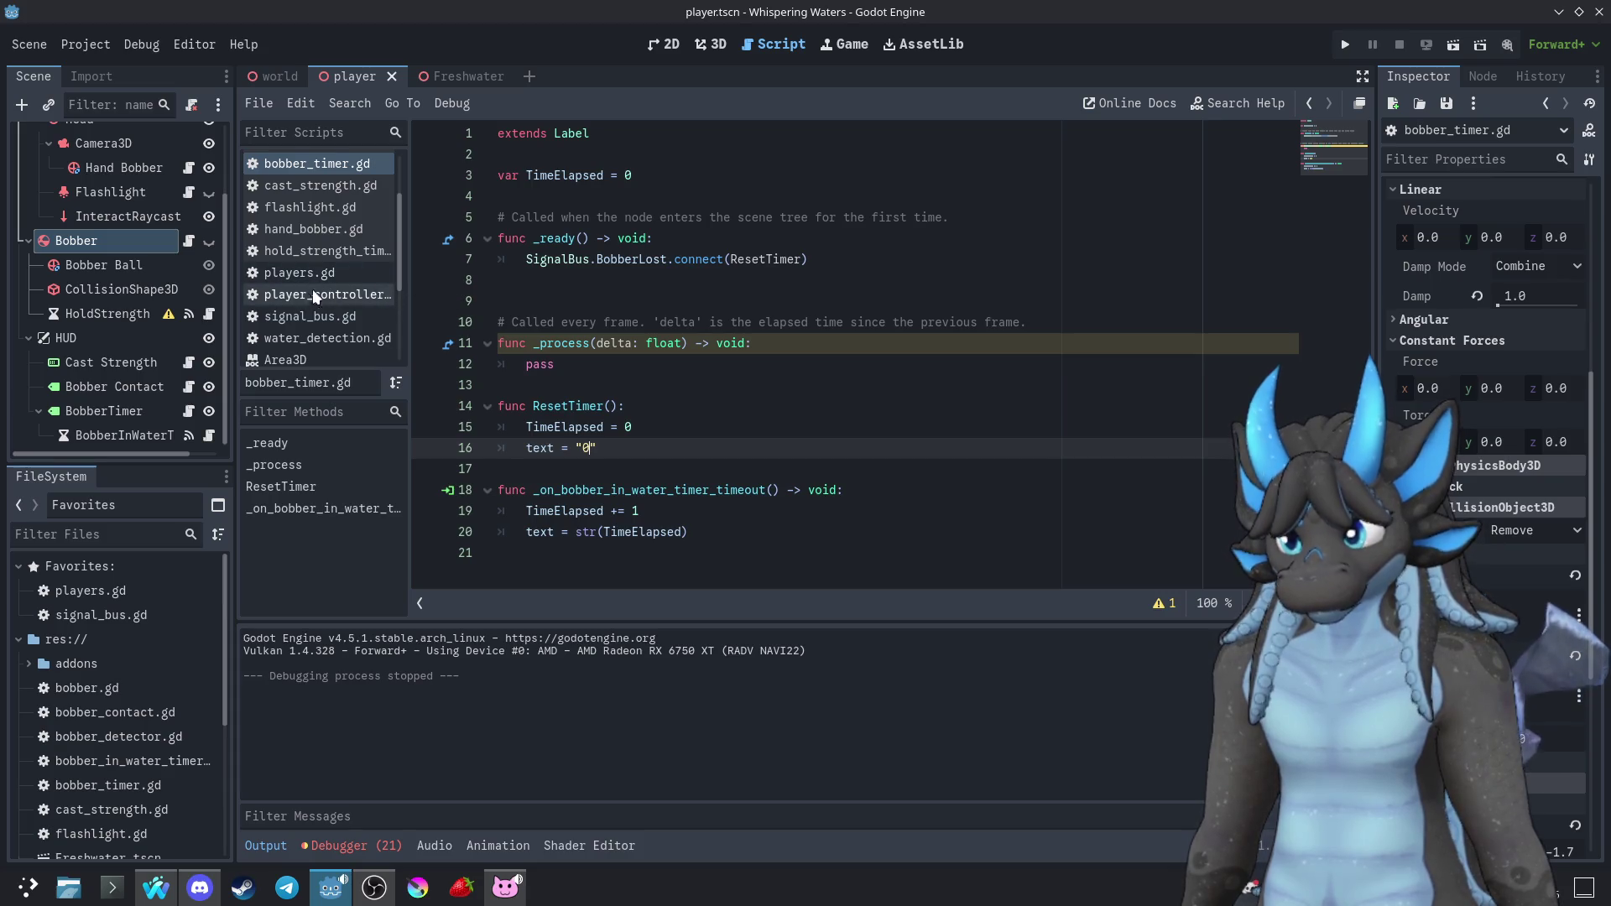
Glance at signal_bus.gd and bobber_timer.gd, then open the Bobber Contact node's bobber_contact.gd
{"action": "double_click", "coordinate": [102, 615]}
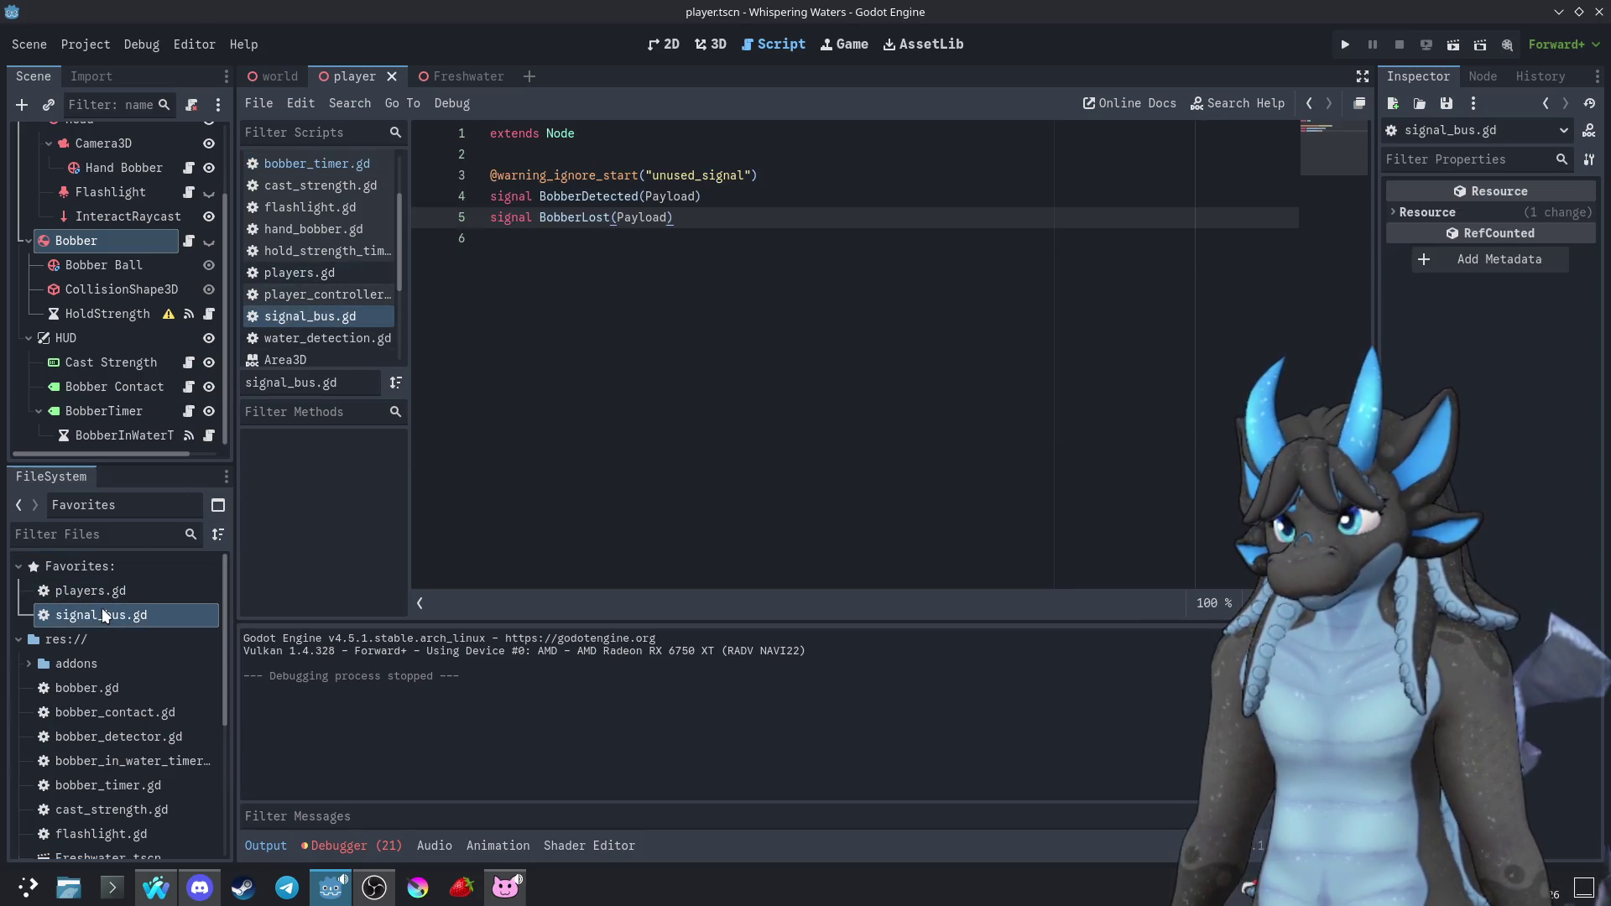
{"action": "left_click", "coordinate": [312, 164]}
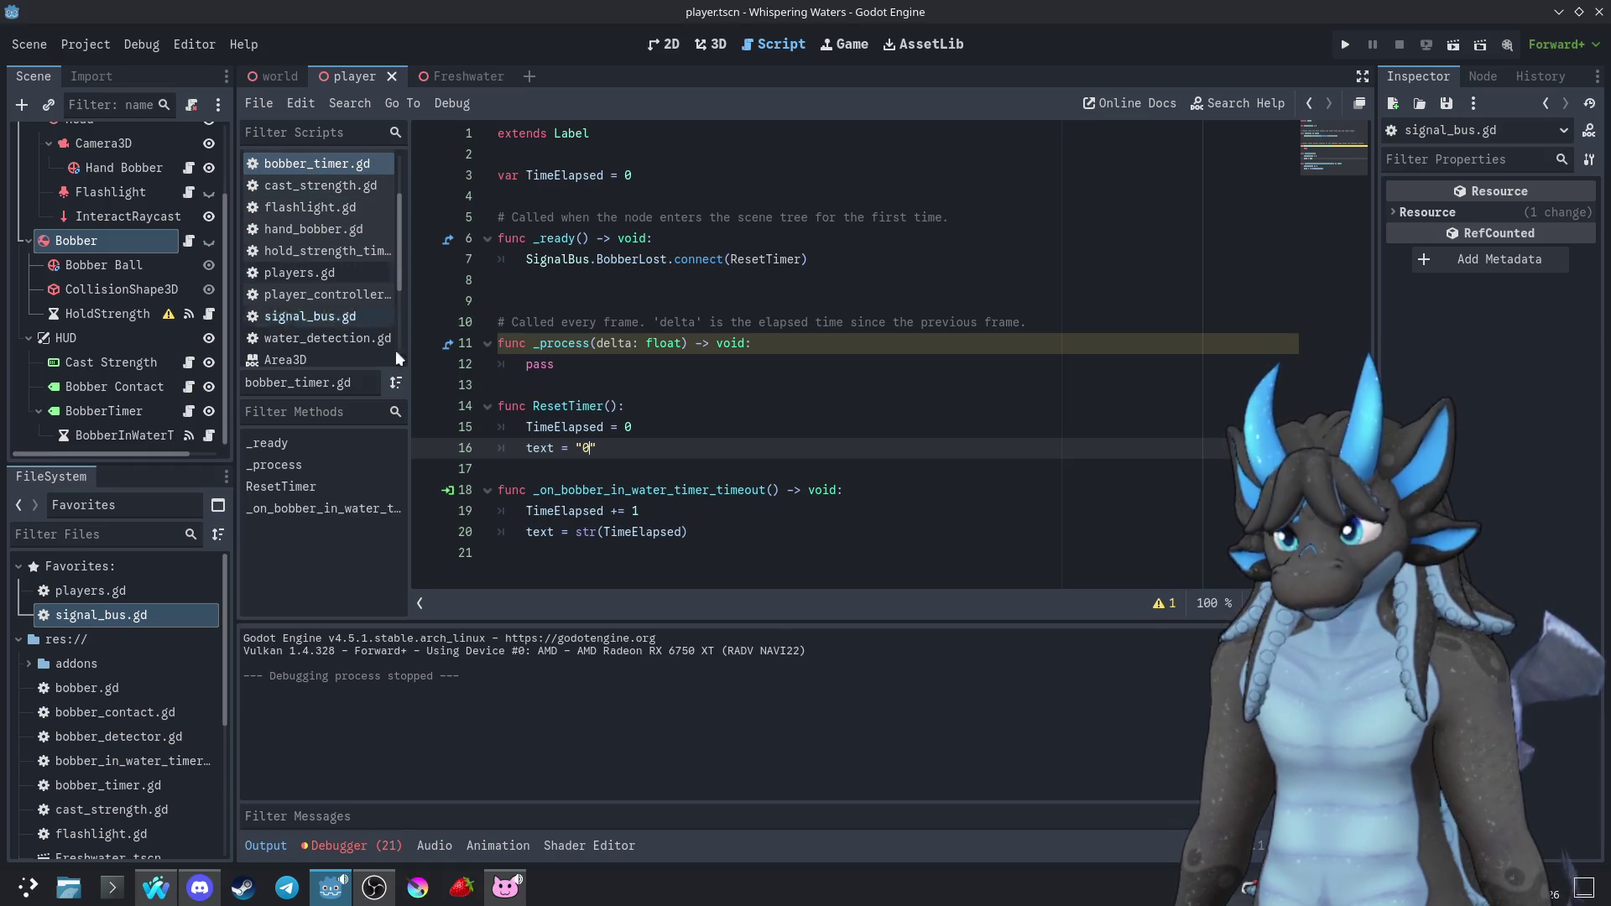
{"action": "scroll", "coordinate": [335, 328], "scroll_direction": "up", "scroll_amount": 2}
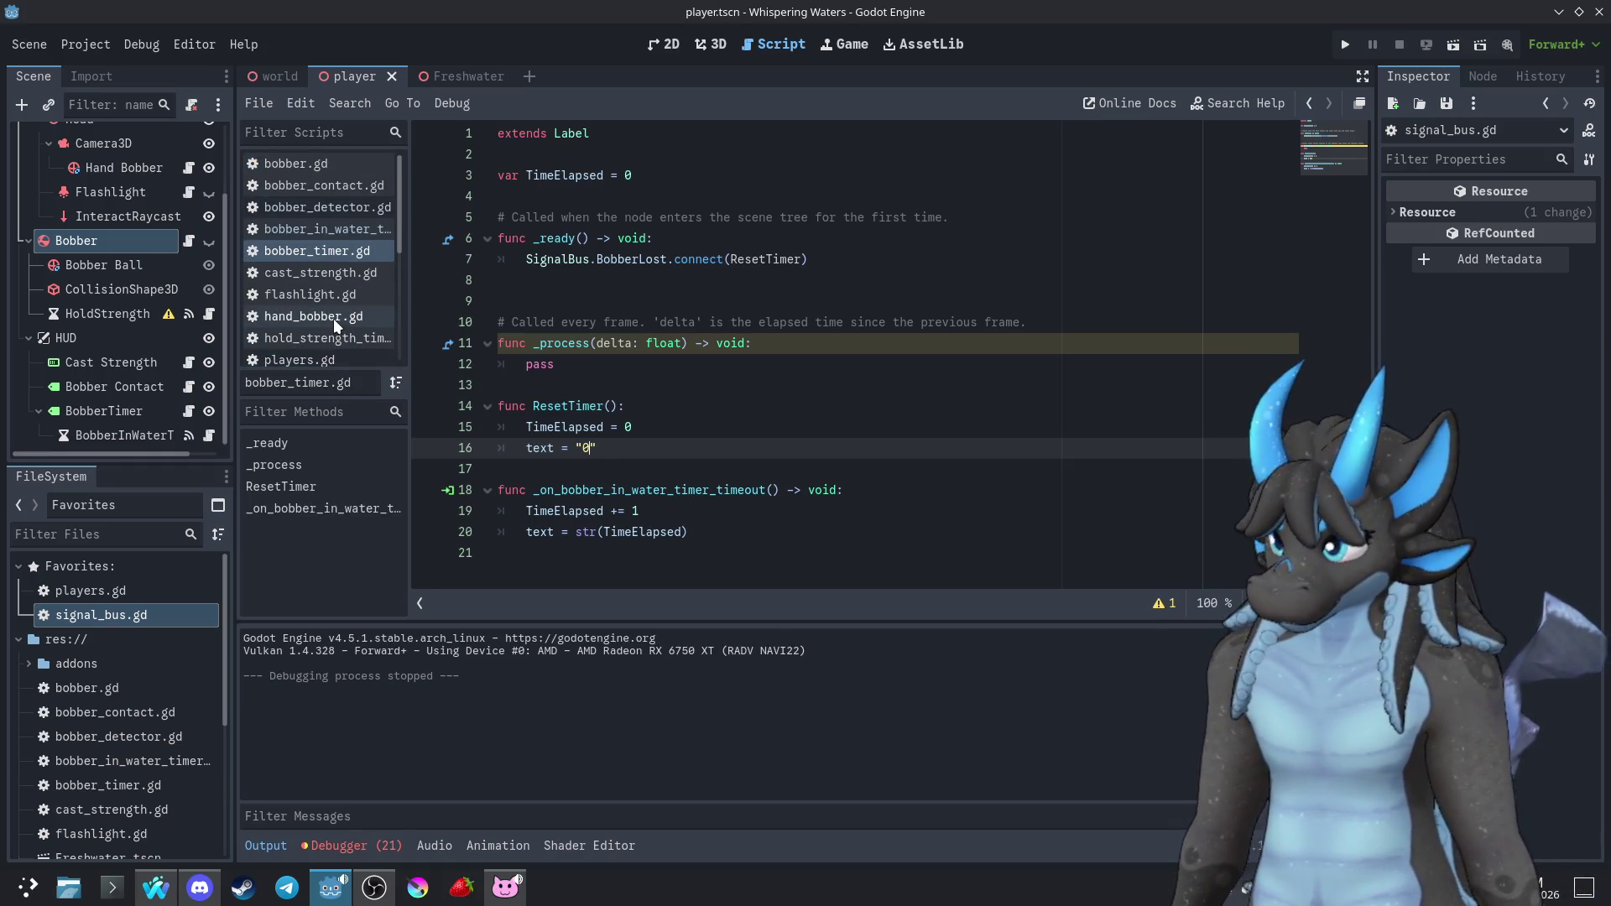
{"action": "scroll", "coordinate": [336, 322], "scroll_direction": "down", "scroll_amount": 3}
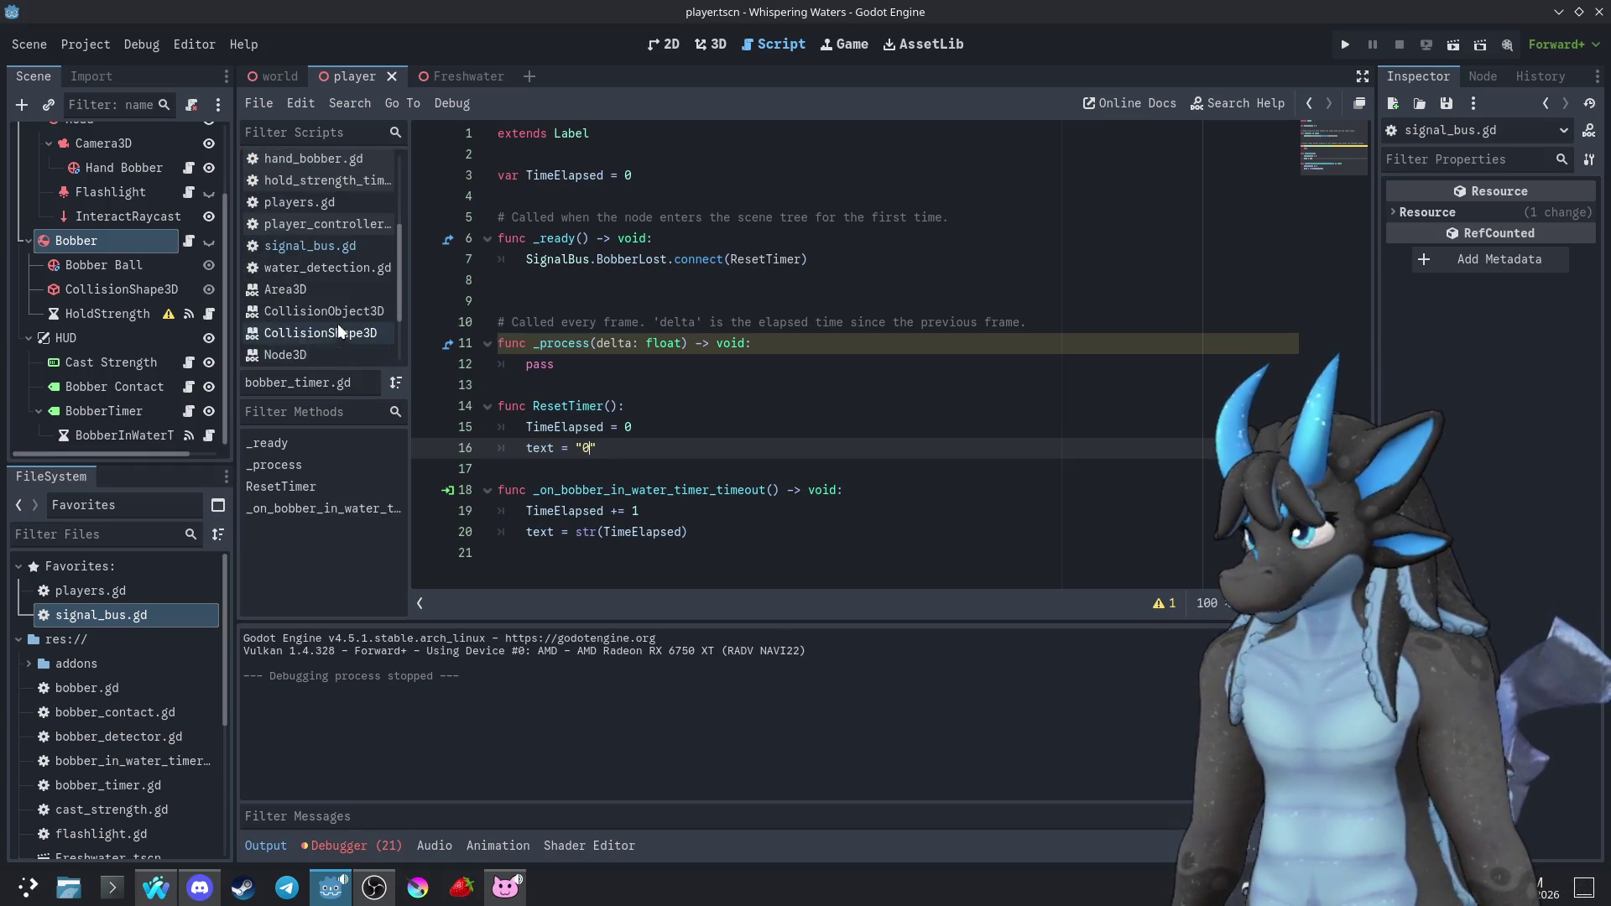
{"action": "left_click", "coordinate": [189, 387]}
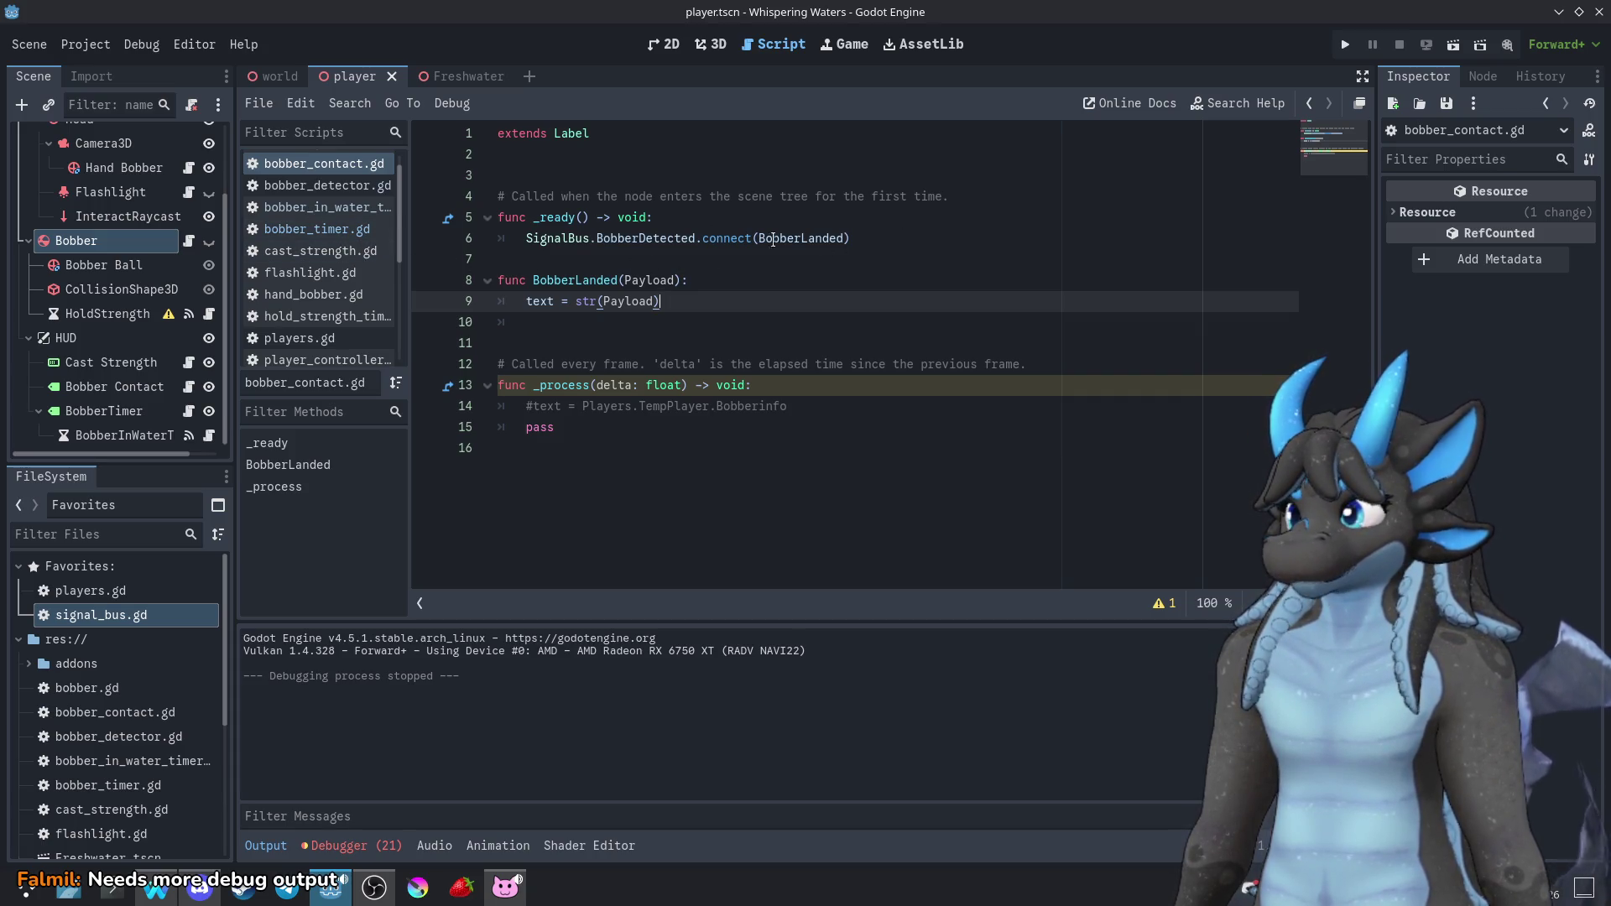
{"action": "left_click", "coordinate": [325, 164]}
Open bobber_contact.gd from the Bobber Contact node in the player scene
{"action": "scroll", "coordinate": [90, 339], "scroll_direction": "up", "scroll_amount": 3}
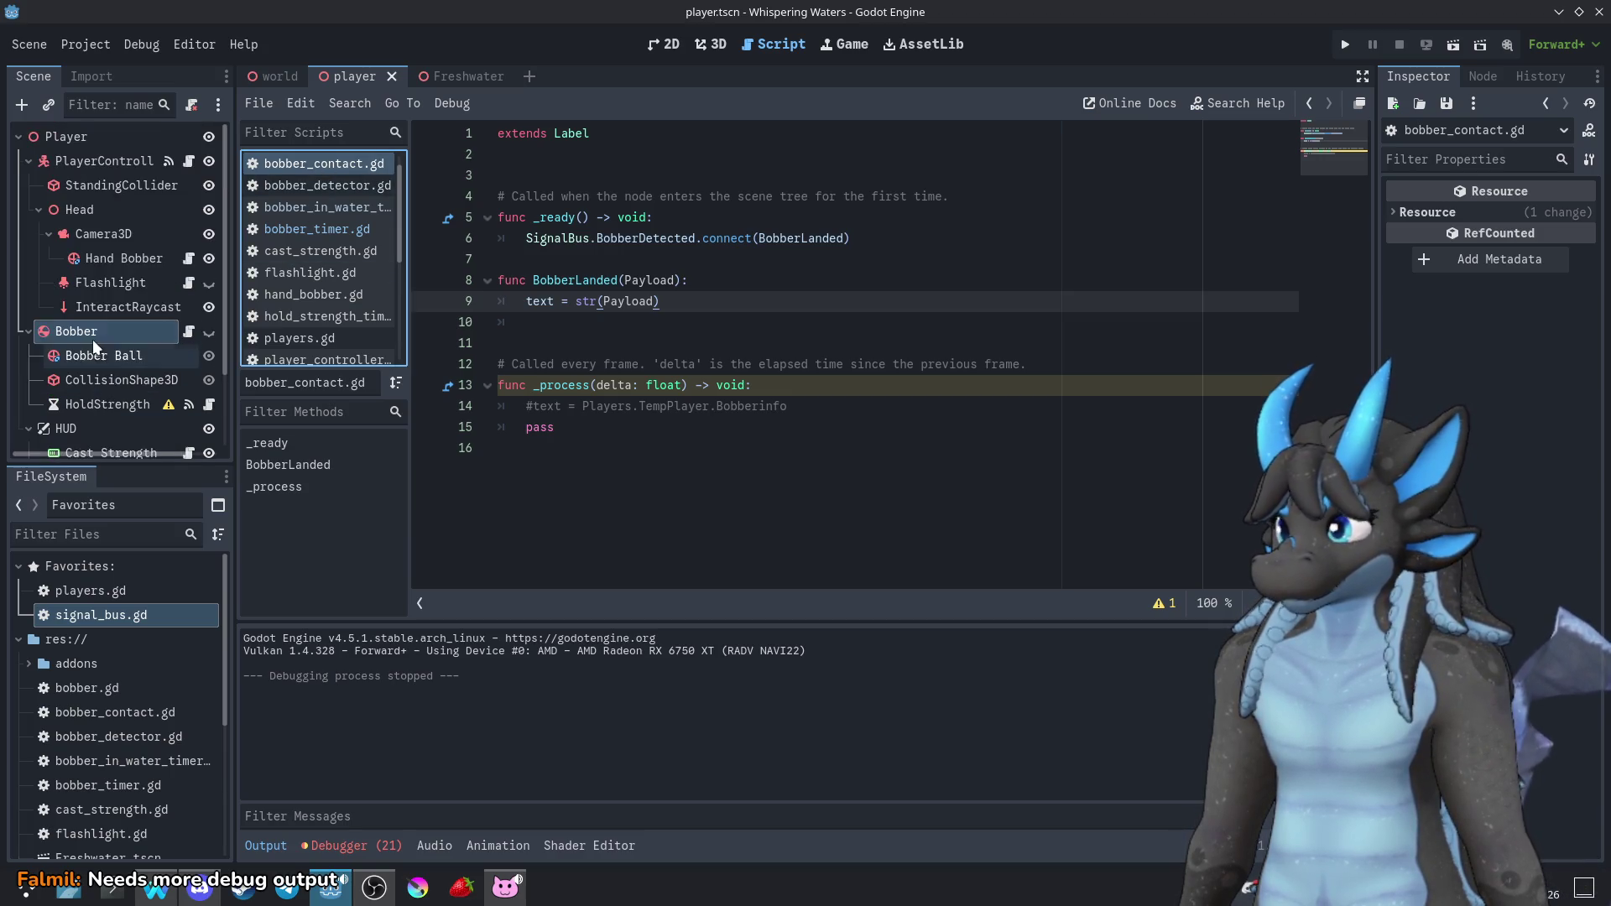
{"action": "left_click", "coordinate": [458, 78]}
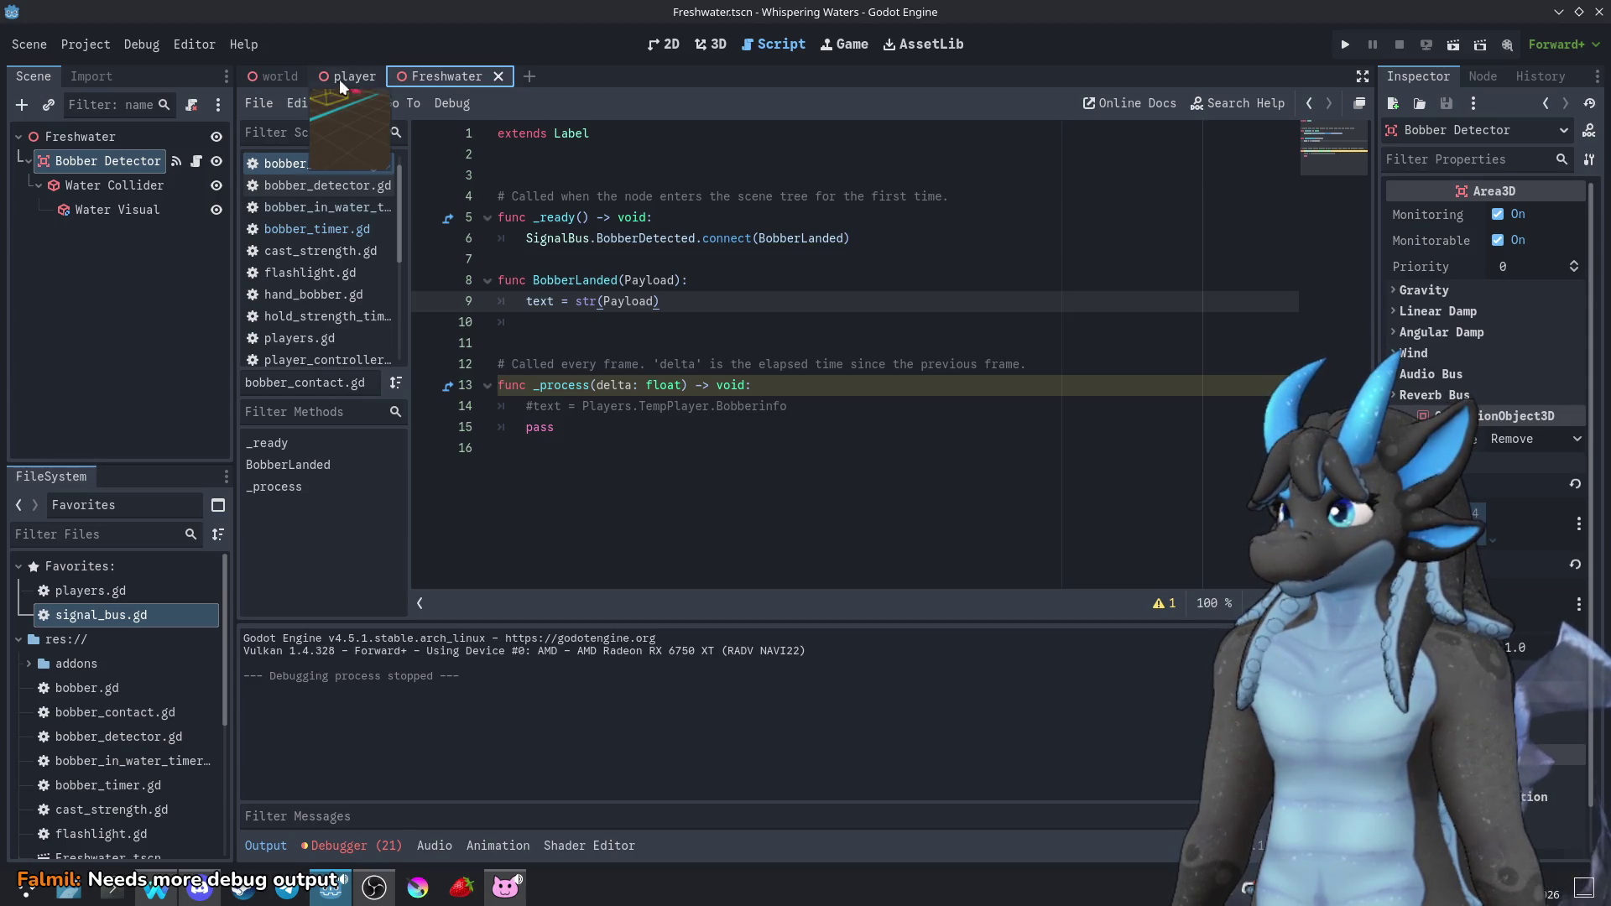
{"action": "left_click", "coordinate": [319, 165]}
{"action": "left_click", "coordinate": [361, 77]}
{"action": "left_click", "coordinate": [136, 386]}
{"action": "left_click", "coordinate": [187, 387]}
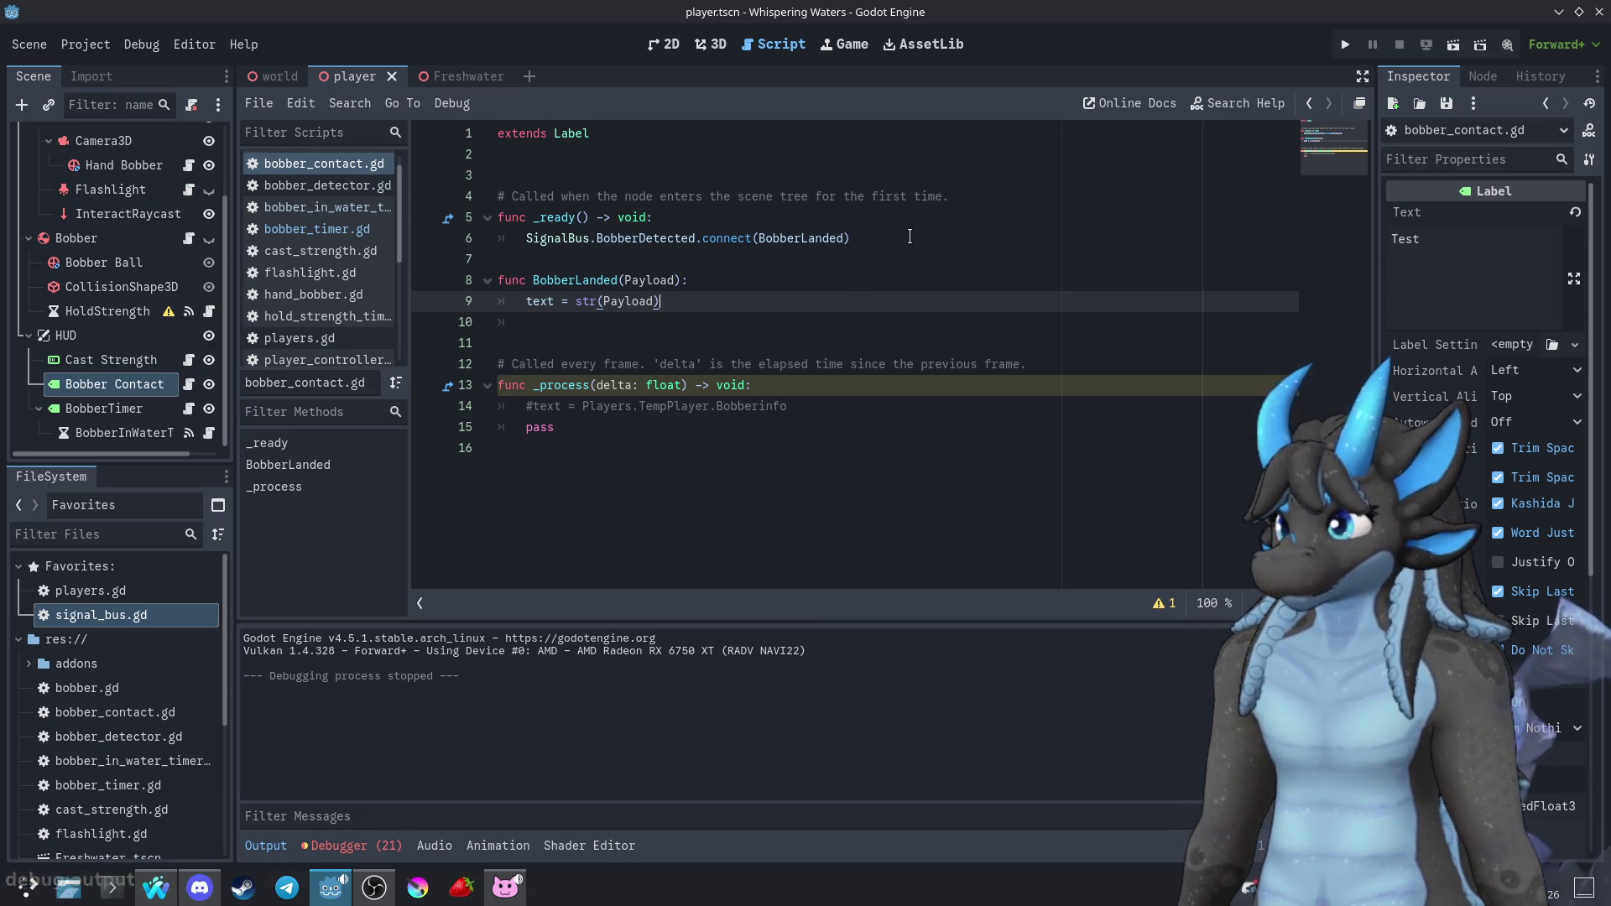
Duplicate the BobberDetected connect line to connect SignalBus.BobberLost to a BobberLost handler
{"action": "left_click_drag", "start_coordinate": [910, 237], "coordinate": [913, 224]}
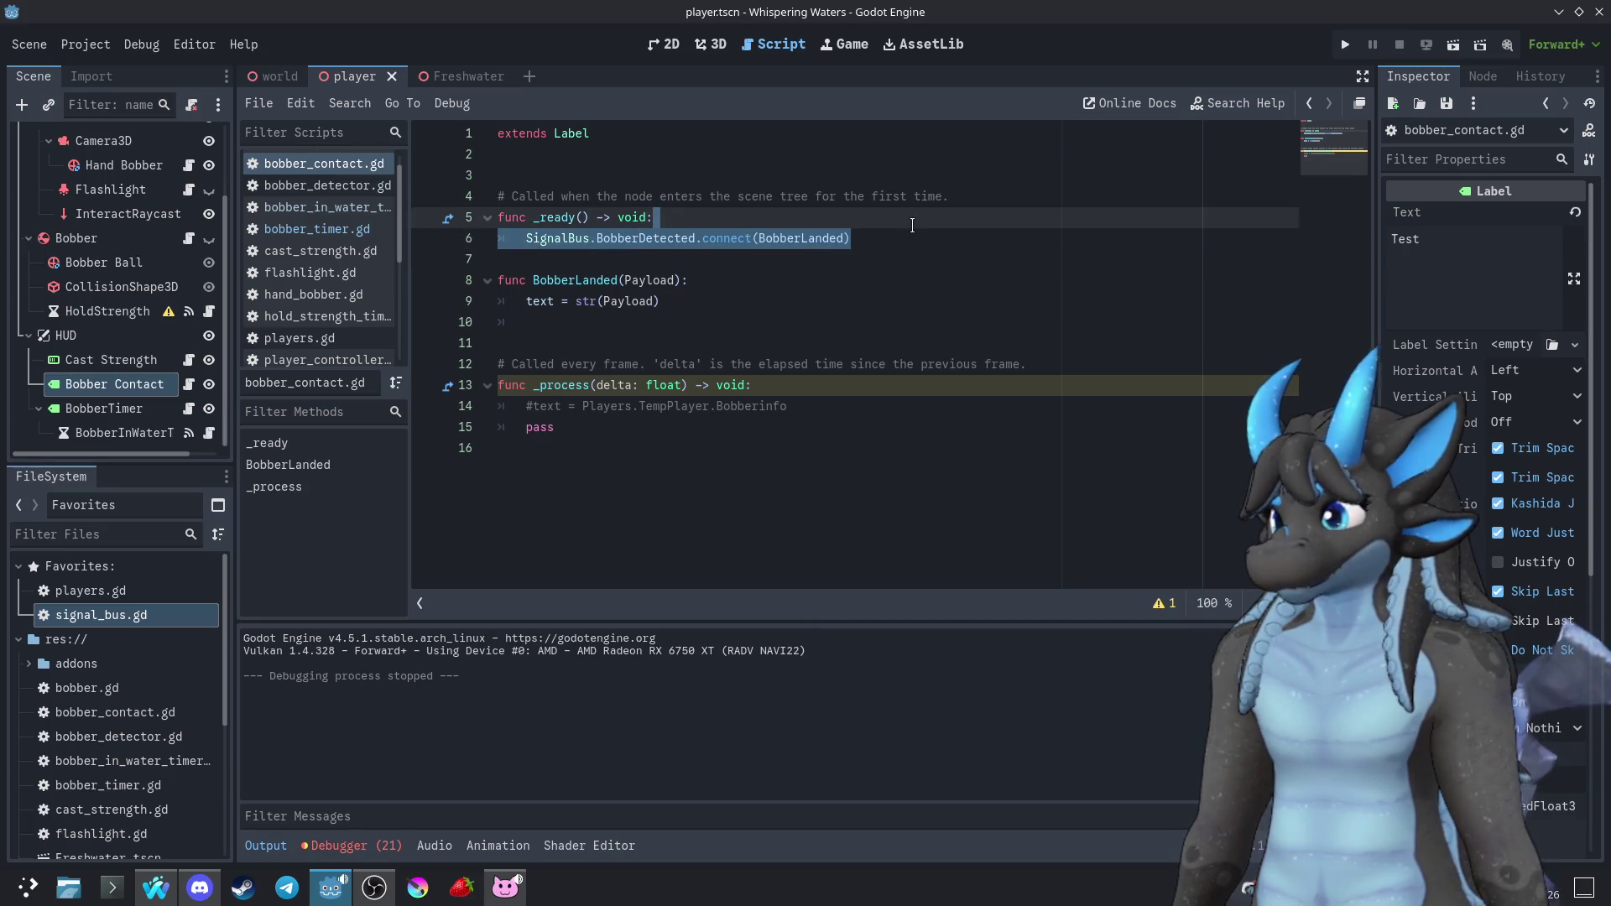
{"action": "key", "text": "ctrl+shift+d"}
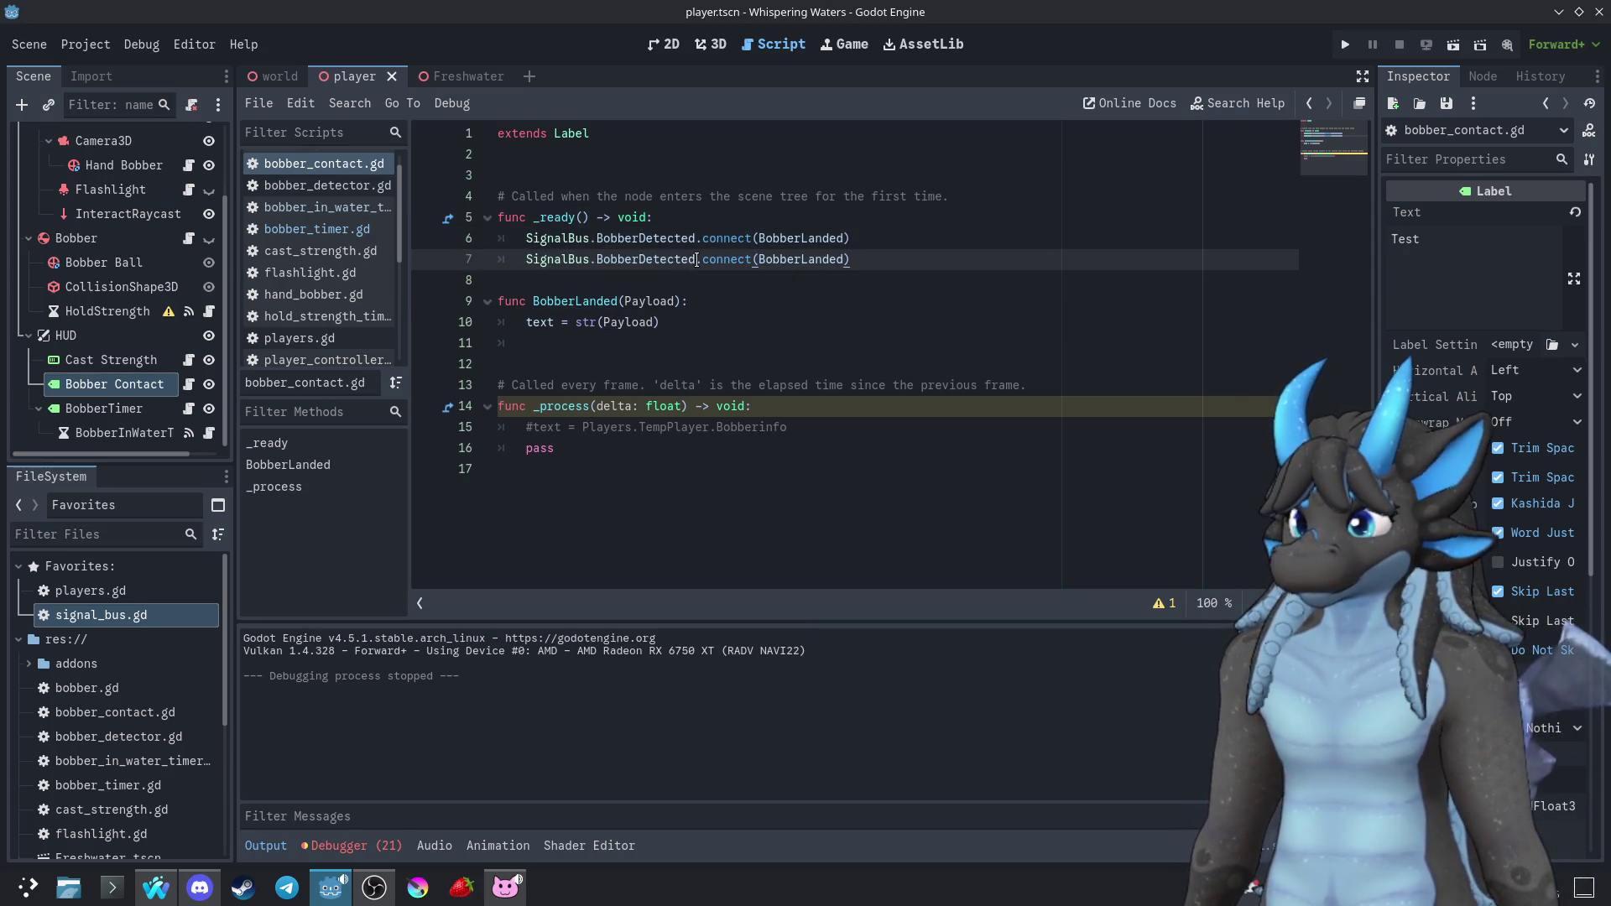
{"action": "left_click_drag", "start_coordinate": [696, 260], "coordinate": [645, 261]}
{"action": "type", "text": "Lost"}
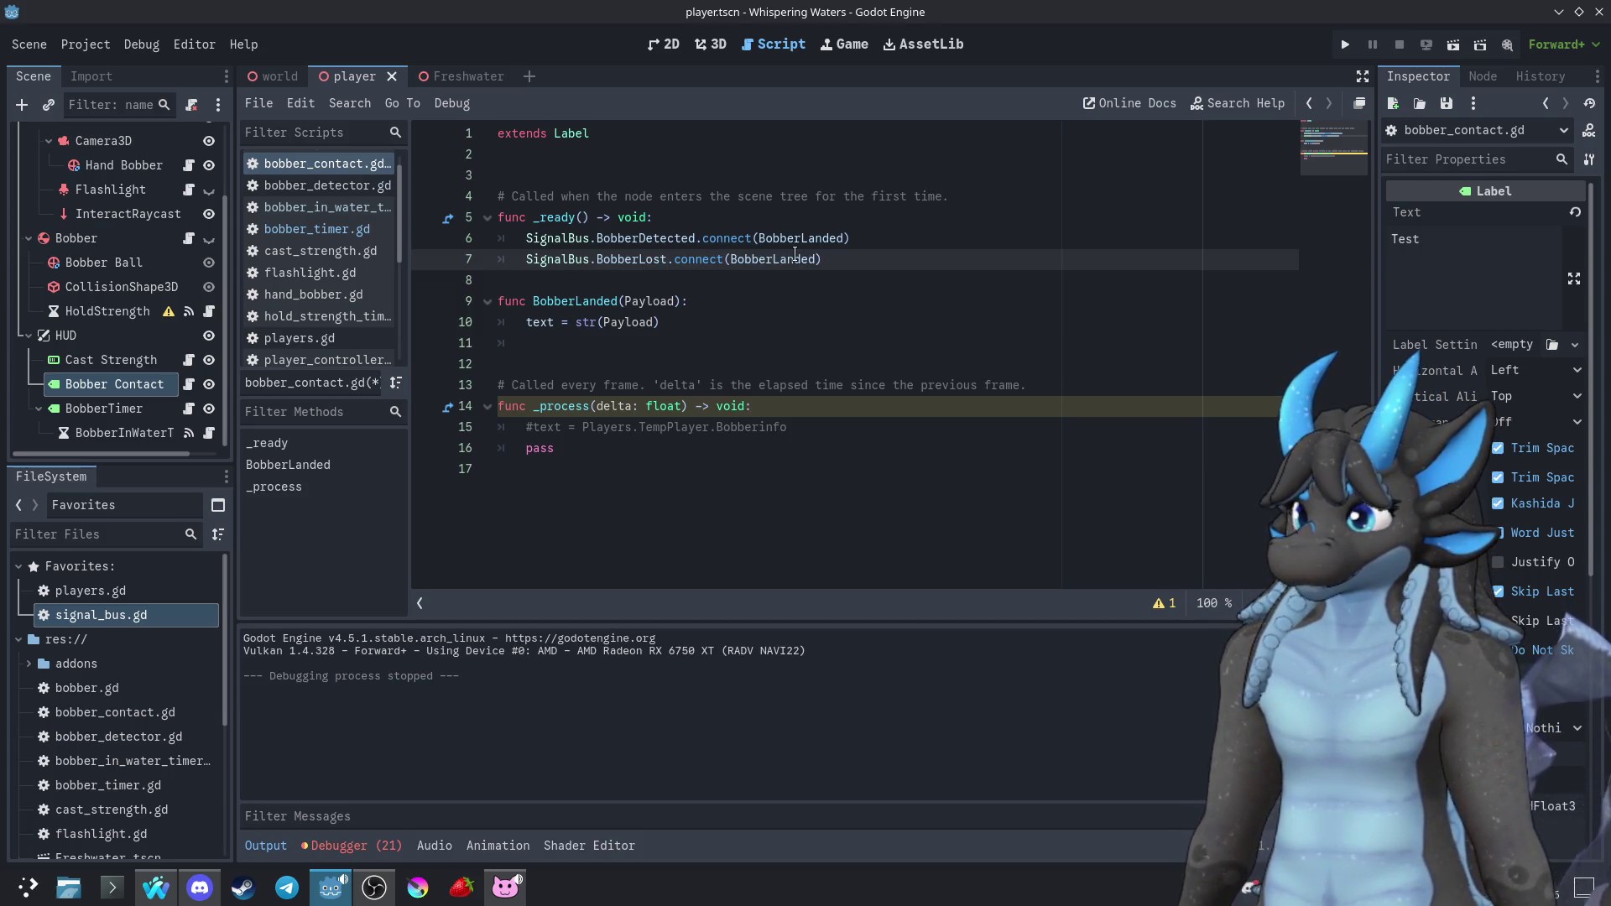
{"action": "left_click_drag", "start_coordinate": [816, 262], "coordinate": [773, 262]}
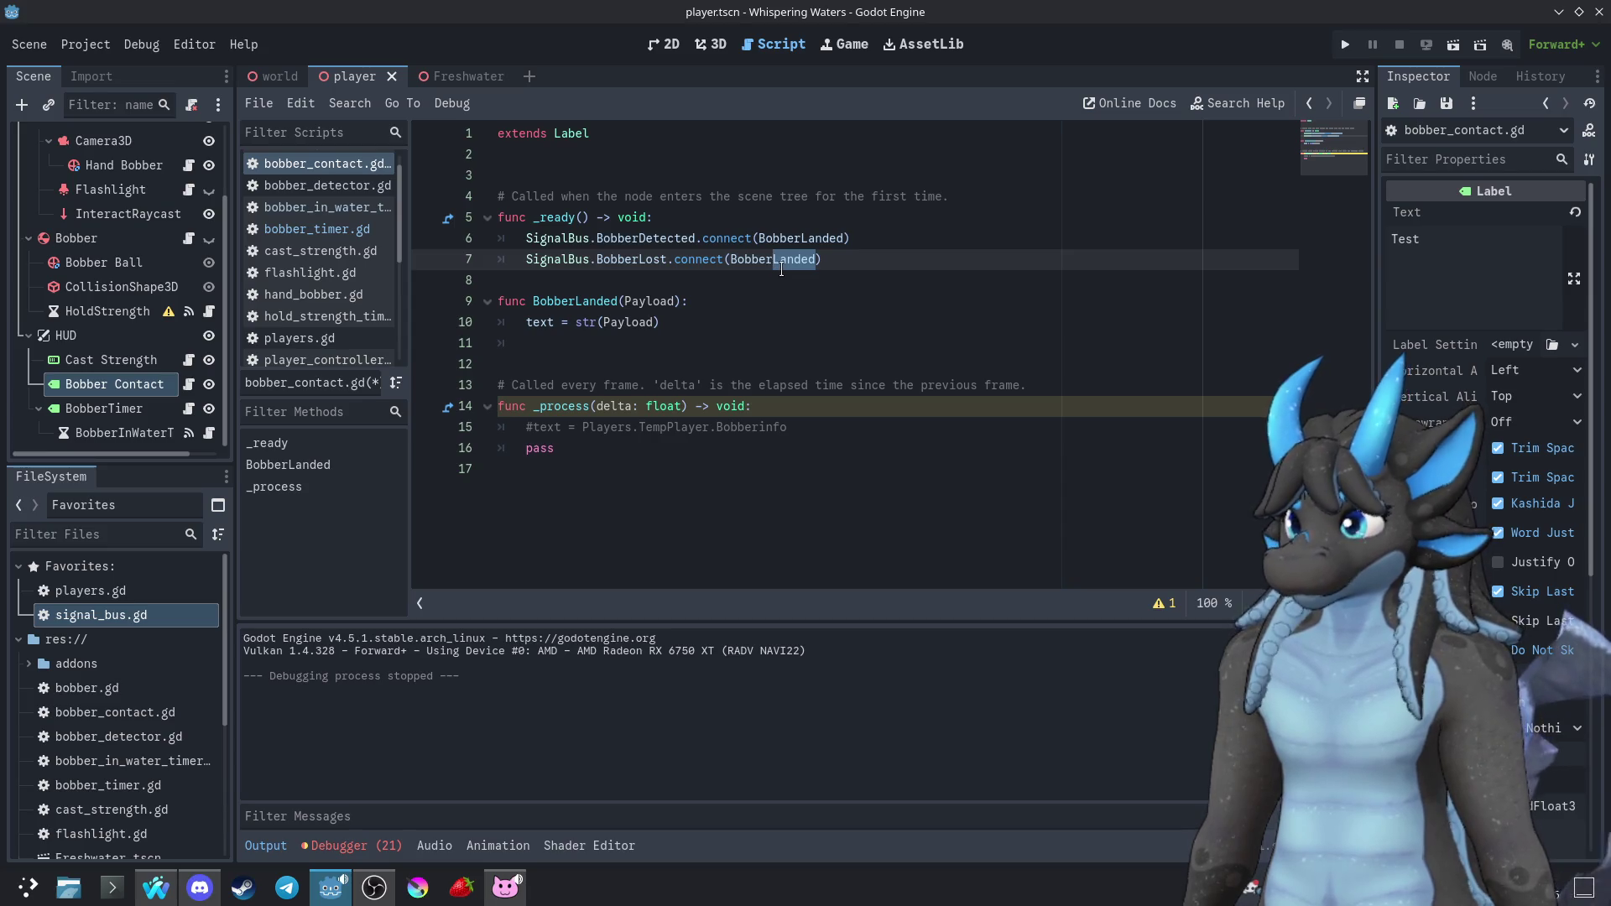
{"action": "type", "text": "Lost"}
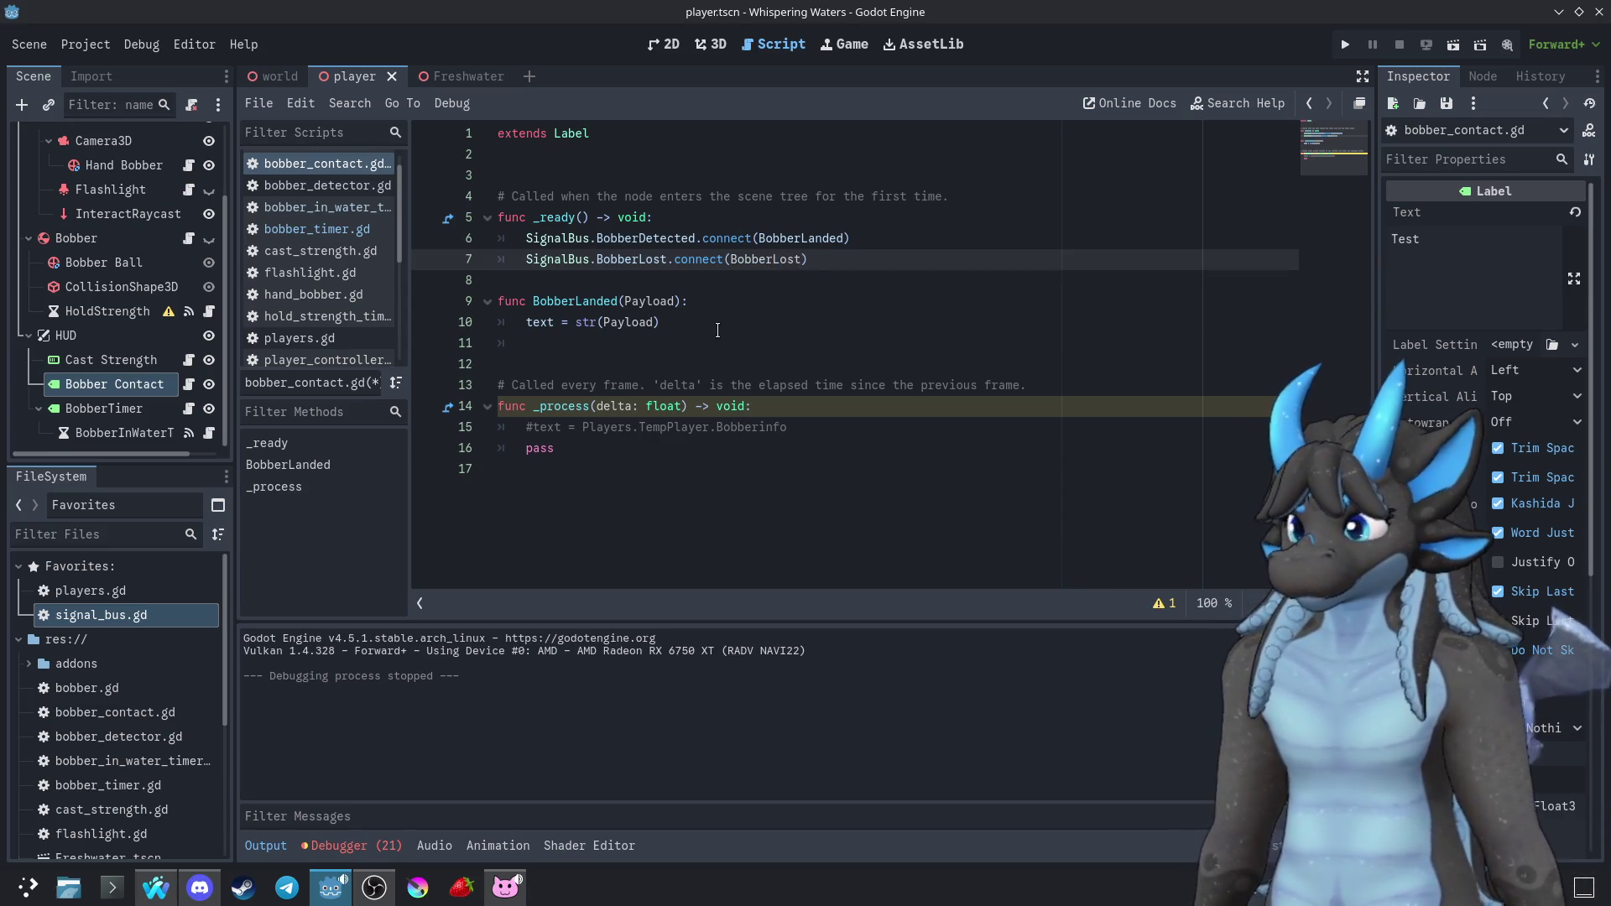
Add func BobberLost() that sets text = "Bobber Lost", then run the project
{"action": "left_click", "coordinate": [713, 325]}
{"action": "key", "text": "Return"}
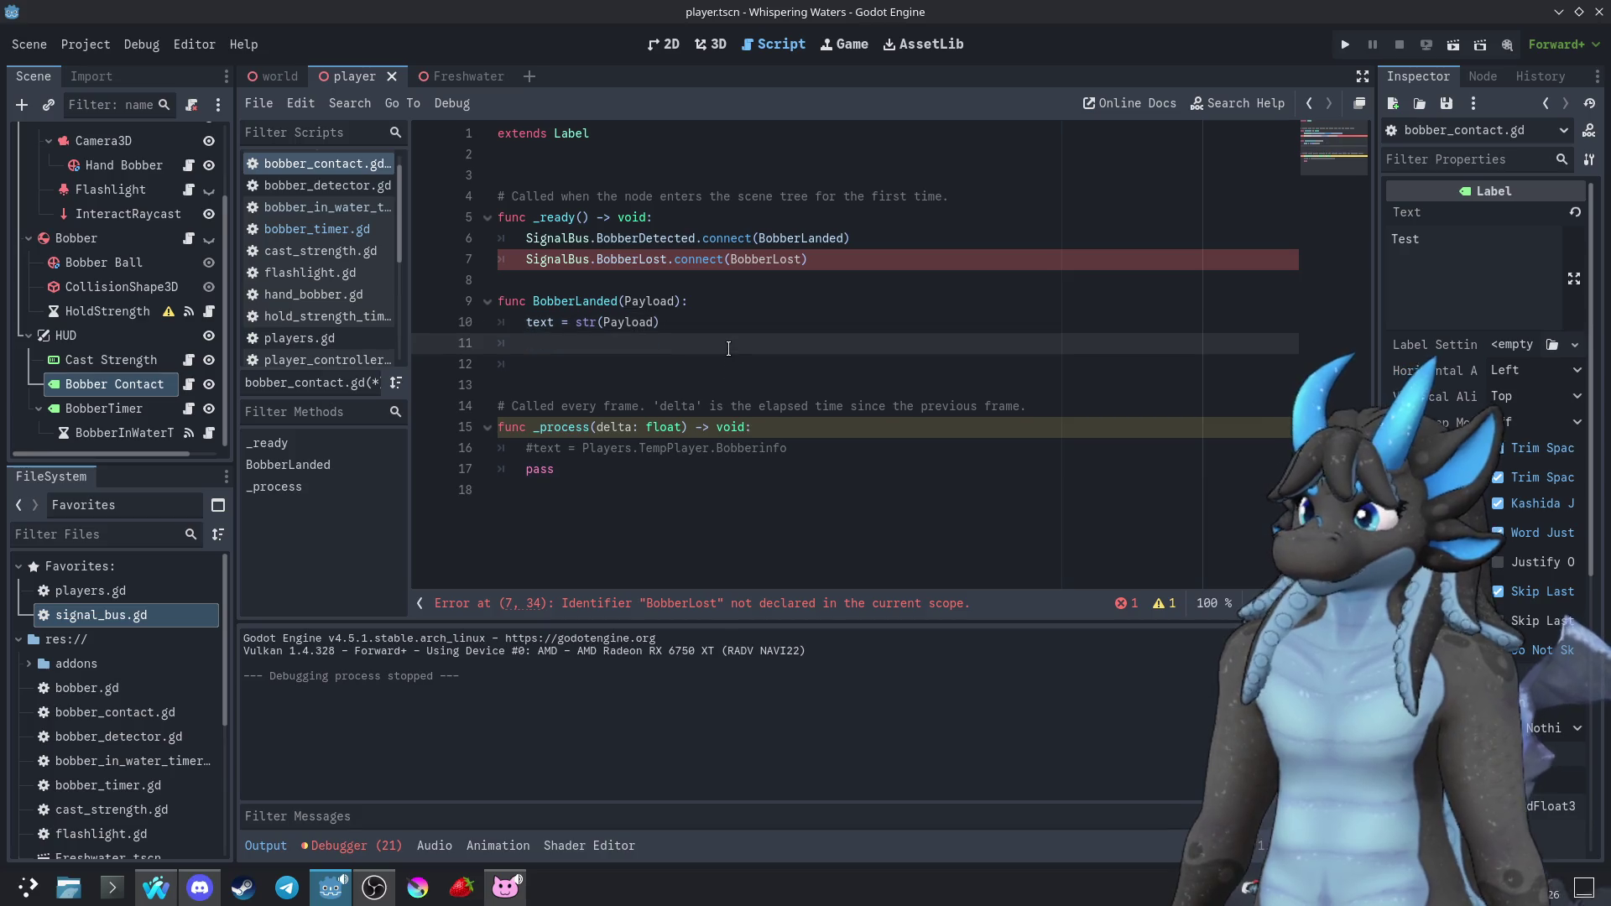
{"action": "key", "text": "Return"}
{"action": "key", "text": "BackSpace"}
{"action": "key", "text": "BackSpace"}
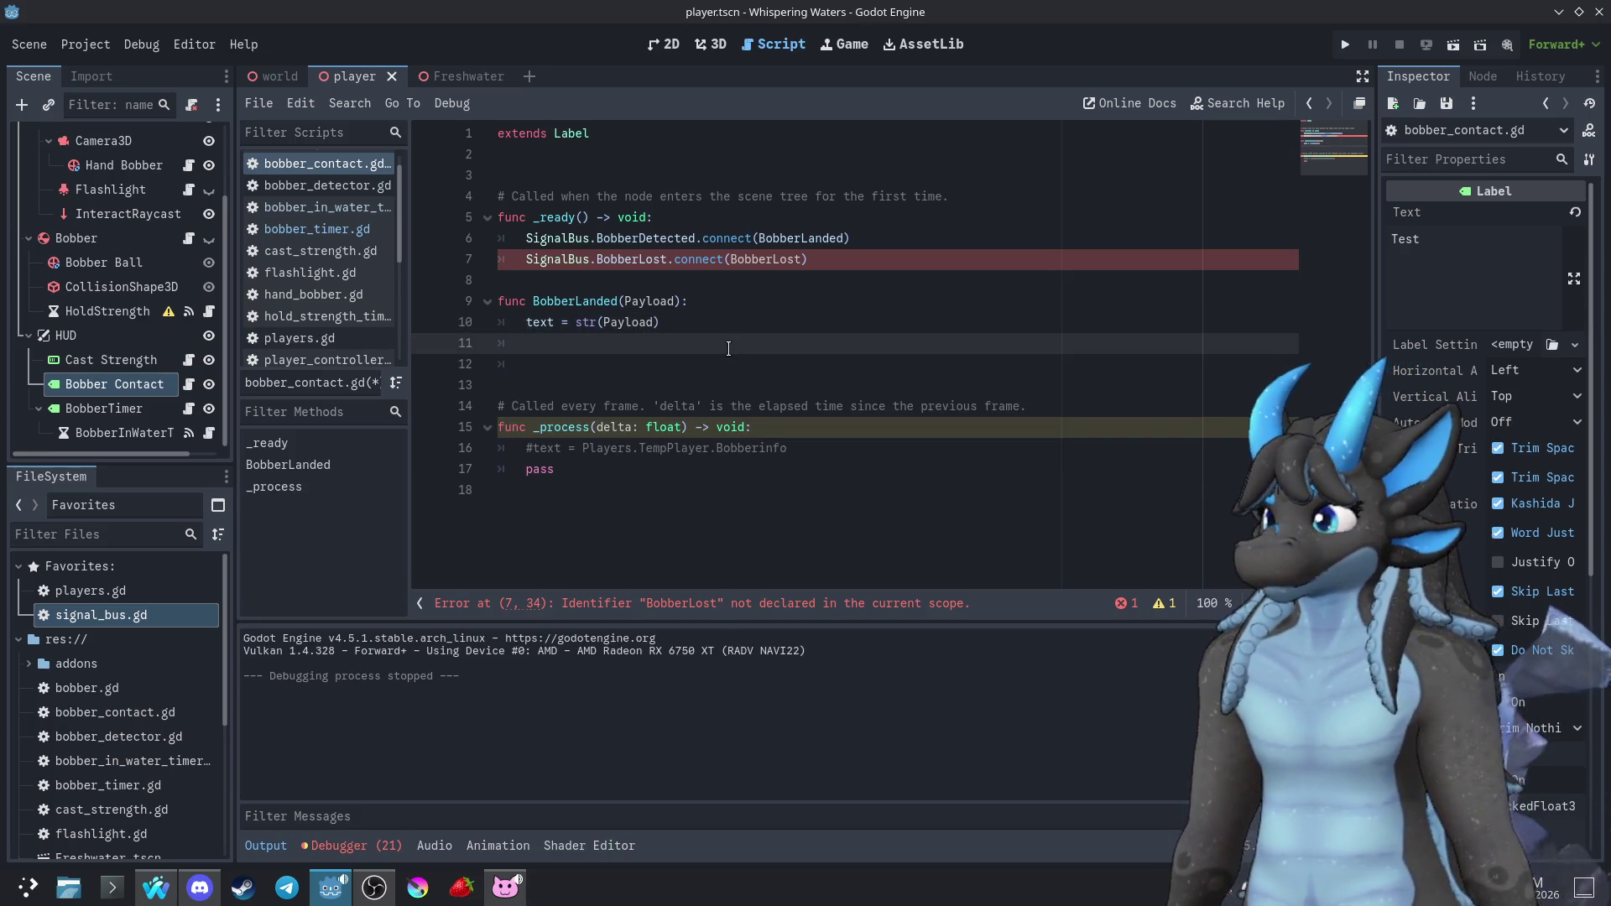
{"action": "key", "text": "Down"}
{"action": "key", "text": "BackSpace"}
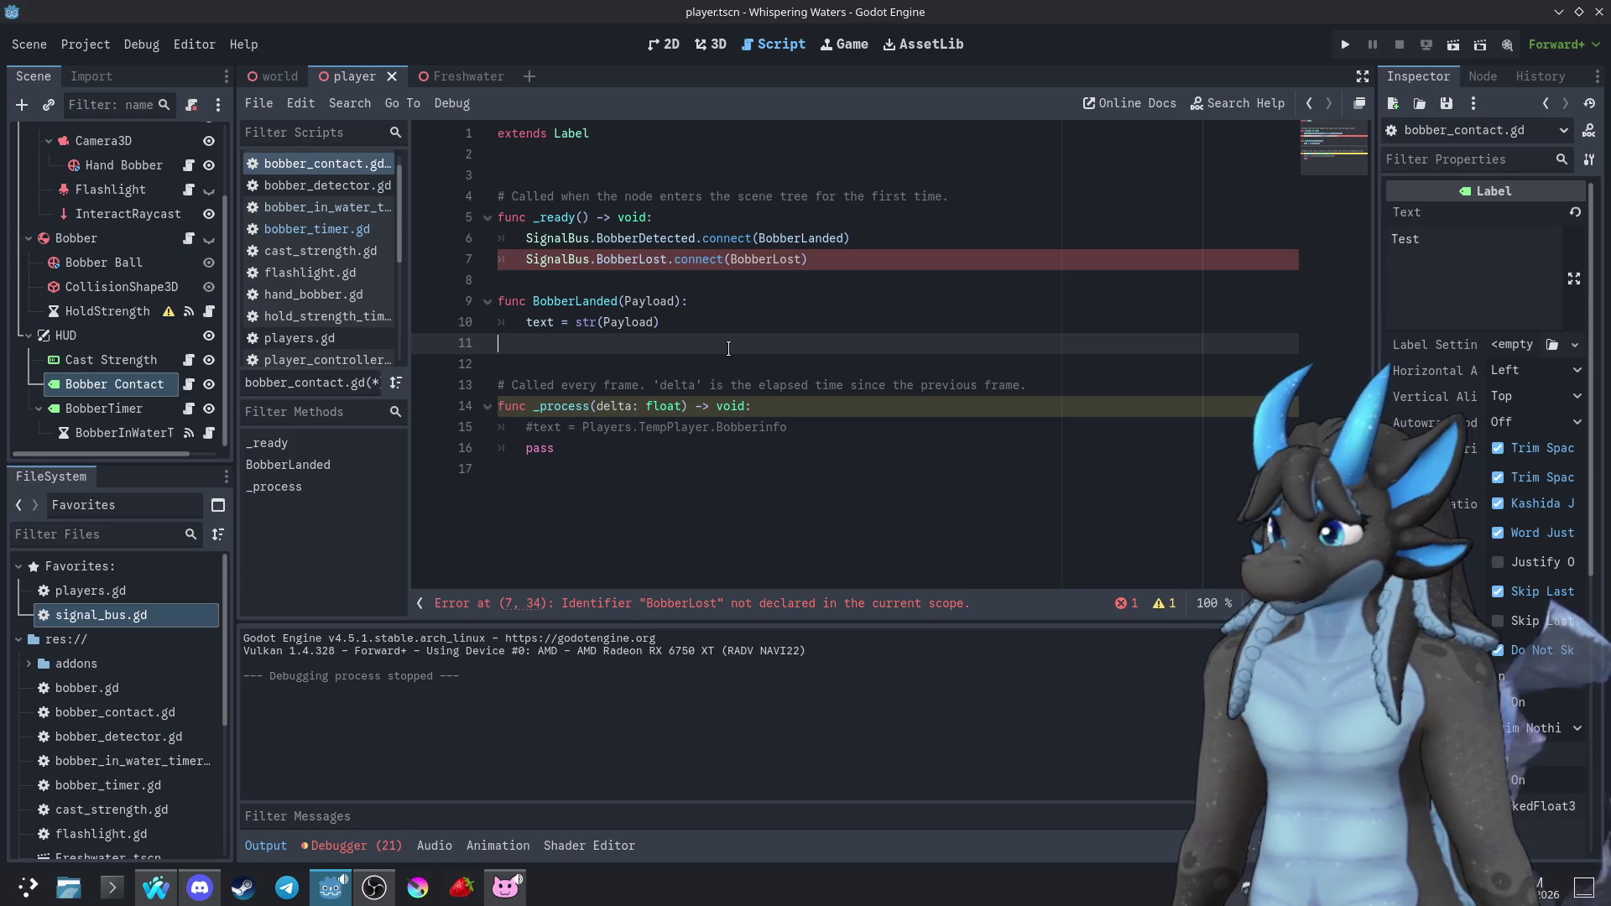
{"action": "key", "text": "Return"}
{"action": "type", "text": "fuinc"}
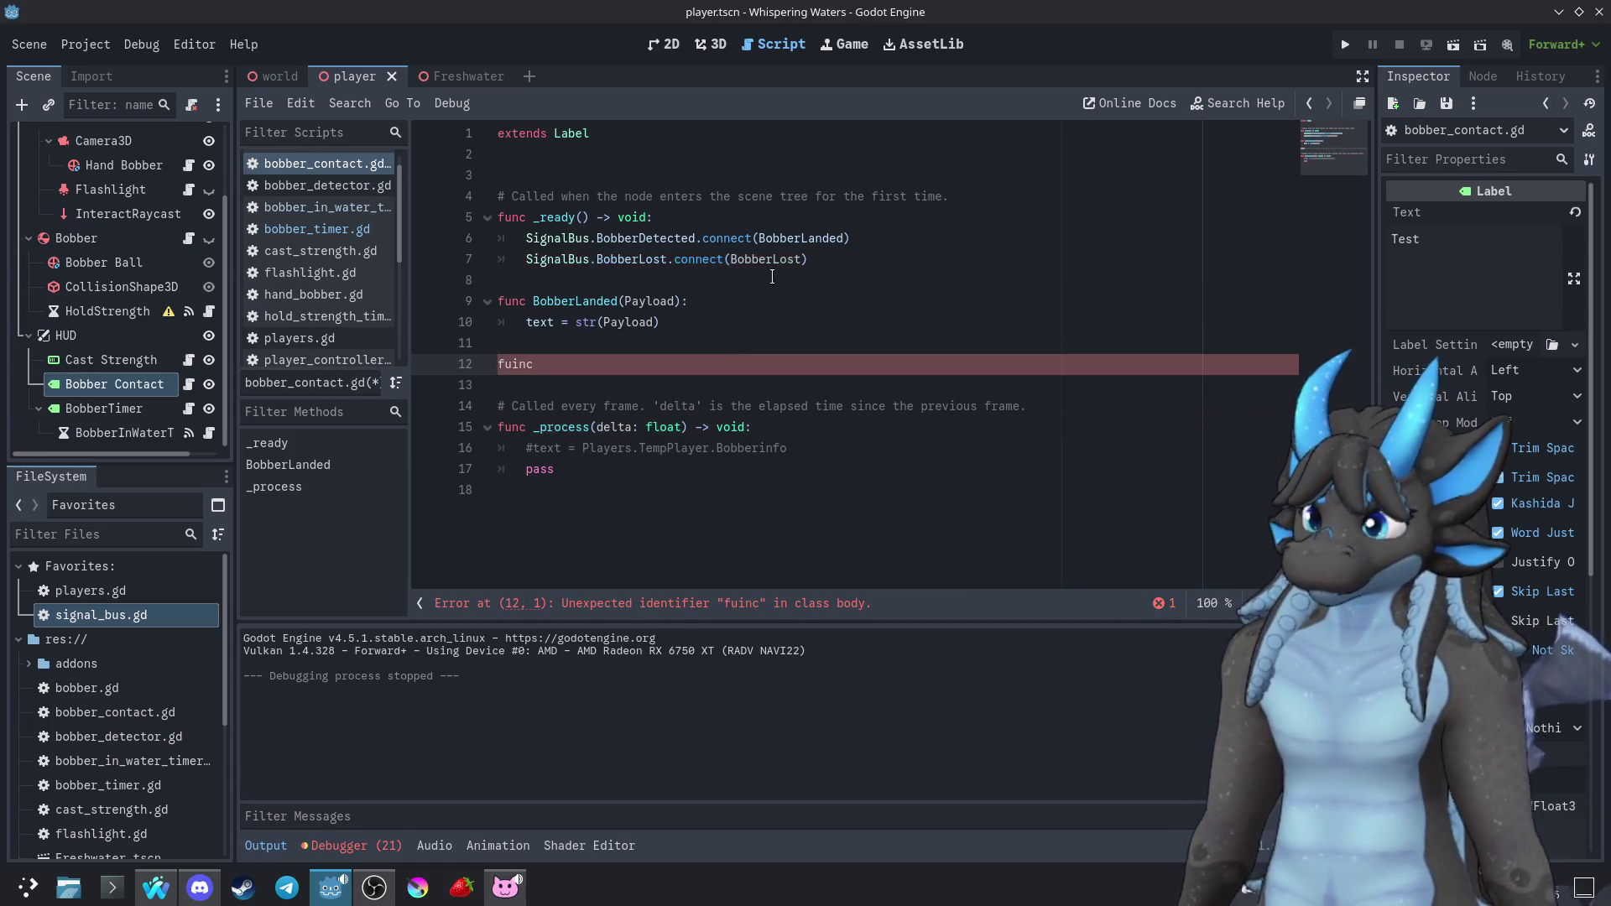
{"action": "type", "text": "unc "}
{"action": "type", "text": "c BobberLost():"}
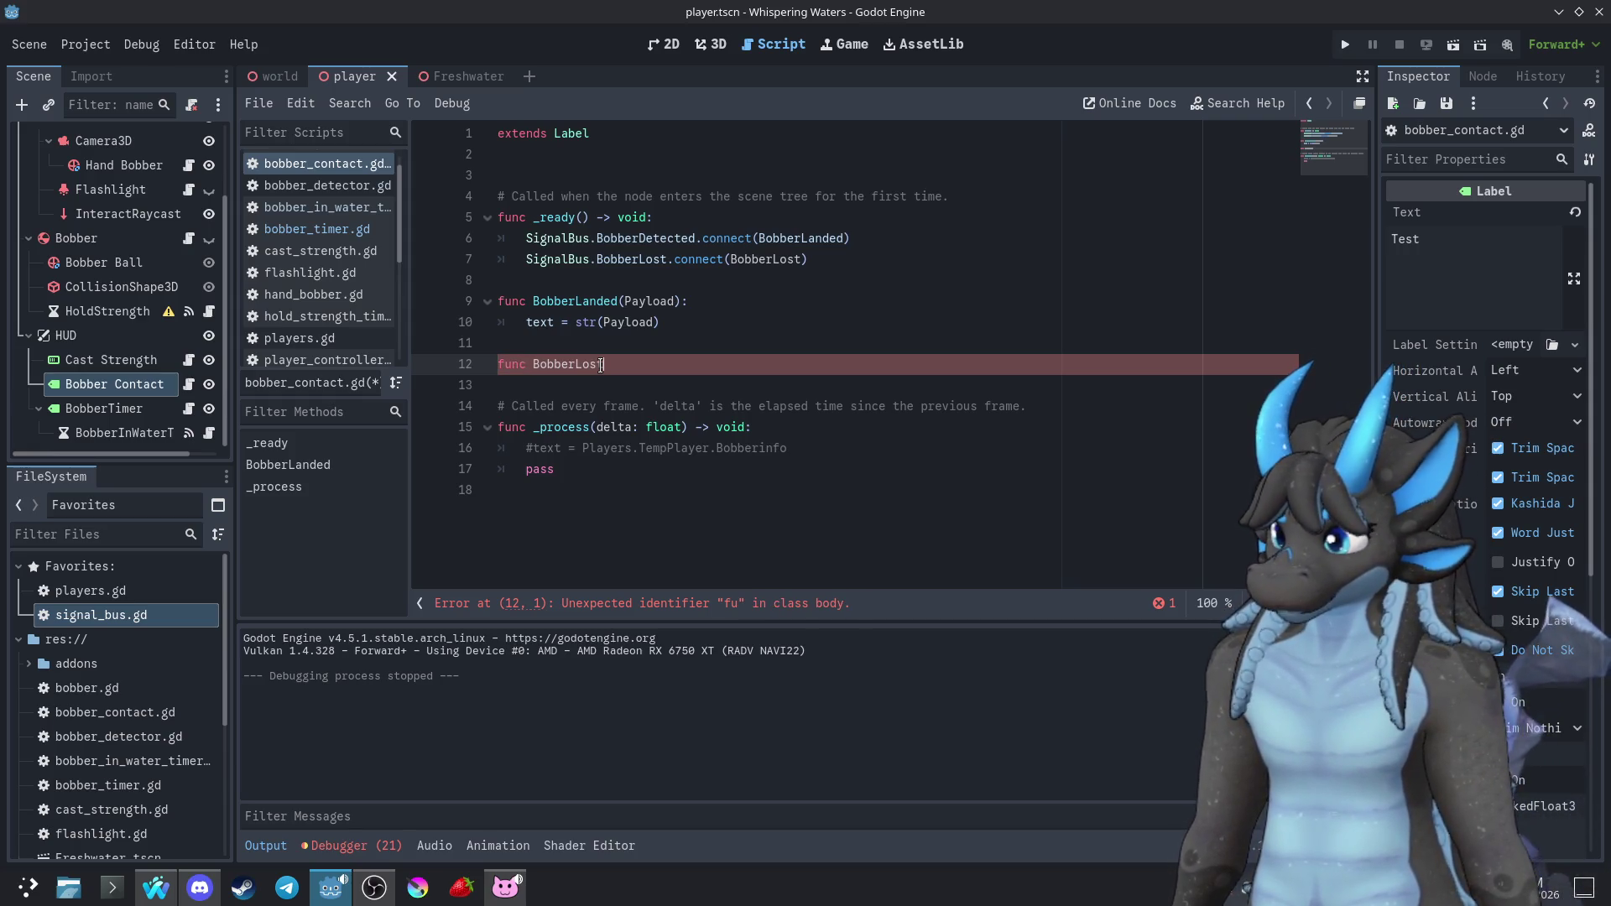
{"action": "key", "text": "Return"}
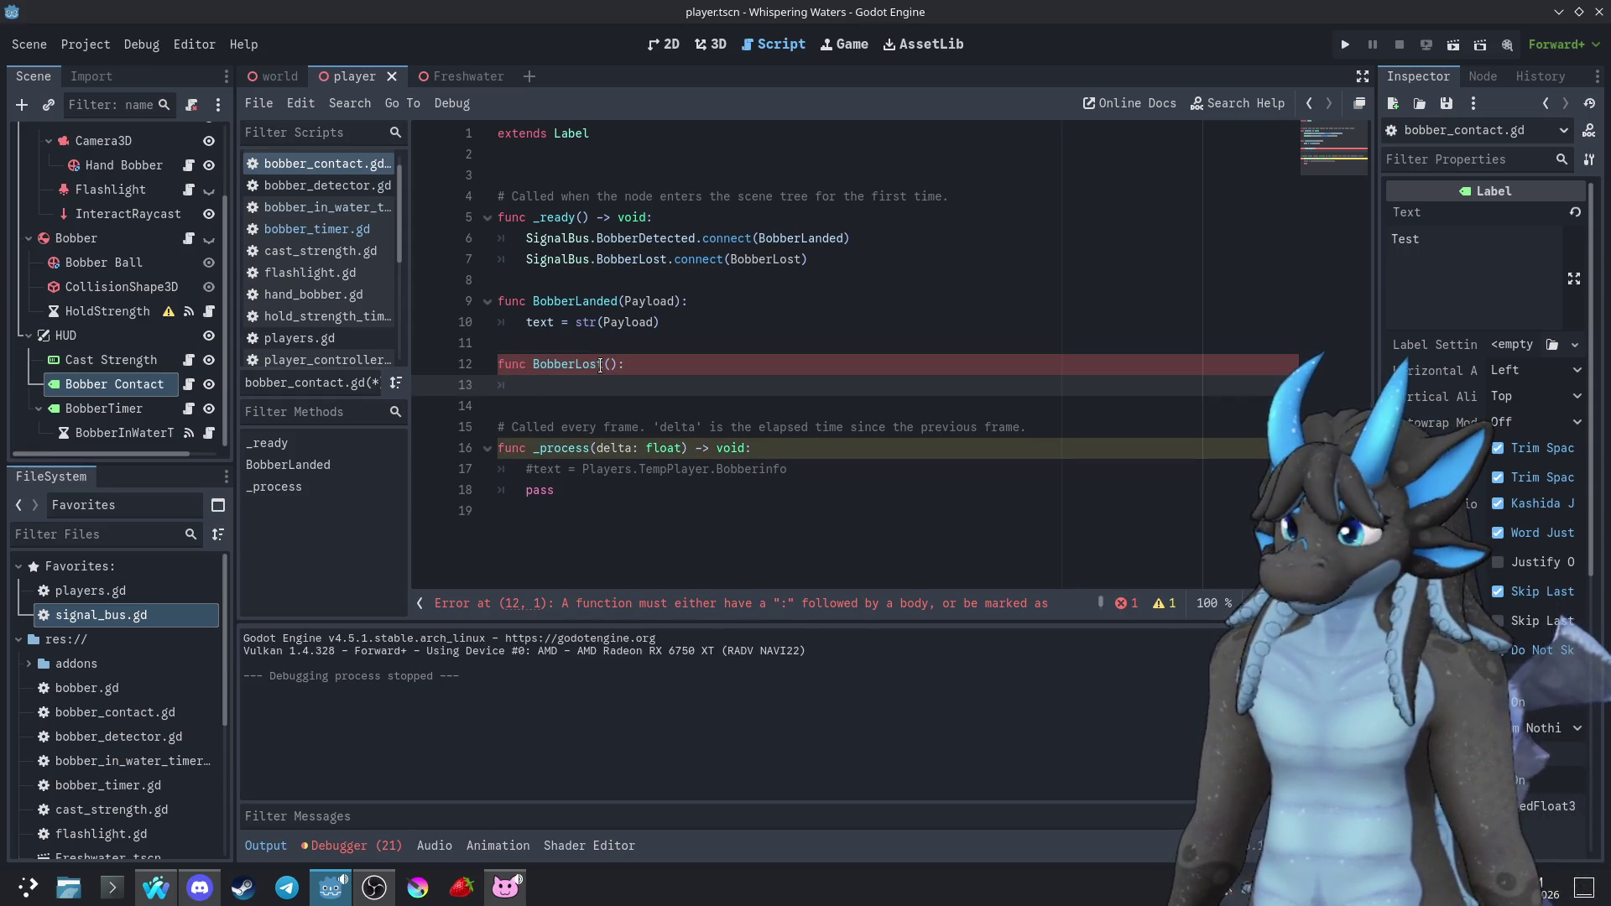
{"action": "type", "text": "text = \""}
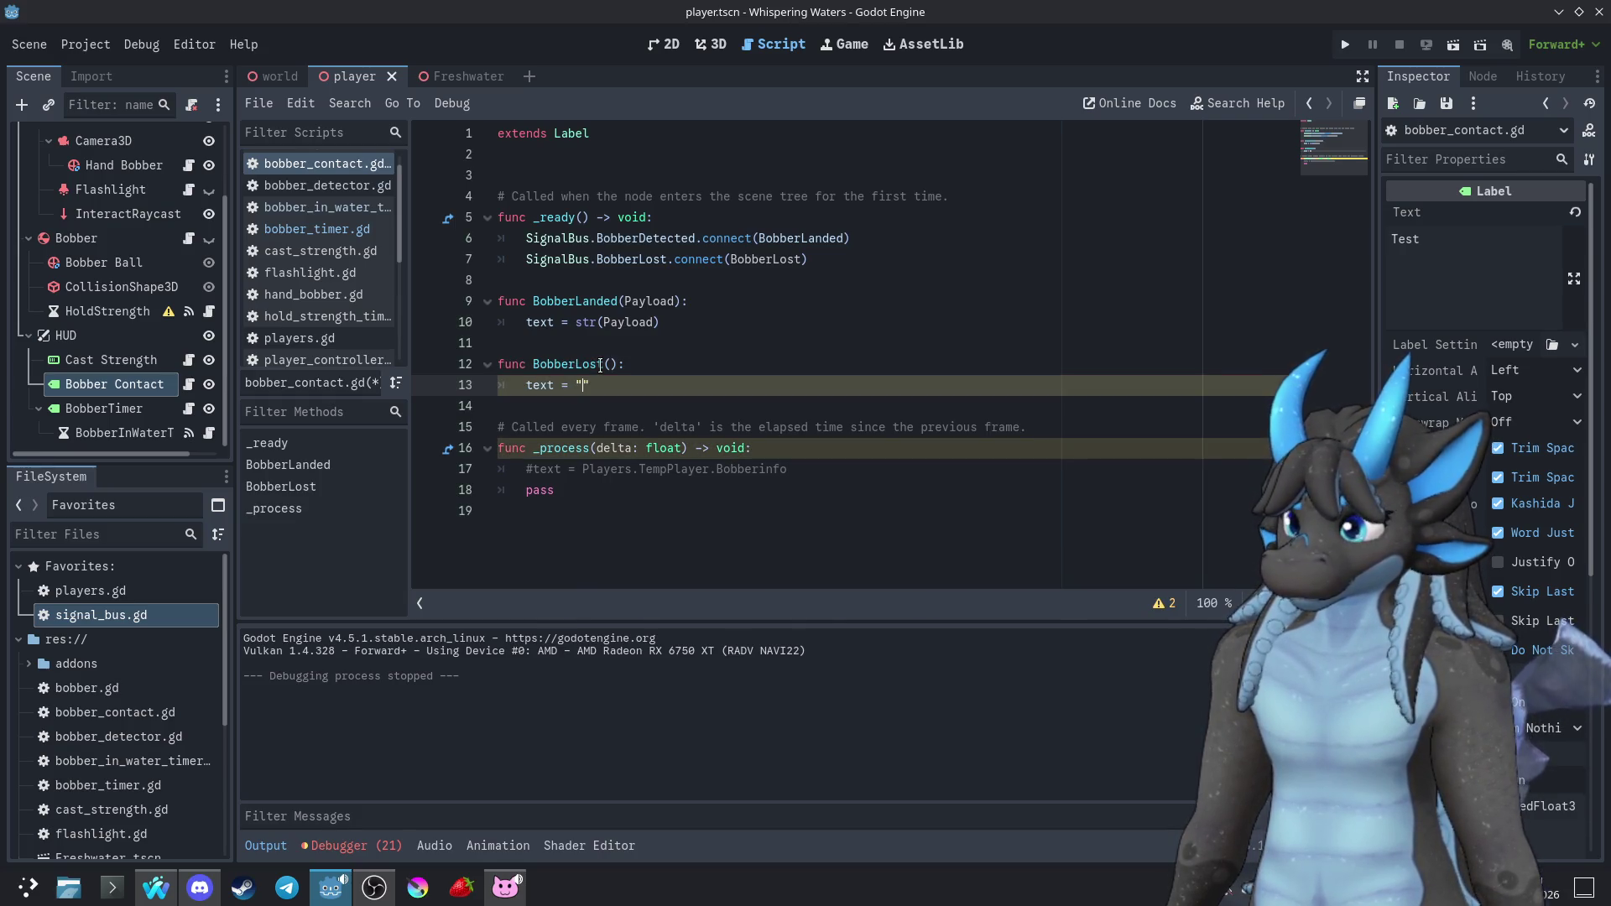
{"action": "type", "text": "Bobber Lost"}
{"action": "left_click", "coordinate": [726, 387]}
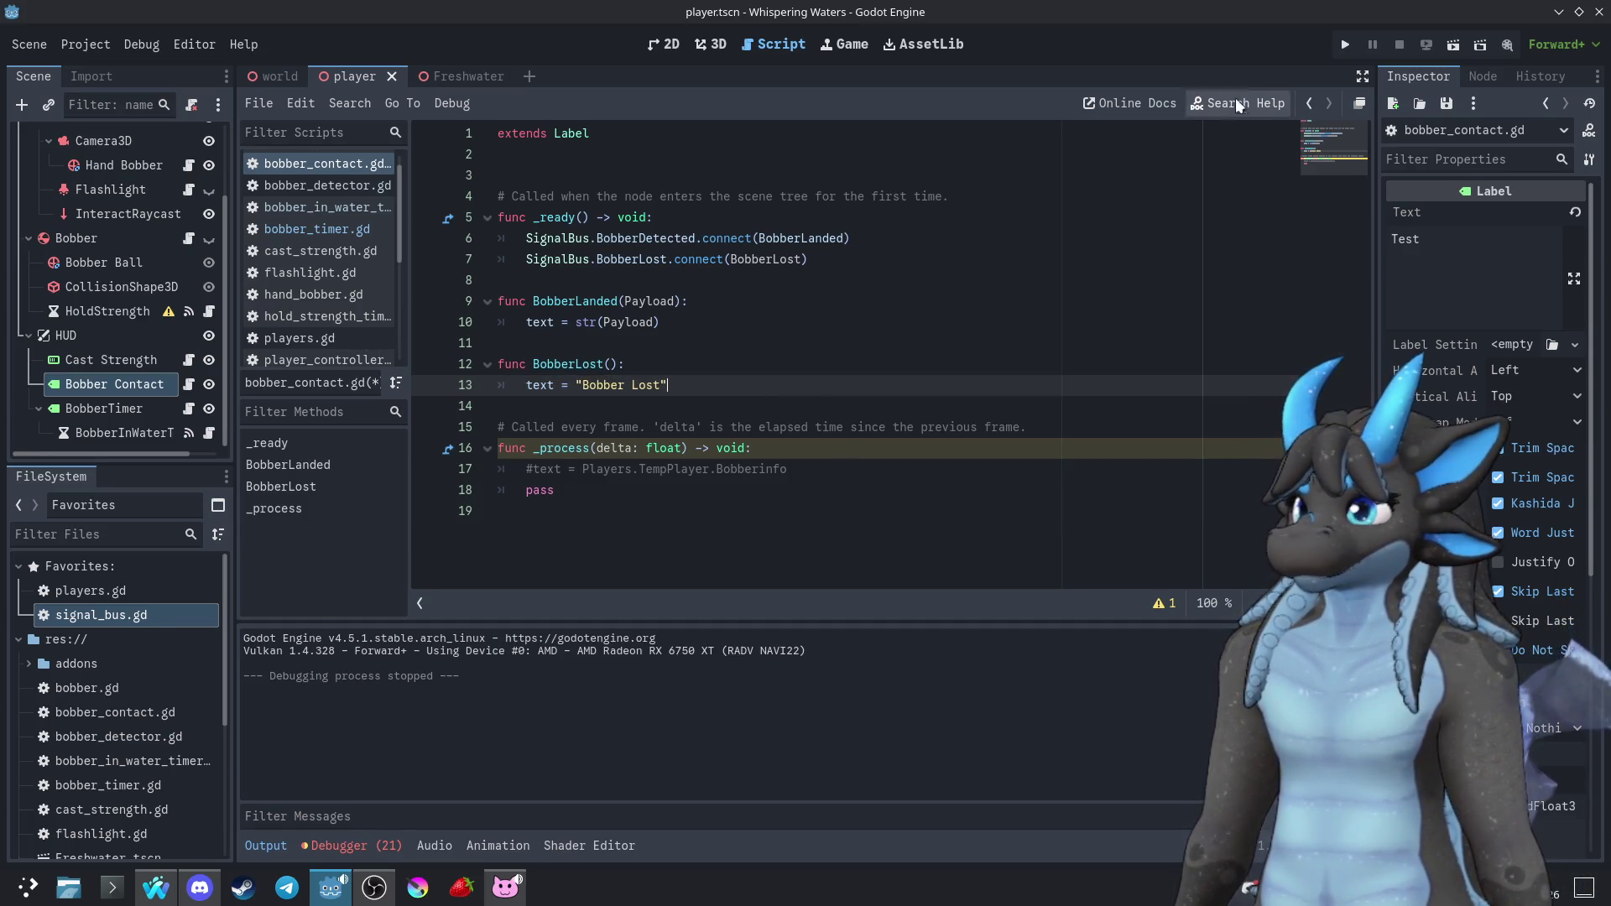
{"action": "left_click", "coordinate": [1345, 44]}
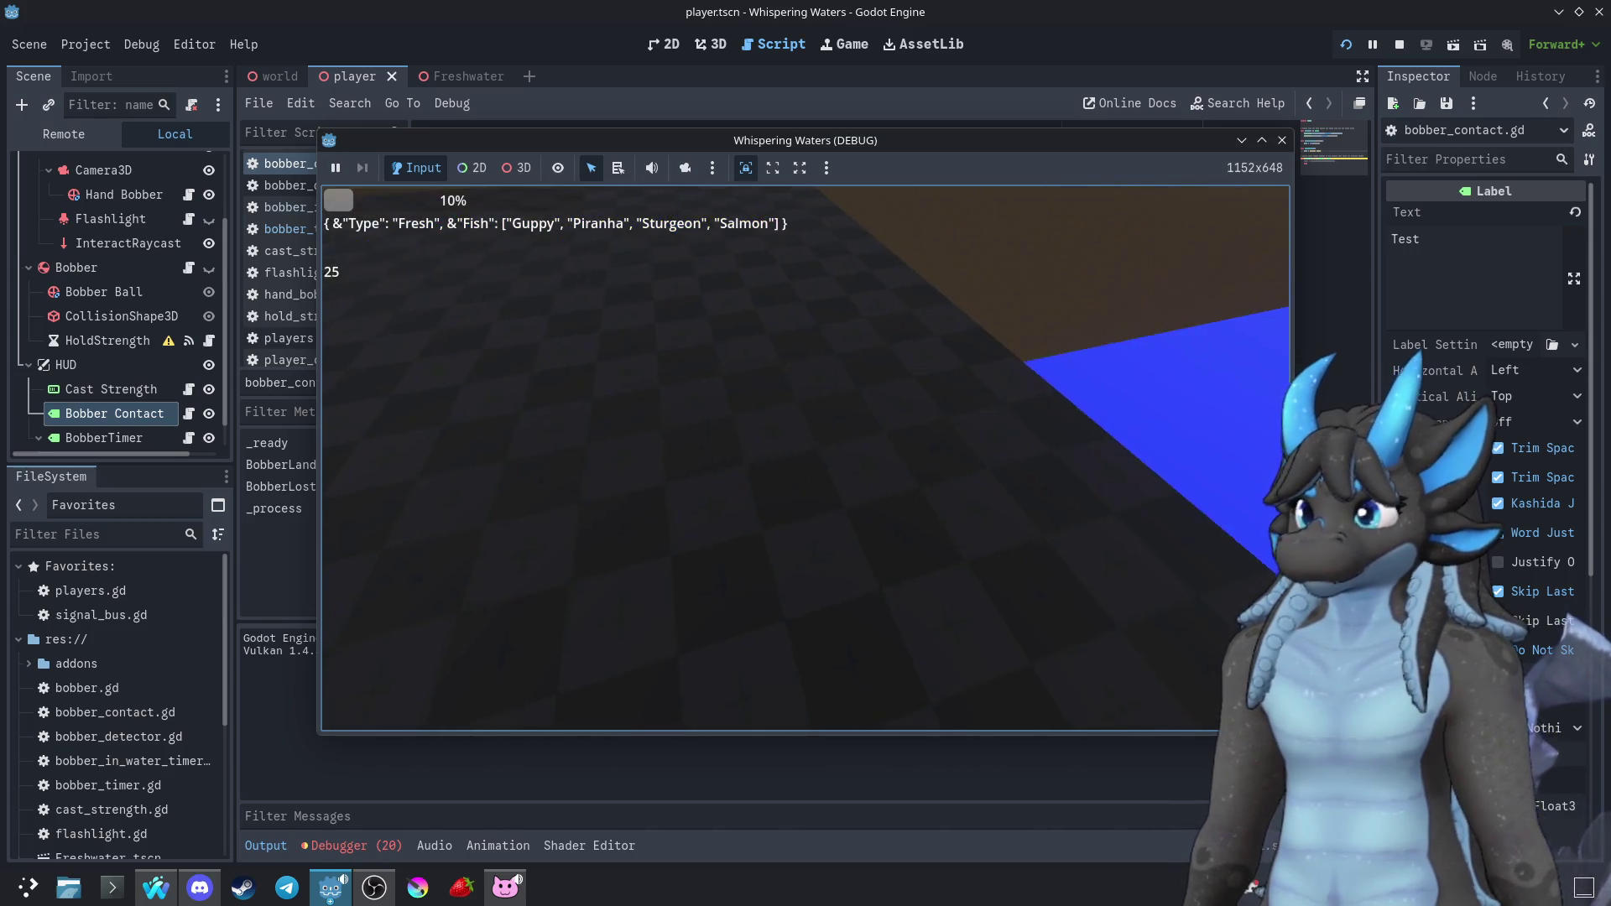
Stop the game with F8 and open bobber_detector.gd in the Freshwater scene
{"action": "key", "text": "F8"}
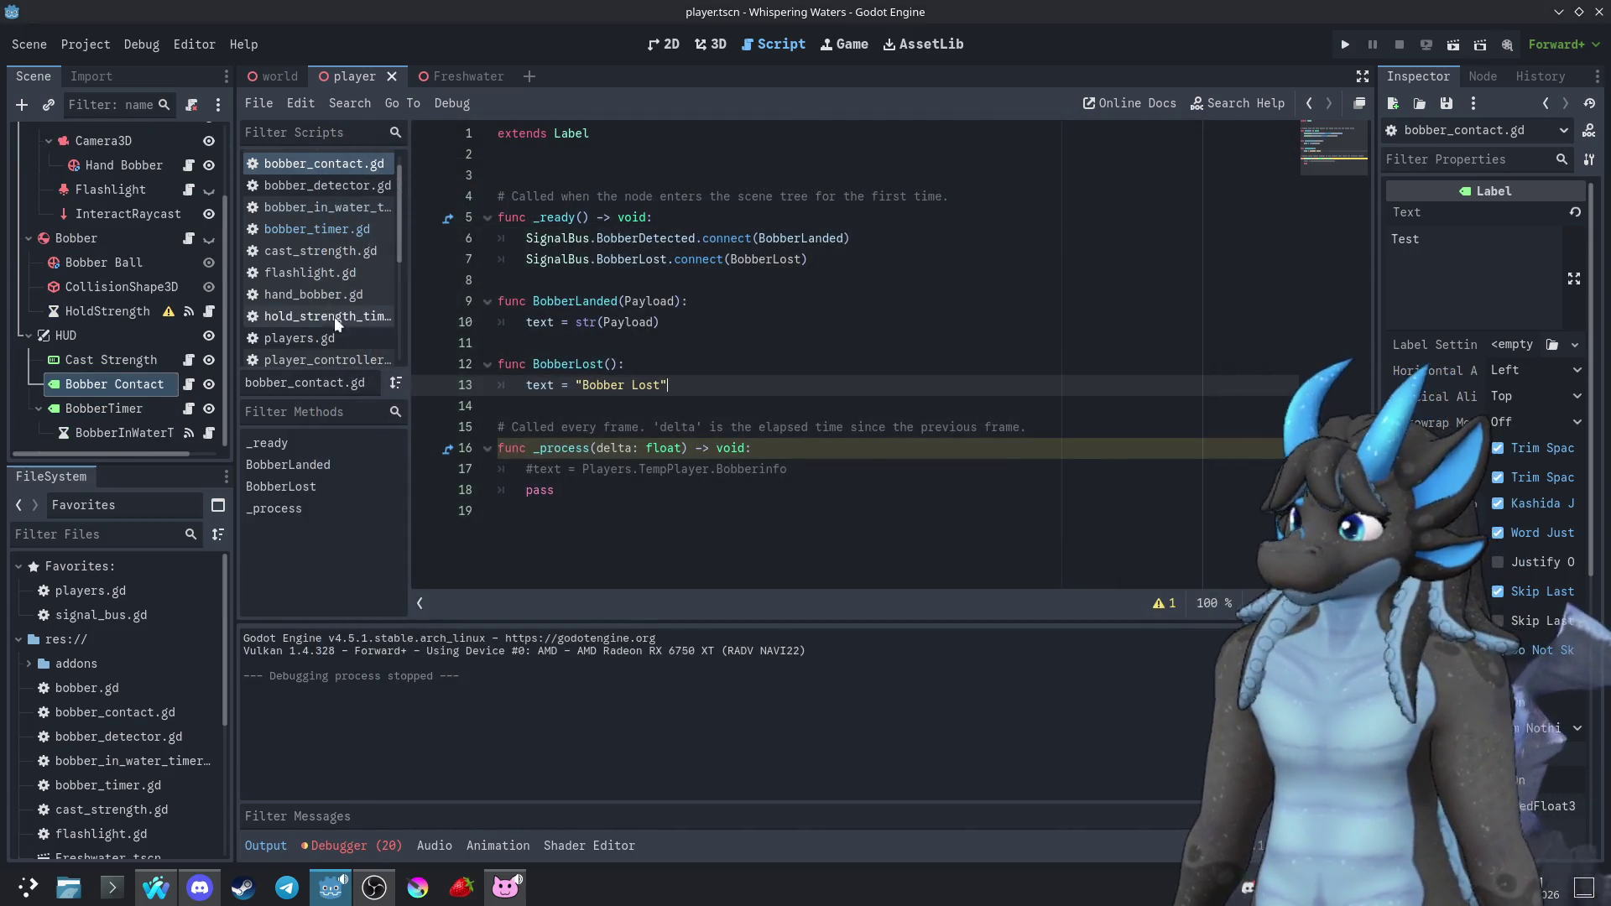
{"action": "scroll", "coordinate": [128, 240], "scroll_direction": "up", "scroll_amount": 3}
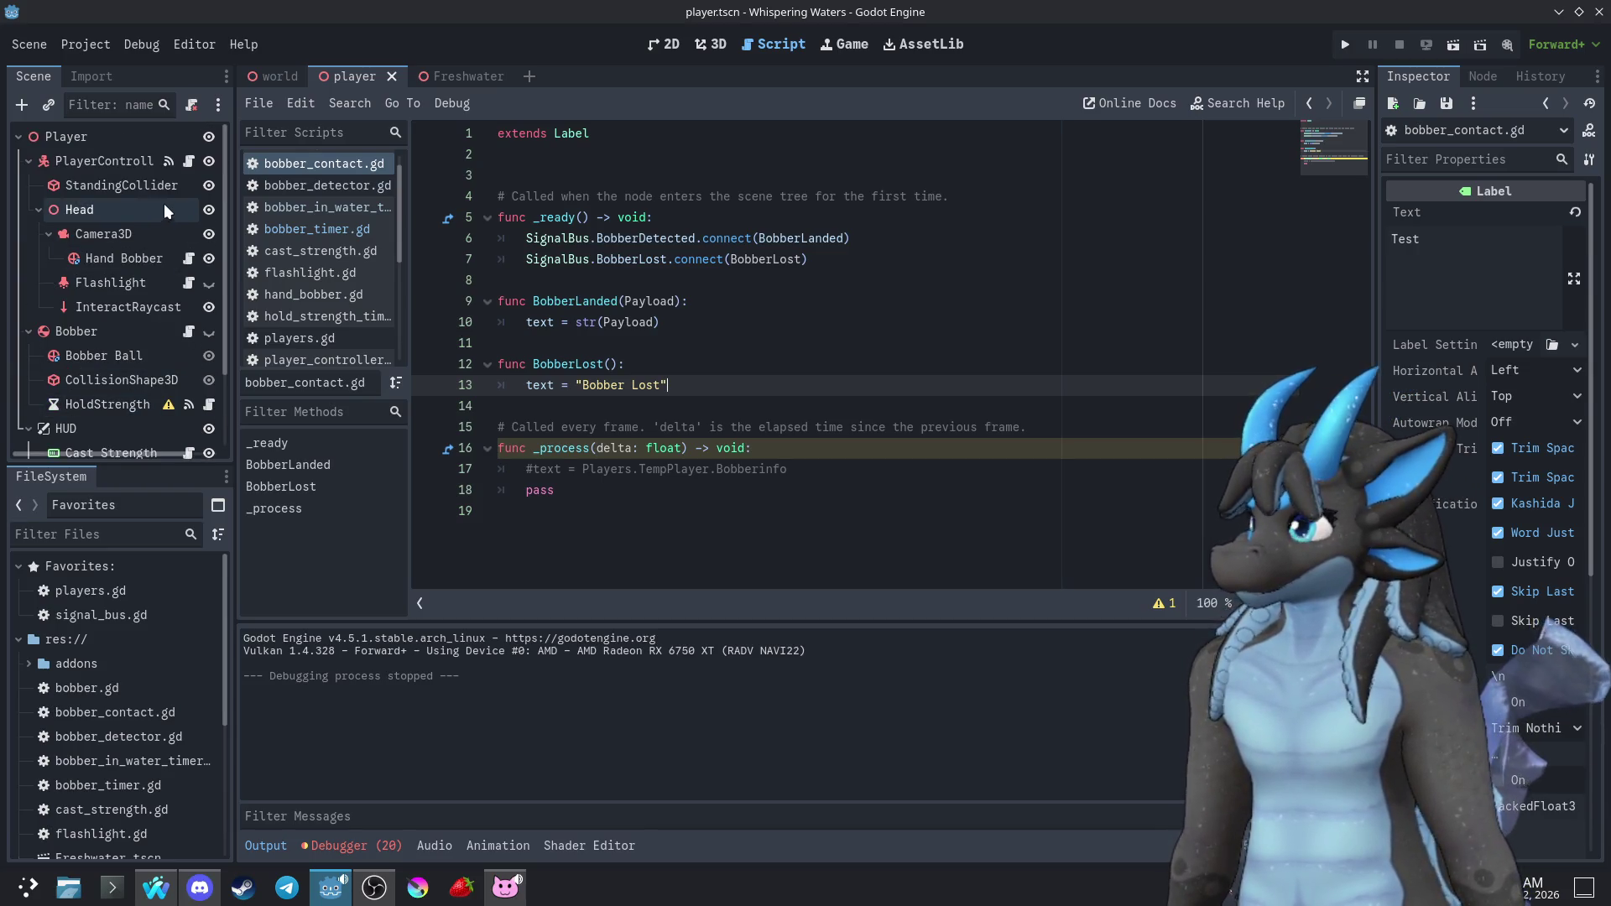
{"action": "left_click", "coordinate": [459, 78]}
{"action": "left_click", "coordinate": [197, 162]}
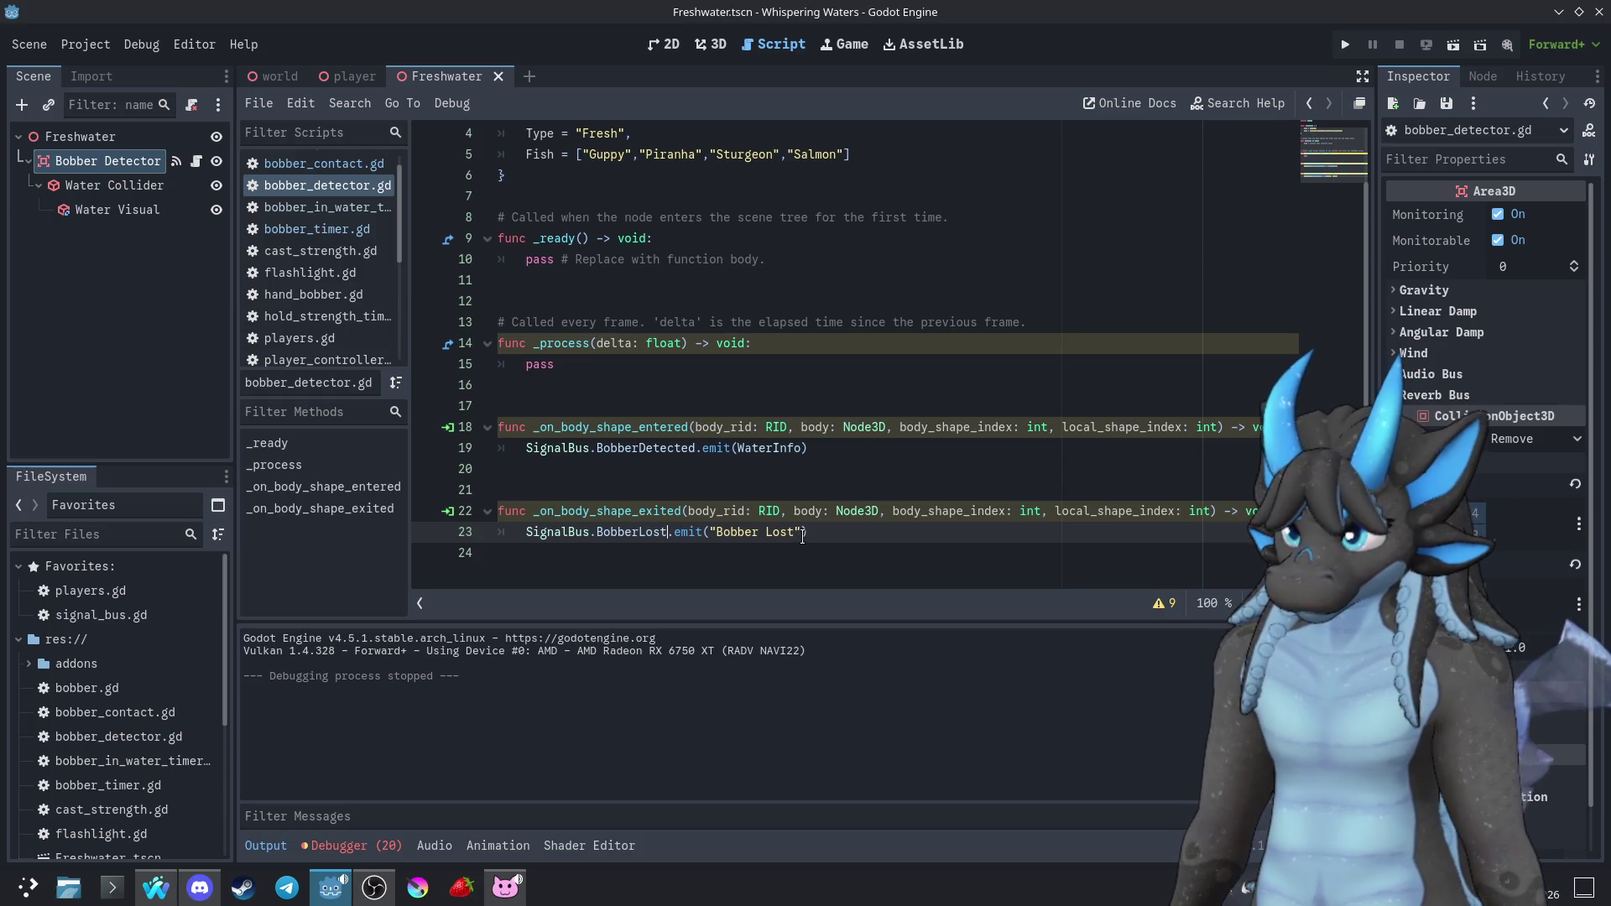
Remove the "Bobber Lost" emit argument and the Payload parameter from signal BobberLost
{"action": "left_click_drag", "start_coordinate": [801, 535], "coordinate": [705, 538]}
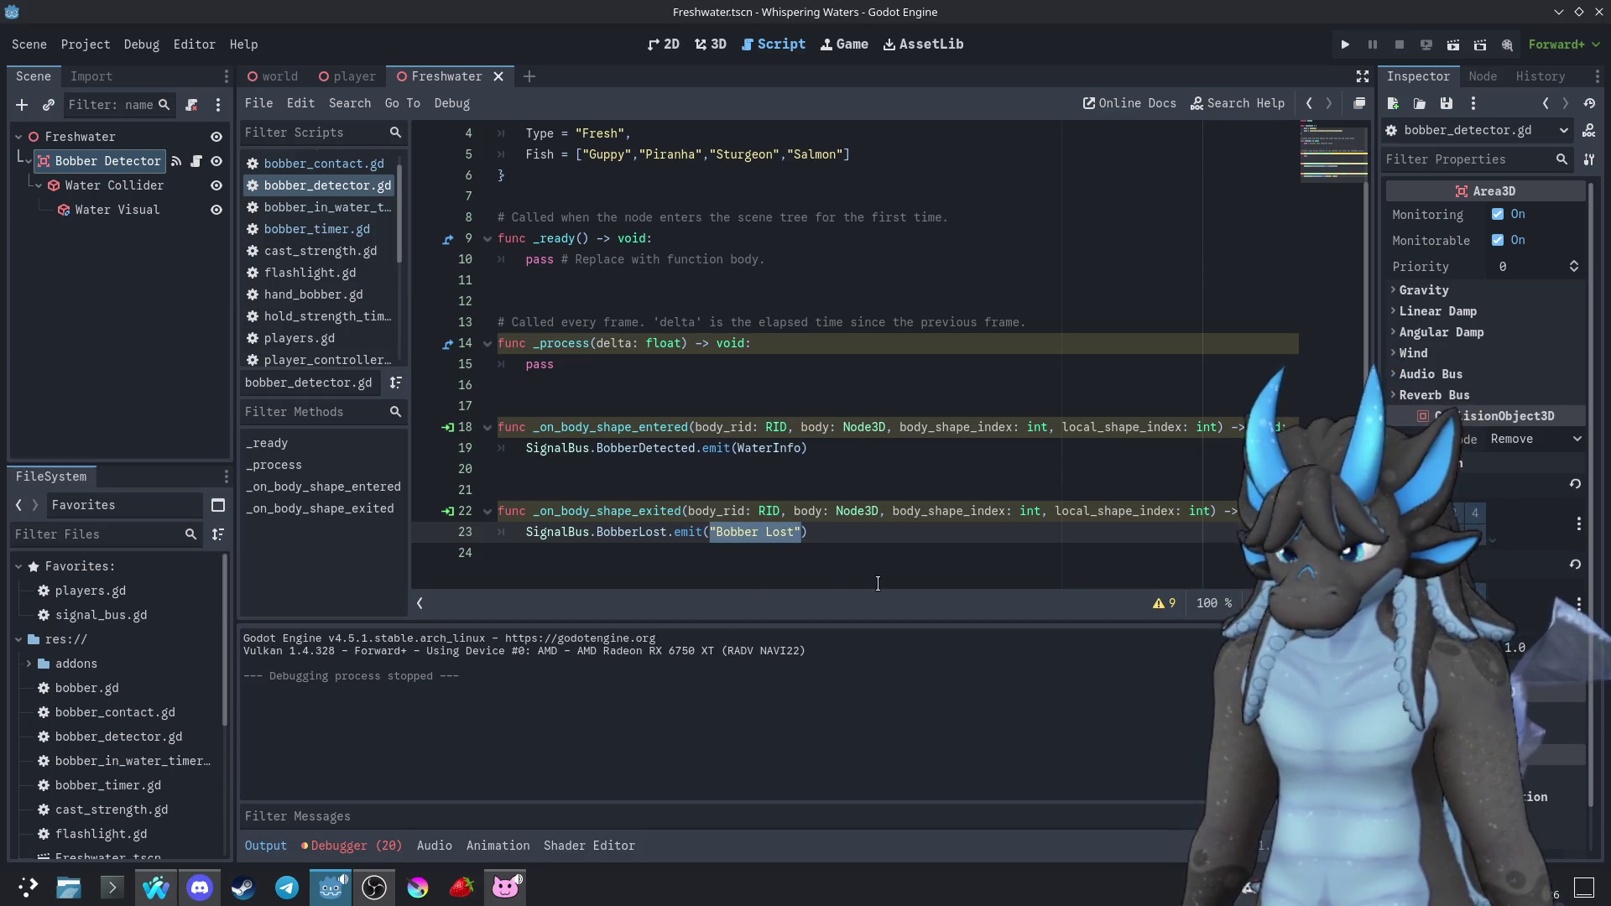
{"action": "key", "text": "BackSpace"}
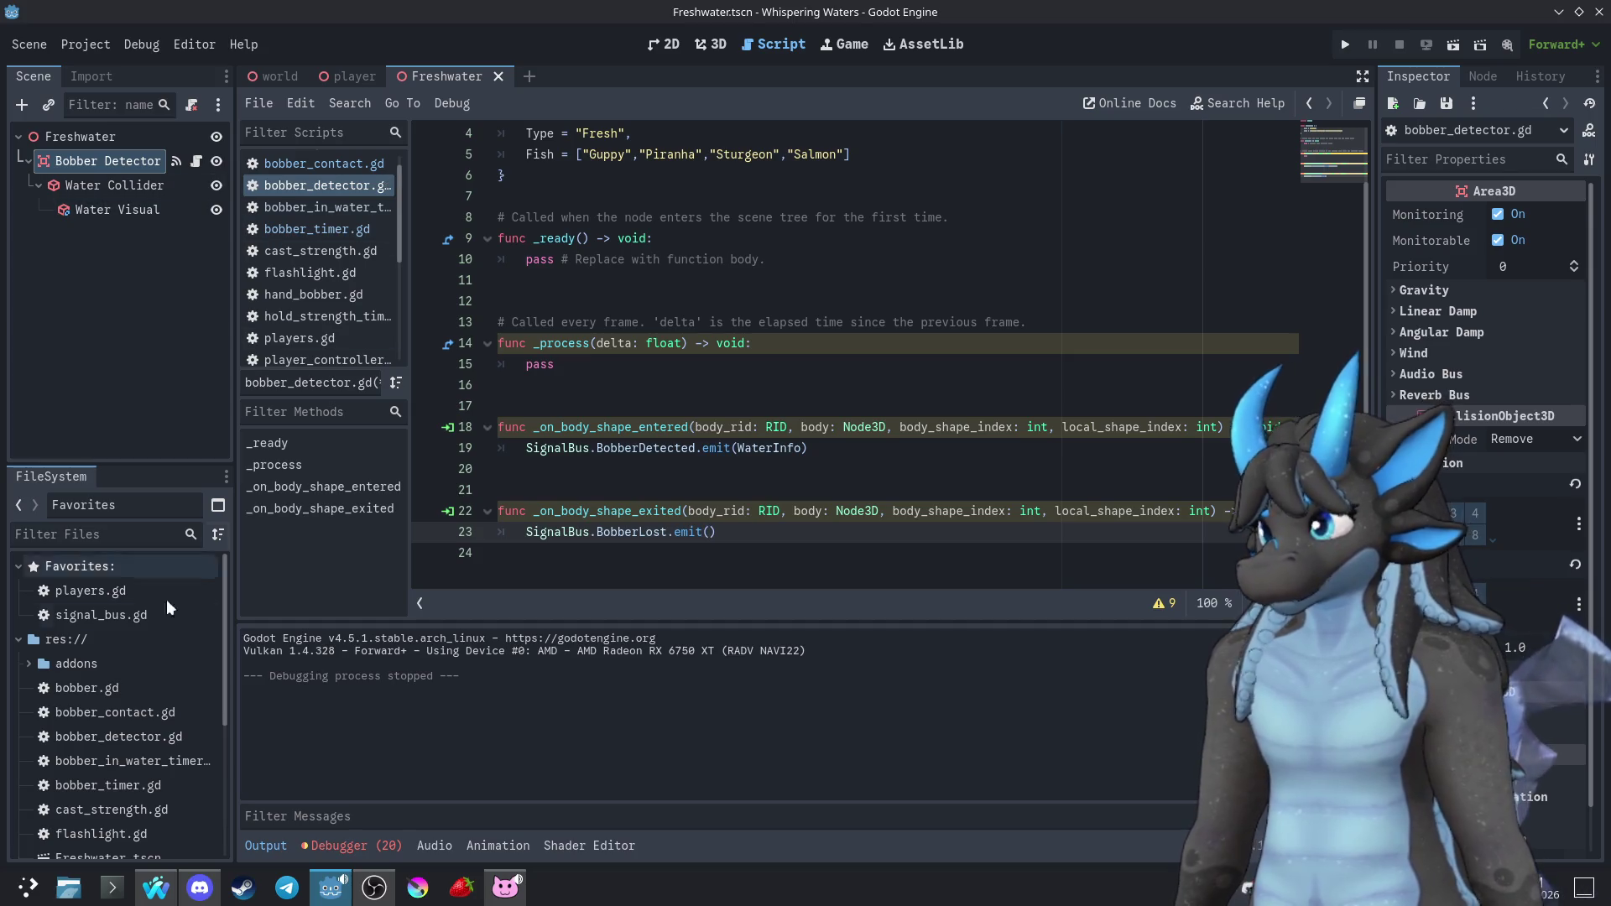
{"action": "double_click", "coordinate": [109, 618]}
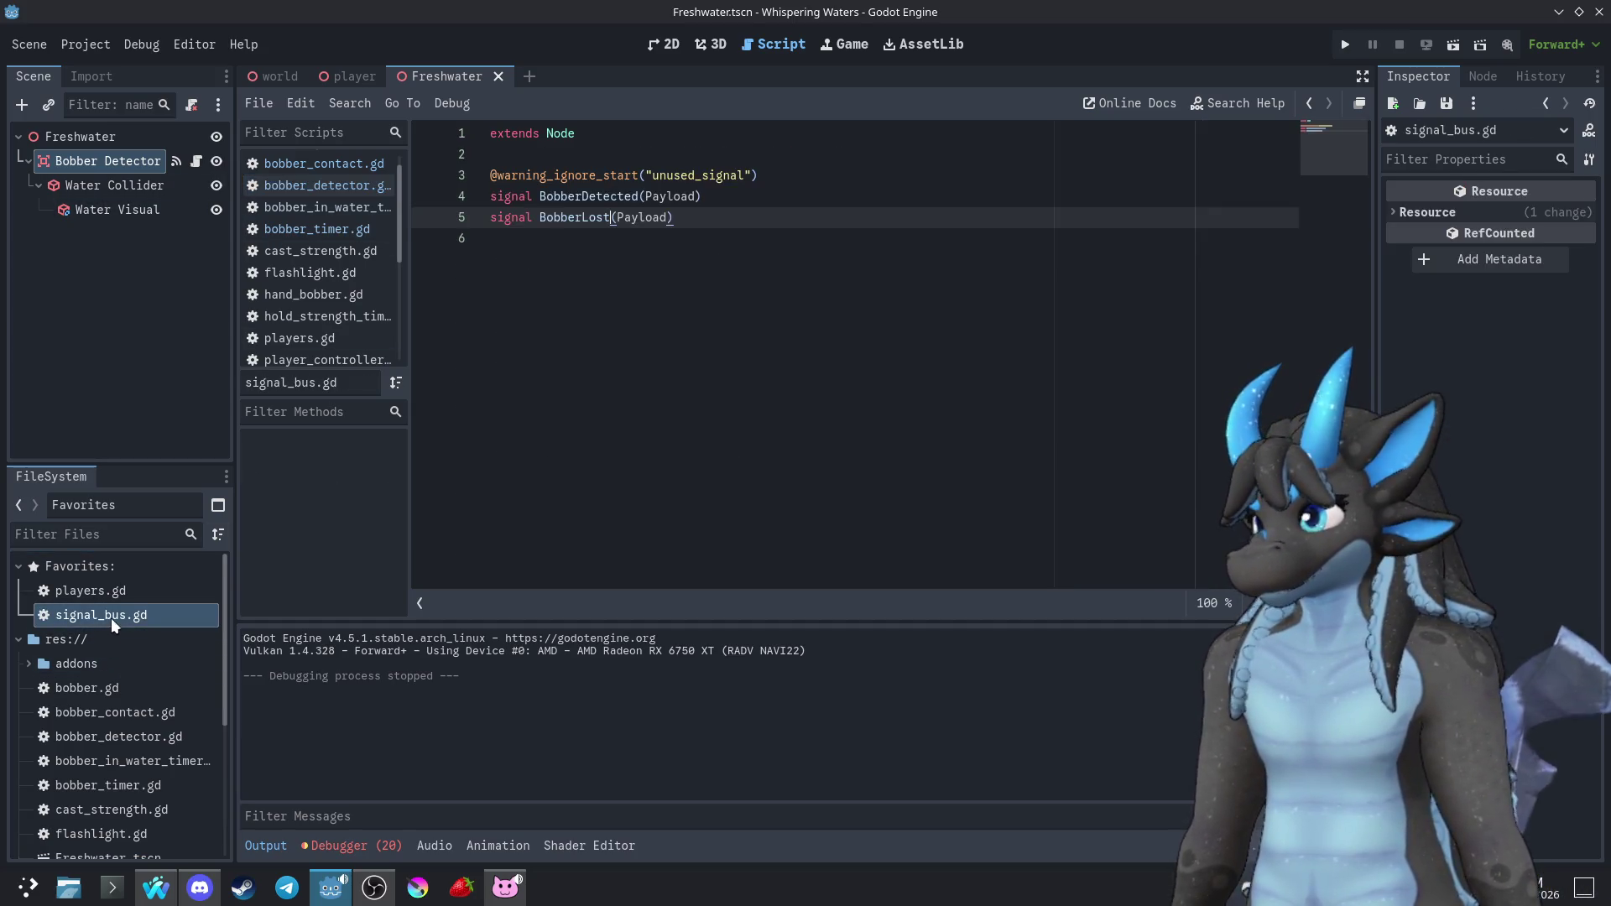
{"action": "double_click", "coordinate": [640, 219]}
{"action": "key", "text": "BackSpace"}
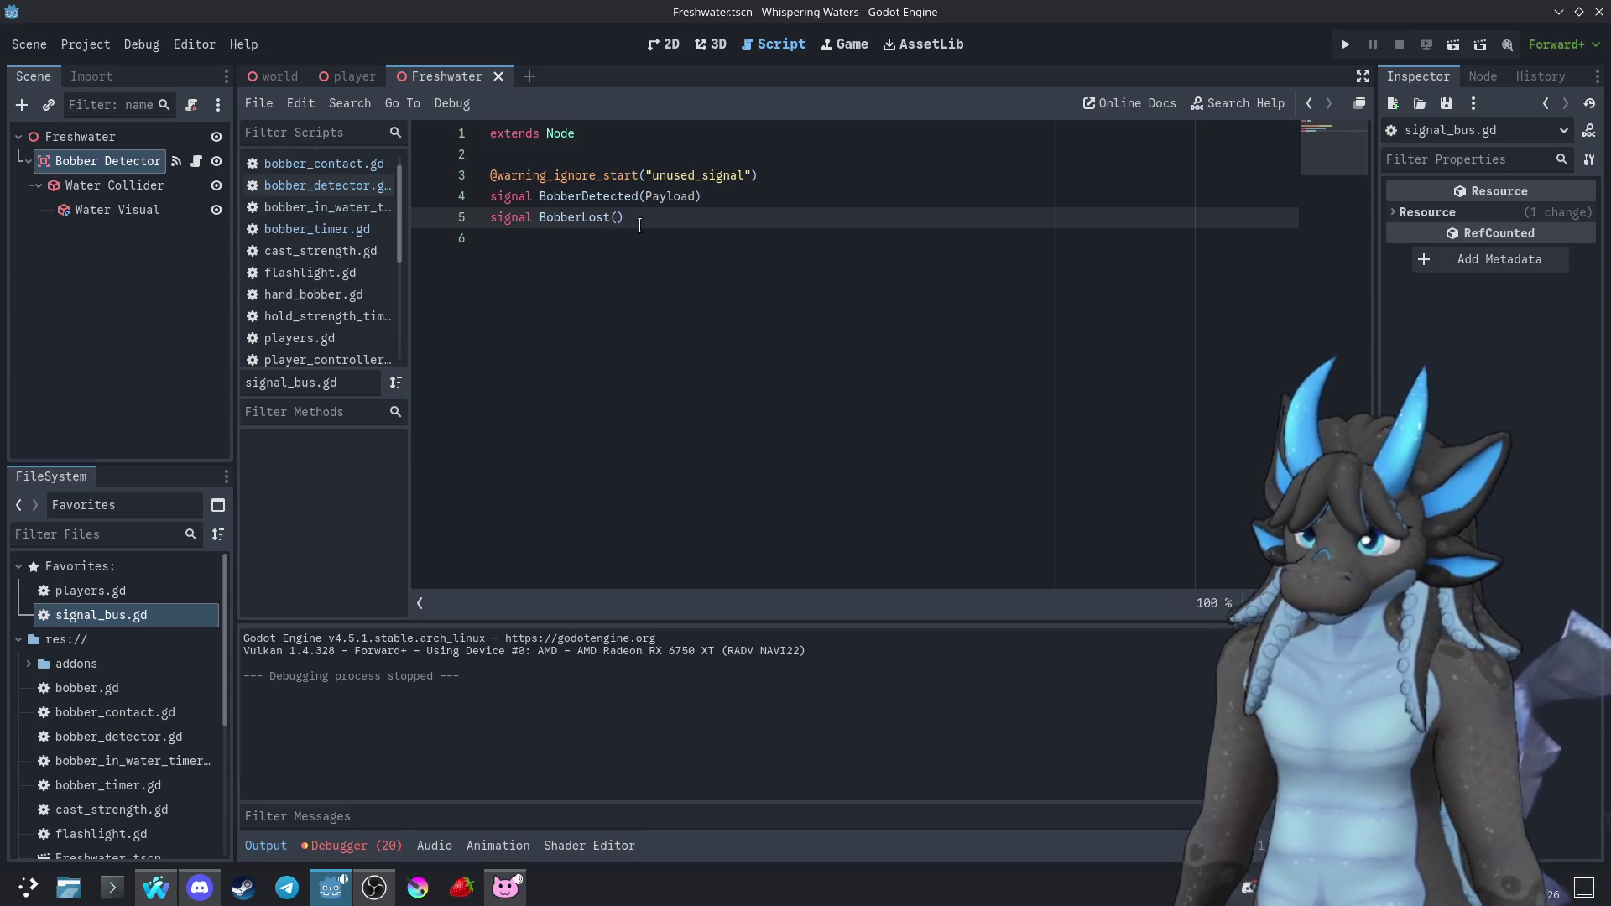
Run the project with F5, cast the bobber with W, then close the game
{"action": "key", "text": "F5"}
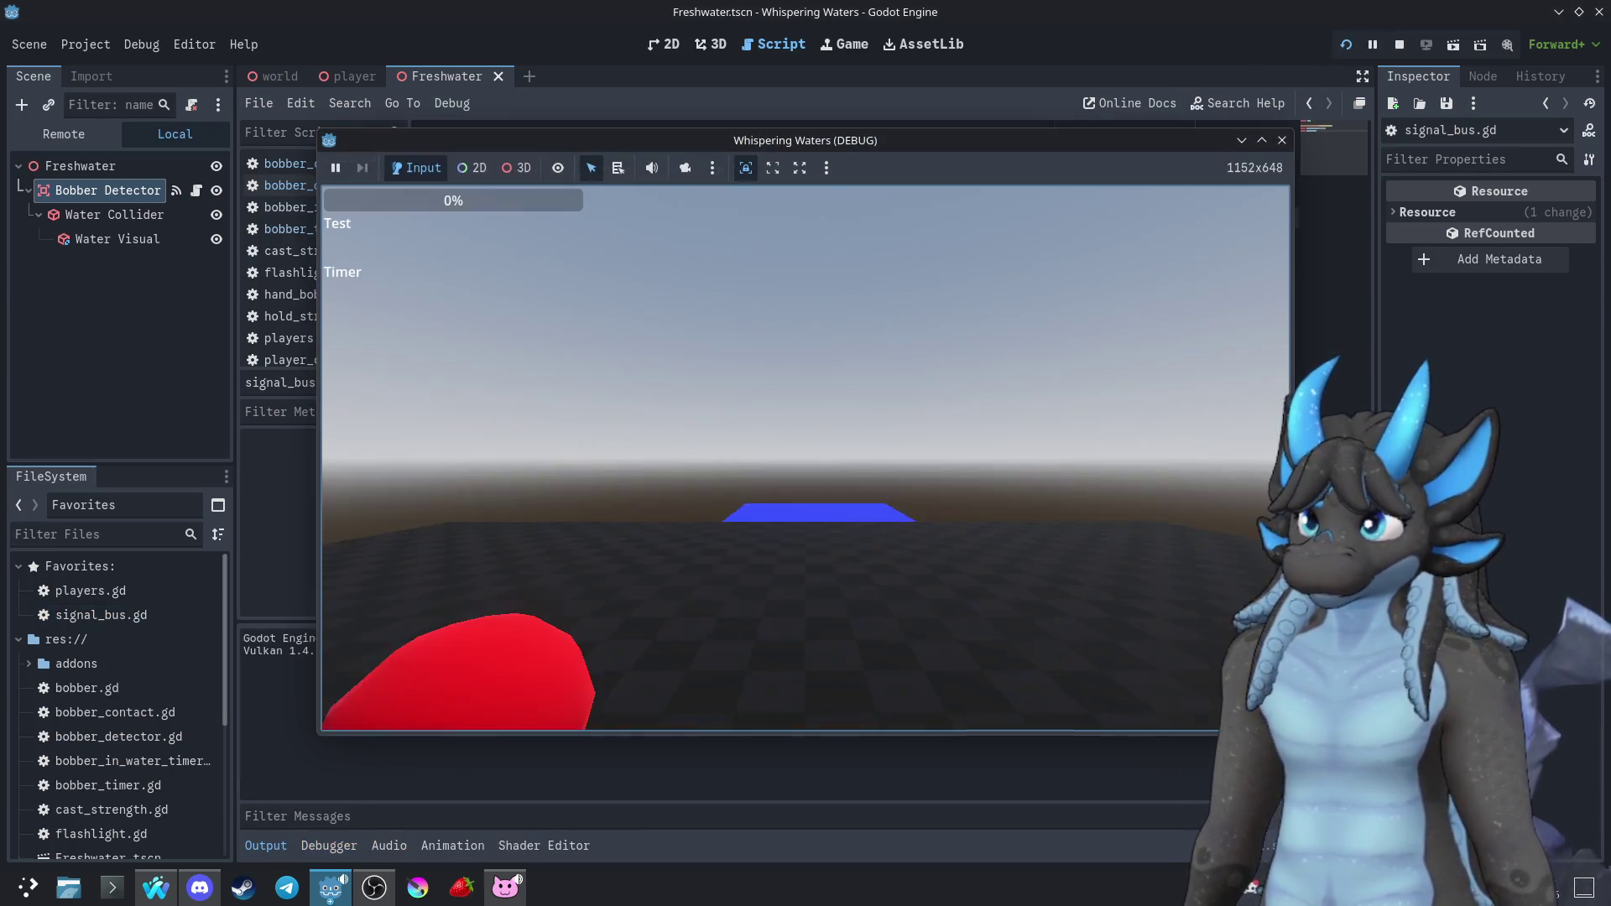
{"action": "key", "text": "w"}
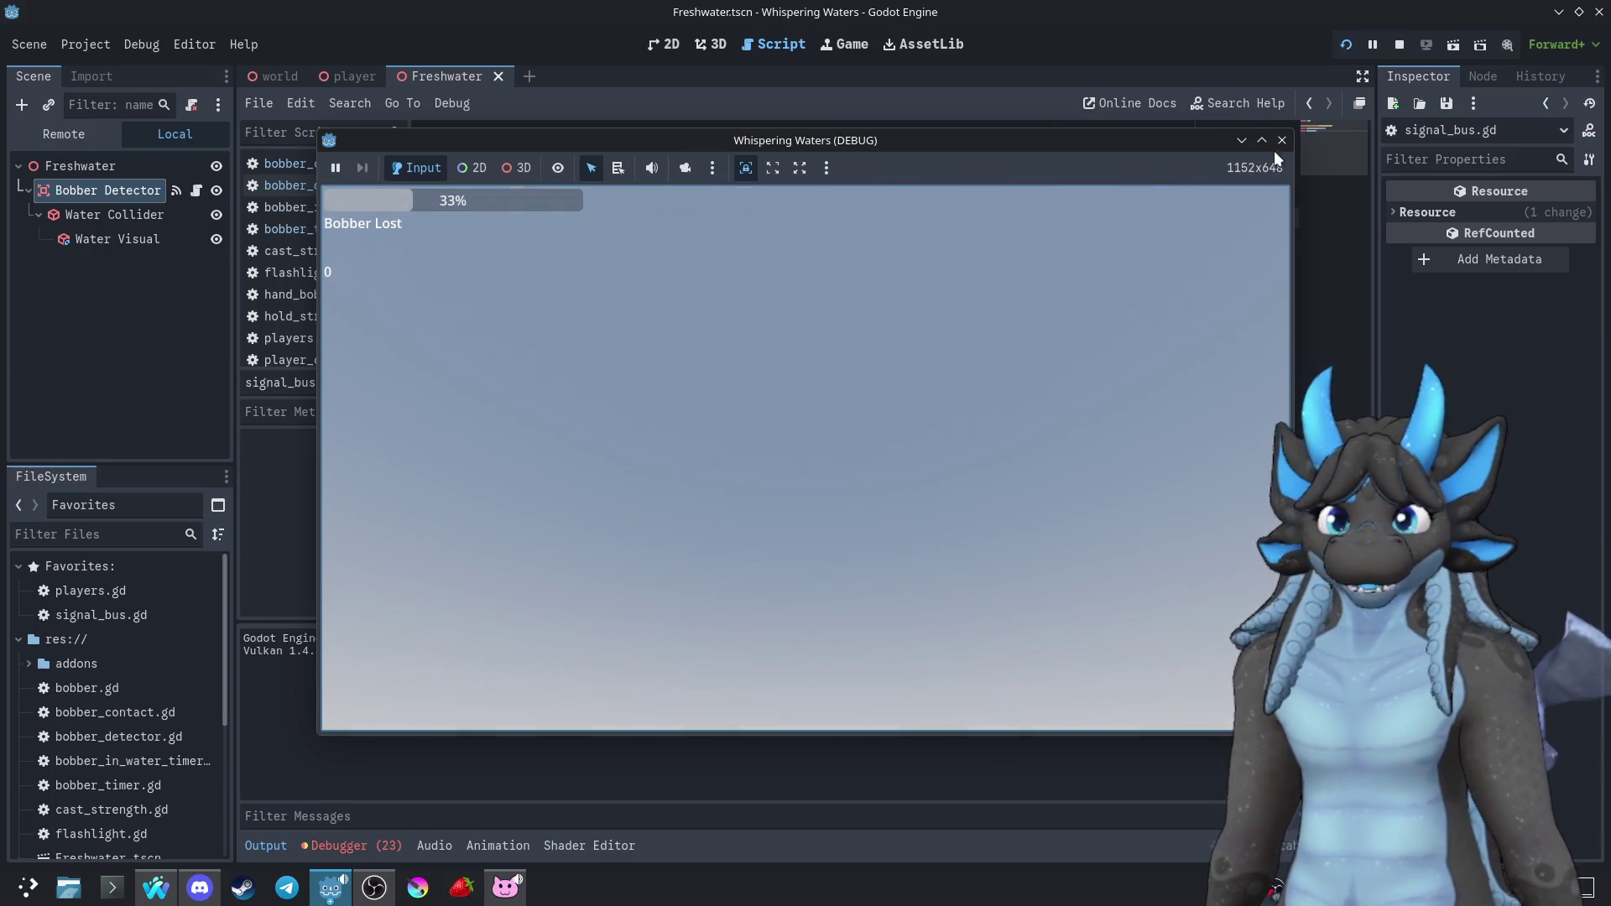
{"action": "left_click", "coordinate": [1281, 140]}
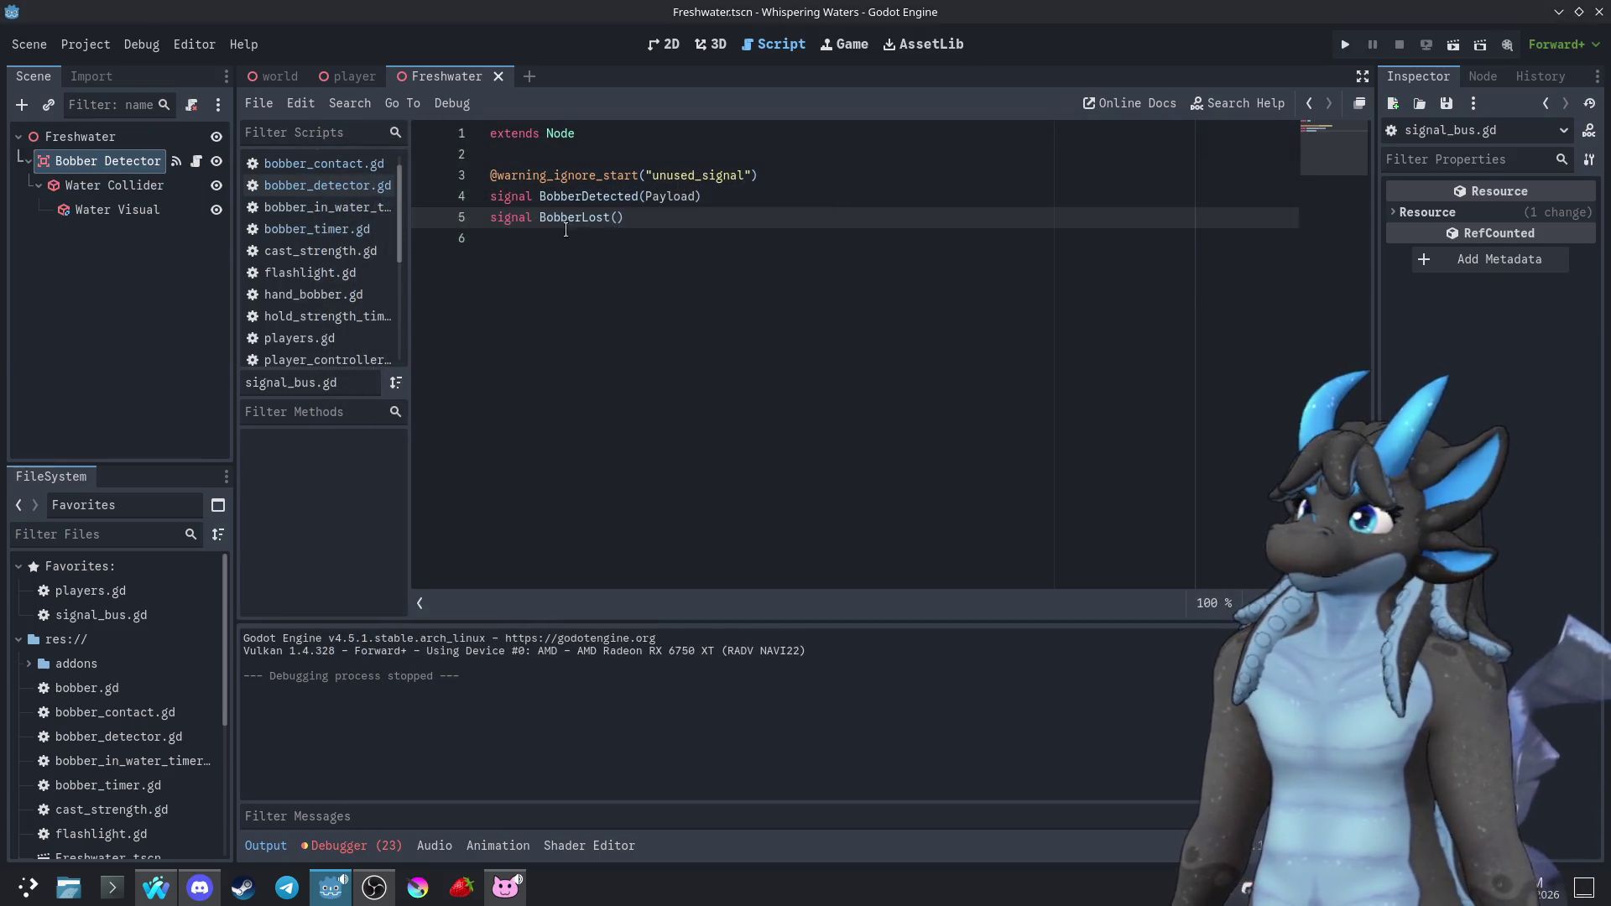
Check the debugger output, then review bobber.gd, bobber_contact.gd, bobber_detector.gd and bobber_in_water_timer.gd
{"action": "scroll", "coordinate": [334, 179], "scroll_direction": "up", "scroll_amount": 1}
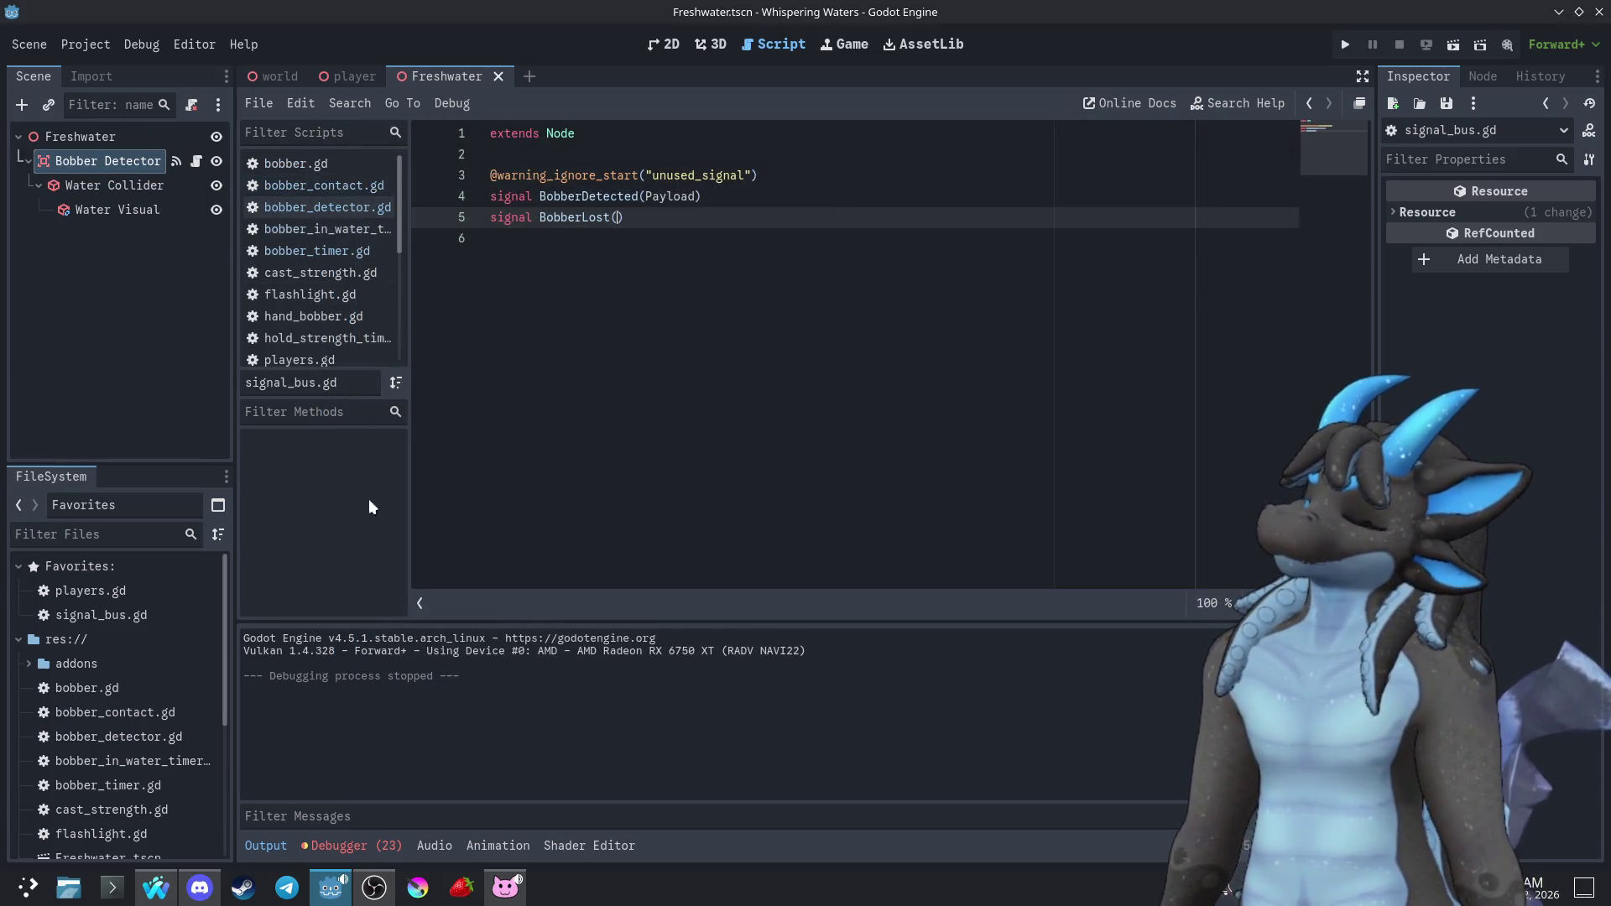
{"action": "left_click", "coordinate": [376, 847]}
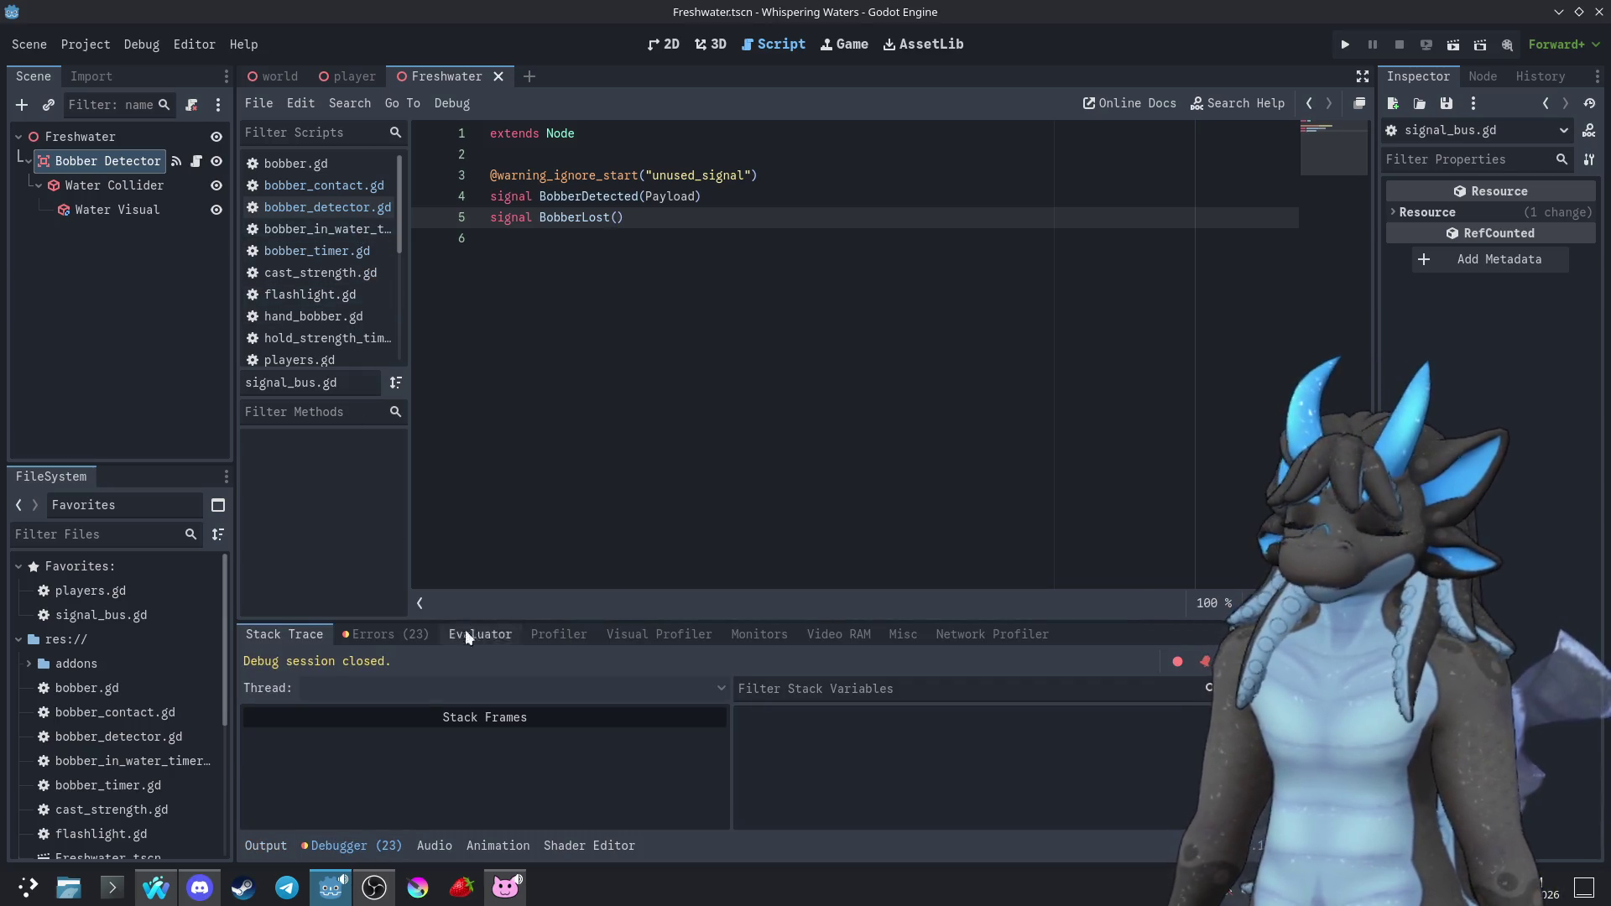
{"action": "left_click", "coordinate": [346, 848]}
{"action": "left_click", "coordinate": [289, 164]}
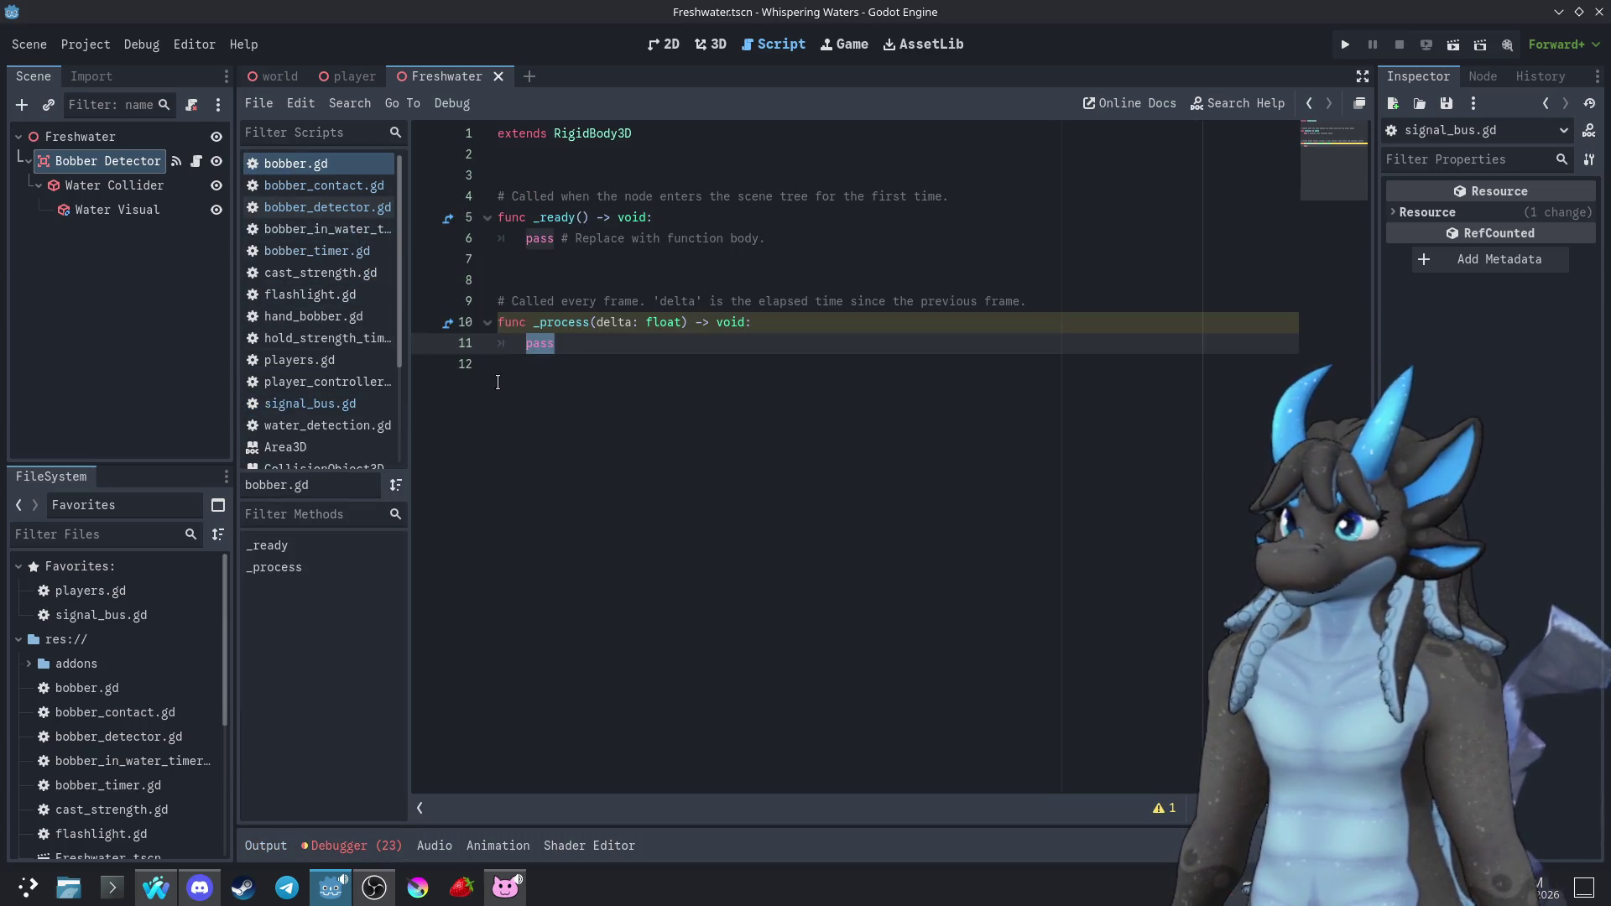
{"action": "left_click", "coordinate": [282, 186]}
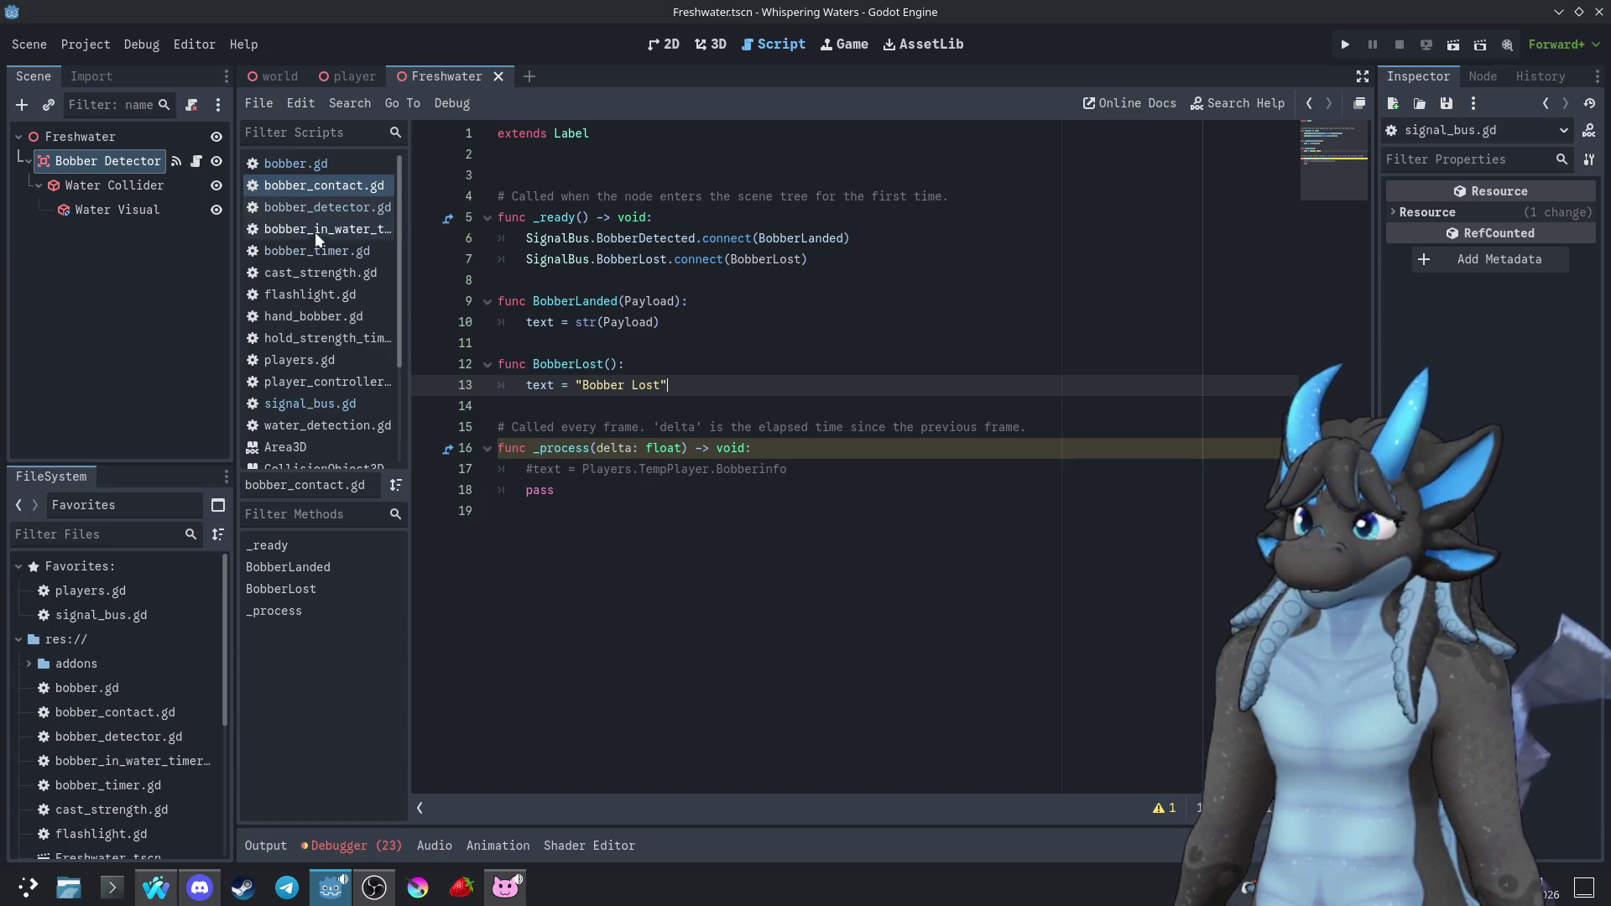
{"action": "left_click", "coordinate": [310, 209]}
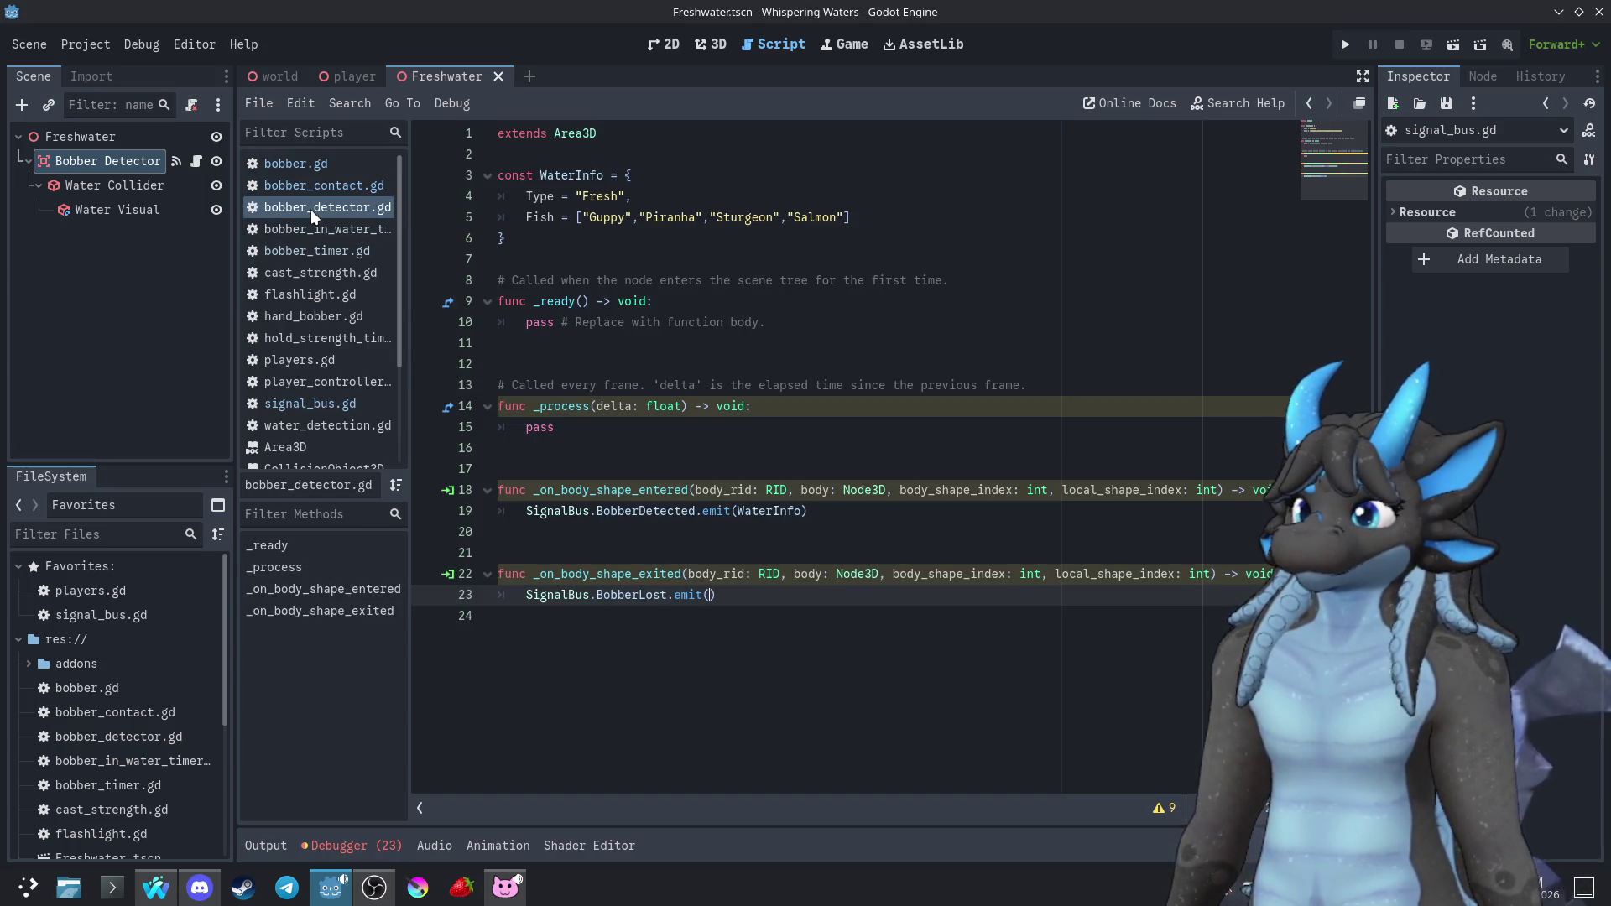
{"action": "left_click", "coordinate": [328, 223]}
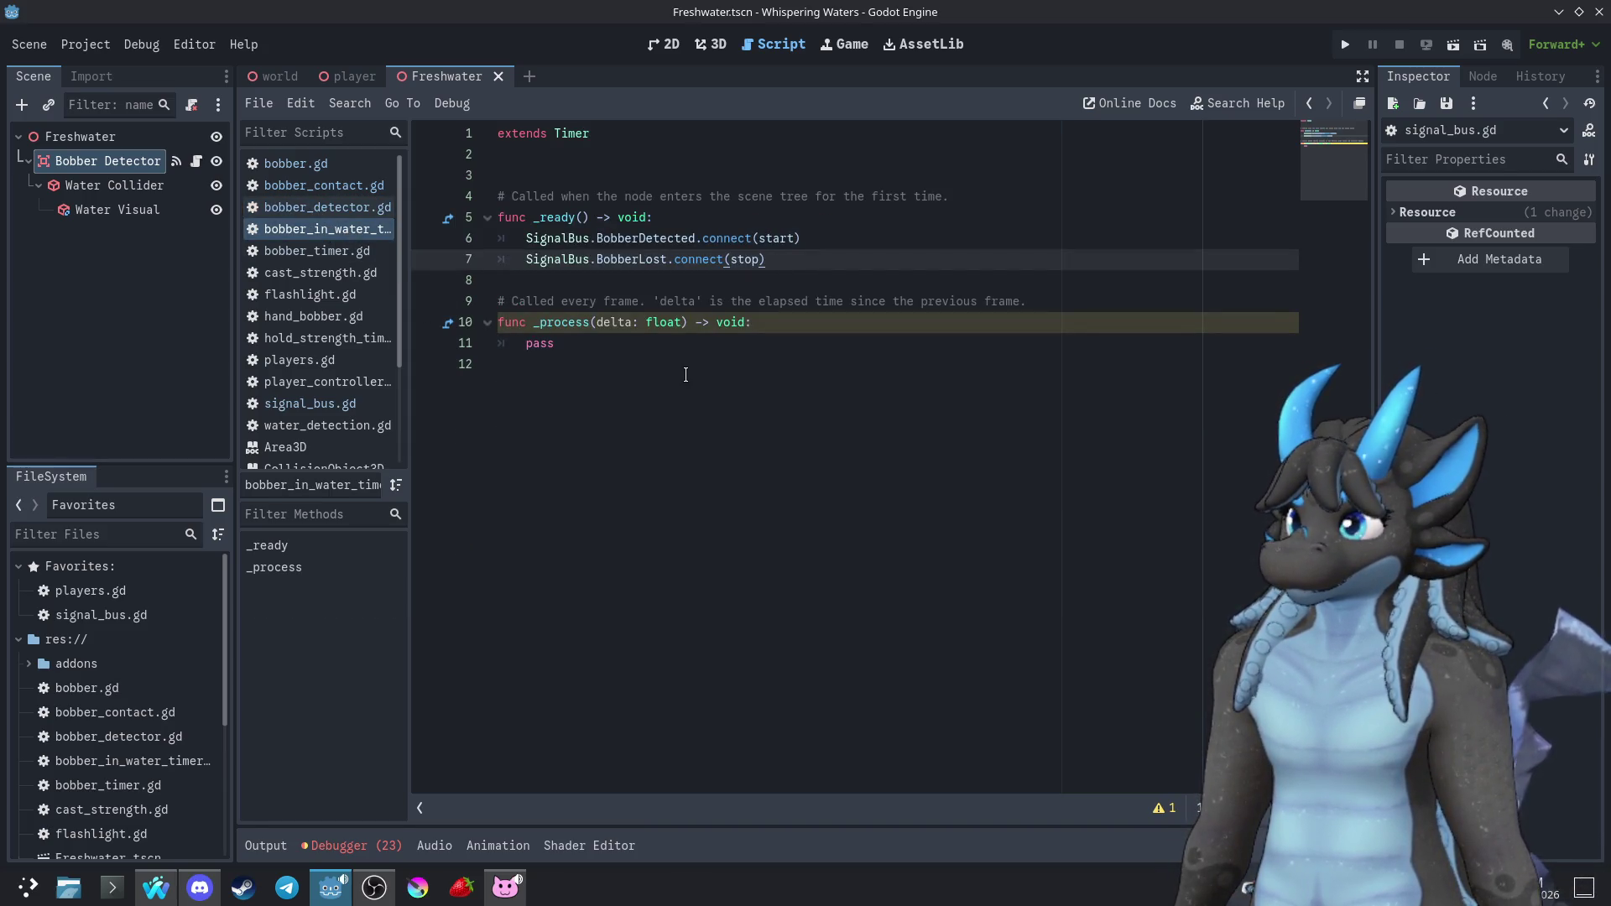
{"action": "left_click", "coordinate": [304, 231]}
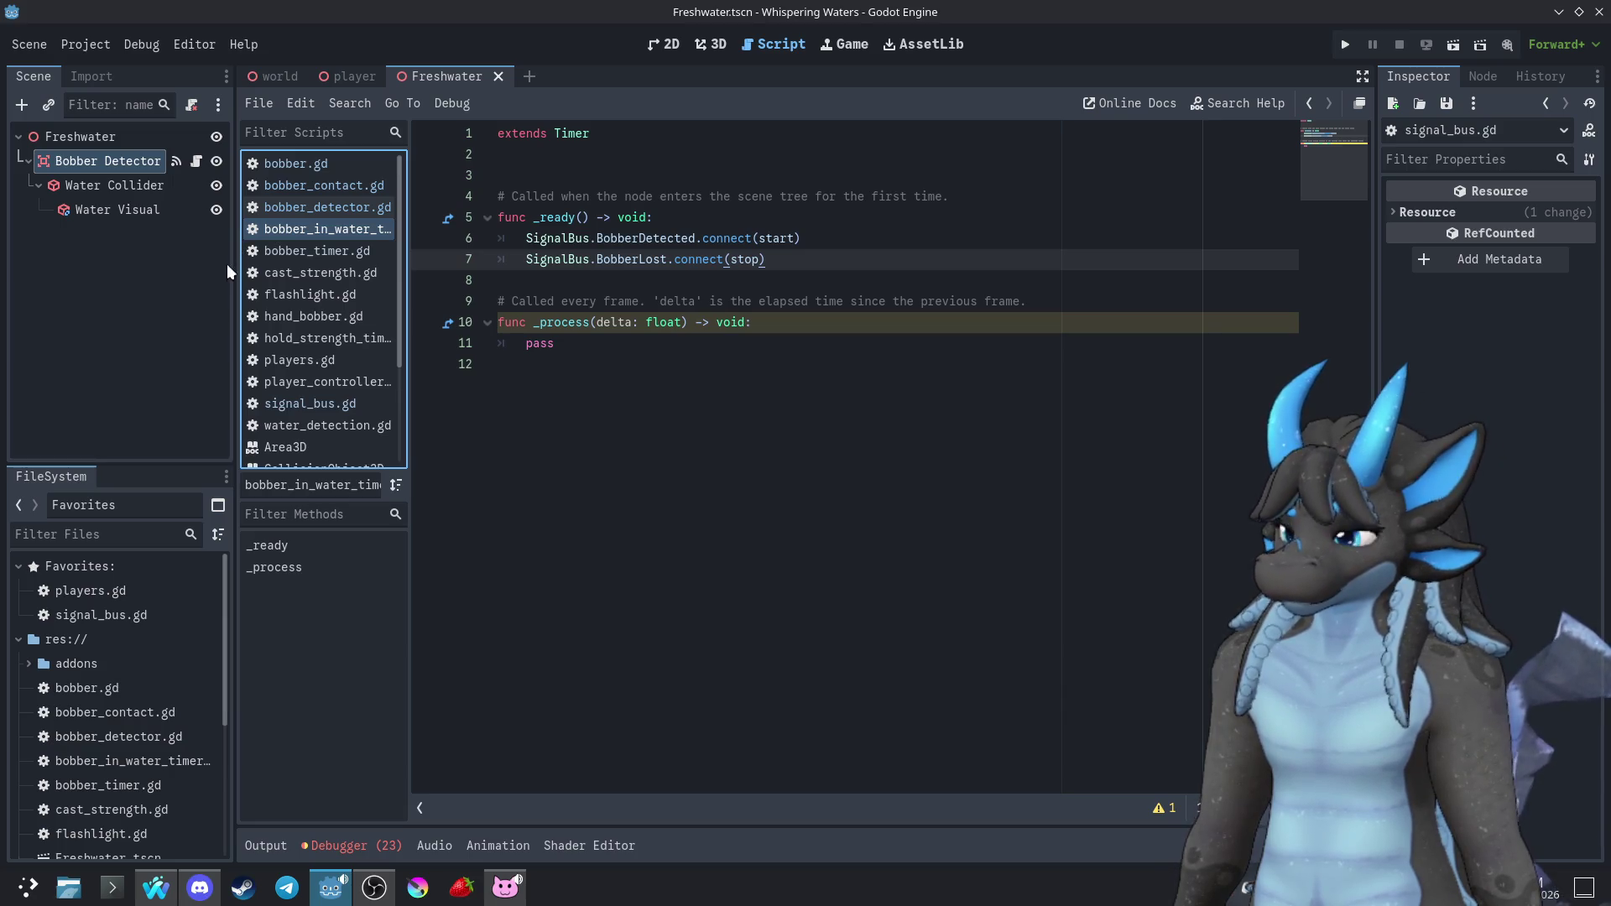
Browse bobber_timer.gd, cast_strength.gd, flashlight.gd, hand_bobber.gd and hold_strength_timer.gd, then relaunch the game
{"action": "left_click", "coordinate": [324, 251]}
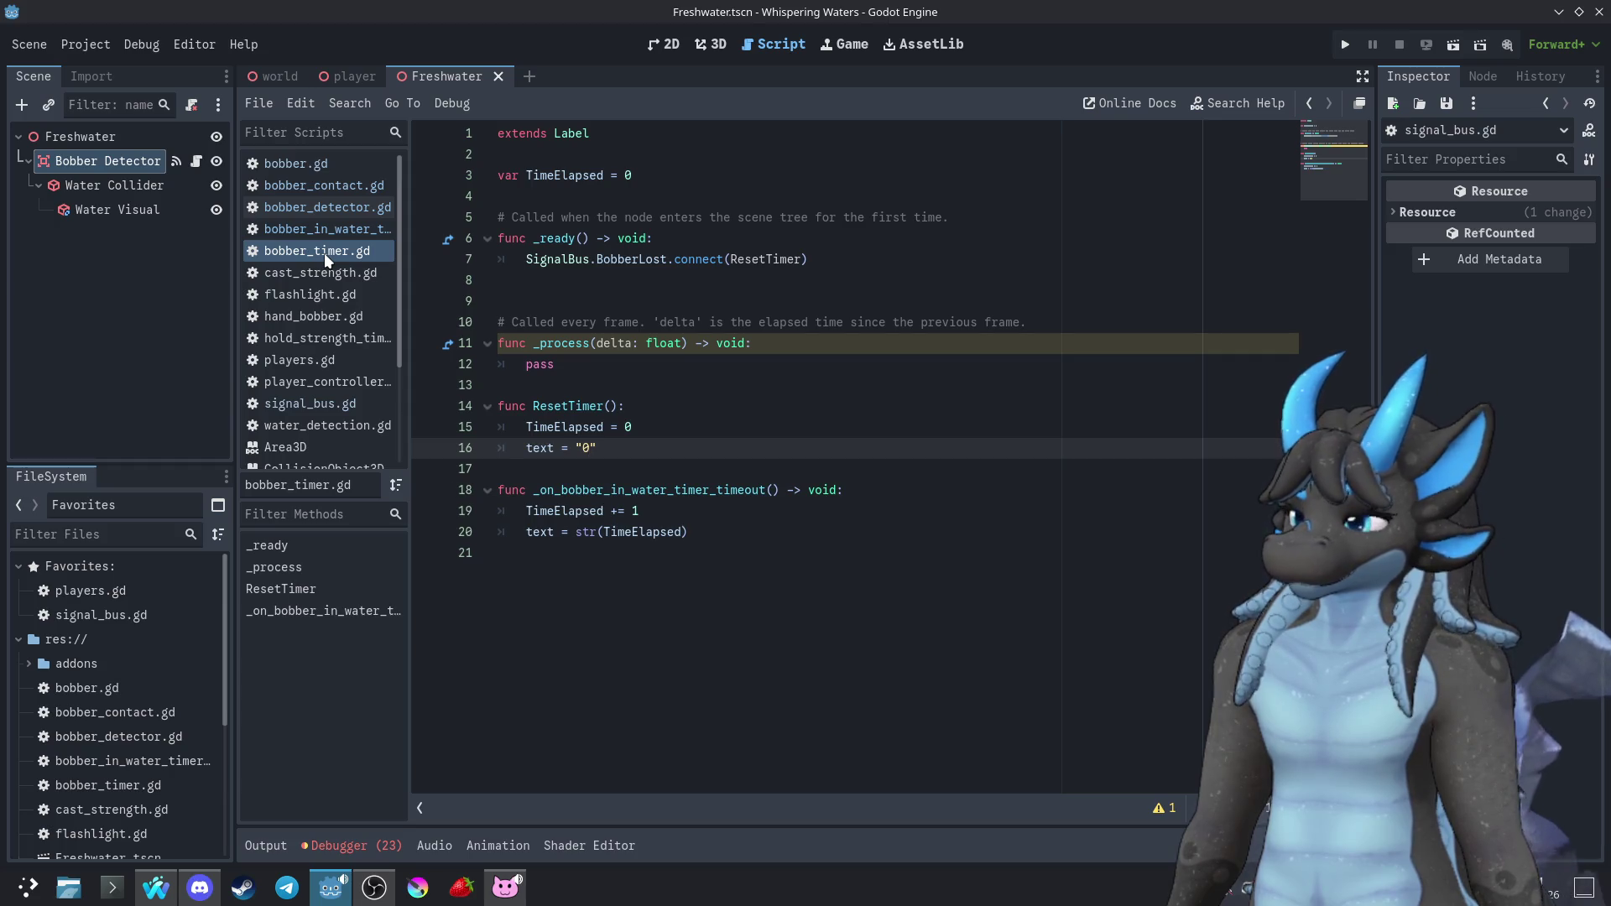
{"action": "left_click", "coordinate": [321, 269]}
{"action": "left_click", "coordinate": [319, 291]}
{"action": "left_click", "coordinate": [321, 312]}
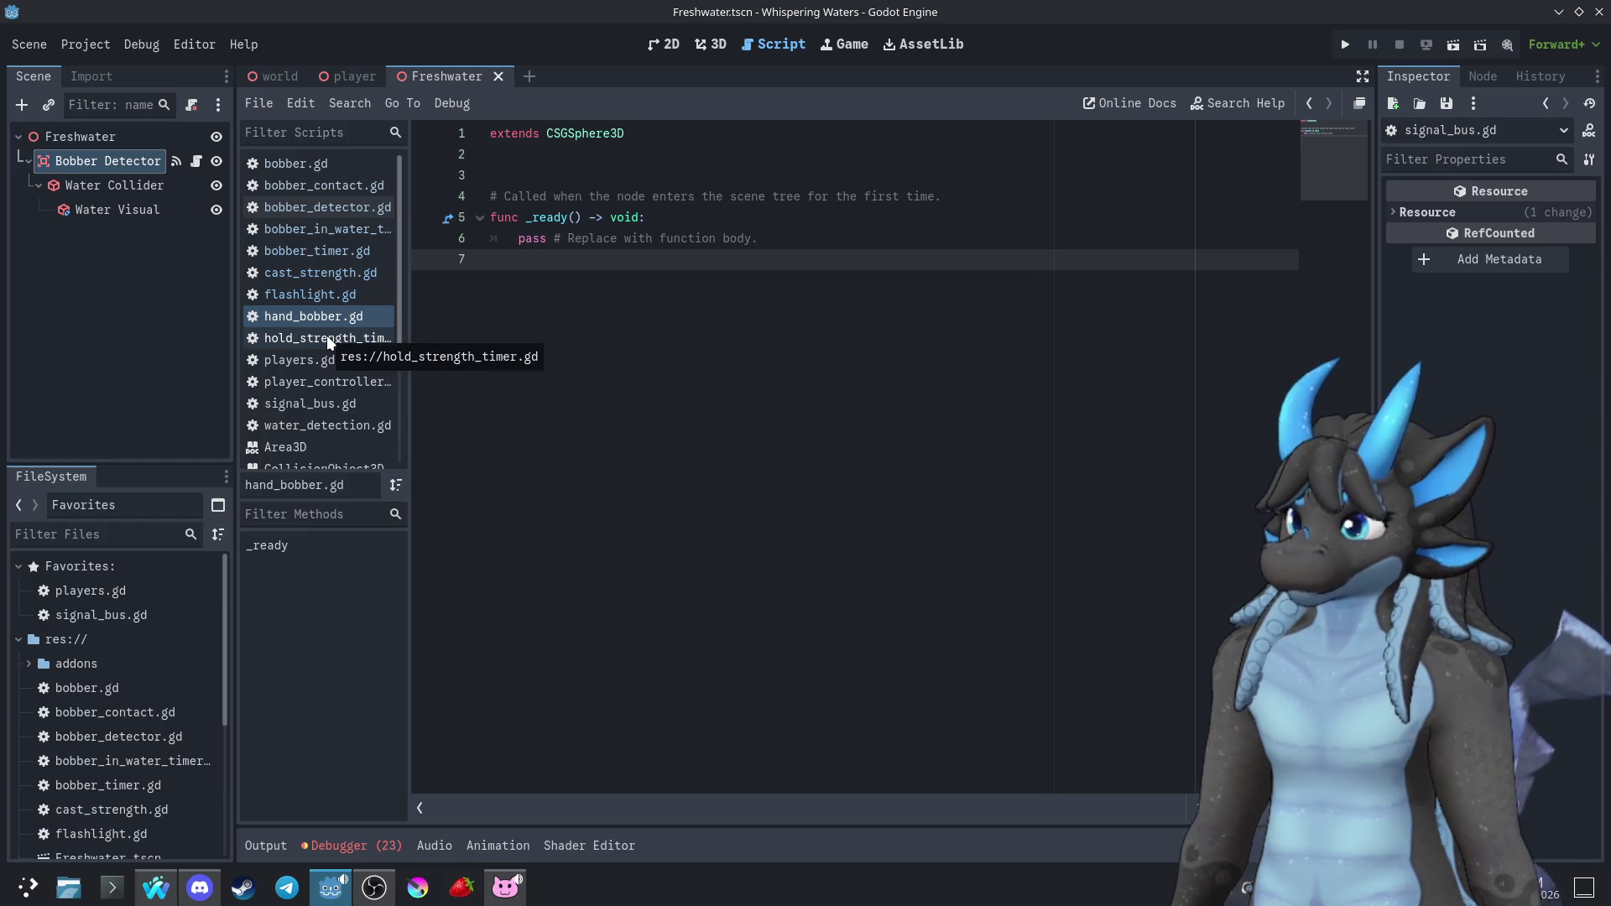
{"action": "left_click", "coordinate": [326, 336]}
{"action": "scroll", "coordinate": [345, 435], "scroll_direction": "down", "scroll_amount": 3}
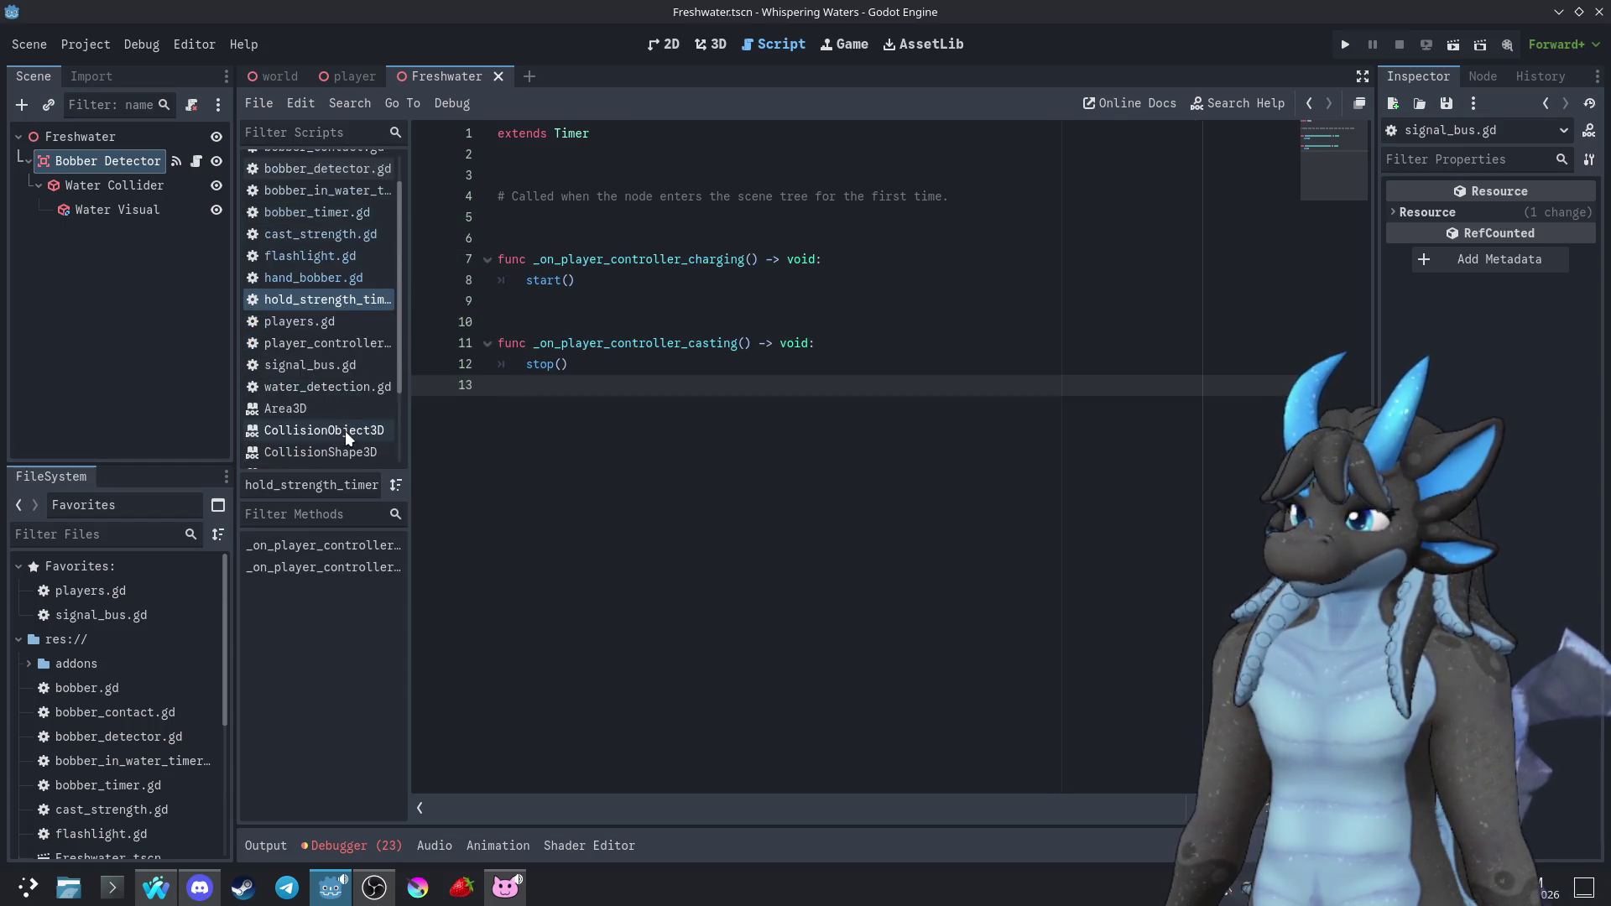
{"action": "scroll", "coordinate": [345, 435], "scroll_direction": "down", "scroll_amount": 3}
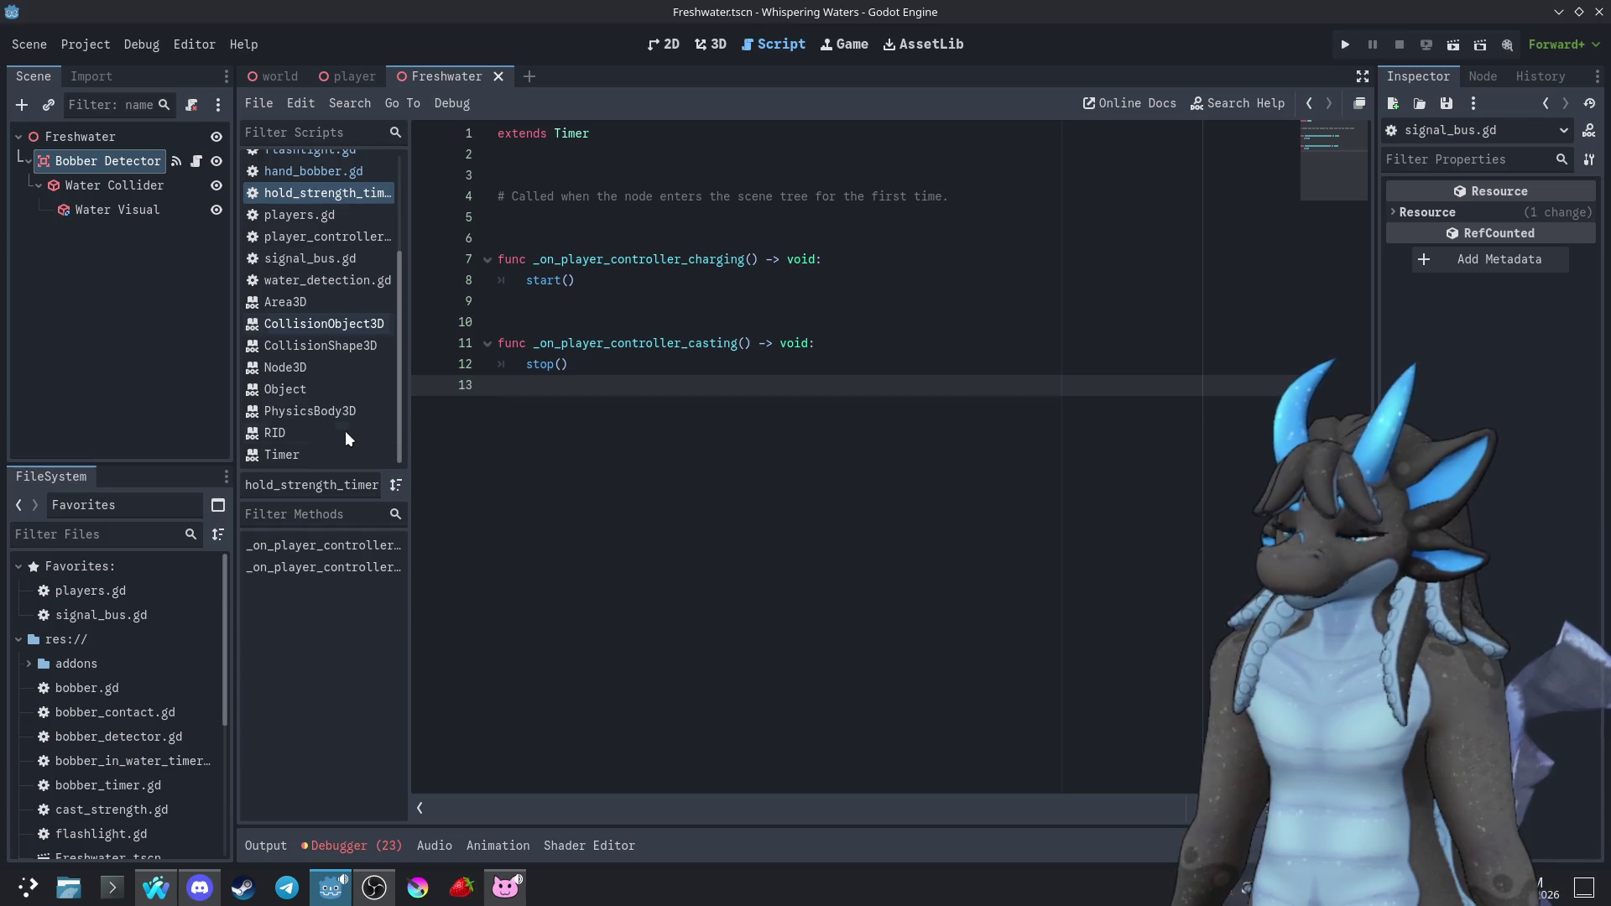
{"action": "left_click", "coordinate": [1345, 44]}
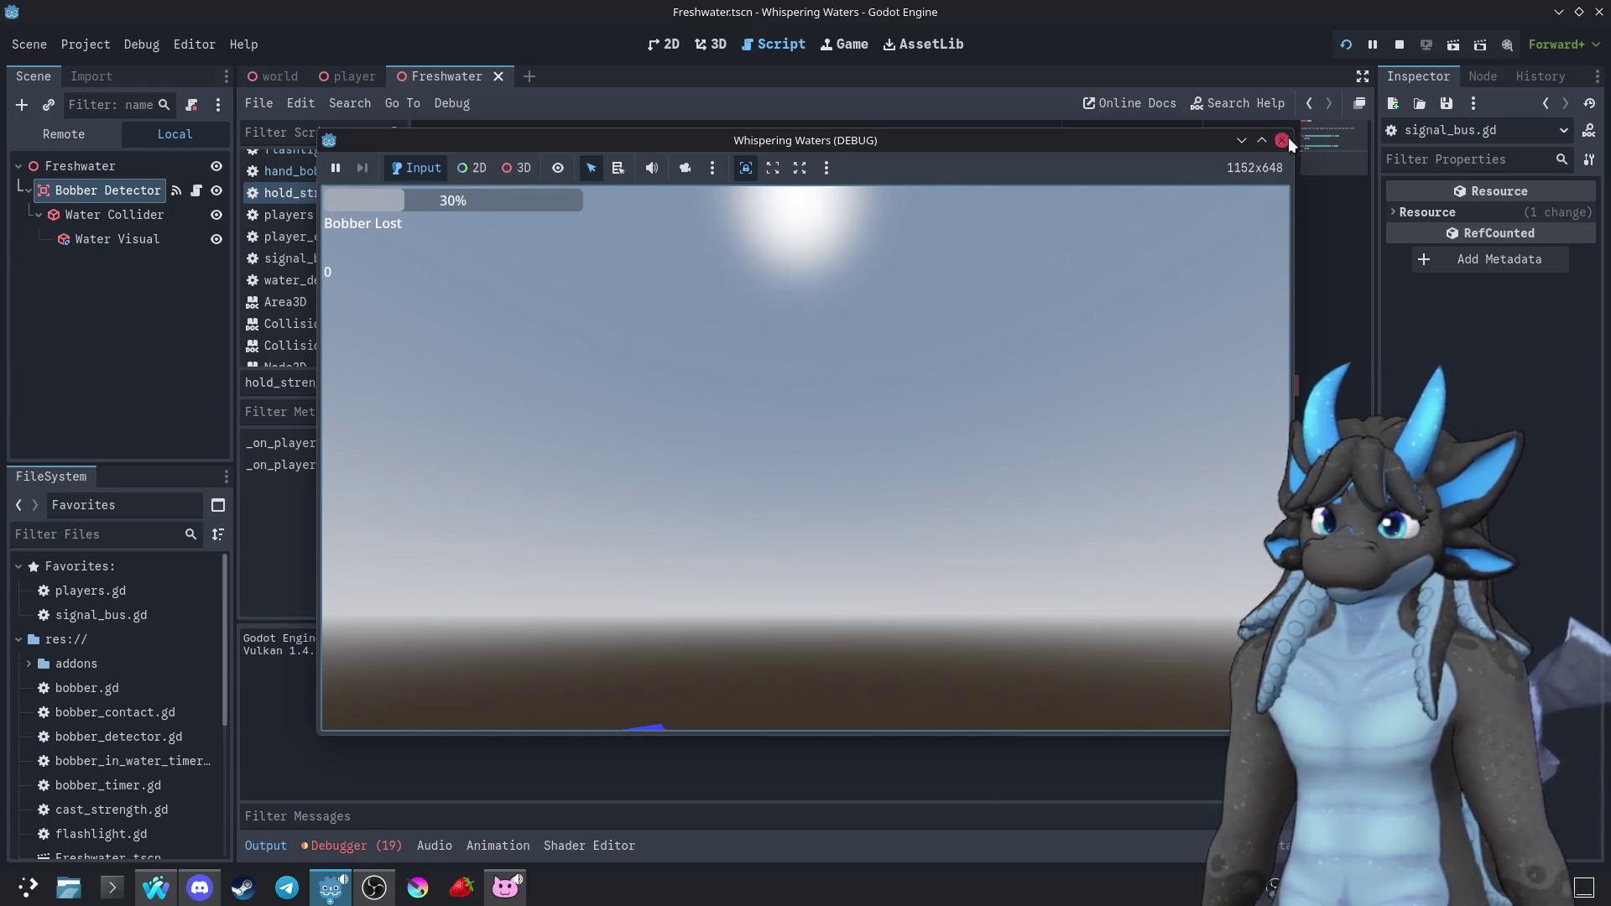
Remove the stray 'ww' from line 13 and compare bobber.gd with bobber_contact.gd
{"action": "type", "text": "ww"}
{"action": "key", "text": "BackSpace"}
{"action": "key", "text": "BackSpace"}
{"action": "scroll", "coordinate": [334, 239], "scroll_direction": "up", "scroll_amount": 4}
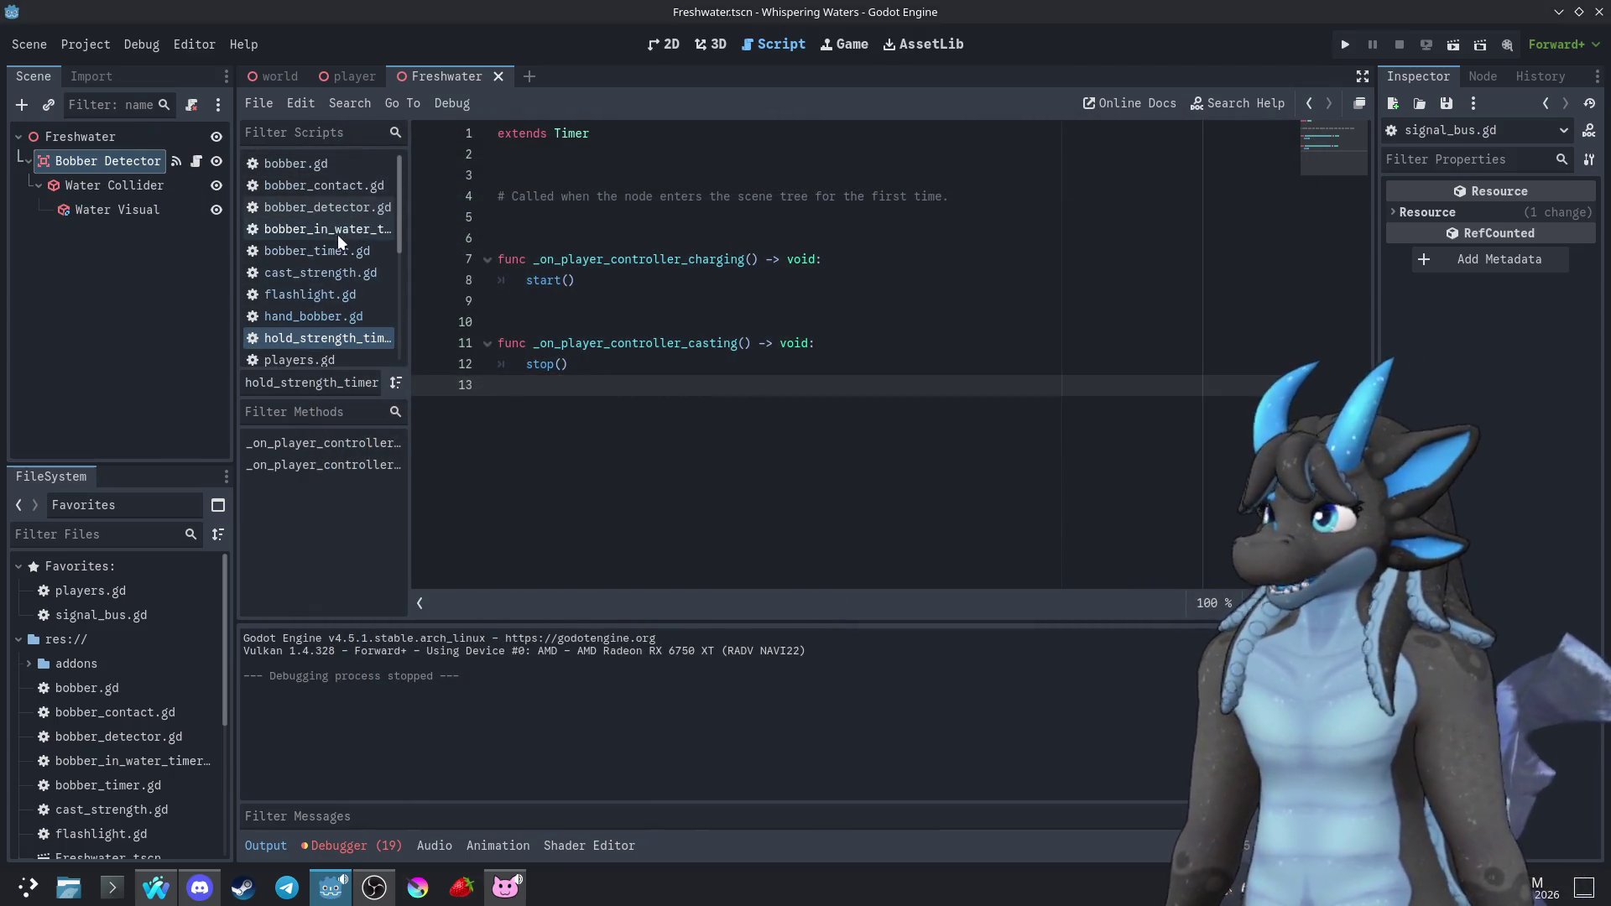
{"action": "left_click", "coordinate": [324, 160]}
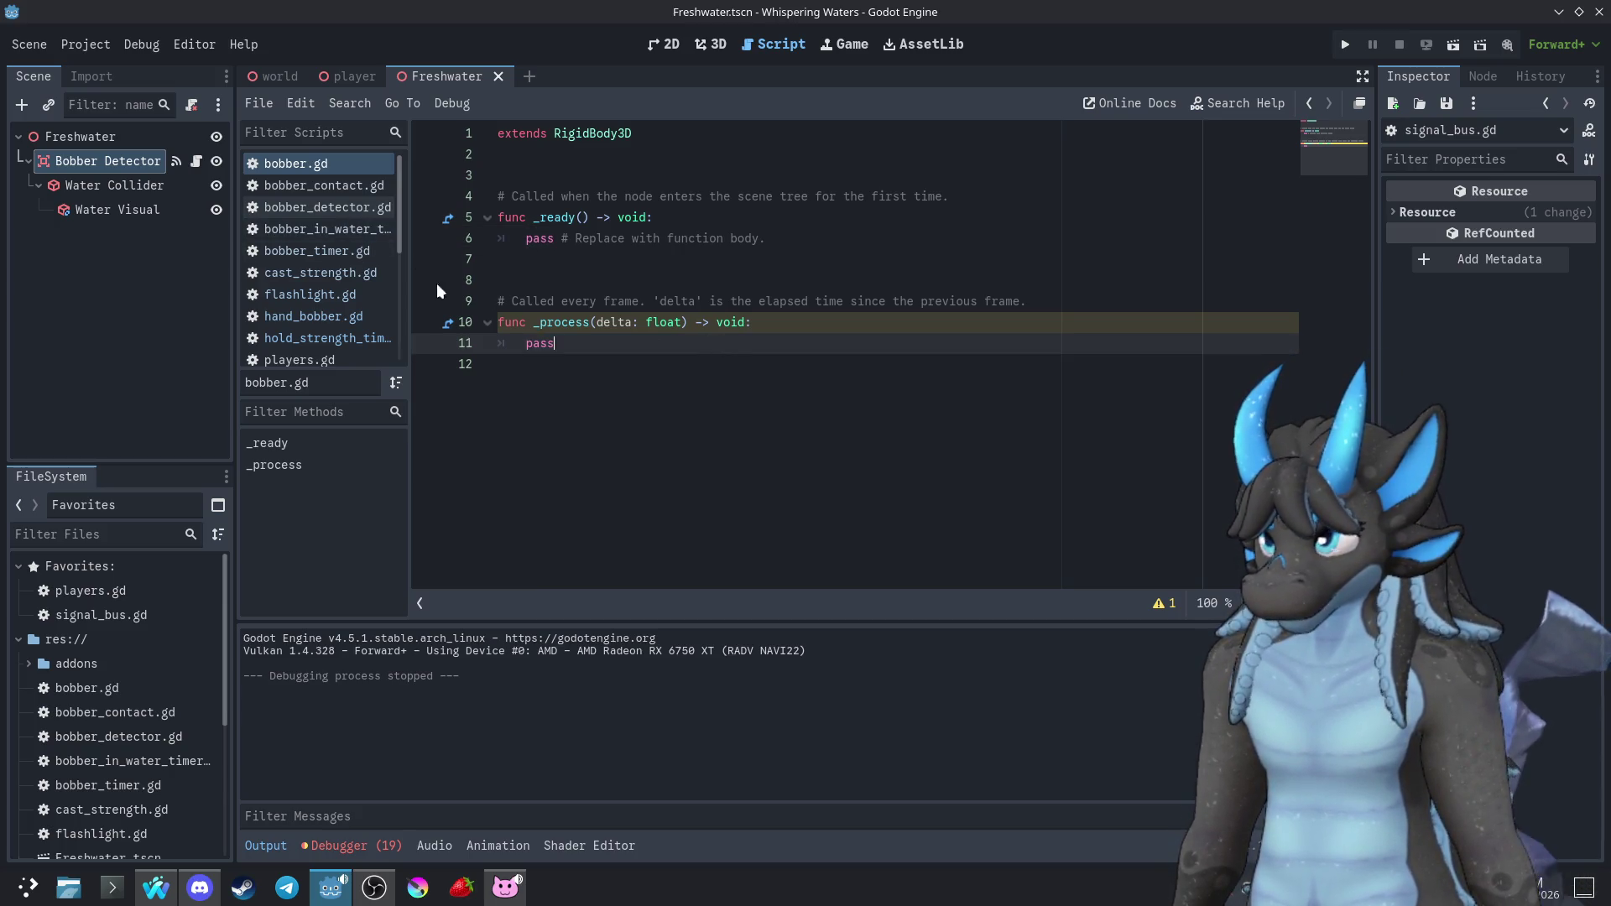
{"action": "left_click", "coordinate": [293, 187]}
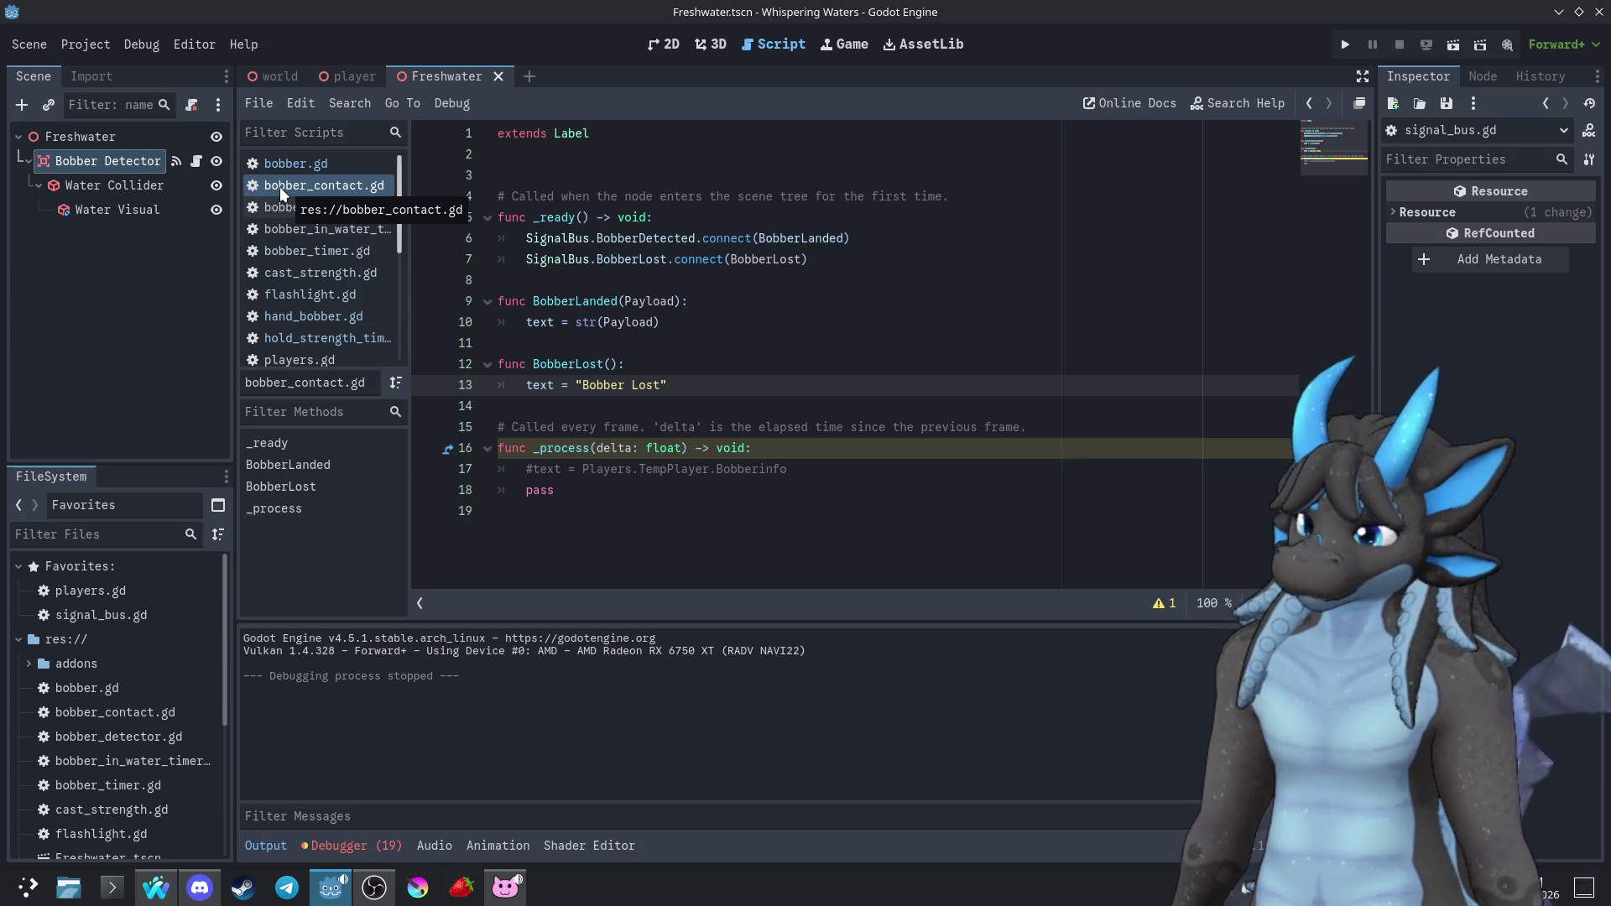
{"action": "left_click", "coordinate": [328, 166]}
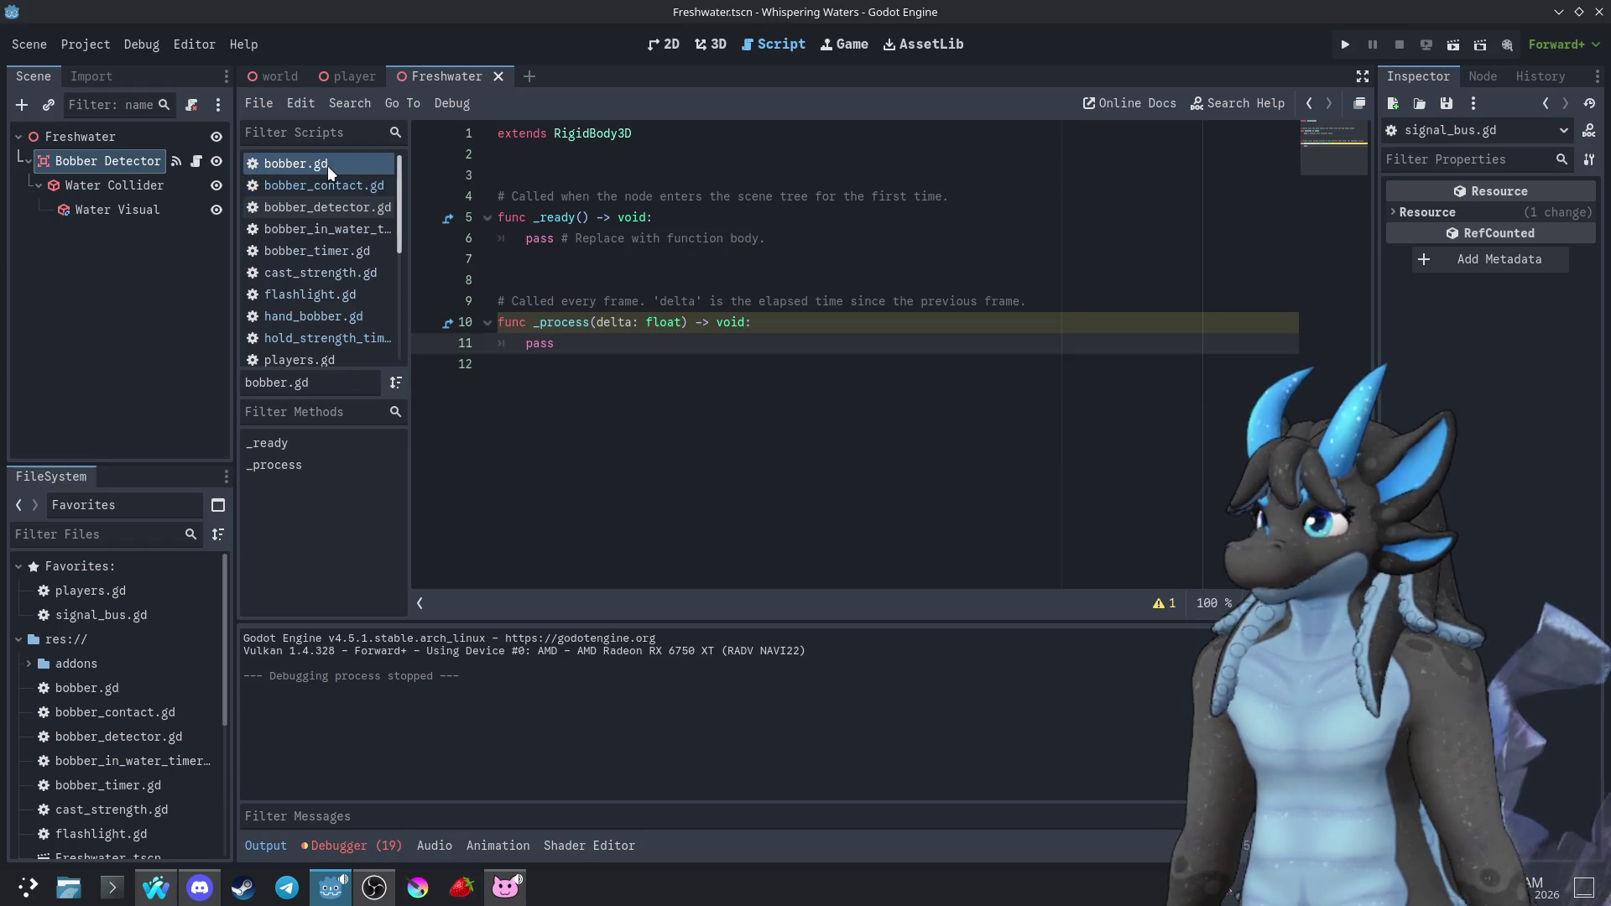
{"action": "left_click", "coordinate": [353, 75]}
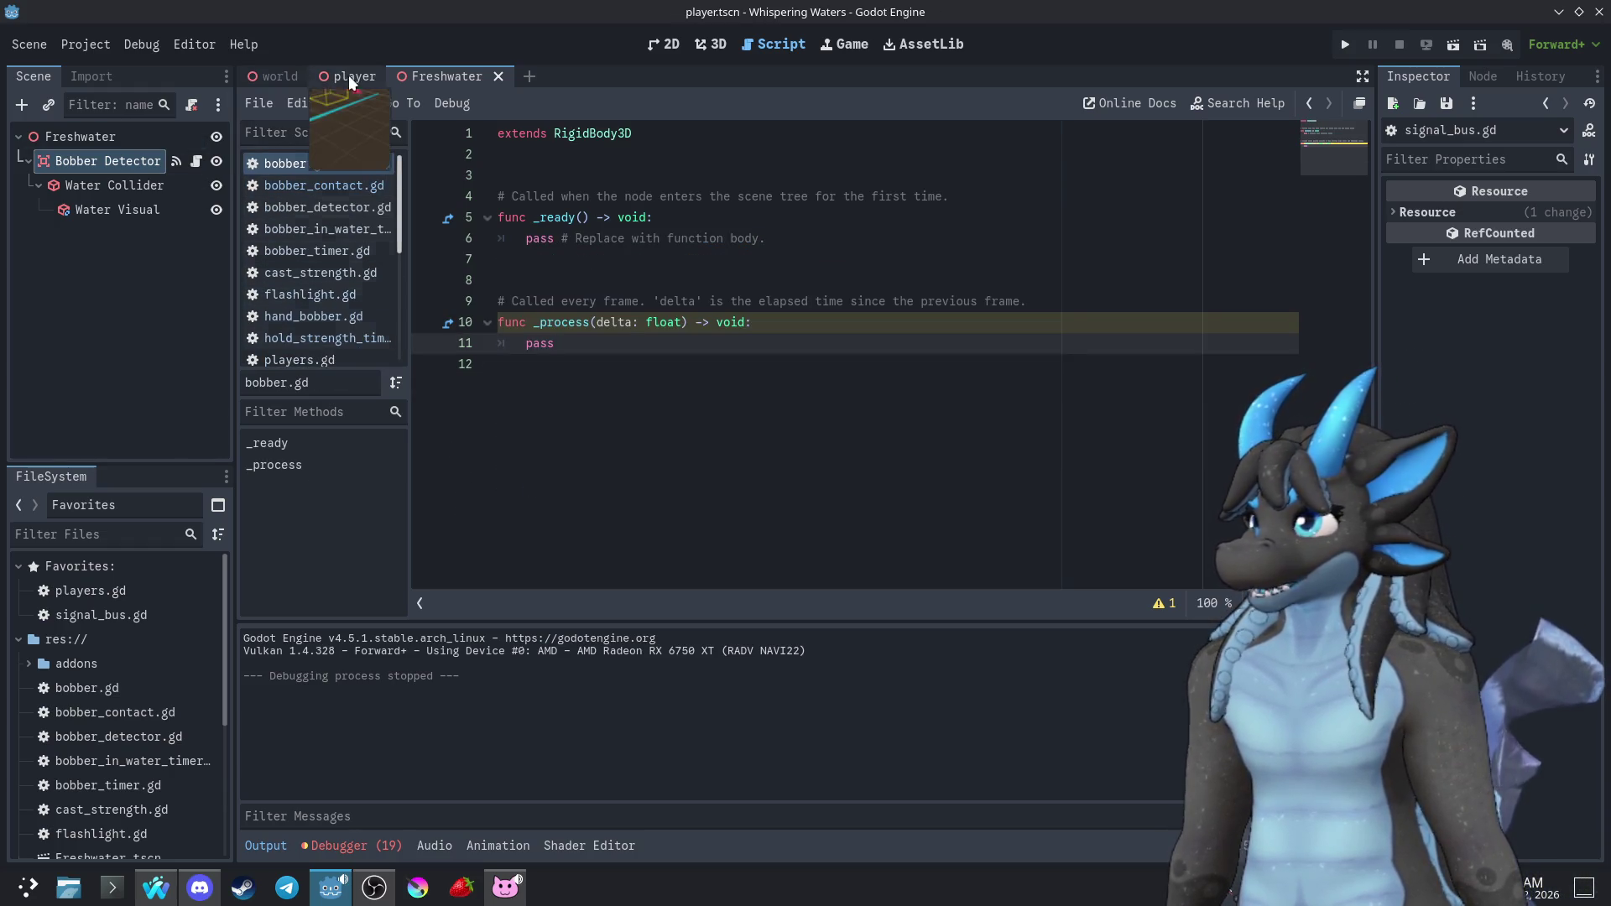
Read through player_controller.gd around BobberLanded, then open signal_bus.gd from Favorites
{"action": "left_click", "coordinate": [188, 161]}
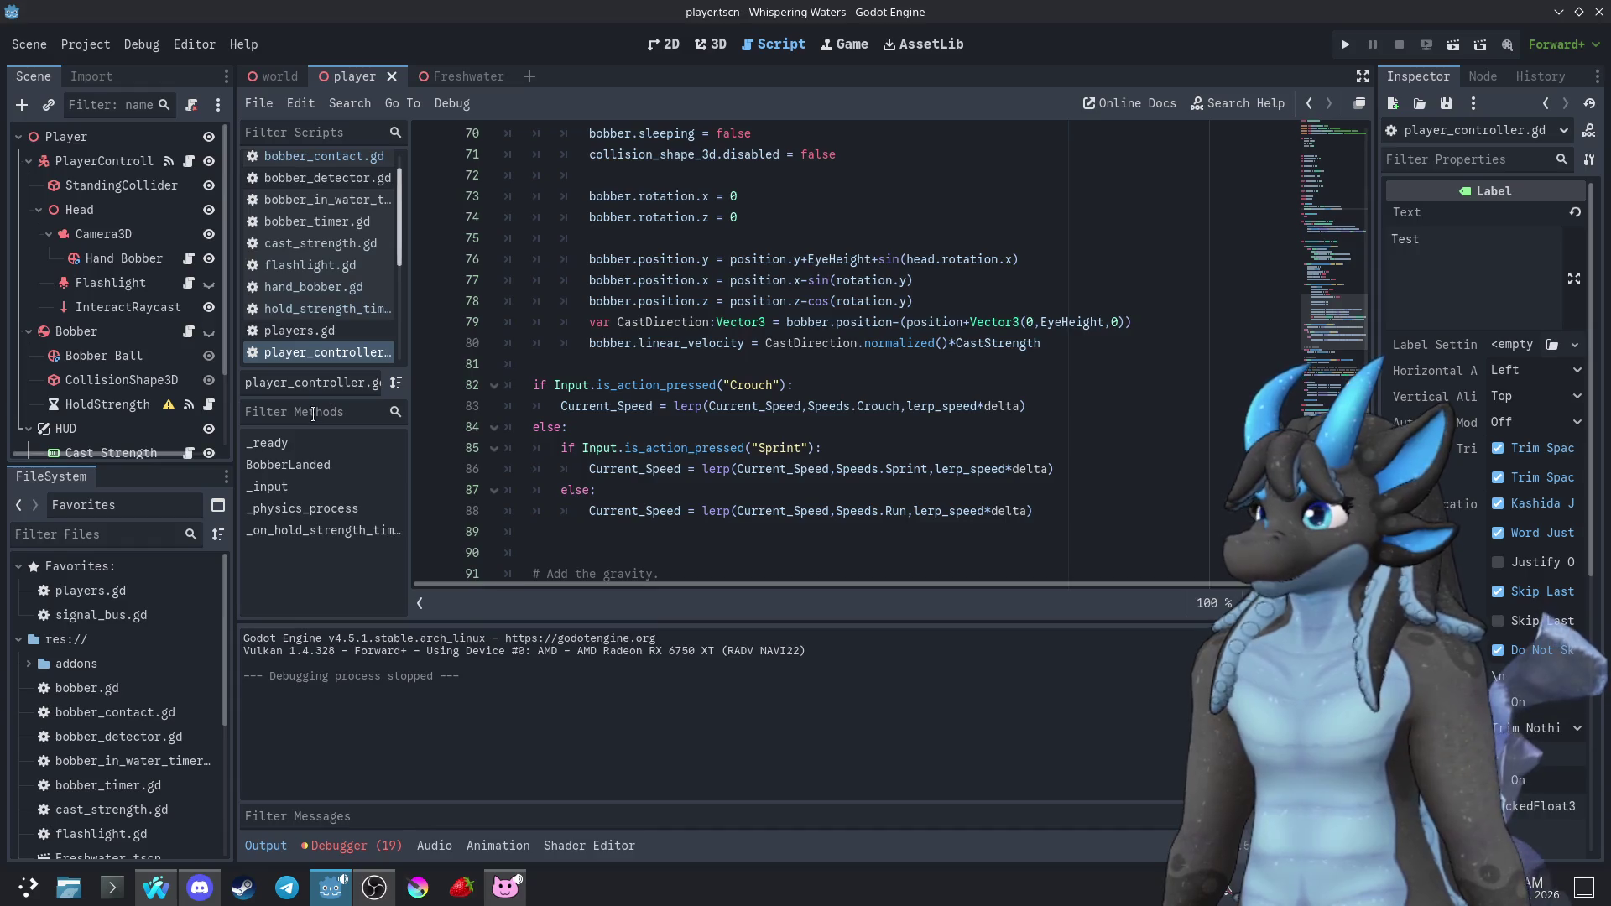
{"action": "scroll", "coordinate": [701, 431], "scroll_direction": "up", "scroll_amount": 13}
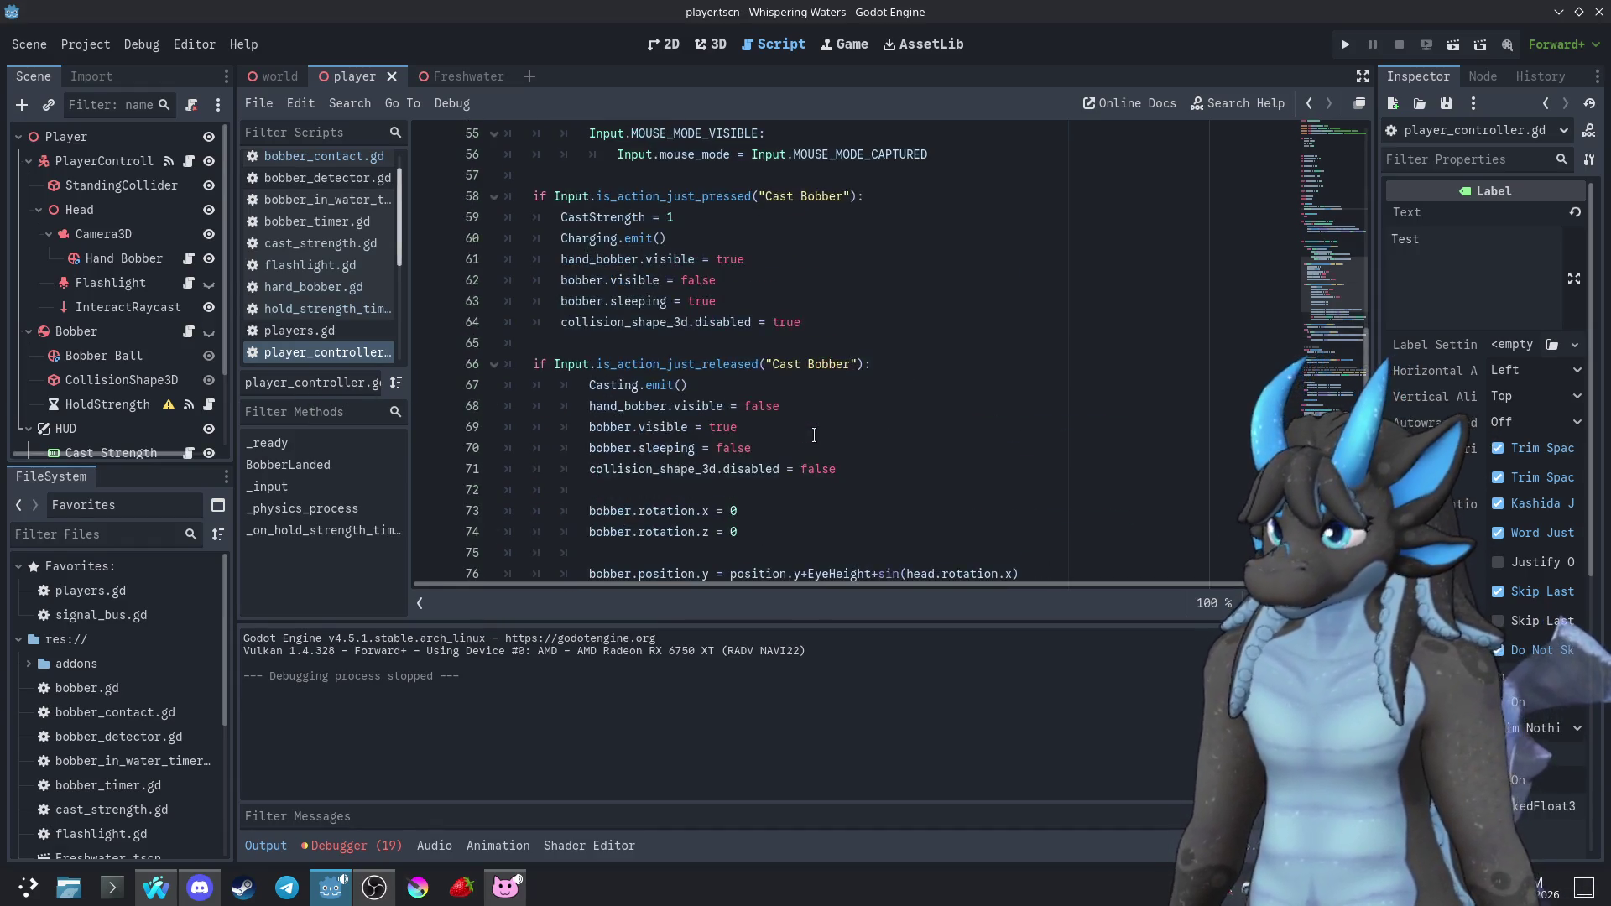
{"action": "scroll", "coordinate": [837, 391], "scroll_direction": "up", "scroll_amount": 3}
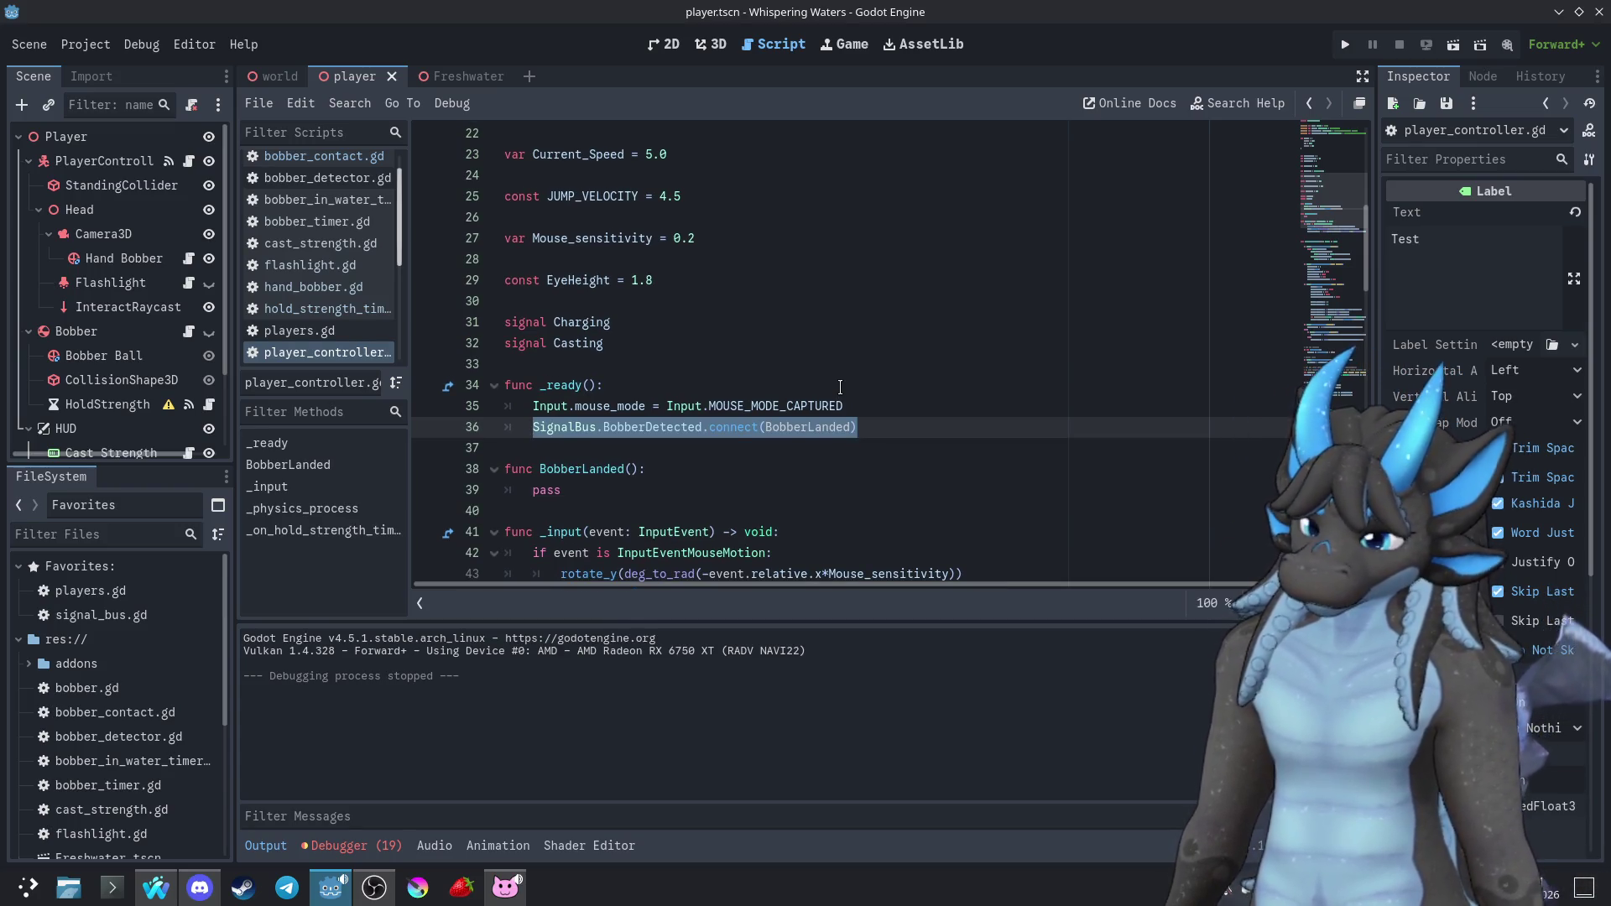
{"action": "scroll", "coordinate": [654, 436], "scroll_direction": "up", "scroll_amount": 3}
{"action": "scroll", "coordinate": [662, 429], "scroll_direction": "down", "scroll_amount": 4}
{"action": "left_click", "coordinate": [676, 427]}
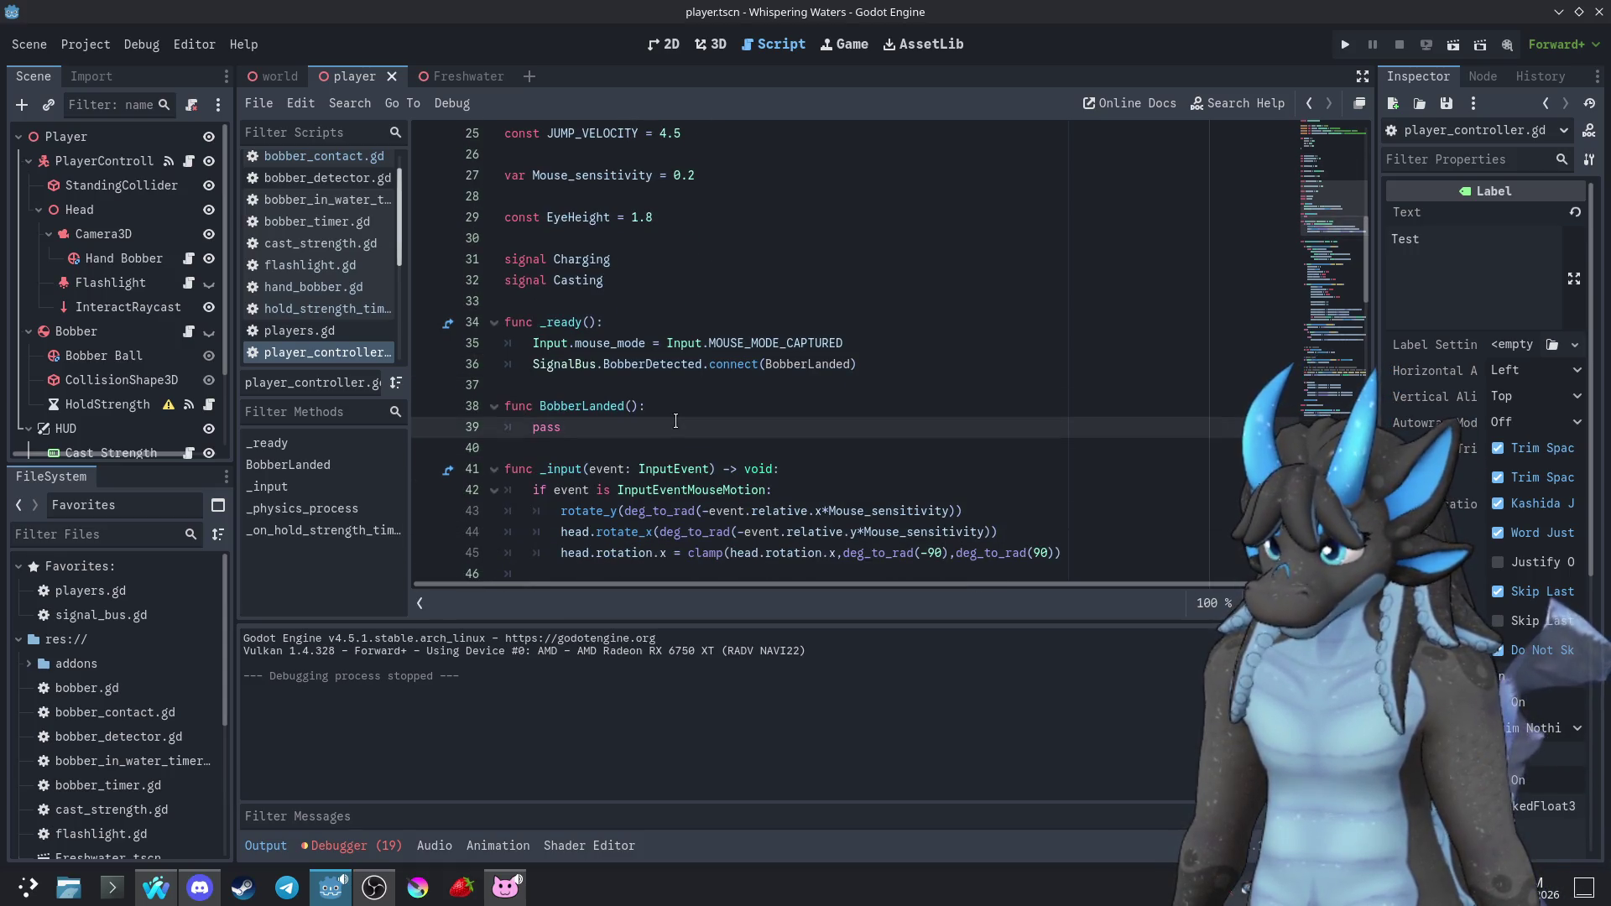
{"action": "scroll", "coordinate": [677, 421], "scroll_direction": "down", "scroll_amount": 2}
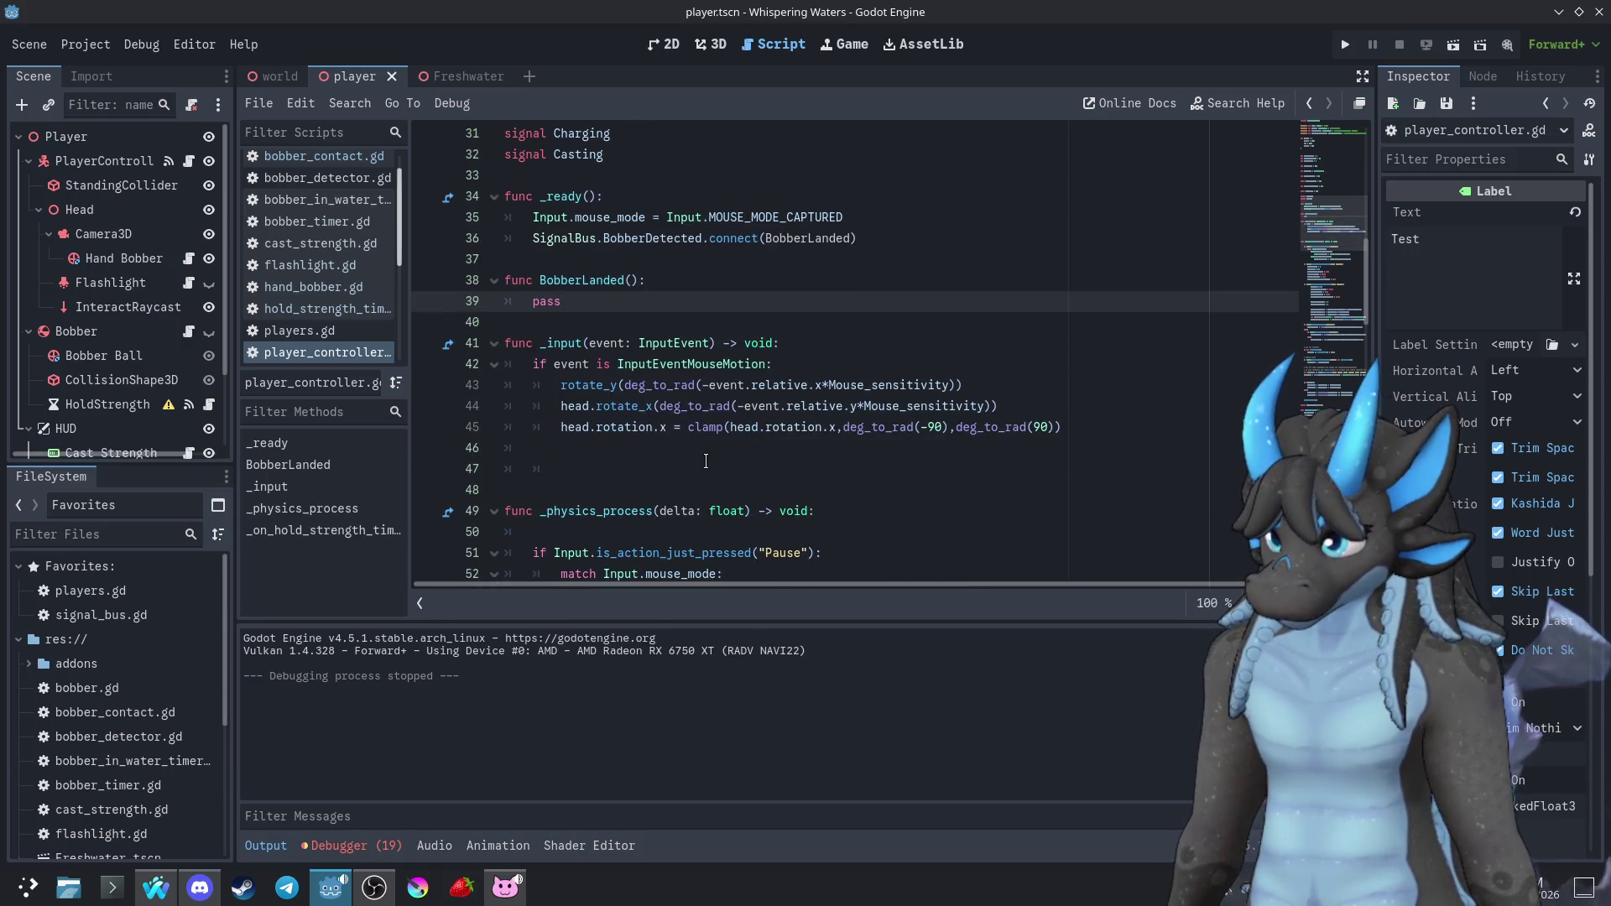
{"action": "scroll", "coordinate": [700, 466], "scroll_direction": "down", "scroll_amount": 3}
{"action": "left_click", "coordinate": [852, 407]}
{"action": "scroll", "coordinate": [850, 419], "scroll_direction": "down", "scroll_amount": 2}
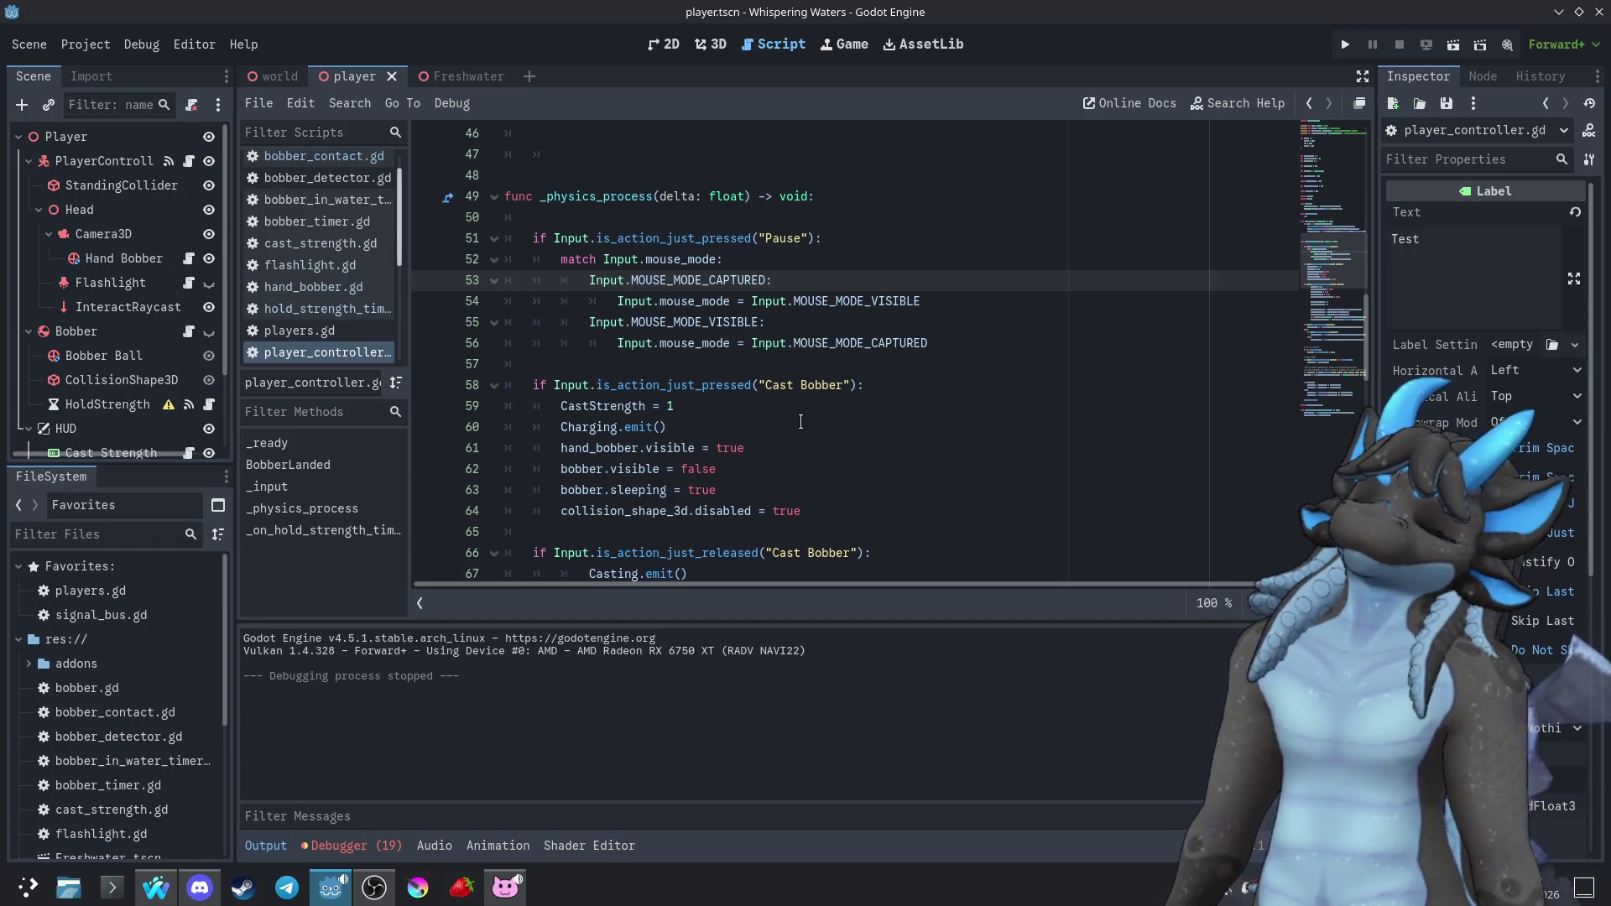
{"action": "left_click", "coordinate": [108, 592]}
{"action": "left_click", "coordinate": [109, 611]}
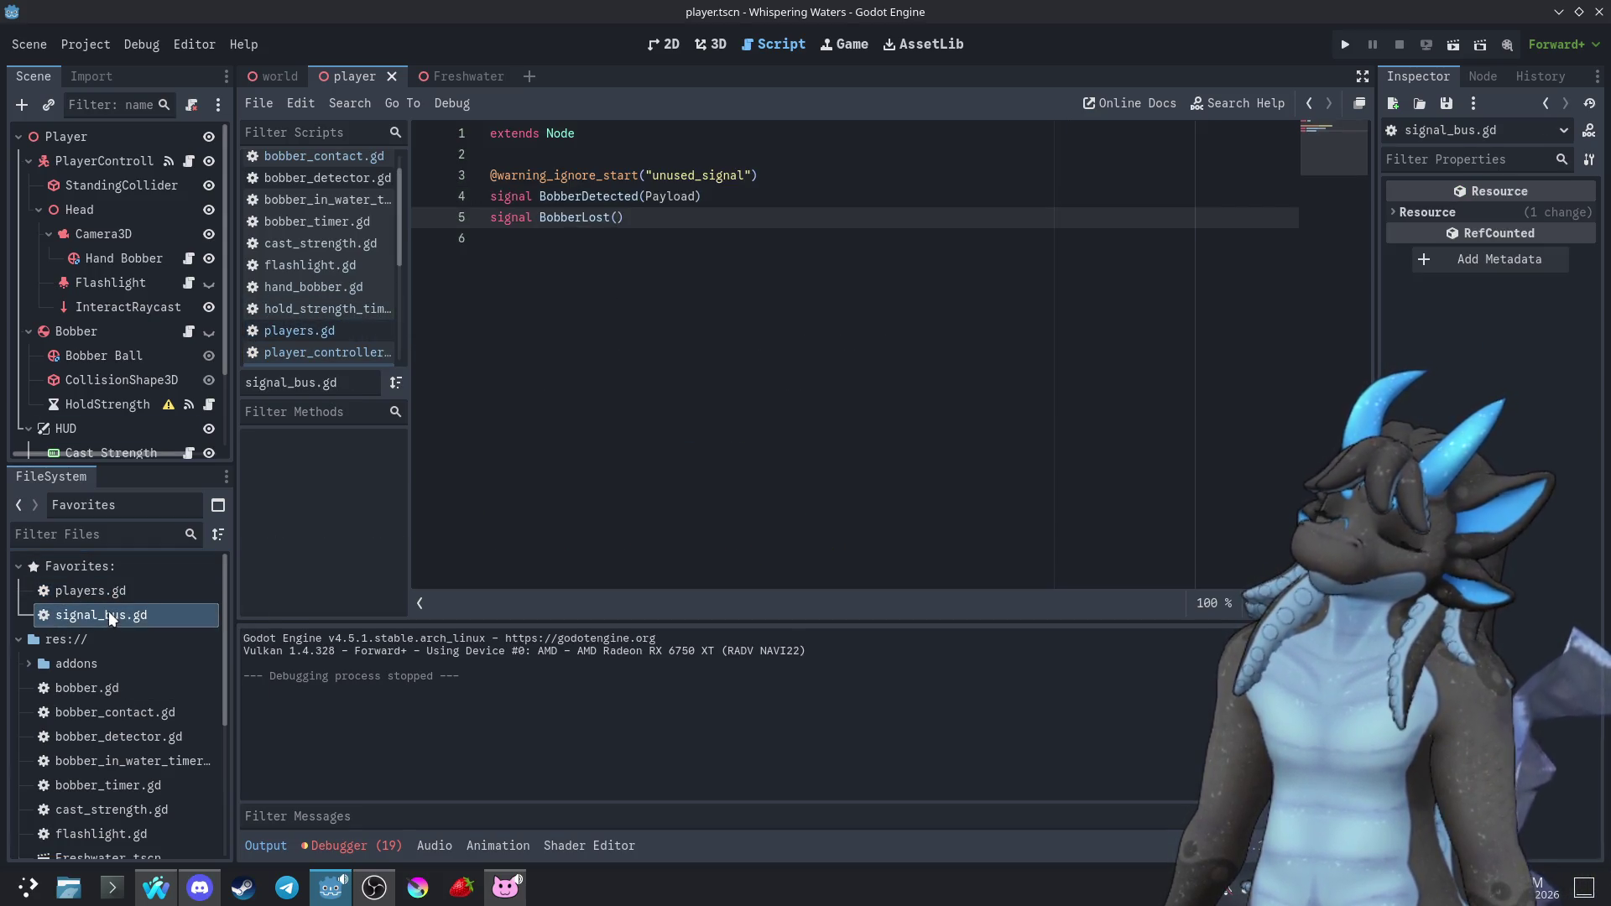
Inspect the TempPlayer dictionary in players.gd, then return to player_controller.gd
{"action": "left_click", "coordinate": [103, 598]}
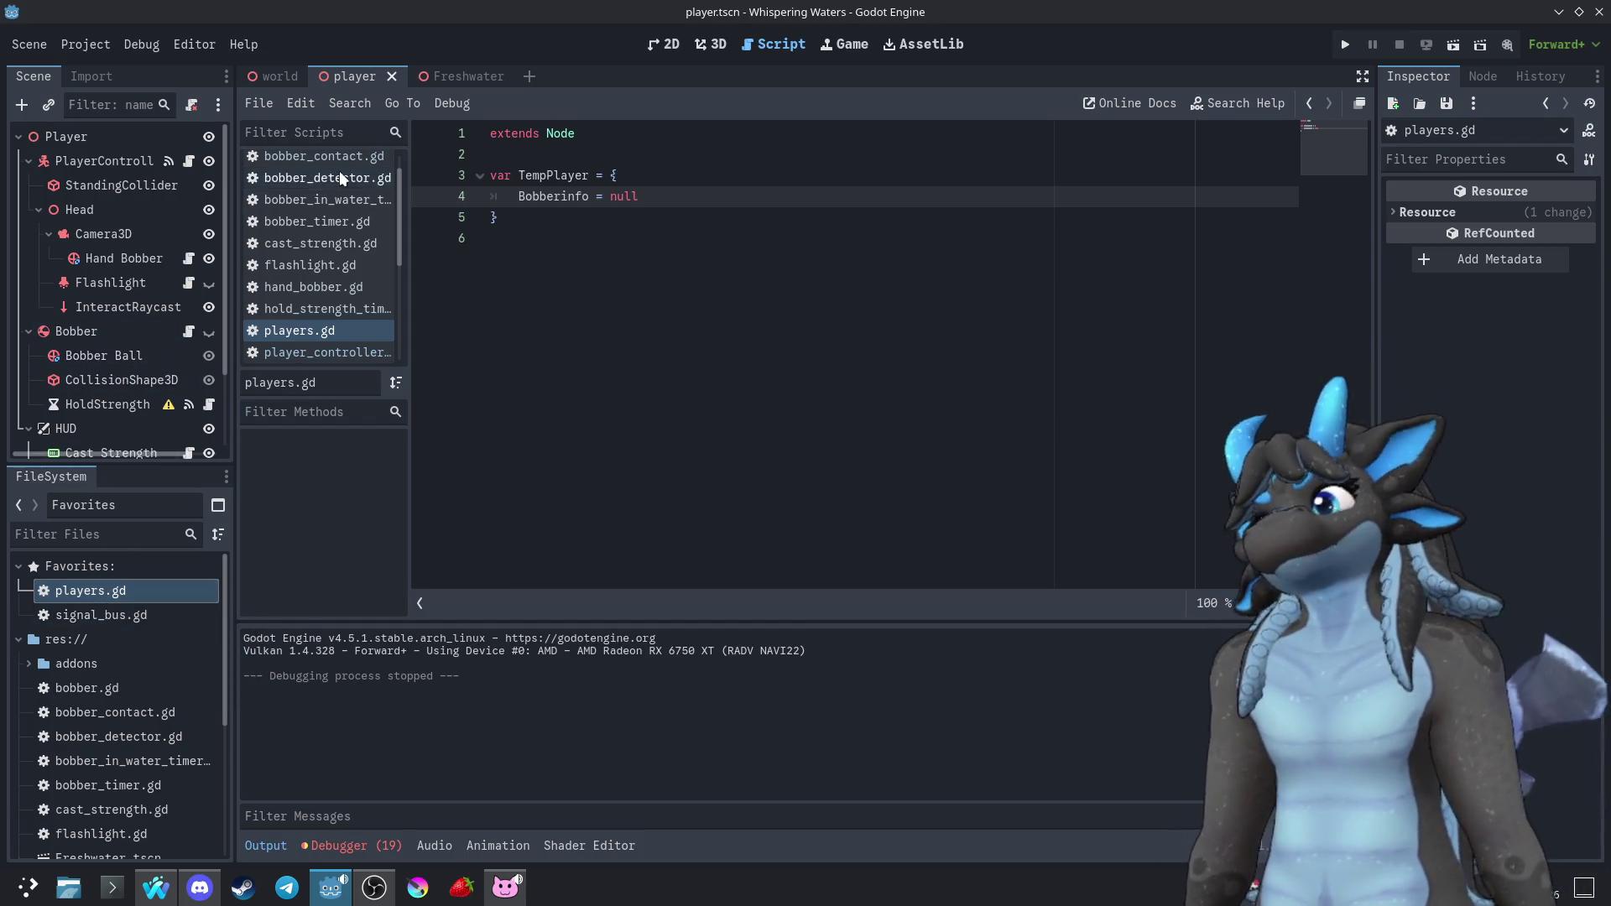
{"action": "scroll", "coordinate": [151, 383], "scroll_direction": "down", "scroll_amount": 2}
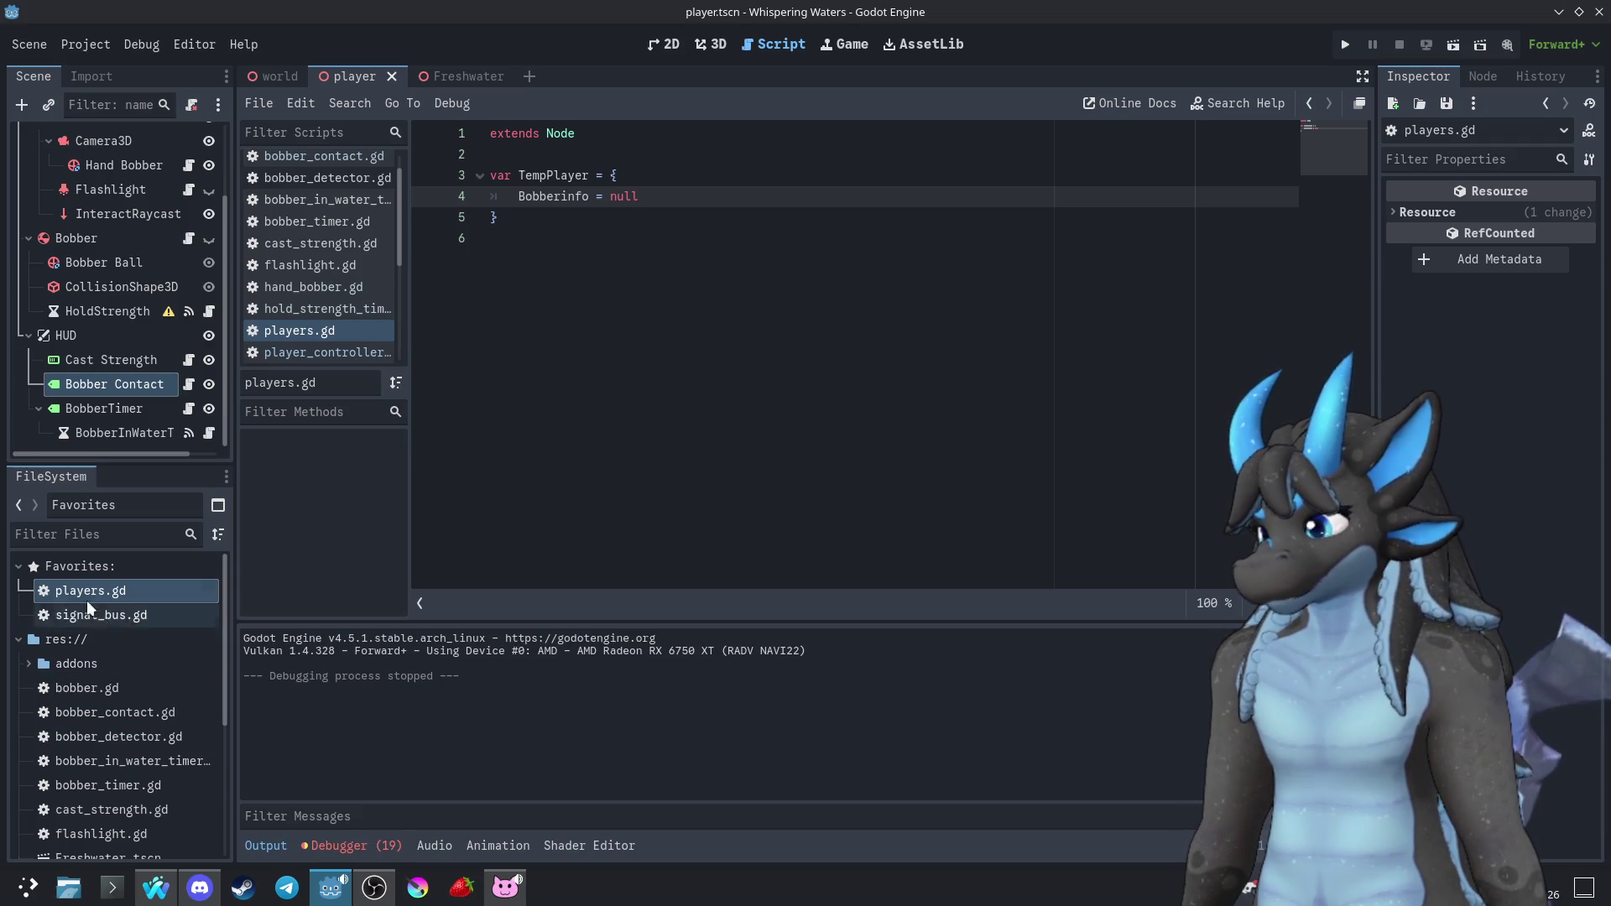
{"action": "left_click", "coordinate": [89, 47]}
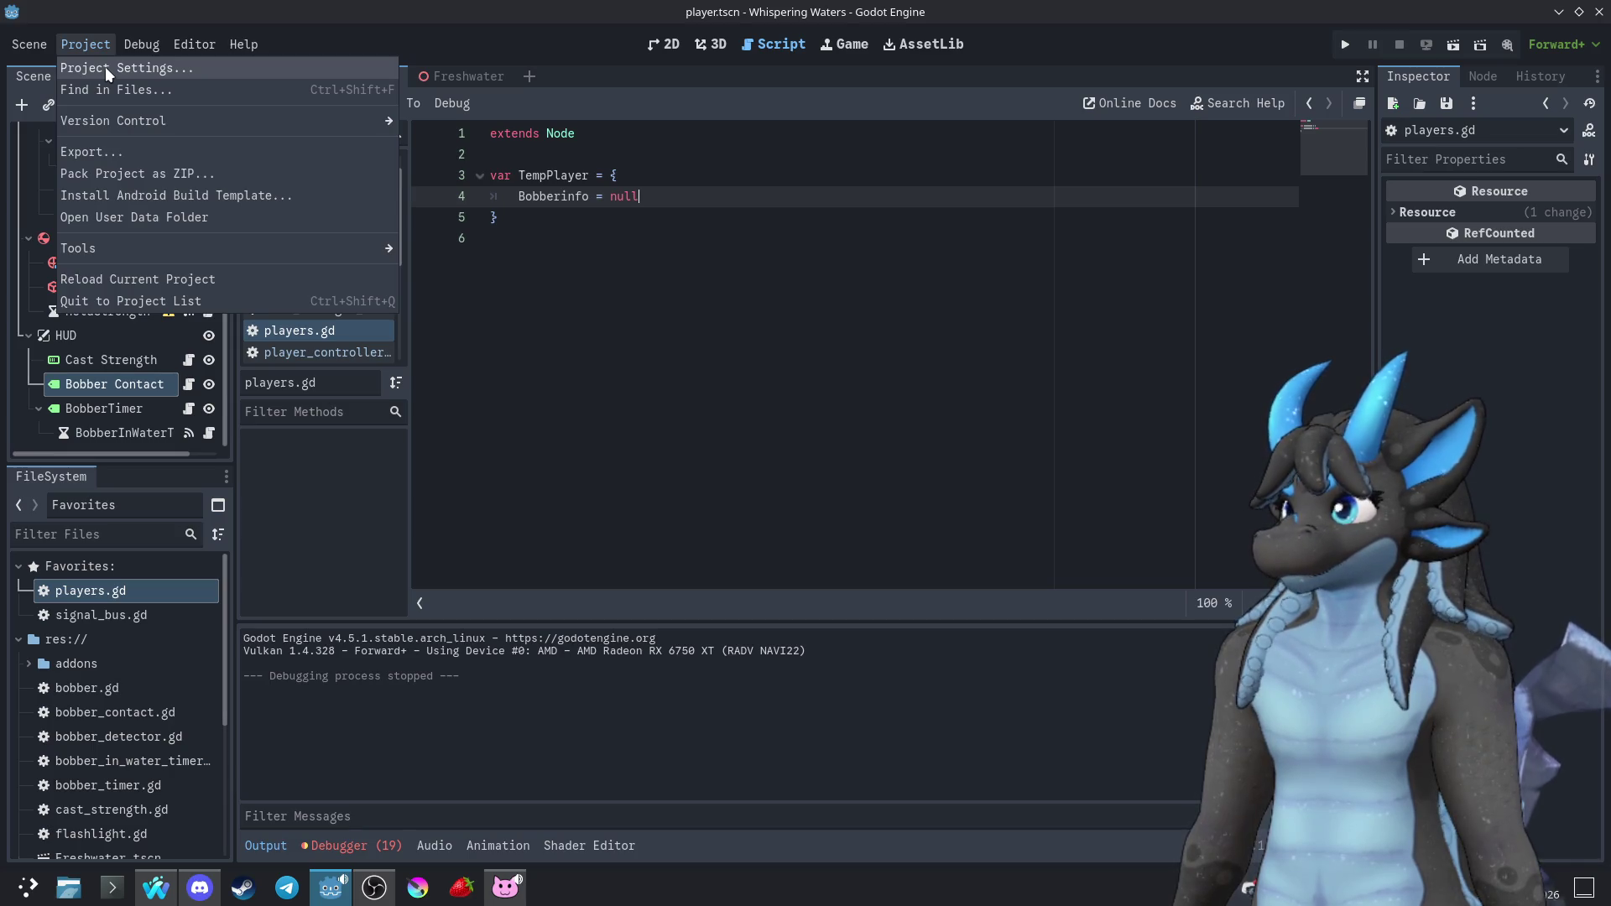
{"action": "left_click", "coordinate": [507, 48]}
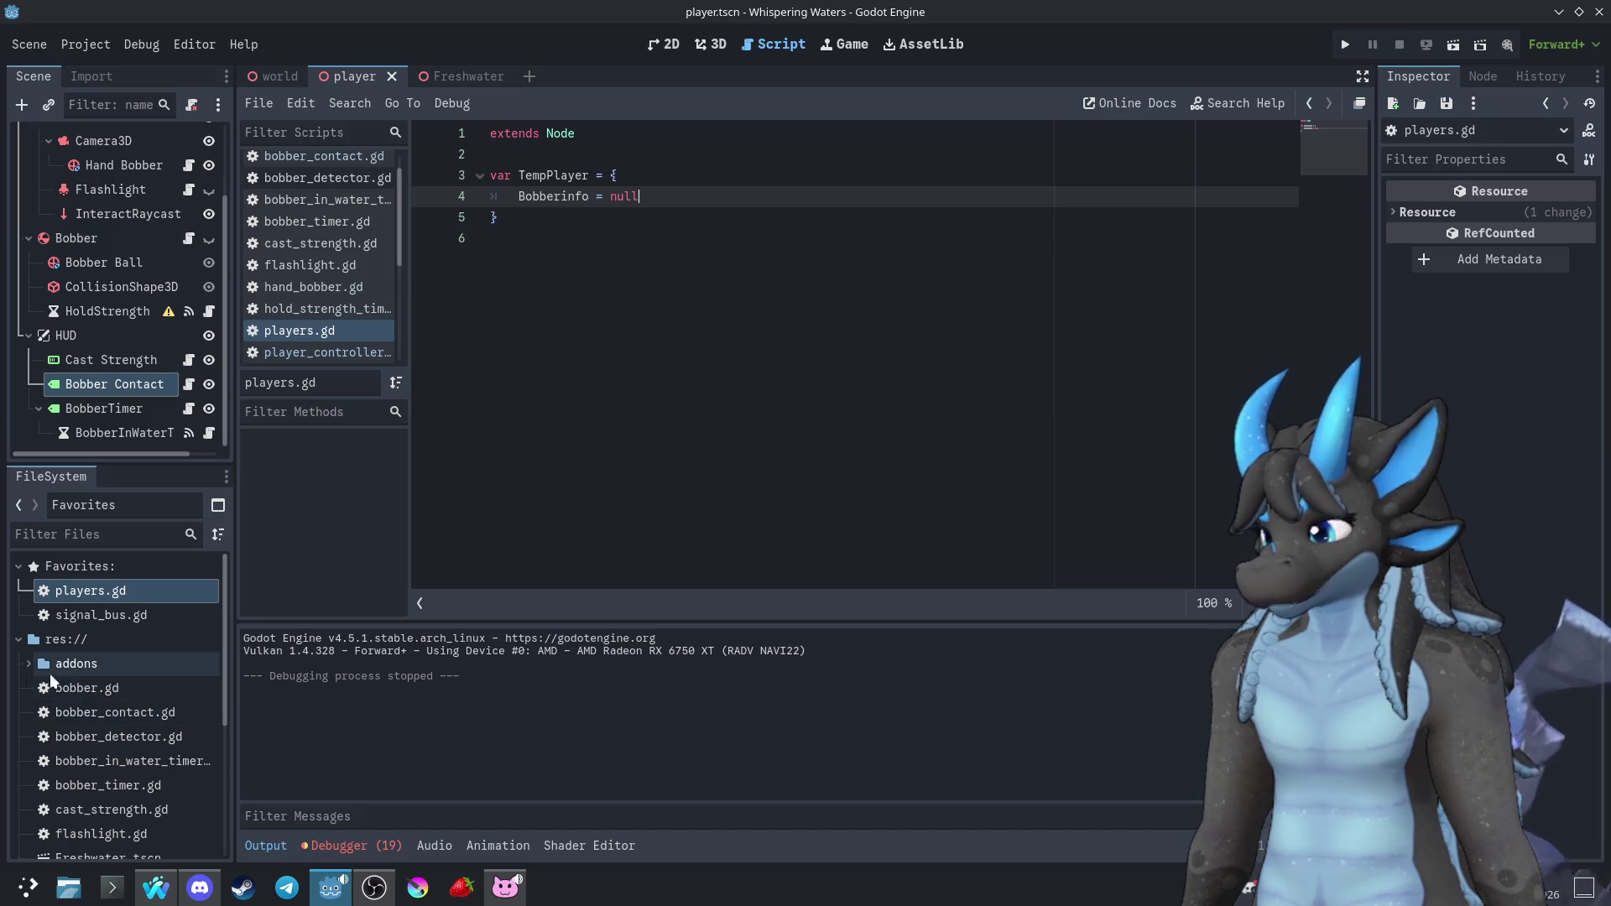
{"action": "scroll", "coordinate": [153, 184], "scroll_direction": "up", "scroll_amount": 3}
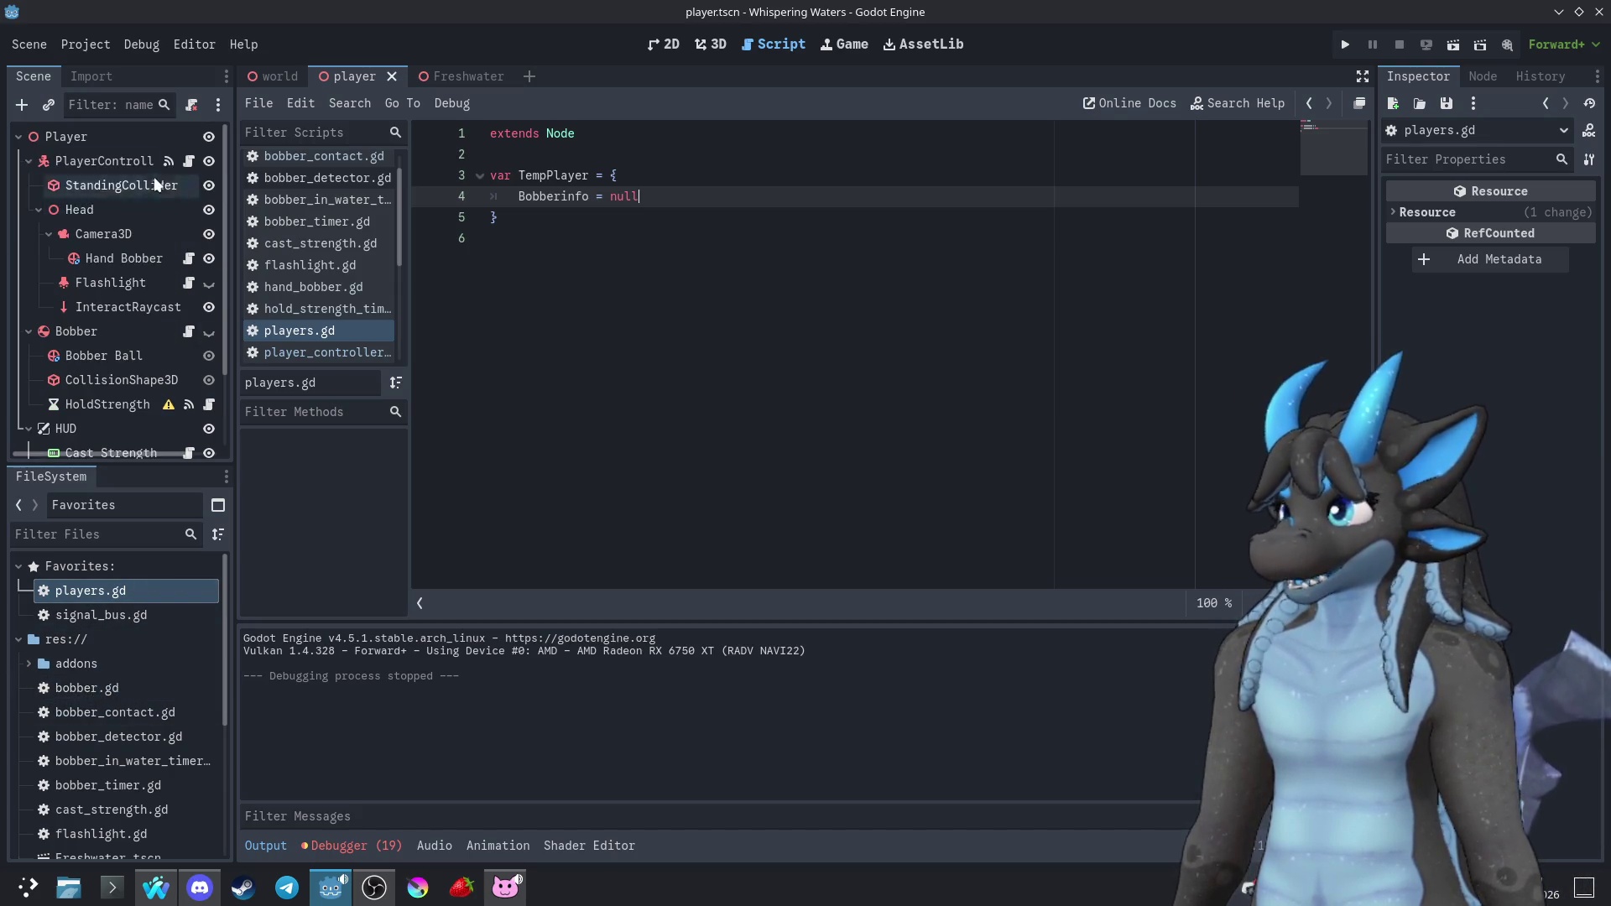
{"action": "left_click", "coordinate": [189, 160]}
Add var CastState = "Held" on a new line below the Speeds dictionary
{"action": "scroll", "coordinate": [846, 352], "scroll_direction": "up", "scroll_amount": 4}
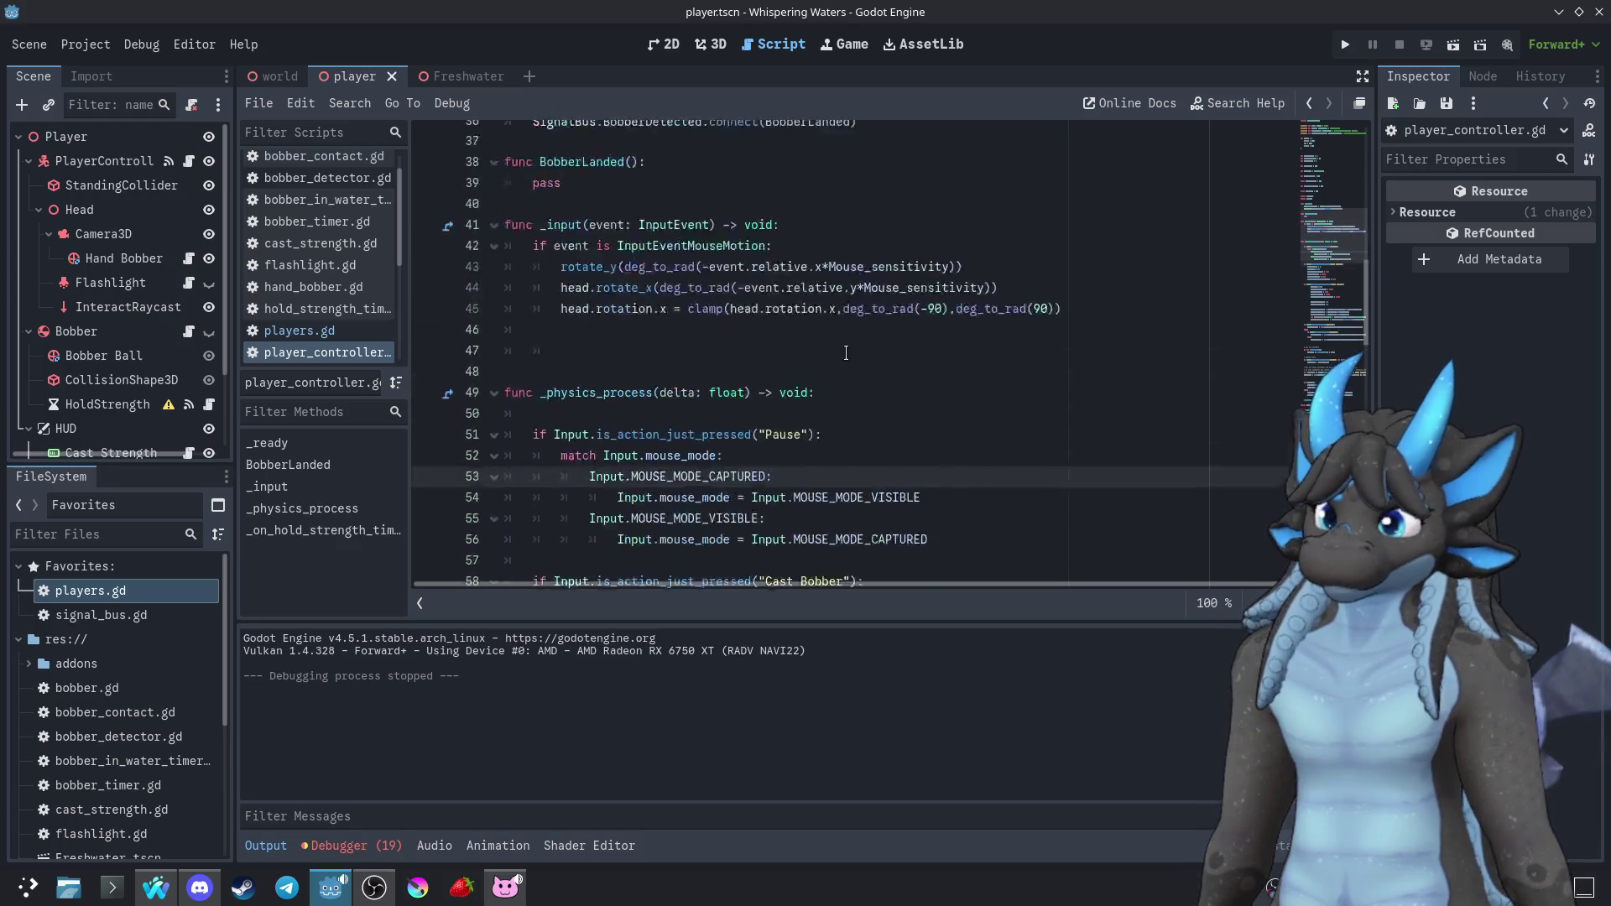
{"action": "scroll", "coordinate": [846, 353], "scroll_direction": "up", "scroll_amount": 10}
{"action": "scroll", "coordinate": [854, 396], "scroll_direction": "down", "scroll_amount": 5}
{"action": "scroll", "coordinate": [854, 396], "scroll_direction": "up", "scroll_amount": 6}
{"action": "scroll", "coordinate": [693, 338], "scroll_direction": "down", "scroll_amount": 3}
{"action": "scroll", "coordinate": [693, 338], "scroll_direction": "down", "scroll_amount": 2}
{"action": "scroll", "coordinate": [700, 344], "scroll_direction": "up", "scroll_amount": 5}
{"action": "scroll", "coordinate": [712, 349], "scroll_direction": "down", "scroll_amount": 4}
{"action": "scroll", "coordinate": [696, 378], "scroll_direction": "down", "scroll_amount": 1}
{"action": "scroll", "coordinate": [676, 417], "scroll_direction": "down", "scroll_amount": 1}
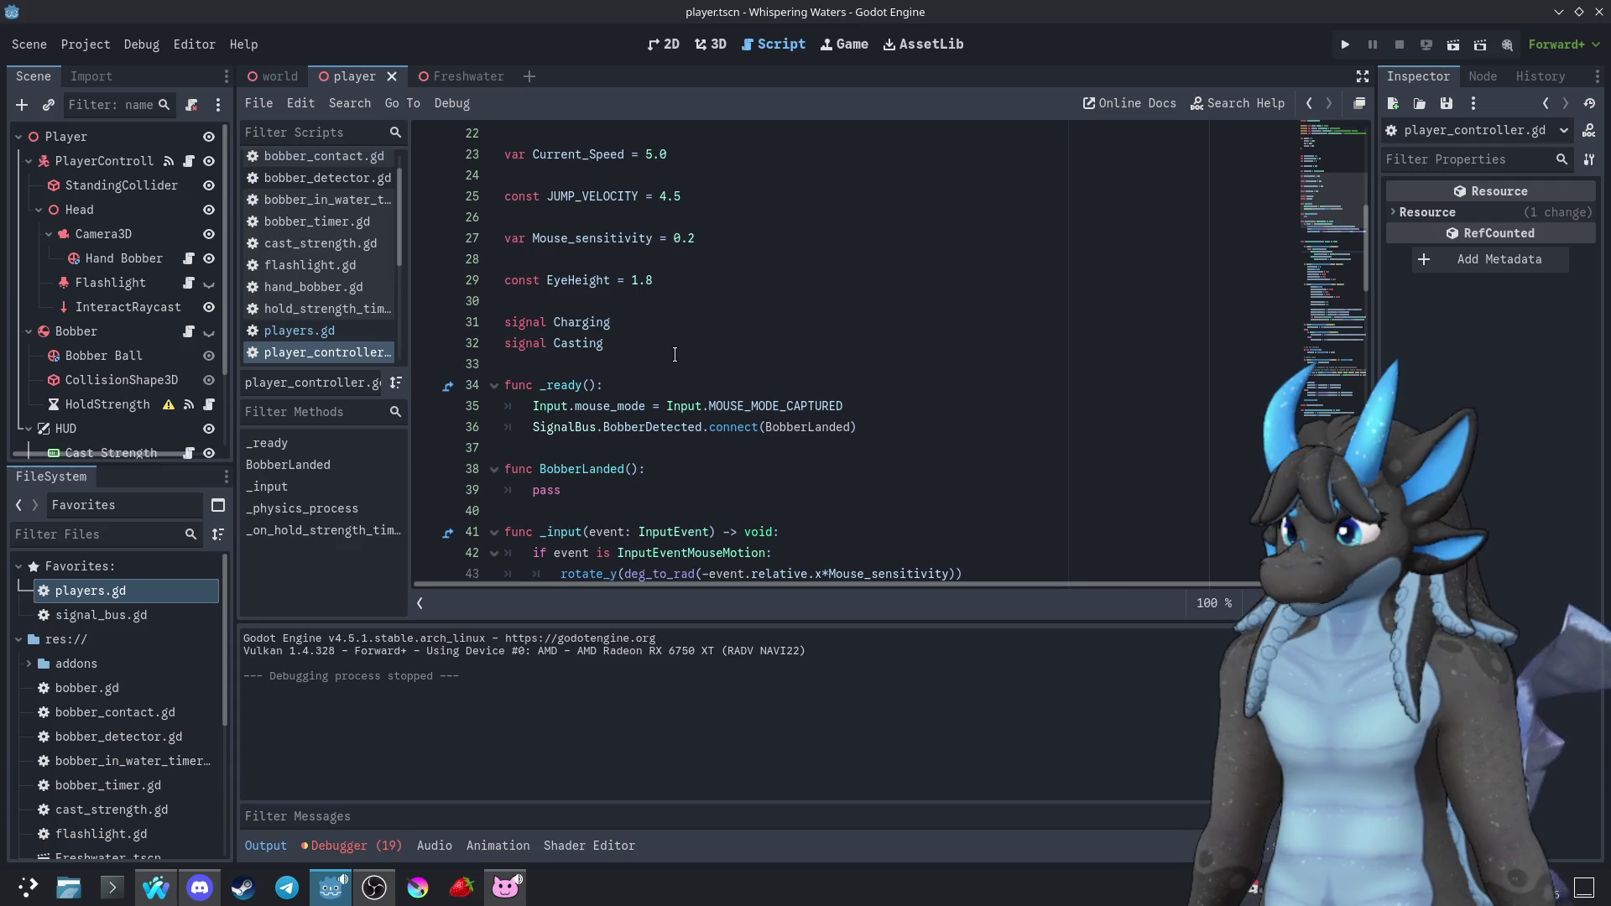
{"action": "scroll", "coordinate": [702, 329], "scroll_direction": "up", "scroll_amount": 7}
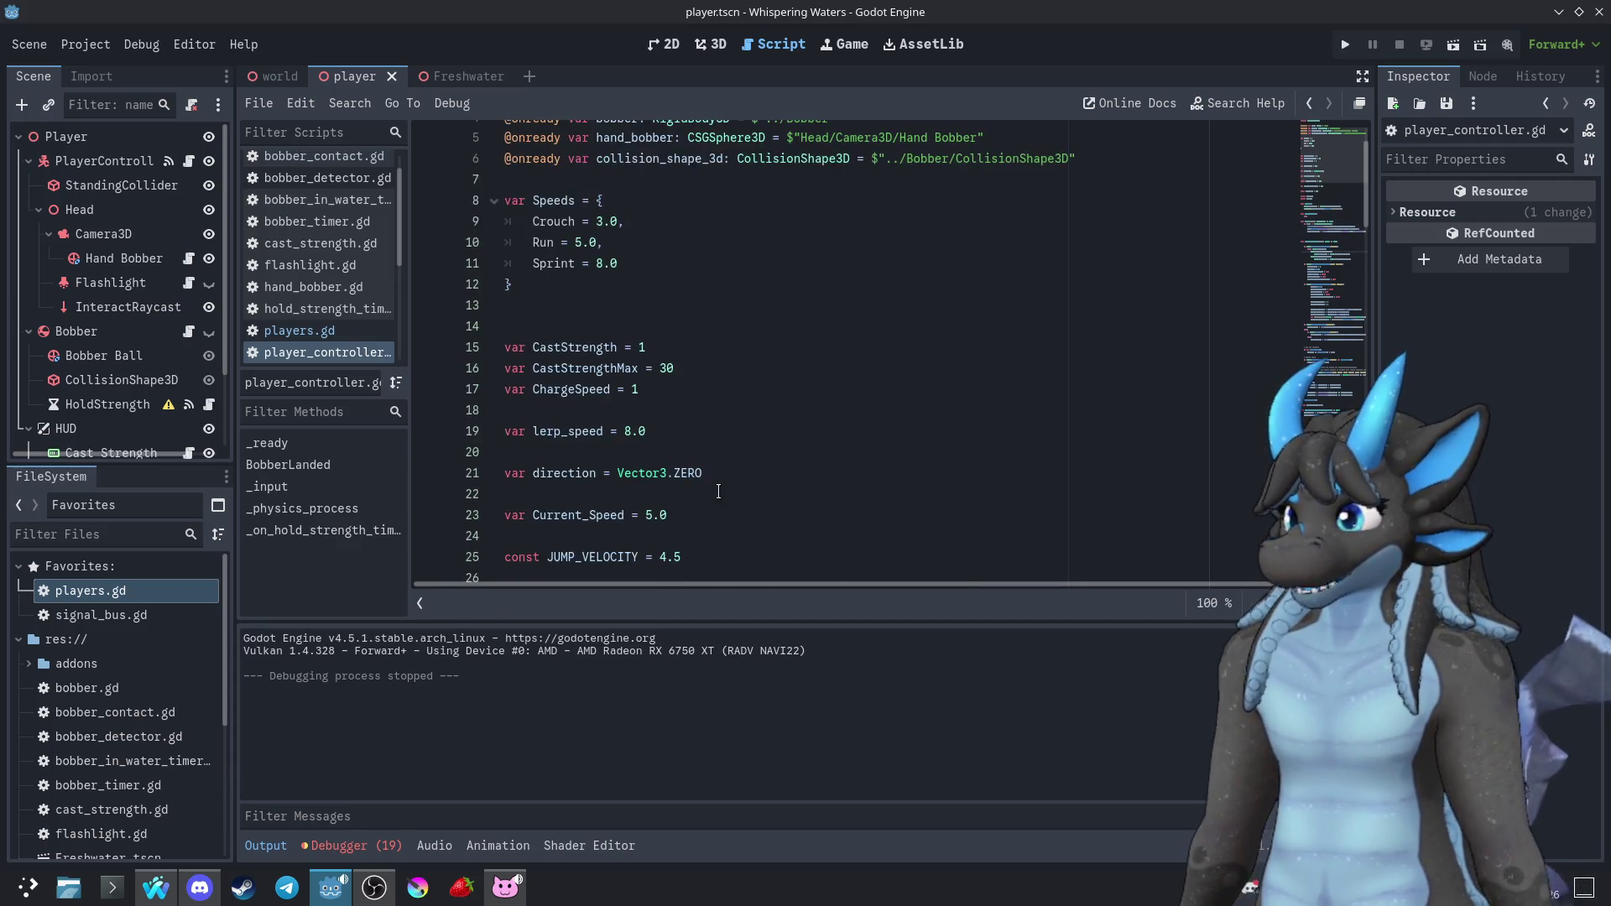
{"action": "left_click", "coordinate": [684, 383]}
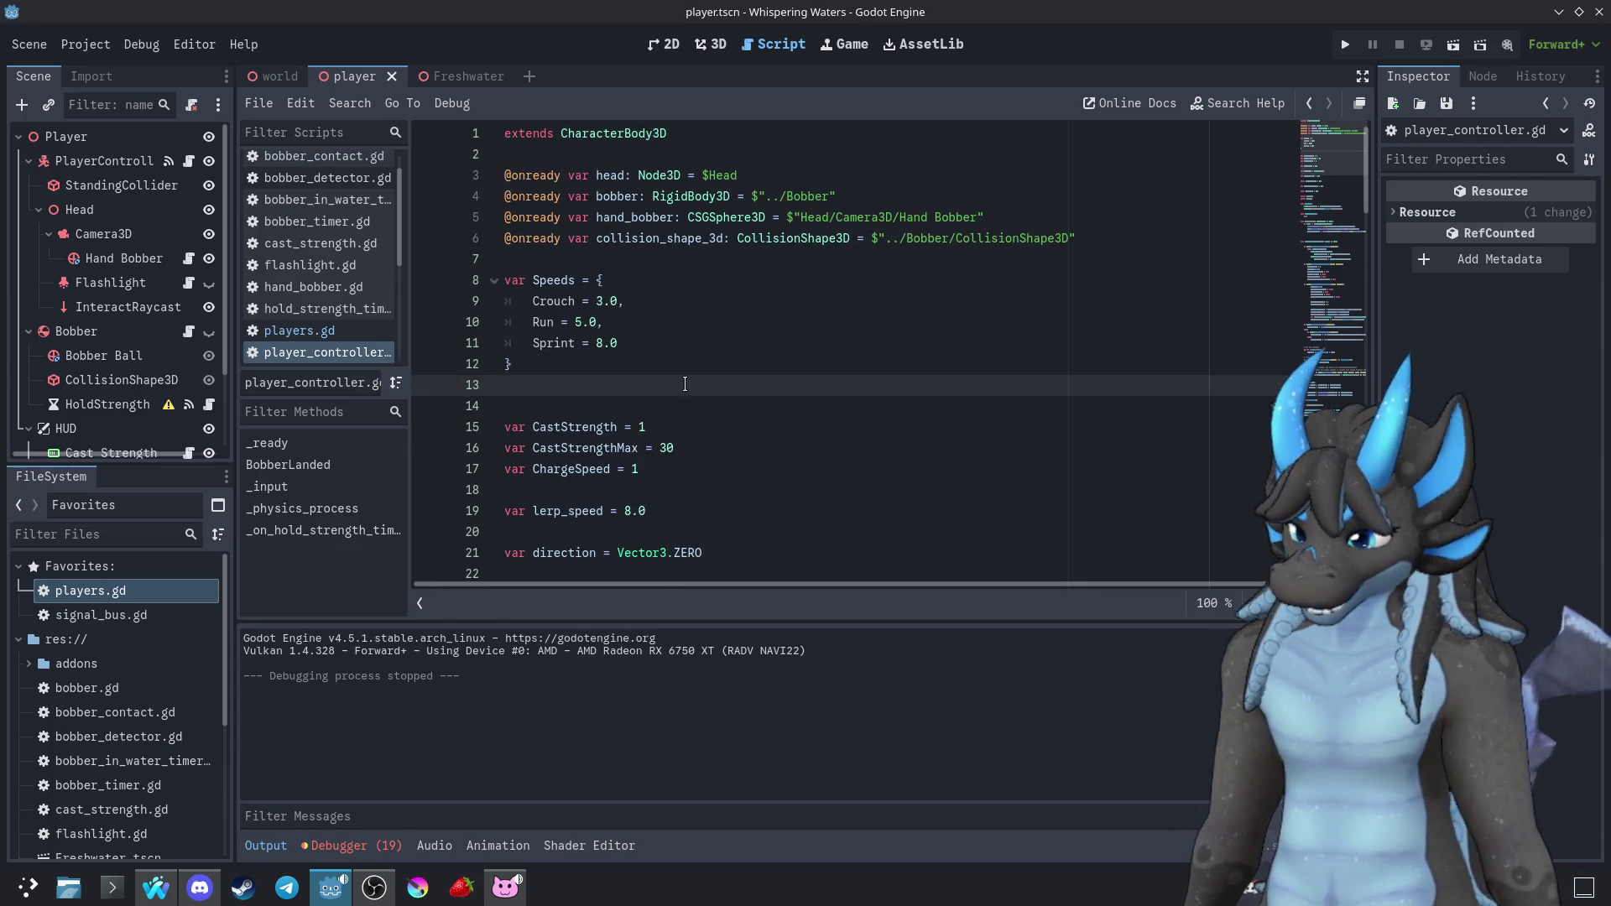
{"action": "key", "text": "Return"}
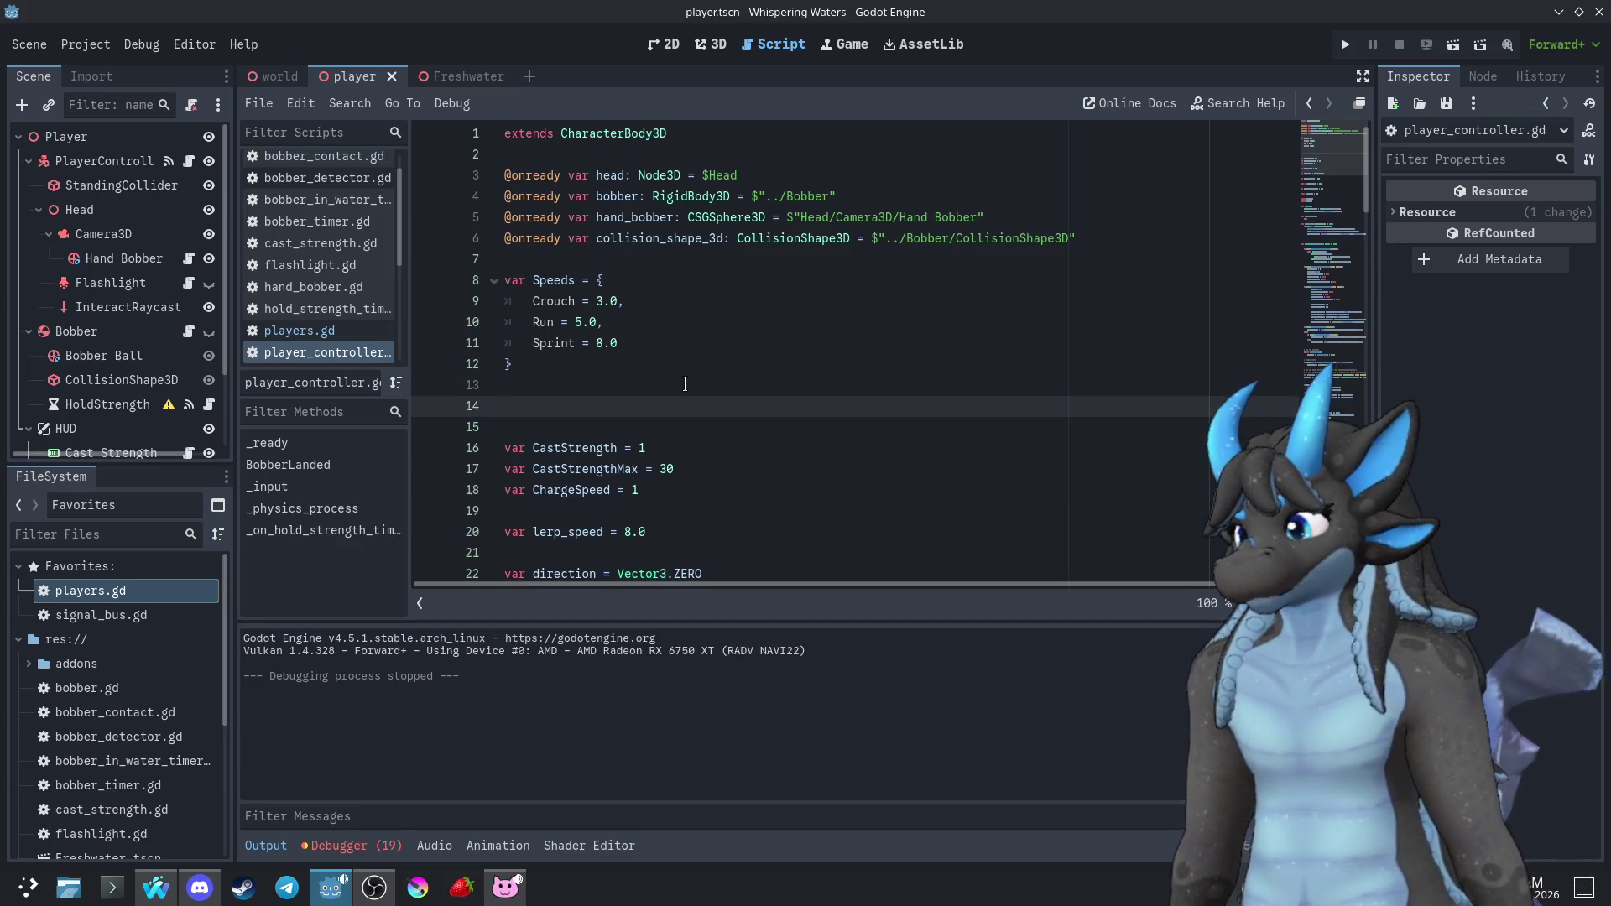
{"action": "type", "text": "var"}
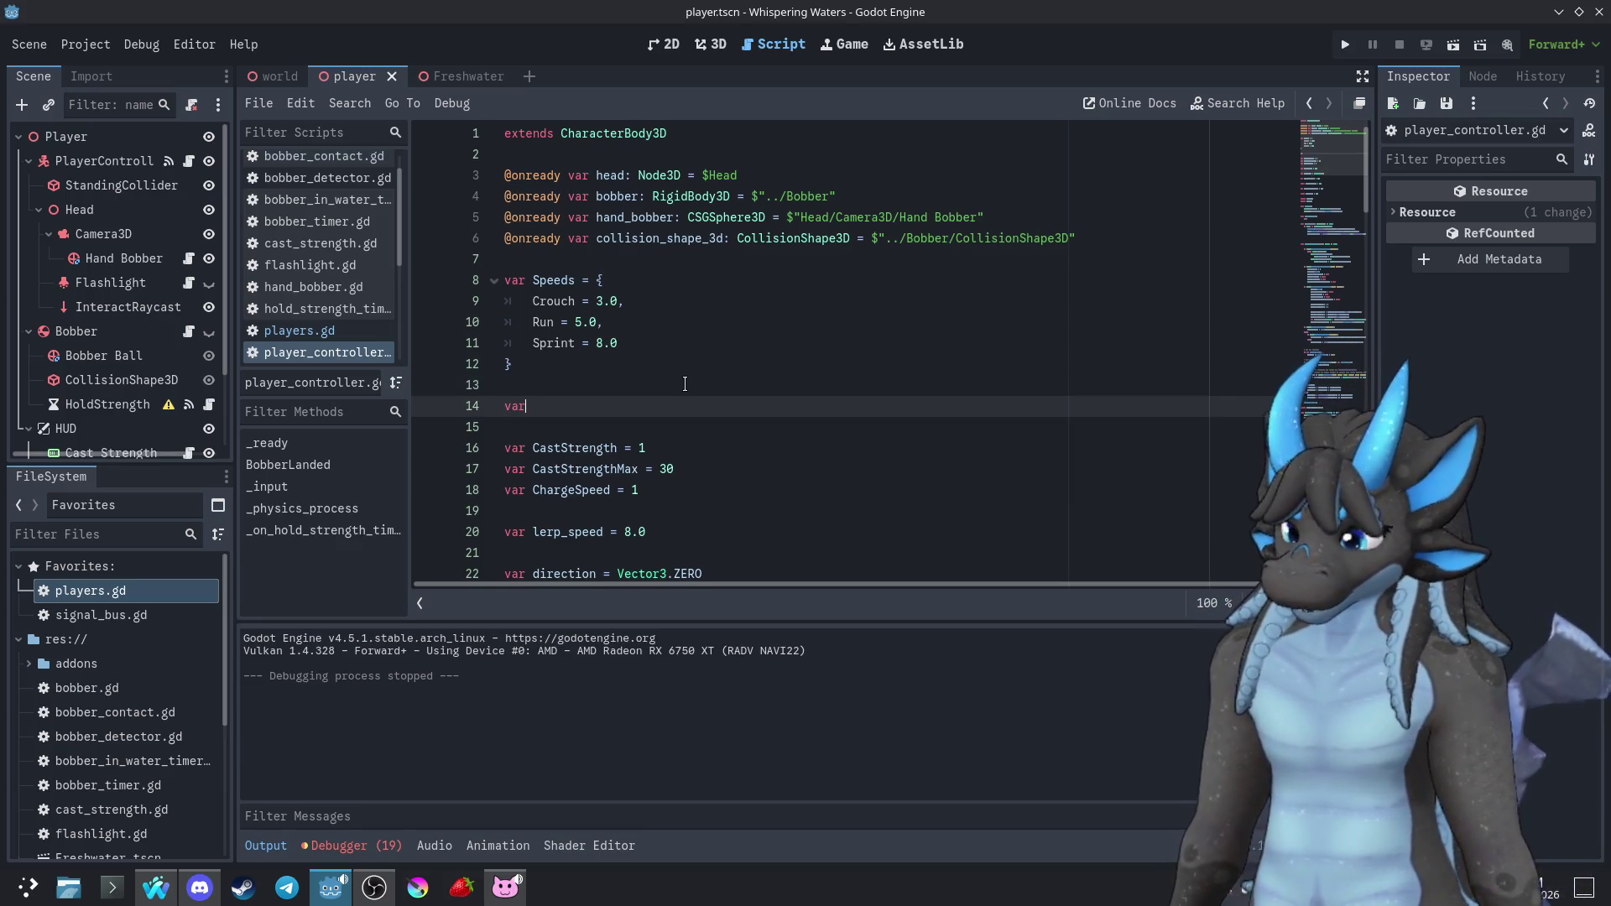
{"action": "type", "text": " CastState"}
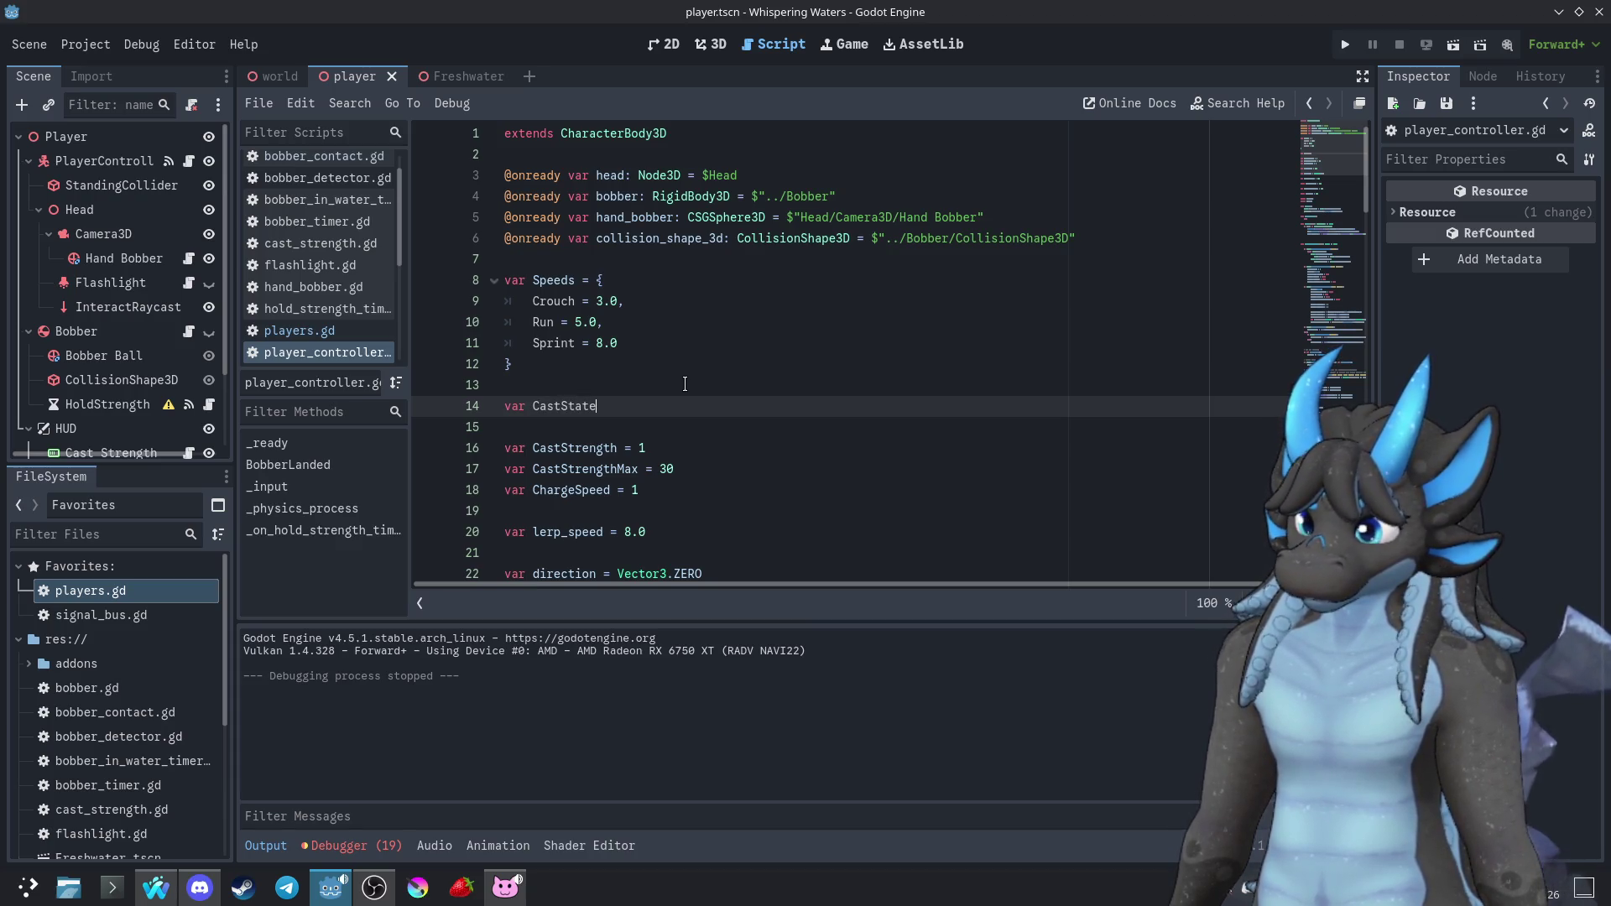
{"action": "type", "text": " = \""}
{"action": "type", "text": "Held"}
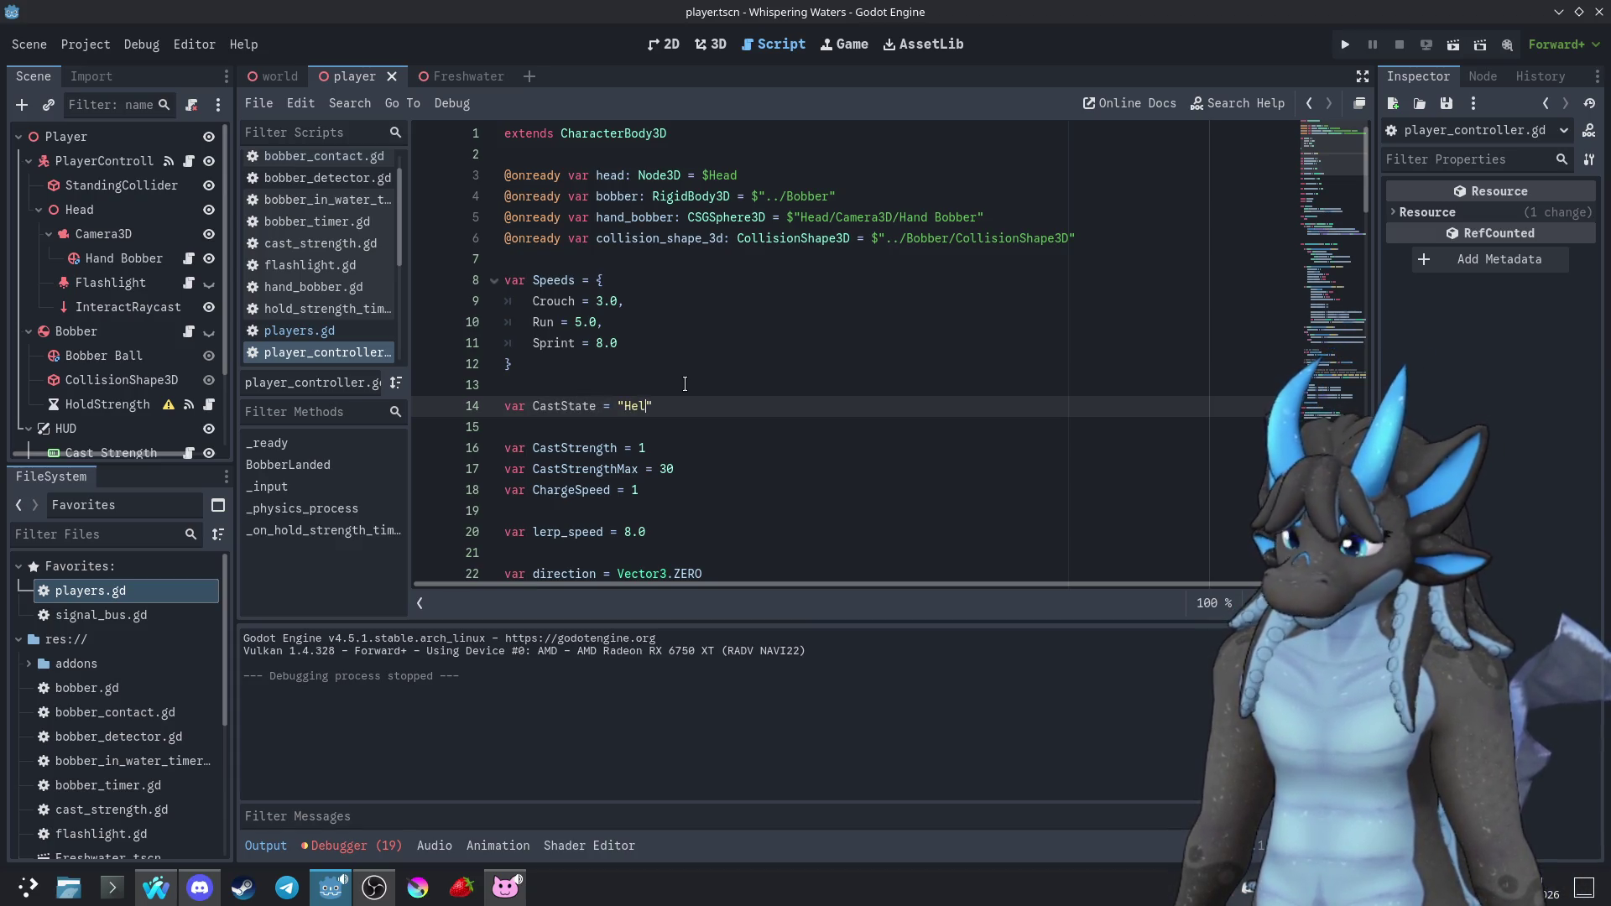
{"action": "scroll", "coordinate": [688, 374], "scroll_direction": "down", "scroll_amount": 3}
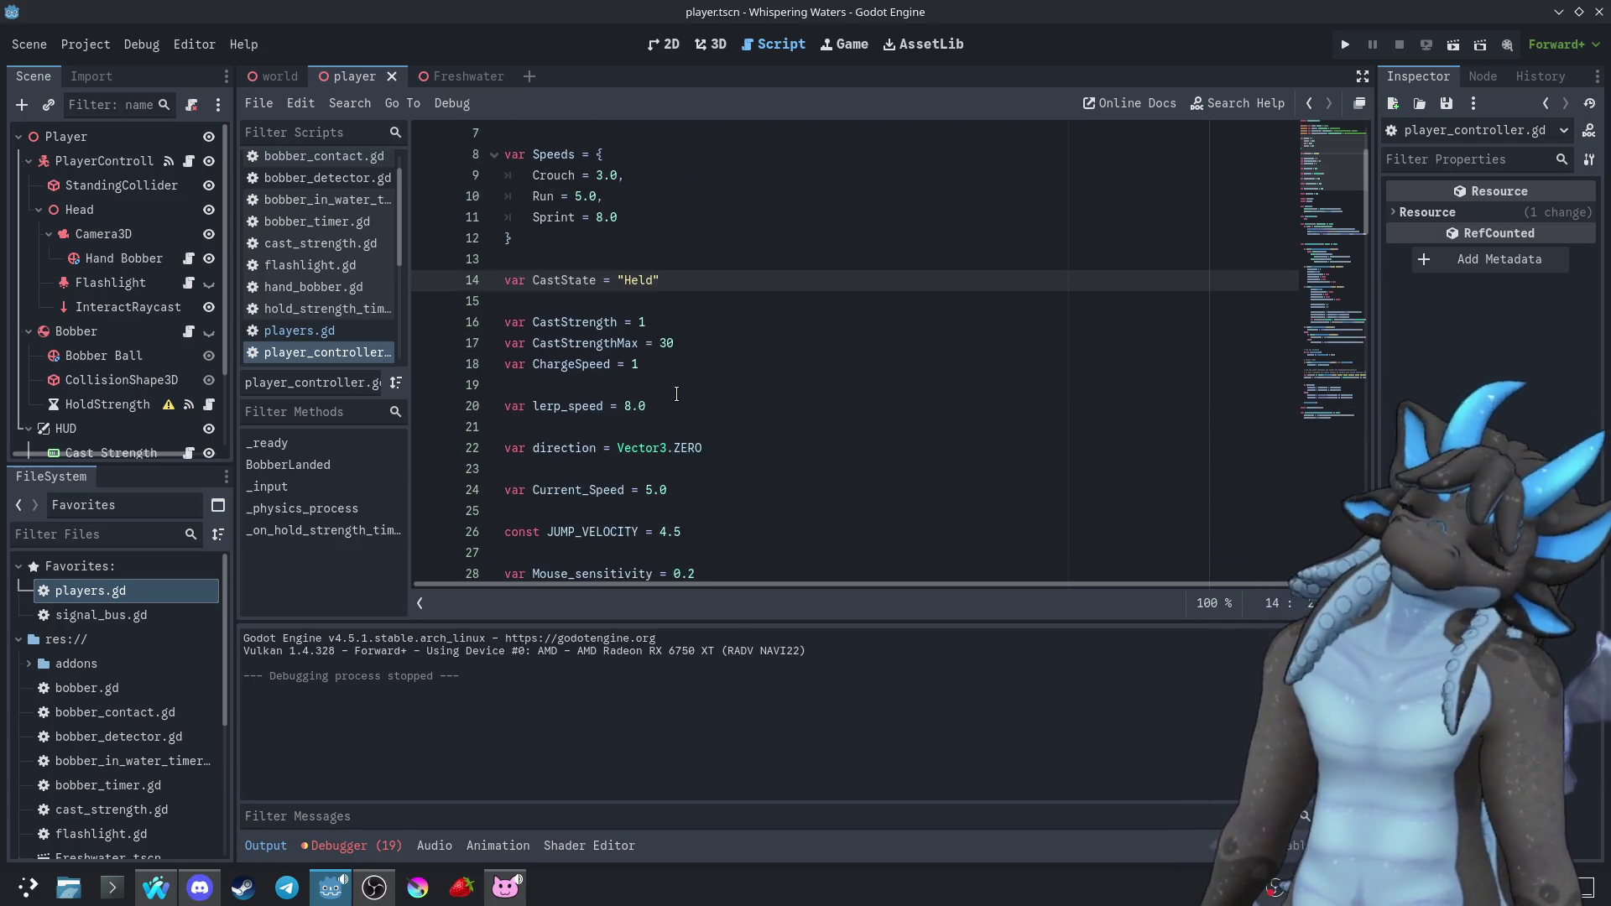
{"action": "scroll", "coordinate": [693, 361], "scroll_direction": "down", "scroll_amount": 10}
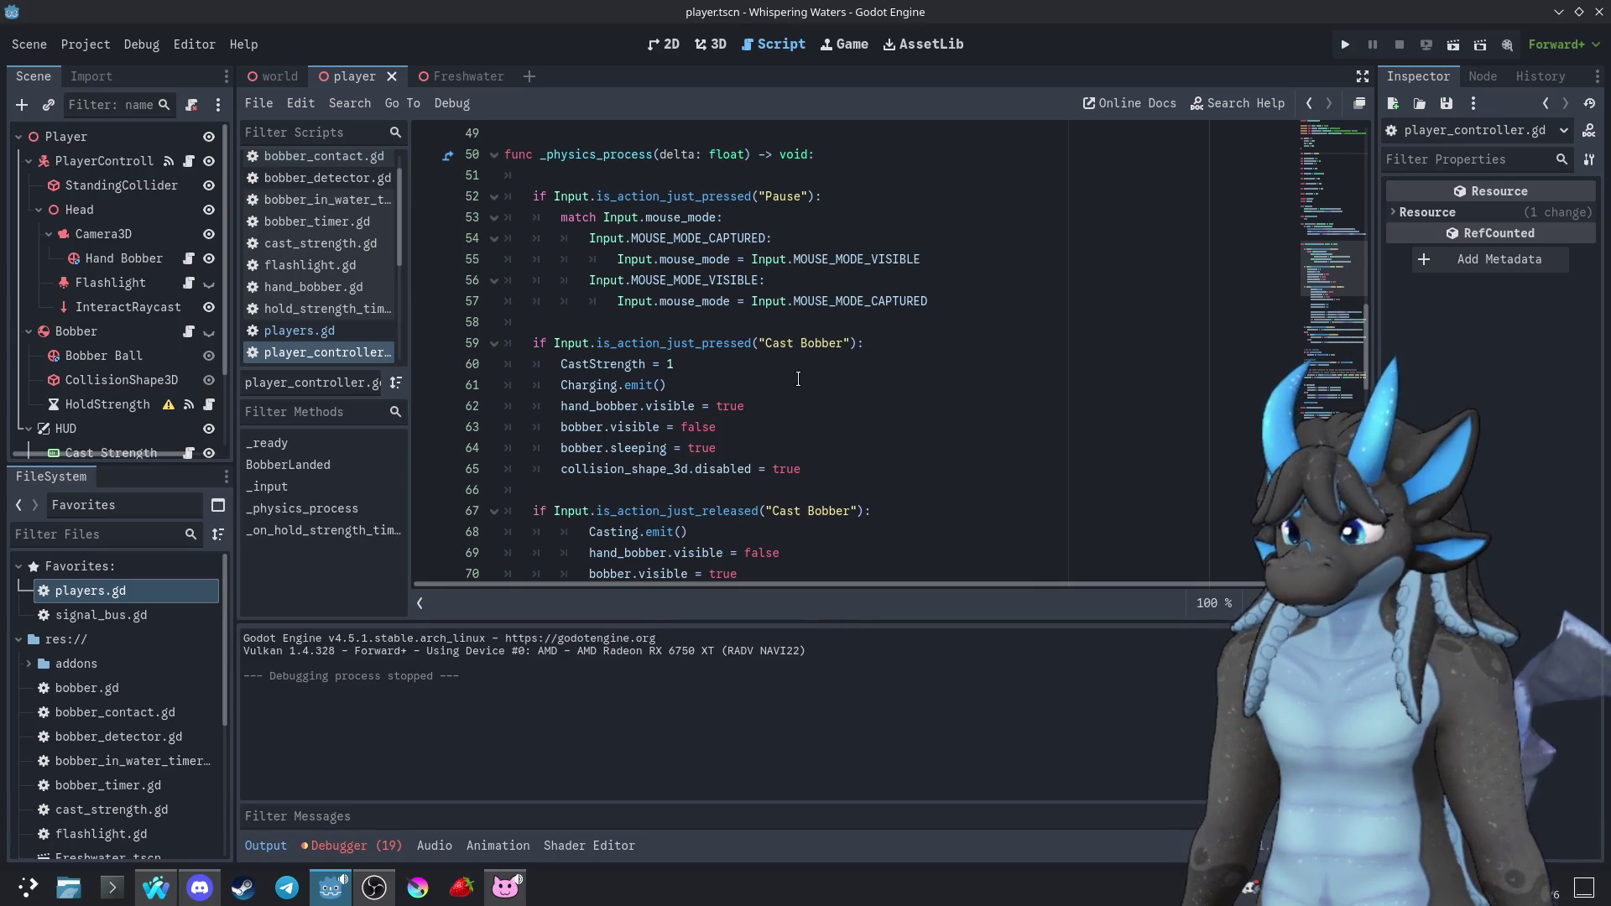
{"action": "scroll", "coordinate": [798, 379], "scroll_direction": "up", "scroll_amount": 11}
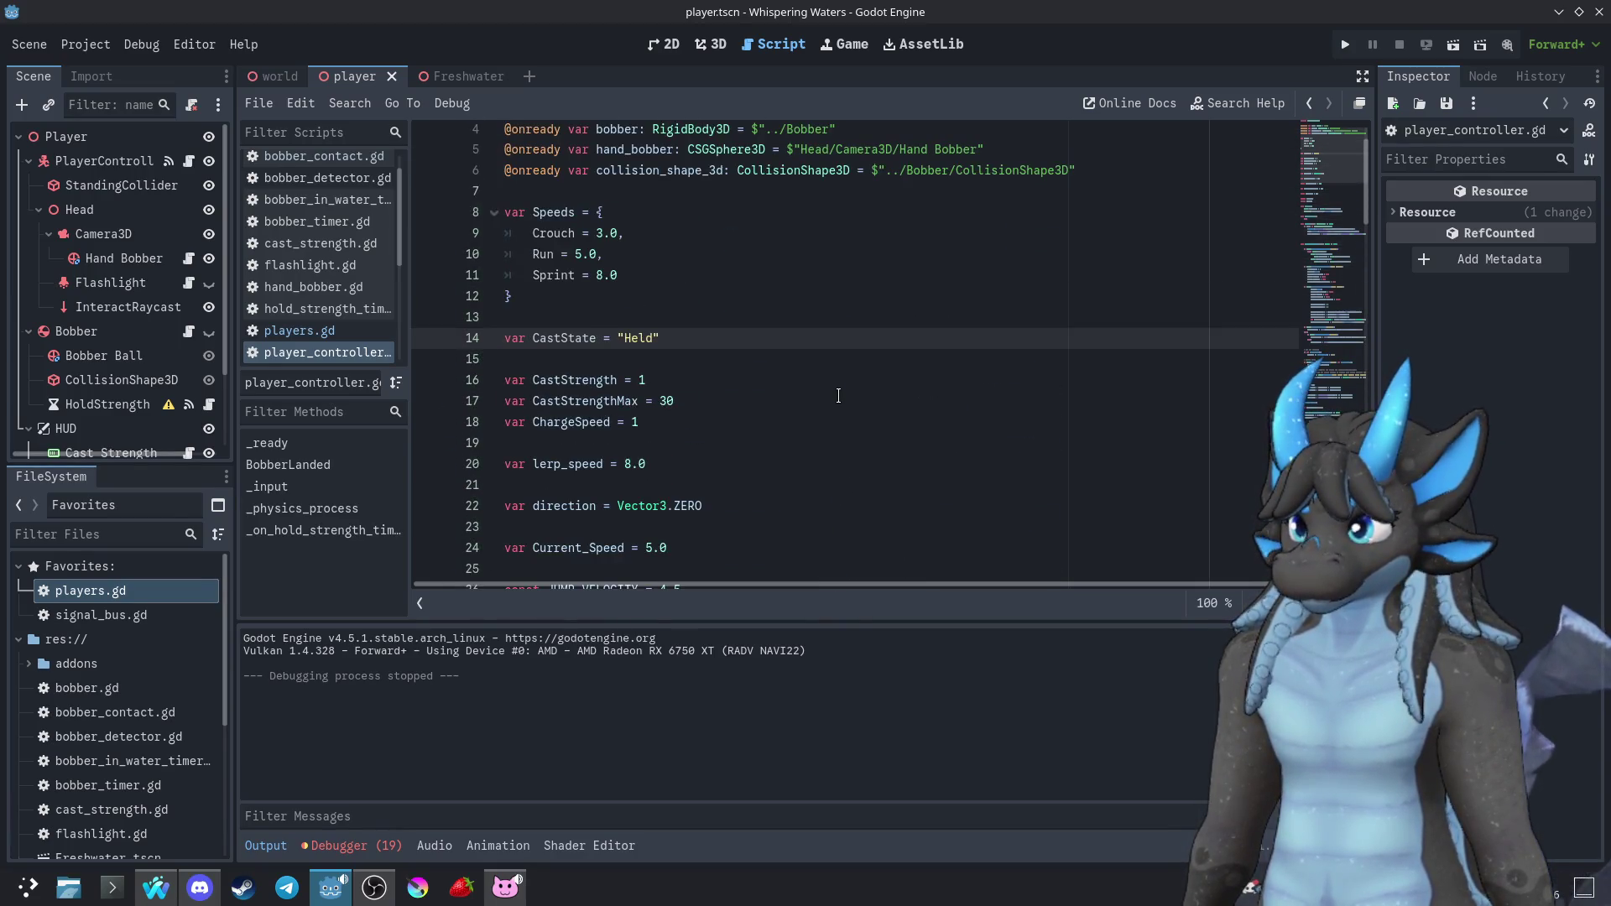
{"action": "key", "text": "Right"}
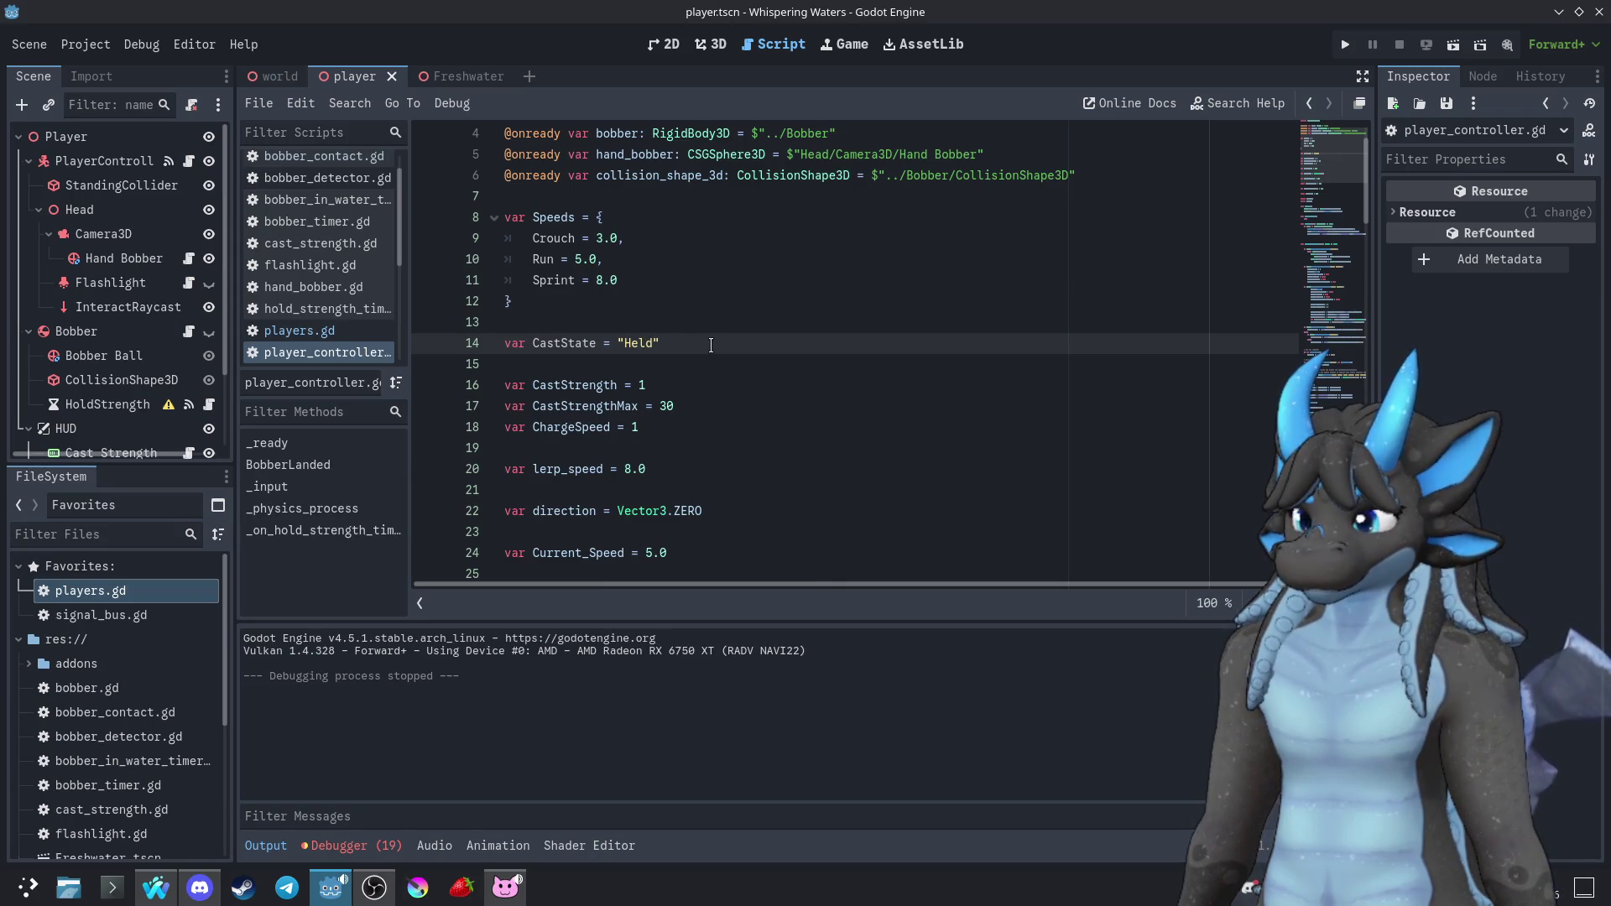
Move to the Cast Bobber press block, placing the caret before CastStrength on line 60
{"action": "scroll", "coordinate": [790, 391], "scroll_direction": "down", "scroll_amount": 8}
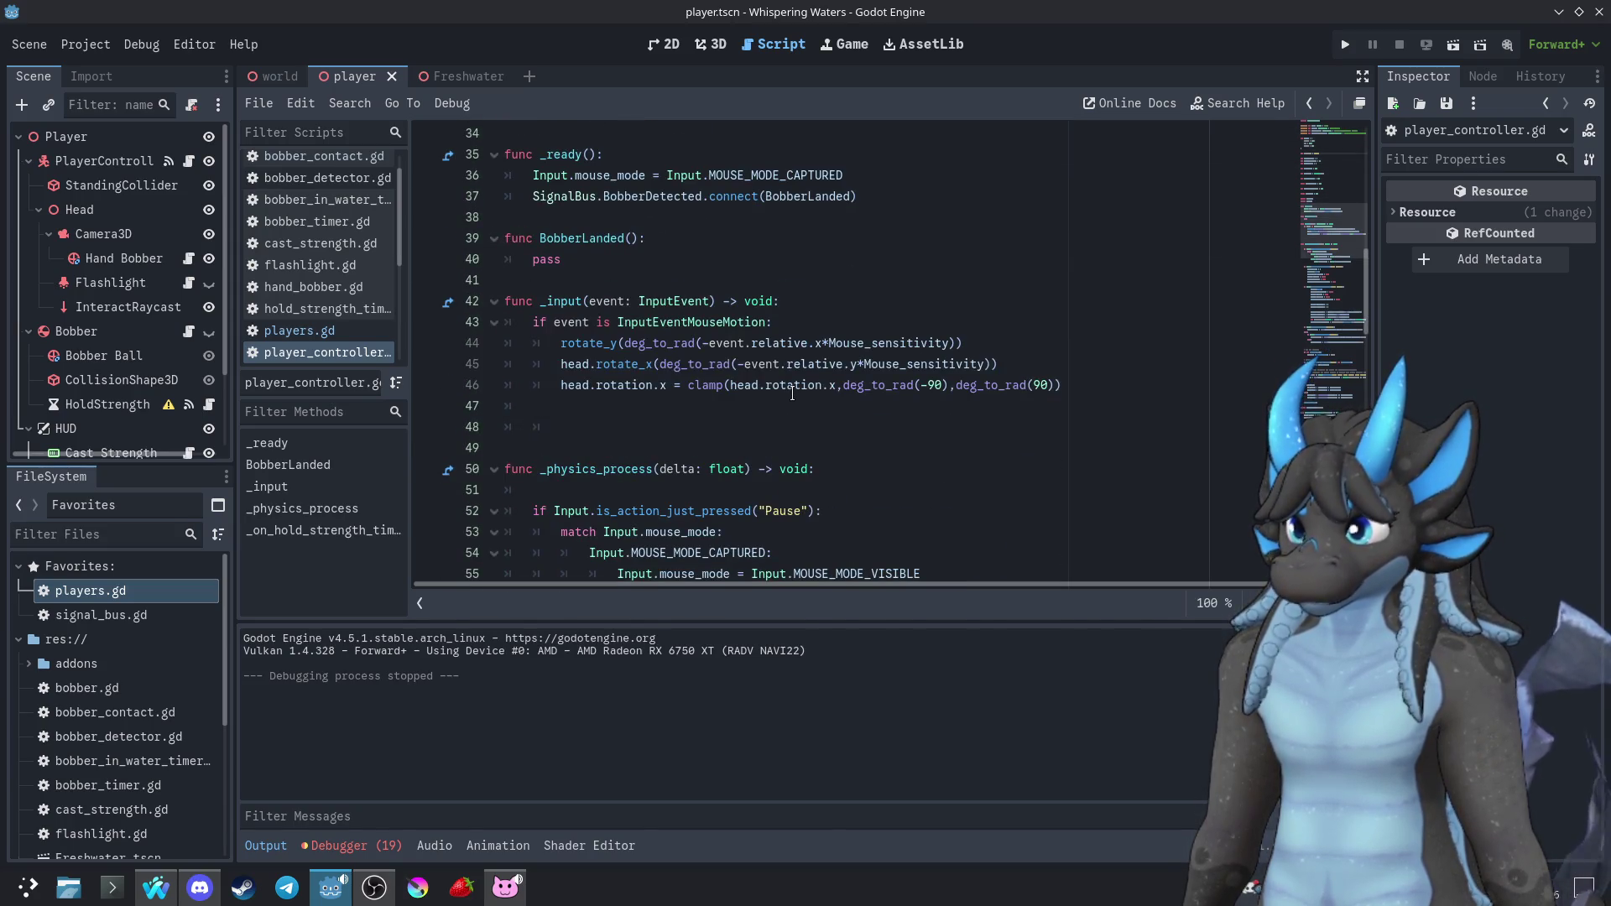
{"action": "left_click", "coordinate": [840, 329]}
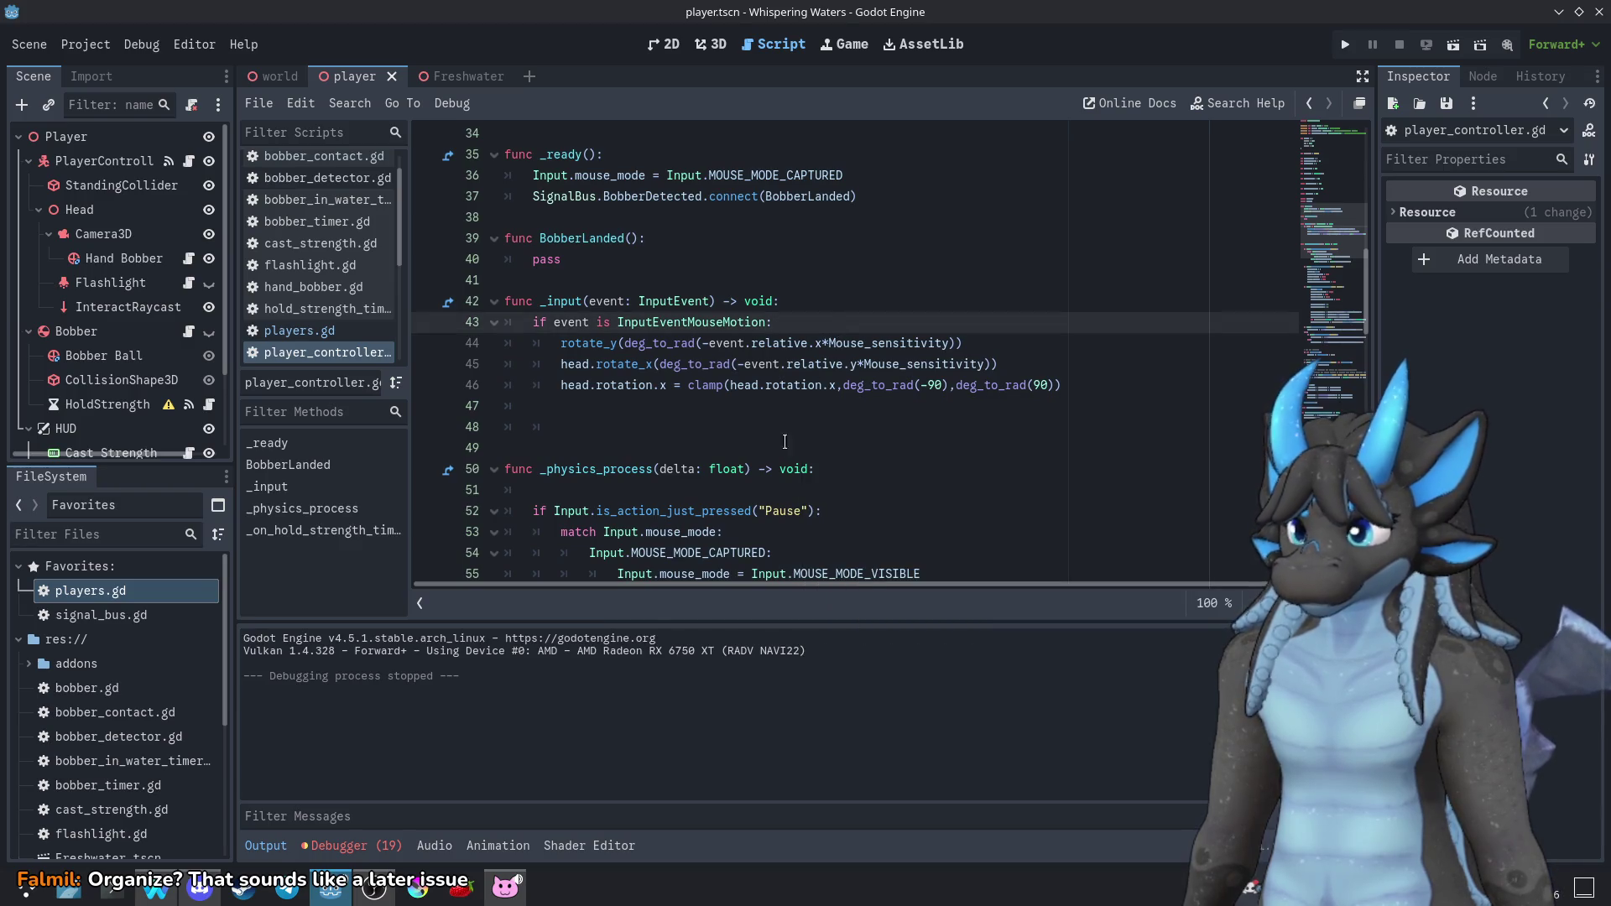
{"action": "scroll", "coordinate": [788, 454], "scroll_direction": "down", "scroll_amount": 2}
{"action": "scroll", "coordinate": [788, 454], "scroll_direction": "down", "scroll_amount": 4}
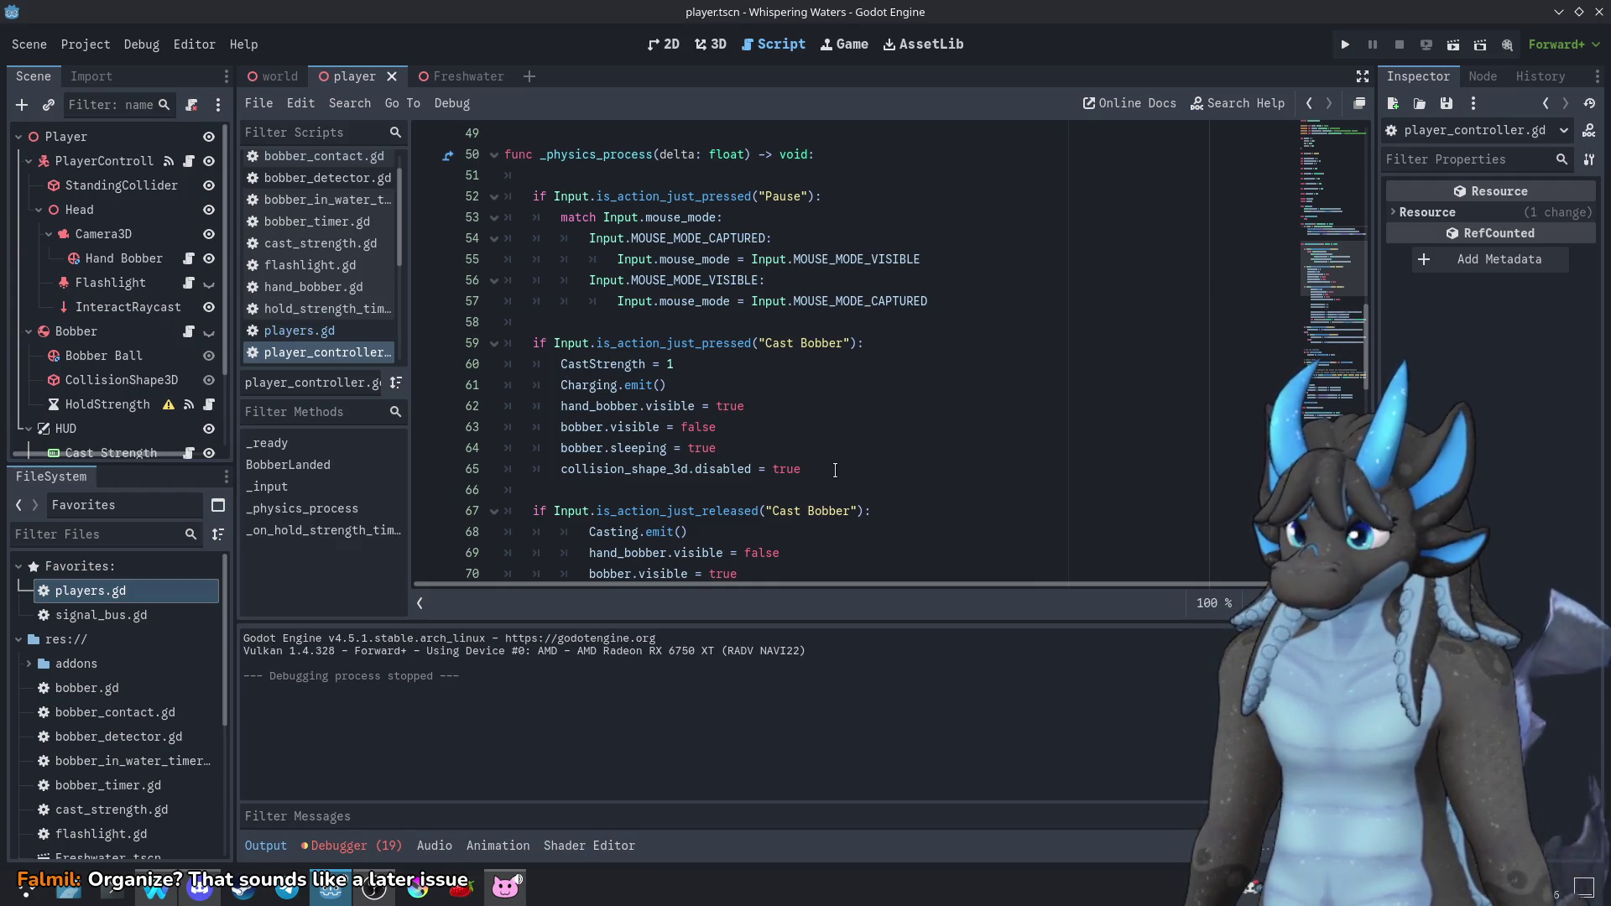
{"action": "left_click", "coordinate": [680, 370]}
Write match CastState: with a "Held": case above the CastStrength line
{"action": "key", "text": "Return"}
{"action": "key", "text": "Up"}
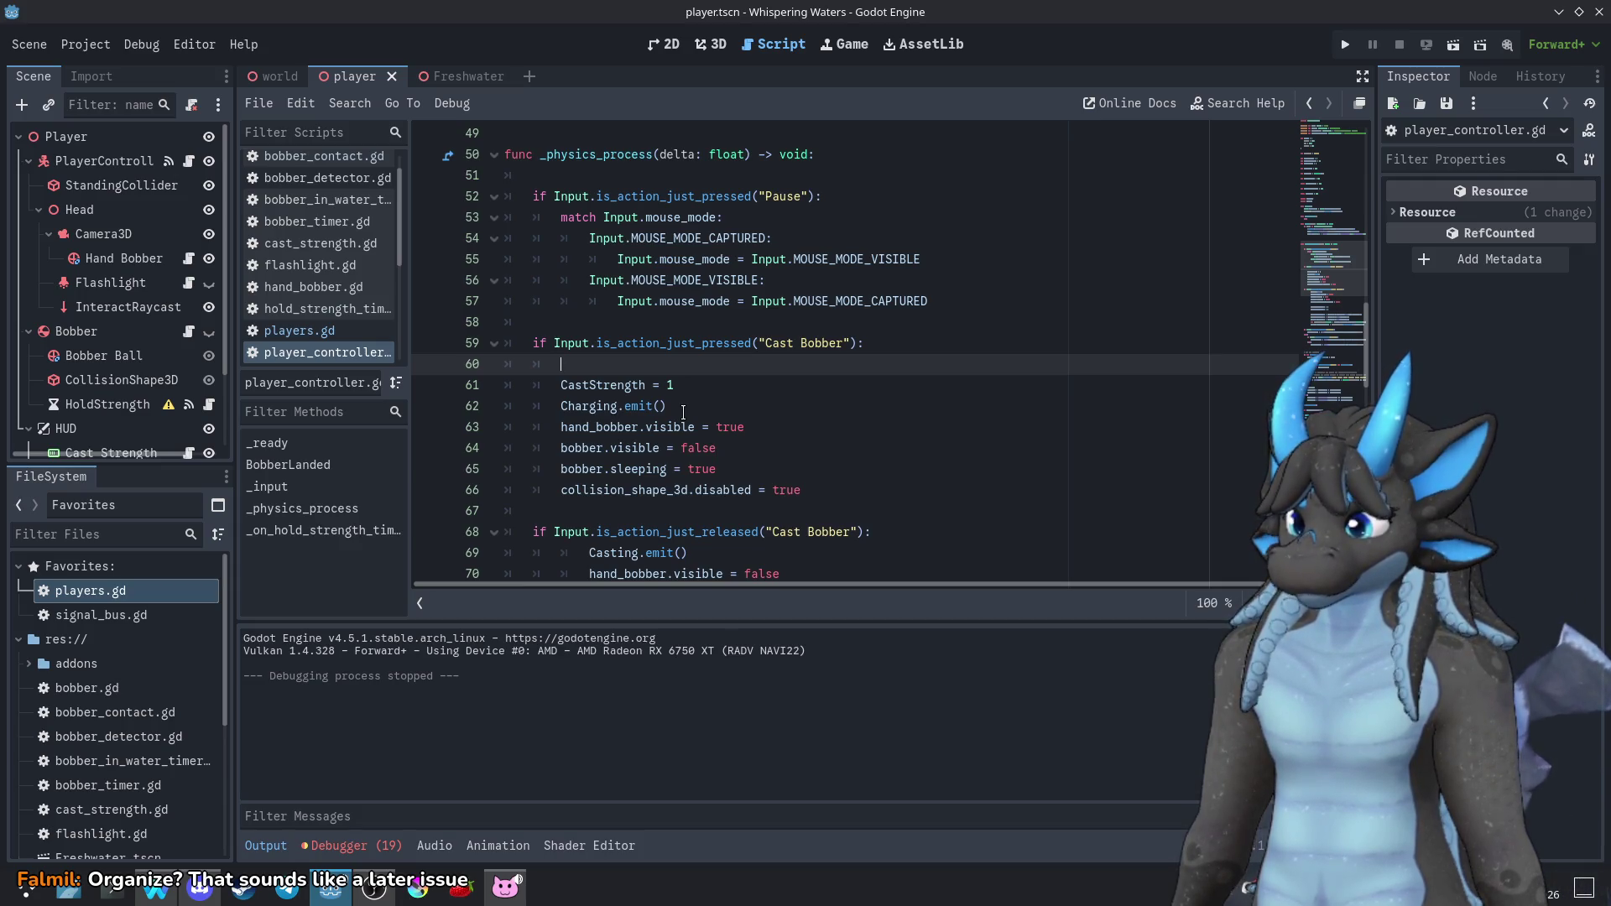
{"action": "type", "text": "if "}
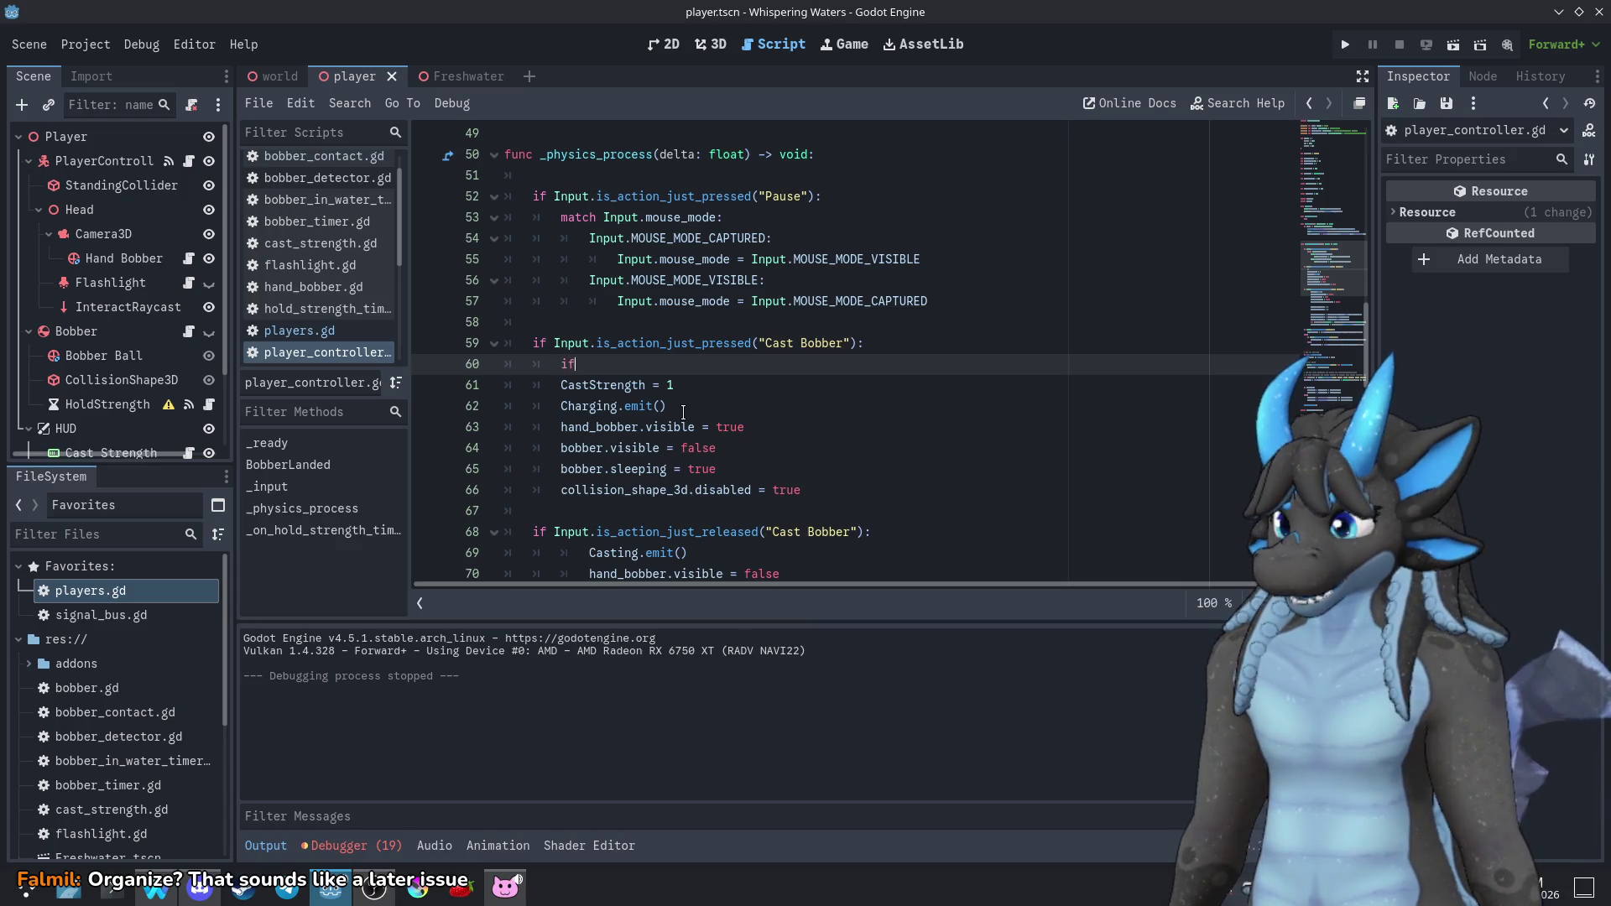
{"action": "type", "text": "Cast"}
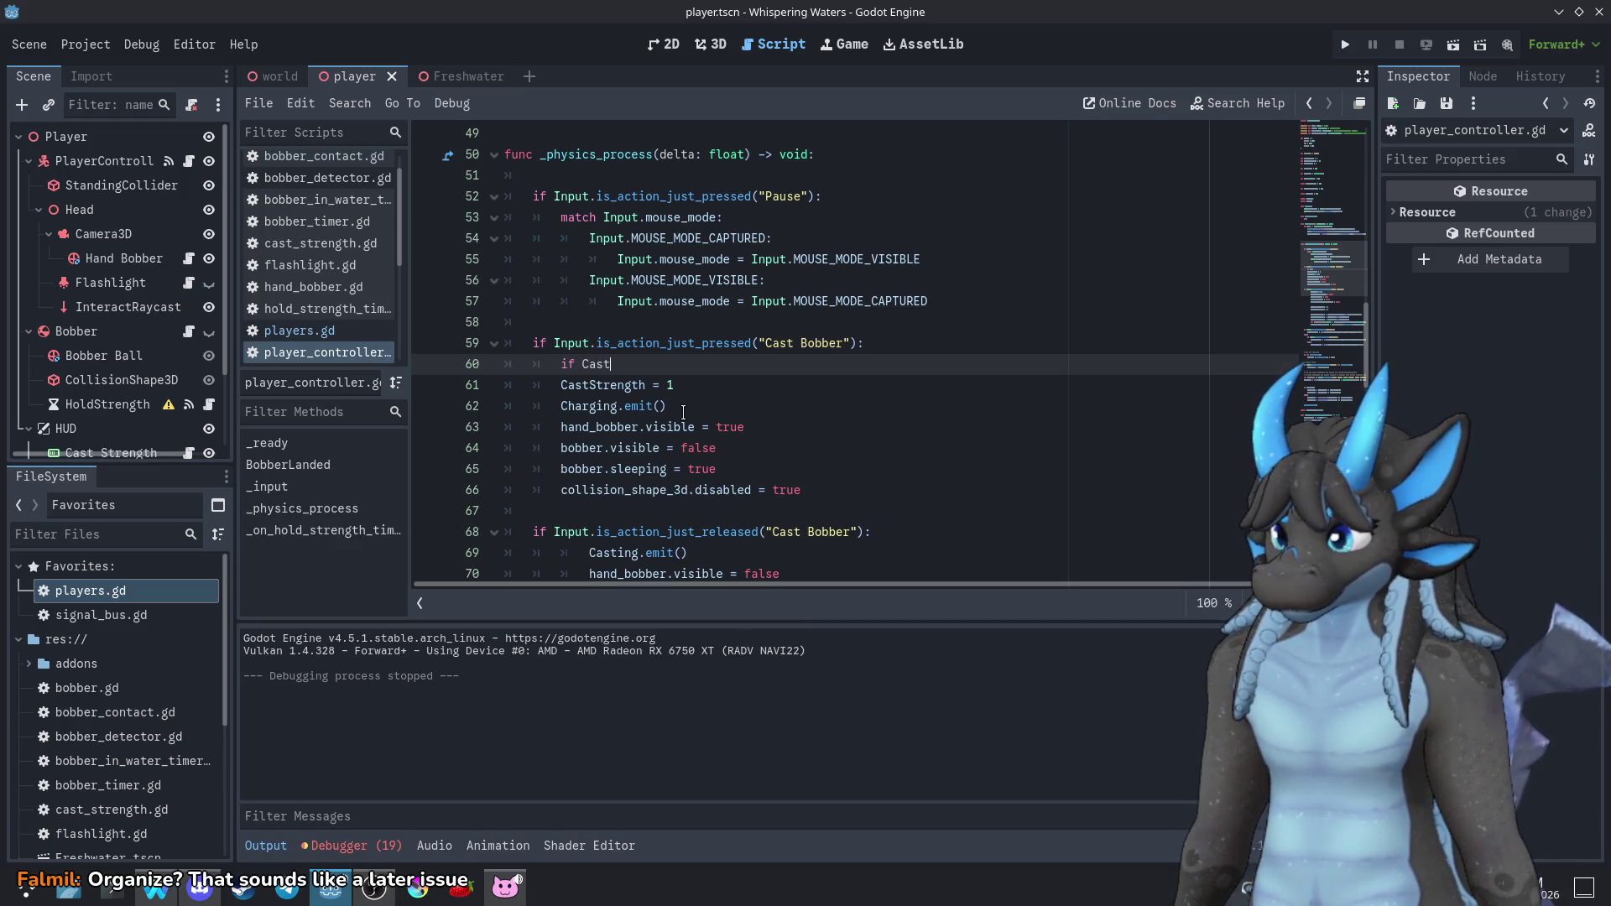
{"action": "left_click", "coordinate": [684, 412]}
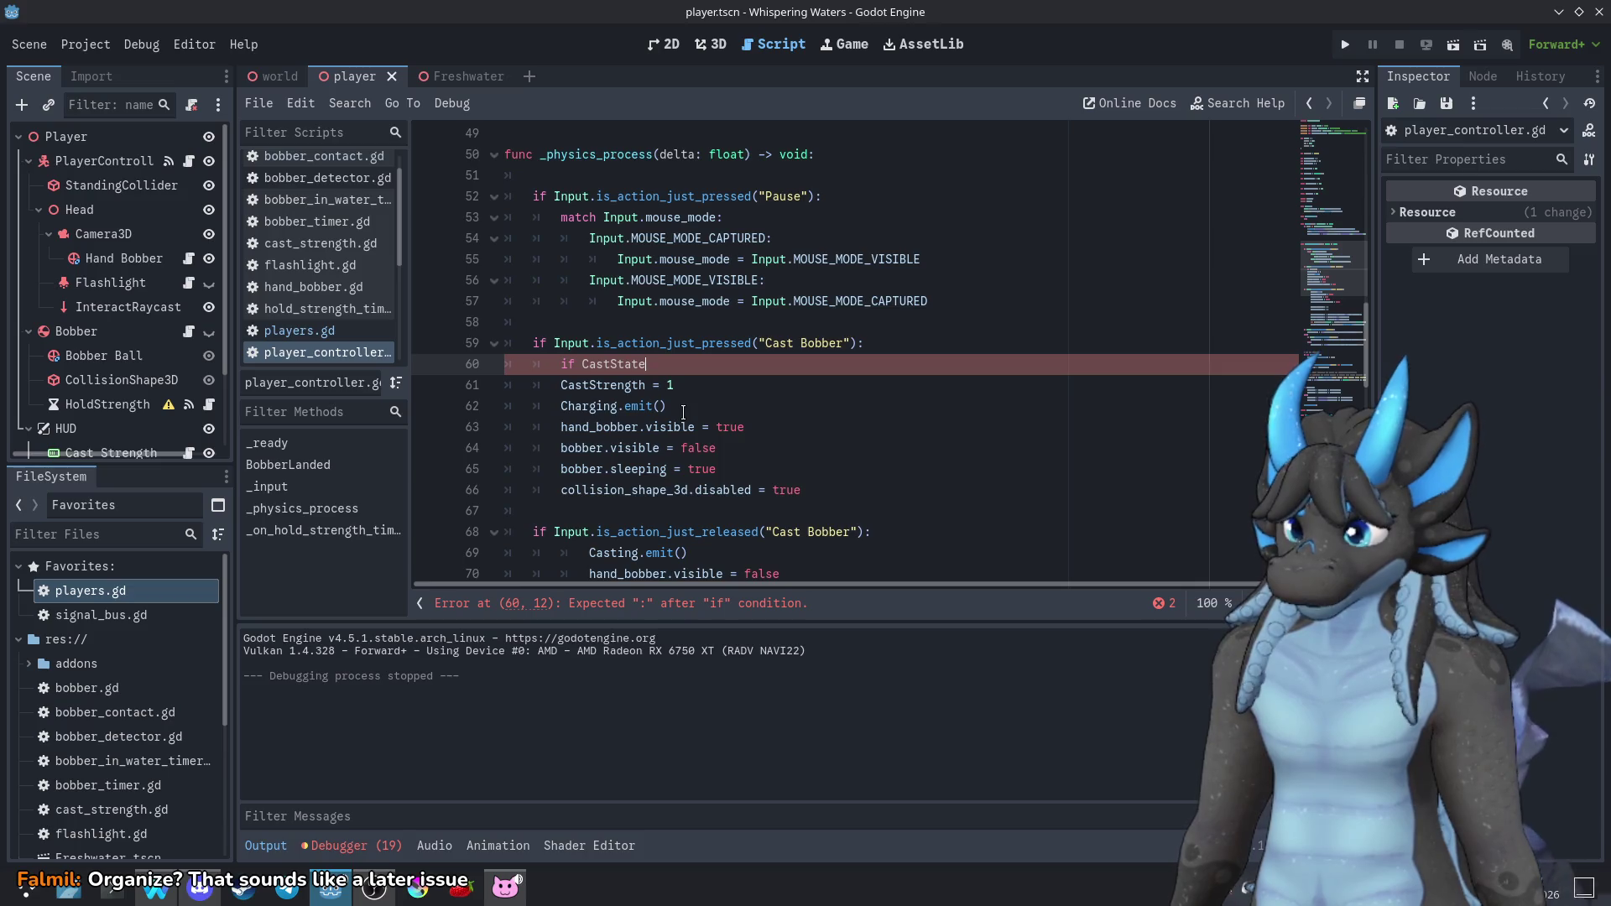
{"action": "type", "text": " = \"Held"}
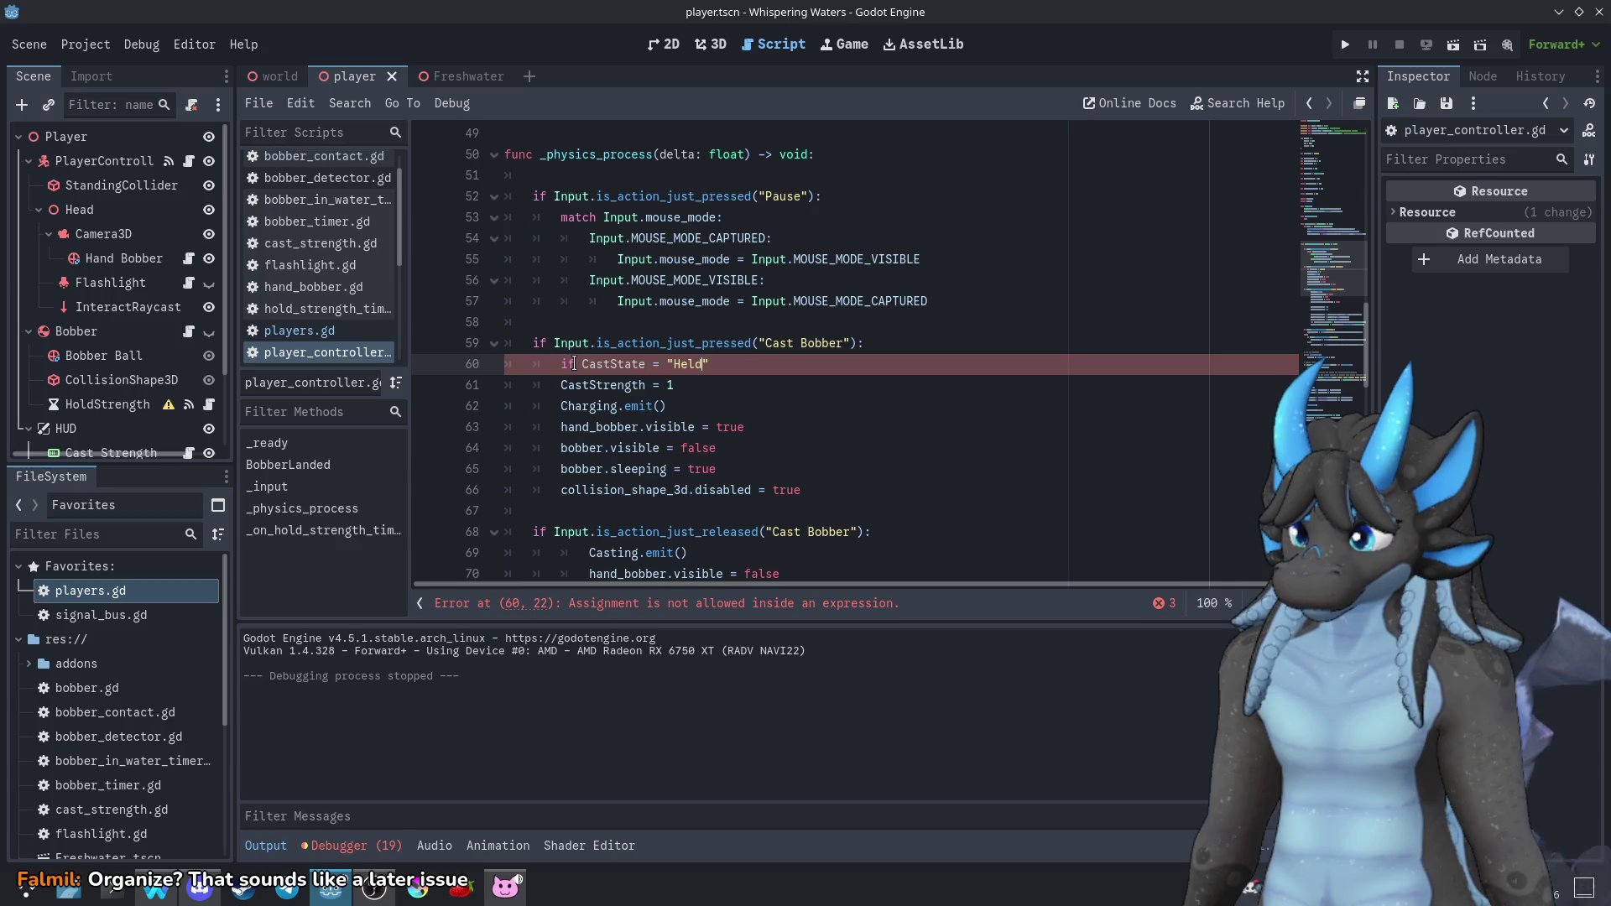
{"action": "left_click_drag", "start_coordinate": [732, 363], "coordinate": [561, 368]}
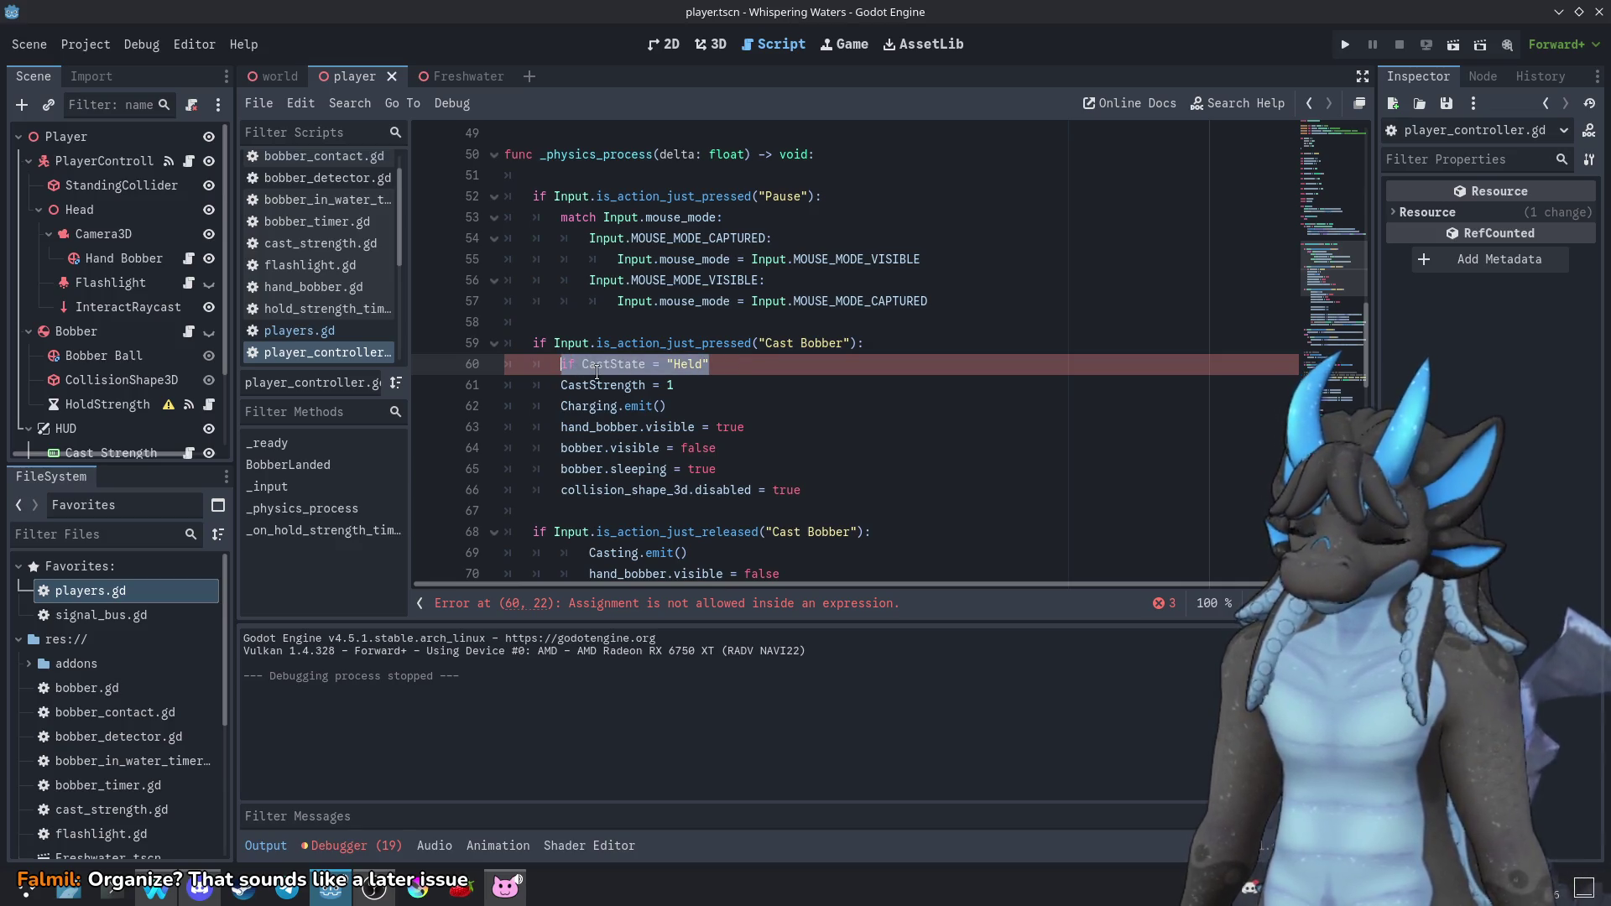
{"action": "type", "text": "match Cast"}
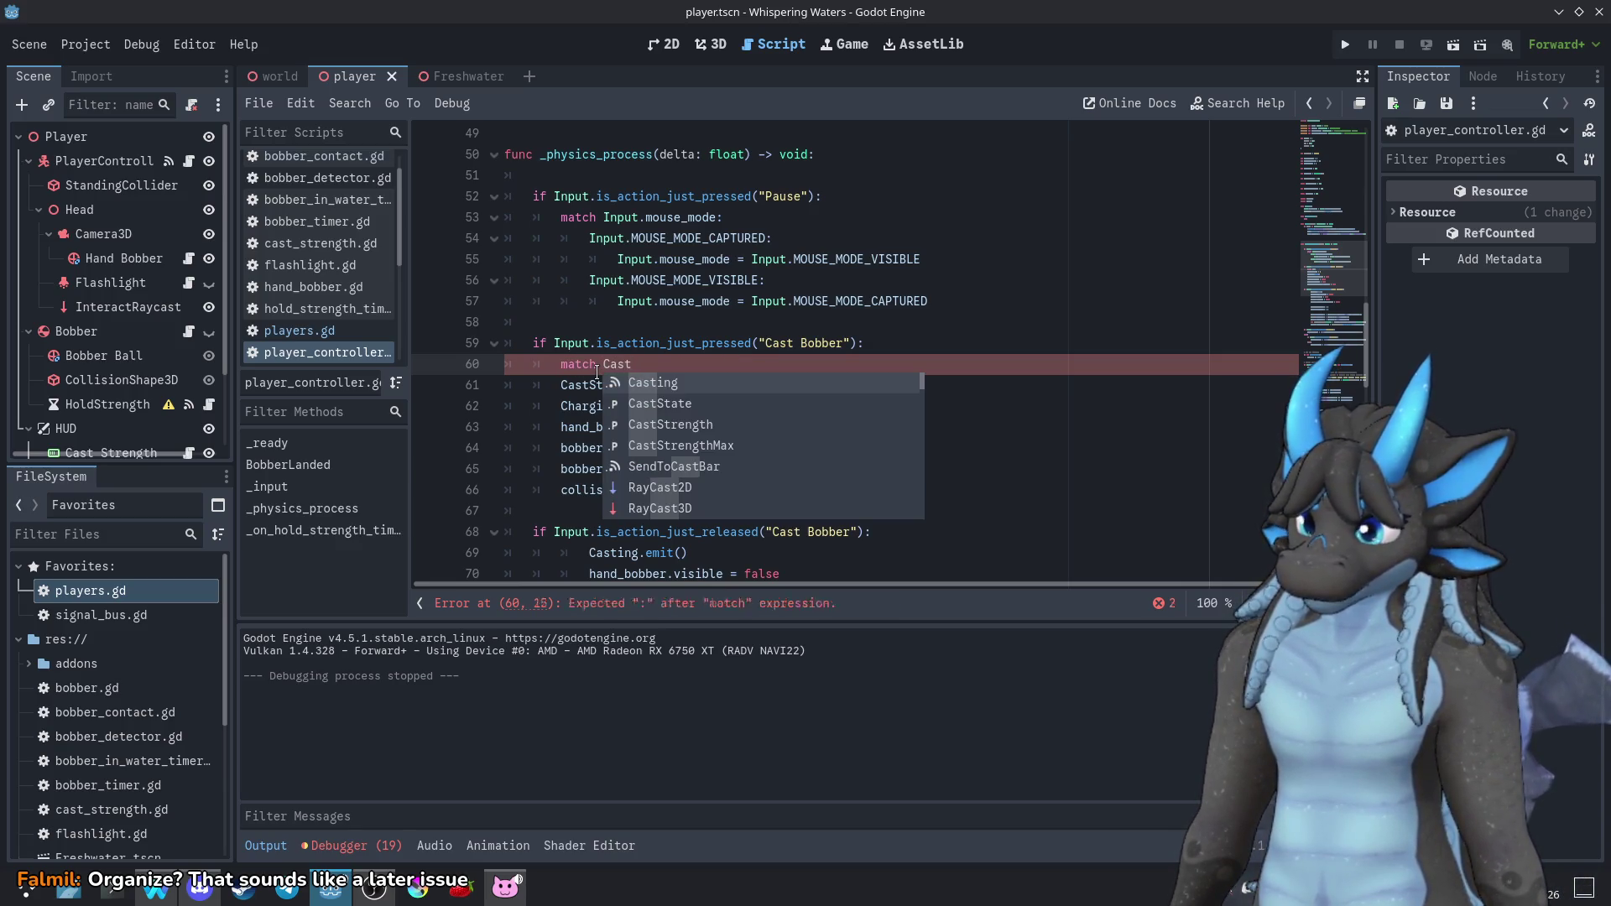
{"action": "key", "text": "Down"}
{"action": "key", "text": "Return"}
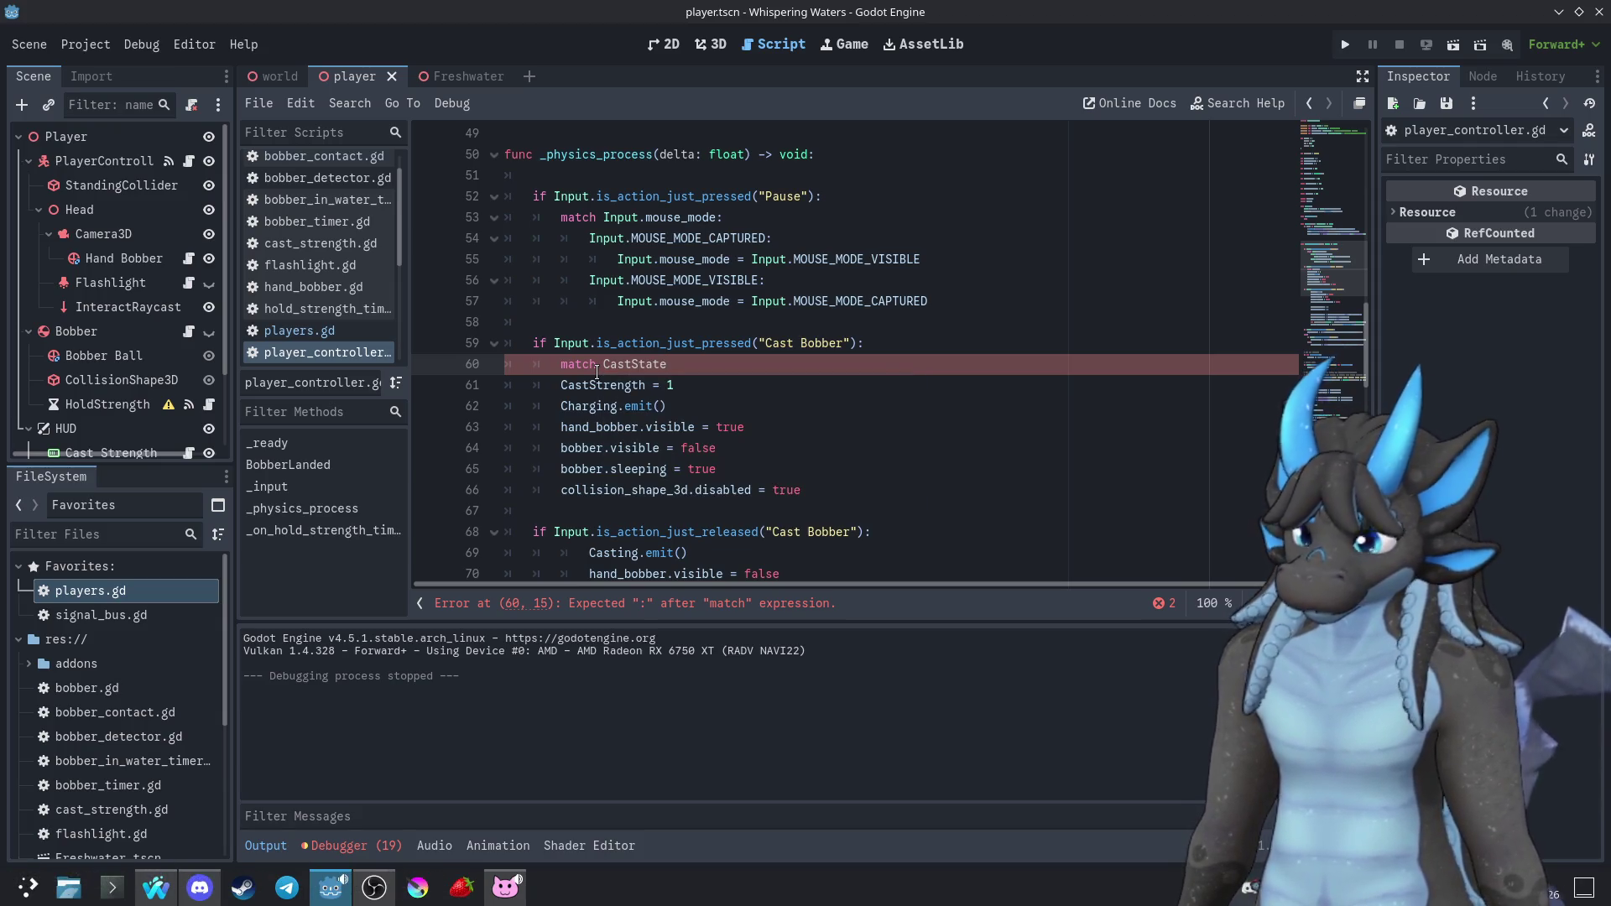
{"action": "key", "text": "Return"}
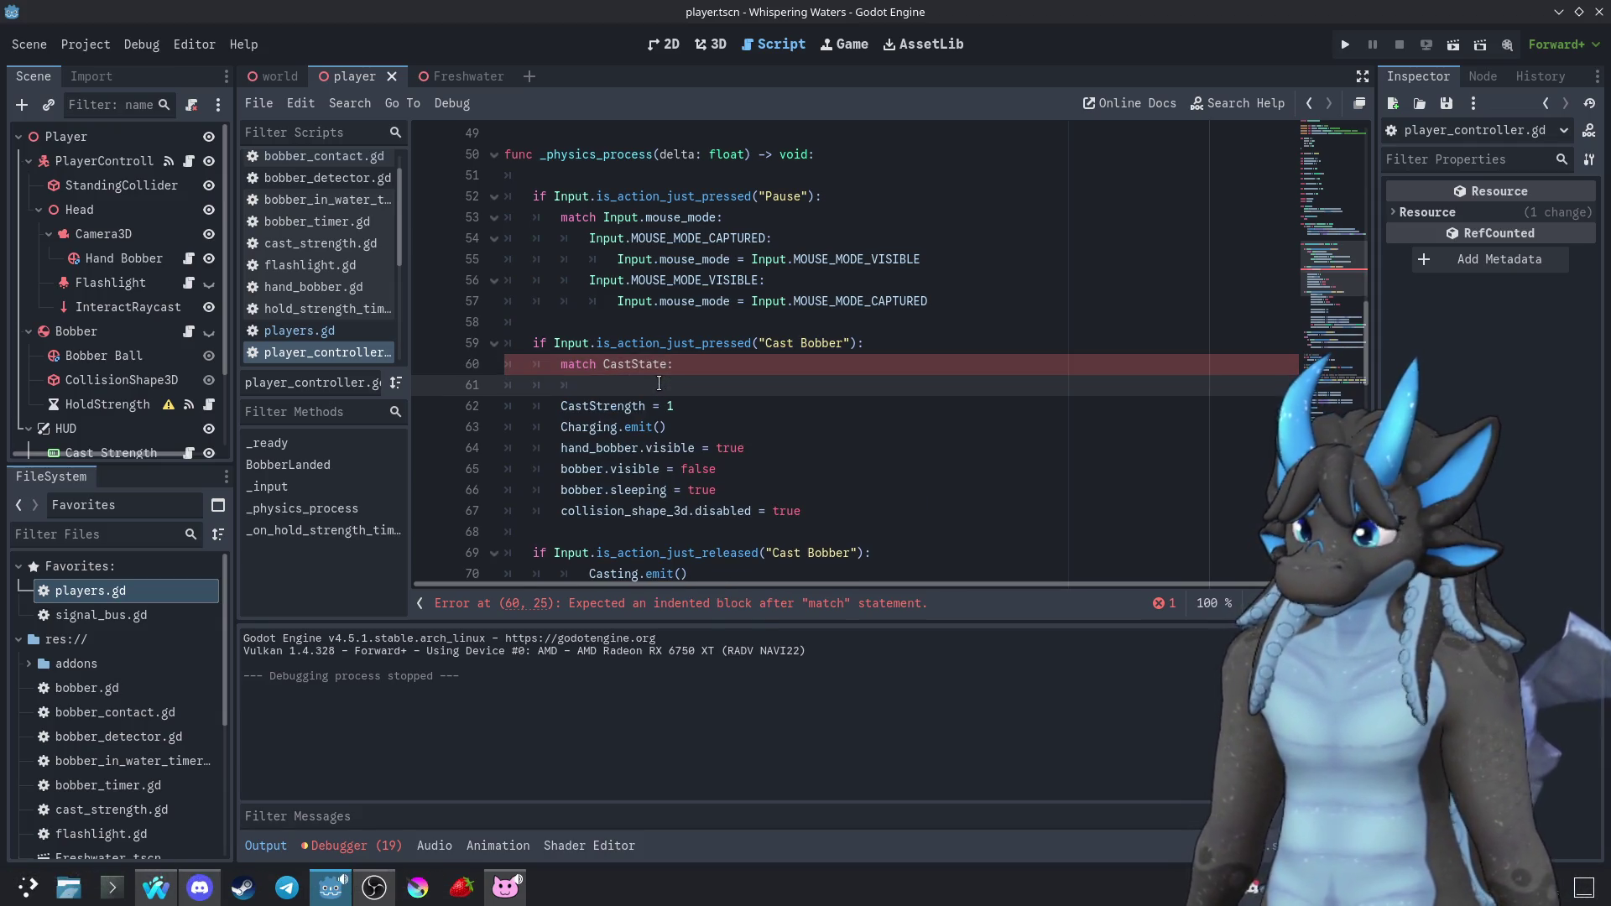
{"action": "type", "text": "\"Held\":"}
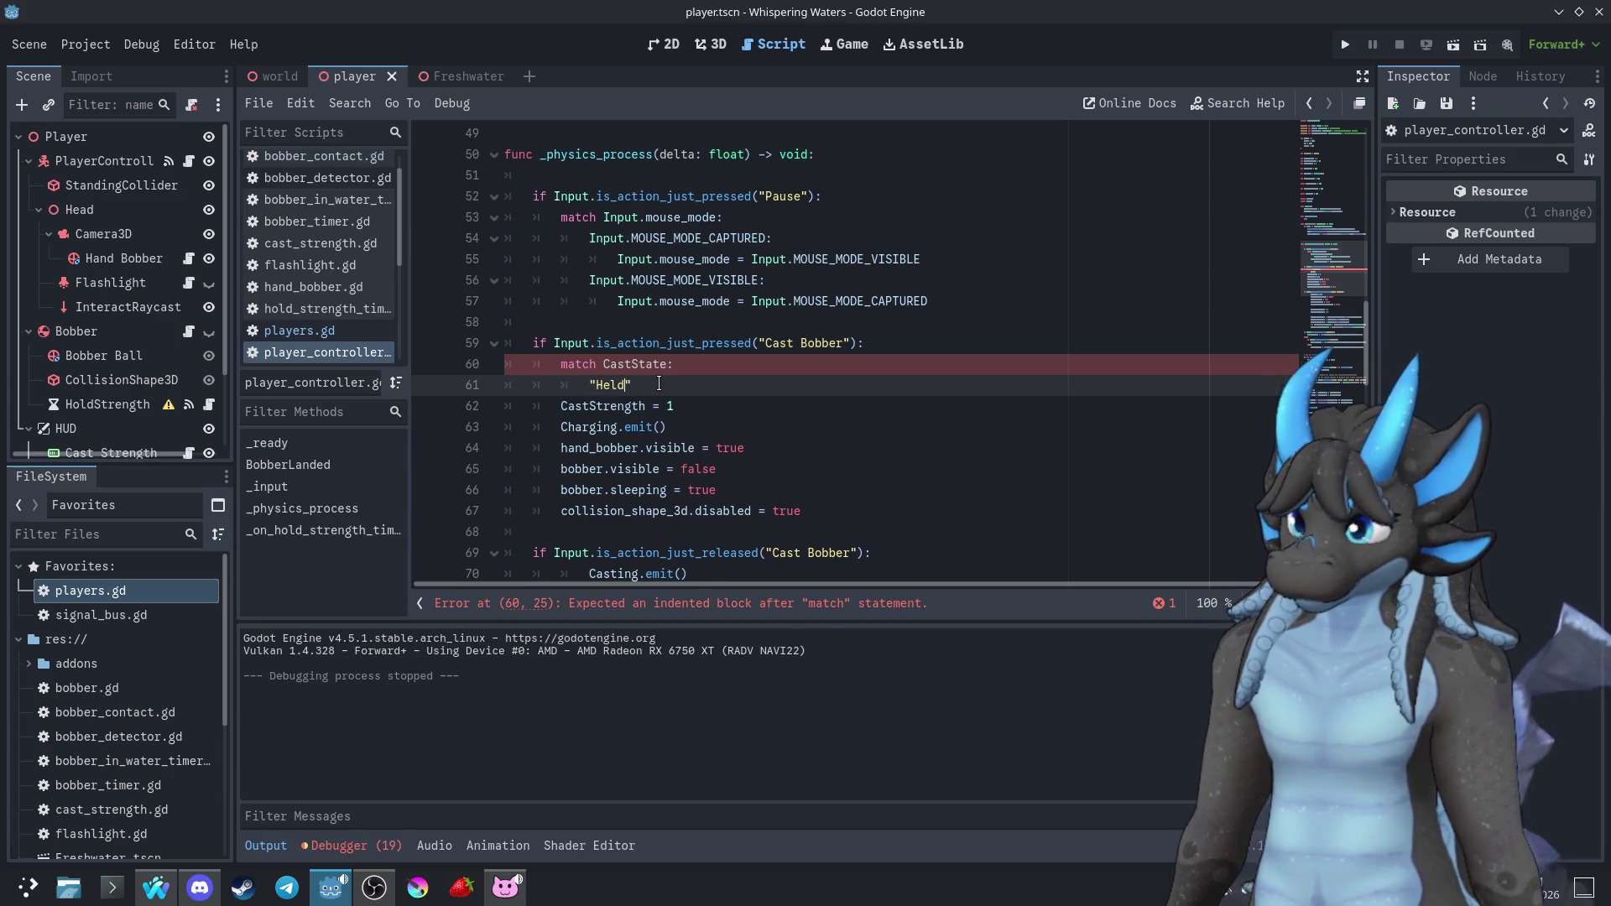
{"action": "key", "text": "Return"}
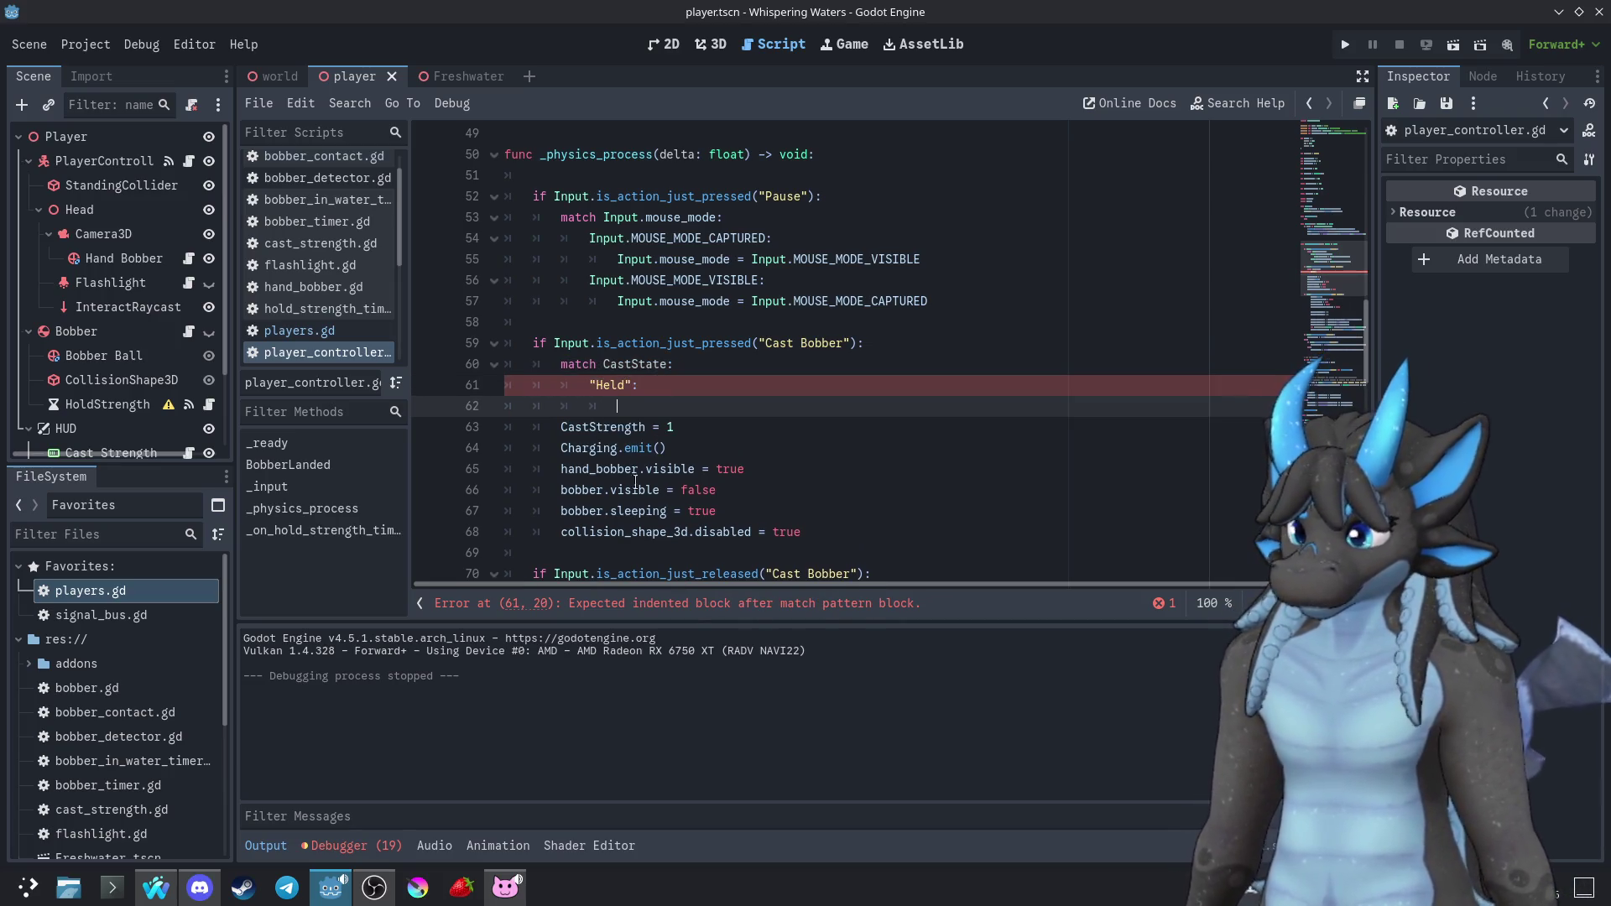
Indent the existing charging lines 63–68 under the "Held" case and remove the empty line
{"action": "mouse_move", "coordinate": [831, 534]}
{"action": "left_mouse_down"}
{"action": "mouse_move", "coordinate": [537, 470]}
{"action": "mouse_move", "coordinate": [532, 429]}
{"action": "left_mouse_up"}
{"action": "key", "text": "Tab"}
{"action": "key", "text": "Tab"}
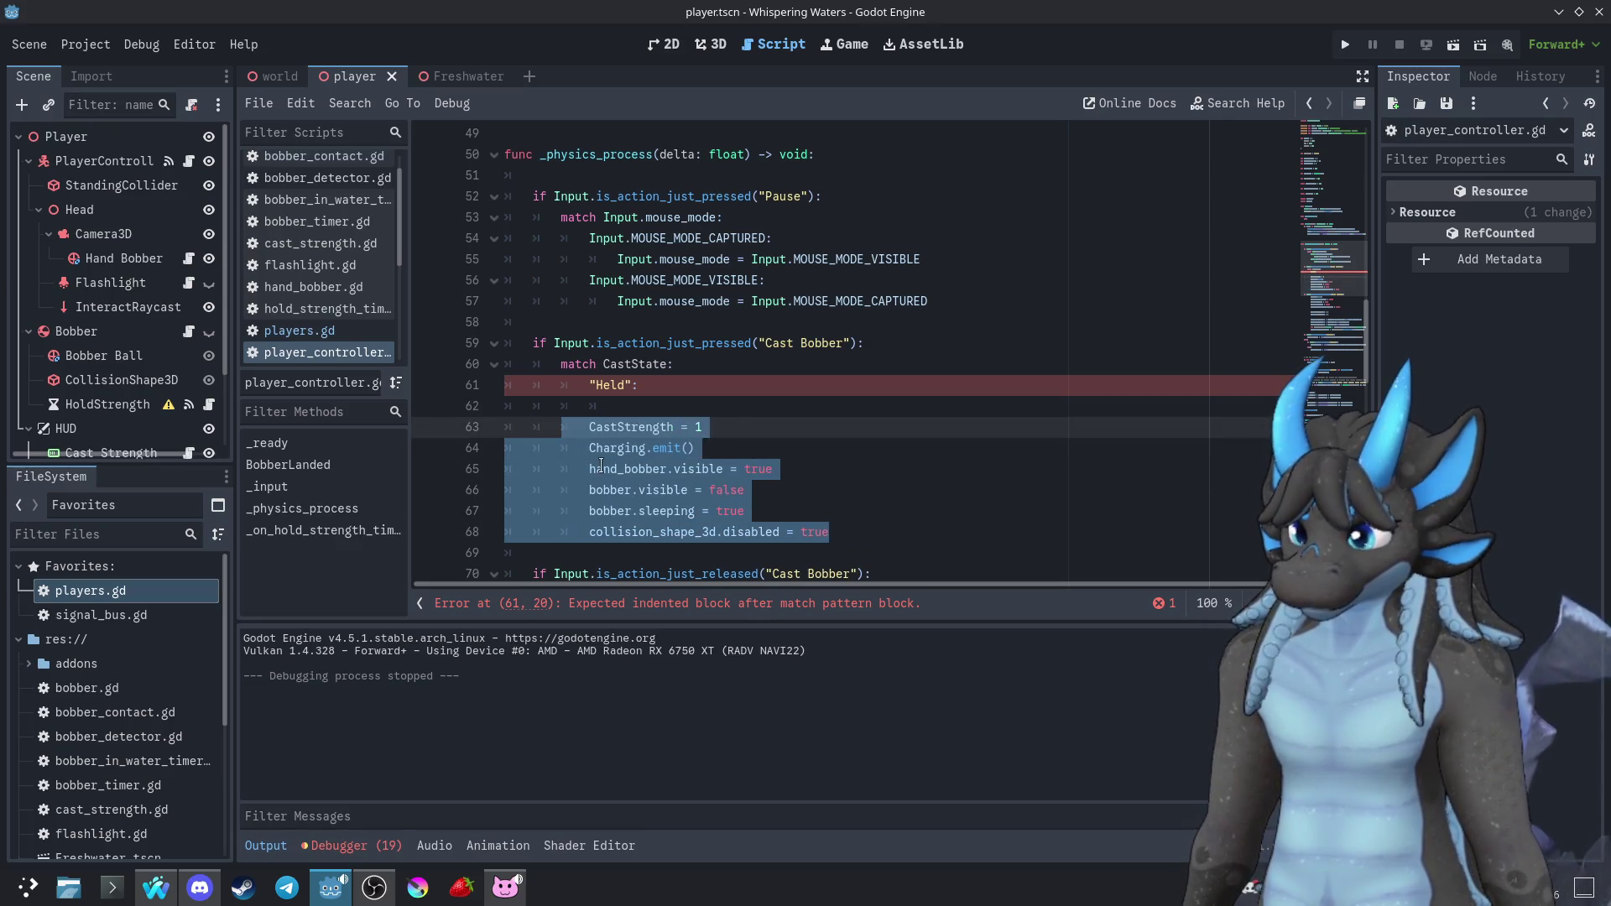
{"action": "key", "text": "Up"}
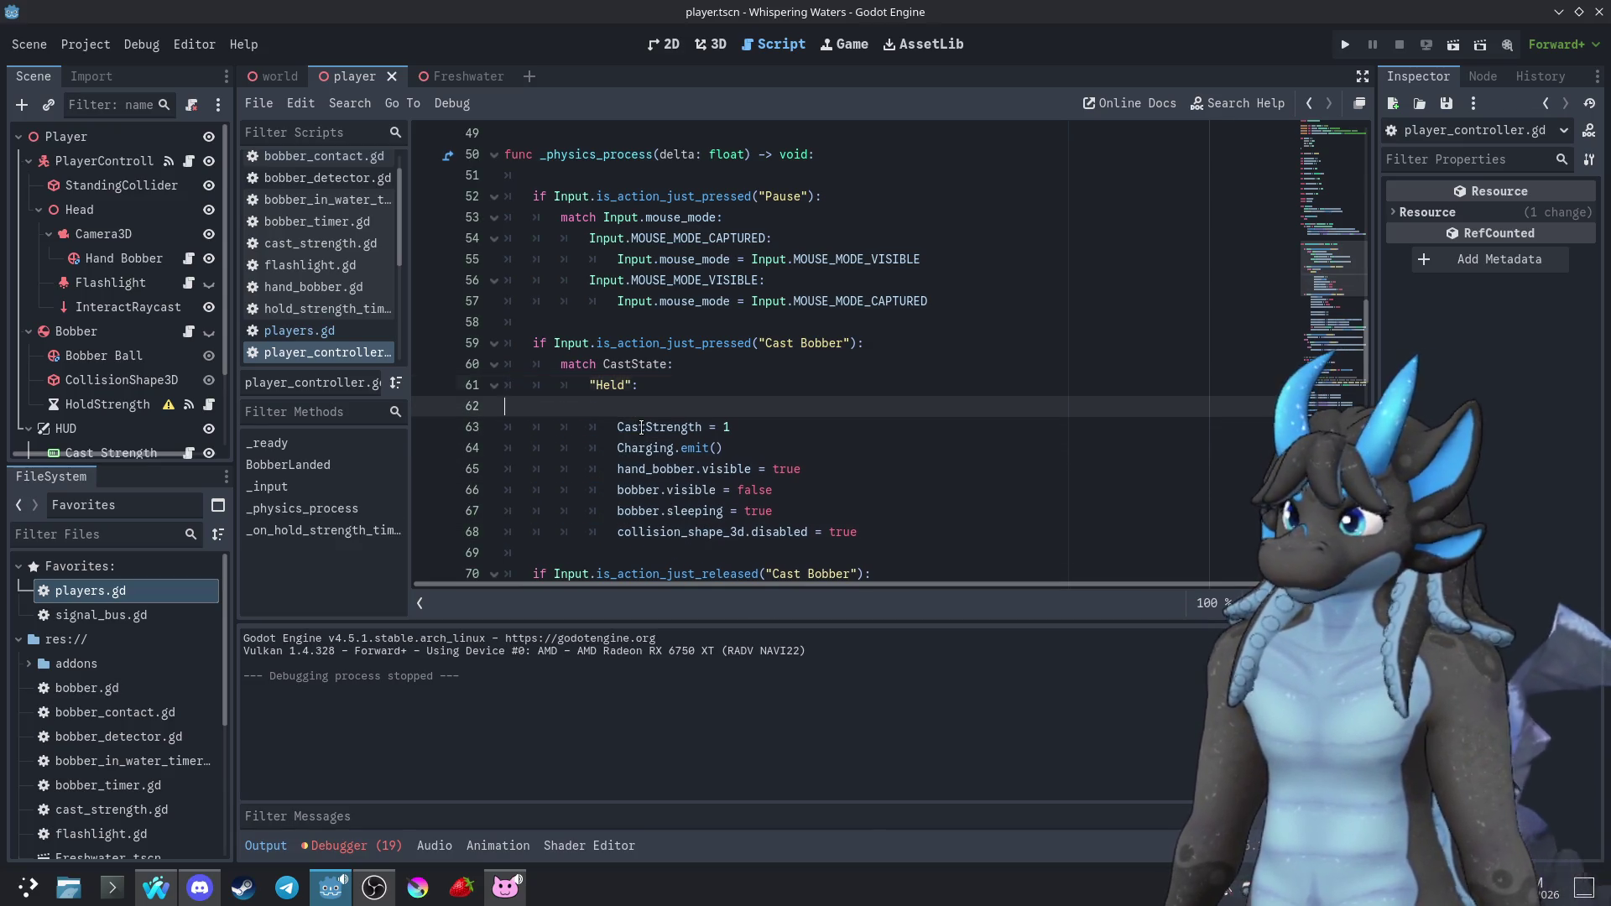
{"action": "key", "text": "BackSpace"}
{"action": "scroll", "coordinate": [742, 435], "scroll_direction": "down", "scroll_amount": 1}
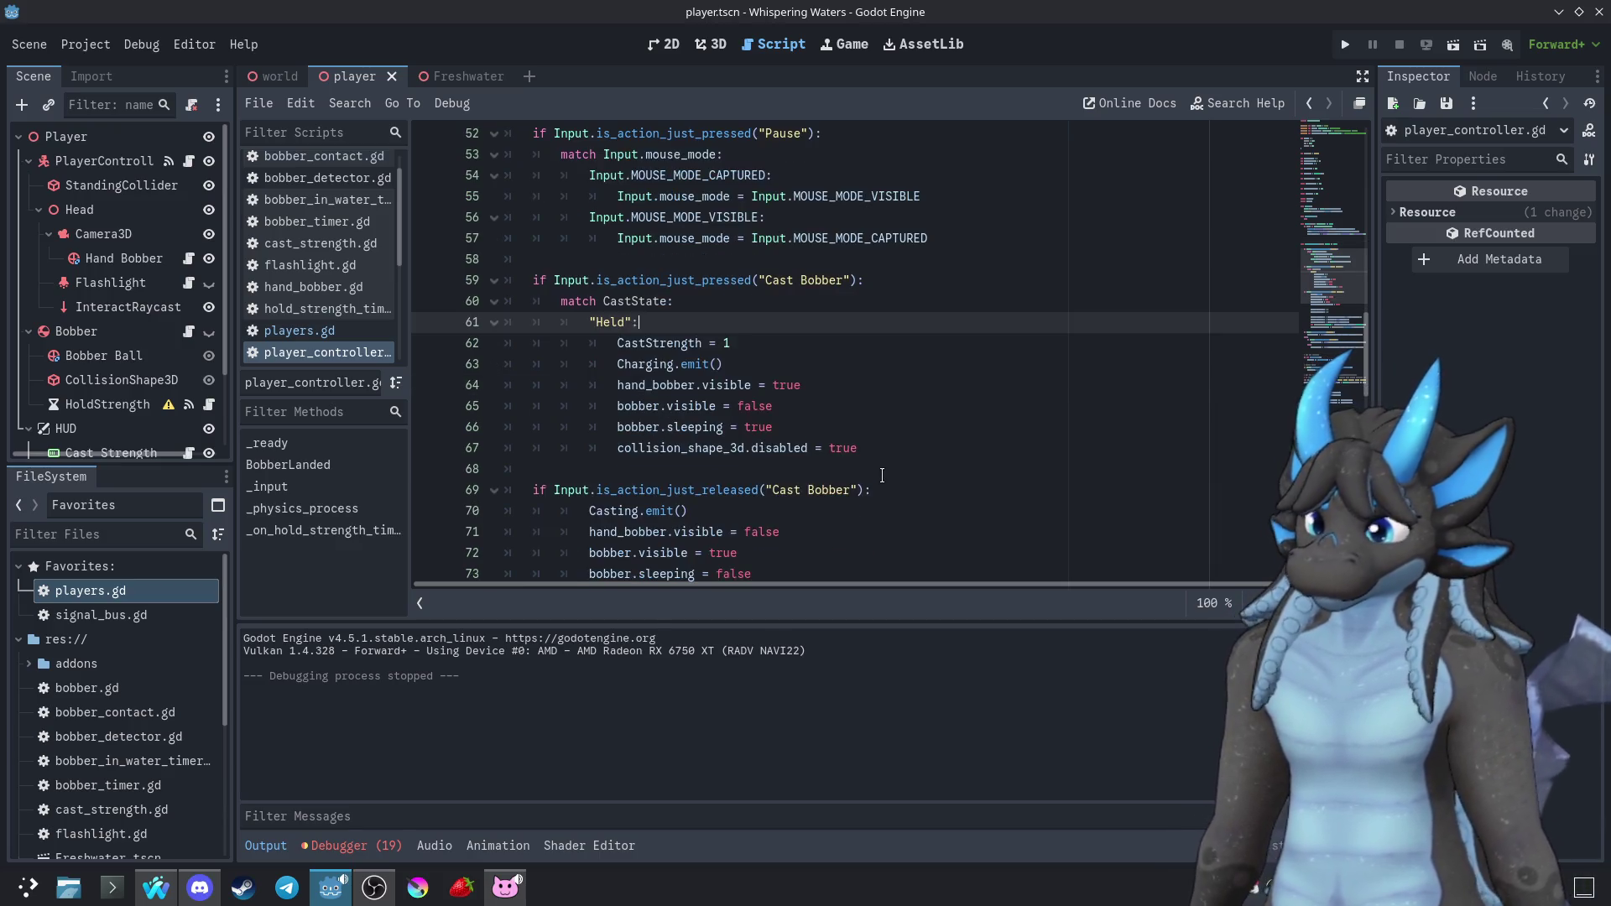
Add CastState = "Cast" after line 67 at the end of the Held branch
{"action": "left_click", "coordinate": [917, 447]}
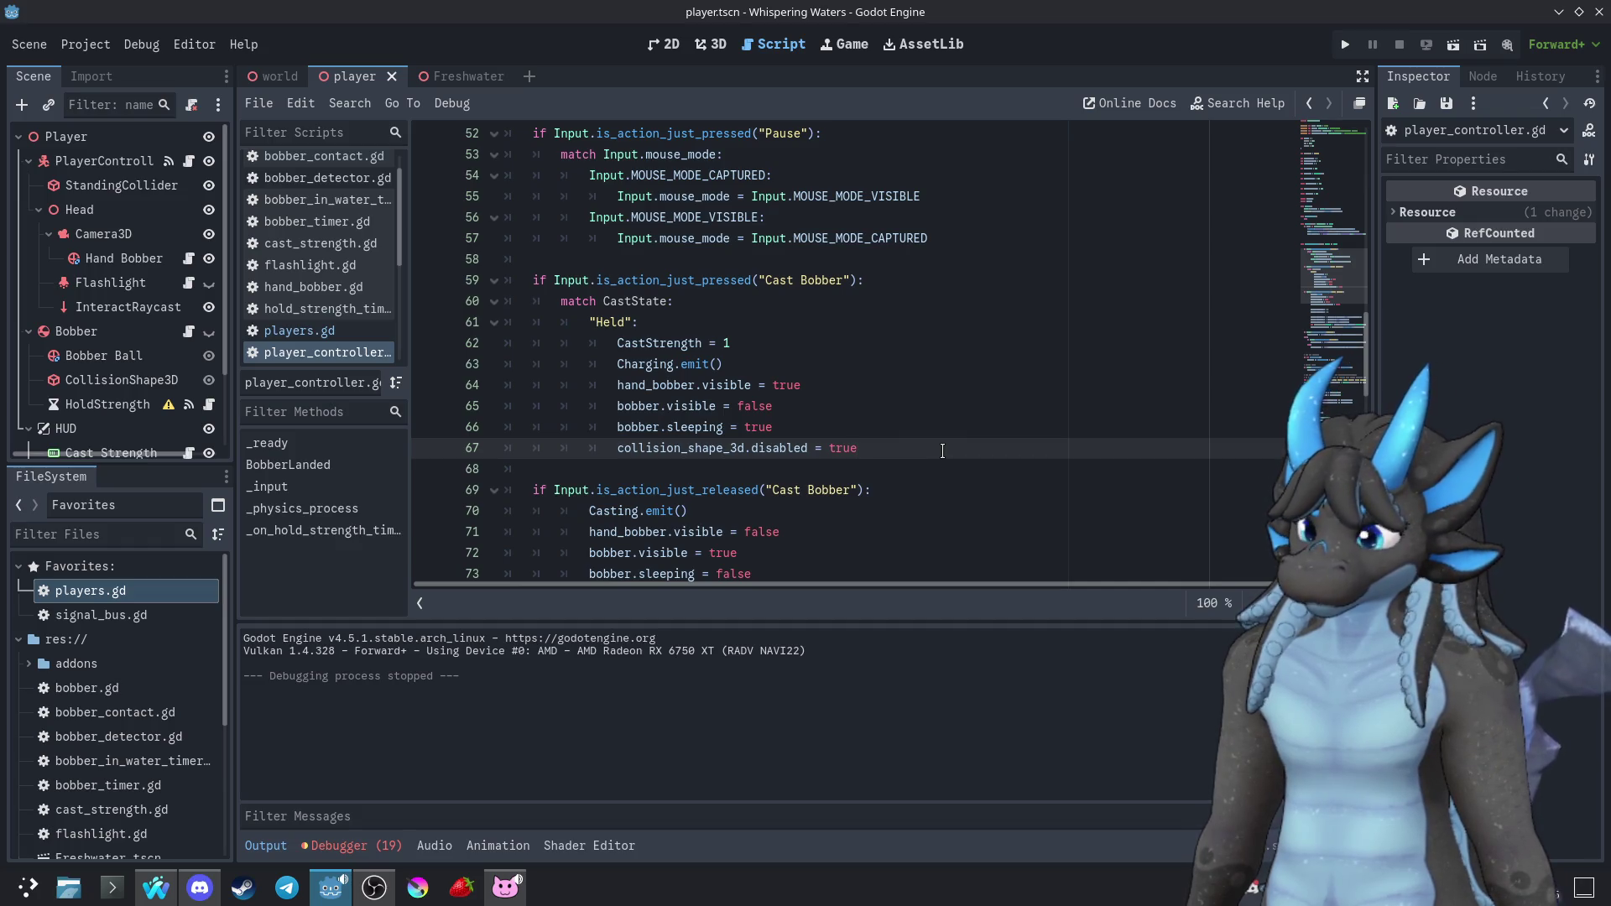
{"action": "key", "text": "Return"}
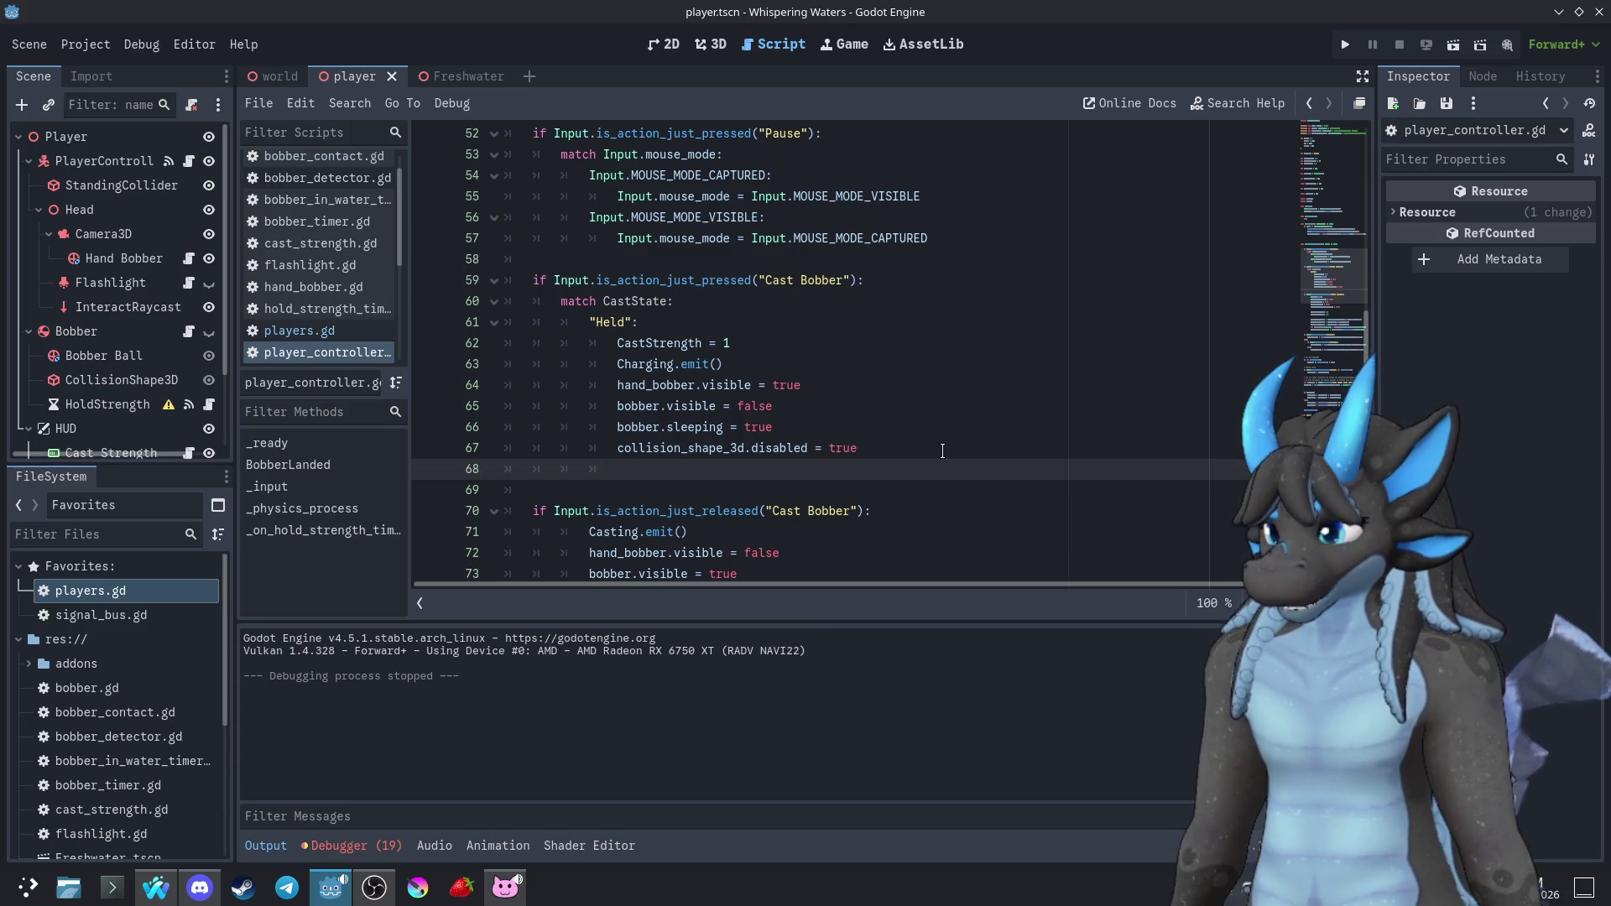
{"action": "type", "text": "C aste"}
{"action": "key", "text": "BackSpace"}
{"action": "type", "text": "C"}
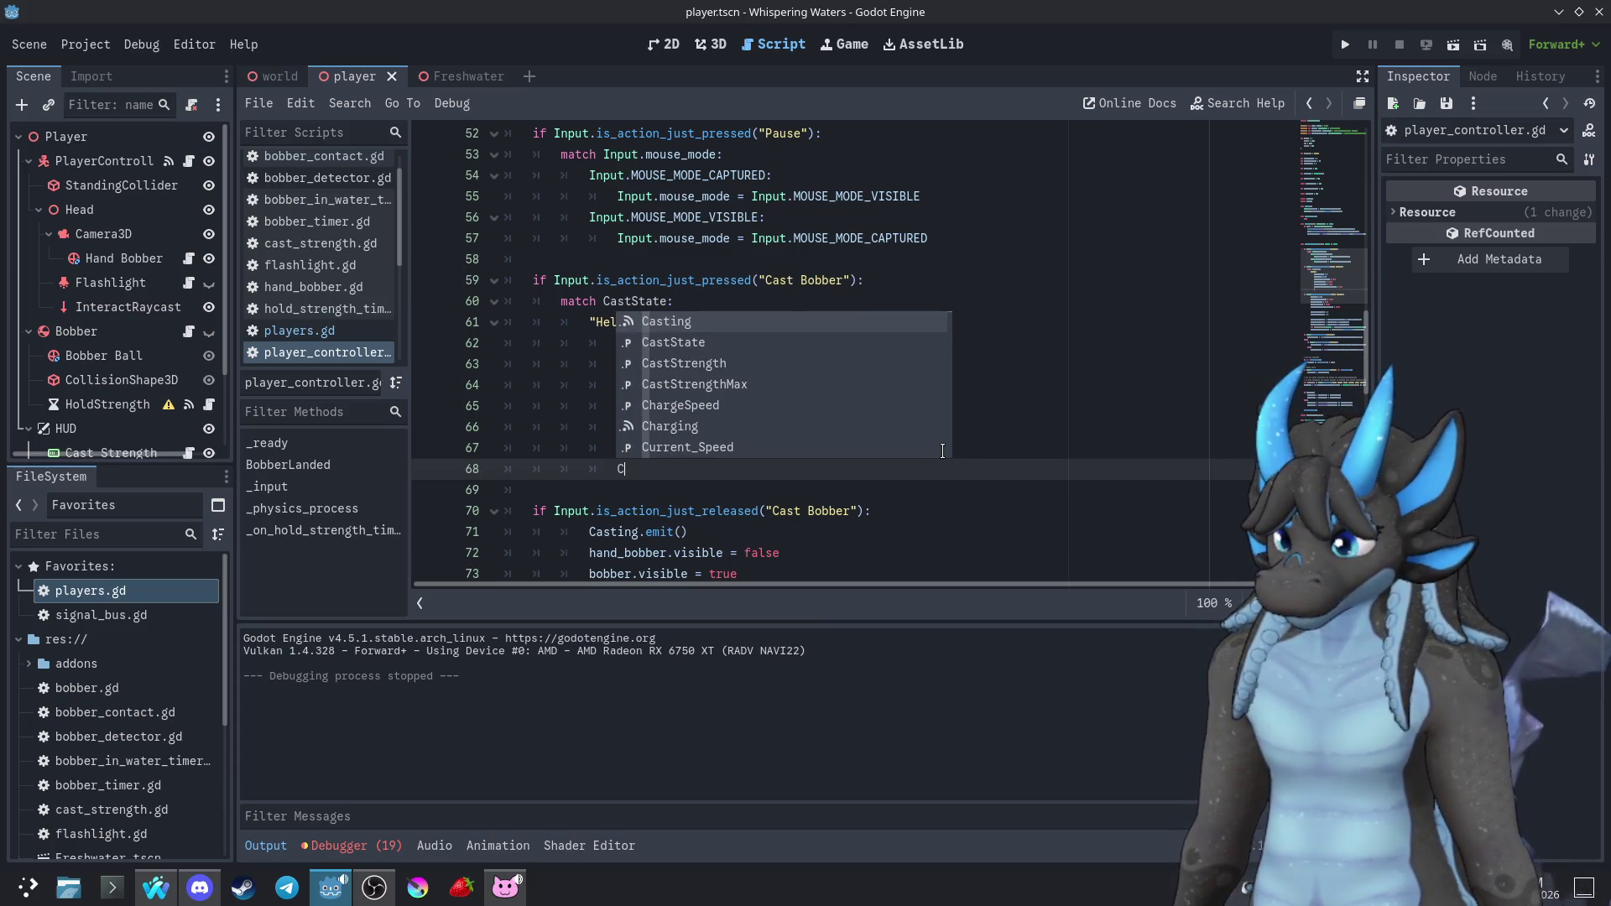
{"action": "key", "text": "Down"}
{"action": "key", "text": "Return"}
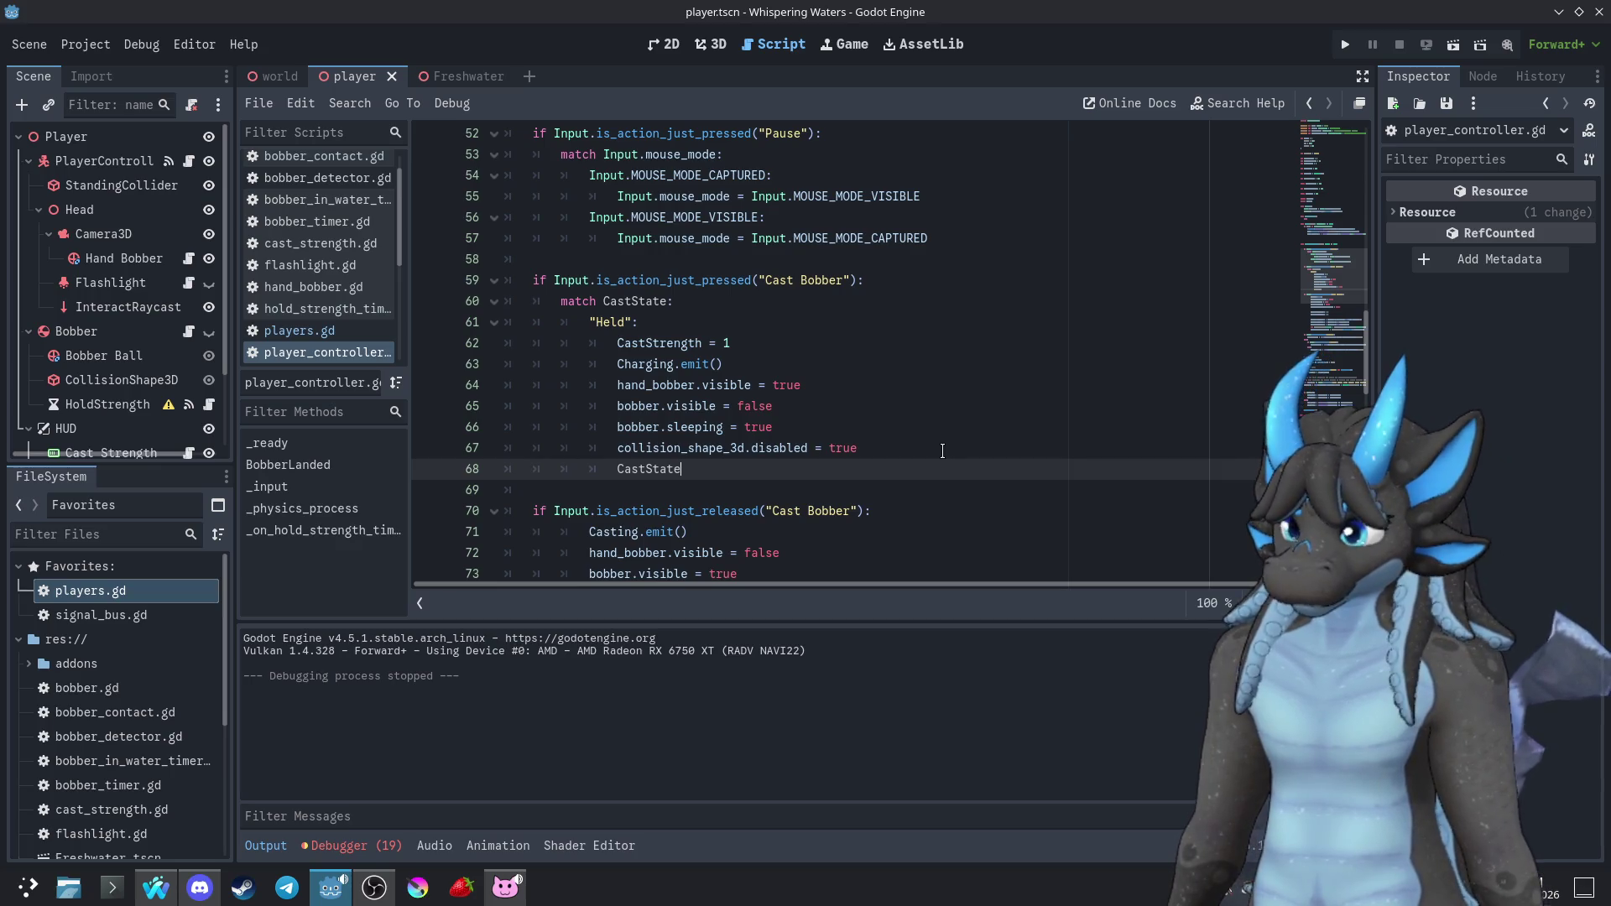
{"action": "type", "text": "= \"Cast"}
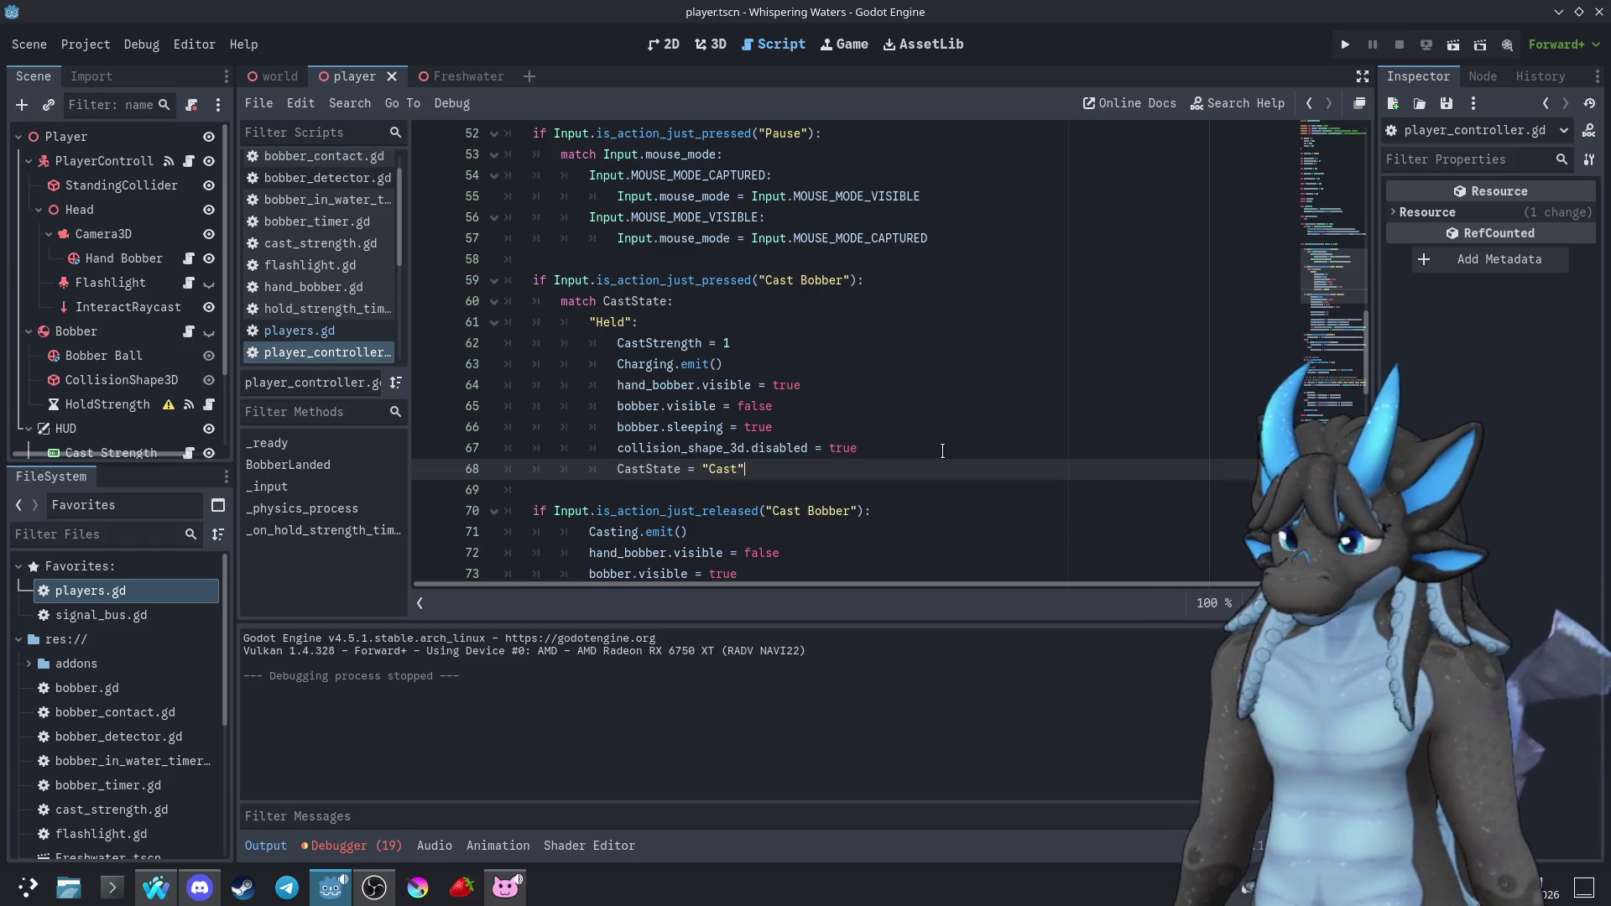
Try a break keyword on line 69, then delete it, leaving the line empty
{"action": "key", "text": "End"}
{"action": "key", "text": "Return"}
{"action": "type", "text": "bea"}
{"action": "key", "text": "Return"}
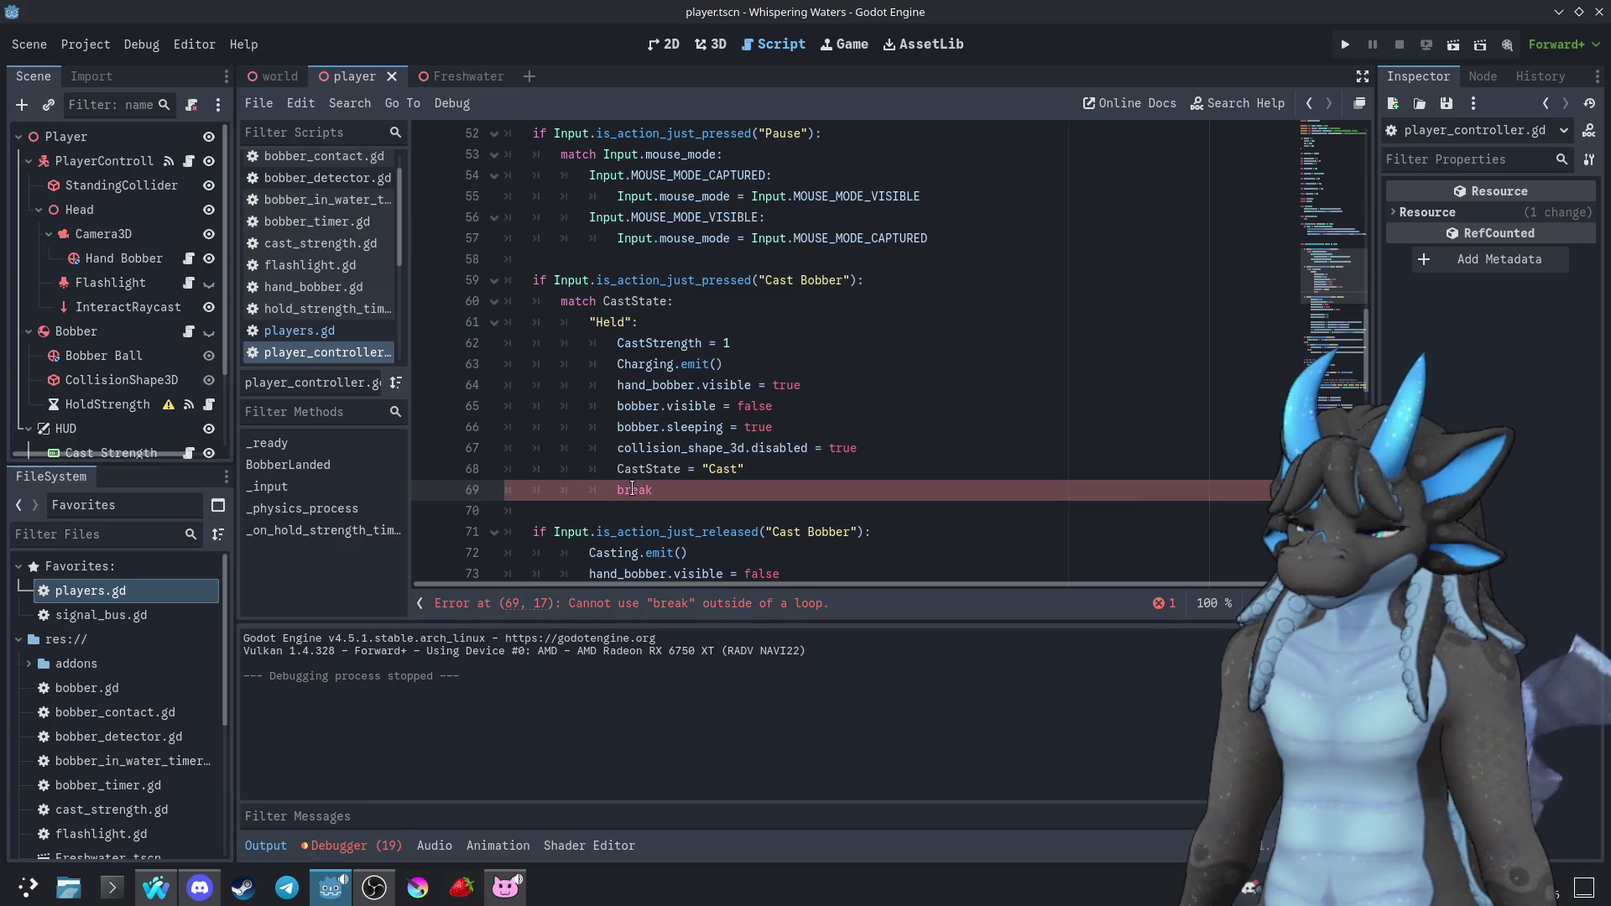
{"action": "key", "text": "BackSpace"}
{"action": "key", "text": "BackSpace"}
{"action": "key", "text": "BackSpace"}
{"action": "type", "text": "exi"}
{"action": "key", "text": "BackSpace"}
{"action": "key", "text": "BackSpace"}
{"action": "key", "text": "BackSpace"}
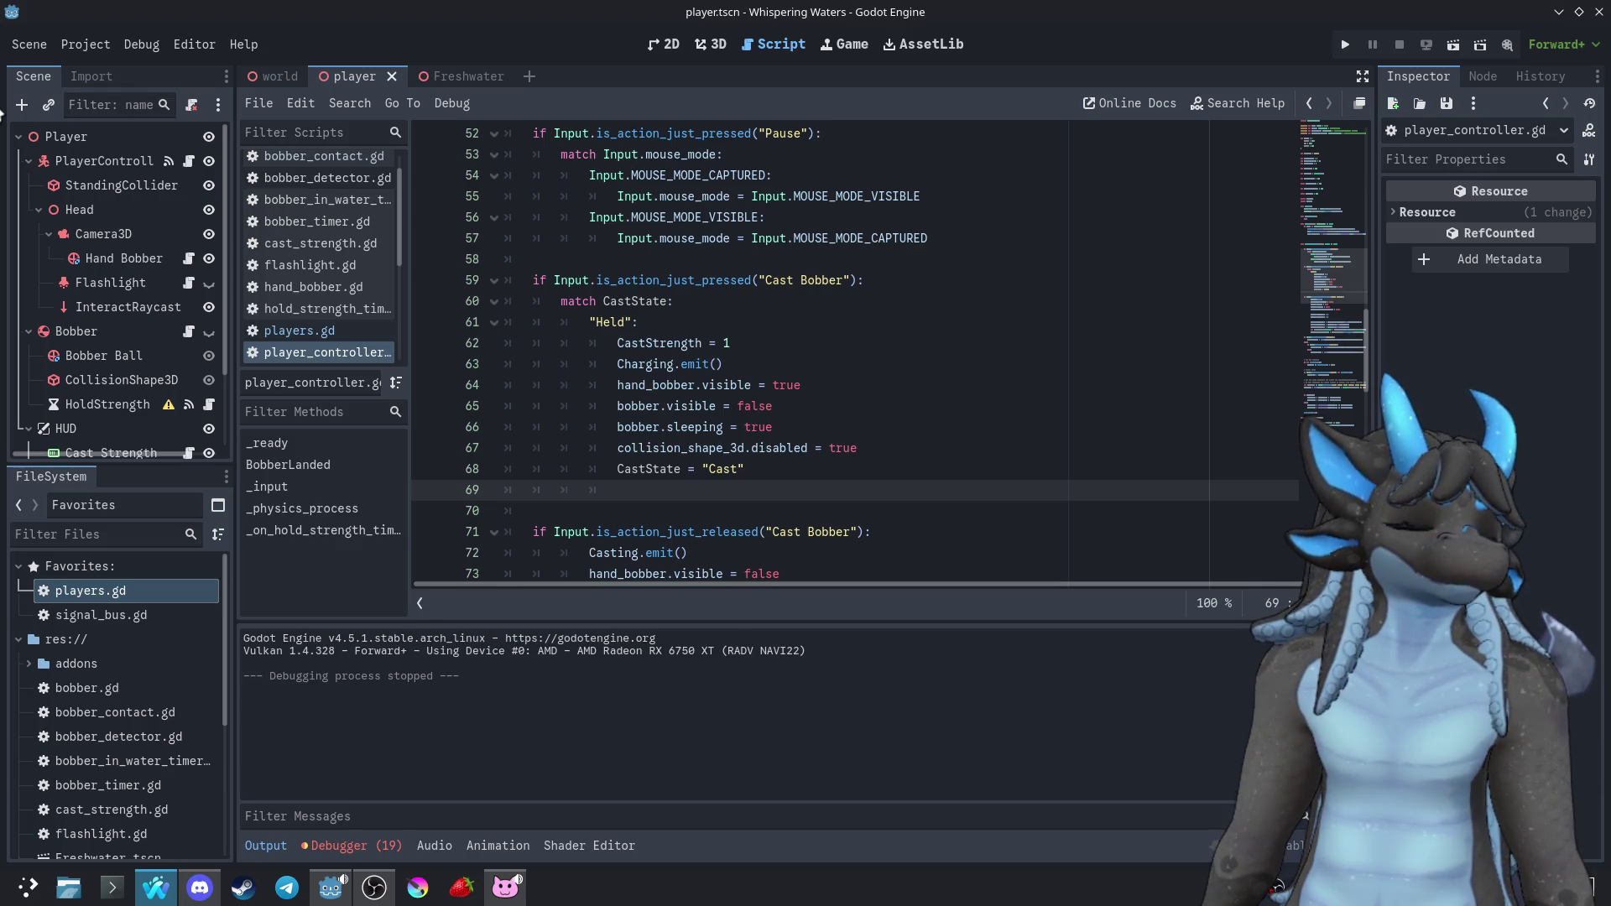
Add a continue statement on line 69 after CastState = "Cast"
{"action": "type", "text": "continue"}
{"action": "key", "text": "Escape"}
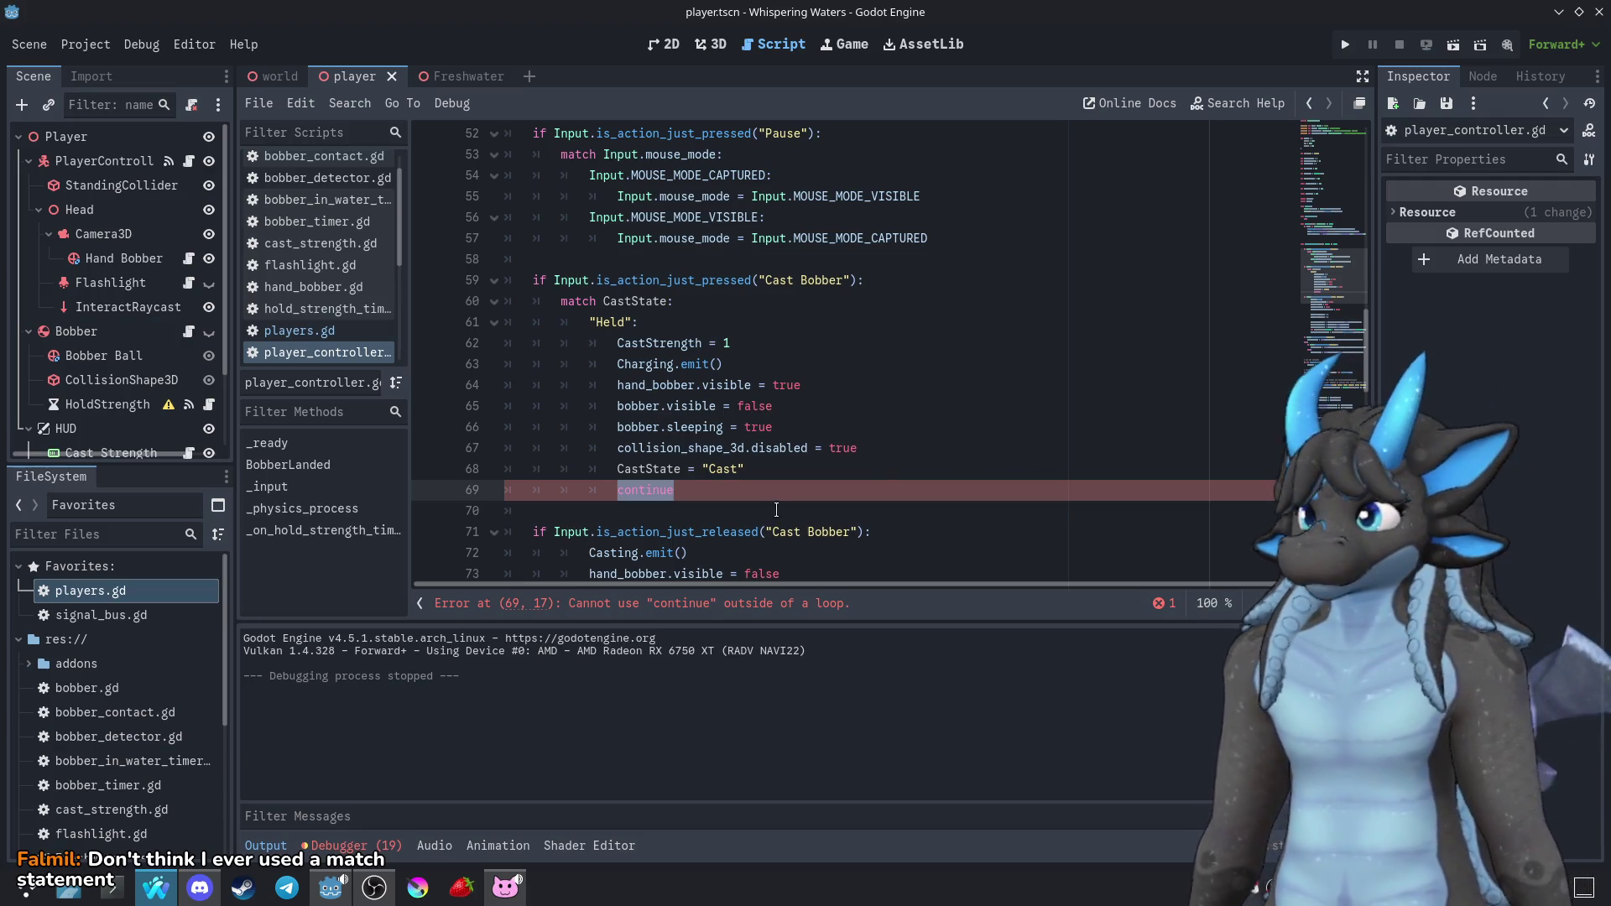
{"action": "left_click", "coordinate": [674, 490]}
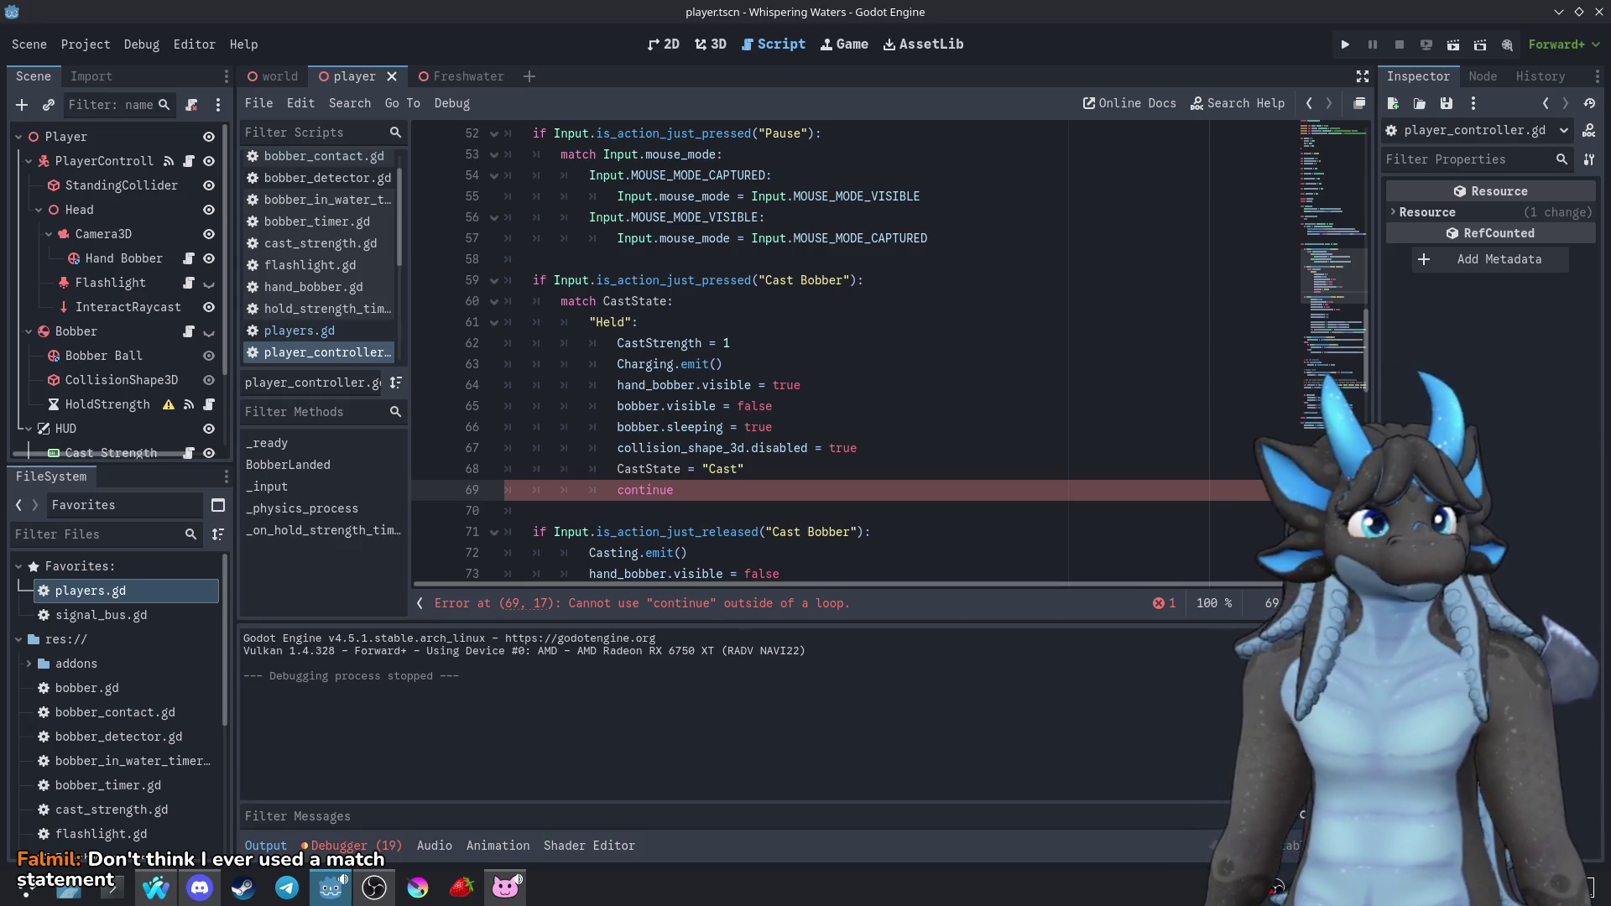
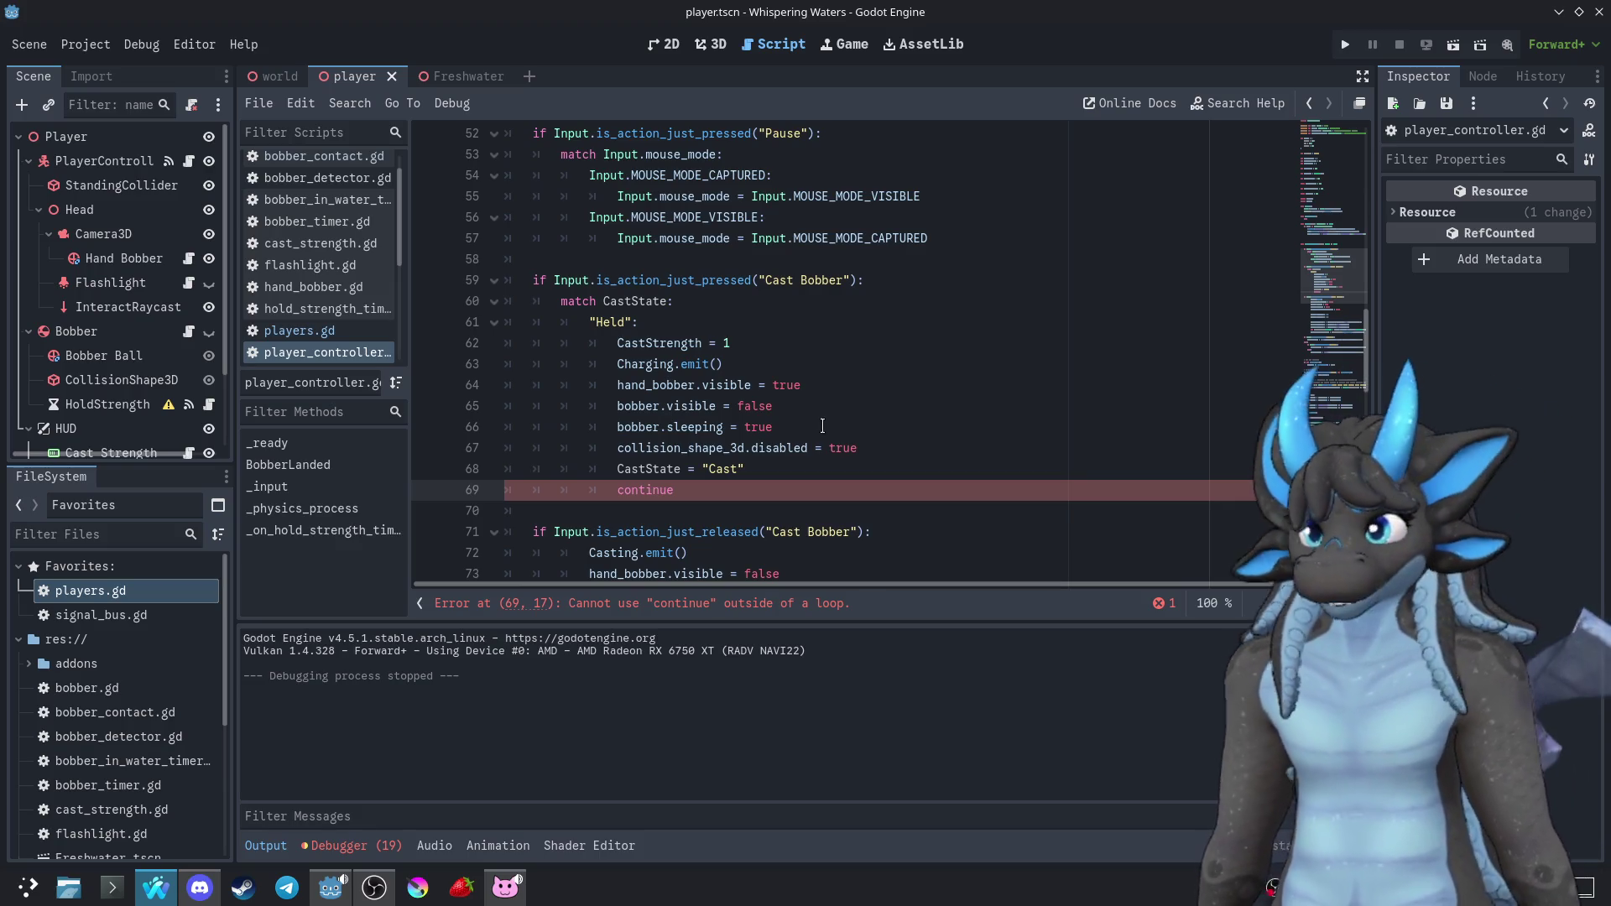
Delete the stray continue line and fix the closing quote after "Cast"
{"action": "left_click_drag", "start_coordinate": [802, 491], "coordinate": [800, 476]}
{"action": "key", "text": "BackSpace"}
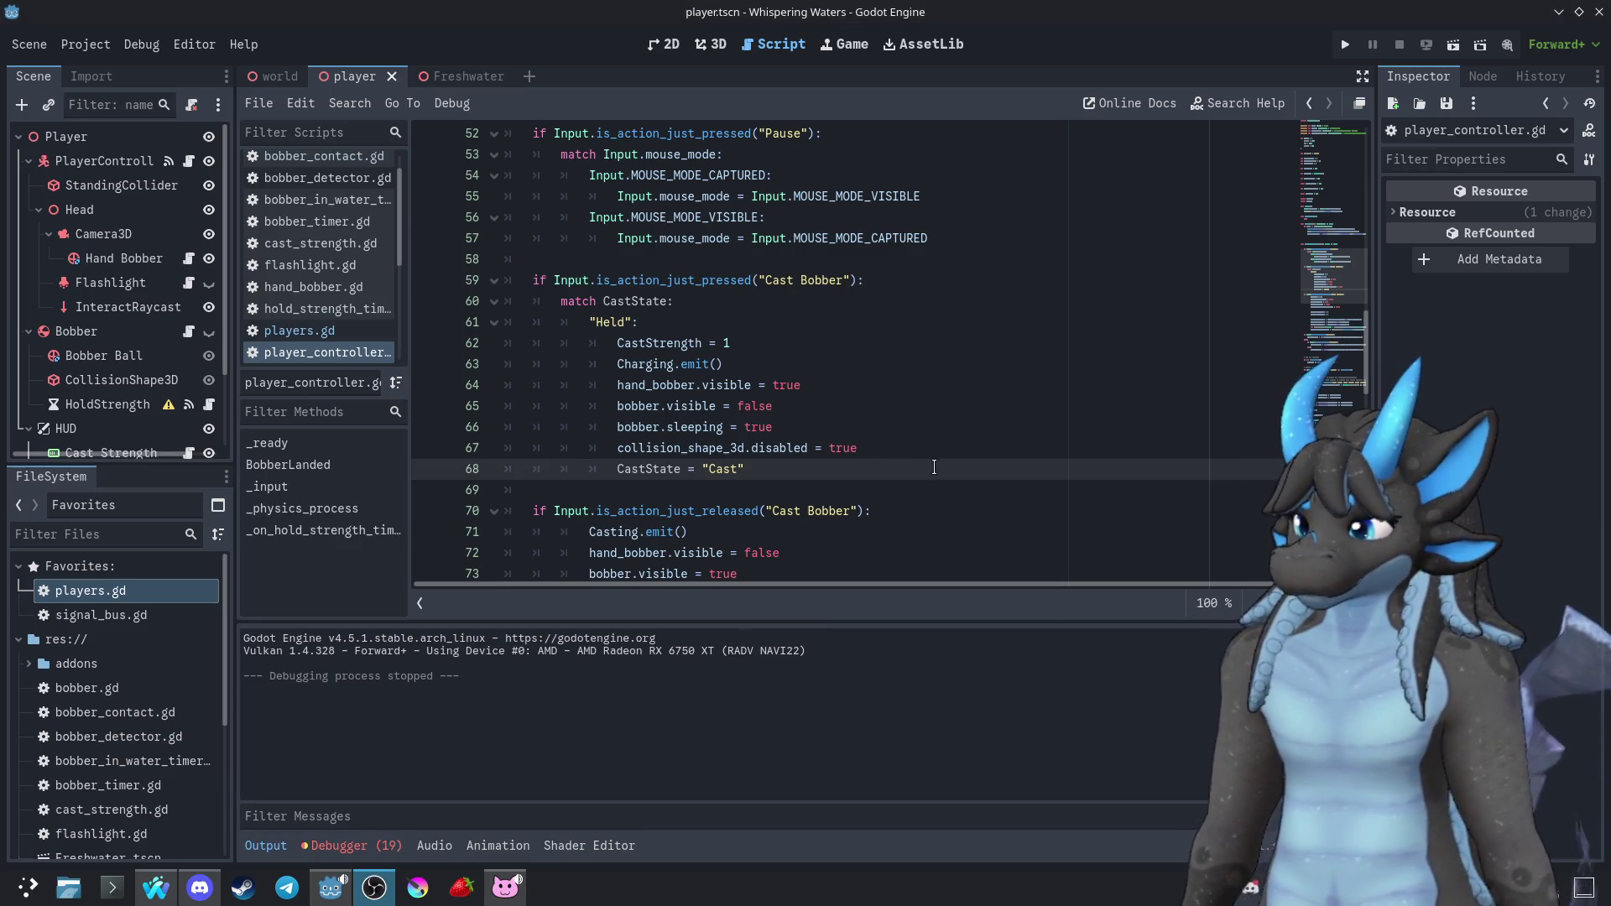
{"action": "key", "text": "BackSpace"}
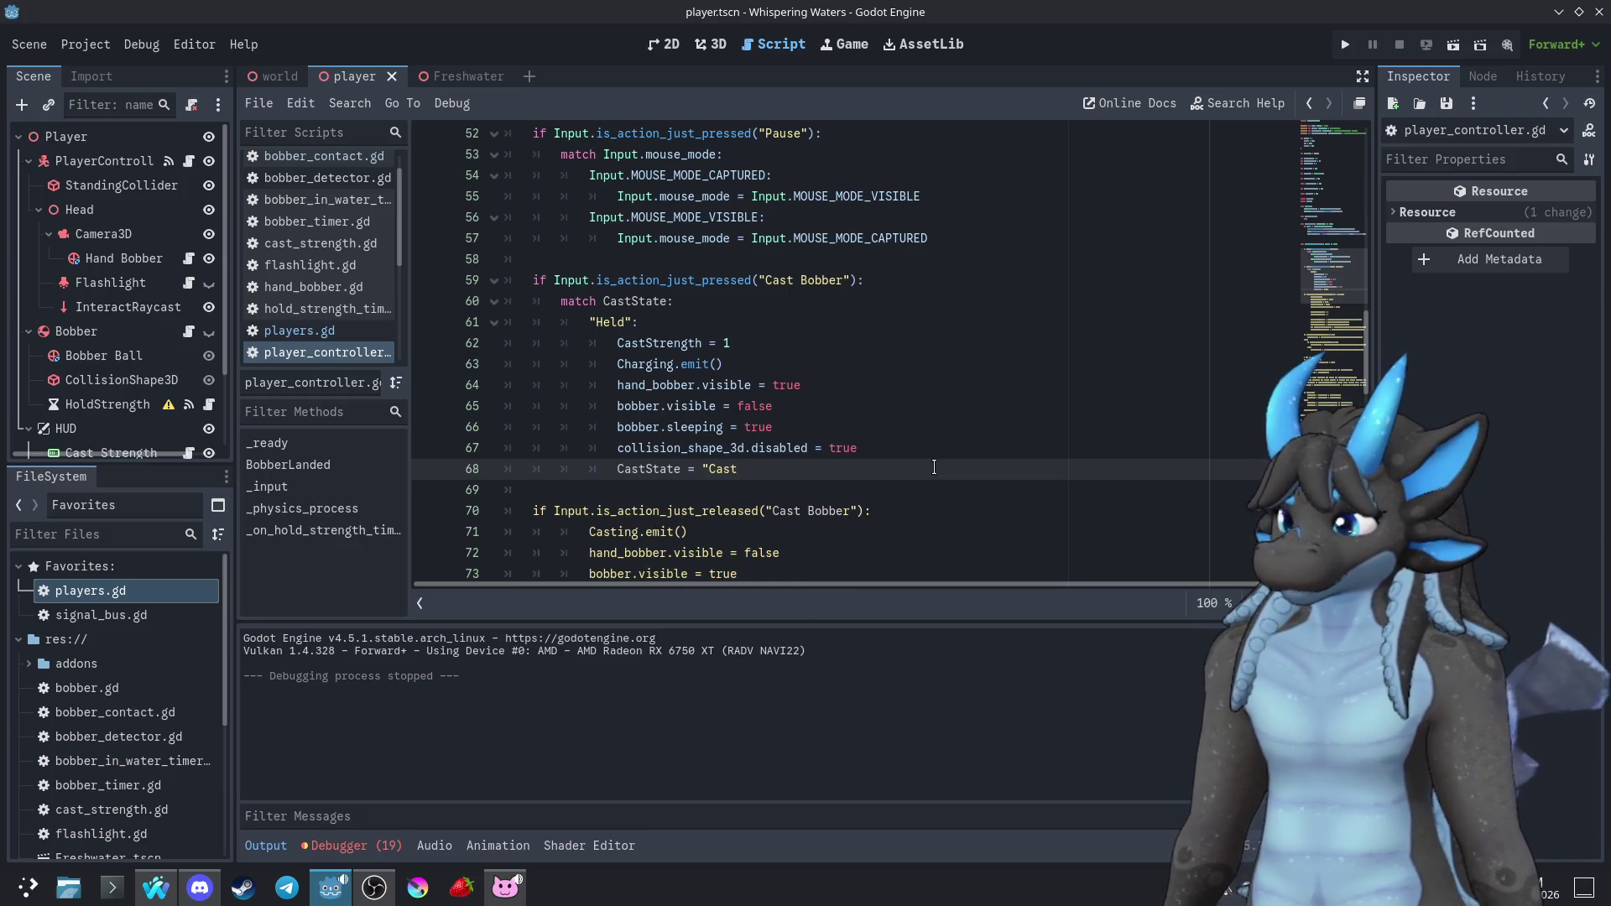
{"action": "type", "text": "\""}
Add a new "Cast": match branch with an indented line beneath it
{"action": "key", "text": "Return"}
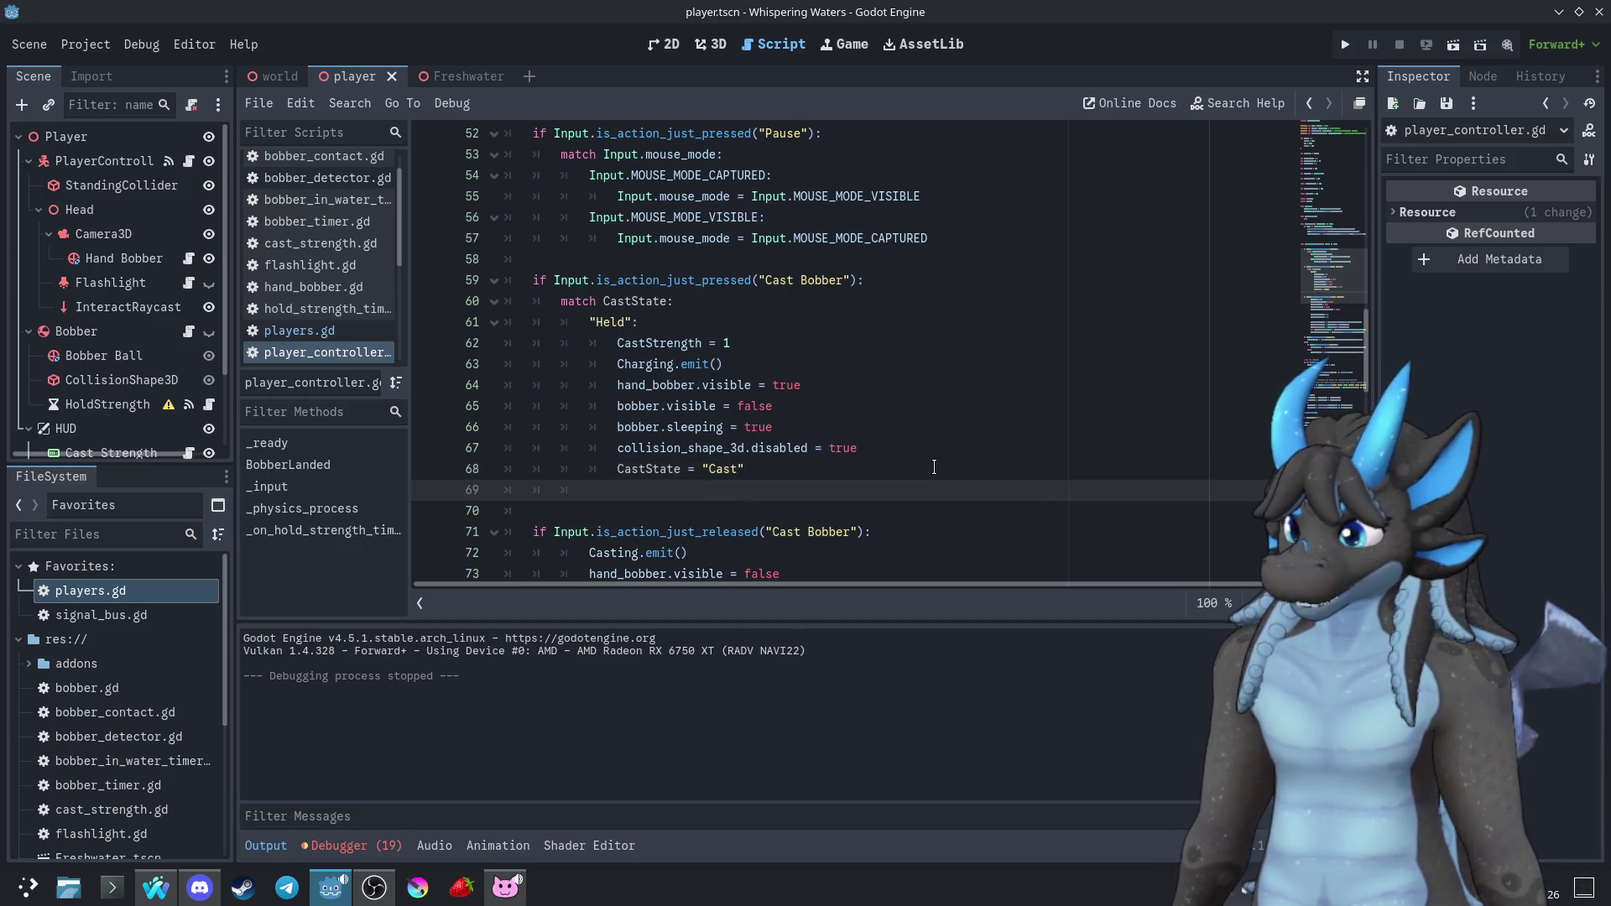
{"action": "type", "text": "\""}
{"action": "type", "text": "Cast\""}
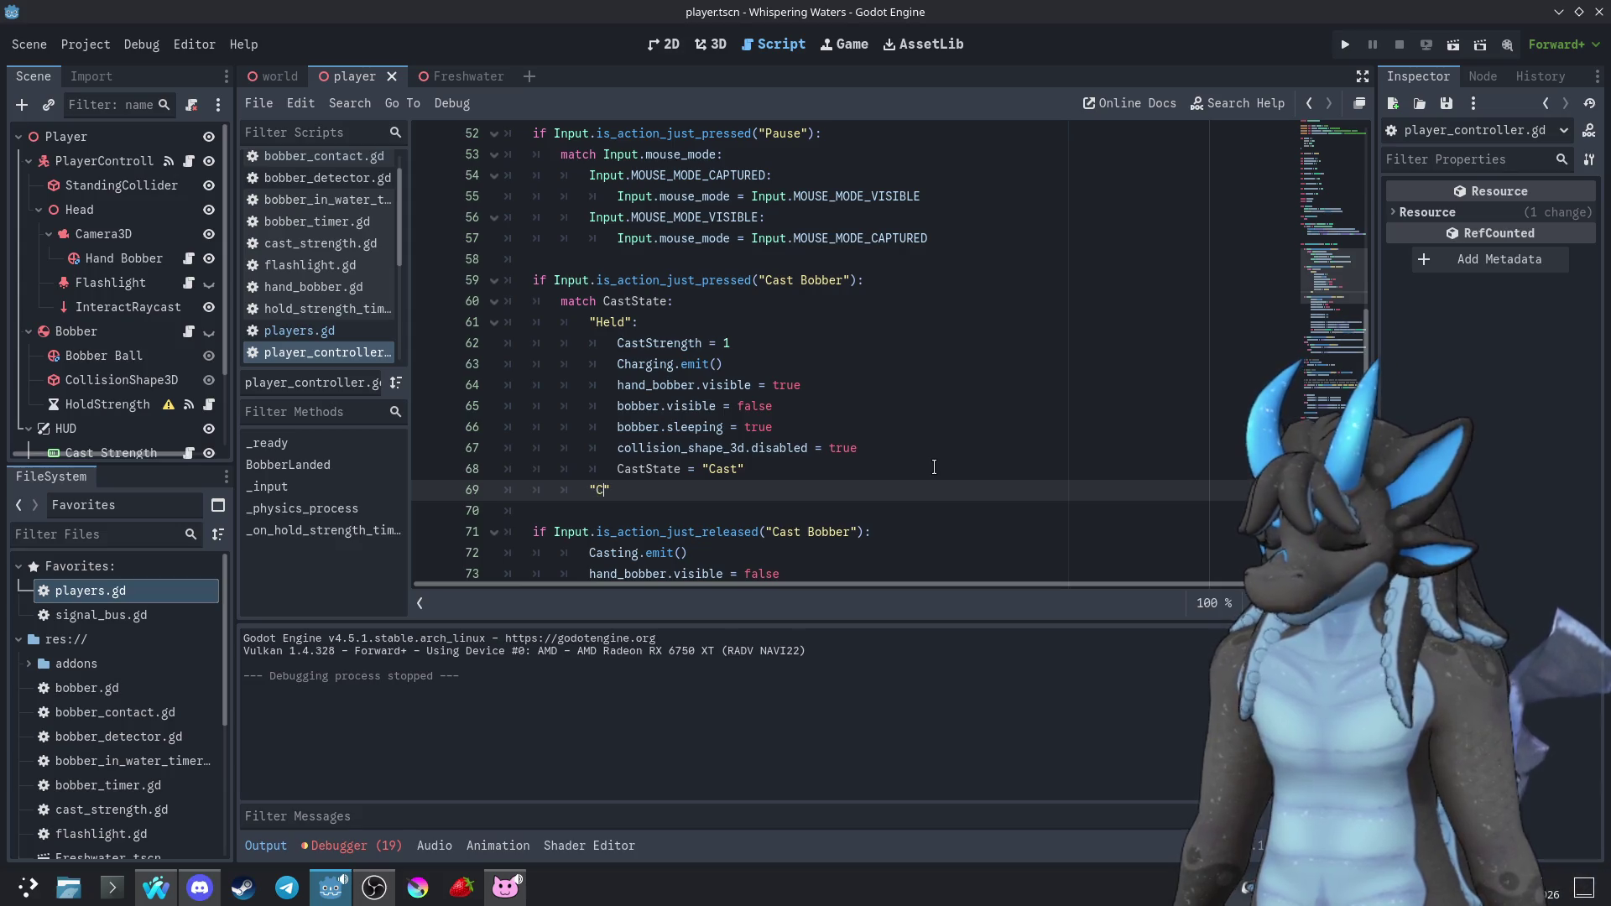
{"action": "type", "text": ":"}
{"action": "key", "text": "Return"}
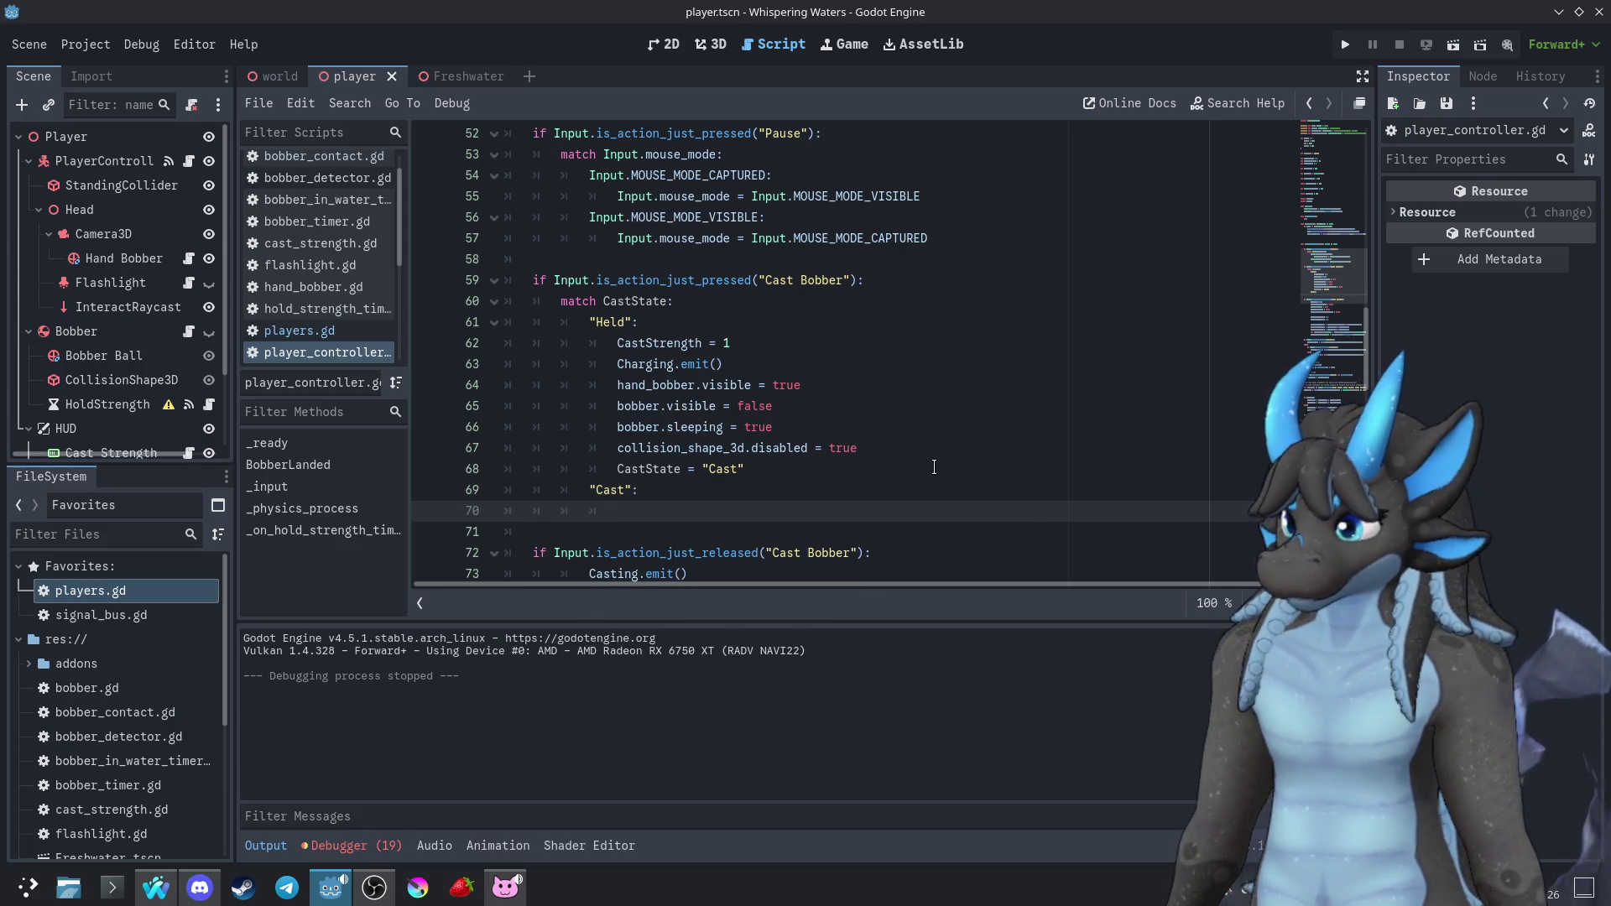
{"action": "scroll", "coordinate": [929, 460], "scroll_direction": "down", "scroll_amount": 2}
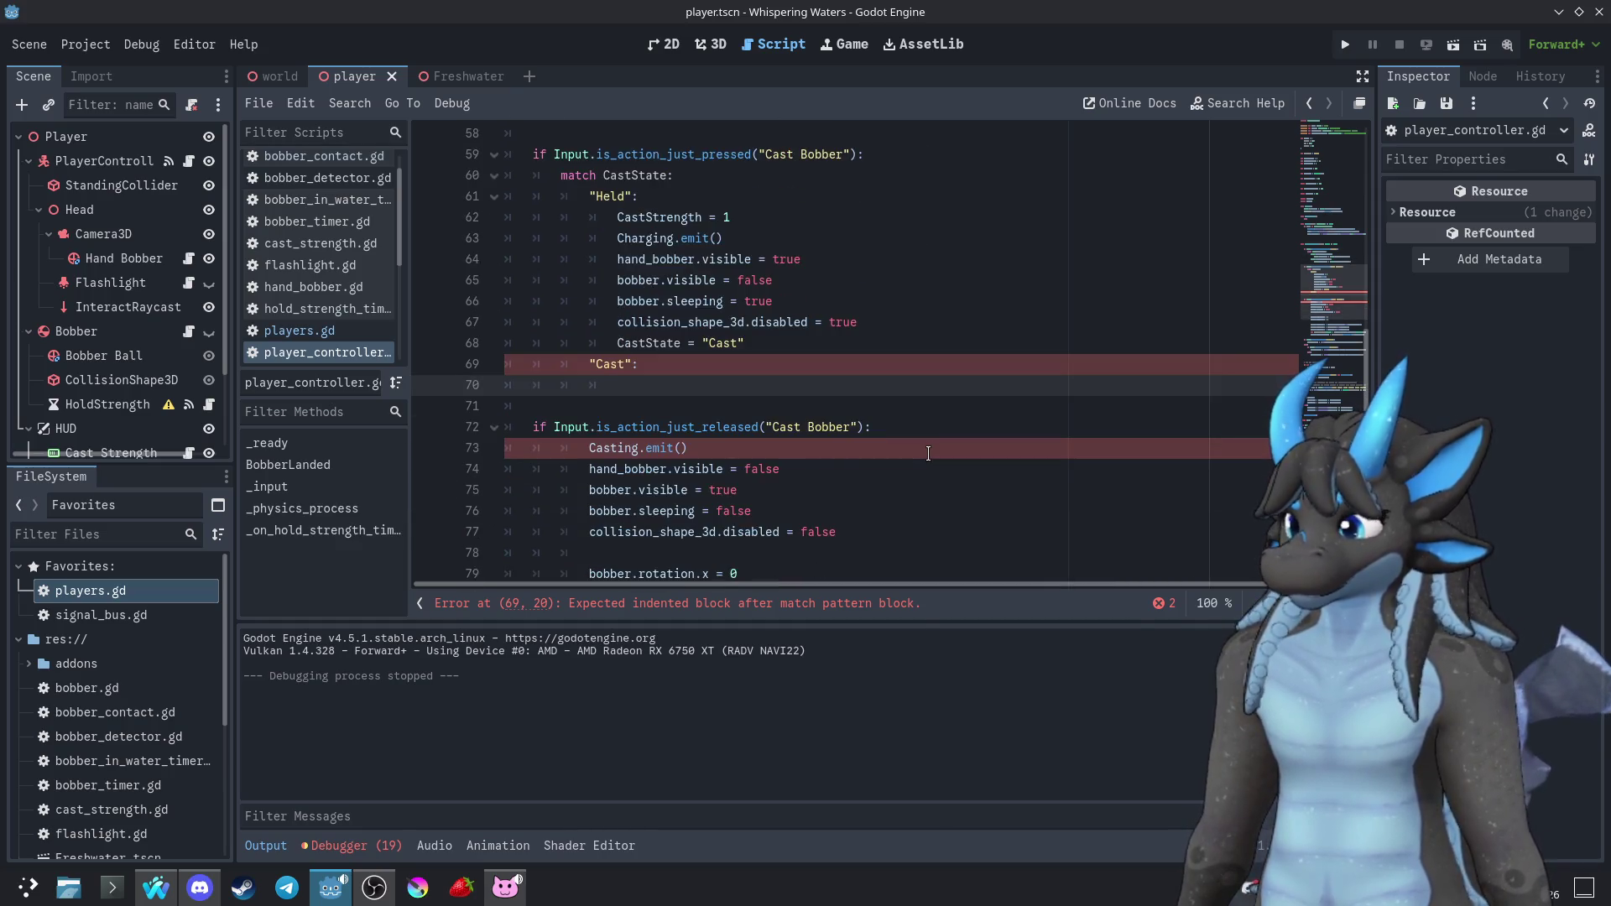
{"action": "scroll", "coordinate": [922, 453], "scroll_direction": "up", "scroll_amount": 1}
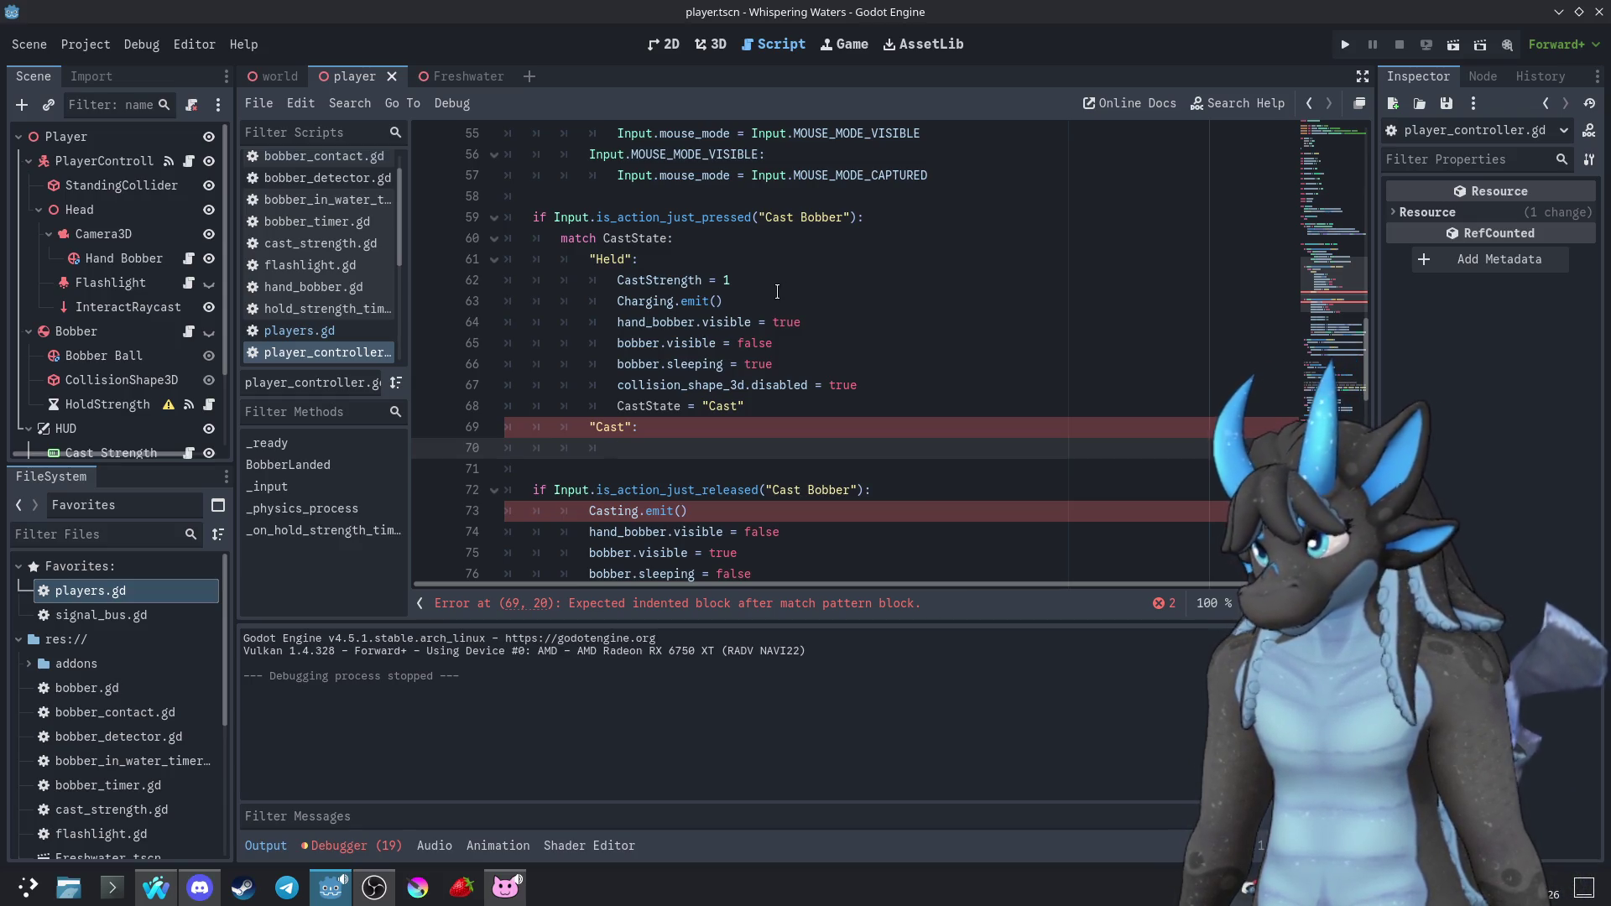
{"action": "scroll", "coordinate": [777, 292], "scroll_direction": "down", "scroll_amount": 1}
Remove CastState = "Cast" from the Held branch and give the "Cast" branch a pass body
{"action": "left_click", "coordinate": [909, 341]}
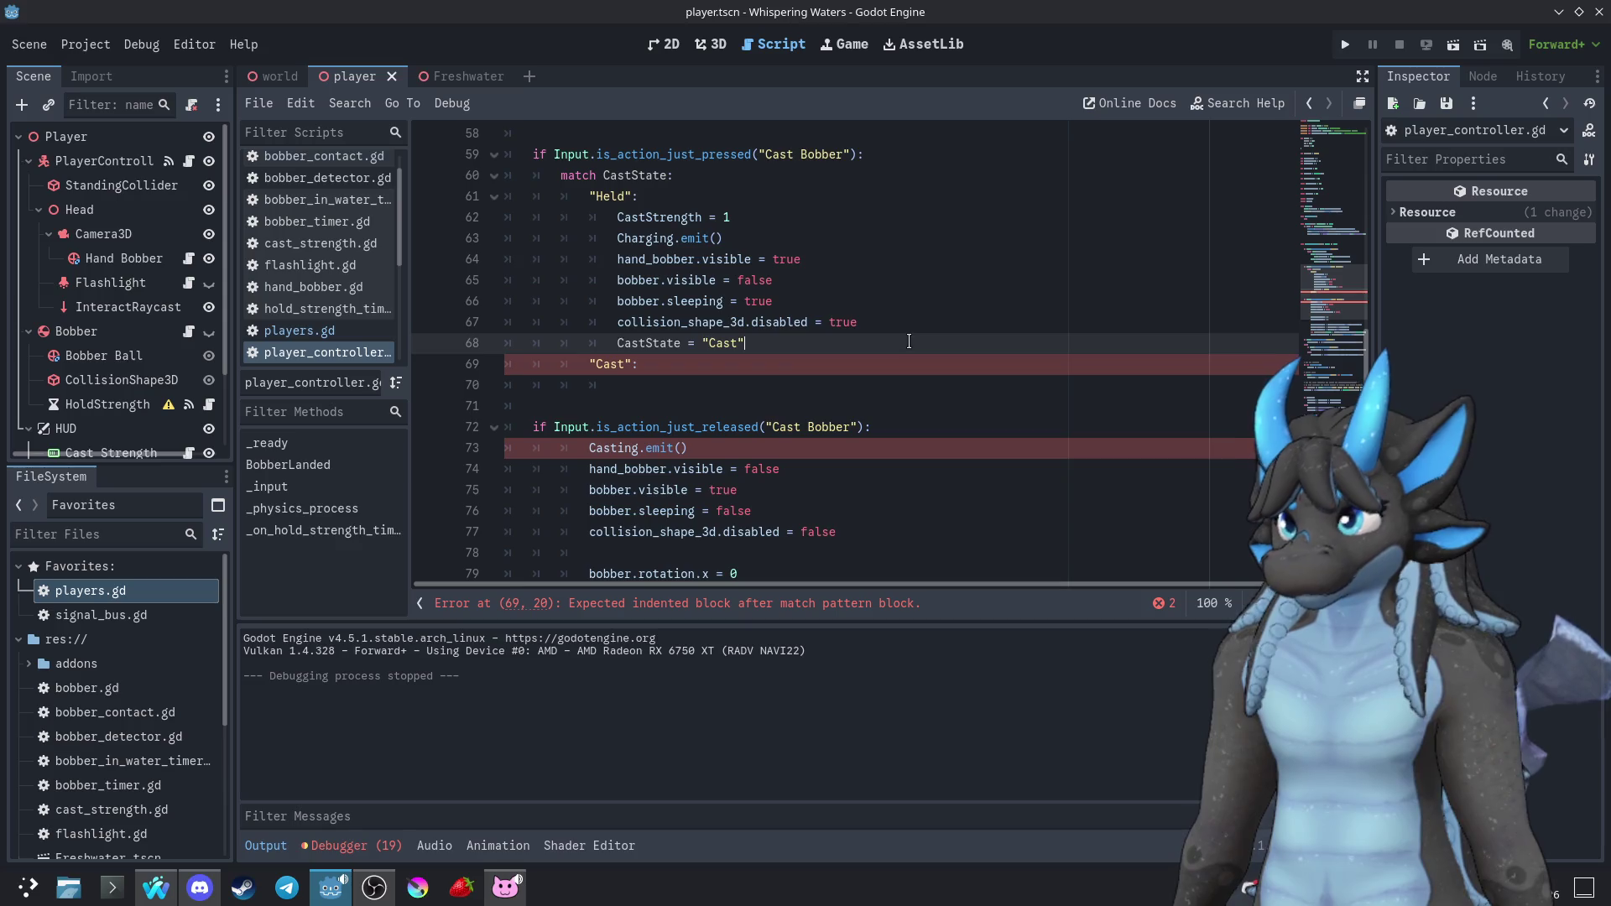
{"action": "triple_click", "coordinate": [909, 341]}
{"action": "key", "text": "BackSpace"}
{"action": "key", "text": "BackSpace"}
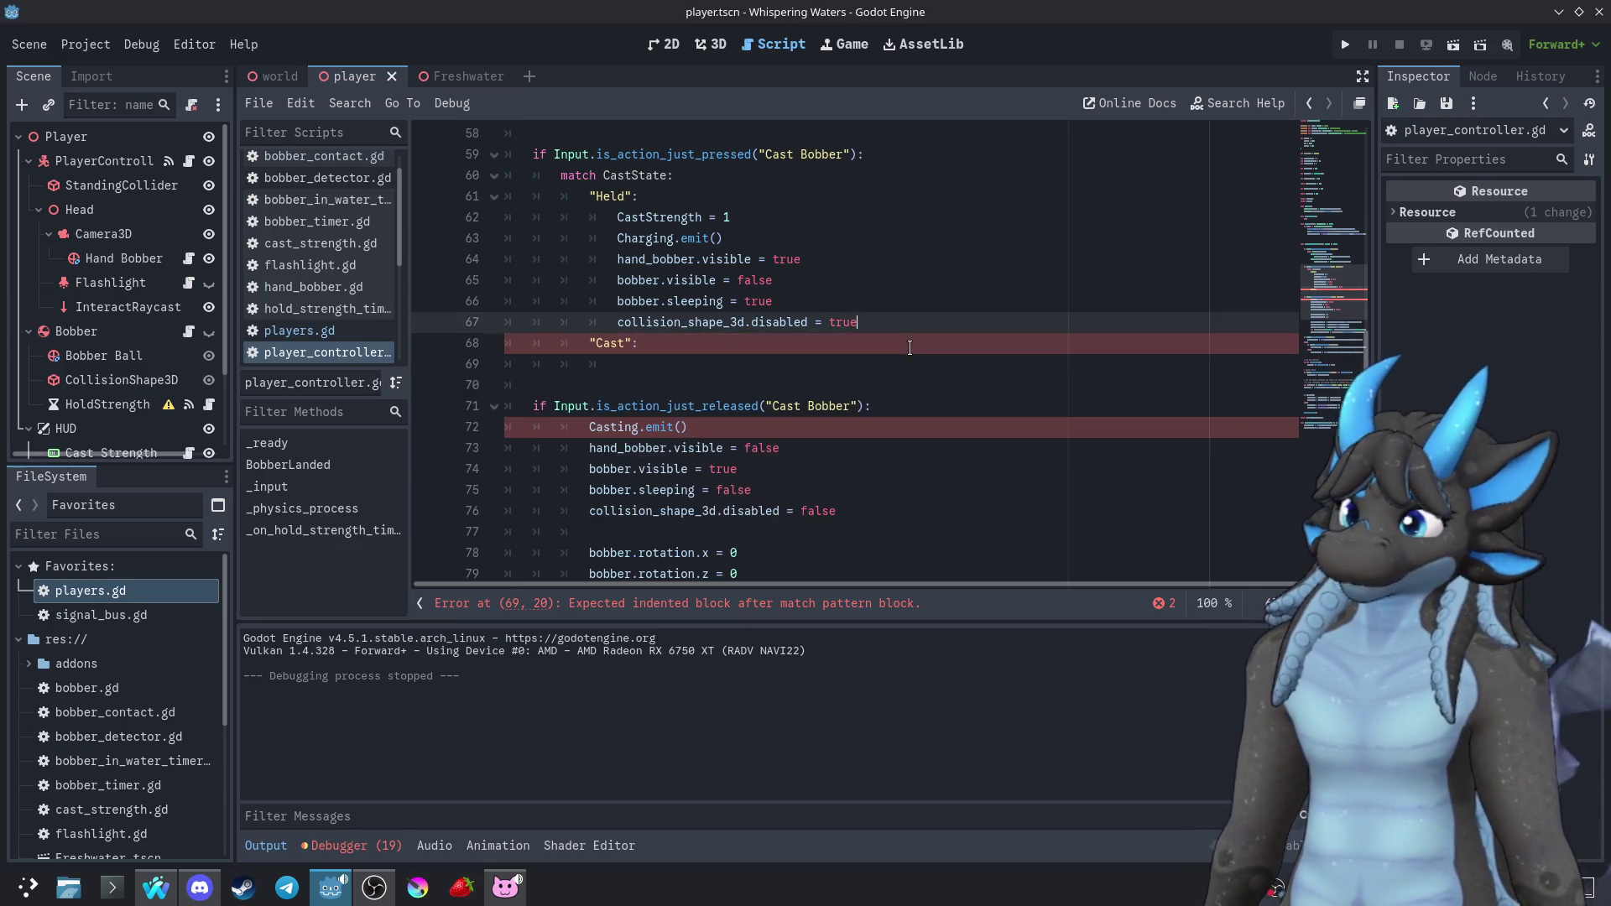
{"action": "scroll", "coordinate": [872, 460], "scroll_direction": "down", "scroll_amount": 1}
{"action": "scroll", "coordinate": [873, 460], "scroll_direction": "down", "scroll_amount": 2}
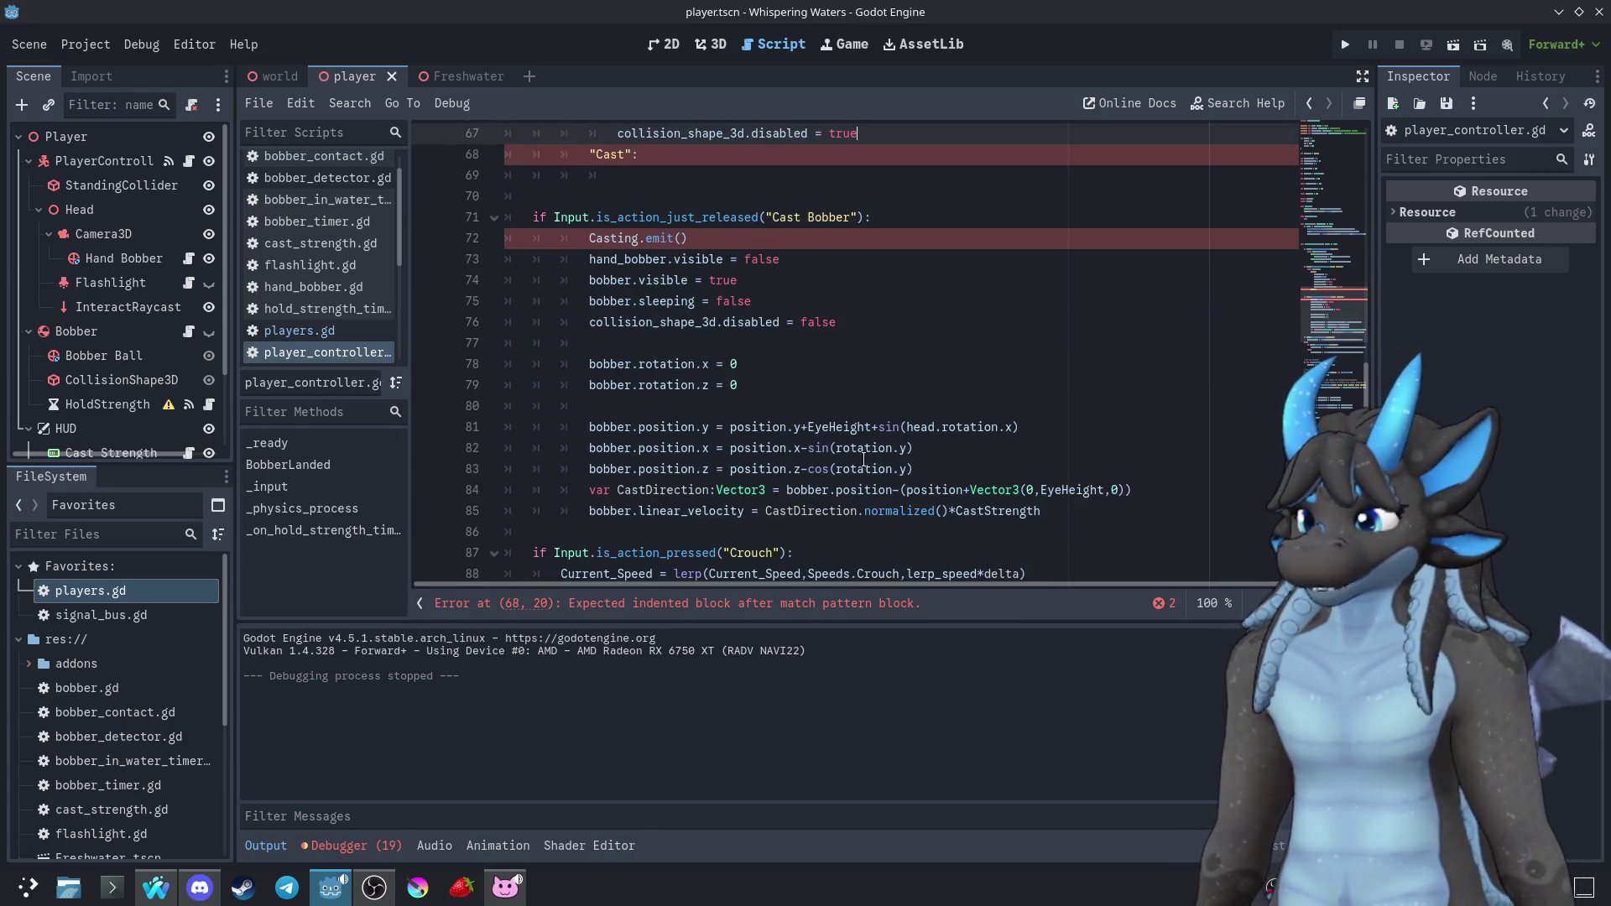
{"action": "scroll", "coordinate": [826, 453], "scroll_direction": "up", "scroll_amount": 1}
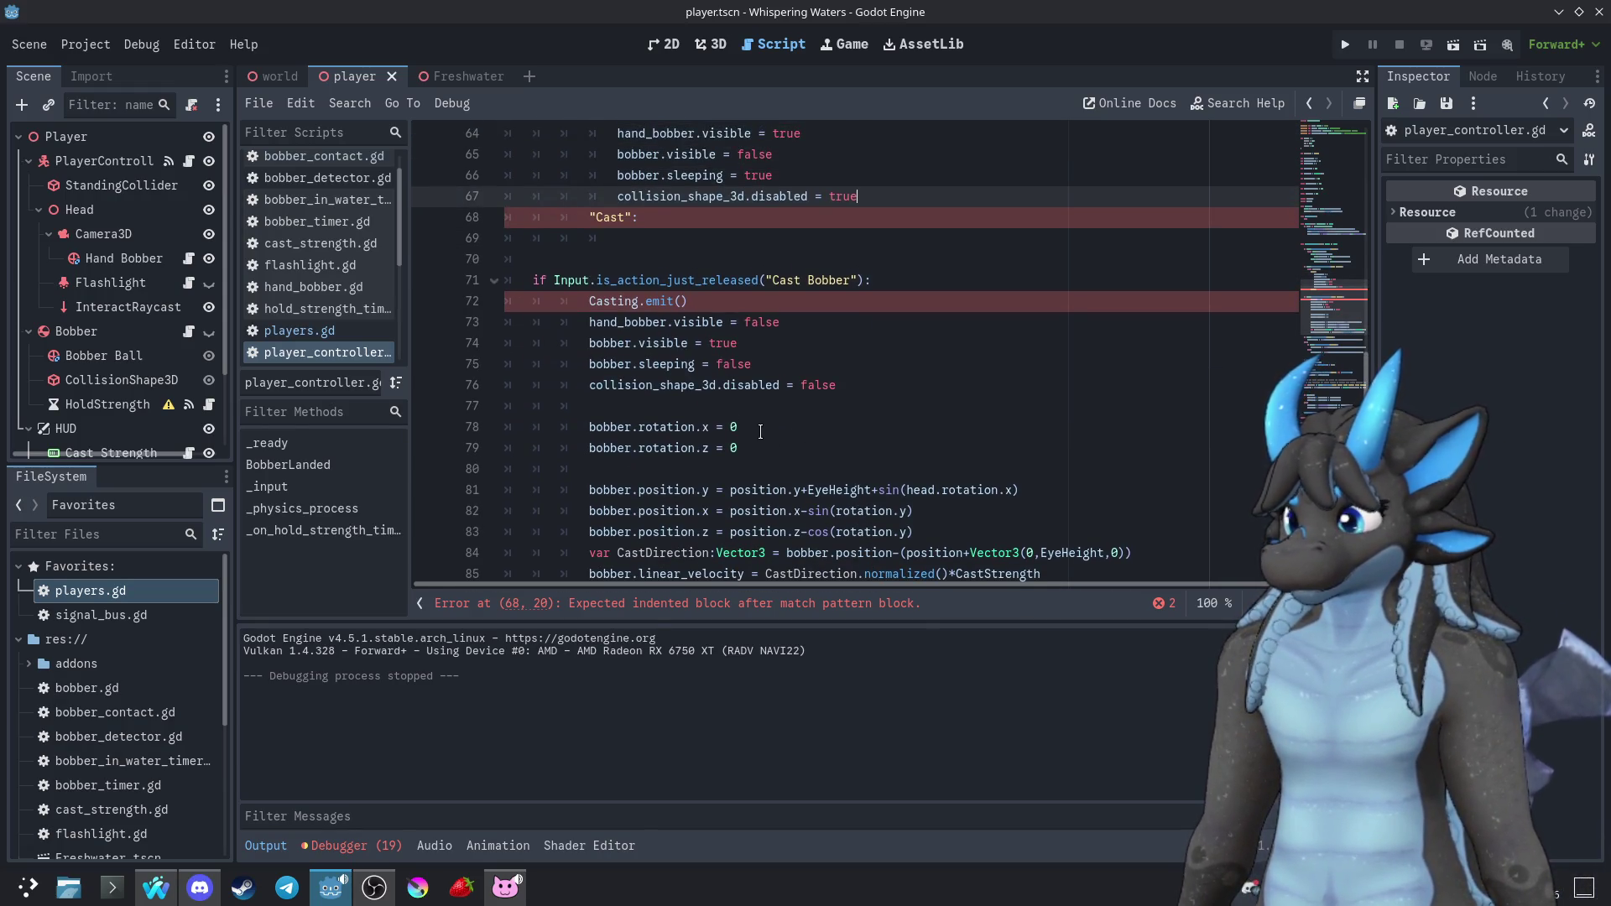
{"action": "mouse_move", "coordinate": [588, 306]}
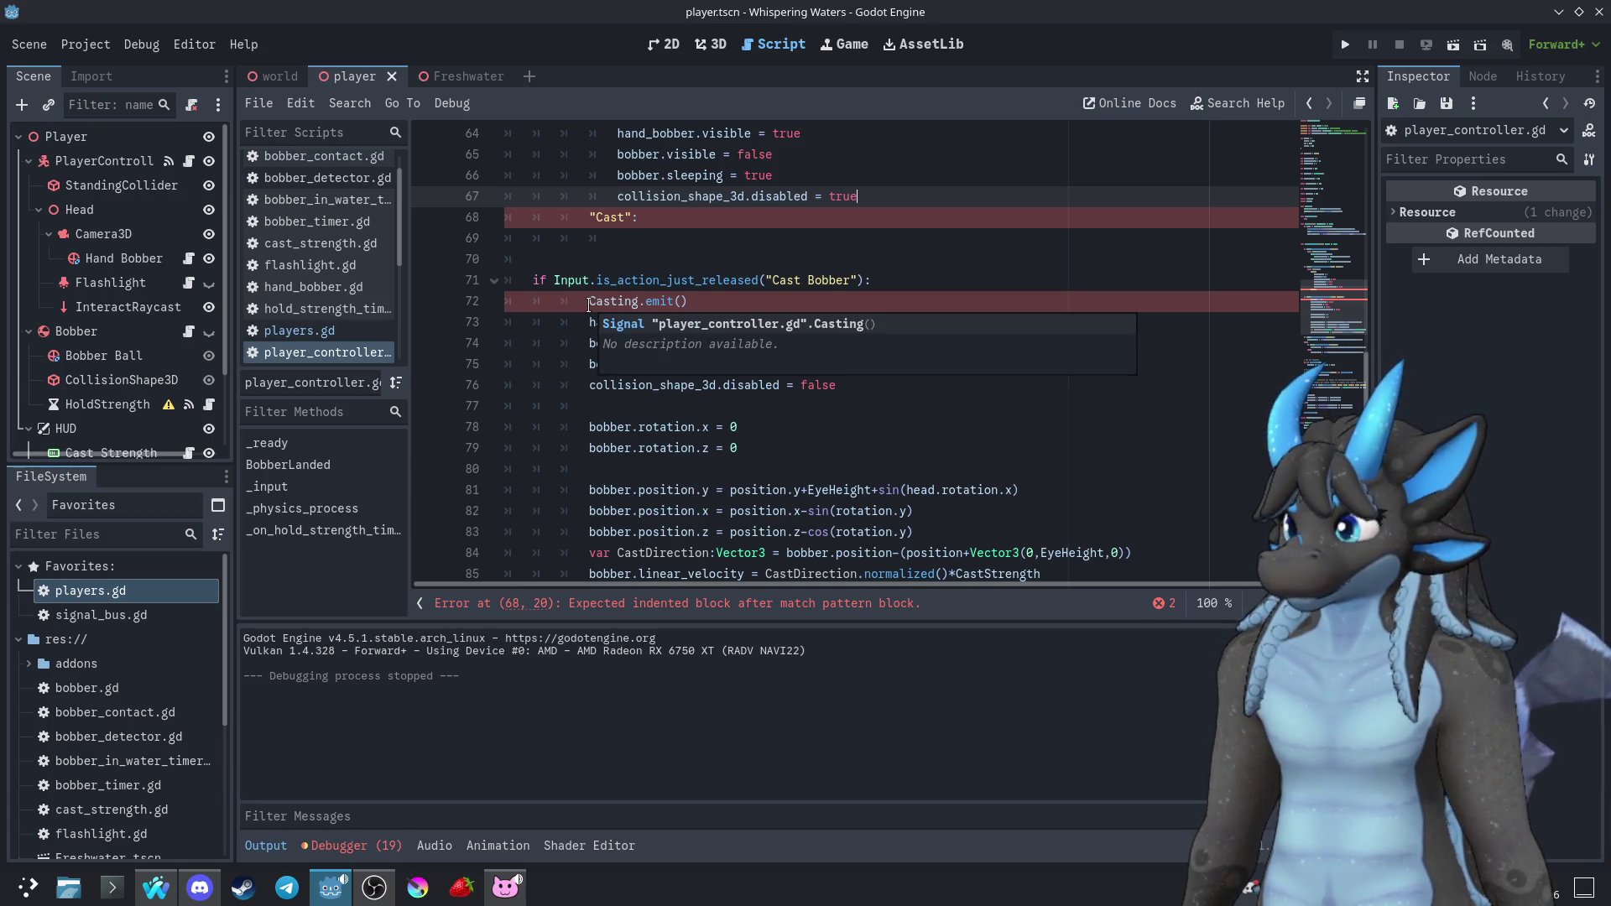
{"action": "left_click", "coordinate": [649, 239]}
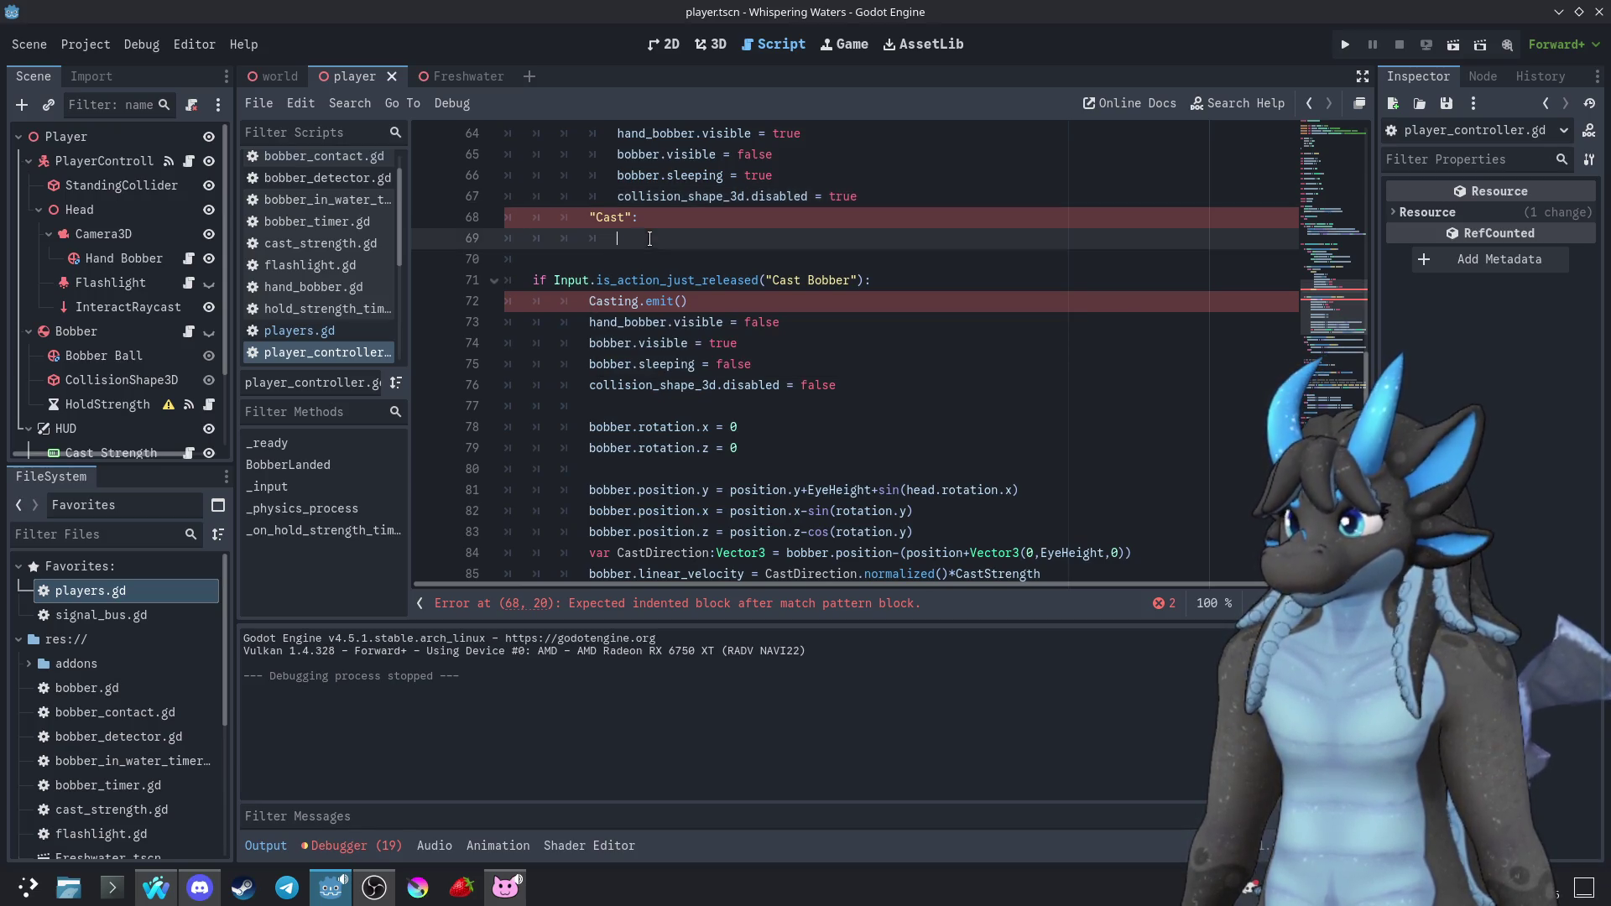
{"action": "type", "text": "pass"}
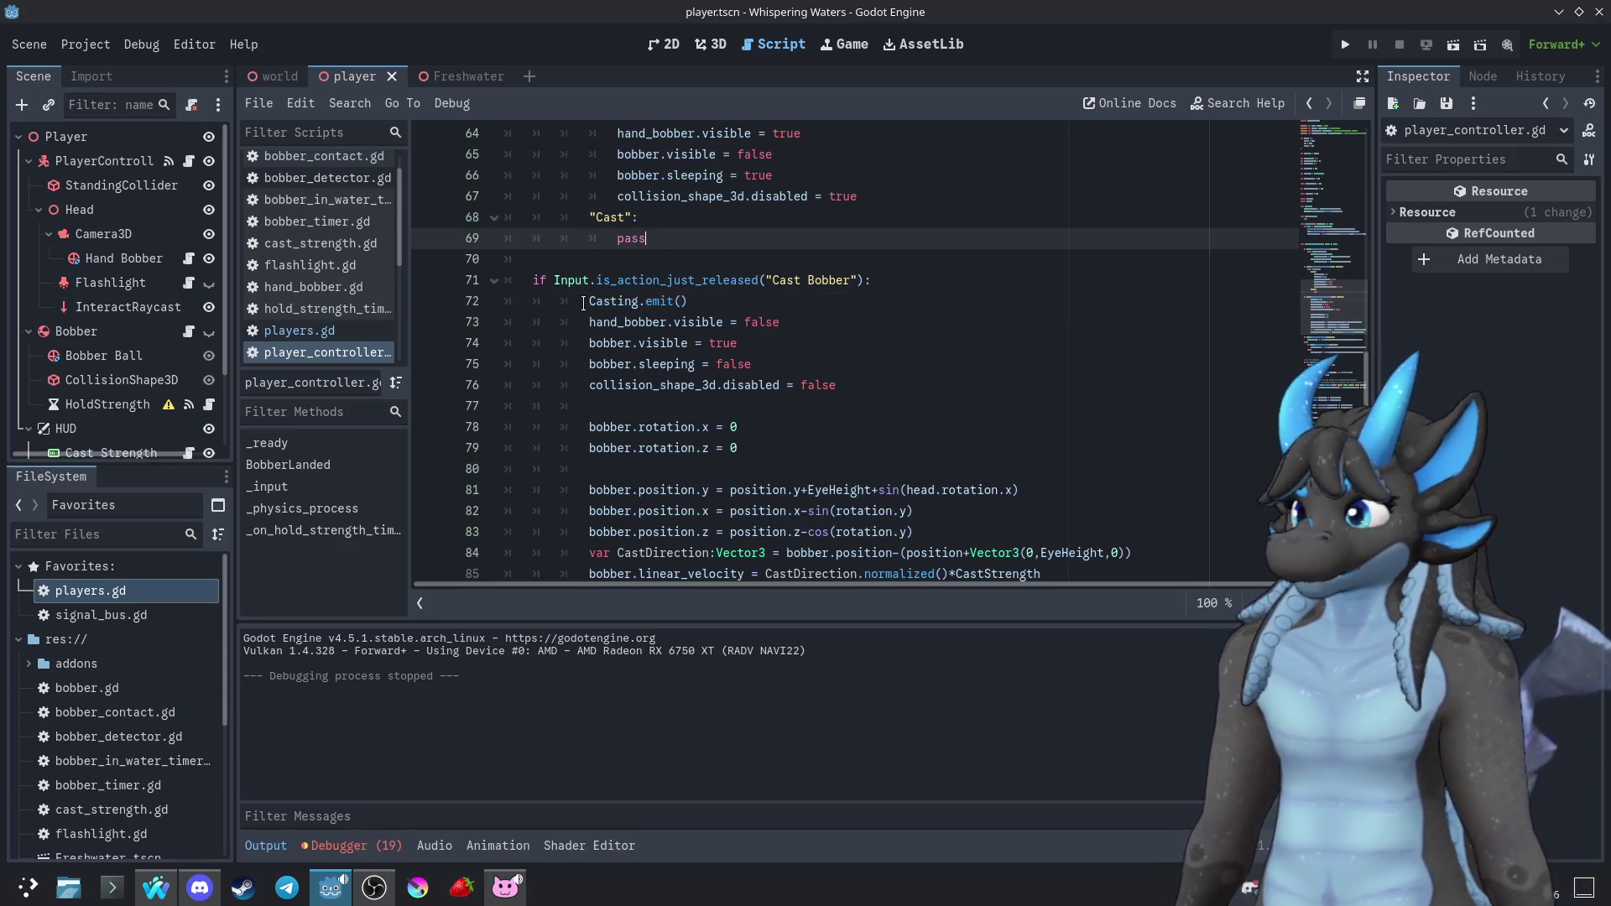
Insert CastState = "Cast" above Casting.emit() in the release handler
{"action": "left_click", "coordinate": [583, 303]}
{"action": "key", "text": "Return"}
{"action": "key", "text": "Up"}
{"action": "type", "text": "Cast"}
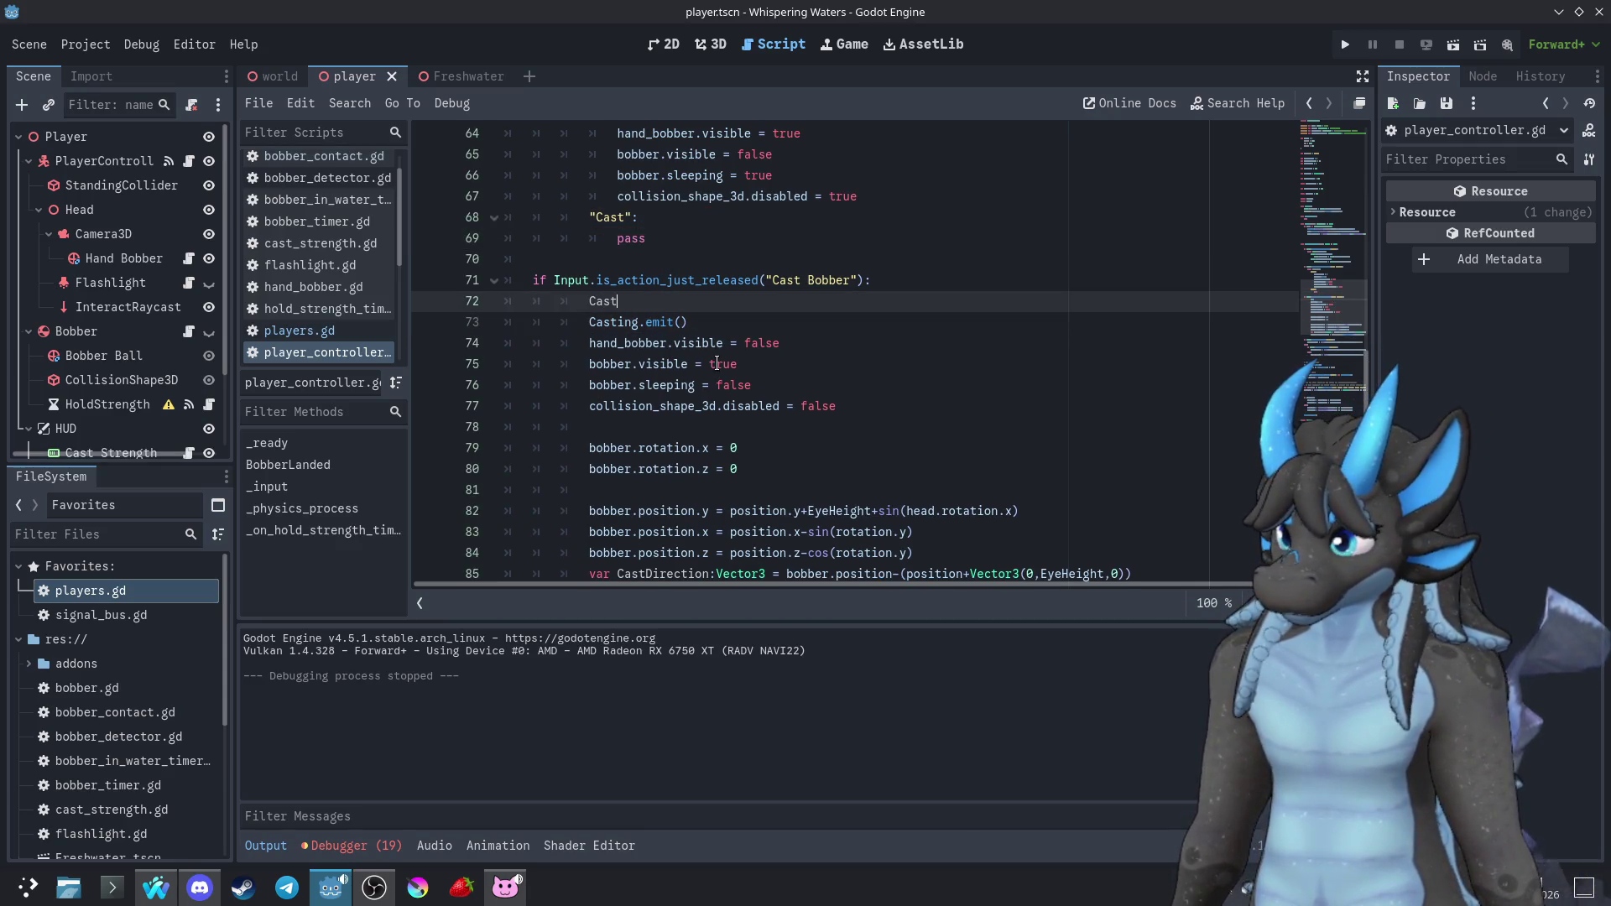
{"action": "key", "text": "Down"}
{"action": "key", "text": "Down"}
{"action": "key", "text": "Return"}
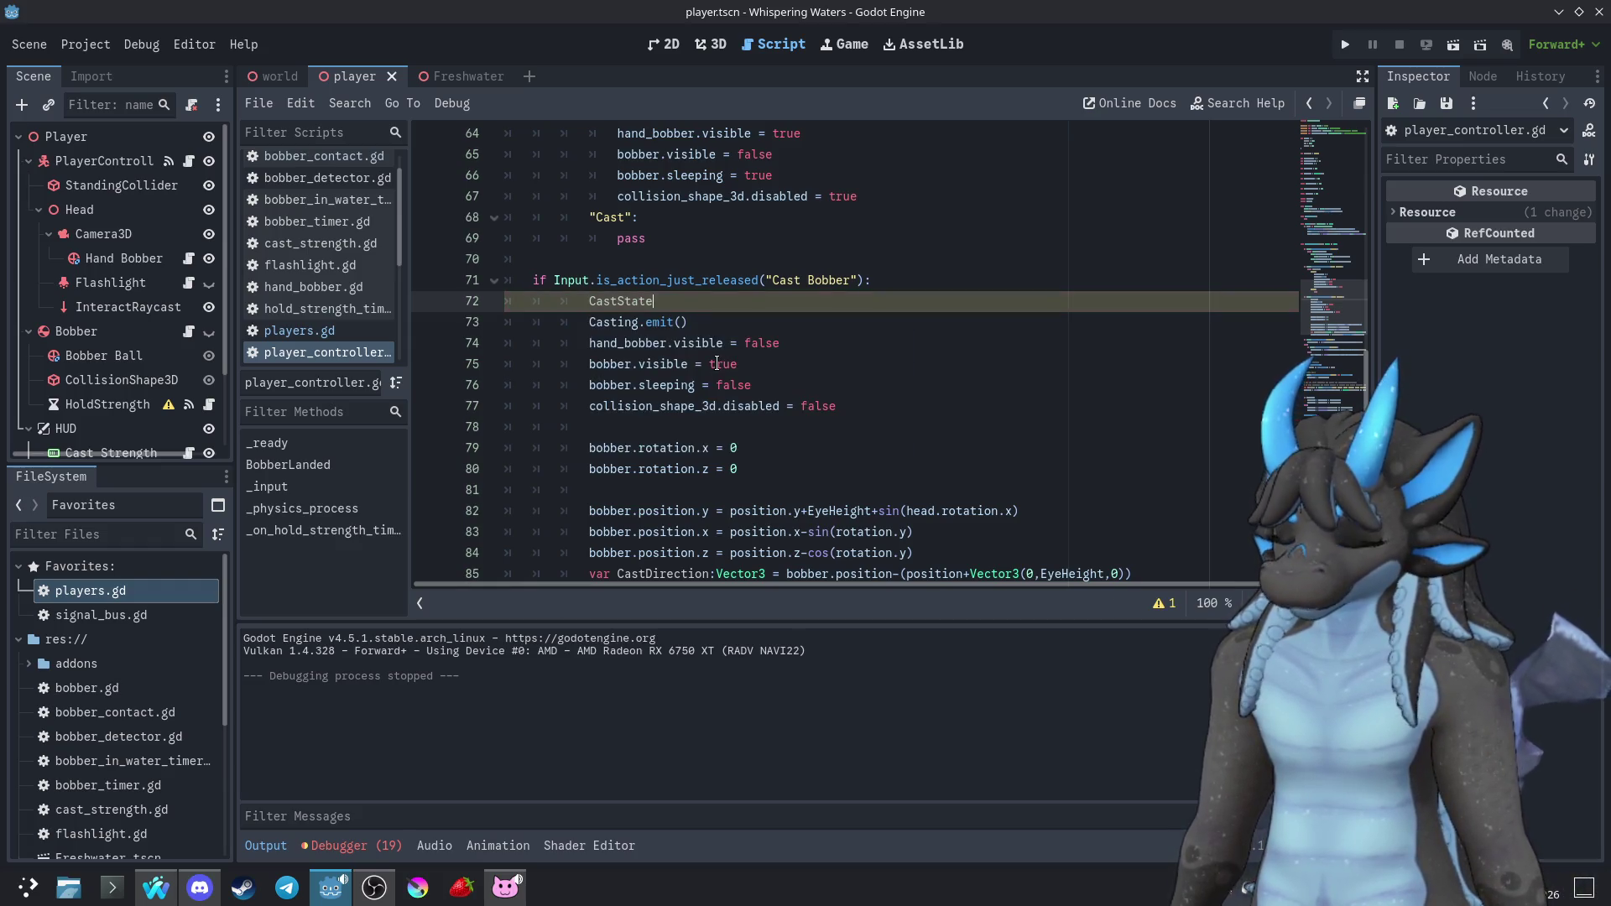
{"action": "type", "text": " = \"Cast"}
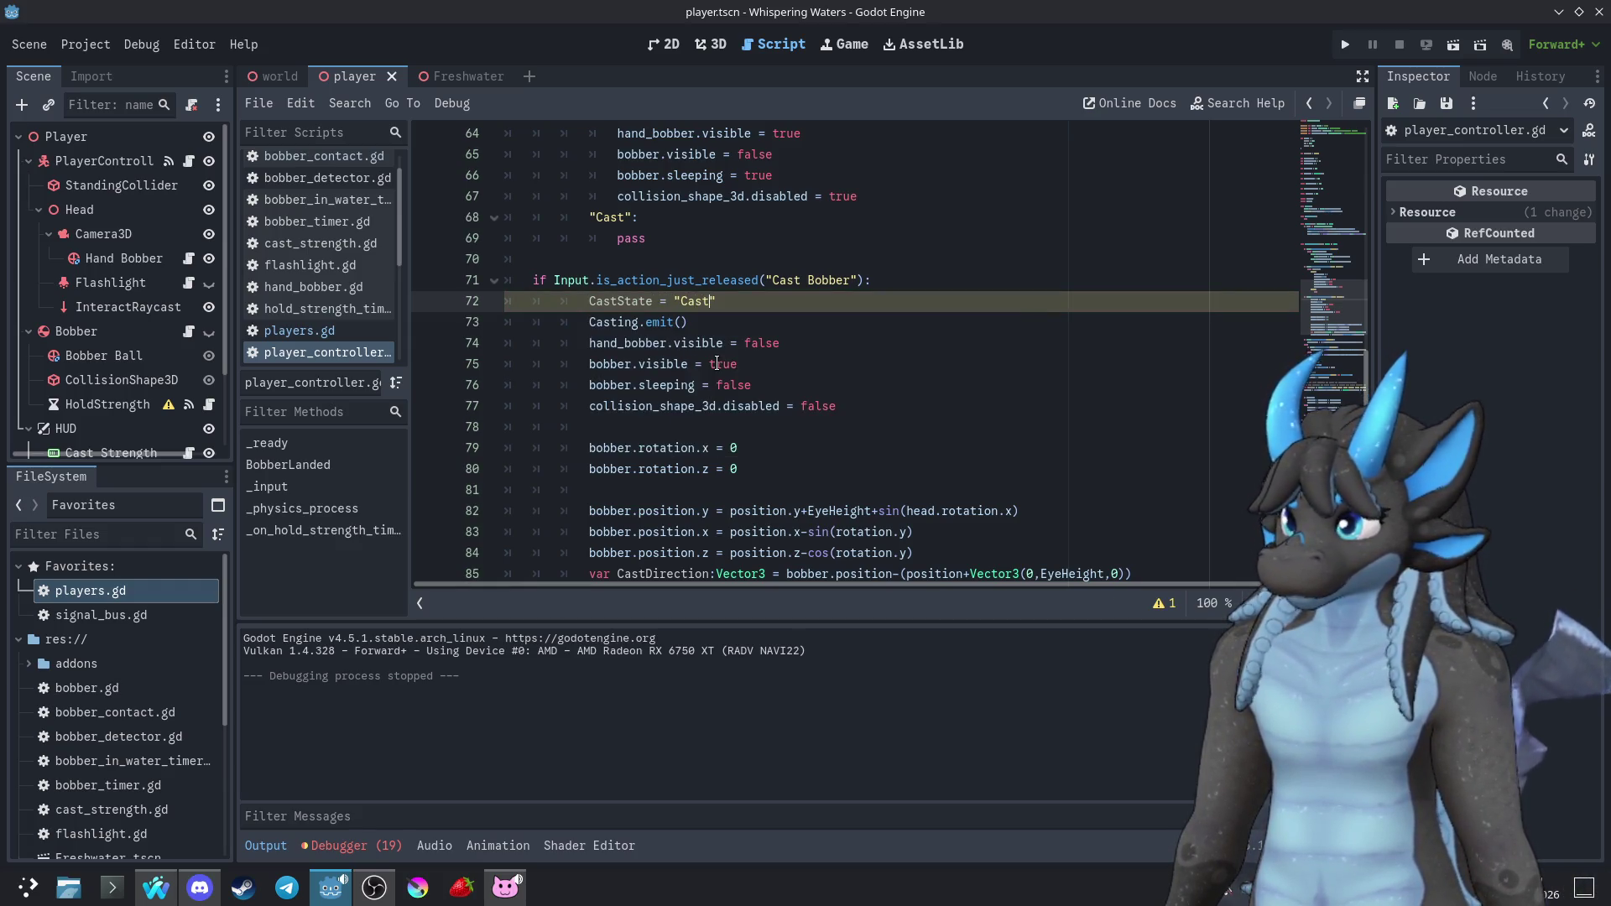
Select the four bobber visibility, sleeping and collision lines in the Held branch
{"action": "scroll", "coordinate": [792, 336], "scroll_direction": "up", "scroll_amount": 1}
{"action": "scroll", "coordinate": [696, 323], "scroll_direction": "up", "scroll_amount": 2}
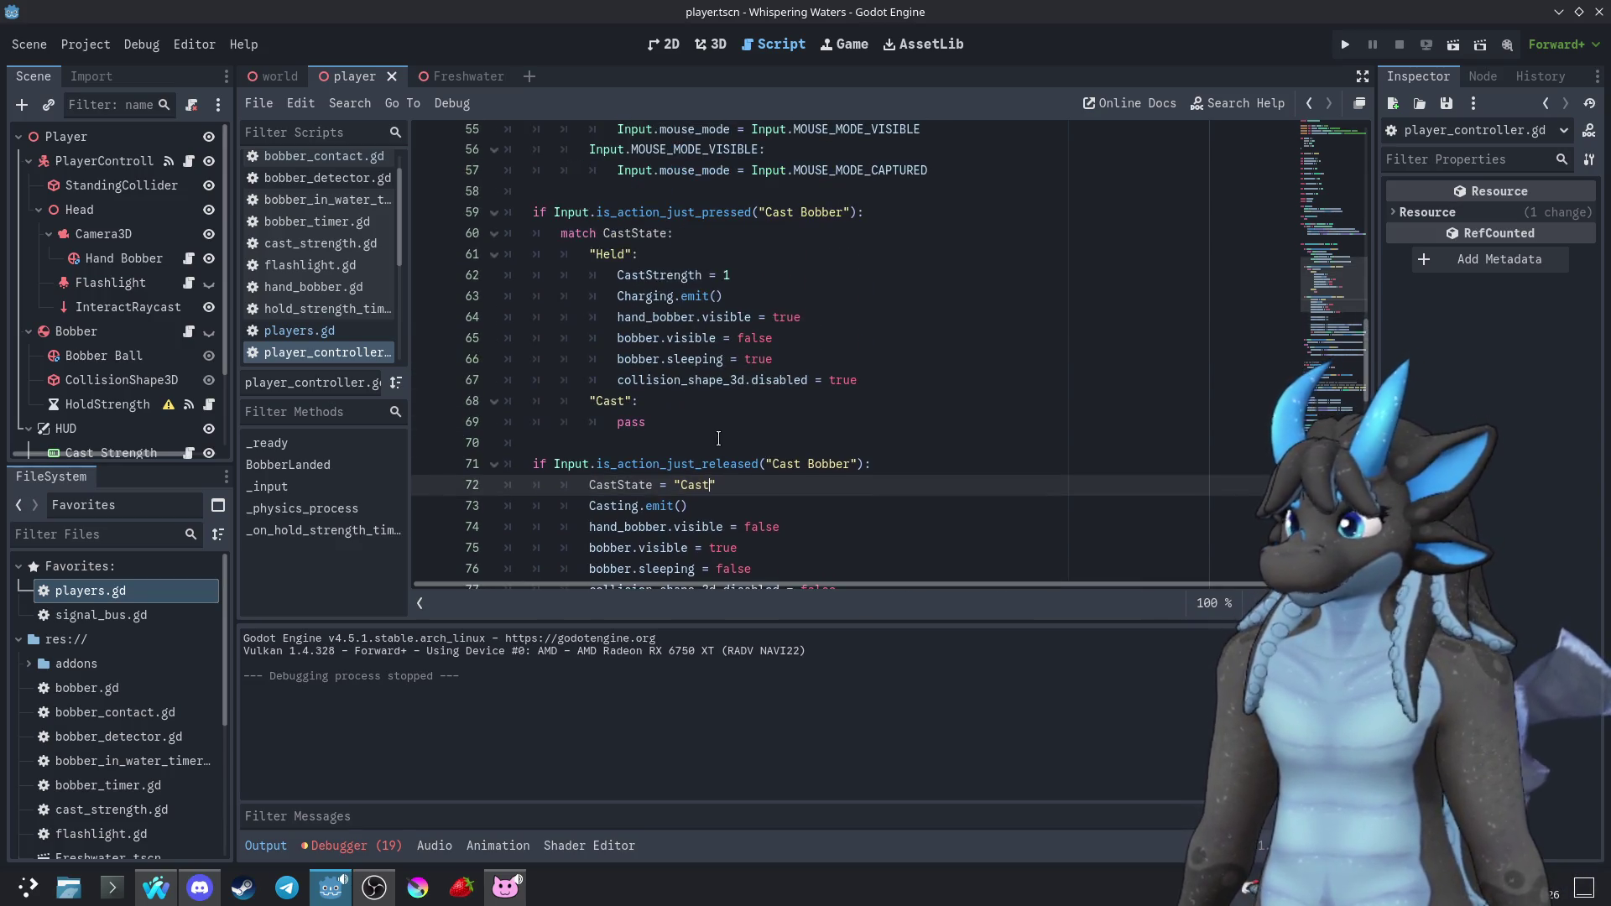
{"action": "left_click", "coordinate": [711, 406]}
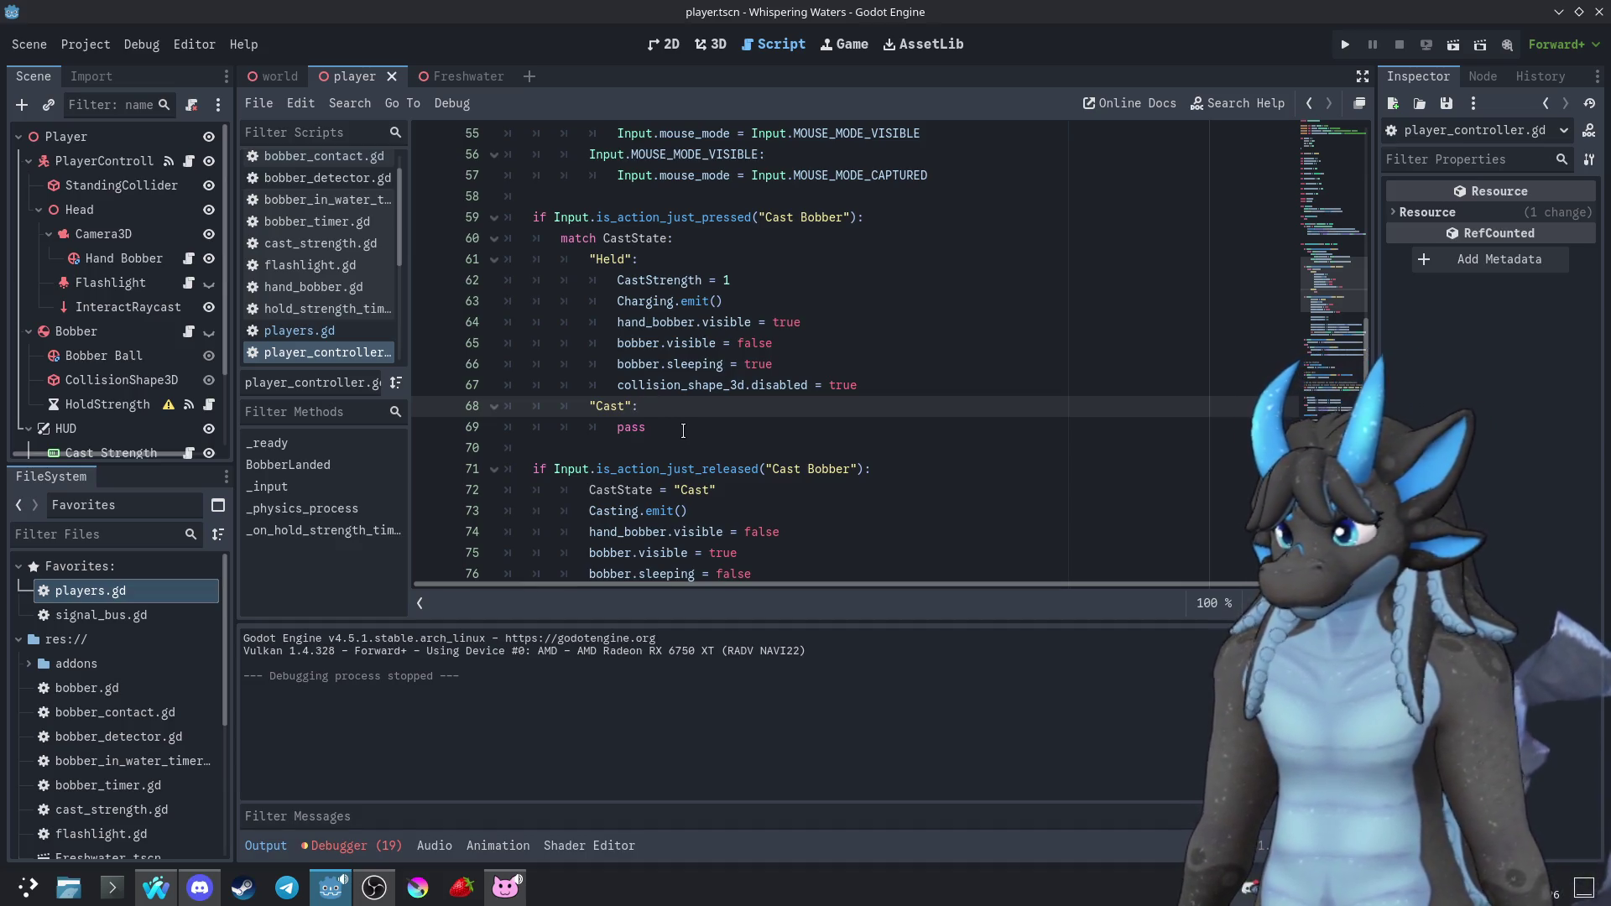
{"action": "scroll", "coordinate": [683, 430], "scroll_direction": "down", "scroll_amount": 1}
{"action": "scroll", "coordinate": [641, 370], "scroll_direction": "down", "scroll_amount": 1}
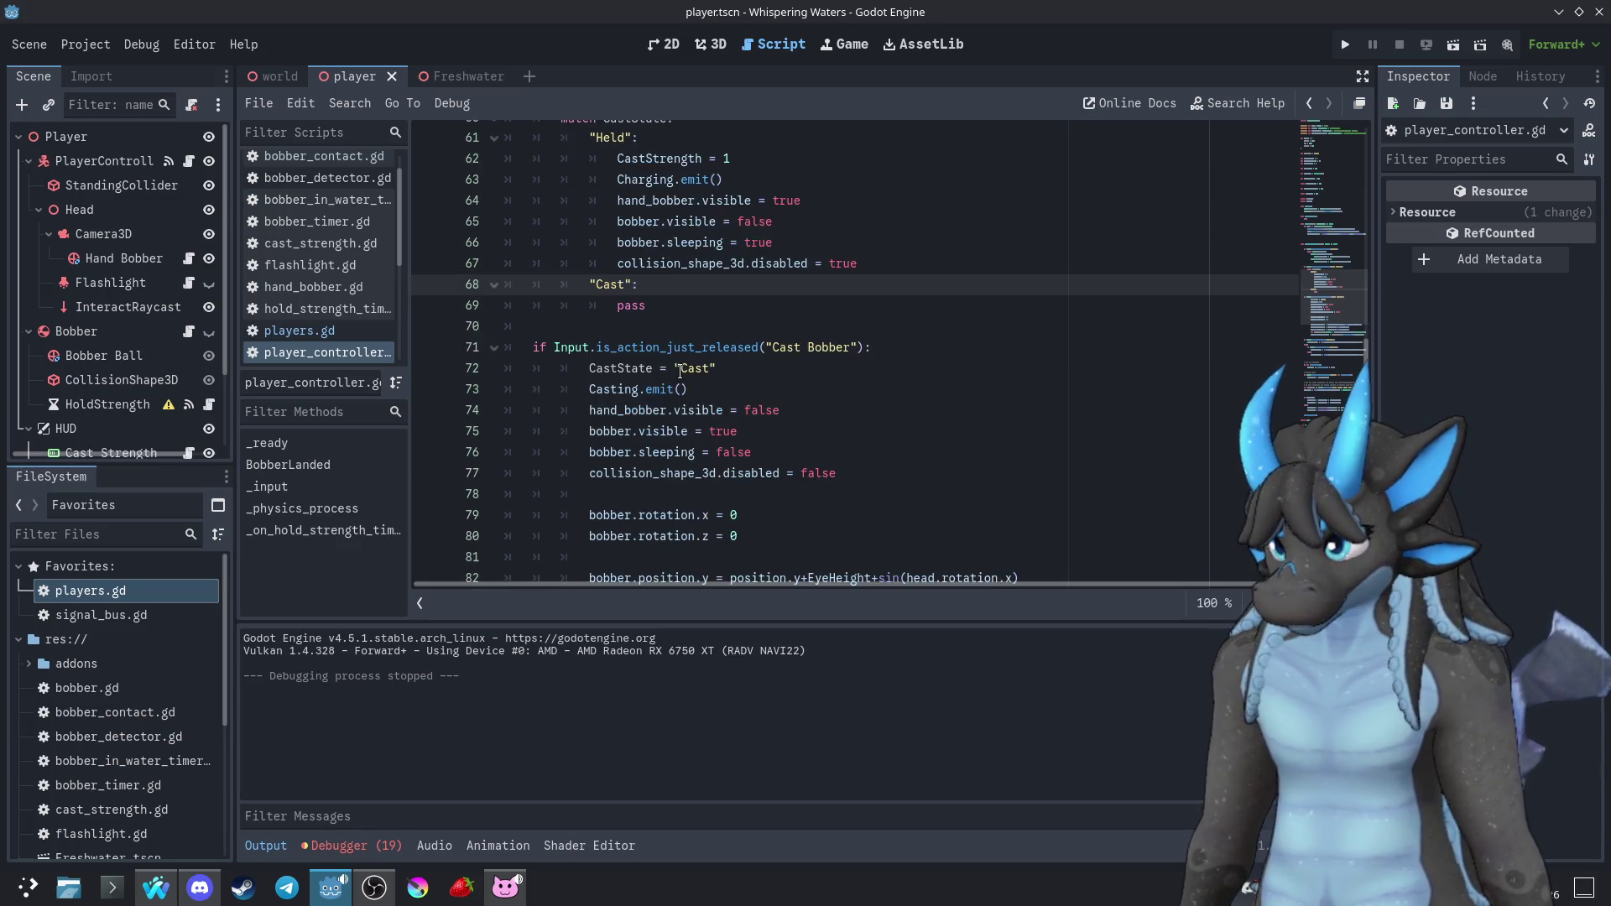
{"action": "scroll", "coordinate": [789, 370], "scroll_direction": "up", "scroll_amount": 2}
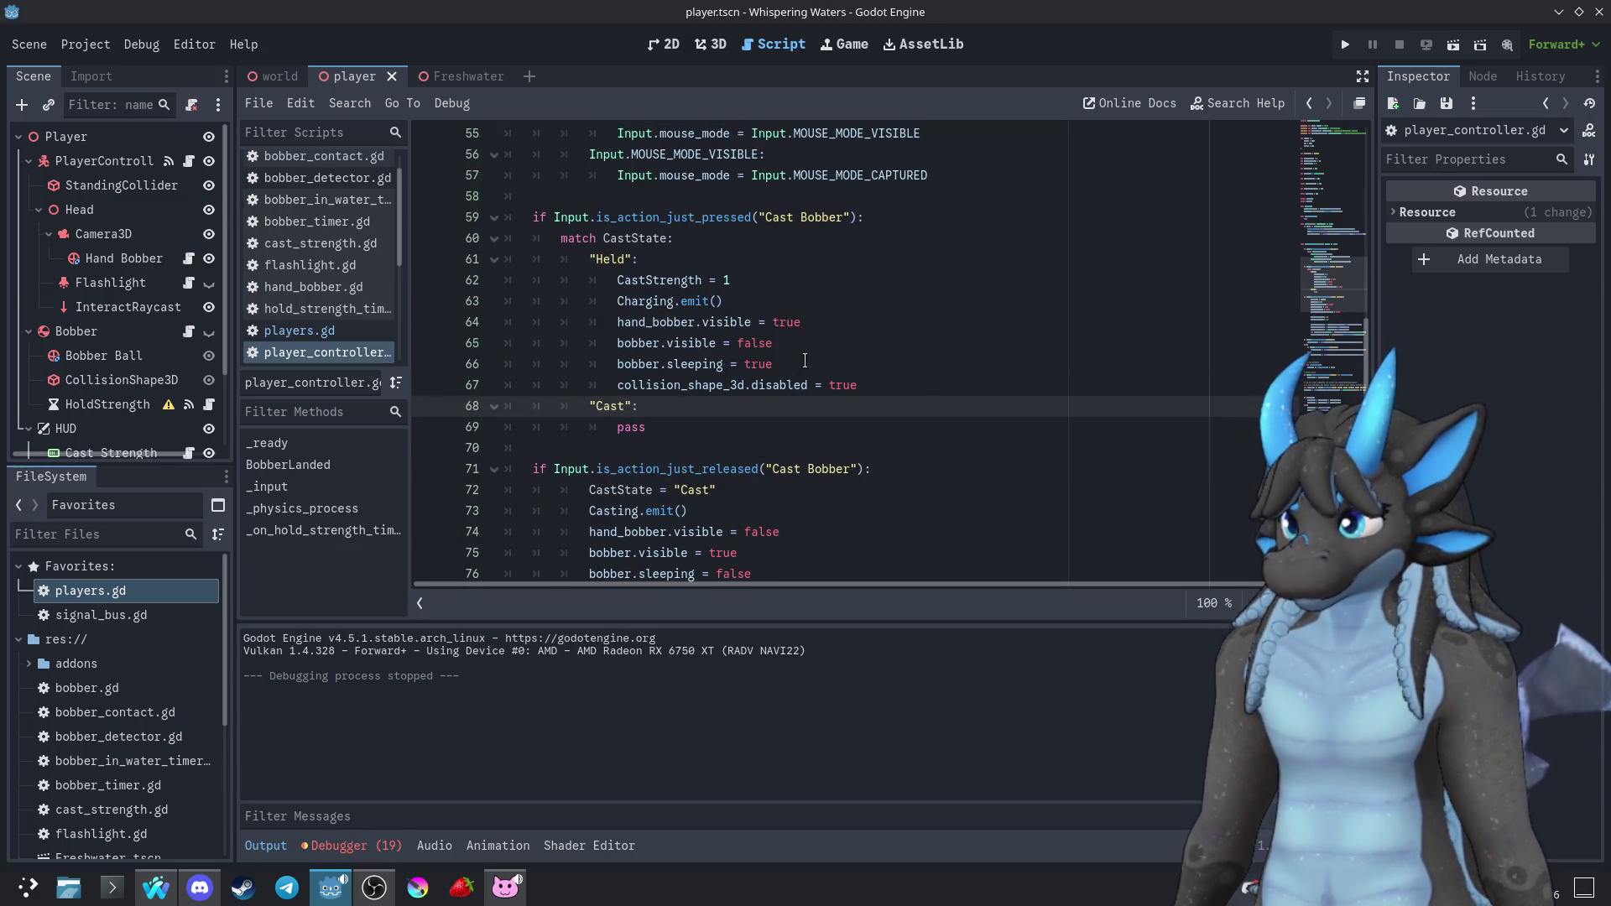
{"action": "left_click", "coordinate": [805, 361]}
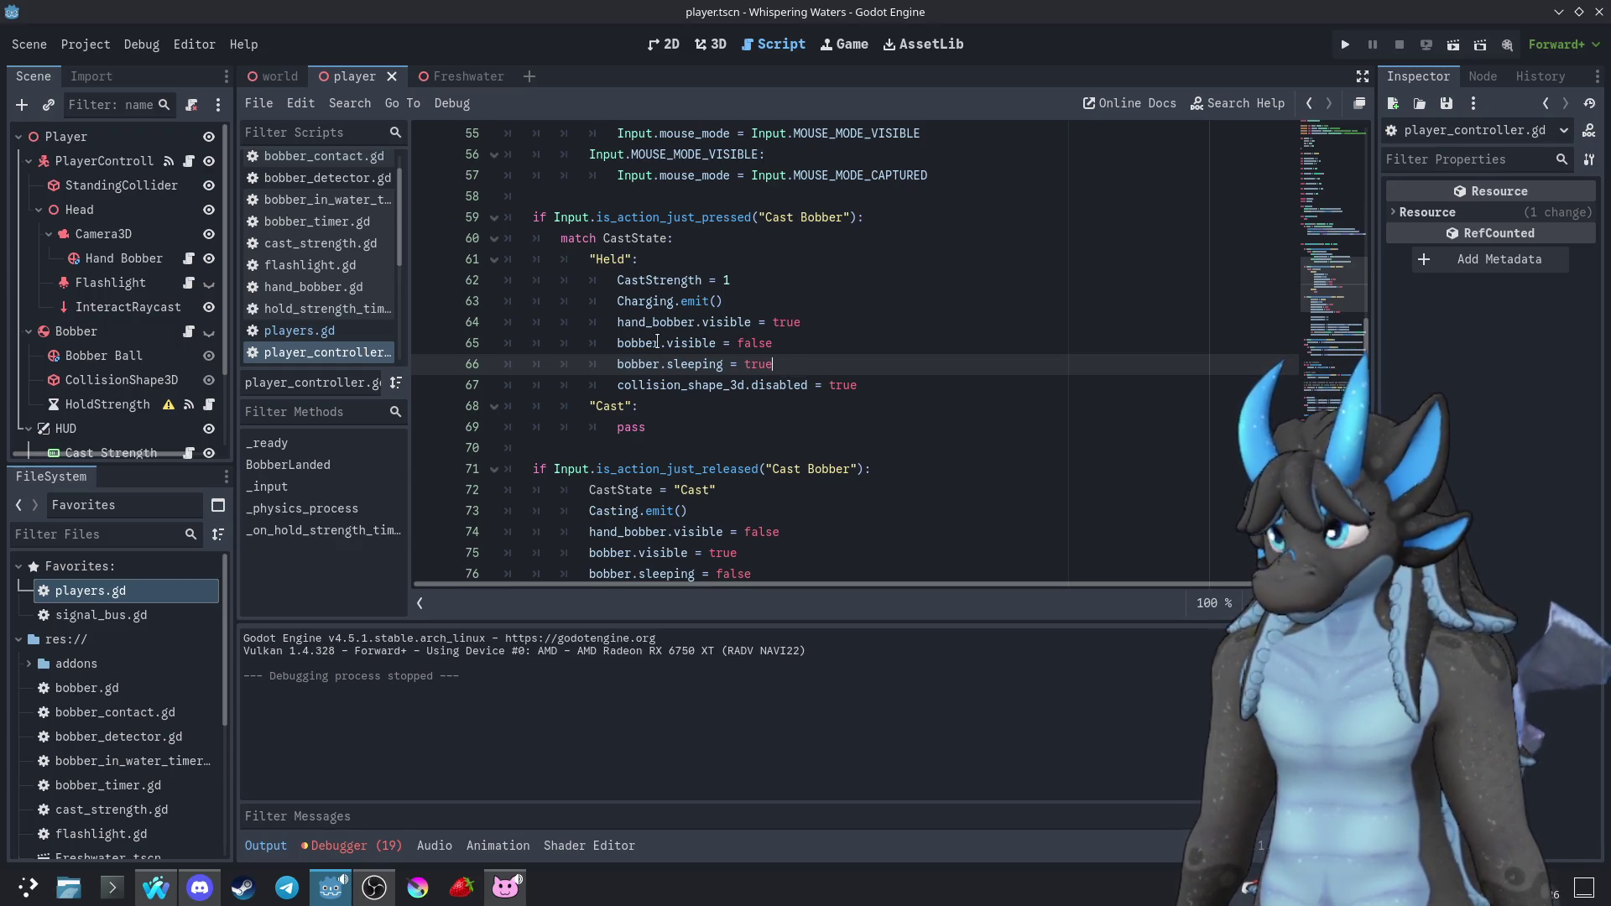
{"action": "scroll", "coordinate": [655, 342], "scroll_direction": "down", "scroll_amount": 1}
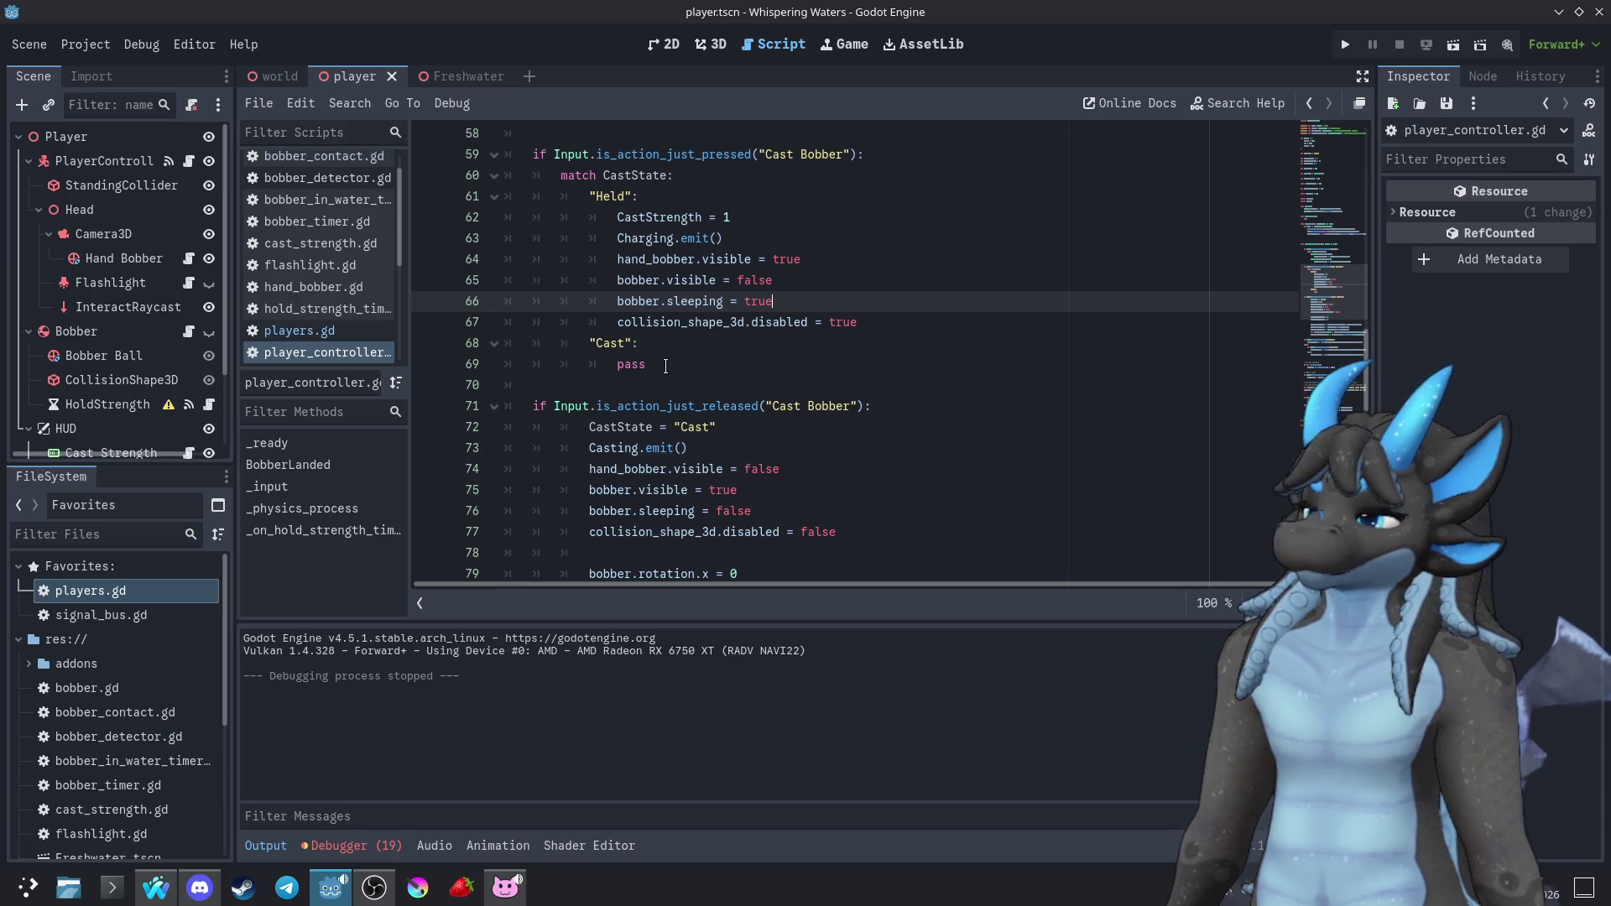
{"action": "scroll", "coordinate": [666, 367], "scroll_direction": "up", "scroll_amount": 1}
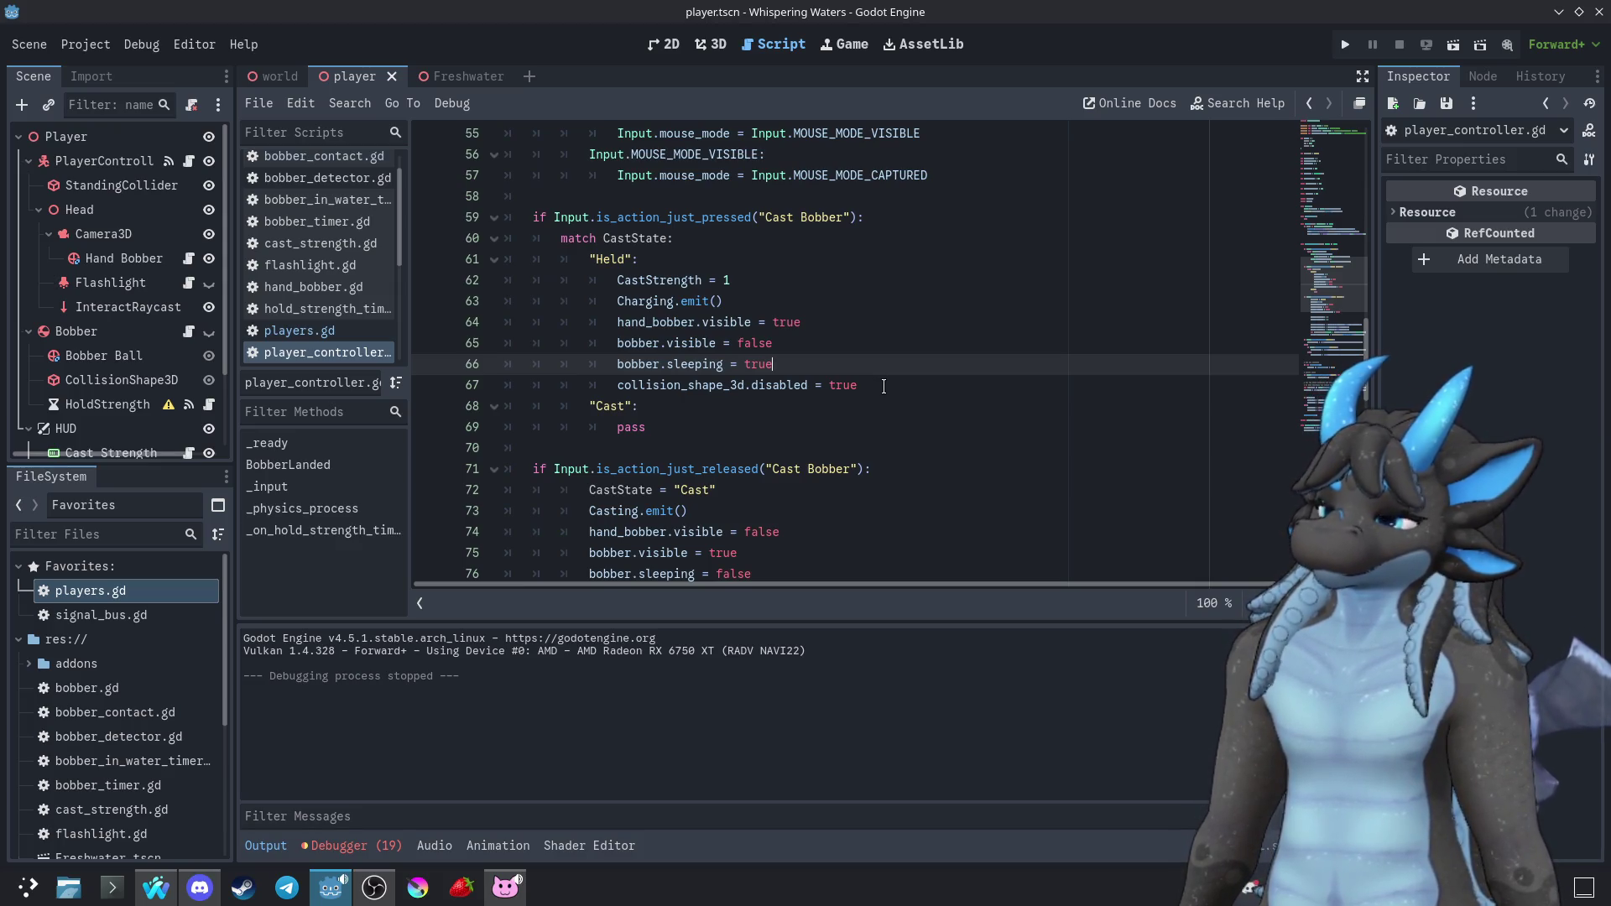
{"action": "left_click_drag", "start_coordinate": [883, 386], "coordinate": [868, 305]}
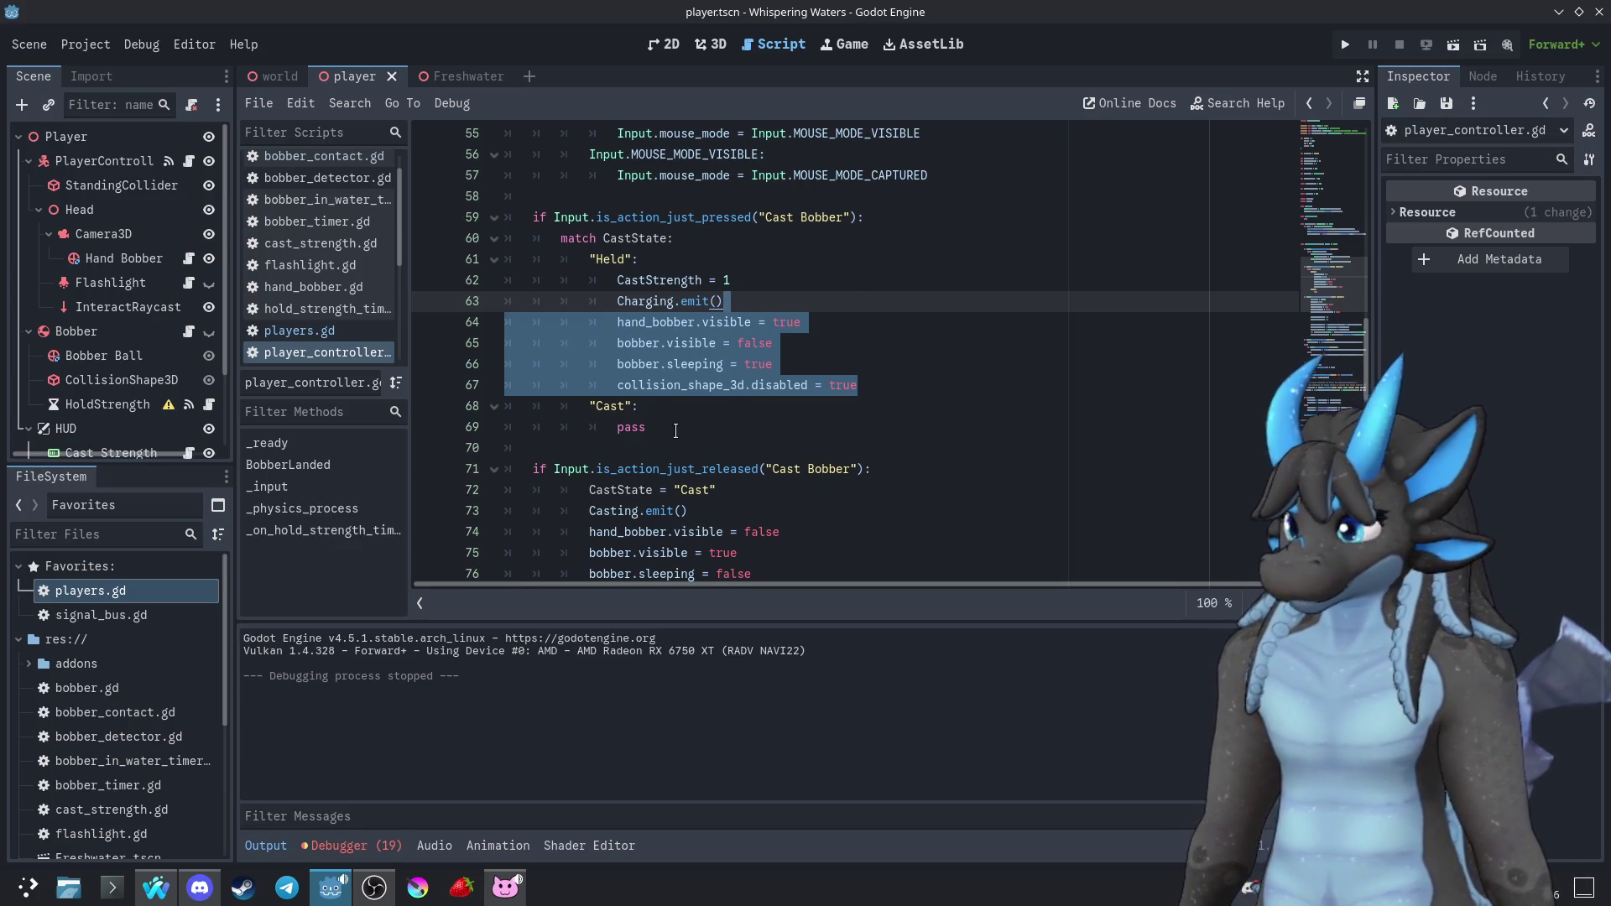
Move the four bobber setup lines under "Cast", replacing its pass
{"action": "key", "text": "ctrl+x"}
{"action": "left_click_drag", "start_coordinate": [671, 343], "coordinate": [658, 322]}
{"action": "key", "text": "ctrl+v"}
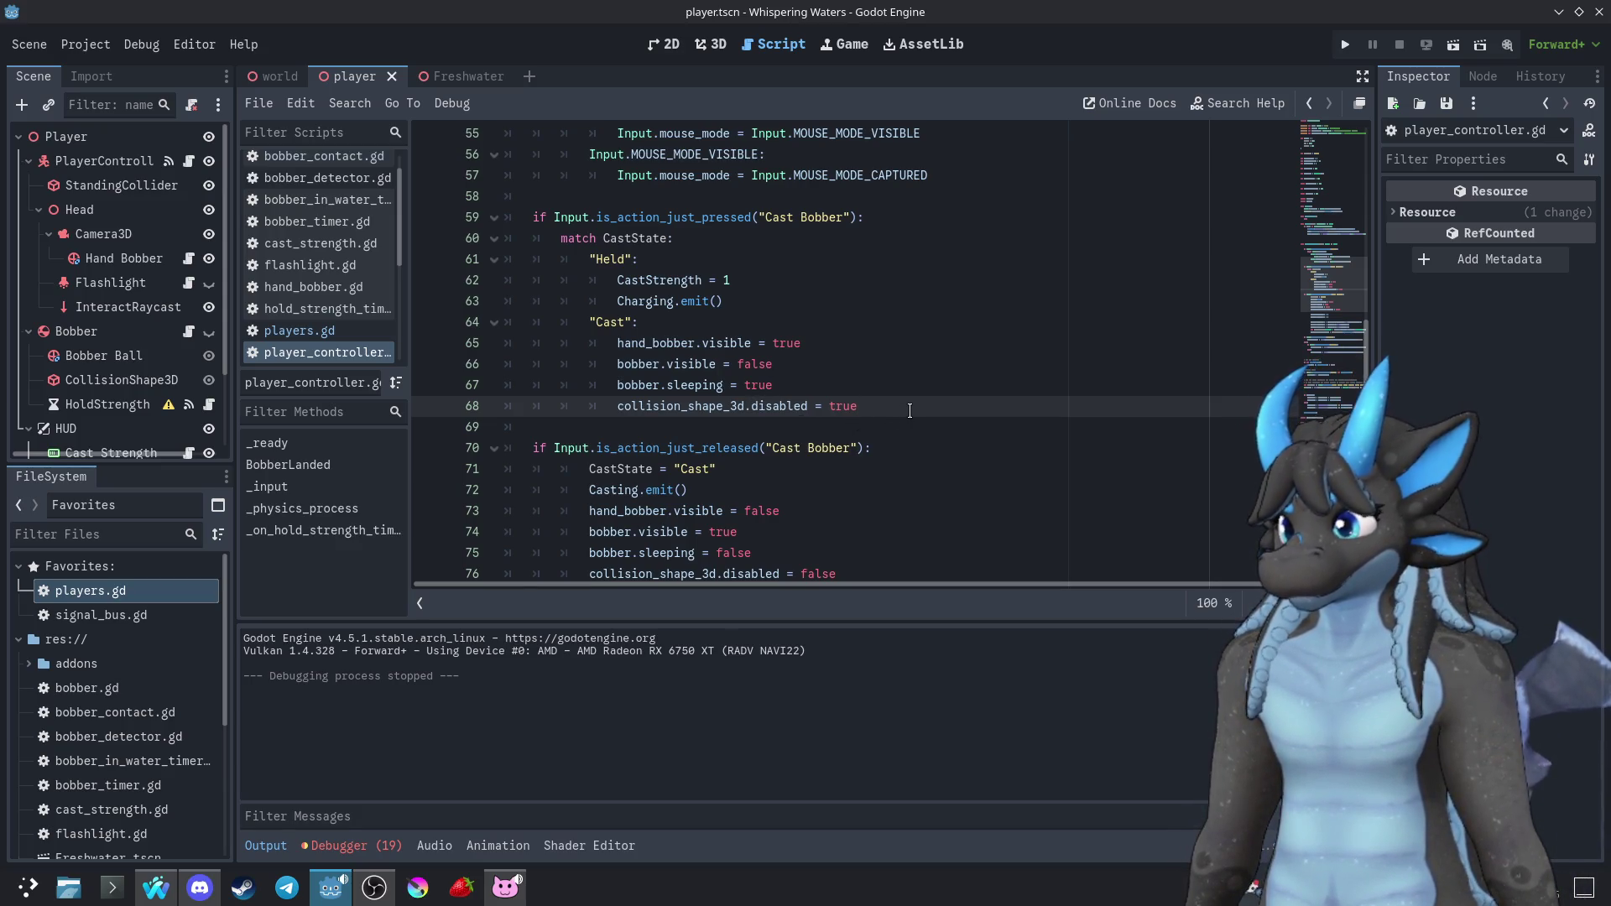
Add CastState = "Held" after the collision shape line
{"action": "key", "text": "Return"}
{"action": "type", "text": "Cast"}
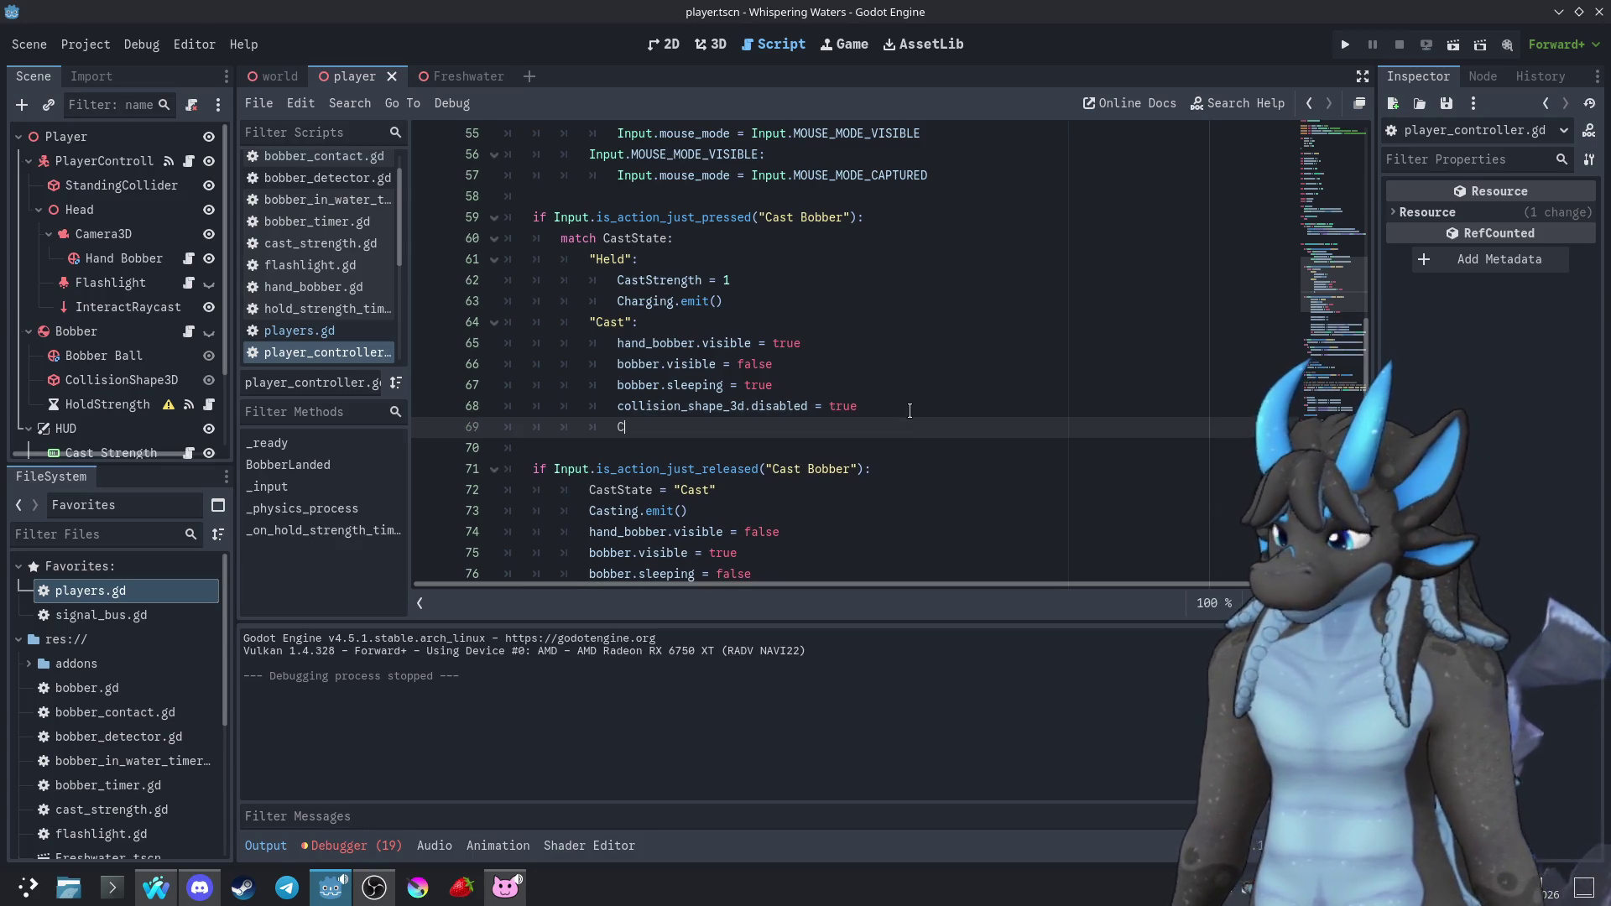
{"action": "key", "text": "Down"}
{"action": "key", "text": "Return"}
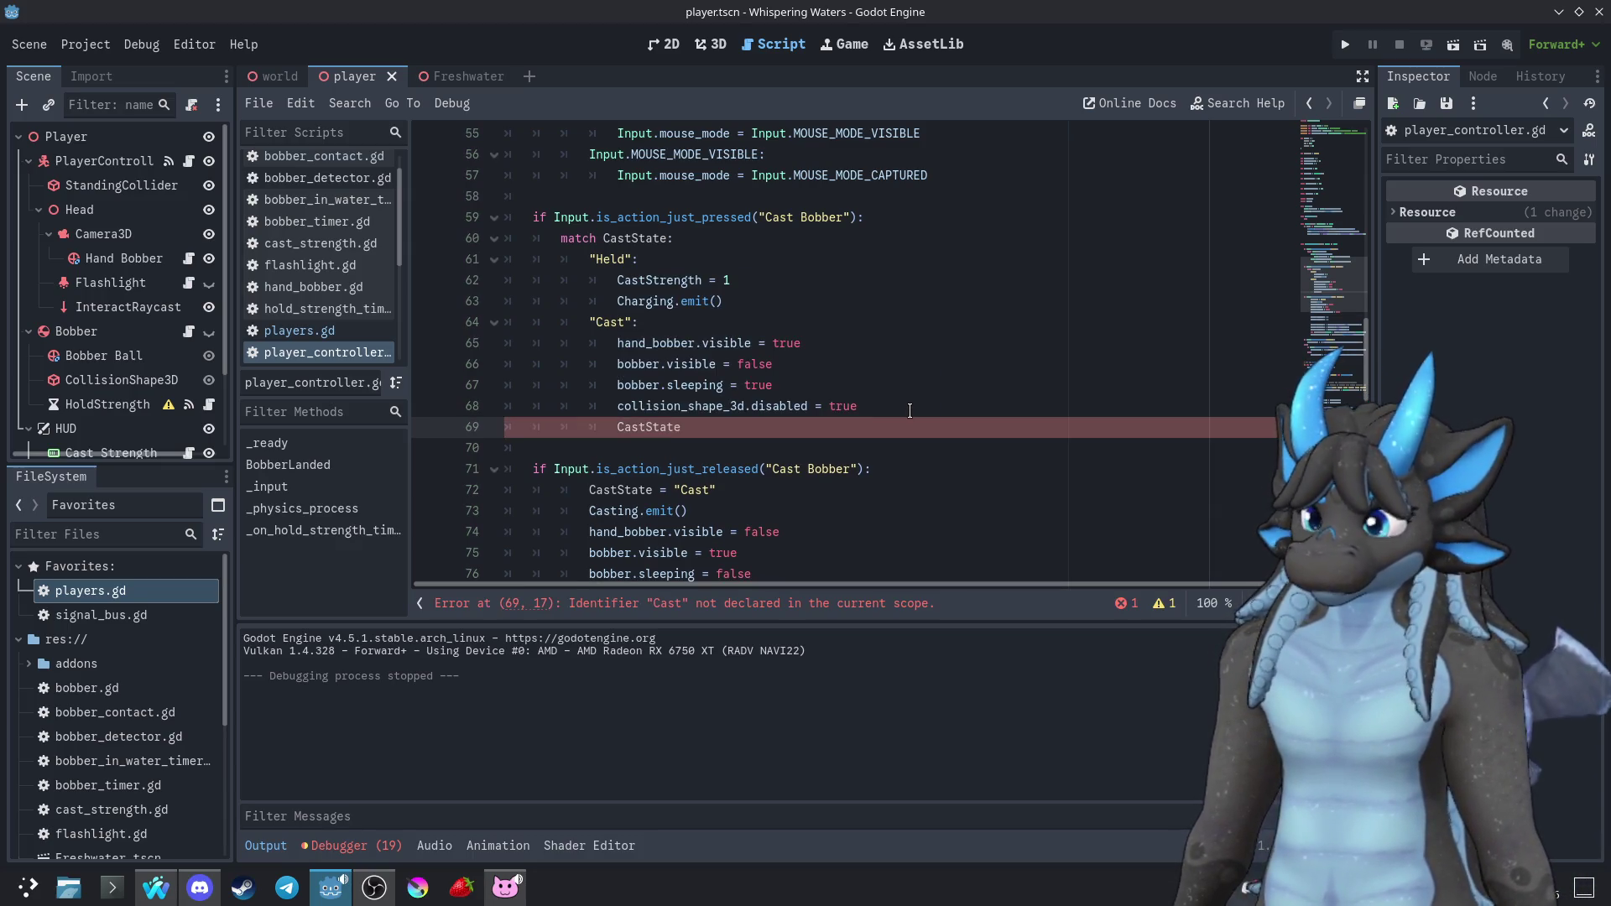
{"action": "type", "text": "\"Hel"}
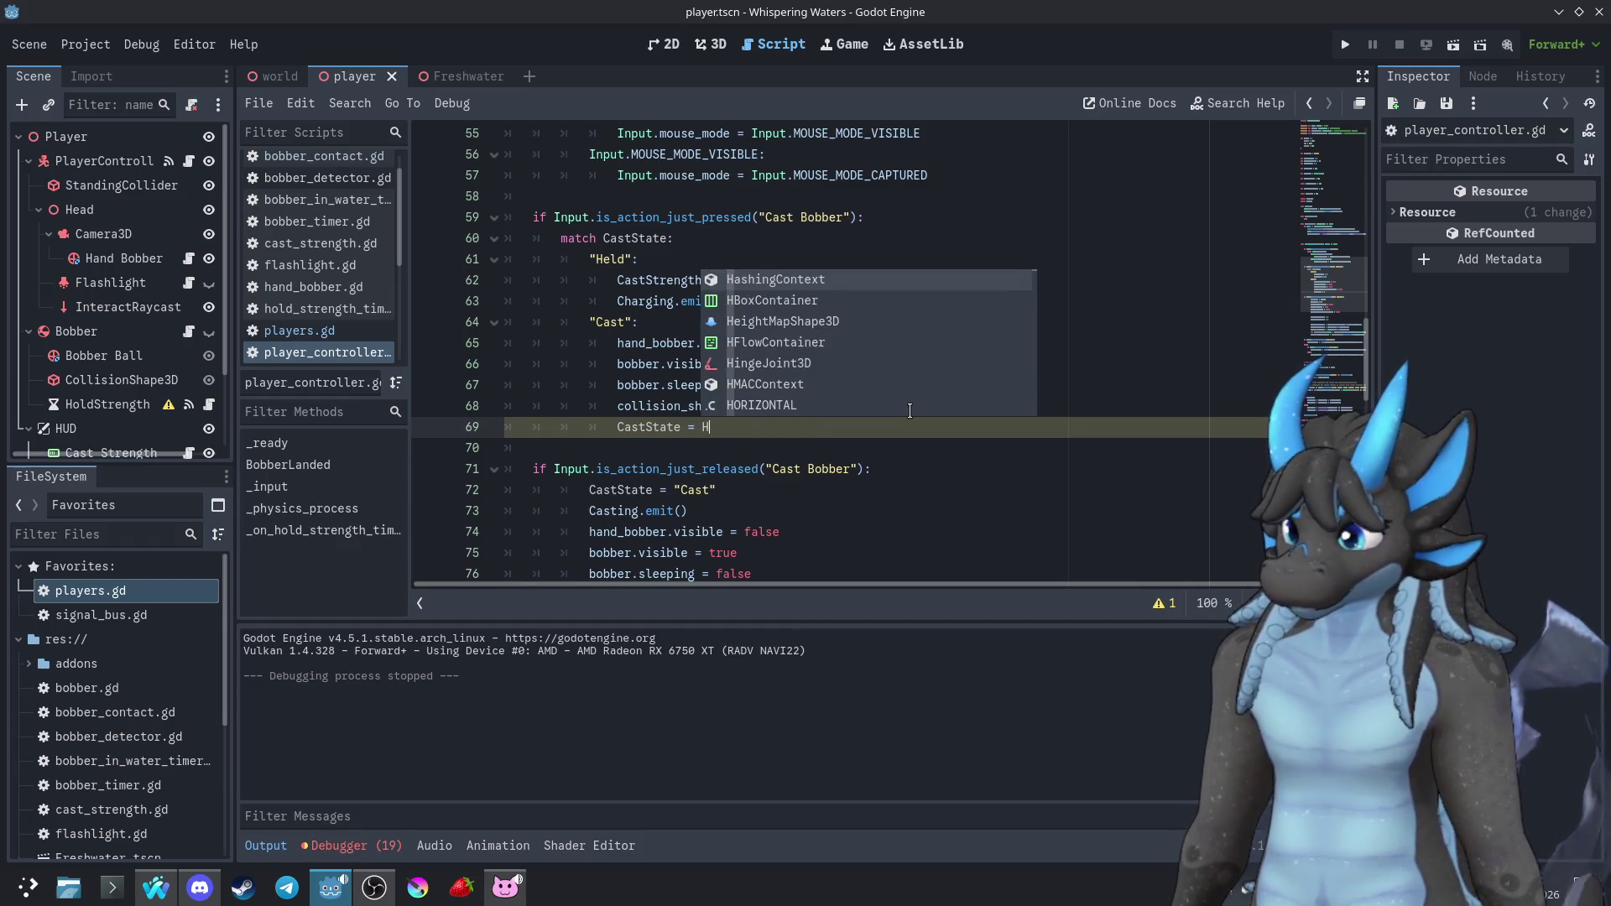
{"action": "type", "text": "d"}
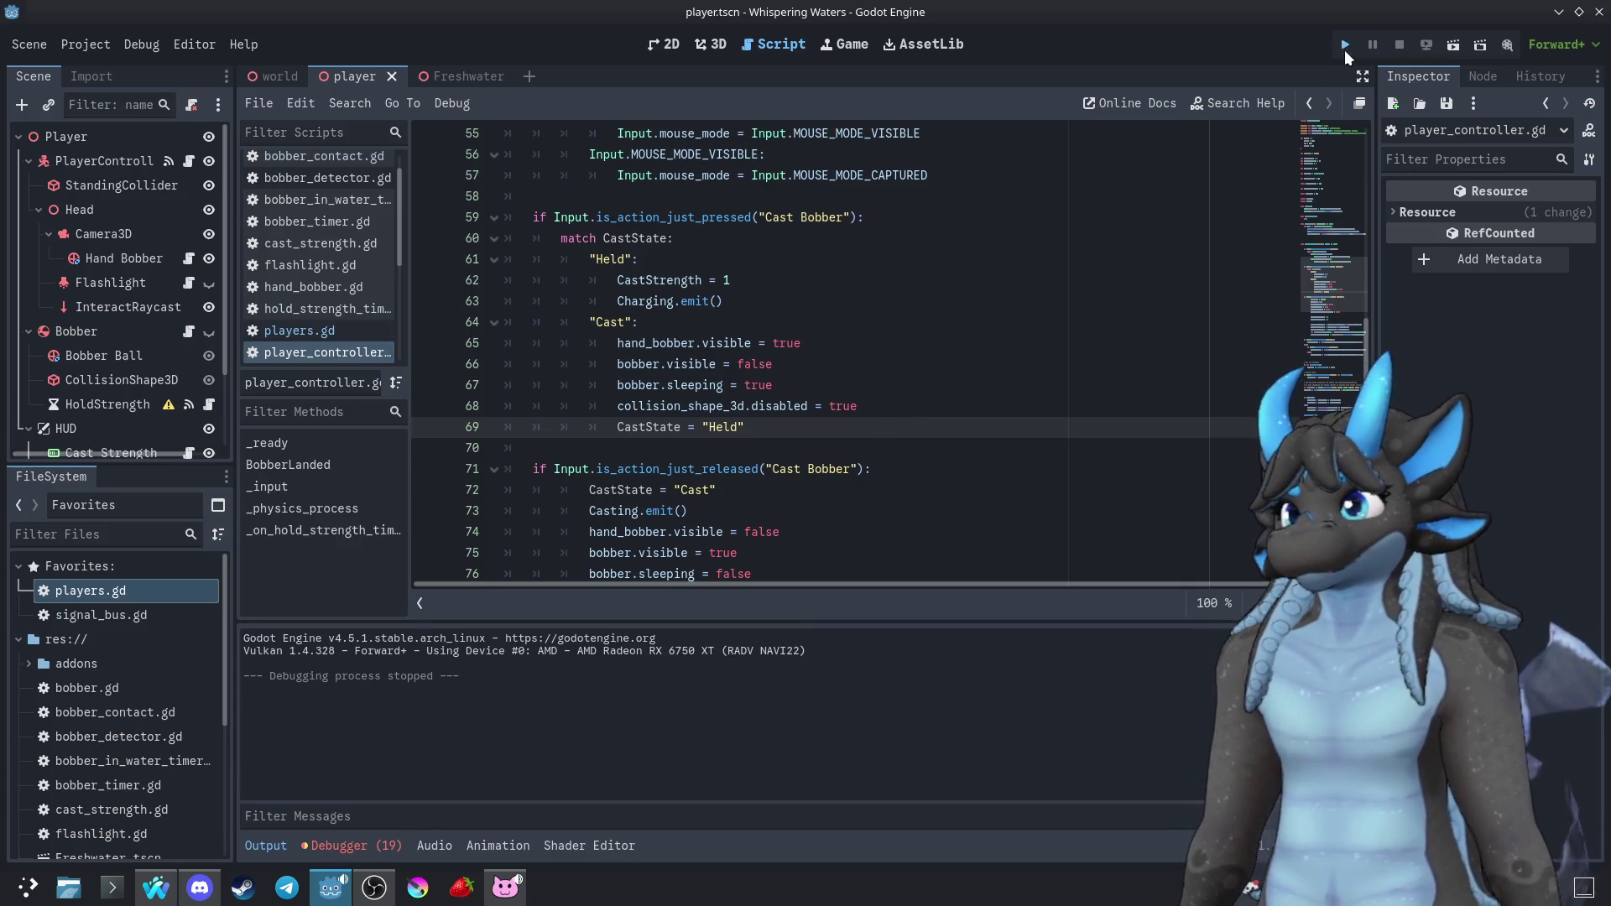
{"action": "left_click", "coordinate": [1345, 44]}
{"action": "left_click_drag", "start_coordinate": [809, 461], "coordinate": [808, 461]}
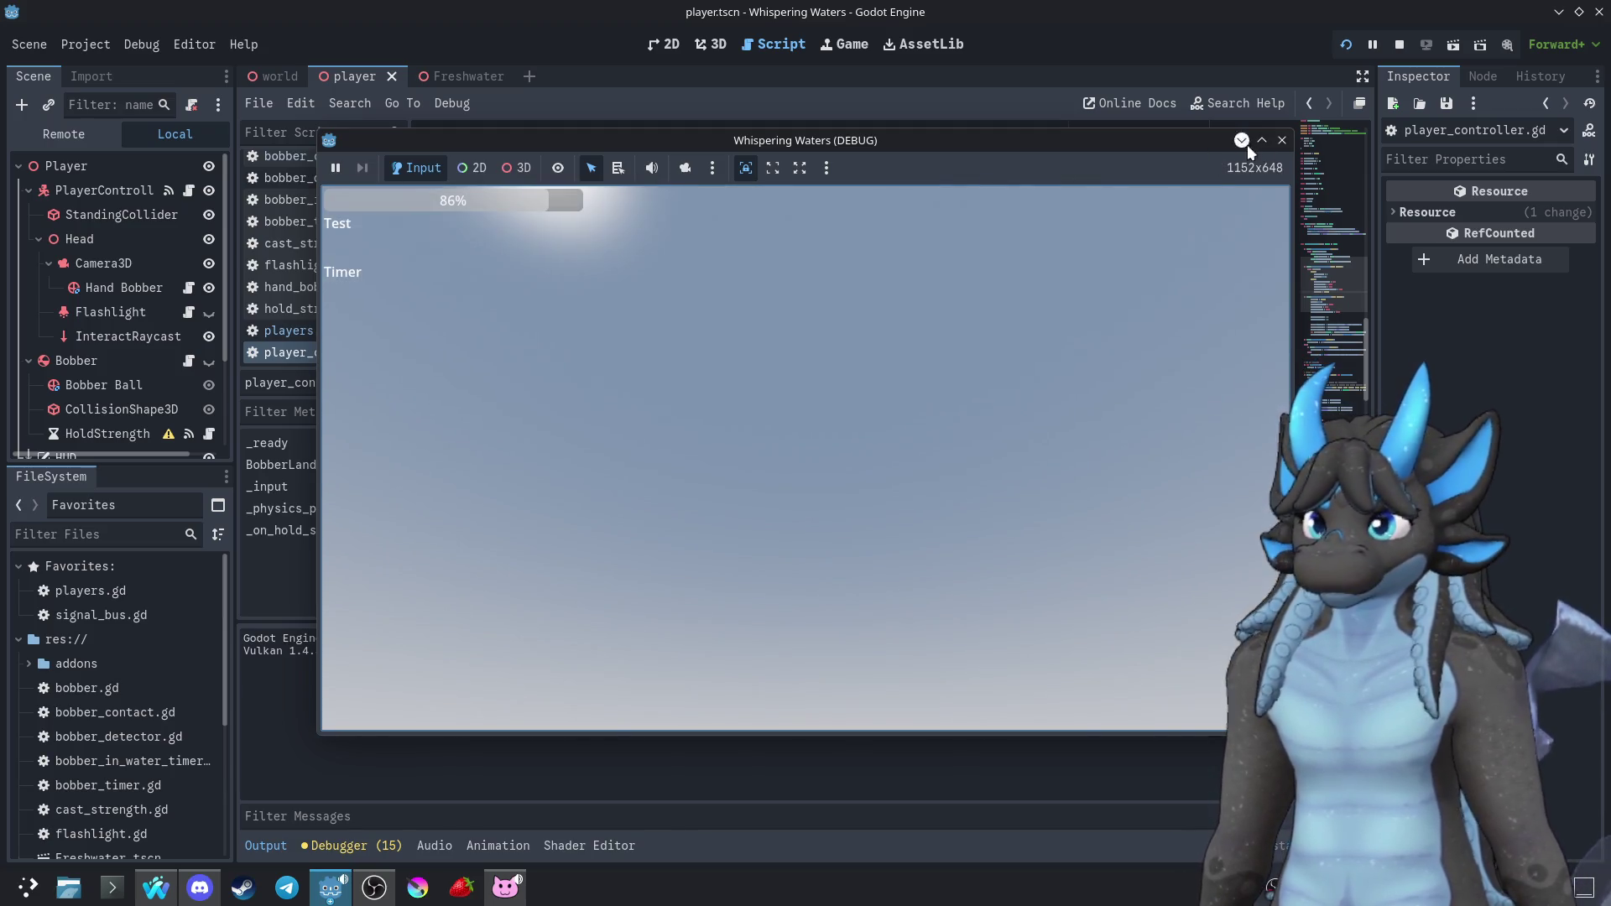
{"action": "left_click", "coordinate": [1281, 140]}
{"action": "scroll", "coordinate": [810, 389], "scroll_direction": "up", "scroll_amount": 1}
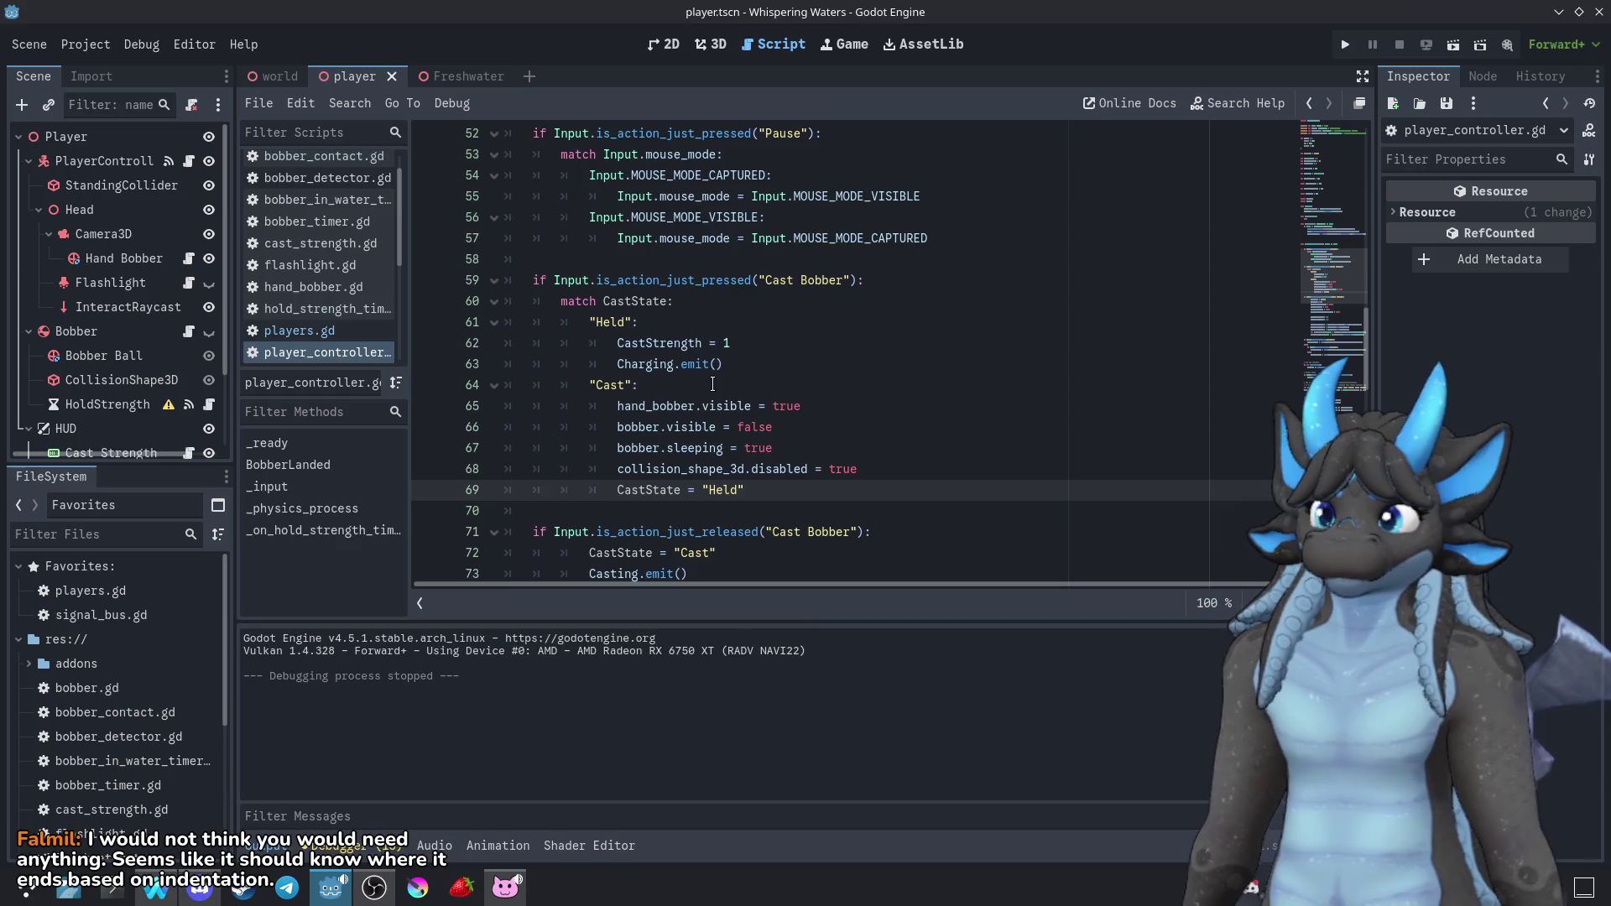
{"action": "scroll", "coordinate": [711, 384], "scroll_direction": "down", "scroll_amount": 2}
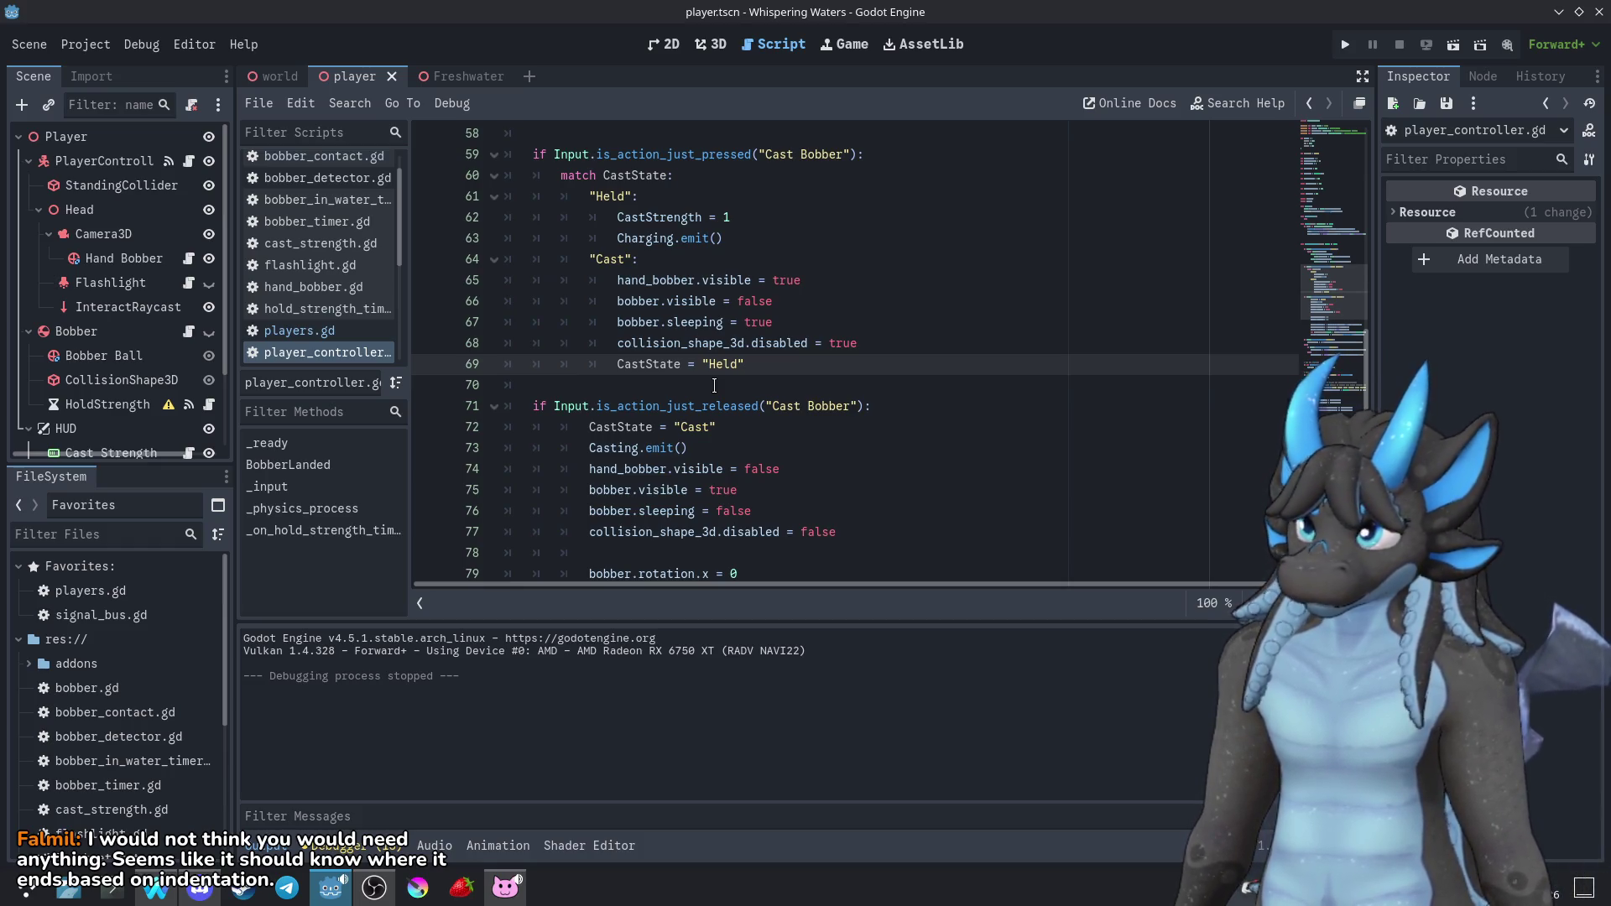
{"action": "scroll", "coordinate": [714, 385], "scroll_direction": "up", "scroll_amount": 1}
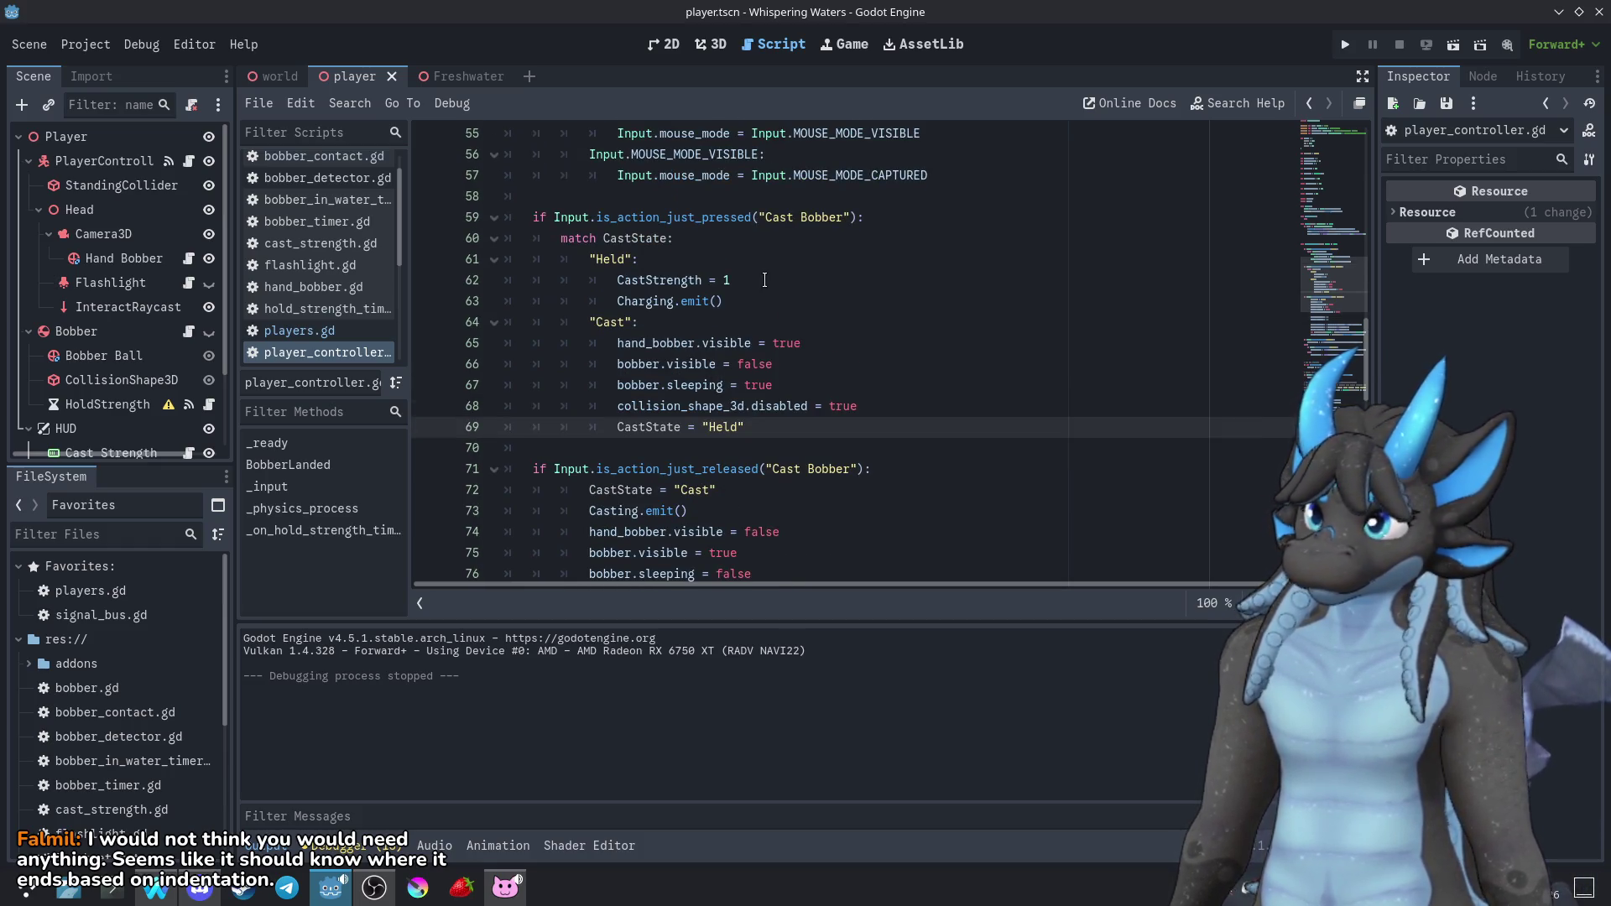
{"action": "scroll", "coordinate": [738, 298], "scroll_direction": "up", "scroll_amount": 1}
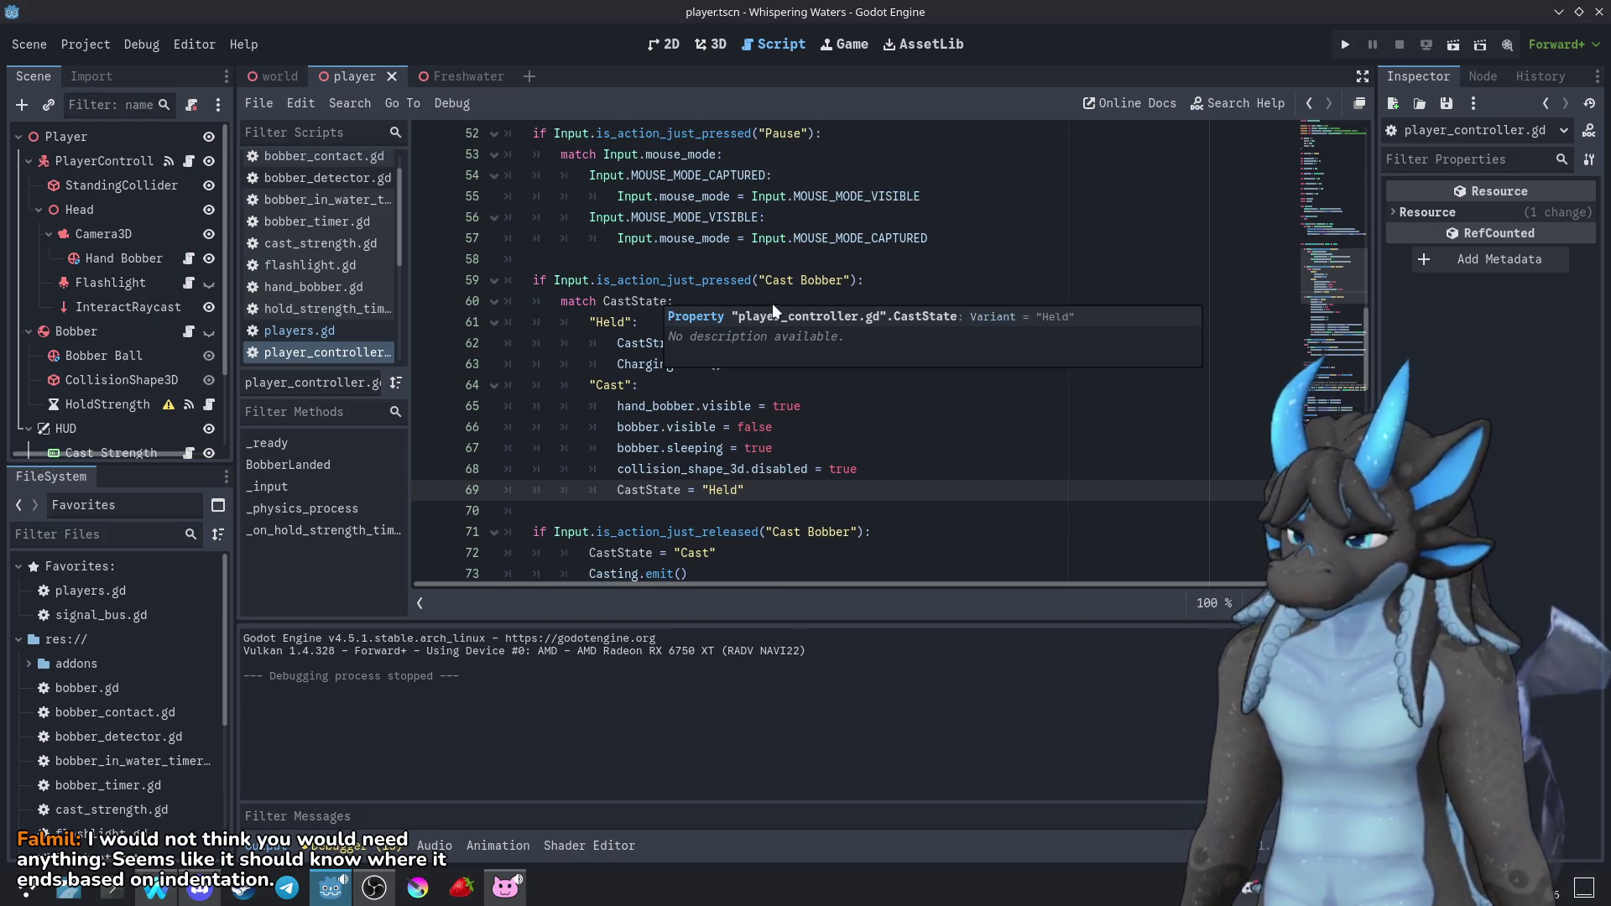
{"action": "left_click", "coordinate": [840, 280]}
{"action": "left_click", "coordinate": [877, 302]}
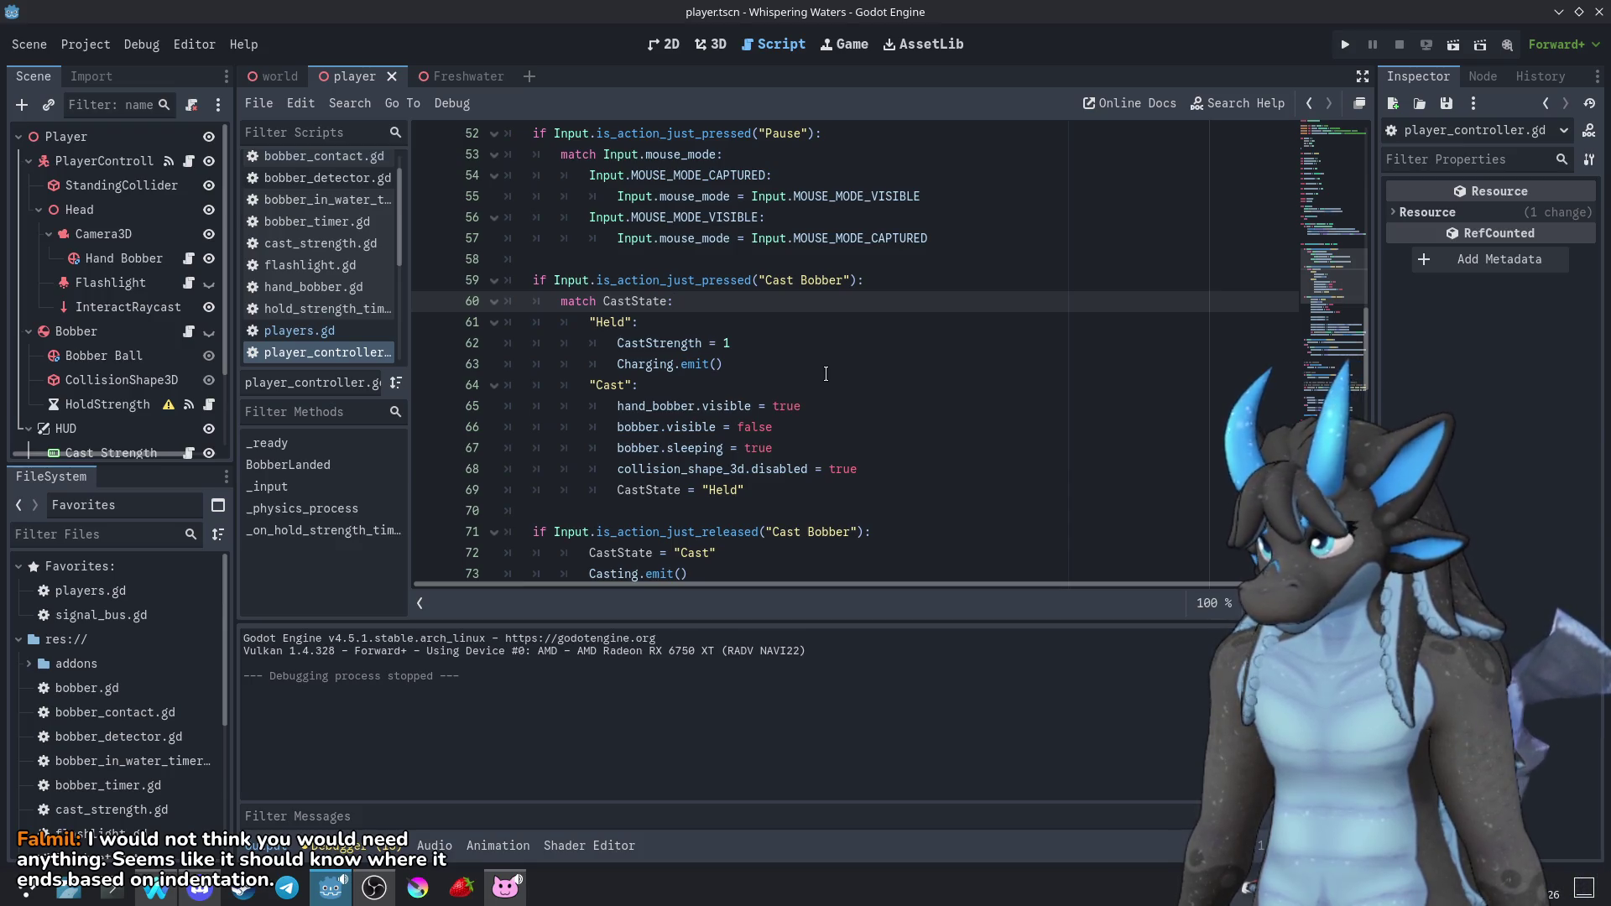
{"action": "scroll", "coordinate": [825, 374], "scroll_direction": "down", "scroll_amount": 15}
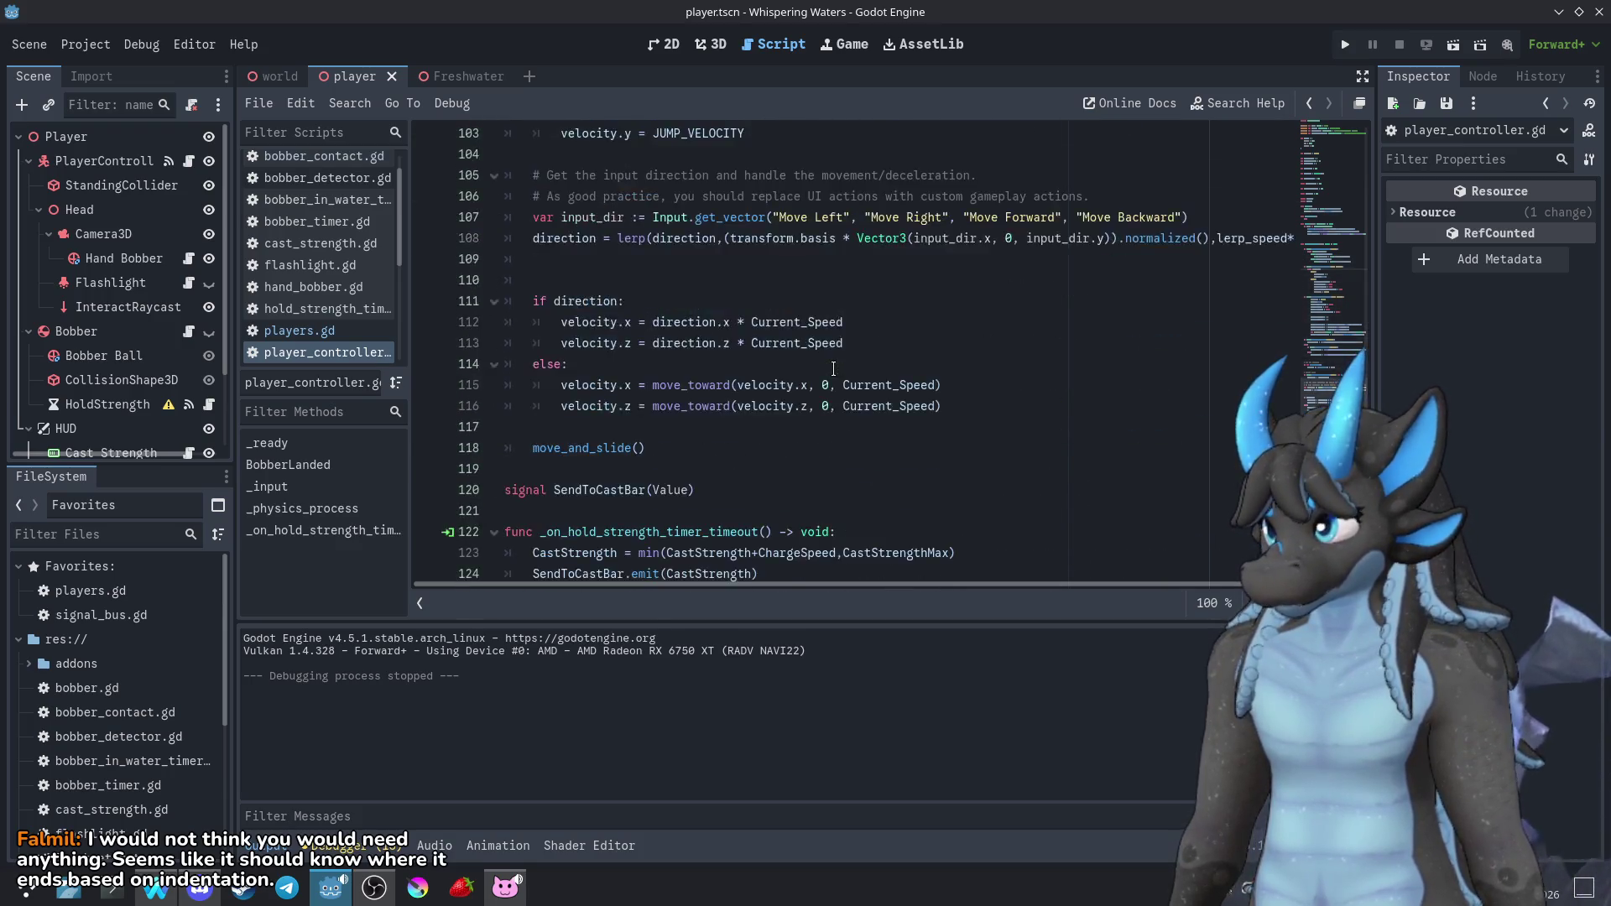
{"action": "scroll", "coordinate": [833, 370], "scroll_direction": "down", "scroll_amount": 1}
{"action": "scroll", "coordinate": [834, 369], "scroll_direction": "up", "scroll_amount": 5}
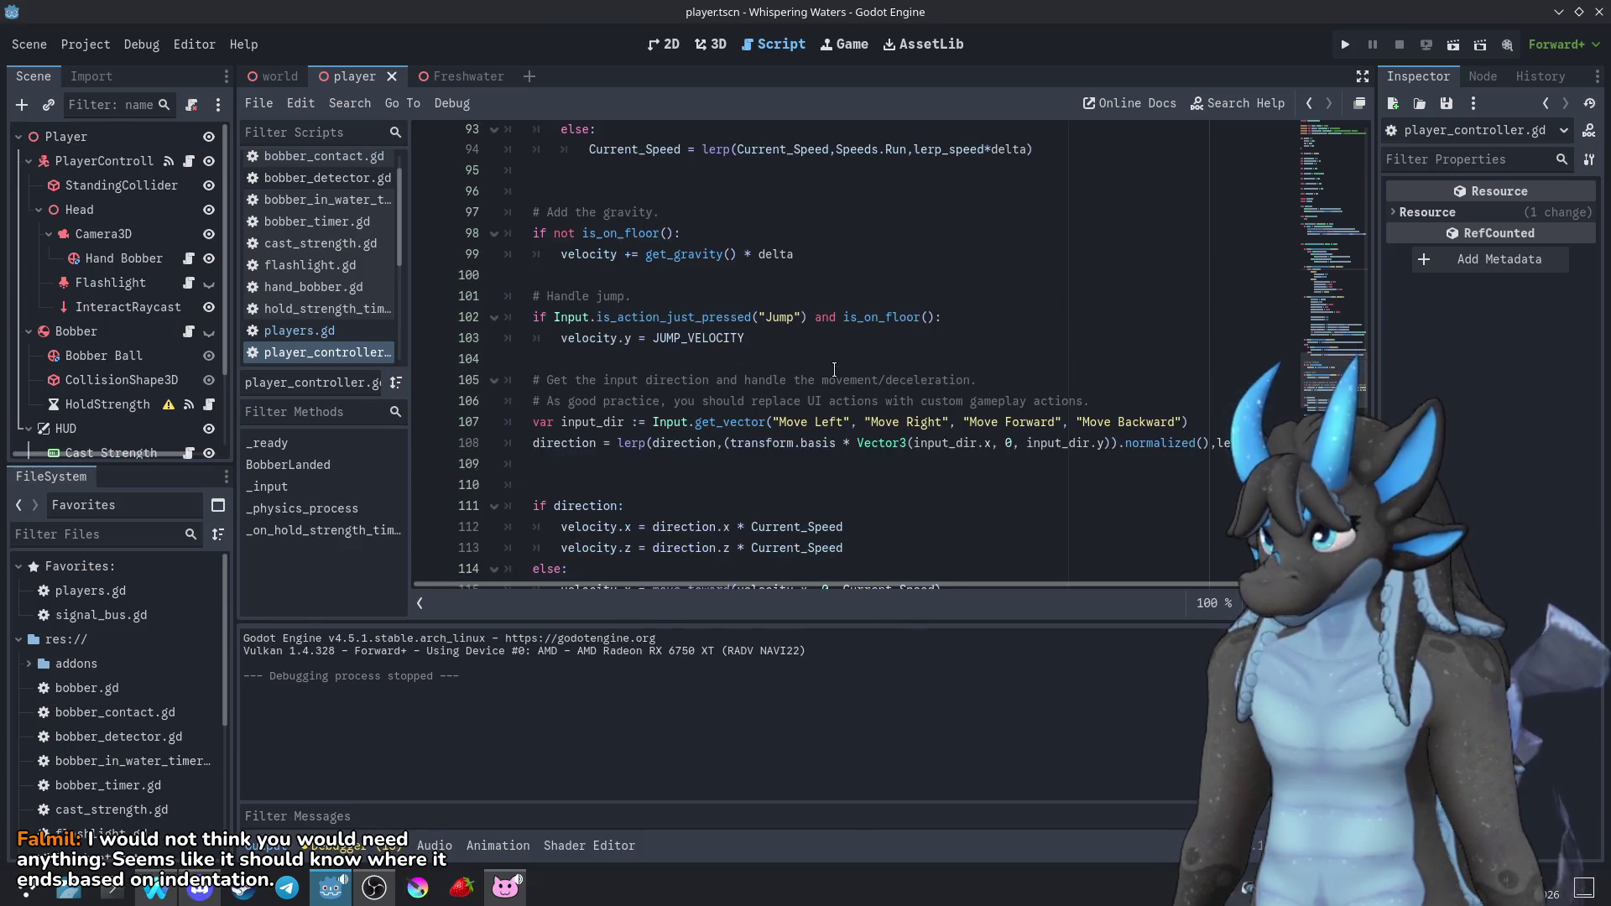
{"action": "scroll", "coordinate": [834, 369], "scroll_direction": "down", "scroll_amount": 2}
{"action": "scroll", "coordinate": [834, 369], "scroll_direction": "up", "scroll_amount": 6}
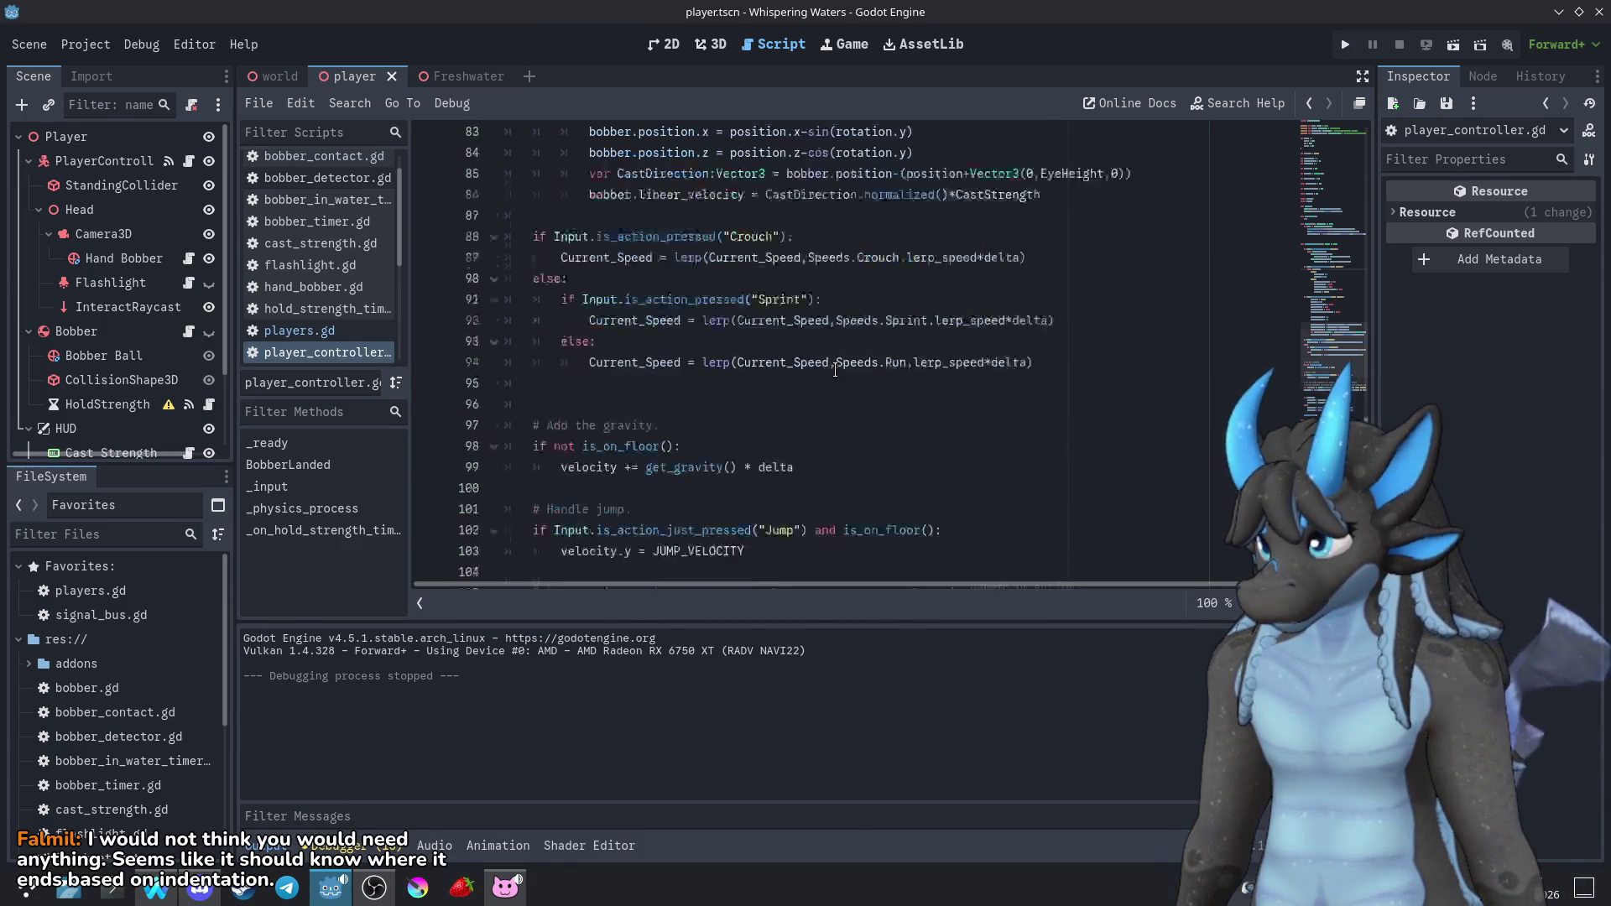
{"action": "scroll", "coordinate": [835, 370], "scroll_direction": "up", "scroll_amount": 4}
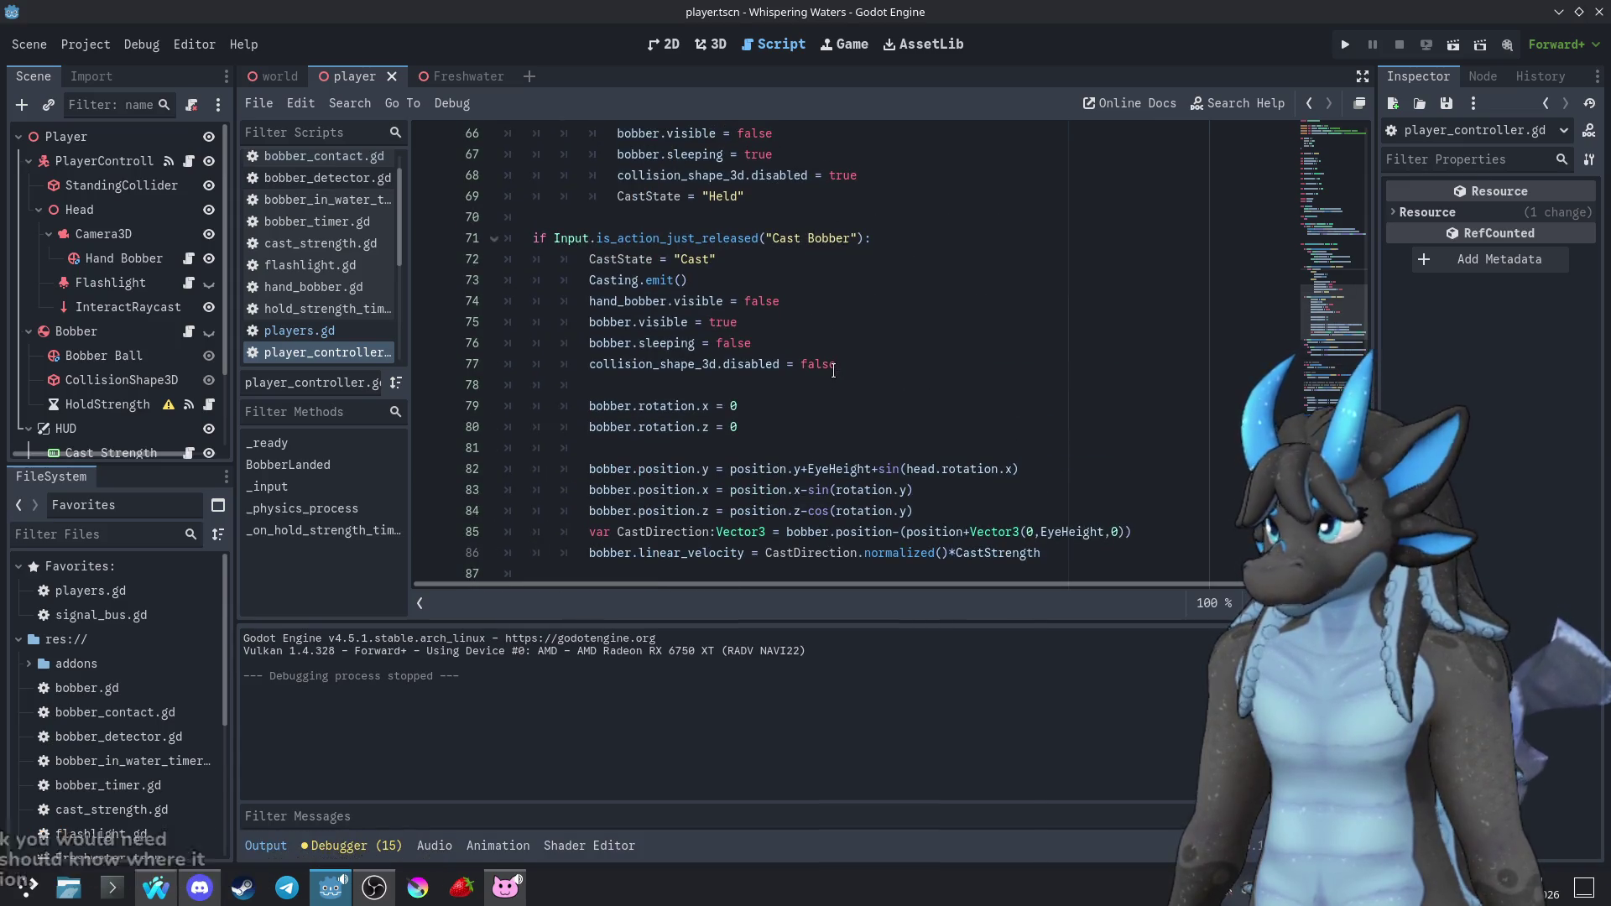
{"action": "scroll", "coordinate": [835, 370], "scroll_direction": "up", "scroll_amount": 5}
{"action": "scroll", "coordinate": [834, 370], "scroll_direction": "up", "scroll_amount": 10}
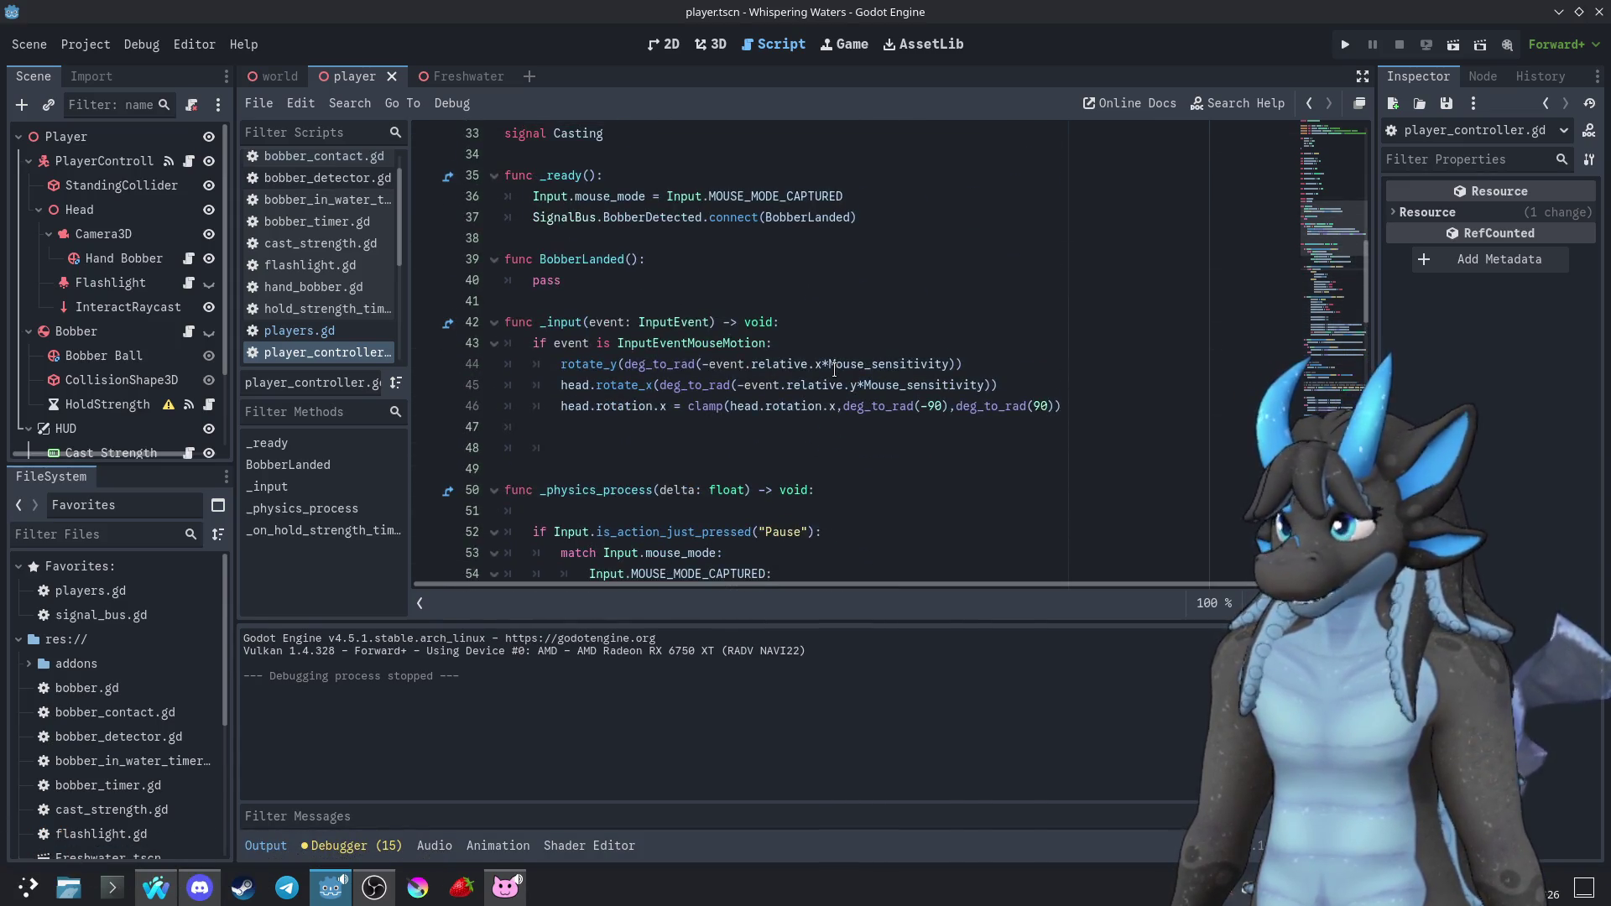
{"action": "scroll", "coordinate": [834, 370], "scroll_direction": "up", "scroll_amount": 4}
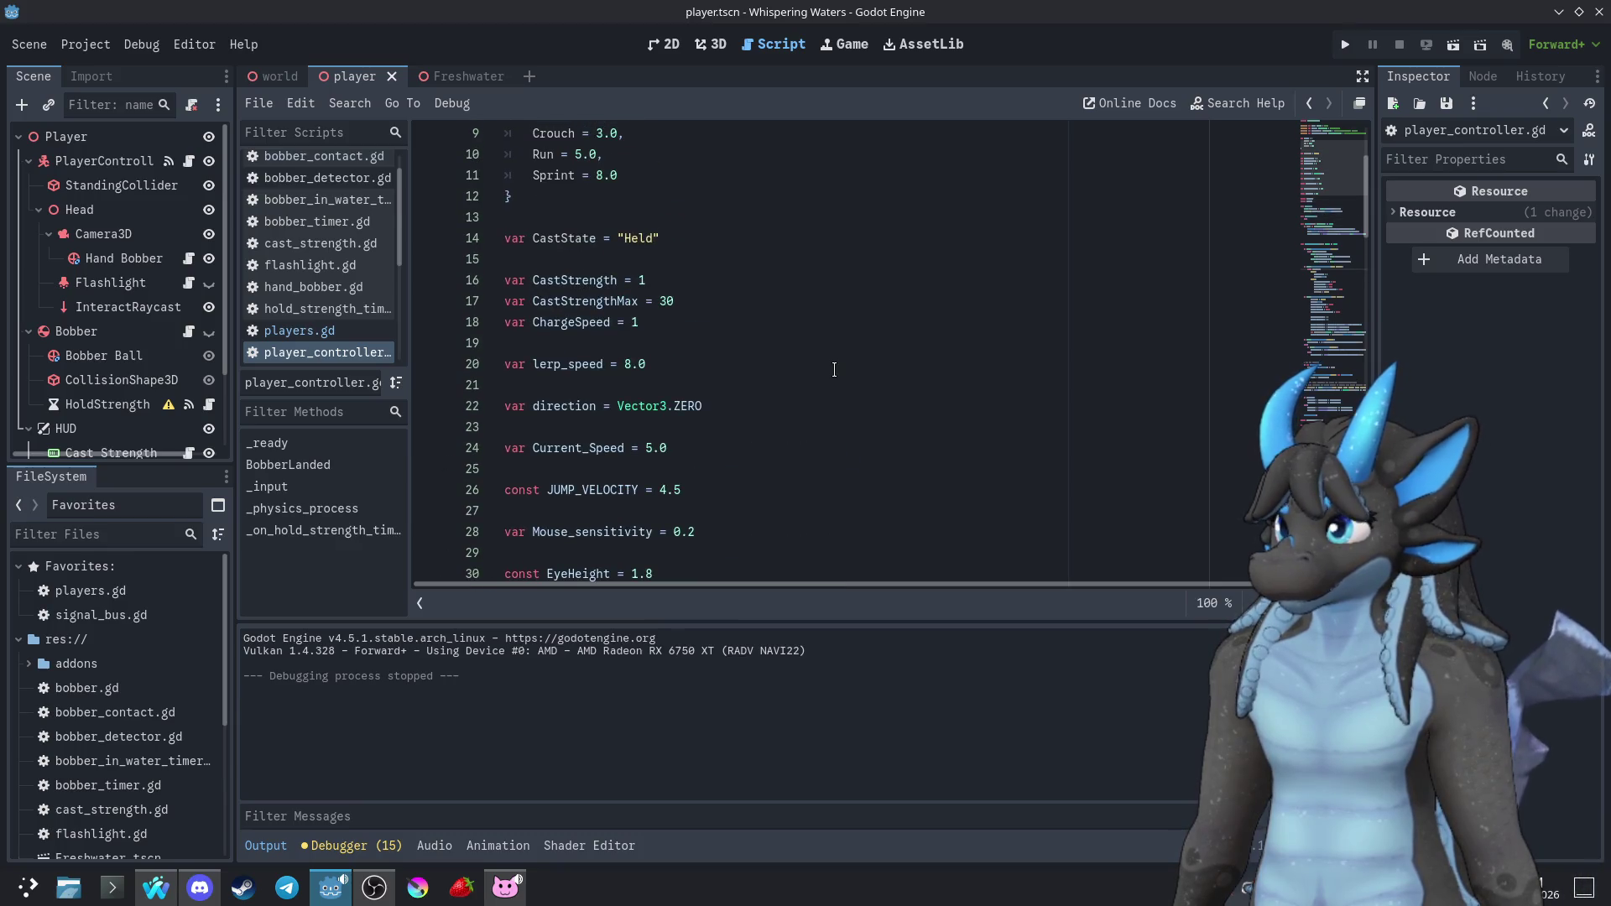
{"action": "scroll", "coordinate": [834, 370], "scroll_direction": "up", "scroll_amount": 3}
{"action": "scroll", "coordinate": [831, 374], "scroll_direction": "down", "scroll_amount": 11}
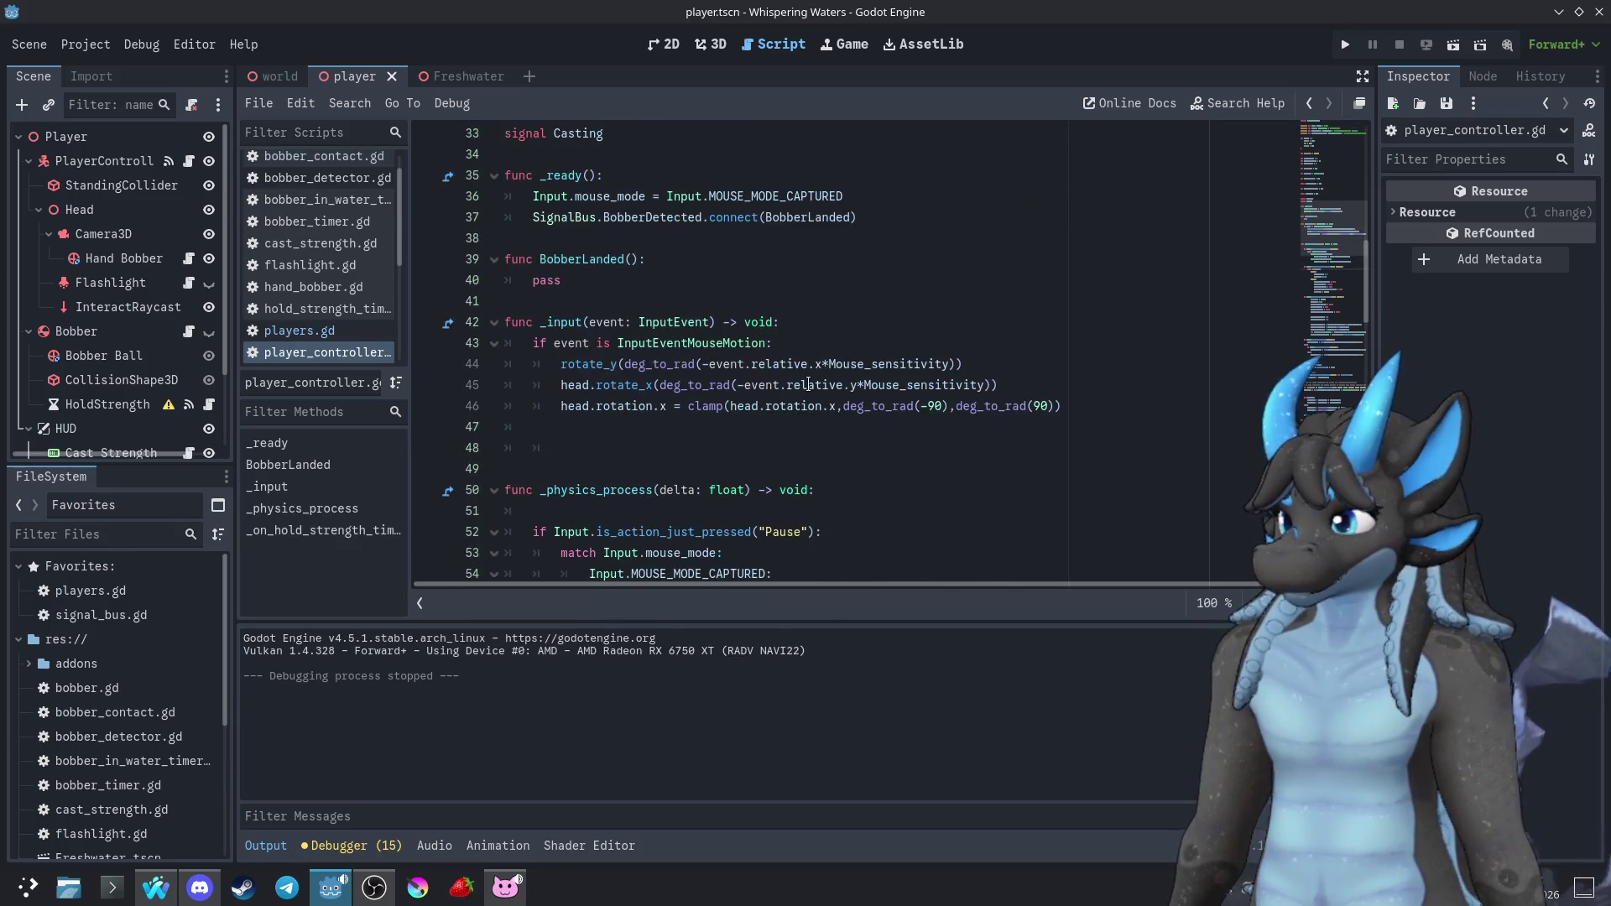
{"action": "scroll", "coordinate": [725, 417], "scroll_direction": "down", "scroll_amount": 6}
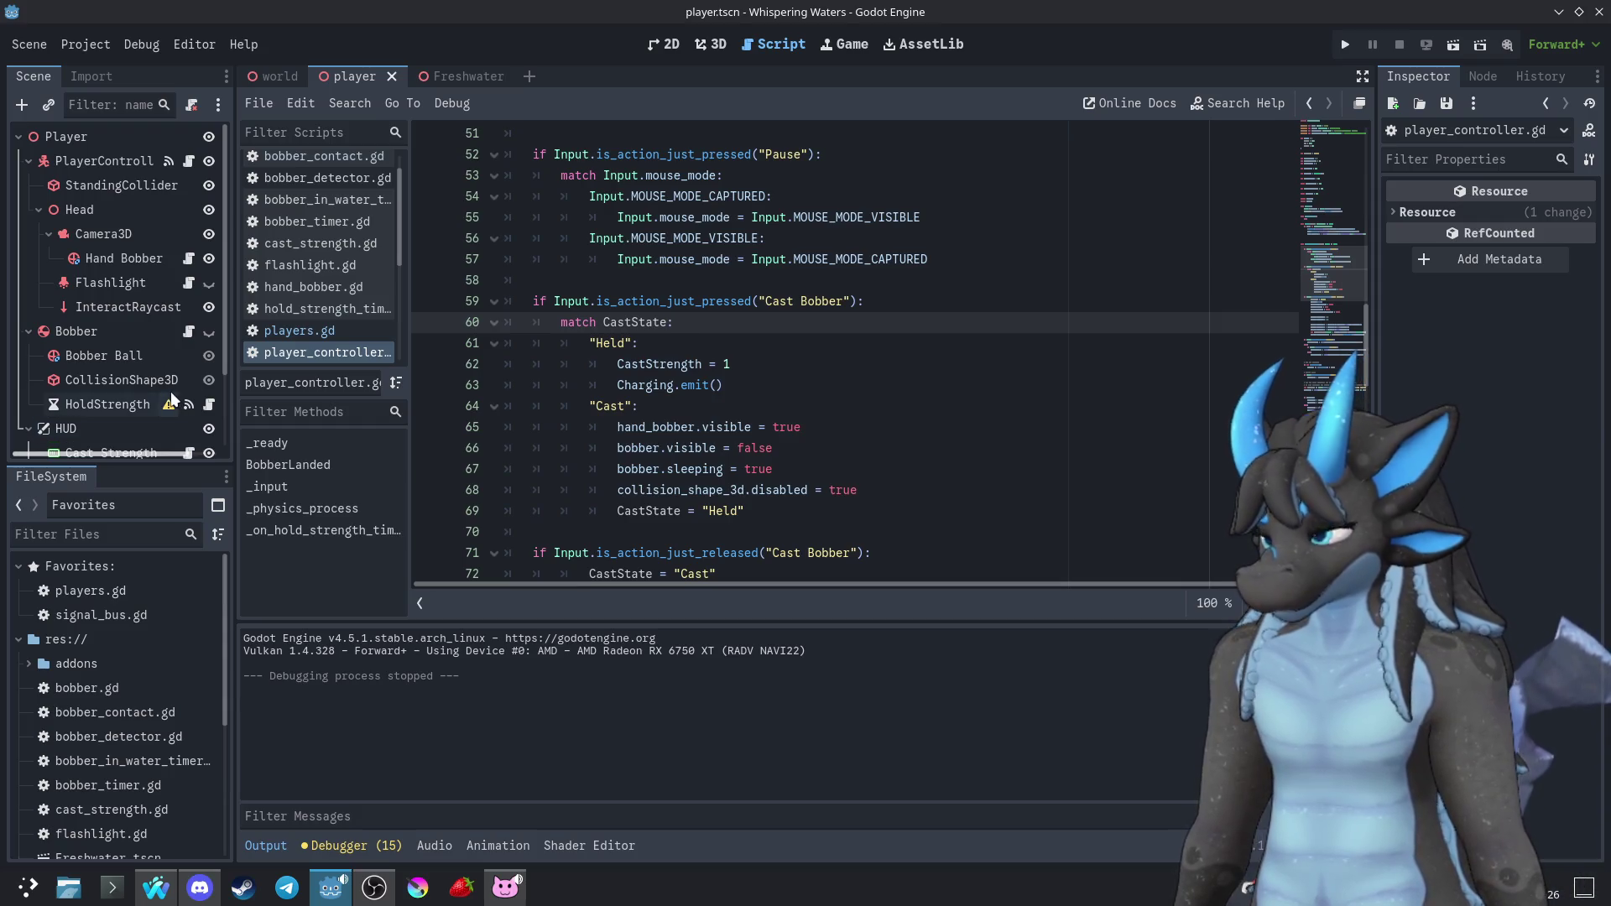
{"action": "scroll", "coordinate": [148, 425], "scroll_direction": "down", "scroll_amount": 2}
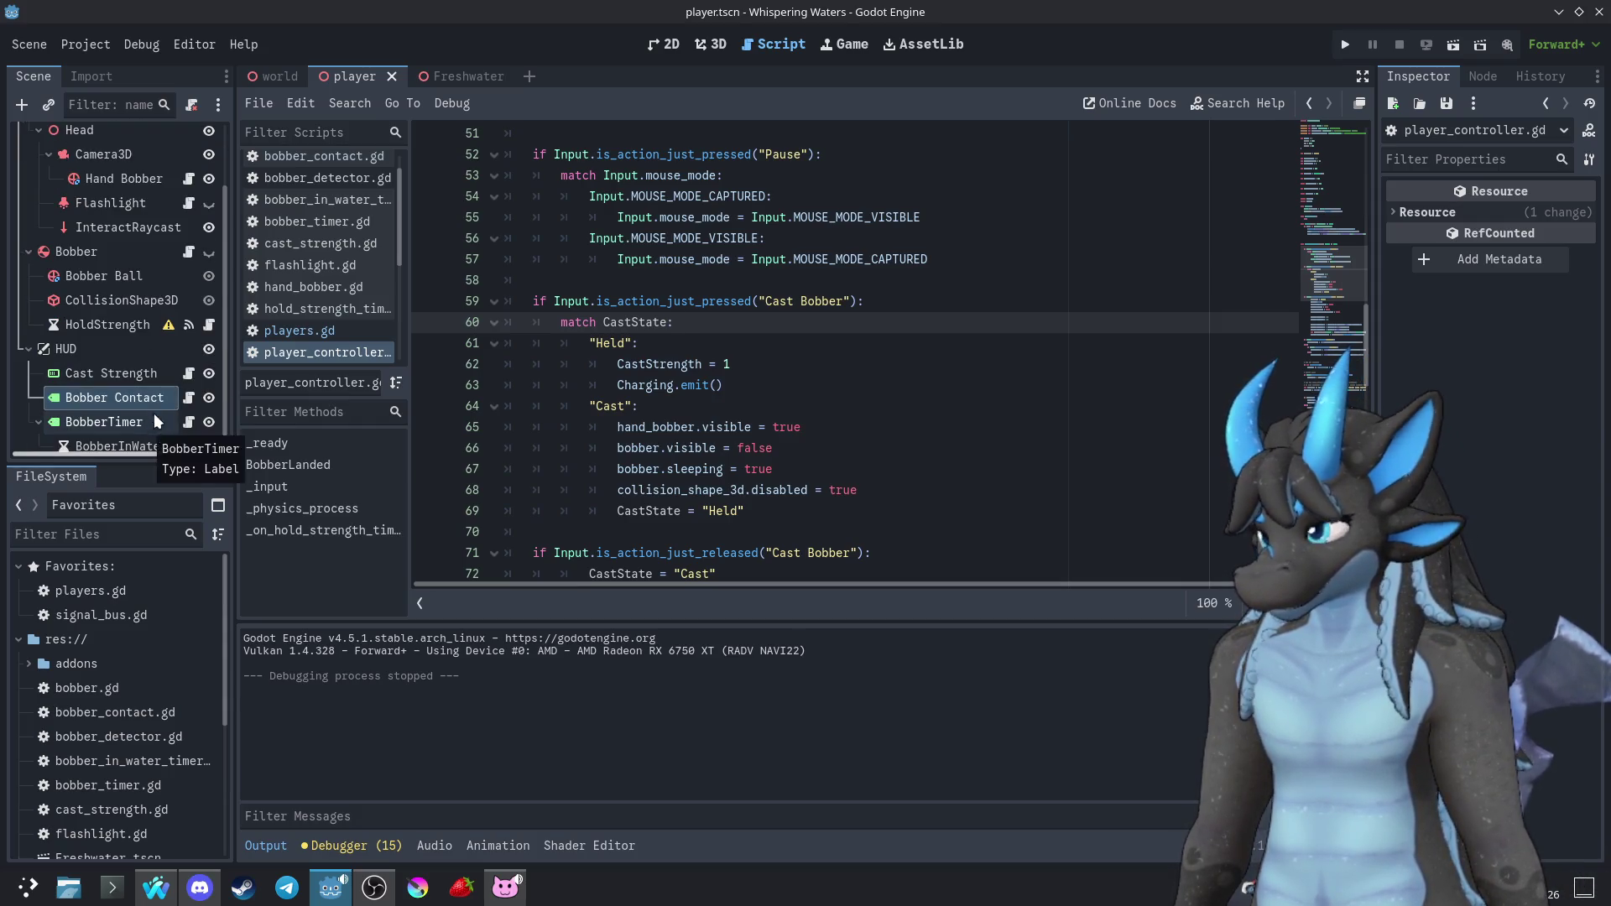
{"action": "left_click", "coordinate": [181, 379]}
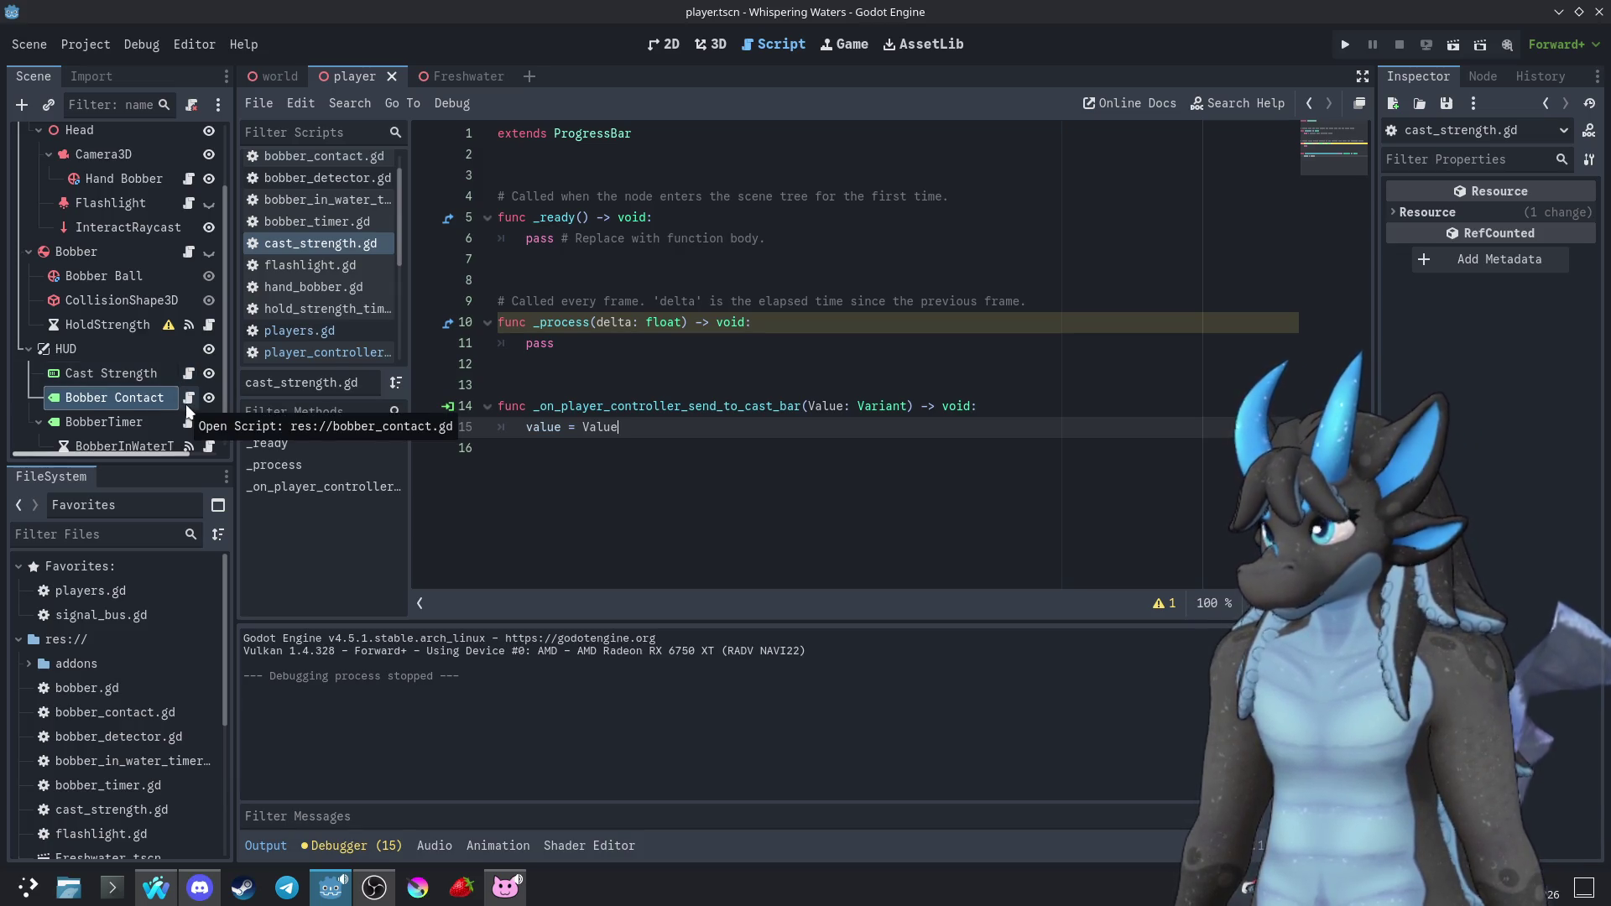
Check the Bobber's script, then reselect PlayerController and reopen player_controller.gd beside its signals
{"action": "left_click", "coordinate": [188, 254]}
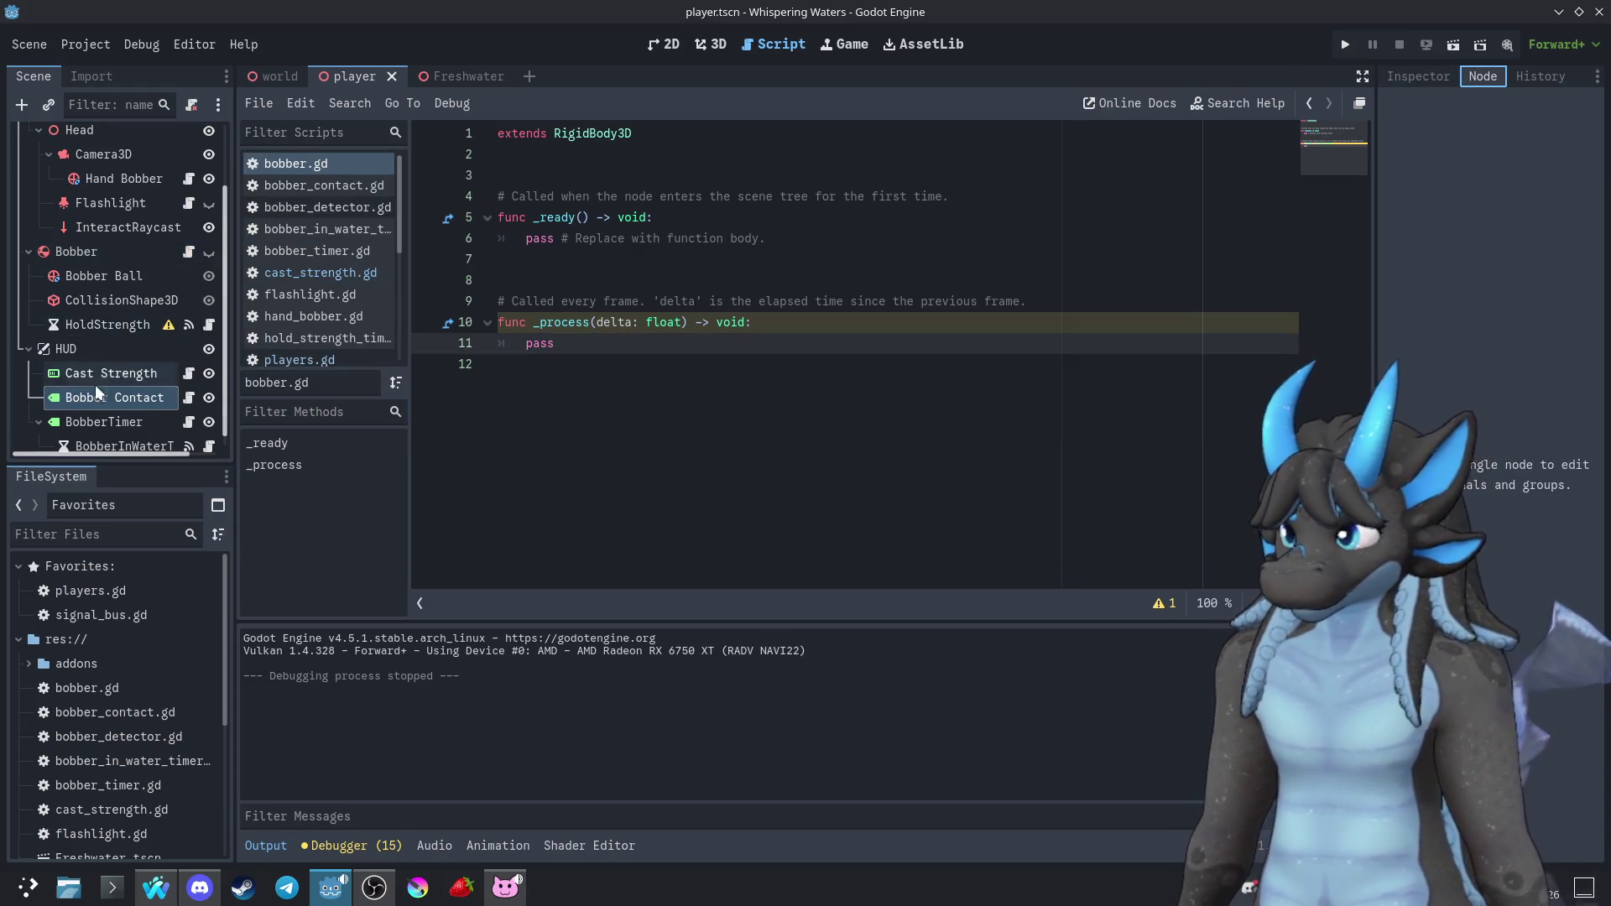
{"action": "scroll", "coordinate": [109, 202], "scroll_direction": "up", "scroll_amount": 2}
{"action": "left_click", "coordinate": [106, 161]}
{"action": "left_click", "coordinate": [189, 161]}
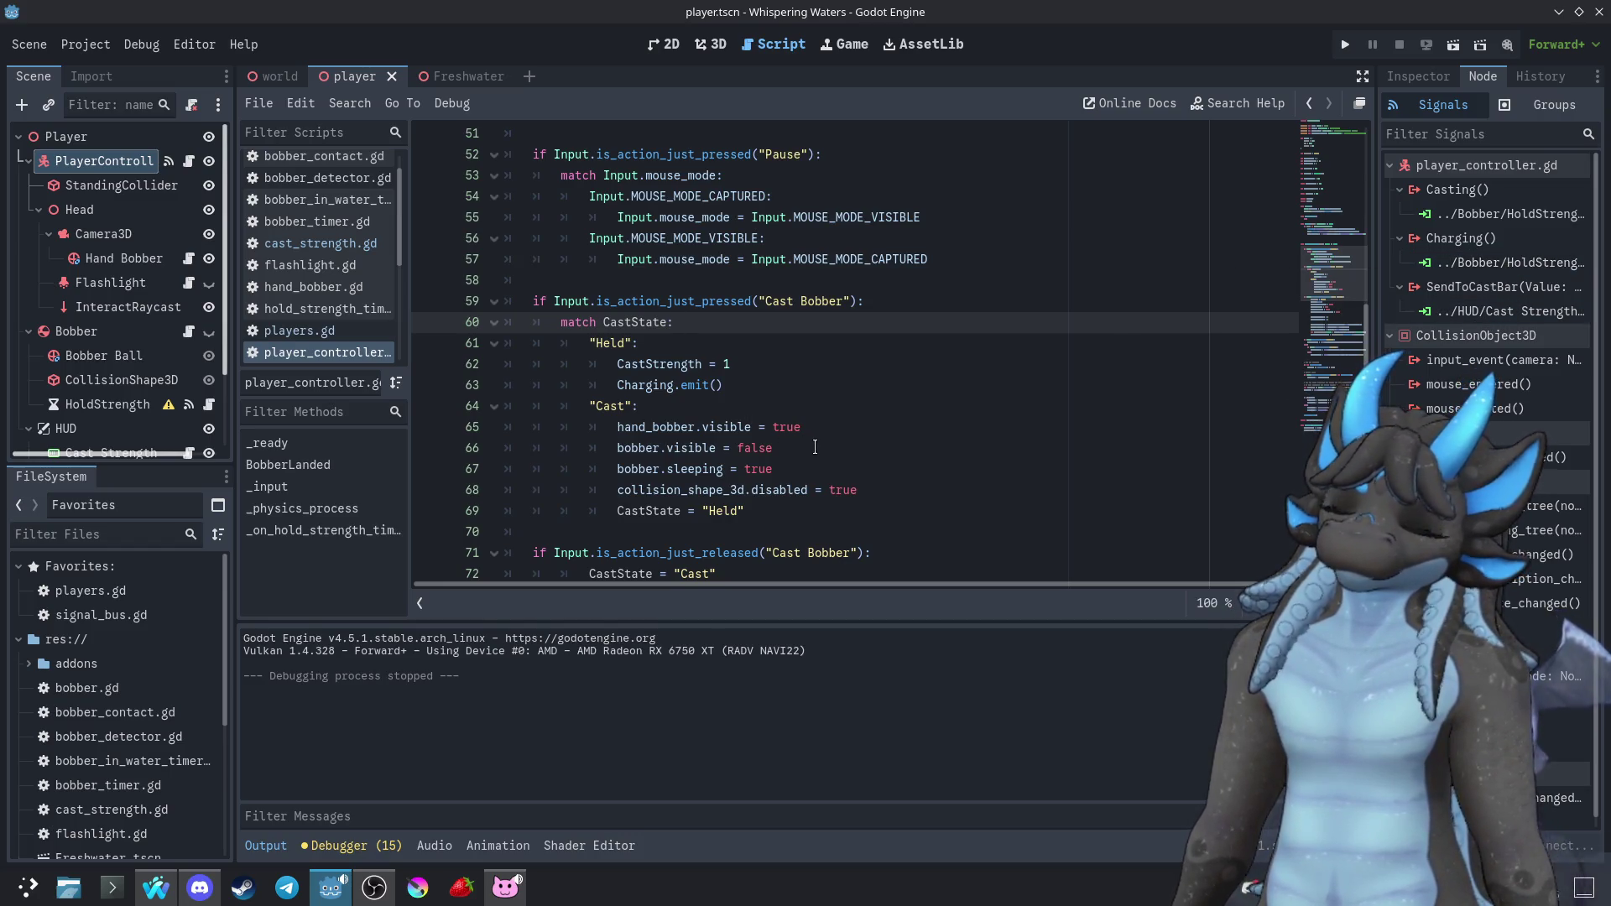
Inspect HoldStrength's script and timeout signal connection, then return to player_controller.gd
{"action": "left_click", "coordinate": [210, 406]}
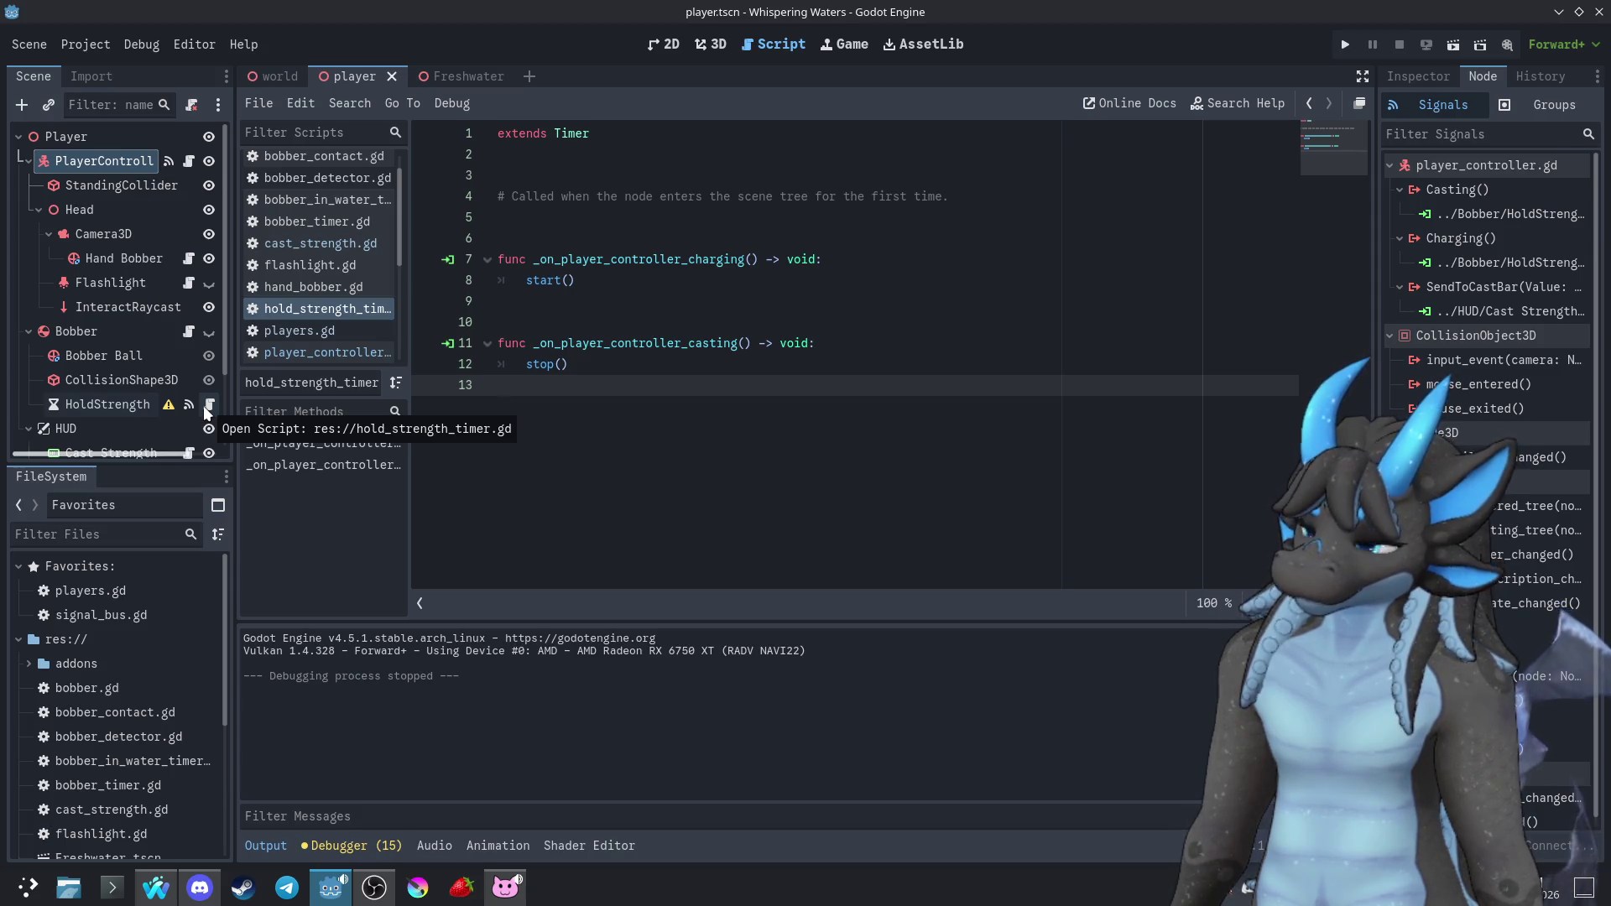
{"action": "left_click", "coordinate": [113, 408]}
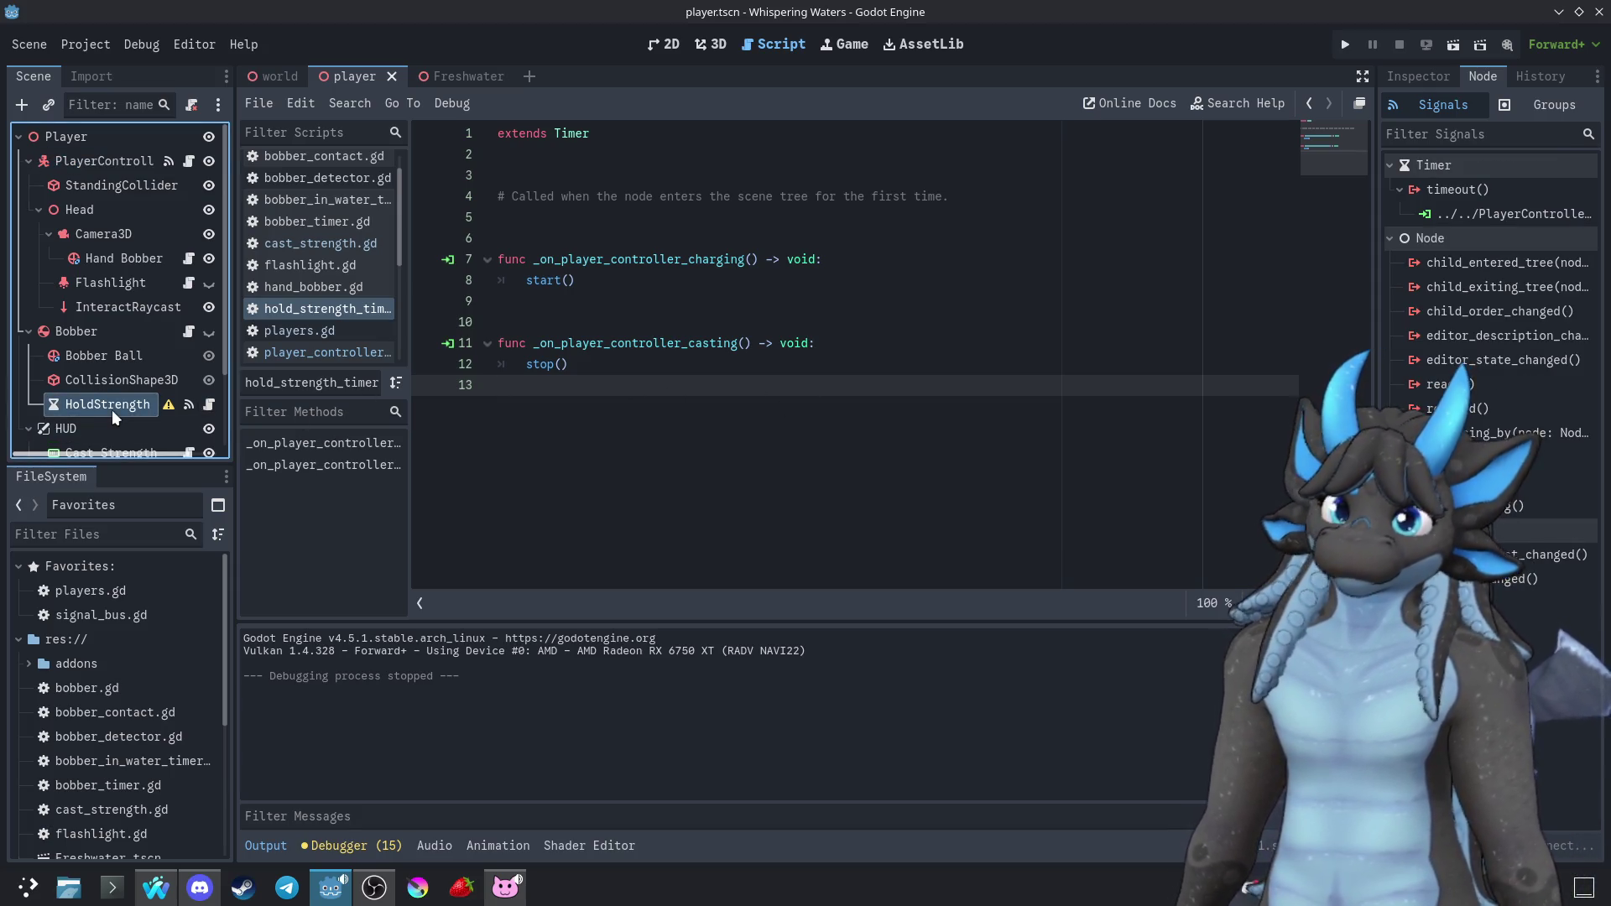
{"action": "left_click", "coordinate": [188, 161]}
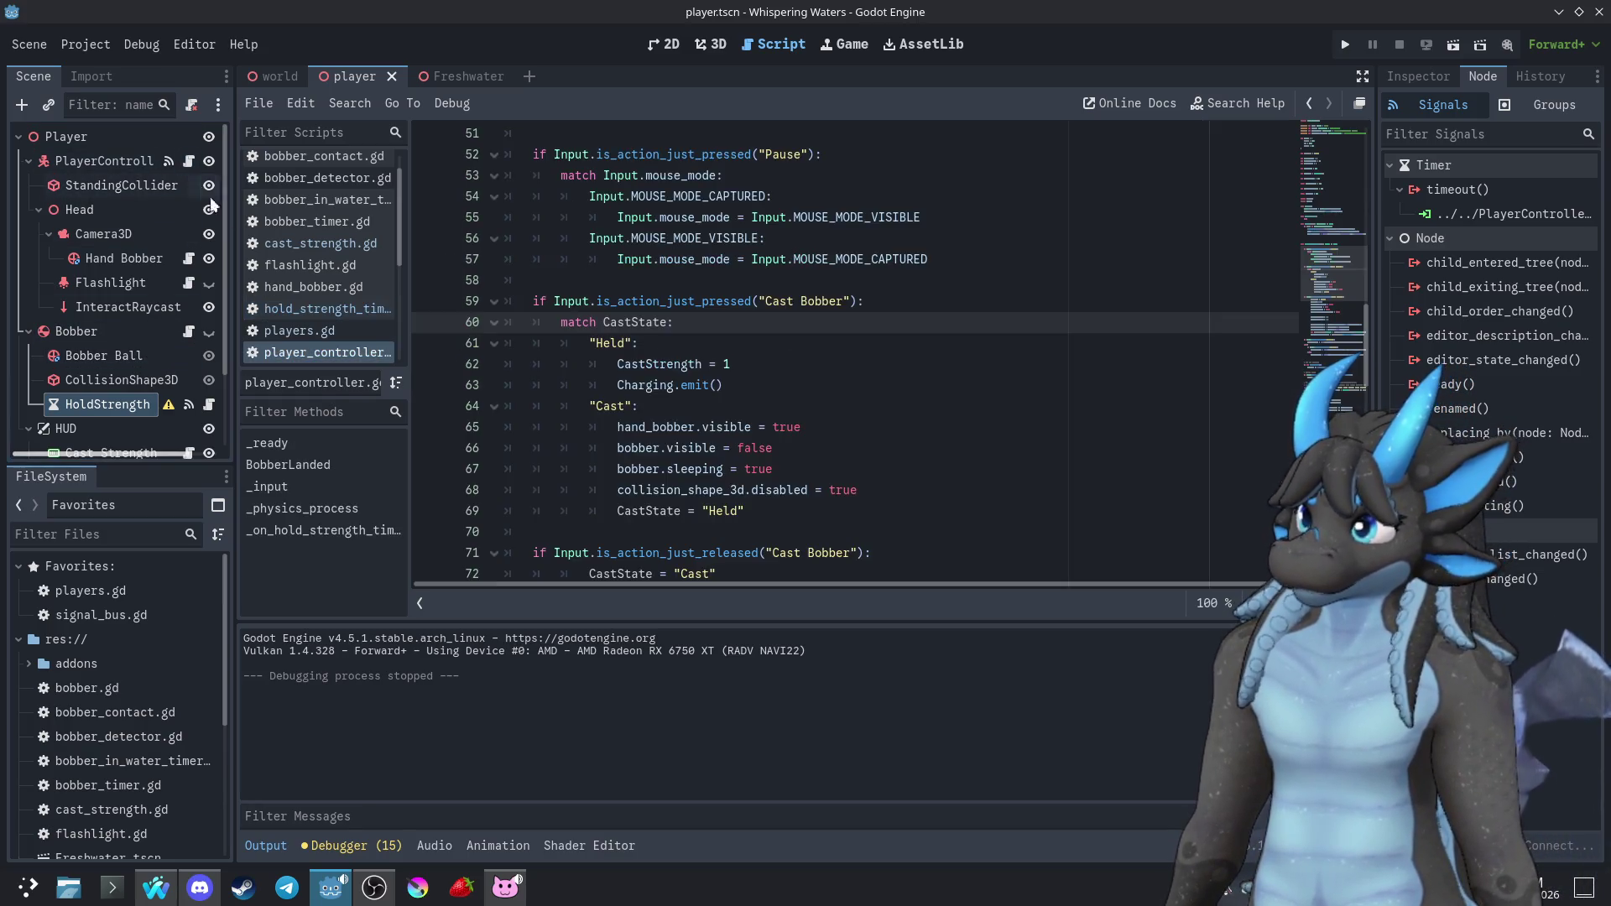
Jump to the hold strength timer timeout handler, then place the caret at line 66's end
{"action": "left_click", "coordinate": [861, 428]}
{"action": "scroll", "coordinate": [869, 428], "scroll_direction": "up", "scroll_amount": 6}
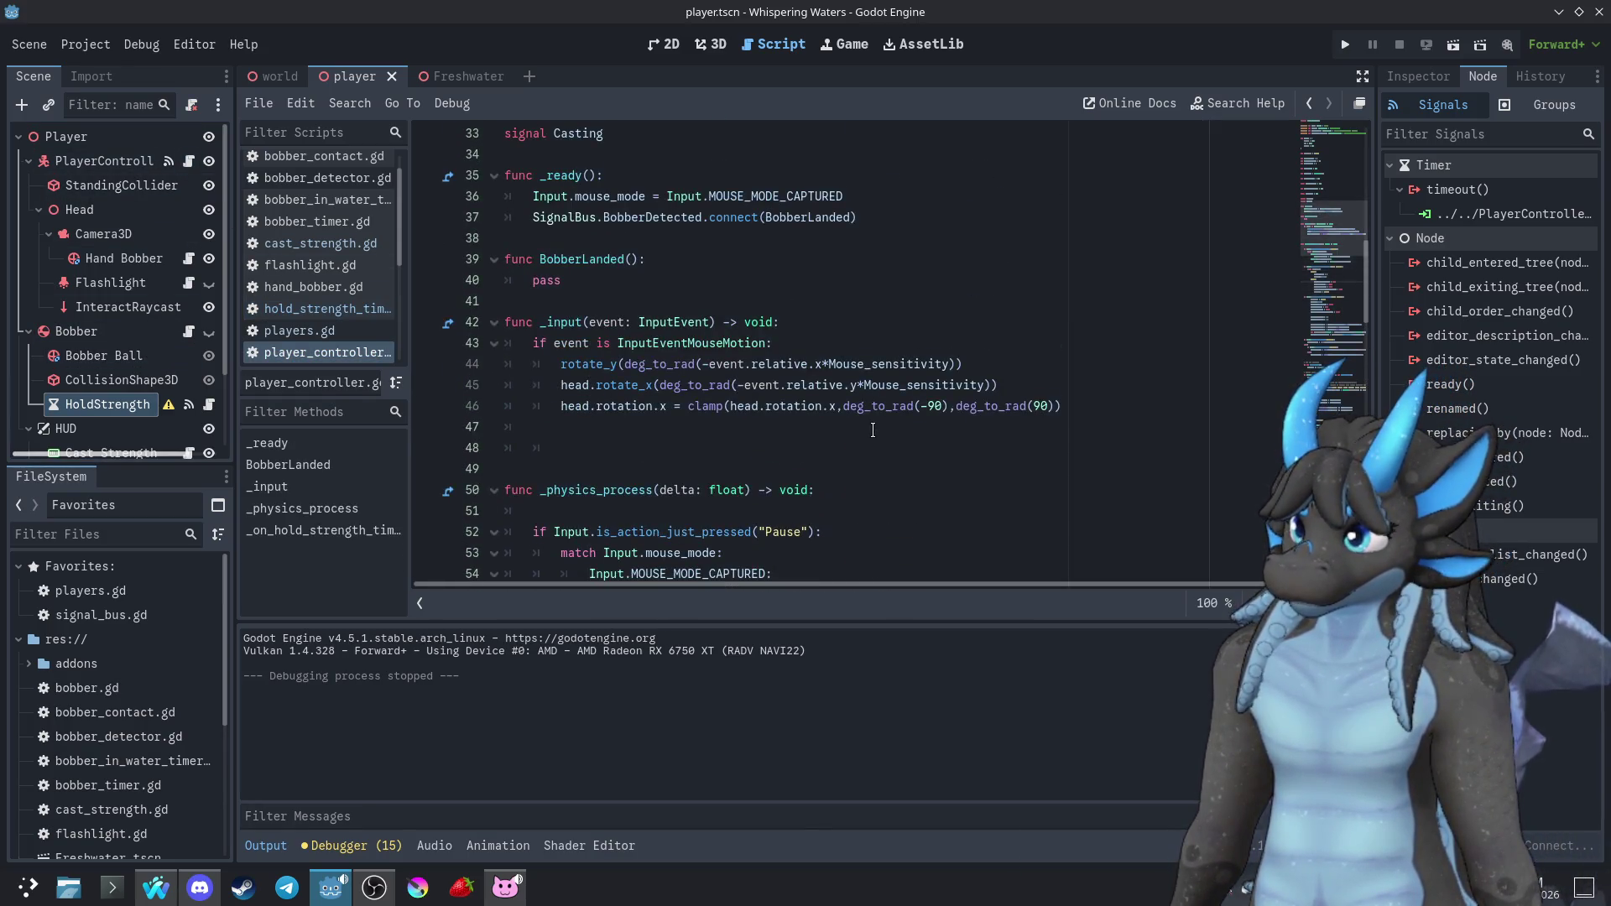
{"action": "left_click", "coordinate": [323, 531]}
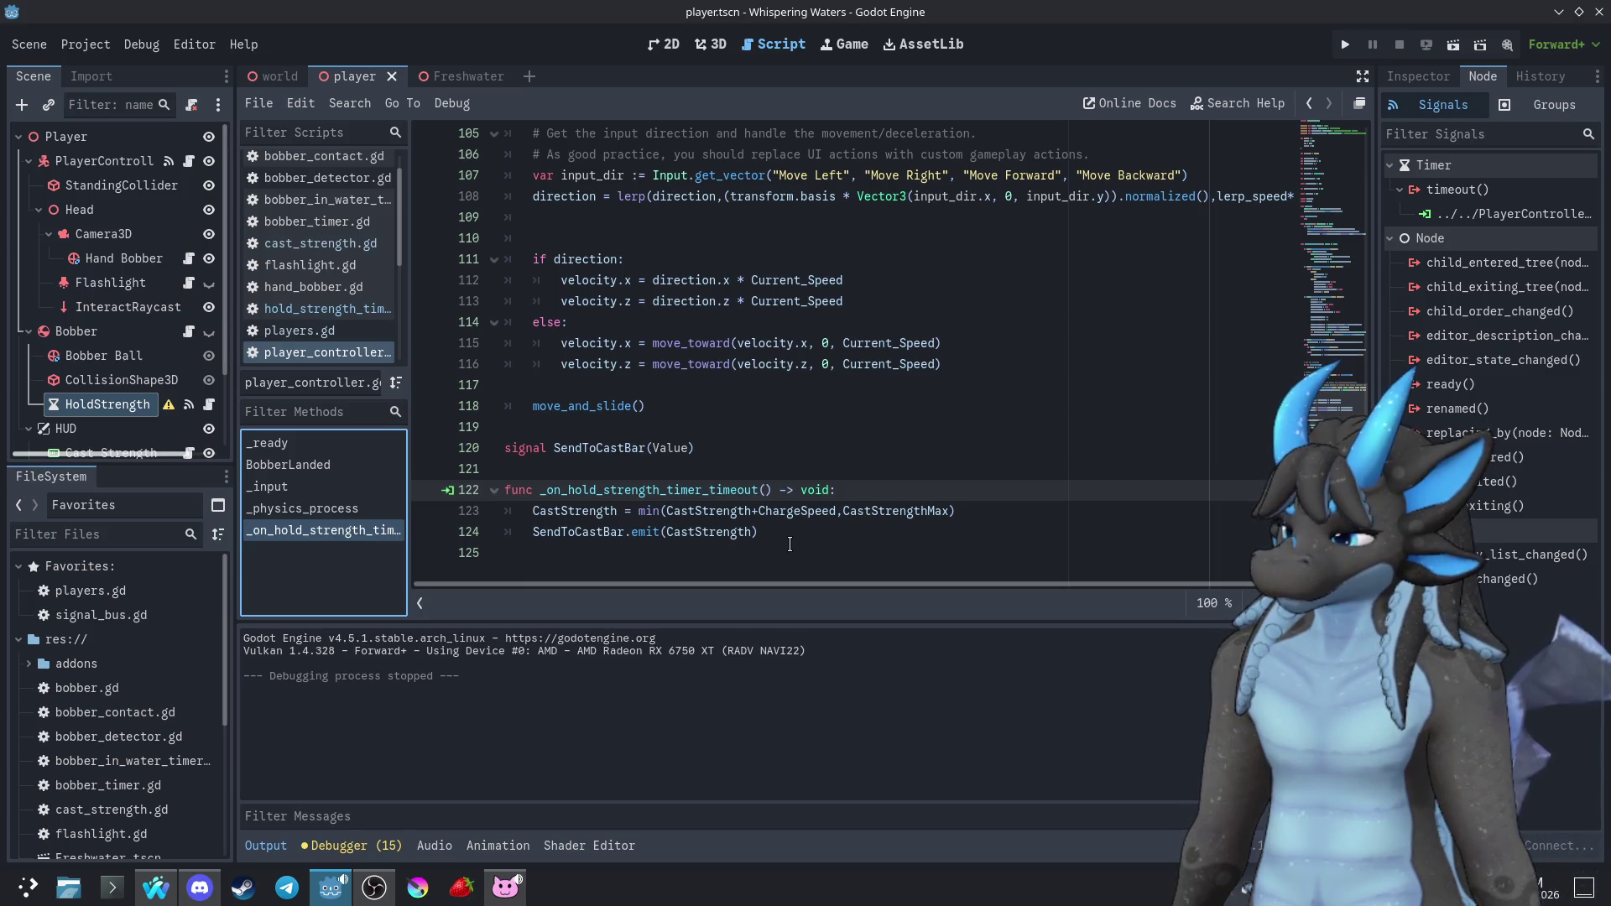
{"action": "scroll", "coordinate": [722, 472], "scroll_direction": "up", "scroll_amount": 15}
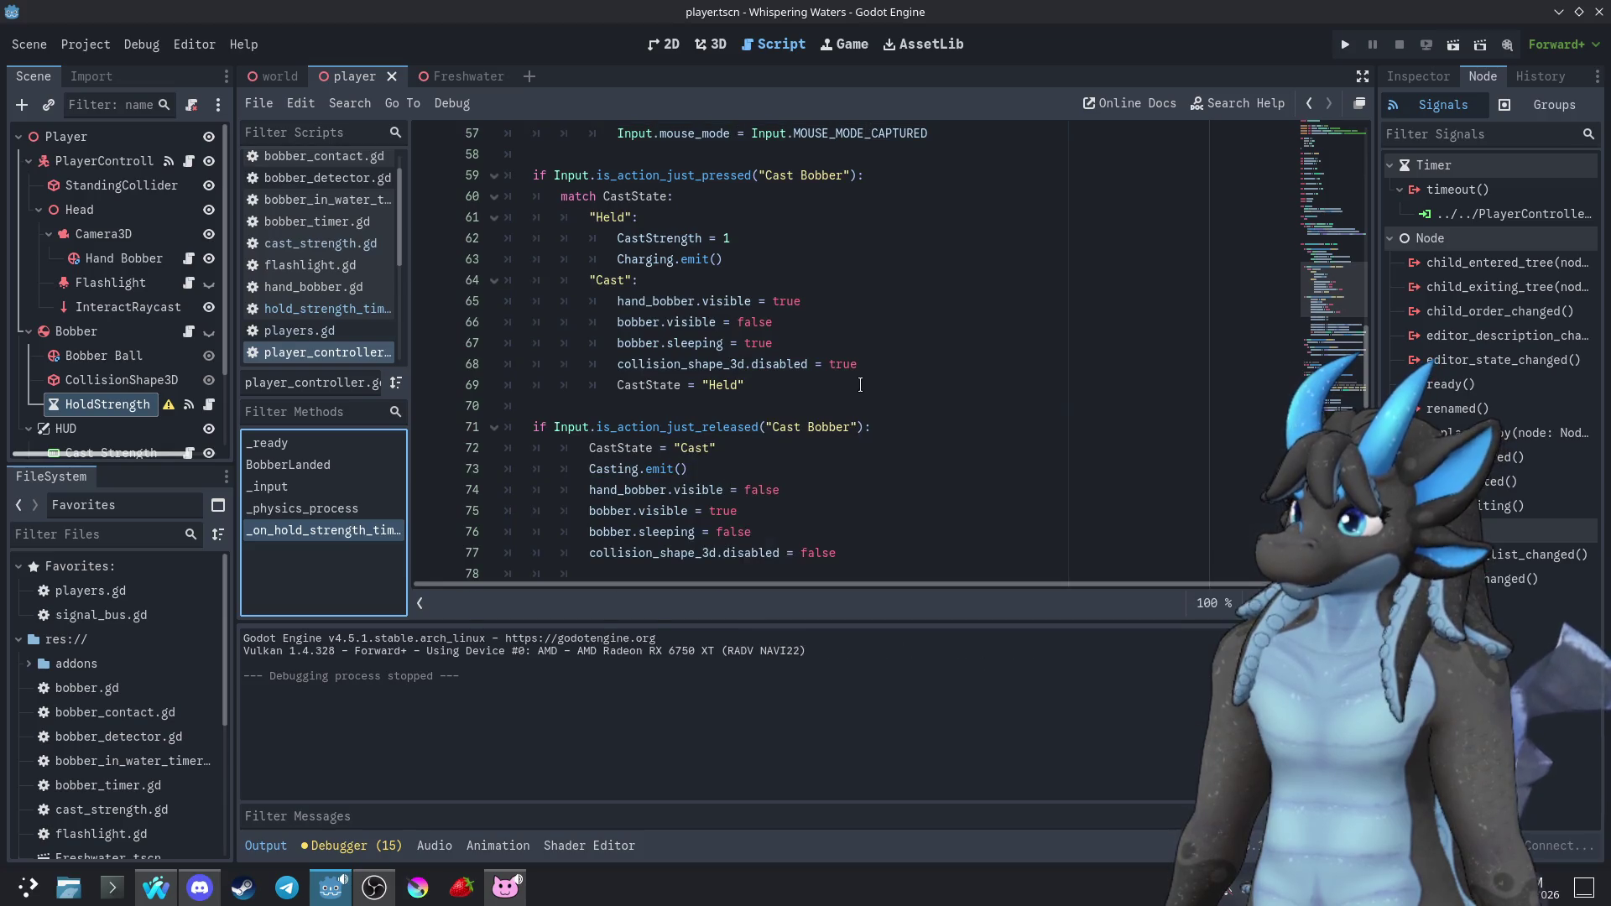
{"action": "scroll", "coordinate": [858, 383], "scroll_direction": "up", "scroll_amount": 1}
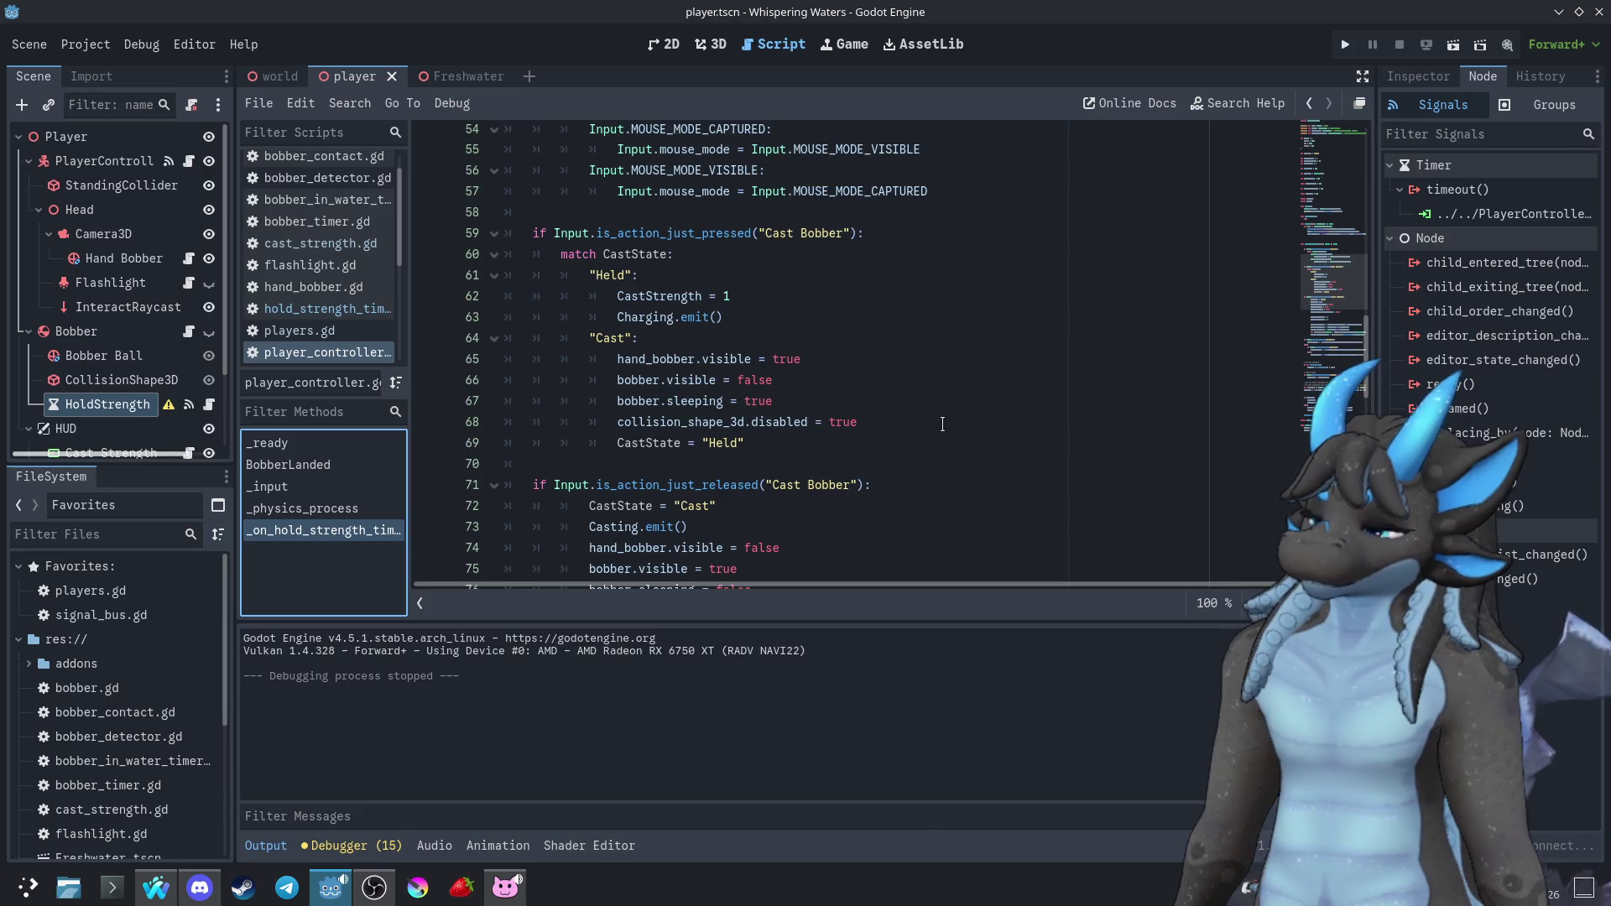
{"action": "scroll", "coordinate": [939, 424], "scroll_direction": "down", "scroll_amount": 1}
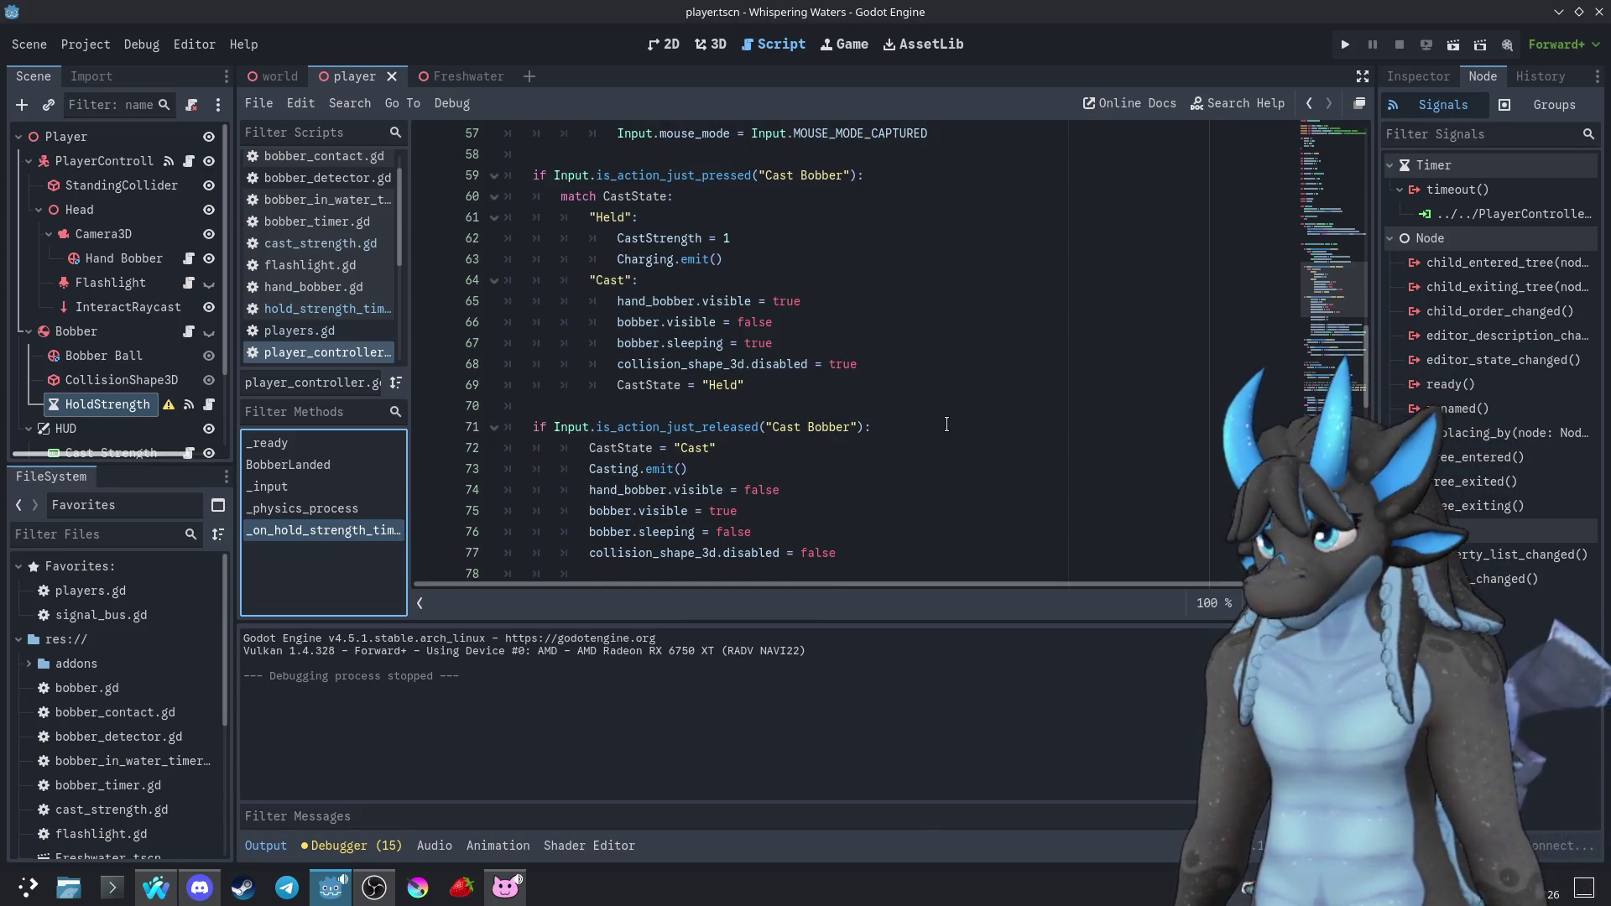
{"action": "scroll", "coordinate": [843, 358], "scroll_direction": "up", "scroll_amount": 1}
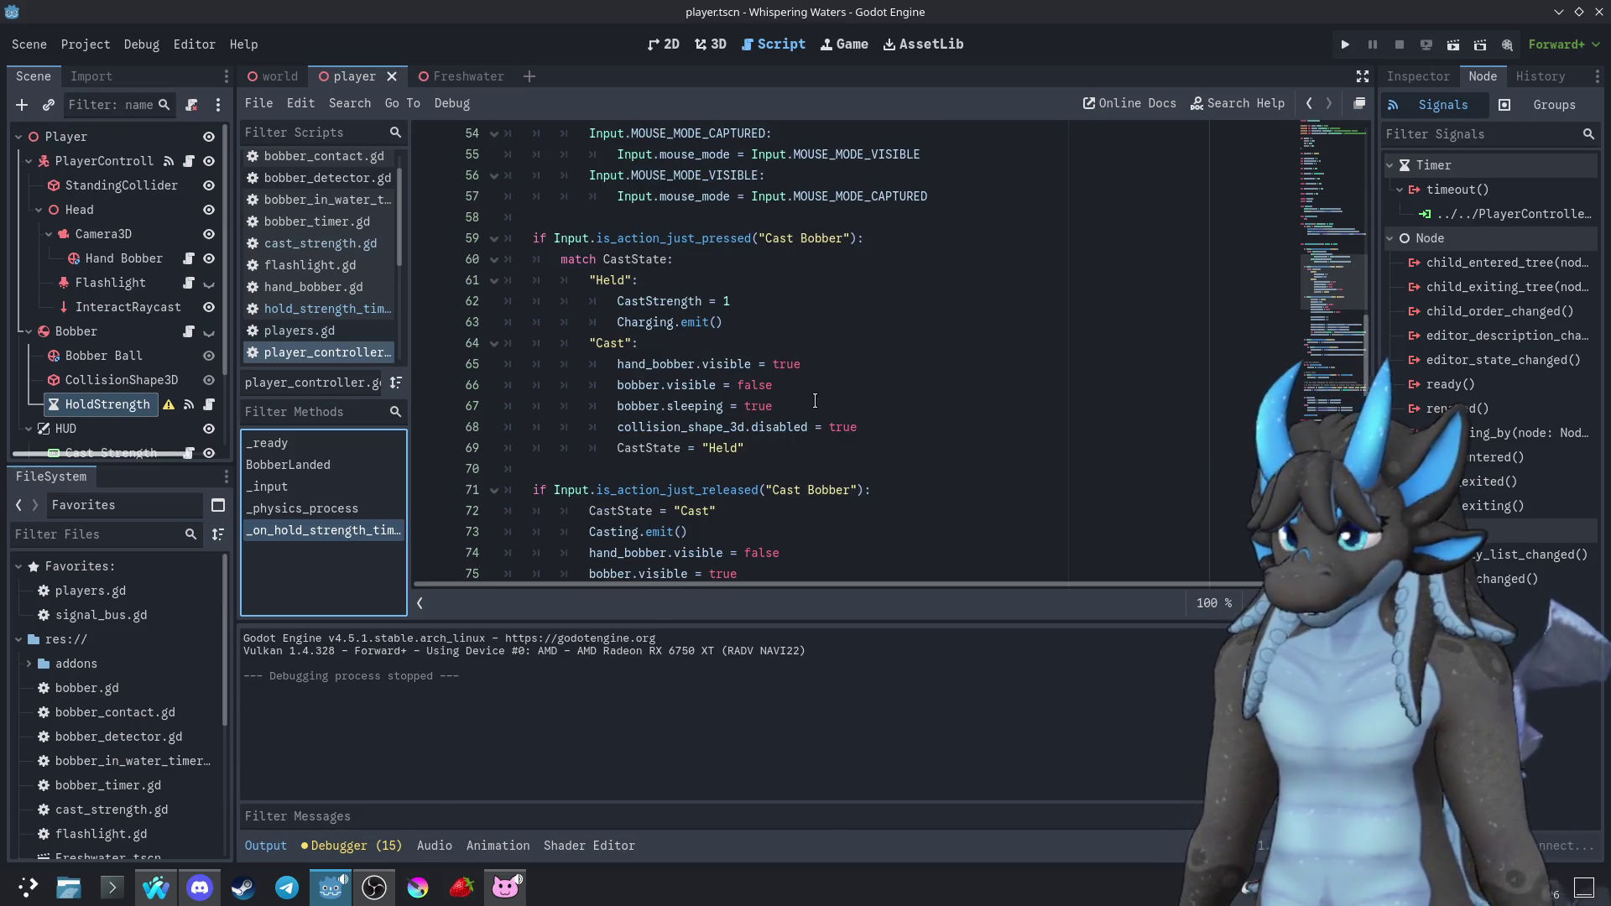
{"action": "left_click", "coordinate": [909, 390]}
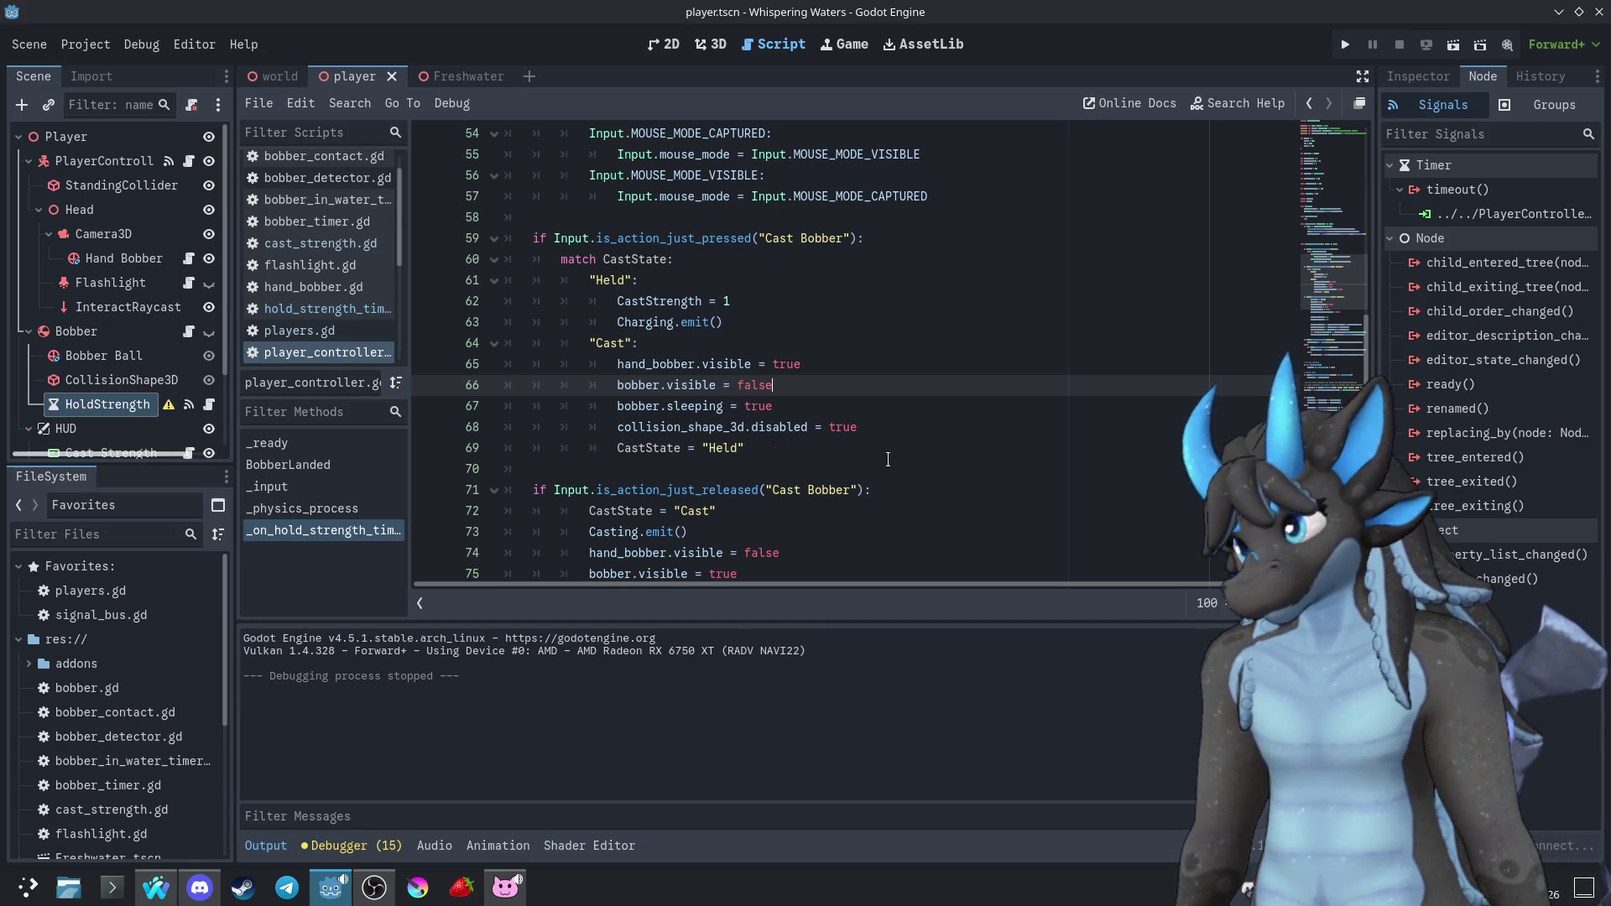
{"action": "key", "text": "F5"}
{"action": "left_click", "coordinate": [805, 458]}
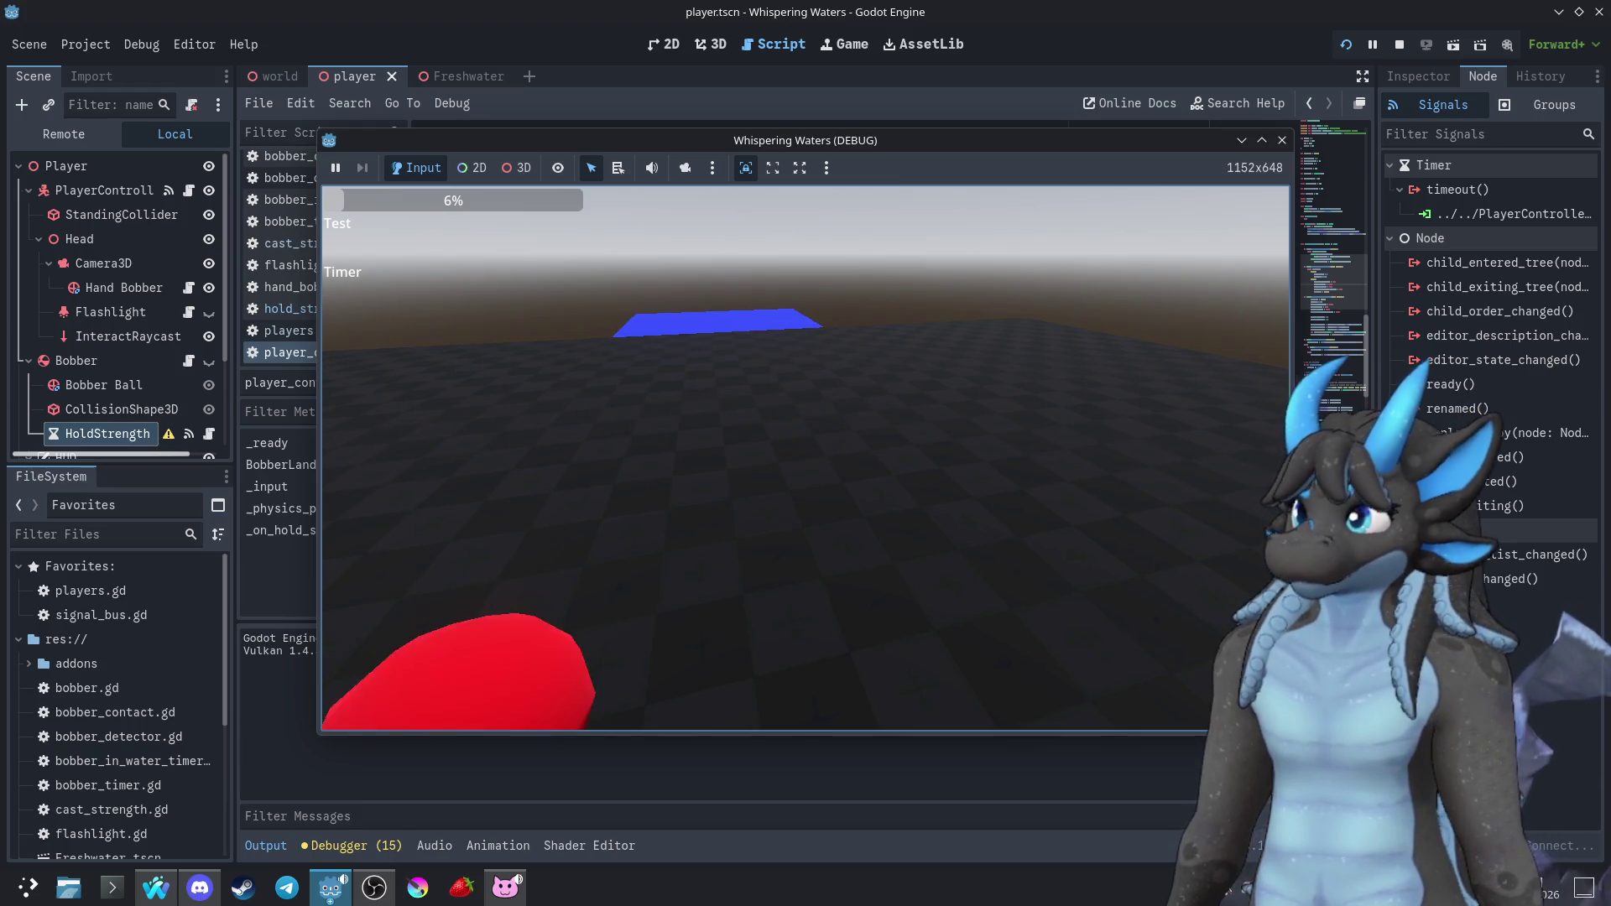
{"action": "key", "text": "F8"}
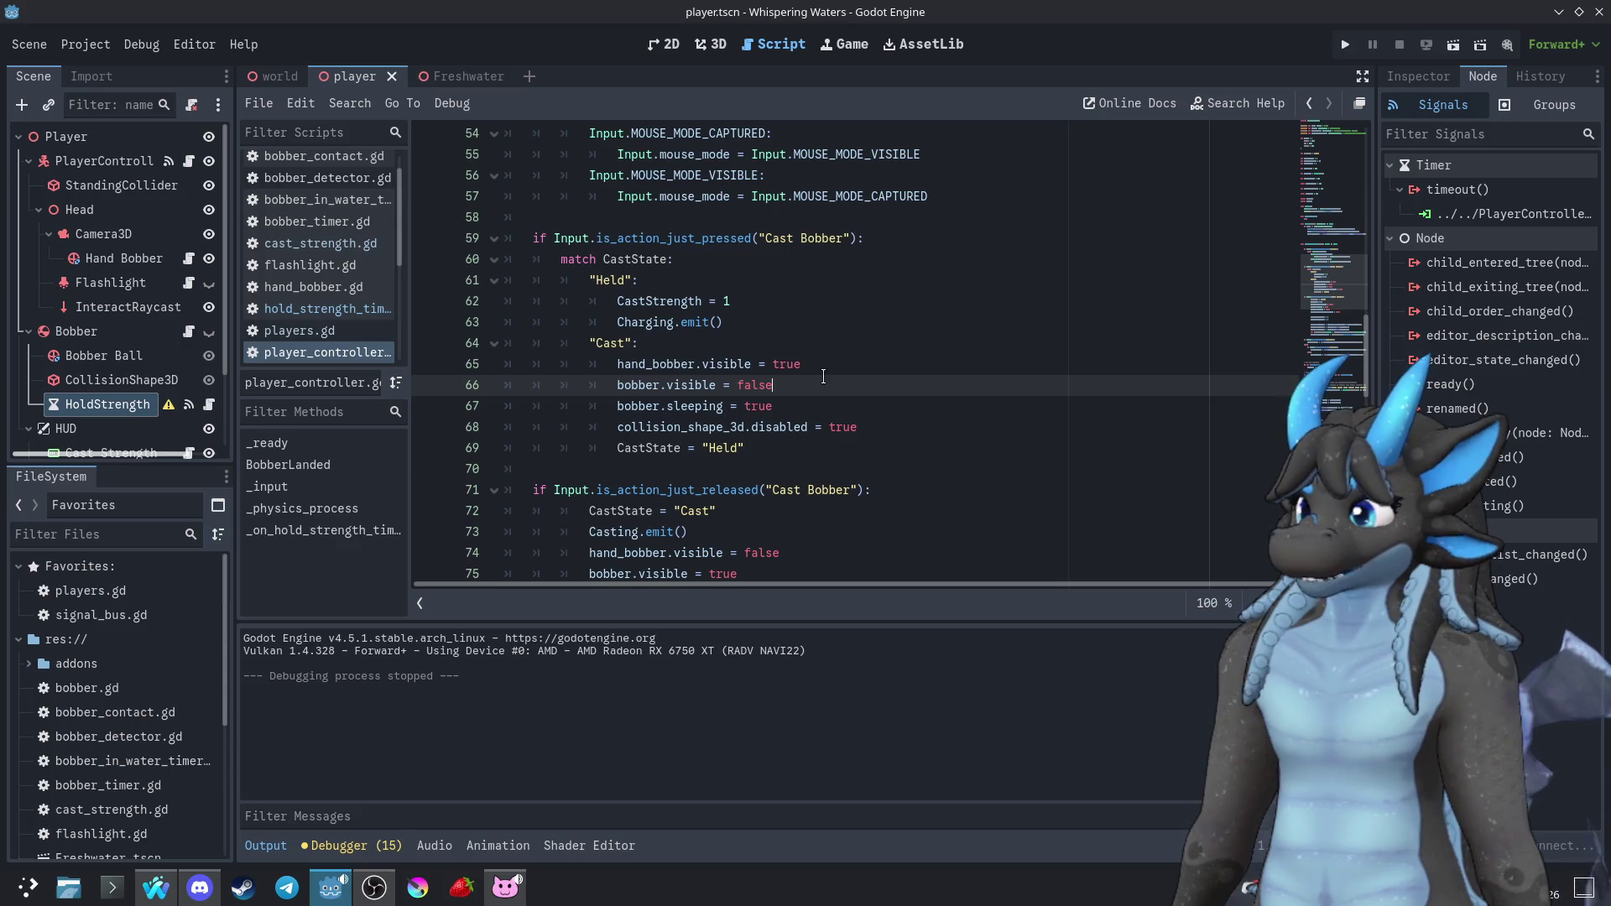
Change match CastState to an if on "Held", removing the "Held": label and dedenting its body
{"action": "double_click", "coordinate": [575, 260]}
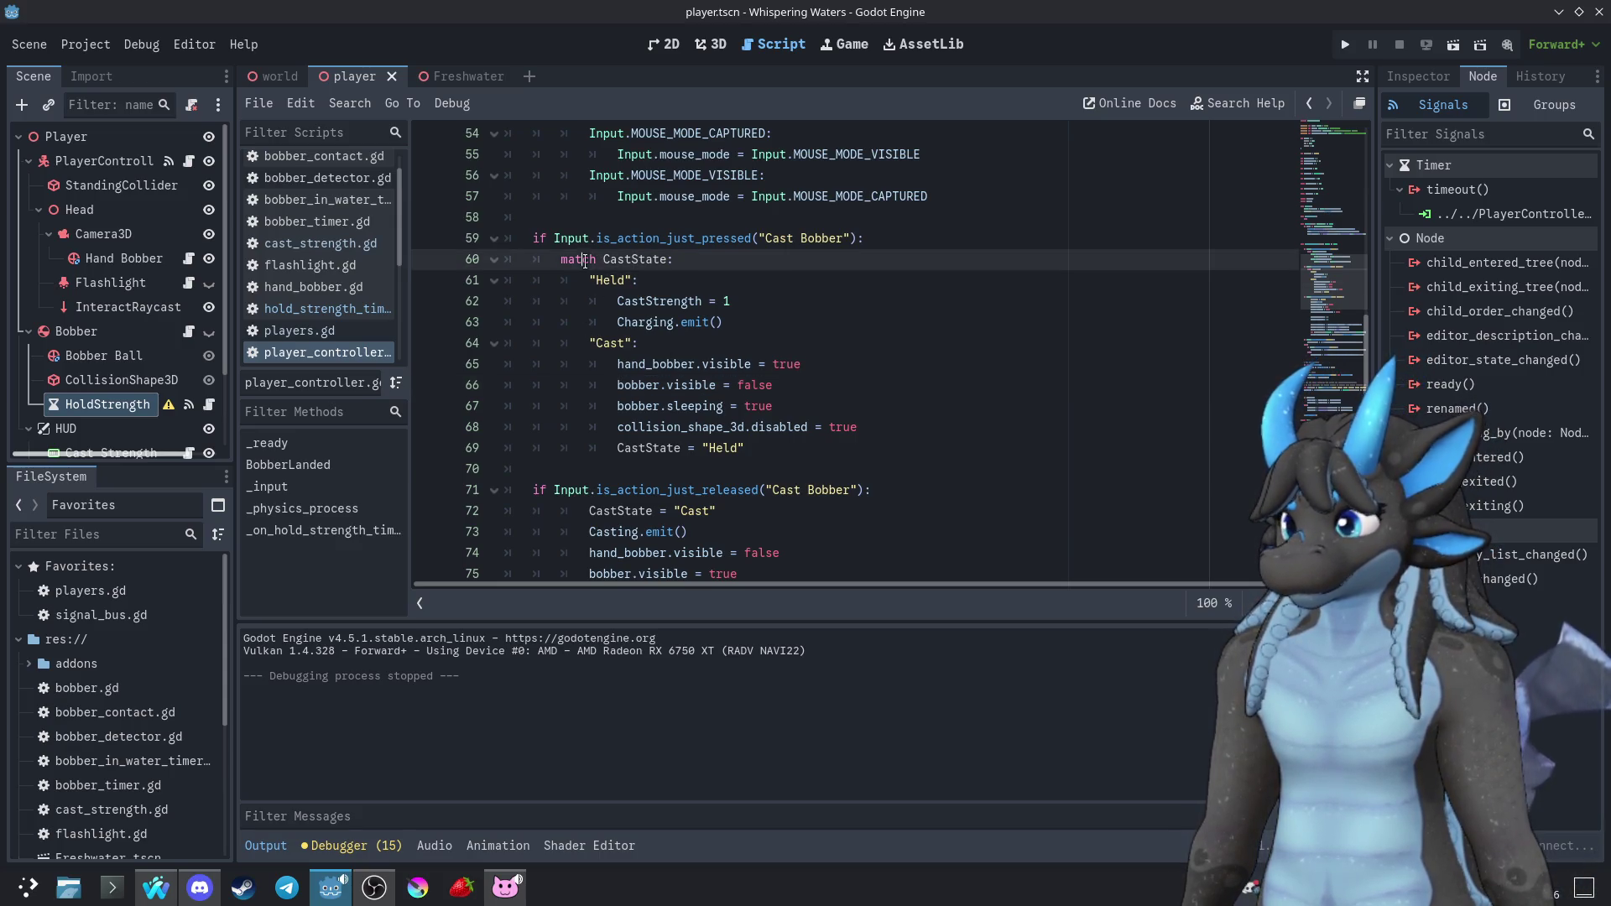
{"action": "type", "text": "if"}
{"action": "key", "text": "Escape"}
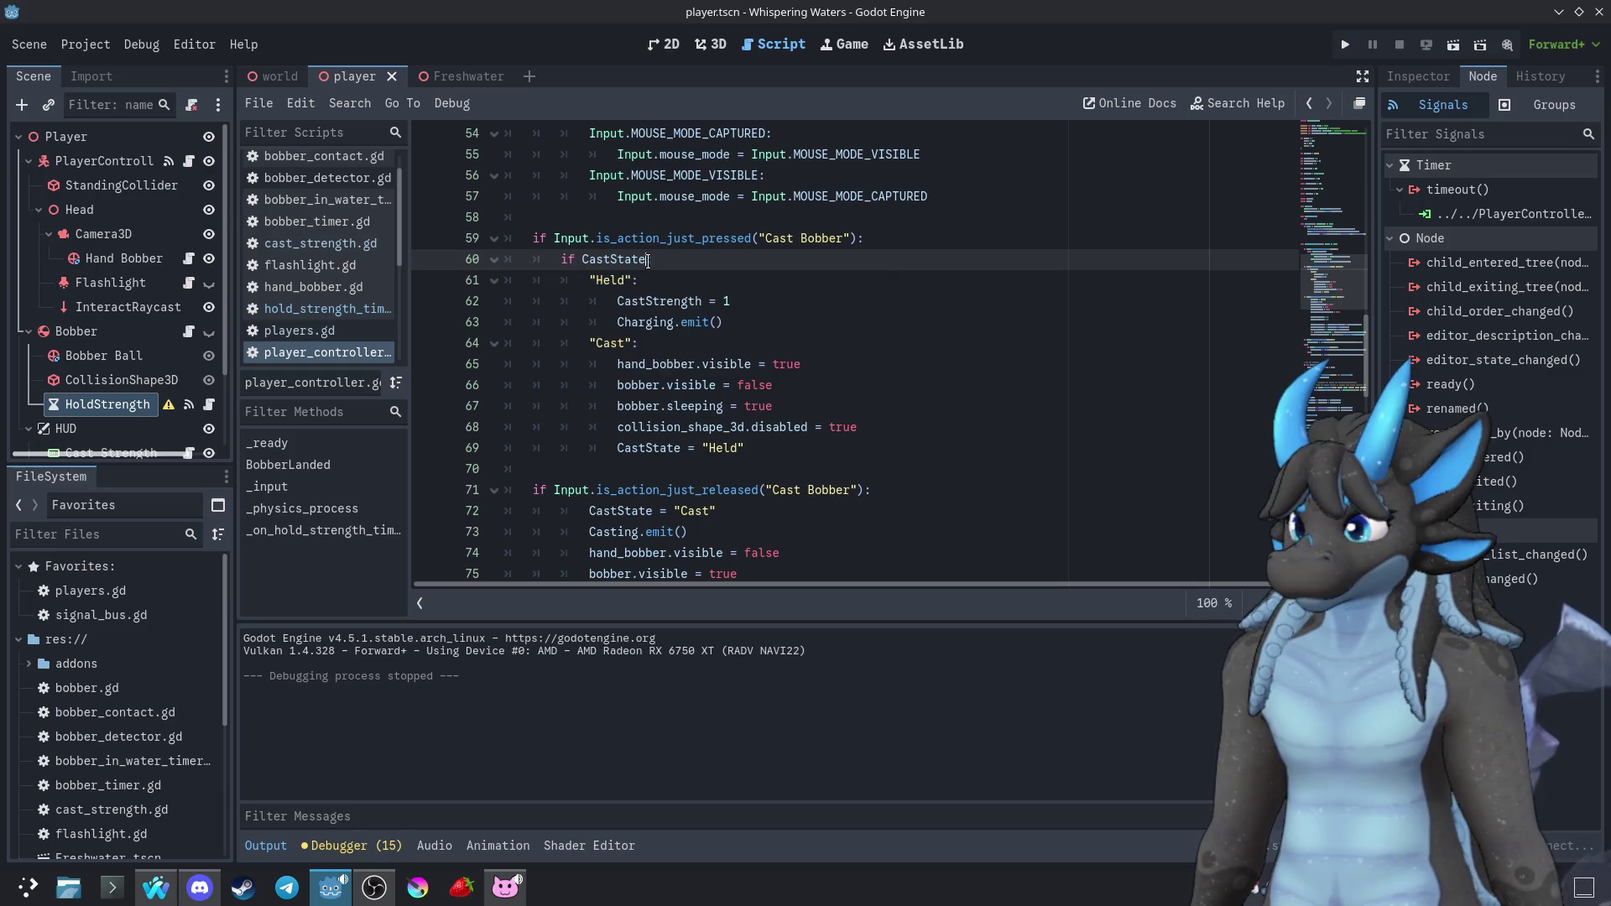
{"action": "type", "text": "= \"Held"}
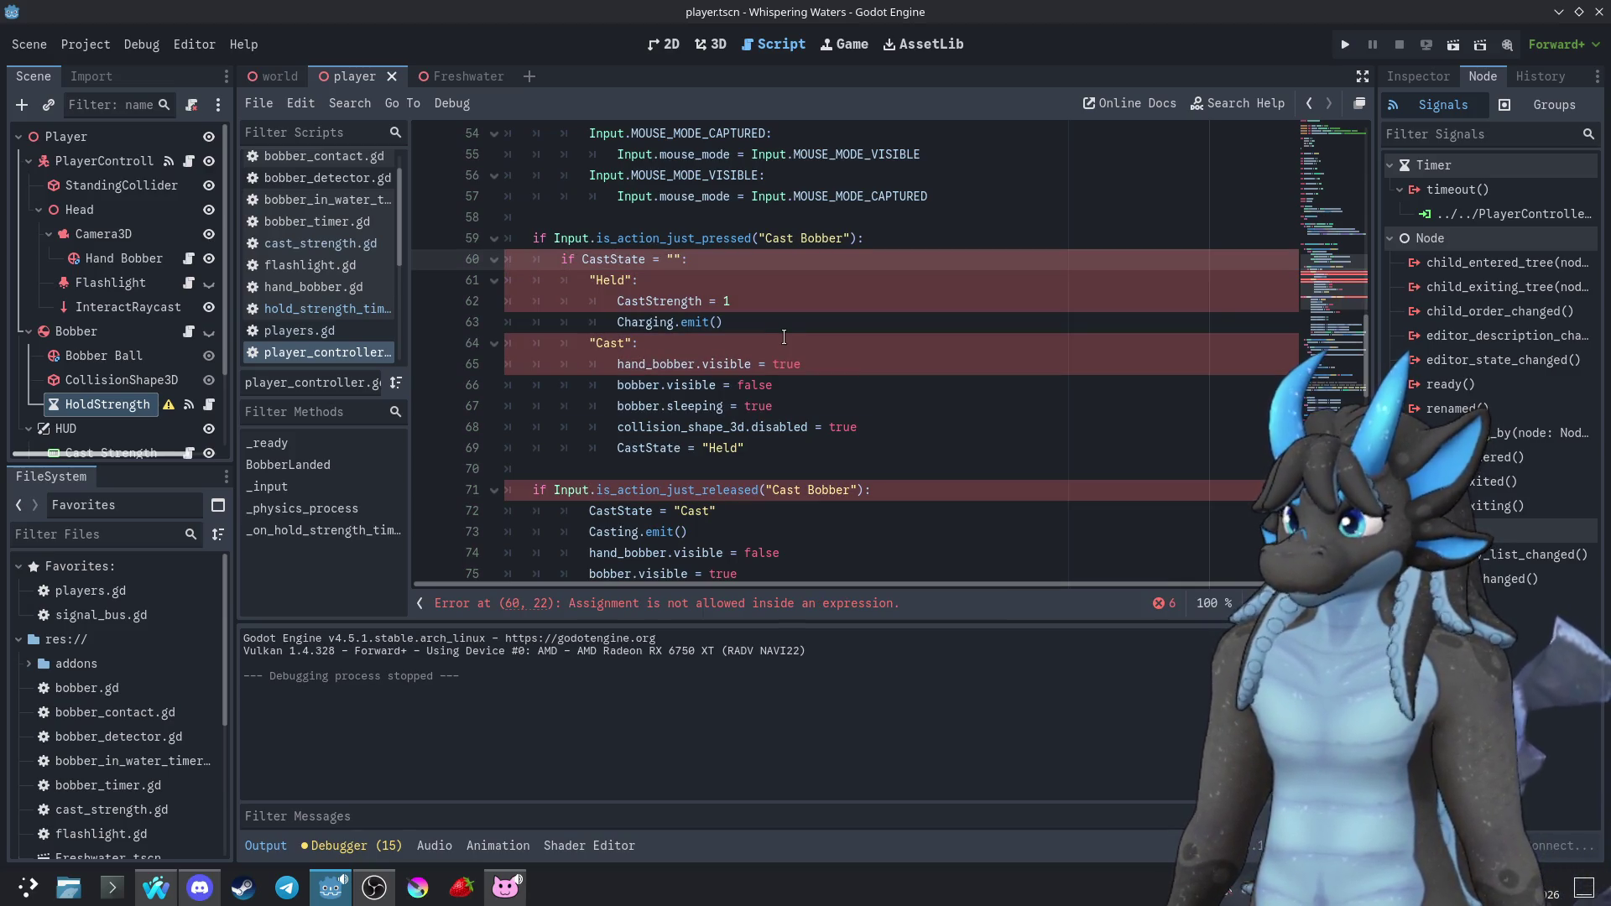
{"action": "triple_click", "coordinate": [761, 277]}
{"action": "key", "text": "BackSpace"}
{"action": "left_click", "coordinate": [712, 291]}
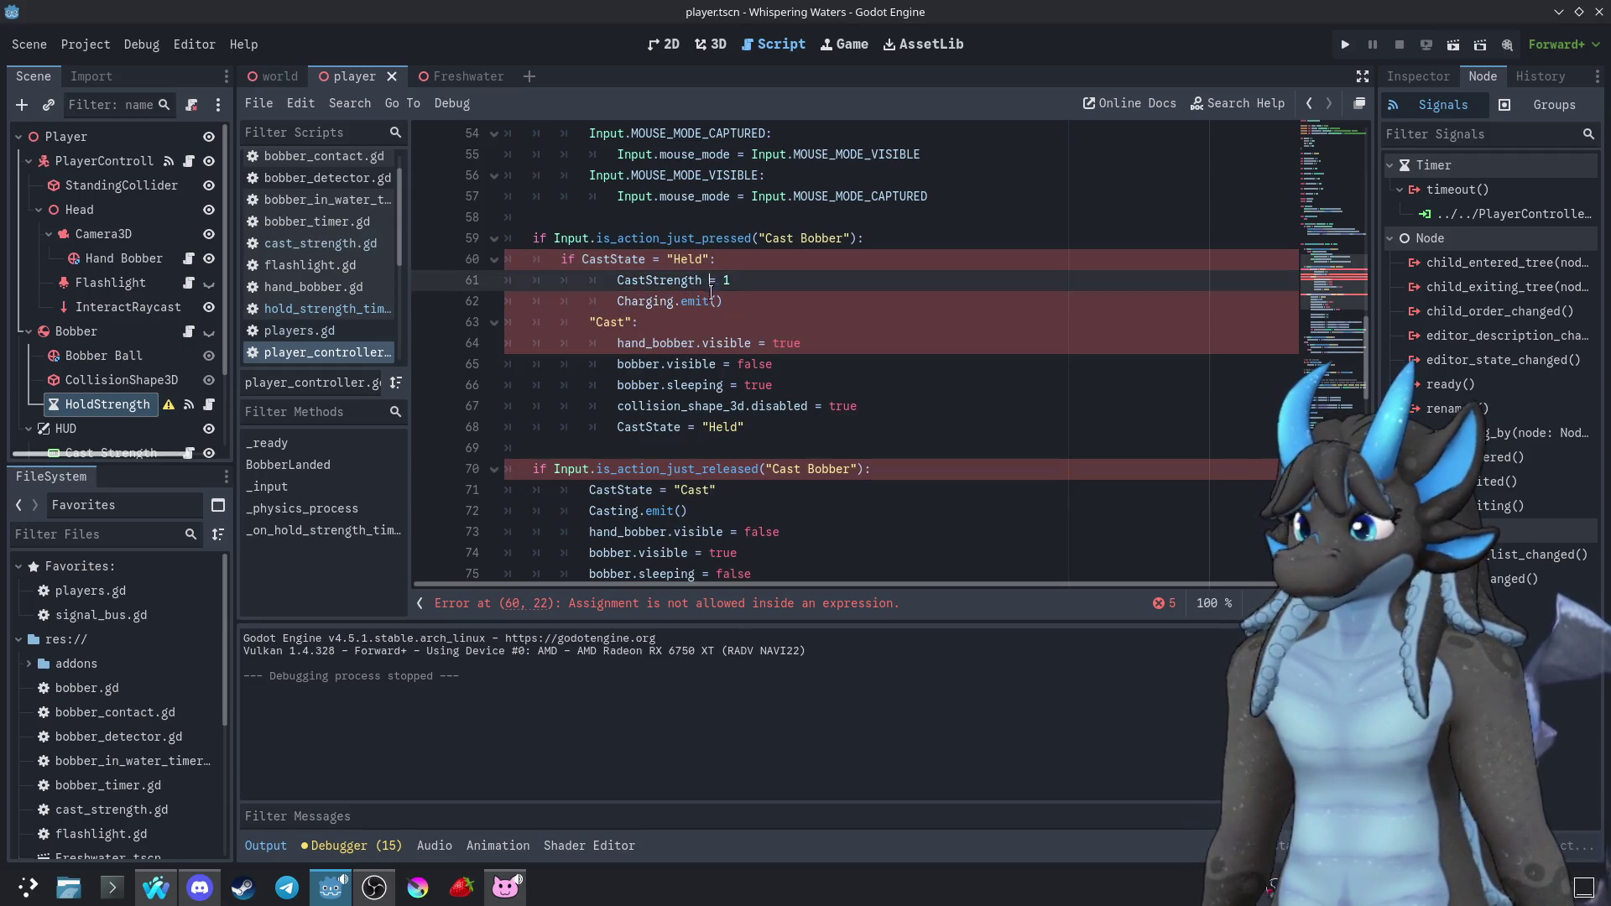
{"action": "left_click_drag", "start_coordinate": [712, 291], "coordinate": [720, 302]}
{"action": "key", "text": "shift+Tab"}
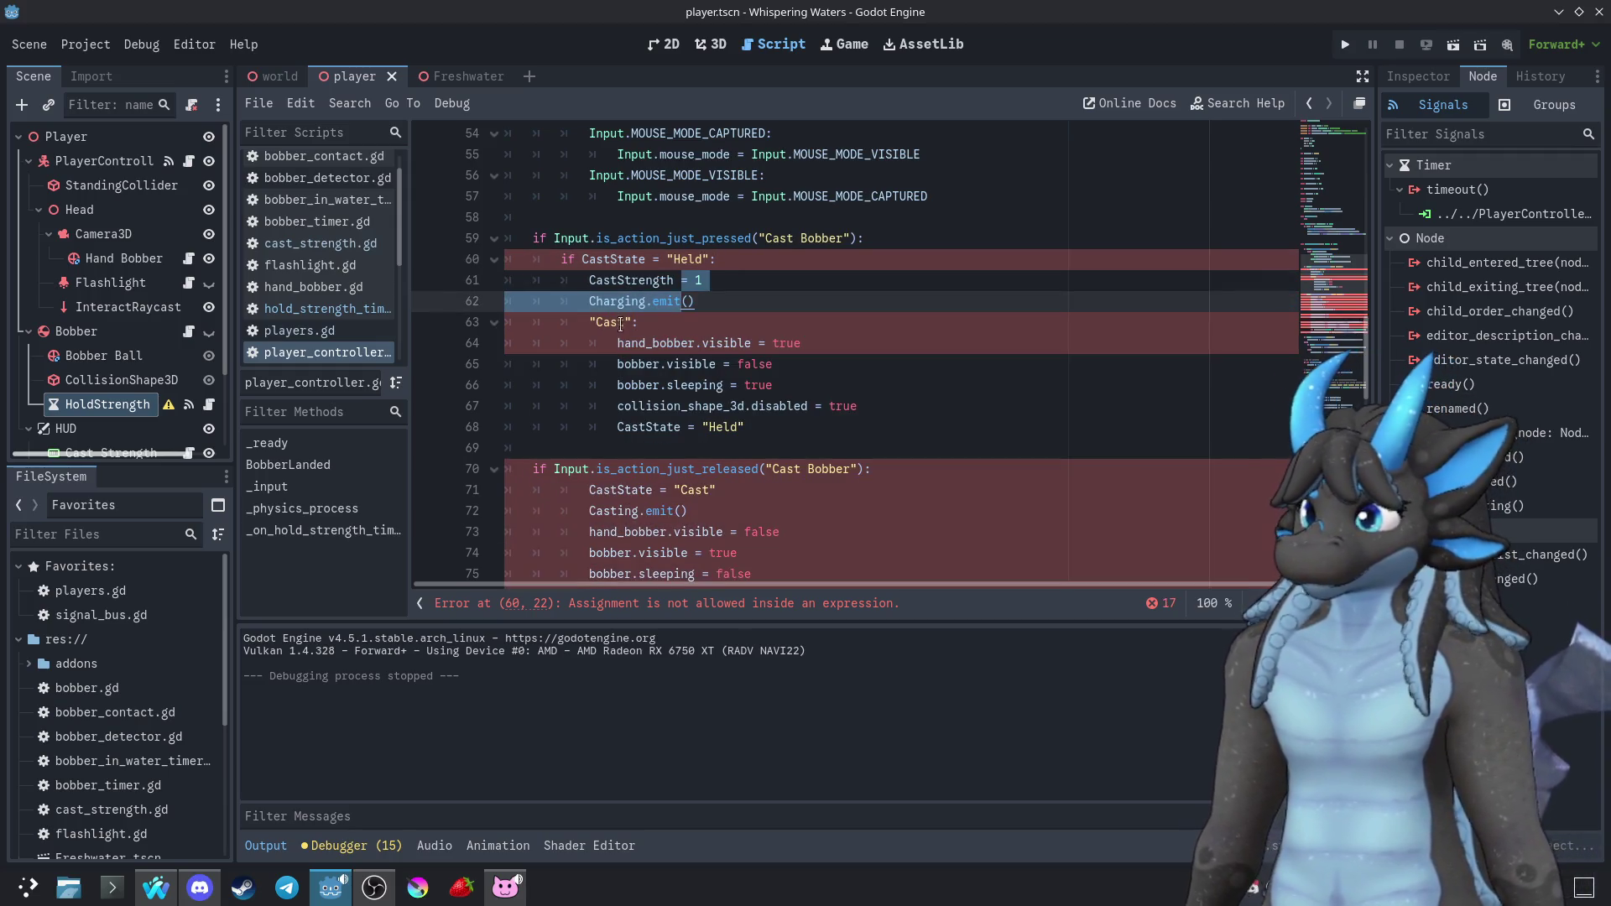
Dedent the "Cast" block and prefix it with elif CasteState =
{"action": "left_click_drag", "start_coordinate": [589, 322], "coordinate": [588, 428]}
{"action": "key", "text": "shift+Tab"}
{"action": "key", "text": "Left"}
{"action": "type", "text": "elif "}
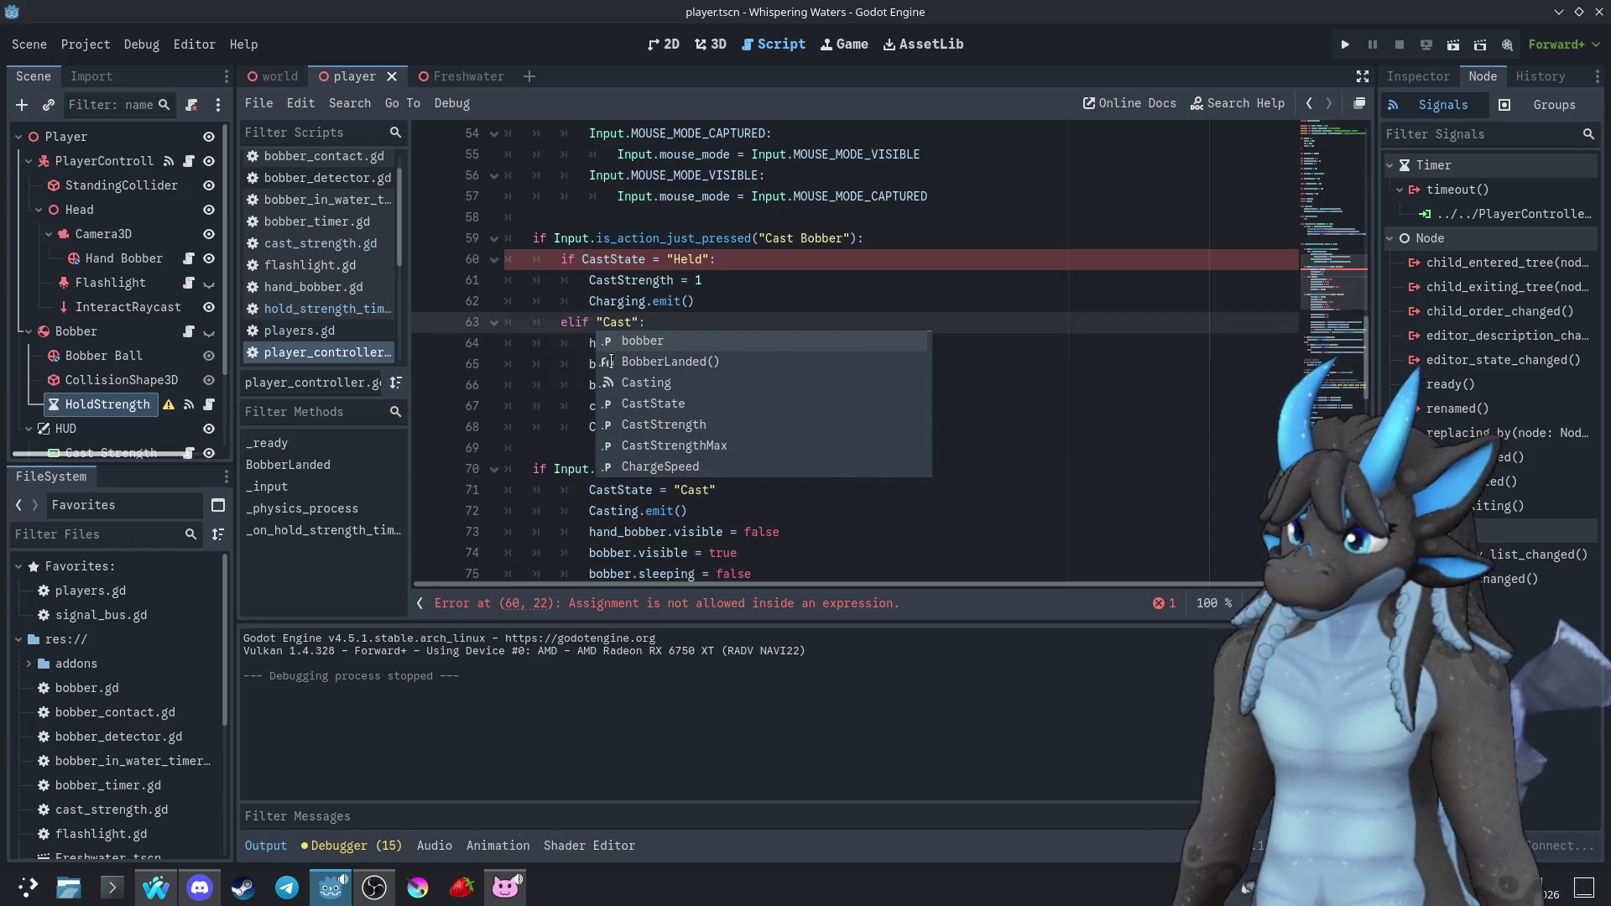
{"action": "type", "text": "Caste"}
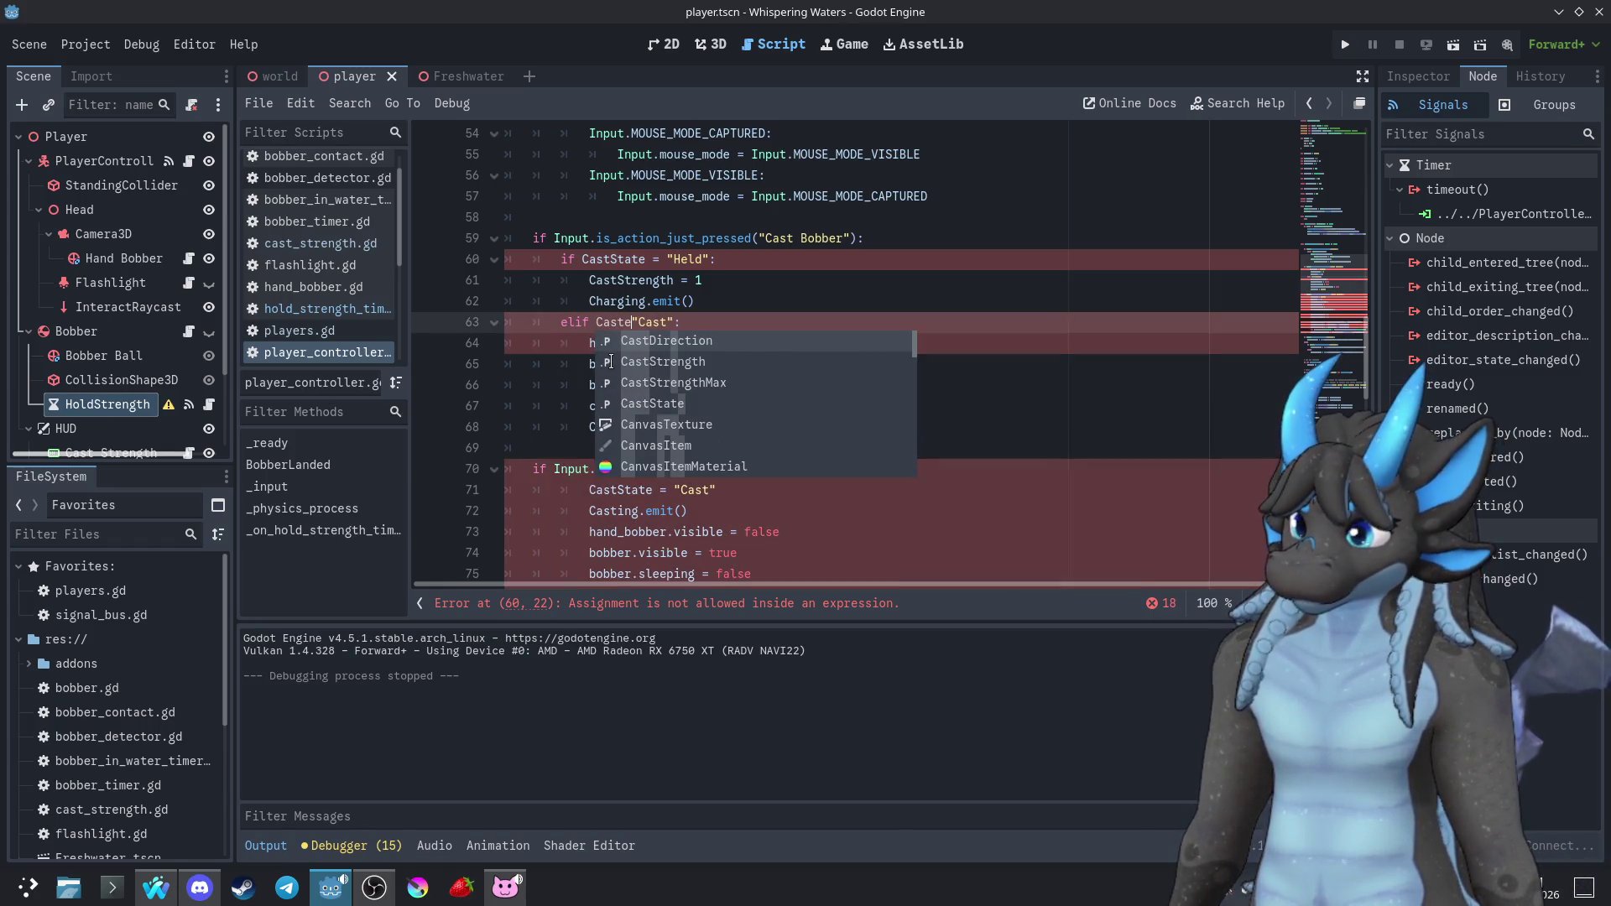
{"action": "type", "text": "State ="}
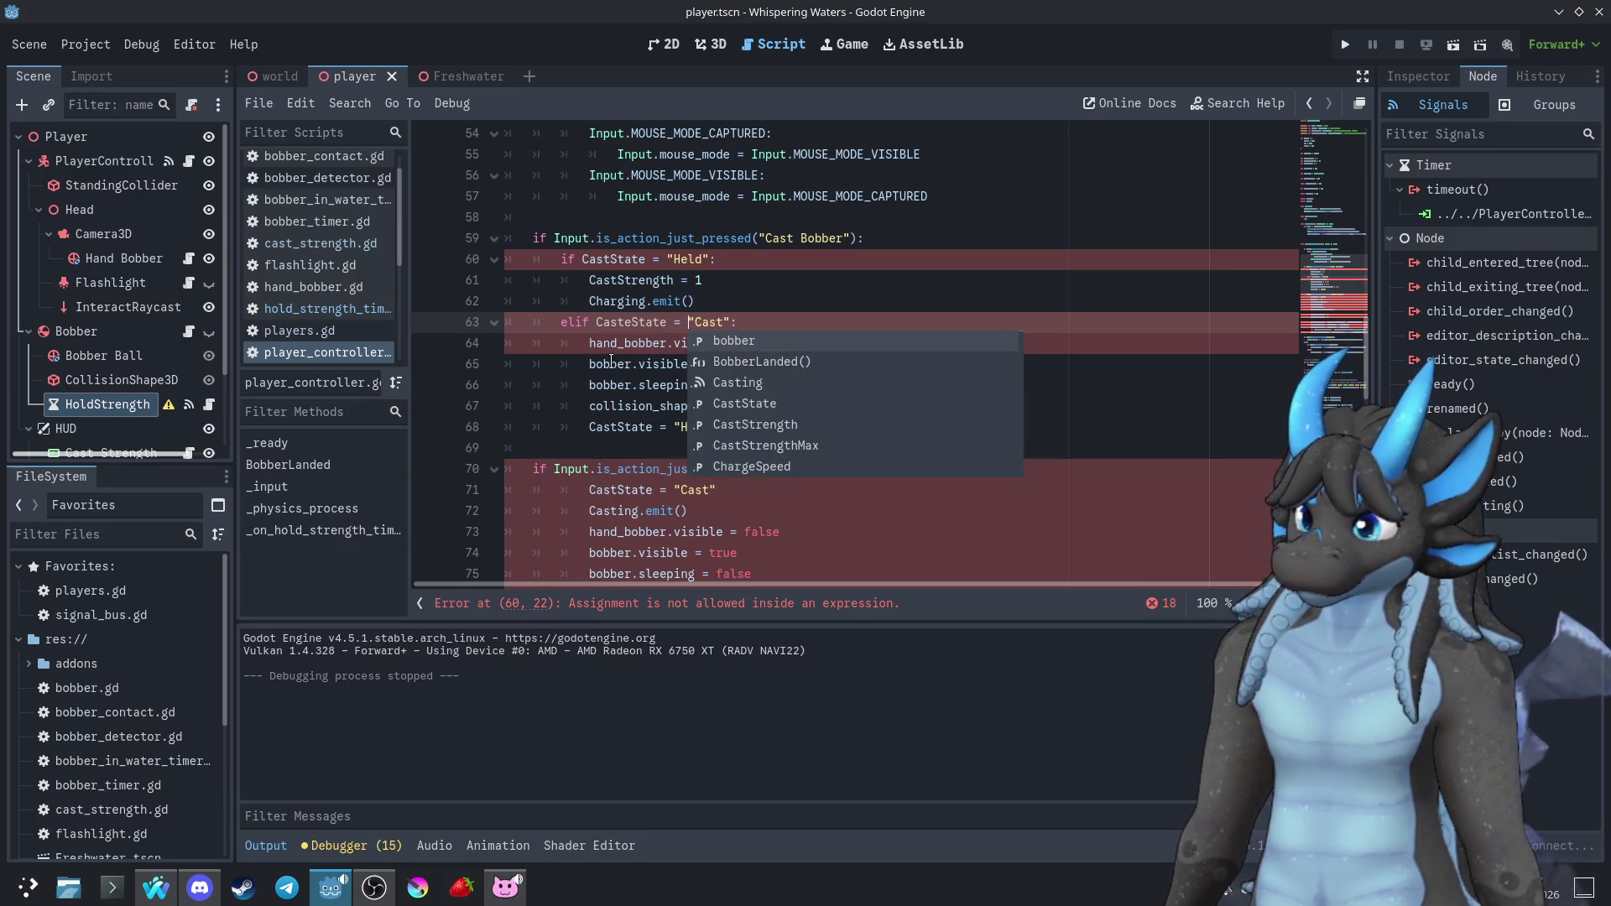
{"action": "left_click", "coordinate": [586, 361]}
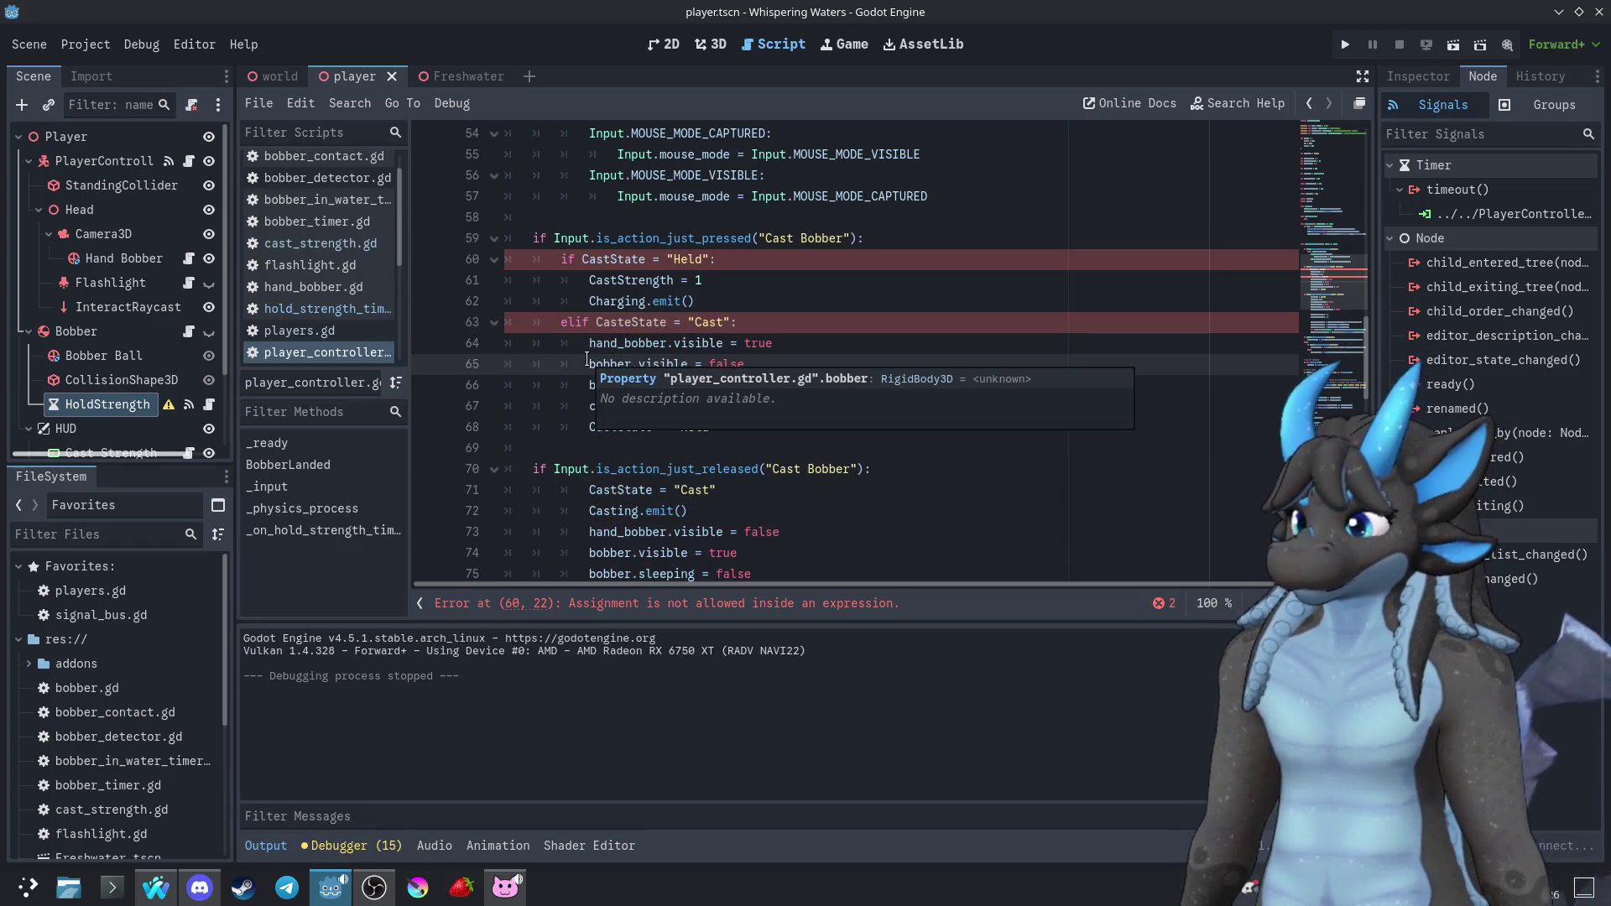
Make both comparisons use == and correct the CasteState typo to CastState
{"action": "left_click", "coordinate": [662, 260]}
{"action": "type", "text": "="}
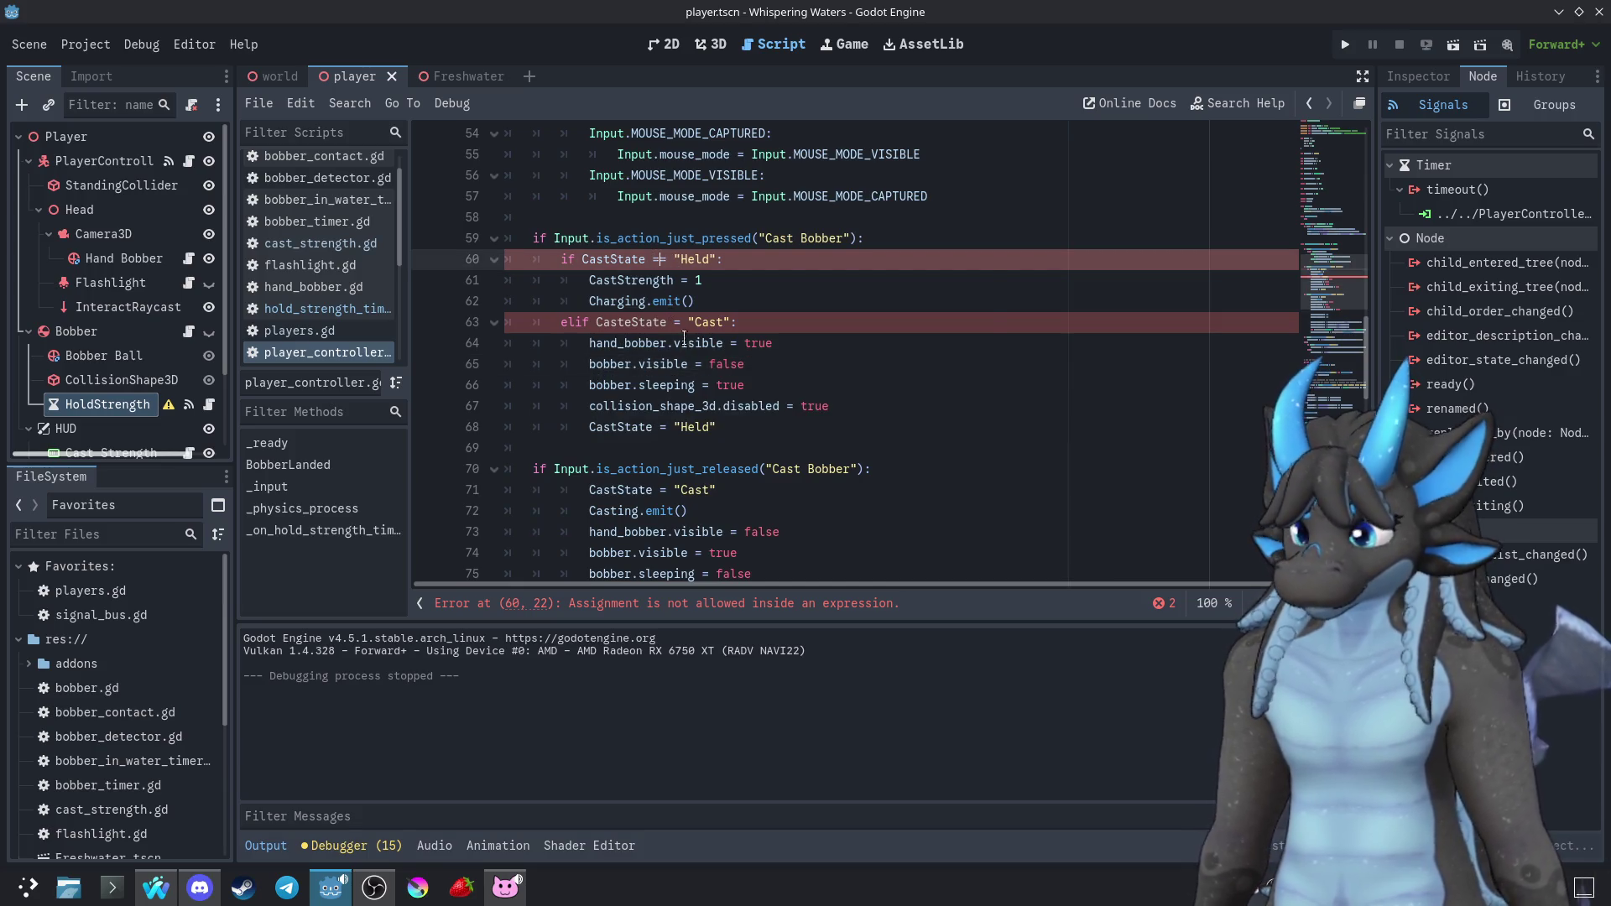
{"action": "key", "text": "Escape"}
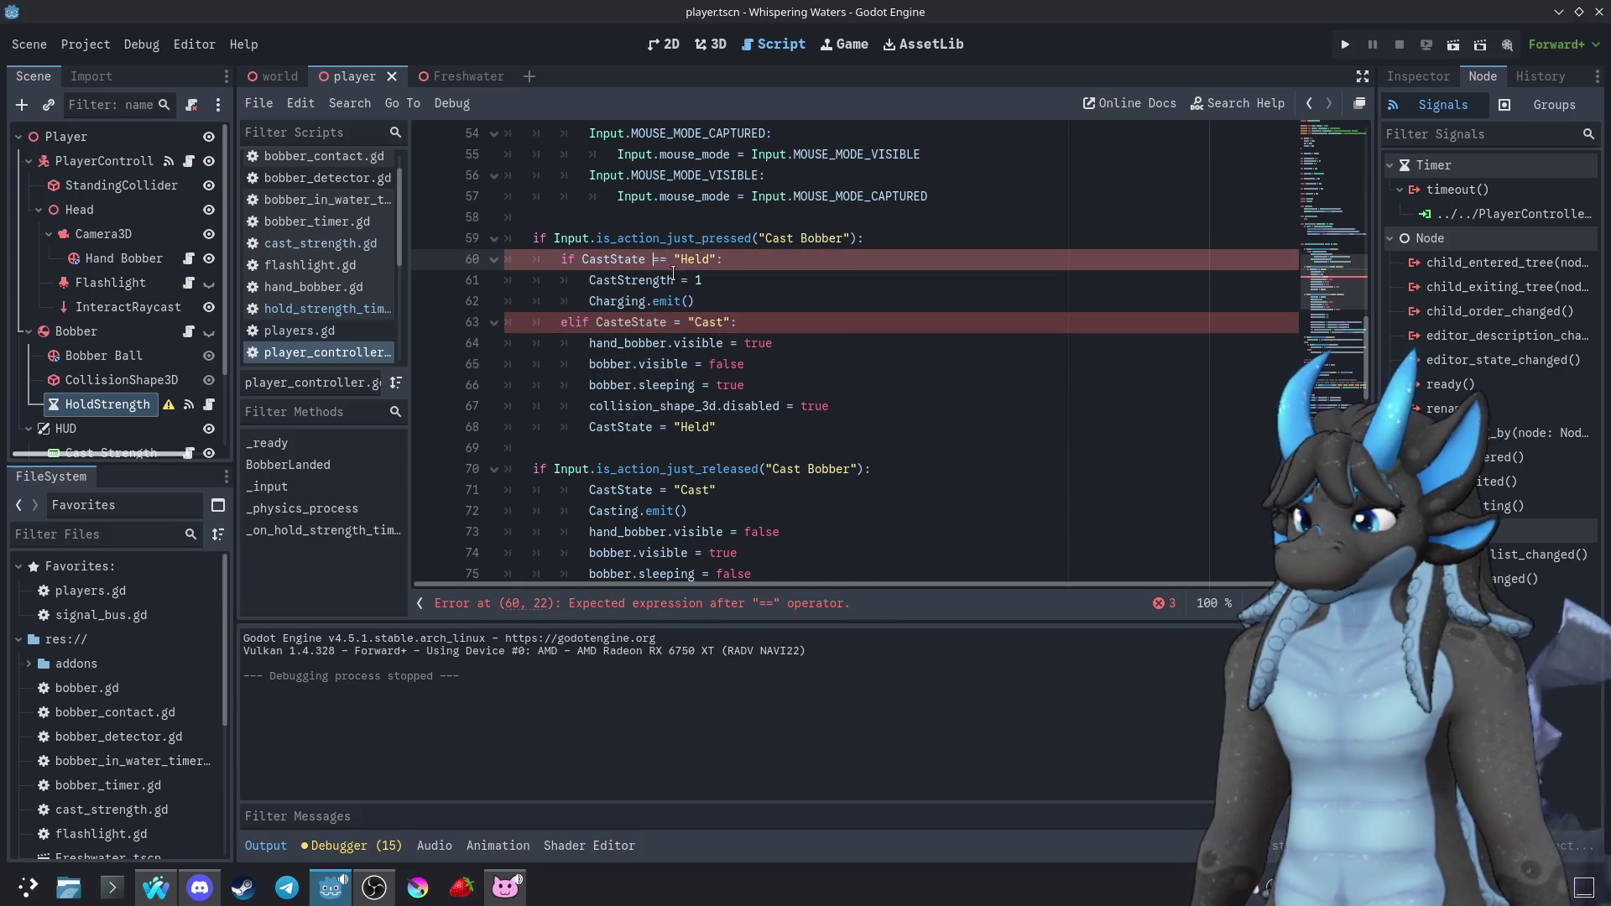
{"action": "left_click", "coordinate": [684, 324]}
{"action": "type", "text": "="}
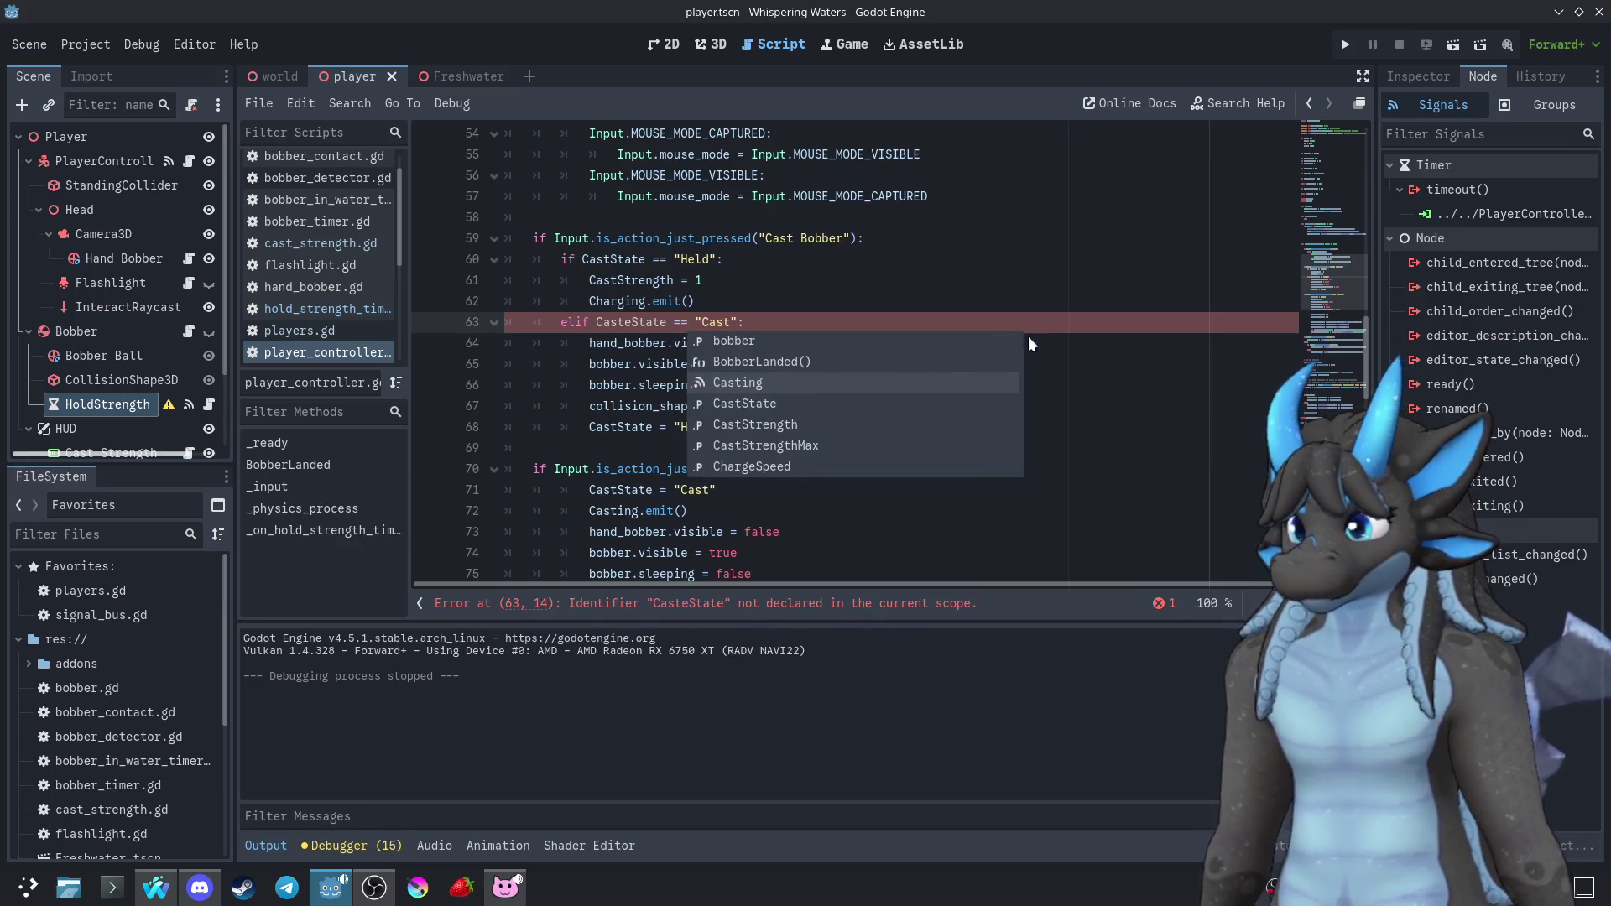
{"action": "left_click", "coordinate": [1127, 353]}
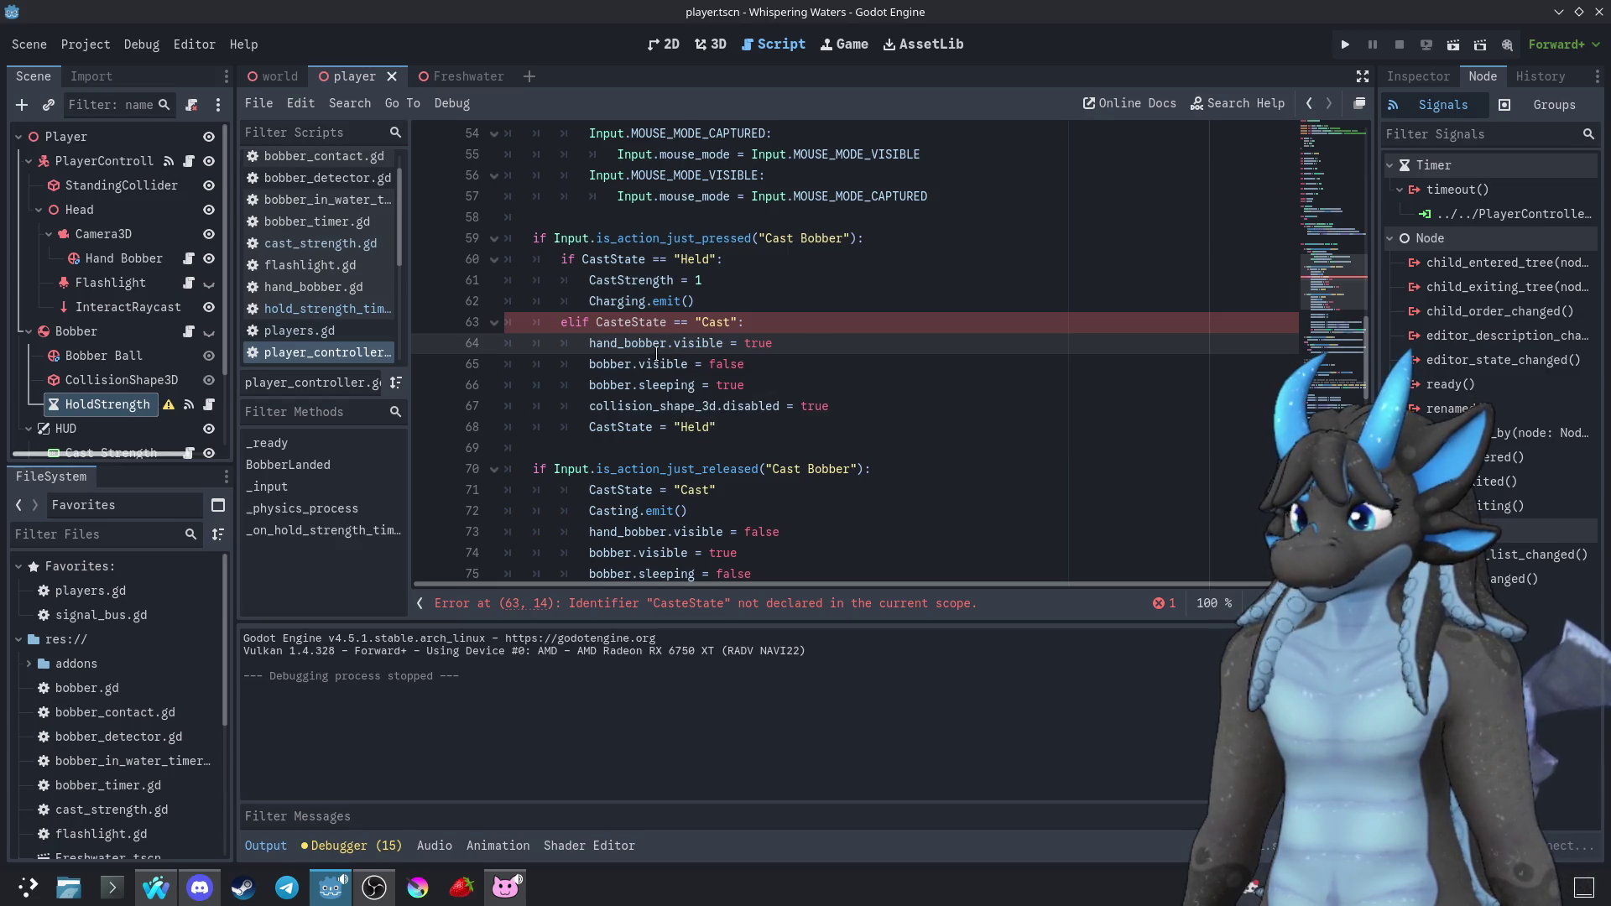
{"action": "key", "text": "Up"}
{"action": "key", "text": "BackSpace"}
{"action": "left_click", "coordinate": [890, 365]}
{"action": "left_click", "coordinate": [1345, 46]}
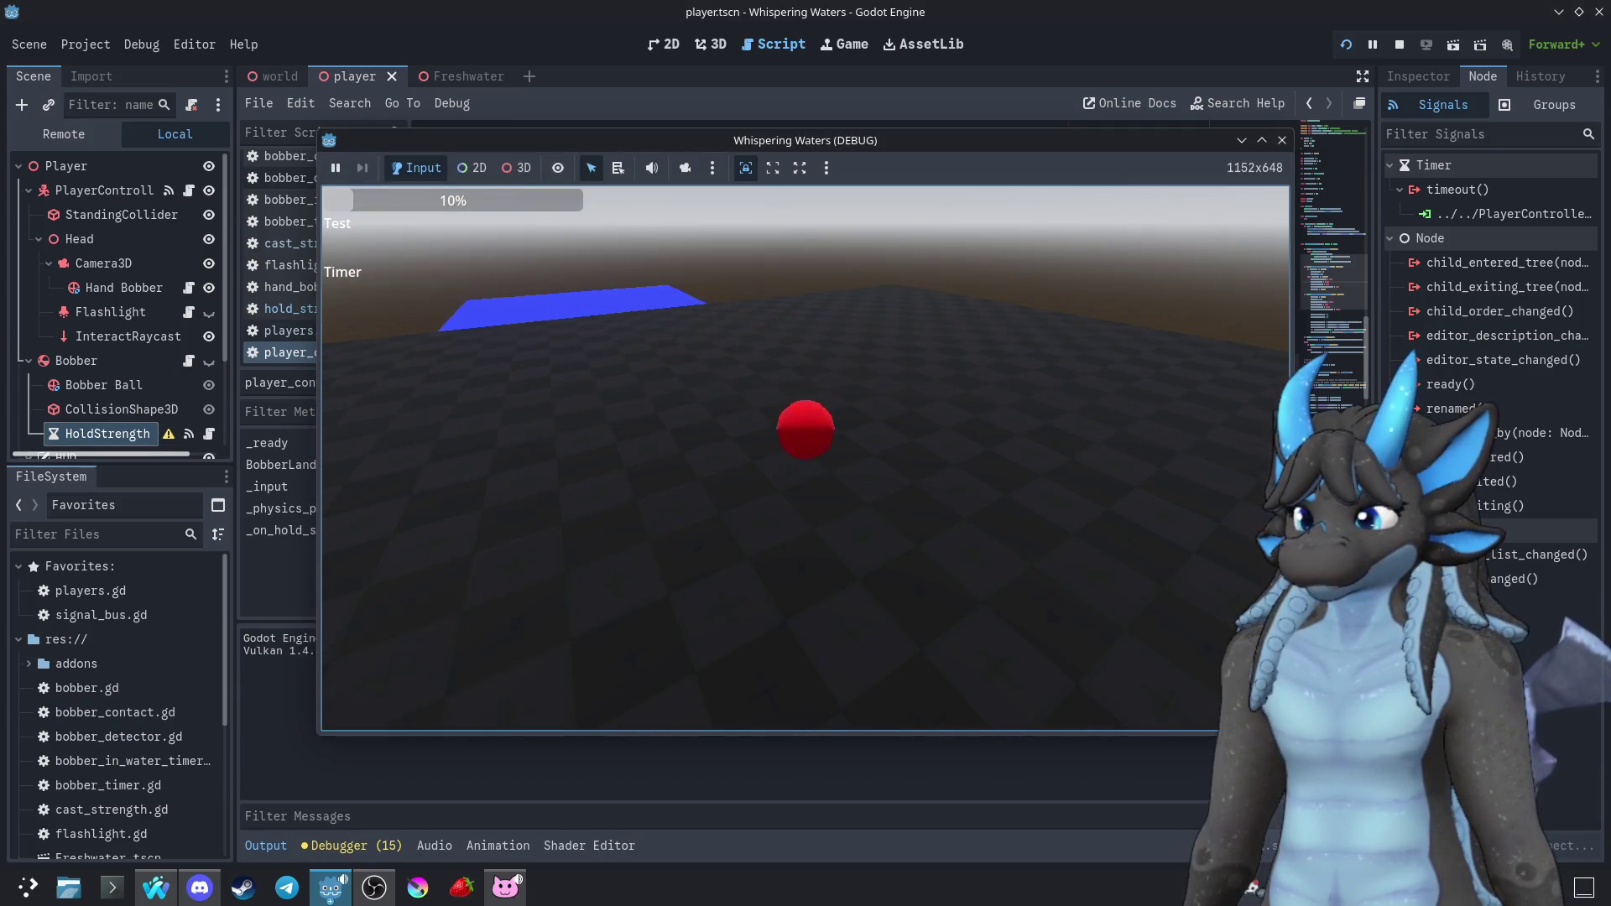
{"action": "key", "text": "Escape"}
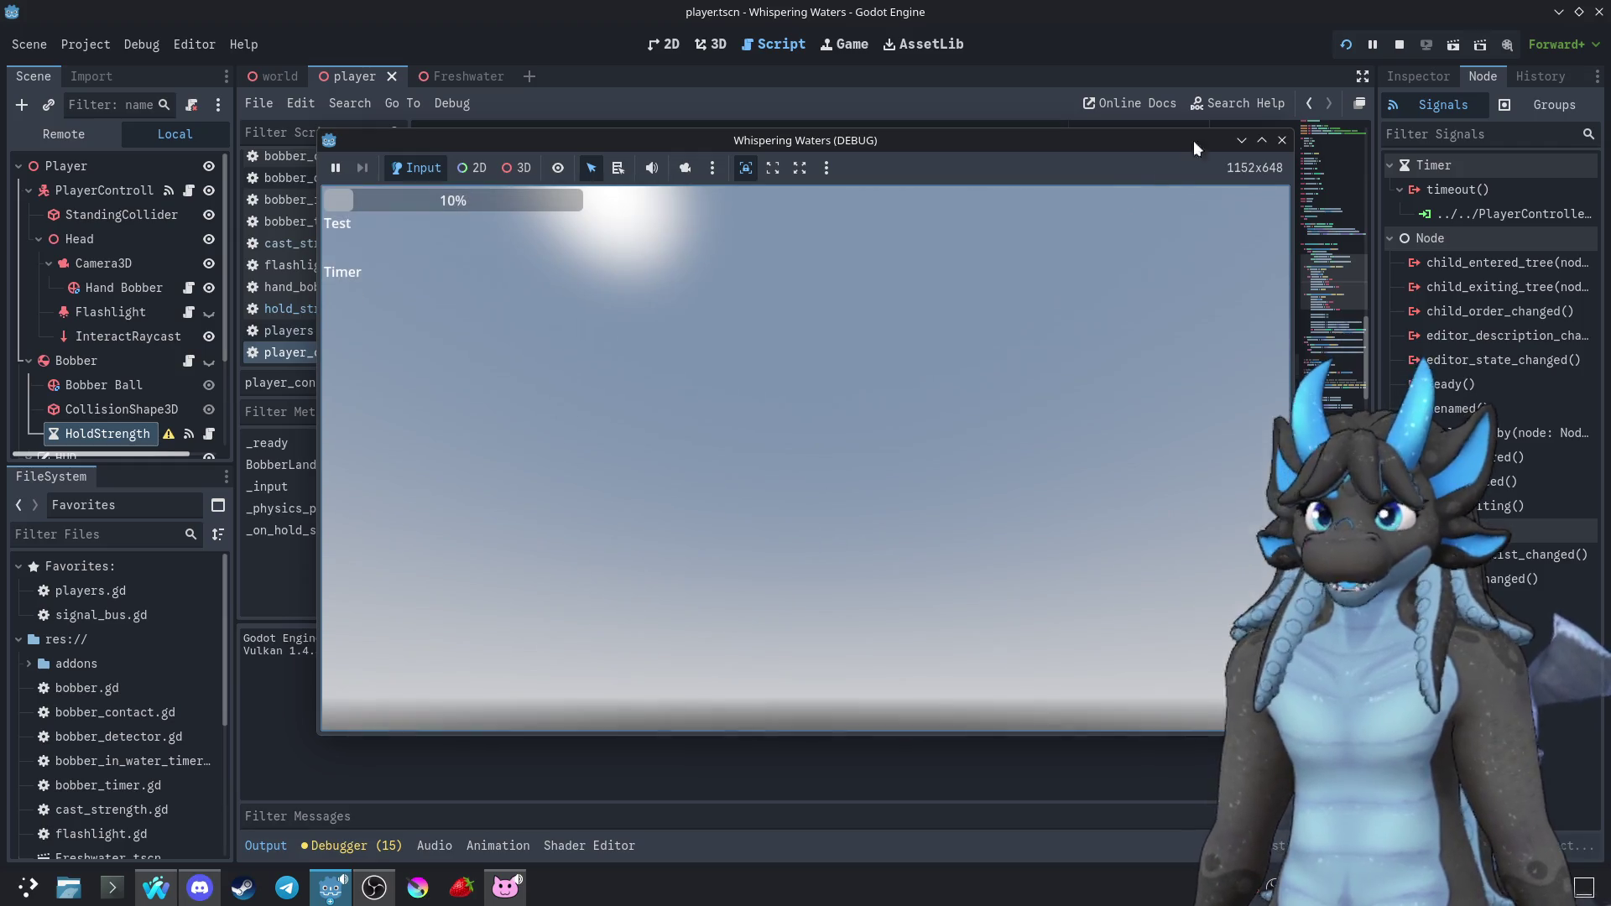
{"action": "left_click", "coordinate": [1281, 140]}
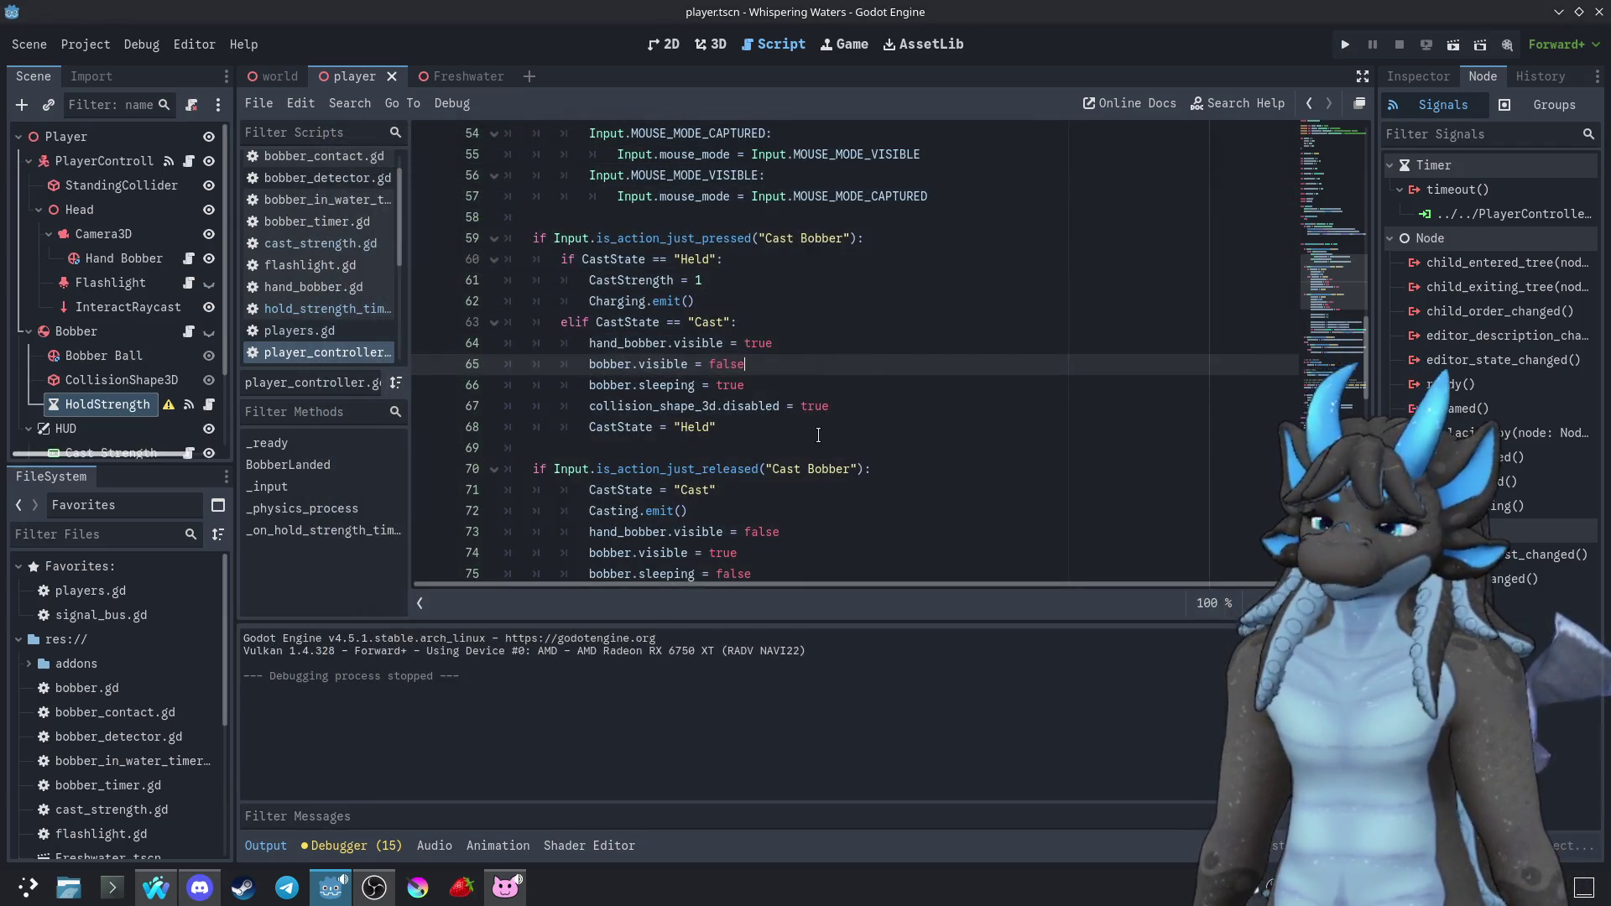
{"action": "left_click", "coordinate": [820, 424]}
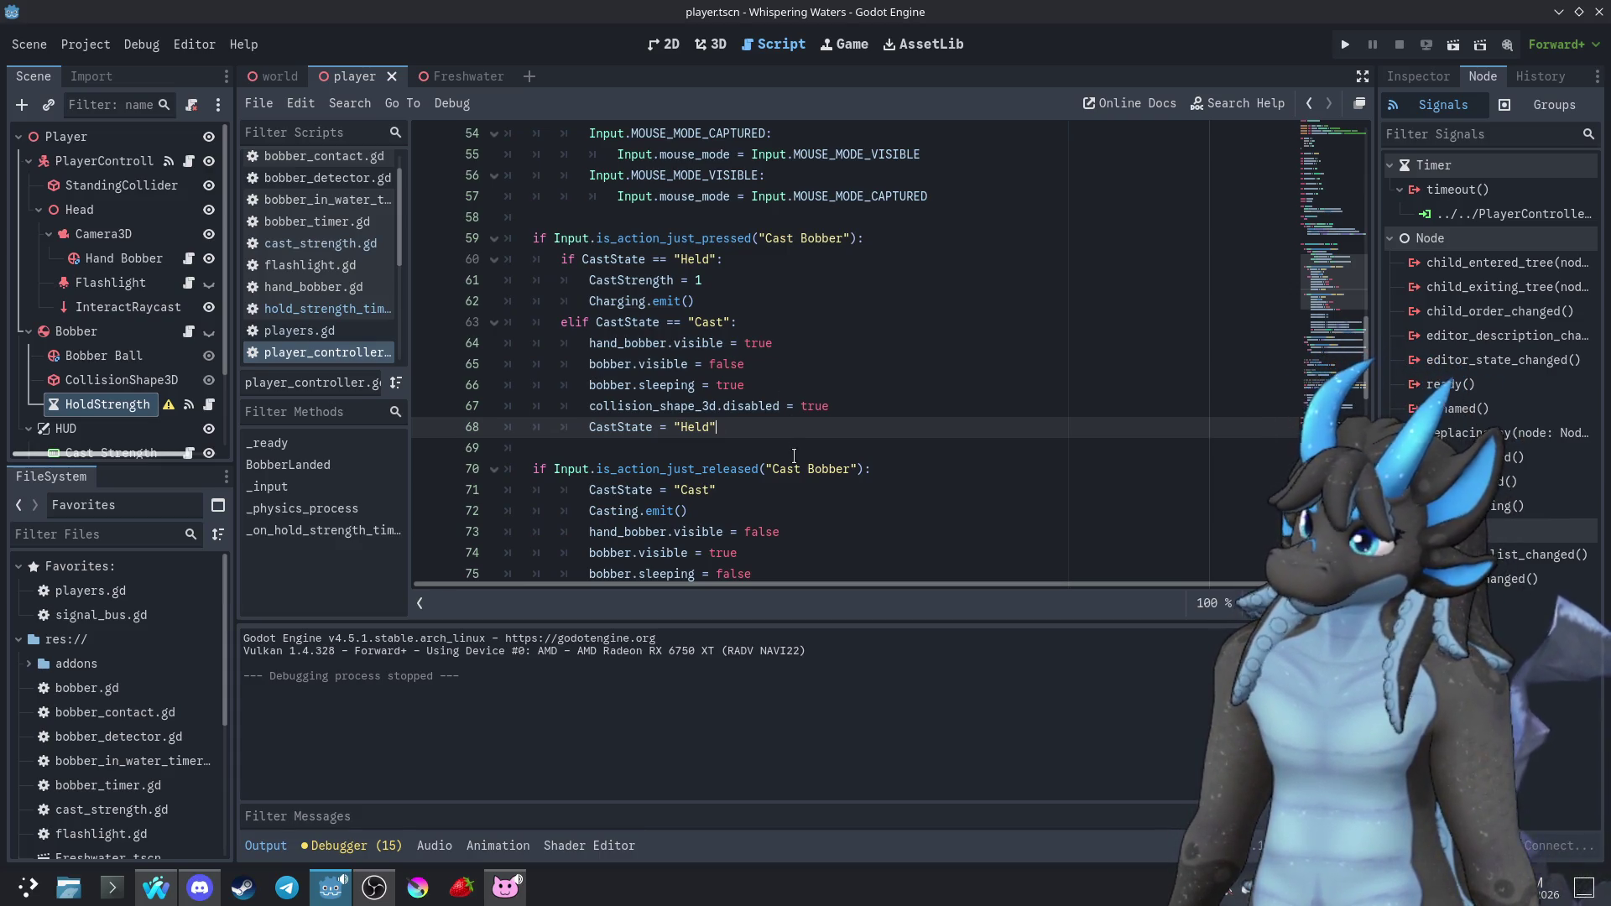
Scroll through the casting code, then select PlayerController to list its Casting, Charging and SendToCastBar signals
{"action": "scroll", "coordinate": [791, 451], "scroll_direction": "up", "scroll_amount": 17}
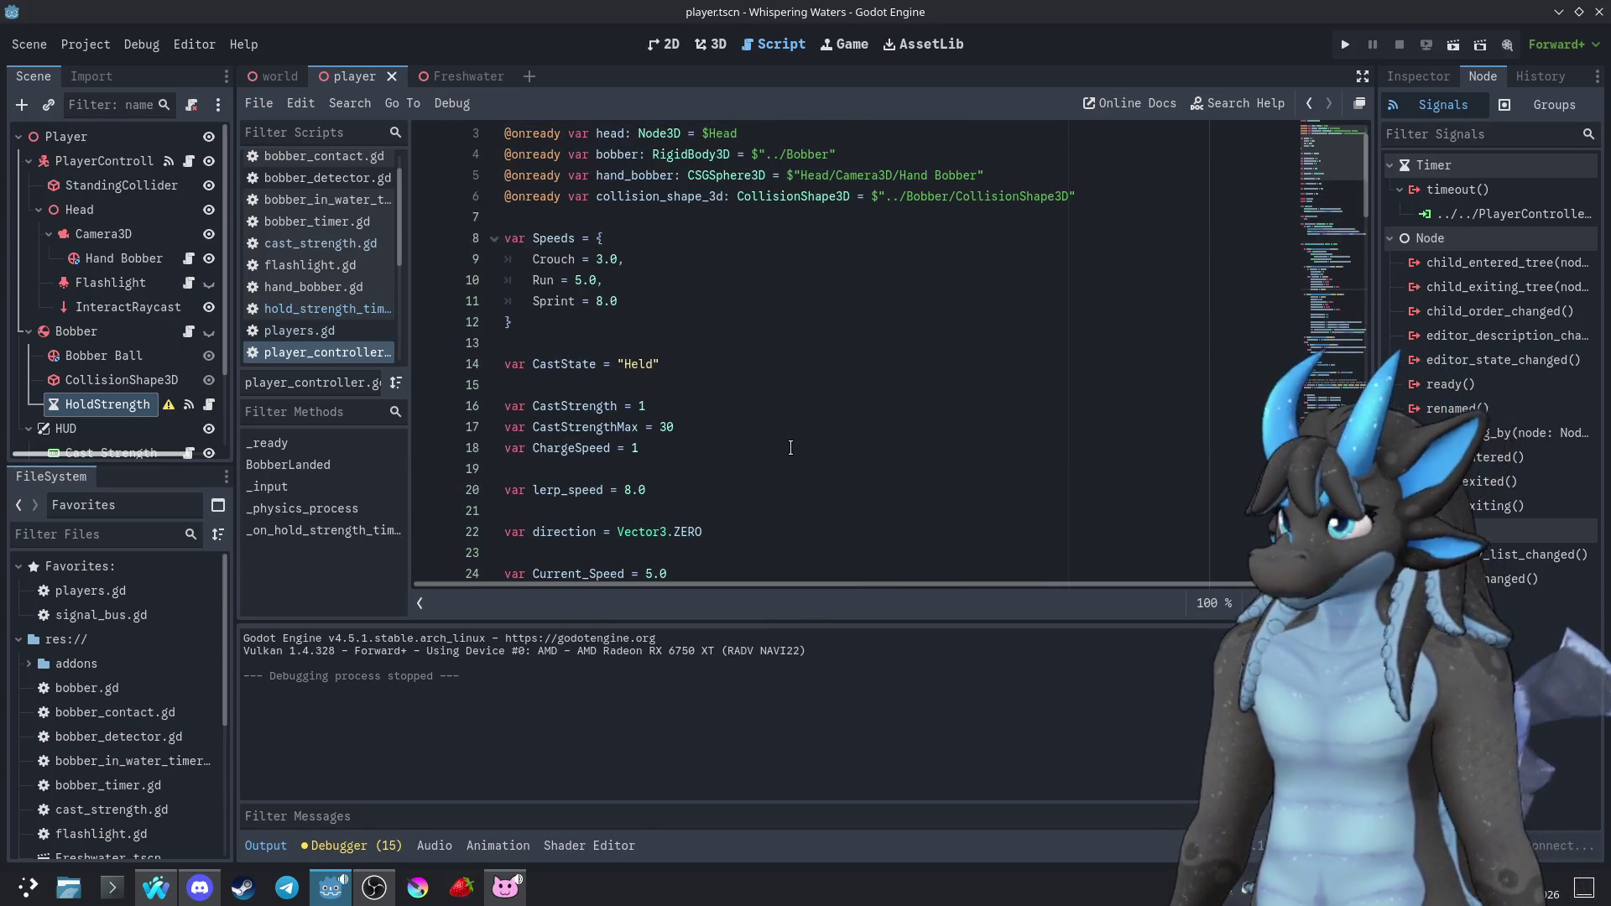
{"action": "scroll", "coordinate": [642, 382], "scroll_direction": "down", "scroll_amount": 15}
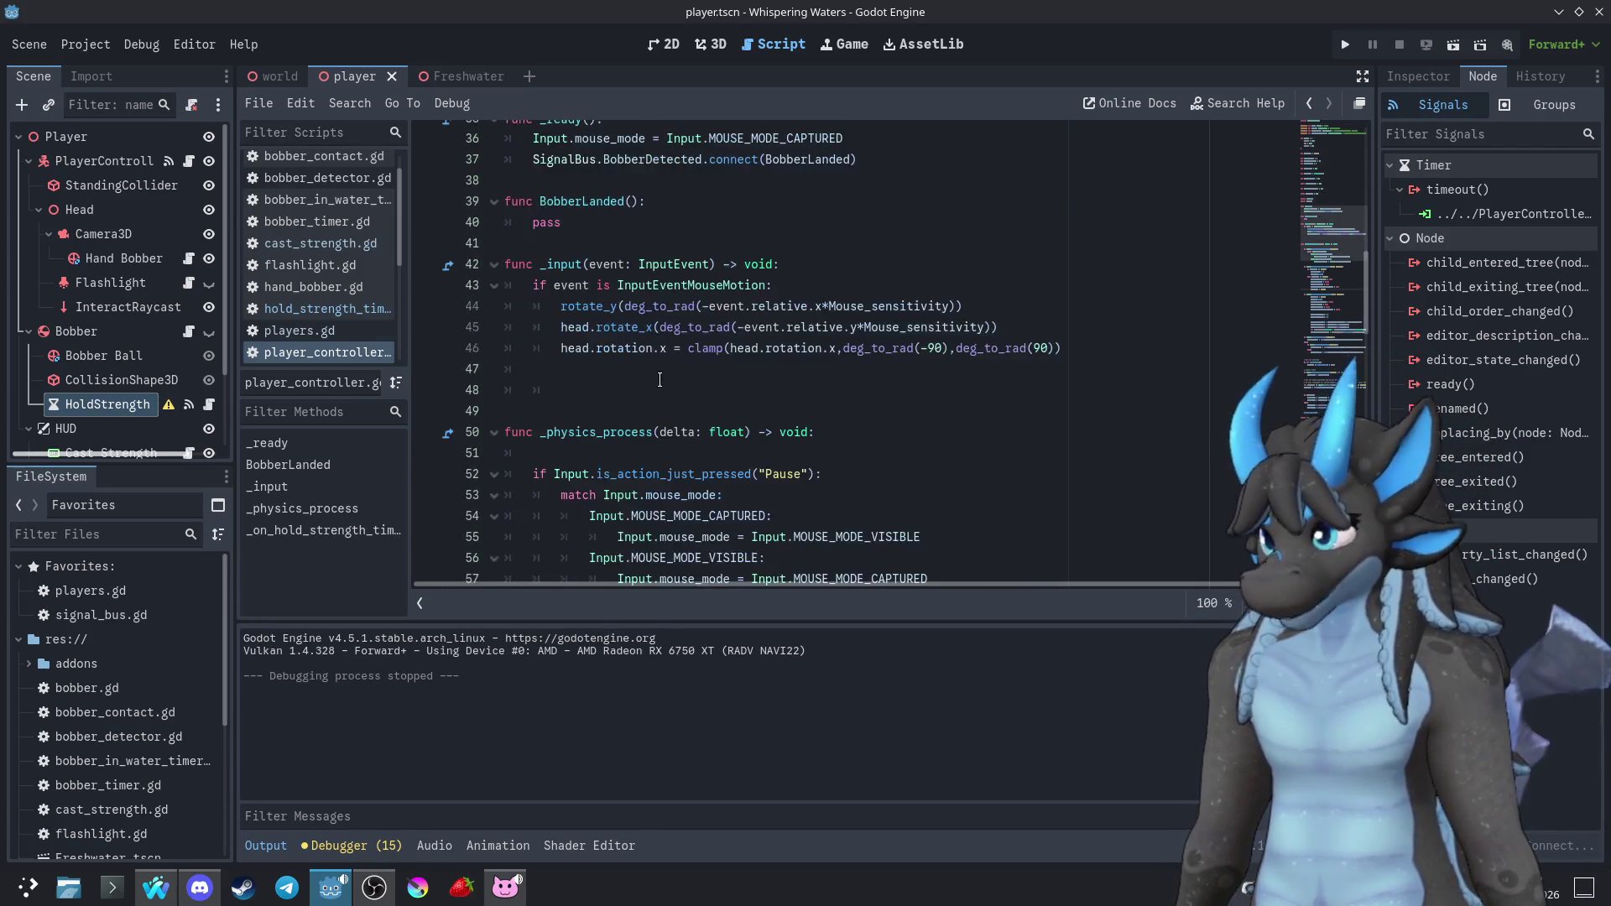
{"action": "scroll", "coordinate": [662, 382], "scroll_direction": "down", "scroll_amount": 2}
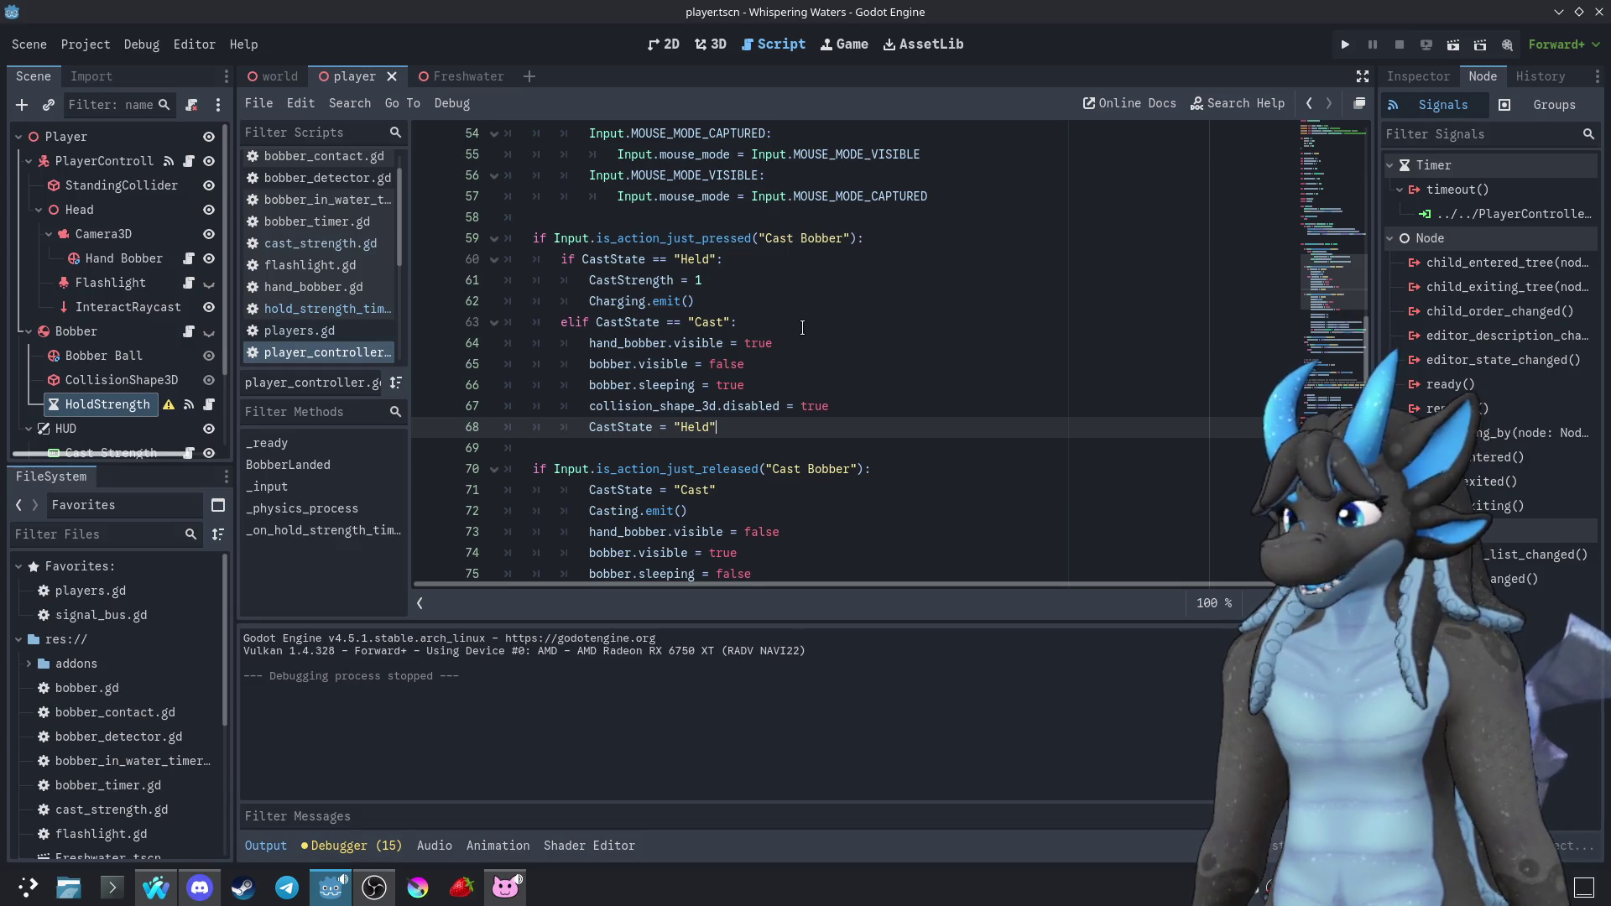
{"action": "scroll", "coordinate": [772, 394], "scroll_direction": "down", "scroll_amount": 1}
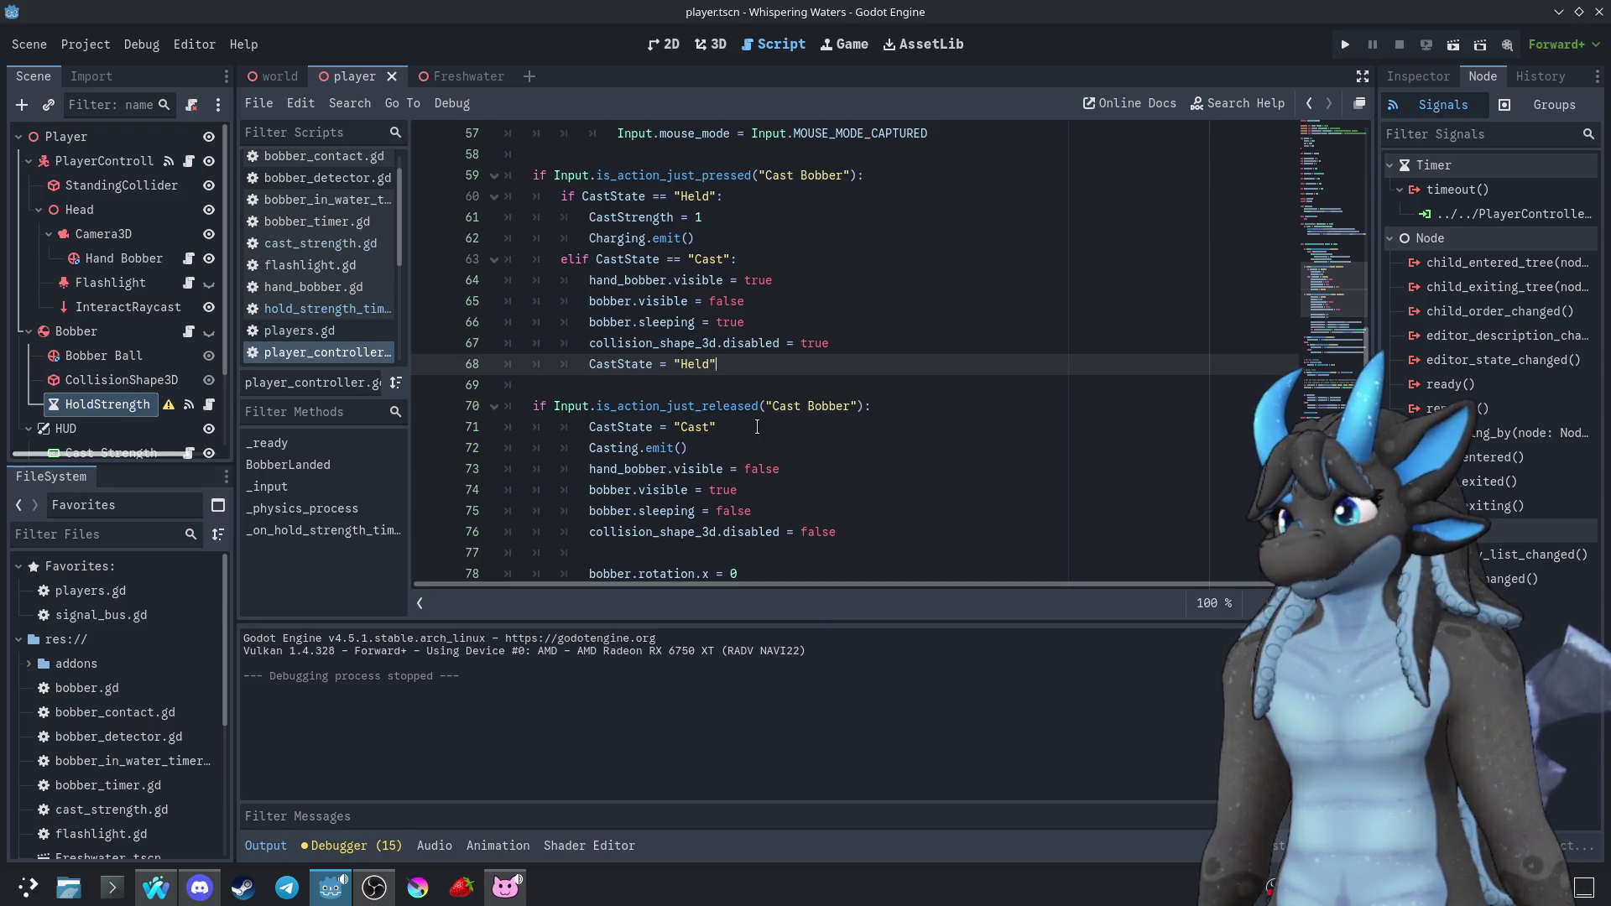
{"action": "scroll", "coordinate": [756, 427], "scroll_direction": "down", "scroll_amount": 2}
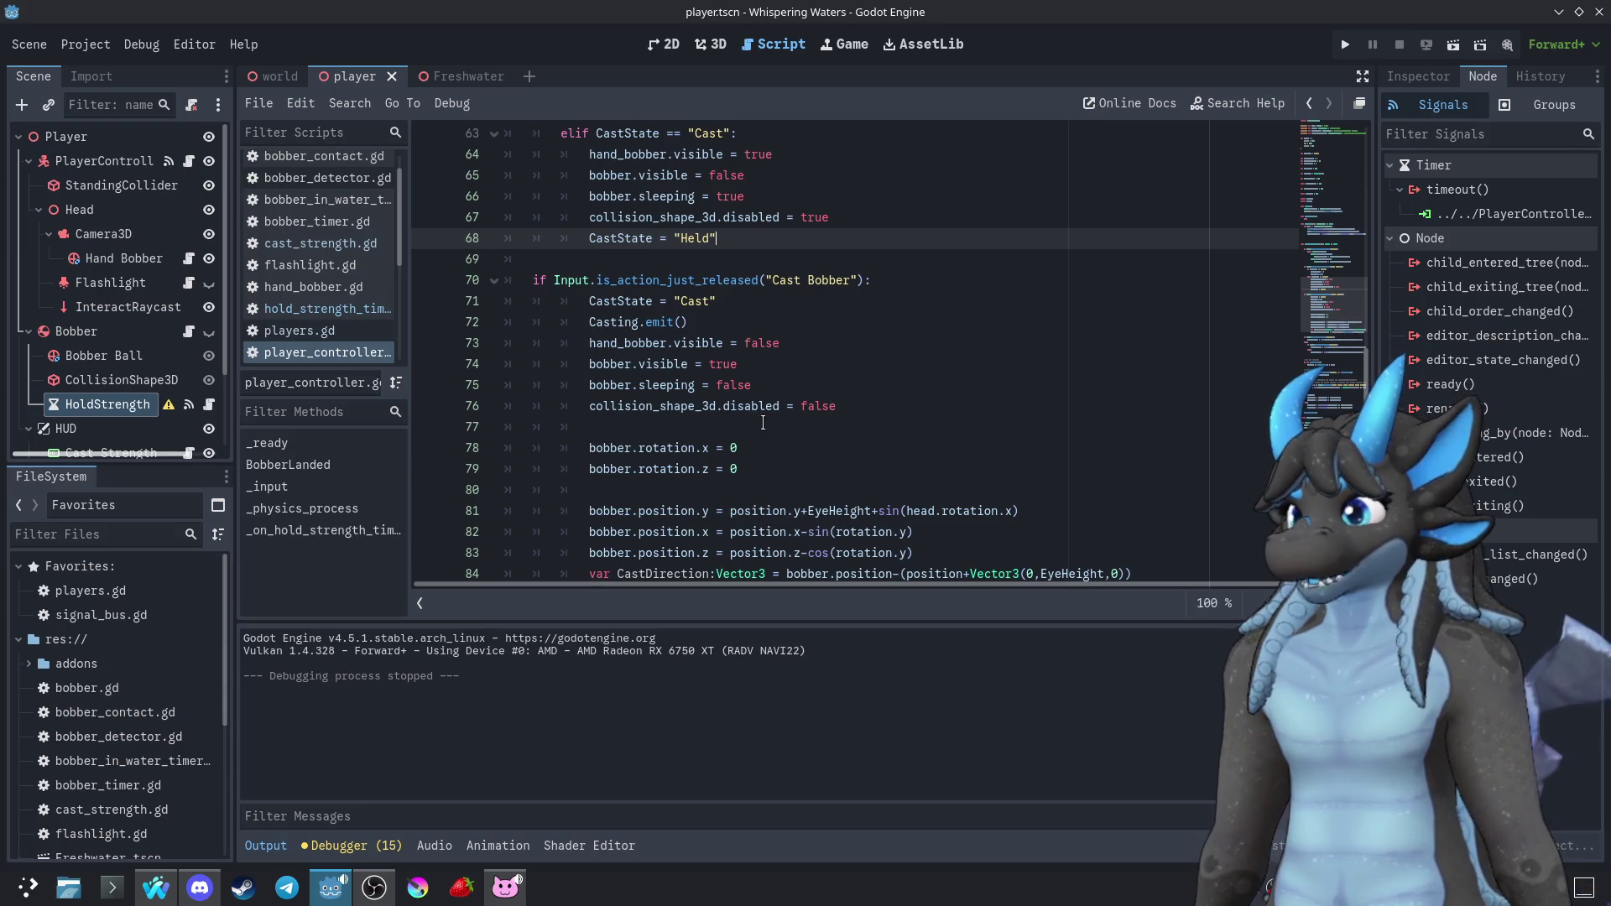
{"action": "left_click", "coordinate": [126, 161]}
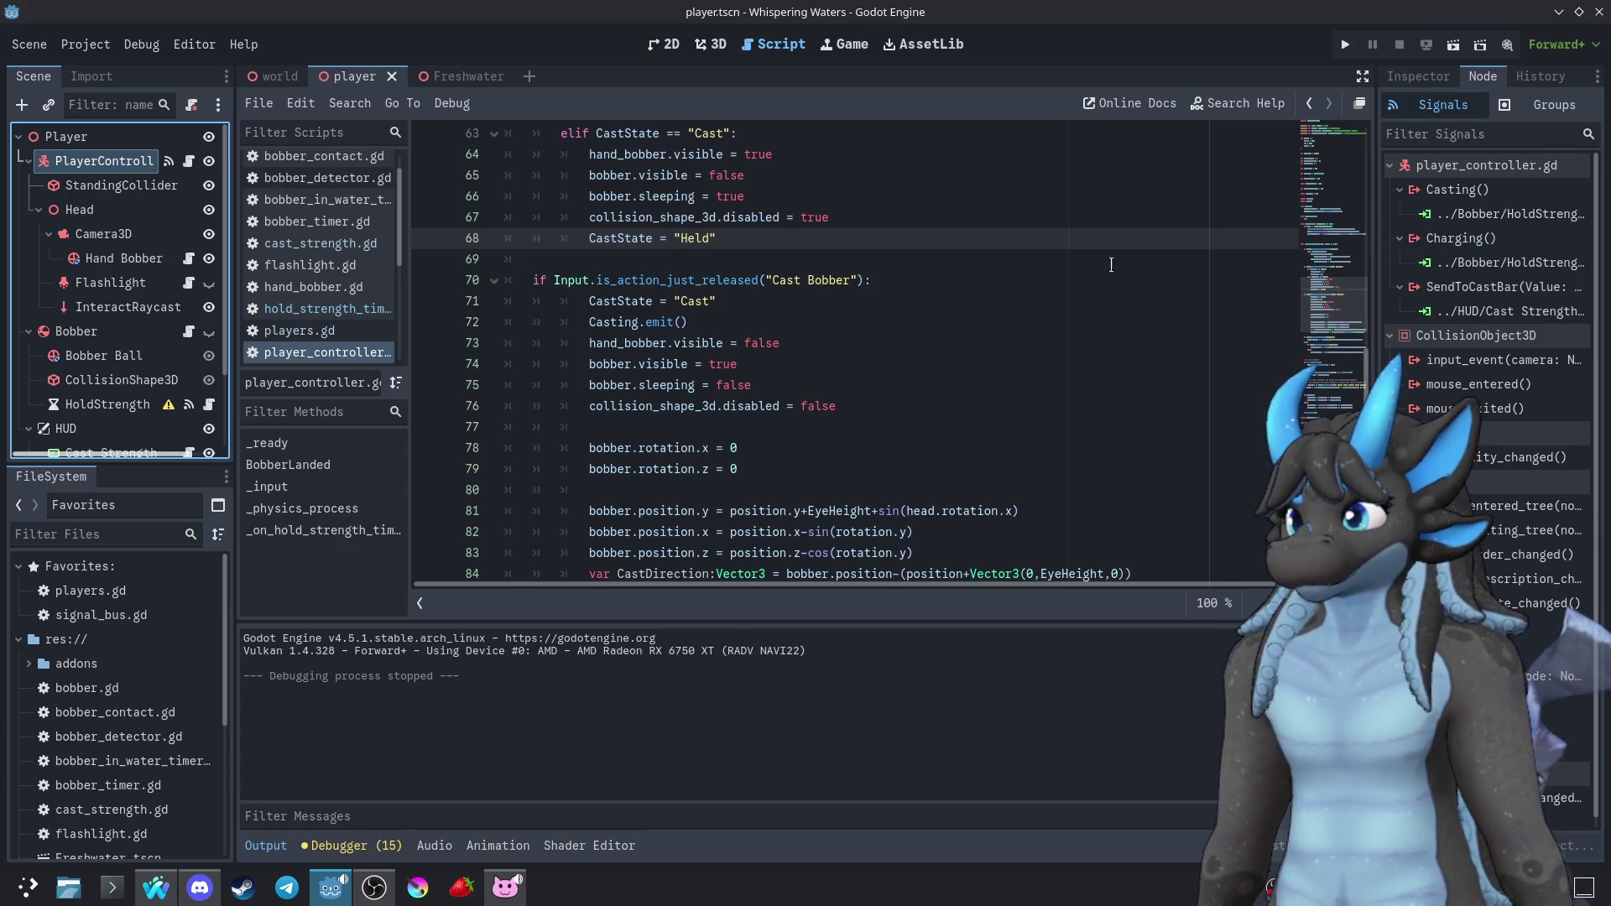
{"action": "scroll", "coordinate": [792, 313], "scroll_direction": "up", "scroll_amount": 2}
{"action": "scroll", "coordinate": [792, 313], "scroll_direction": "down", "scroll_amount": 1}
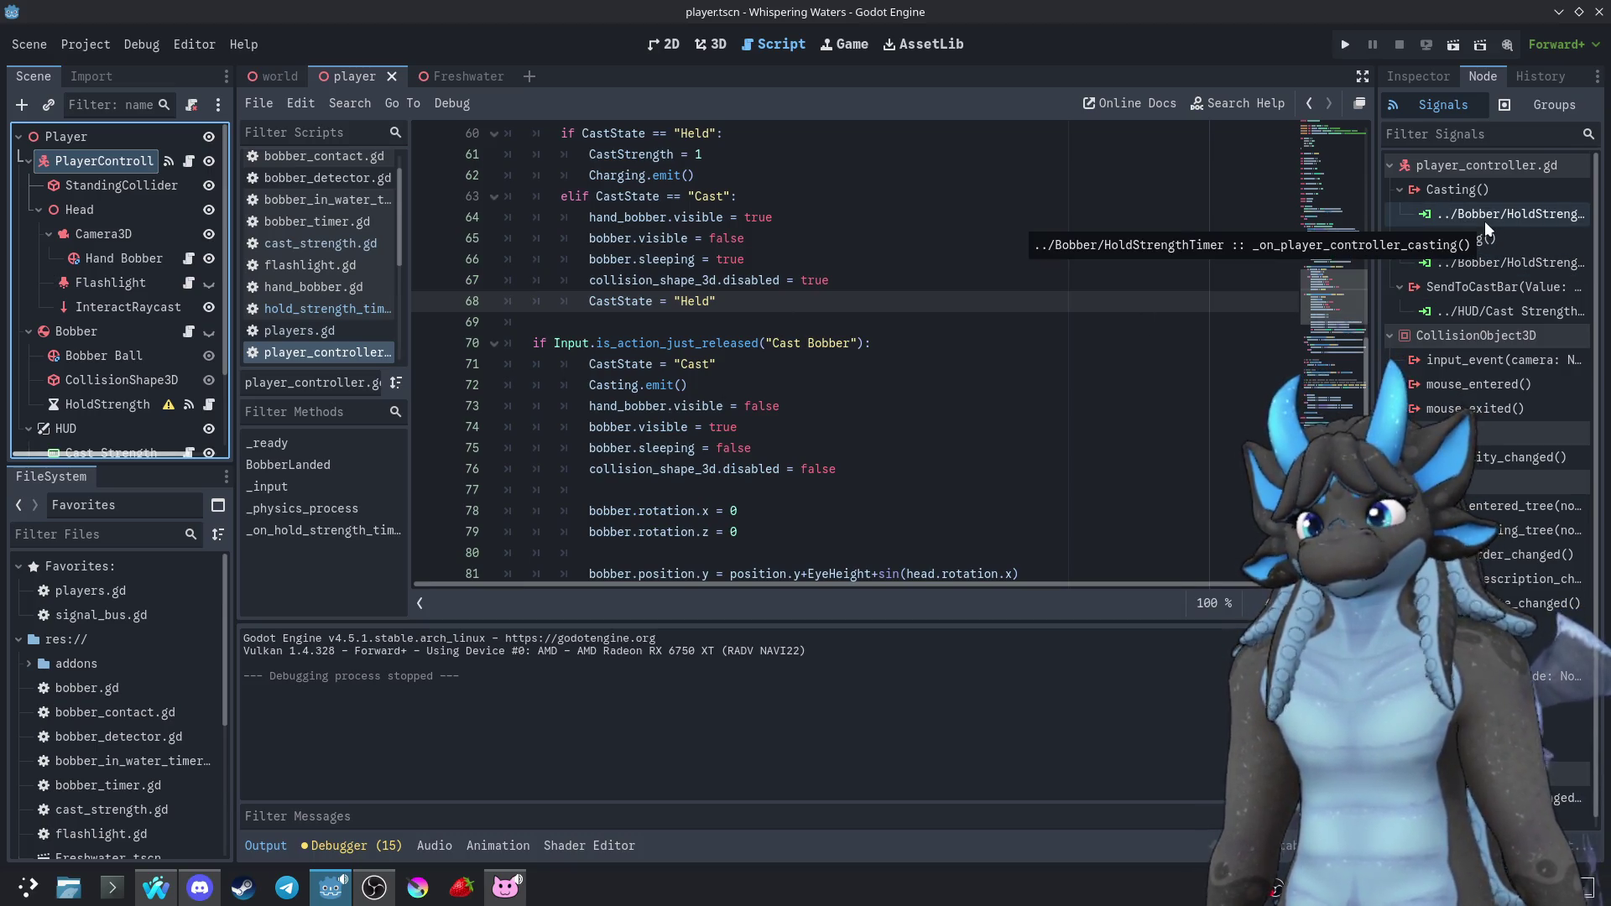
{"action": "scroll", "coordinate": [170, 376], "scroll_direction": "down", "scroll_amount": 3}
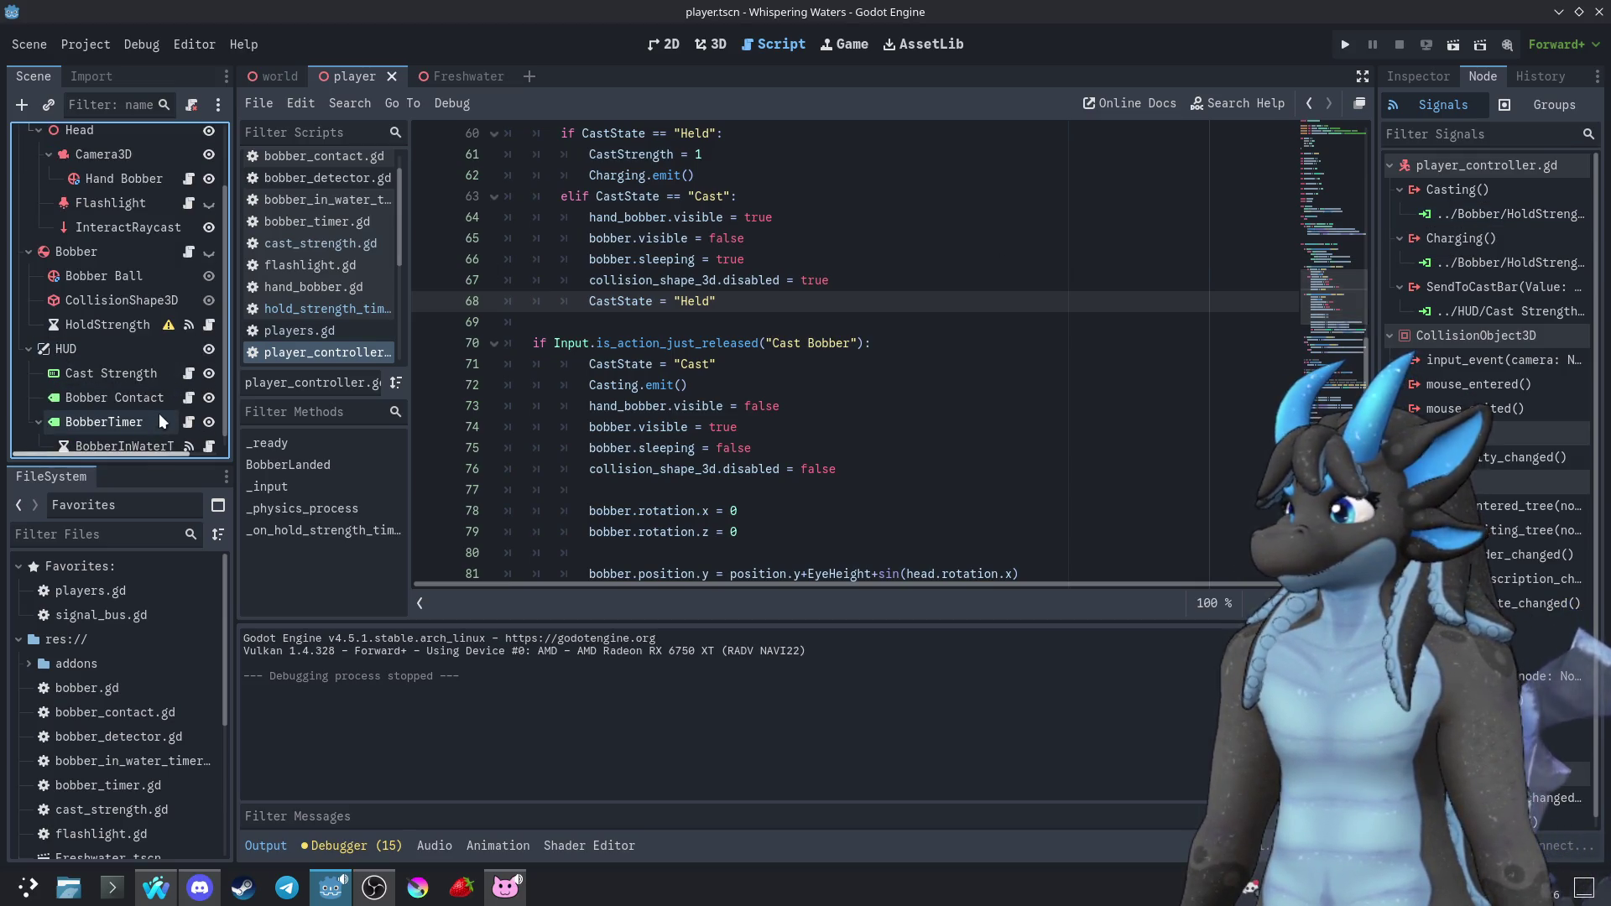
{"action": "scroll", "coordinate": [173, 409], "scroll_direction": "down", "scroll_amount": 1}
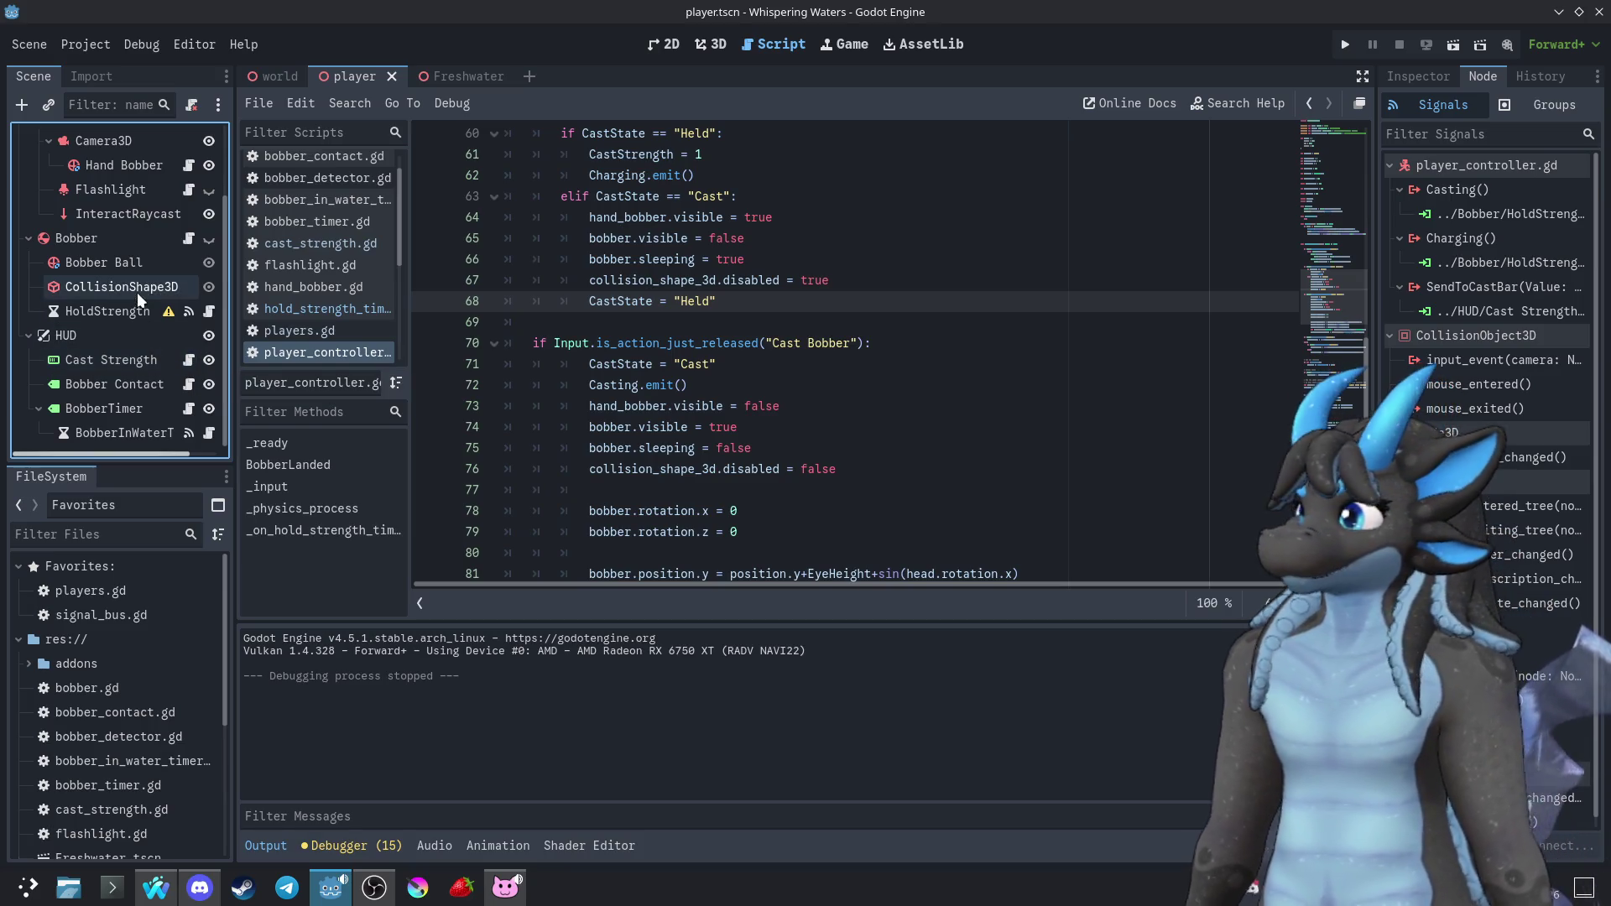
{"action": "left_click", "coordinate": [188, 238]}
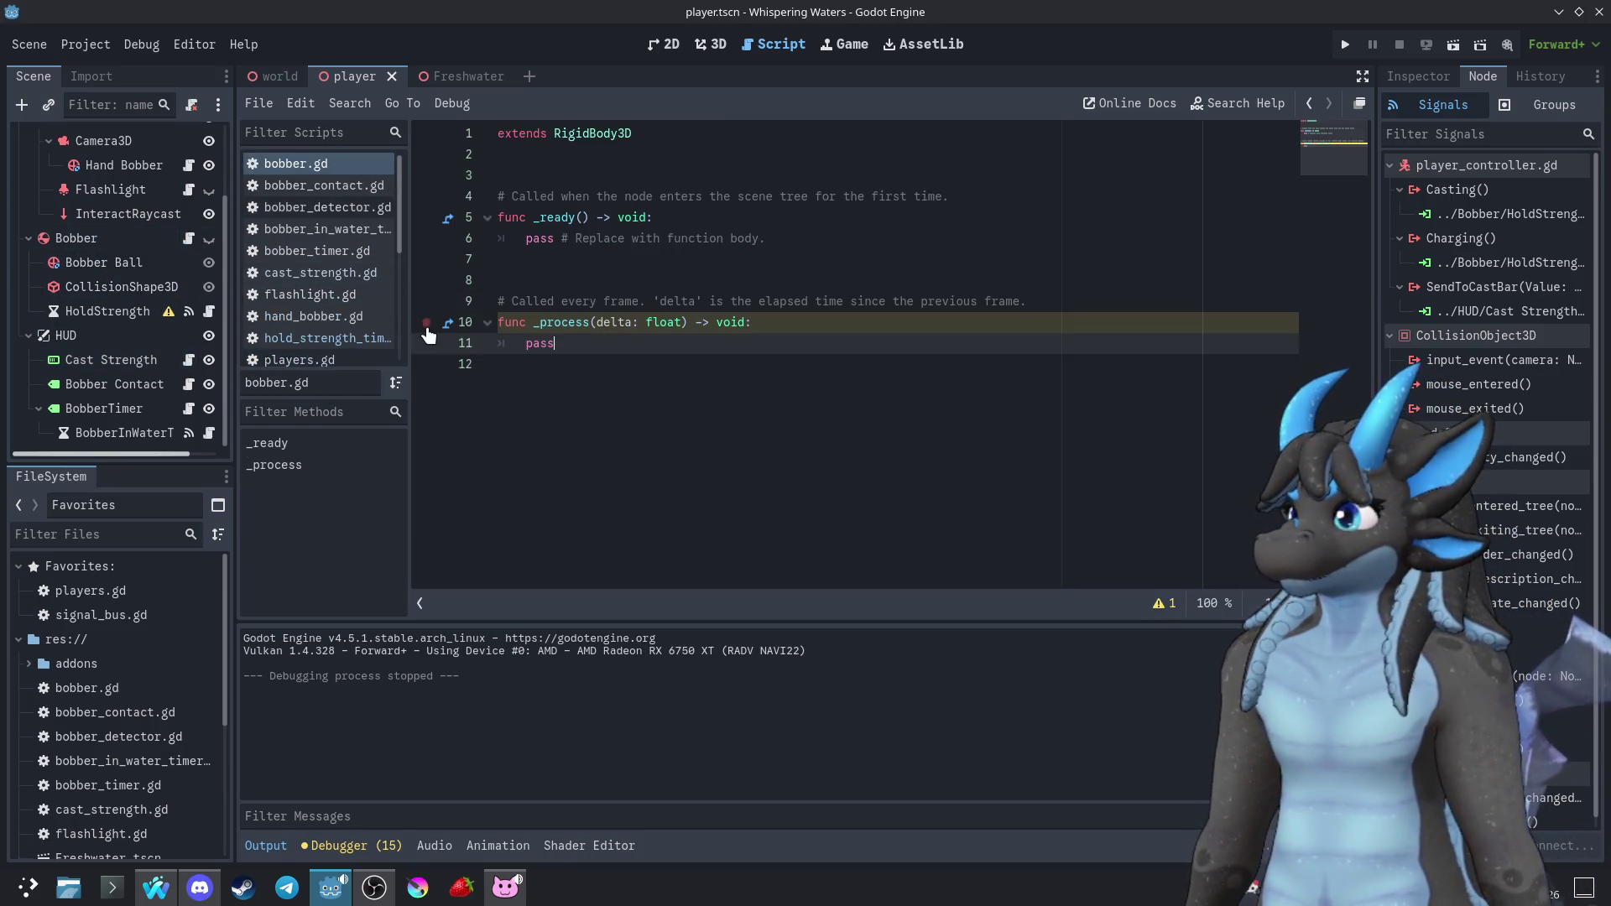
{"action": "left_click", "coordinate": [307, 338]}
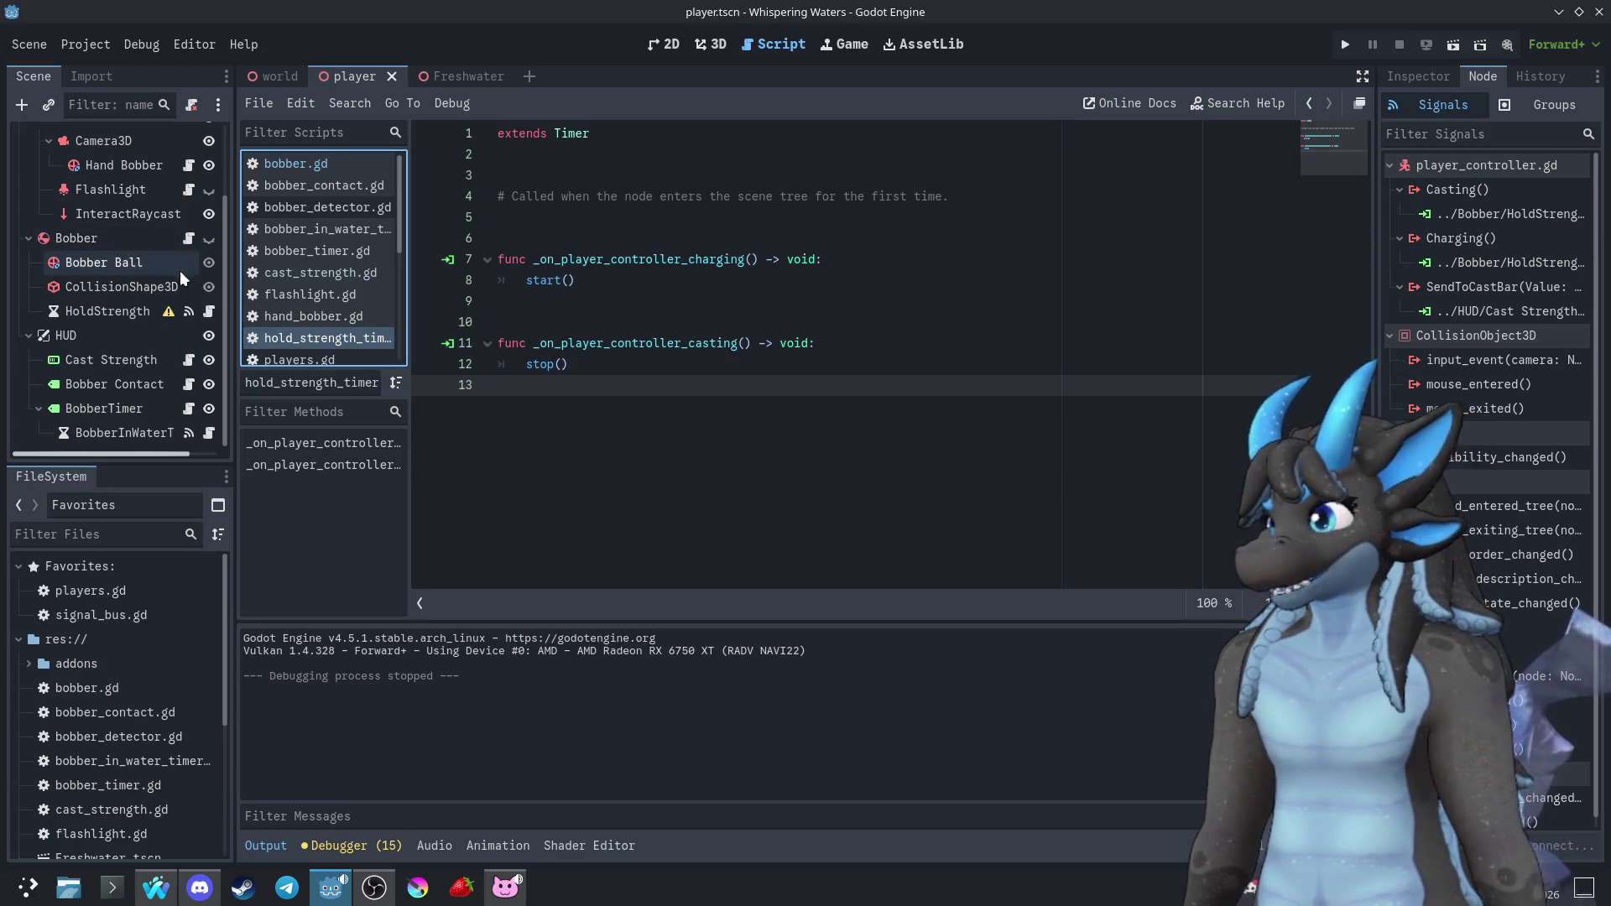
{"action": "left_click", "coordinate": [295, 164]}
{"action": "scroll", "coordinate": [167, 252], "scroll_direction": "up", "scroll_amount": 2}
{"action": "left_click", "coordinate": [191, 161]}
{"action": "left_click", "coordinate": [191, 161]}
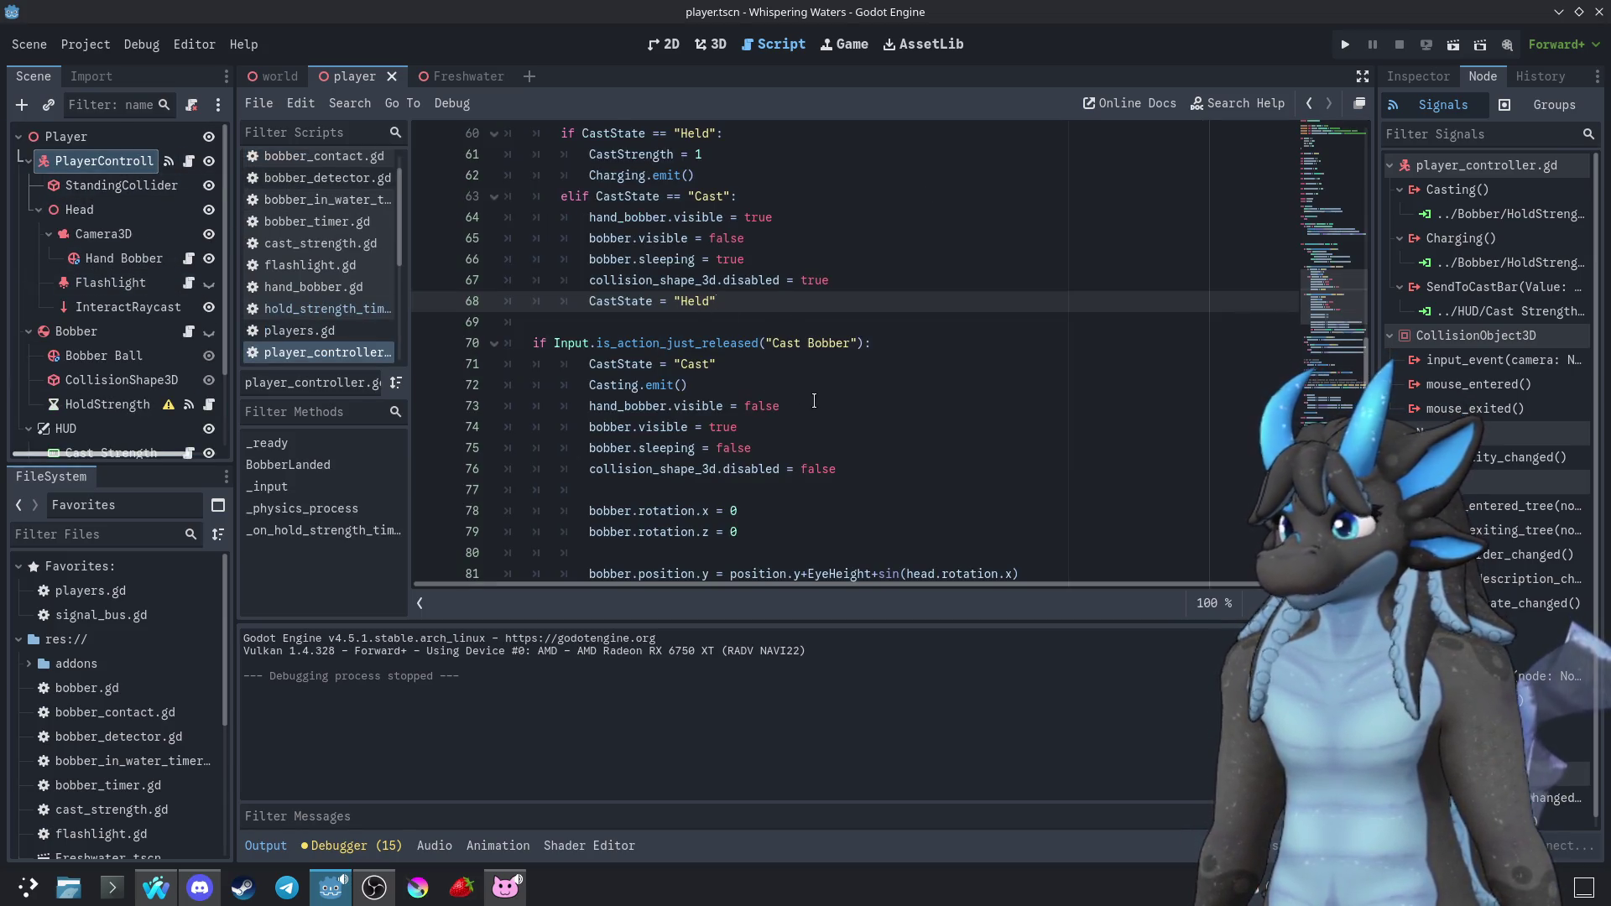
{"action": "scroll", "coordinate": [806, 442], "scroll_direction": "down", "scroll_amount": 2}
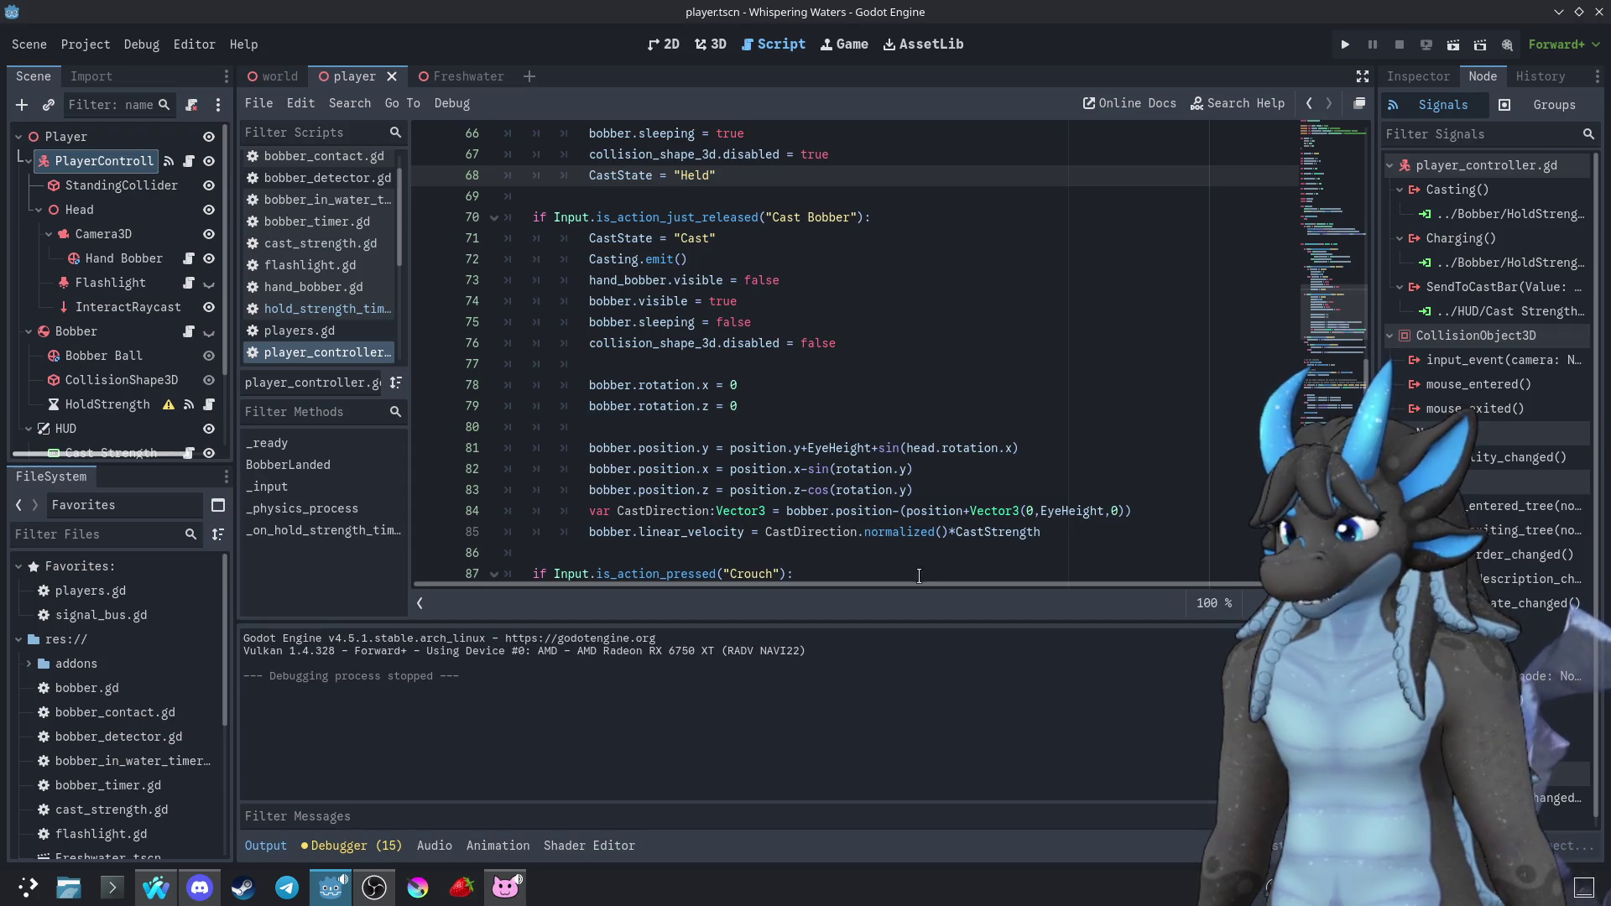
{"action": "left_click", "coordinate": [1075, 537]}
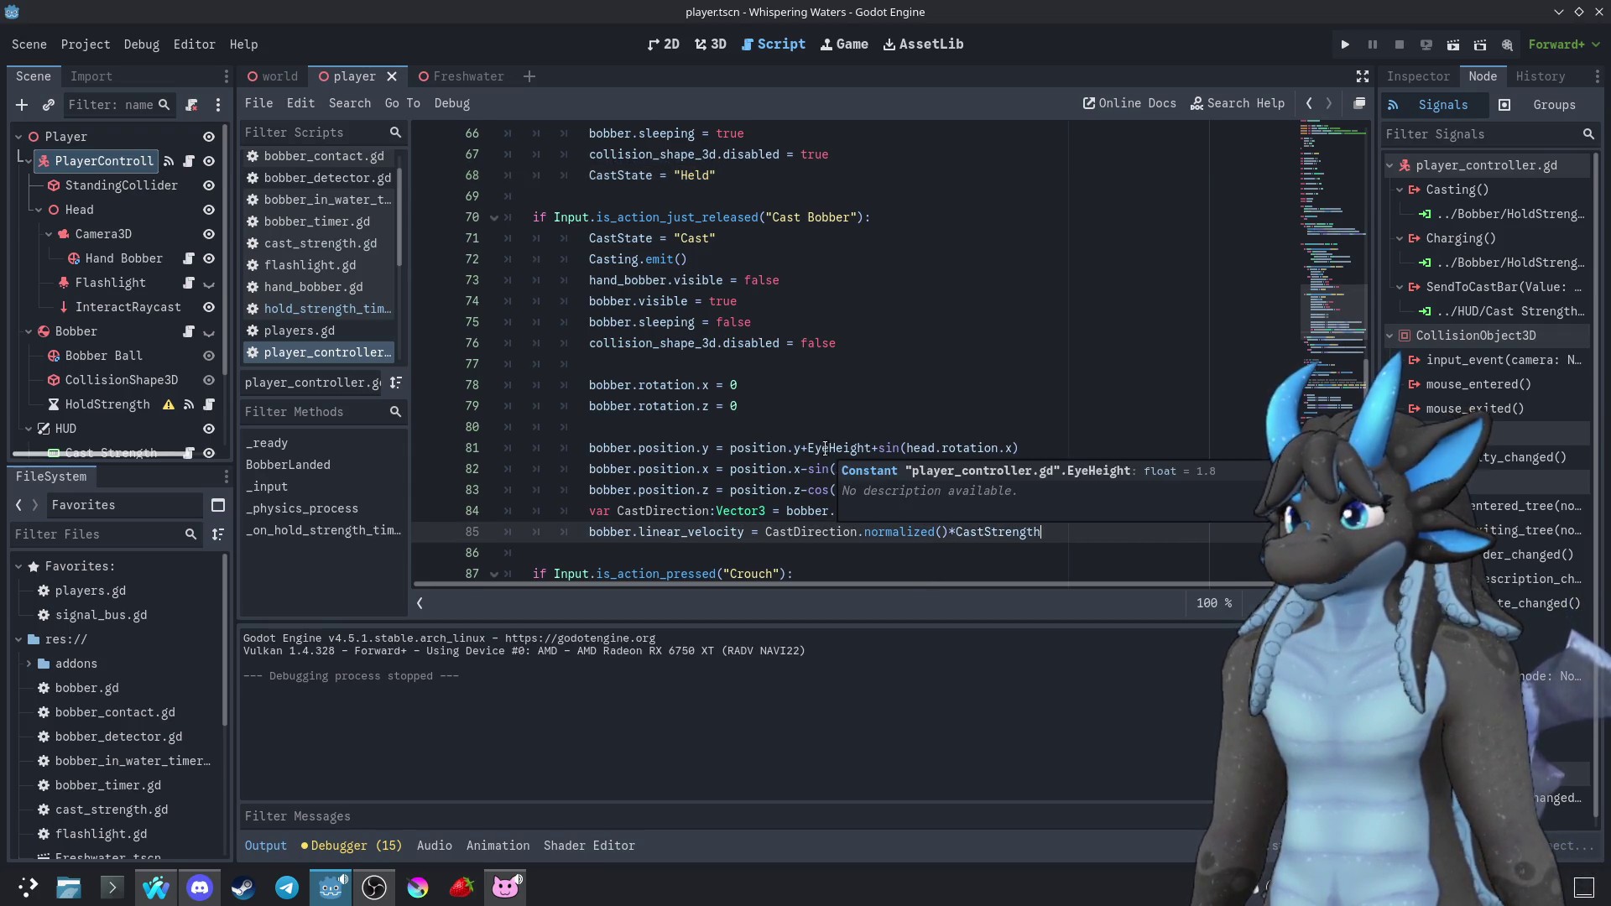
{"action": "scroll", "coordinate": [855, 429], "scroll_direction": "up", "scroll_amount": 4}
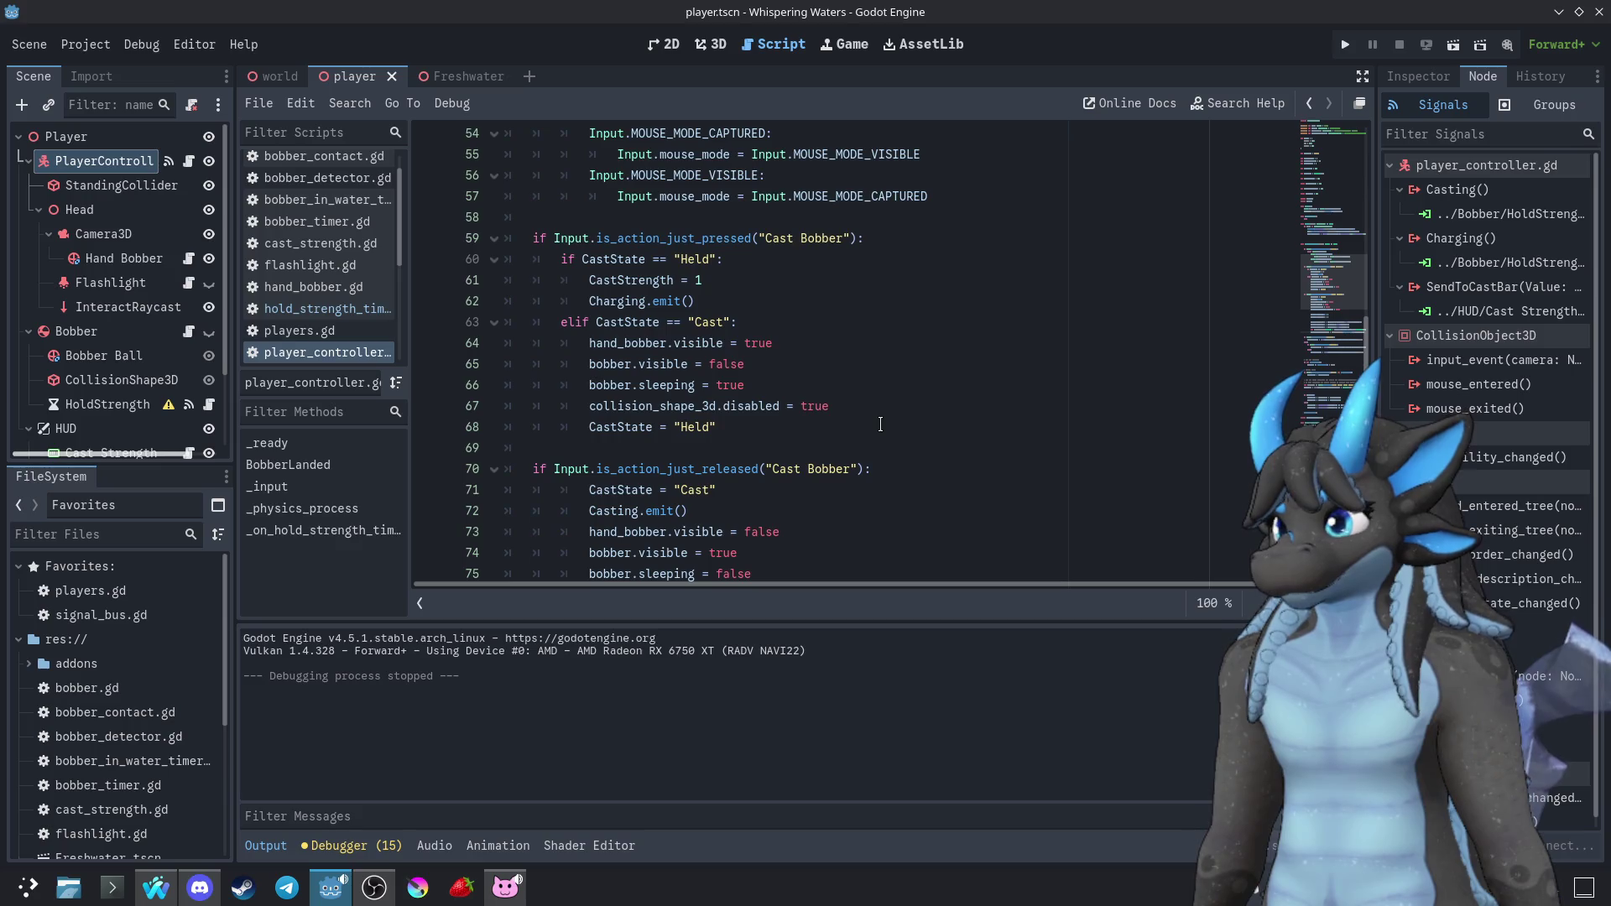
{"action": "scroll", "coordinate": [880, 424], "scroll_direction": "up", "scroll_amount": 1}
{"action": "scroll", "coordinate": [880, 423], "scroll_direction": "up", "scroll_amount": 1}
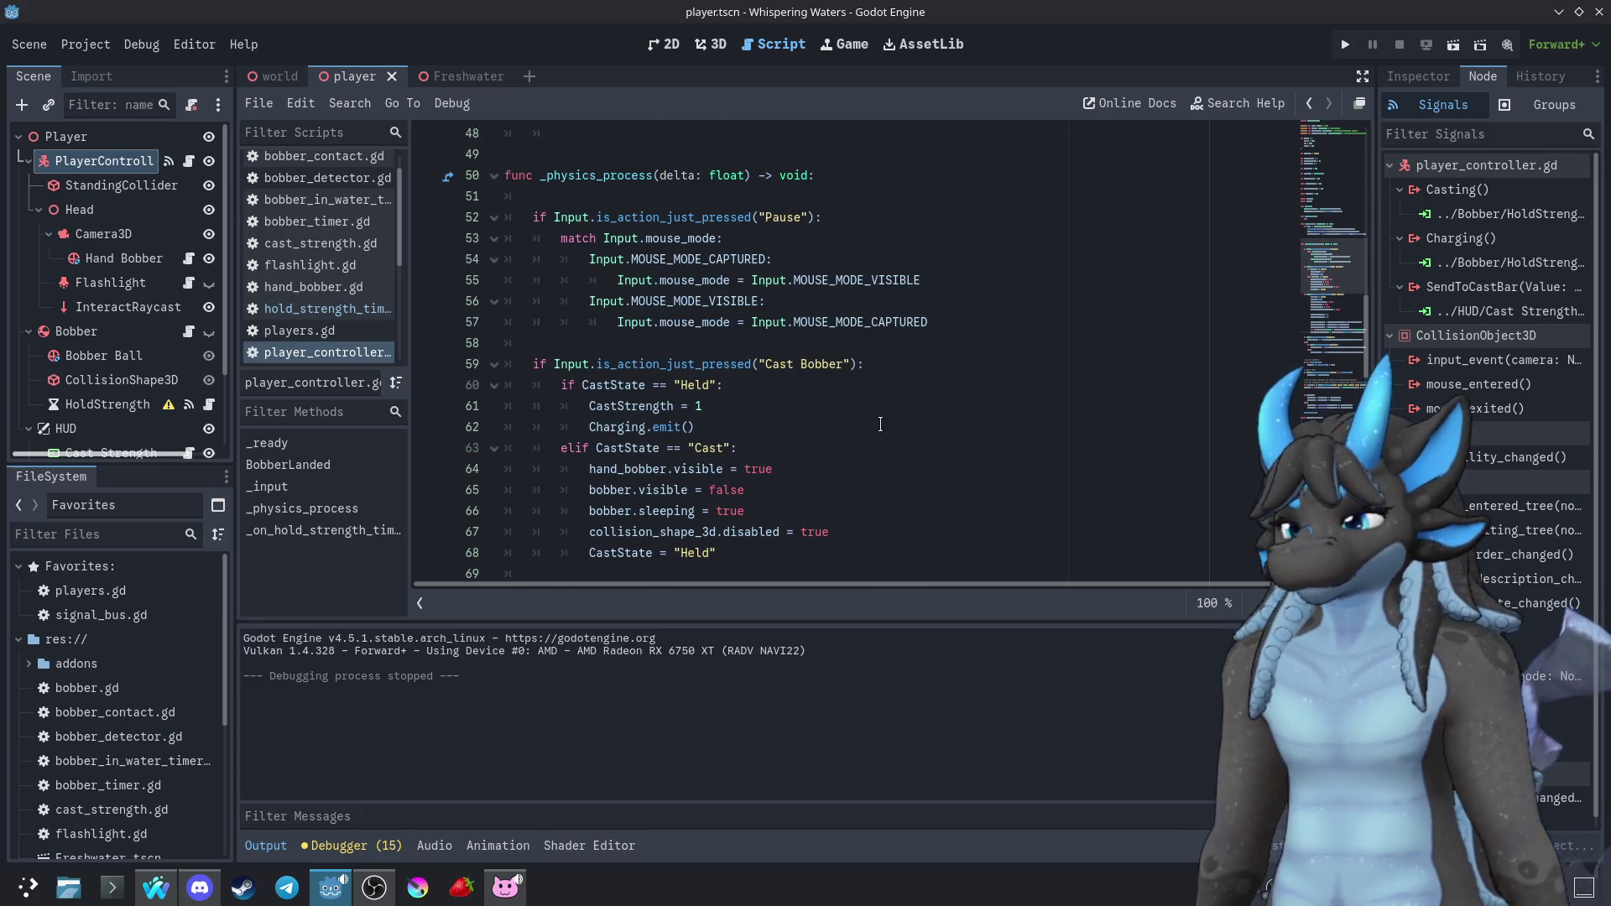
{"action": "scroll", "coordinate": [881, 426], "scroll_direction": "down", "scroll_amount": 4}
{"action": "scroll", "coordinate": [881, 427], "scroll_direction": "down", "scroll_amount": 3}
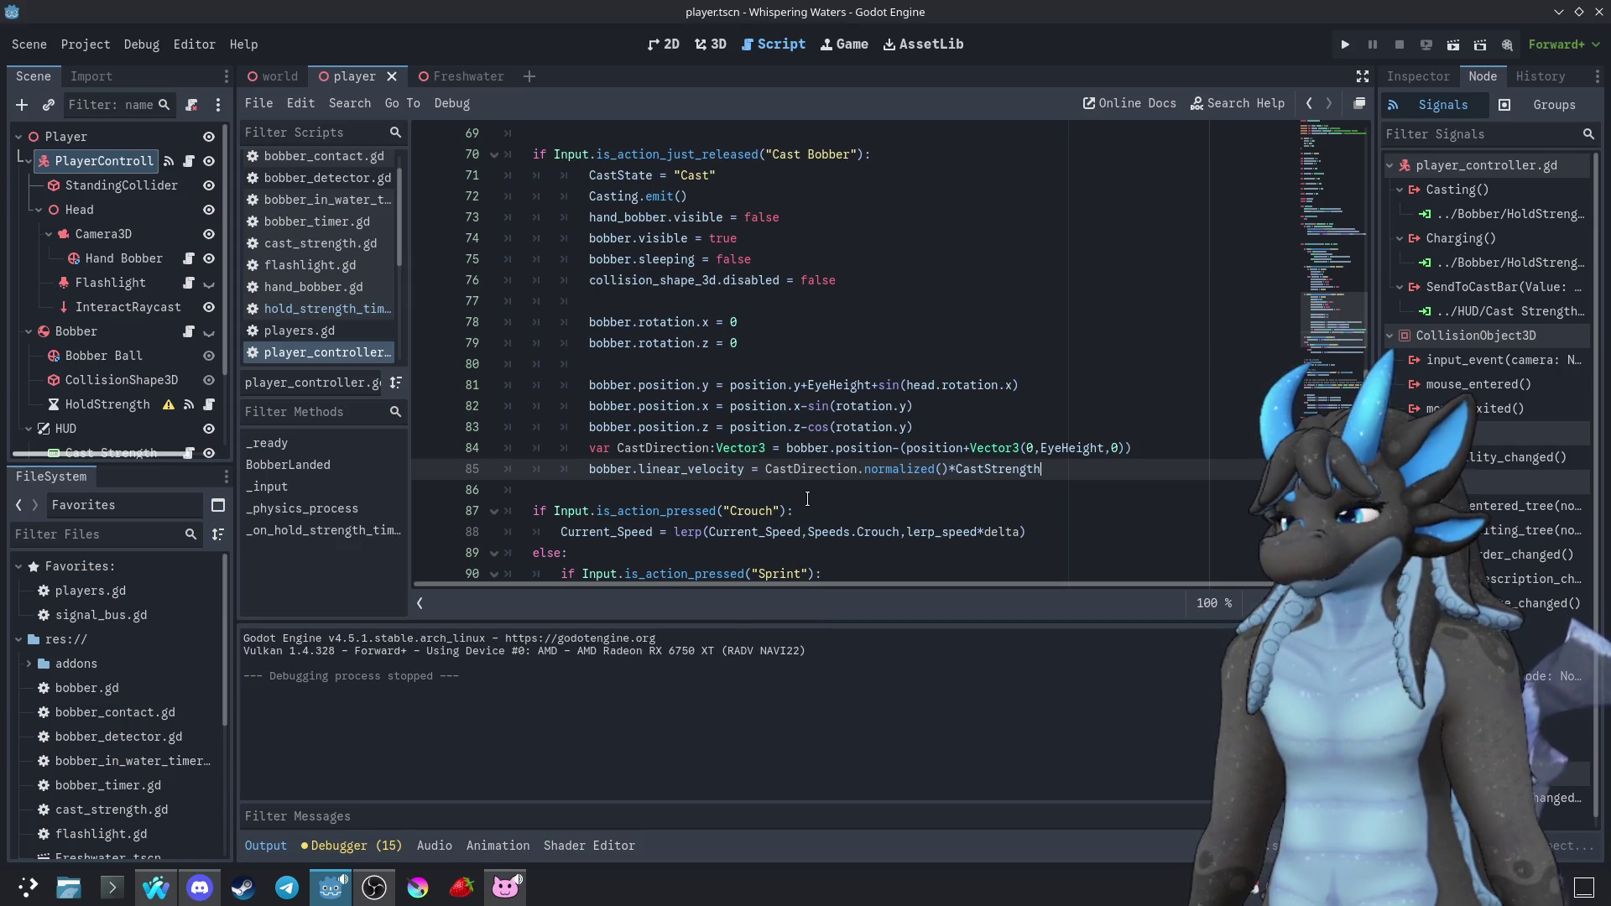
{"action": "scroll", "coordinate": [807, 500], "scroll_direction": "up", "scroll_amount": 4}
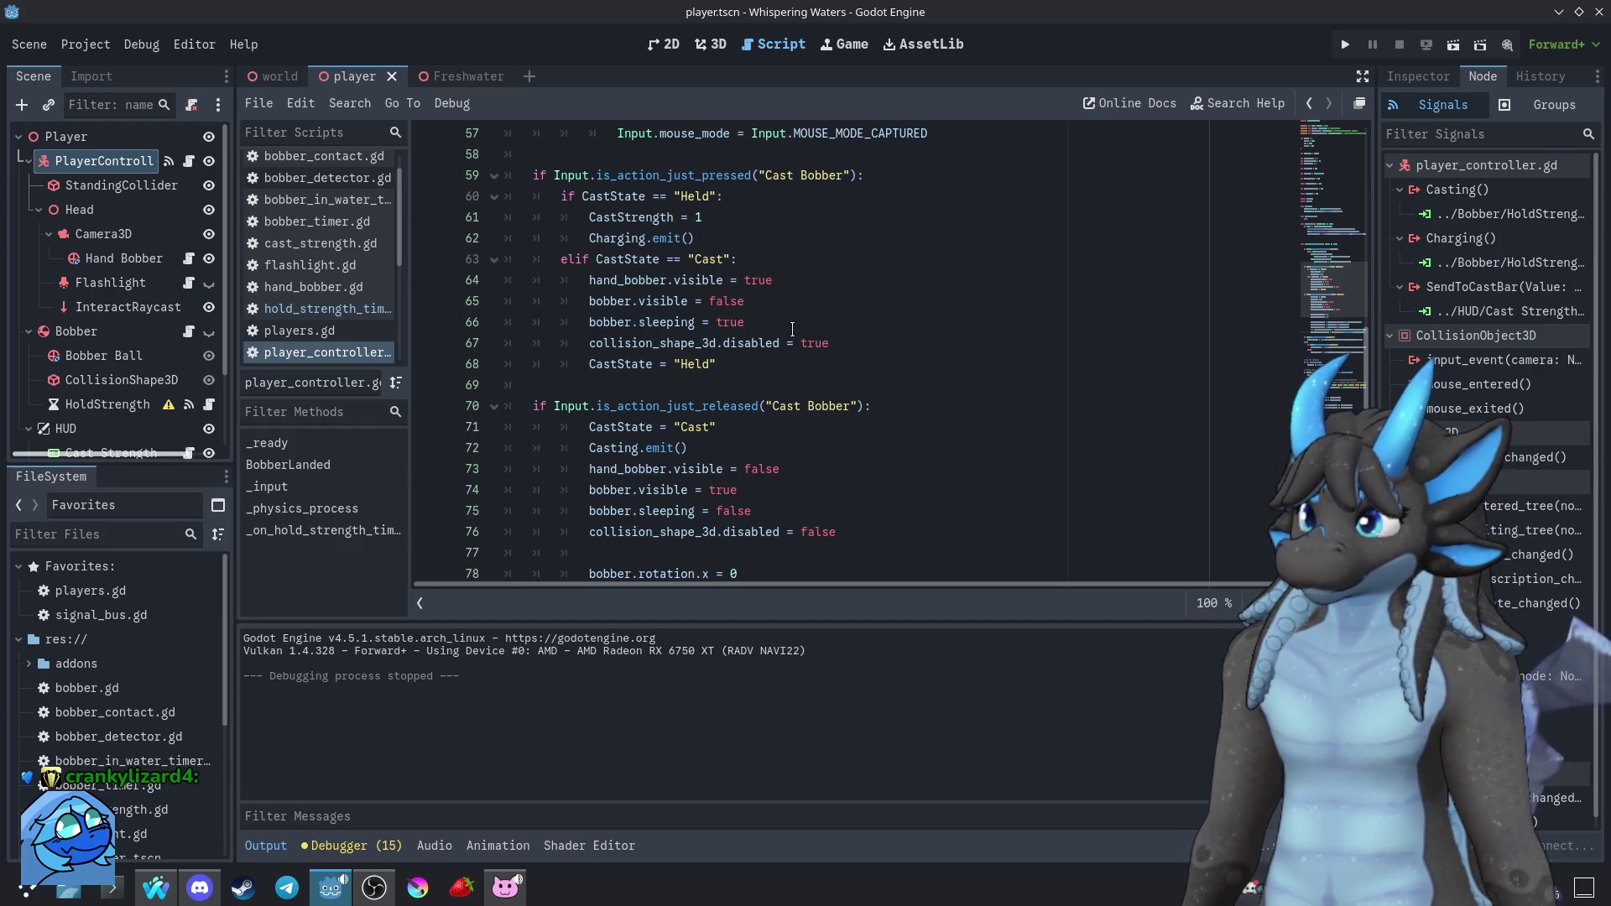
{"action": "scroll", "coordinate": [771, 343], "scroll_direction": "up", "scroll_amount": 1}
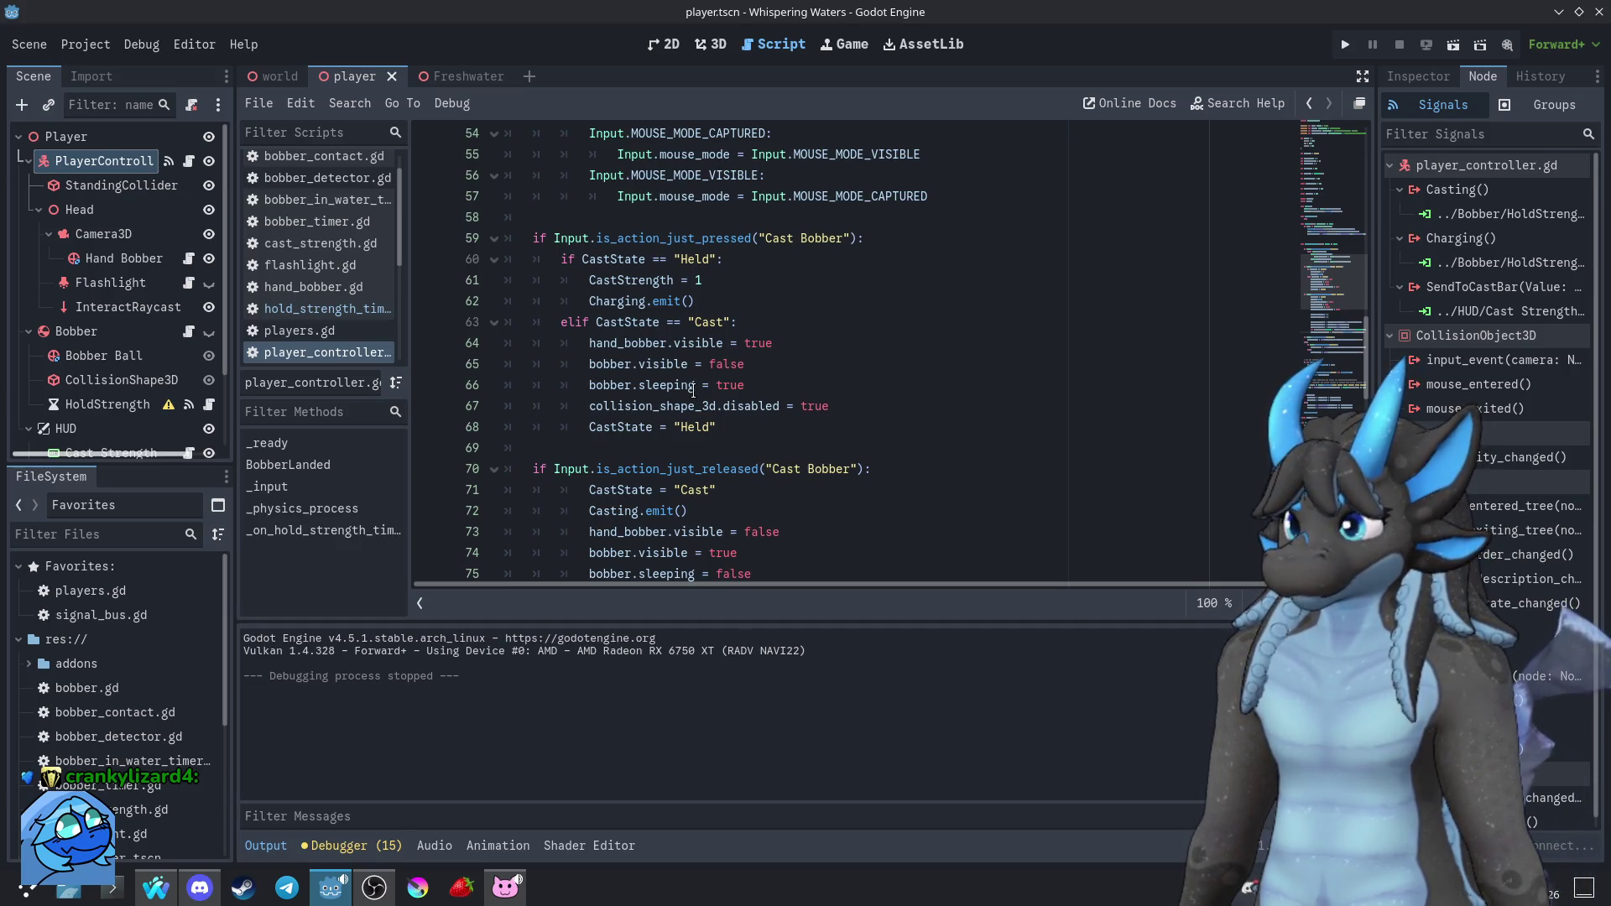
{"action": "mouse_move", "coordinate": [693, 392]}
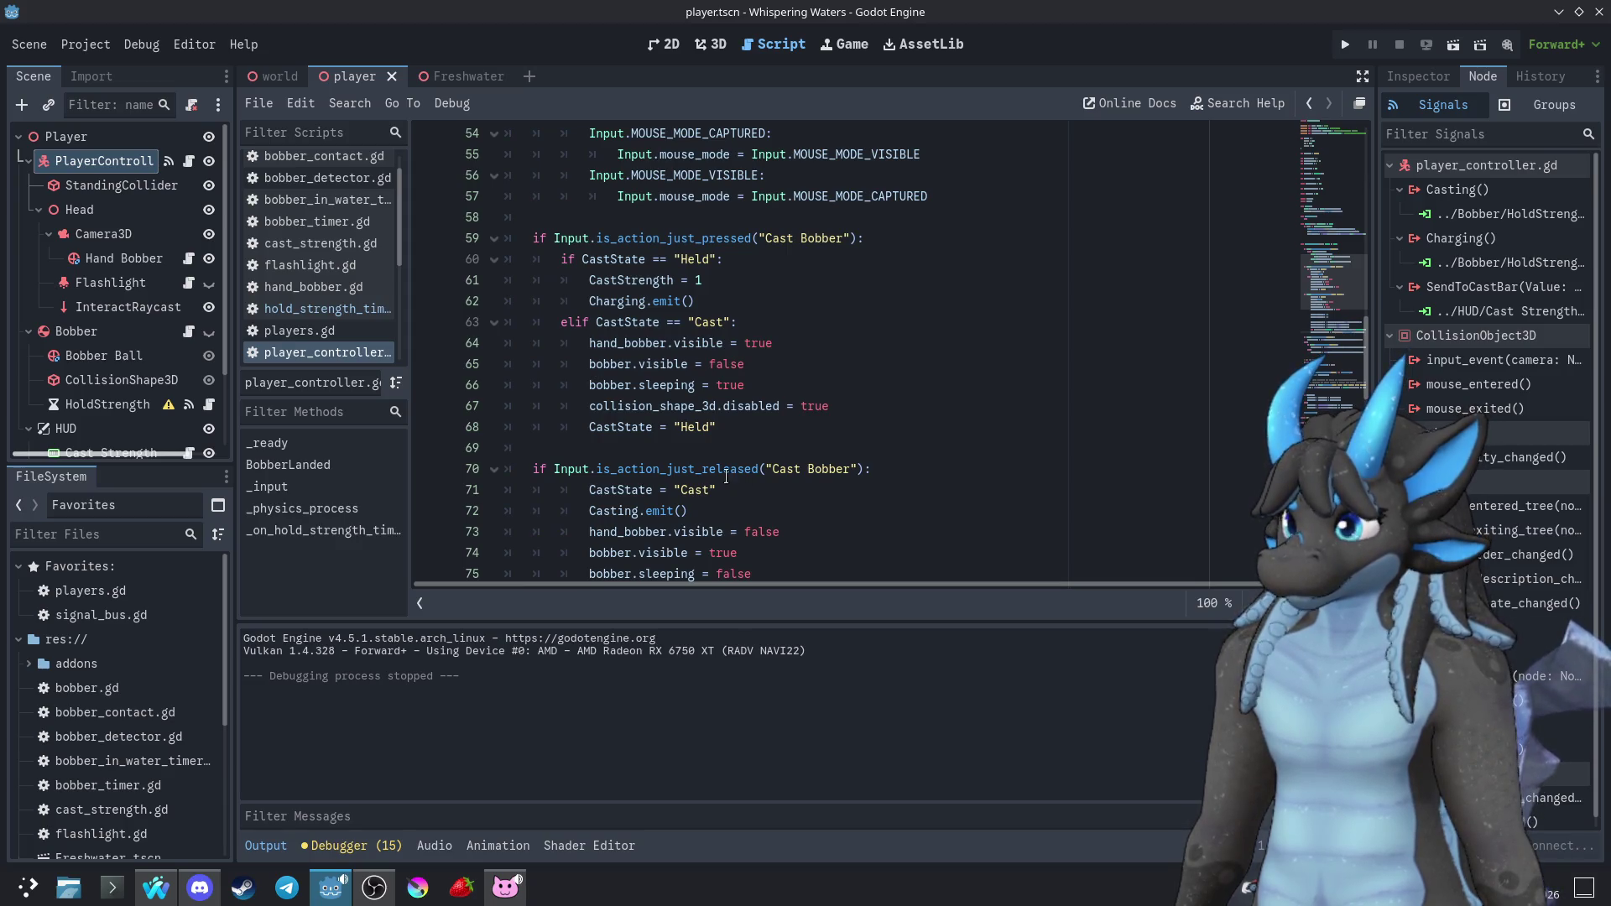
Add CastState = "Casting" on a new line after Charging.emit()
{"action": "left_click", "coordinate": [724, 297]}
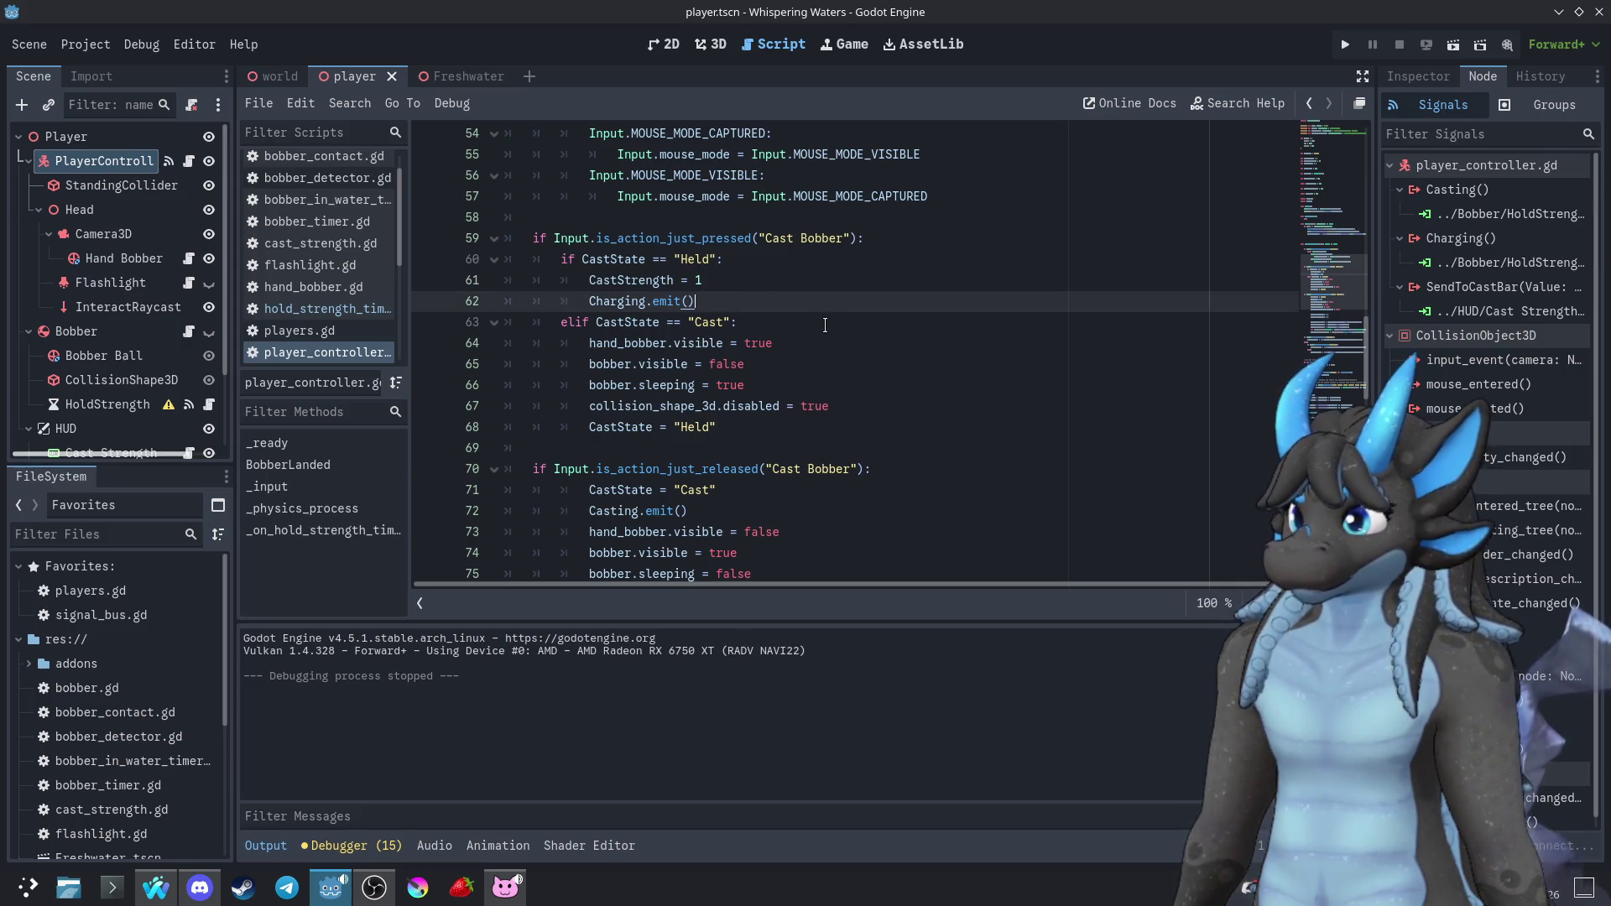
{"action": "key", "text": "Return"}
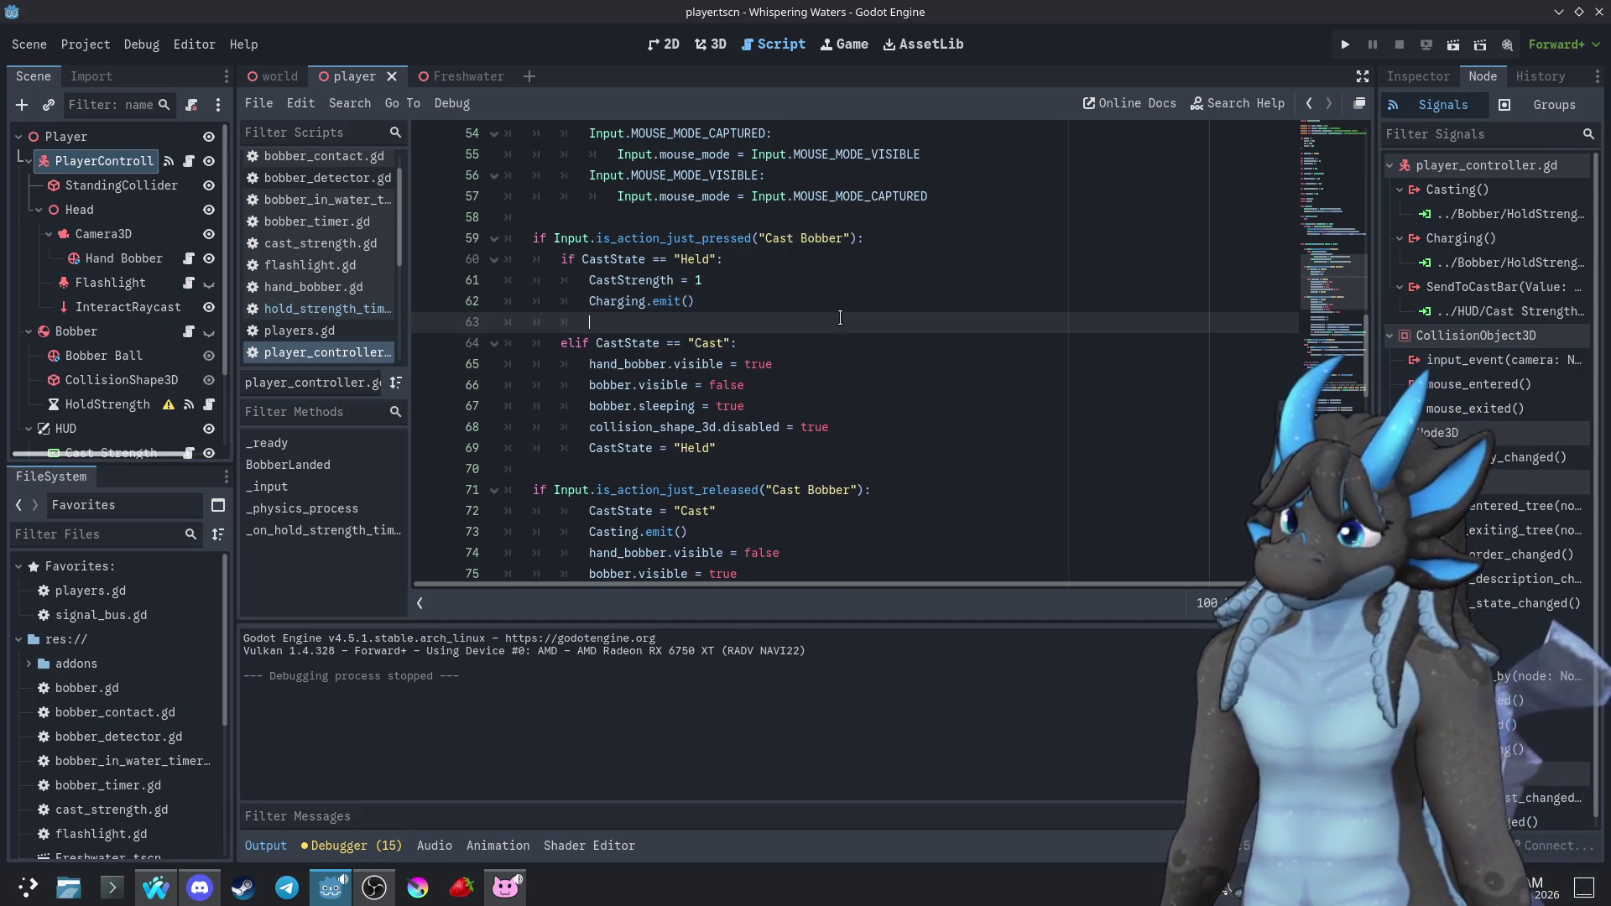
{"action": "double_click", "coordinate": [594, 259]}
{"action": "key", "text": "ctrl+c"}
{"action": "left_click", "coordinate": [639, 318]}
{"action": "key", "text": "ctrl+v"}
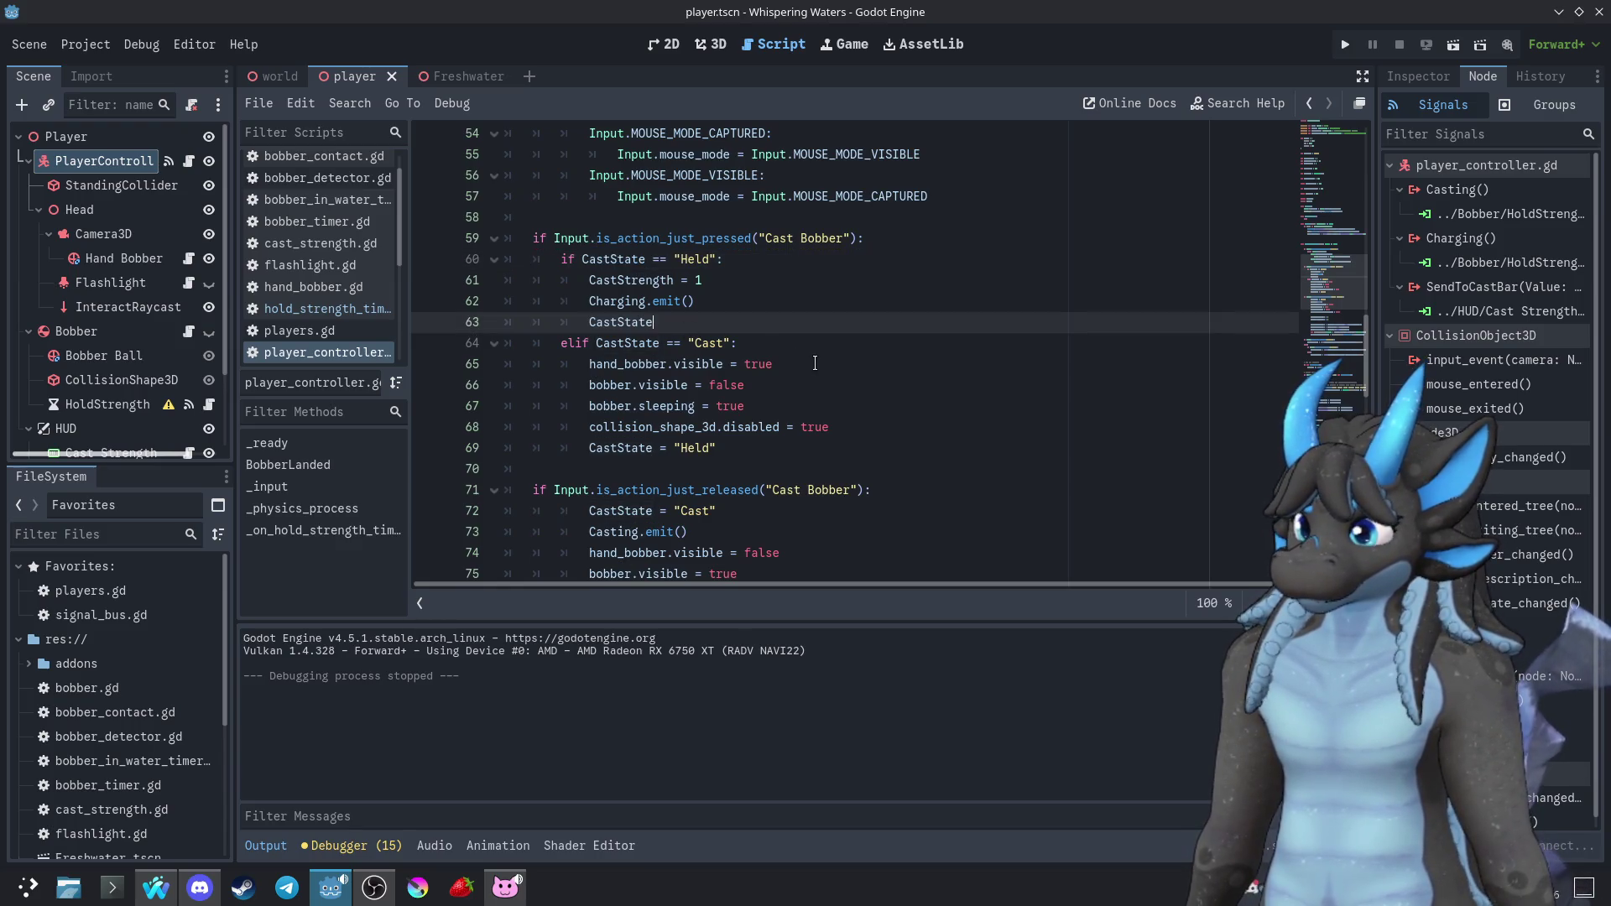
{"action": "type", "text": " = \"Casting"}
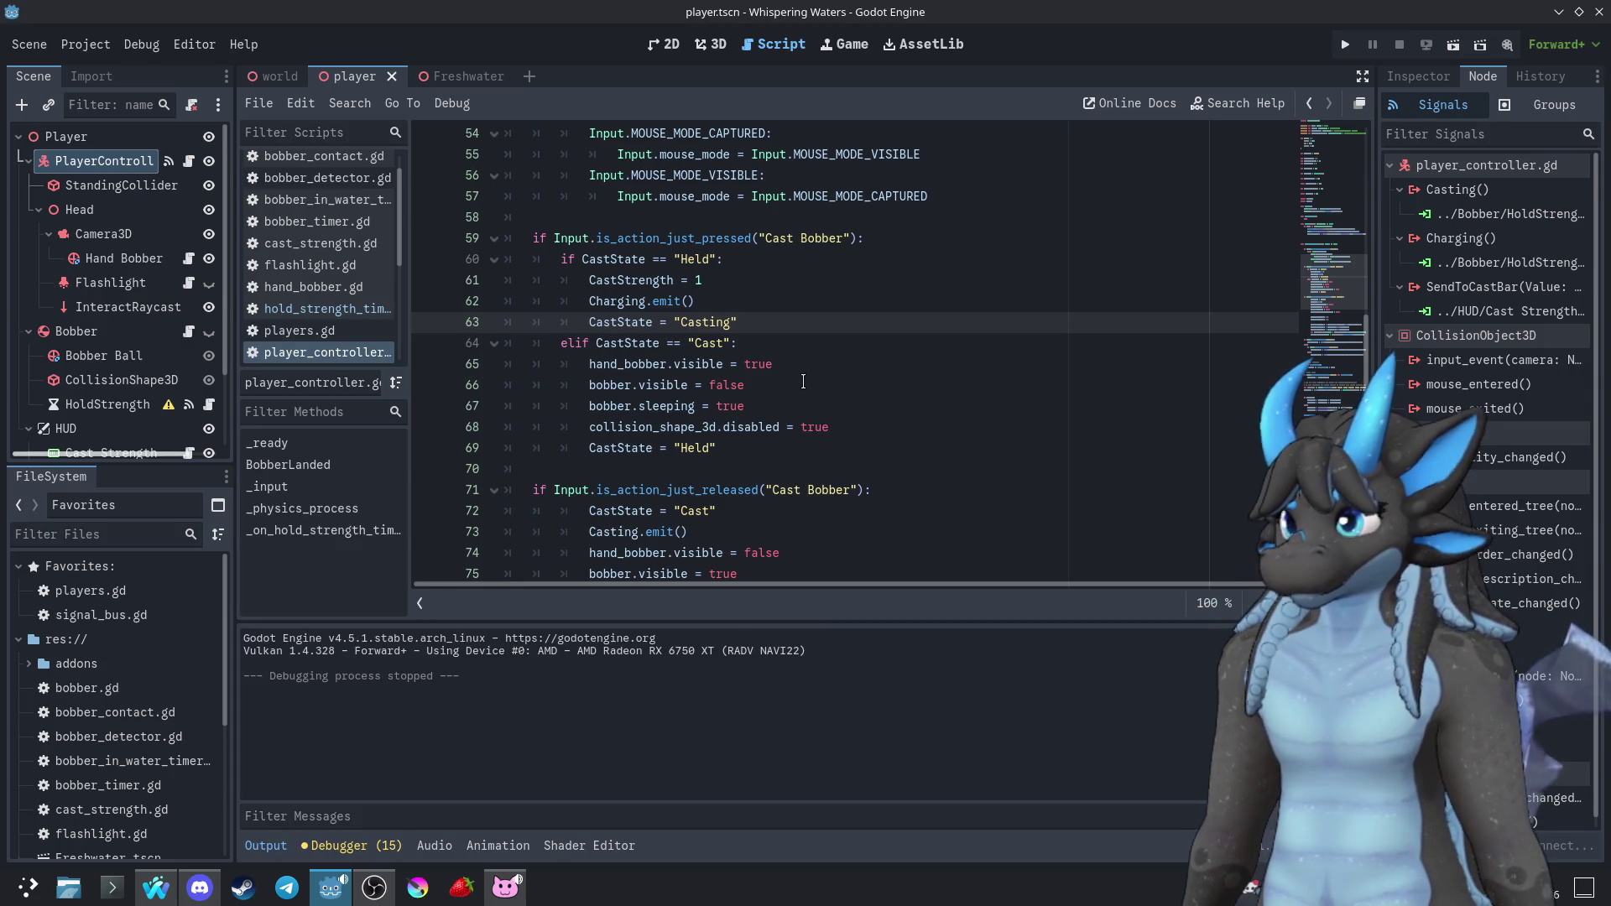
Run the game with F5 to test casting, then close the game window
{"action": "key", "text": "F5"}
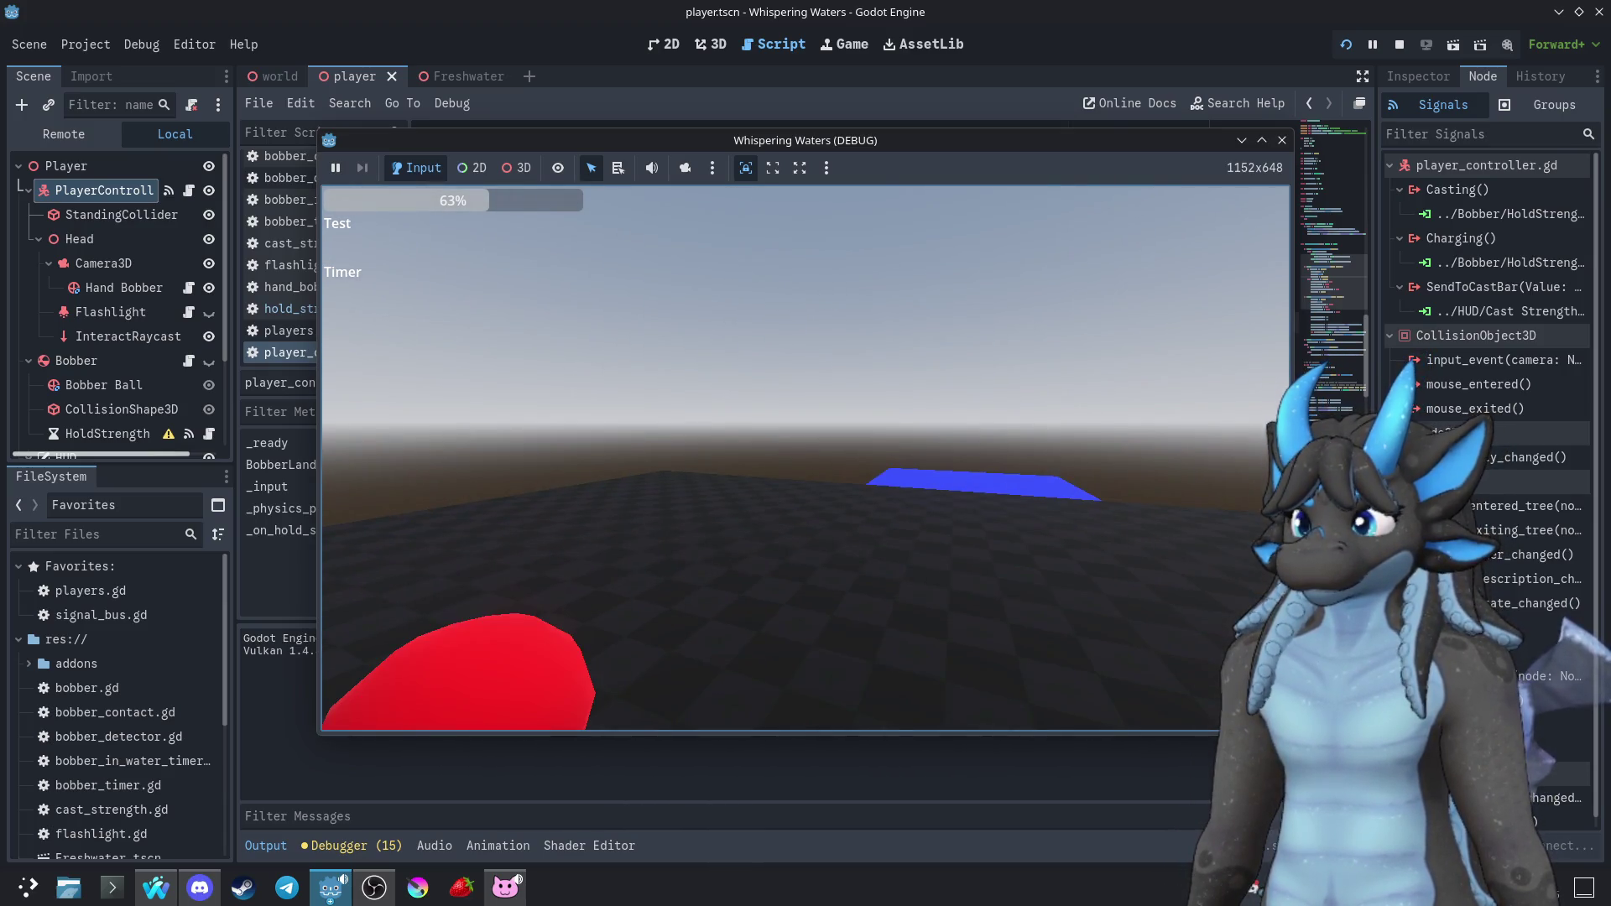
{"action": "key", "text": "Escape"}
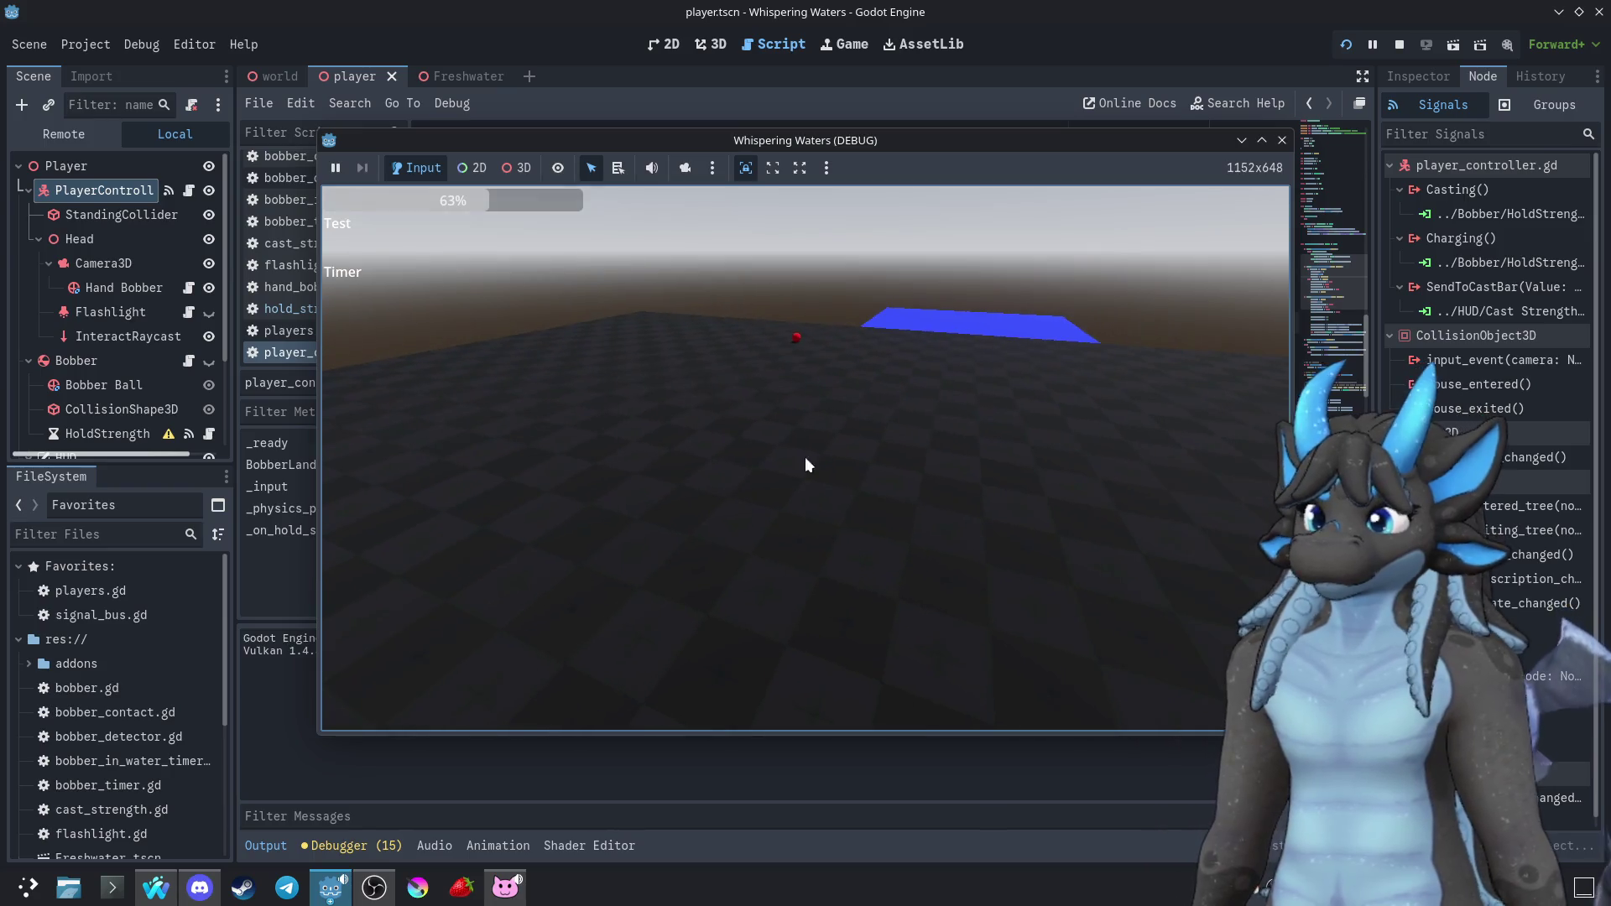
{"action": "left_click", "coordinate": [1279, 143]}
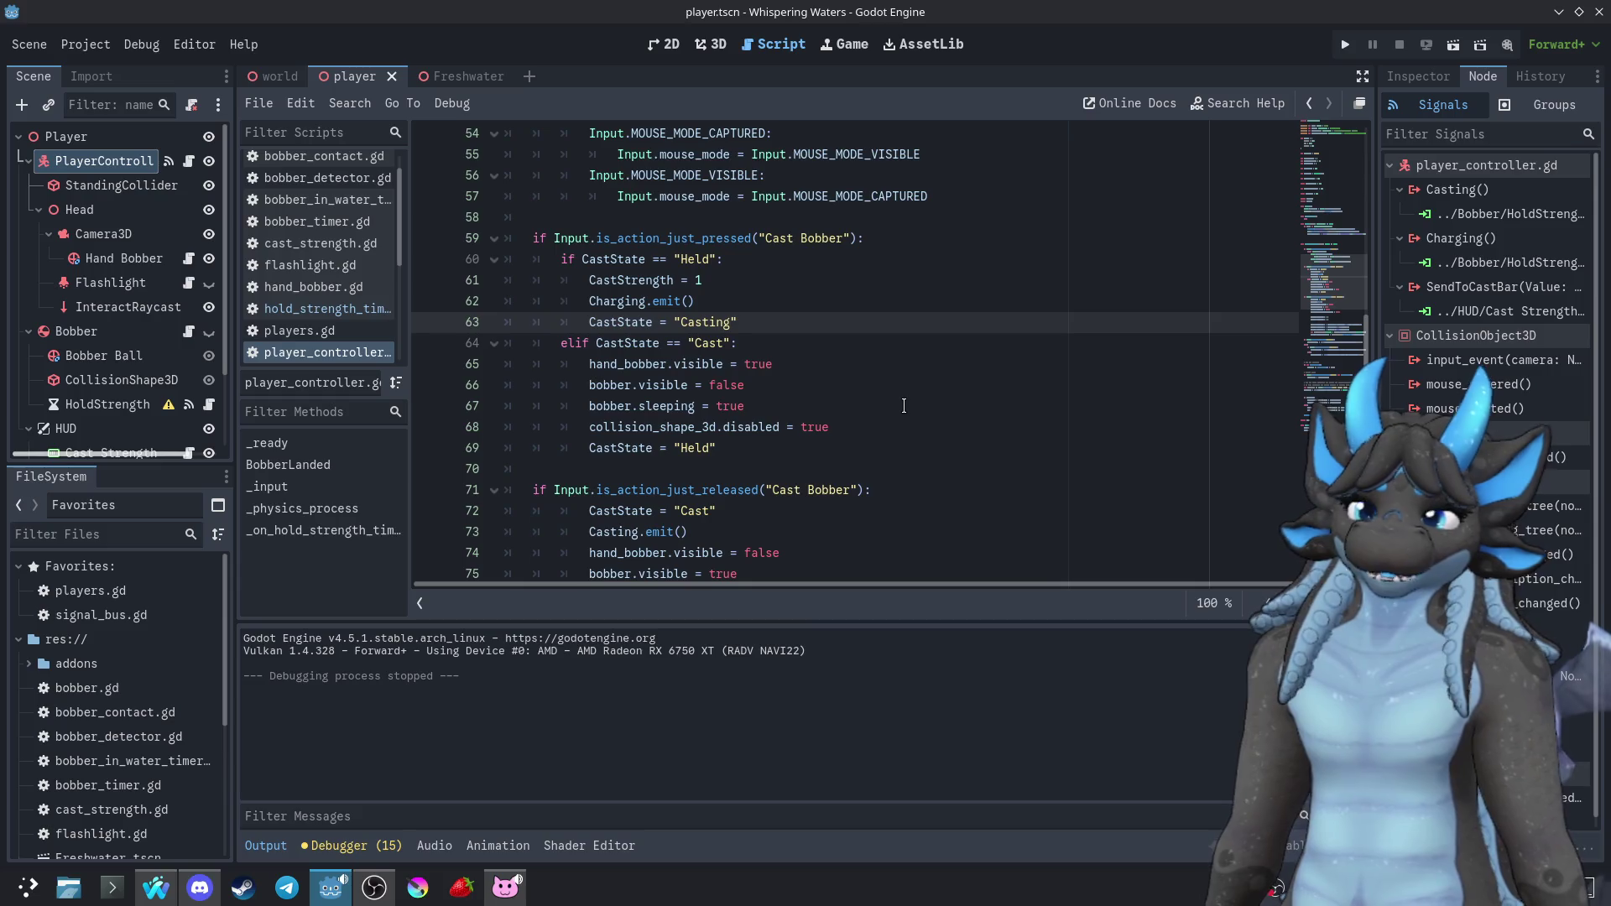
Add print(CastState) on a new line after the Cast Bobber press block
{"action": "scroll", "coordinate": [856, 370], "scroll_direction": "up", "scroll_amount": 15}
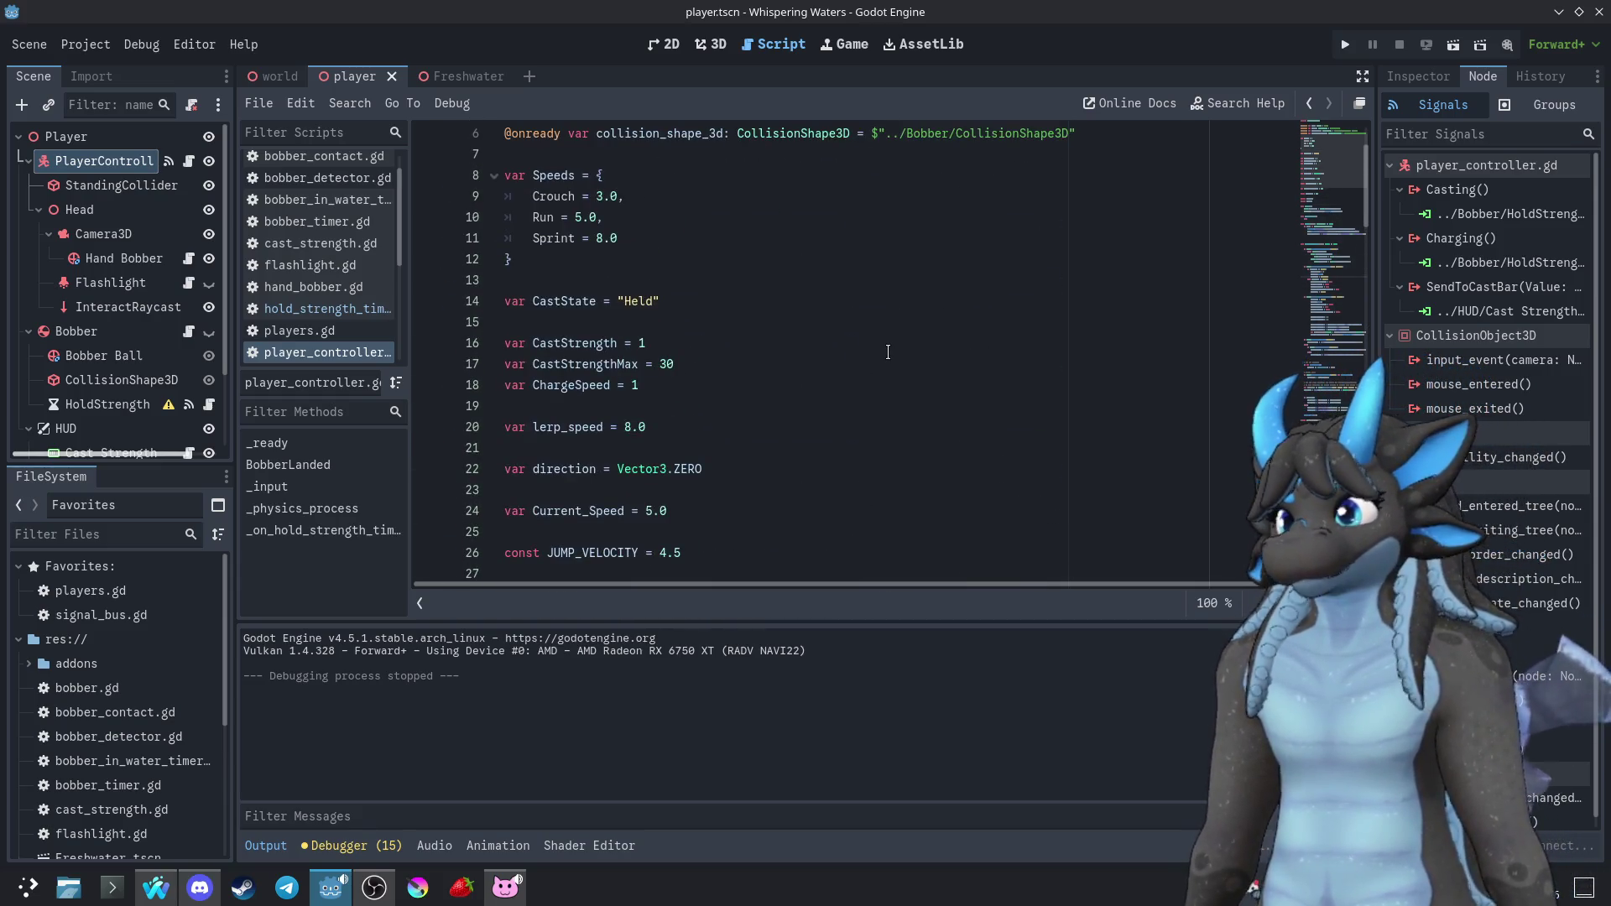
{"action": "scroll", "coordinate": [896, 388], "scroll_direction": "down", "scroll_amount": 13}
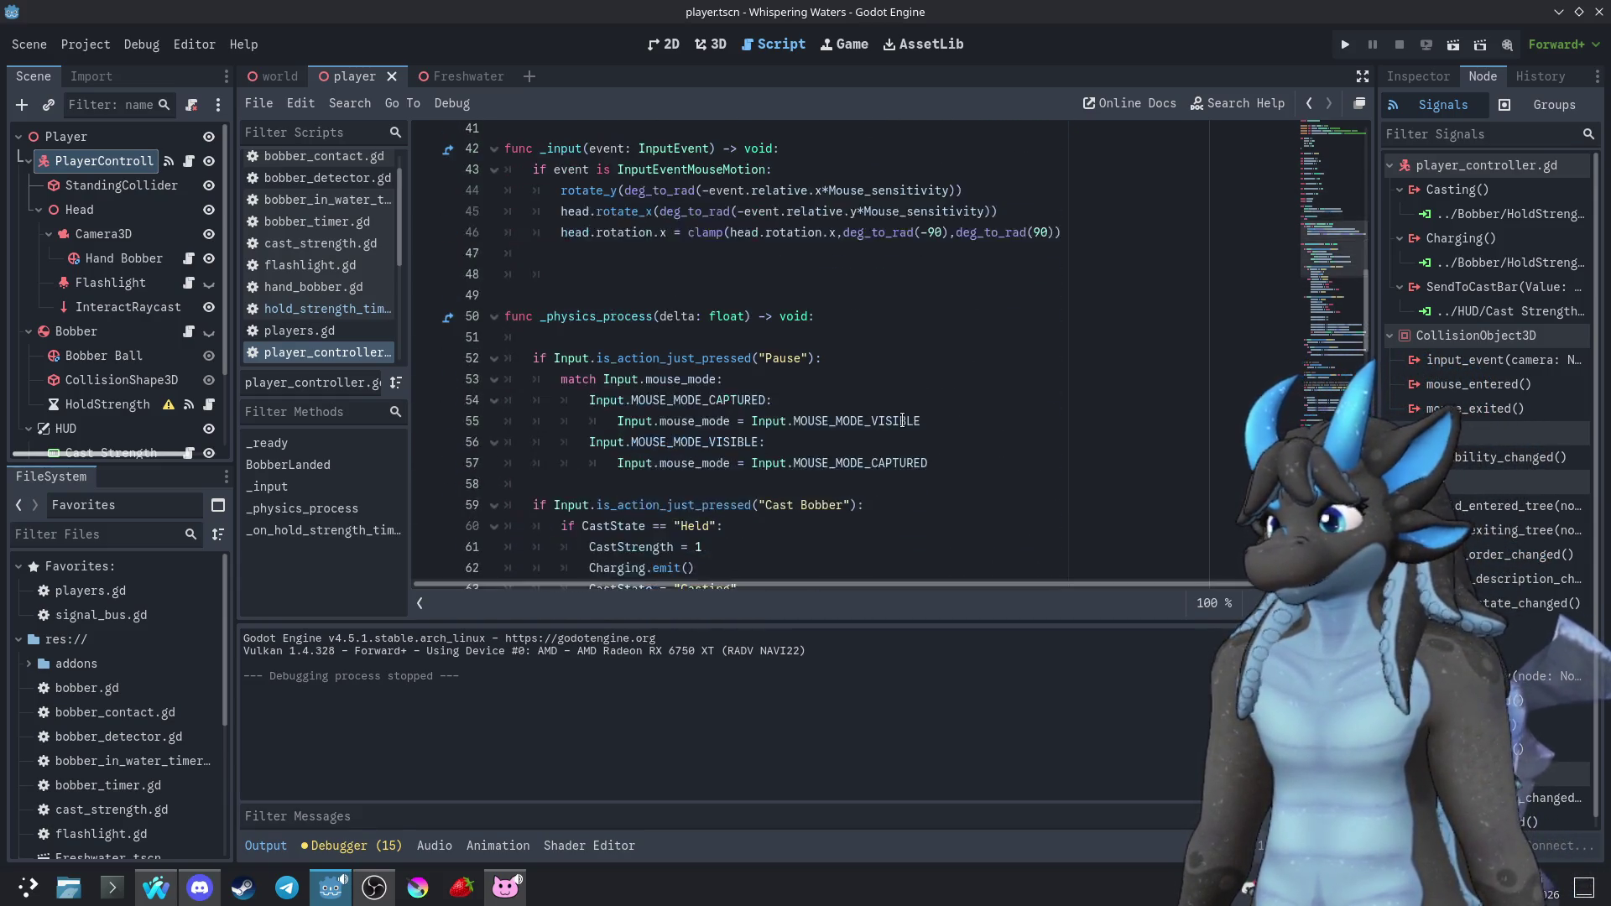
{"action": "scroll", "coordinate": [900, 417], "scroll_direction": "down", "scroll_amount": 2}
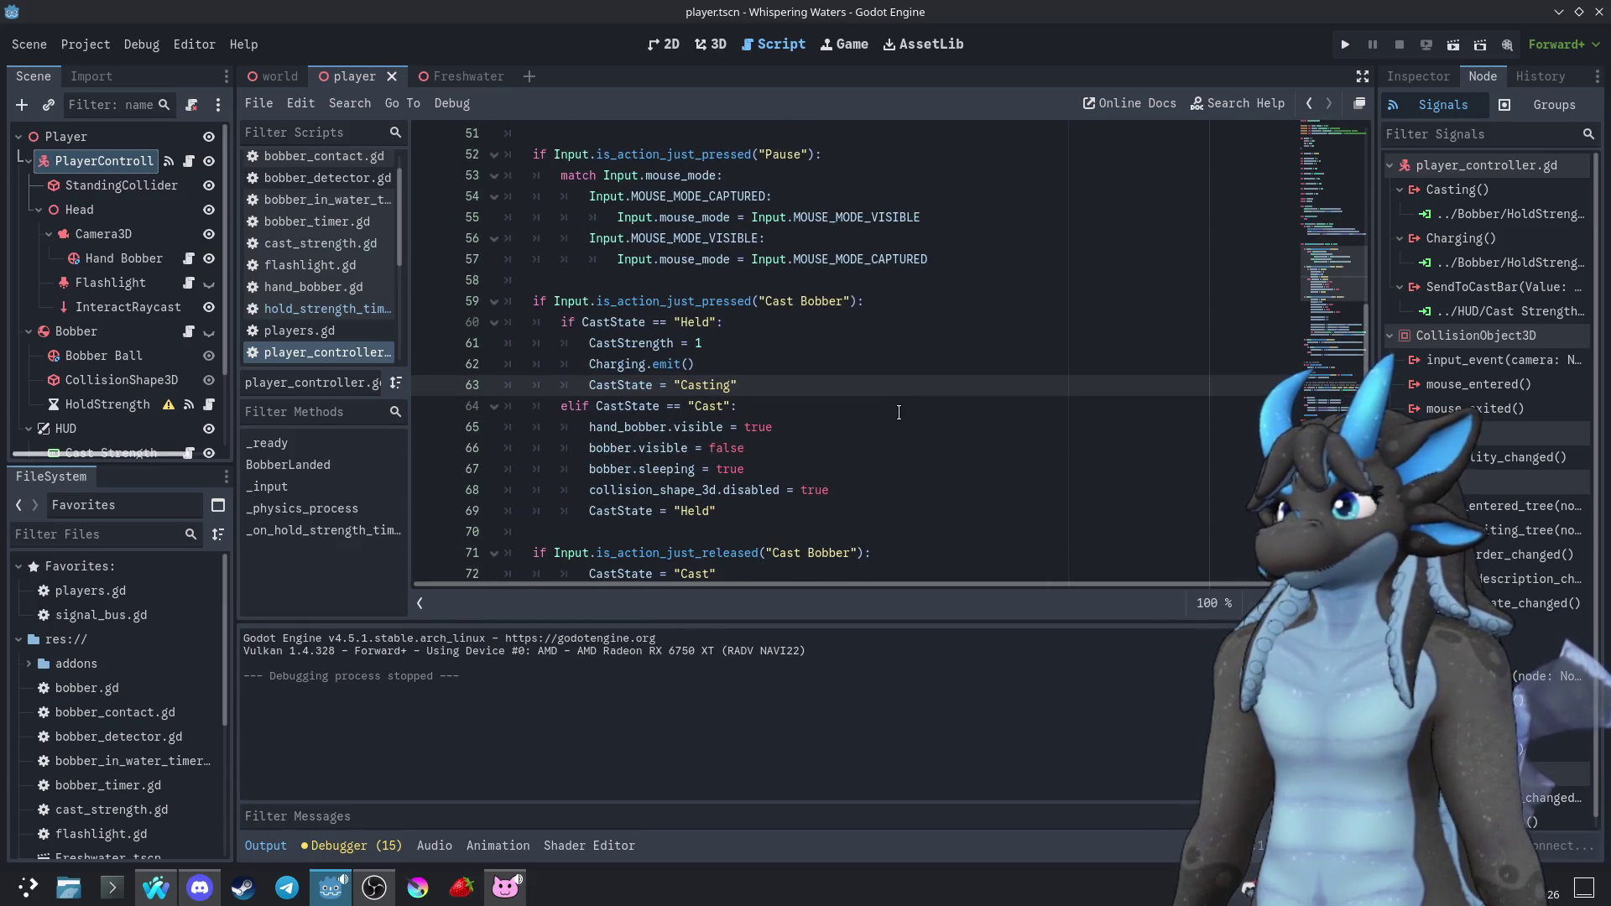
{"action": "scroll", "coordinate": [898, 412], "scroll_direction": "up", "scroll_amount": 1}
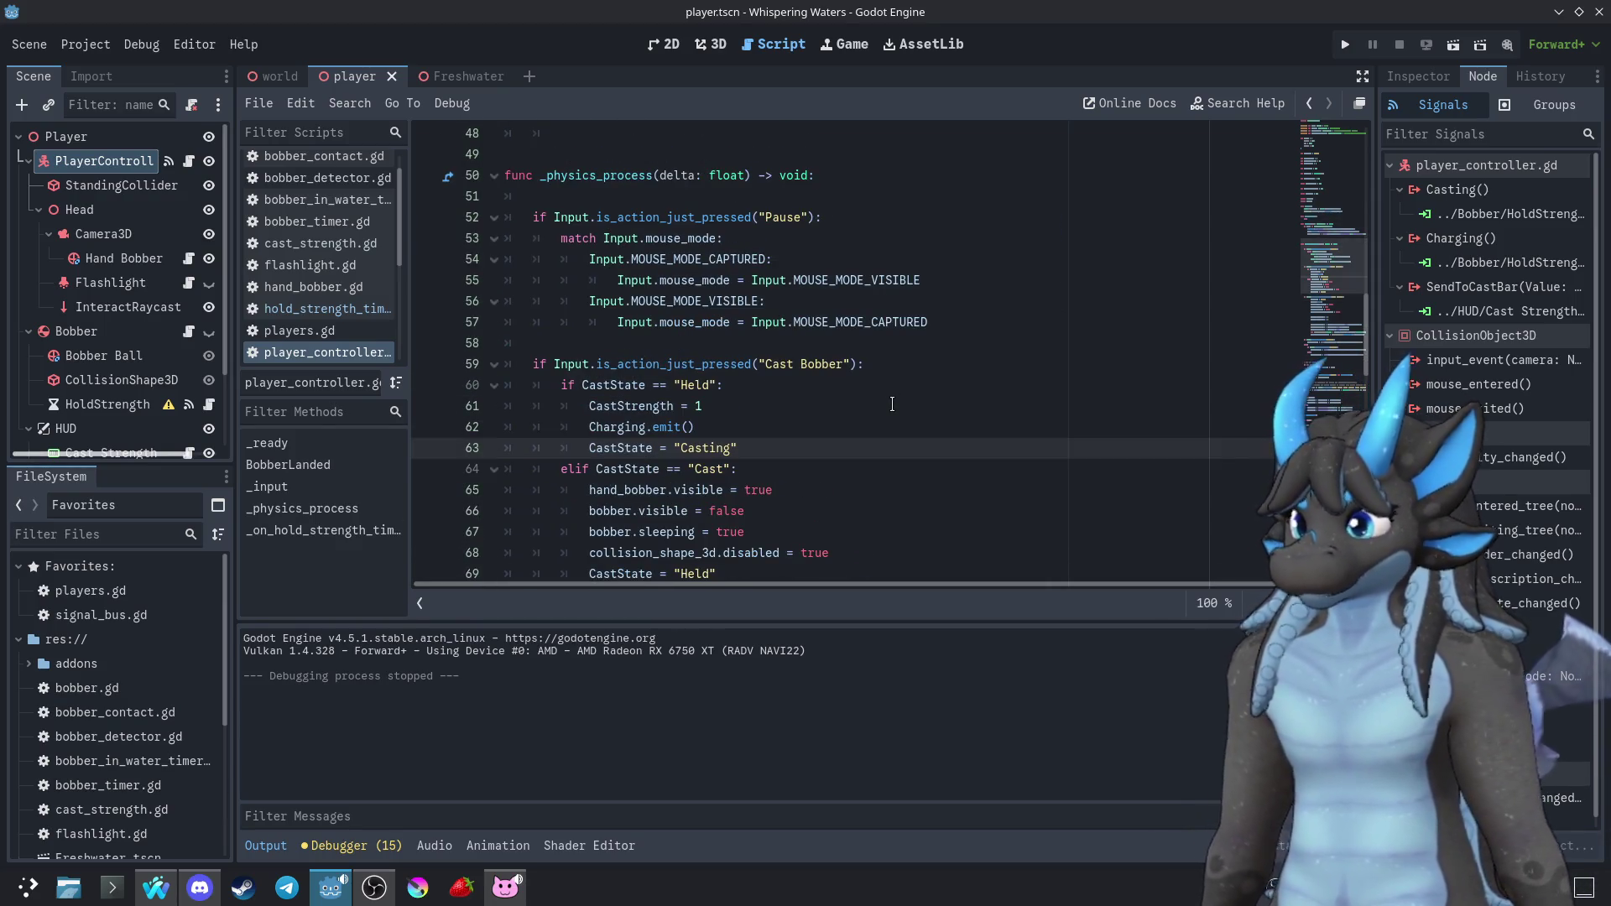
{"action": "scroll", "coordinate": [892, 404], "scroll_direction": "down", "scroll_amount": 2}
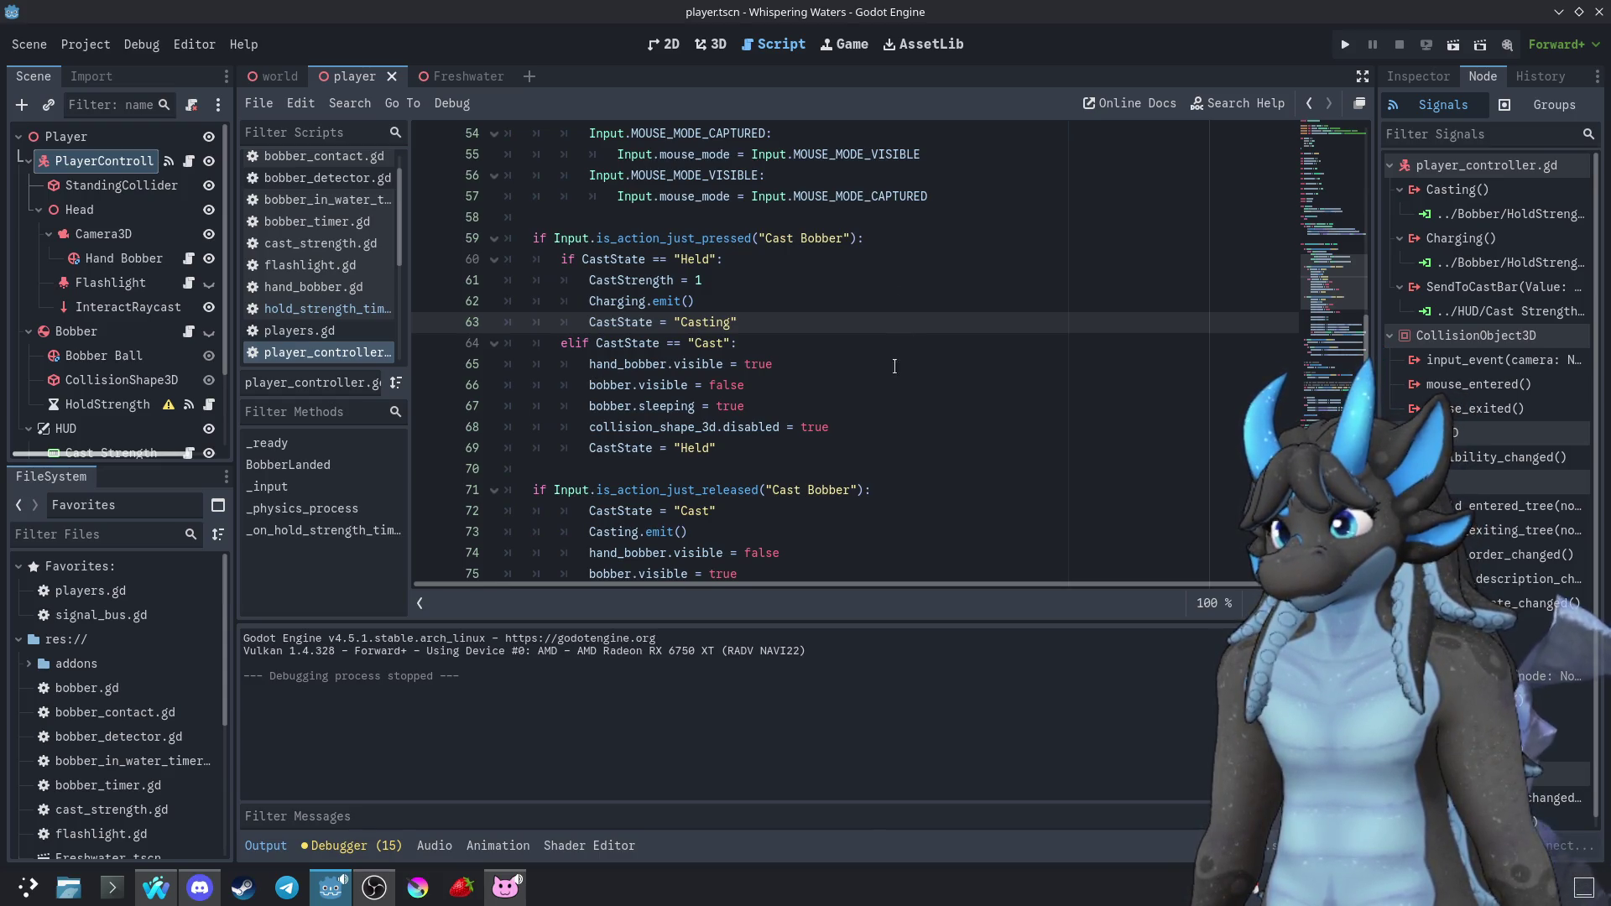
{"action": "left_click", "coordinate": [906, 238]}
{"action": "key", "text": "Return"}
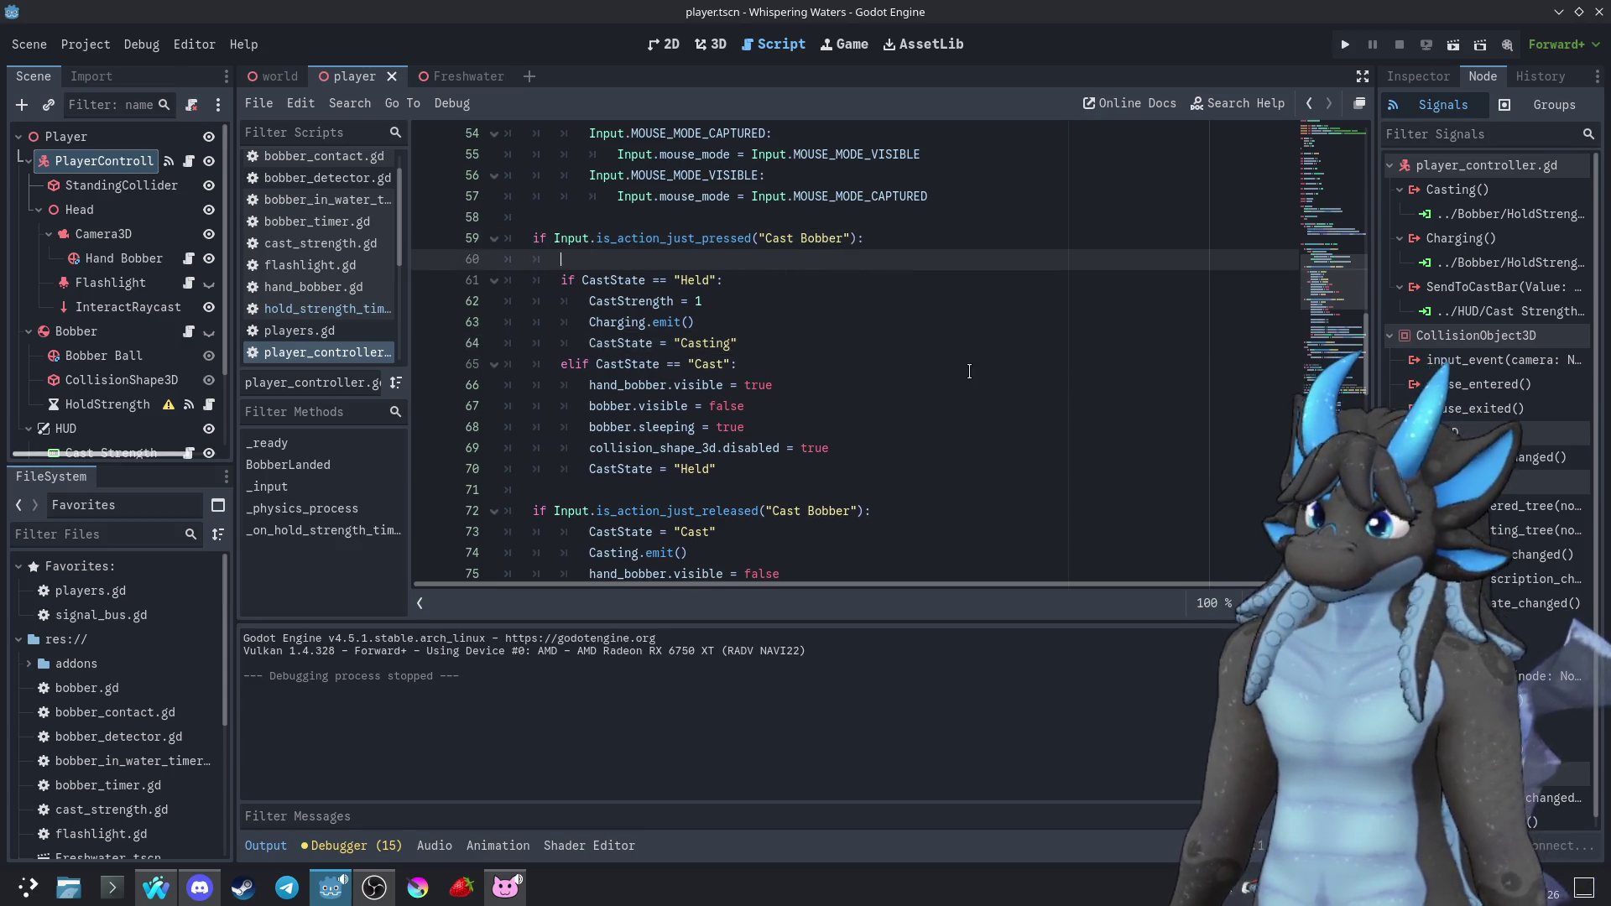
{"action": "key", "text": "ctrl+z"}
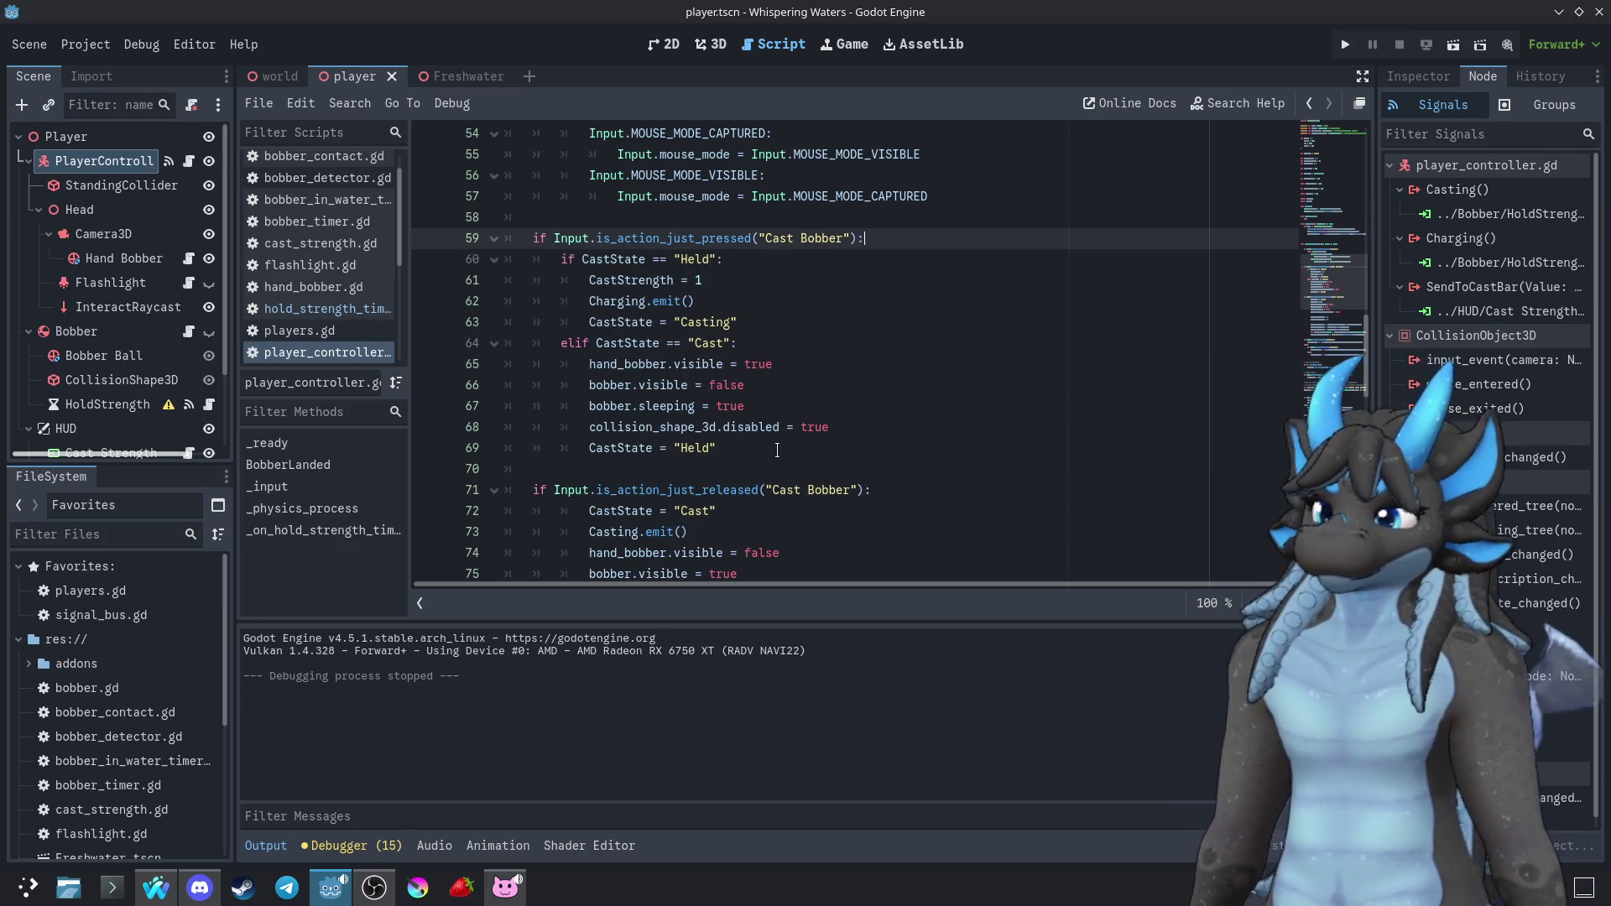
{"action": "left_click", "coordinate": [777, 450]}
{"action": "key", "text": "Return"}
{"action": "type", "text": "print(CastSta"}
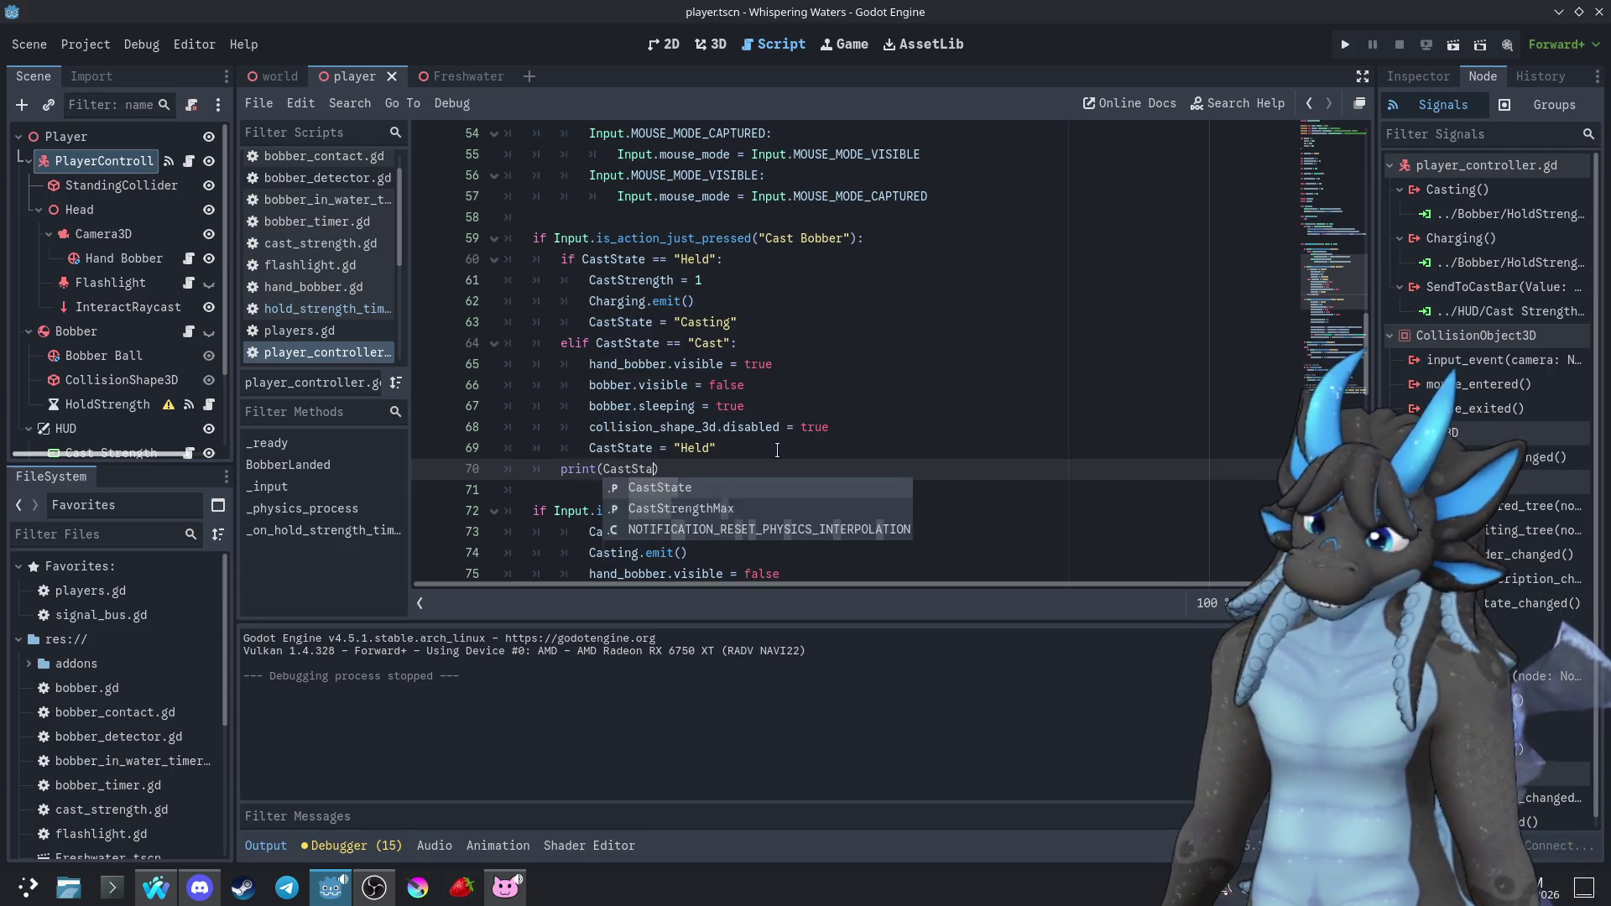
{"action": "key", "text": "Return"}
Run the game to watch the printed state, then close it and return to the script
{"action": "key", "text": "F5"}
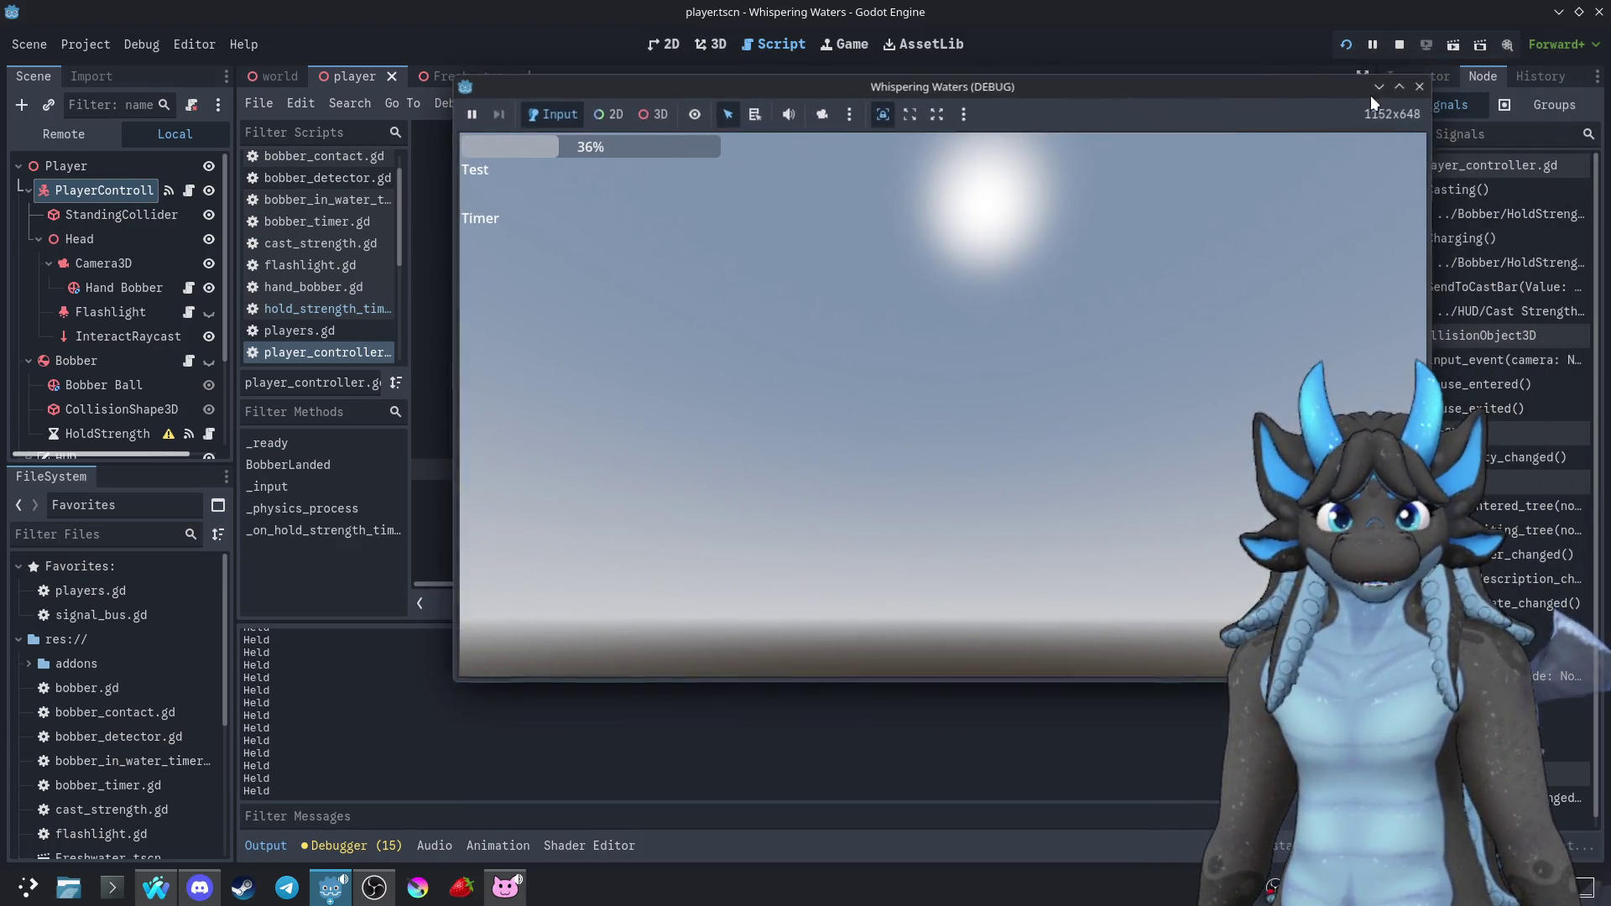
{"action": "left_click", "coordinate": [1419, 86]}
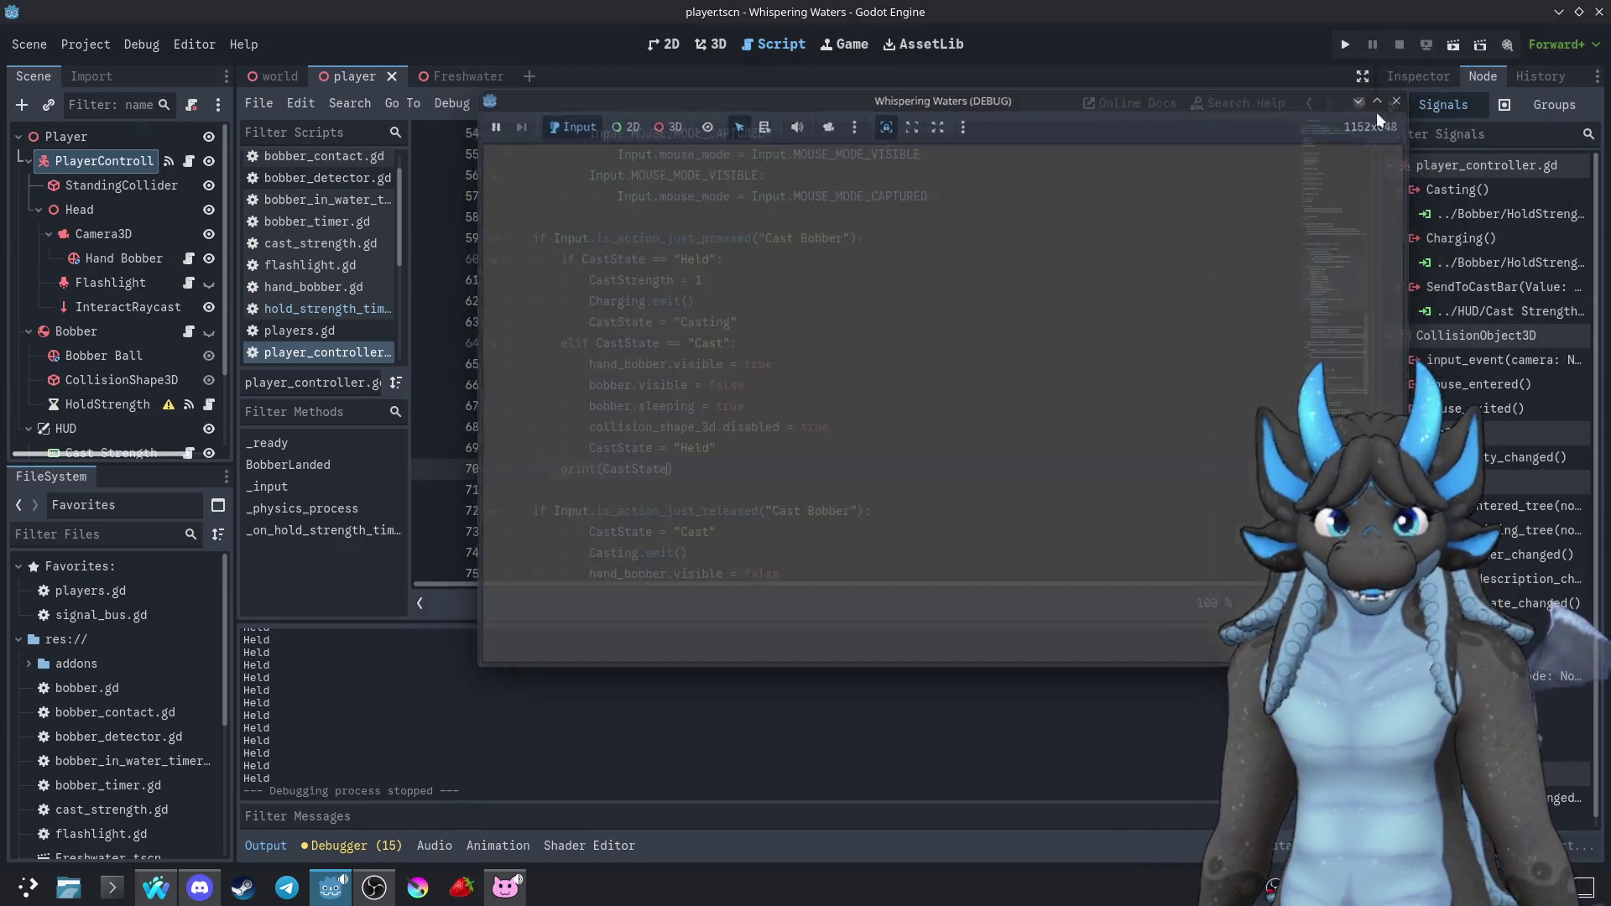
{"action": "left_click", "coordinate": [773, 468]}
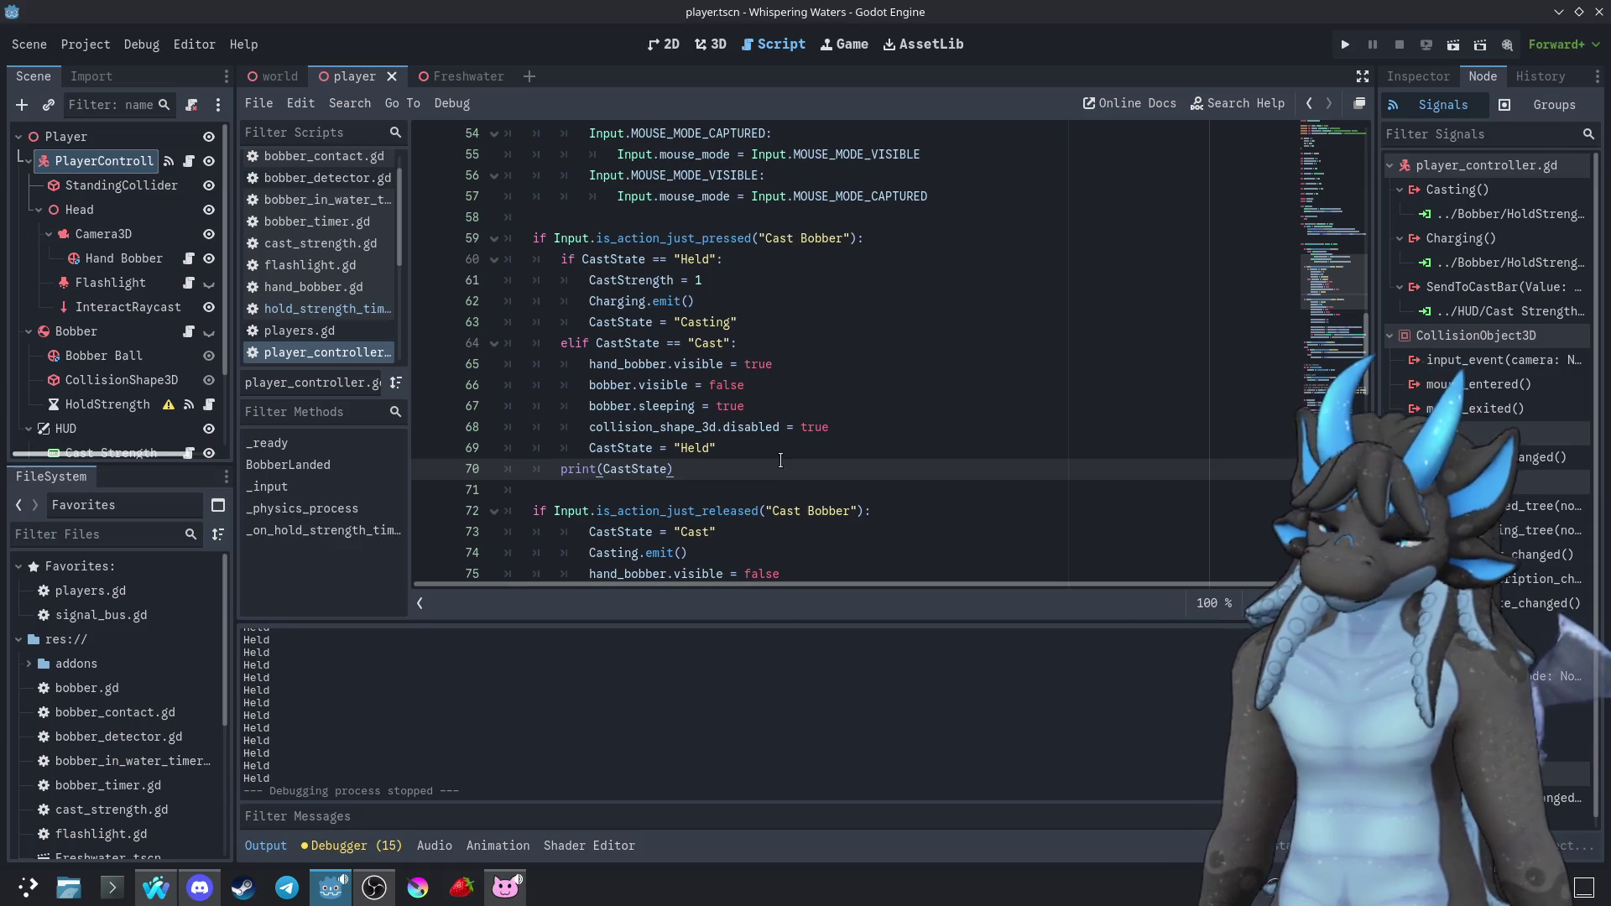
Cut the "Cast" branch and paste it above the "Held" branch
{"action": "mouse_move", "coordinate": [797, 460]}
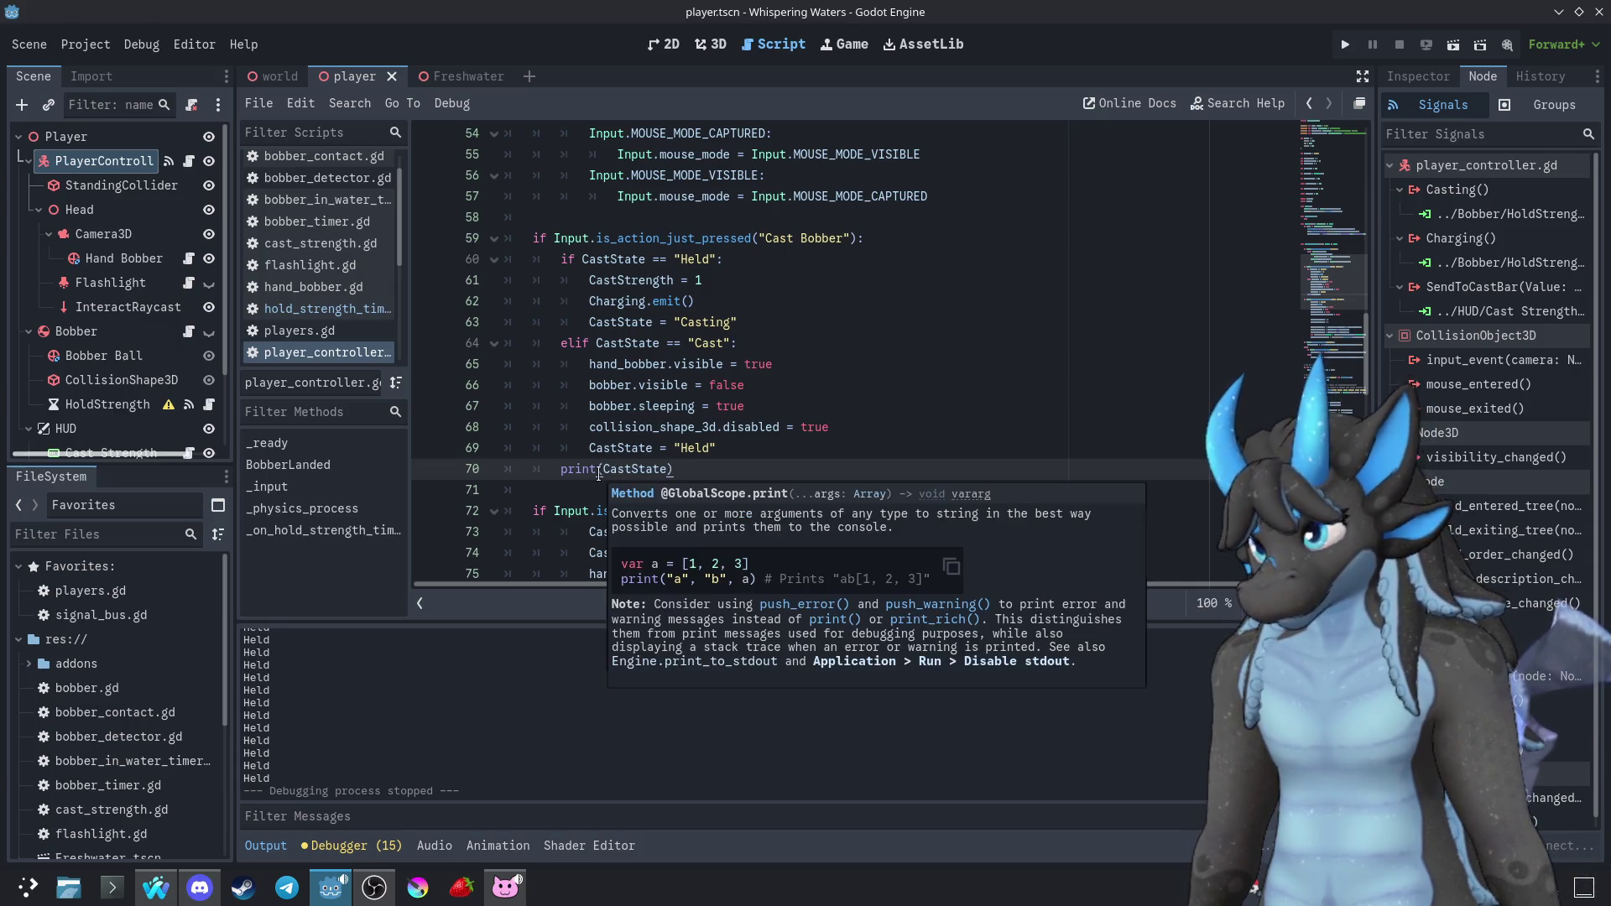
{"action": "mouse_move", "coordinate": [598, 476]}
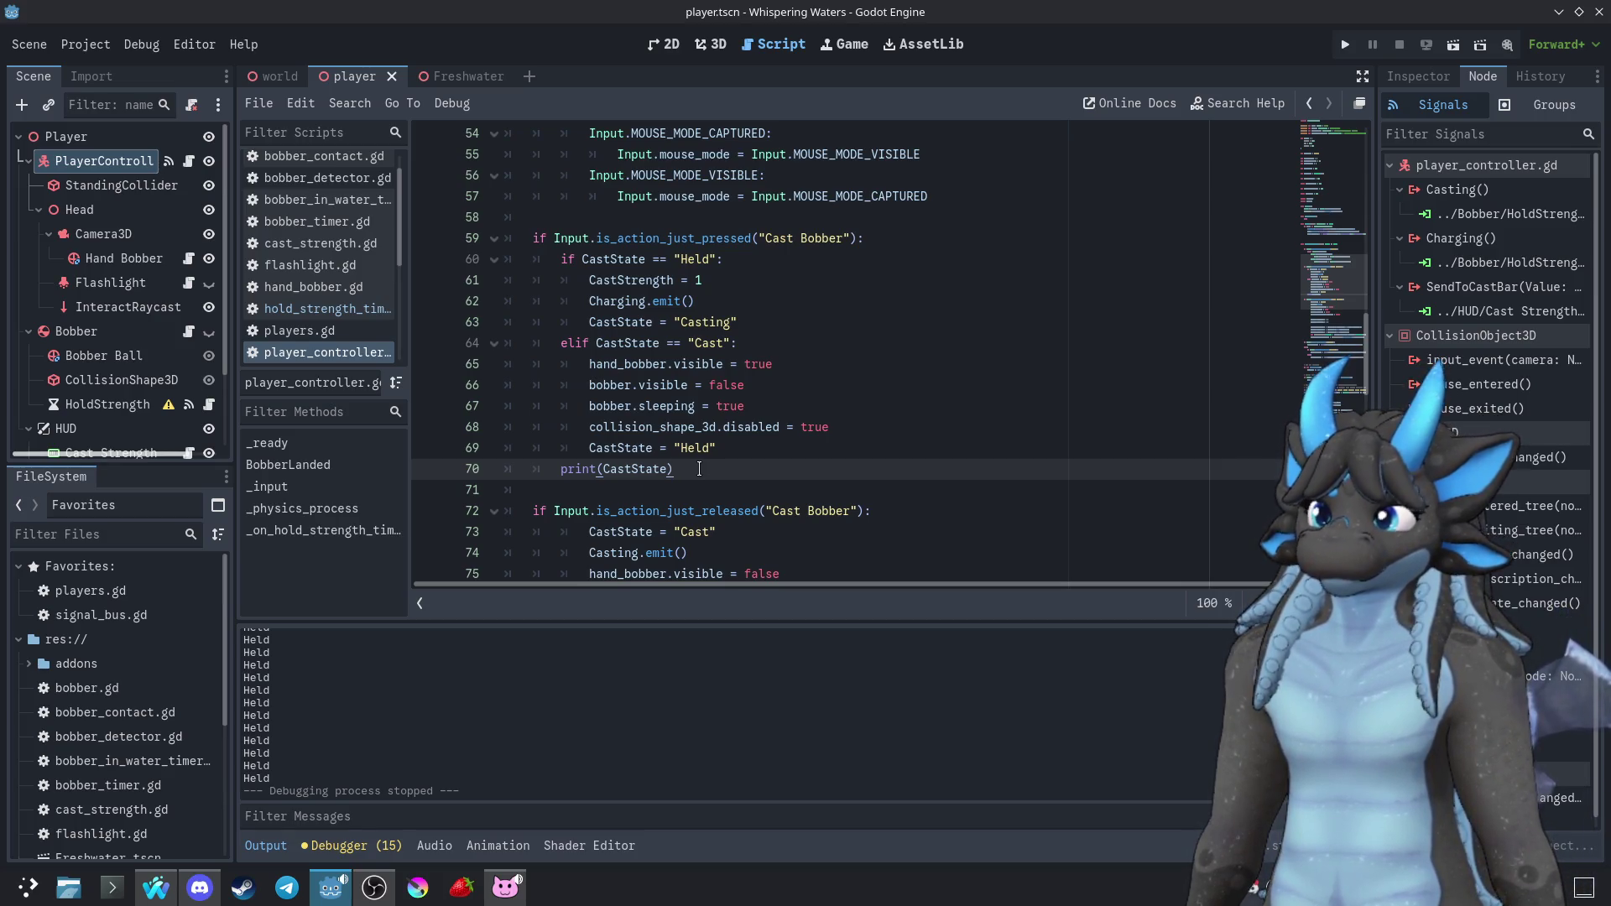
{"action": "mouse_move", "coordinate": [661, 466]}
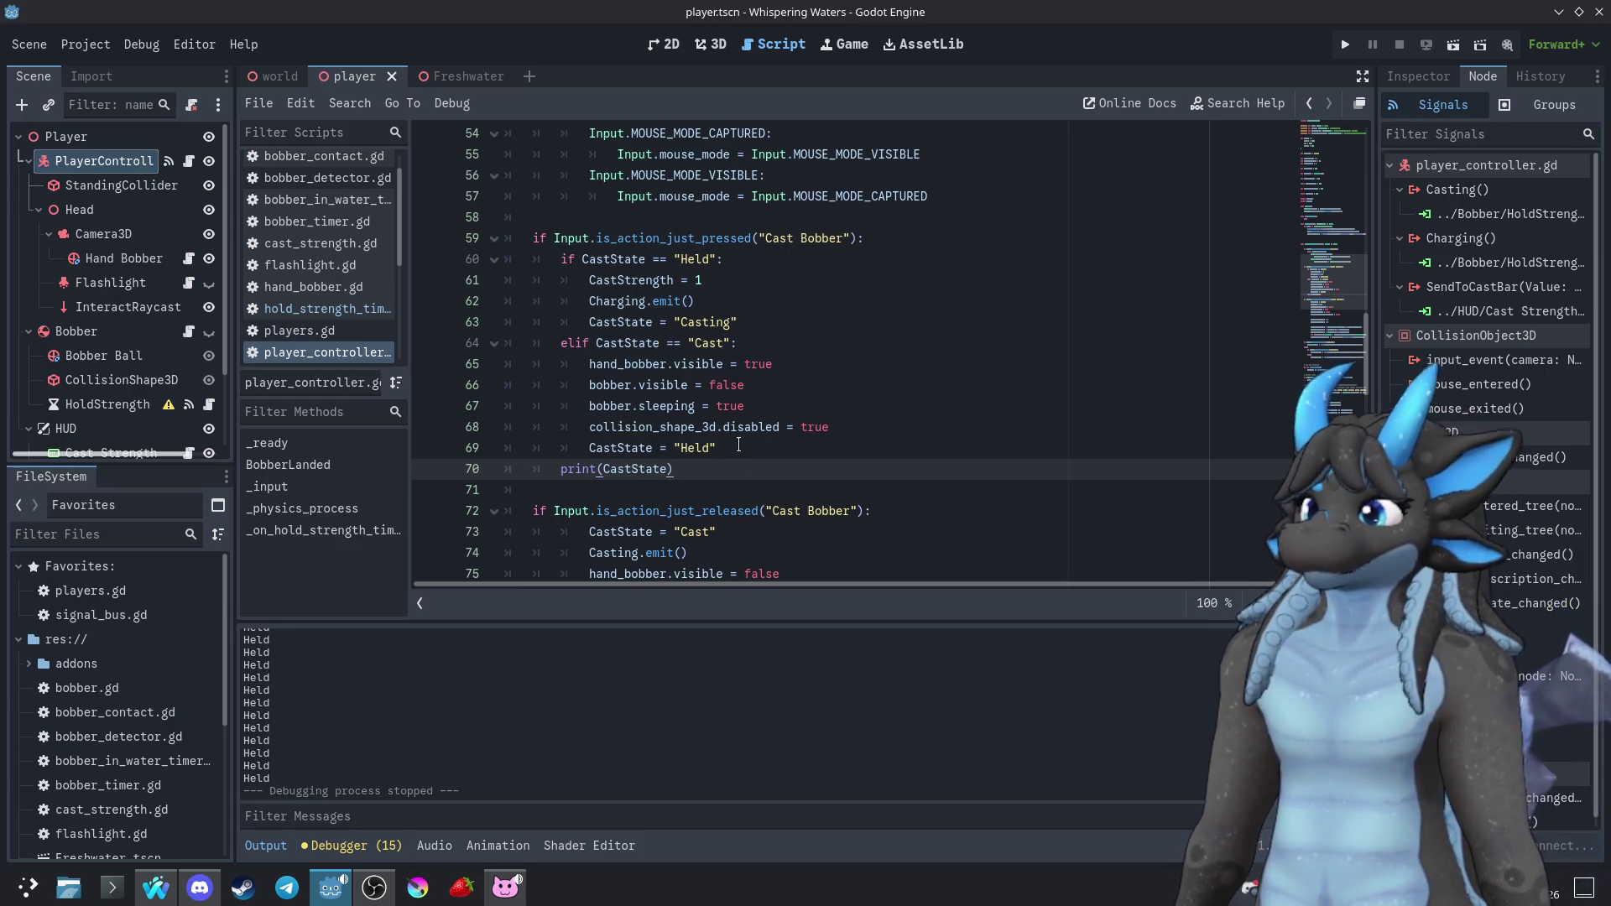
{"action": "mouse_move", "coordinate": [734, 458]}
{"action": "left_mouse_down"}
{"action": "mouse_move", "coordinate": [728, 430]}
{"action": "mouse_move", "coordinate": [557, 346]}
{"action": "mouse_move", "coordinate": [811, 342]}
{"action": "mouse_move", "coordinate": [825, 327]}
{"action": "left_mouse_up"}
{"action": "key", "text": "ctrl+x"}
{"action": "left_click", "coordinate": [894, 238]}
{"action": "key", "text": "ctrl+v"}
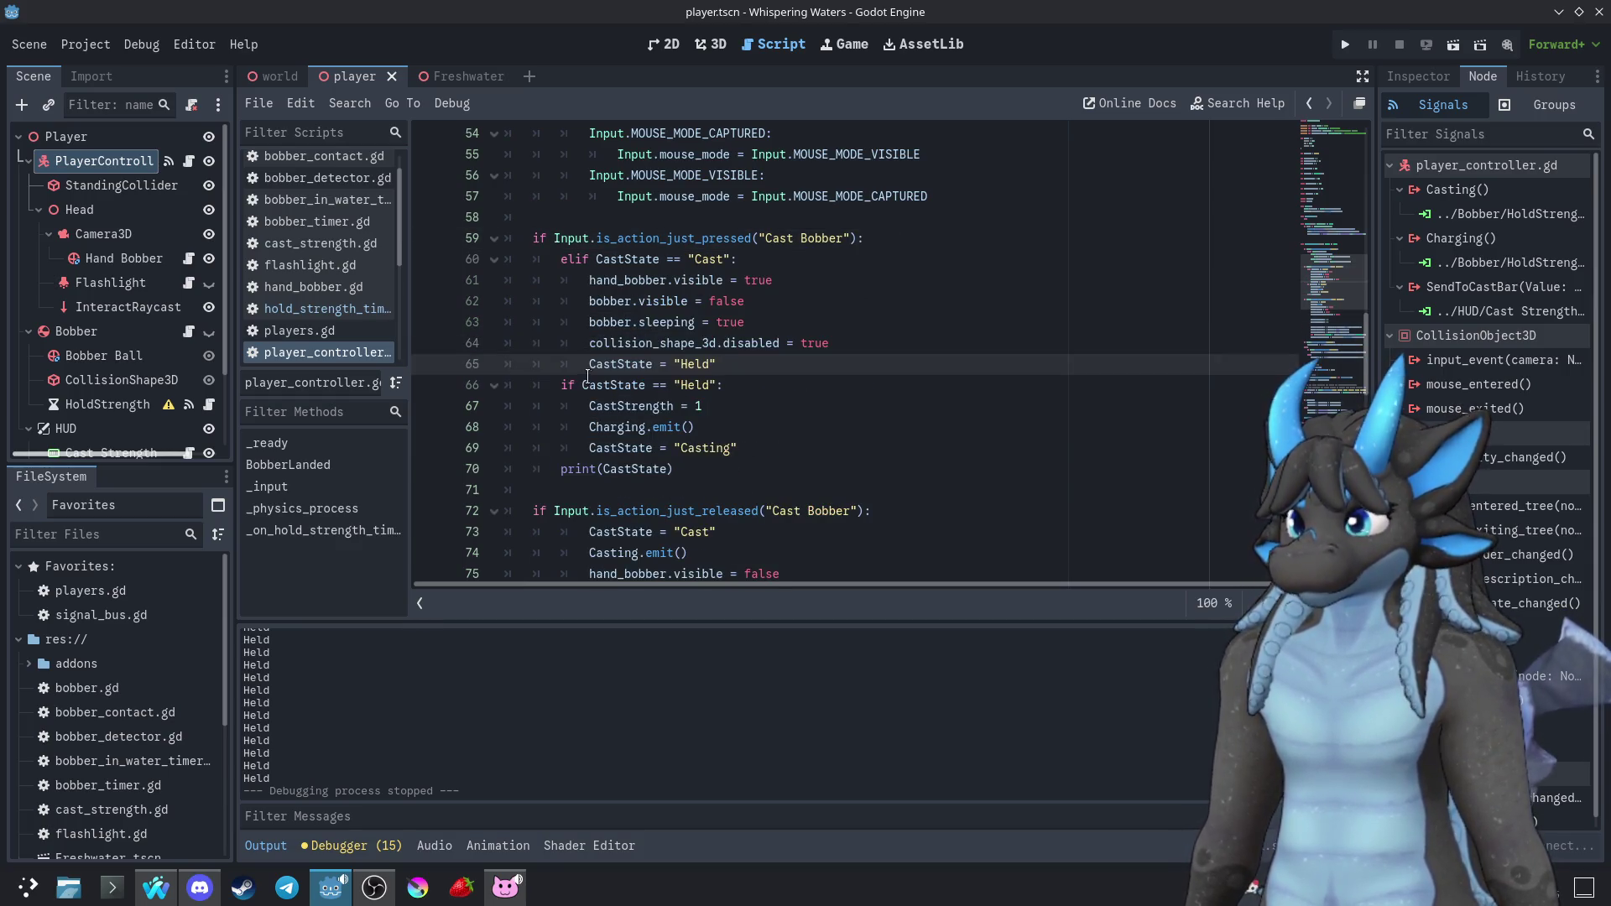
Swap the keywords so "Cast" is checked with if and "Held" with elif
{"action": "left_click", "coordinate": [579, 261]}
{"action": "key", "text": "BackSpace"}
{"action": "key", "text": "BackSpace"}
{"action": "left_click", "coordinate": [562, 384]}
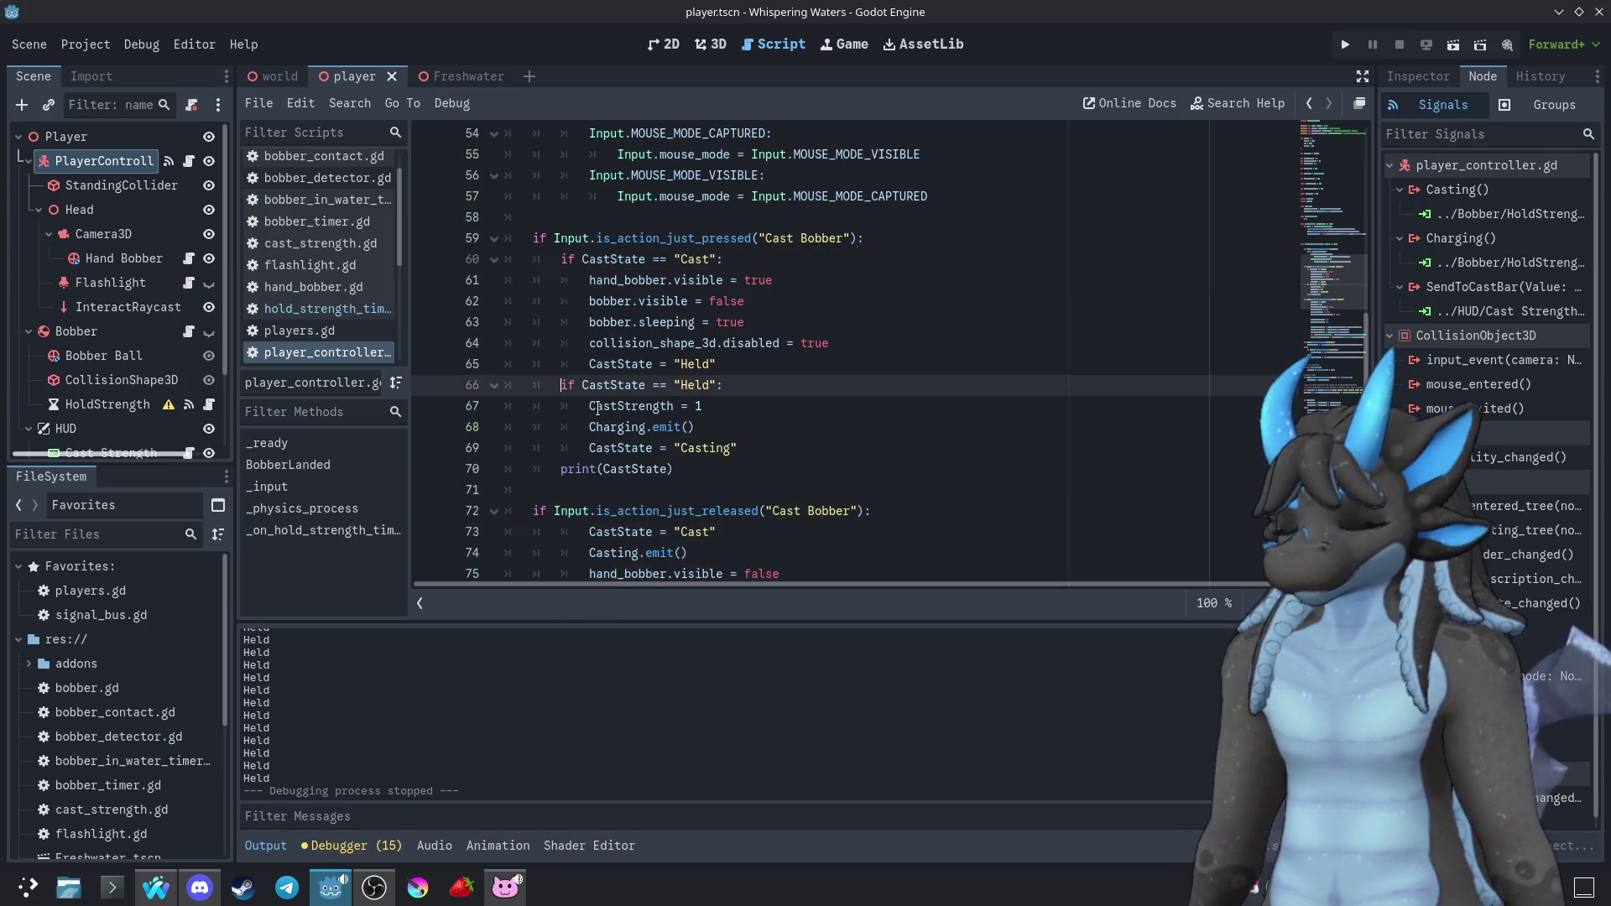
{"action": "type", "text": "el"}
{"action": "left_click", "coordinate": [740, 427]}
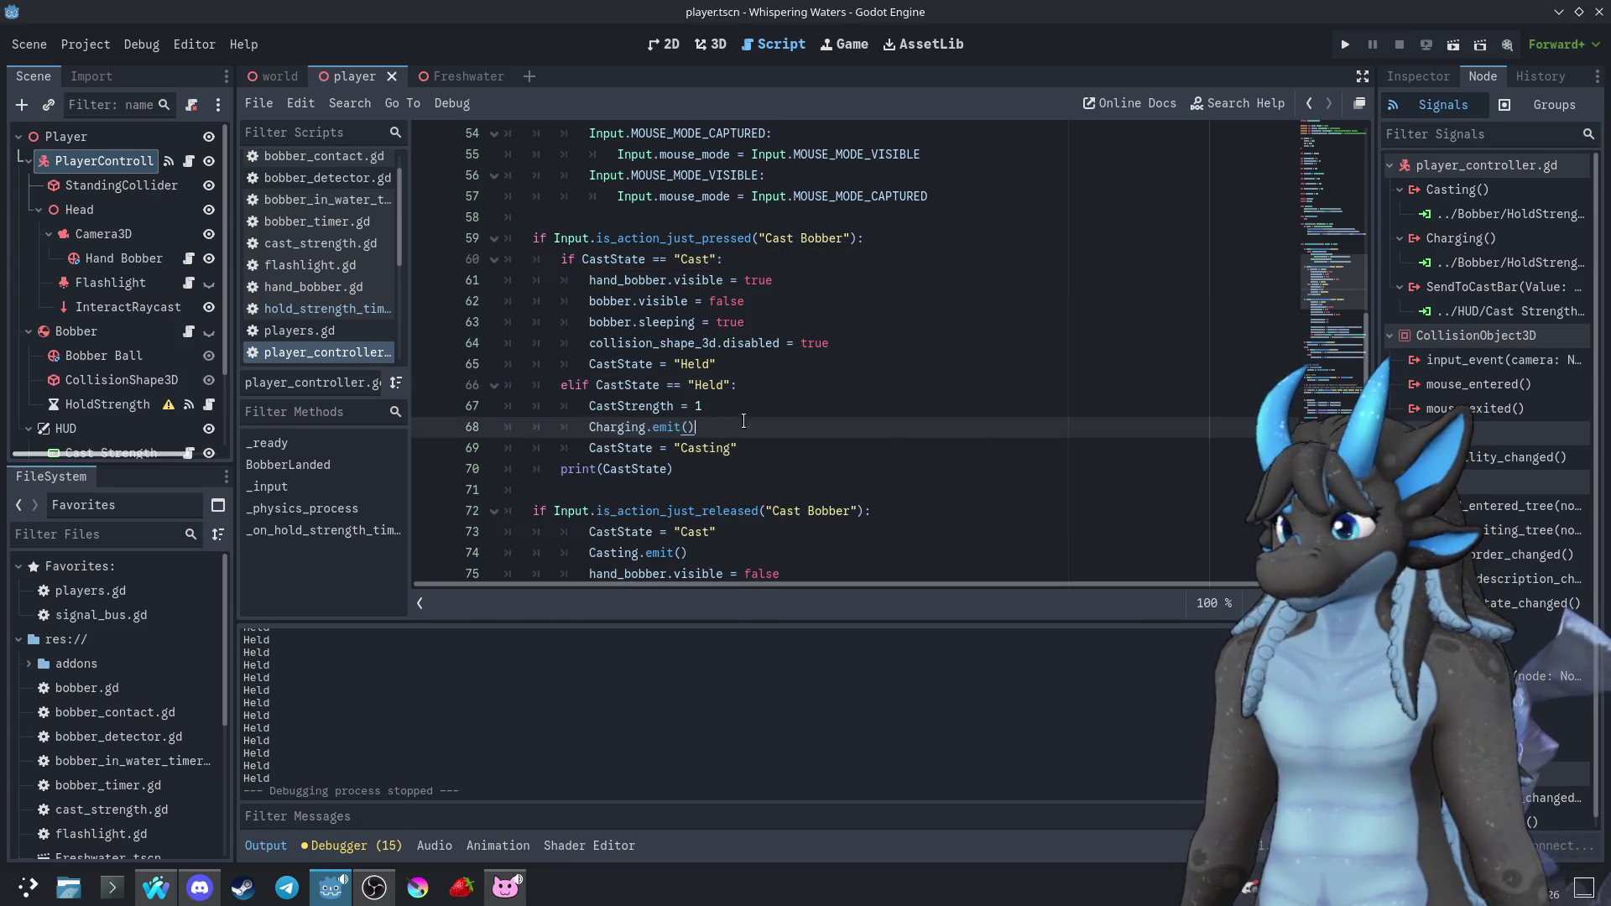
Run the game, try casting the bobber, close it, and undo the branch swap
{"action": "left_click", "coordinate": [1342, 46]}
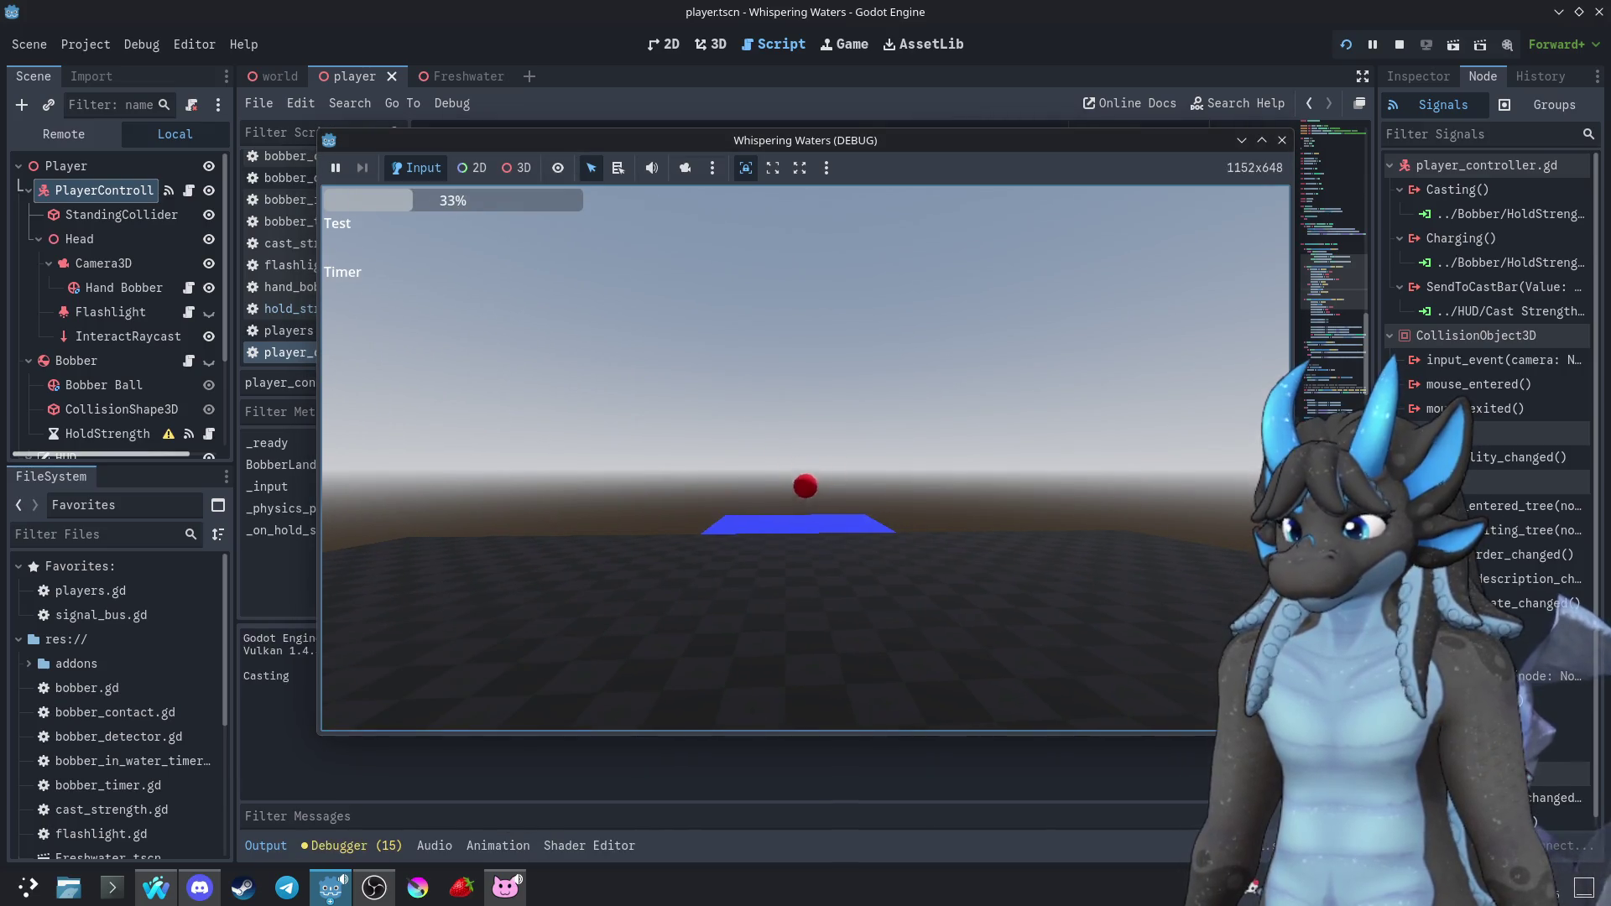
{"action": "left_click", "coordinate": [806, 458]}
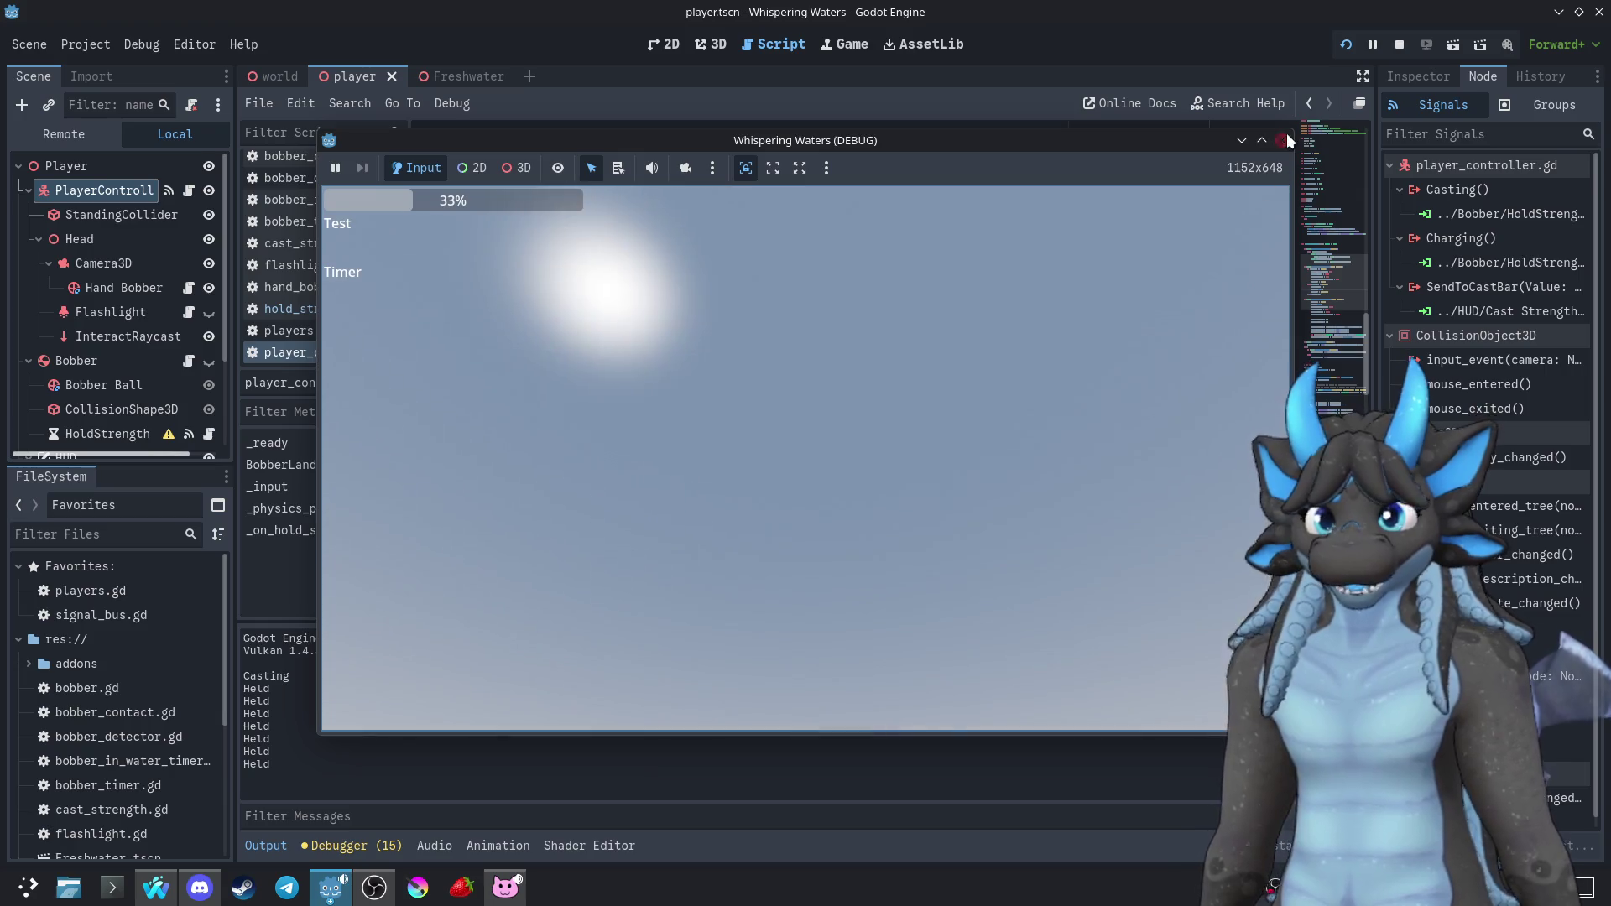
{"action": "left_click", "coordinate": [1282, 140]}
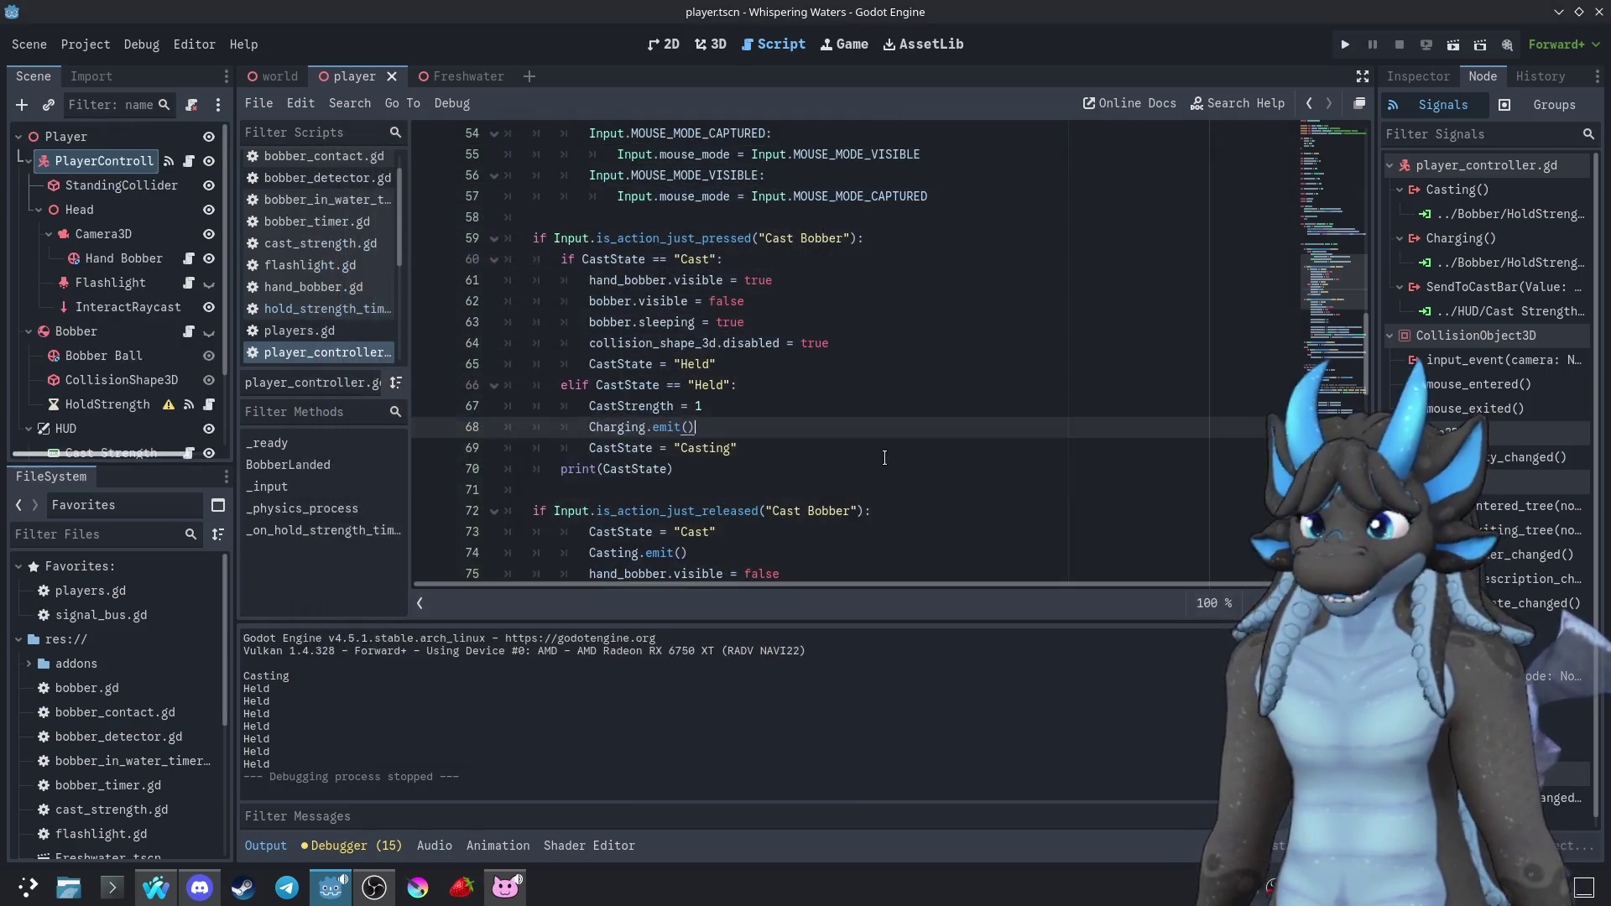
{"action": "key", "text": "ctrl+z"}
{"action": "key", "text": "ctrl+z"}
{"action": "key", "text": "ctrl+z"}
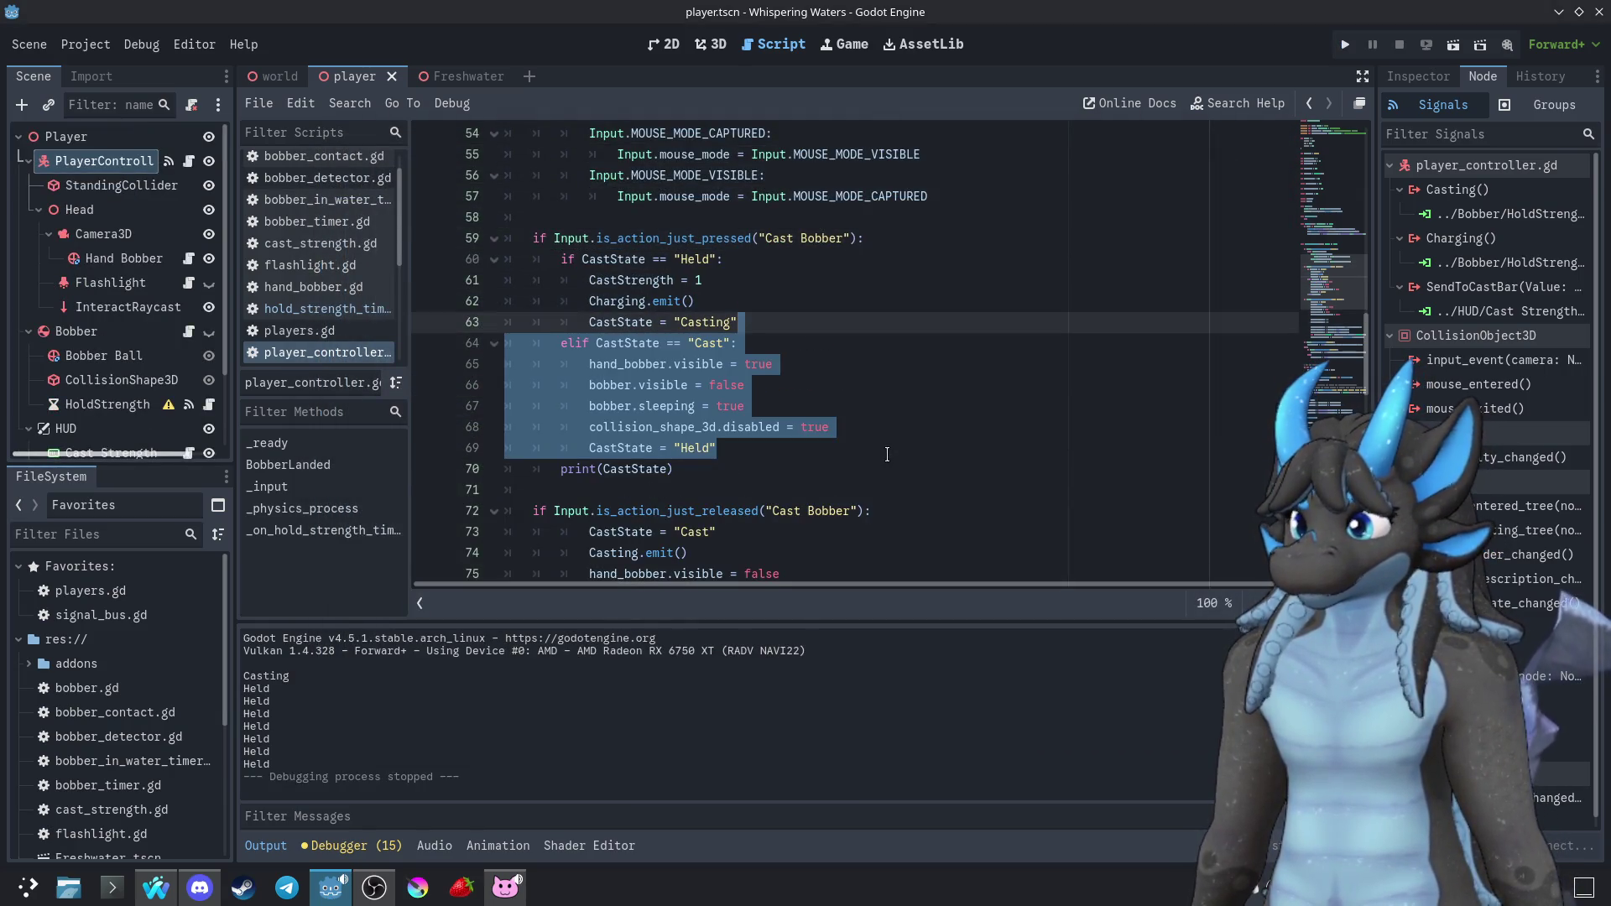
Delete the CastState = "Casting" line from the Cast Bobber press handler
{"action": "left_click", "coordinate": [886, 468]}
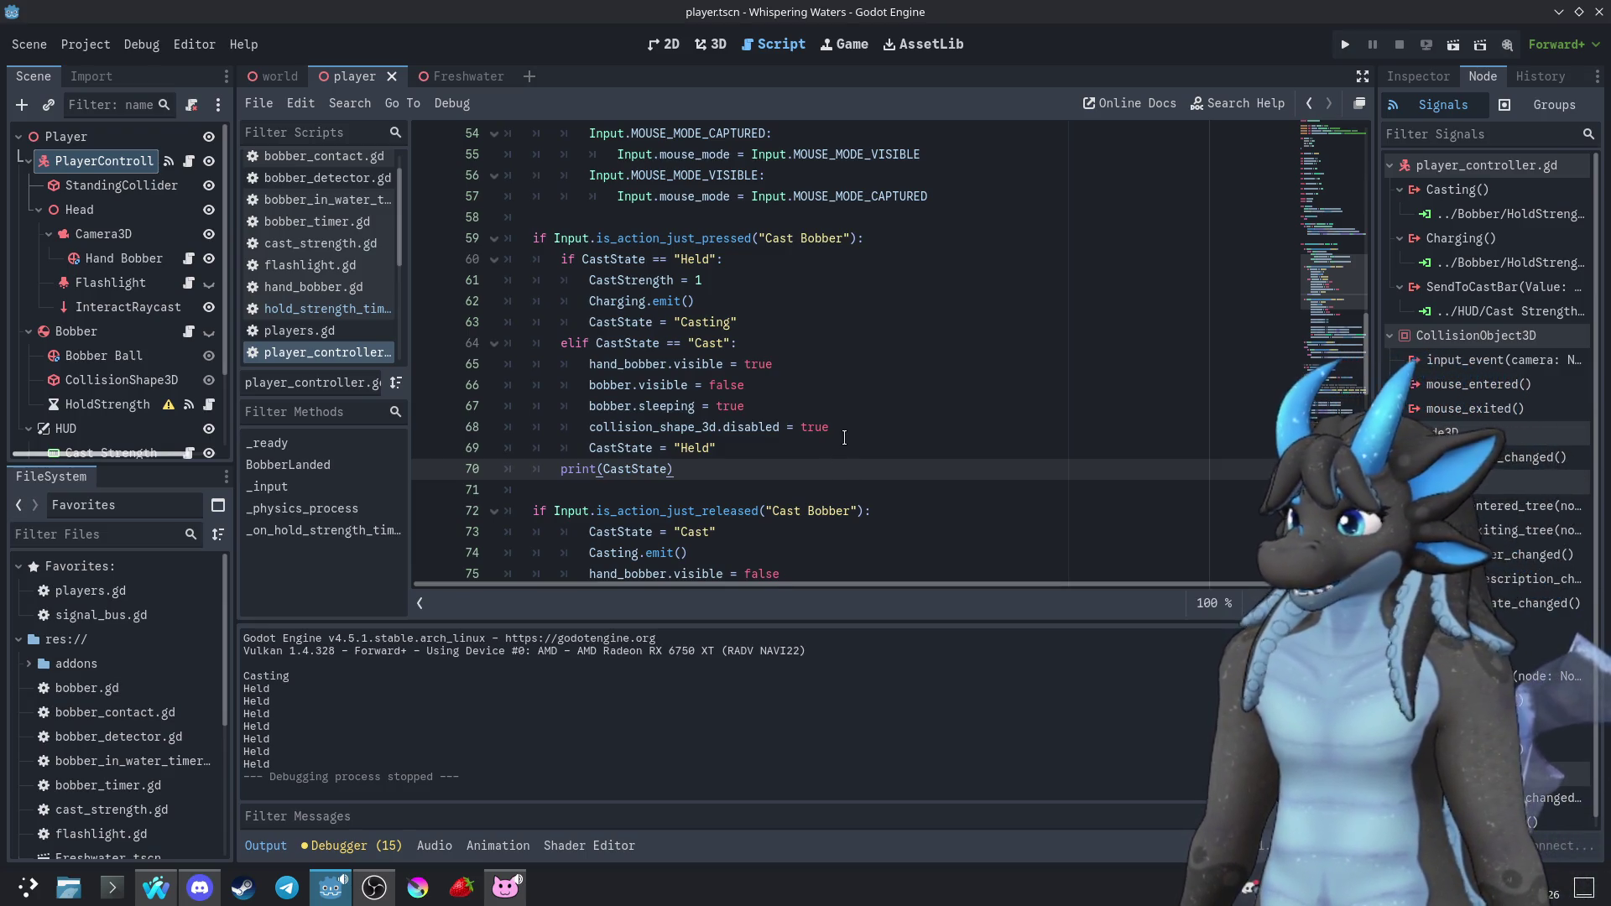
{"action": "mouse_move", "coordinate": [625, 262]}
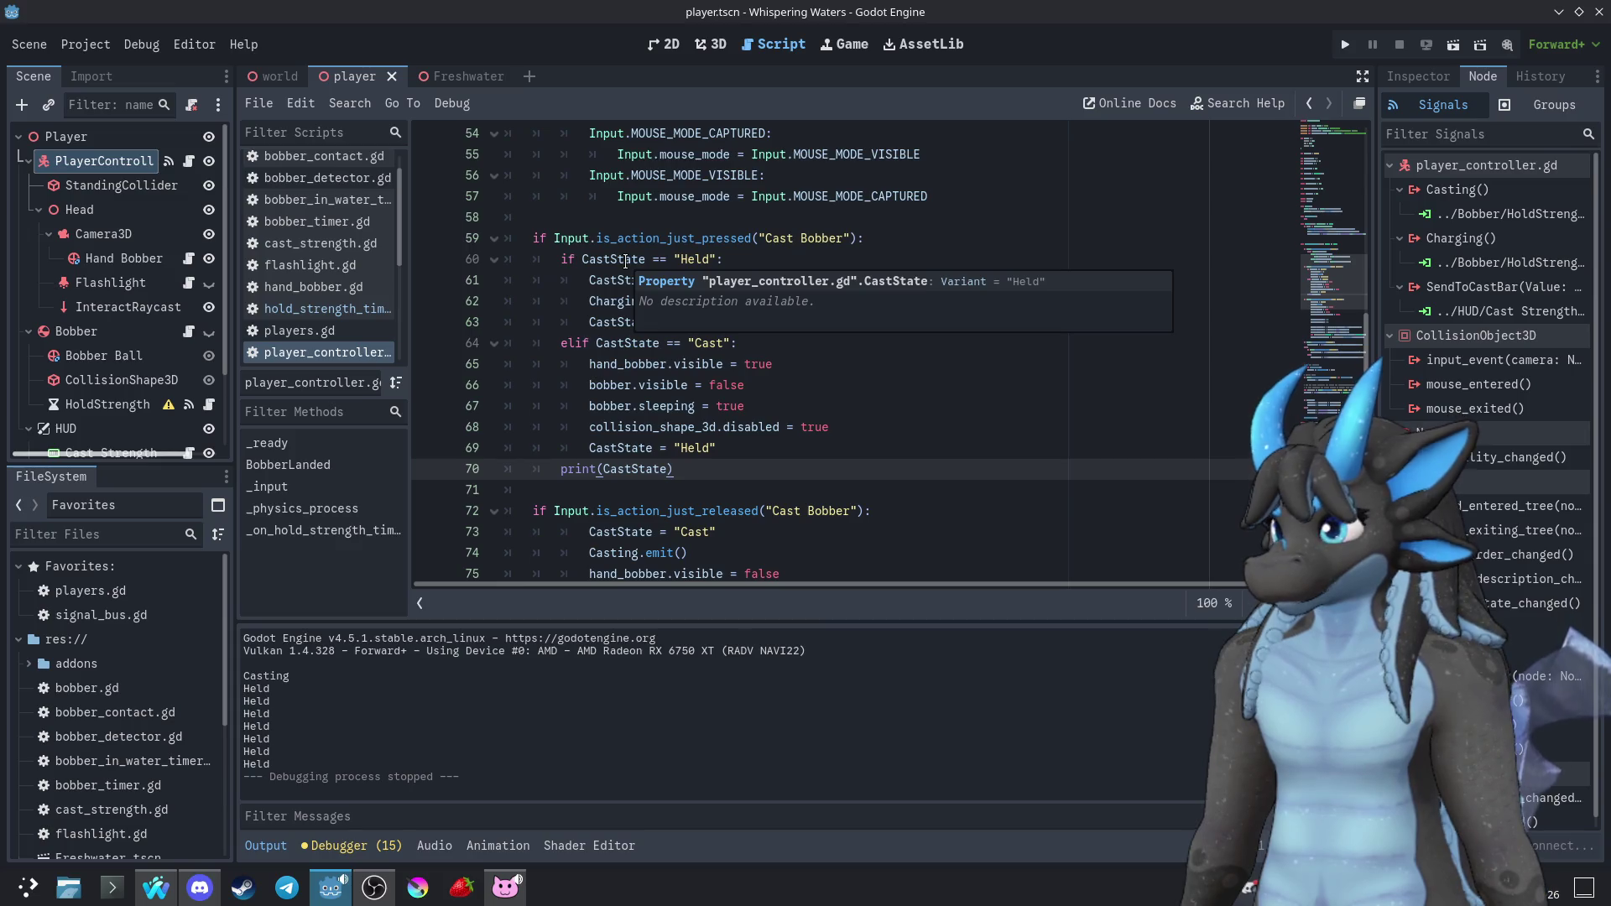
{"action": "scroll", "coordinate": [864, 449], "scroll_direction": "up", "scroll_amount": 13}
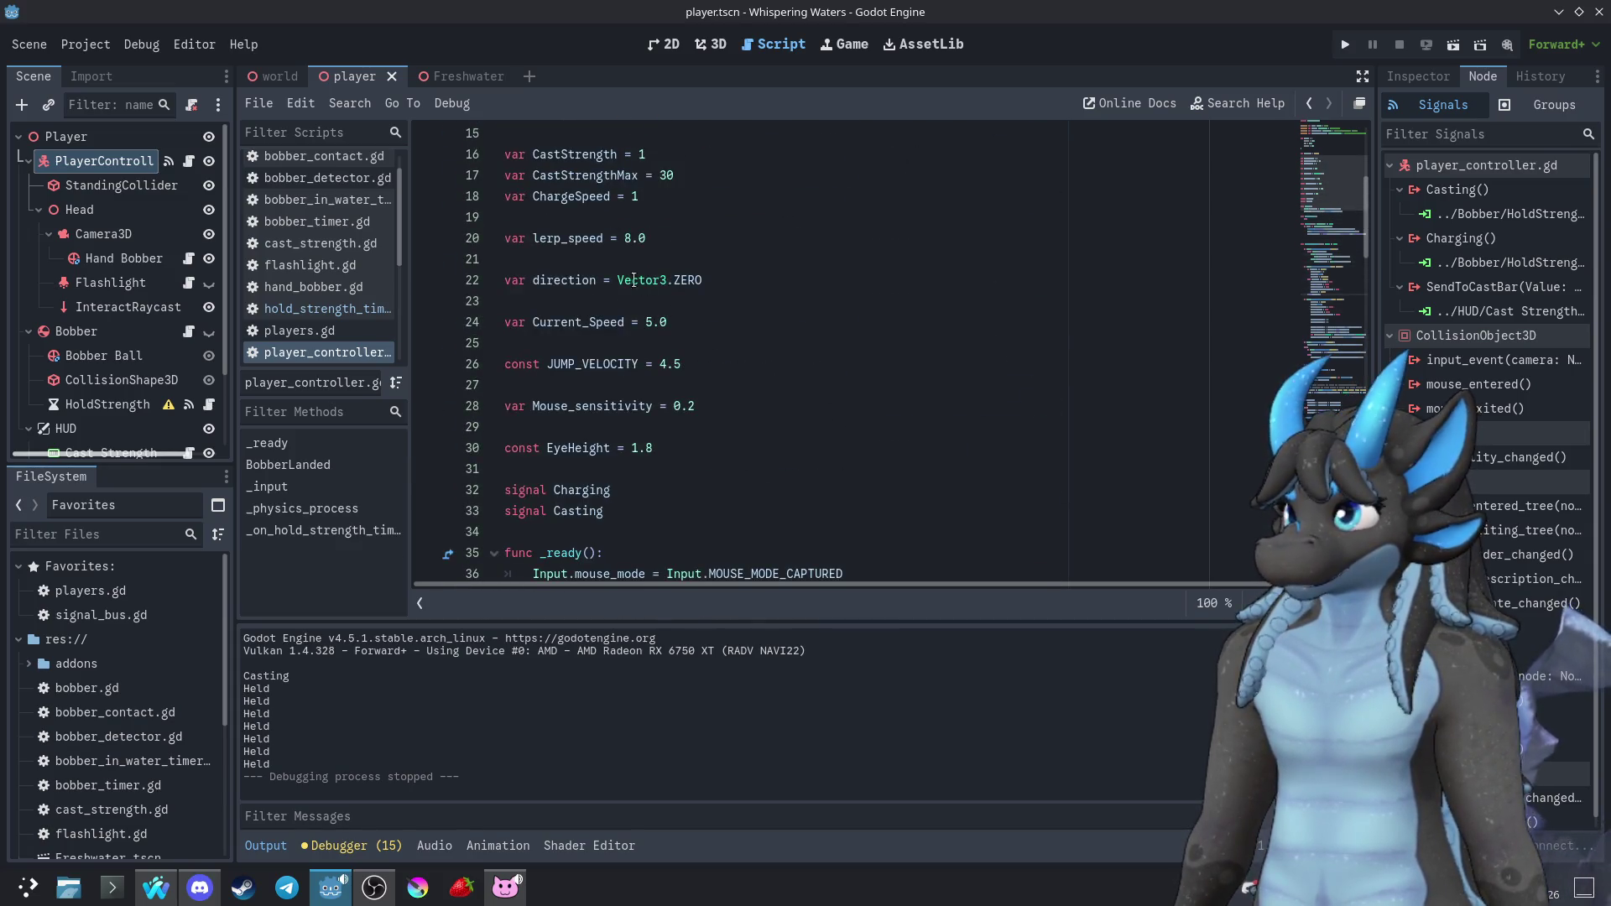
{"action": "scroll", "coordinate": [644, 288], "scroll_direction": "up", "scroll_amount": 5}
{"action": "scroll", "coordinate": [738, 428], "scroll_direction": "down", "scroll_amount": 8}
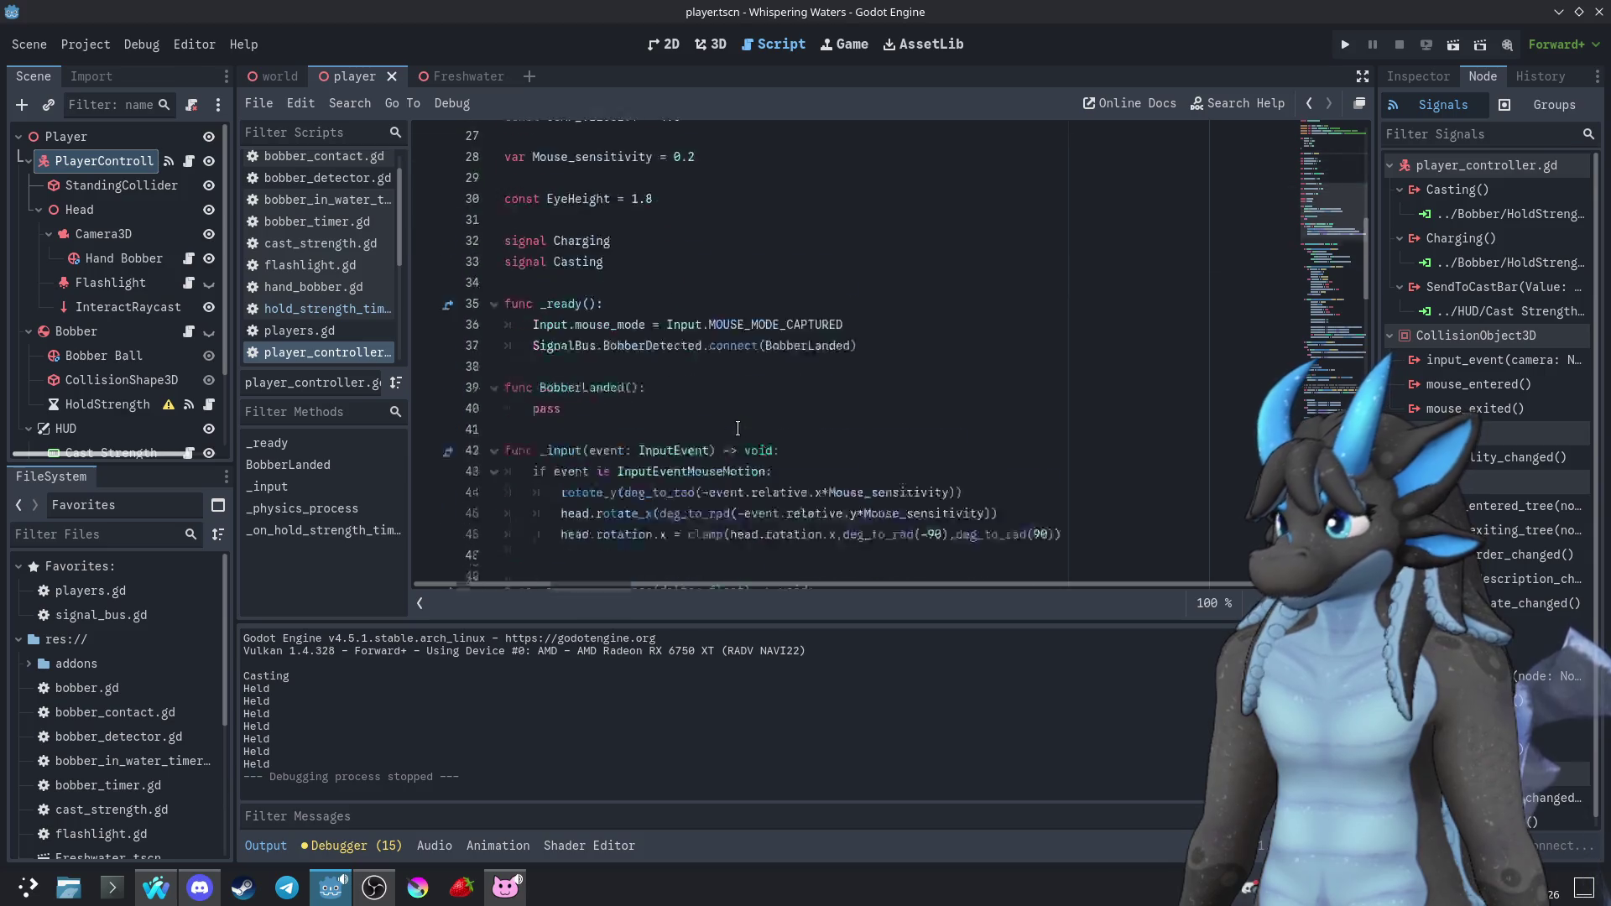
{"action": "scroll", "coordinate": [737, 428], "scroll_direction": "down", "scroll_amount": 11}
{"action": "left_click", "coordinate": [894, 386]}
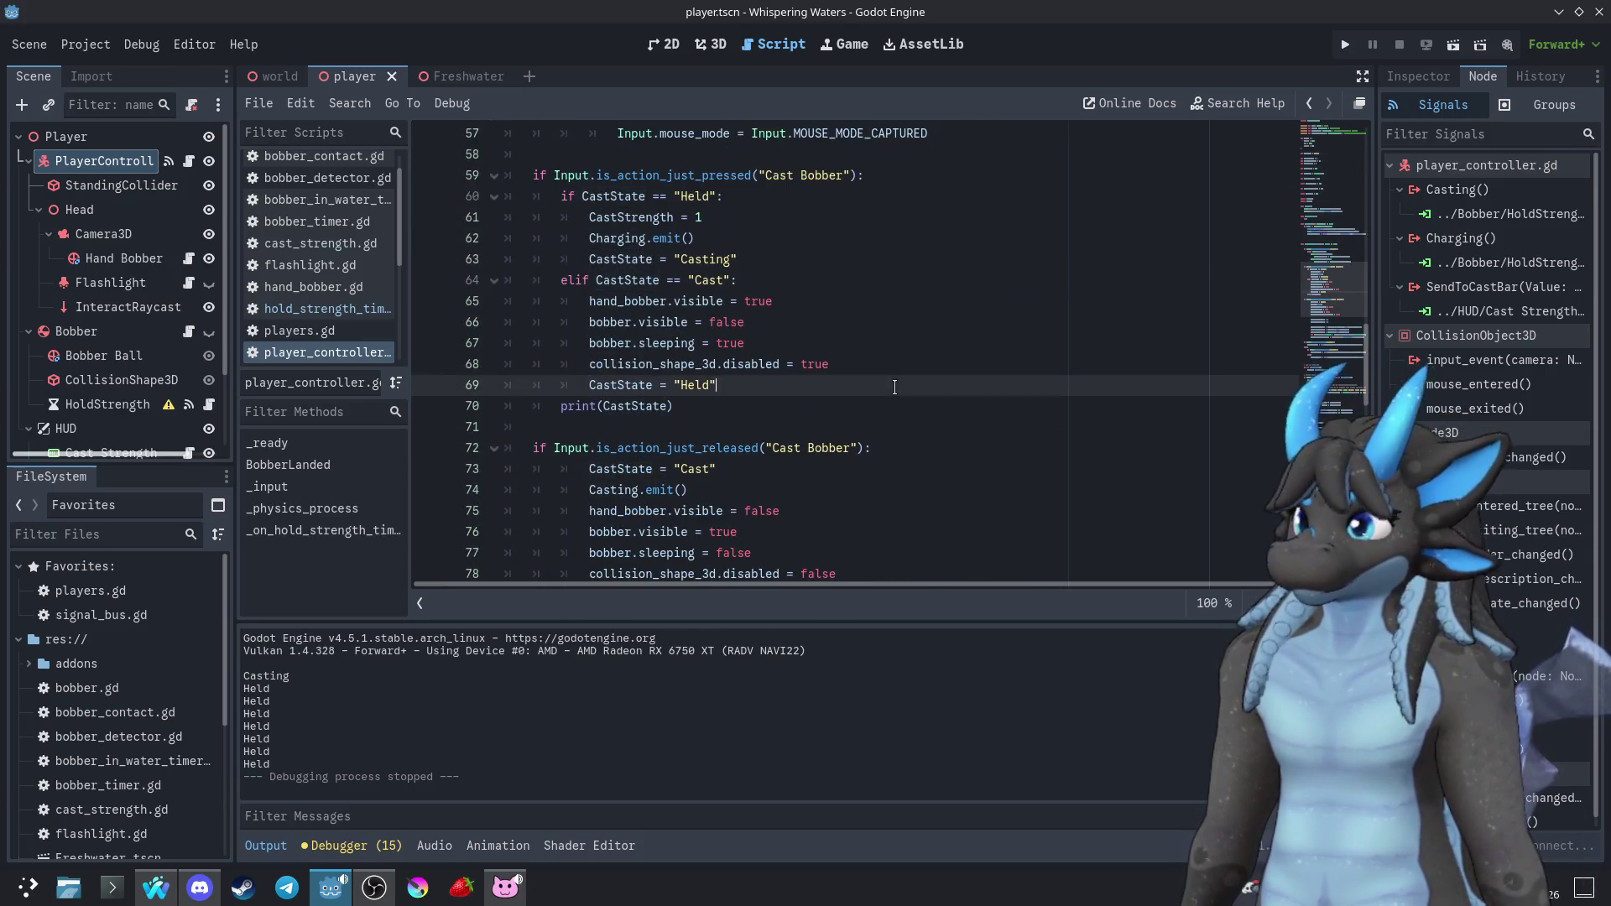
{"action": "left_click", "coordinate": [818, 400]}
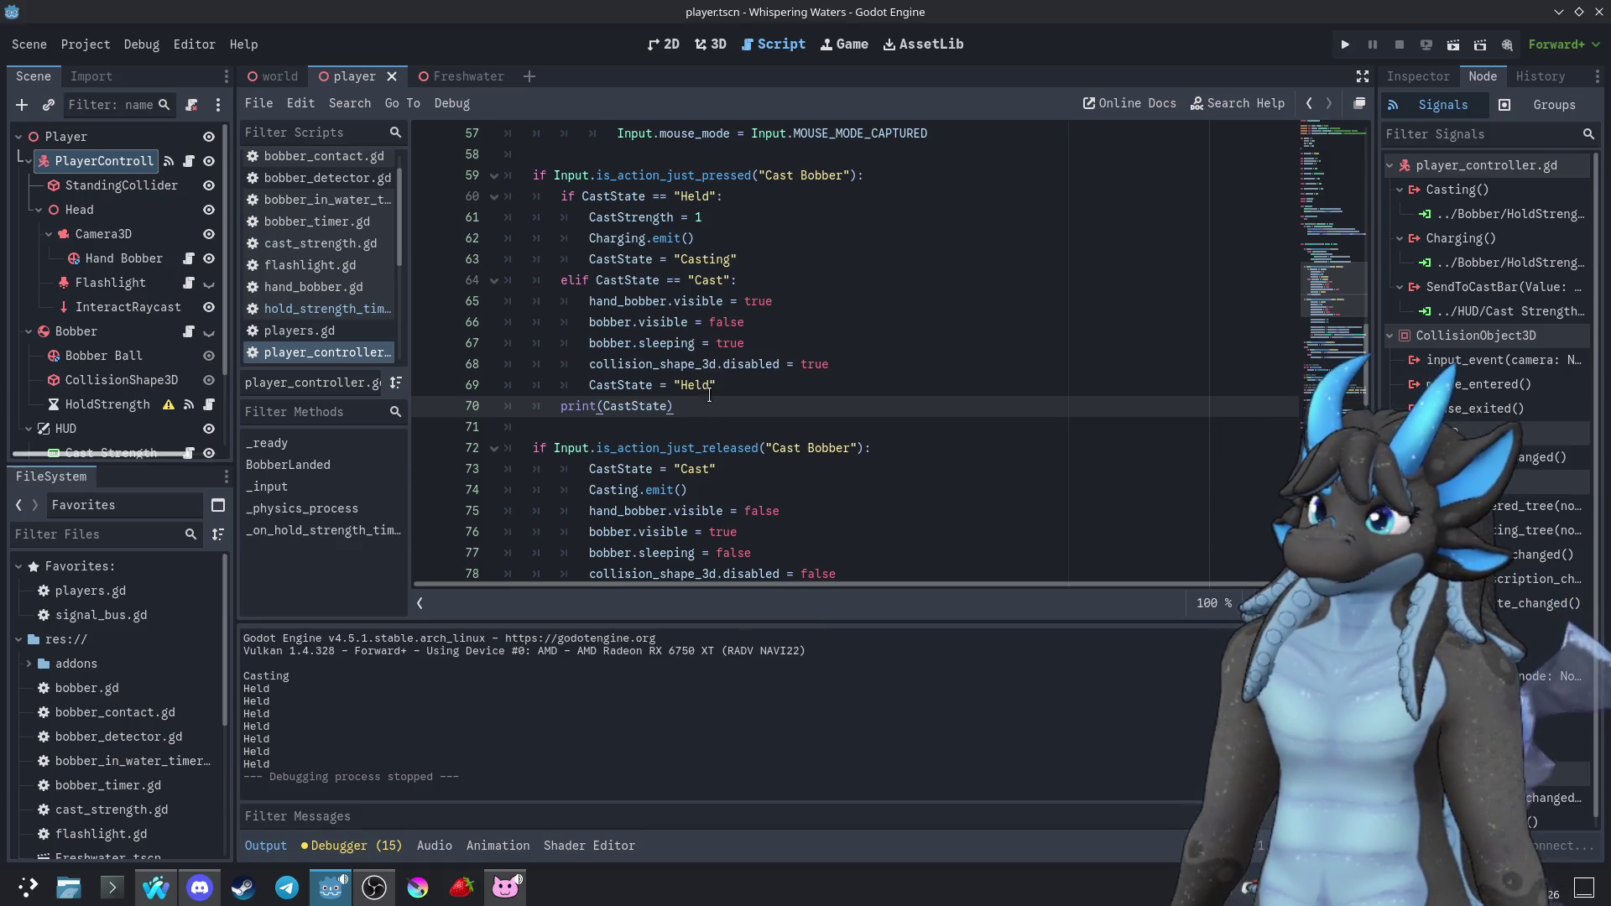
{"action": "left_click_drag", "start_coordinate": [739, 265], "coordinate": [750, 243]}
{"action": "key", "text": "BackSpace"}
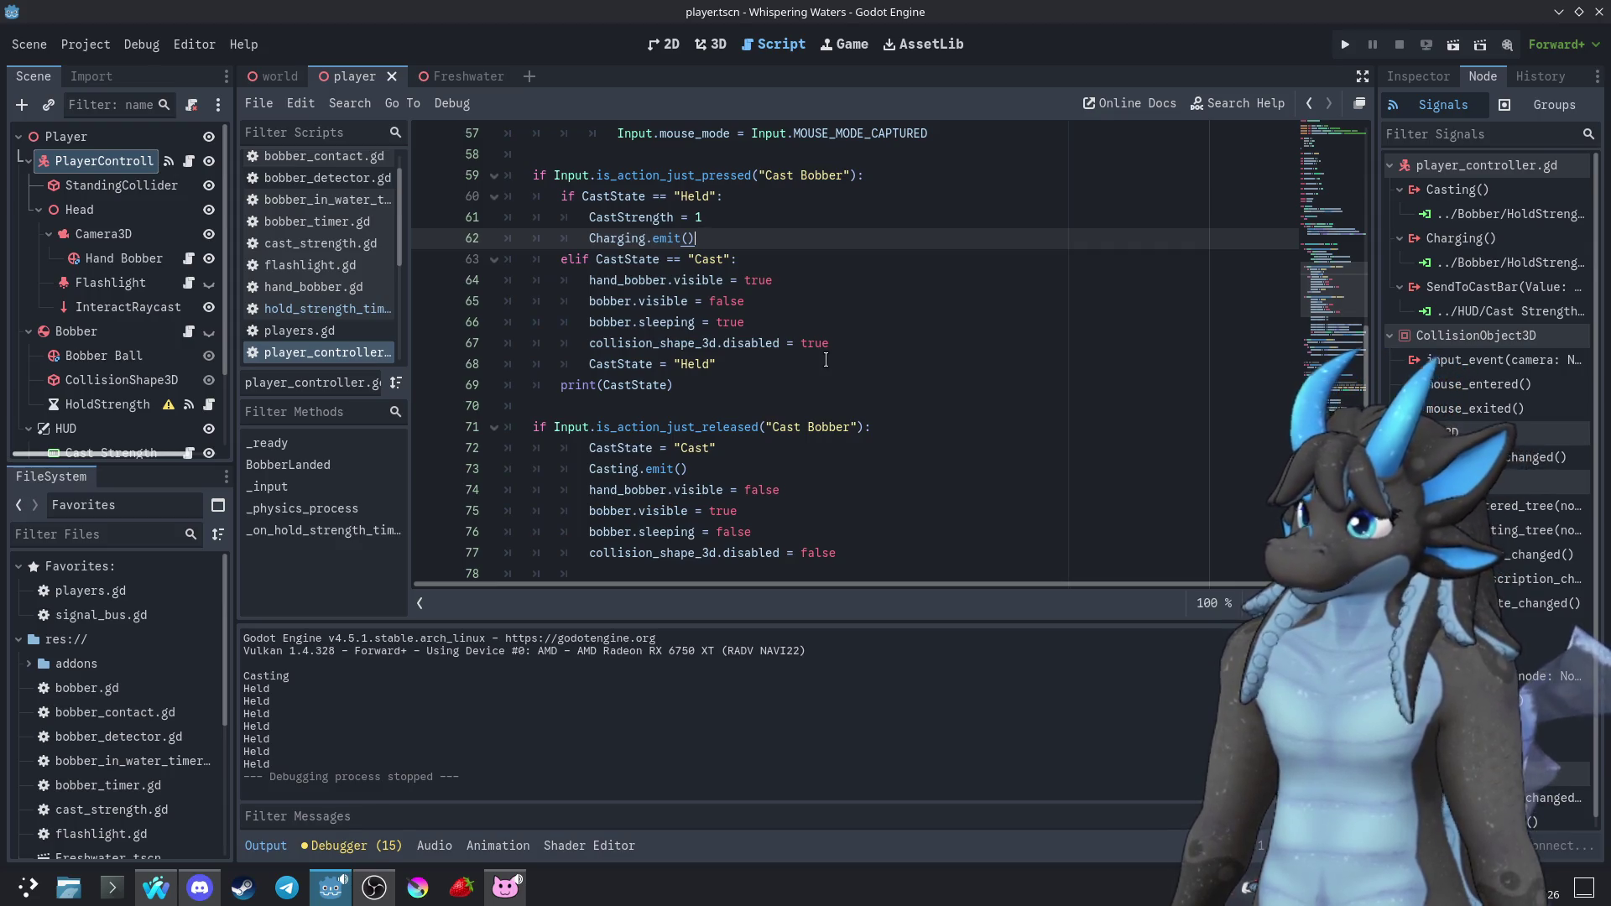
Step through undo/redo history back to the match CastState version of line 60
{"action": "key", "text": "ctrl+z"}
{"action": "key", "text": "ctrl+z"}
{"action": "key", "text": "ctrl+z"}
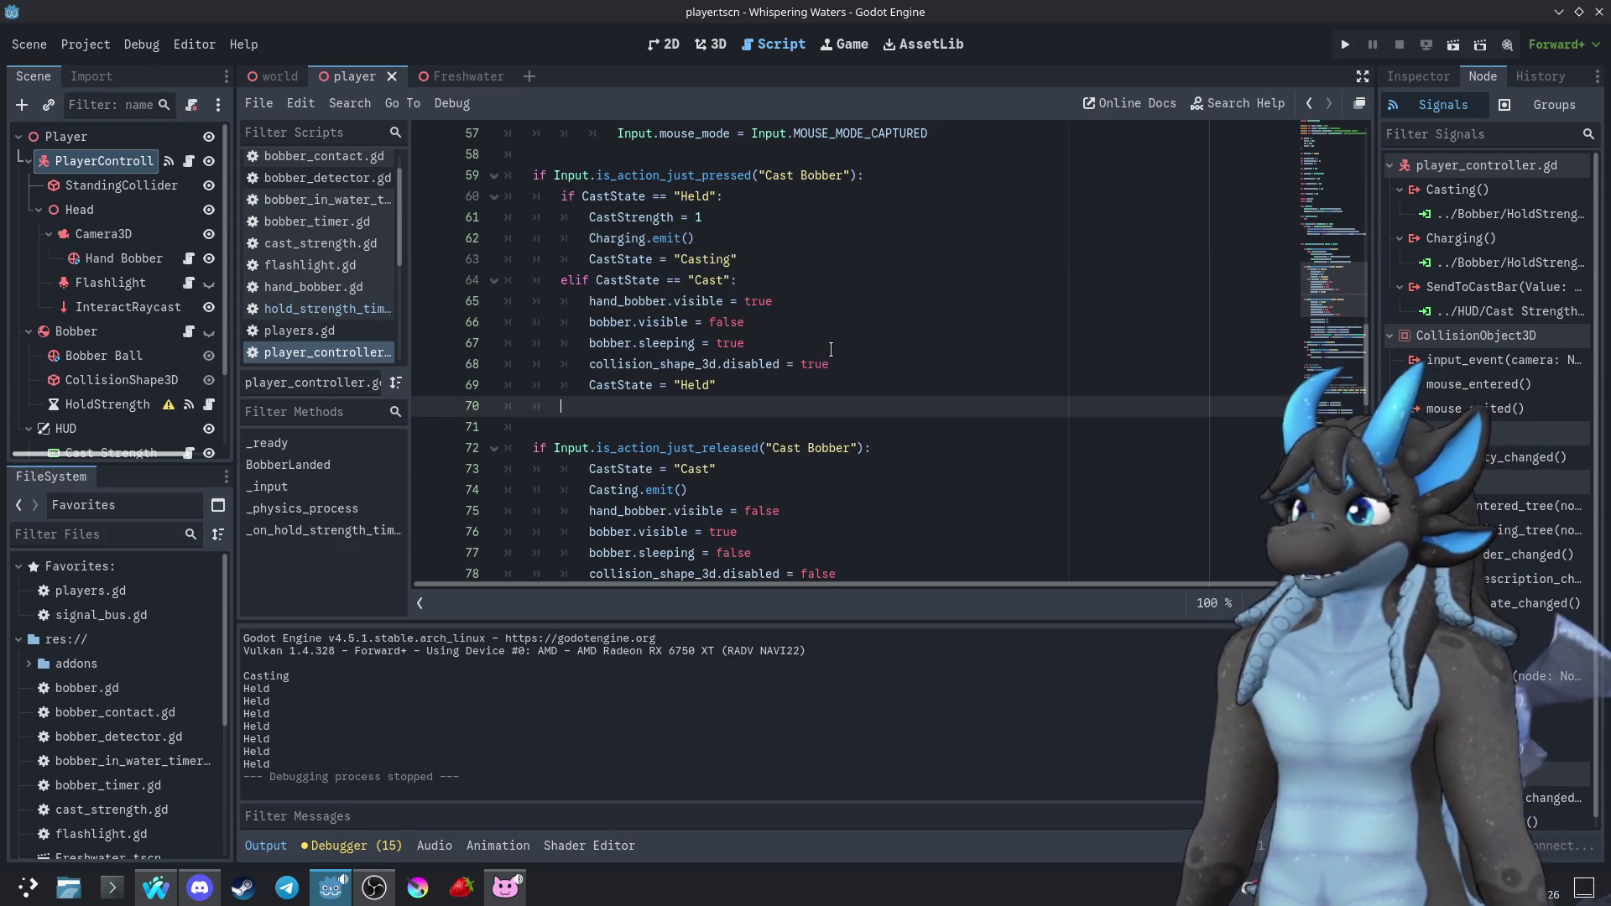
{"action": "key", "text": "ctrl+z"}
{"action": "key", "text": "ctrl+z"}
{"action": "key", "text": "ctrl+z"}
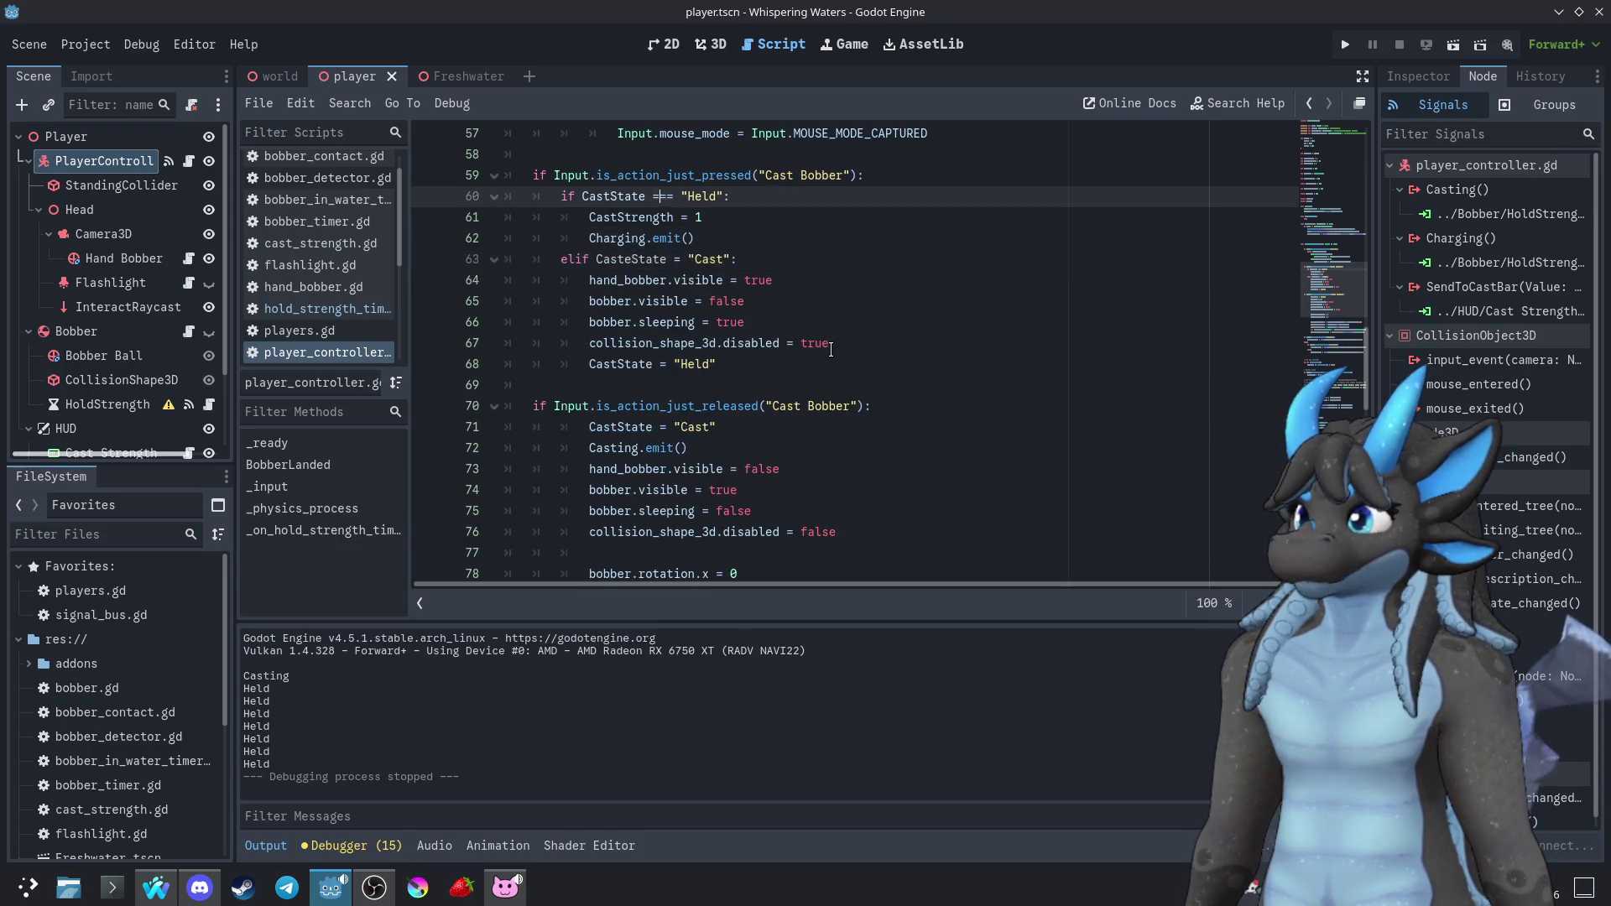
{"action": "key", "text": "ctrl+z"}
{"action": "key", "text": "ctrl+z"}
{"action": "key", "text": "ctrl+z"}
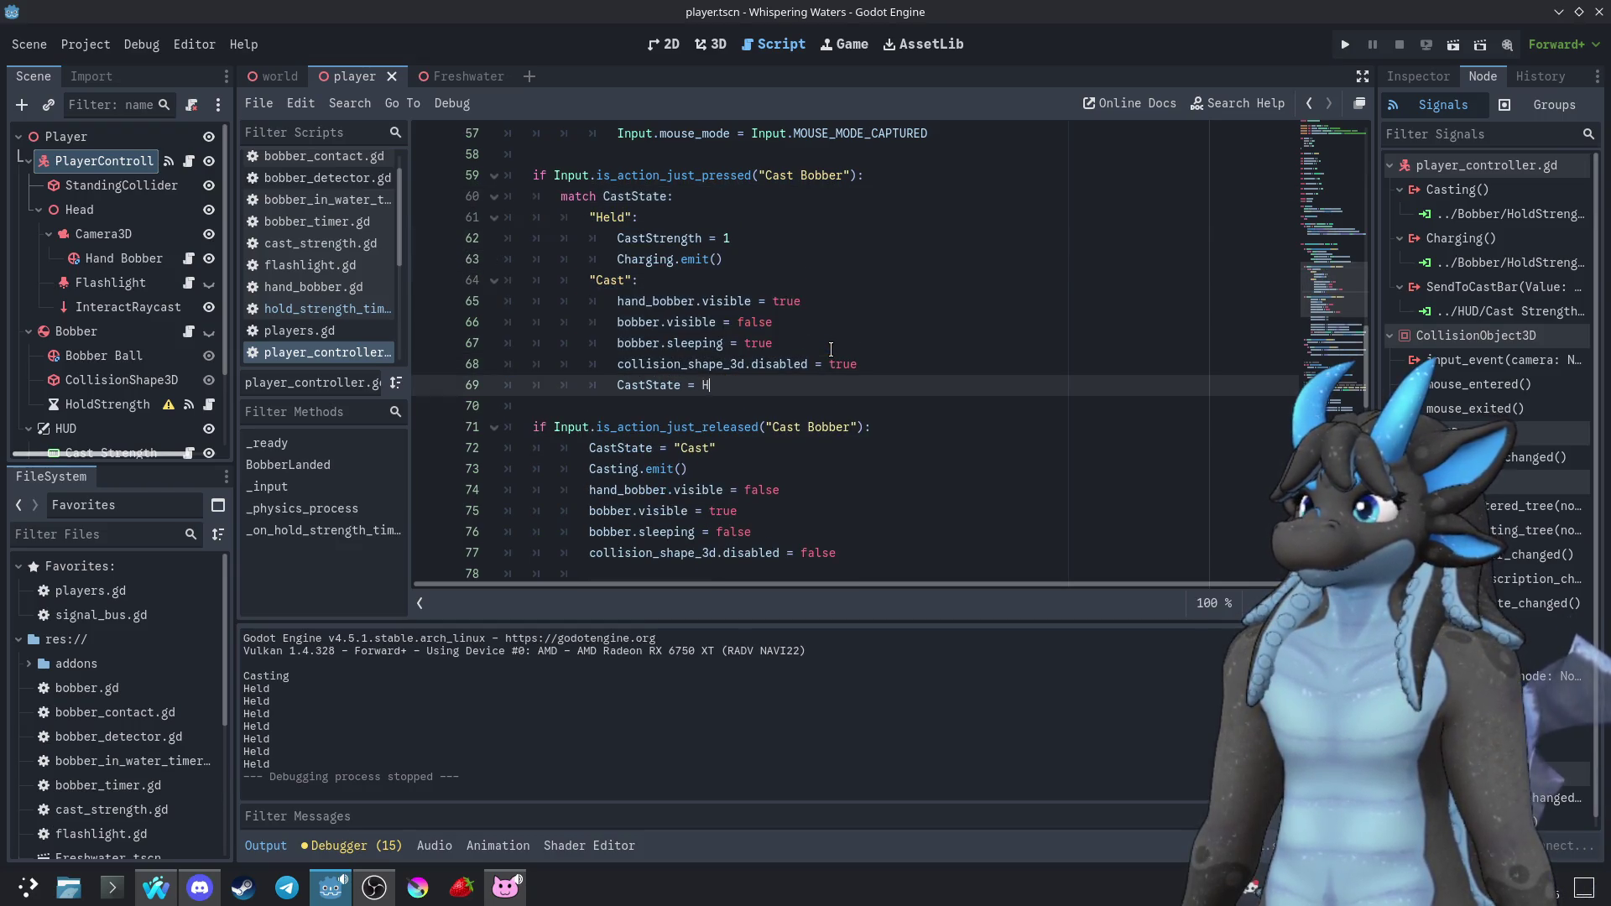
{"action": "key", "text": "ctrl+z"}
{"action": "key", "text": "ctrl+z"}
{"action": "key", "text": "ctrl+z"}
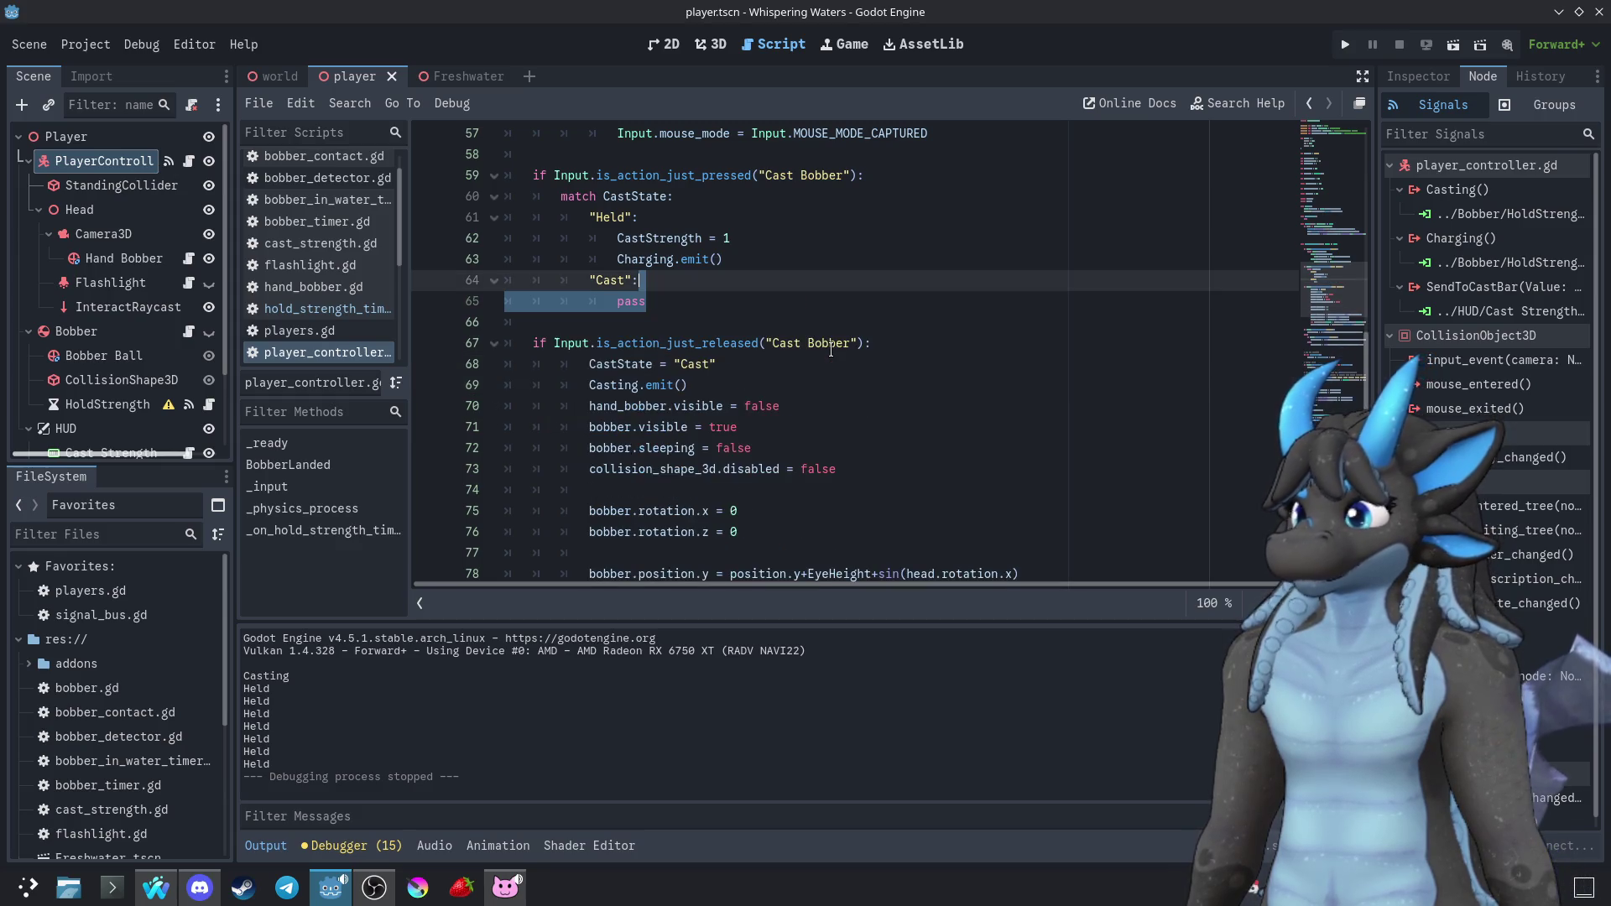
{"action": "key", "text": "ctrl+y"}
{"action": "key", "text": "ctrl+y"}
{"action": "key", "text": "ctrl+y"}
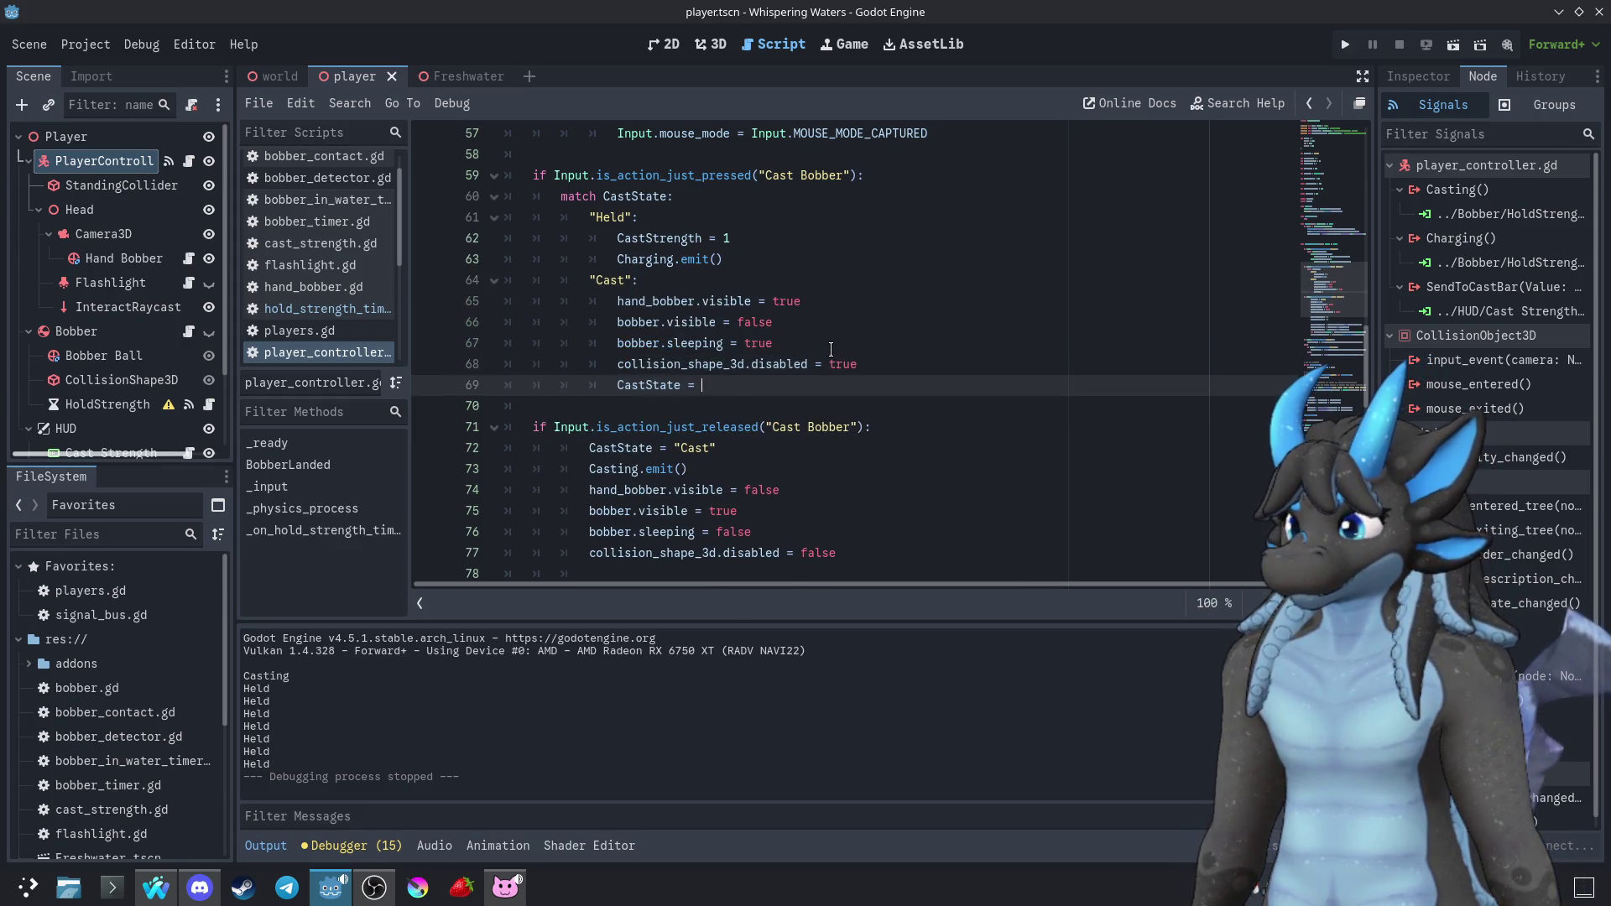
{"action": "key", "text": "ctrl+z"}
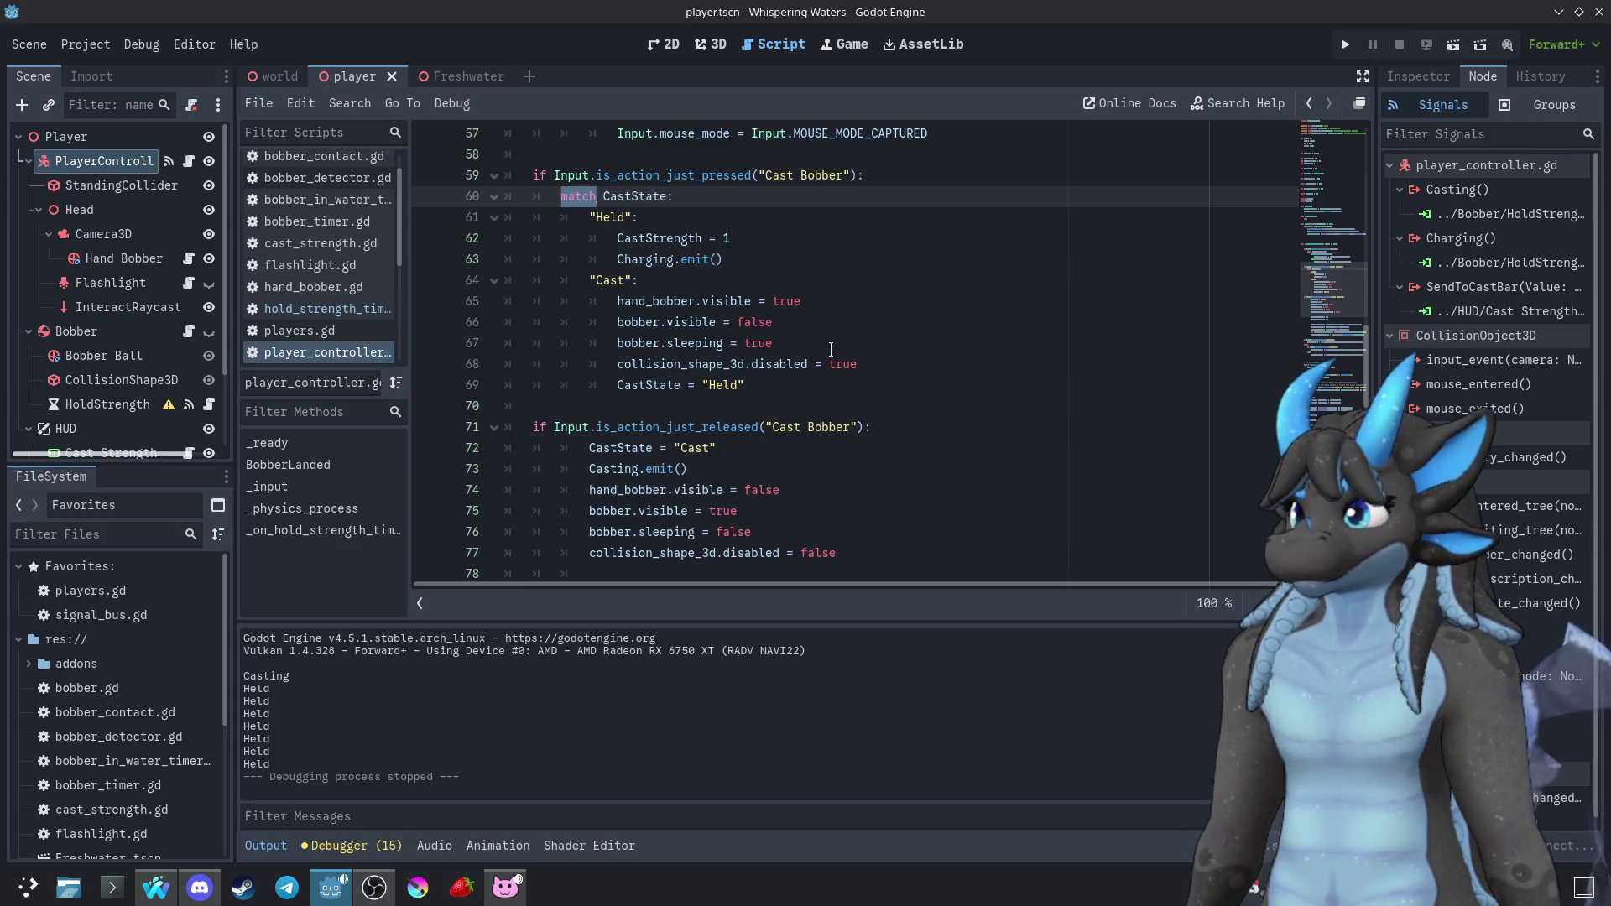
Insert a print(CastState) line directly above match CastState
{"action": "left_click", "coordinate": [820, 386]}
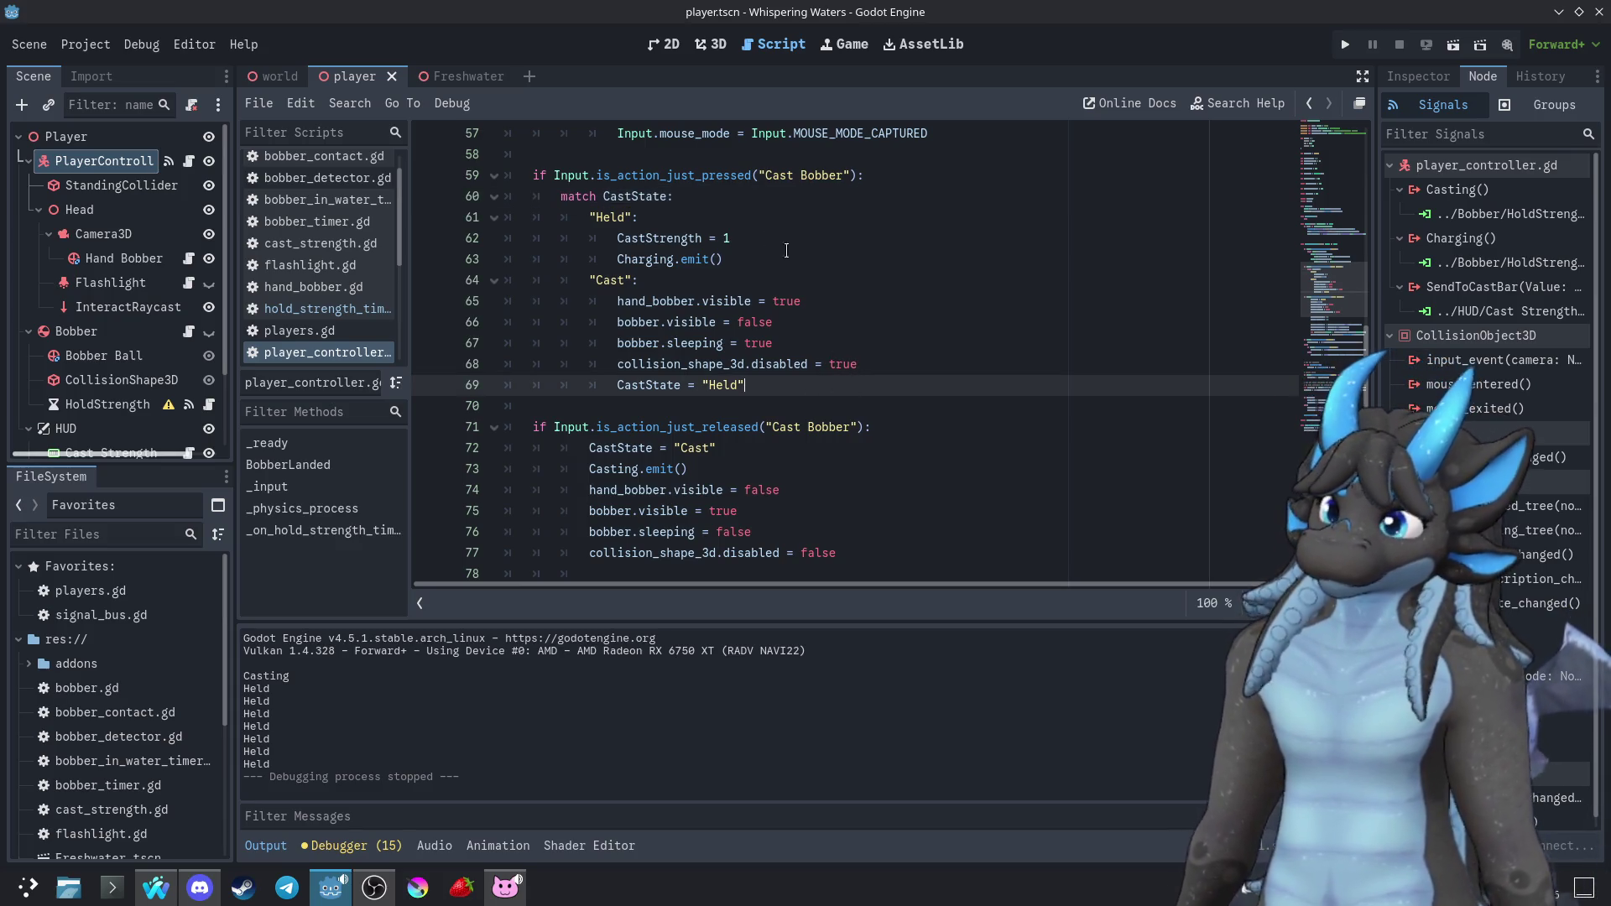
{"action": "left_click", "coordinate": [562, 198]}
{"action": "key", "text": "ctrl+shift+Return"}
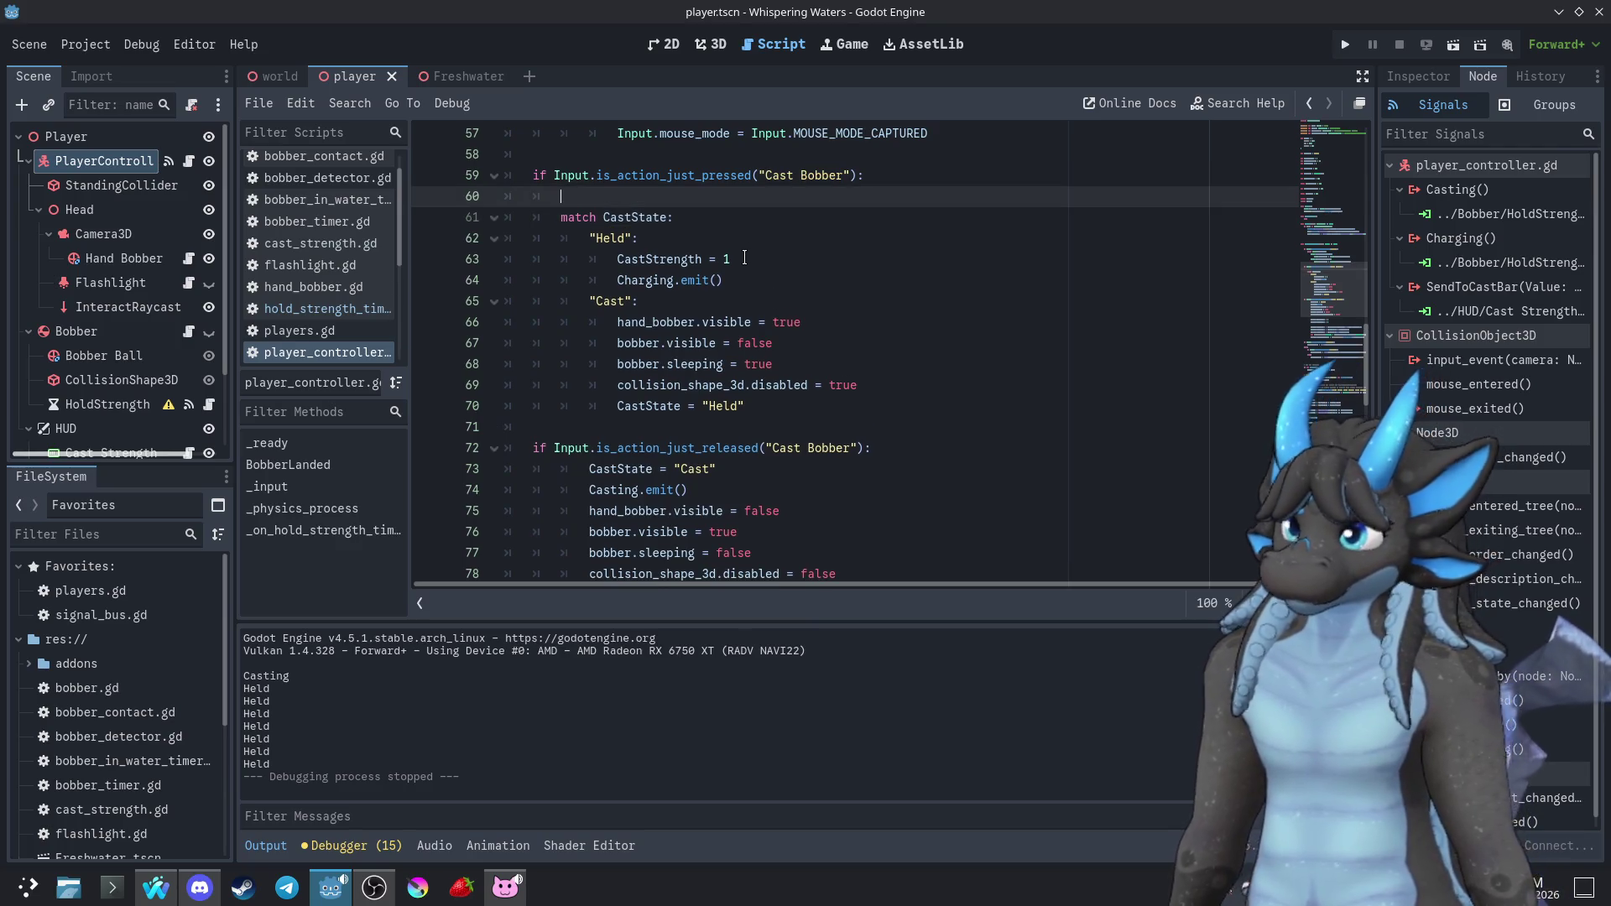
{"action": "type", "text": "print"}
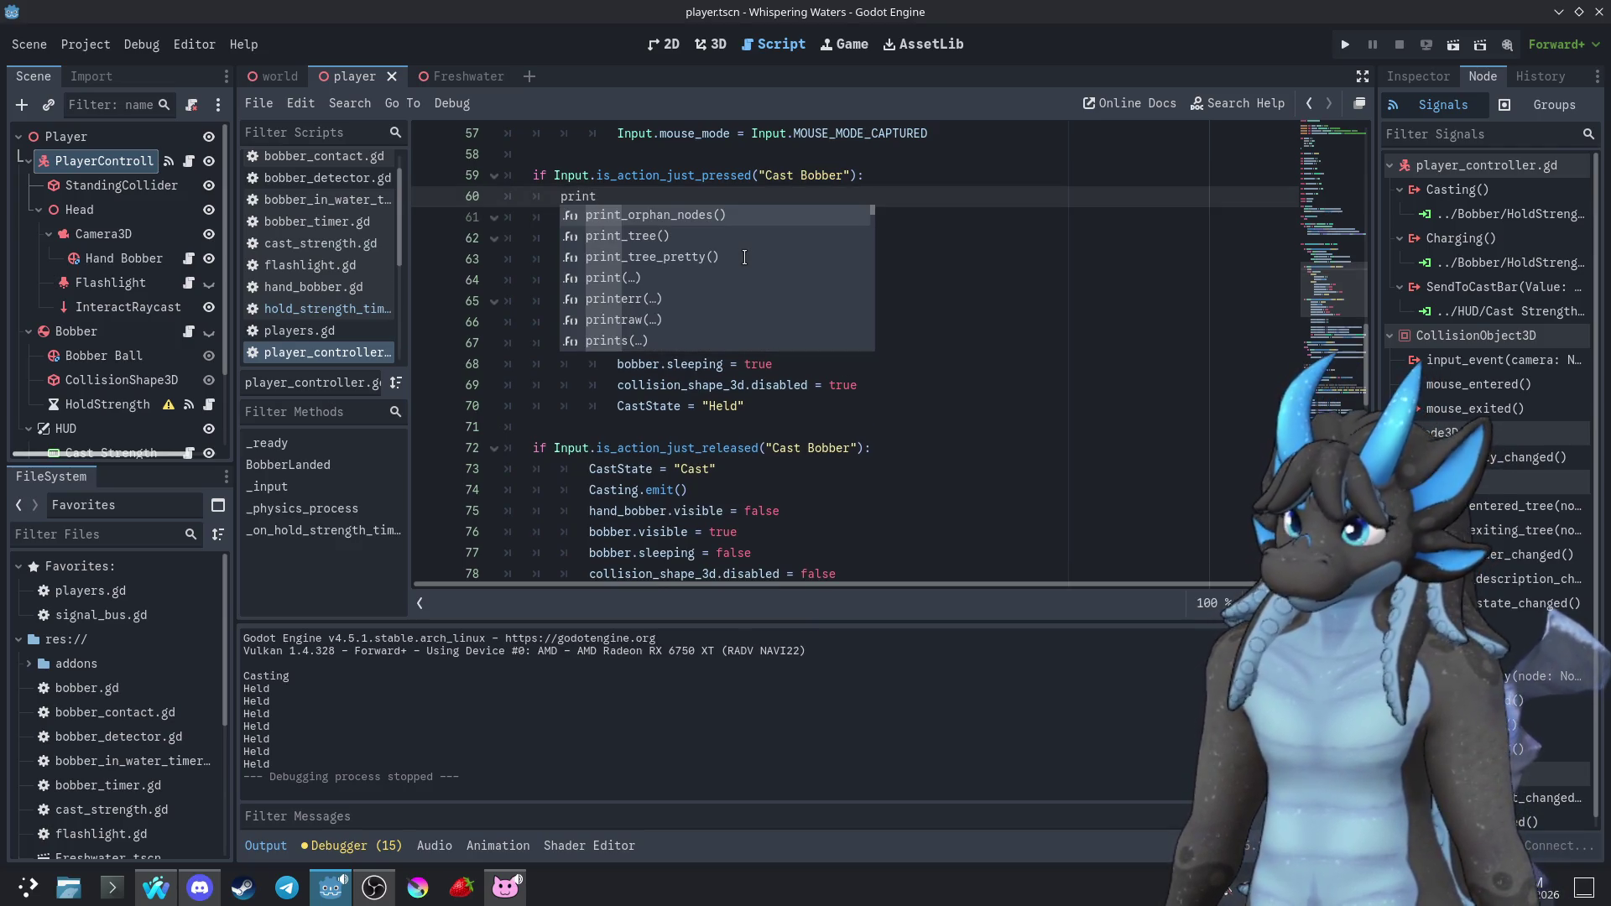
{"action": "type", "text": "(Cas"}
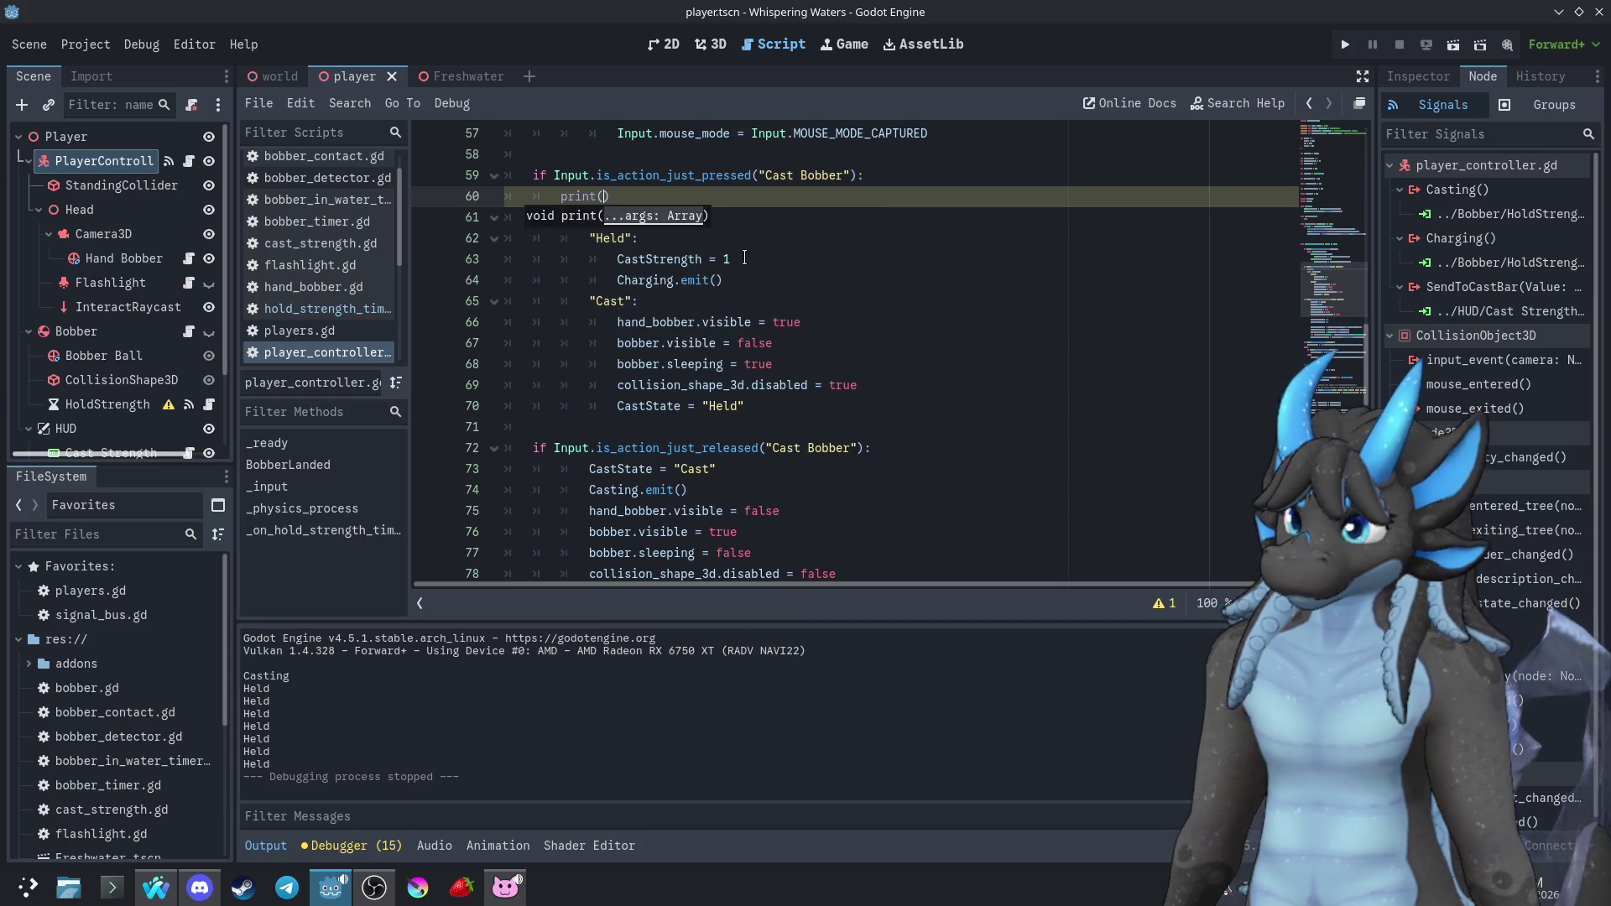
{"action": "key", "text": "Down"}
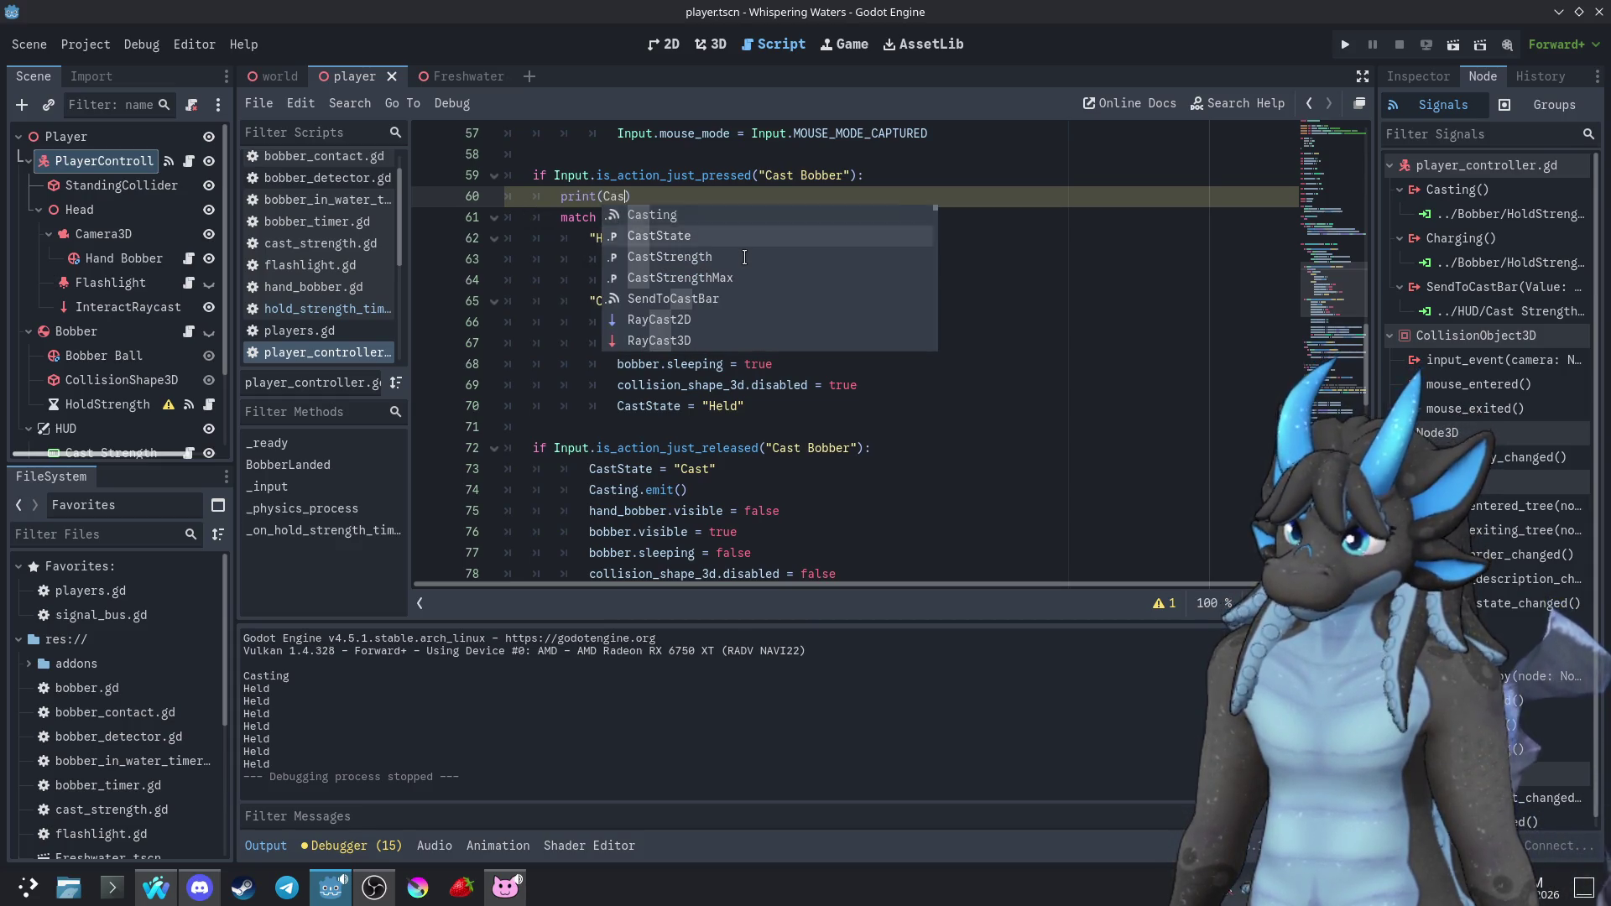
{"action": "key", "text": "Return"}
Copy the print(CastState) line onto a new line 71 after the match block
{"action": "left_click", "coordinate": [775, 239]}
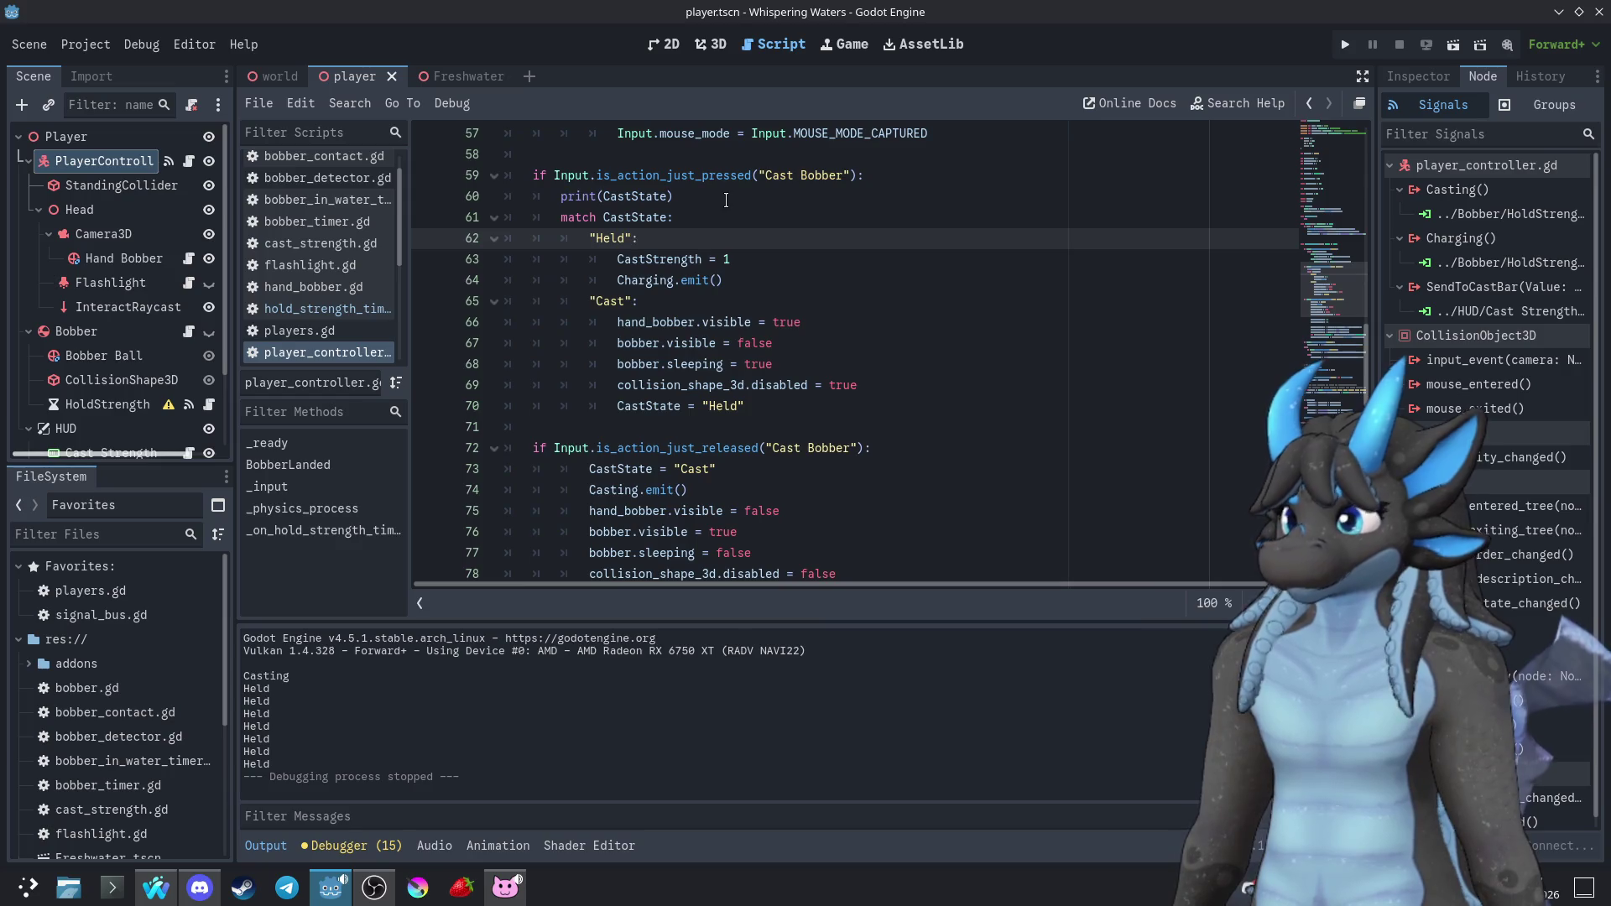
{"action": "left_click_drag", "start_coordinate": [674, 196], "coordinate": [562, 199]}
{"action": "key", "text": "ctrl+c"}
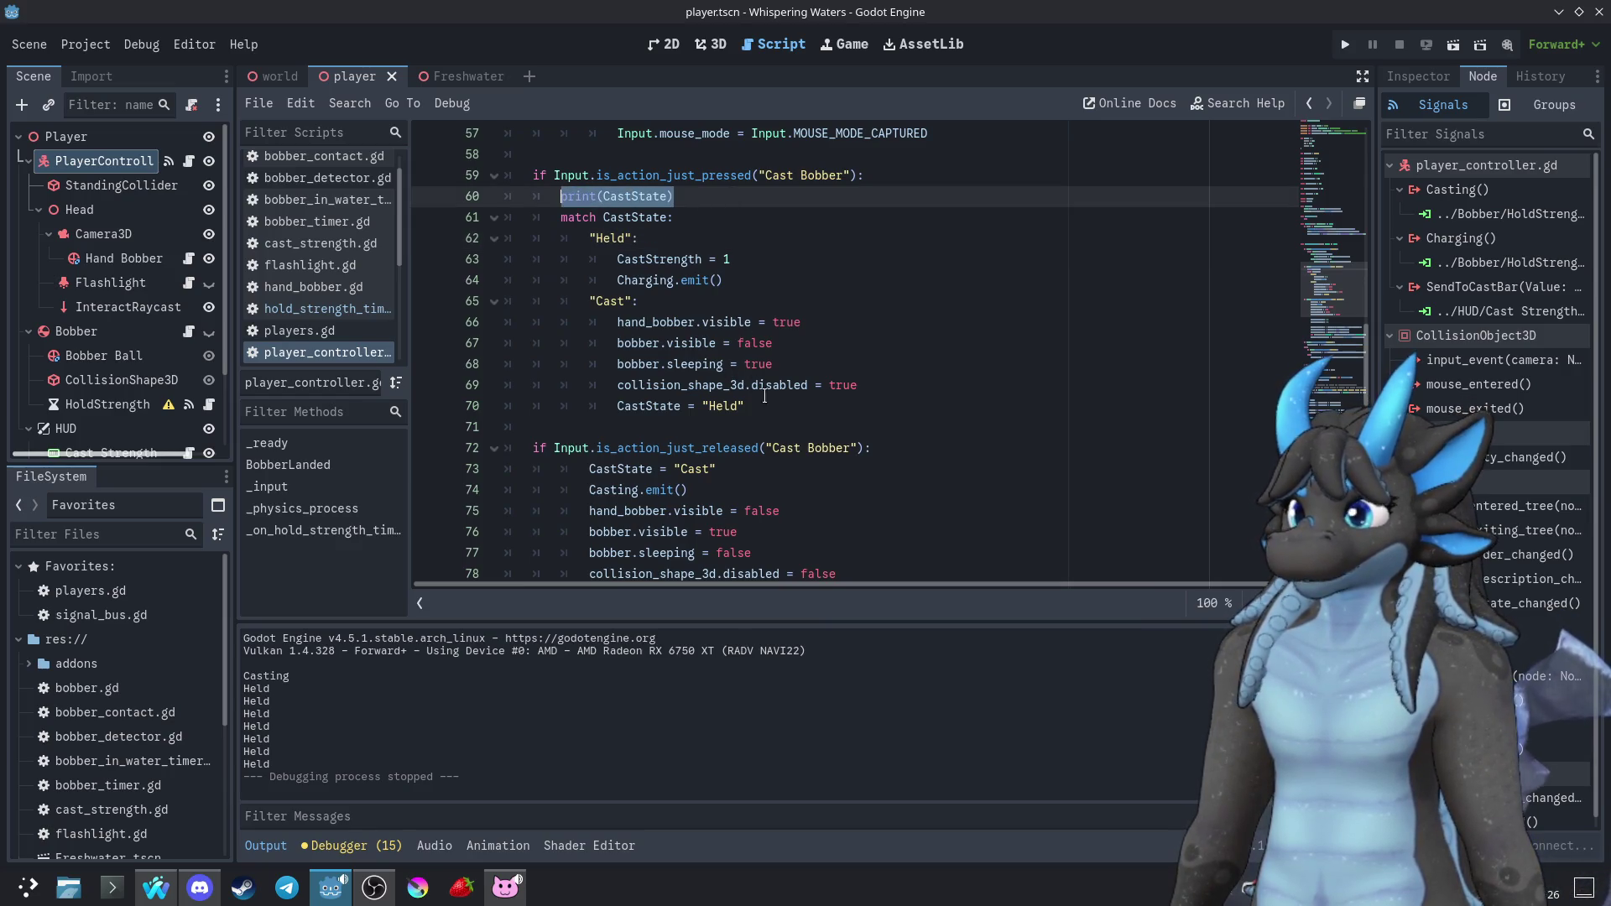
{"action": "left_click", "coordinate": [778, 409]}
{"action": "key", "text": "Return"}
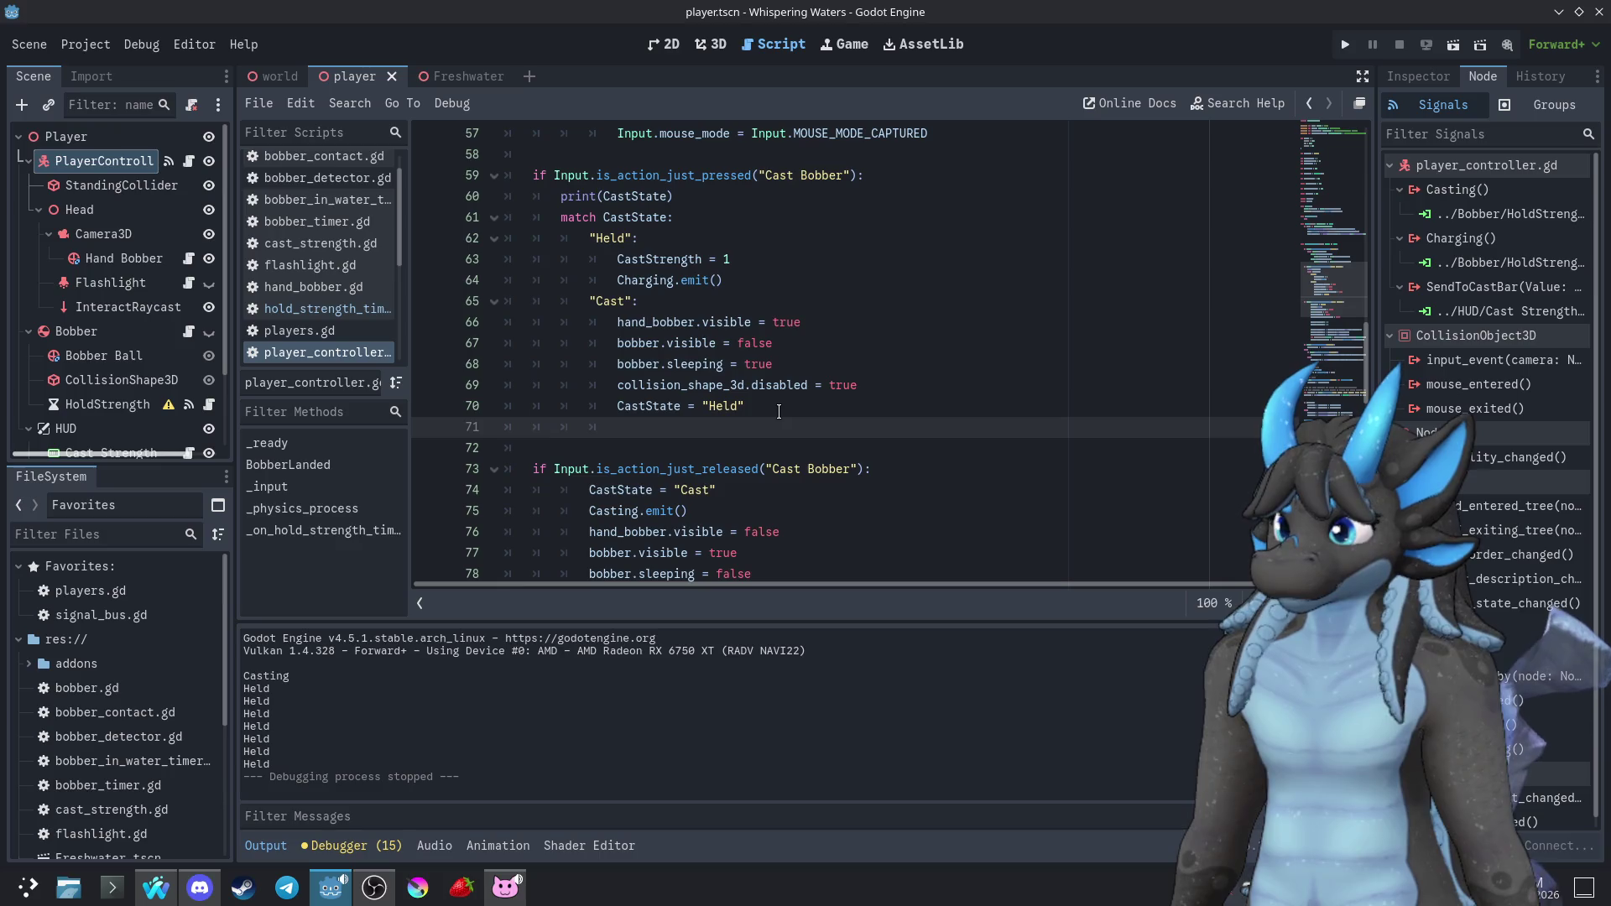
{"action": "key", "text": "BackSpace"}
{"action": "key", "text": "ctrl+v"}
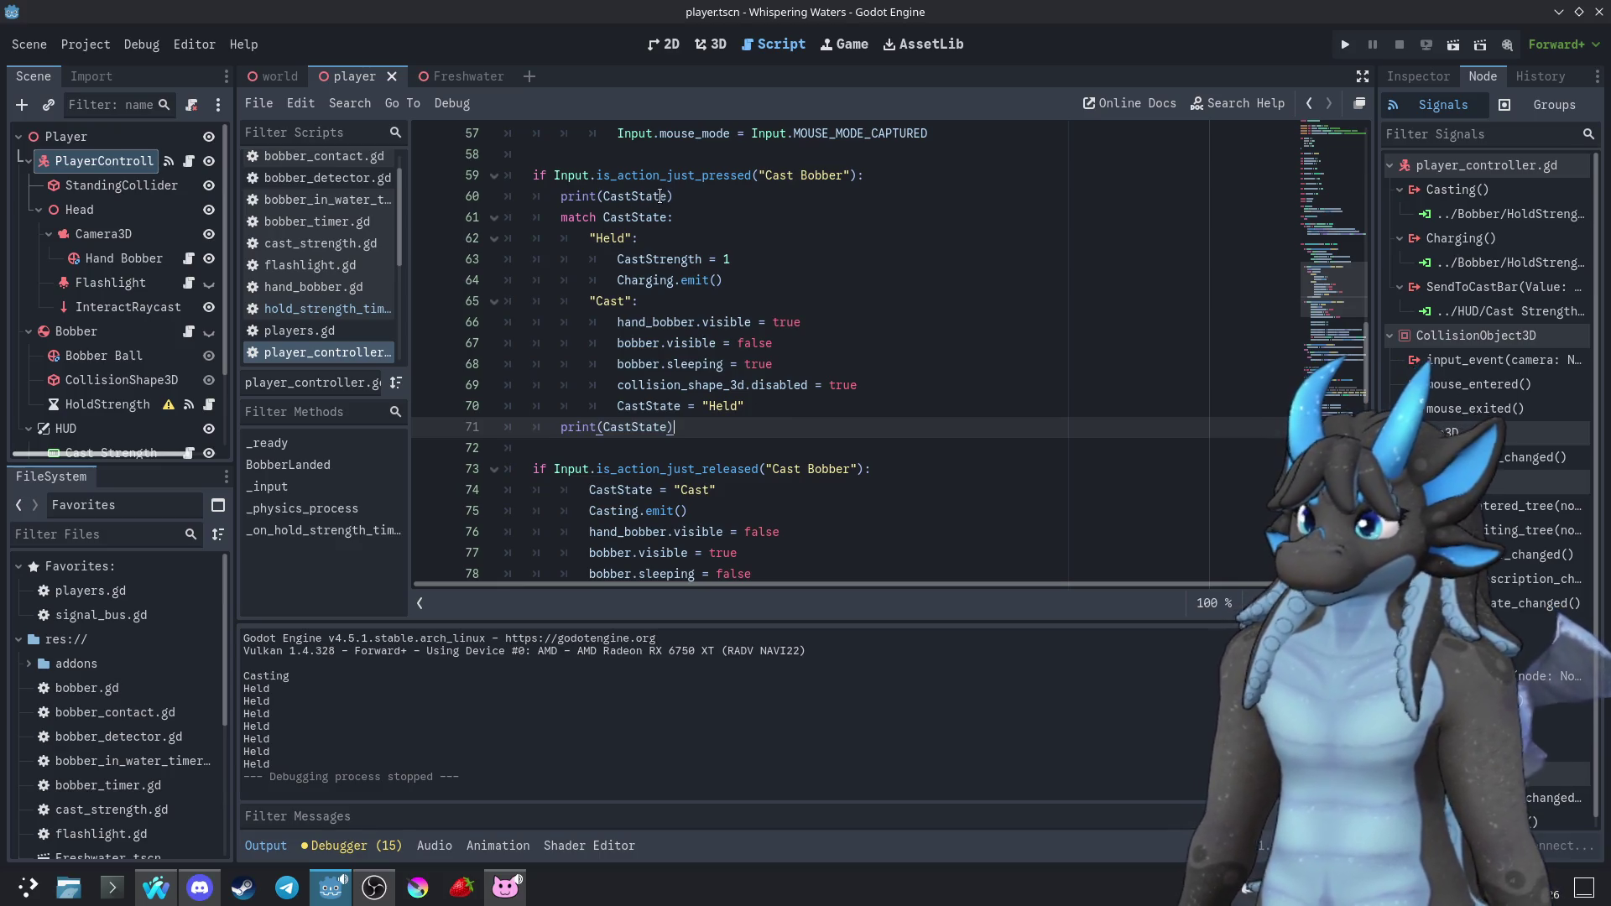
Prefix the line 60 print with "1 "+ and paste that label into the line 71 print
{"action": "left_click", "coordinate": [605, 198]}
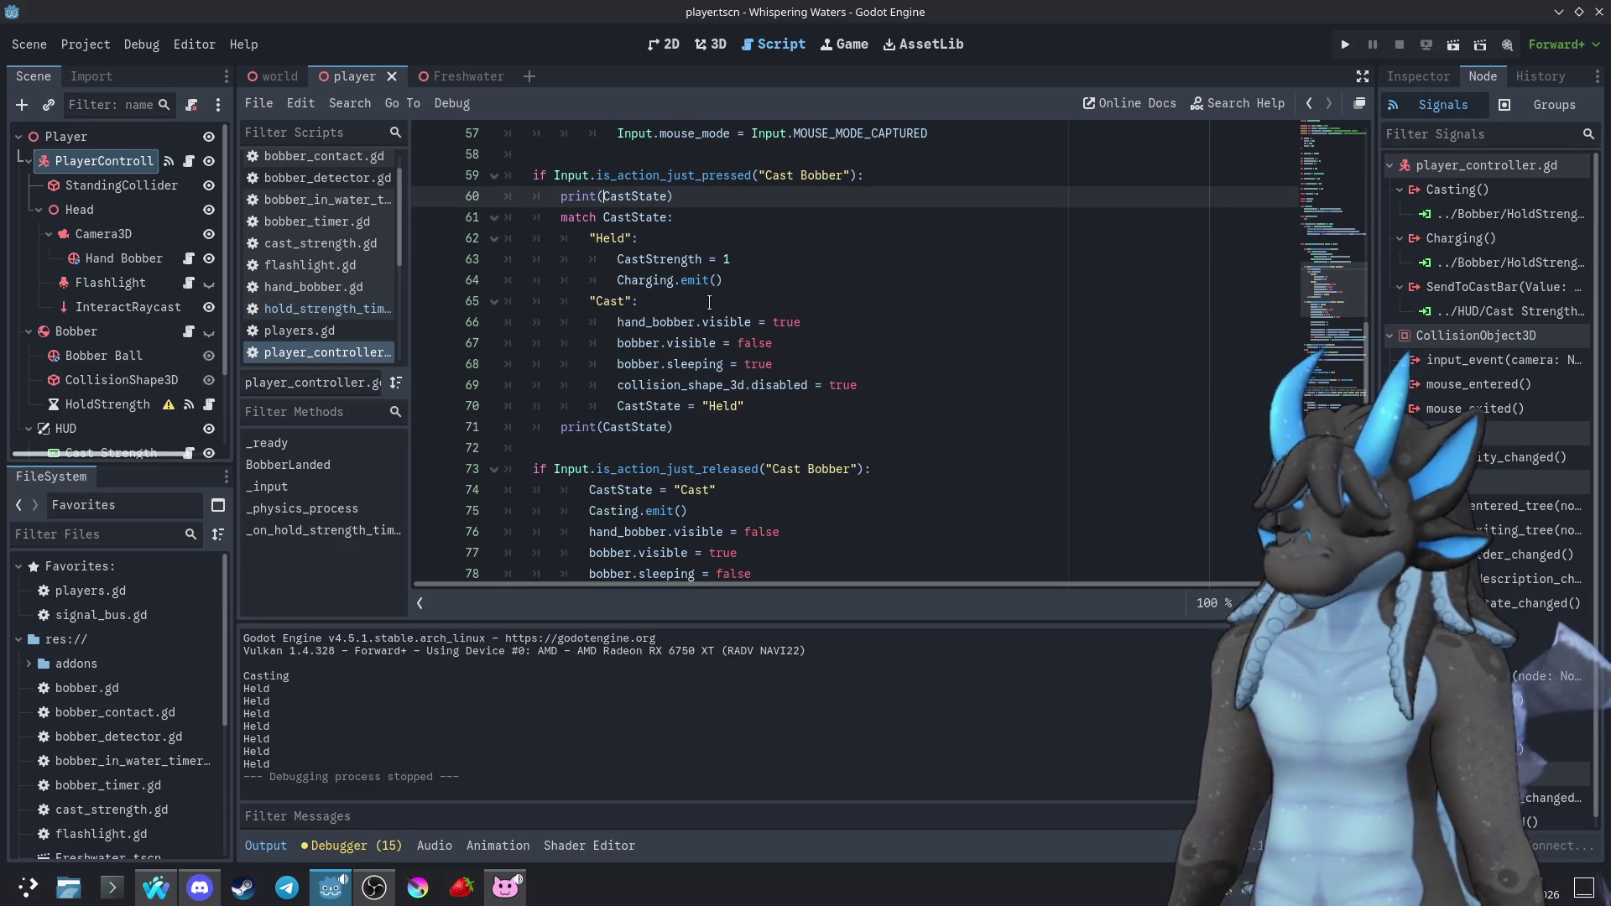
{"action": "type", "text": "\""}
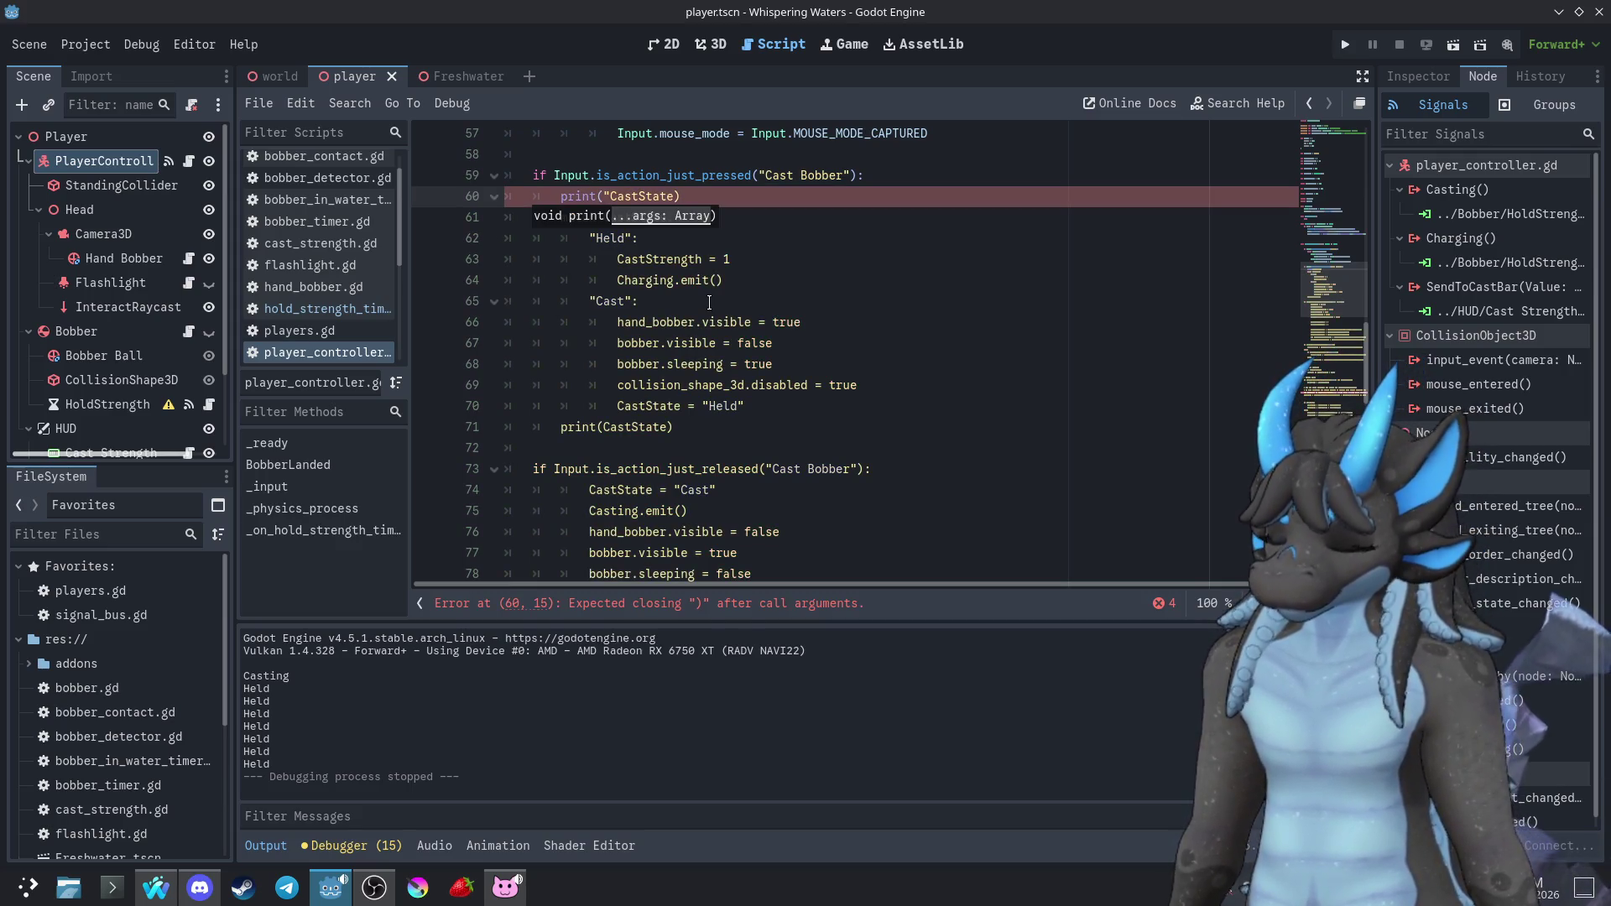
{"action": "type", "text": "1 \""}
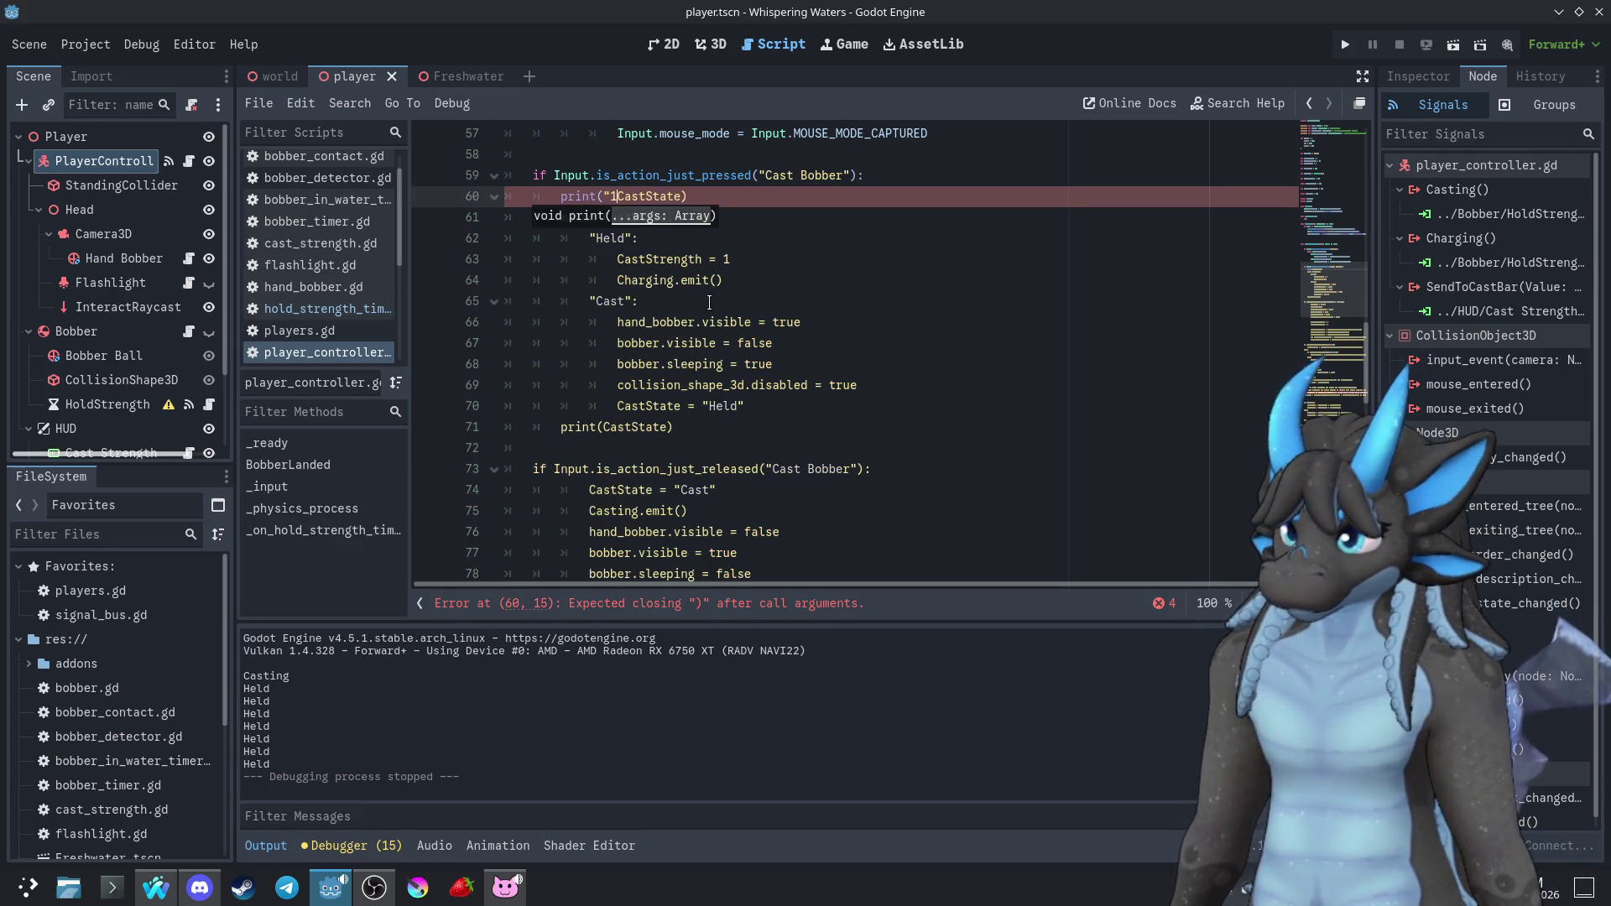
{"action": "type", "text": "+"}
{"action": "key", "text": "Left"}
{"action": "key", "text": "Left"}
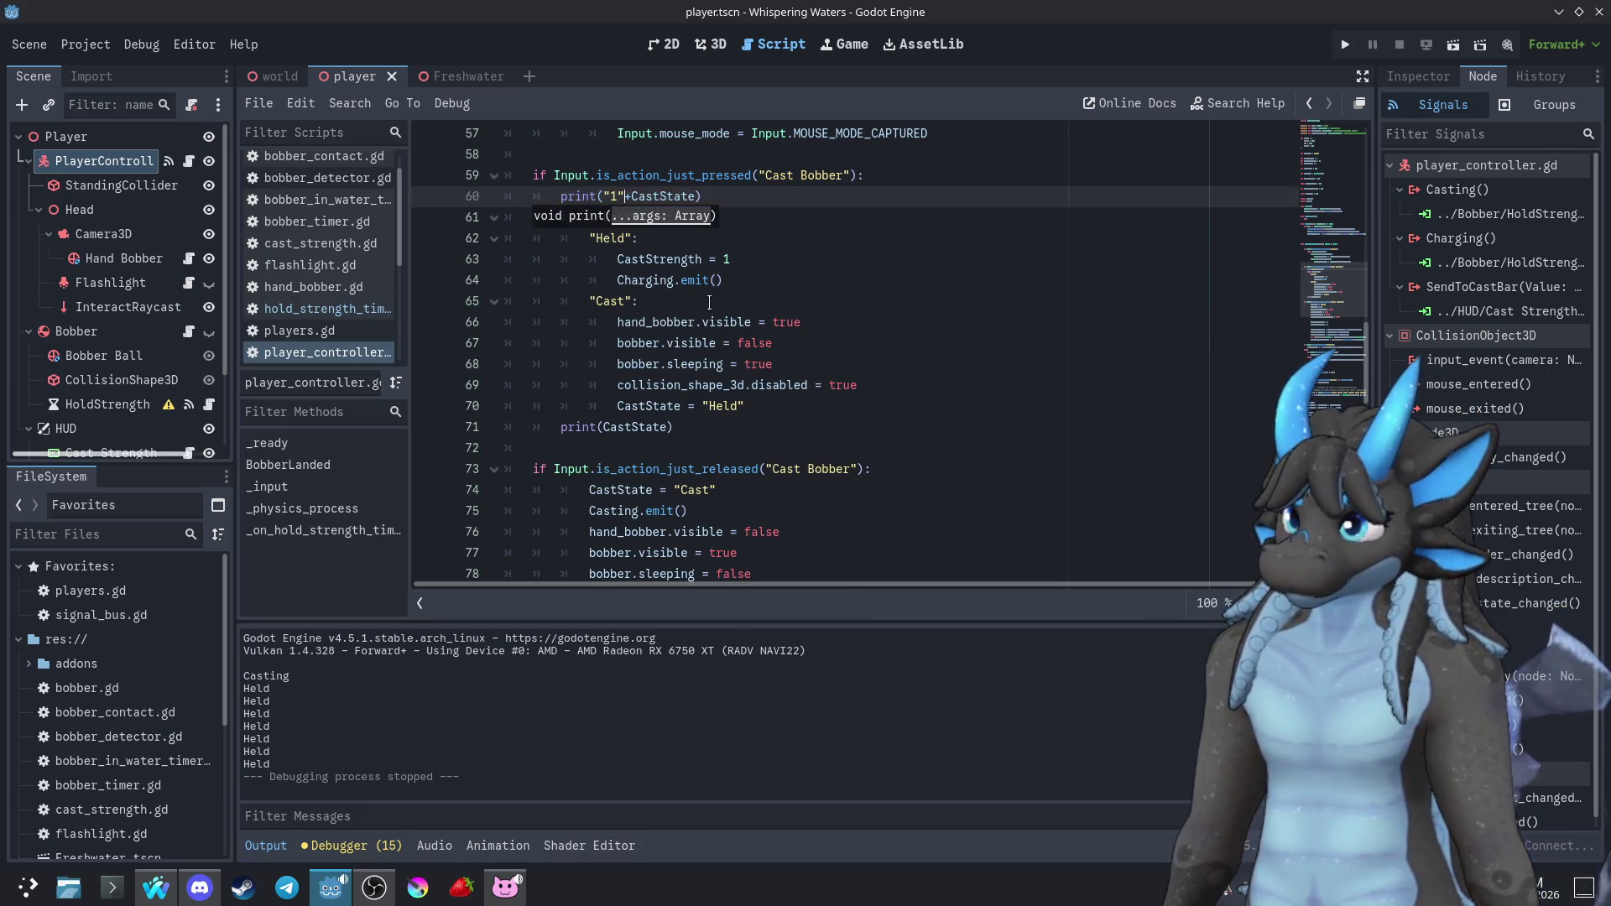
{"action": "left_click_drag", "start_coordinate": [637, 196], "coordinate": [606, 198]}
{"action": "key", "text": "ctrl+c"}
{"action": "left_click", "coordinate": [599, 426]}
{"action": "key", "text": "ctrl+v"}
{"action": "double_click", "coordinate": [612, 427]}
Relabel the line 71 print "2 ", then test-run the game, casting six times, and close it
{"action": "type", "text": "2"}
{"action": "left_click", "coordinate": [1345, 43]}
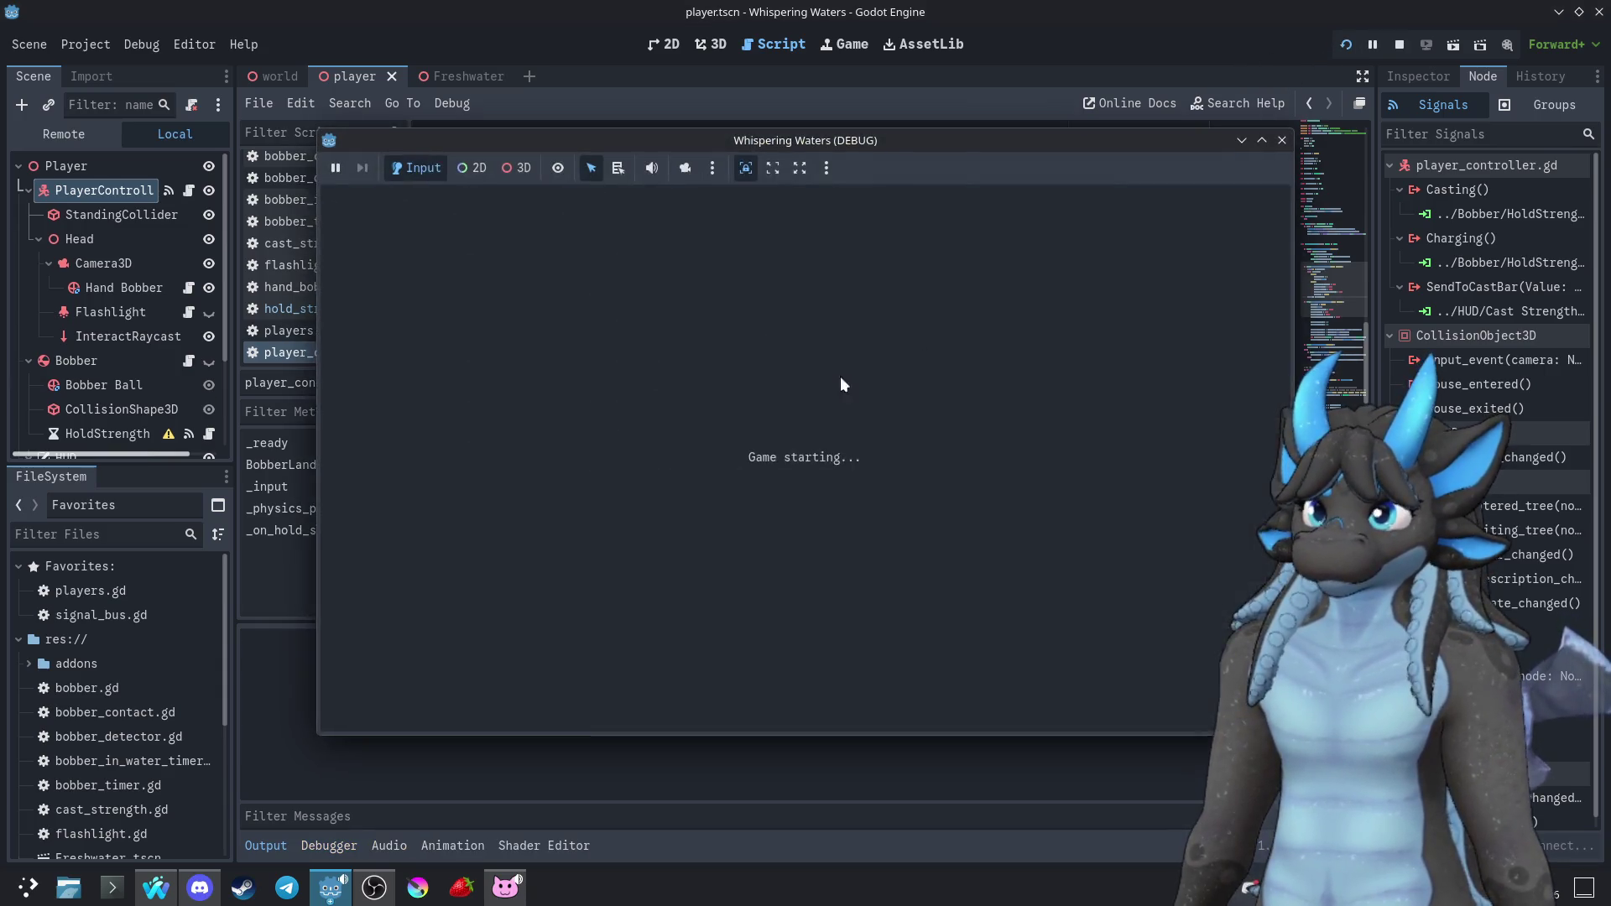
{"action": "left_click", "coordinate": [805, 458]}
{"action": "left_click", "coordinate": [805, 458]}
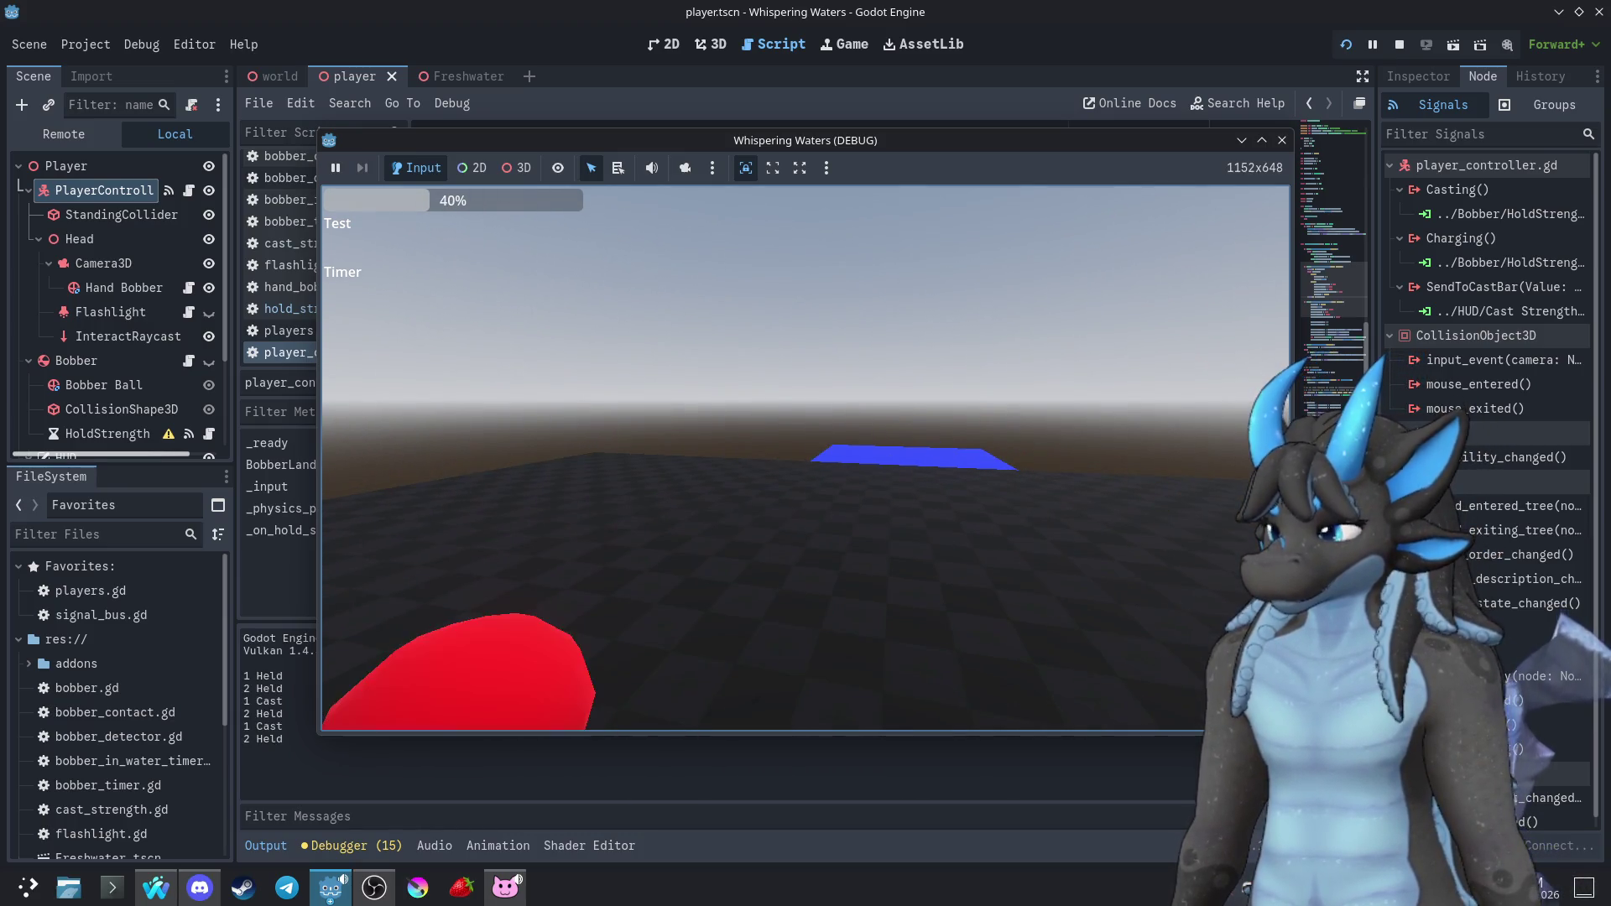
{"action": "left_click", "coordinate": [806, 458]}
{"action": "left_click", "coordinate": [805, 458]}
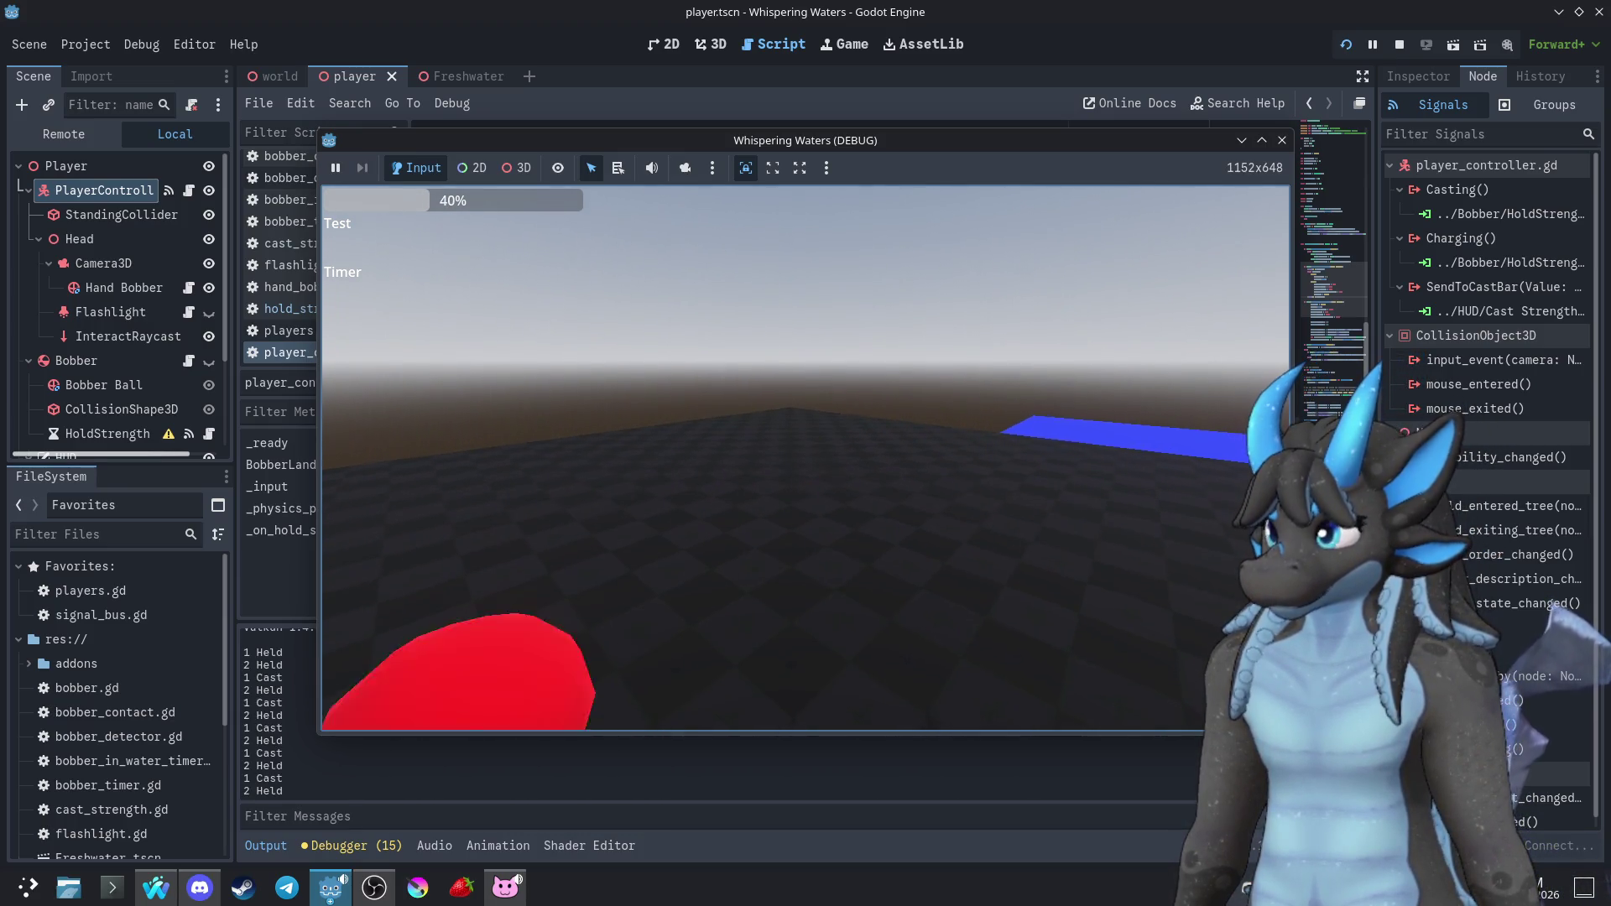
{"action": "left_click", "coordinate": [806, 458]}
{"action": "left_click", "coordinate": [806, 458]}
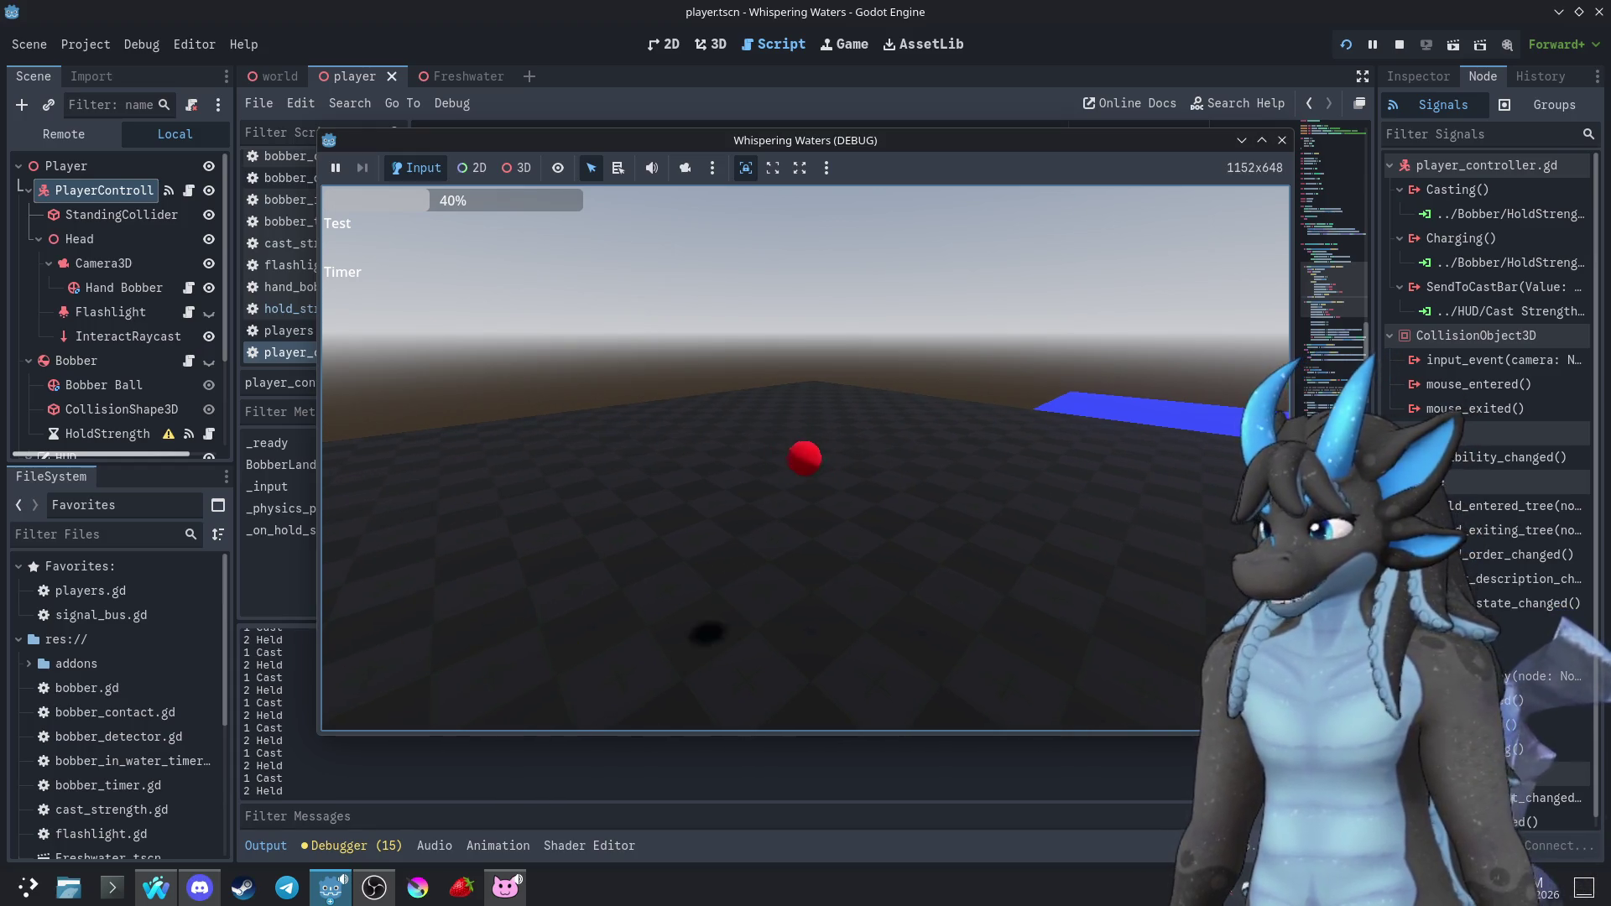
{"action": "key", "text": "Escape"}
{"action": "left_click", "coordinate": [1282, 140]}
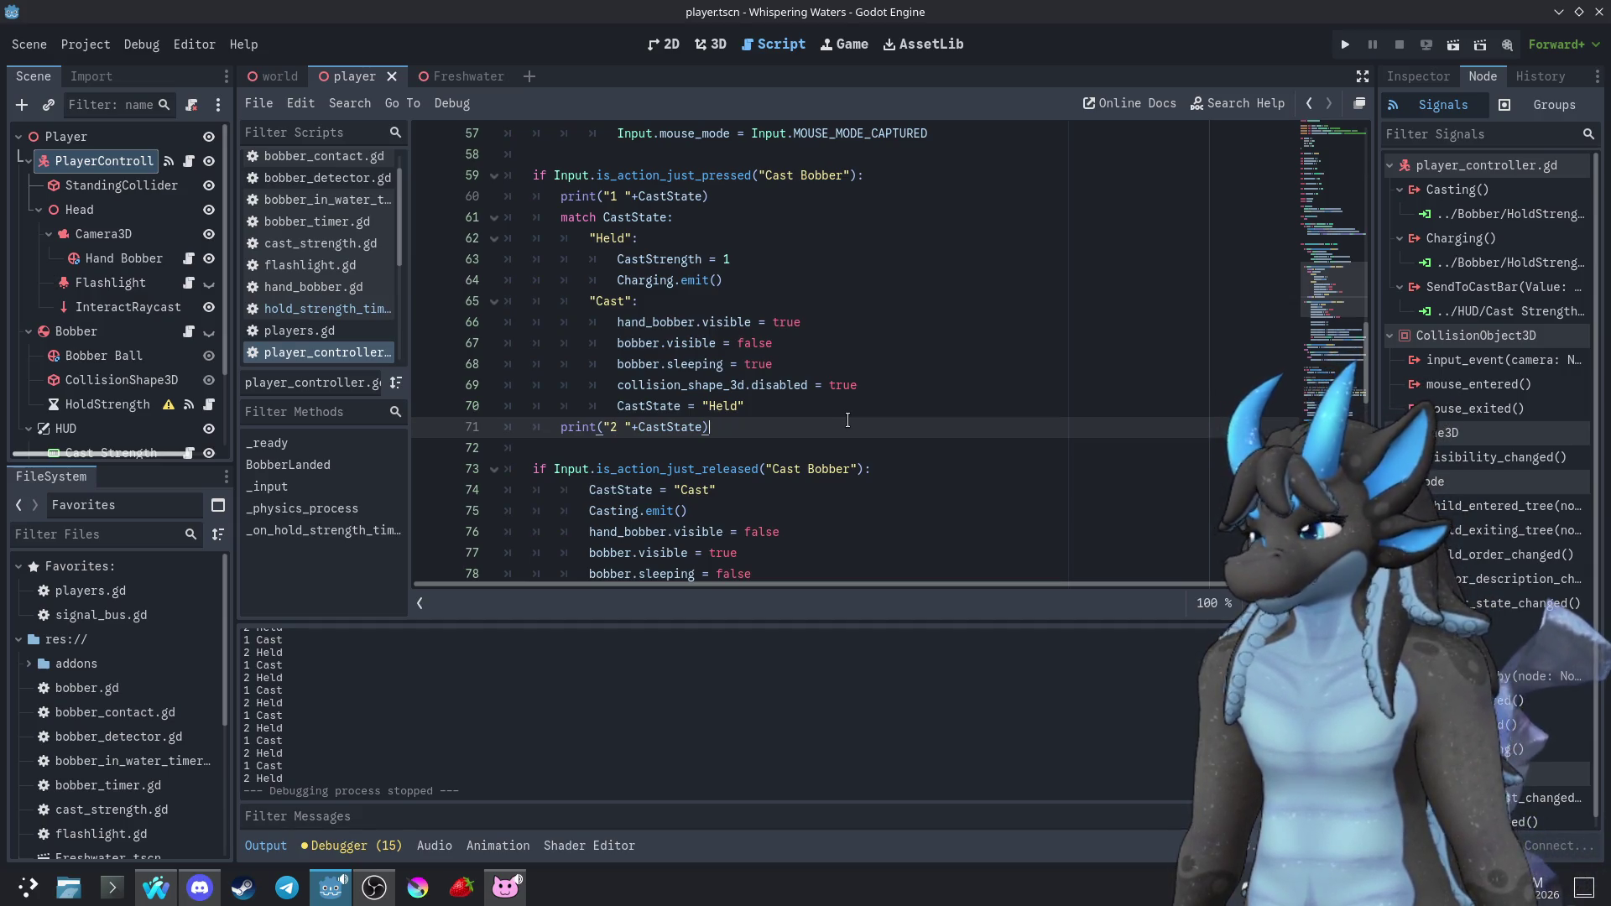
{"action": "scroll", "coordinate": [443, 735], "scroll_direction": "up", "scroll_amount": 10}
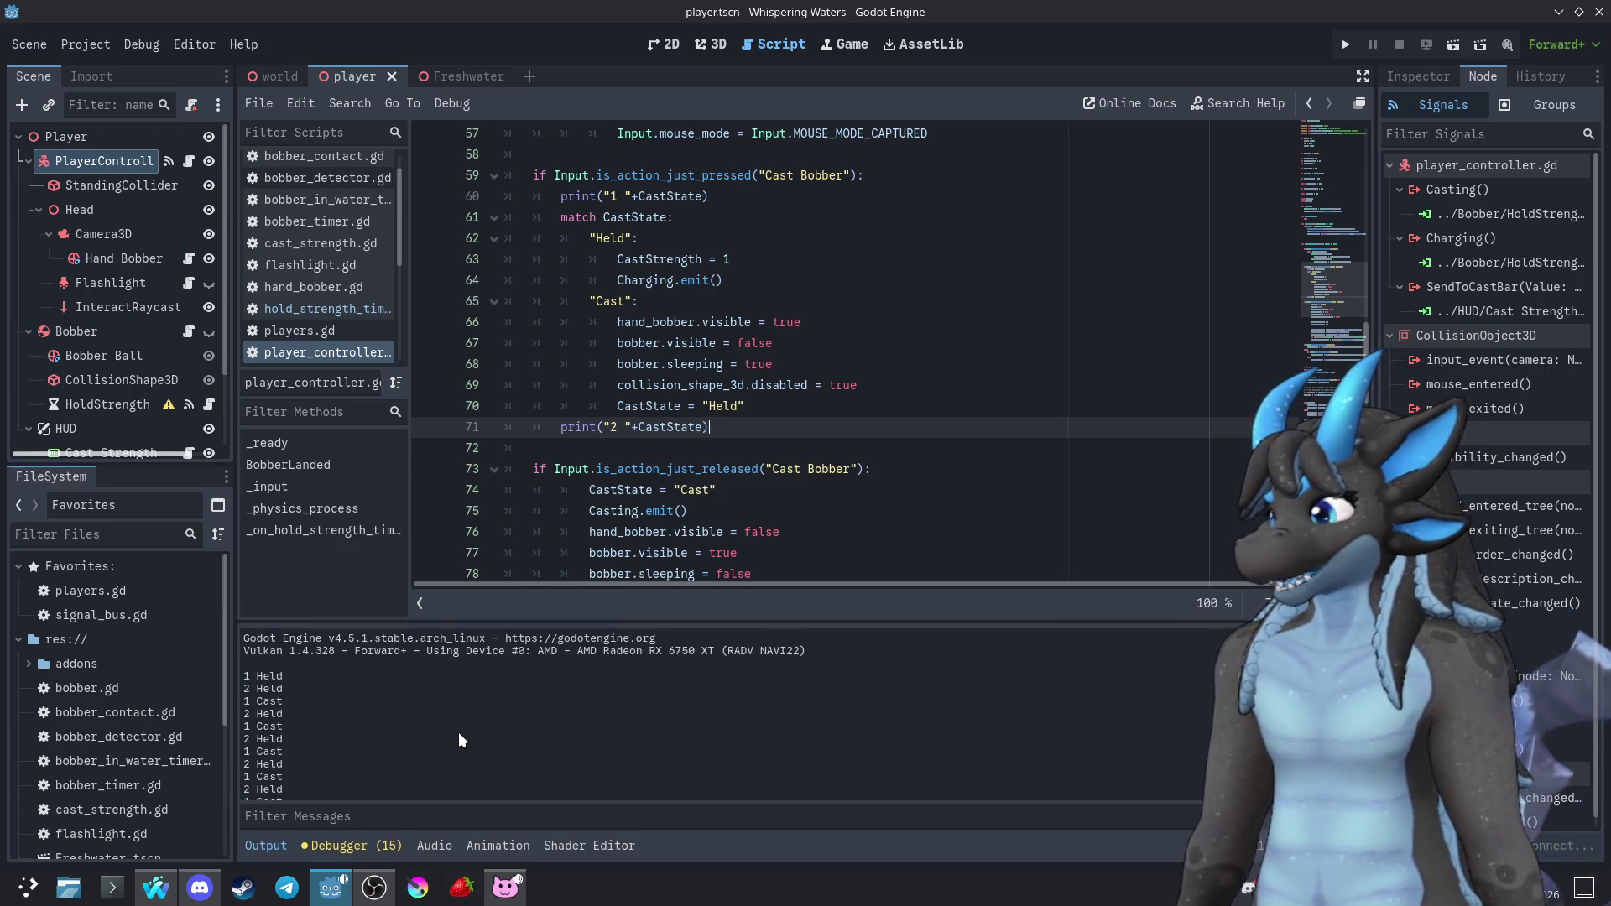
{"action": "scroll", "coordinate": [459, 733], "scroll_direction": "down", "scroll_amount": 10}
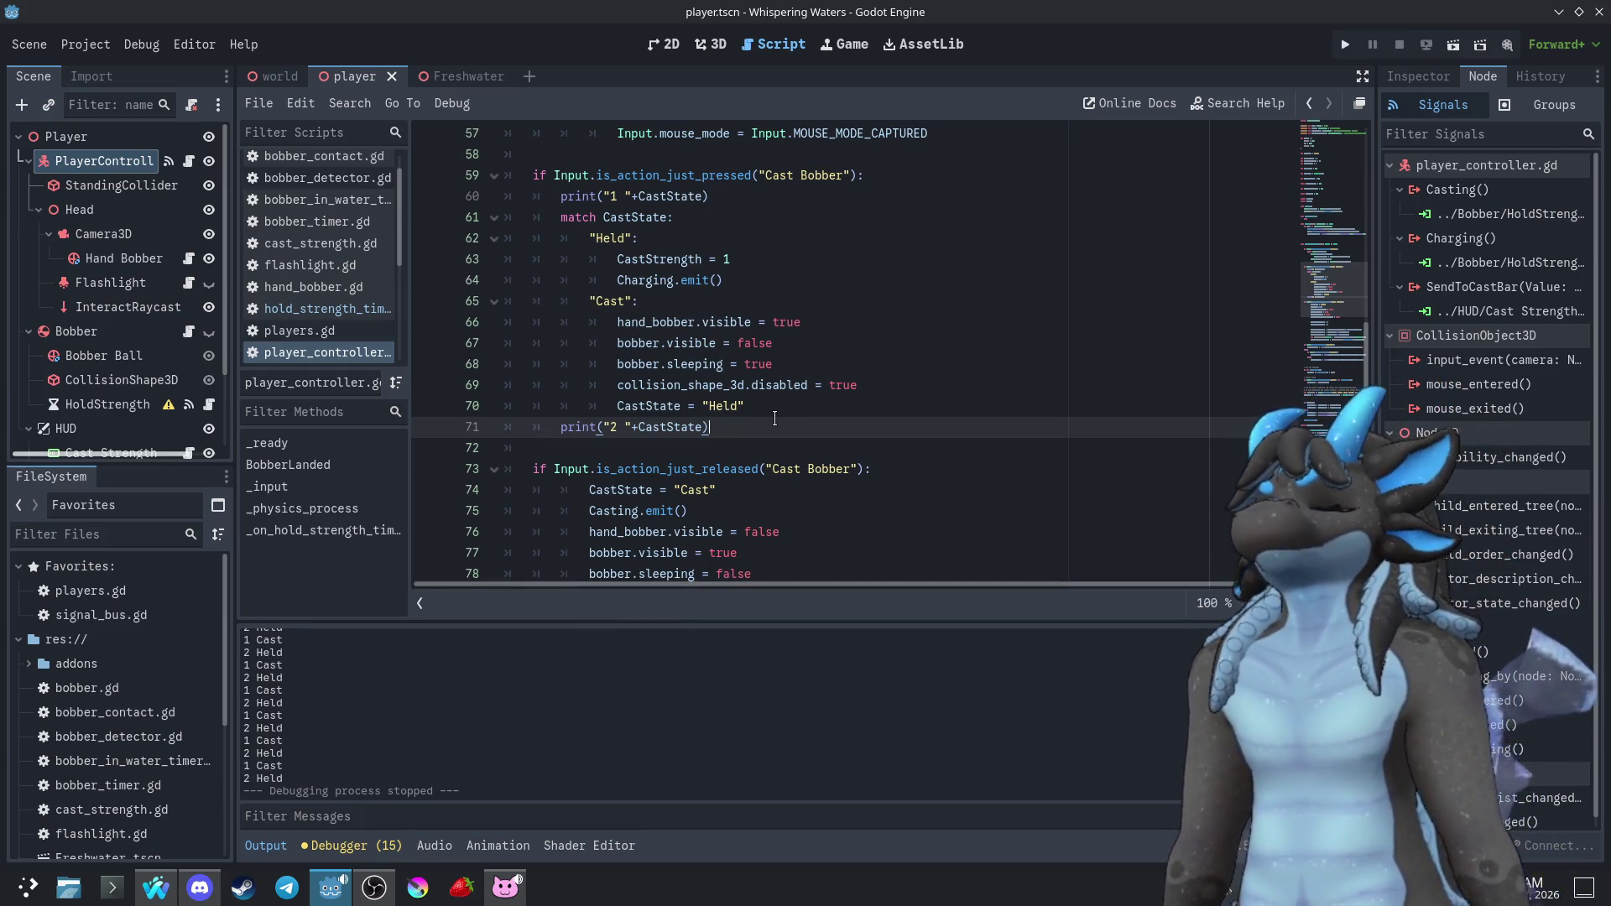
{"action": "scroll", "coordinate": [772, 417], "scroll_direction": "up", "scroll_amount": 1}
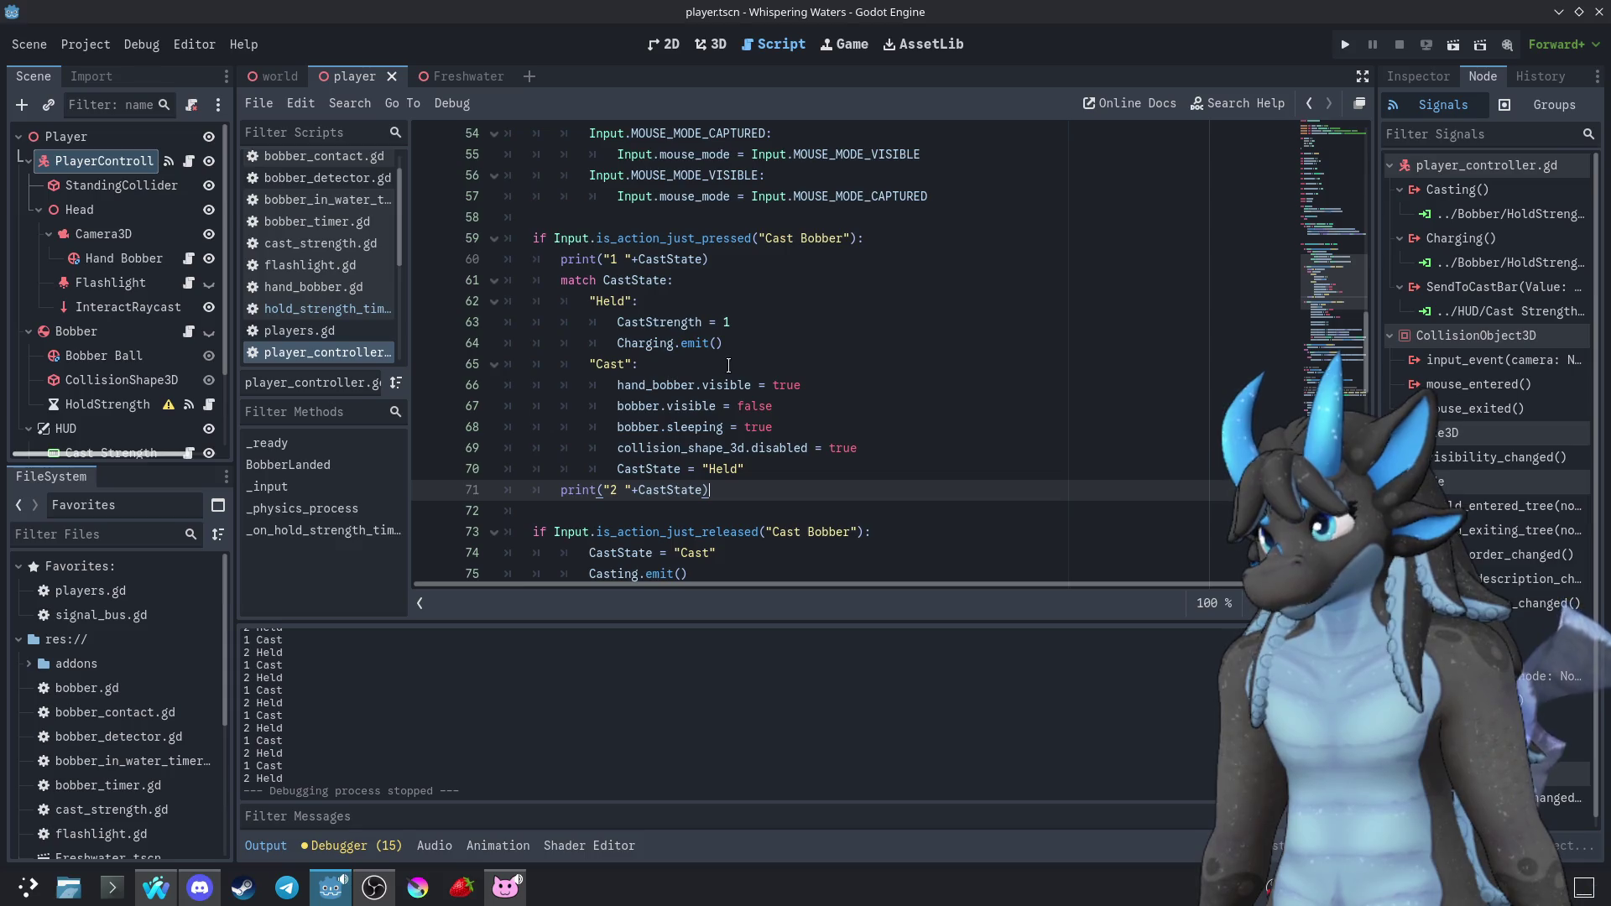
Add a print("Holding") line after Charging.emit() in the Held branch
{"action": "left_click_drag", "start_coordinate": [709, 259], "coordinate": [561, 259]}
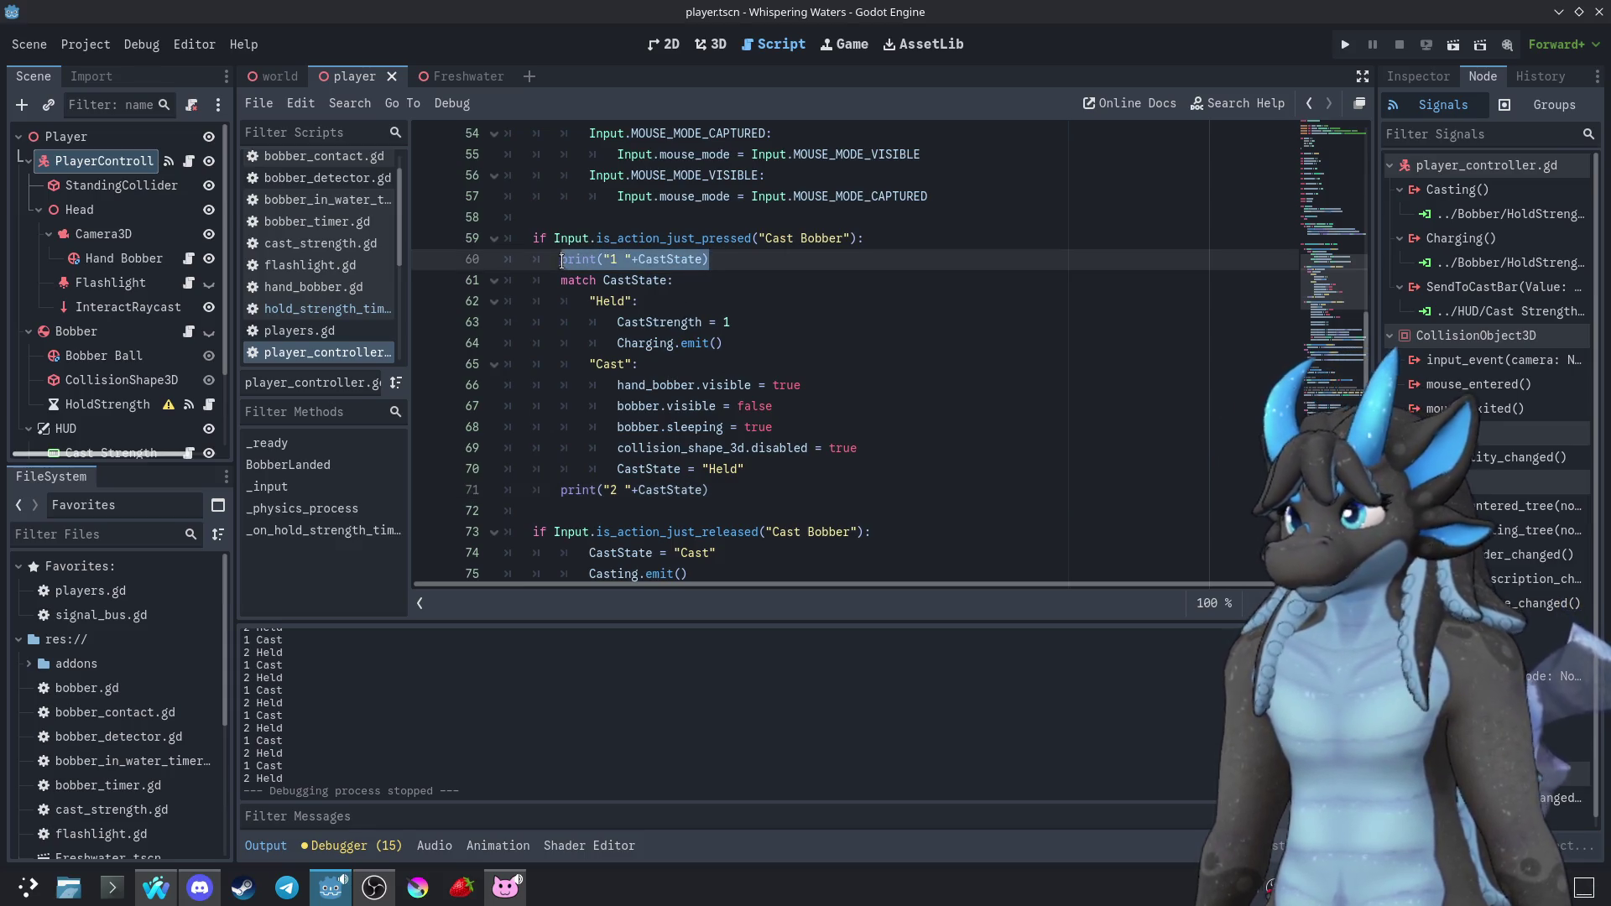
{"action": "key", "text": "ctrl+c"}
{"action": "left_click", "coordinate": [729, 344]}
{"action": "key", "text": "Return"}
{"action": "key", "text": "ctrl+v"}
{"action": "left_click_drag", "start_coordinate": [761, 364], "coordinate": [659, 364]}
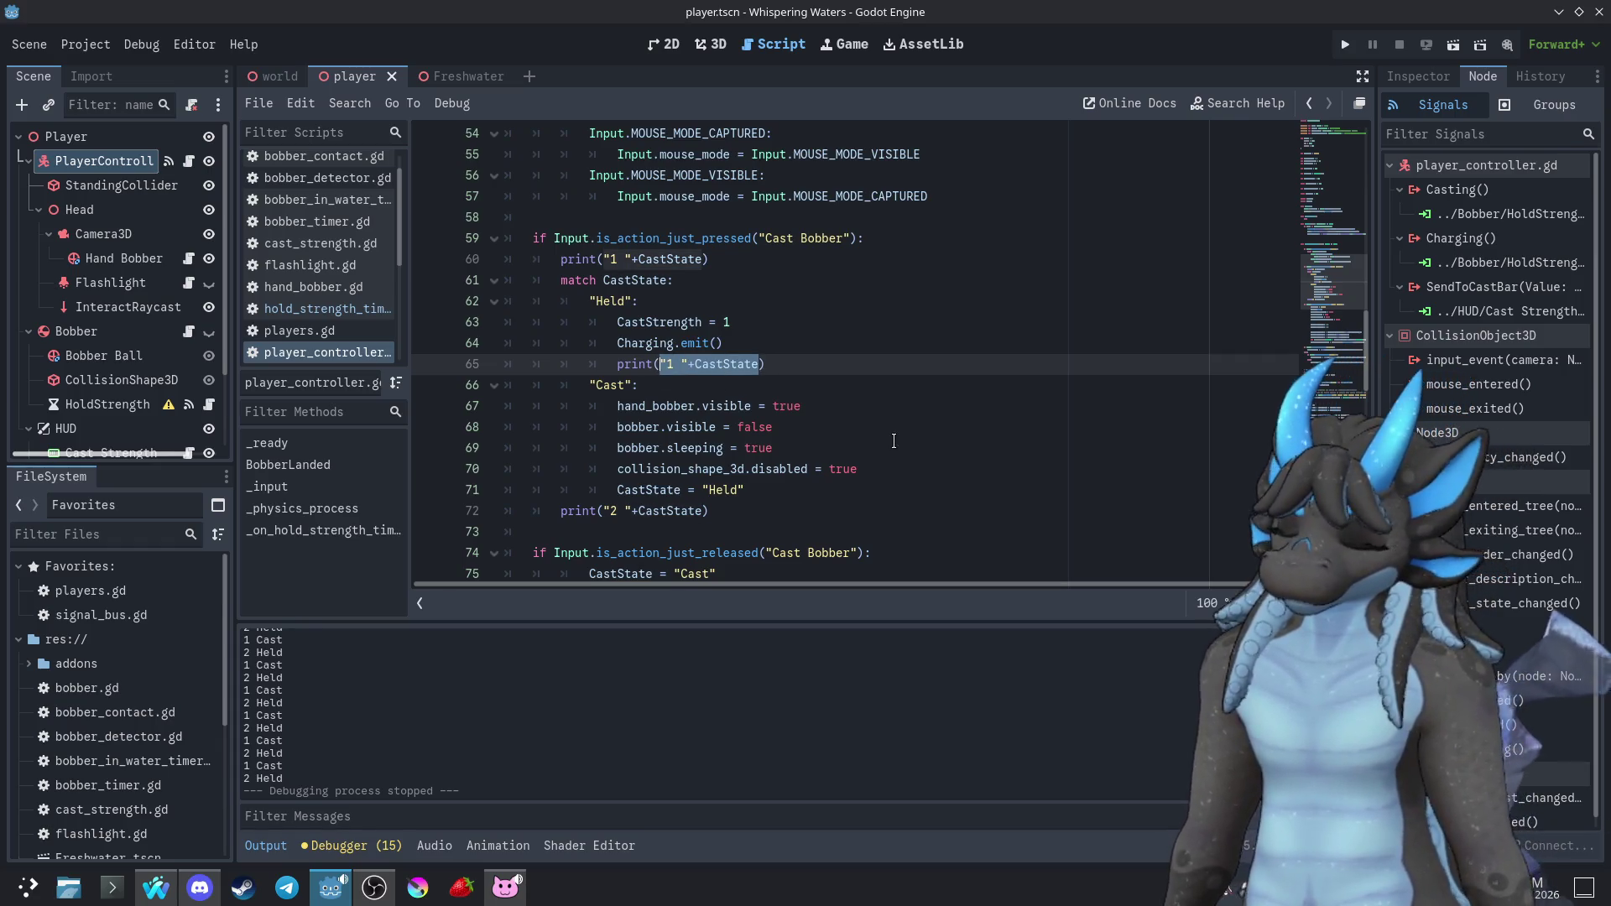
{"action": "type", "text": "\""}
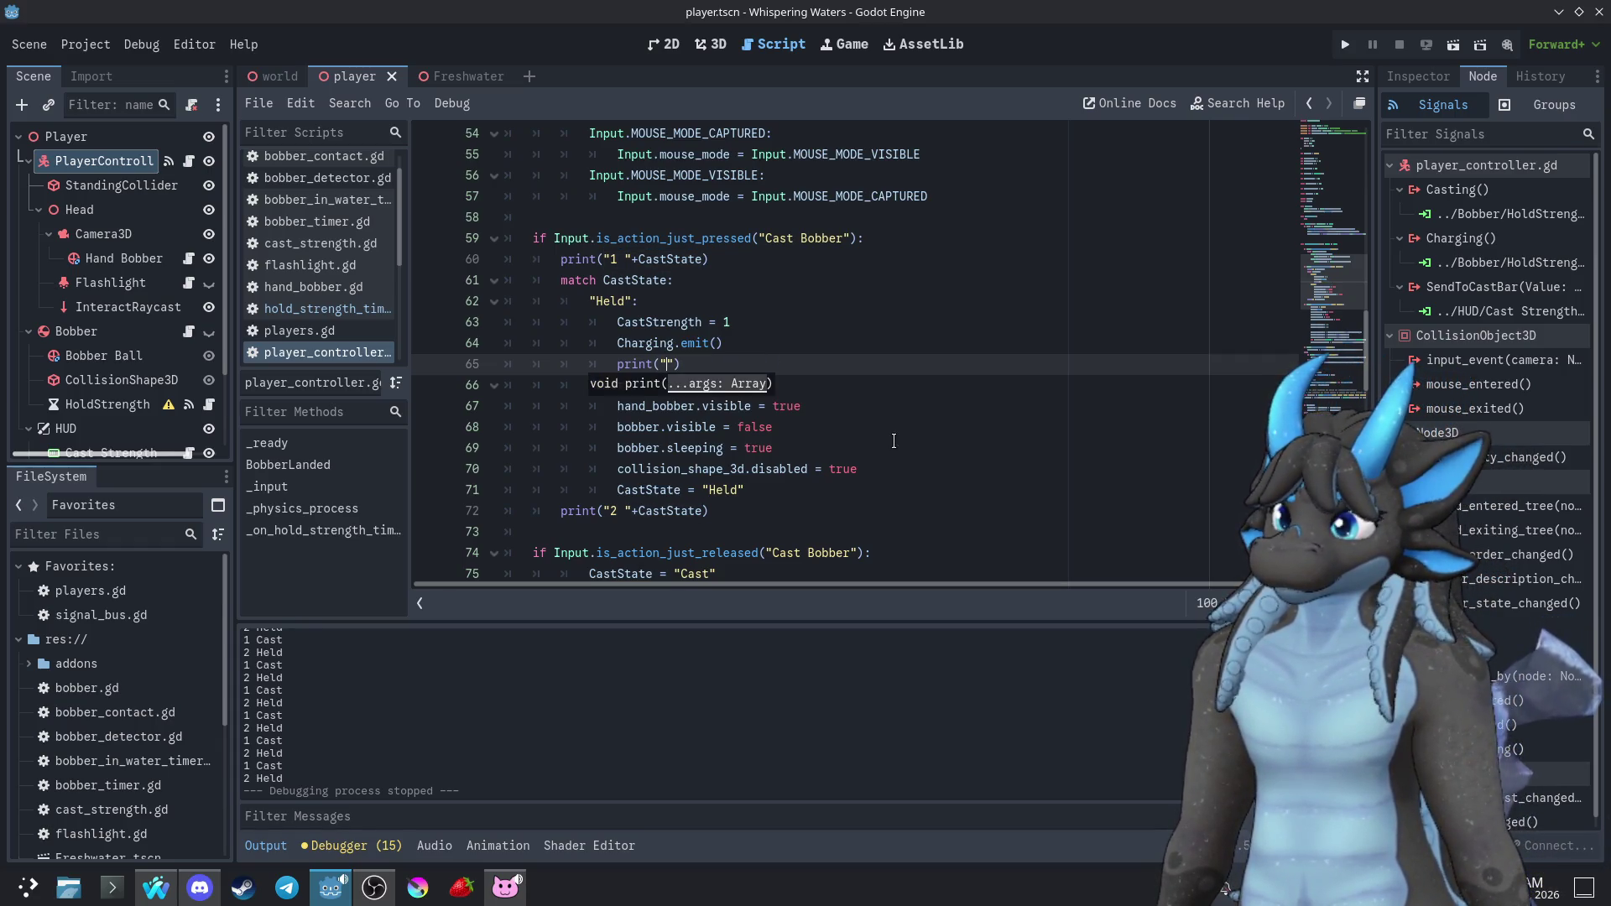
{"action": "type", "text": "Holding"}
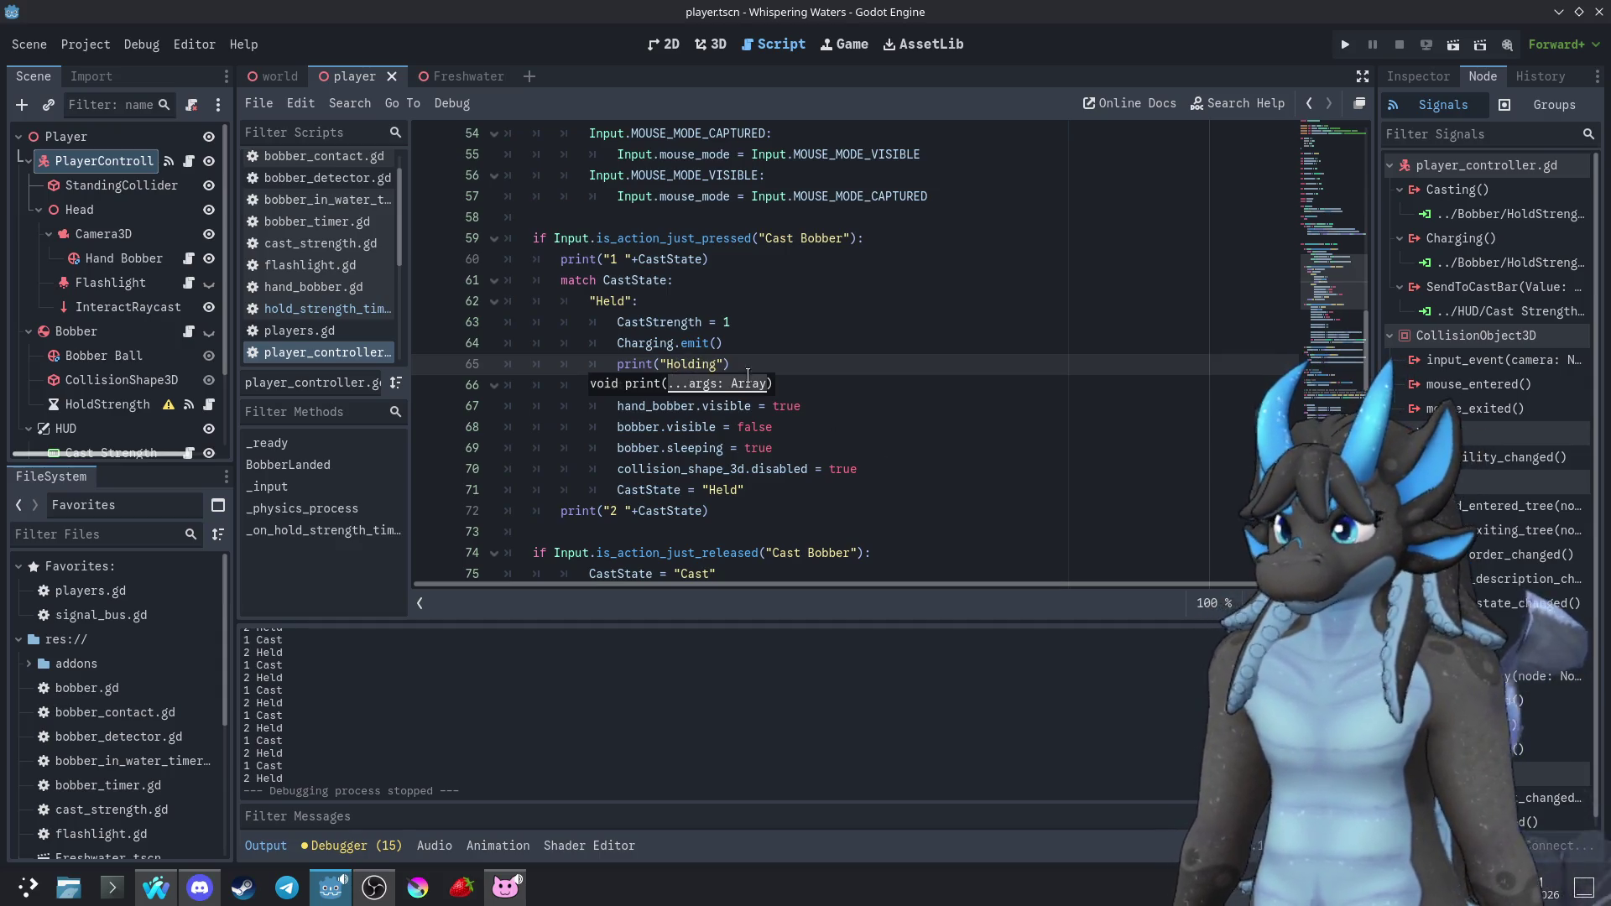
Duplicate that print below CastState = "Held" in the Cast branch, changed to "Casted"
{"action": "left_click_drag", "start_coordinate": [745, 369], "coordinate": [745, 346]}
{"action": "key", "text": "ctrl+c"}
{"action": "left_click", "coordinate": [800, 489]}
{"action": "key", "text": "ctrl+v"}
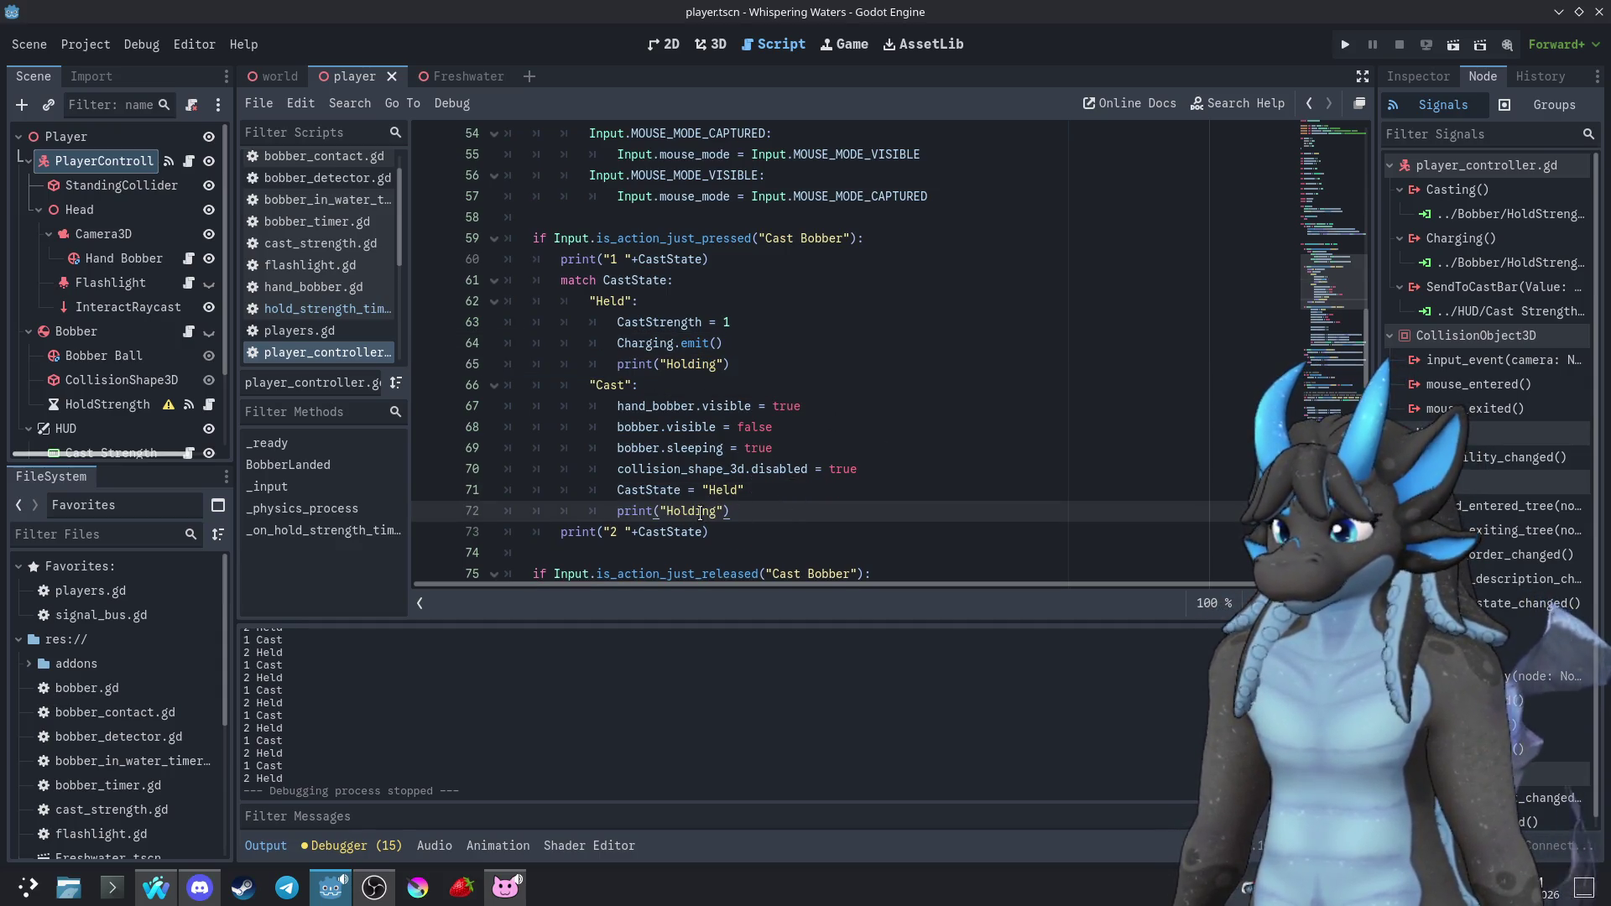
{"action": "double_click", "coordinate": [696, 511]}
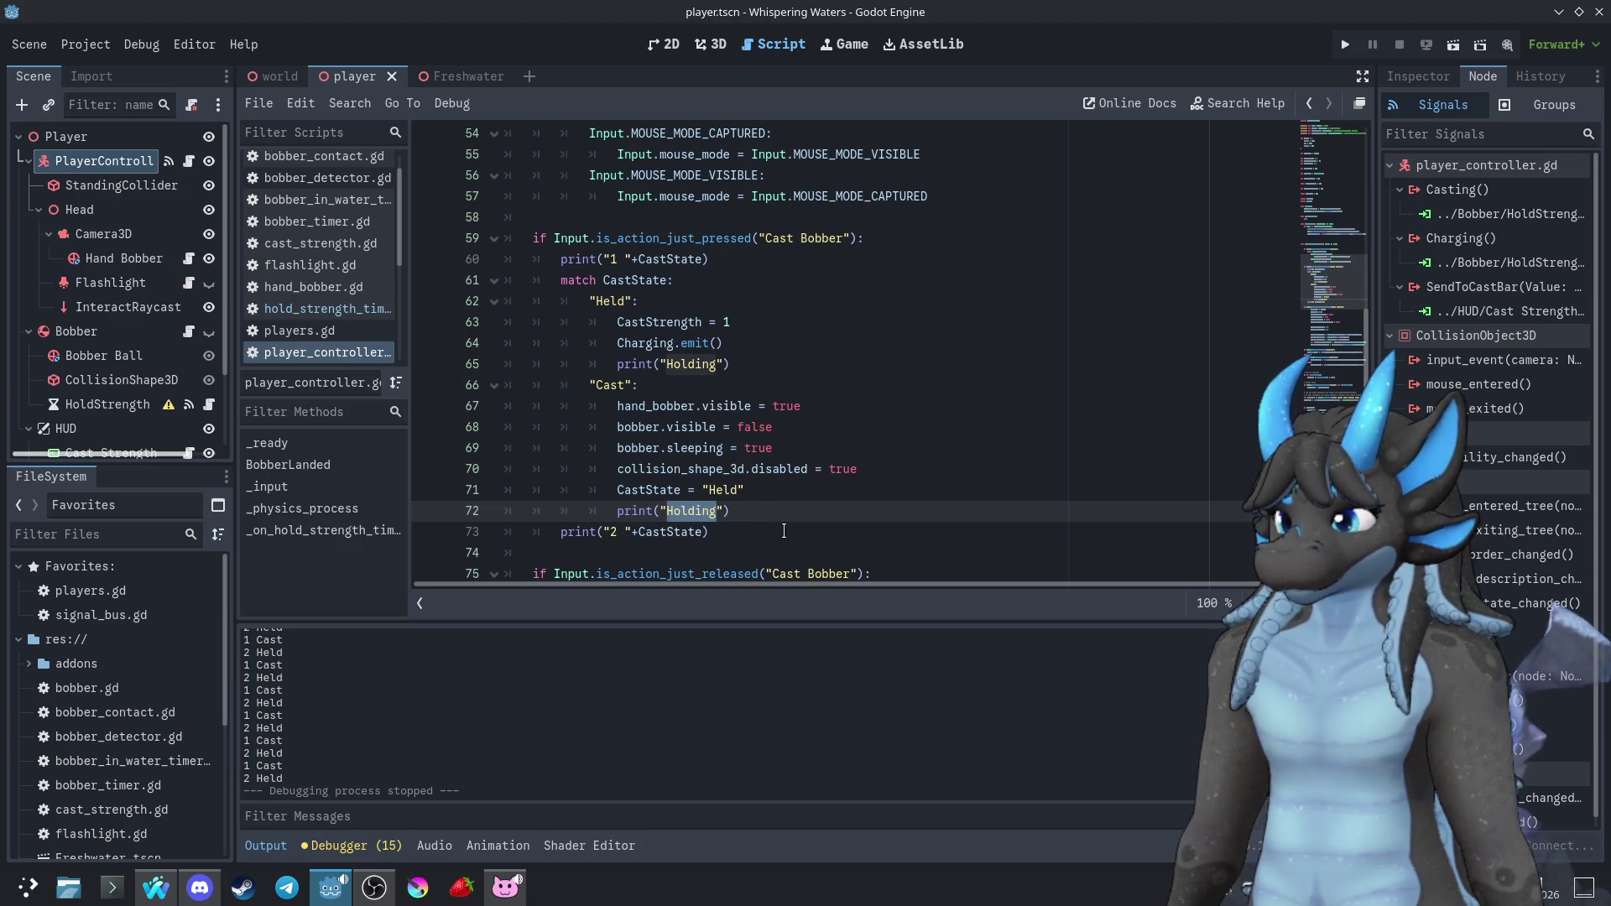
{"action": "type", "text": "Casted"}
Rerun the game, cast the bobber three times, then close it and return to the "Cast": line
{"action": "left_click", "coordinate": [1345, 44]}
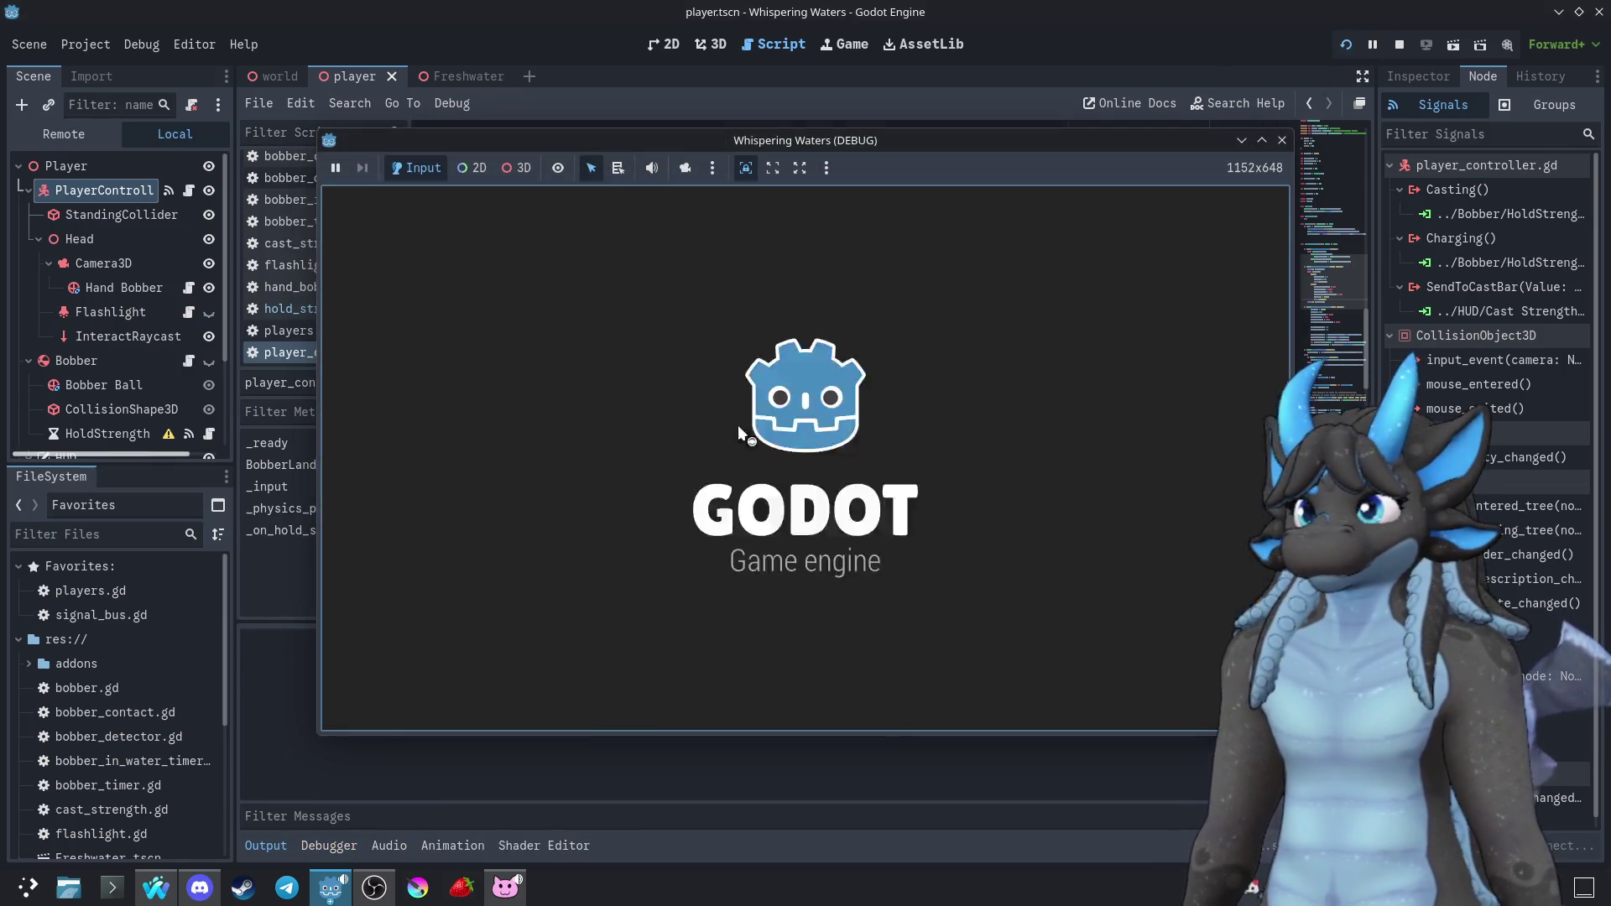
{"action": "left_click", "coordinate": [806, 457]}
{"action": "left_click", "coordinate": [805, 457]}
{"action": "left_click", "coordinate": [805, 457]}
{"action": "key", "text": "Escape"}
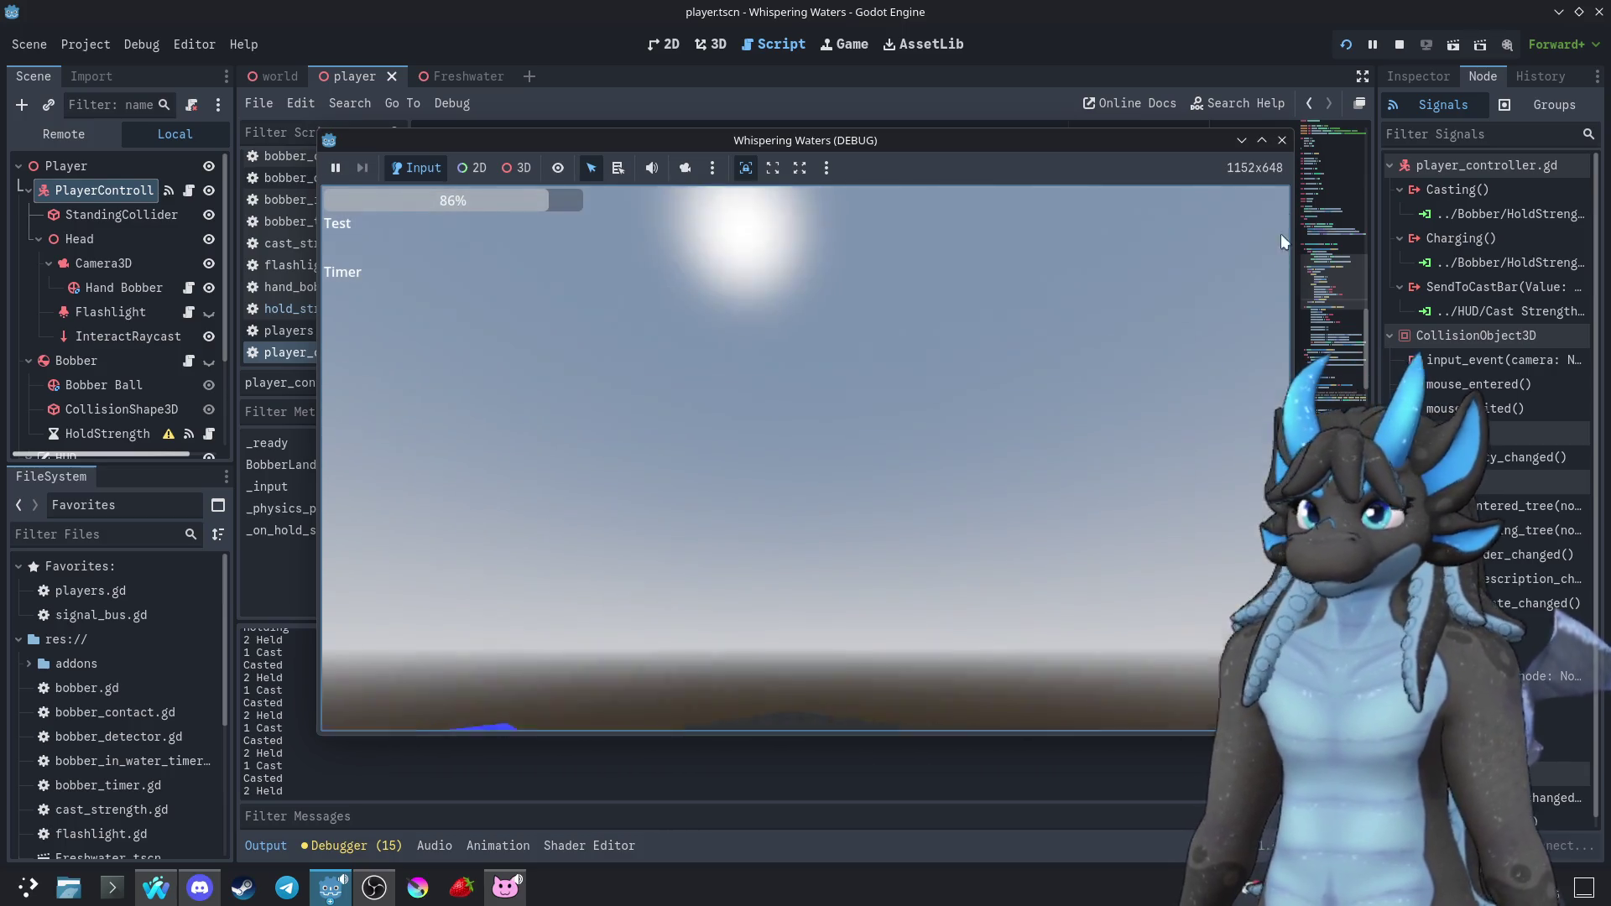
{"action": "left_click", "coordinate": [1282, 141]}
{"action": "left_click", "coordinate": [808, 389]}
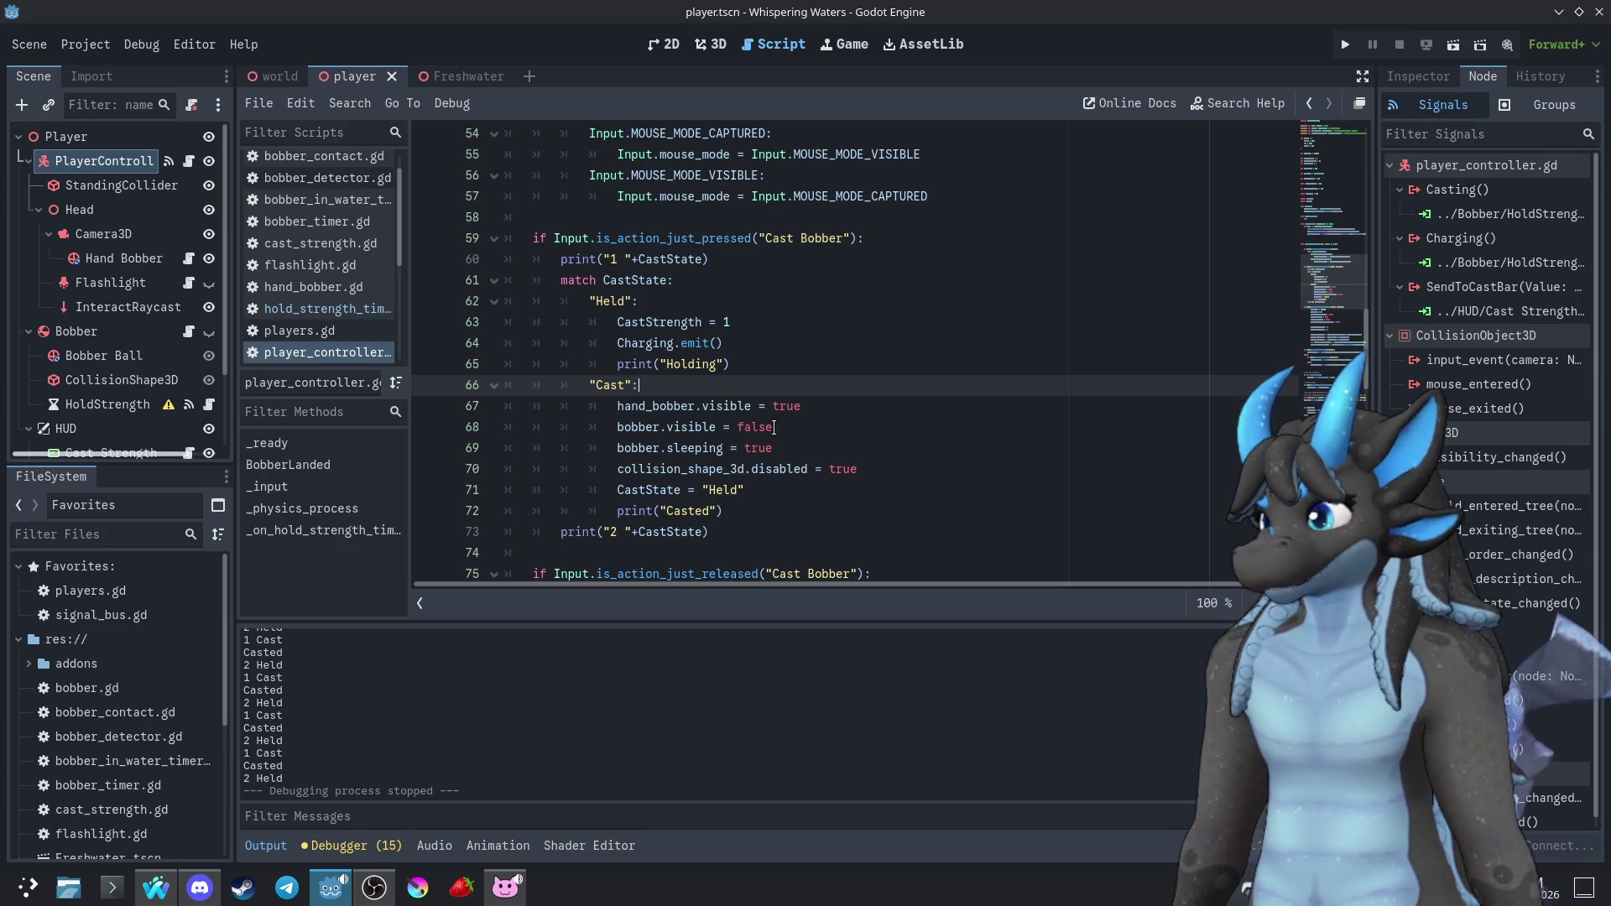
{"action": "key", "text": "F5"}
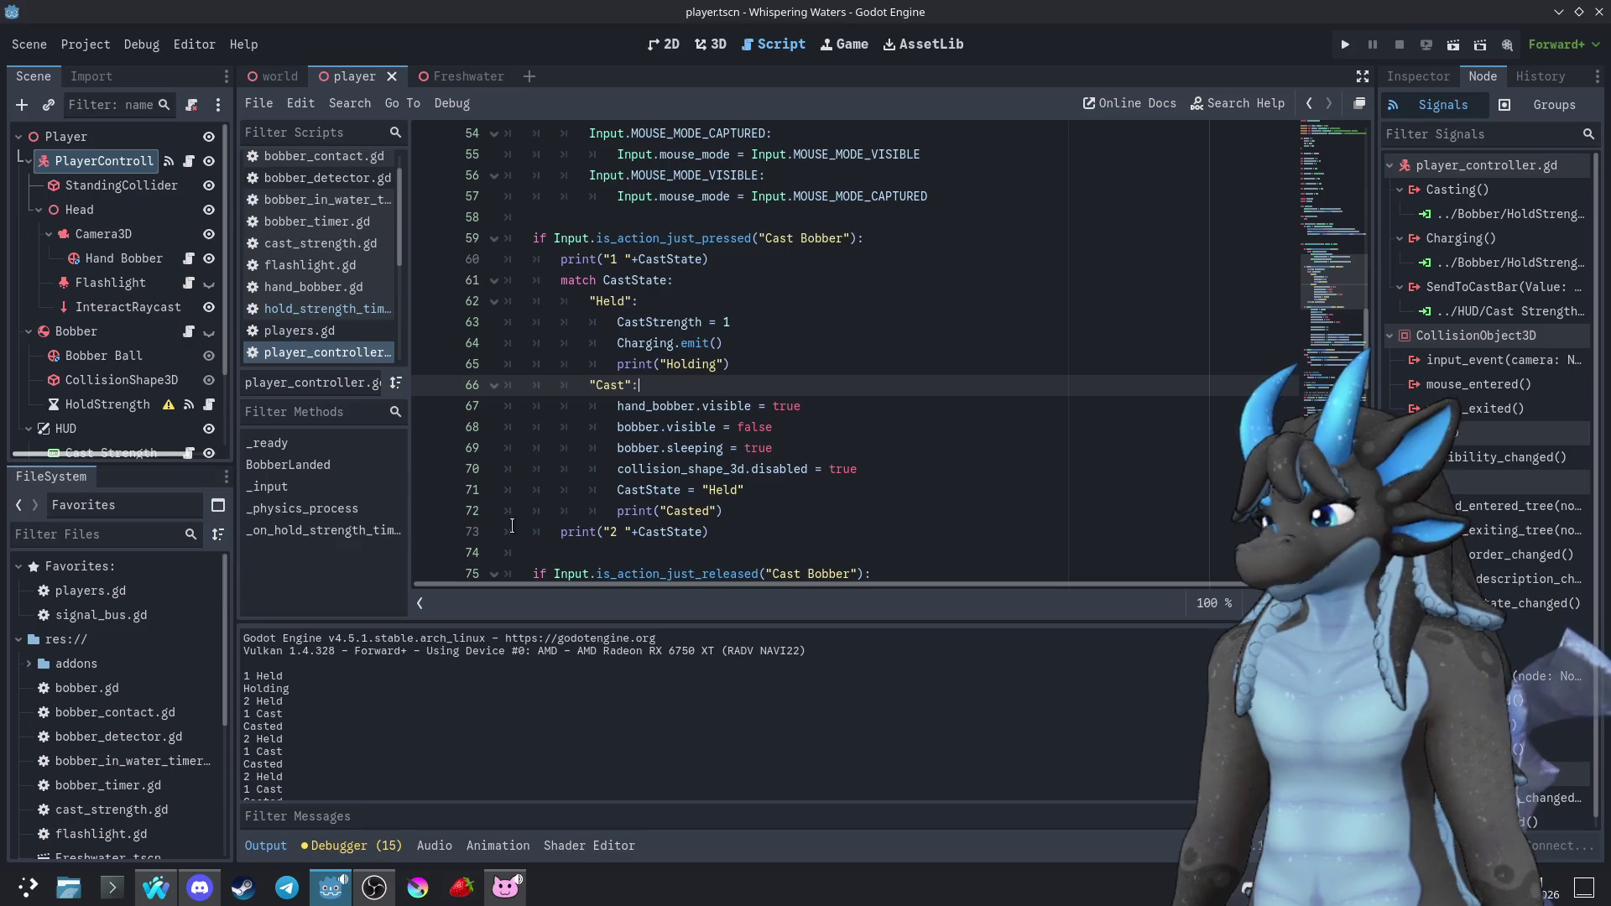
{"action": "mouse_move", "coordinate": [670, 466]}
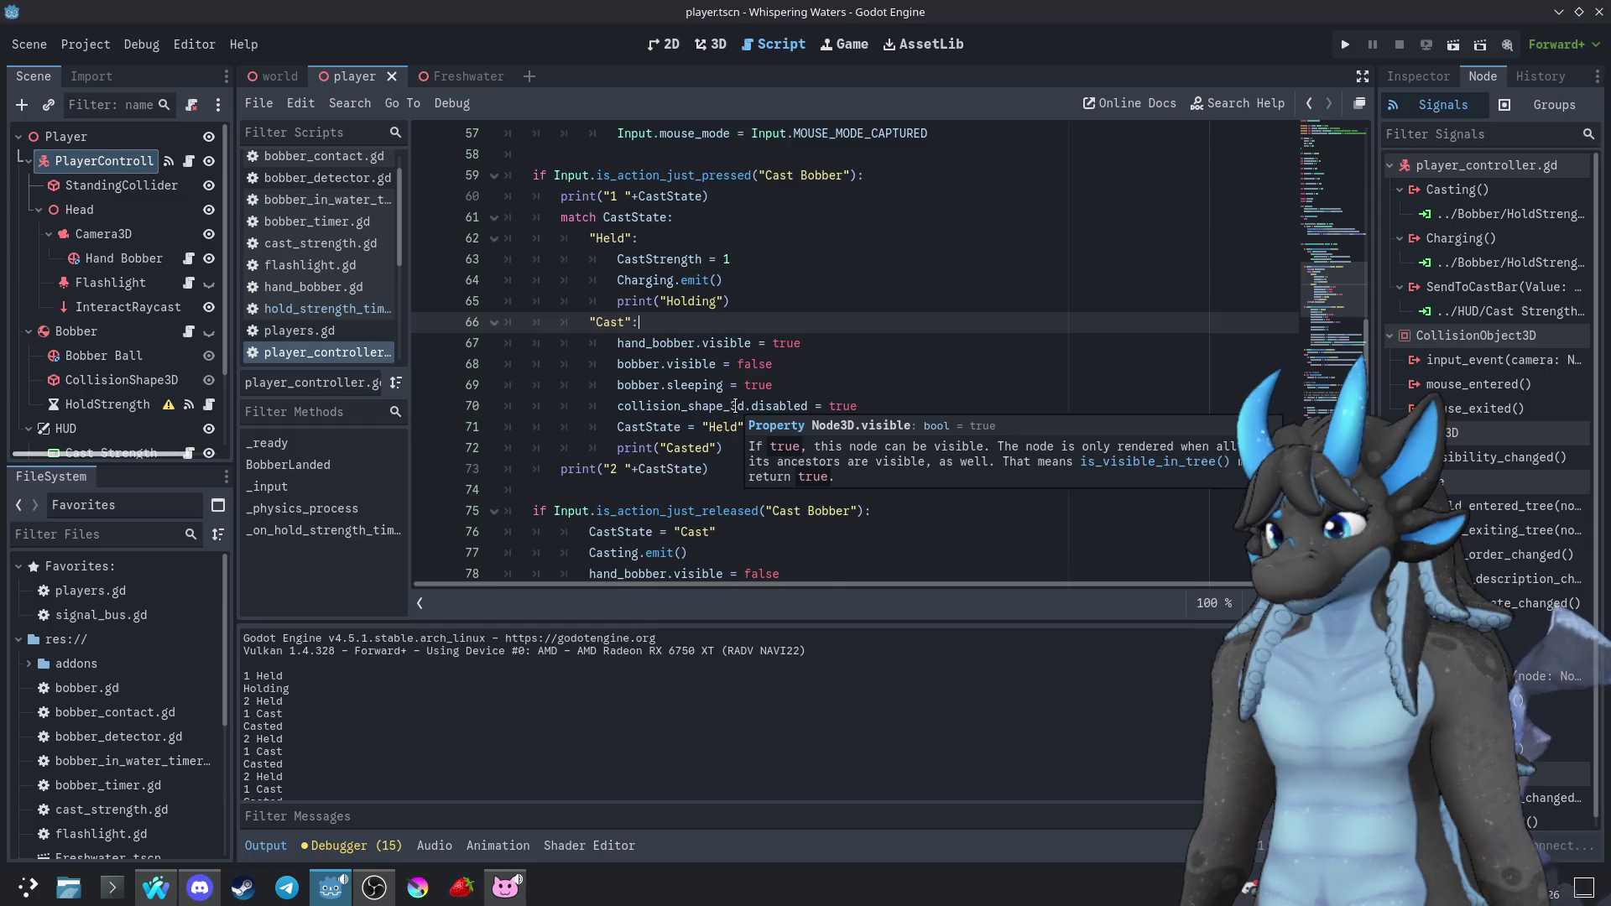
{"action": "scroll", "coordinate": [742, 436], "scroll_direction": "down", "scroll_amount": 2}
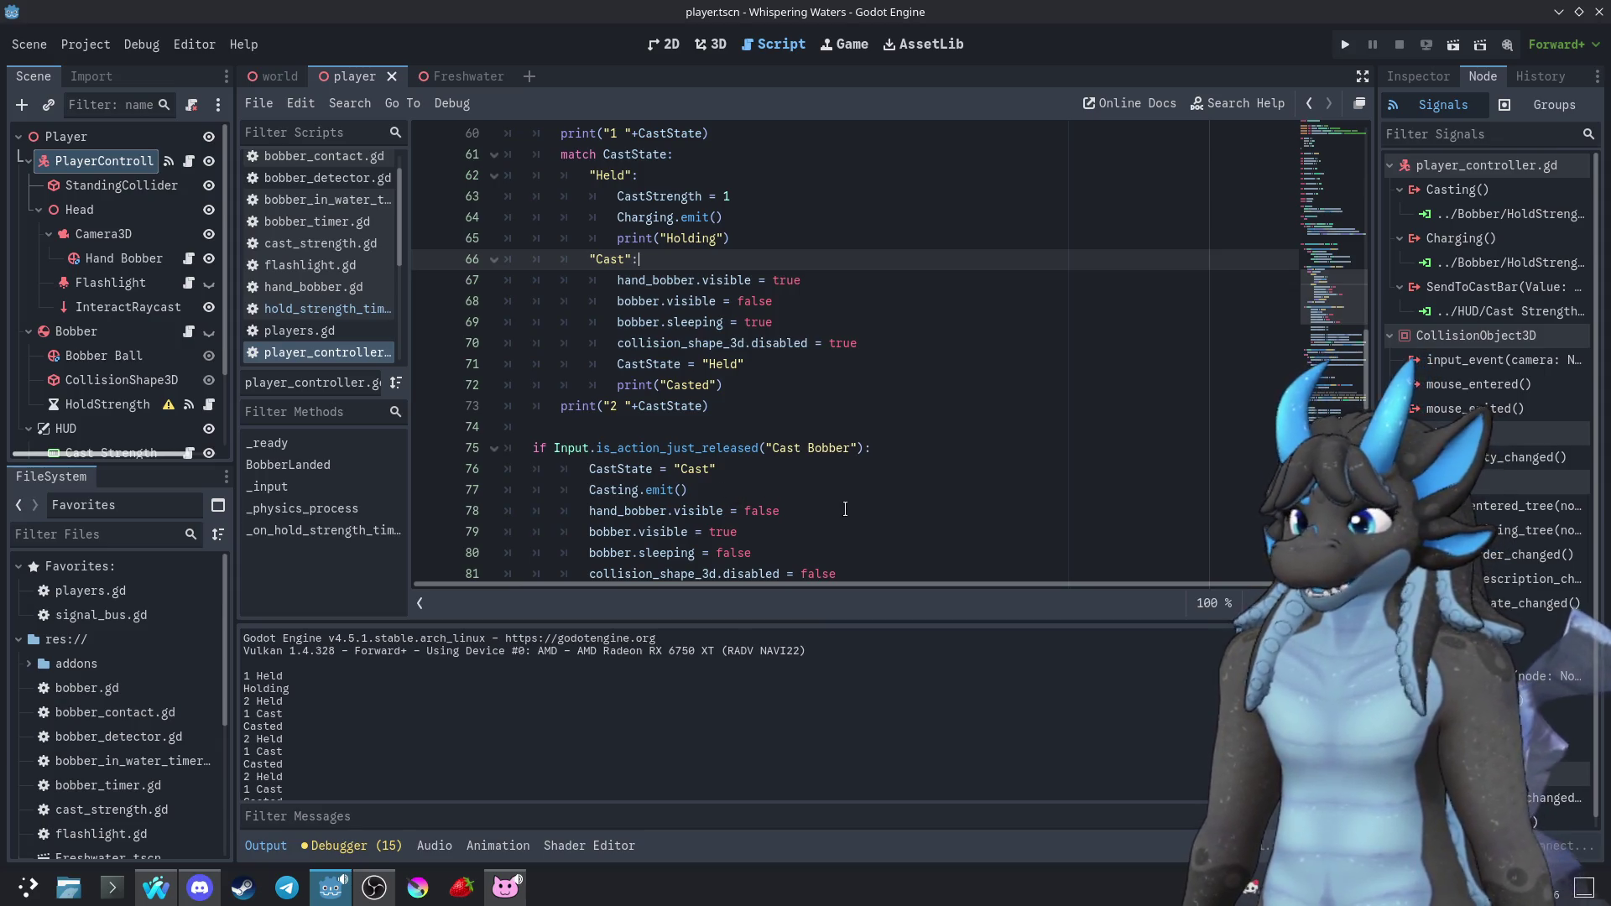
{"action": "left_click", "coordinate": [726, 470]}
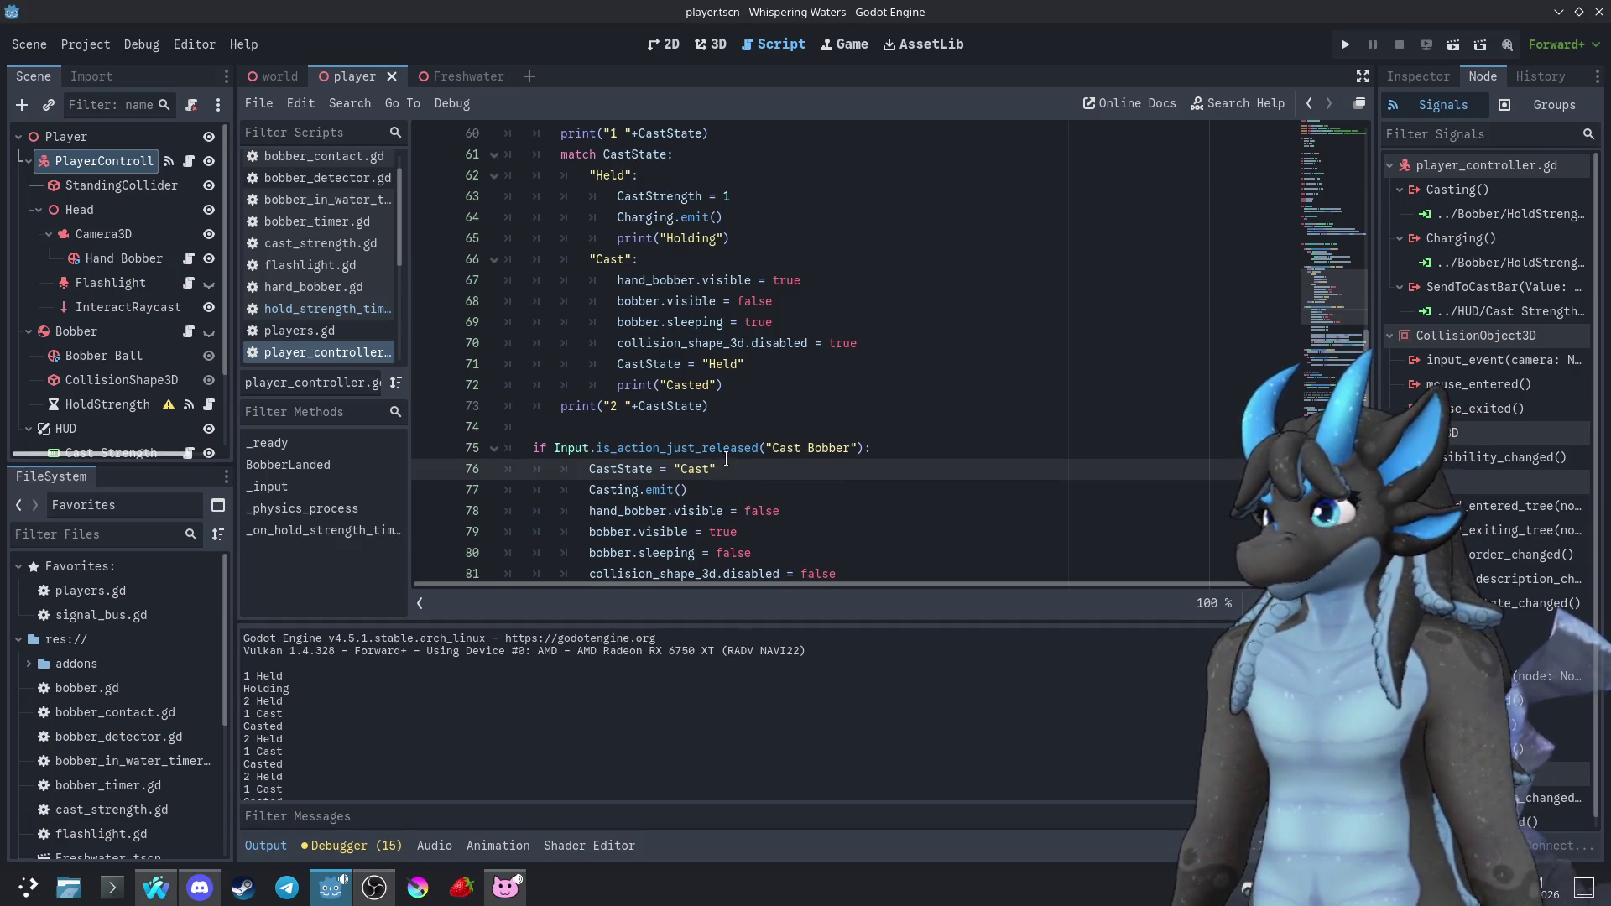
{"action": "scroll", "coordinate": [731, 436], "scroll_direction": "up", "scroll_amount": 1}
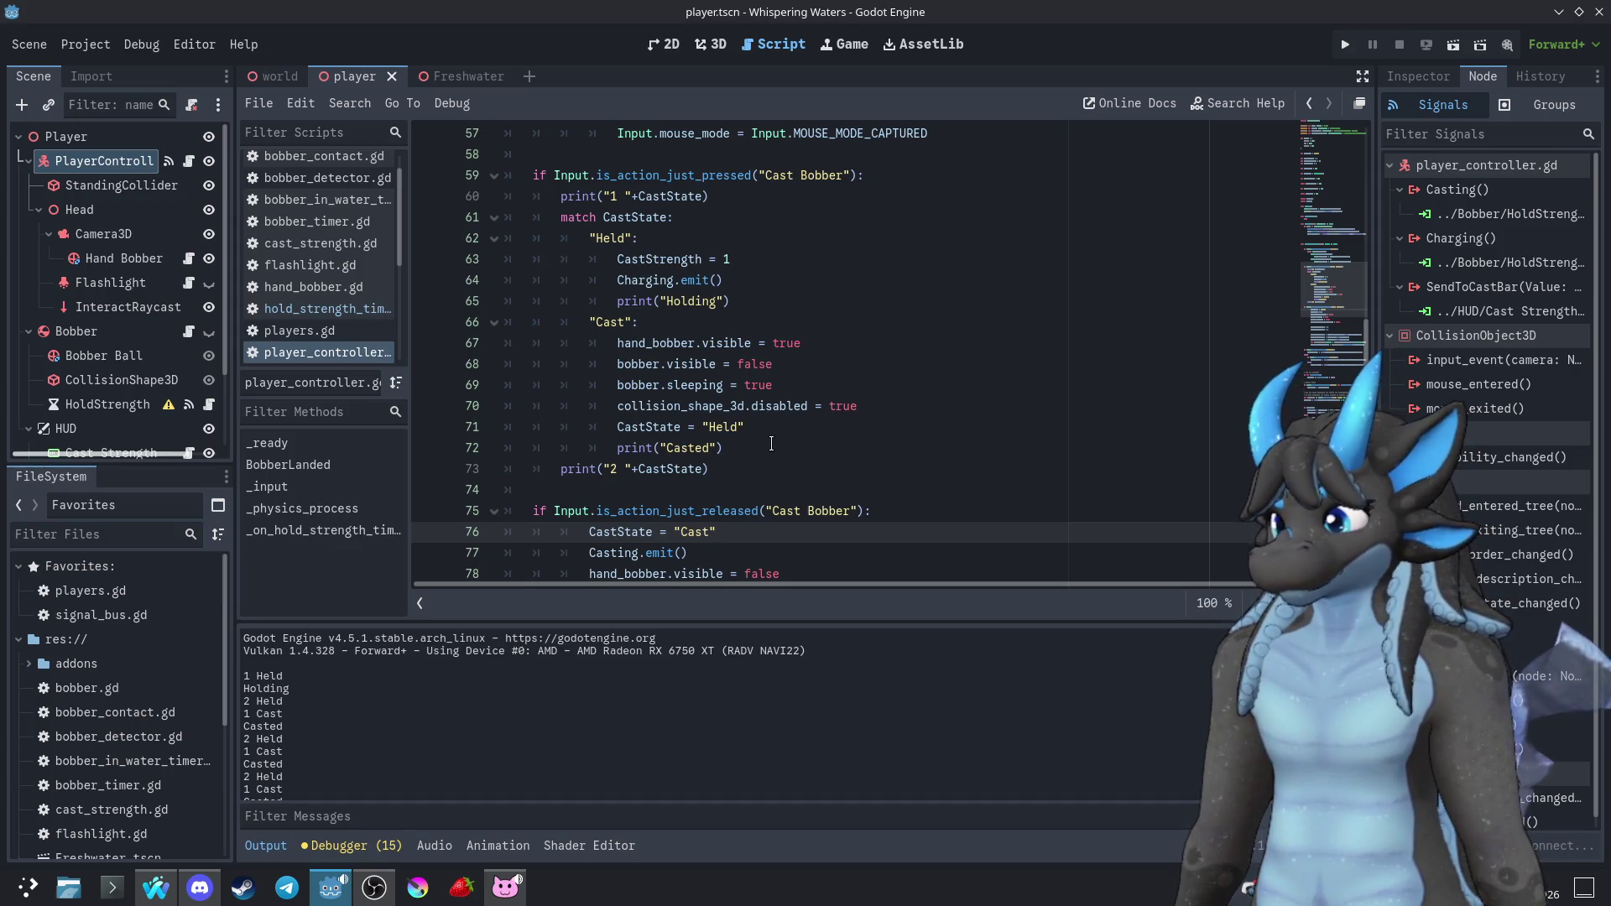
{"action": "left_click", "coordinate": [672, 428]}
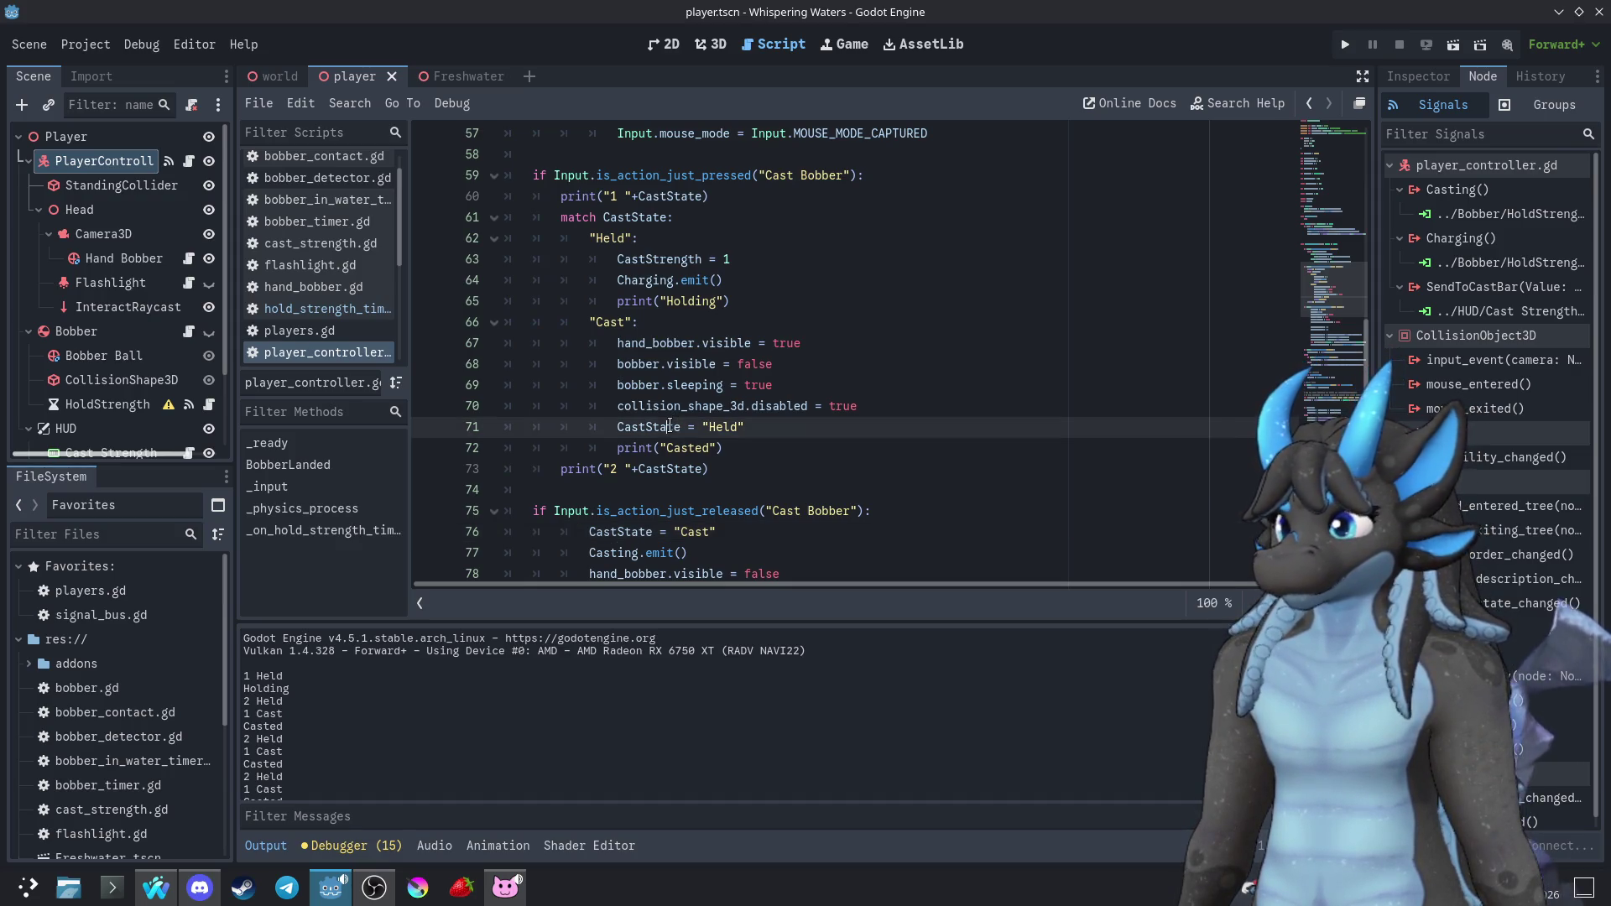
{"action": "left_click", "coordinate": [795, 428]}
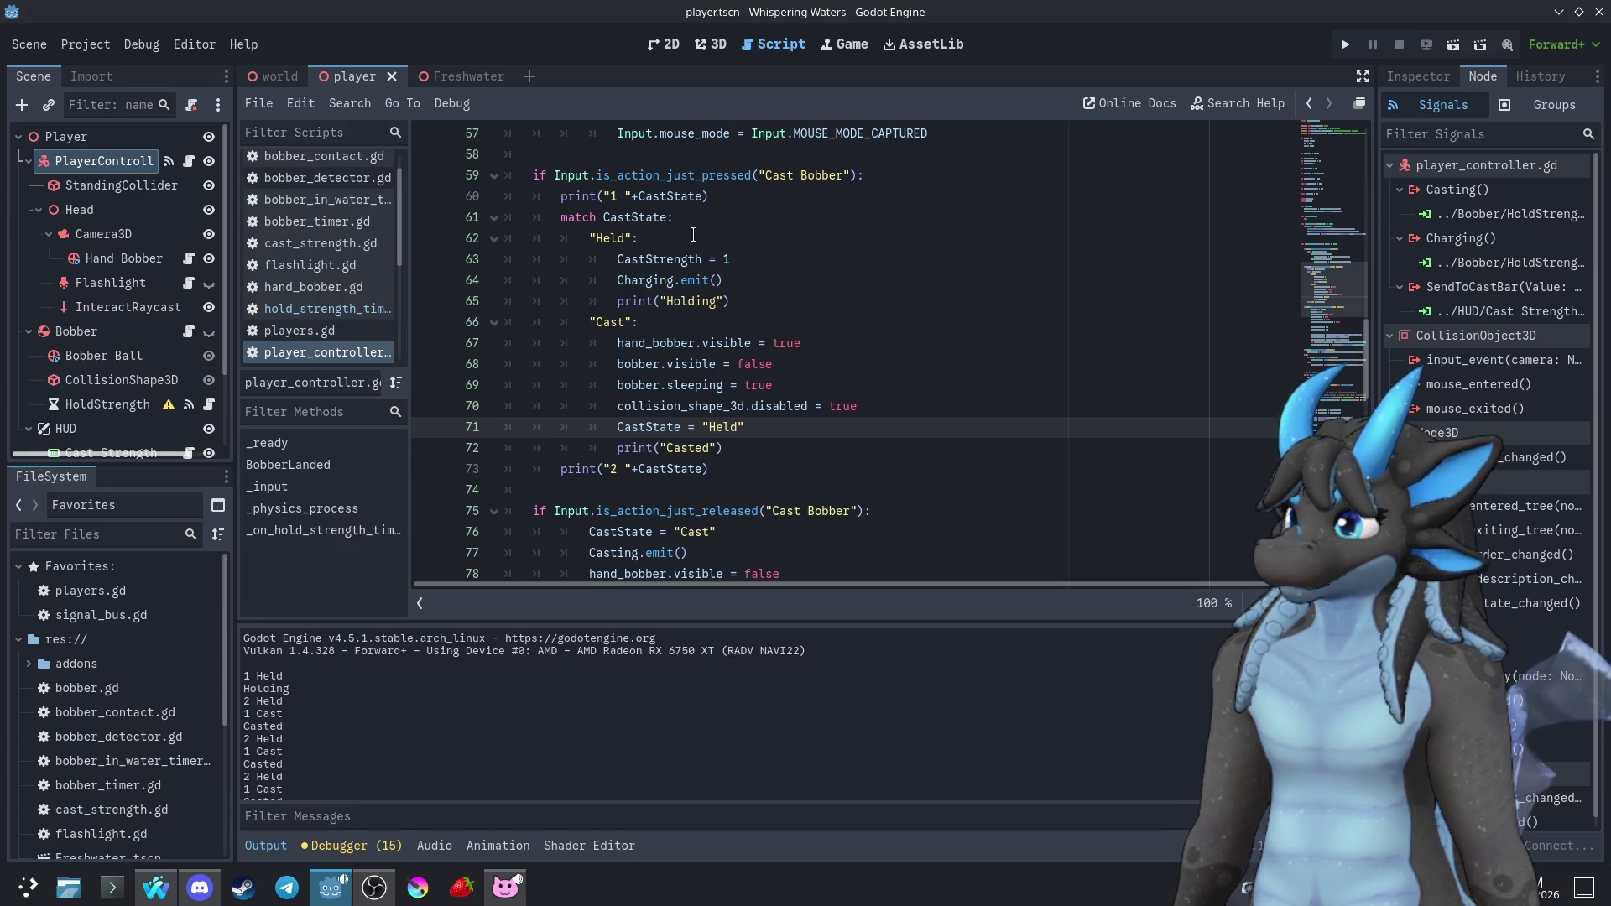
Move the CastState = "Held" line up to the top of the "Cast" branch
{"action": "double_click", "coordinate": [648, 217]}
{"action": "left_click", "coordinate": [738, 469]}
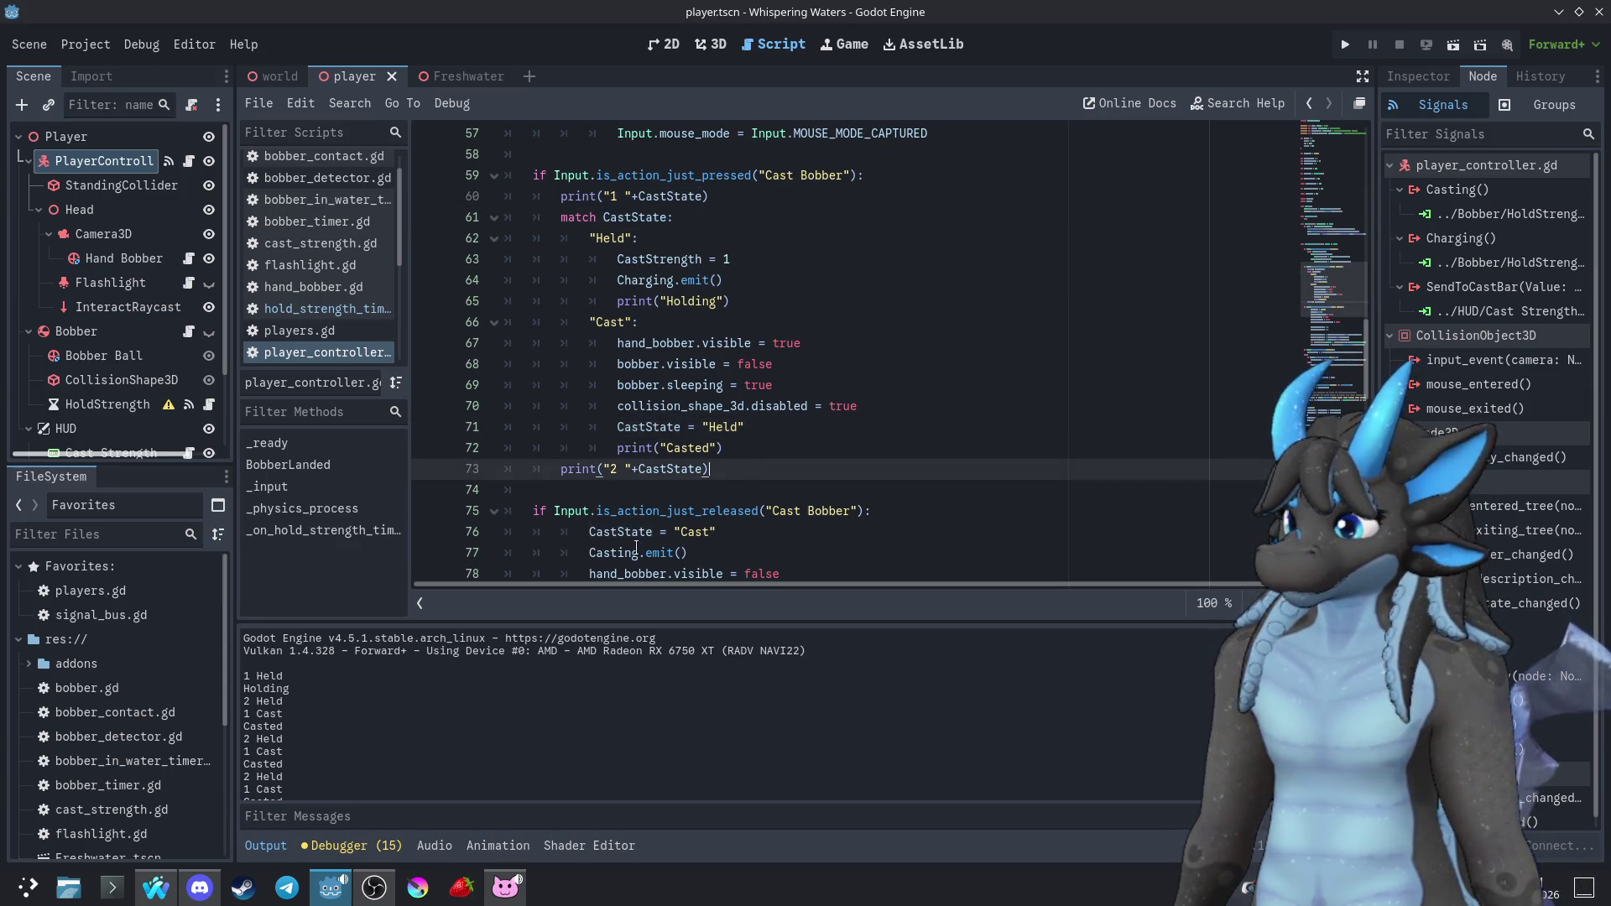
{"action": "scroll", "coordinate": [298, 777], "scroll_direction": "down", "scroll_amount": 1}
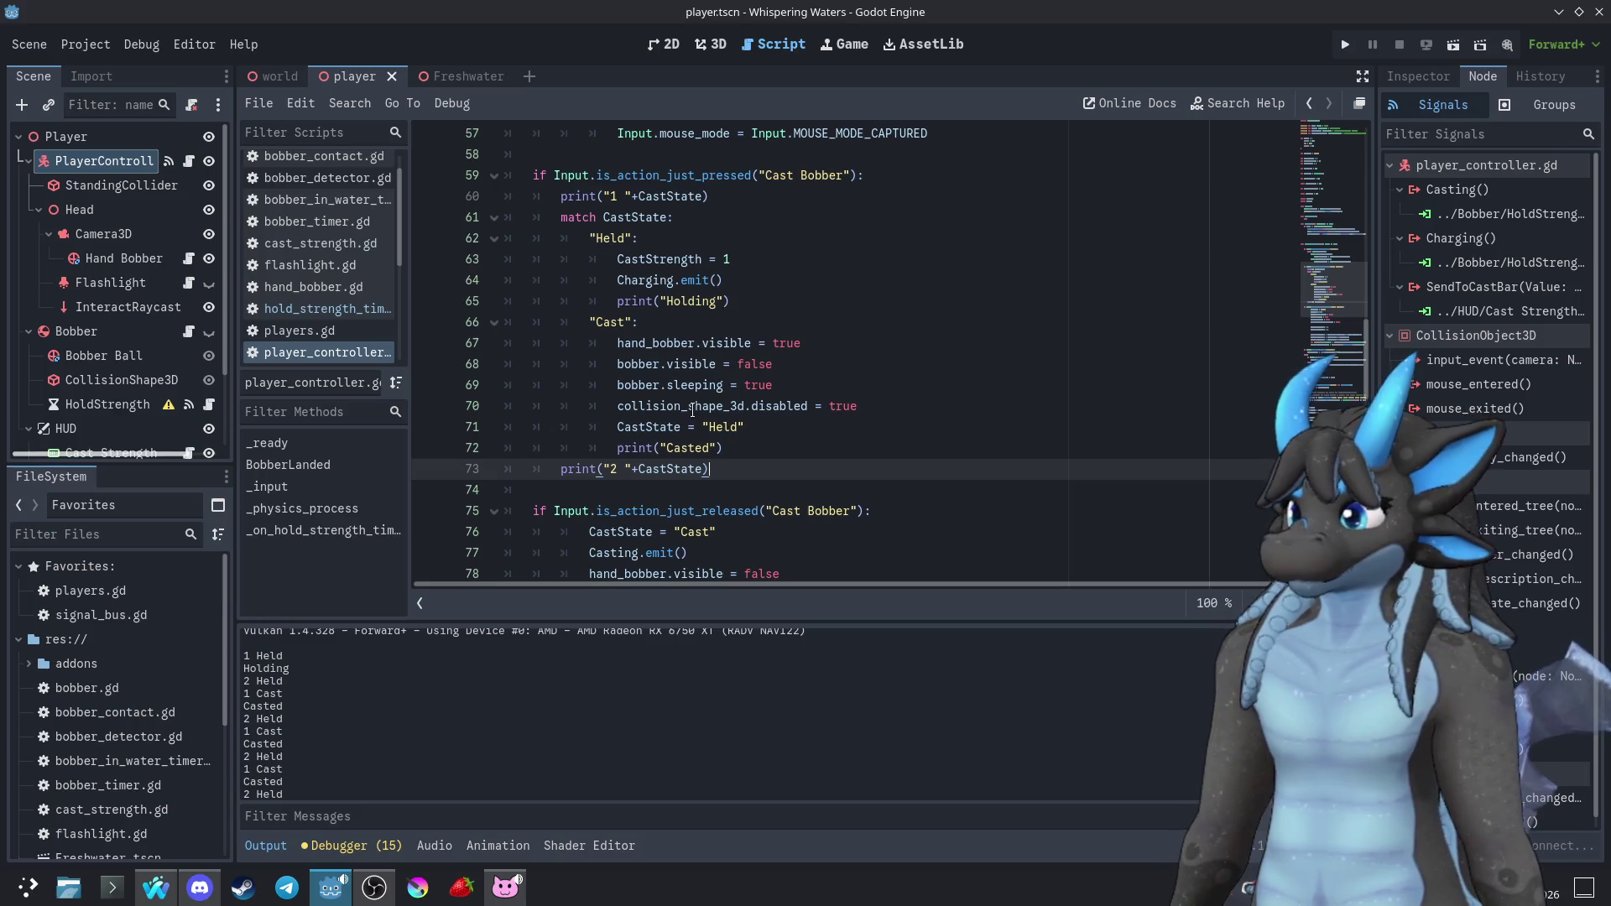
{"action": "scroll", "coordinate": [693, 411], "scroll_direction": "up", "scroll_amount": 15}
{"action": "left_click", "coordinate": [573, 179]}
{"action": "double_click", "coordinate": [573, 179]}
{"action": "scroll", "coordinate": [693, 422], "scroll_direction": "down", "scroll_amount": 12}
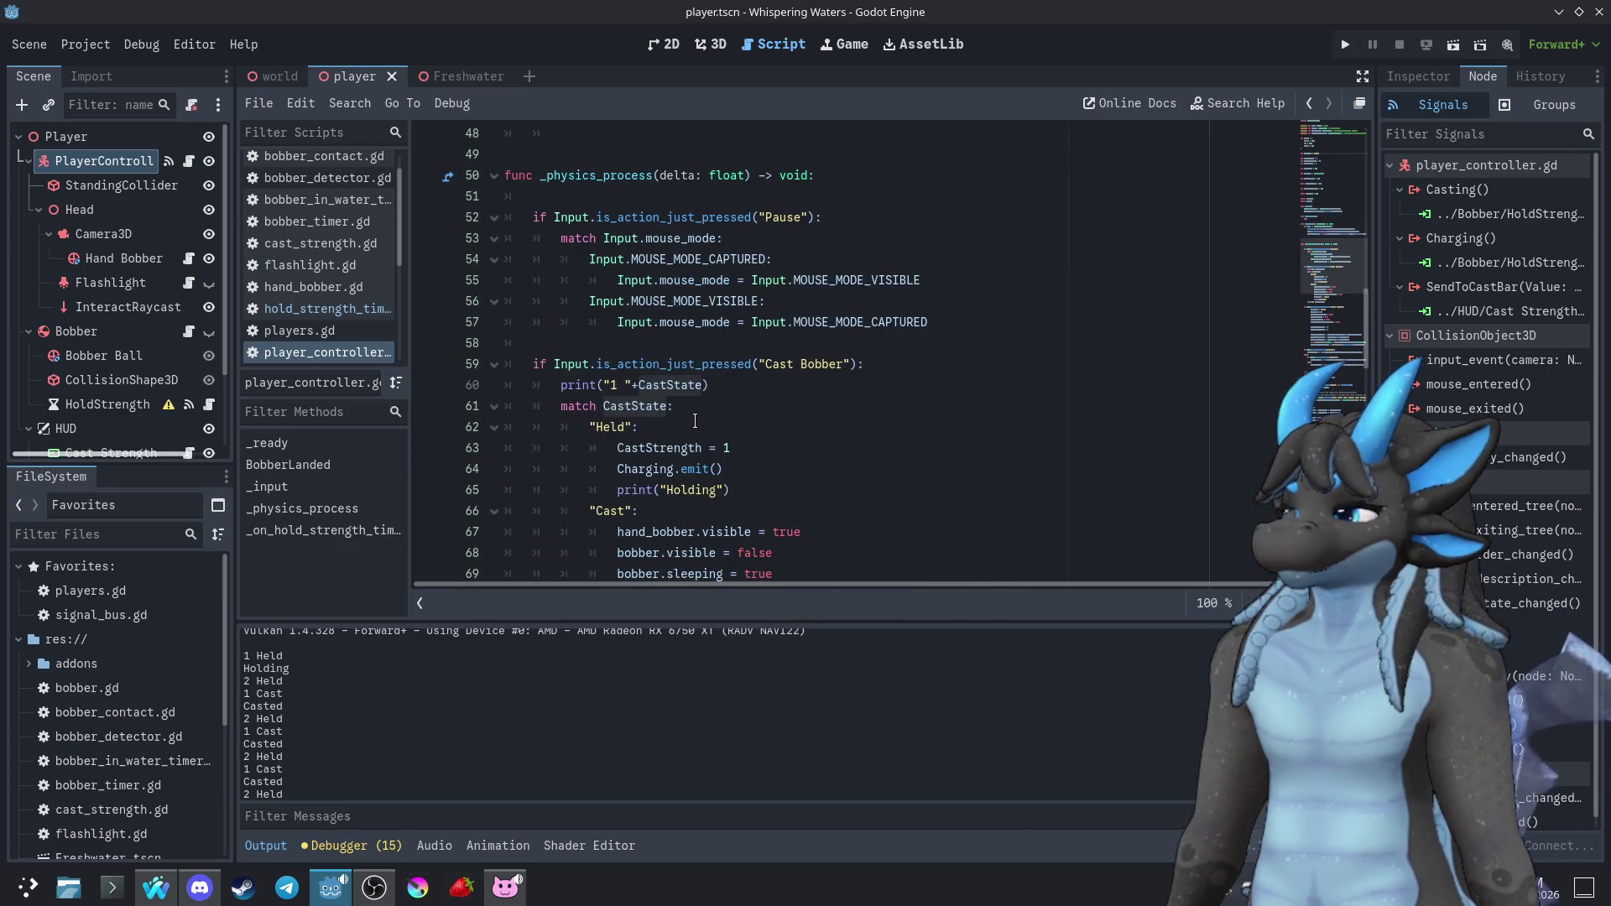
{"action": "scroll", "coordinate": [697, 419], "scroll_direction": "down", "scroll_amount": 3}
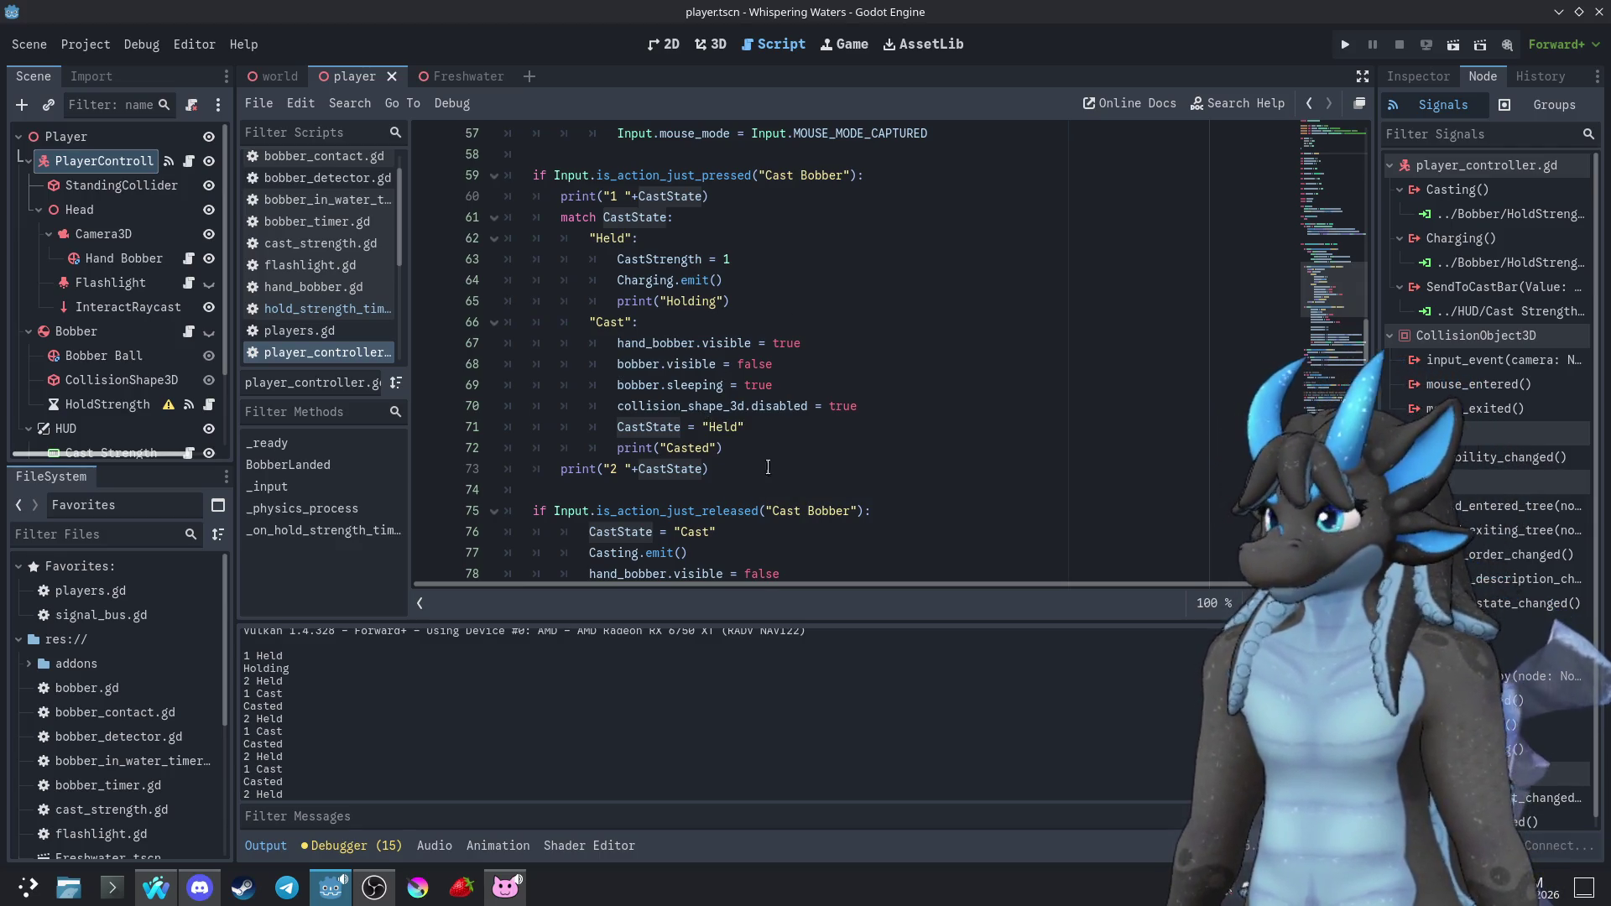
{"action": "left_click_drag", "start_coordinate": [829, 426], "coordinate": [508, 424]}
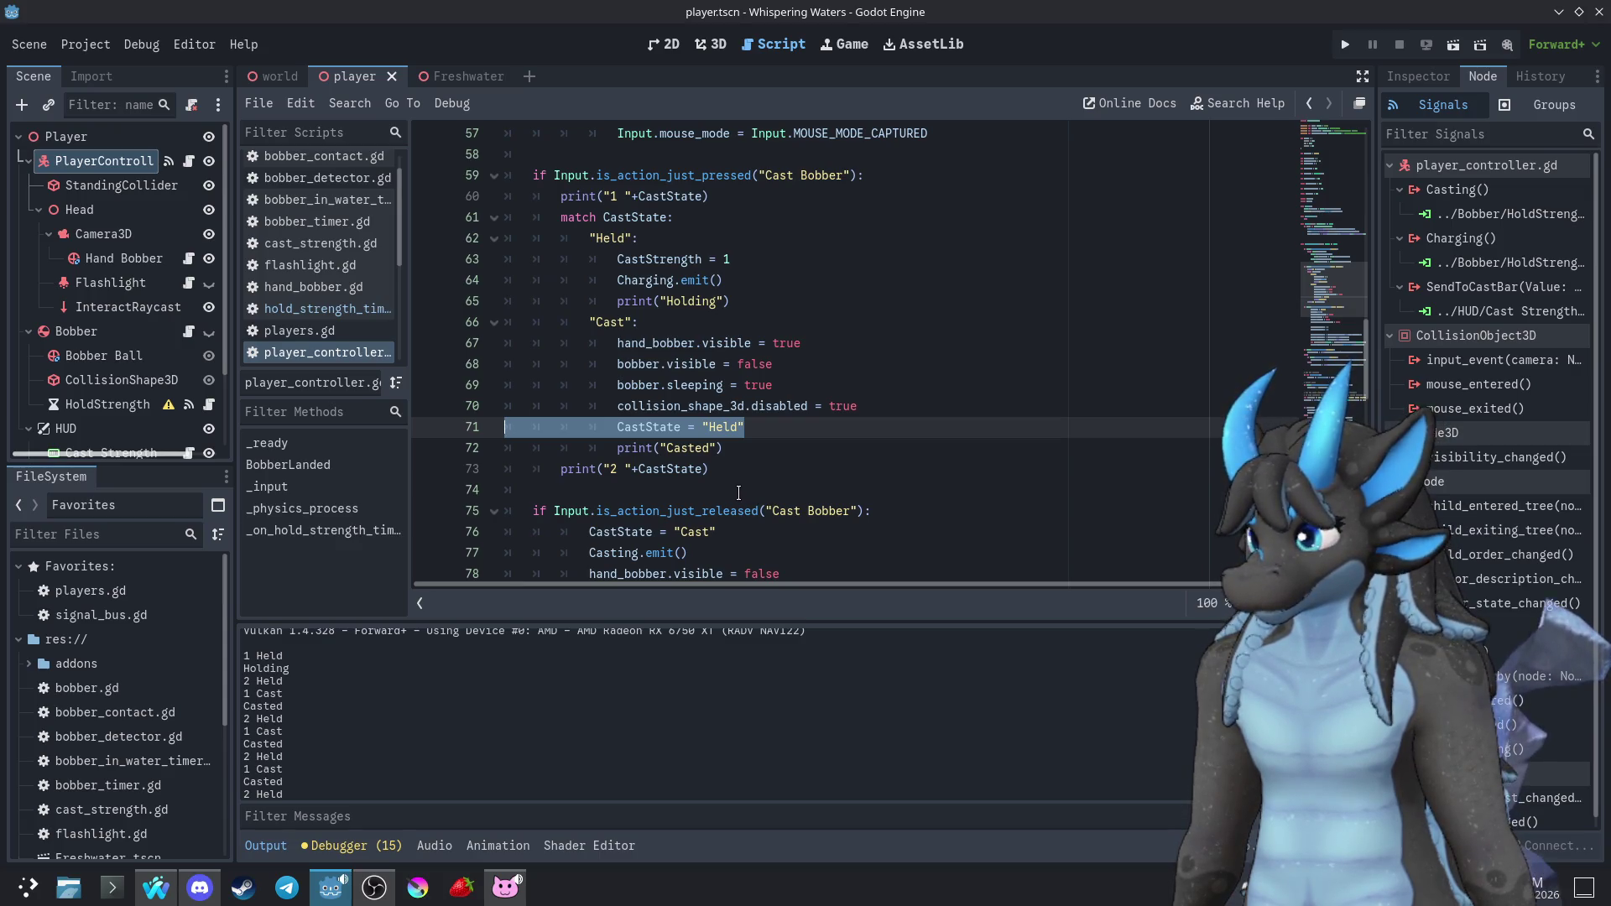
{"action": "mouse_move", "coordinate": [907, 427]}
{"action": "left_mouse_down"}
{"action": "mouse_move", "coordinate": [927, 425]}
{"action": "mouse_move", "coordinate": [923, 406]}
{"action": "left_mouse_up"}
{"action": "key", "text": "alt+Up"}
{"action": "key", "text": "alt+Up"}
{"action": "key", "text": "alt+Up"}
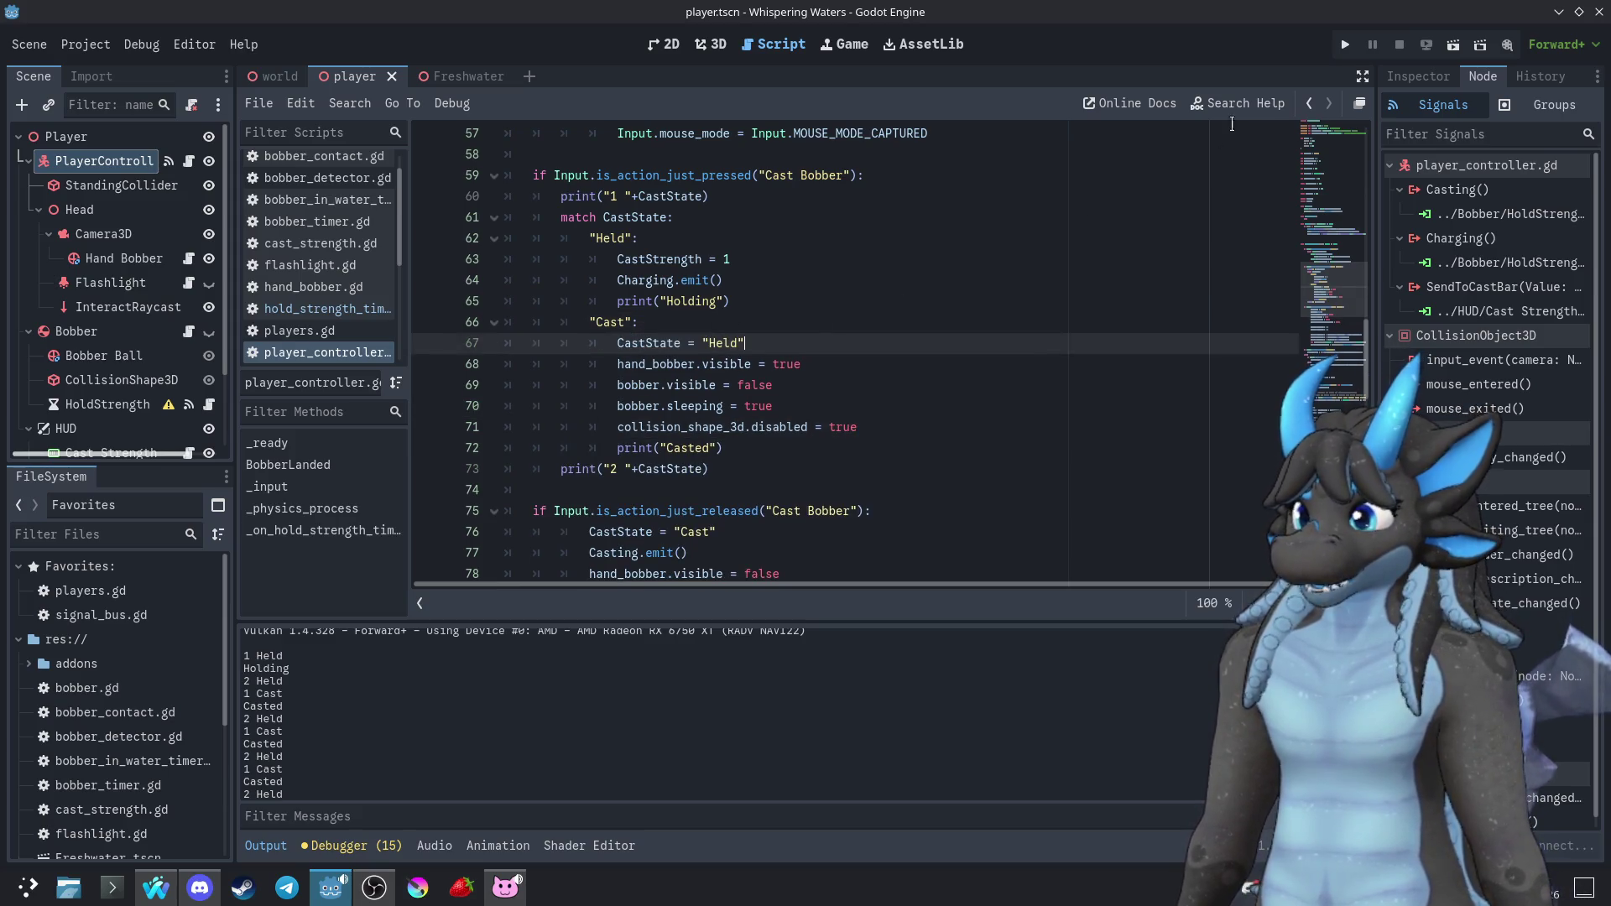
Run the game, cast the bobber once, and close the game window
{"action": "left_click", "coordinate": [1345, 44]}
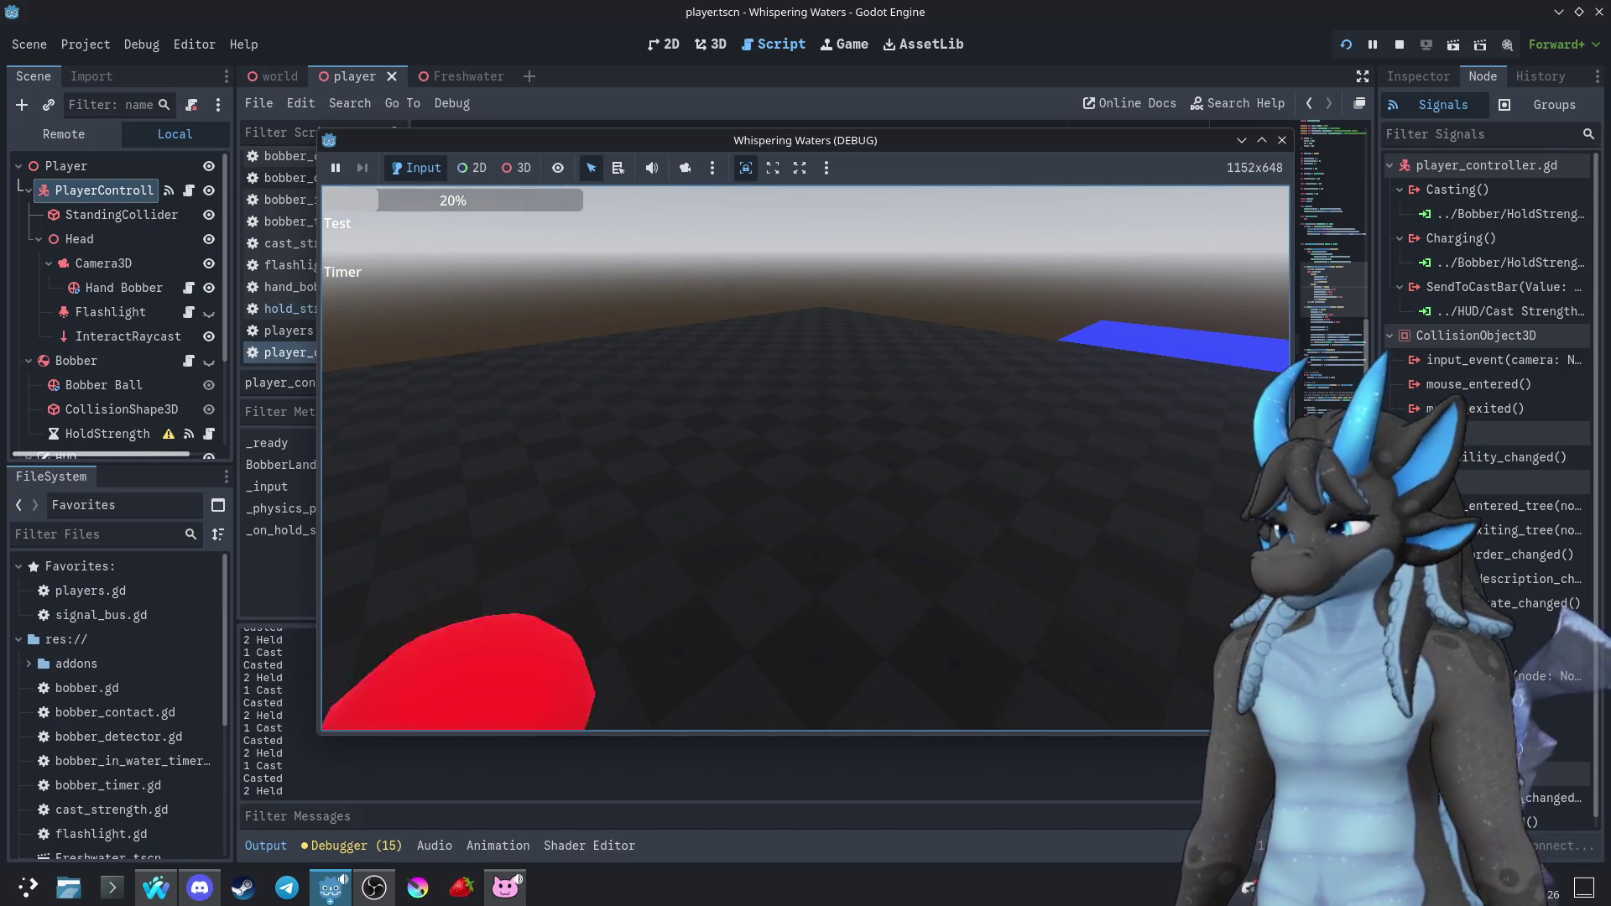
{"action": "left_click", "coordinate": [806, 458]}
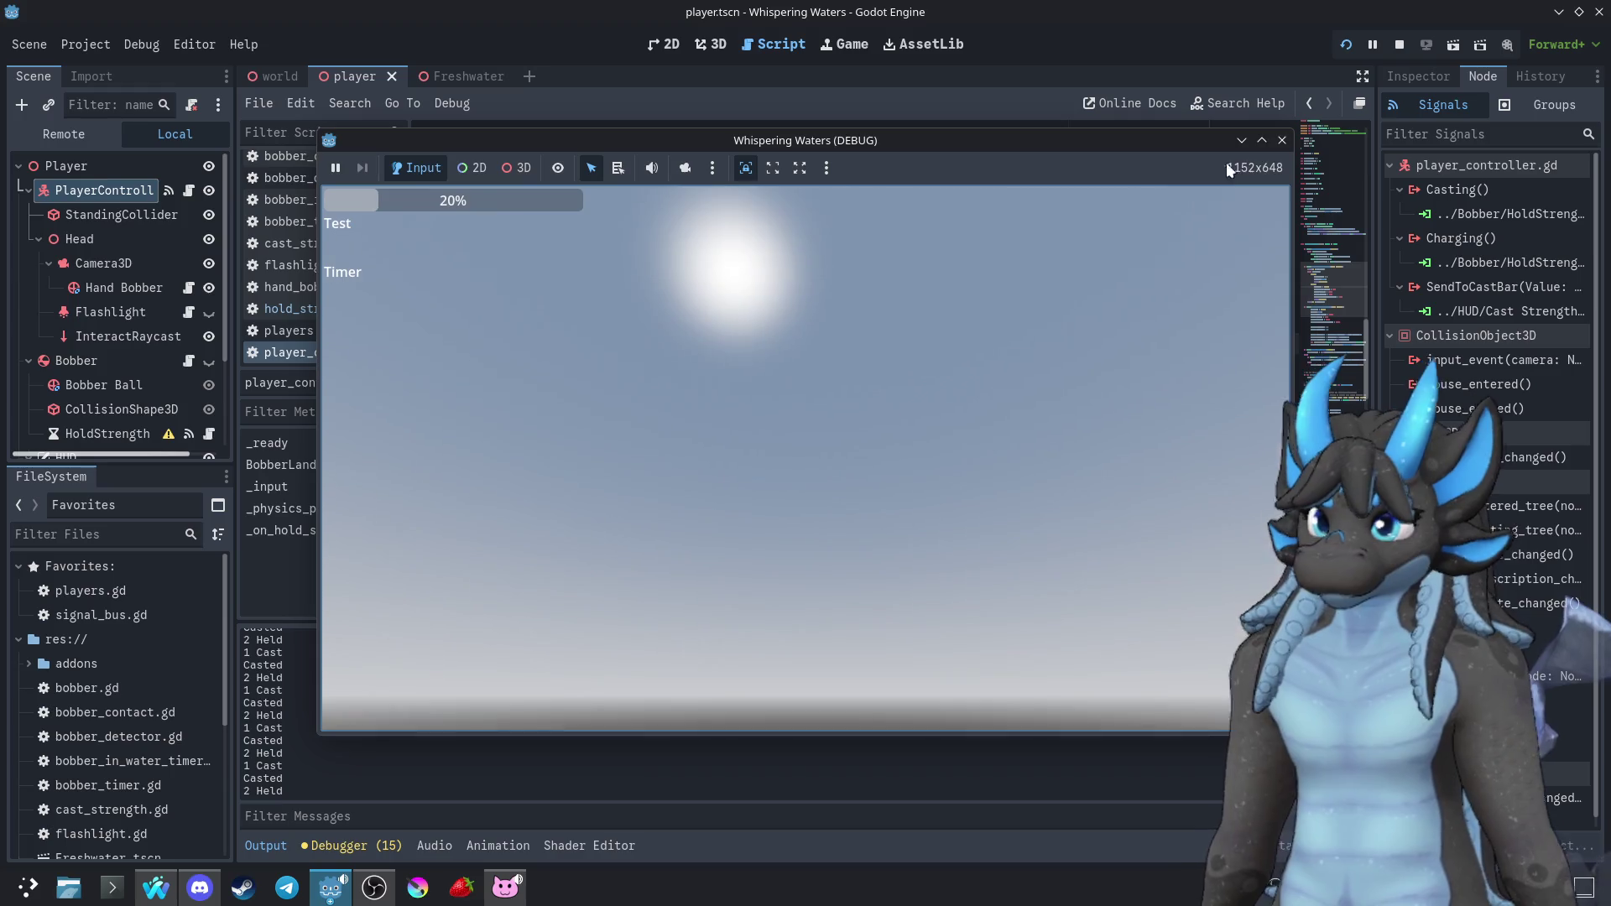
{"action": "left_click", "coordinate": [1282, 140]}
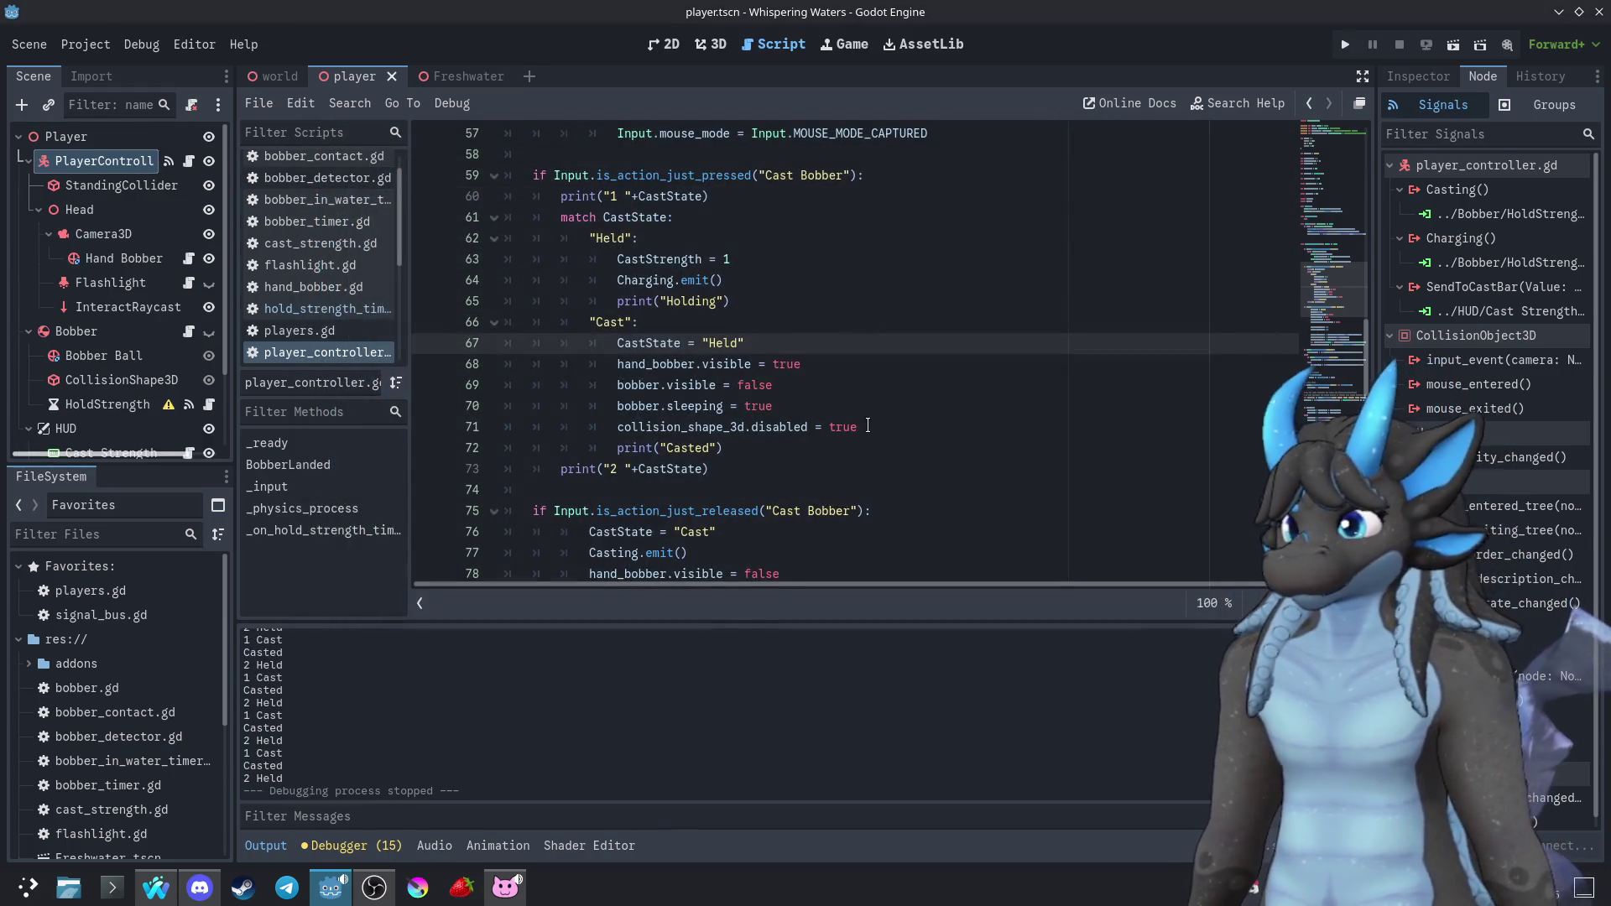
Prefix the first debug print with \n, then run the game with F5 and close it
{"action": "left_click", "coordinate": [861, 448]}
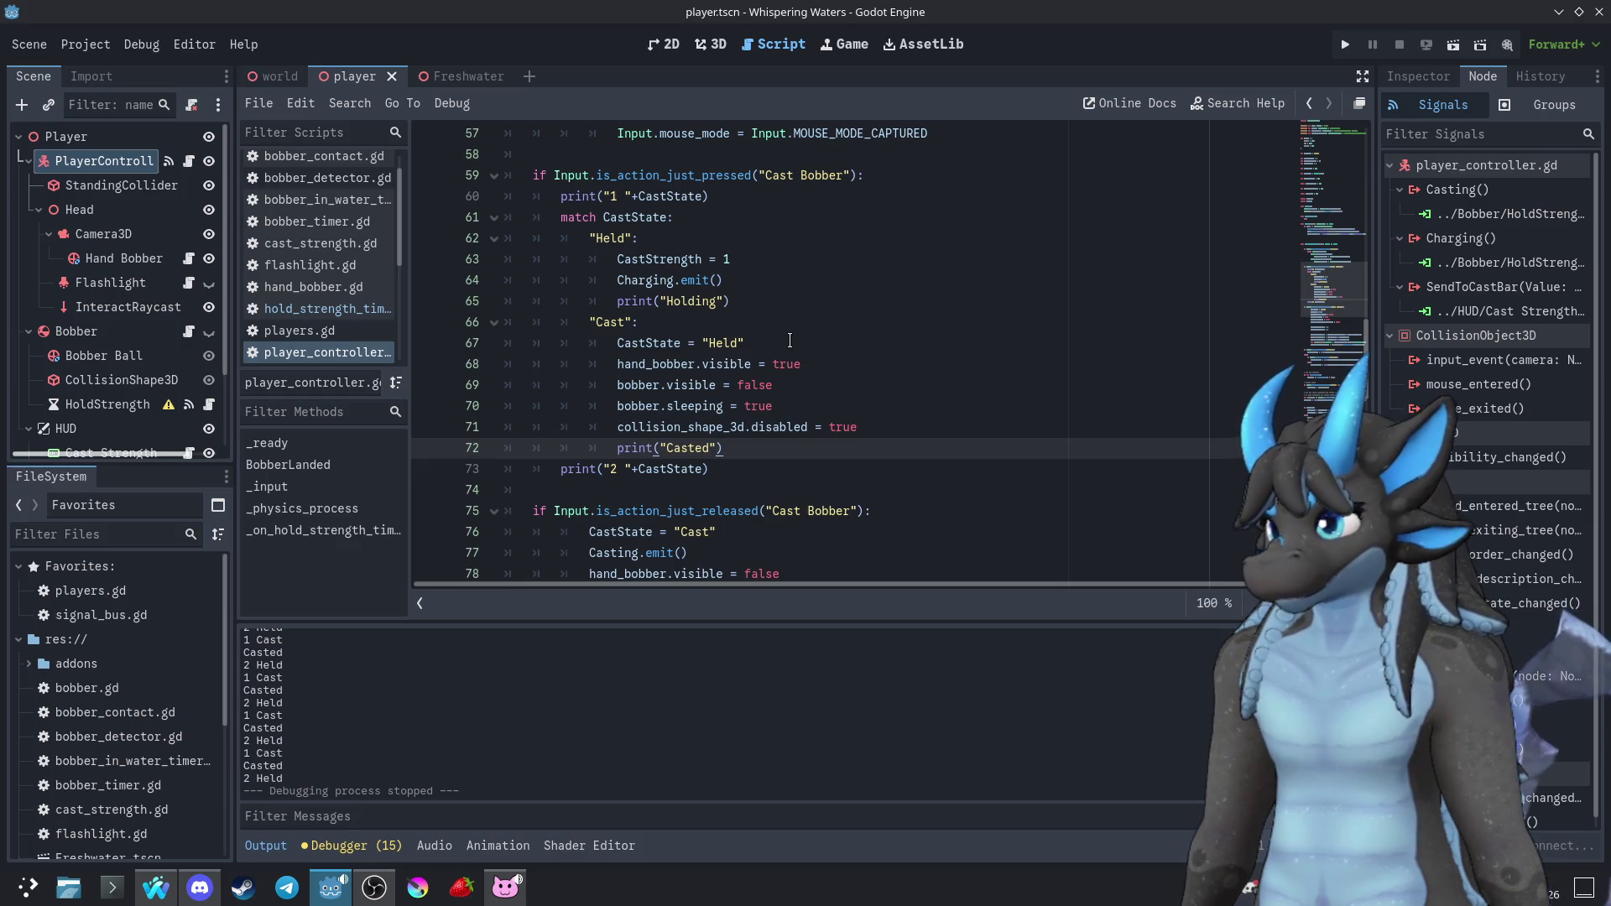
{"action": "left_click", "coordinate": [606, 197]}
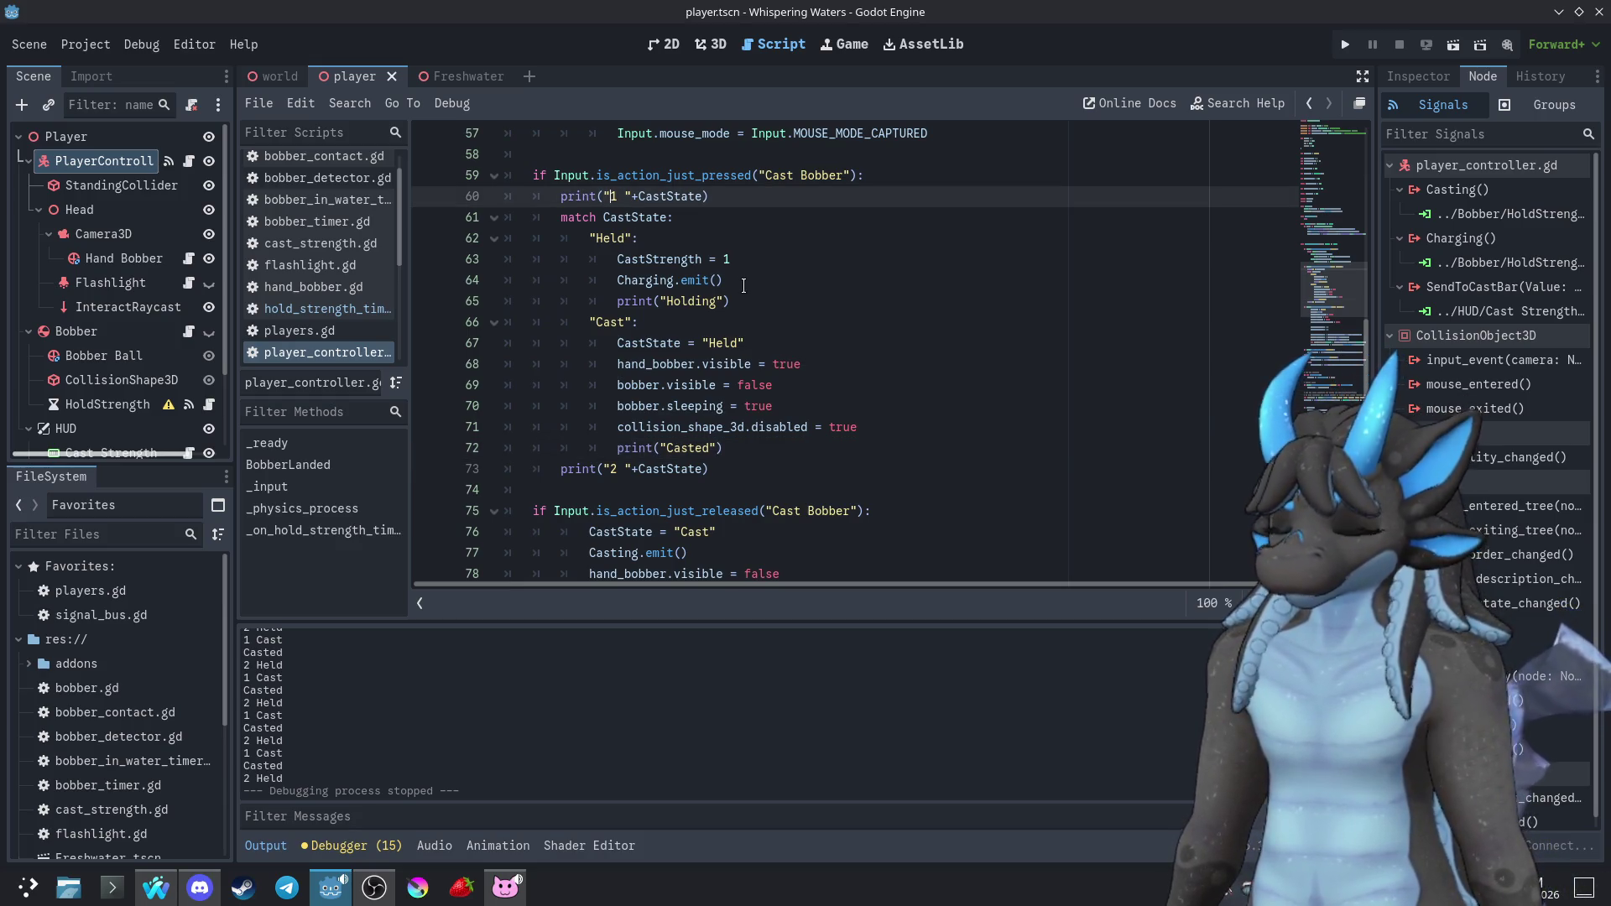
{"action": "type", "text": "\\n"}
{"action": "key", "text": "F5"}
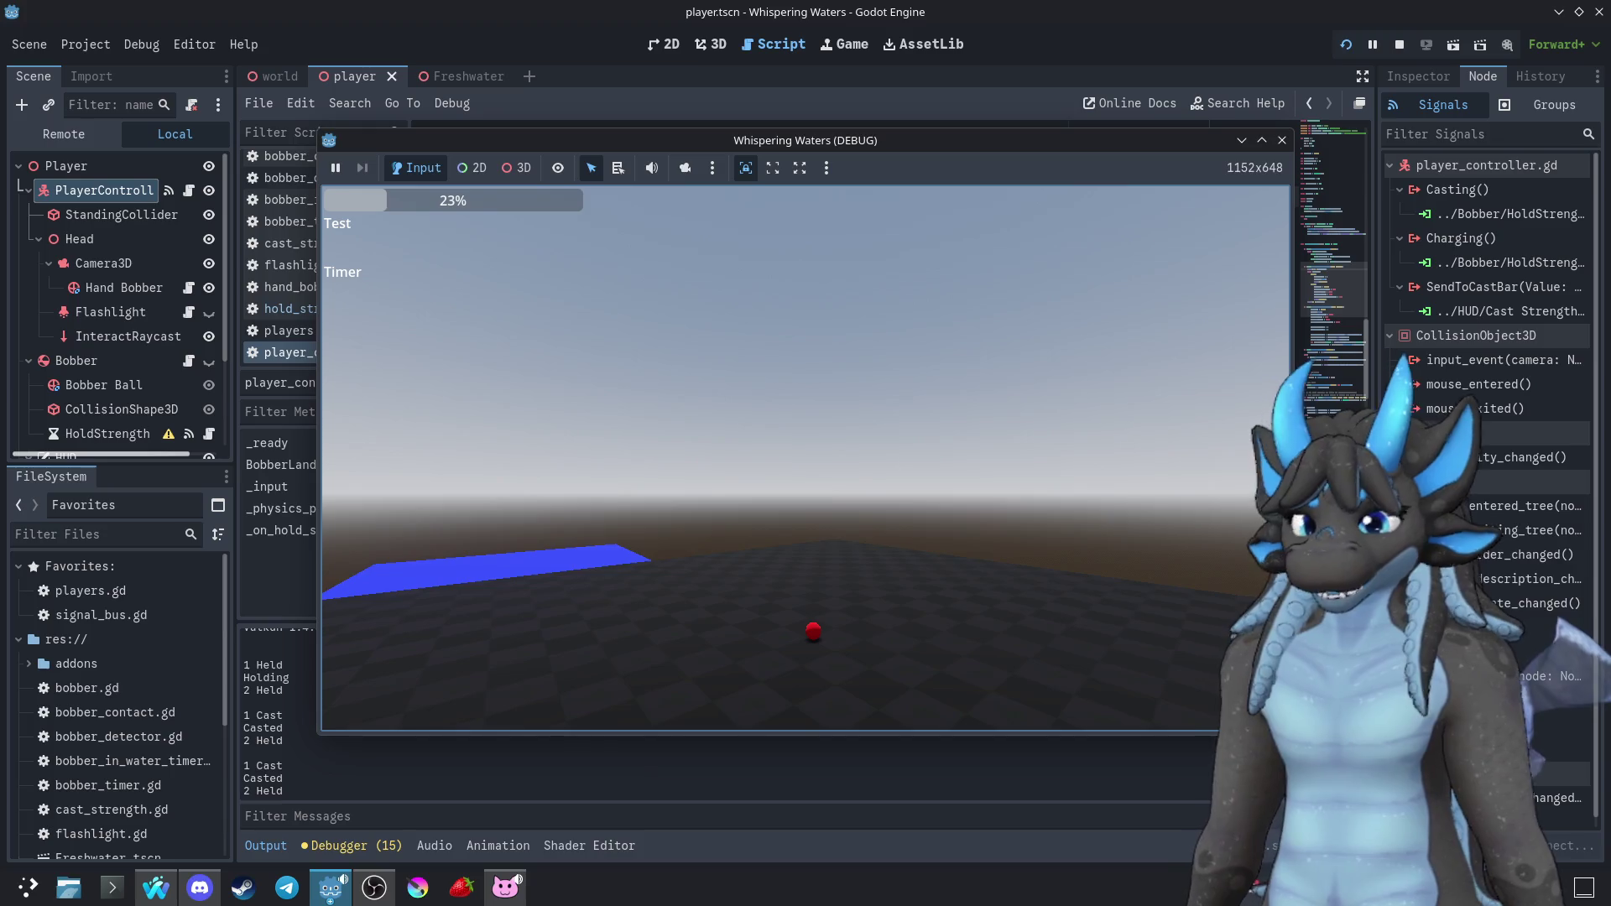
{"action": "left_click", "coordinate": [1282, 140]}
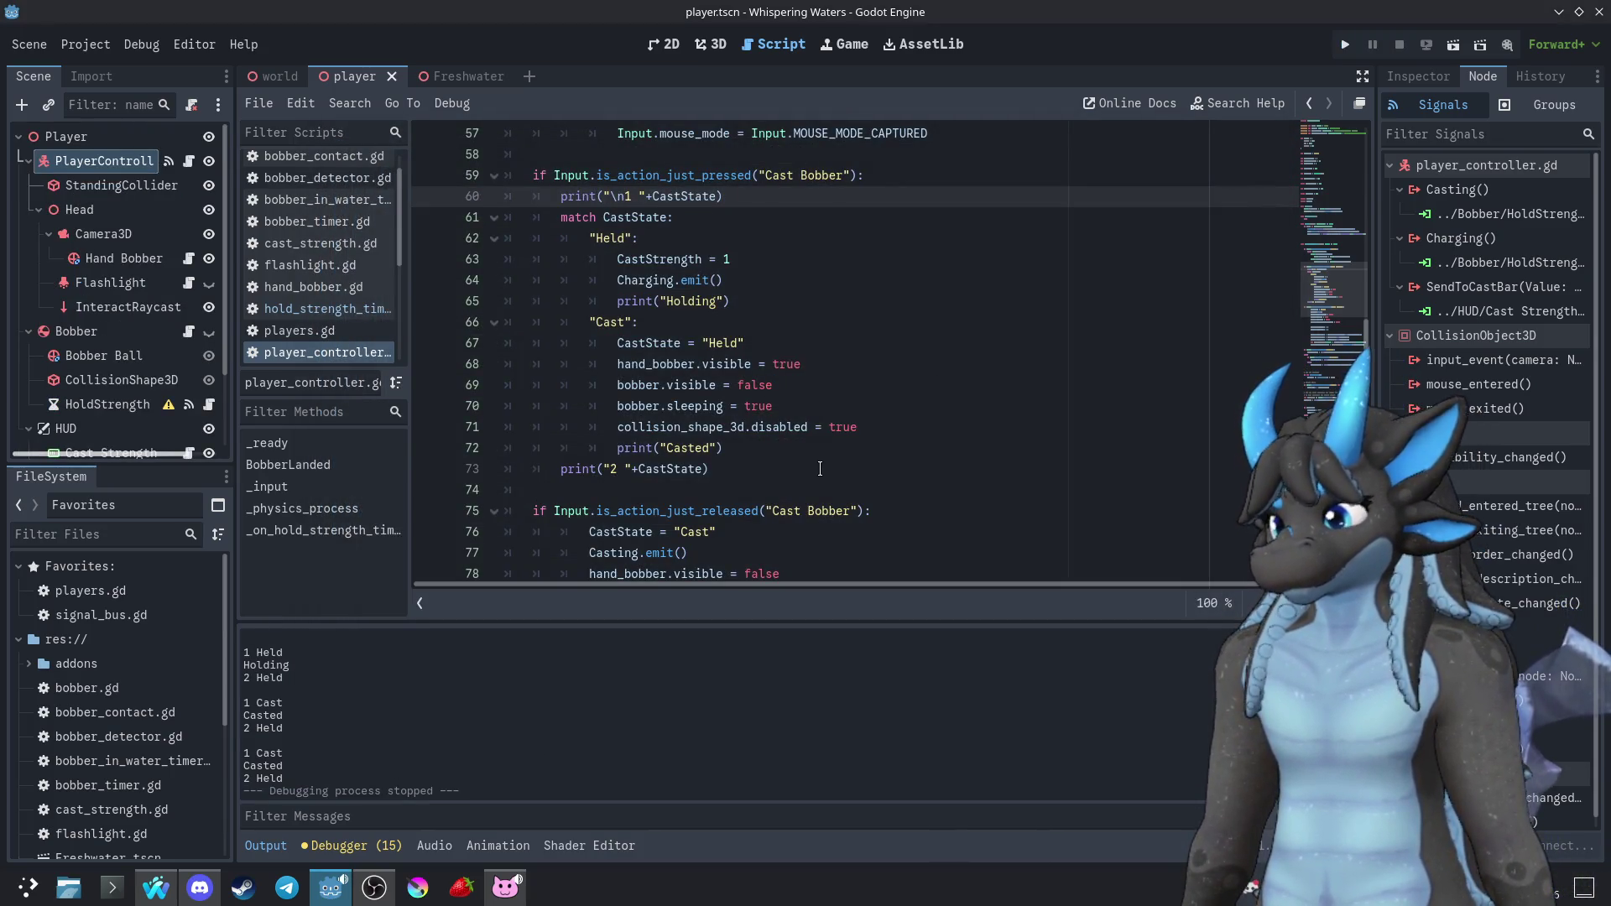
Extend the line 75 release condition with && CastState == "Held" and launch the game
{"action": "scroll", "coordinate": [820, 469], "scroll_direction": "down", "scroll_amount": 1}
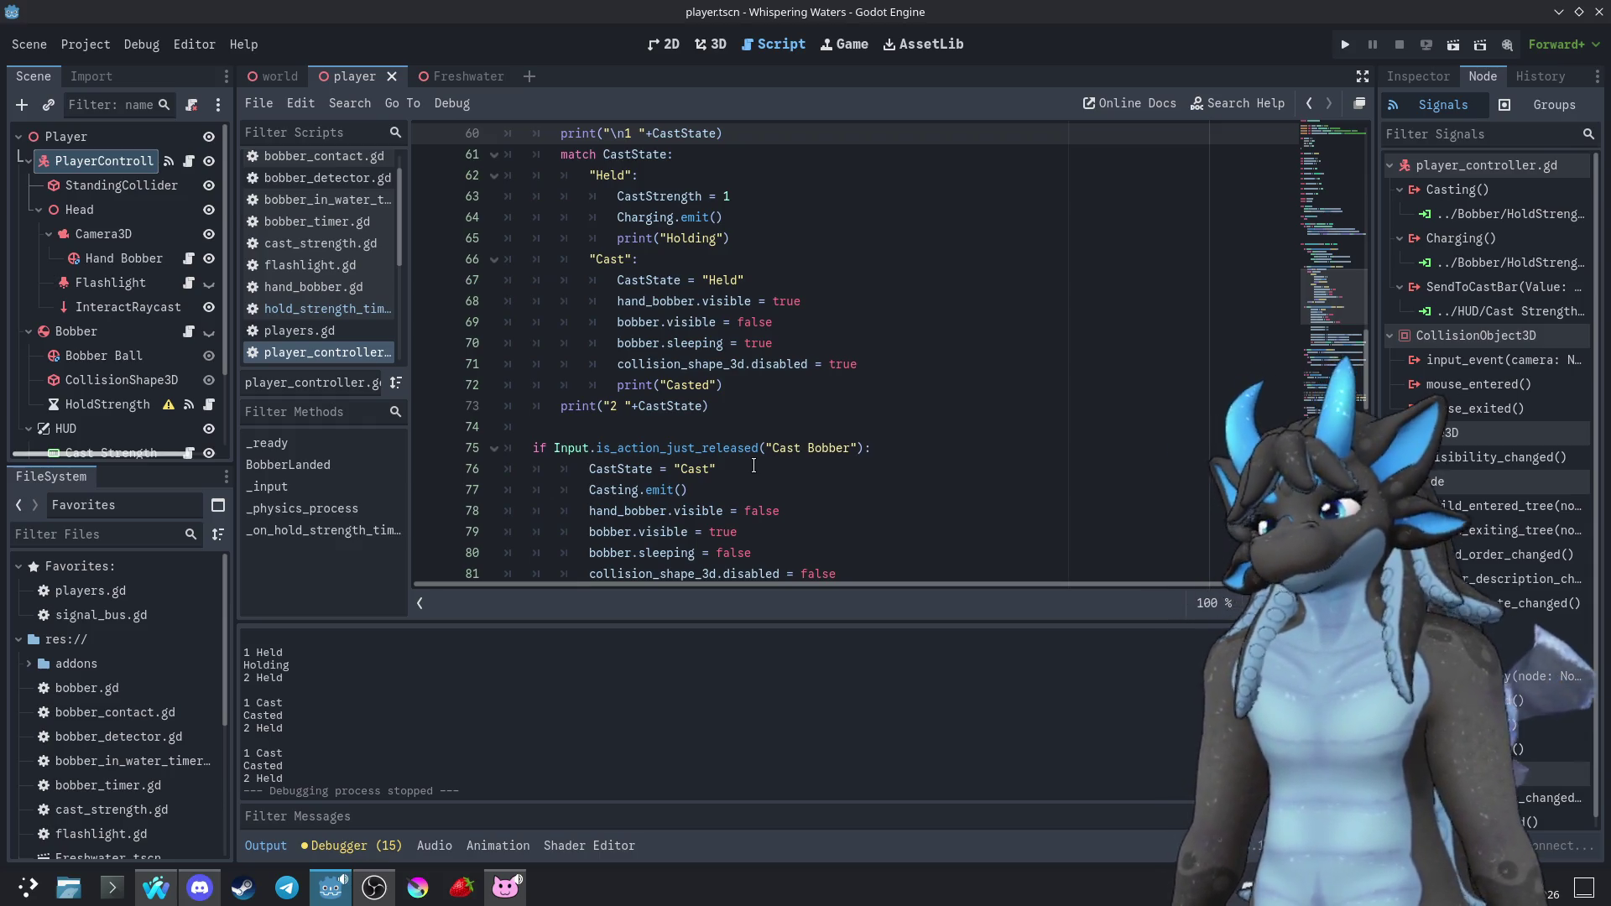
{"action": "scroll", "coordinate": [754, 466], "scroll_direction": "down", "scroll_amount": 4}
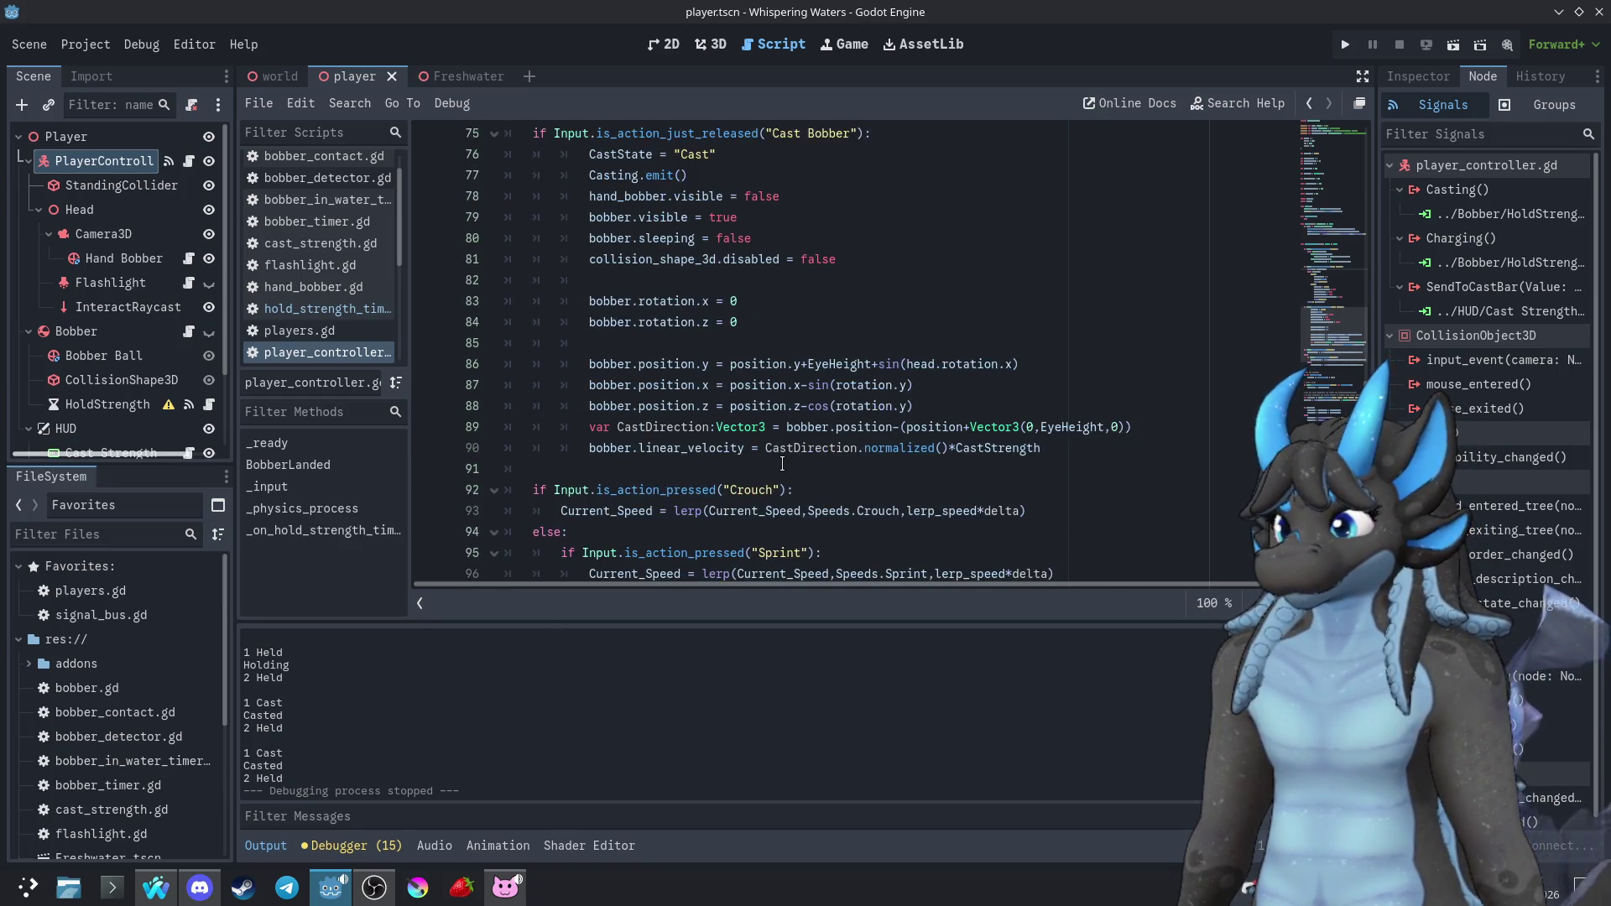
{"action": "scroll", "coordinate": [778, 463], "scroll_direction": "up", "scroll_amount": 1}
{"action": "scroll", "coordinate": [861, 384], "scroll_direction": "up", "scroll_amount": 3}
{"action": "left_click", "coordinate": [861, 384]}
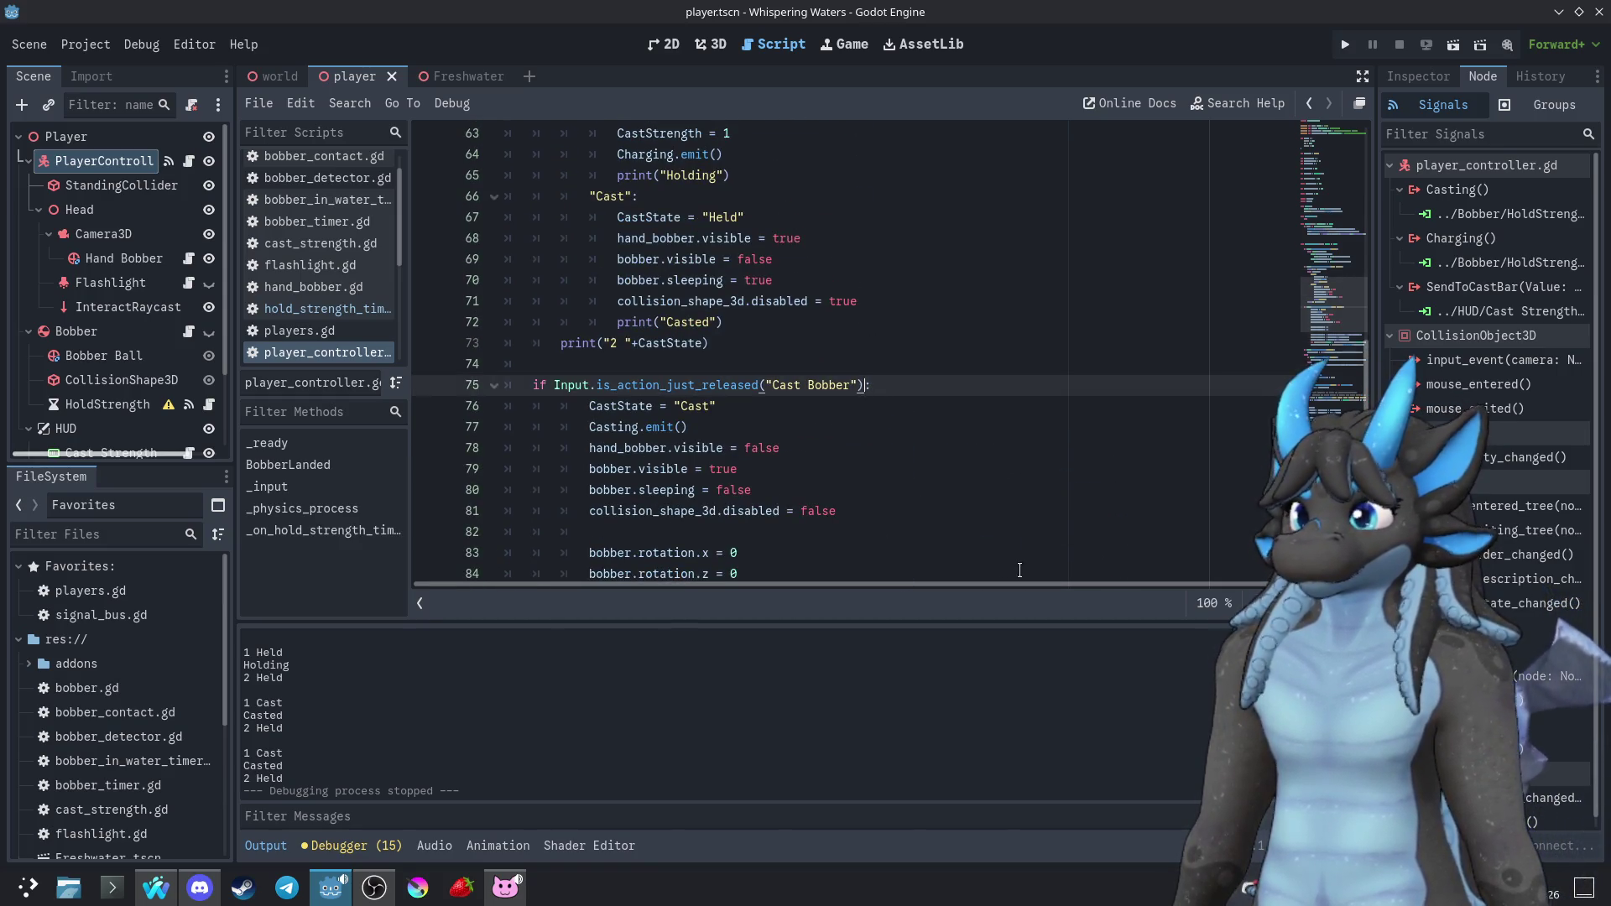
{"action": "type", "text": "a"}
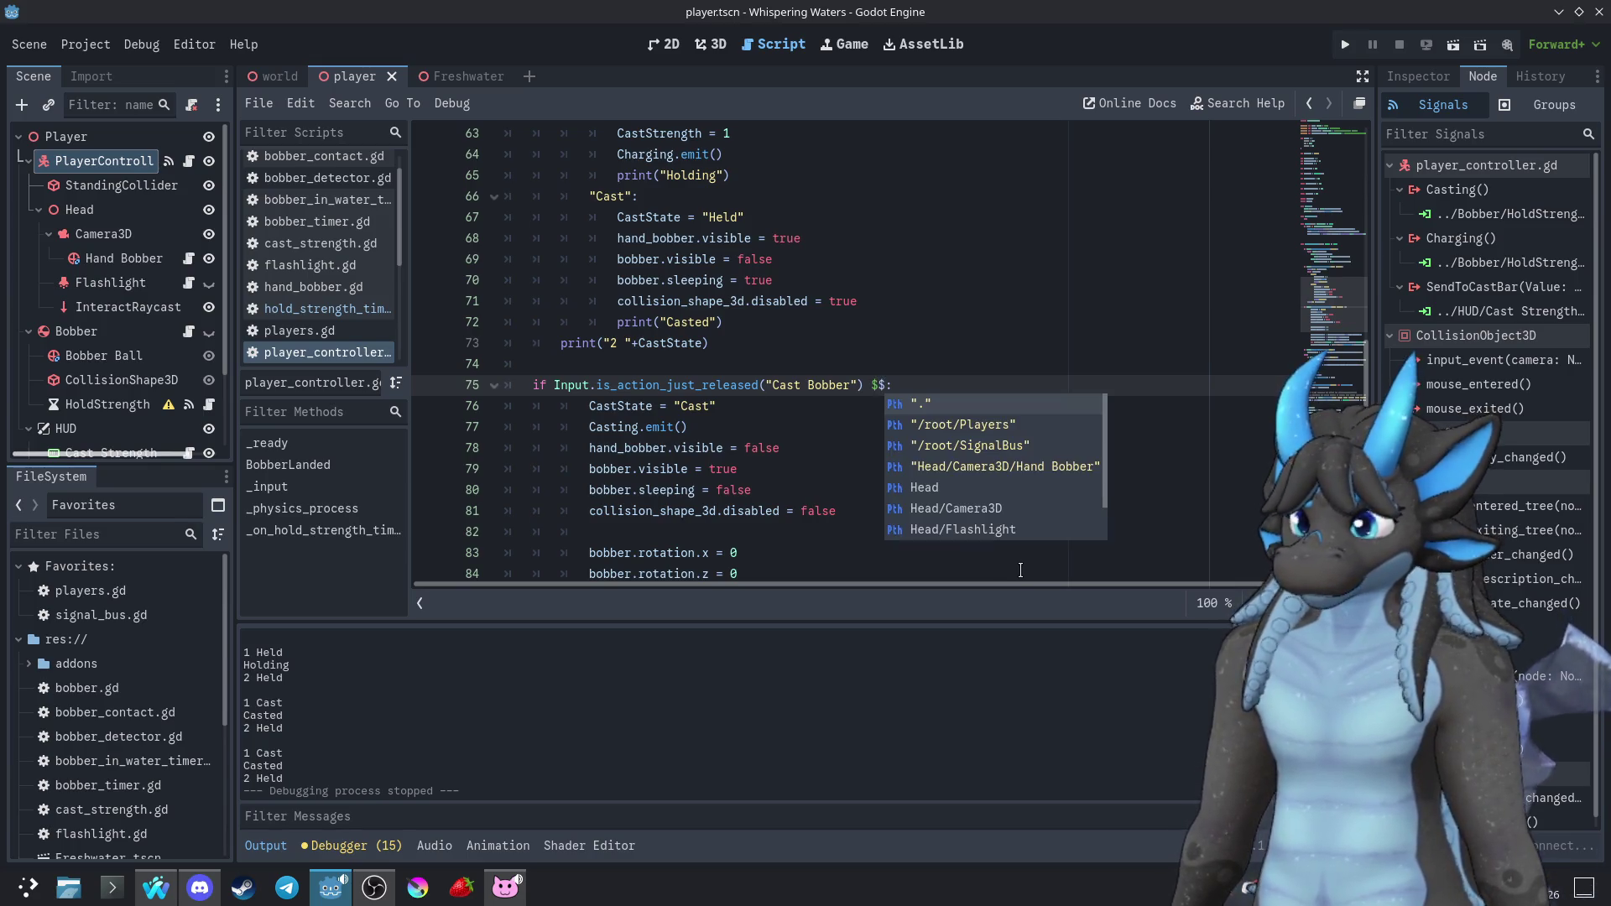
{"action": "key", "text": "BackSpace"}
{"action": "type", "text": "&&"}
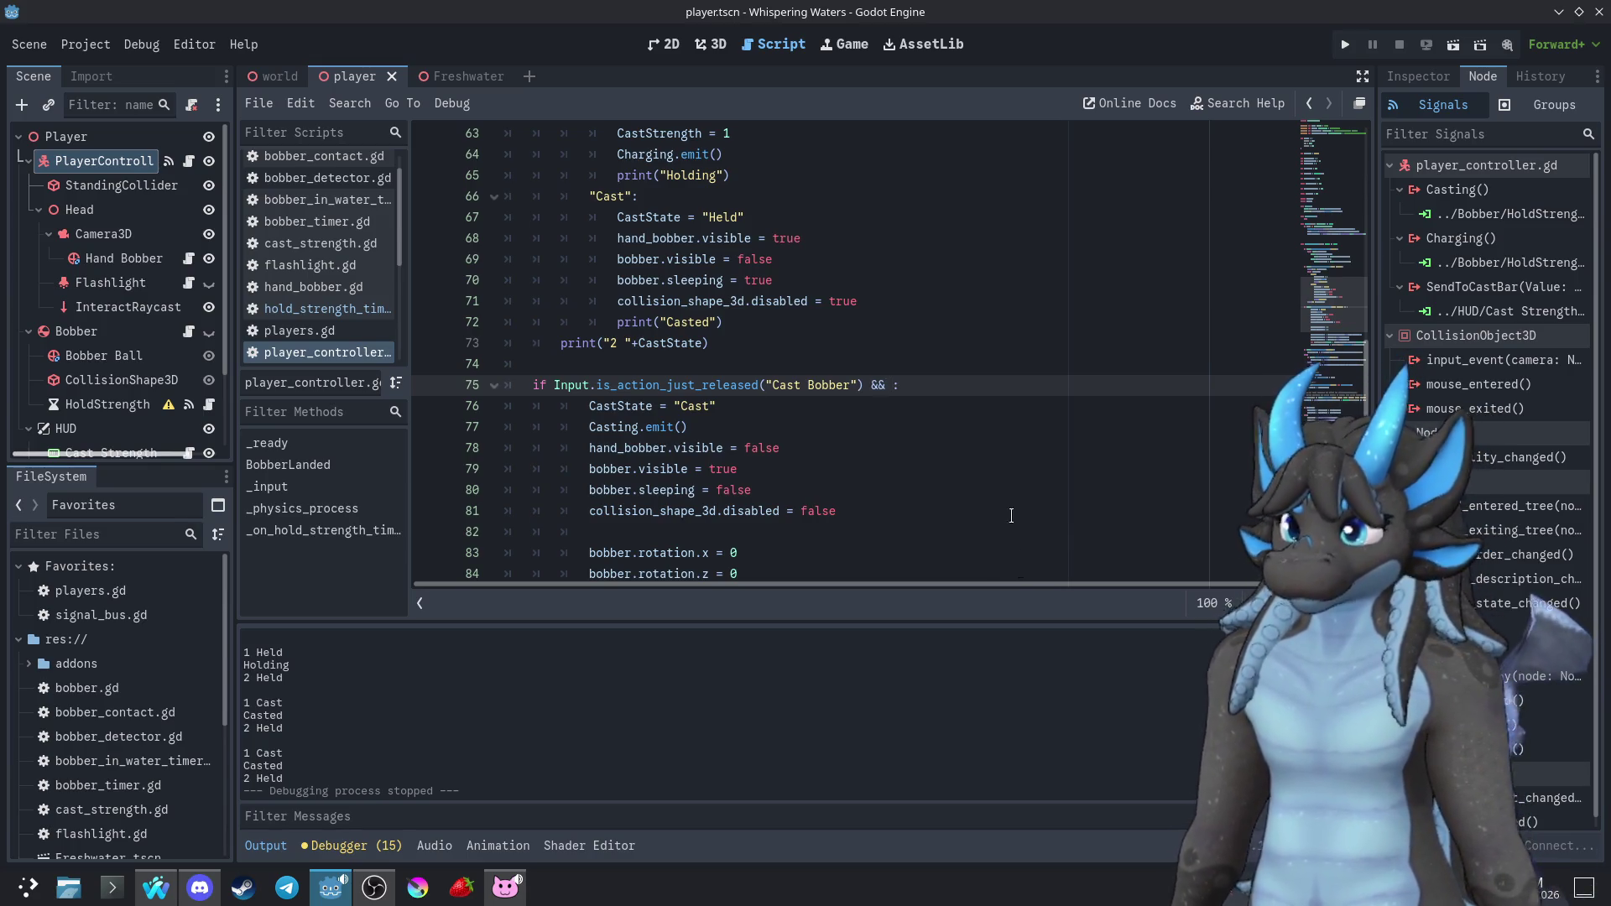
{"action": "double_click", "coordinate": [621, 406]}
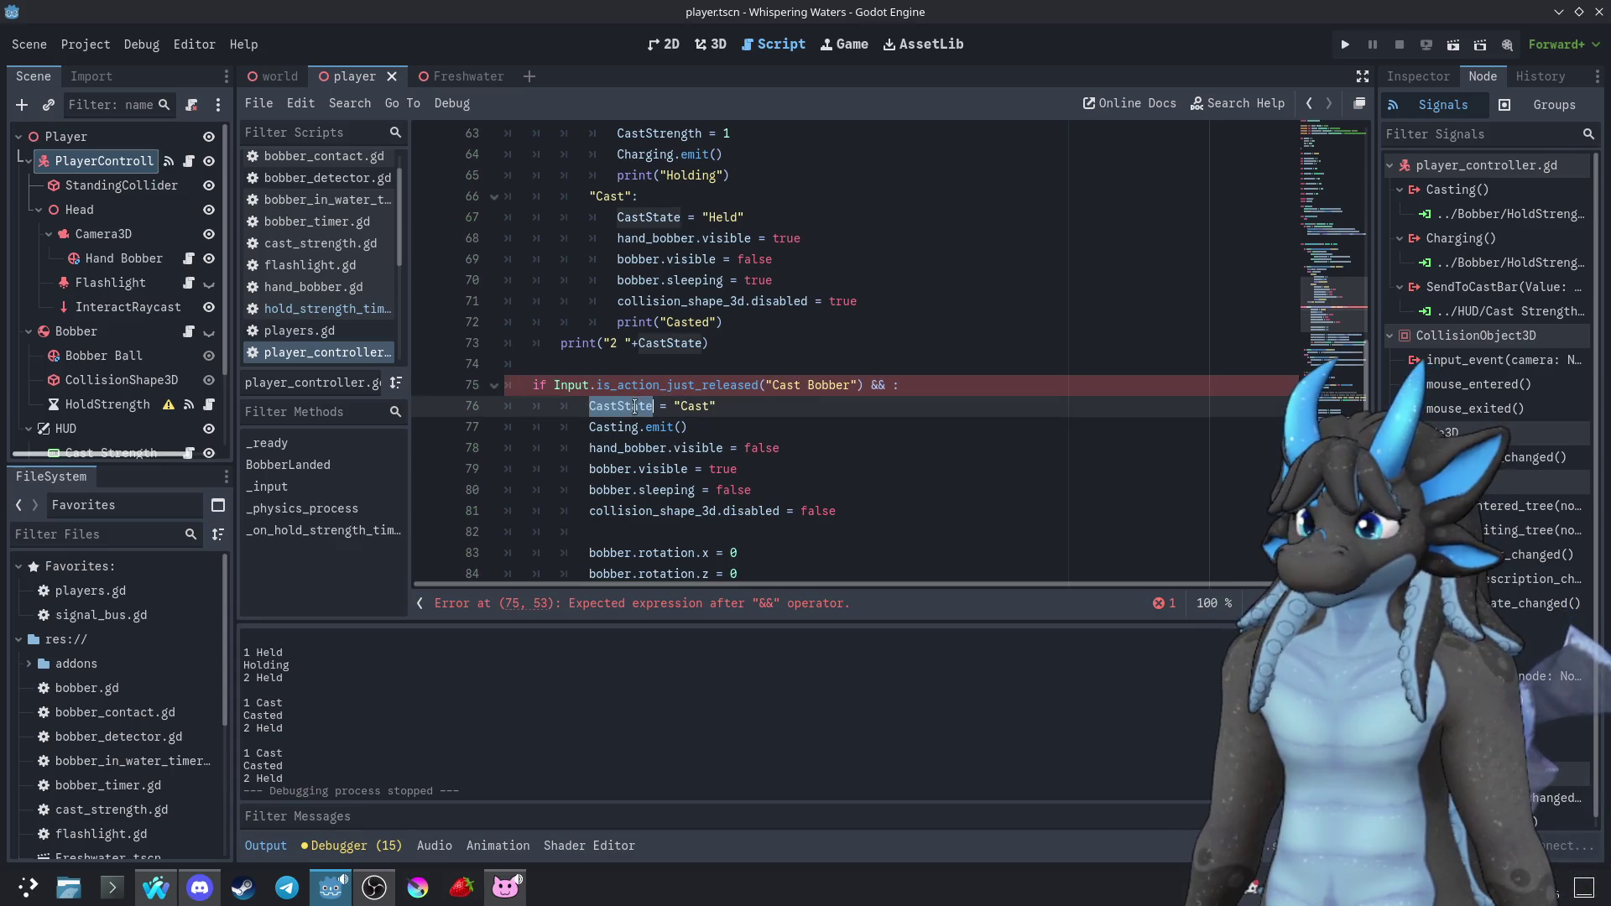
{"action": "key", "text": "ctrl+c"}
{"action": "left_click", "coordinate": [887, 385]}
{"action": "key", "text": "ctrl+v"}
{"action": "type", "text": "=="}
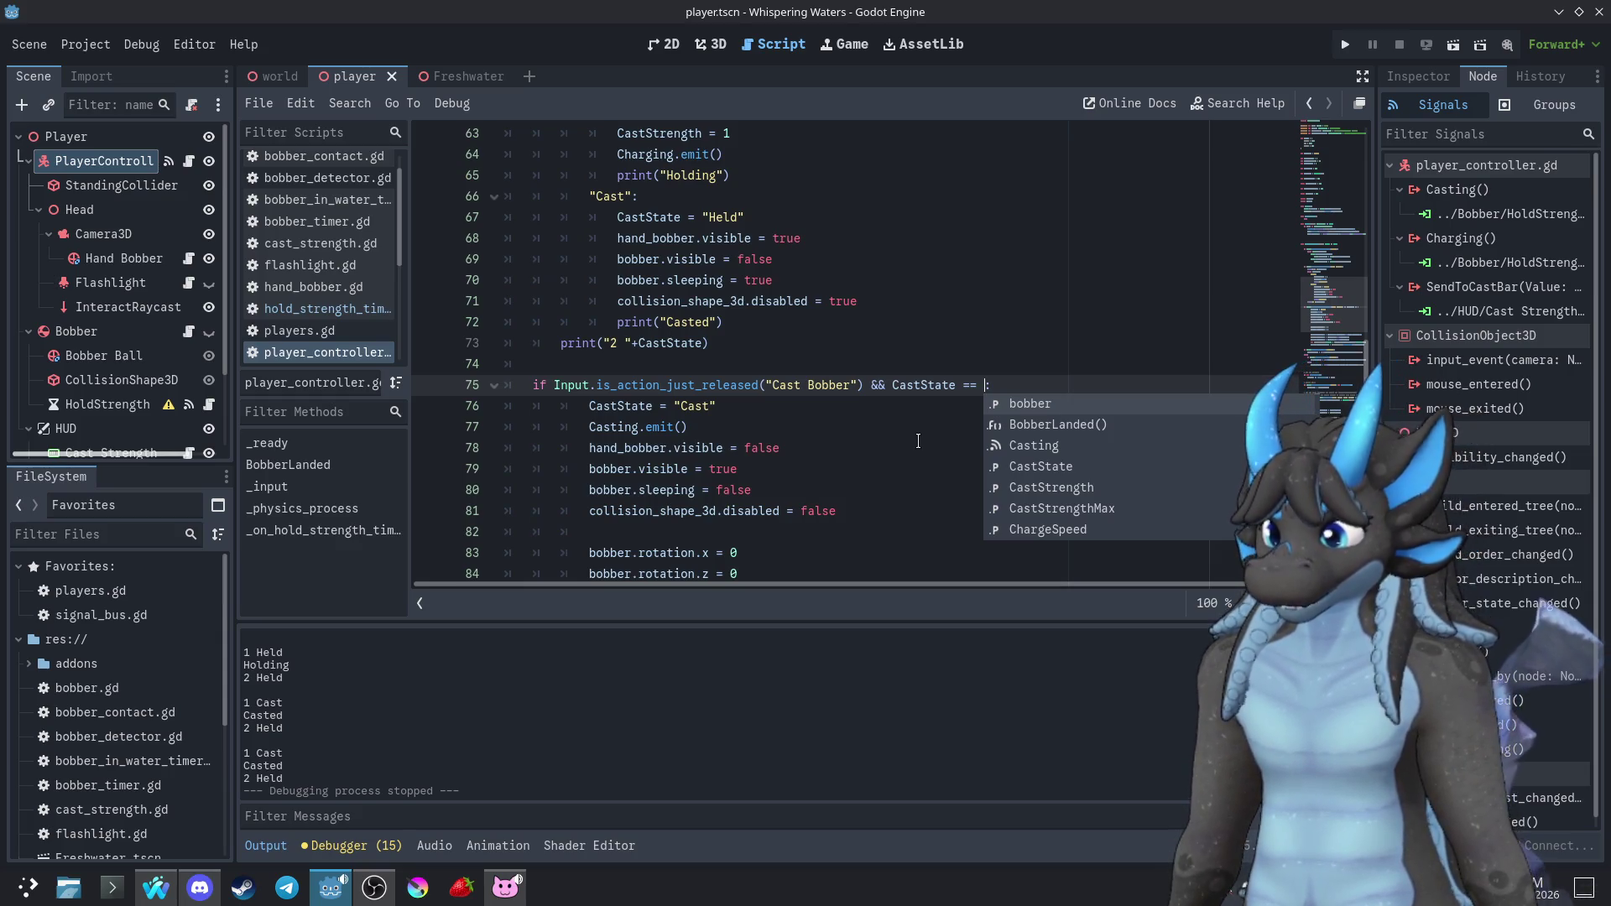
{"action": "type", "text": " \"Held\""}
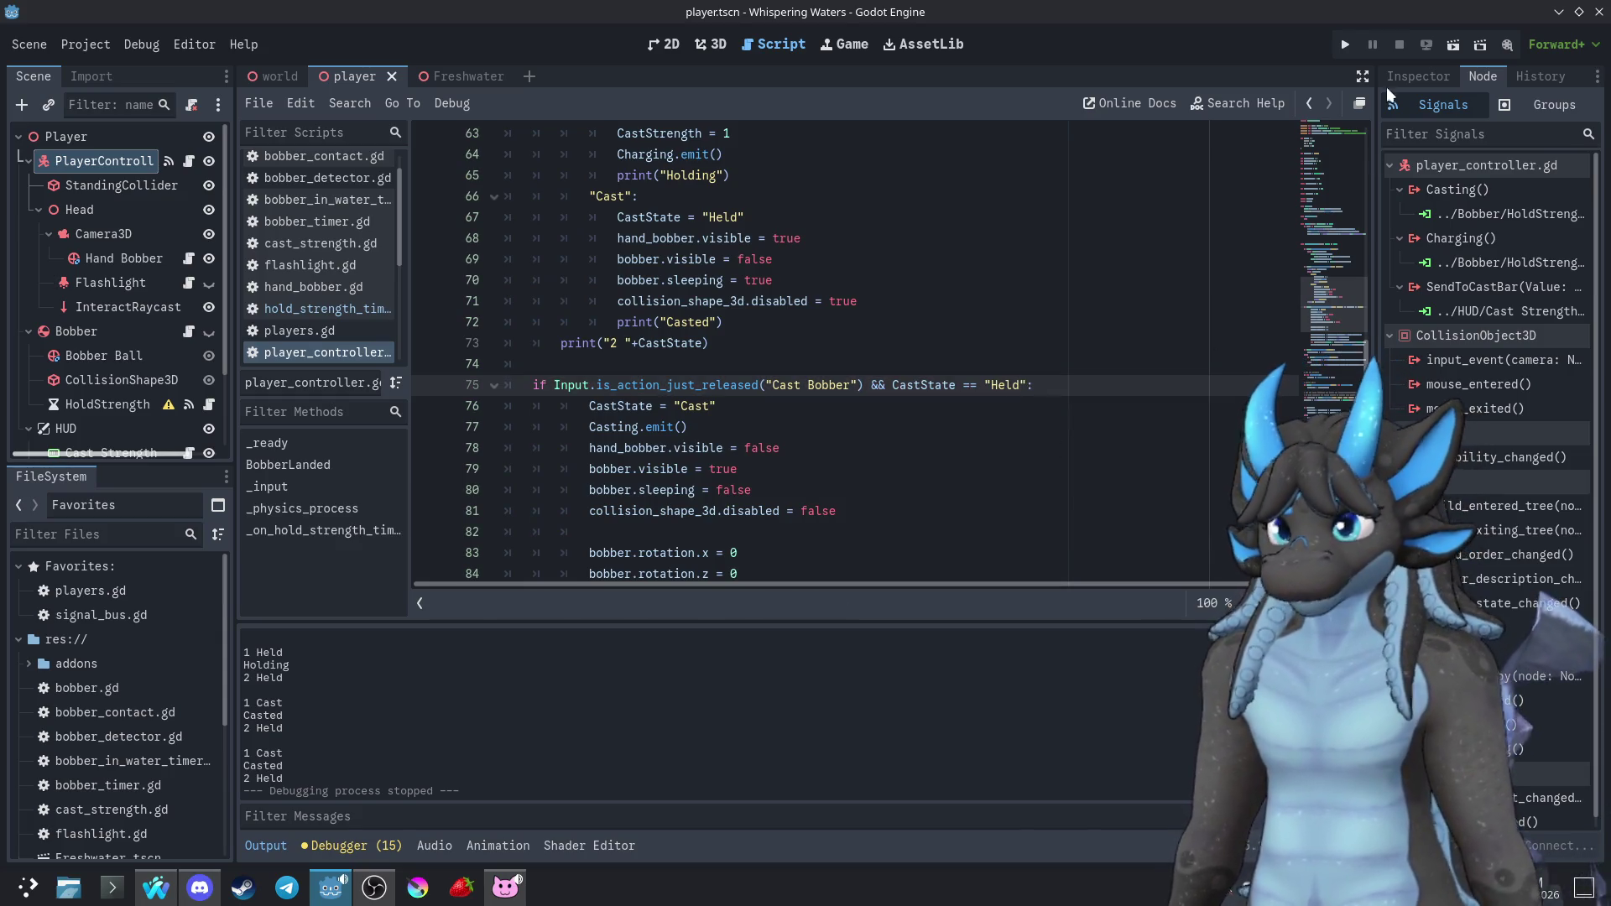
{"action": "left_click", "coordinate": [1345, 44]}
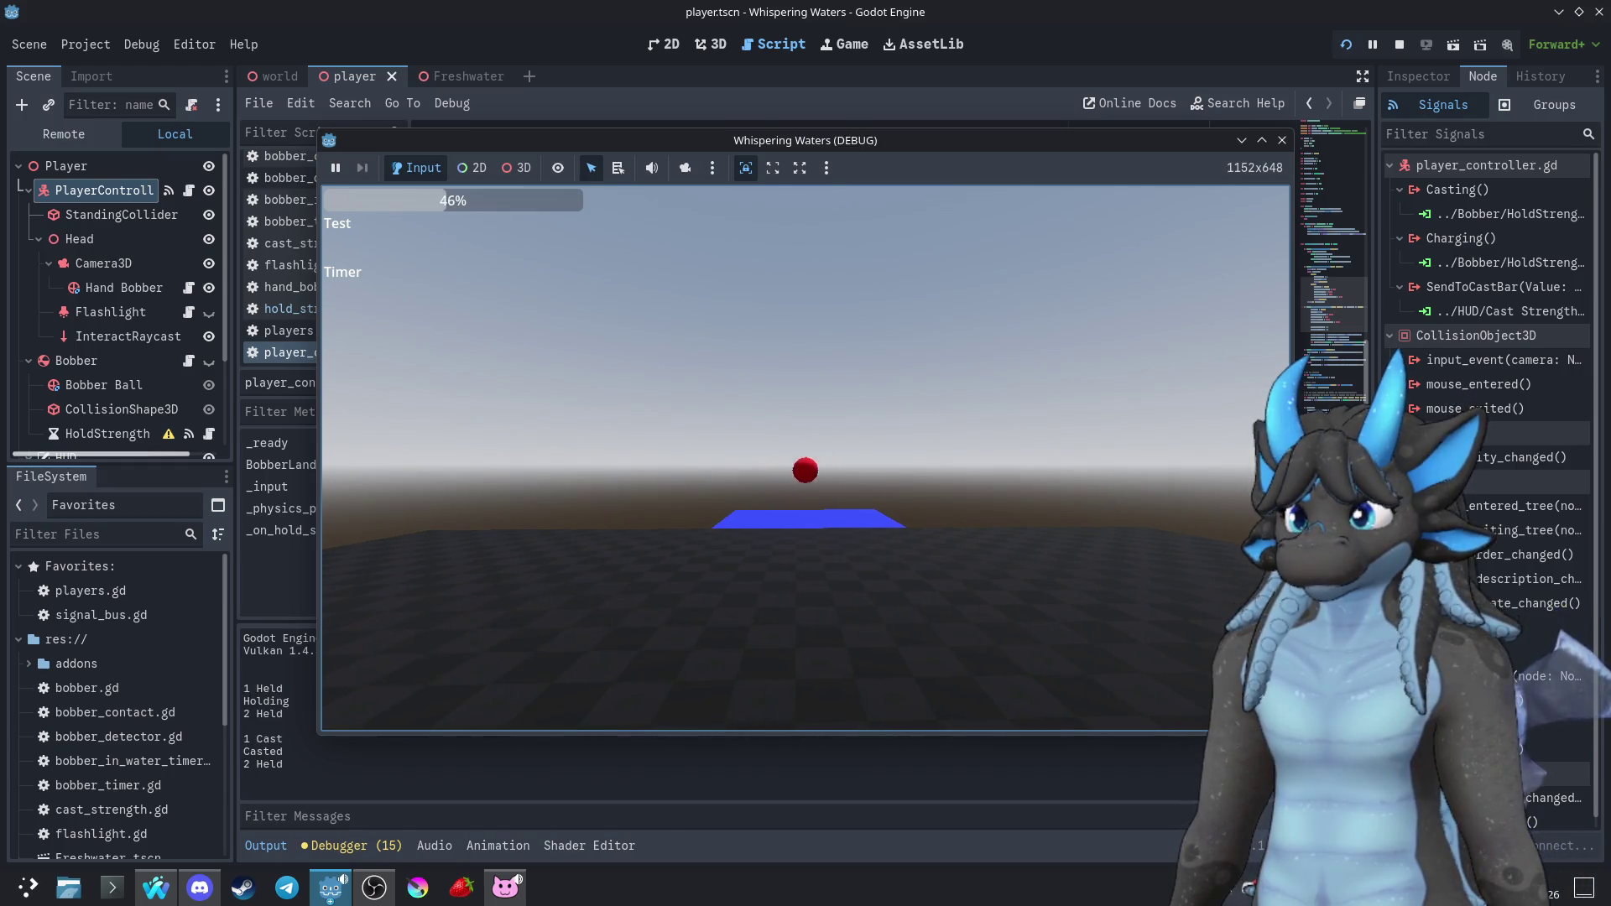
Cast once in the running game, close it, and select "Held" in the release condition
{"action": "left_click", "coordinate": [805, 458]}
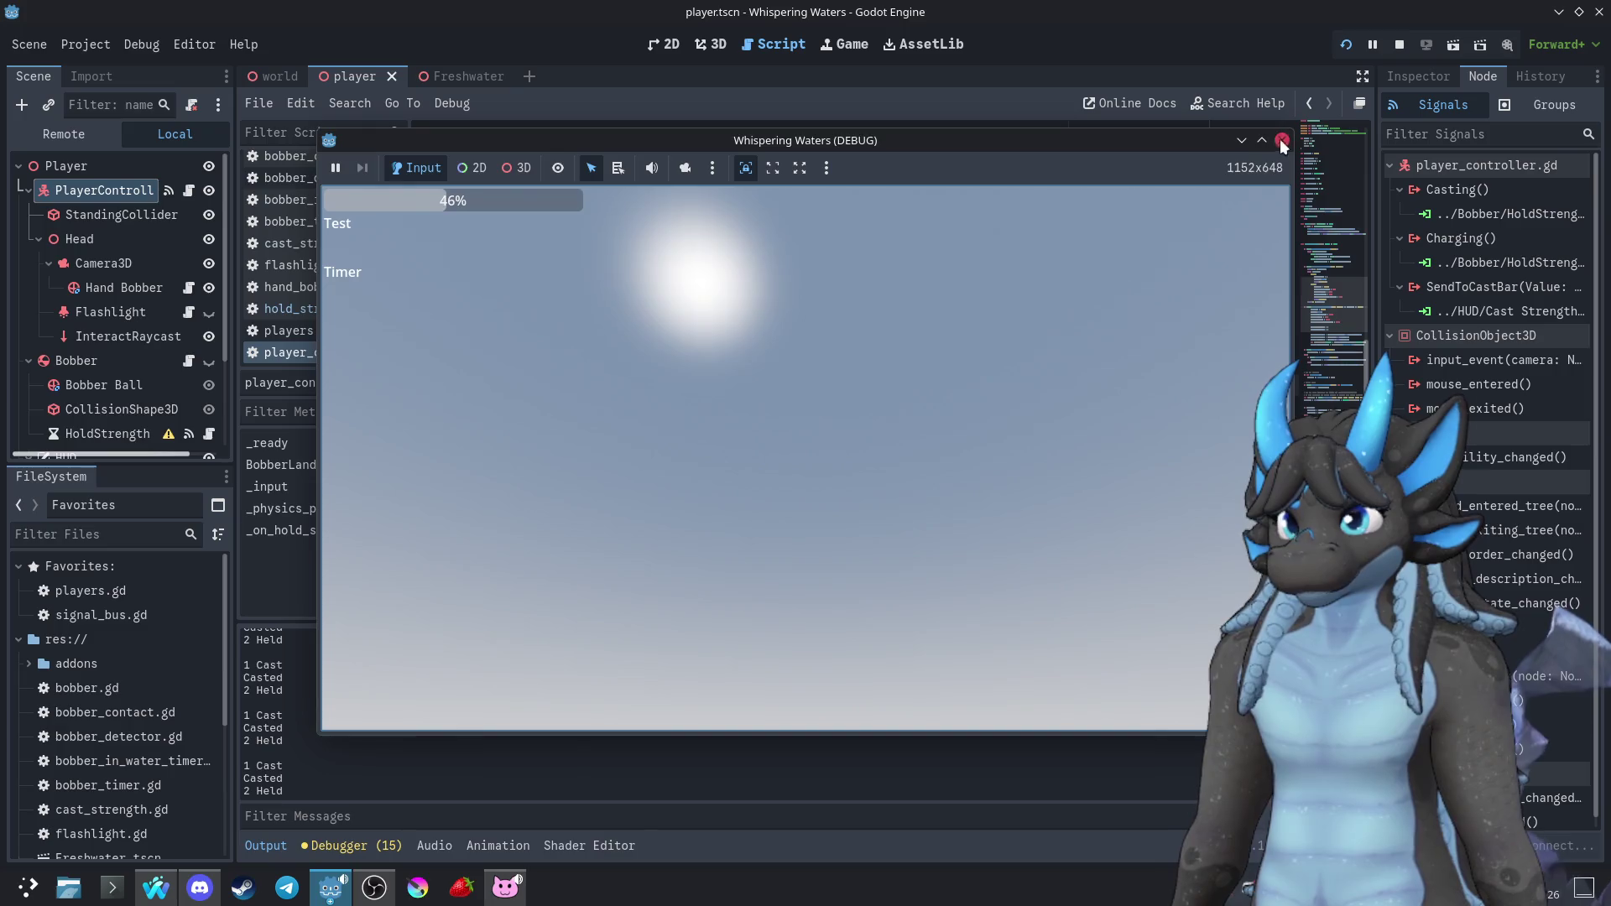
{"action": "left_click", "coordinate": [1281, 141]}
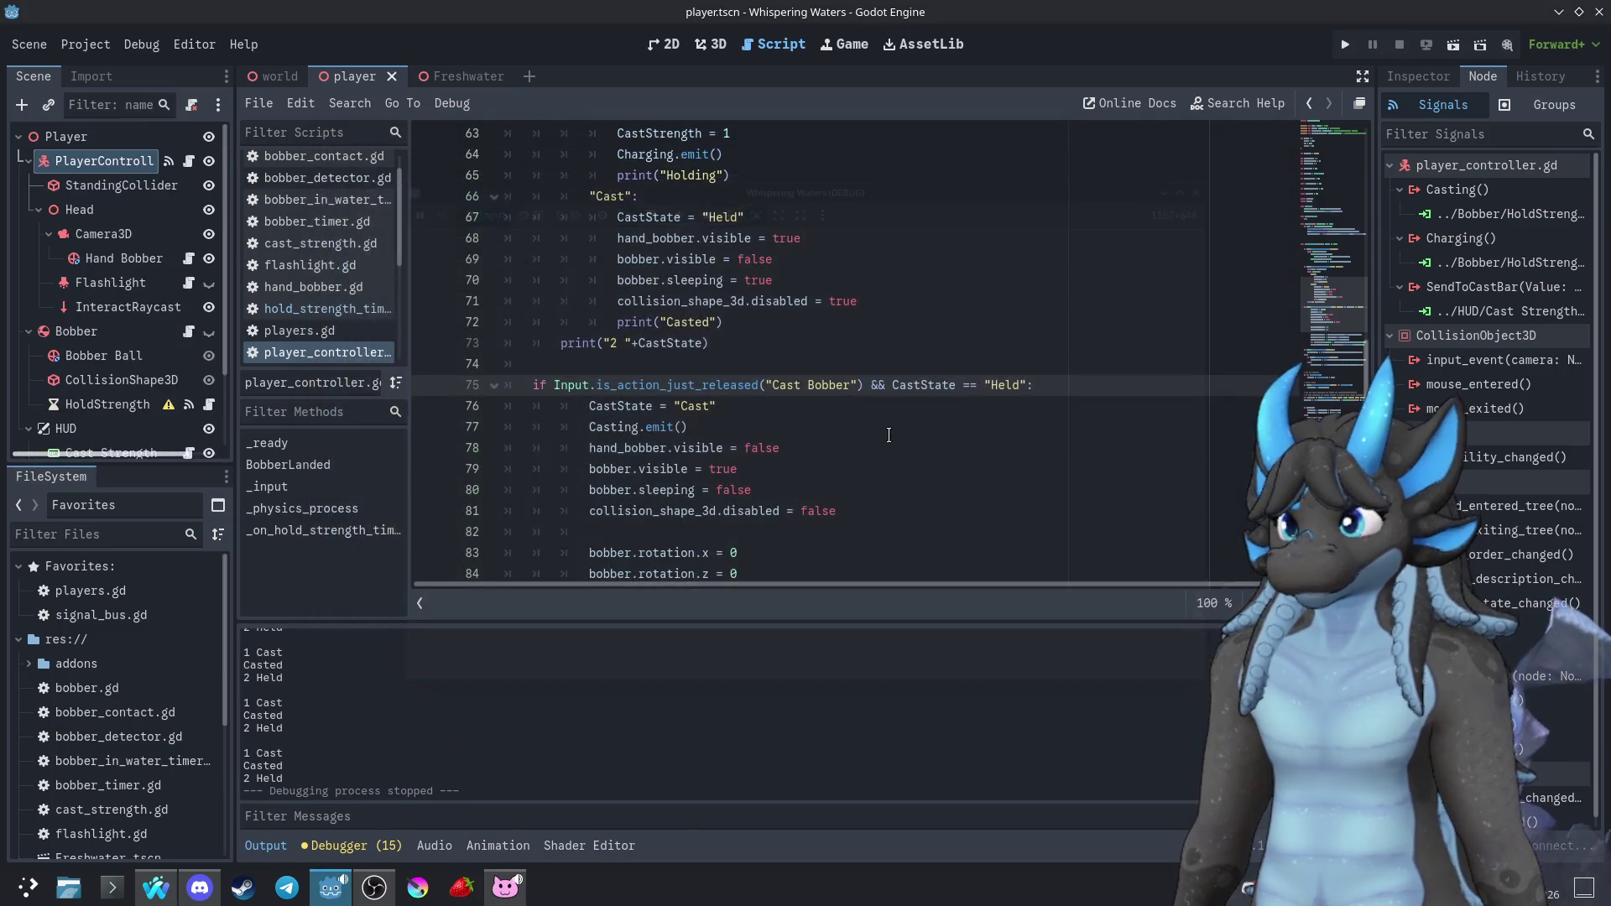
{"action": "double_click", "coordinate": [1012, 385]}
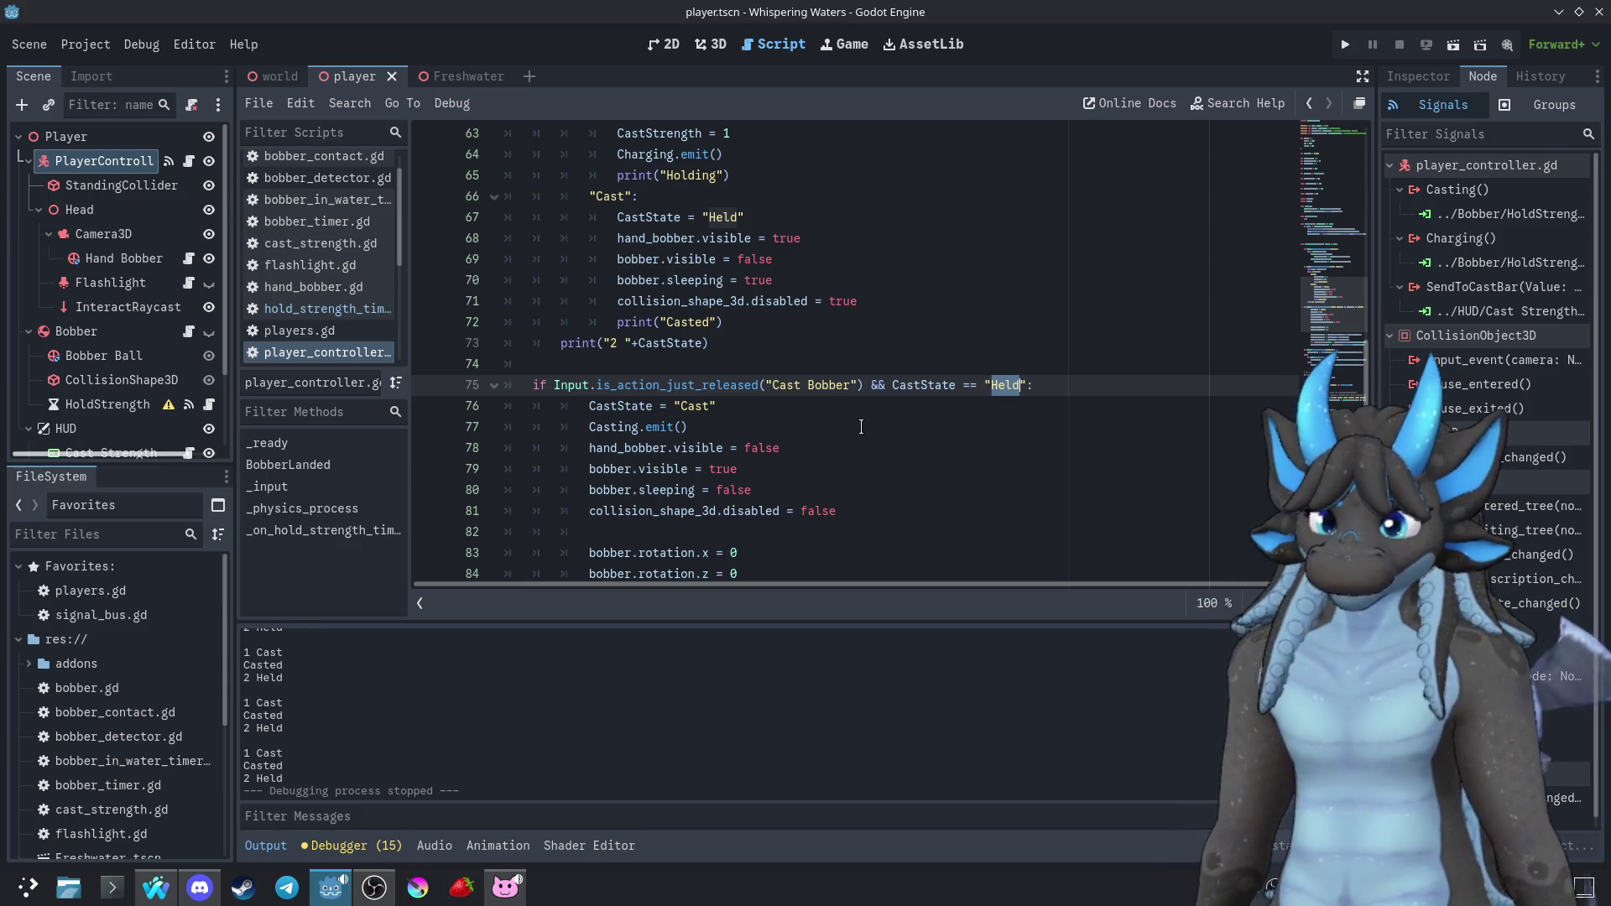
{"action": "scroll", "coordinate": [861, 426], "scroll_direction": "up", "scroll_amount": 3}
{"action": "scroll", "coordinate": [869, 407], "scroll_direction": "down", "scroll_amount": 1}
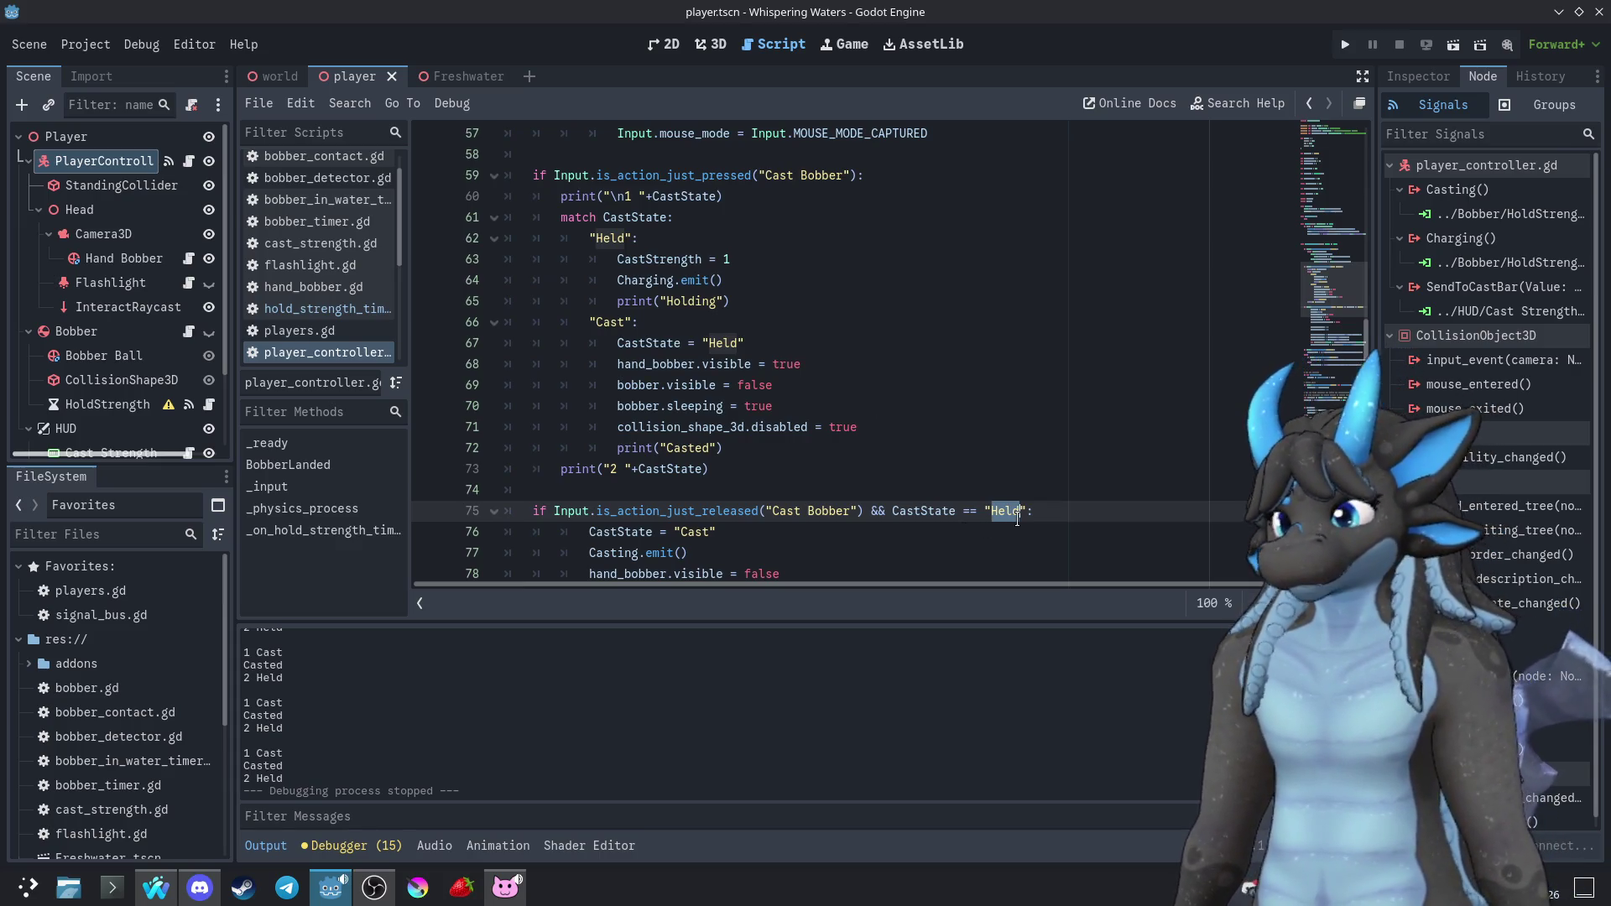
{"action": "scroll", "coordinate": [1017, 519], "scroll_direction": "down", "scroll_amount": 1}
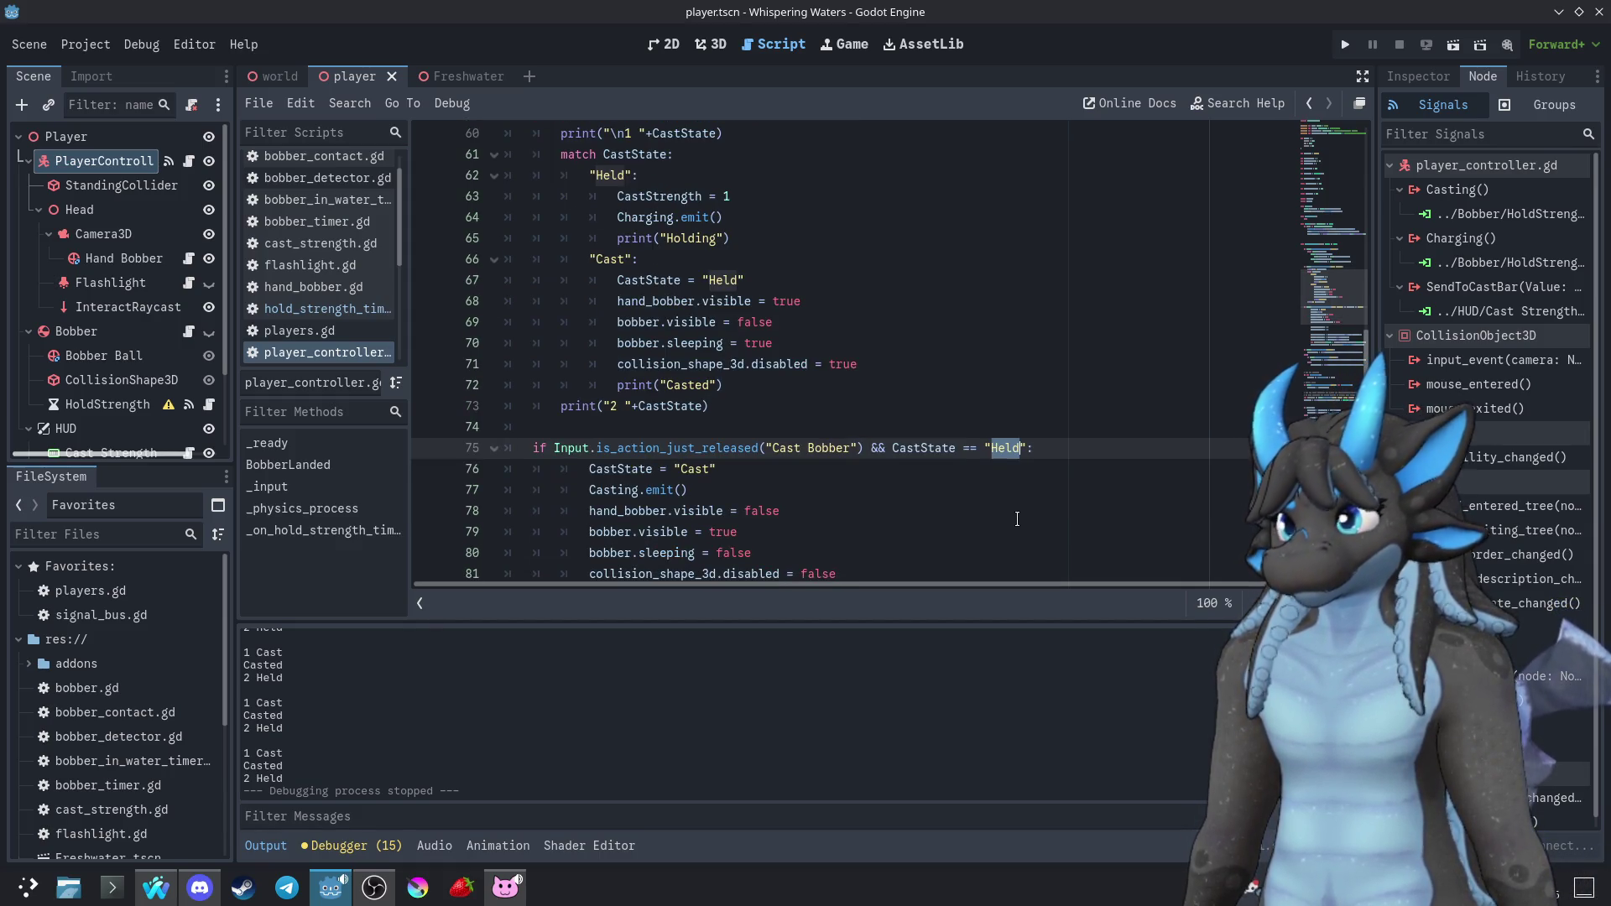
Add a CastState = "Casting" assignment under the "Held": case, copied from the existing assignment
{"action": "type", "text": "Casting"}
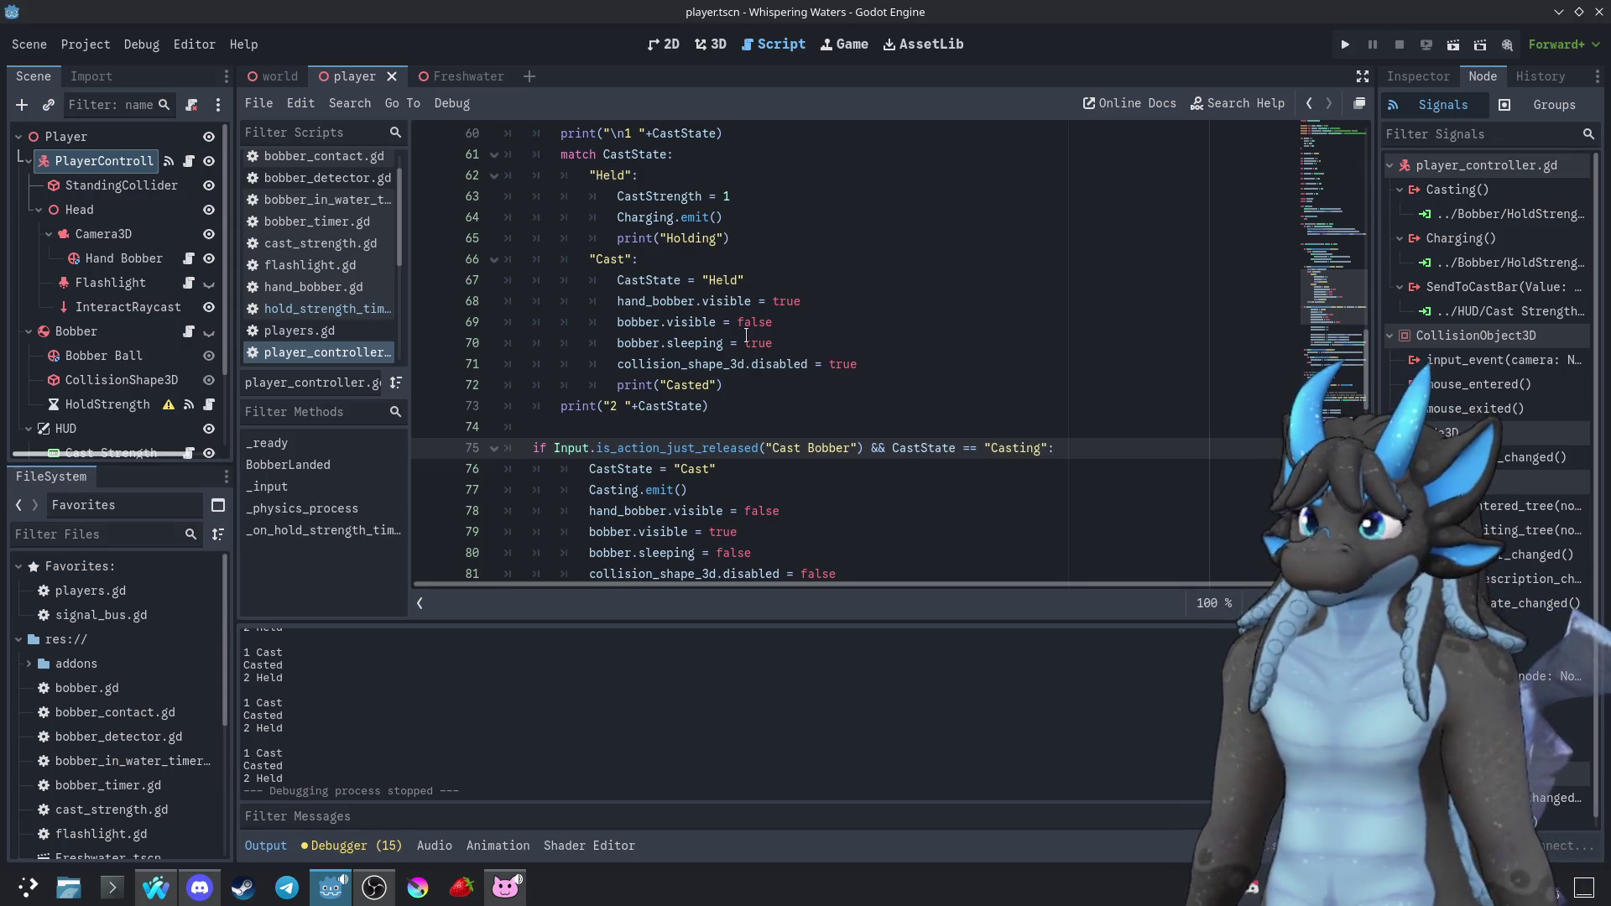
{"action": "scroll", "coordinate": [808, 255], "scroll_direction": "up", "scroll_amount": 1}
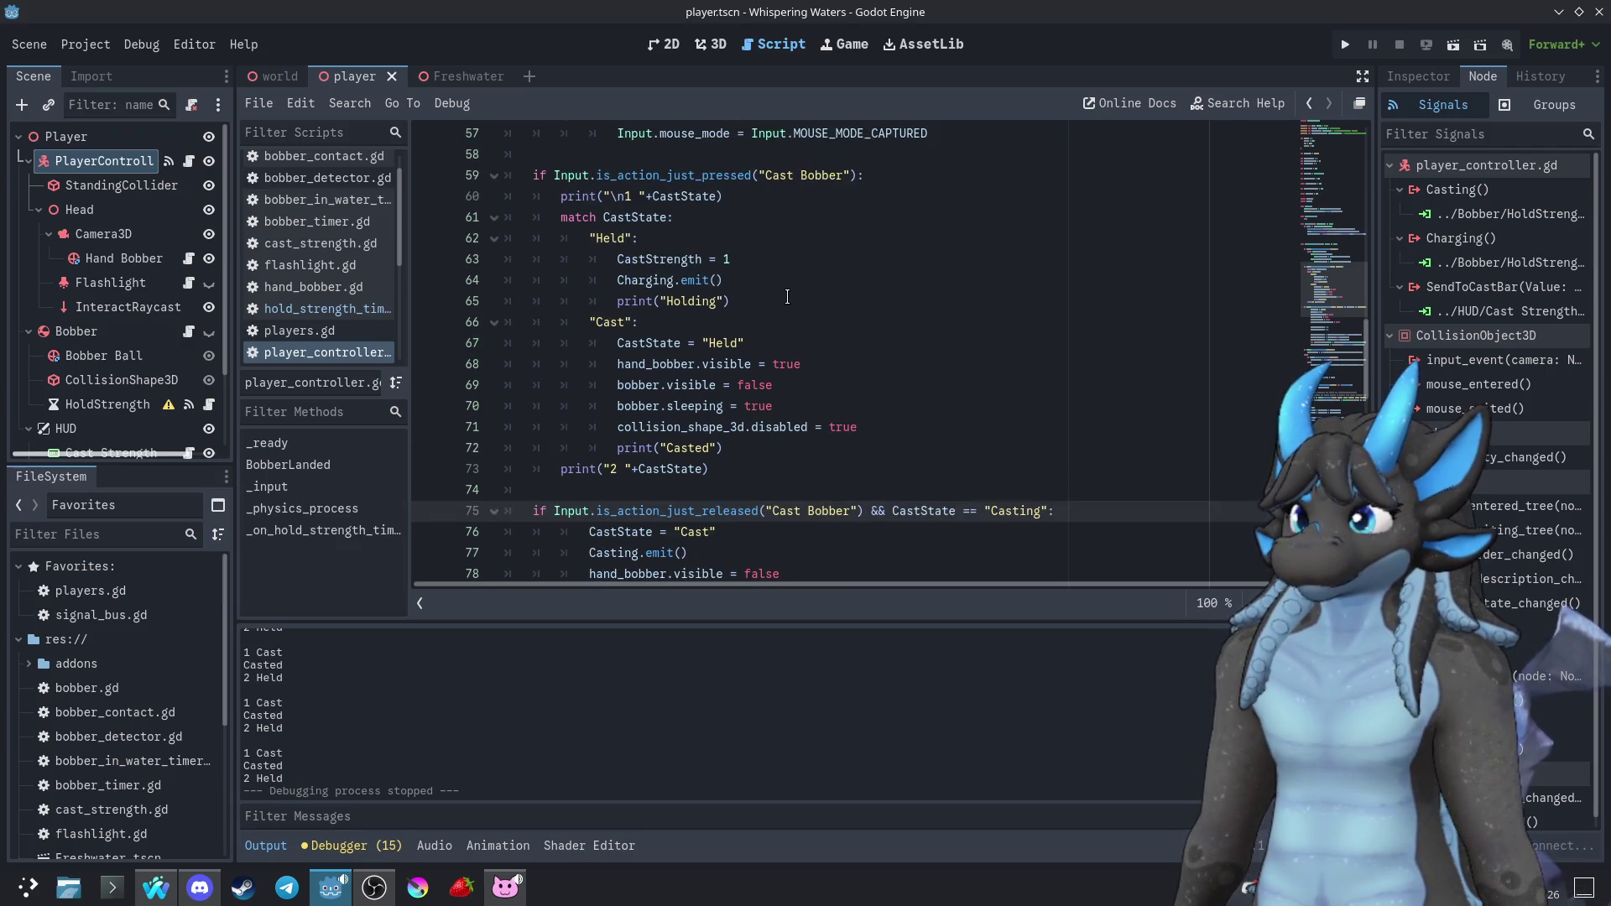
{"action": "left_click", "coordinate": [787, 297]}
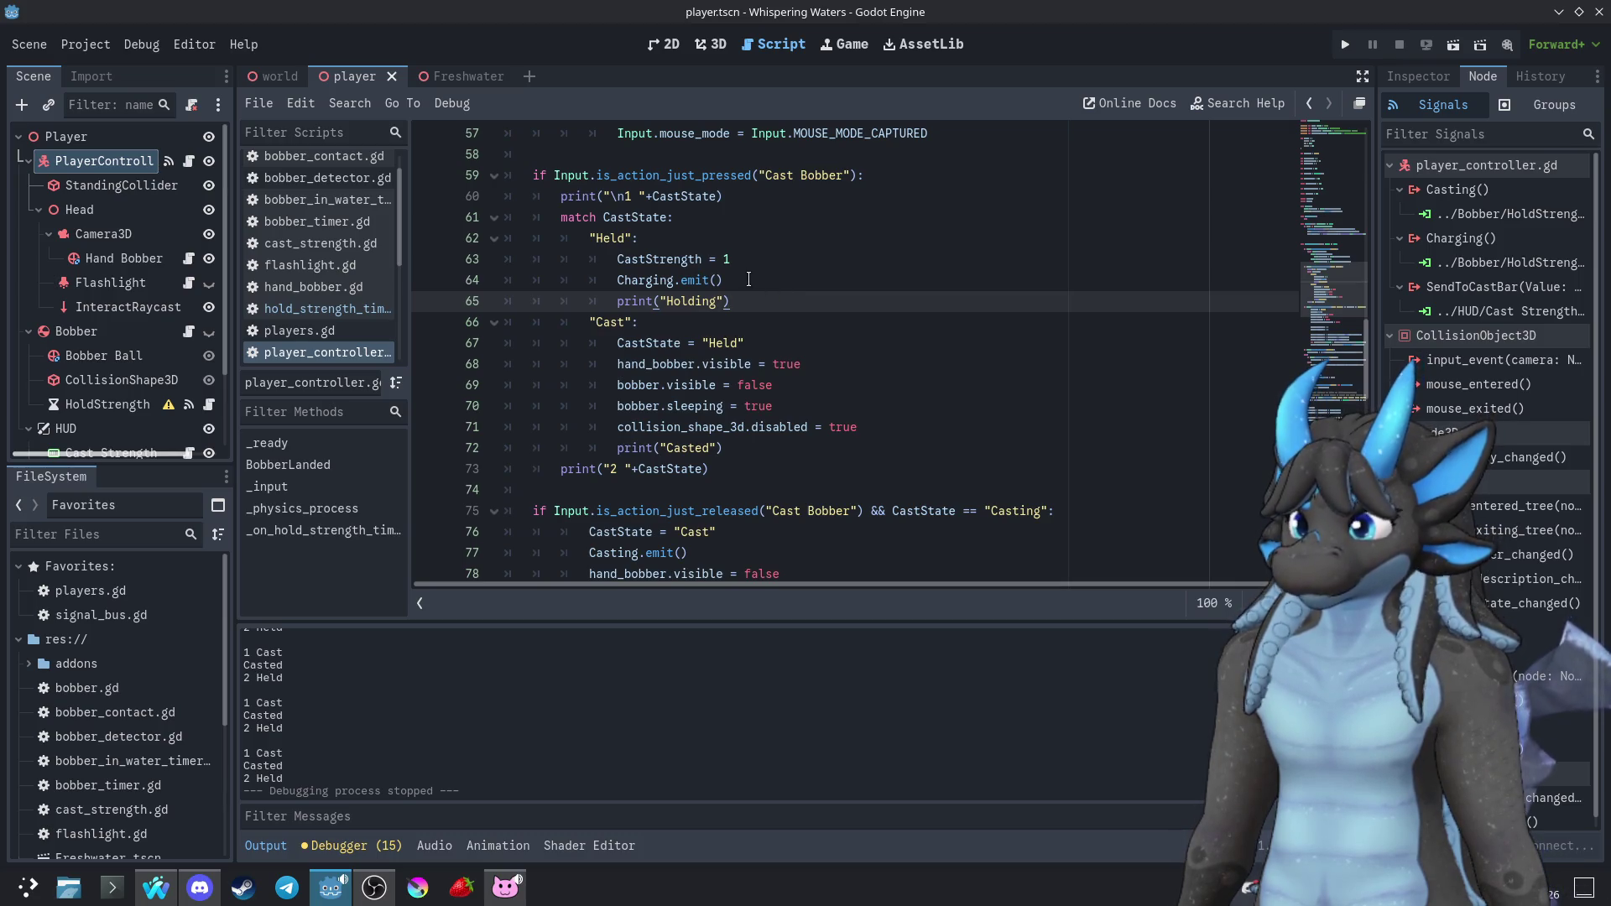
{"action": "left_click_drag", "start_coordinate": [784, 342], "coordinate": [783, 333]}
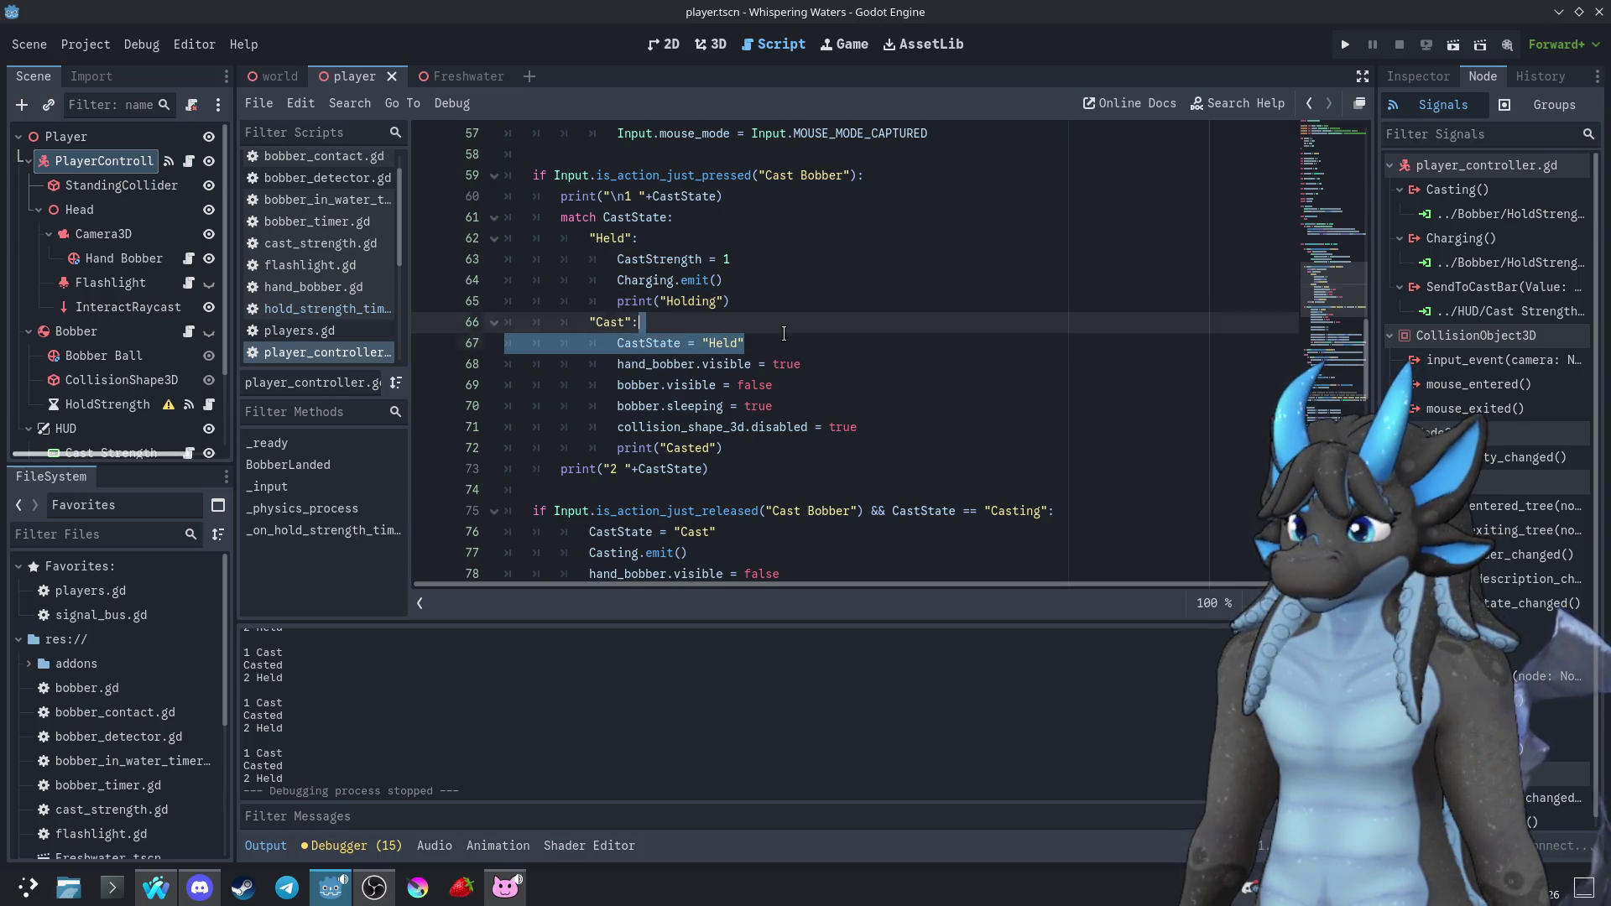
{"action": "key", "text": "ctrl+c"}
{"action": "left_click", "coordinate": [715, 241]}
{"action": "key", "text": "ctrl+v"}
{"action": "double_click", "coordinate": [723, 259]}
{"action": "type", "text": "Casting"}
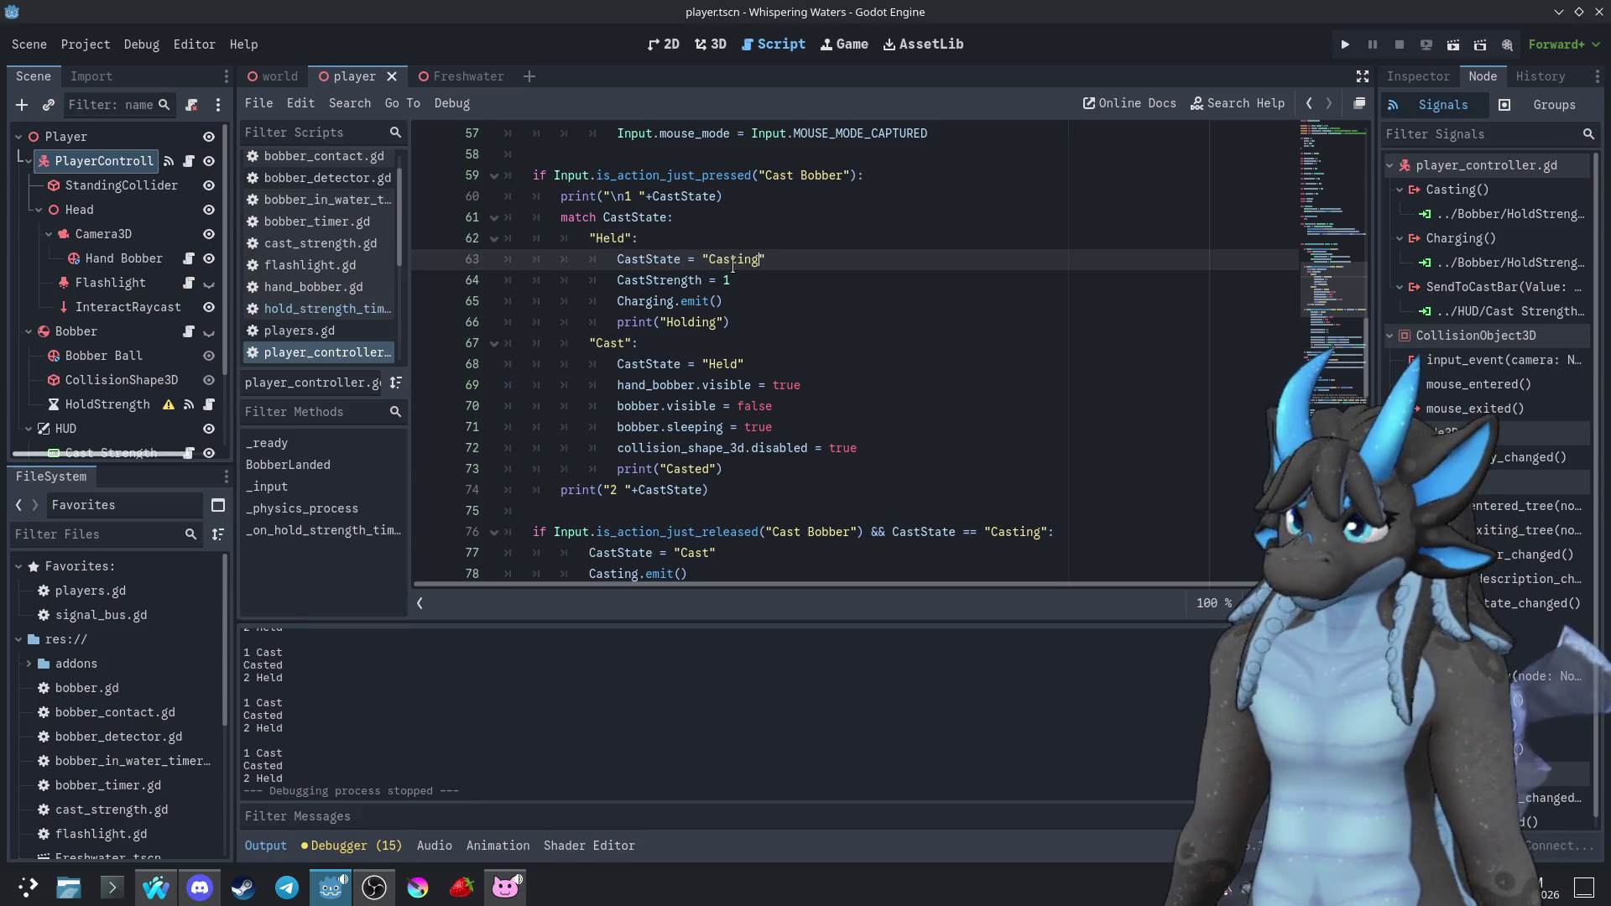
Run the game and charge and release casts to test the new state
{"action": "left_click", "coordinate": [1345, 45]}
{"action": "left_click", "coordinate": [806, 458]}
{"action": "left_click", "coordinate": [805, 458]}
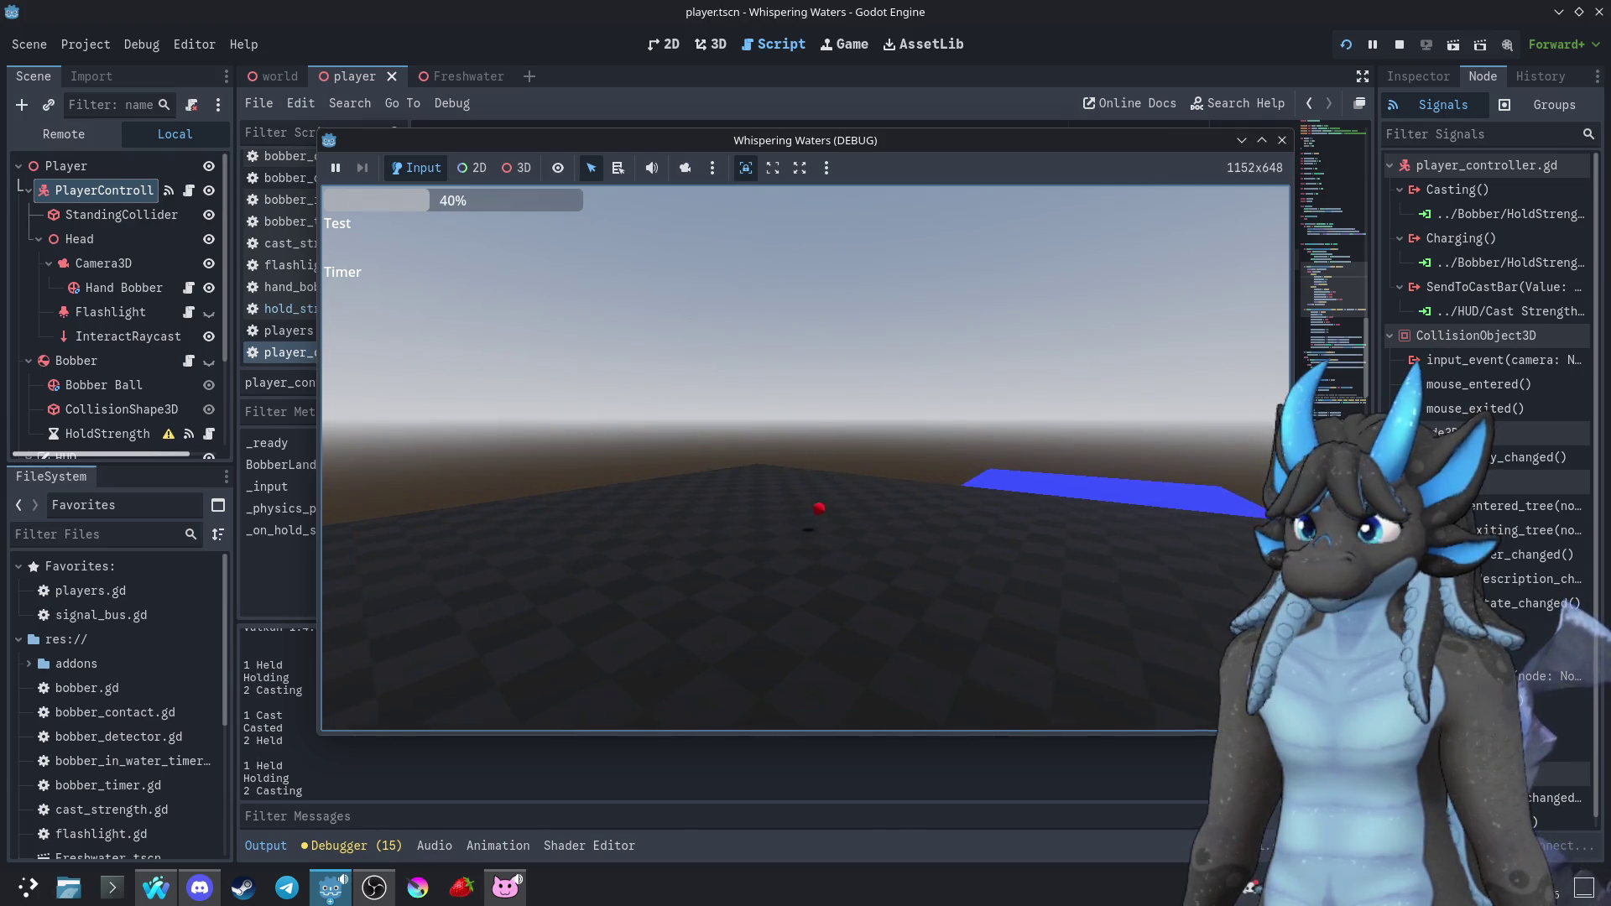
{"action": "key", "text": "F8"}
{"action": "key", "text": "ctrl+z"}
{"action": "left_click", "coordinate": [819, 344]}
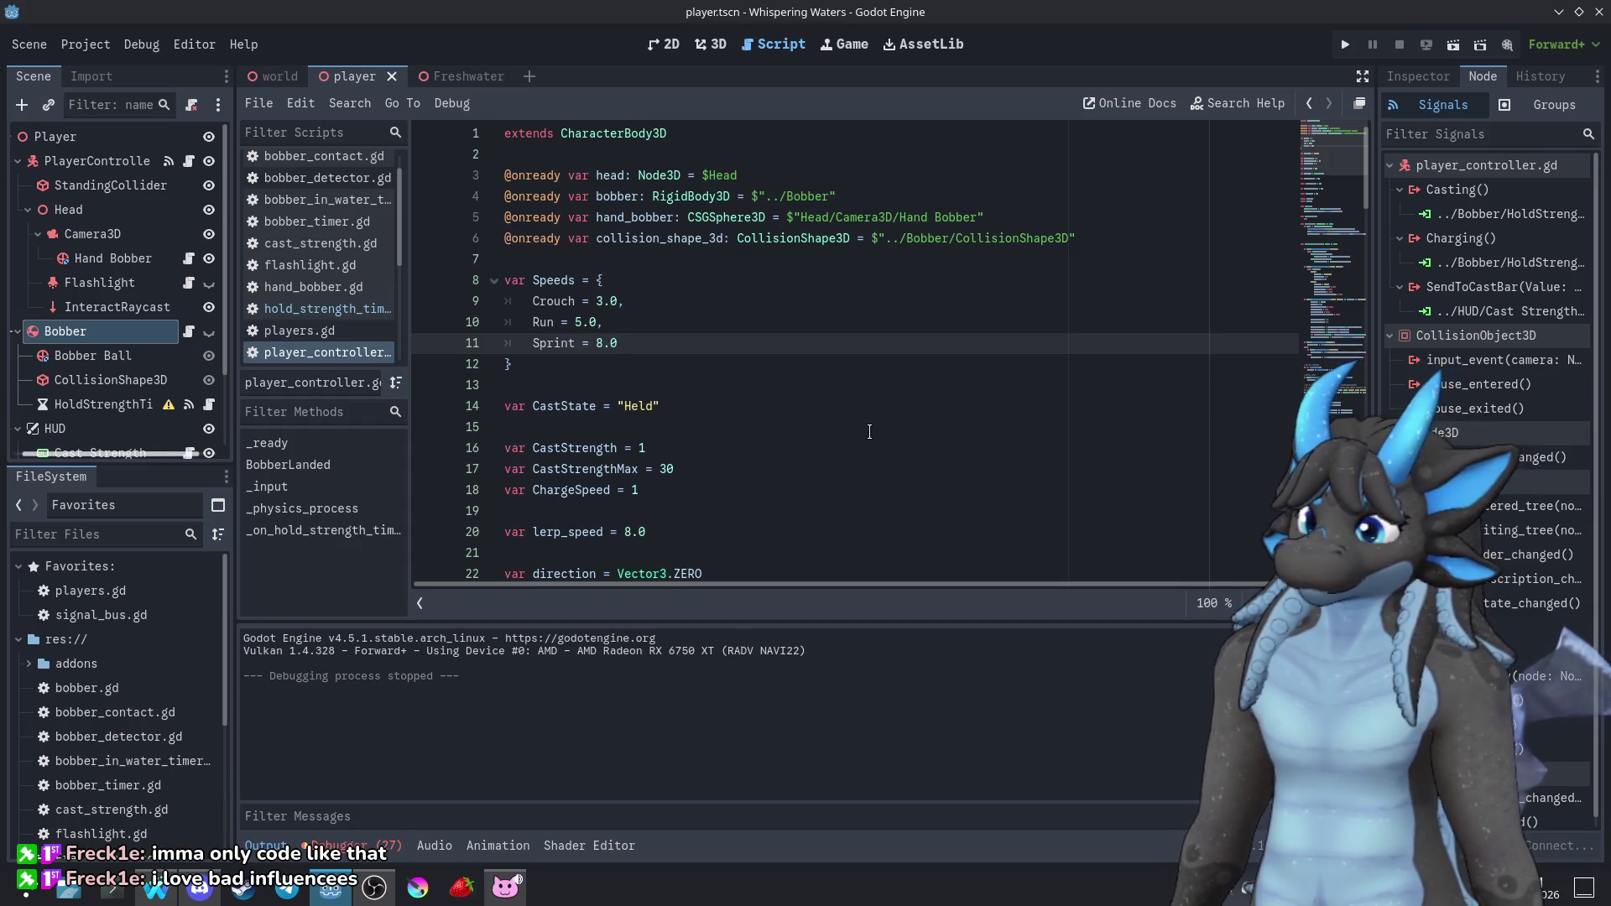
{"action": "left_click_drag", "start_coordinate": [1091, 239], "coordinate": [482, 178]}
{"action": "left_click", "coordinate": [927, 325]}
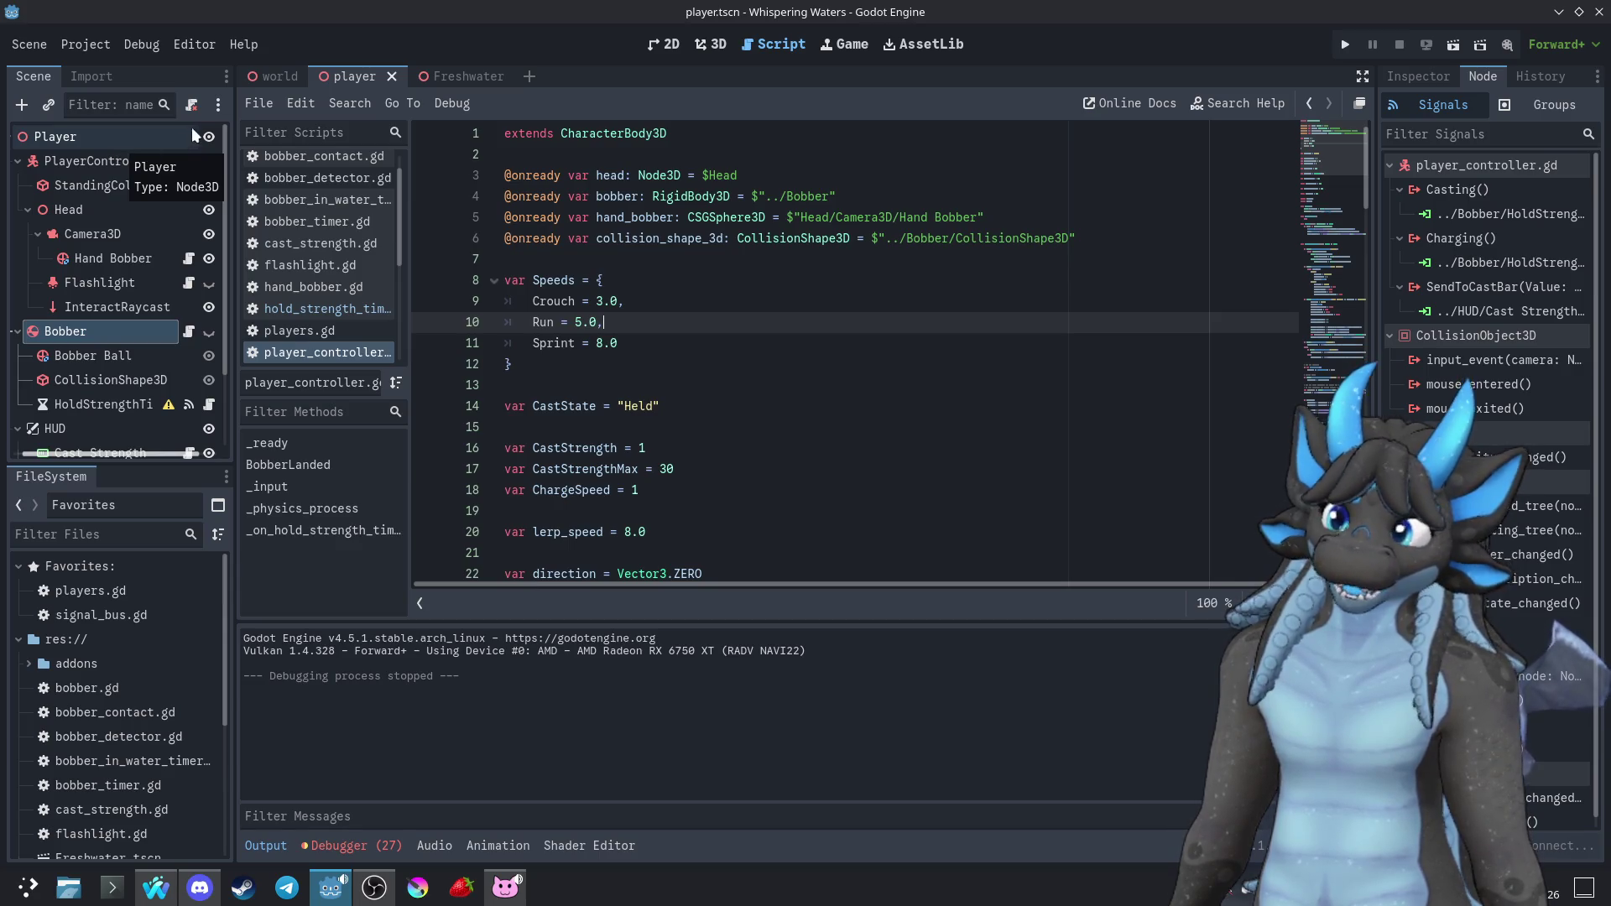
Open signal_bus.gd and players.gd from FileSystem Favorites to compare them
{"action": "double_click", "coordinate": [104, 607]}
{"action": "double_click", "coordinate": [98, 591]}
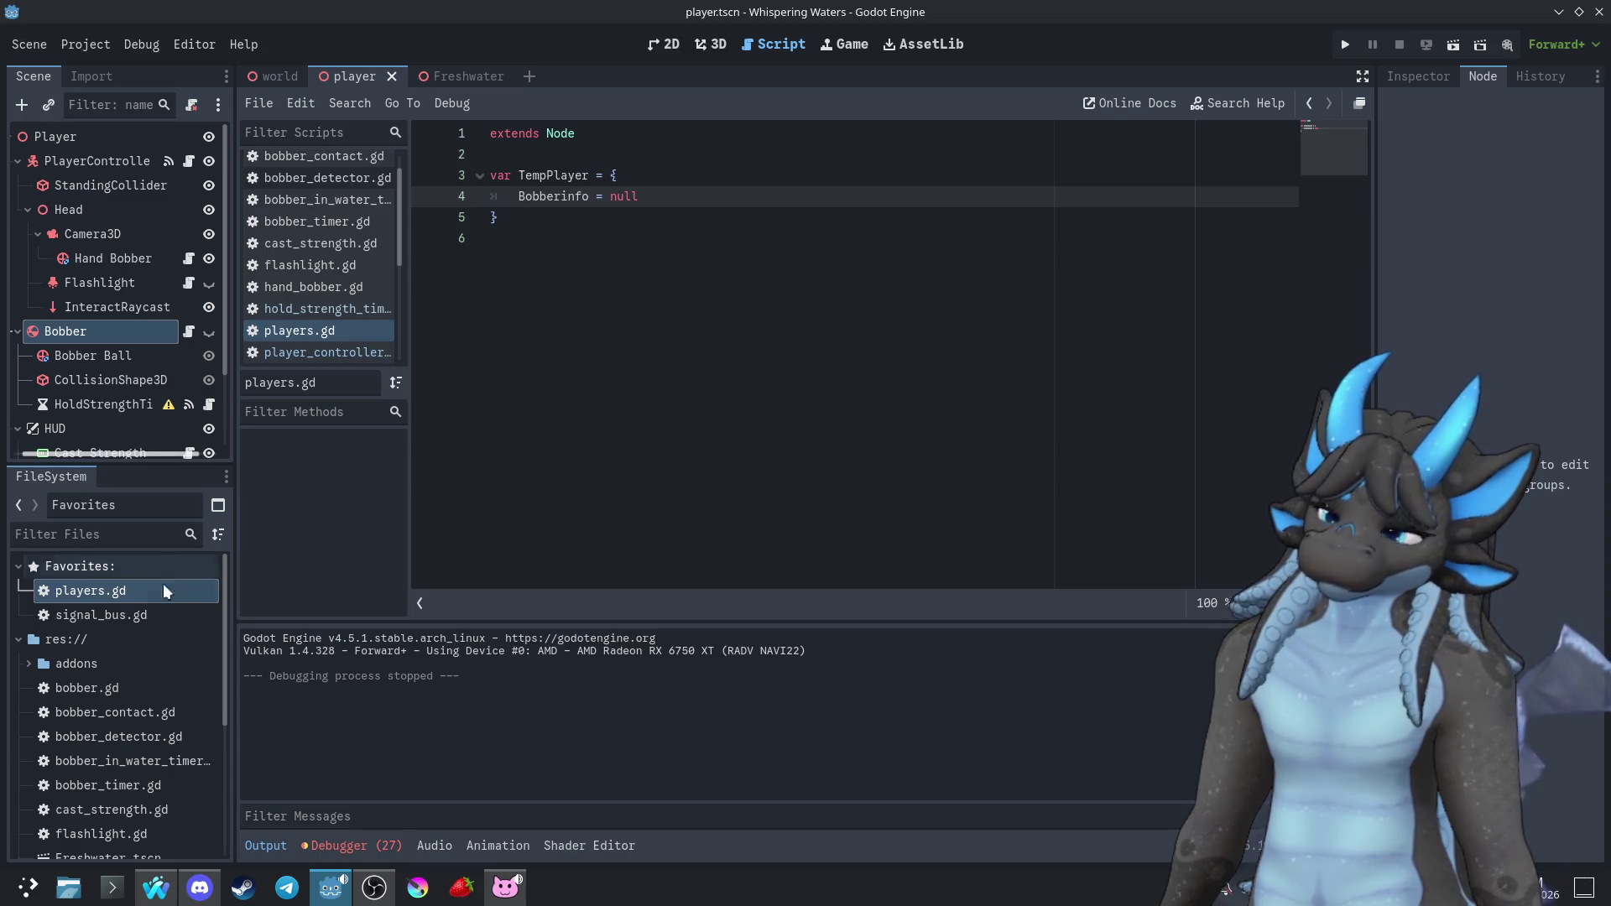
{"action": "double_click", "coordinate": [113, 615]}
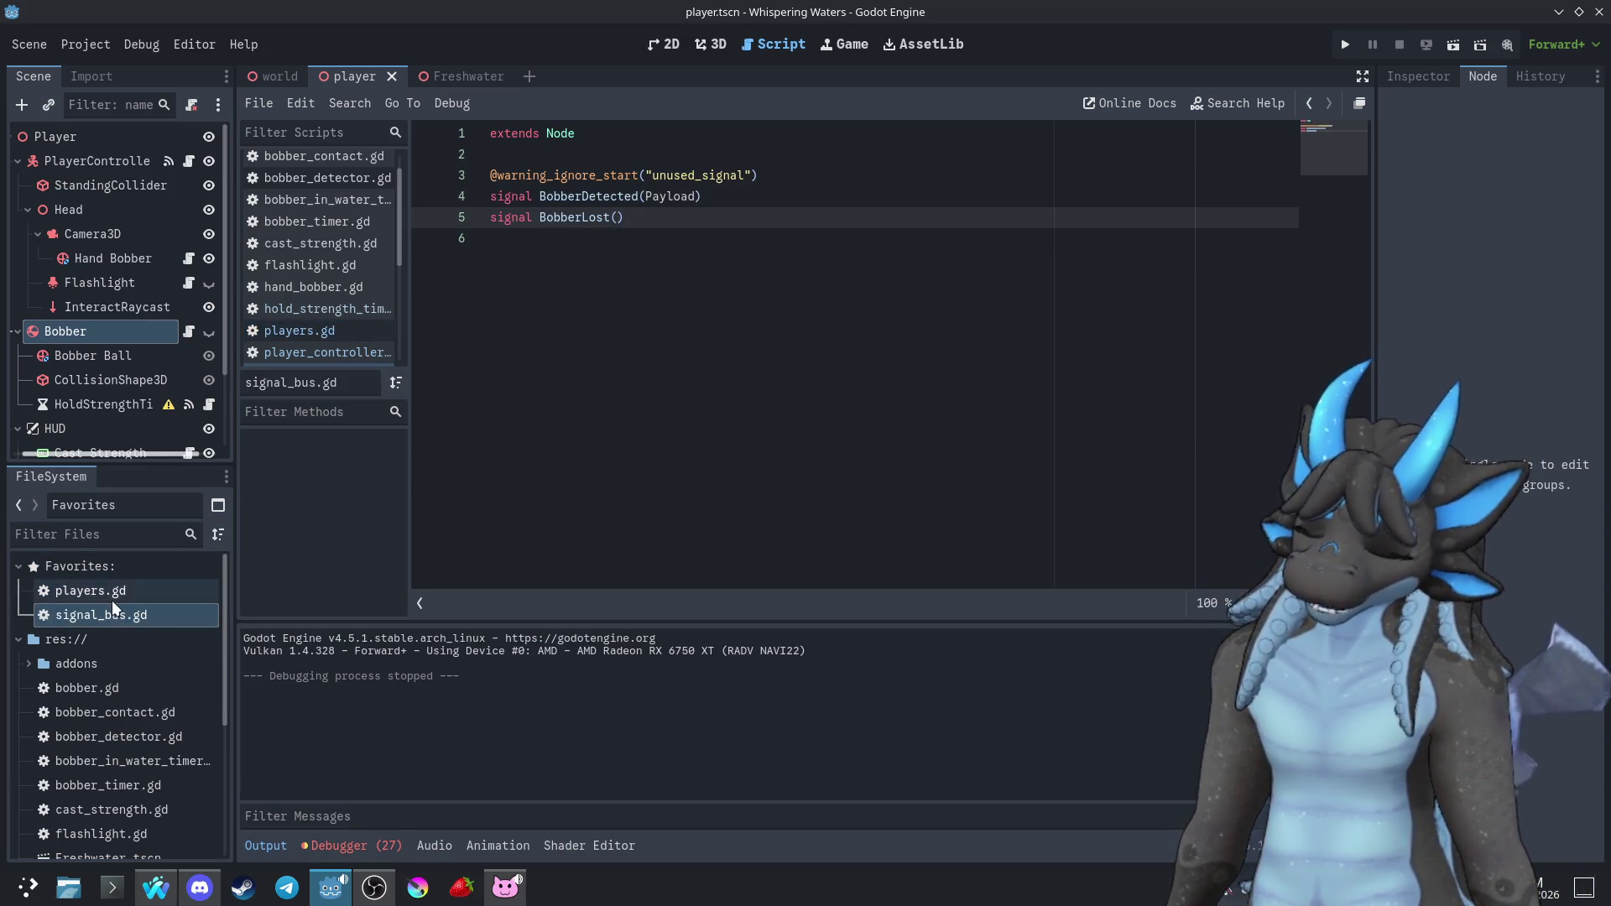
{"action": "double_click", "coordinate": [112, 597]}
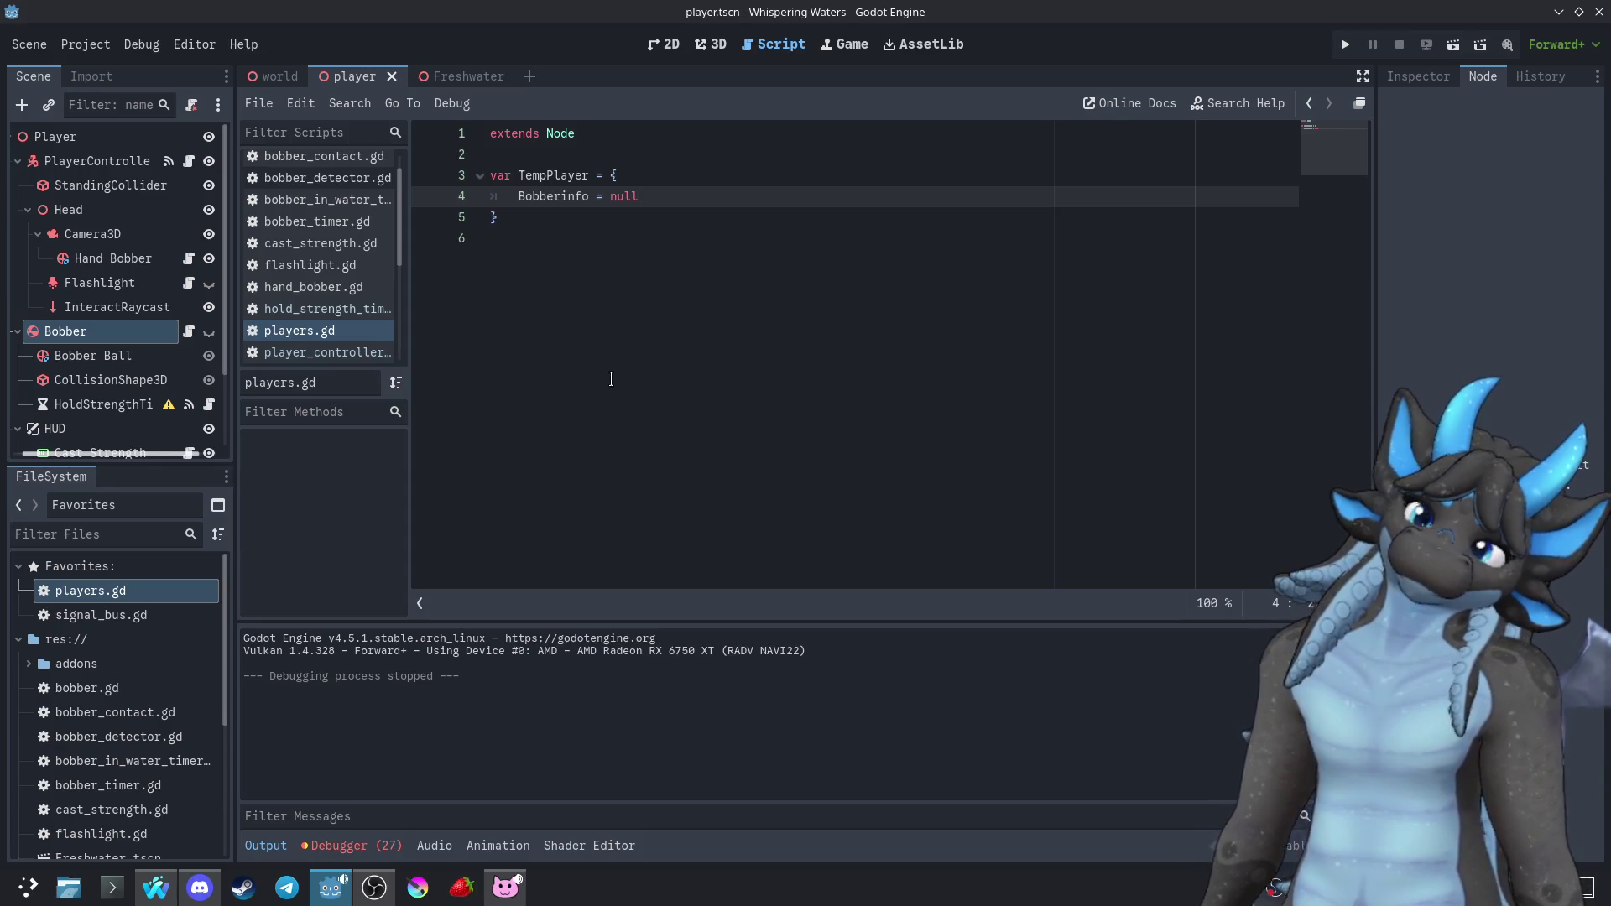
Check the player scene in 3D, return to the script, then switch to the world scene
{"action": "left_click", "coordinate": [705, 45]}
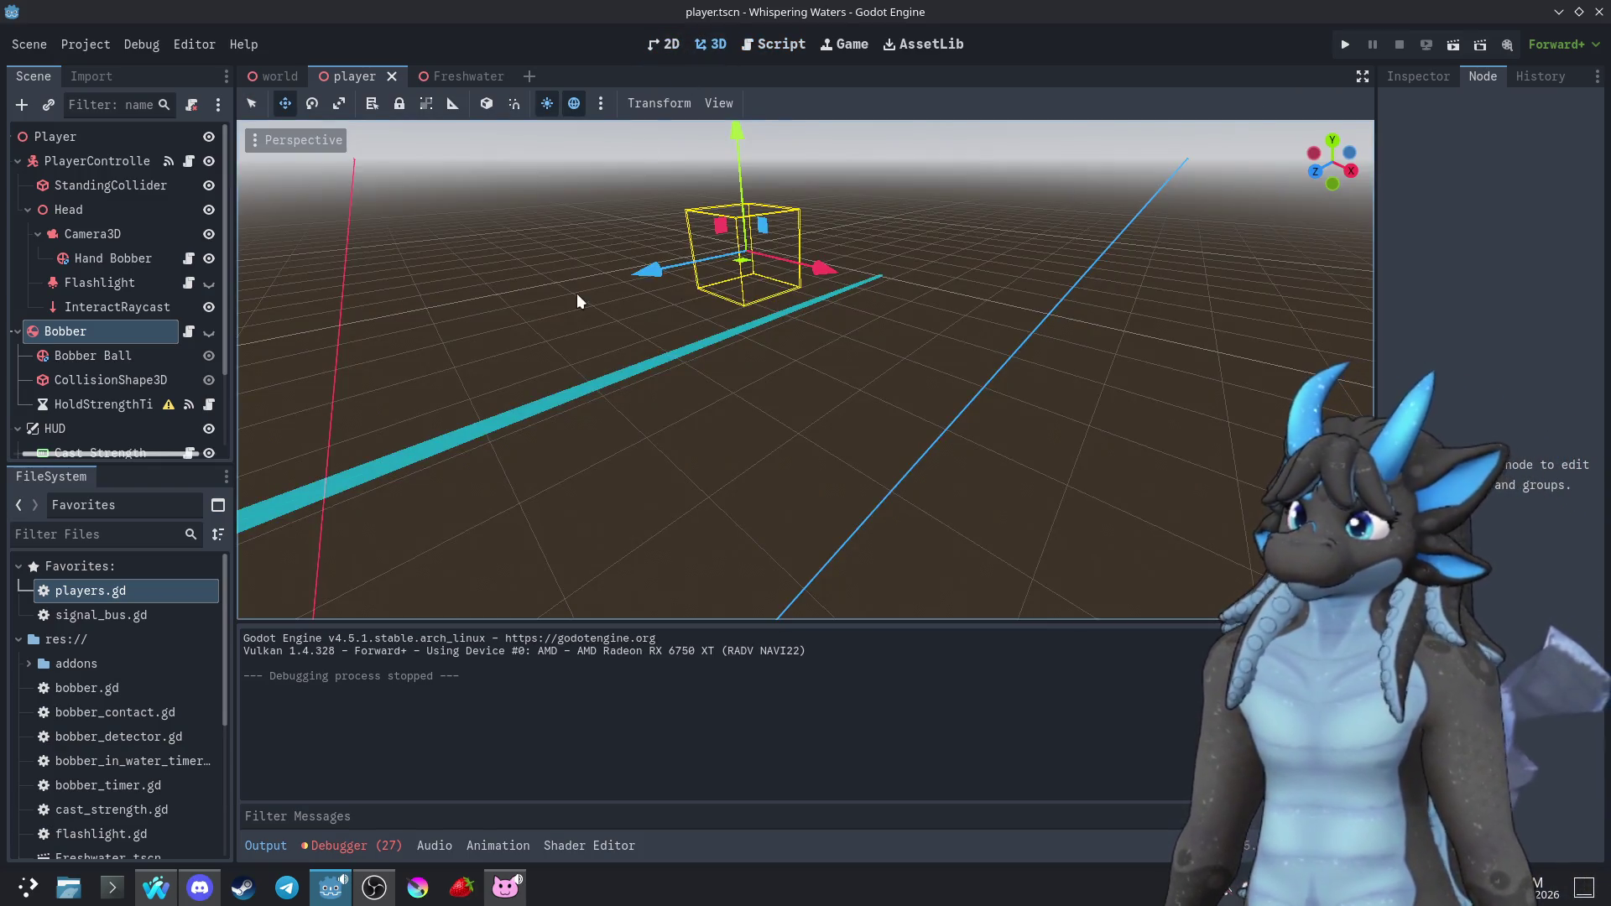
{"action": "left_click", "coordinate": [778, 45]}
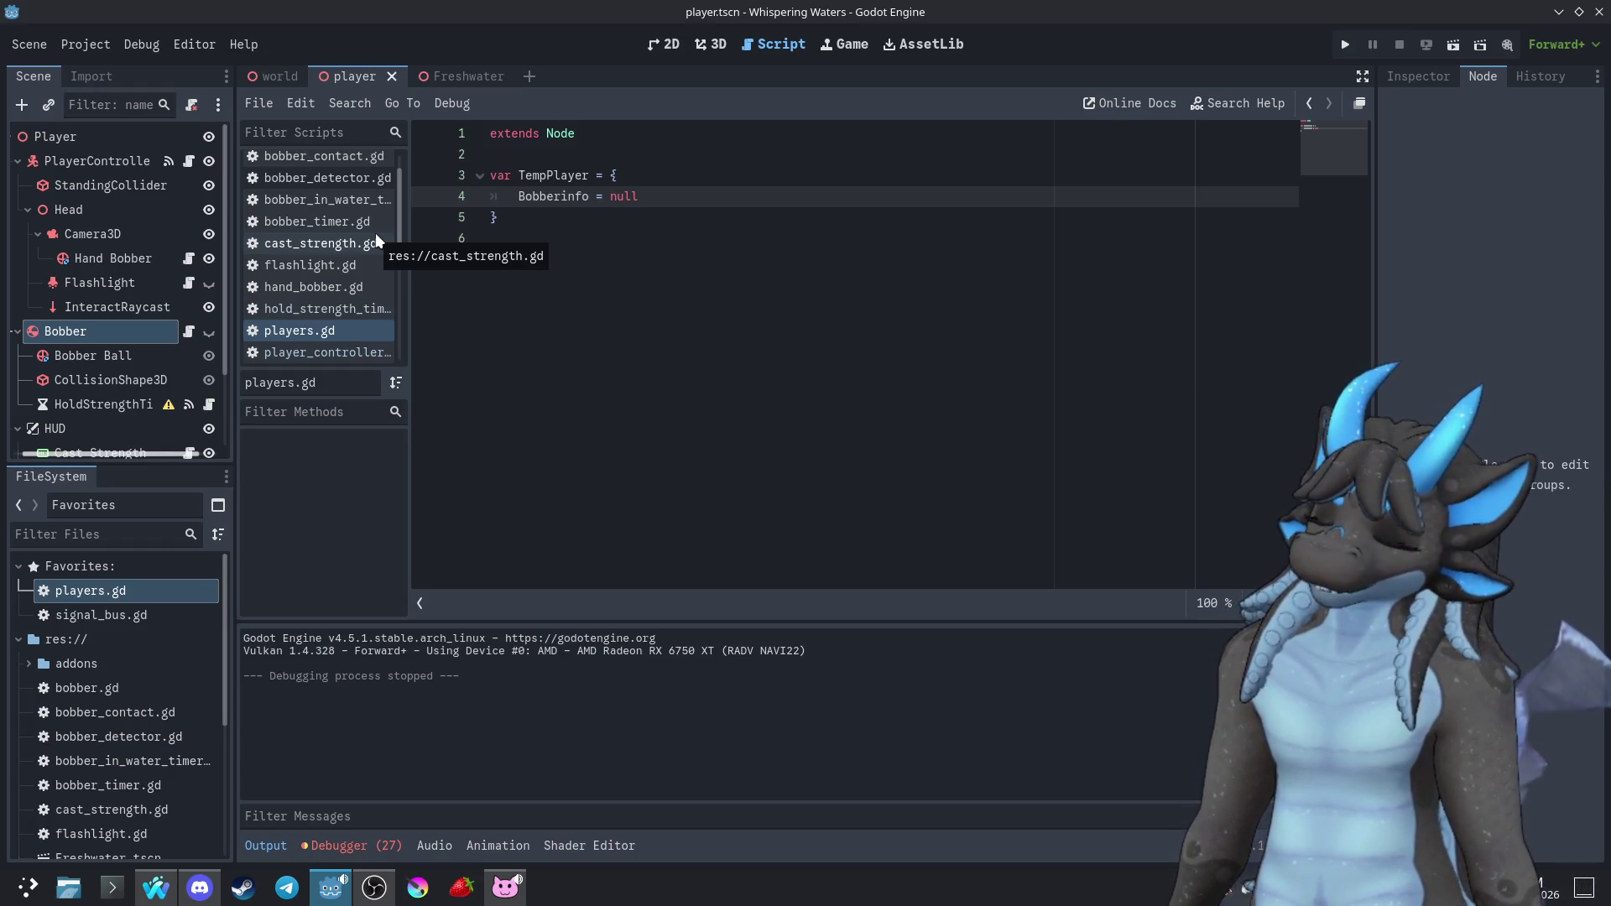
{"action": "left_click", "coordinate": [279, 74]}
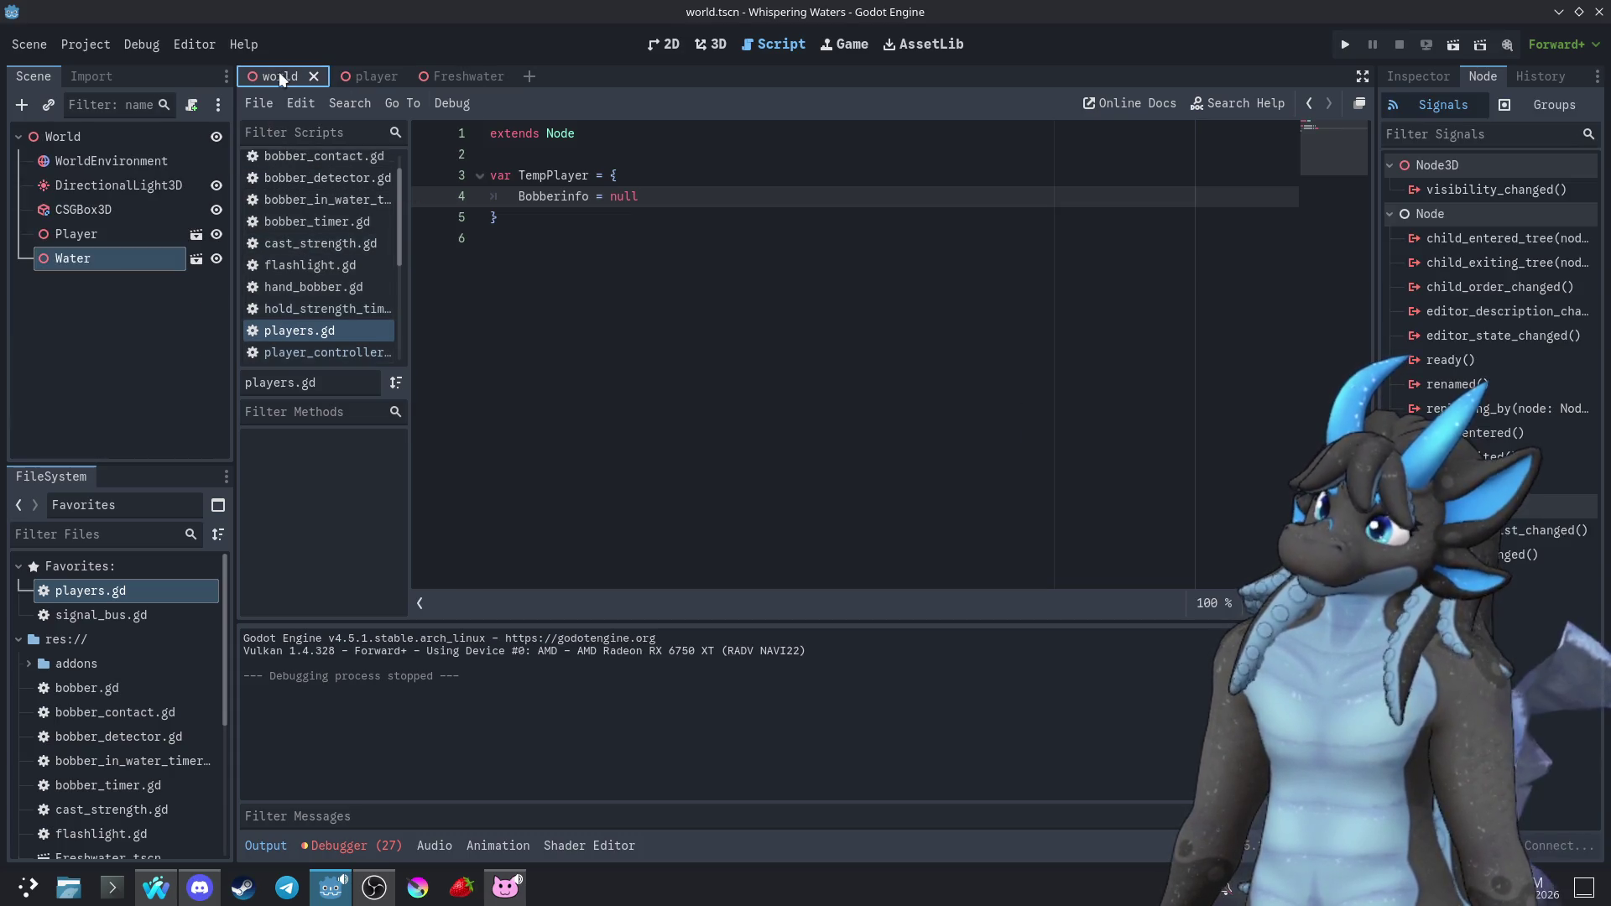
View the Freshwater scene's water cube in the 3D viewport
{"action": "left_click", "coordinate": [491, 76]}
{"action": "left_click", "coordinate": [711, 44]}
{"action": "left_click", "coordinate": [650, 46]}
{"action": "left_click", "coordinate": [712, 45]}
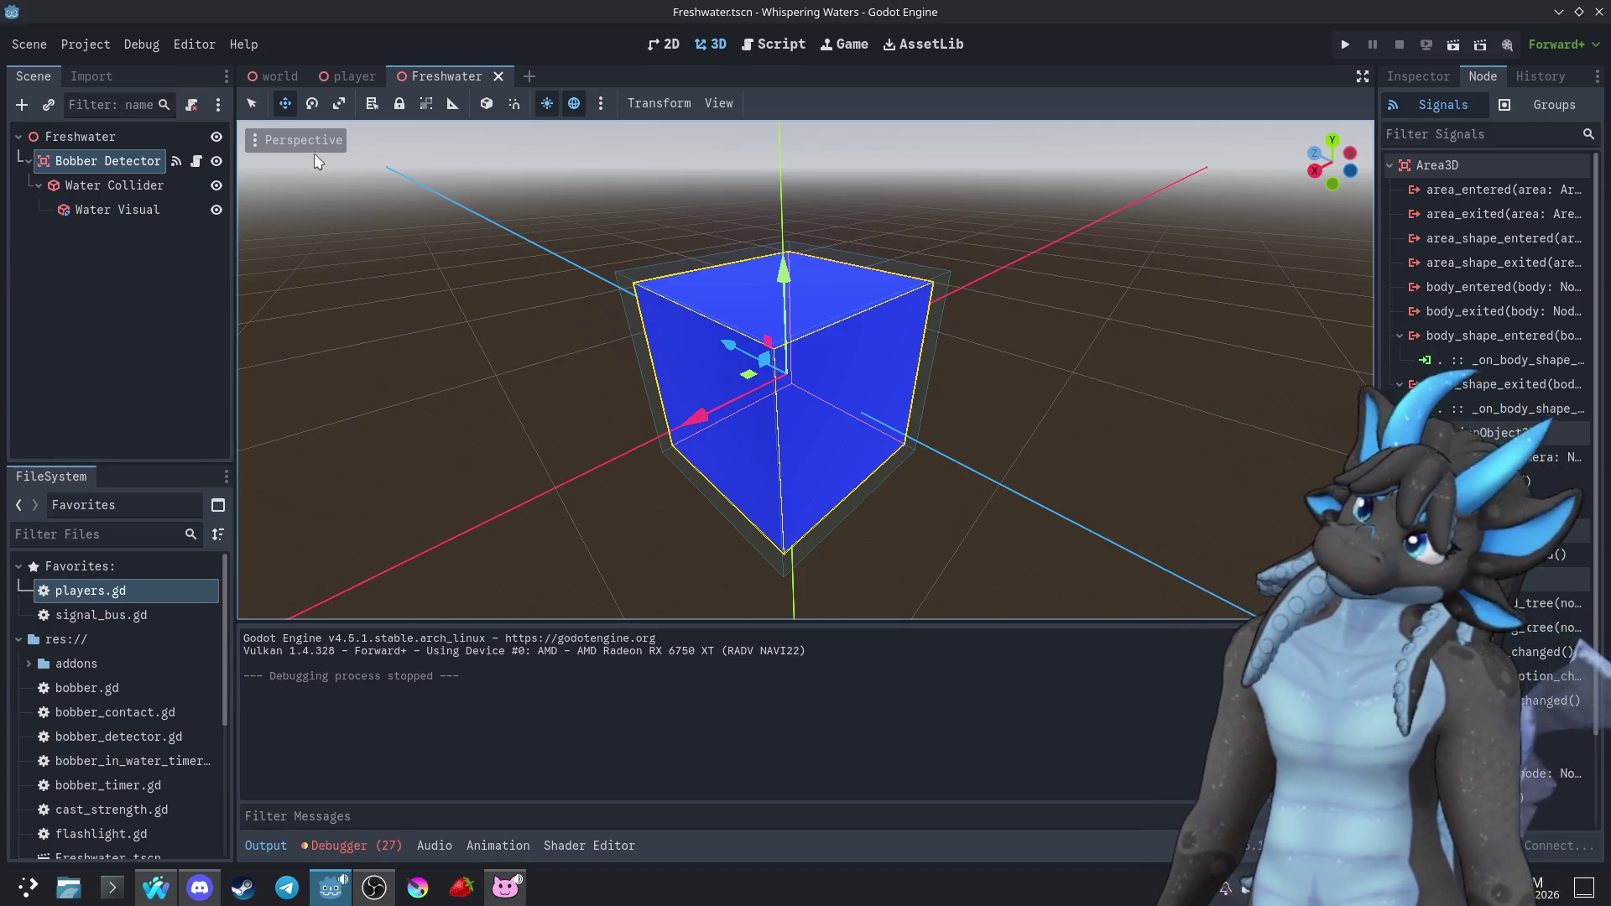
Look over bobber.gd, then reopen player_controller.gd from the player scene's PlayerController node
{"action": "left_click", "coordinate": [768, 44]}
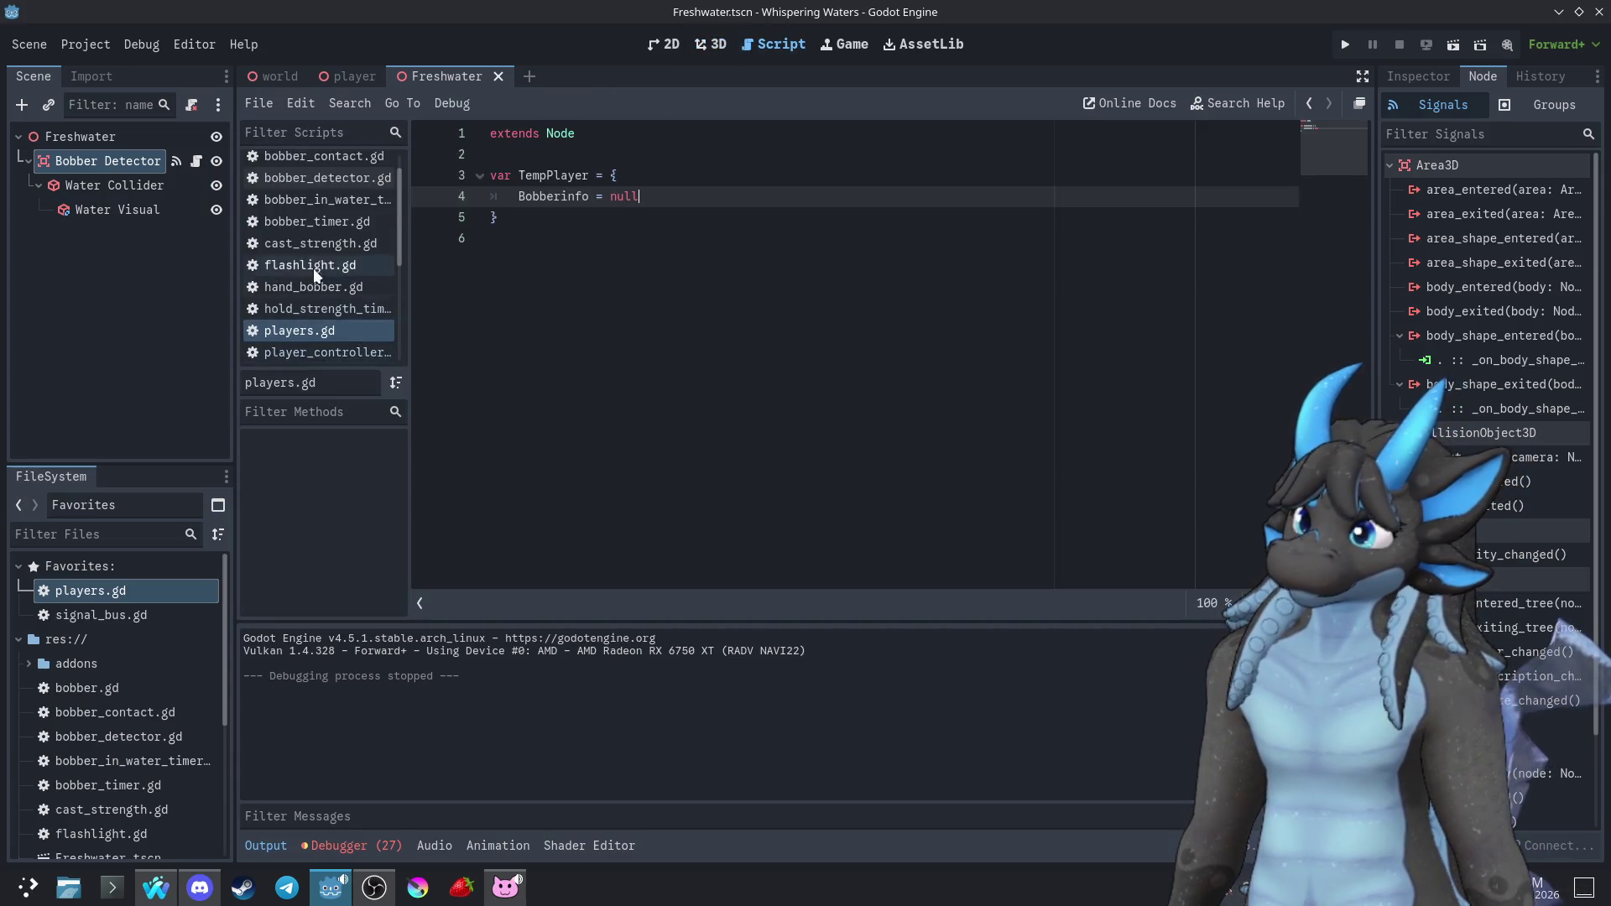
{"action": "scroll", "coordinate": [321, 270], "scroll_direction": "up", "scroll_amount": 1}
{"action": "left_click", "coordinate": [279, 163]}
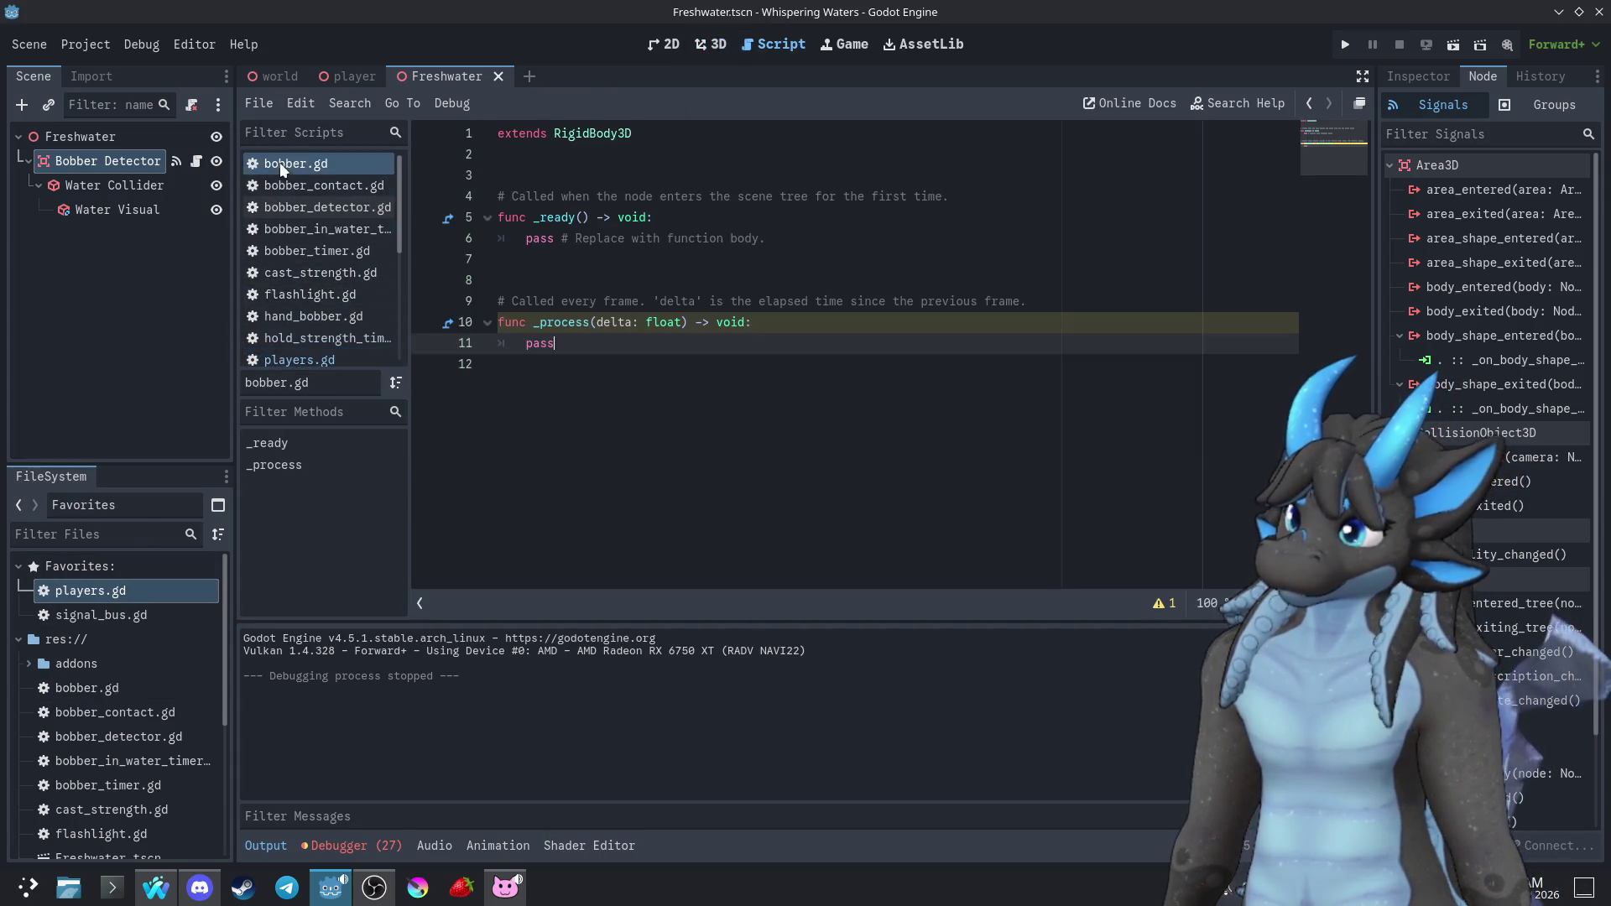
{"action": "left_click", "coordinate": [332, 78]}
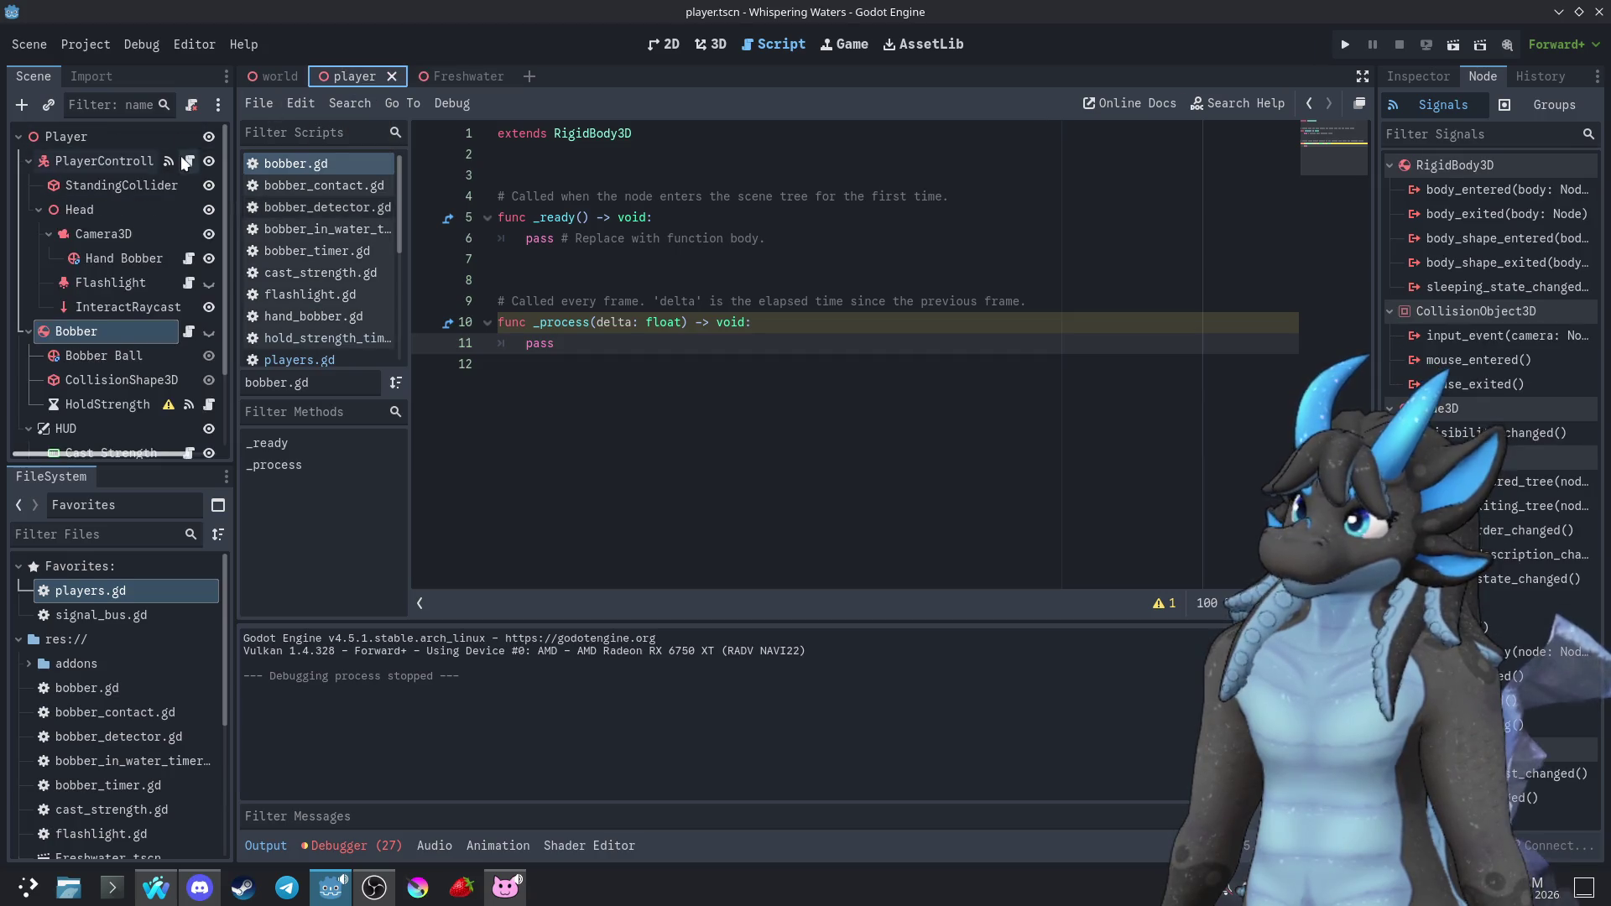
{"action": "left_click", "coordinate": [188, 161]}
{"action": "scroll", "coordinate": [1369, 419], "scroll_direction": "down", "scroll_amount": 20}
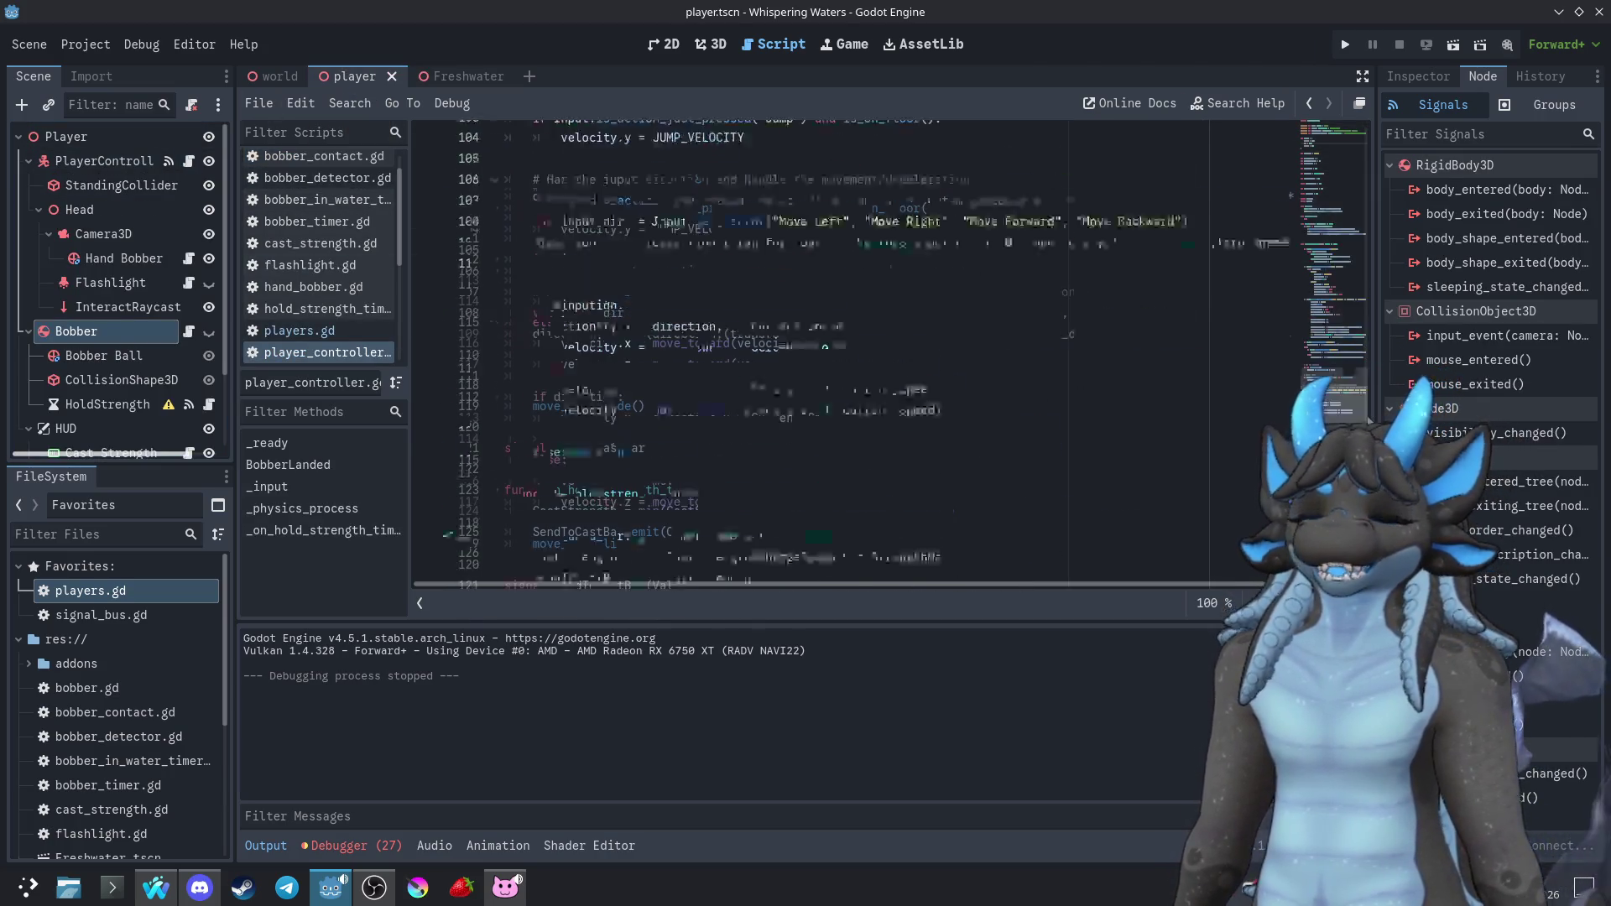
Scroll through the debug-free Cast Bobber code, then open the BobberTimer node's bobber_timer.gd
{"action": "scroll", "coordinate": [1327, 275], "scroll_direction": "up", "scroll_amount": 20}
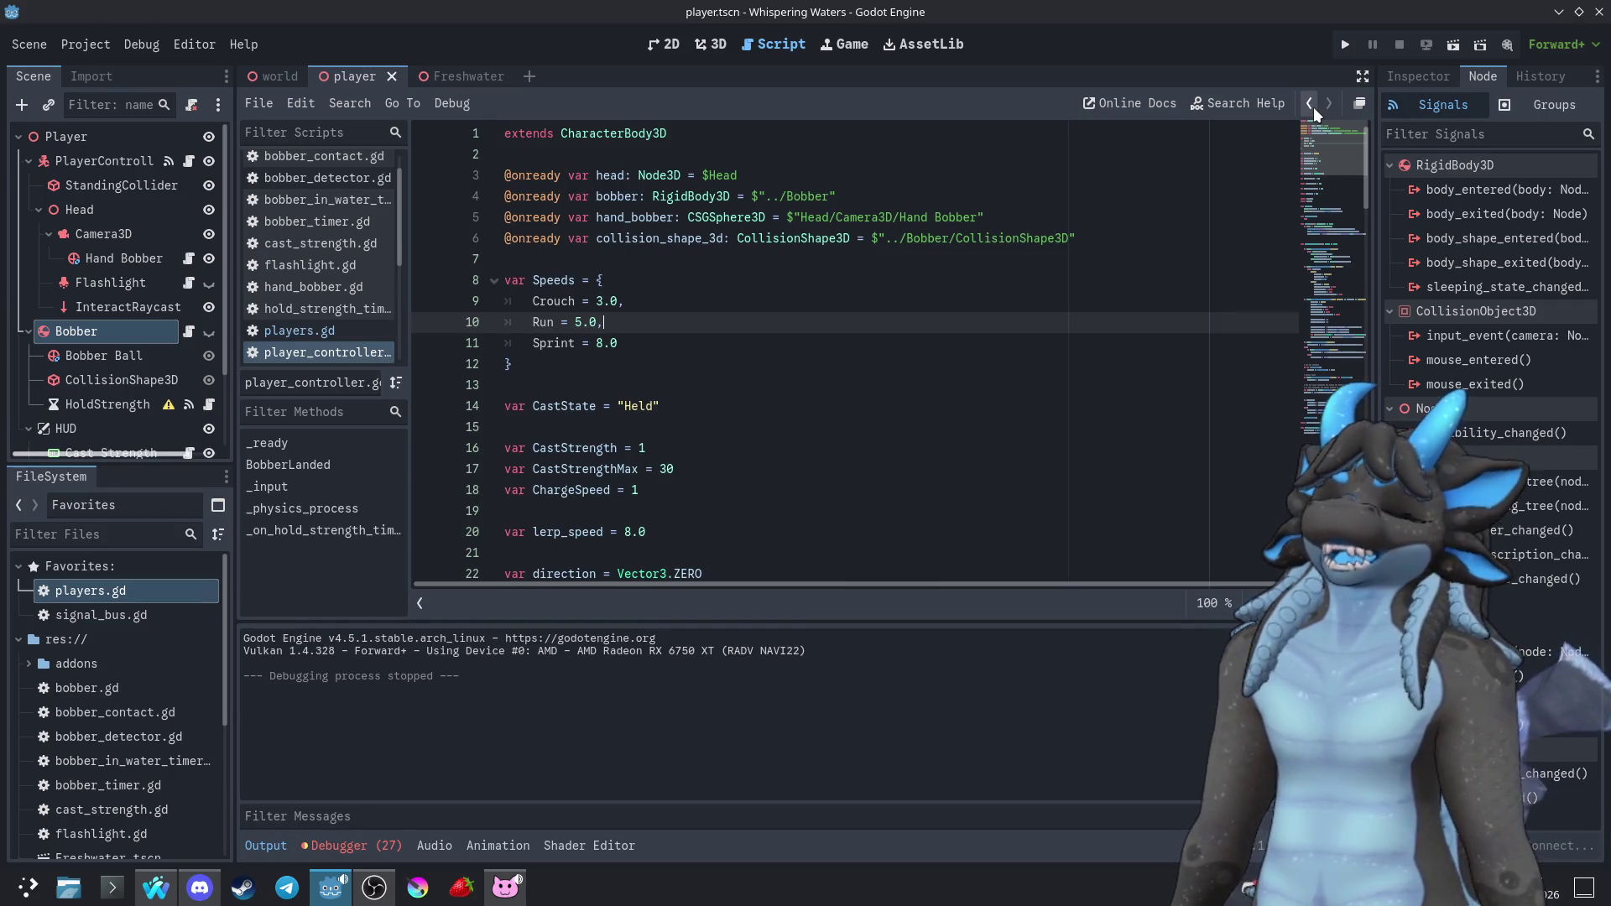
{"action": "scroll", "coordinate": [807, 348], "scroll_direction": "down", "scroll_amount": 5}
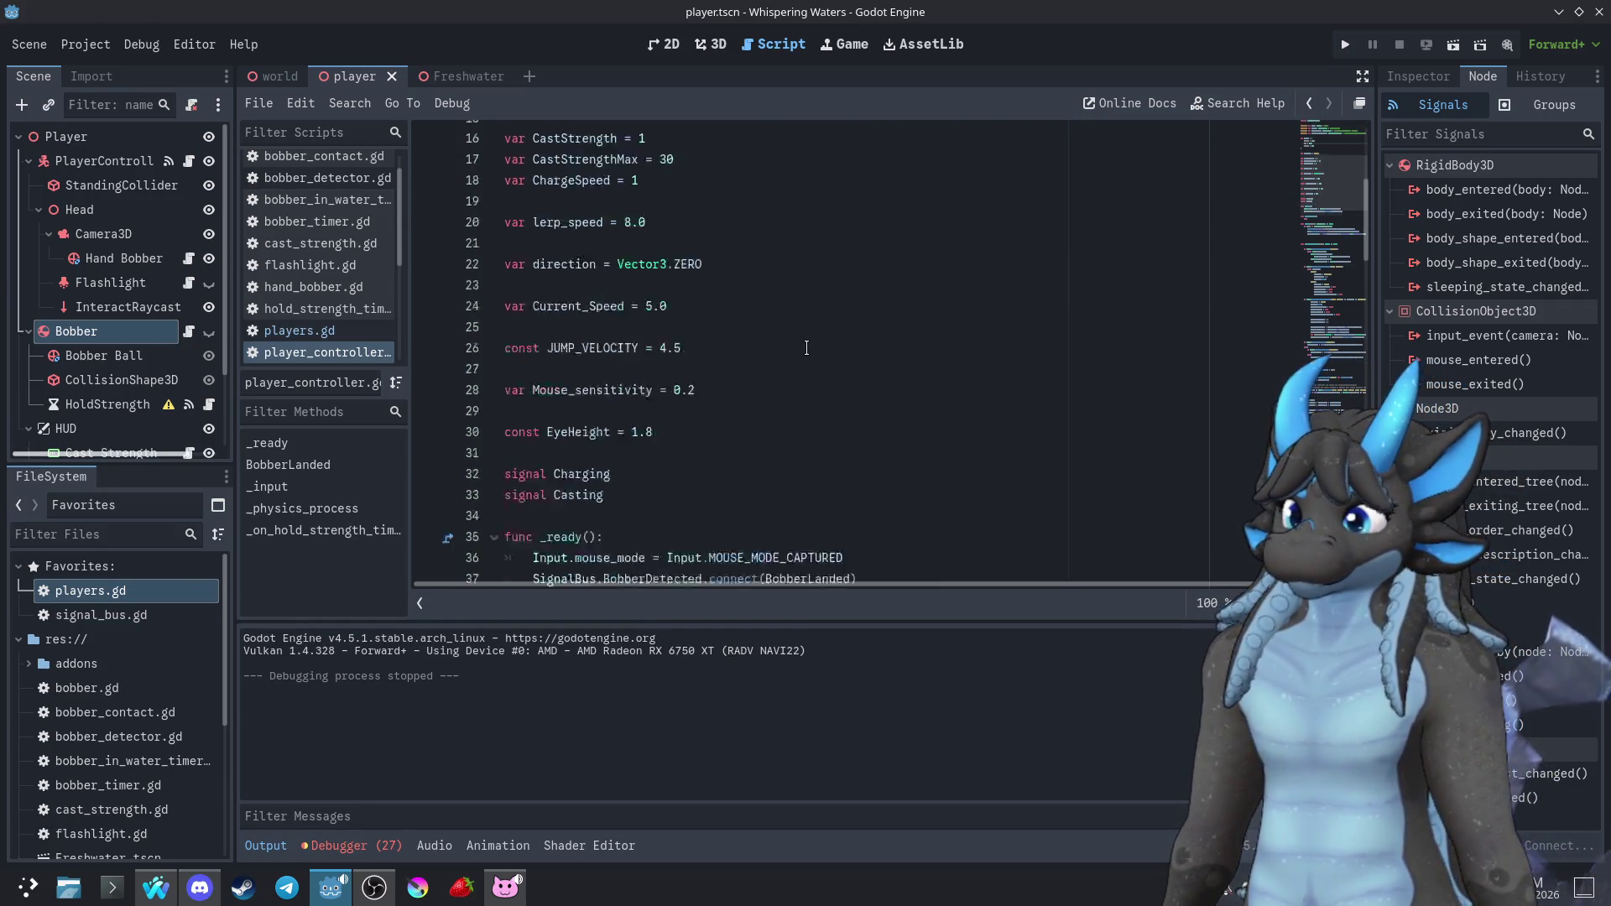
{"action": "scroll", "coordinate": [806, 347], "scroll_direction": "down", "scroll_amount": 5}
{"action": "scroll", "coordinate": [812, 348], "scroll_direction": "down", "scroll_amount": 3}
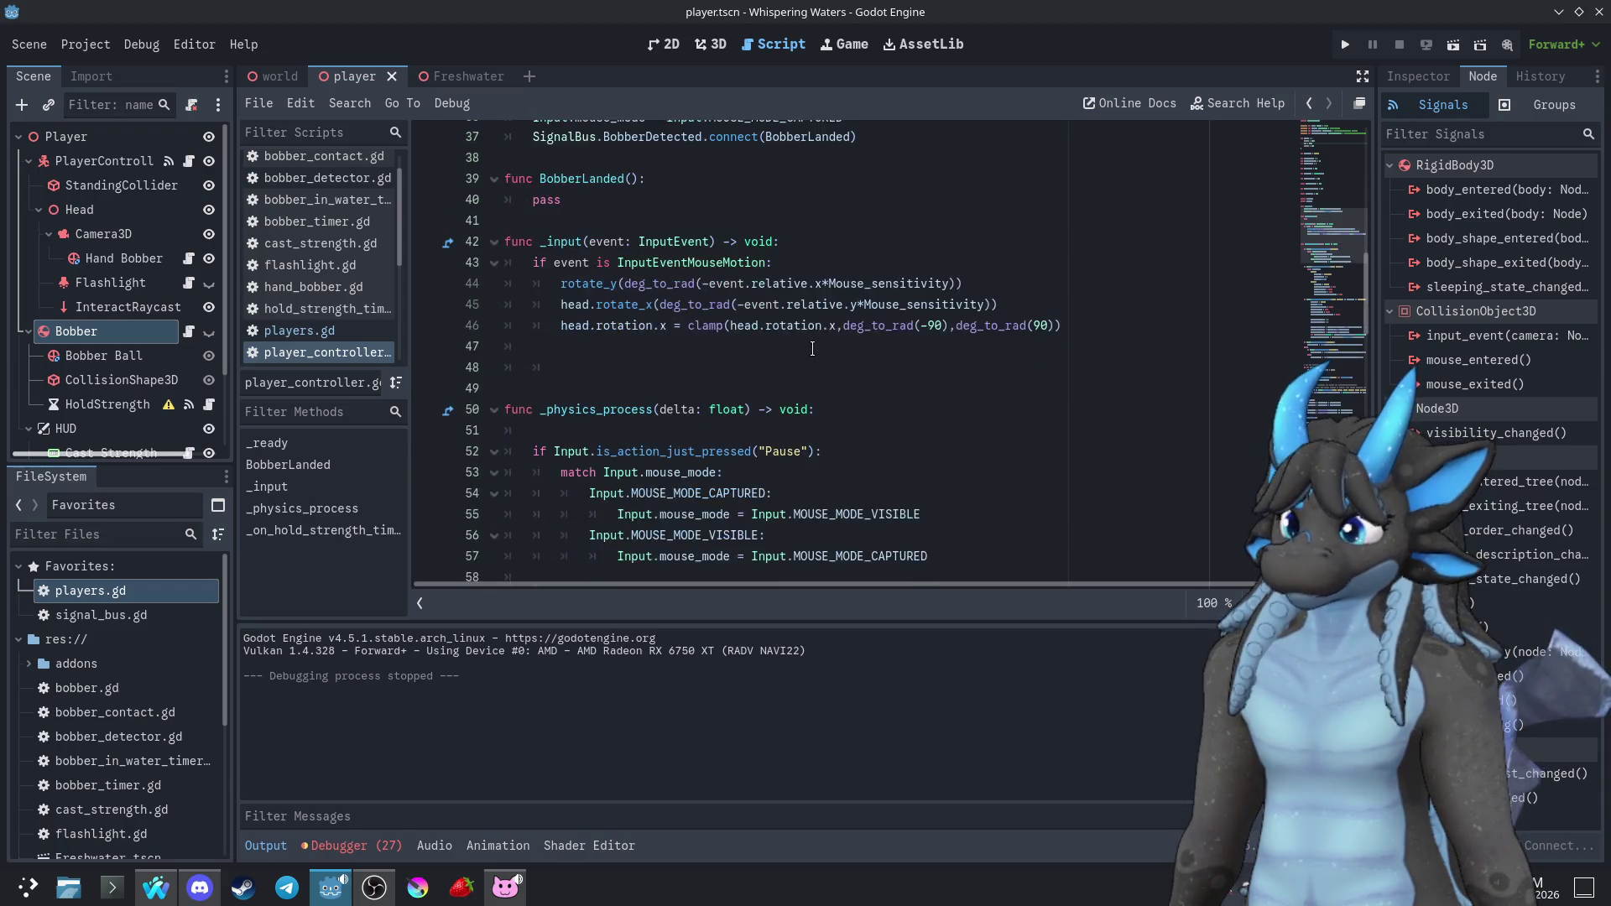
{"action": "scroll", "coordinate": [812, 348], "scroll_direction": "down", "scroll_amount": 2}
{"action": "scroll", "coordinate": [813, 349], "scroll_direction": "down", "scroll_amount": 3}
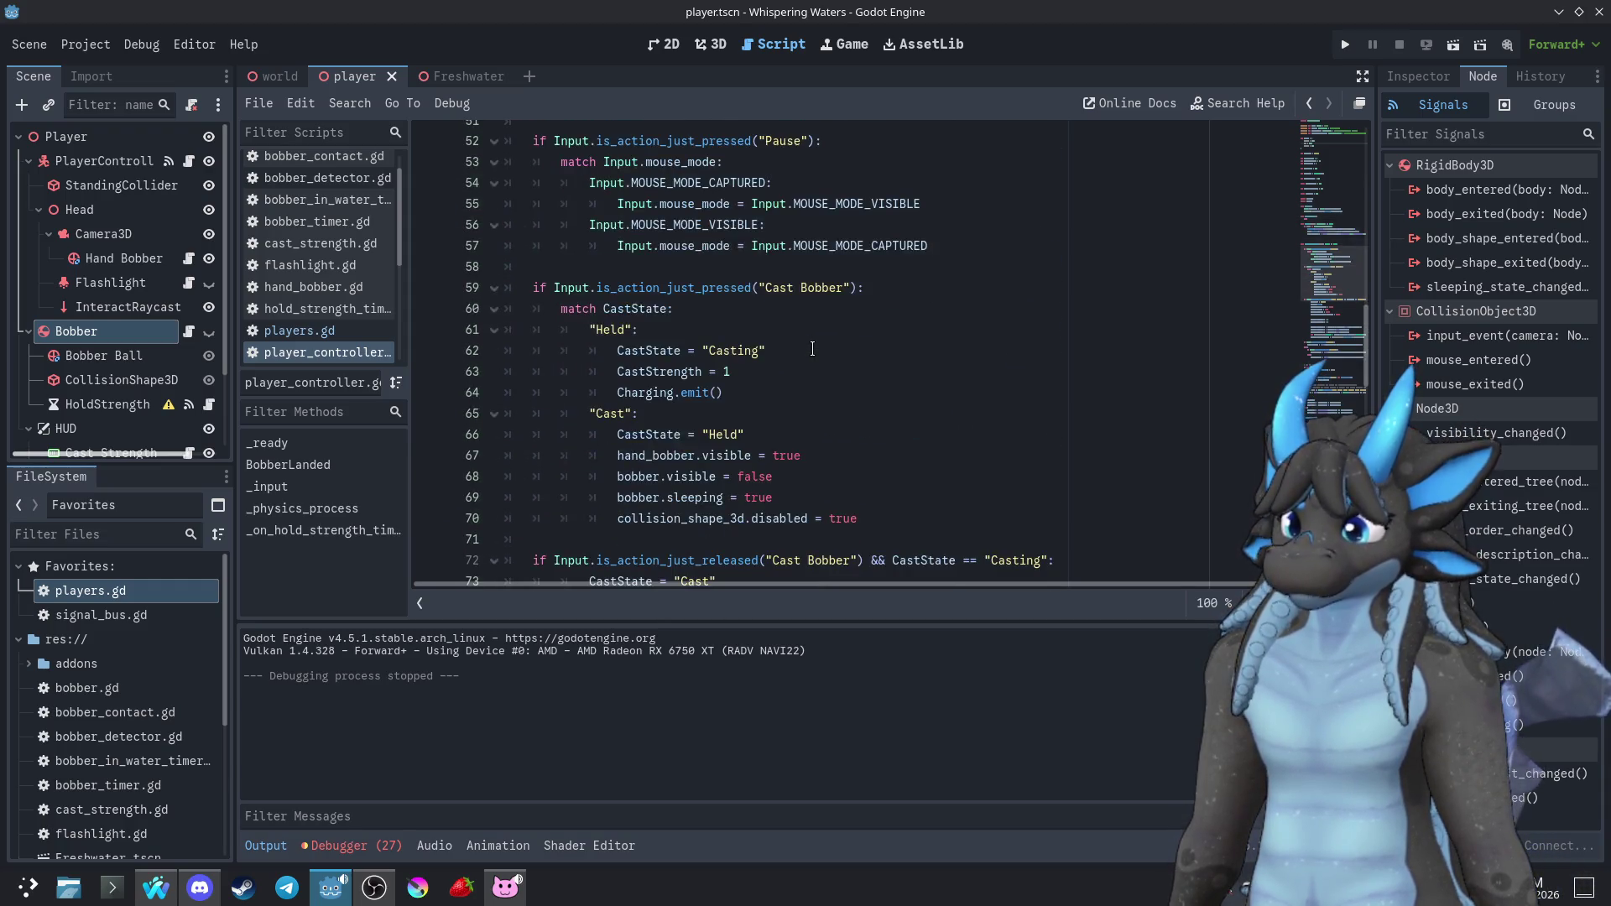
{"action": "scroll", "coordinate": [813, 348], "scroll_direction": "down", "scroll_amount": 4}
{"action": "scroll", "coordinate": [813, 349], "scroll_direction": "up", "scroll_amount": 5}
{"action": "scroll", "coordinate": [812, 349], "scroll_direction": "down", "scroll_amount": 2}
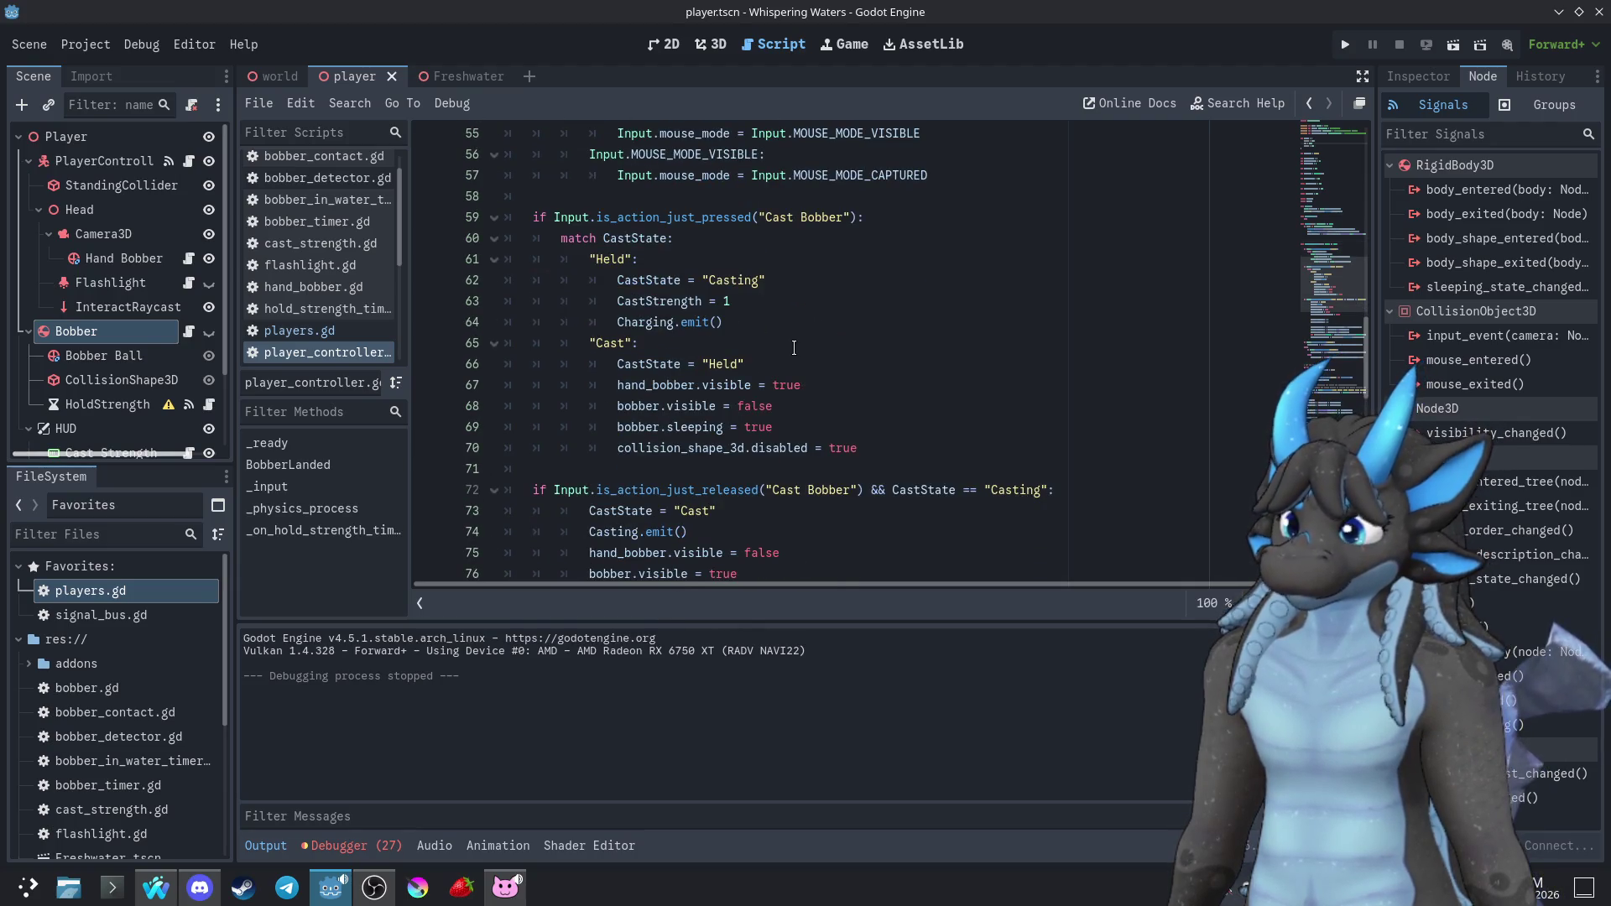
{"action": "scroll", "coordinate": [181, 359], "scroll_direction": "down", "scroll_amount": 3}
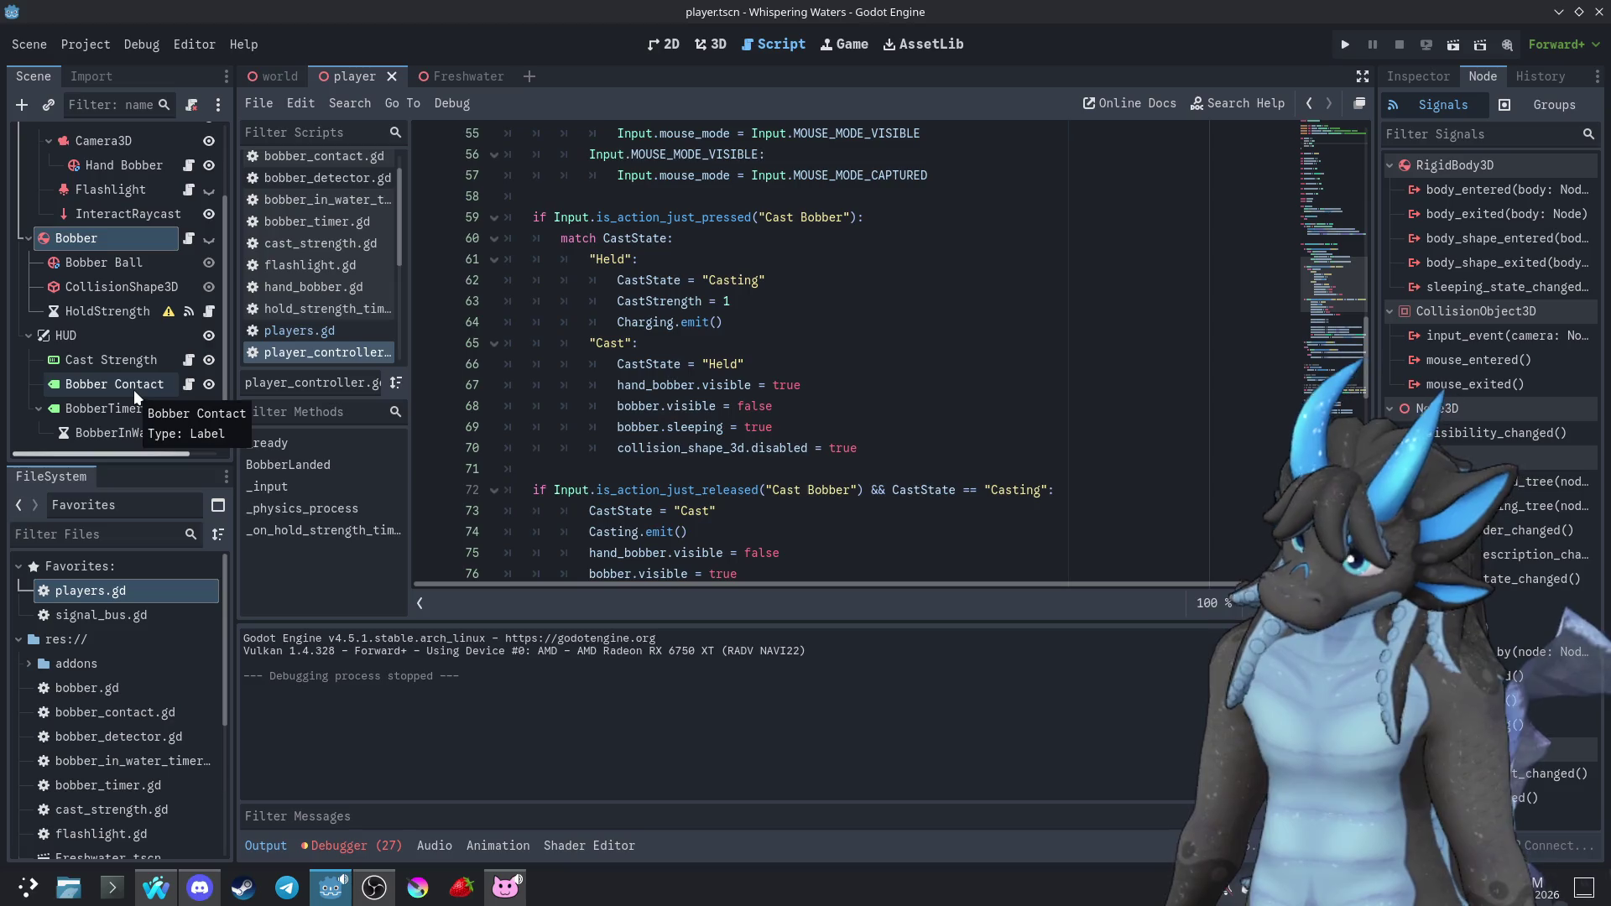
{"action": "left_click", "coordinate": [180, 411]}
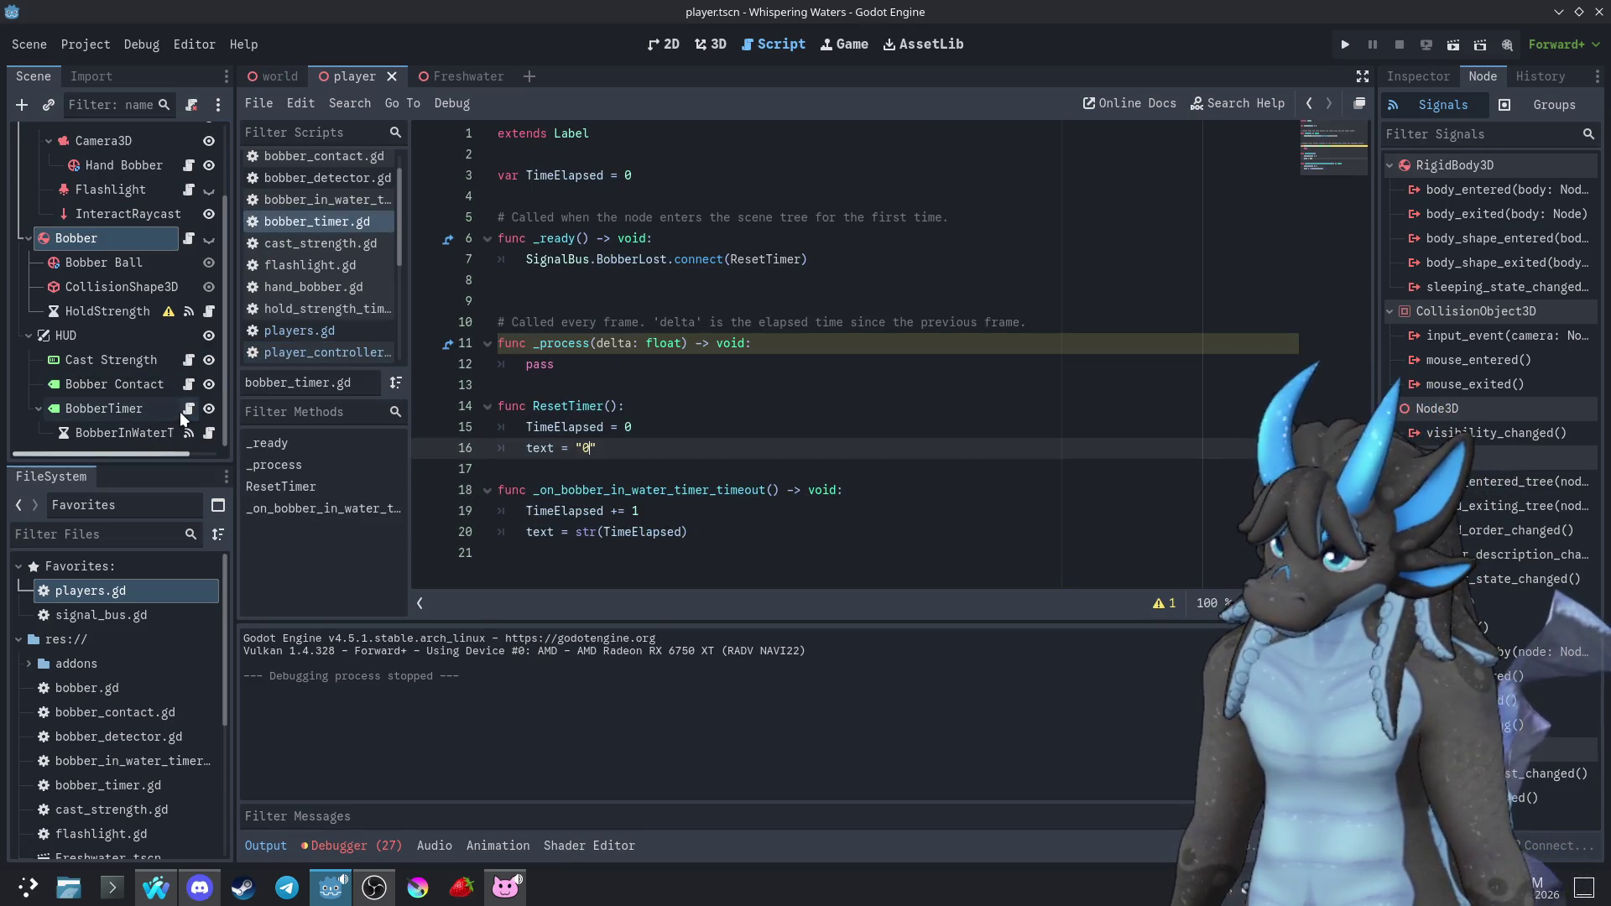
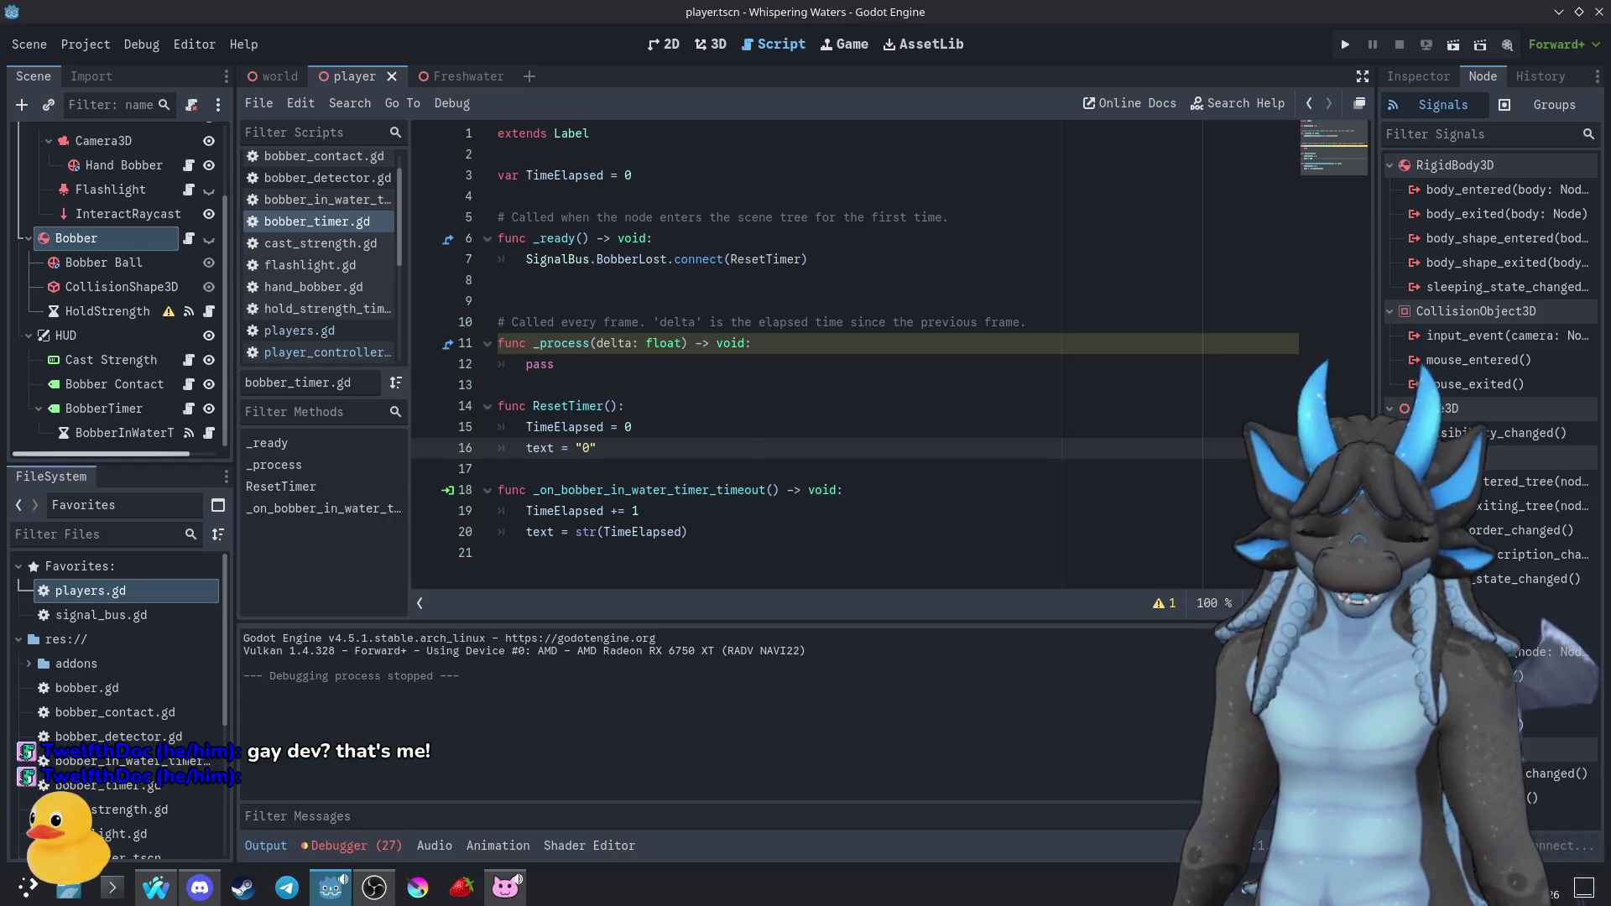
Check the Bobber Contact and BobberTimer scripts, then open bobber_in_water_timer.gd from the Scene tree
{"action": "left_click", "coordinate": [914, 426]}
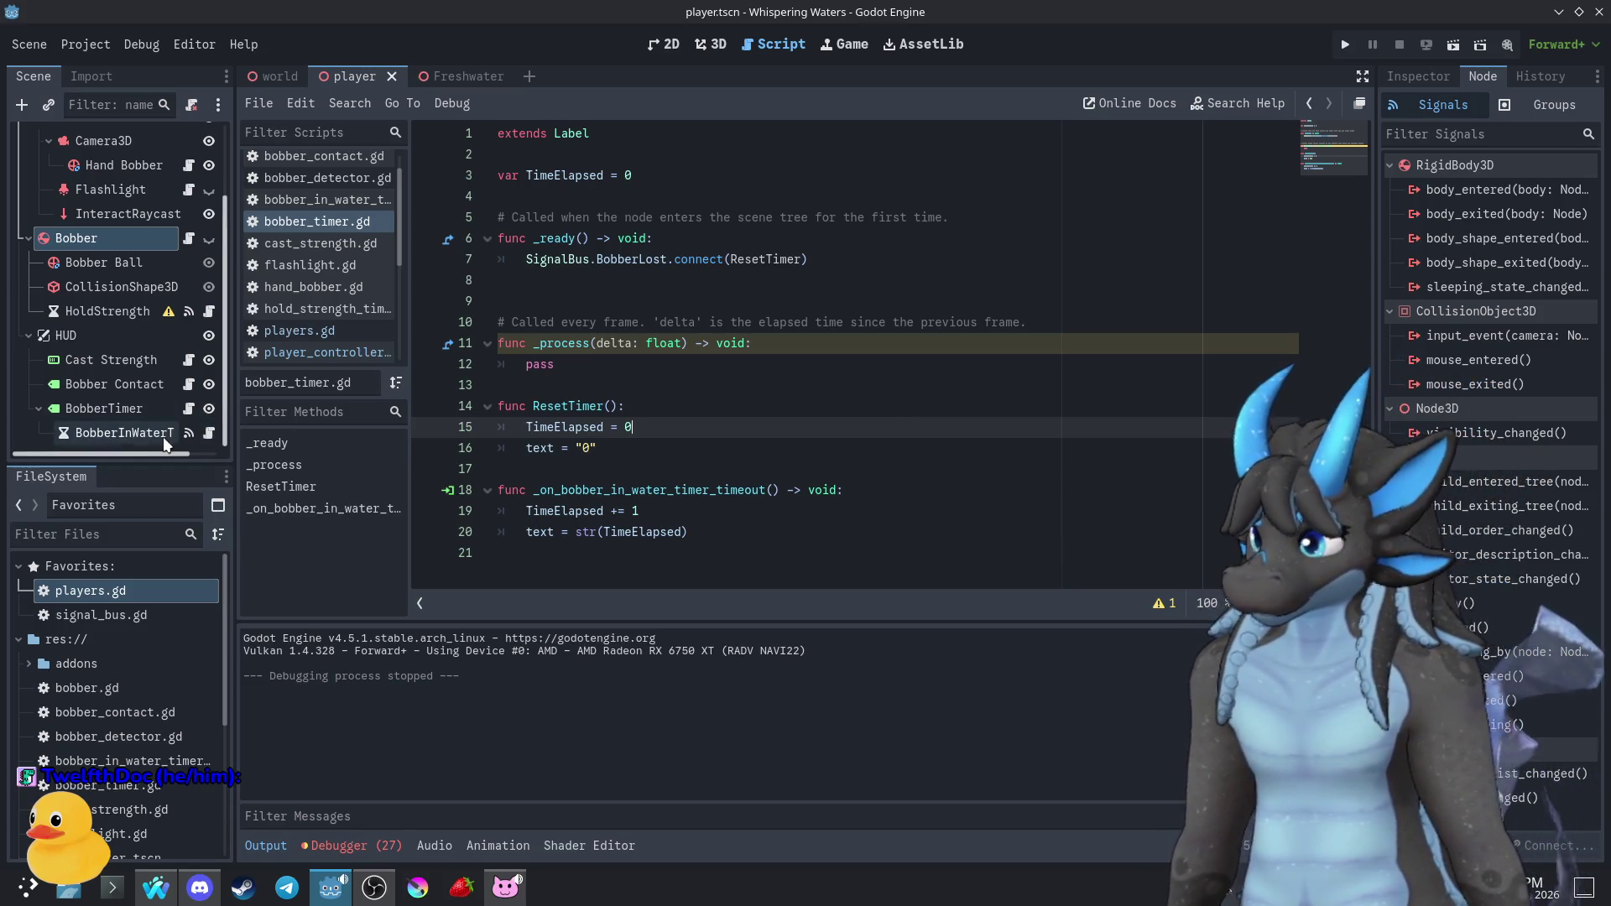
{"action": "left_click", "coordinate": [188, 384]}
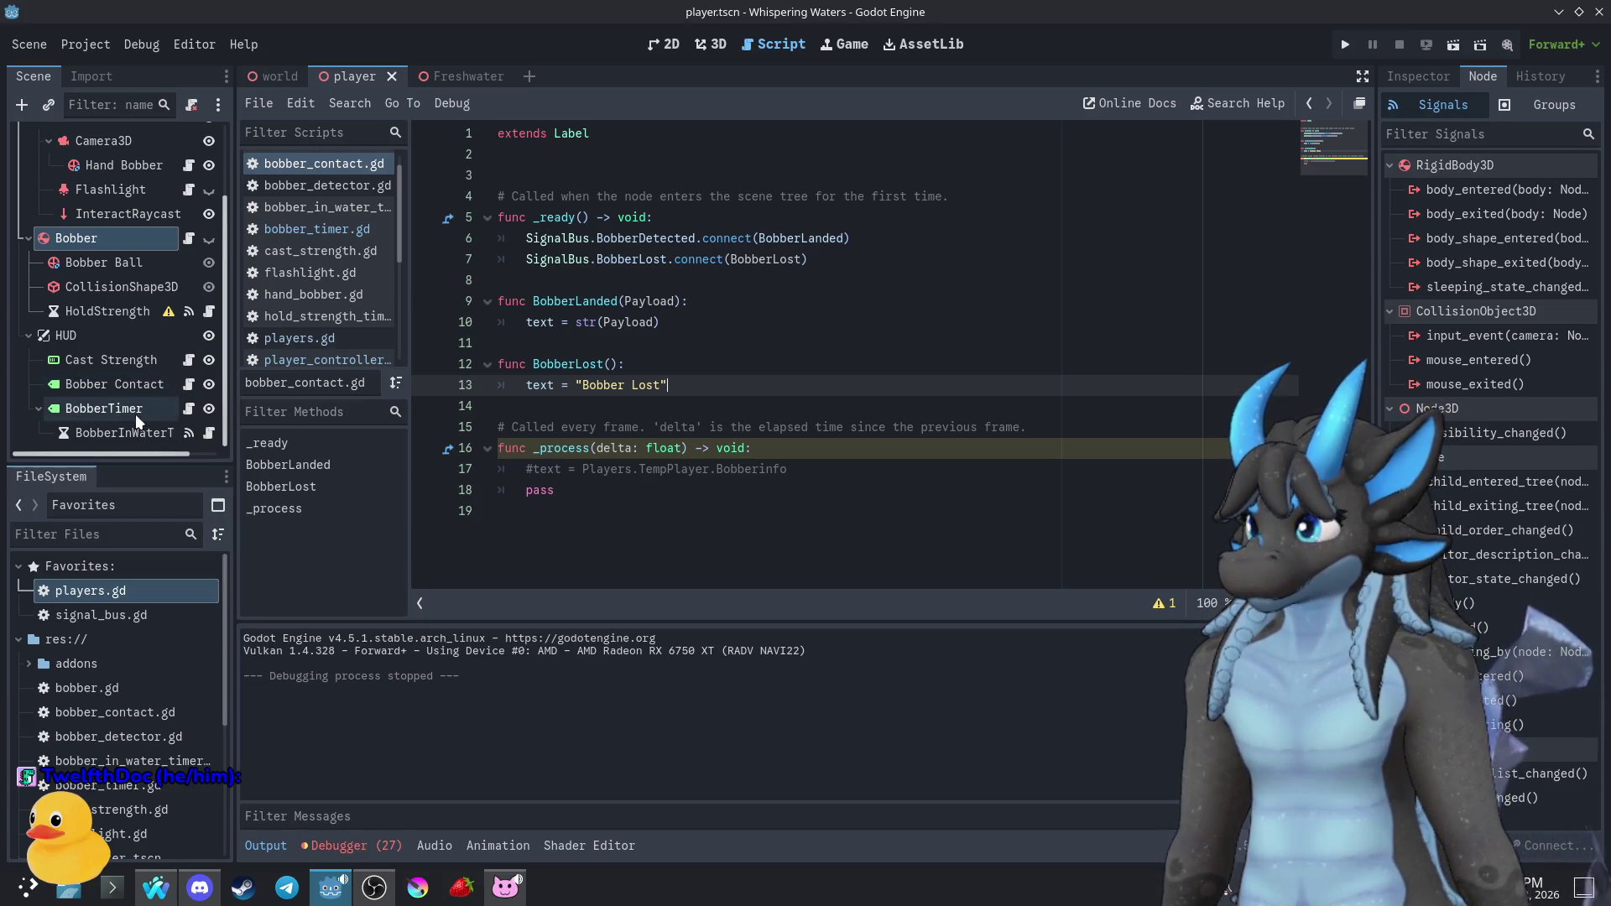
{"action": "left_click", "coordinate": [188, 414]}
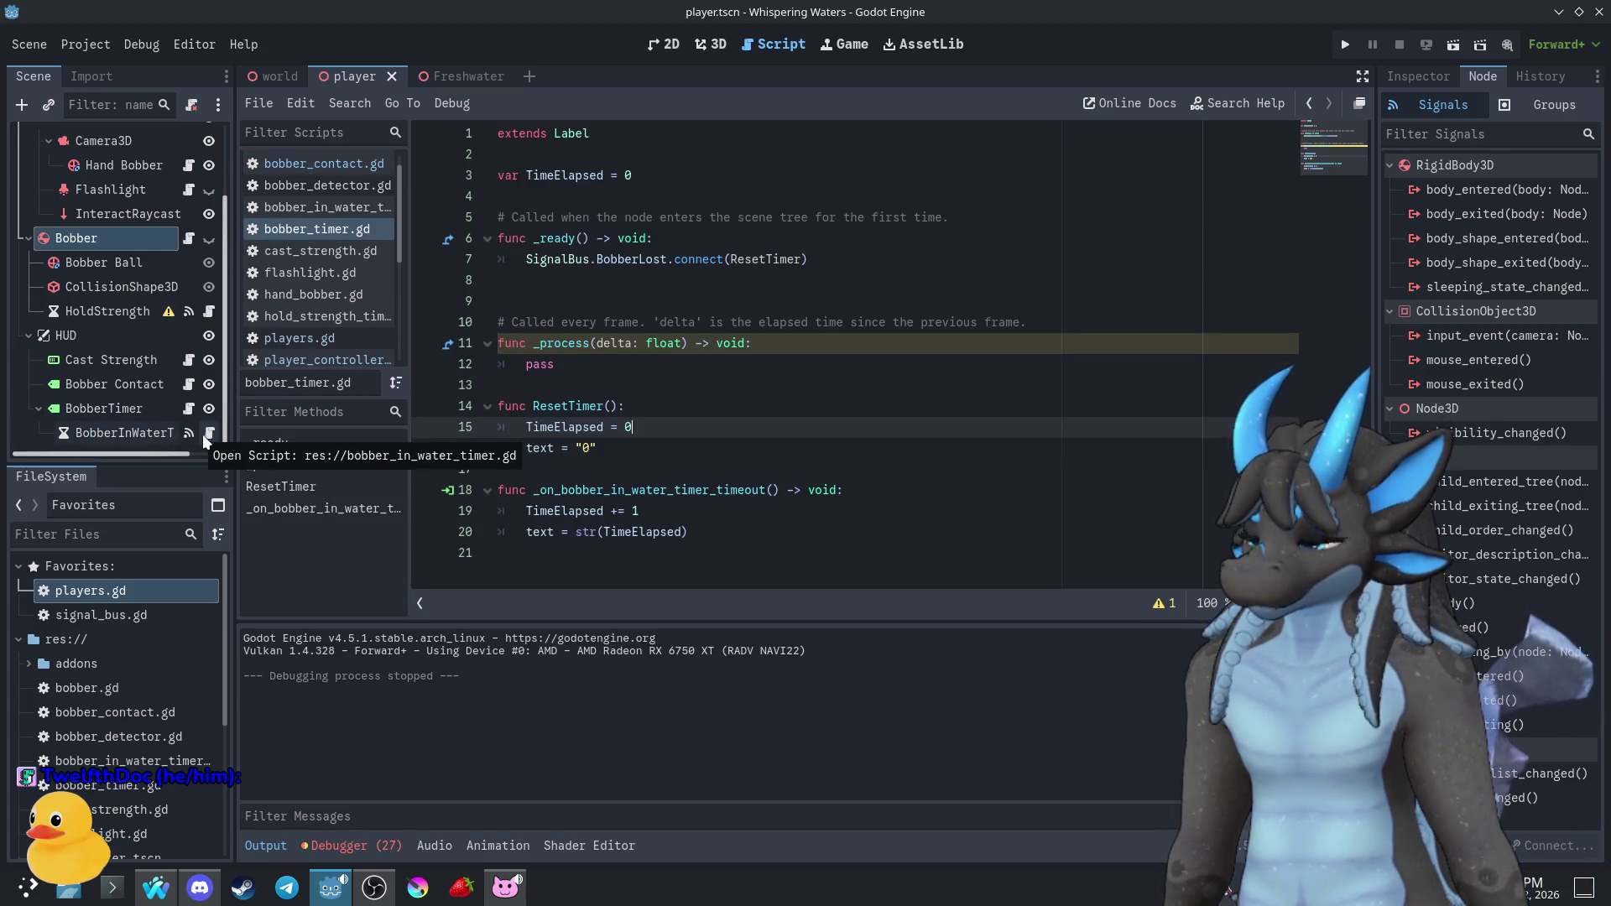
{"action": "left_click", "coordinate": [208, 435]}
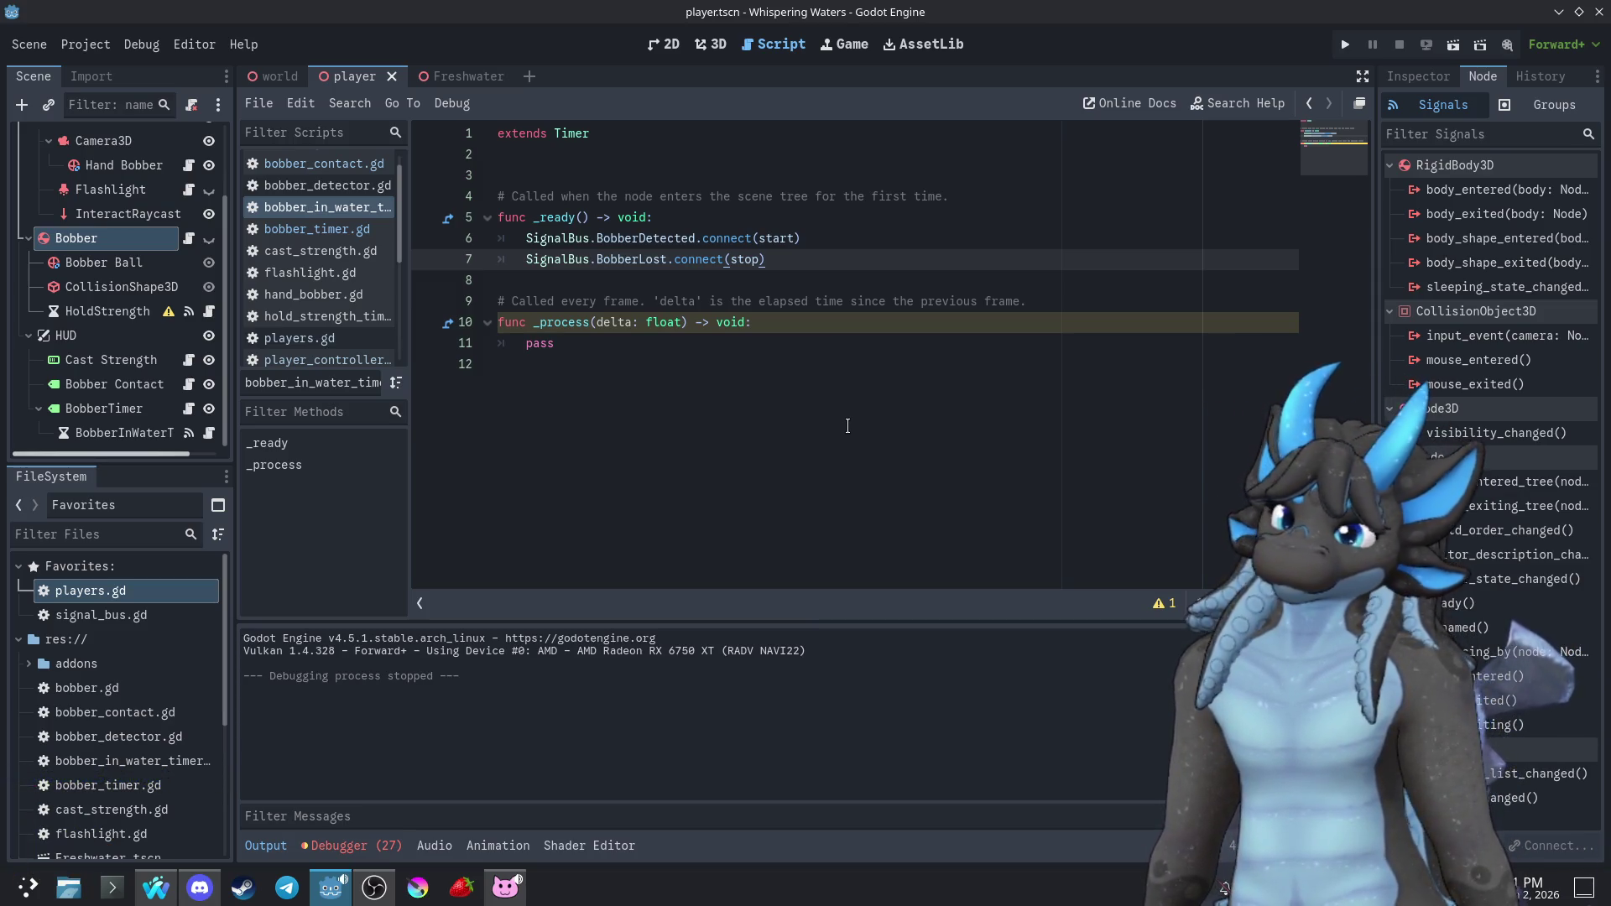
Declare 'var BiteTime = 0' on a new line 3 of the script
{"action": "left_click", "coordinate": [743, 173]}
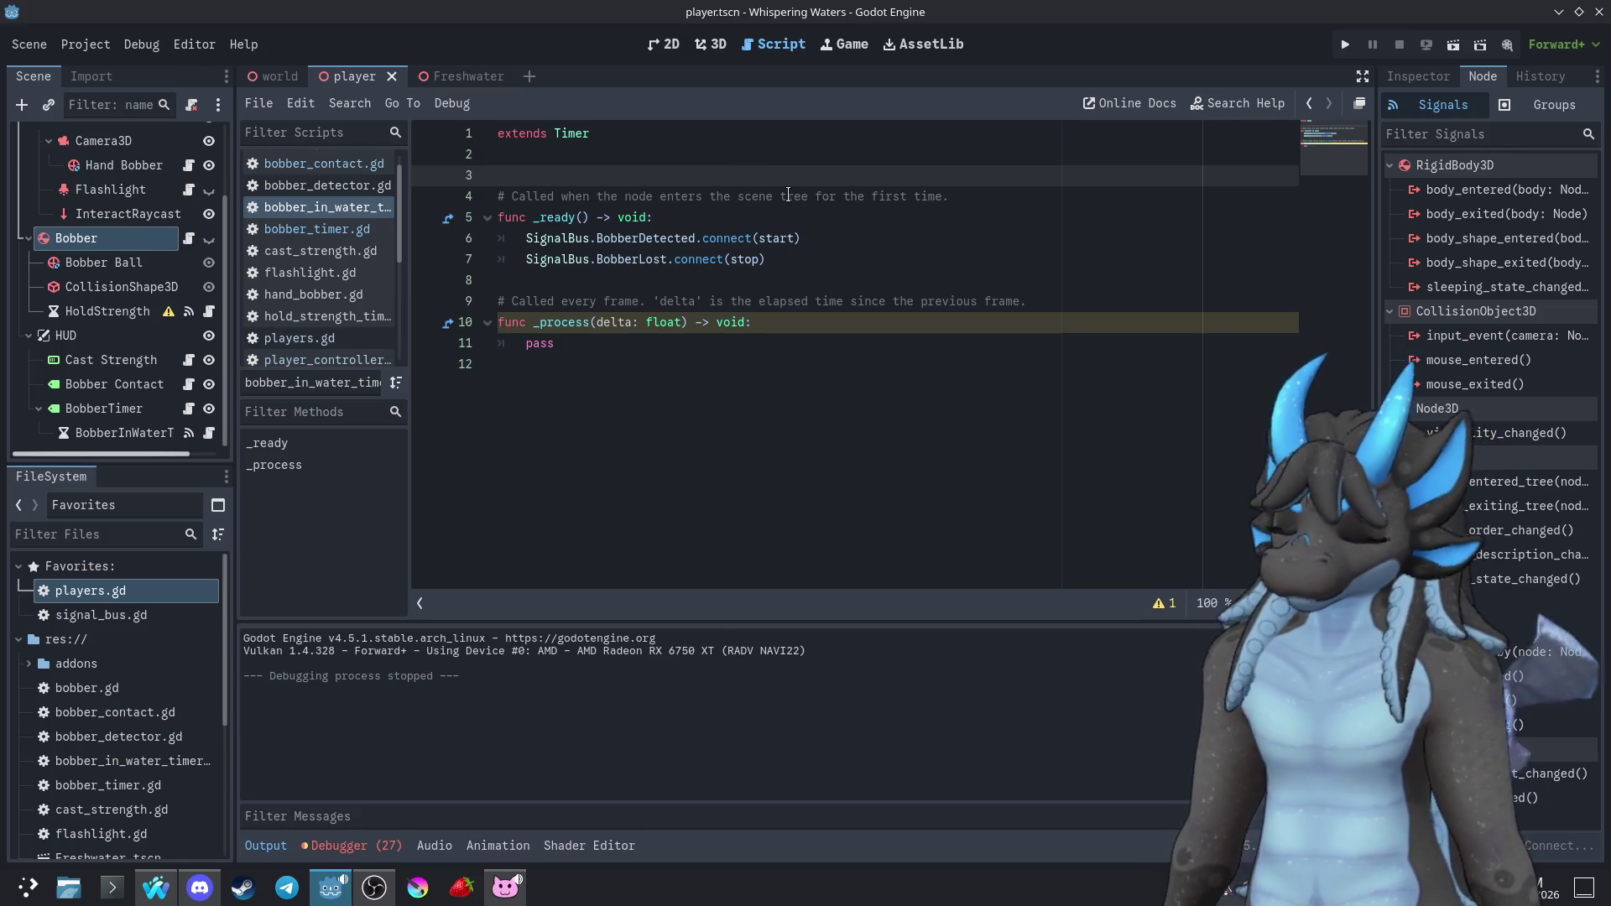
{"action": "key", "text": "Return"}
{"action": "key", "text": "Up"}
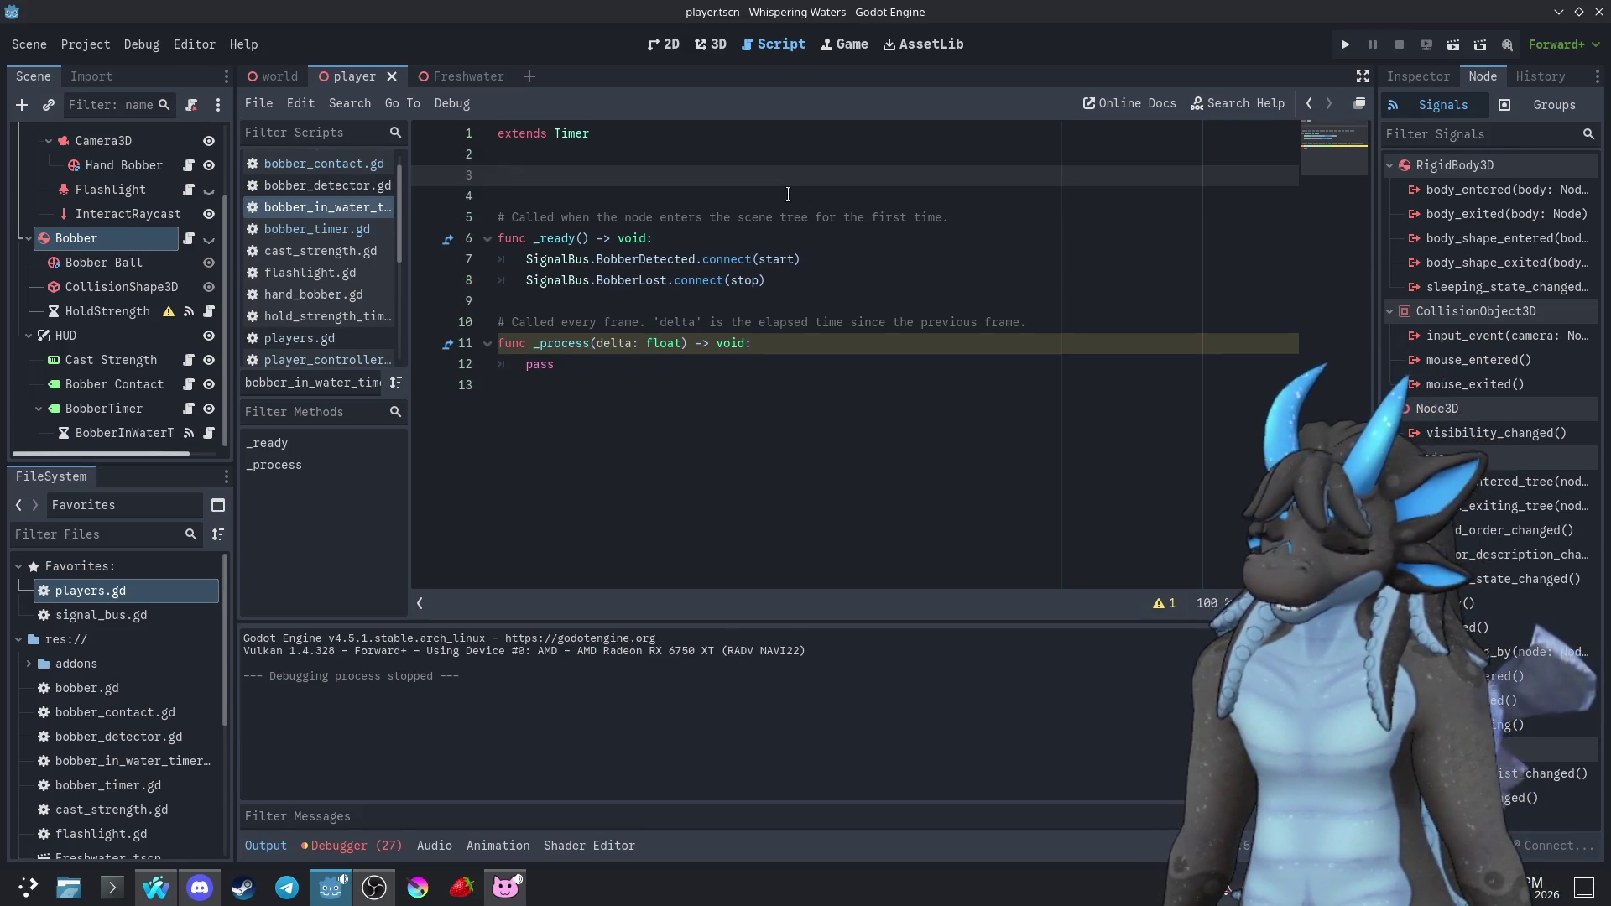
{"action": "type", "text": "var "}
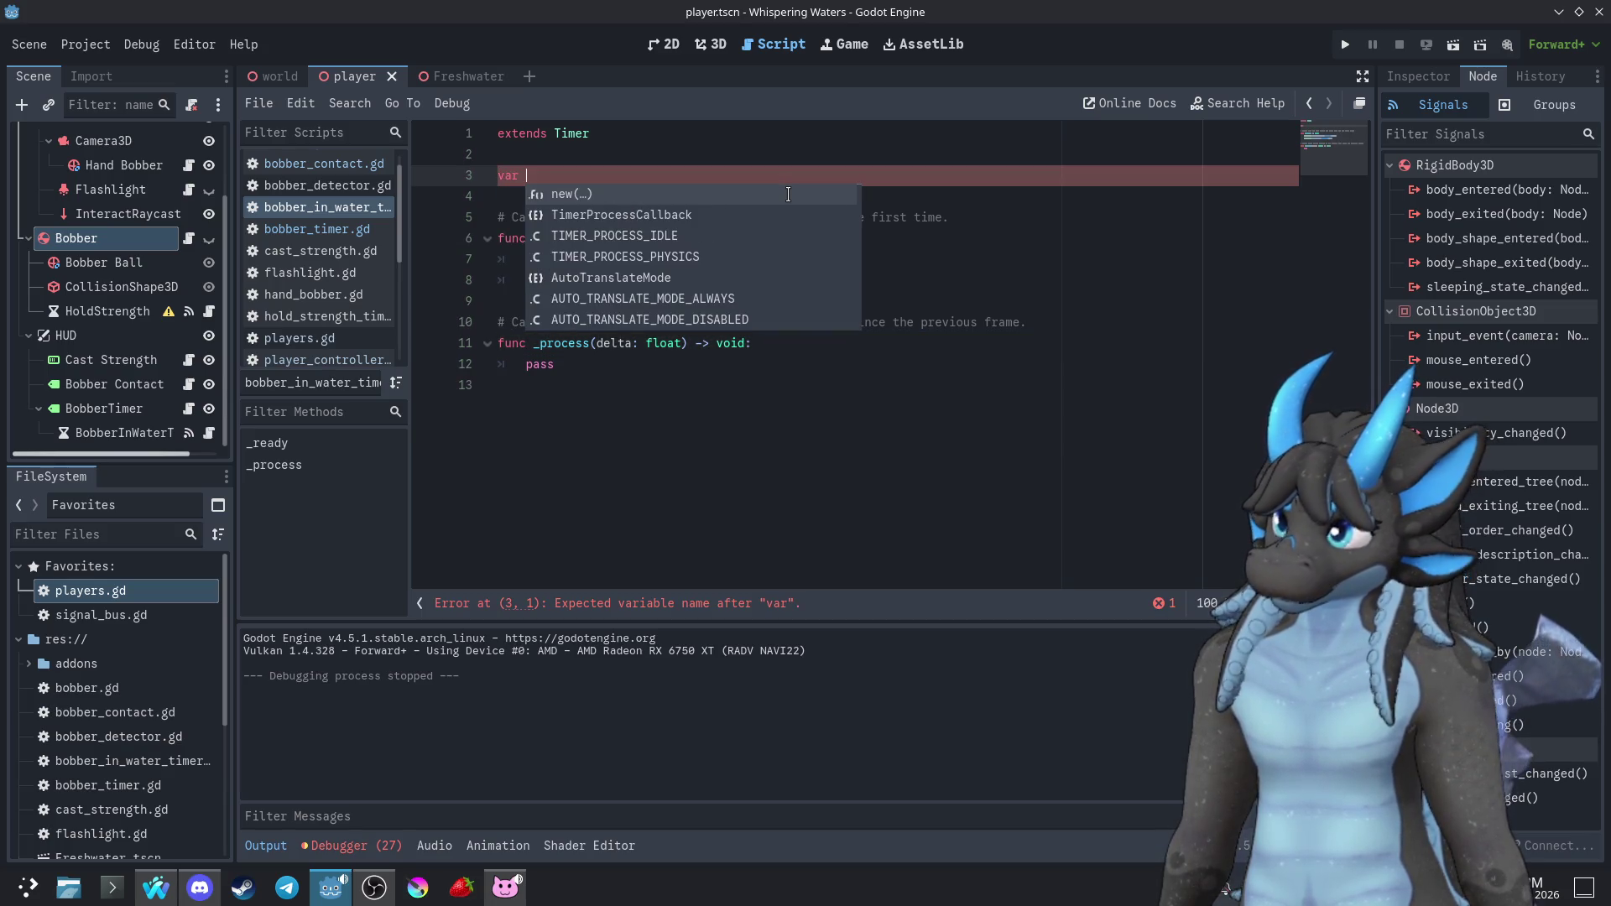
{"action": "type", "text": "Timer"}
{"action": "key", "text": "Escape"}
{"action": "key", "text": "BackSpace"}
{"action": "key", "text": "BackSpace"}
{"action": "key", "text": "BackSpace"}
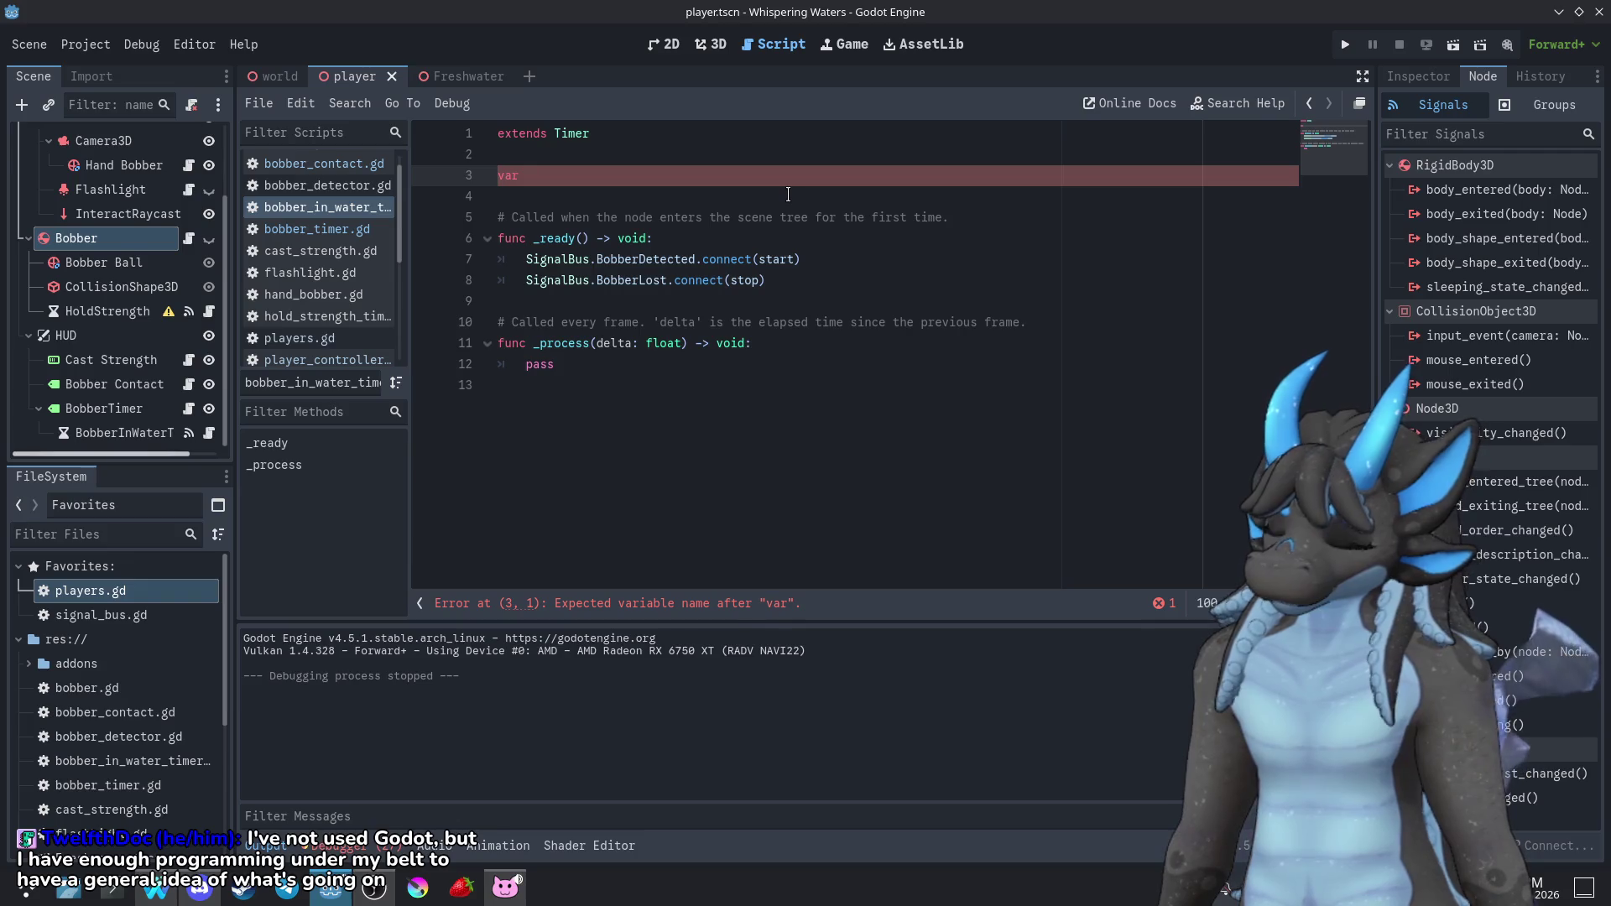
{"action": "type", "text": "Cast"}
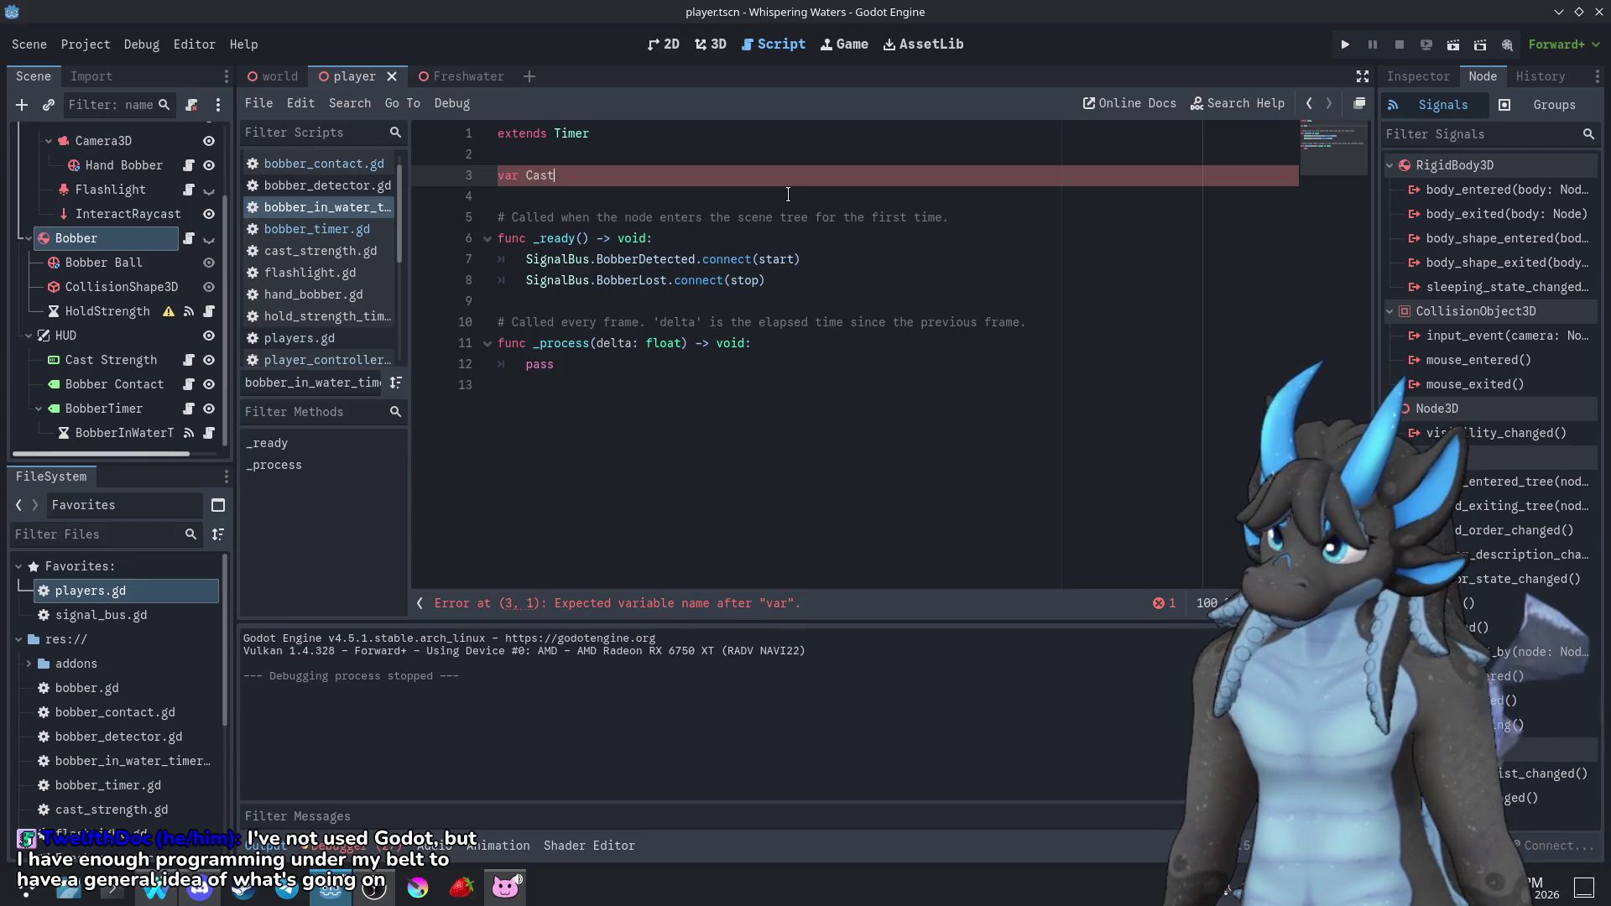
{"action": "key", "text": "BackSpace"}
{"action": "key", "text": "BackSpace"}
{"action": "key", "text": "BackSpace"}
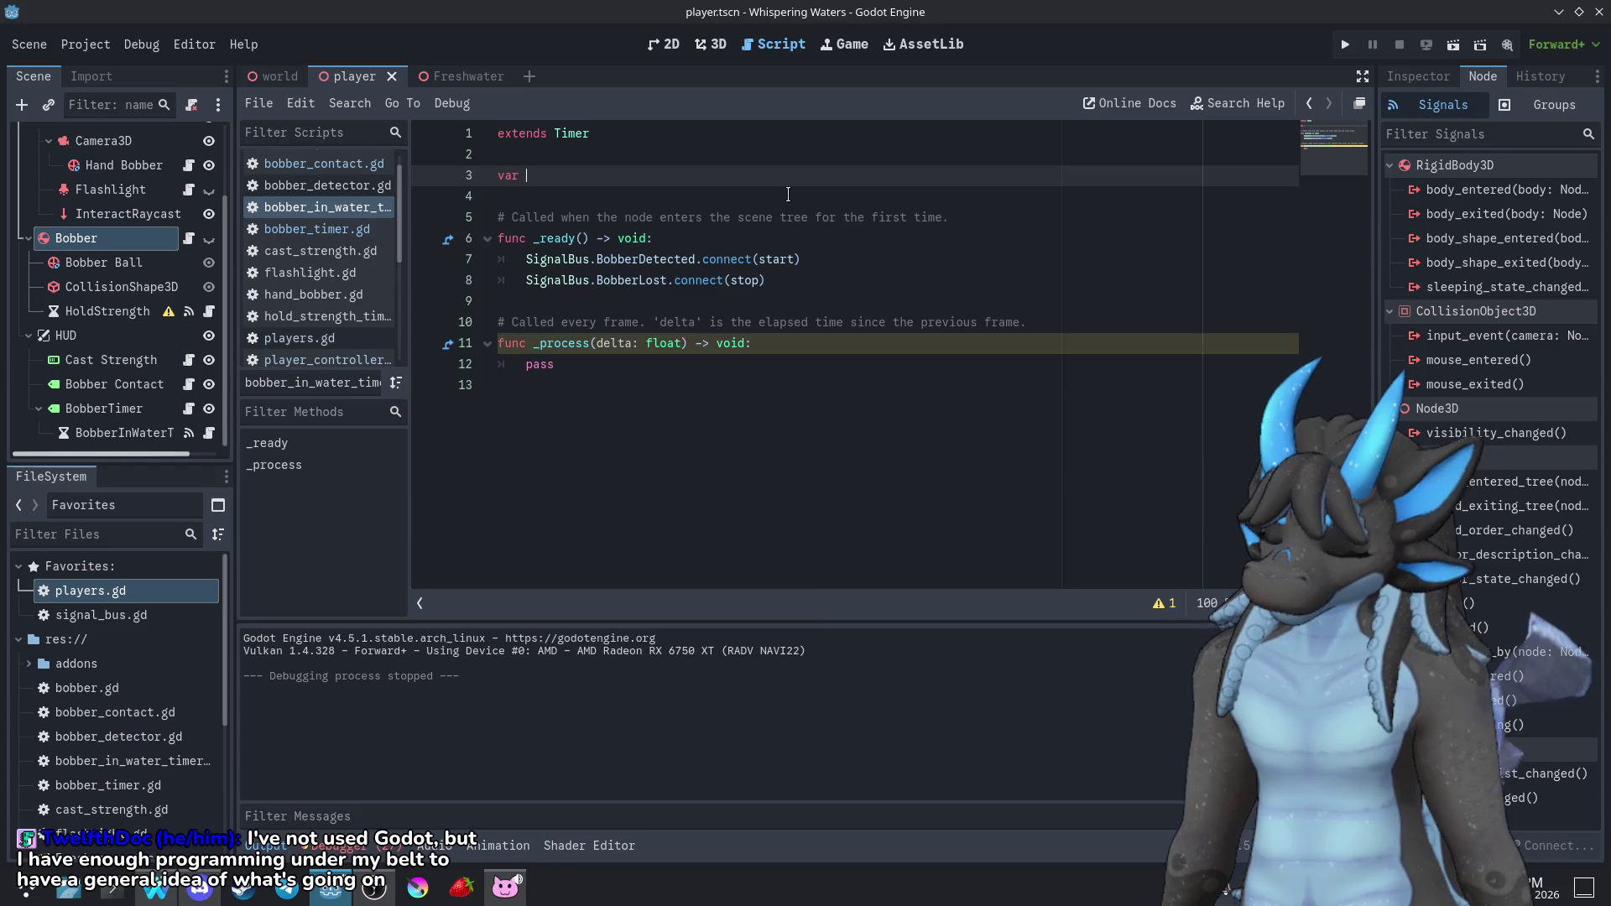
{"action": "type", "text": "FishChec"}
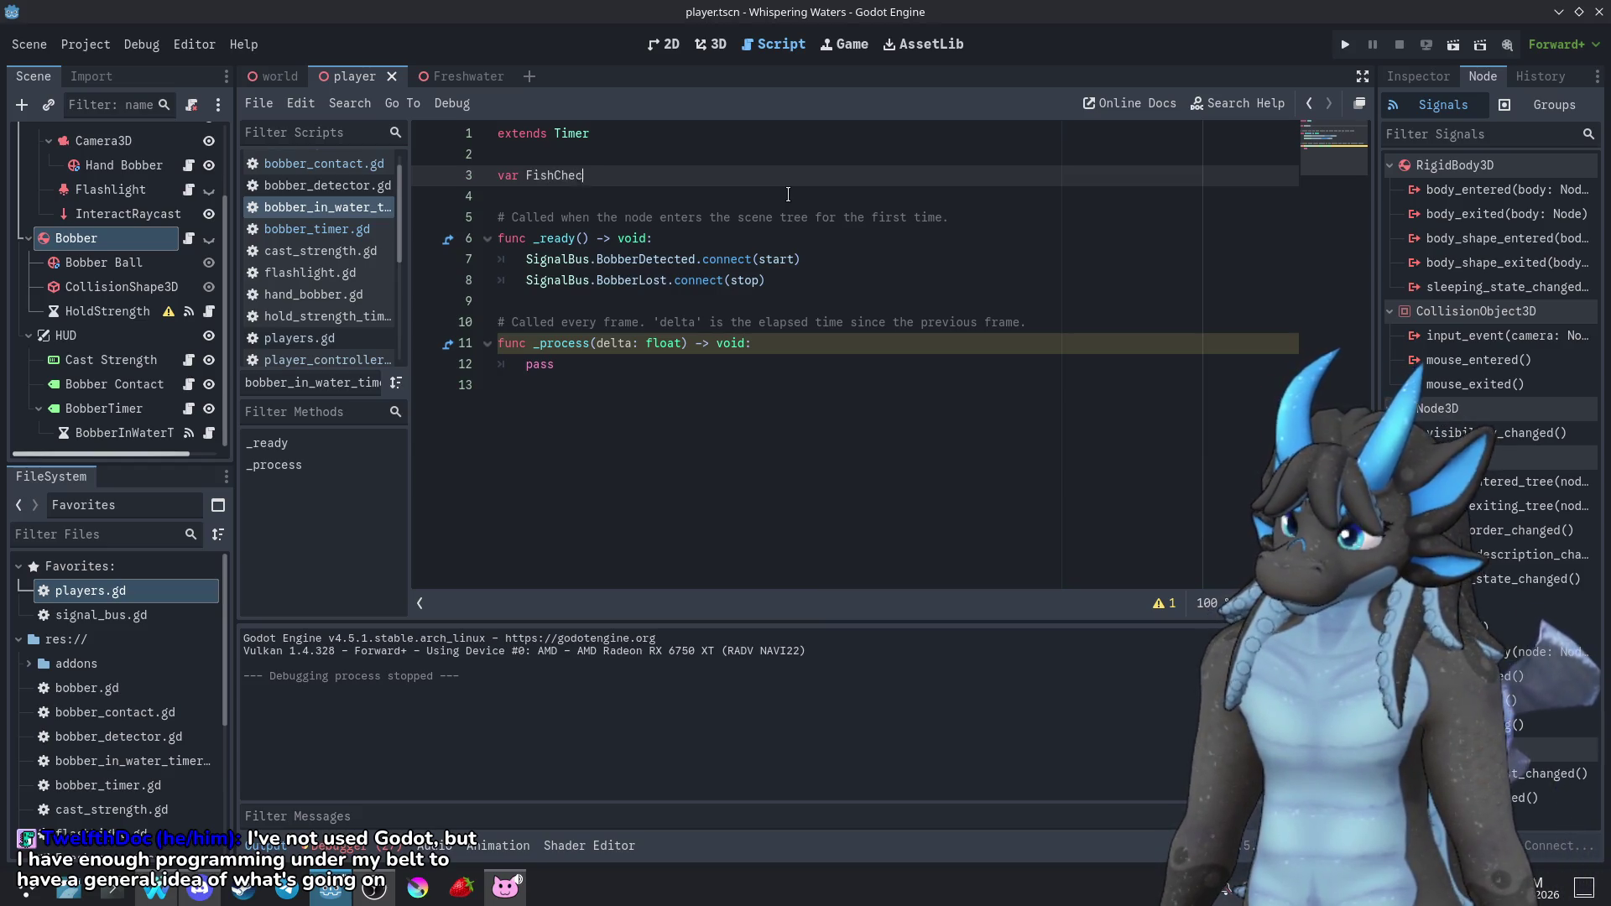
{"action": "key", "text": "BackSpace"}
{"action": "key", "text": "BackSpace"}
{"action": "key", "text": "BackSpace"}
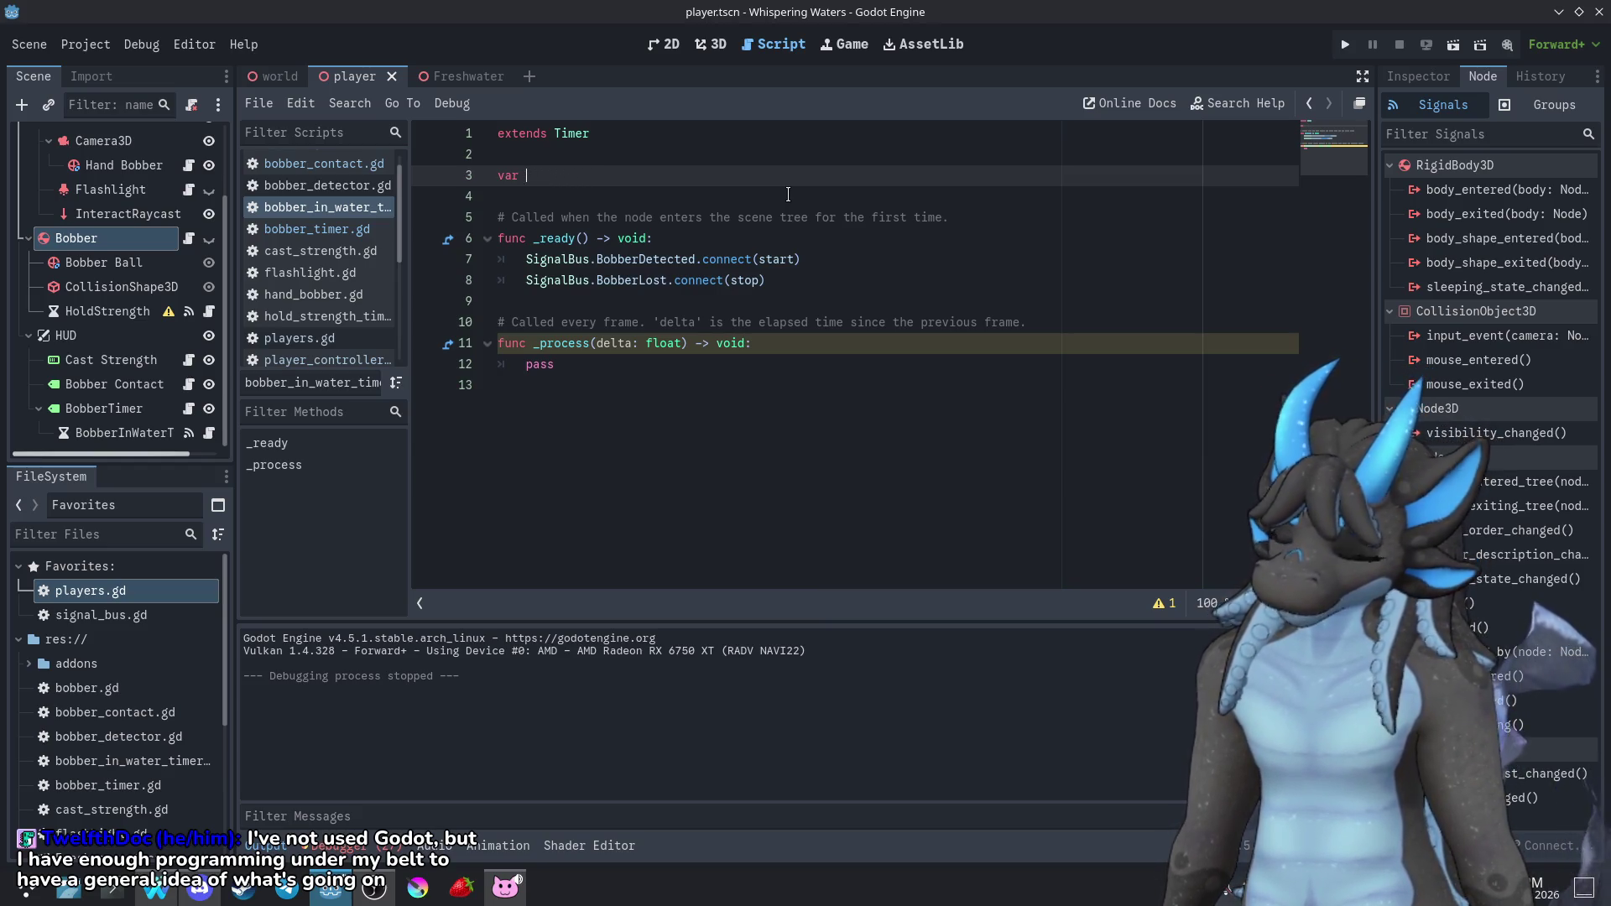
{"action": "type", "text": "BiteTime"}
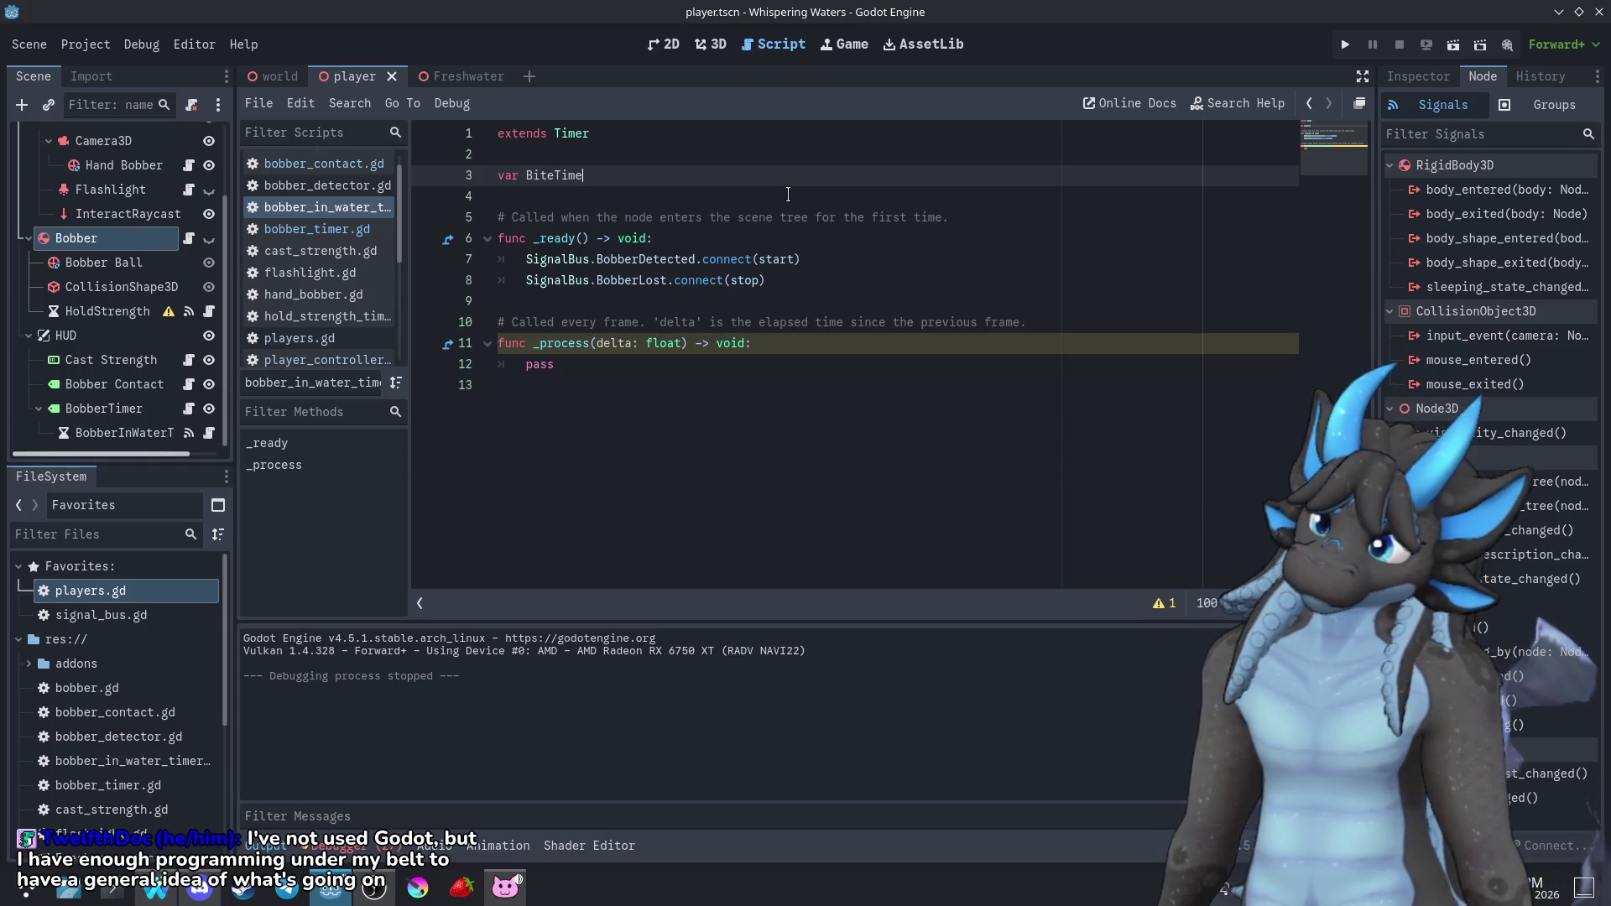
{"action": "type", "text": " = 0"}
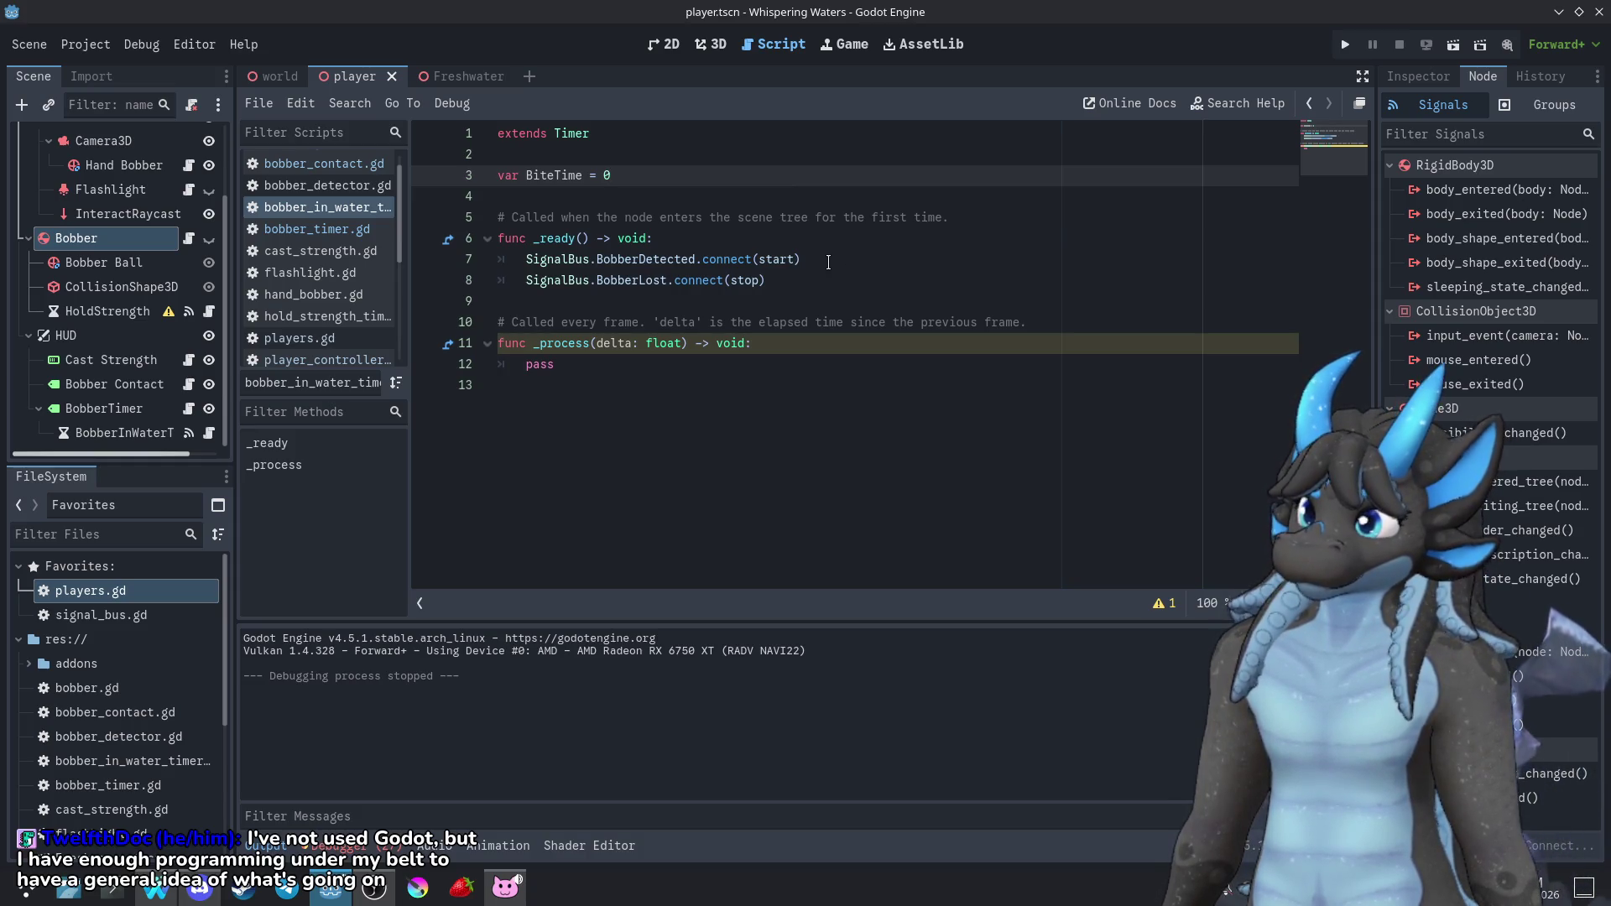
Duplicate the BobberDetected connect line and change its argument to BiteCheck
{"action": "left_click", "coordinate": [828, 263]}
{"action": "key", "text": "ctrl+shift+d"}
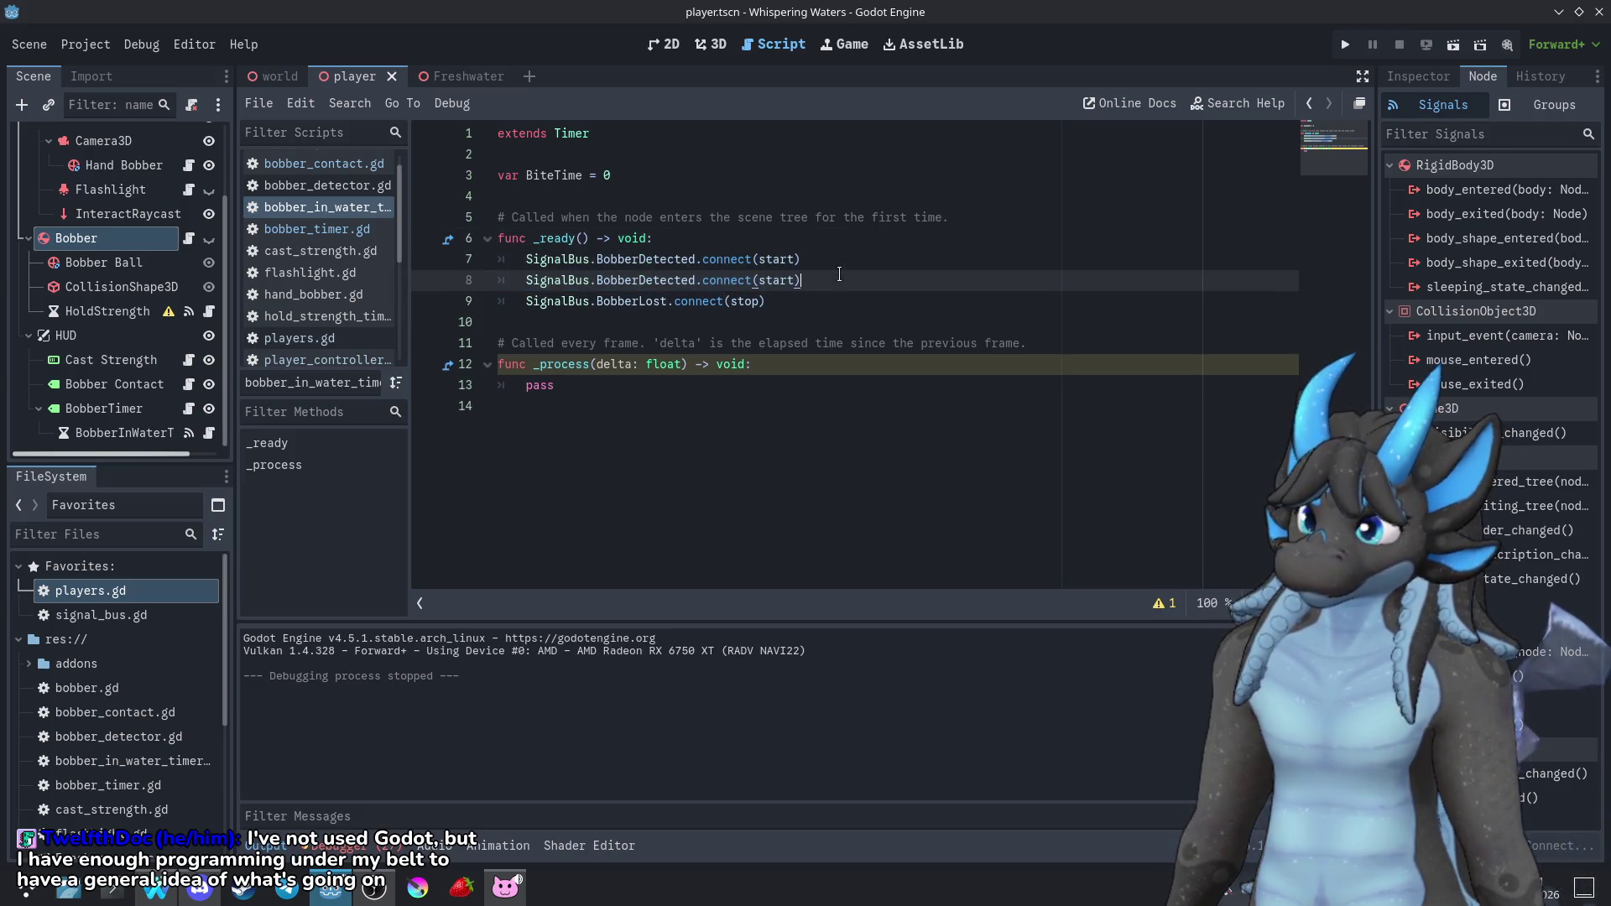
{"action": "double_click", "coordinate": [797, 280]}
{"action": "type", "text": "BiteCheck"}
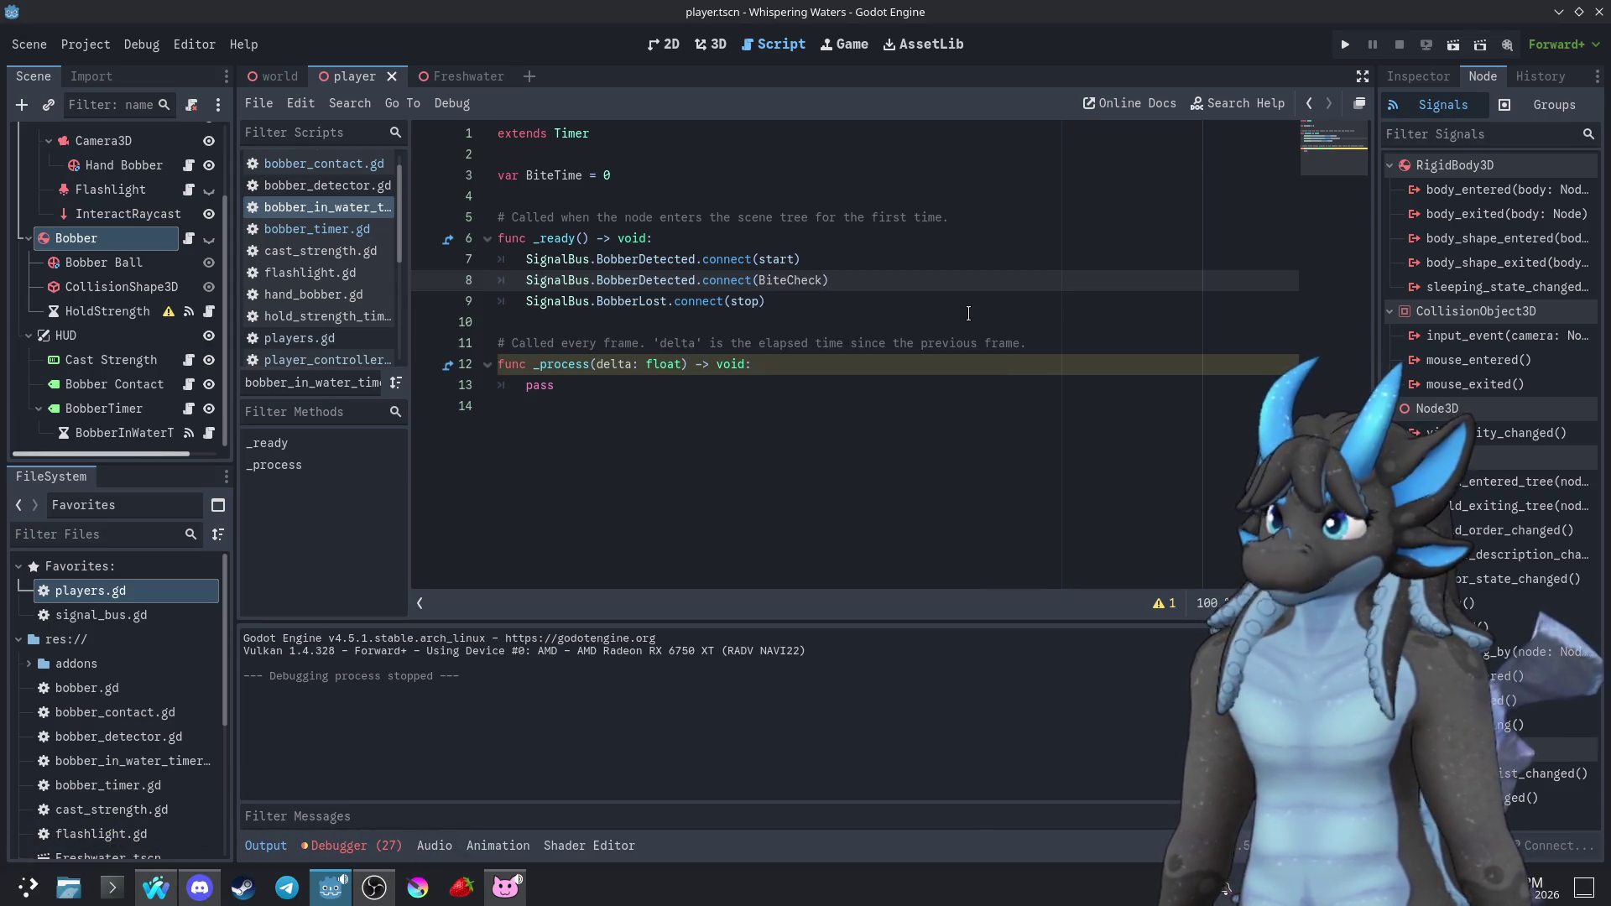
{"action": "left_click", "coordinate": [769, 470]}
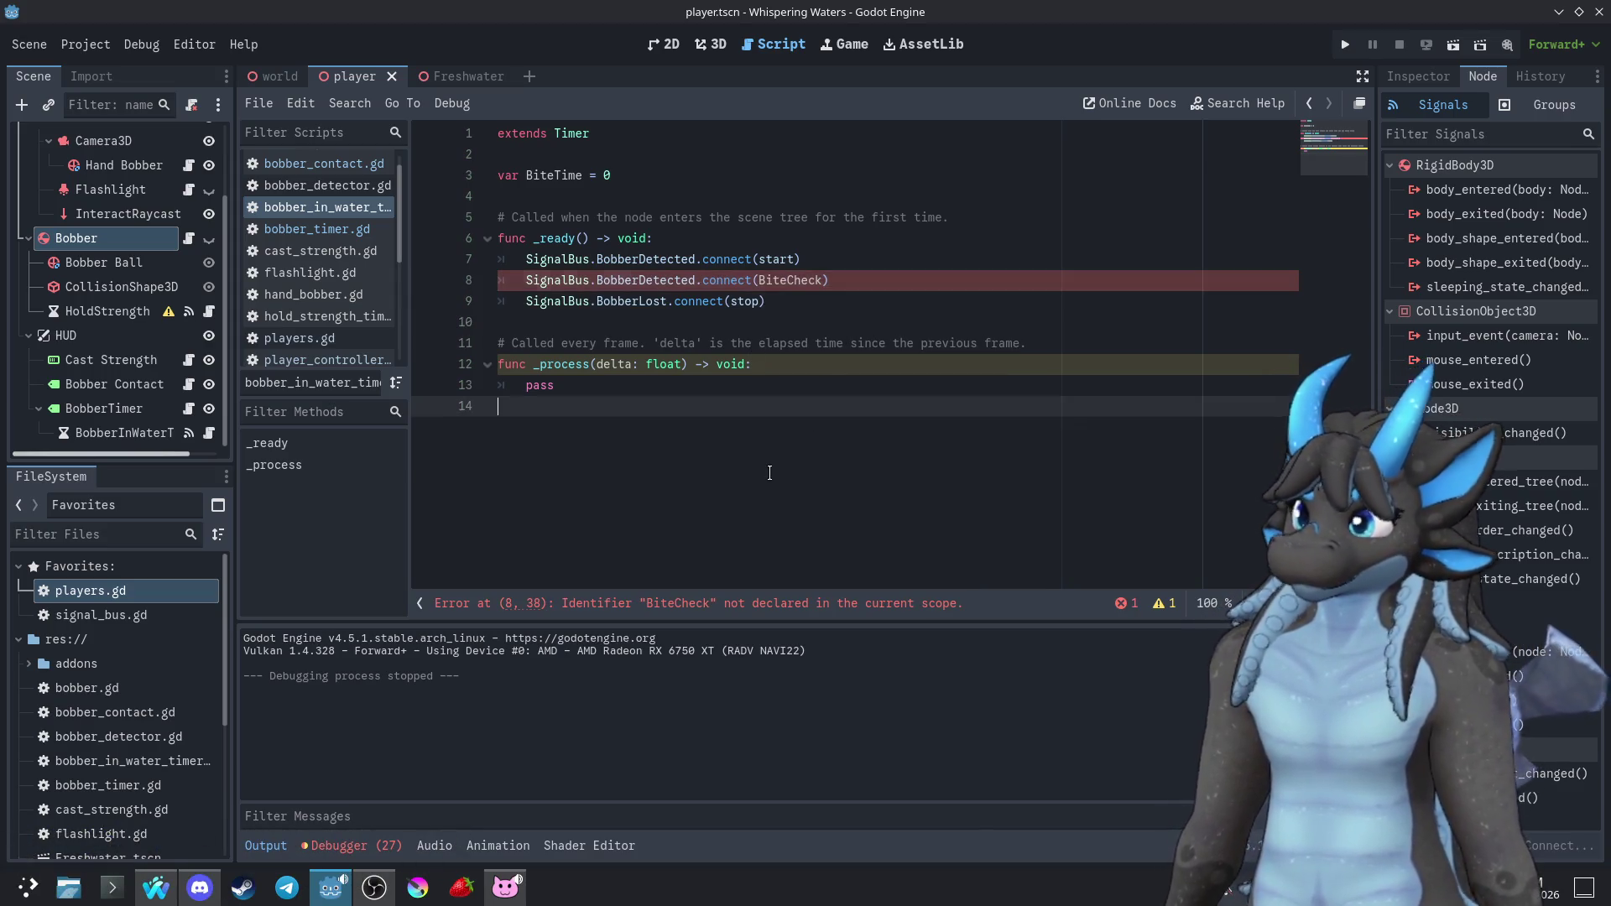
{"action": "key", "text": "Return"}
Declare a new function BiteCheck() below _process
{"action": "type", "text": "func buite"}
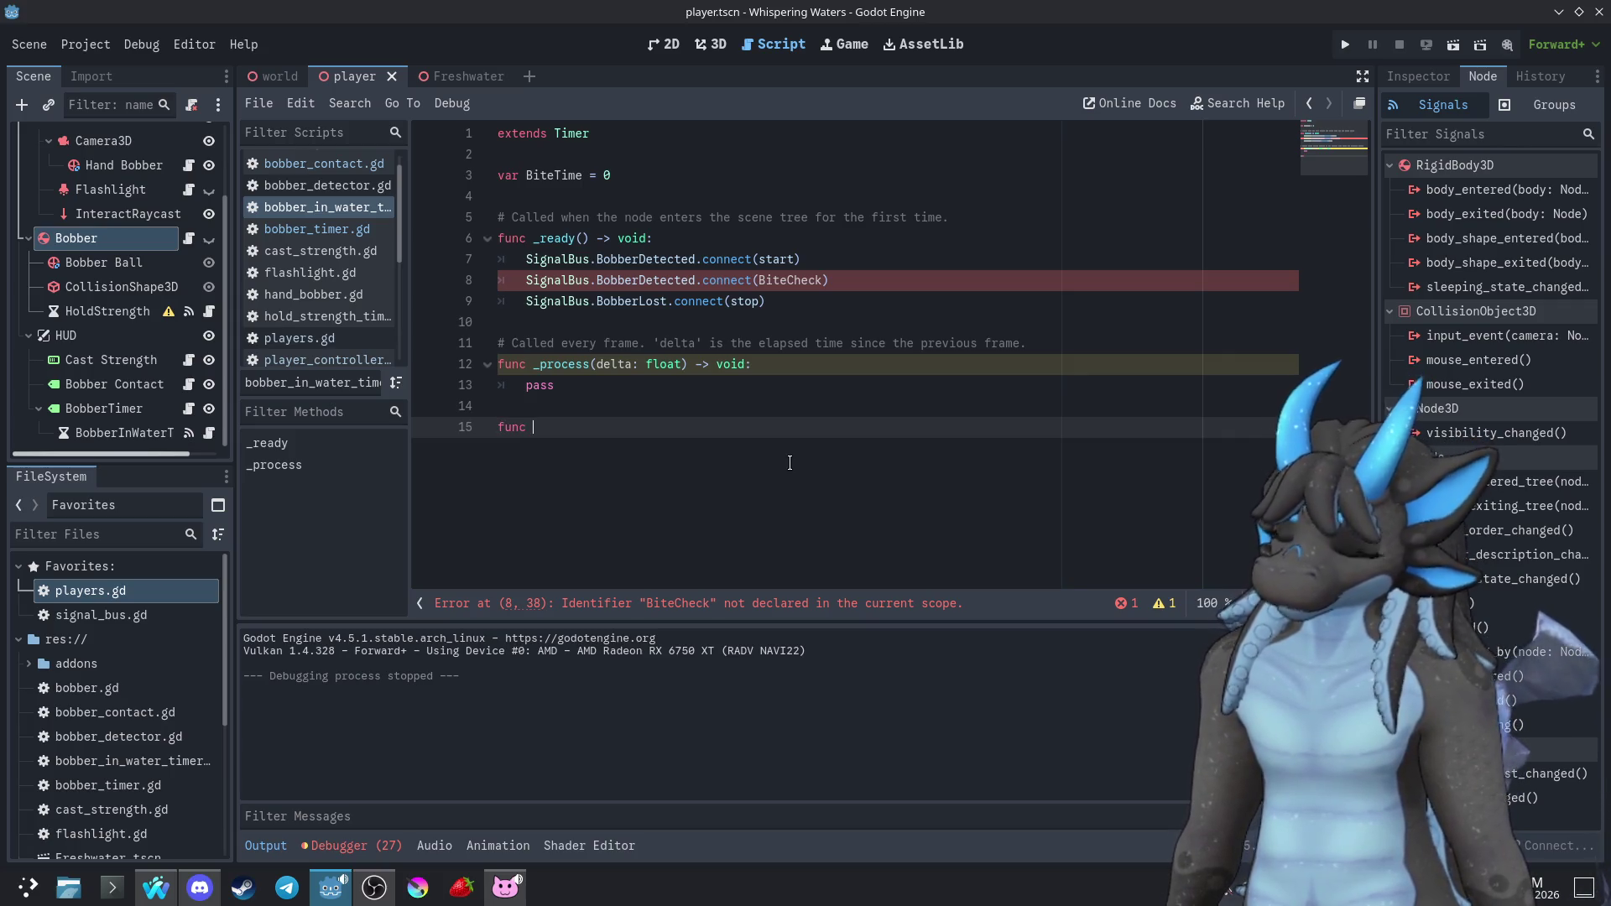
{"action": "key", "text": "BackSpace"}
{"action": "key", "text": "BackSpace"}
{"action": "key", "text": "BackSpace"}
{"action": "type", "text": "BiteCheckl"}
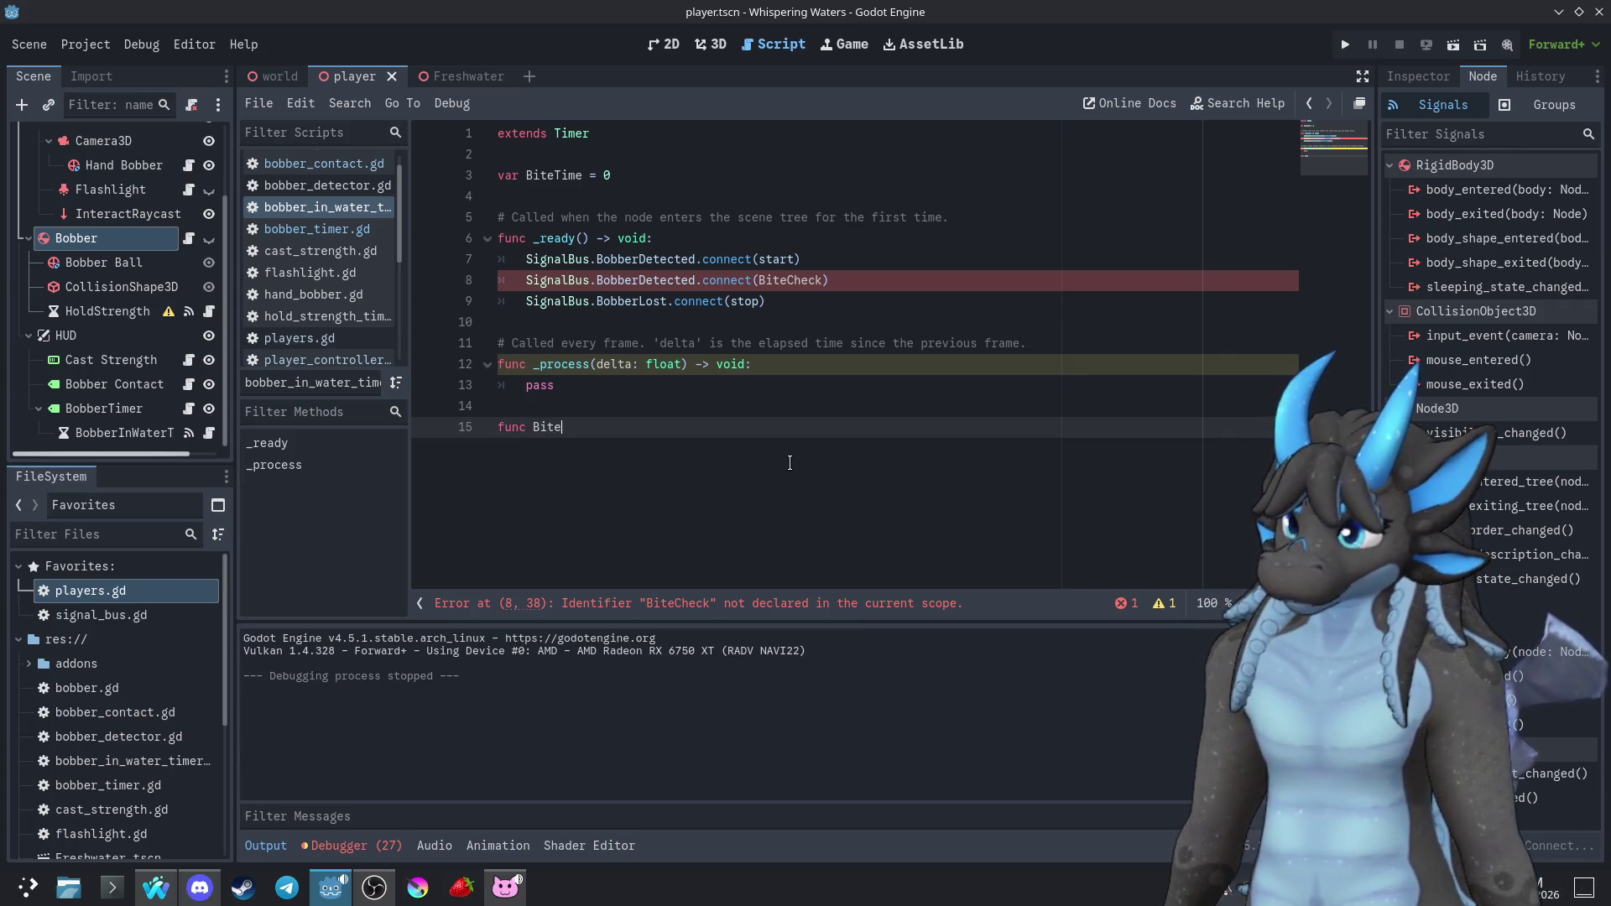
{"action": "key", "text": "BackSpace"}
{"action": "type", "text": "()"}
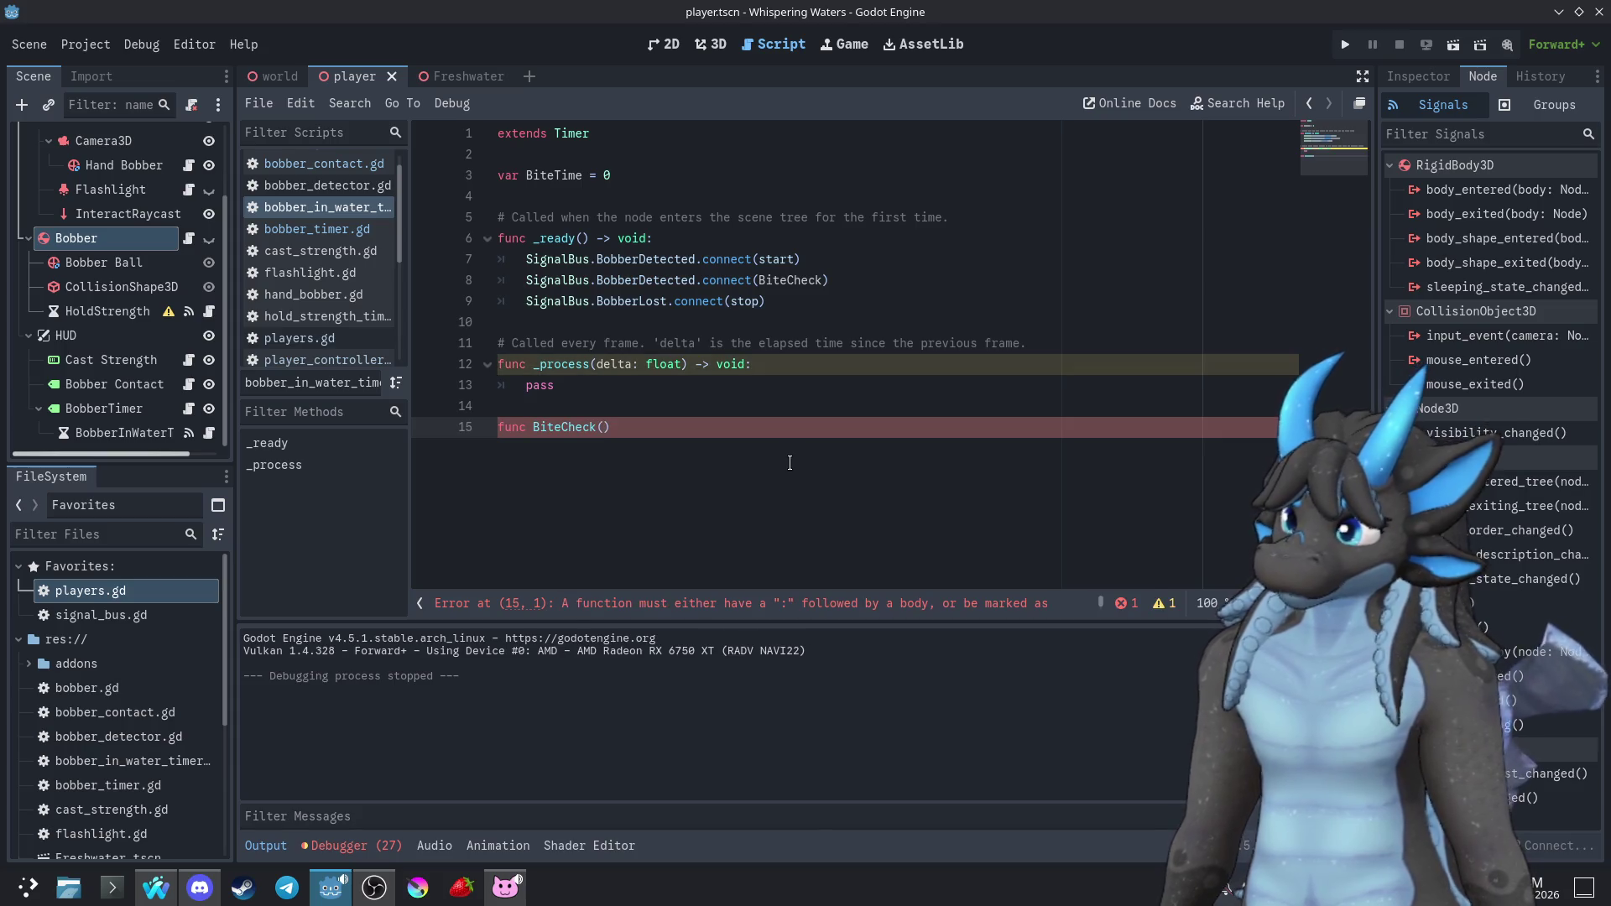
{"action": "type", "text": ":"}
{"action": "key", "text": "Return"}
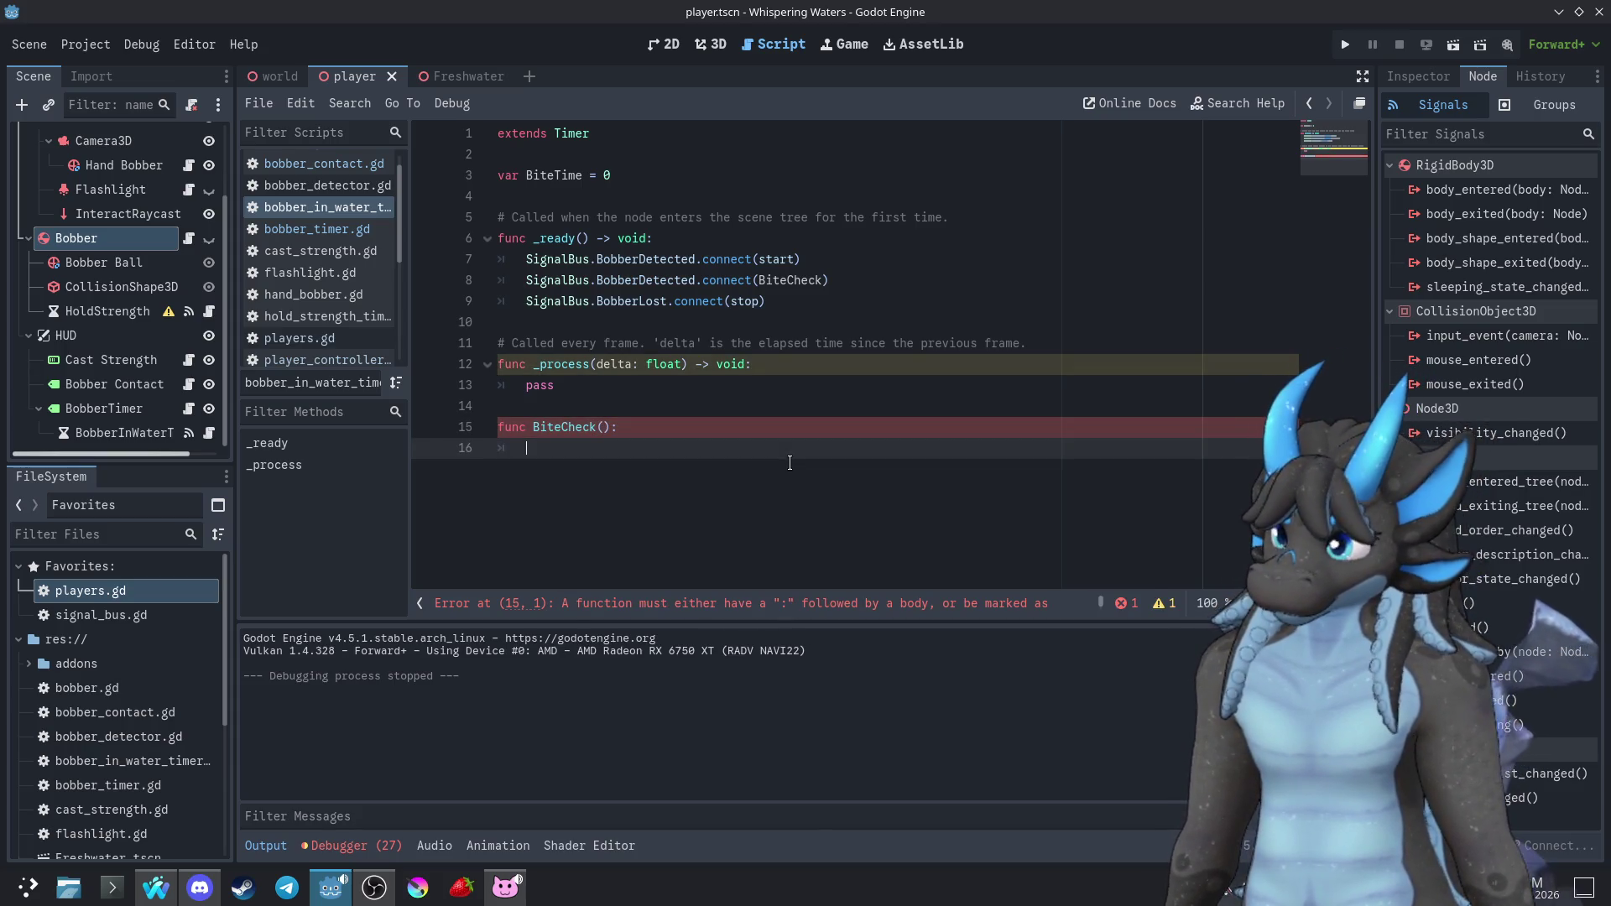
Start the BiteCheck body with a randi call, replacing the randomize() suggestion
{"action": "type", "text": "random"}
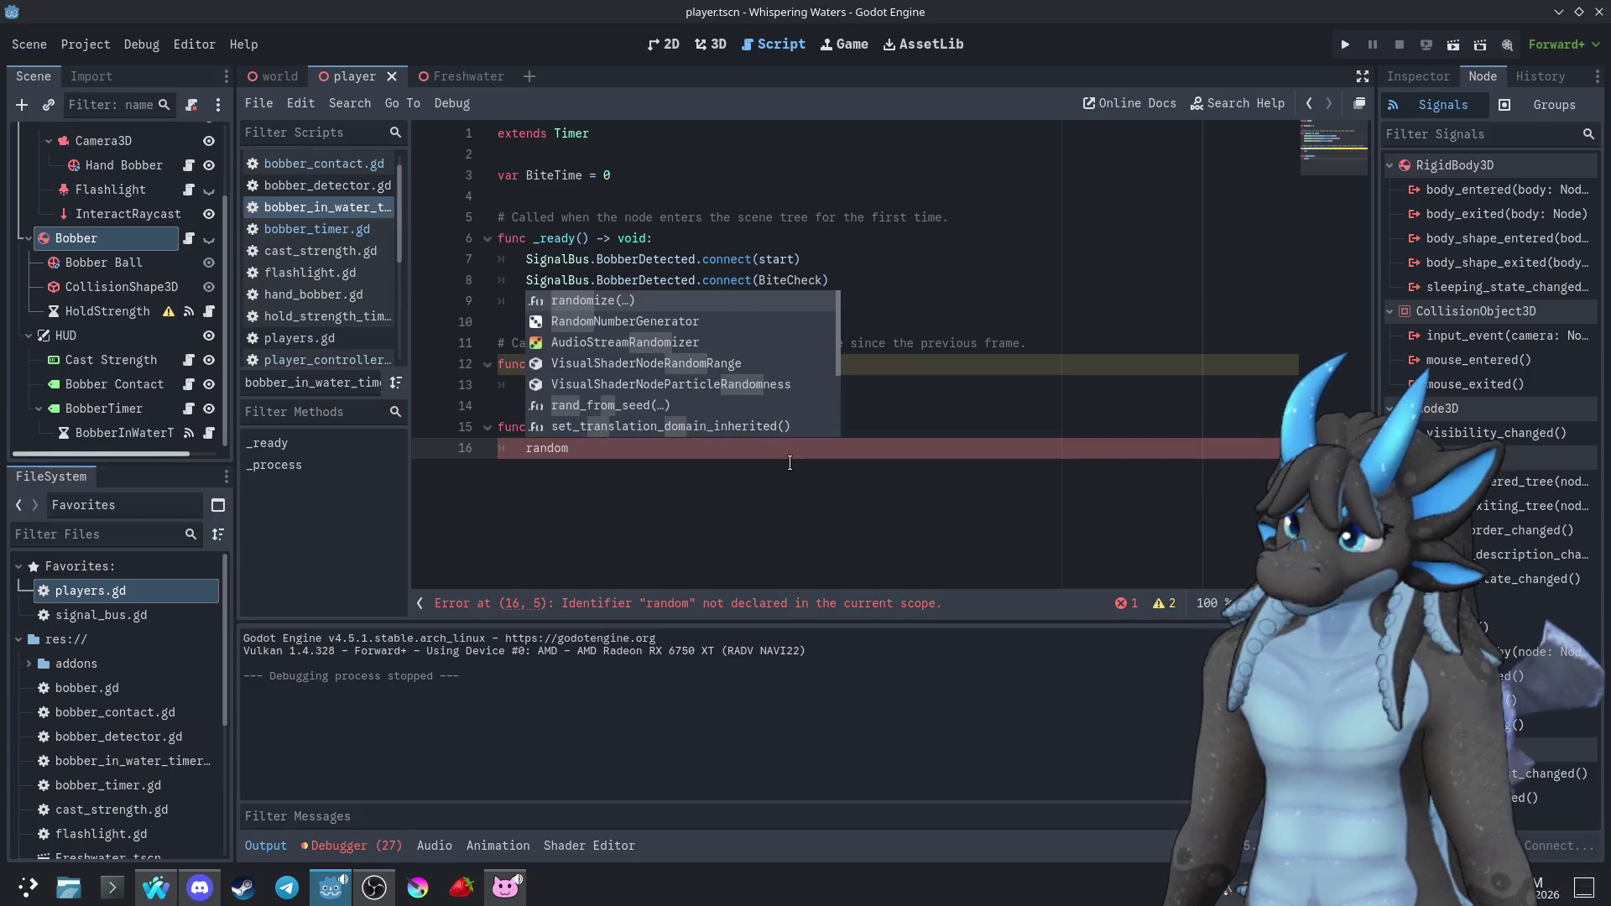
{"action": "key", "text": "Return"}
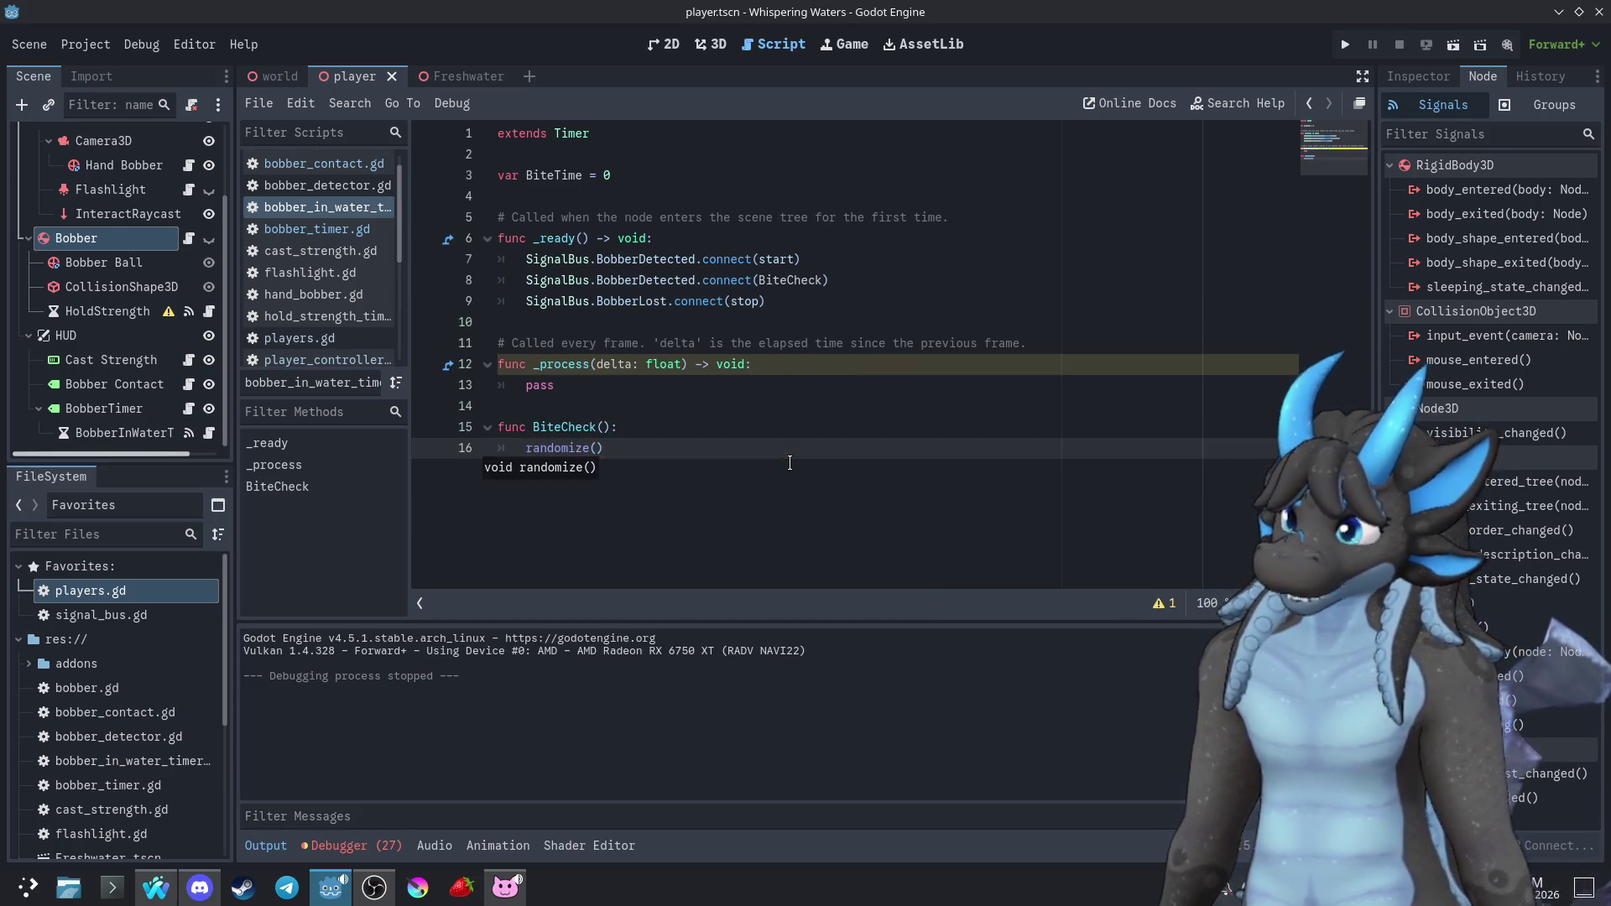
{"action": "mouse_move", "coordinate": [579, 445]}
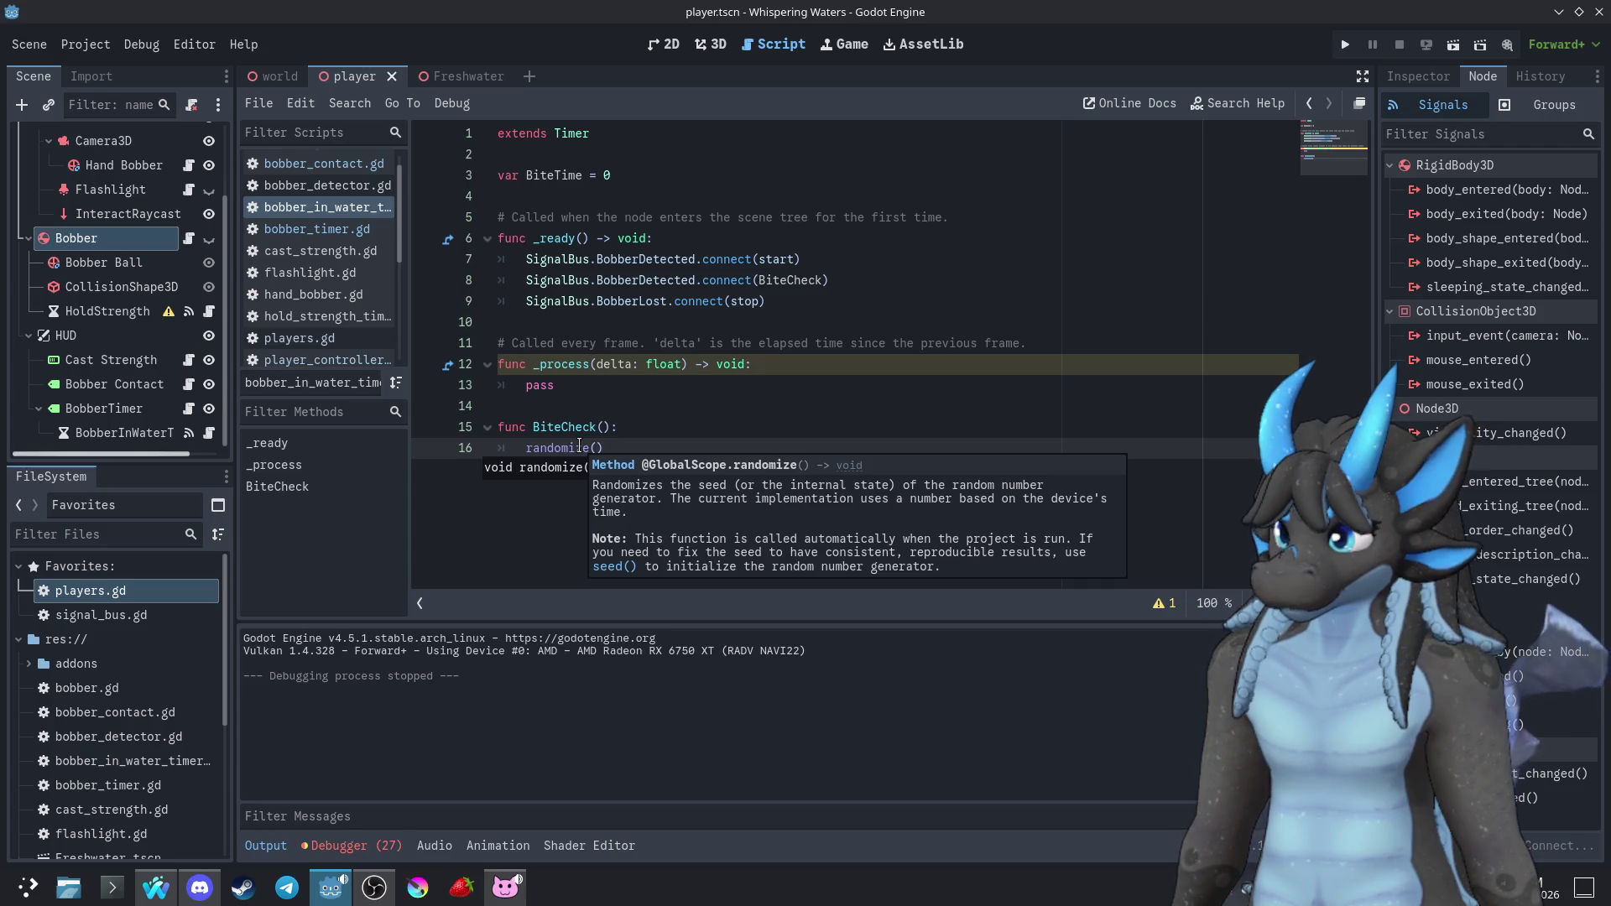
{"action": "left_click_drag", "start_coordinate": [604, 449], "coordinate": [534, 449]}
{"action": "key", "text": "BackSpace"}
{"action": "key", "text": "BackSpace"}
{"action": "type", "text": "rand"}
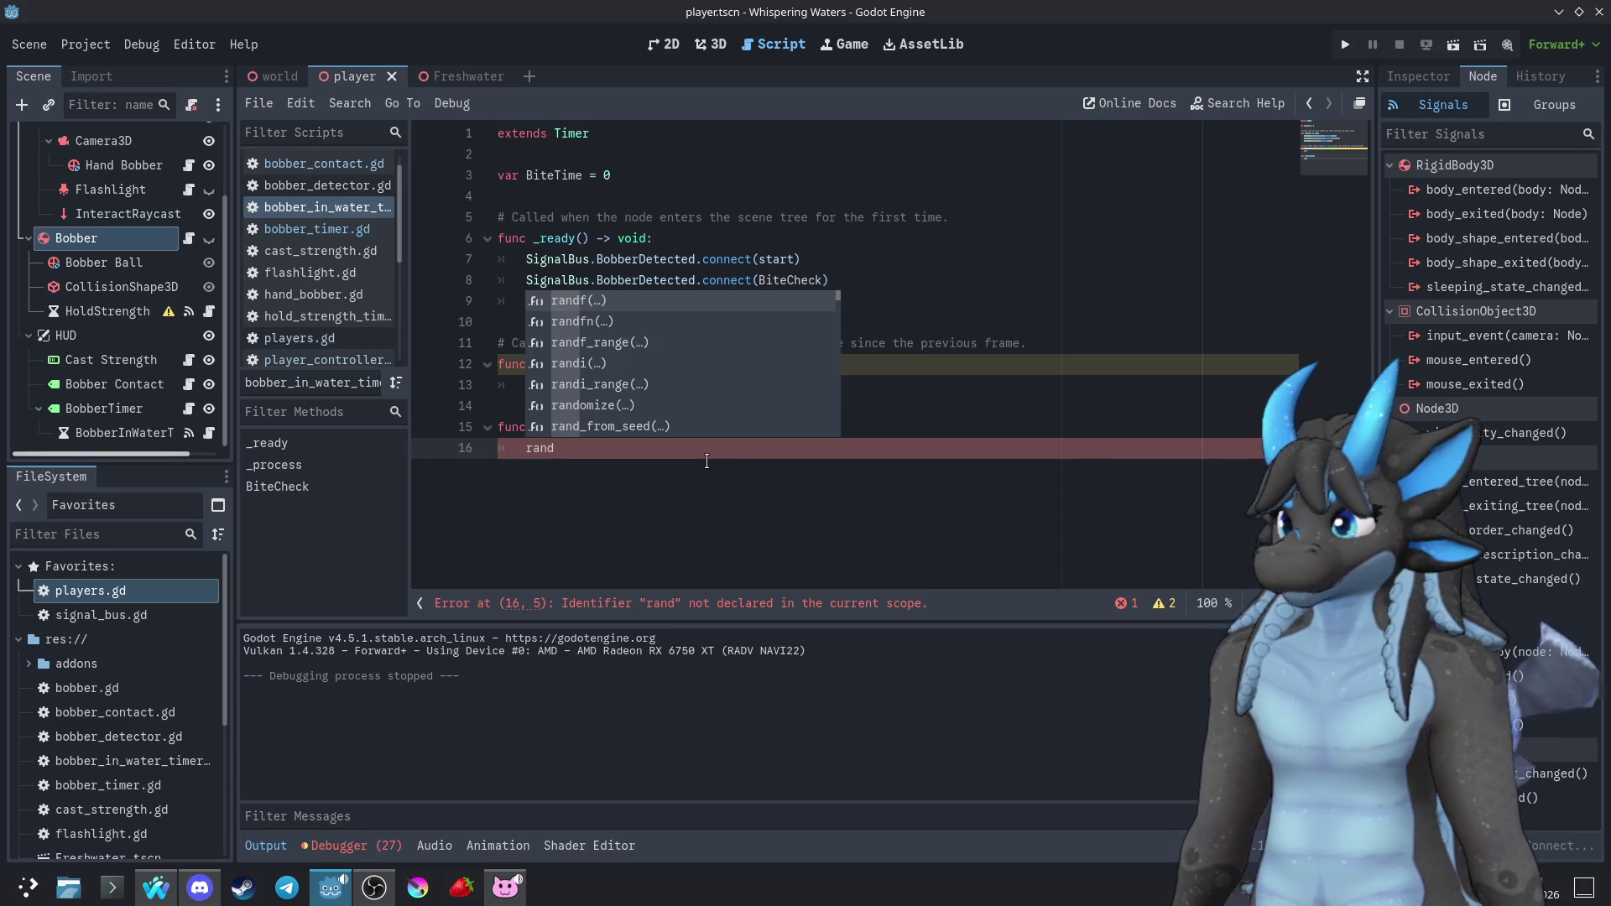
{"action": "key", "text": "Down"}
{"action": "key", "text": "Down"}
{"action": "key", "text": "Down"}
{"action": "key", "text": "Return"}
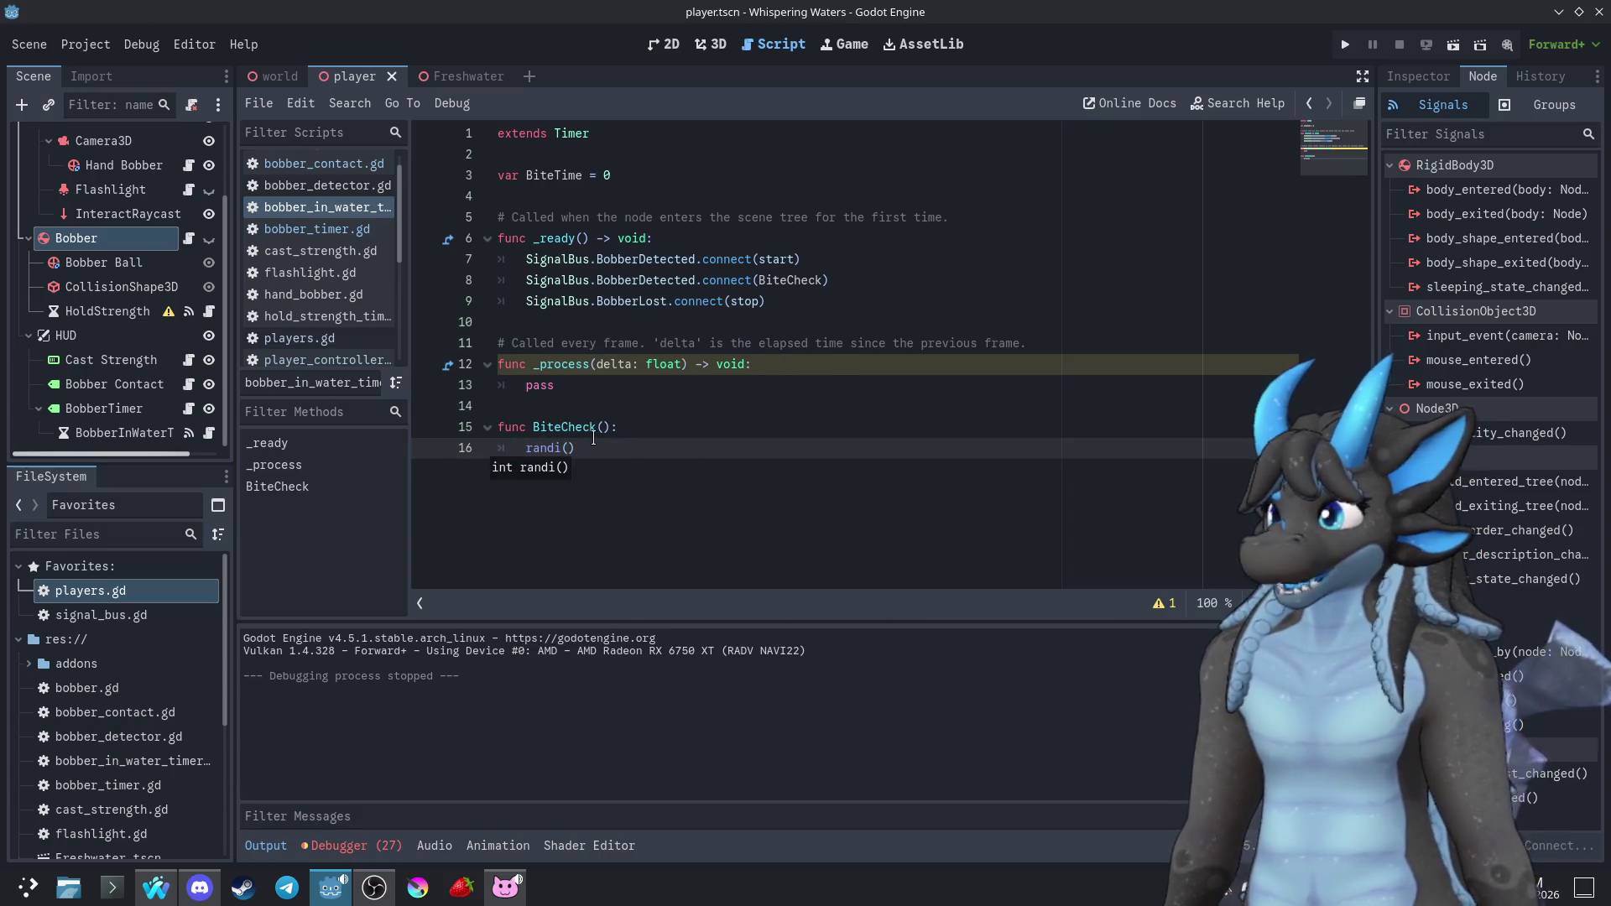
{"action": "mouse_move", "coordinate": [549, 451]}
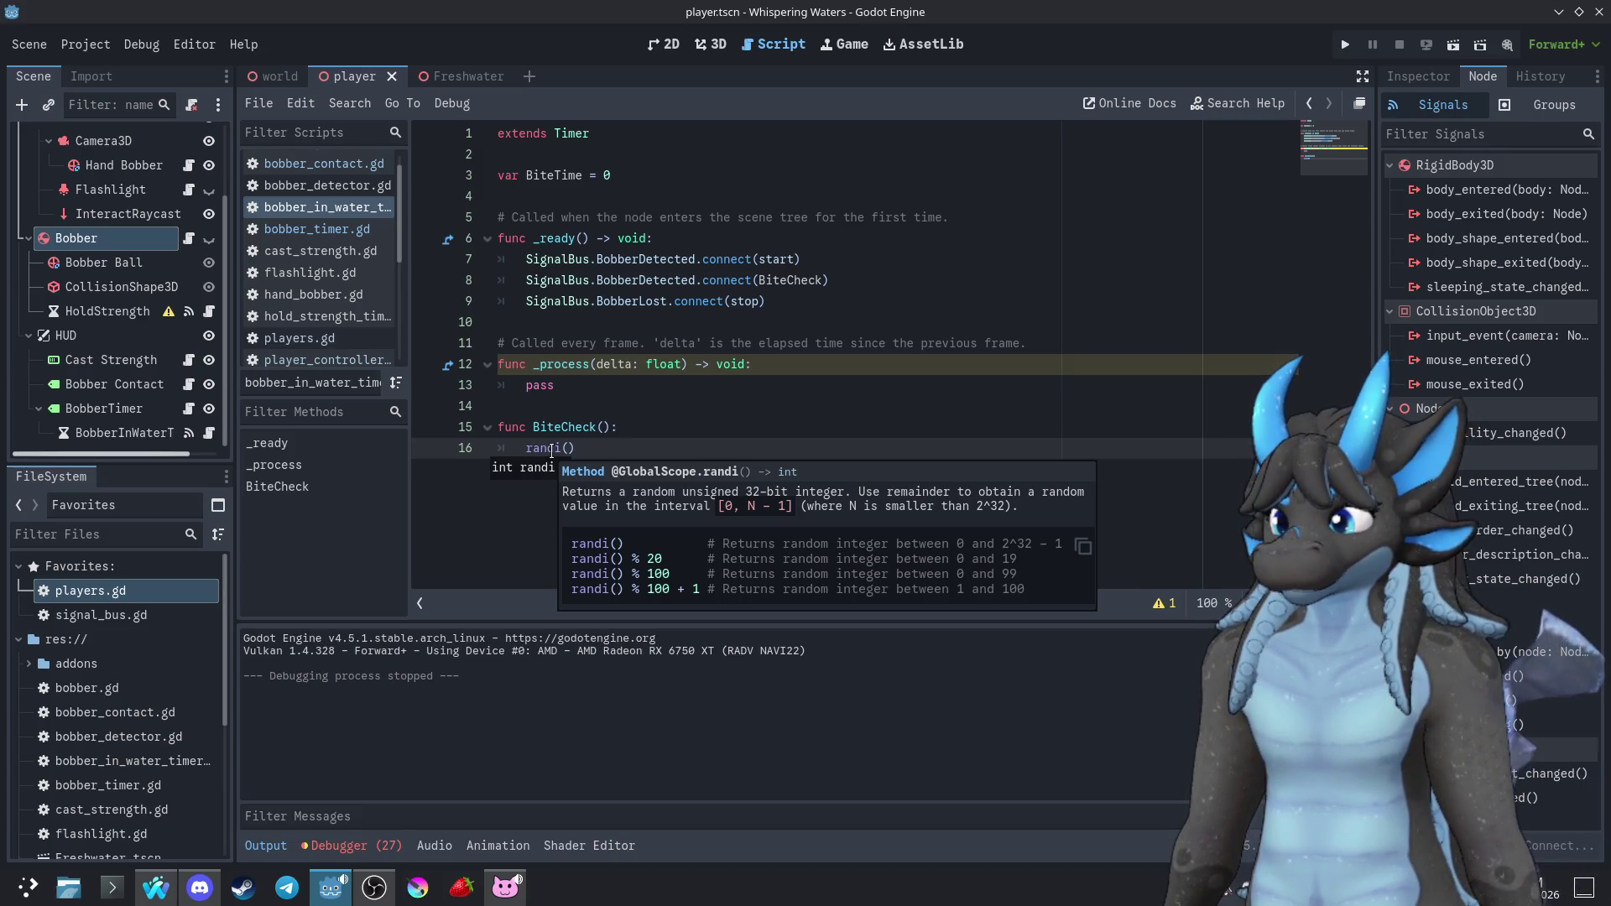
{"action": "left_click", "coordinate": [562, 453]}
Change the call to randi_range(10,50) and assign it to BiteTime
{"action": "type", "text": "_f"}
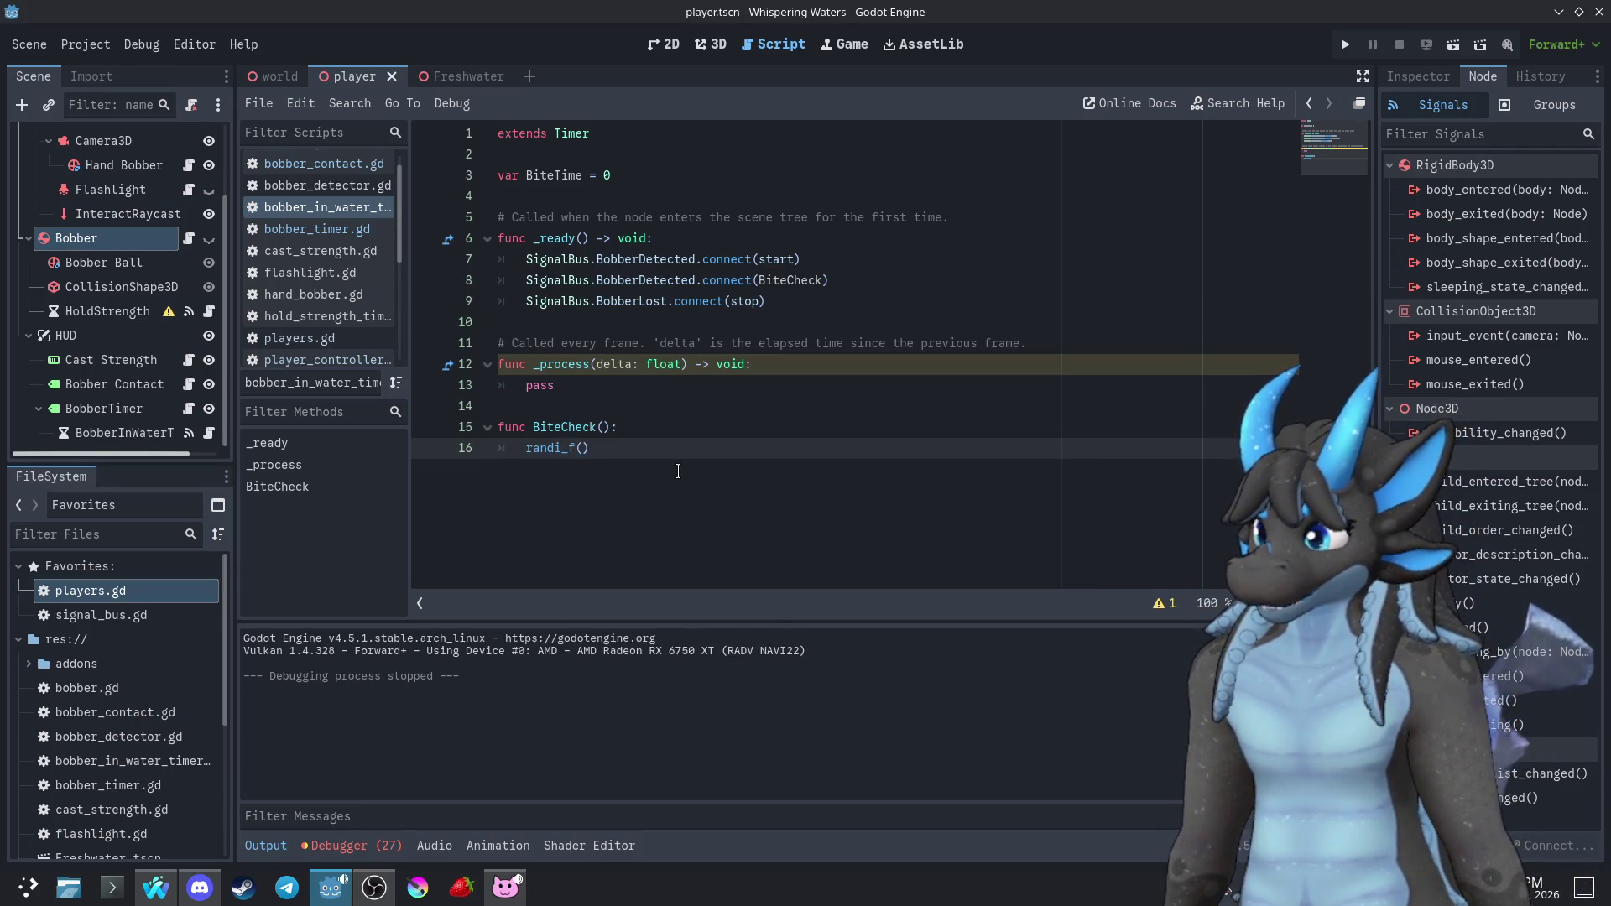
{"action": "key", "text": "BackSpace"}
{"action": "key", "text": "BackSpace"}
{"action": "key", "text": "BackSpace"}
{"action": "key", "text": "BackSpace"}
{"action": "key", "text": "BackSpace"}
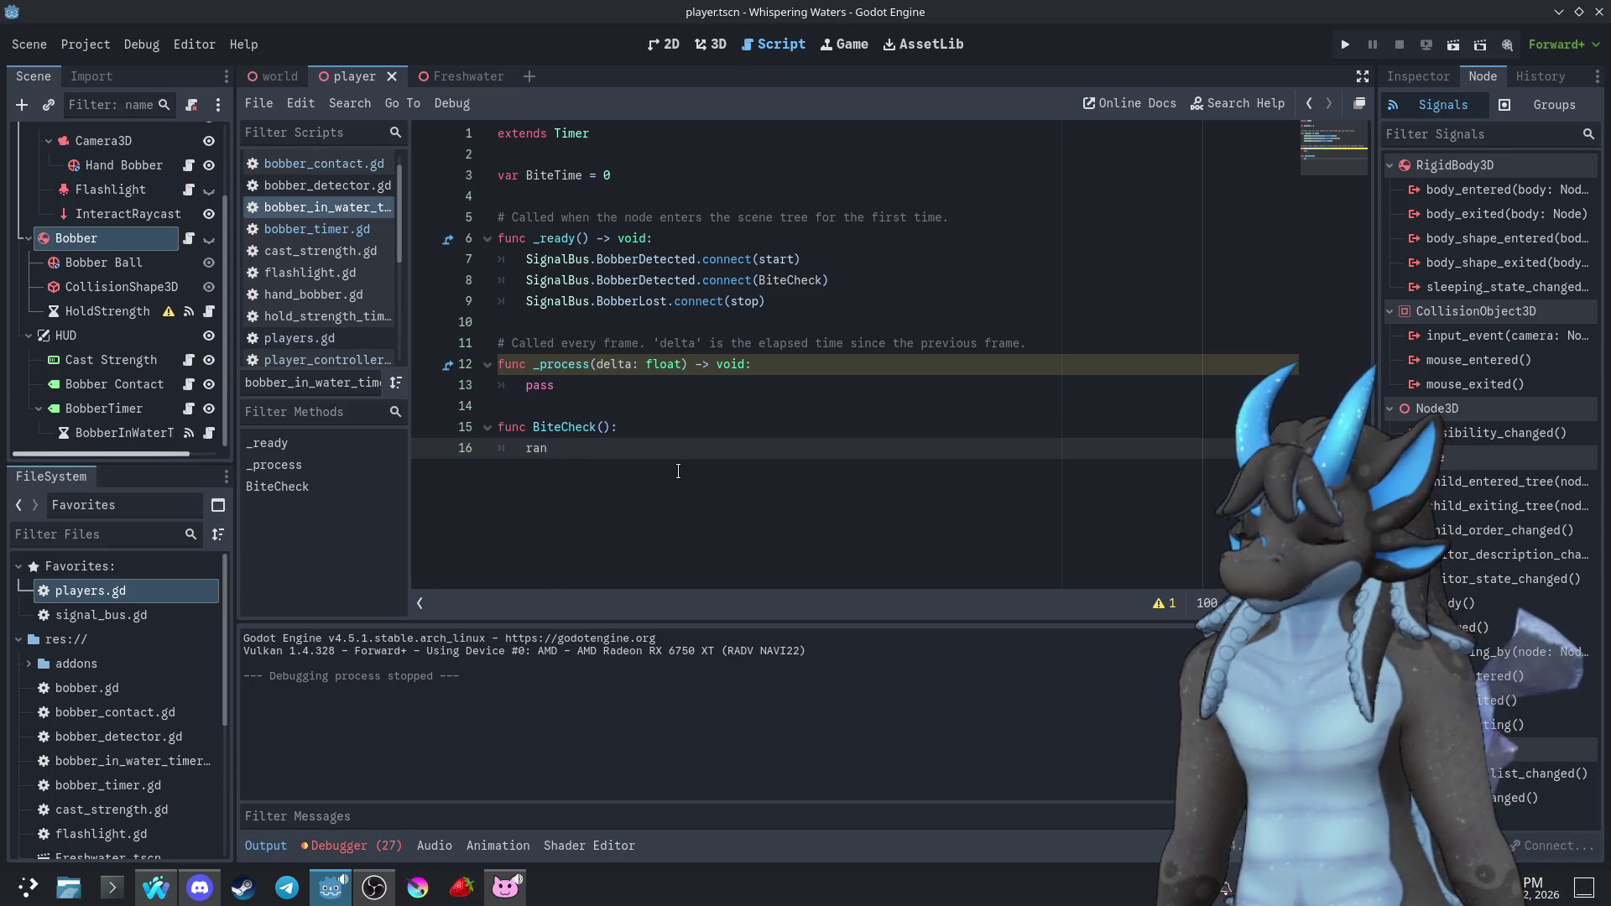
{"action": "type", "text": "d"}
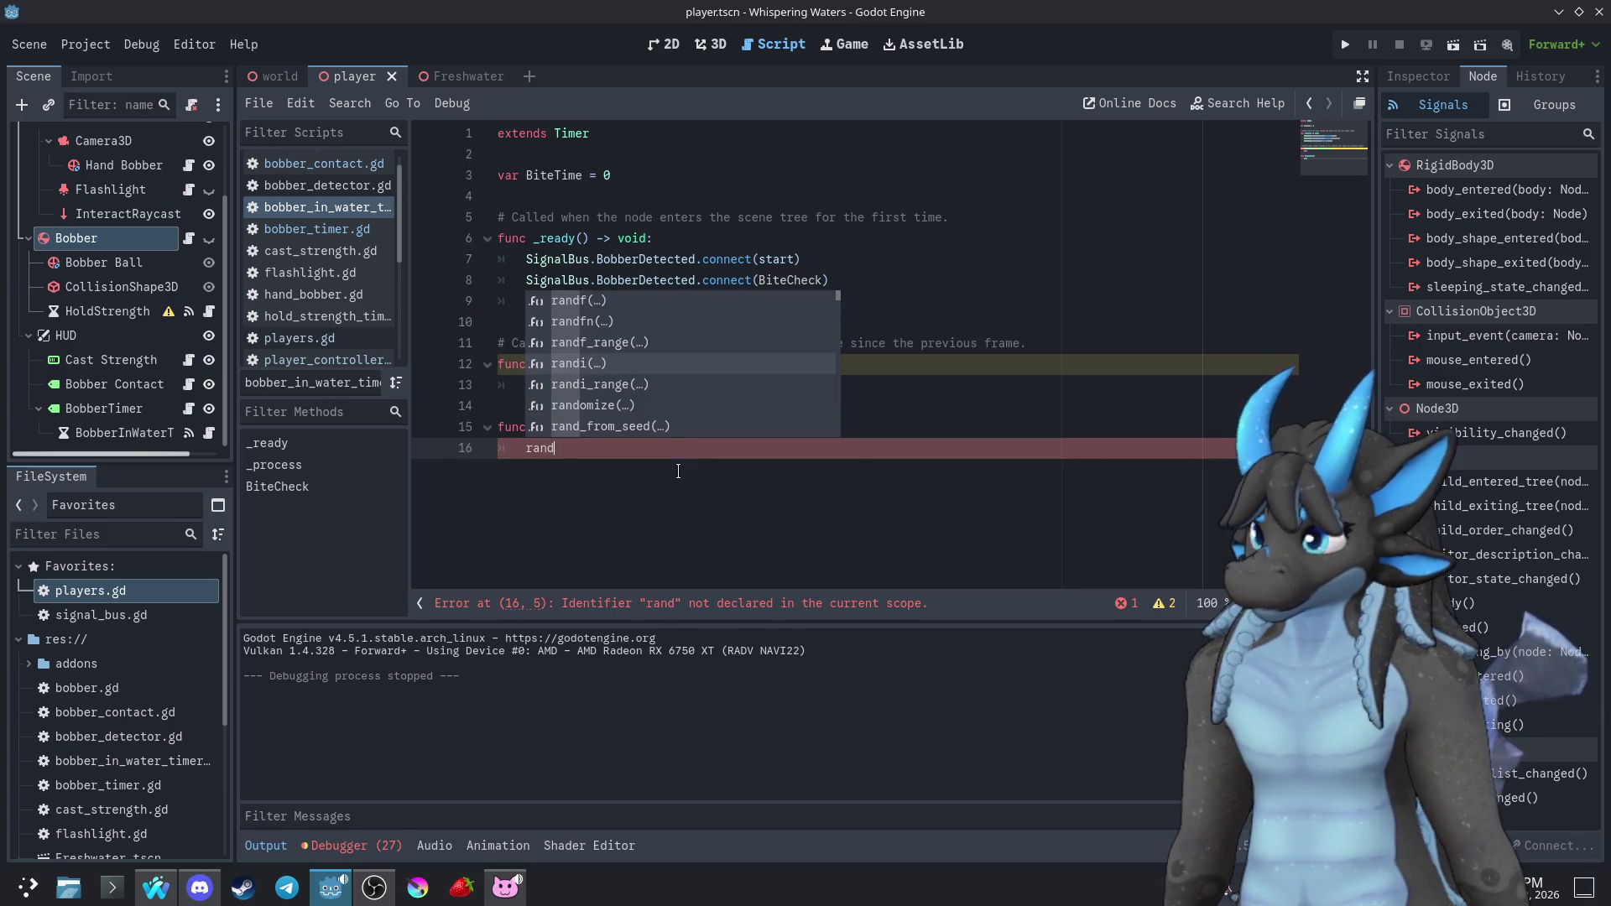
{"action": "key", "text": "Down"}
{"action": "key", "text": "Return"}
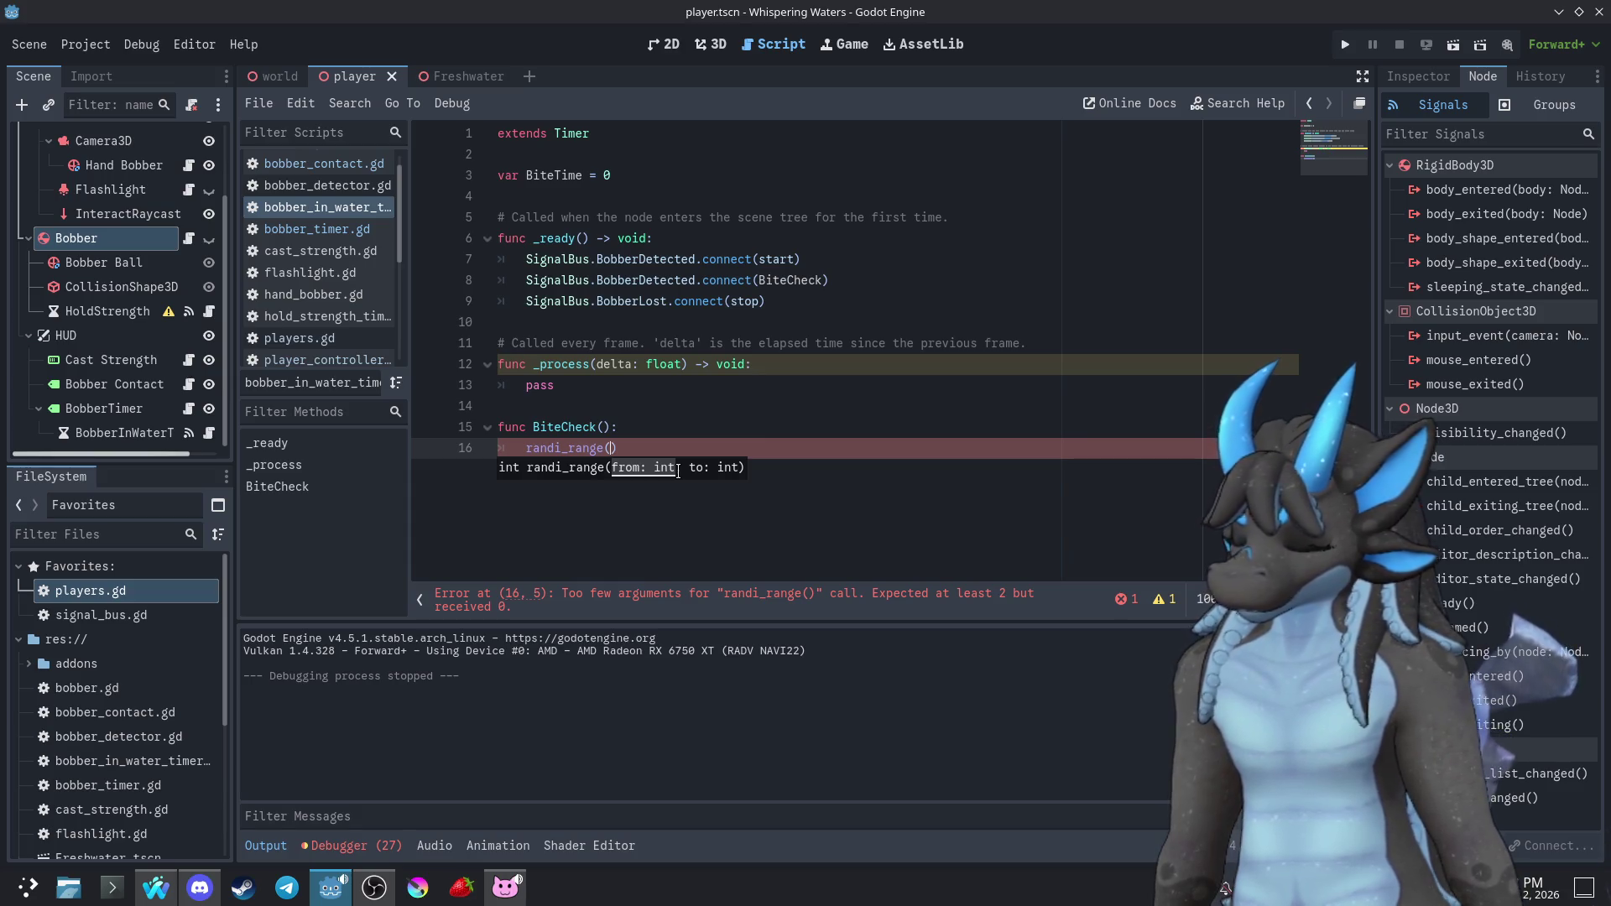
{"action": "type", "text": "10,50"}
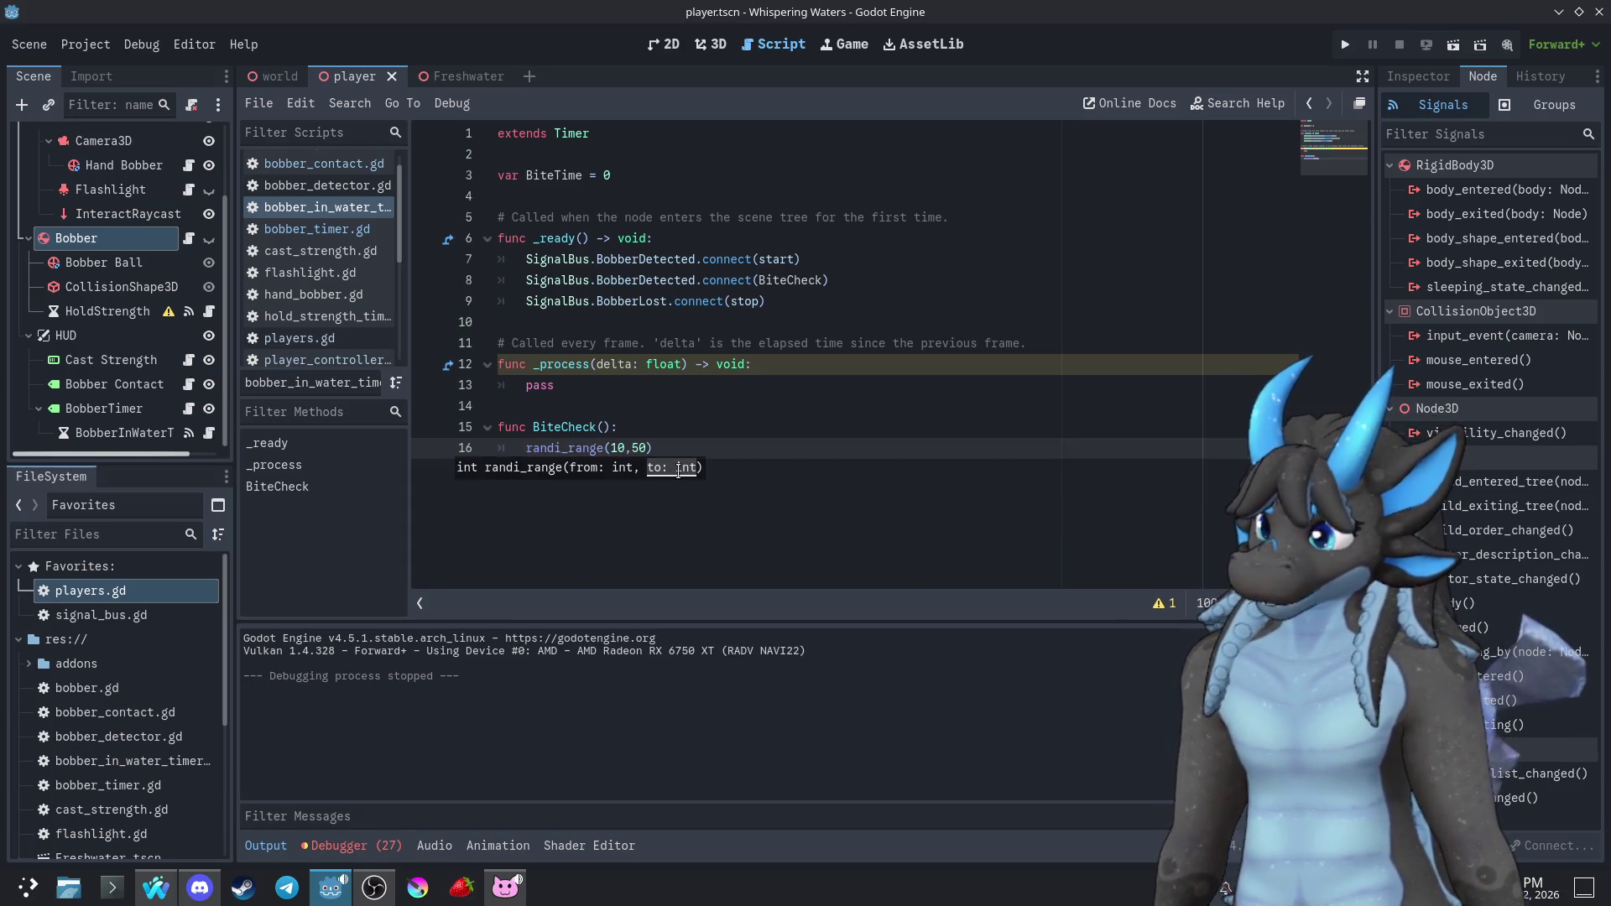
{"action": "key", "text": "Home"}
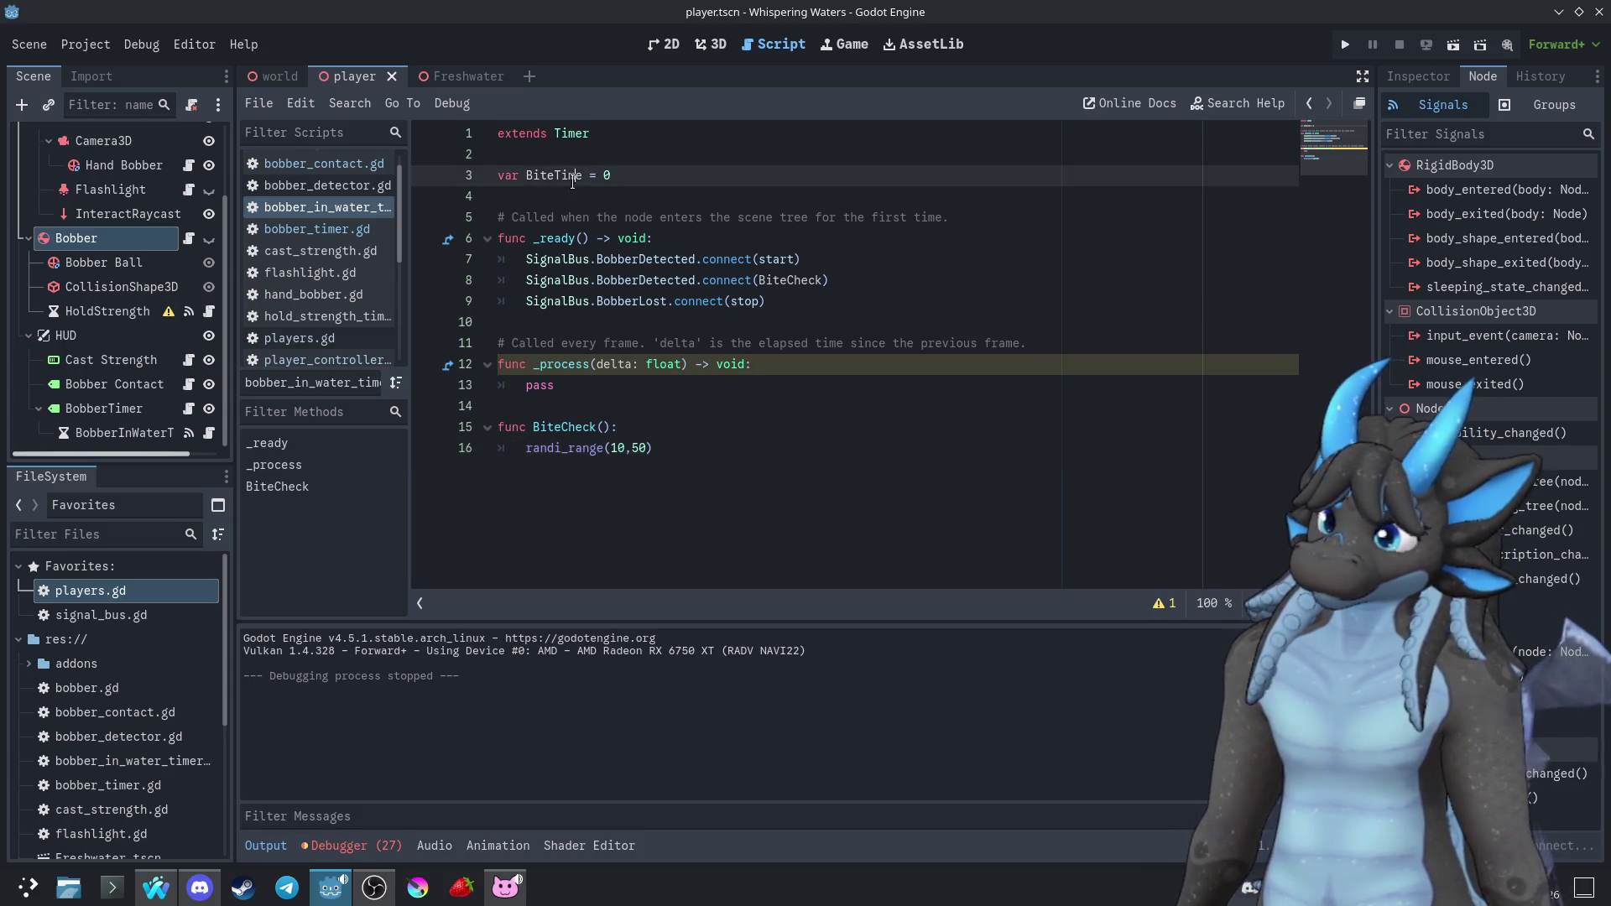
{"action": "type", "text": "BiteTime ="}
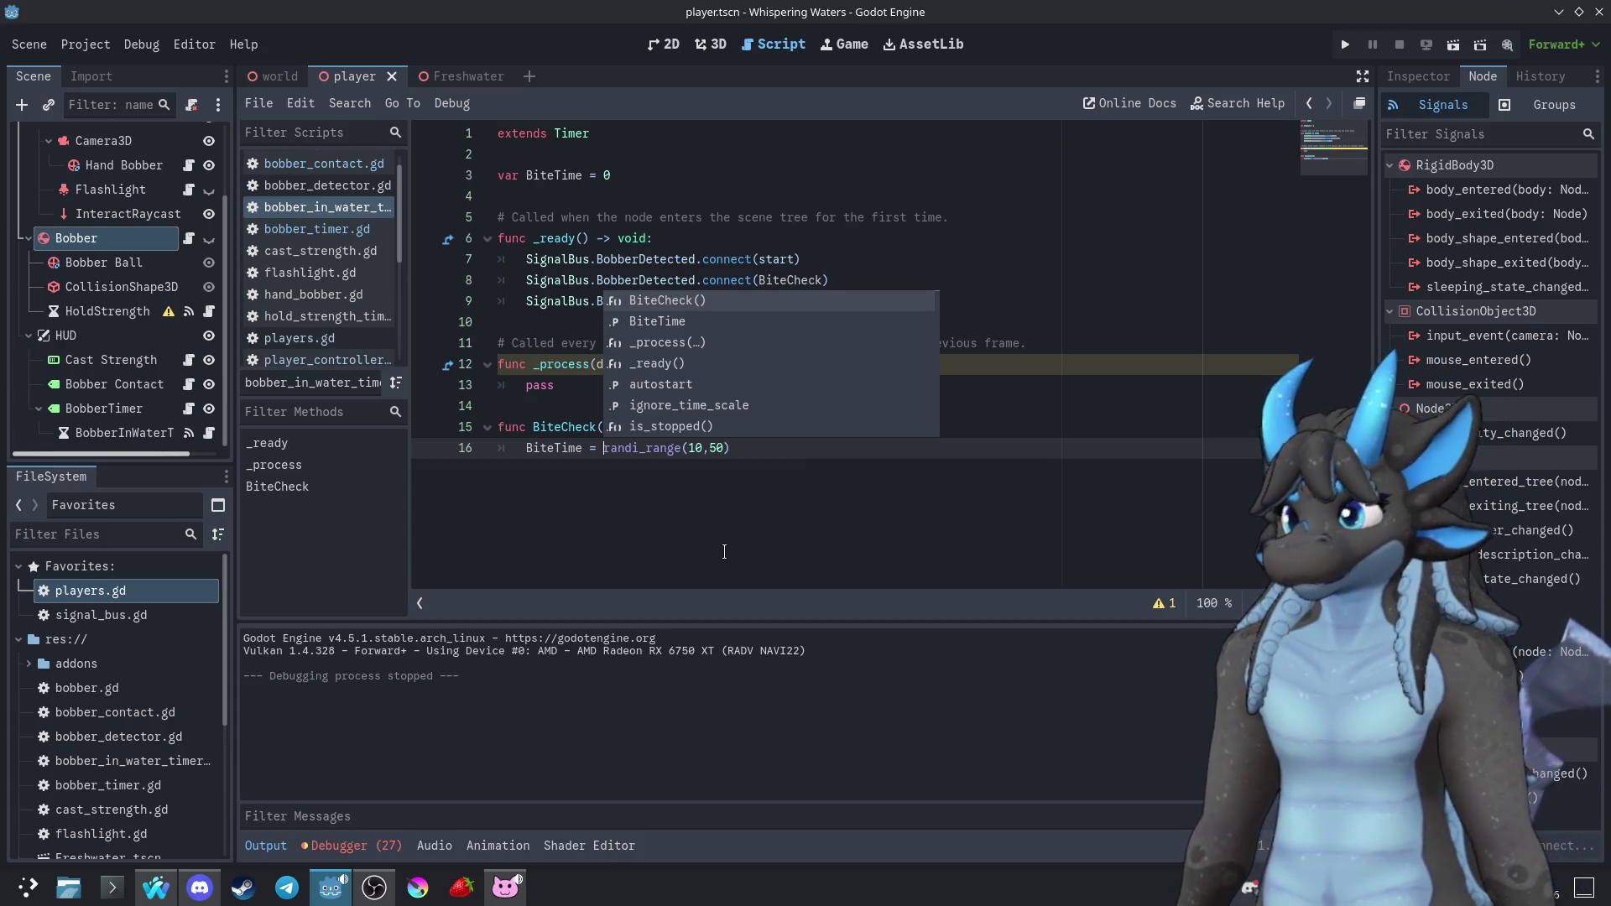
{"action": "left_click", "coordinate": [804, 454]}
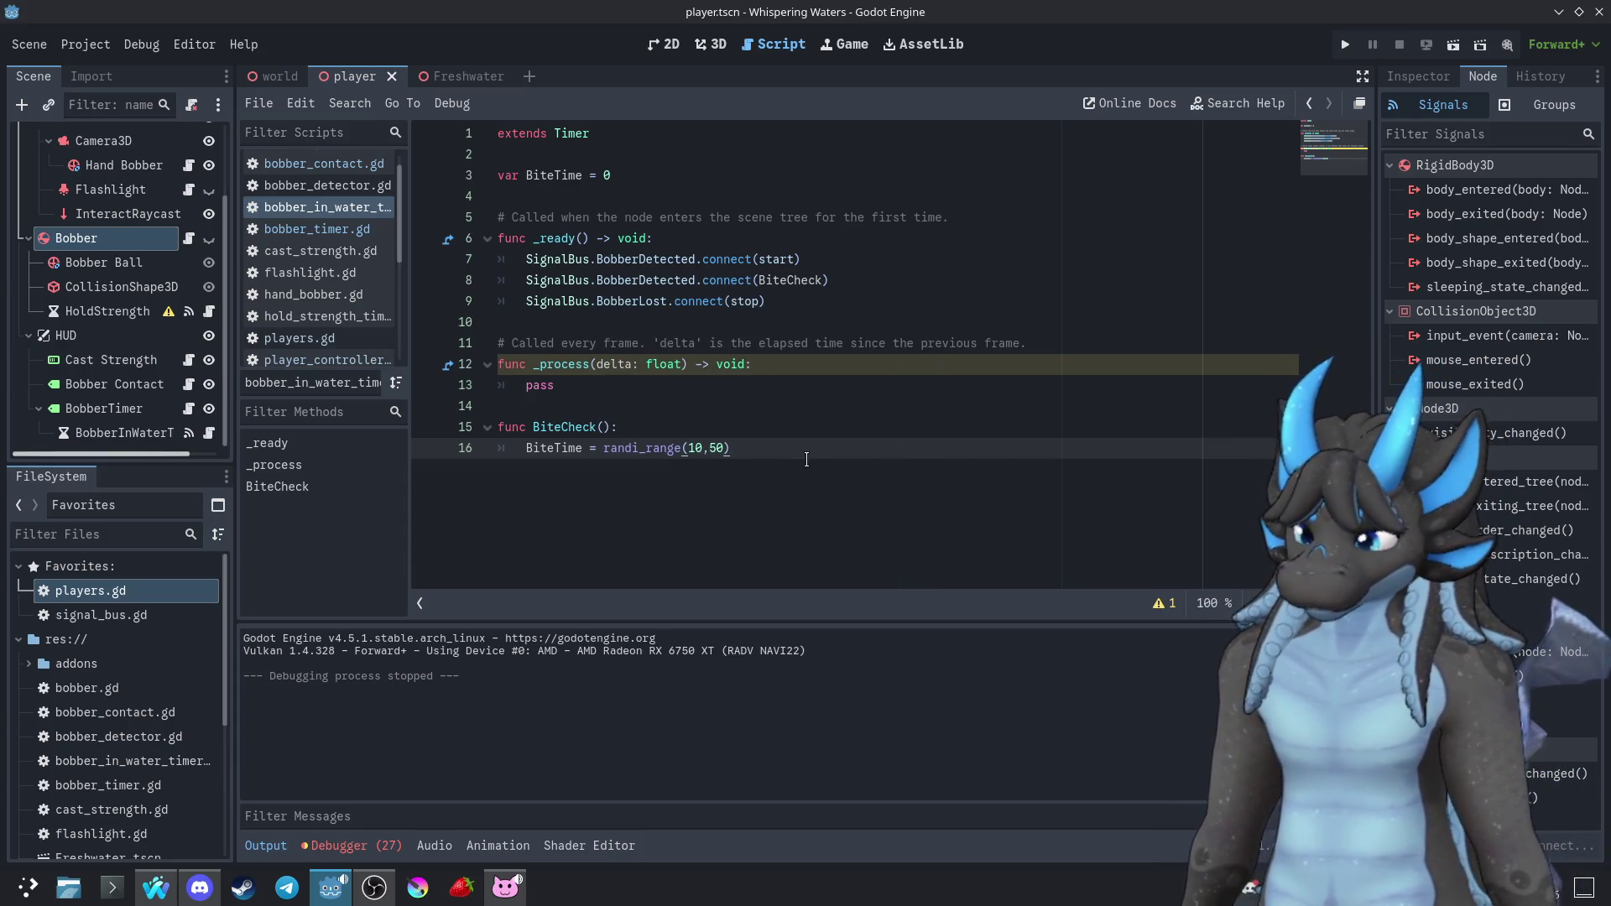
Begin an if statement on the line below the BiteTime assignment
{"action": "key", "text": "Return"}
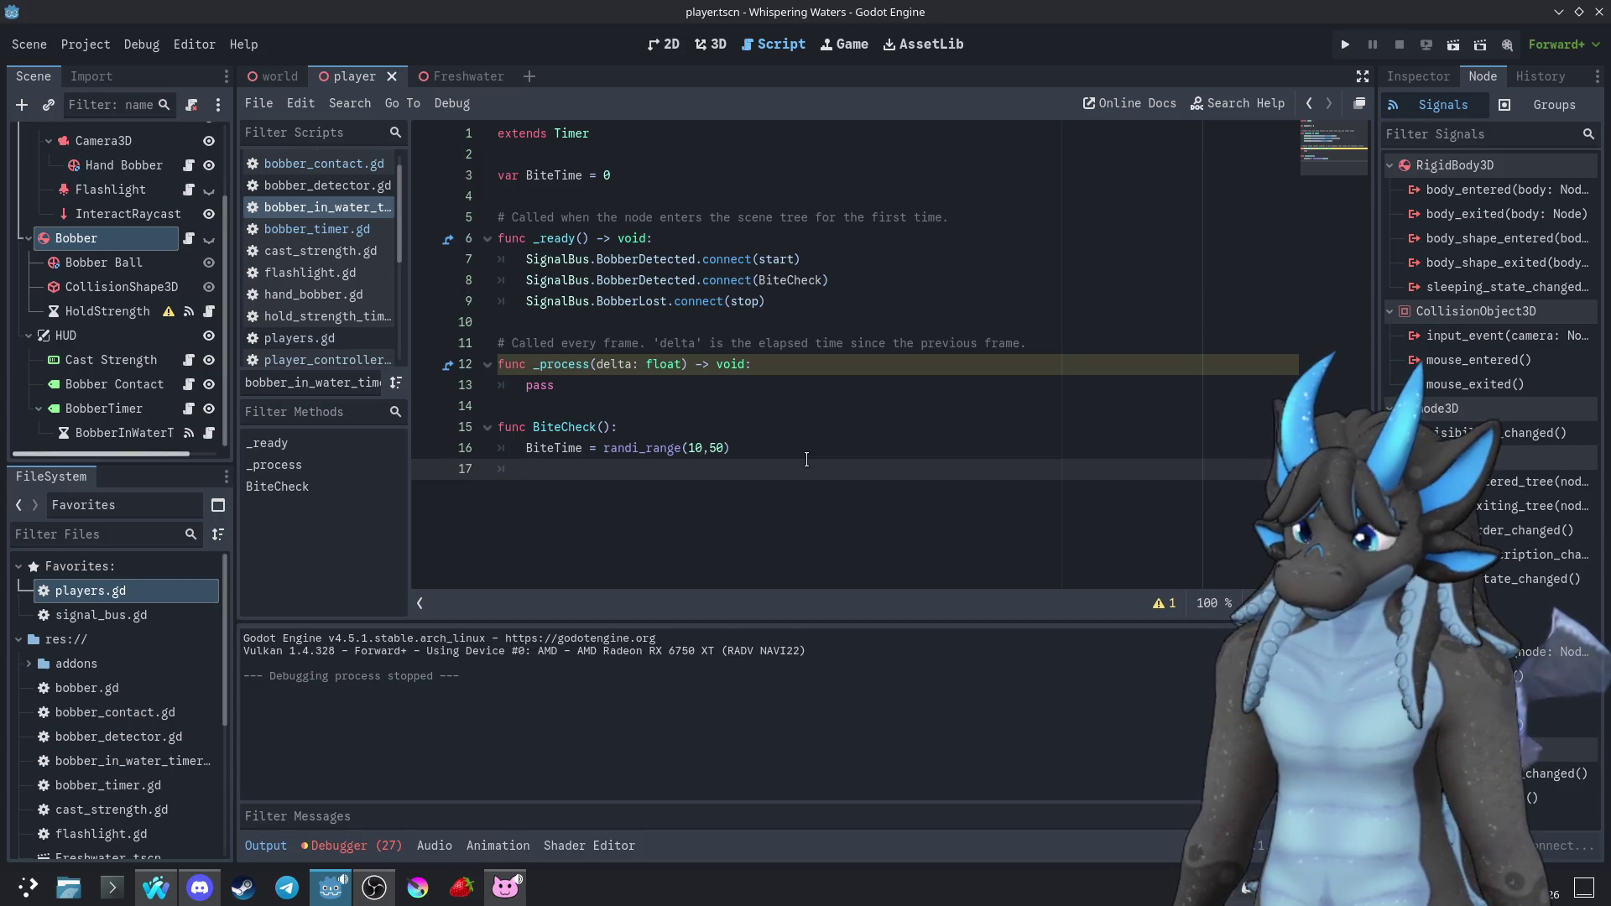
{"action": "type", "text": "if"}
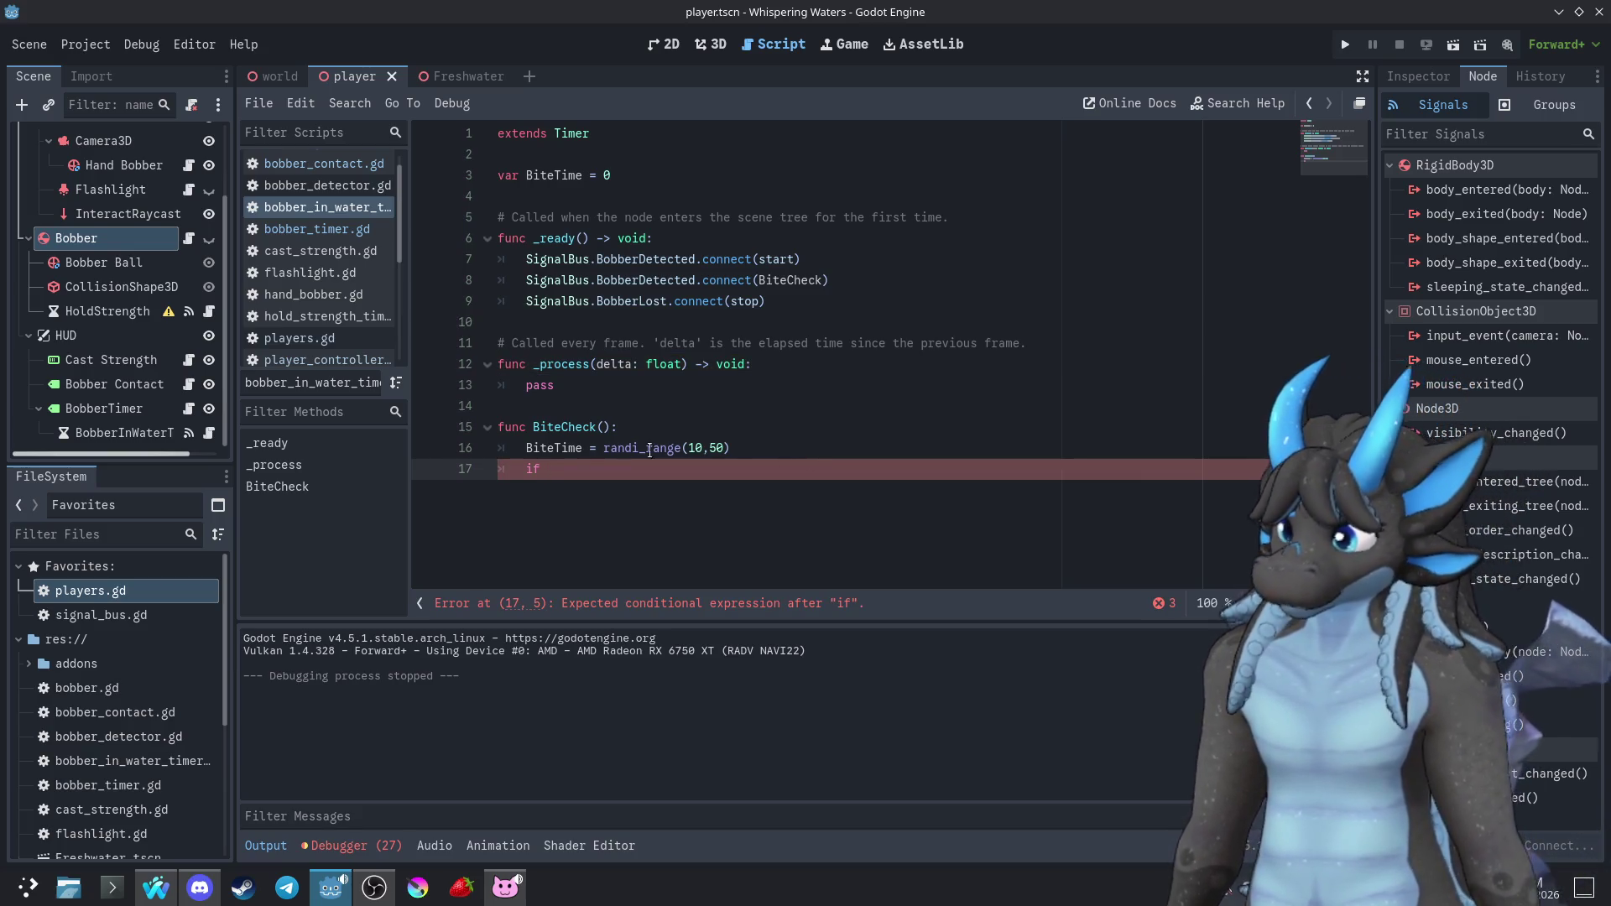
{"action": "double_click", "coordinate": [541, 453]}
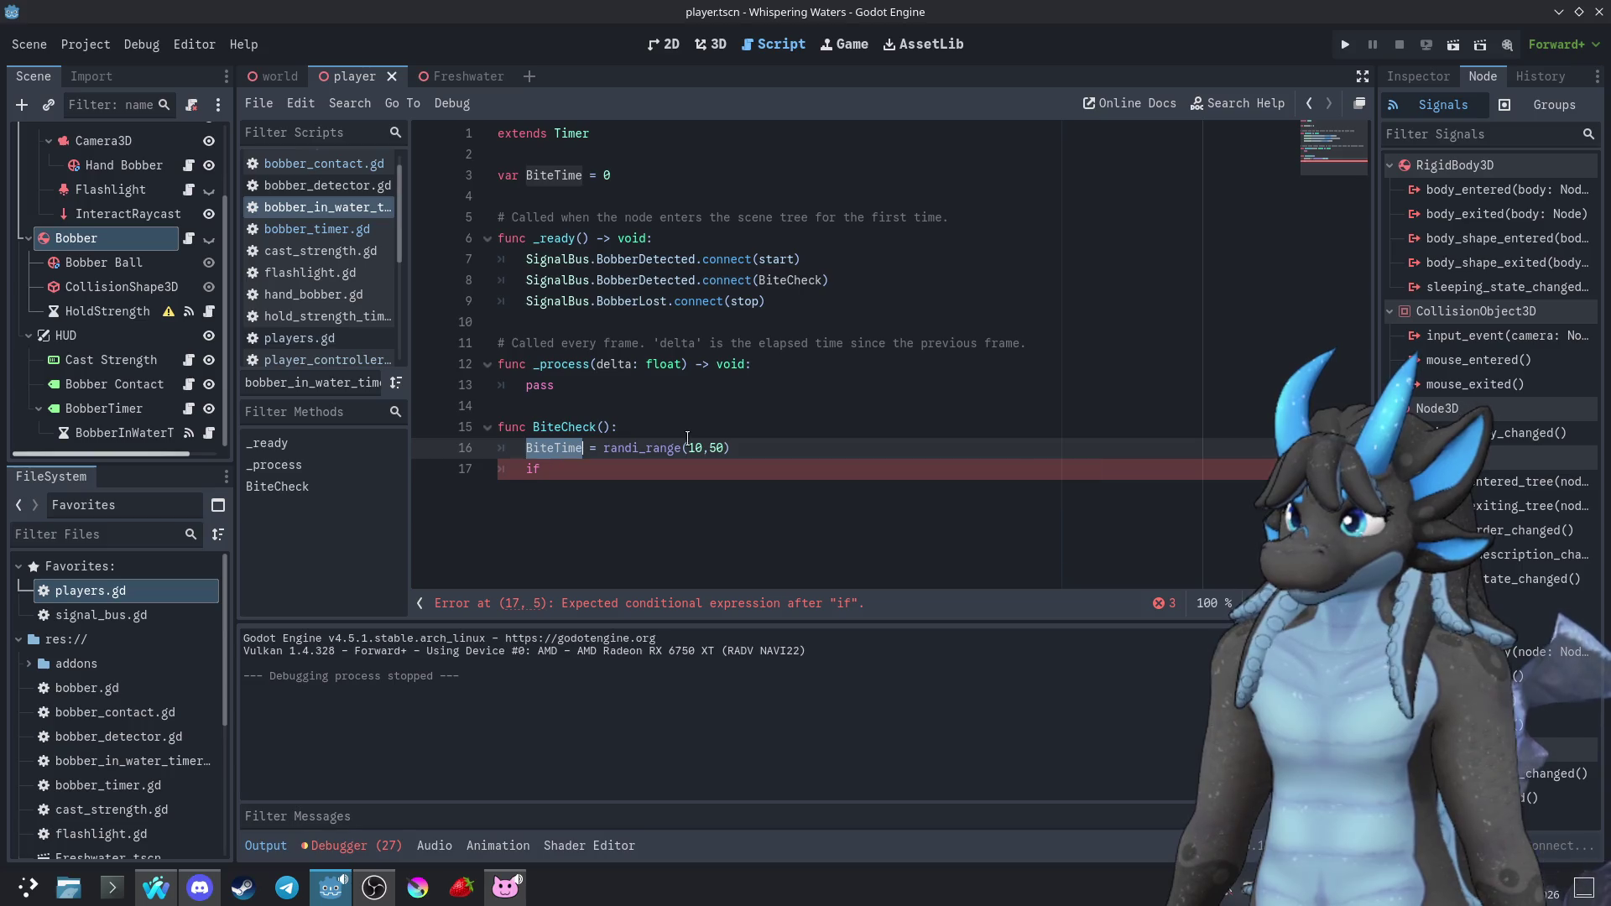
{"action": "left_click", "coordinate": [1432, 78]}
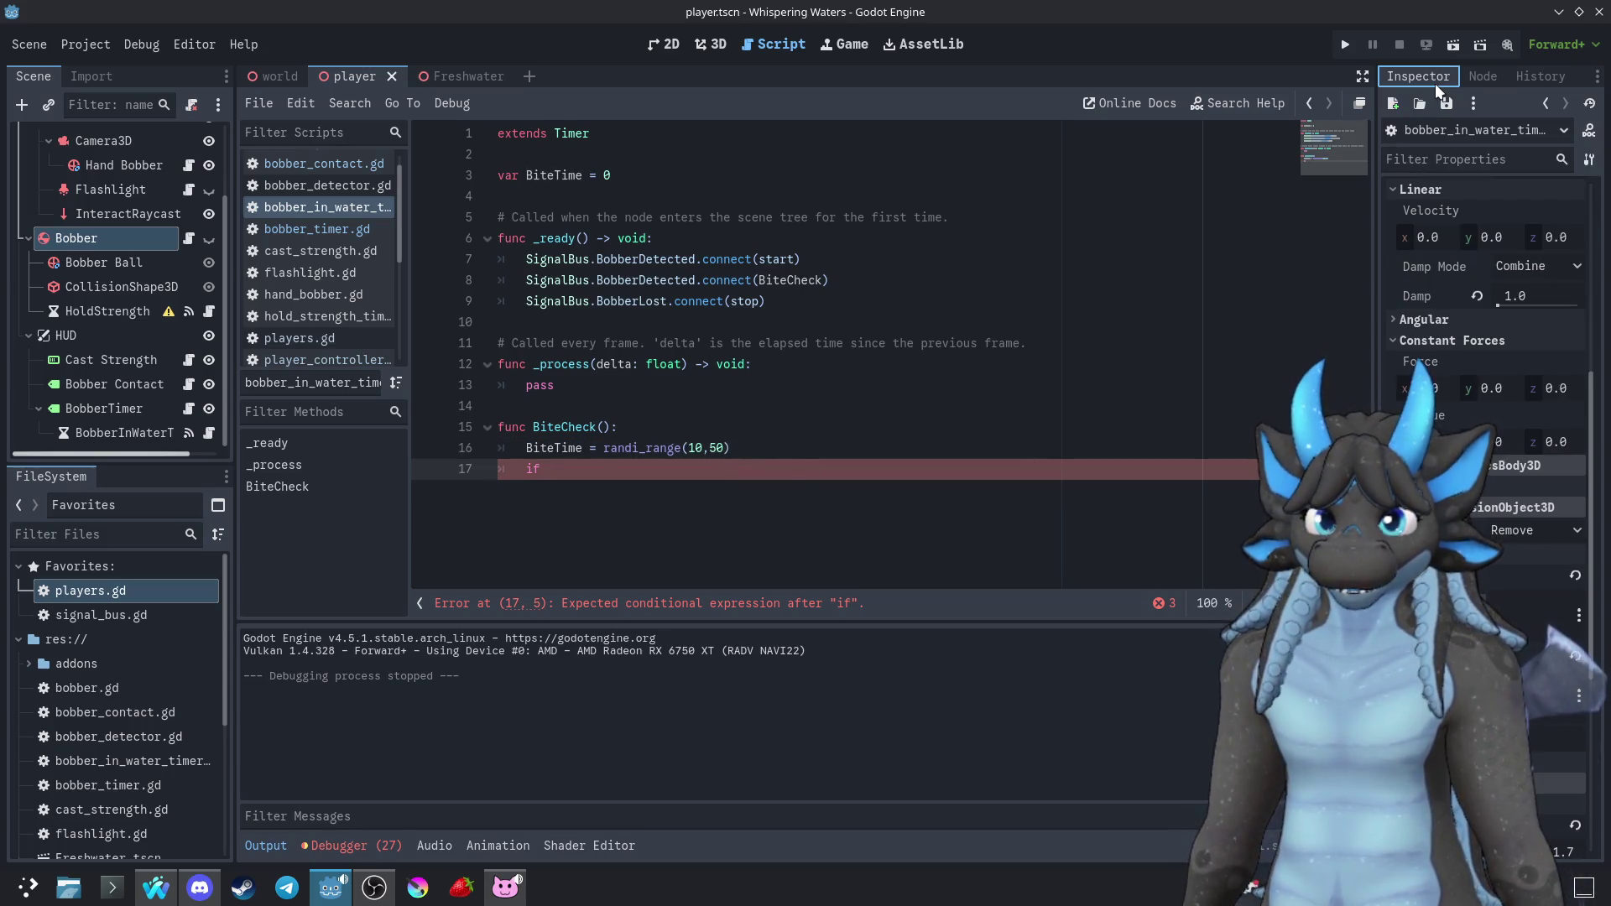
Inspect BobberInWaterTimer's timer settings, then open BobberTimer's bobber_timer.gd script
{"action": "left_click", "coordinate": [147, 433]}
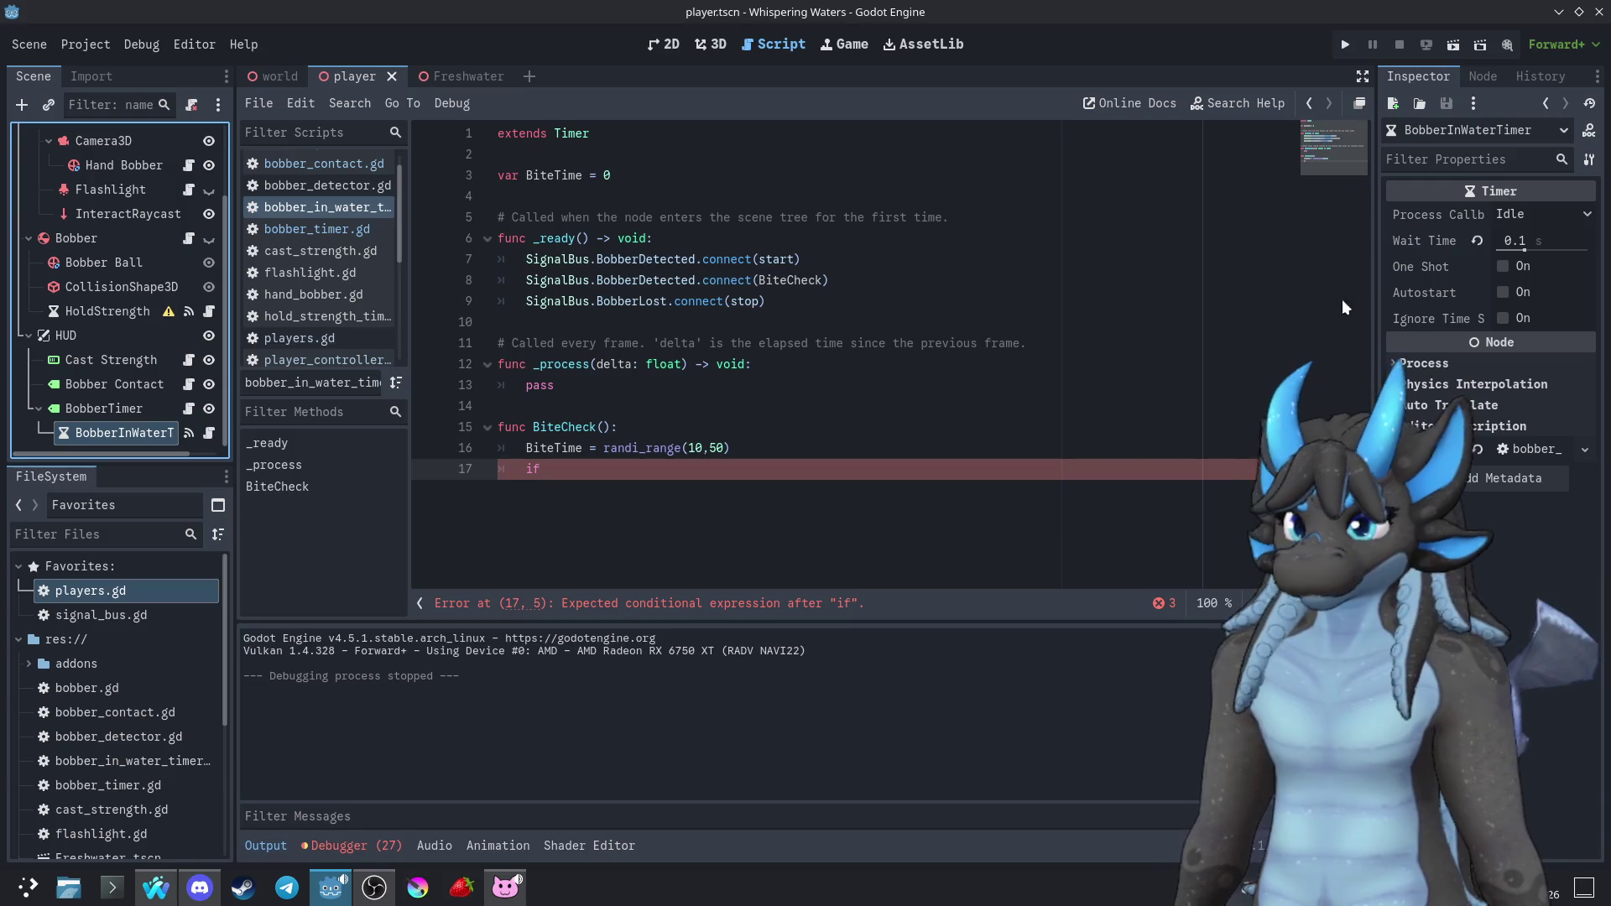
{"action": "mouse_move", "coordinate": [1444, 331]}
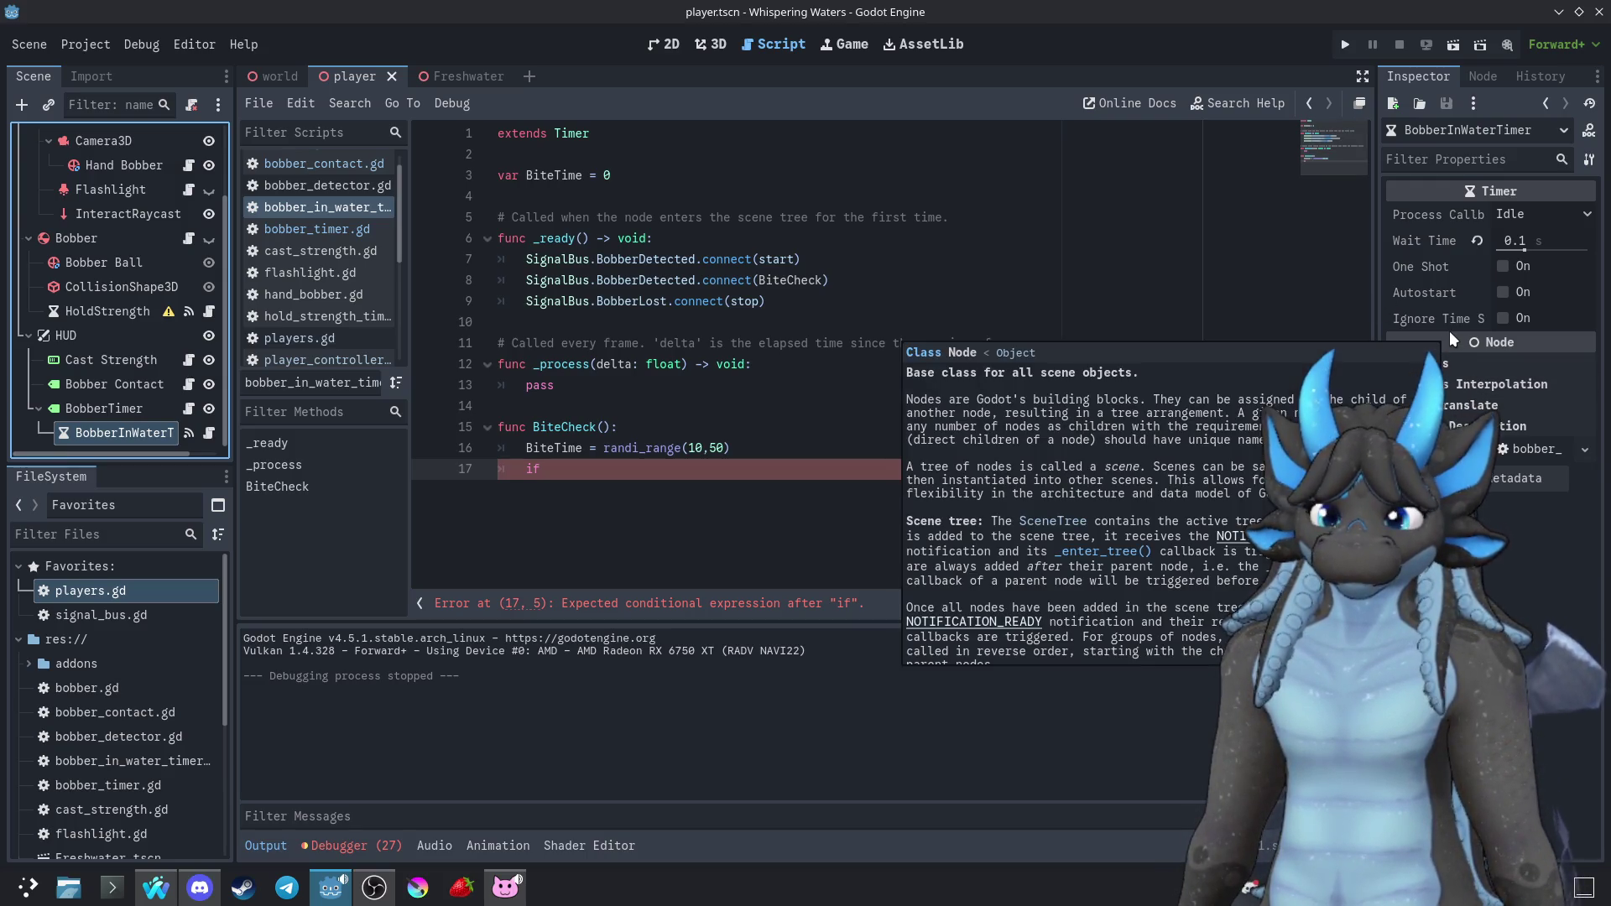
{"action": "mouse_move", "coordinate": [659, 360]}
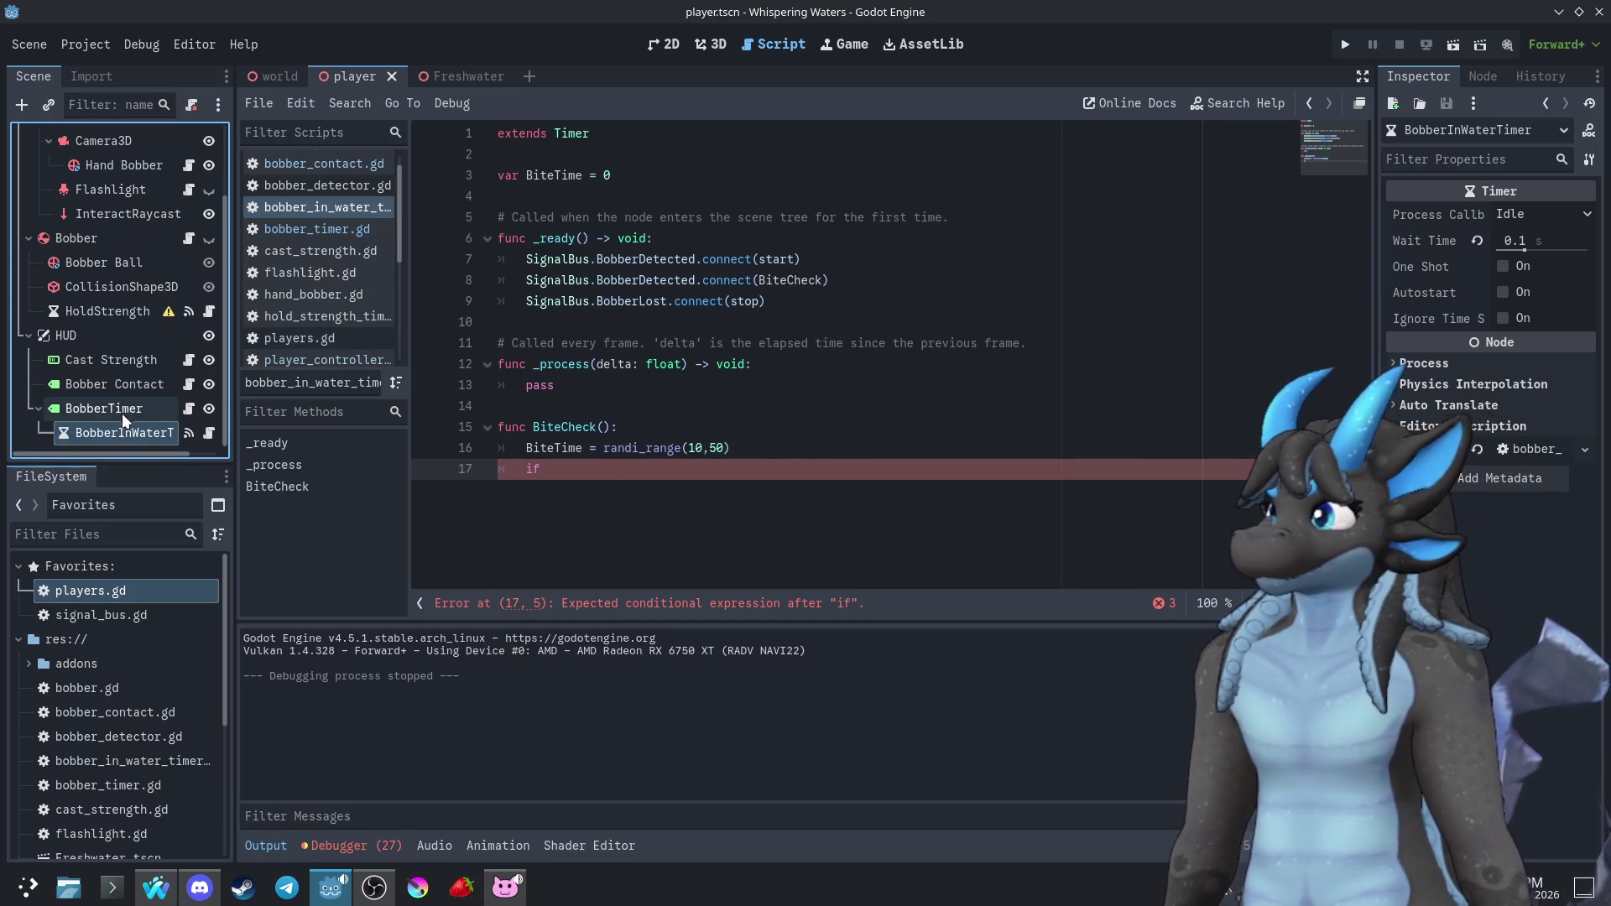
{"action": "left_click", "coordinate": [188, 408]}
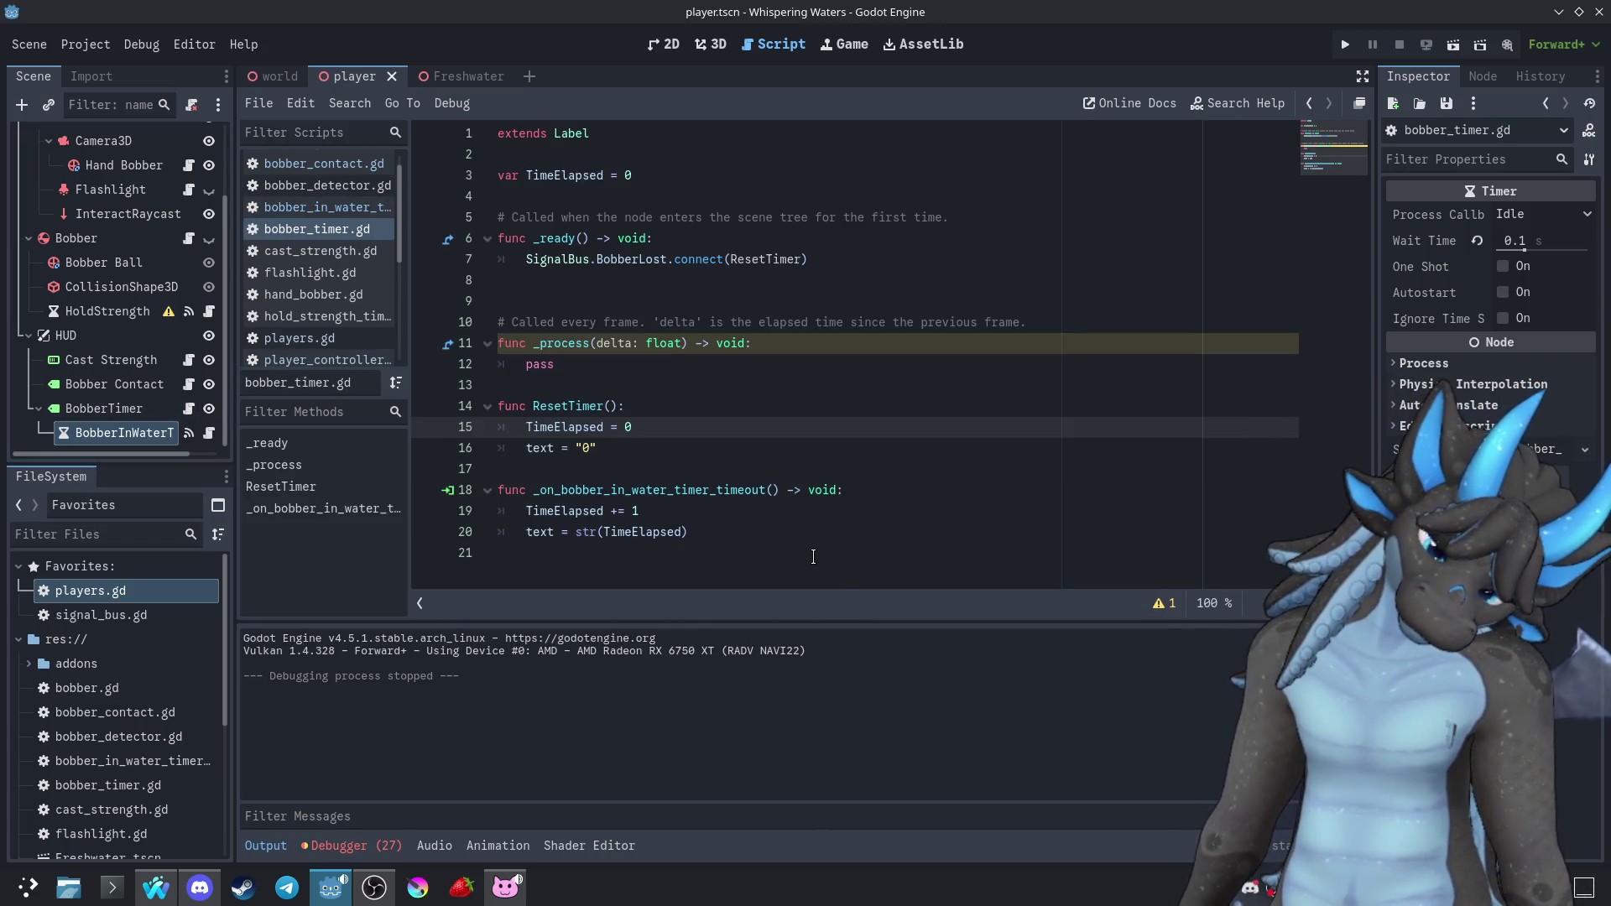
Add 'var BiteCheck = 0' below TimeElapsed in bobber_timer.gd
{"action": "left_click", "coordinate": [662, 184]}
{"action": "key", "text": "Return"}
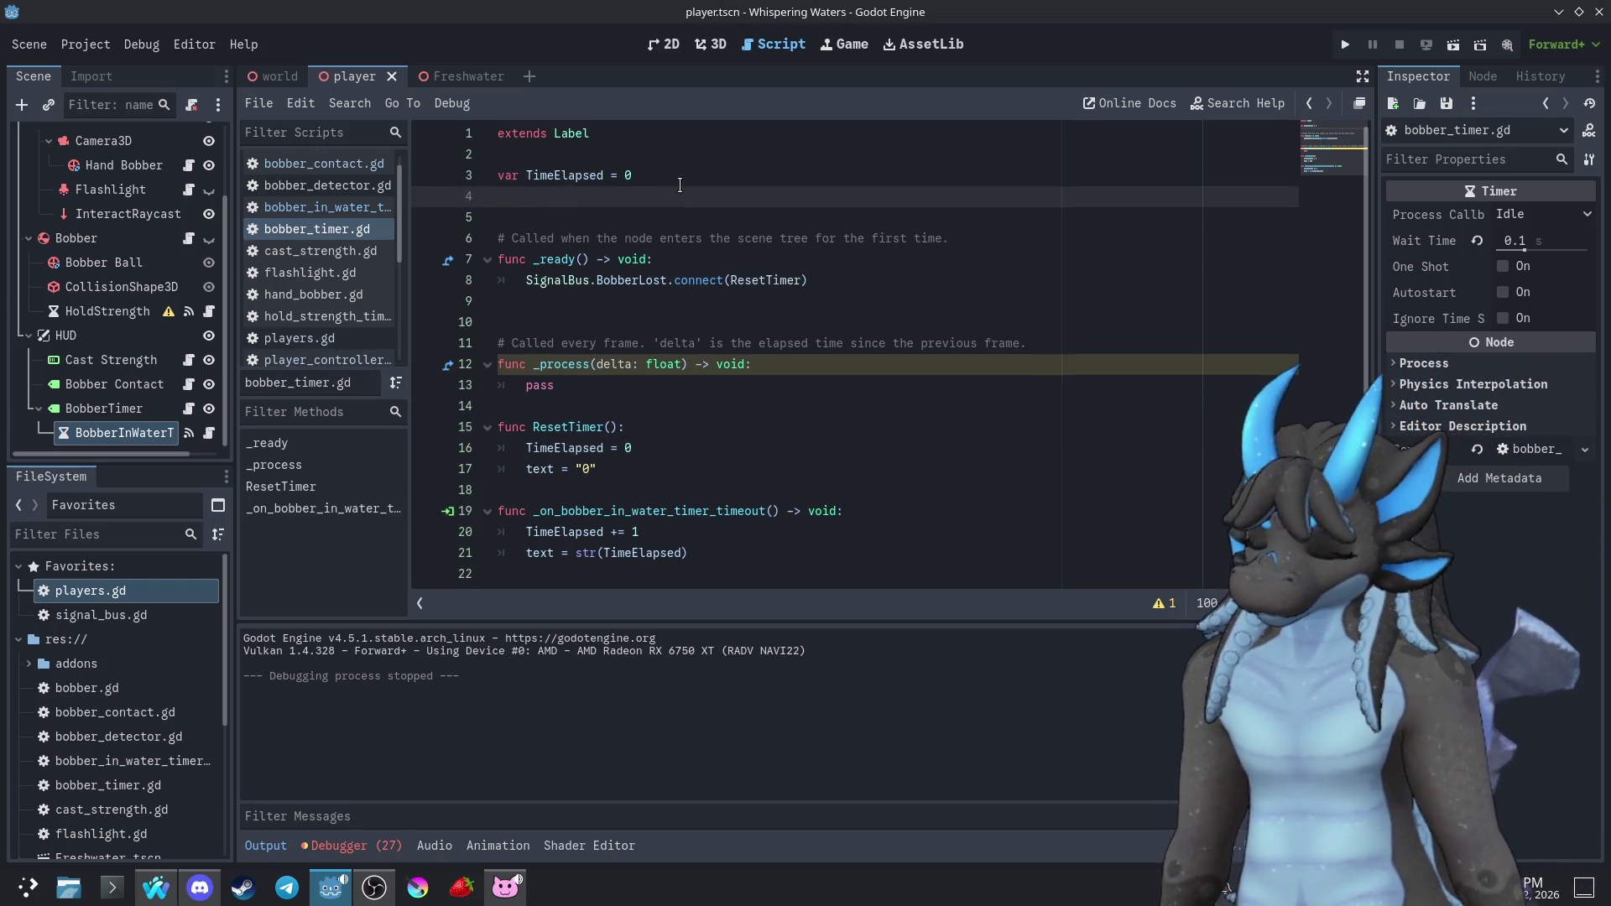
{"action": "type", "text": "var BiteCheck = 0"}
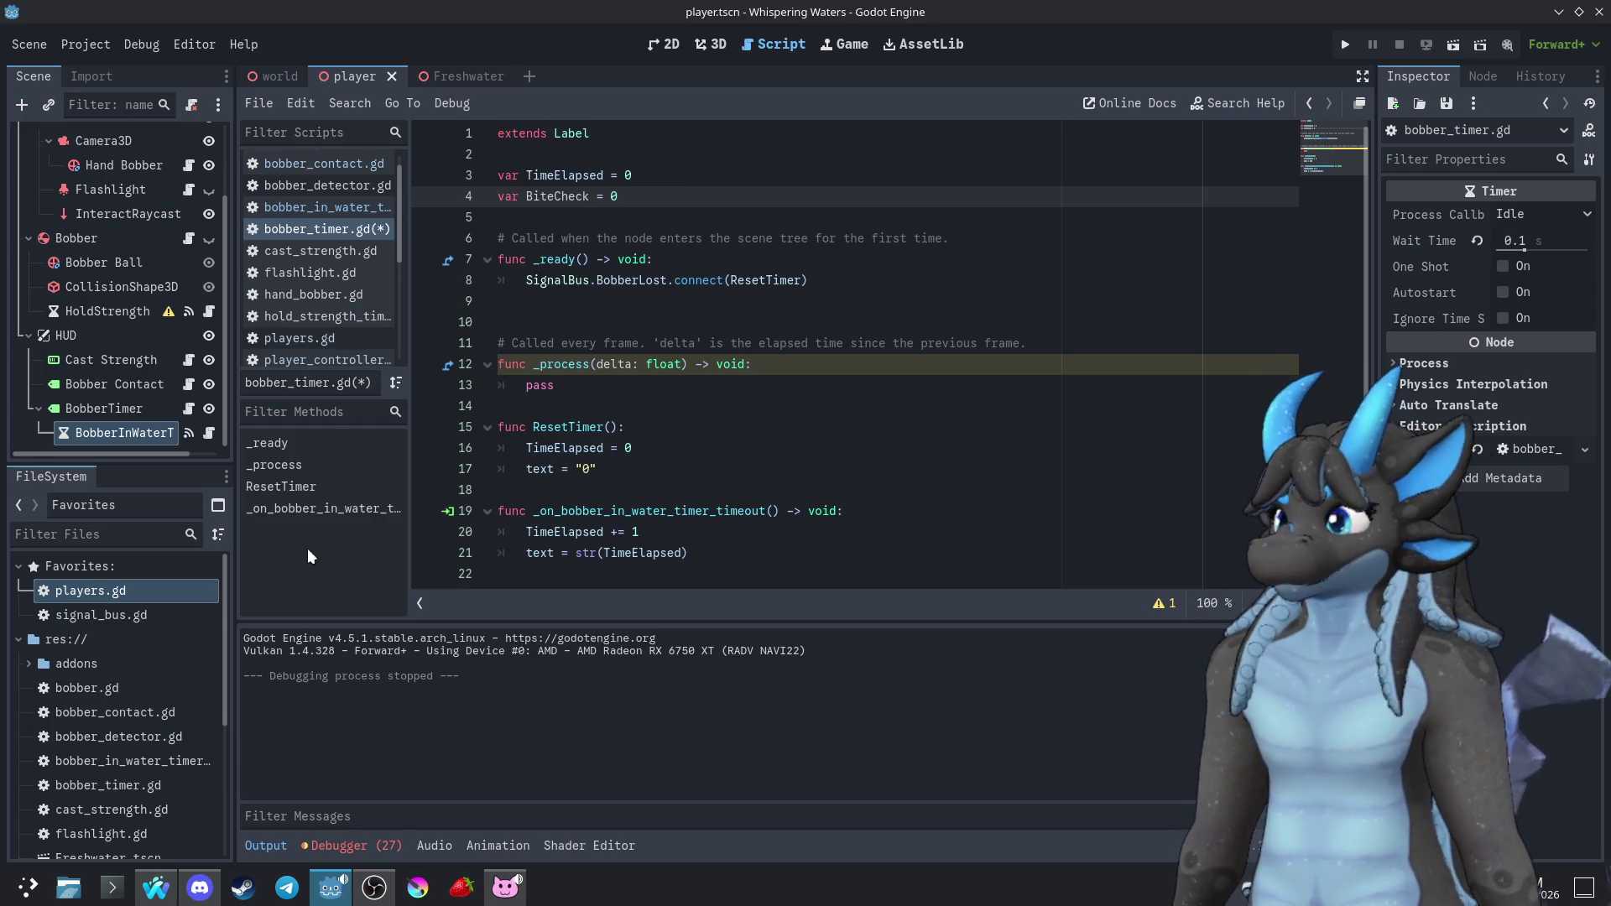
Delete the BiteCheck function and its connect line from bobber_in_water_timer.gd
{"action": "left_click", "coordinate": [207, 432]}
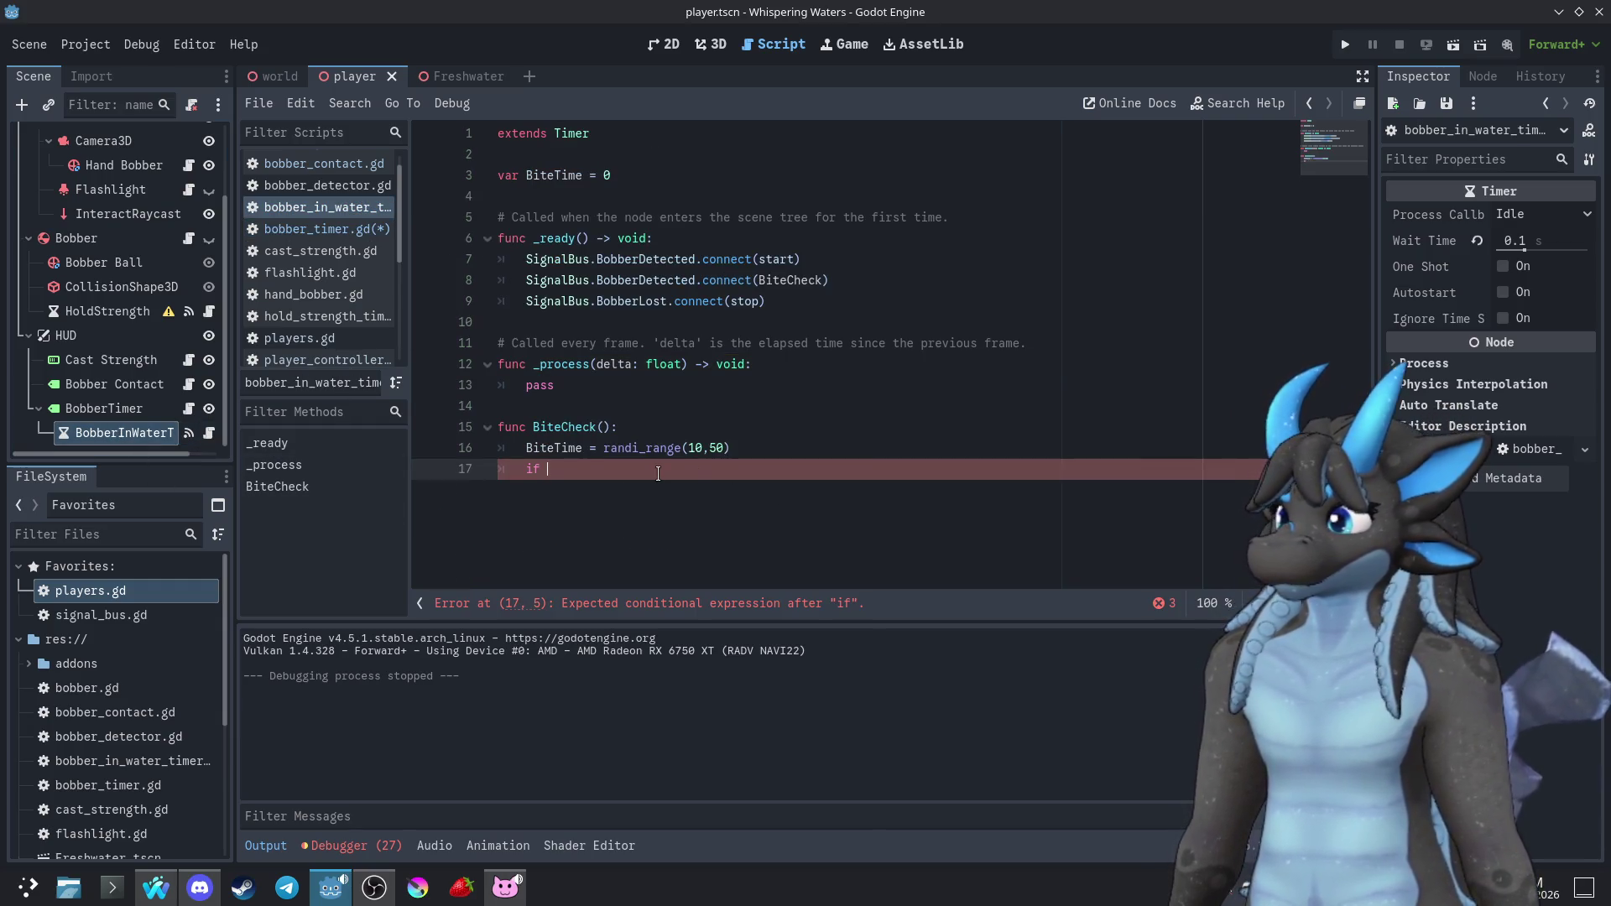
{"action": "left_click_drag", "start_coordinate": [604, 472], "coordinate": [437, 429]}
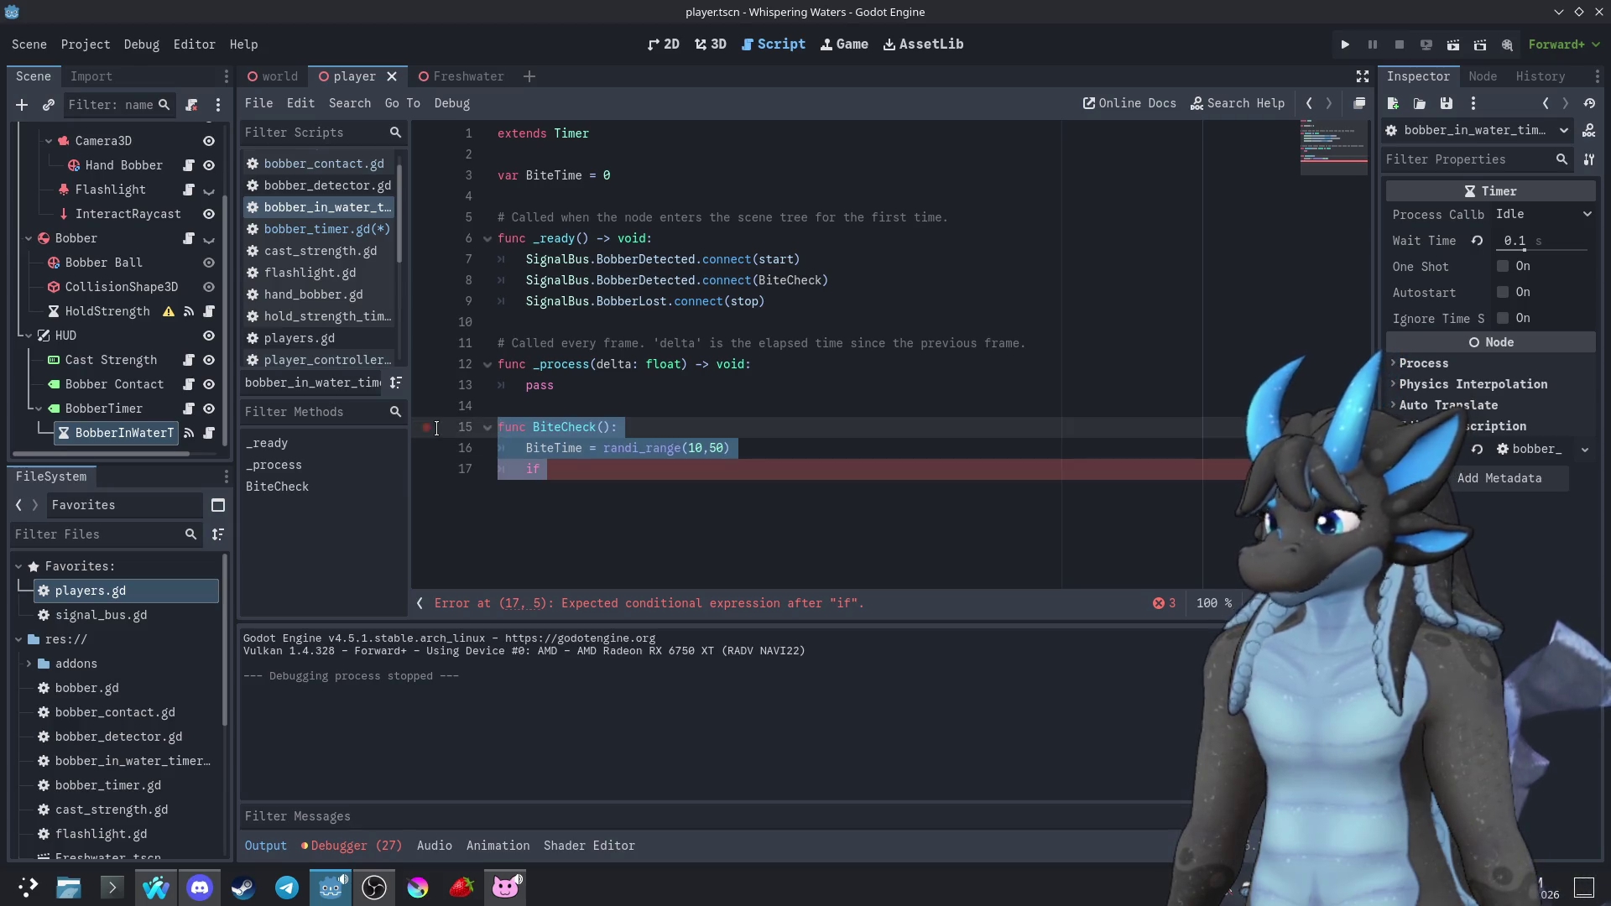
{"action": "key", "text": "BackSpace"}
{"action": "key", "text": "BackSpace"}
{"action": "key", "text": "BackSpace"}
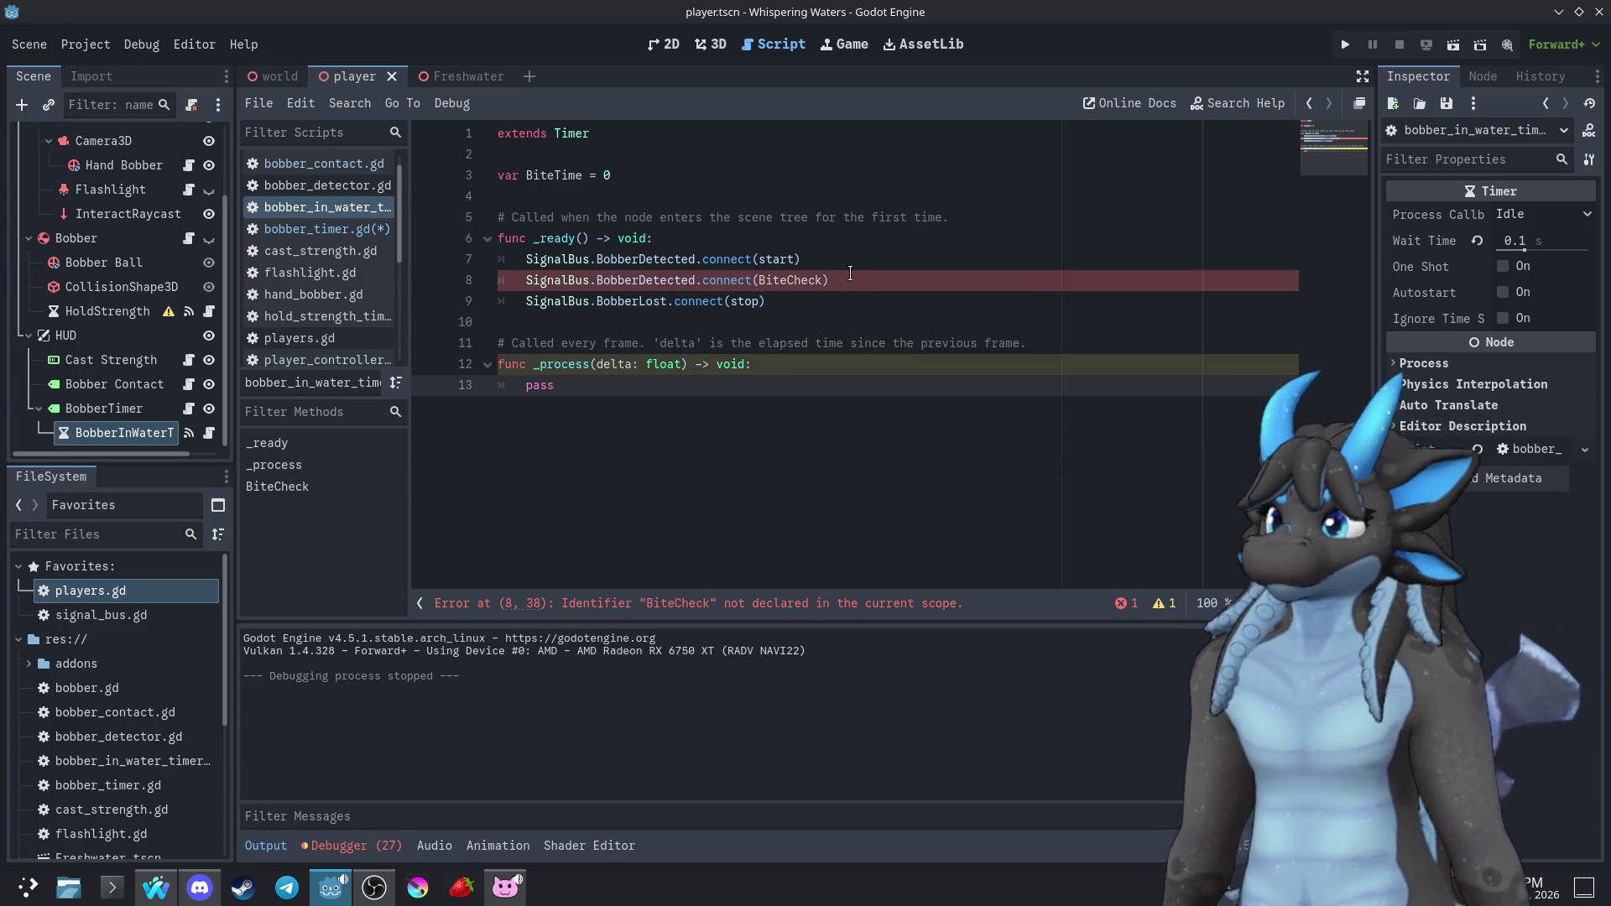
{"action": "left_click_drag", "start_coordinate": [850, 274], "coordinate": [860, 261]}
{"action": "key", "text": "BackSpace"}
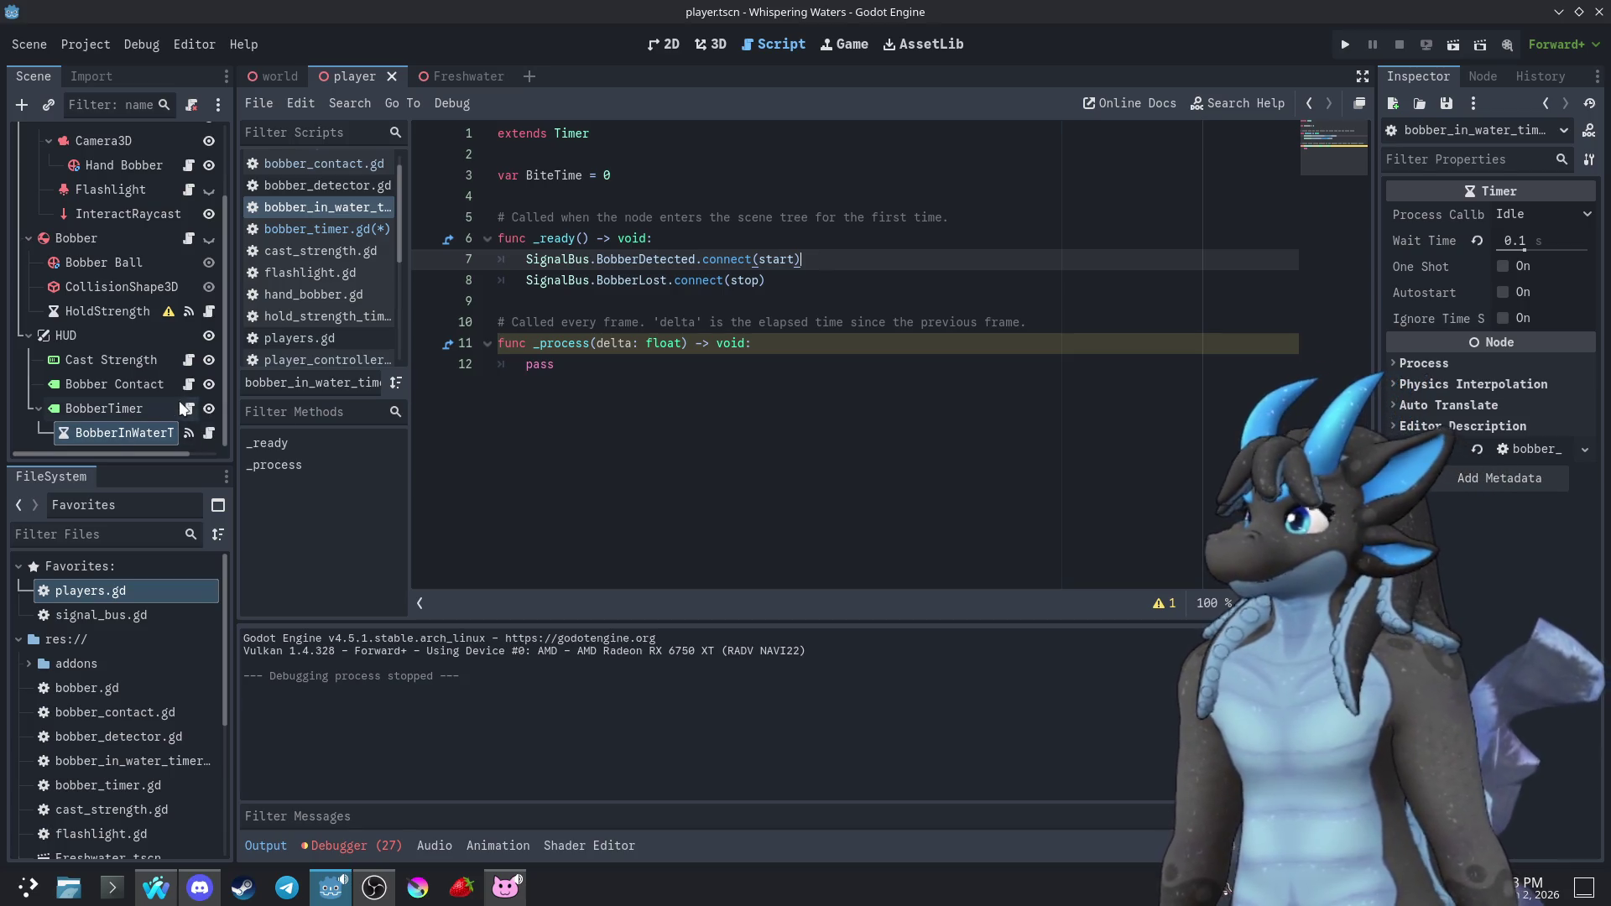
{"action": "left_click", "coordinate": [187, 409]}
{"action": "scroll", "coordinate": [749, 545], "scroll_direction": "down", "scroll_amount": 1}
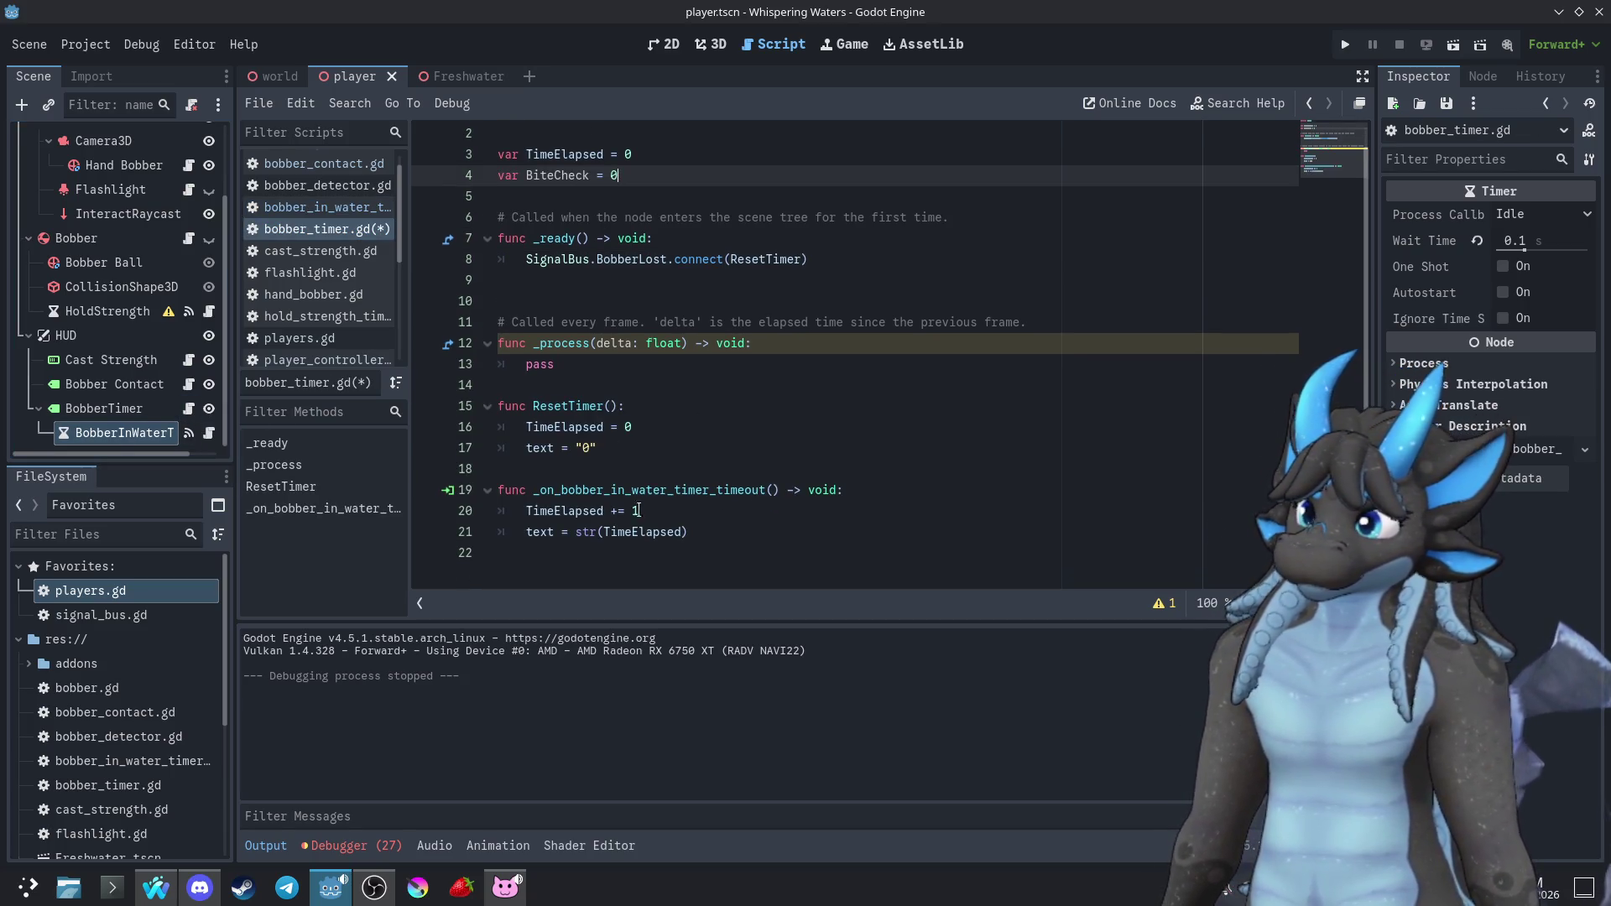
Add func BiteCheck() setting BiteTime = randi_range(10,50) below ResetTimer in bobber_timer.gd
{"action": "left_click", "coordinate": [633, 470]}
{"action": "key", "text": "Return"}
{"action": "type", "text": "func BiteCheck(): BiteTime = randi_range(10,50) if"}
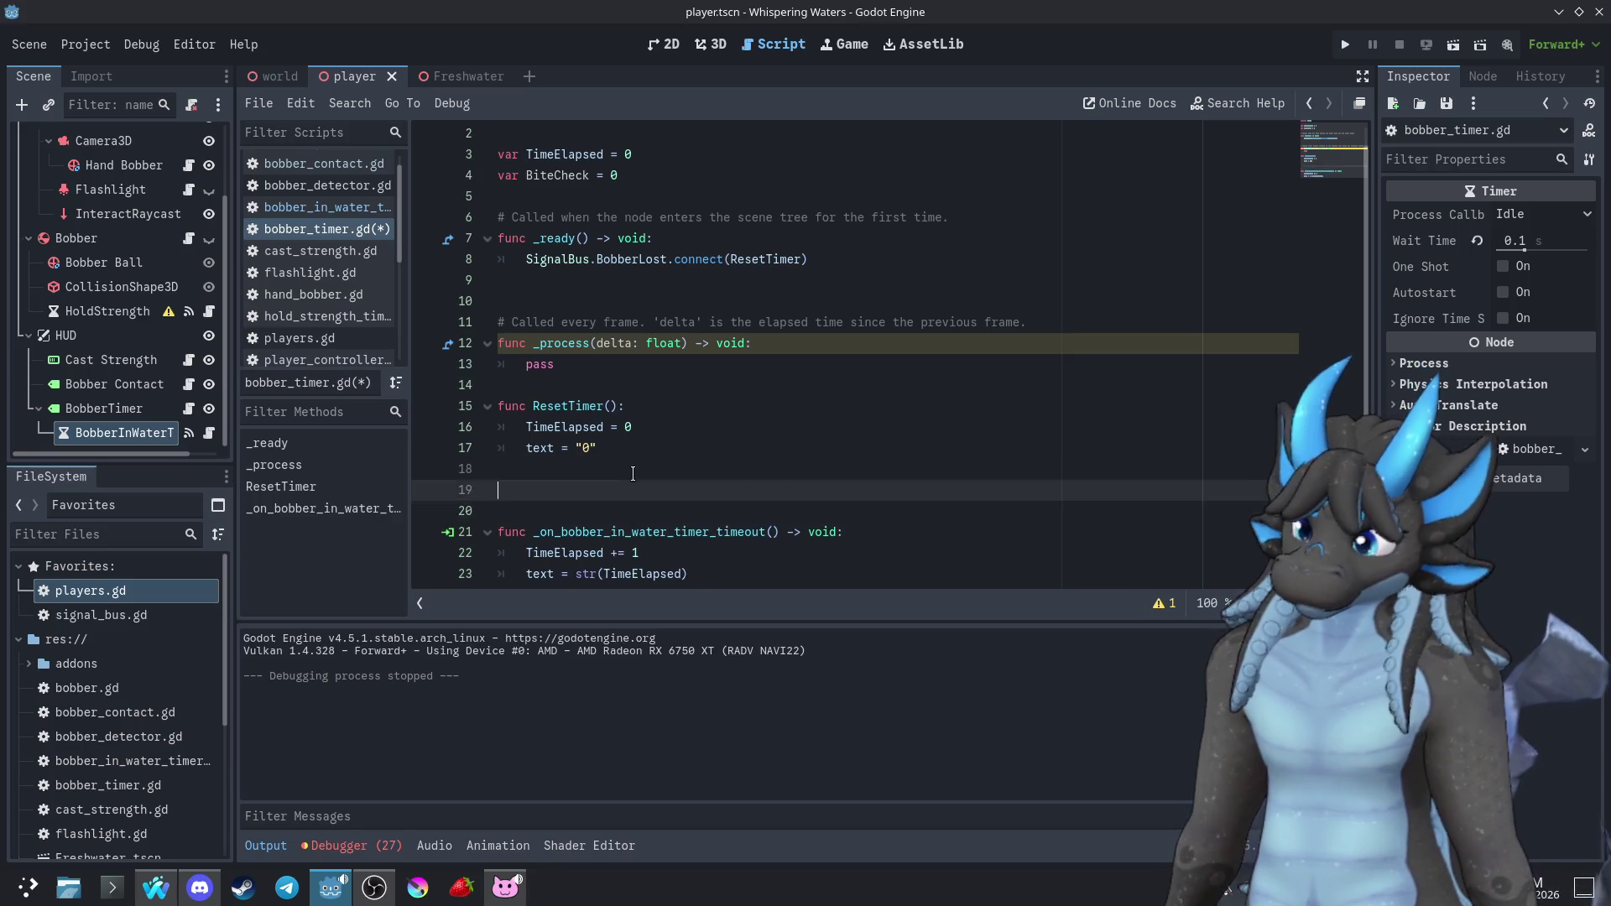
{"action": "key", "text": "BackSpace"}
{"action": "key", "text": "BackSpace"}
{"action": "key", "text": "BackSpace"}
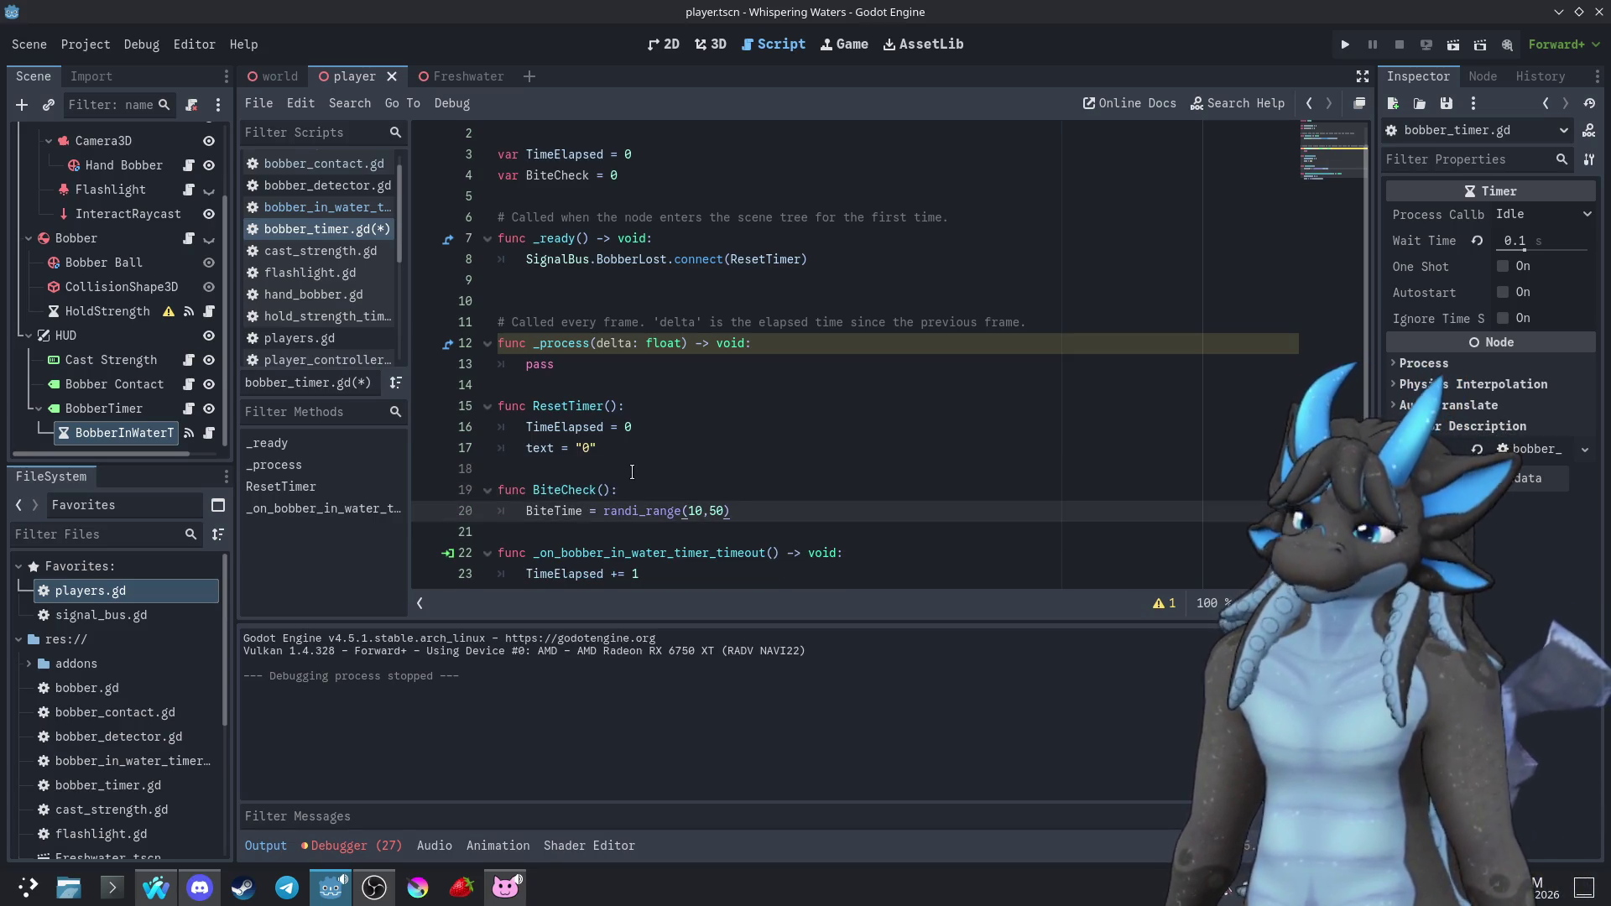
{"action": "scroll", "coordinate": [723, 434], "scroll_direction": "down", "scroll_amount": 1}
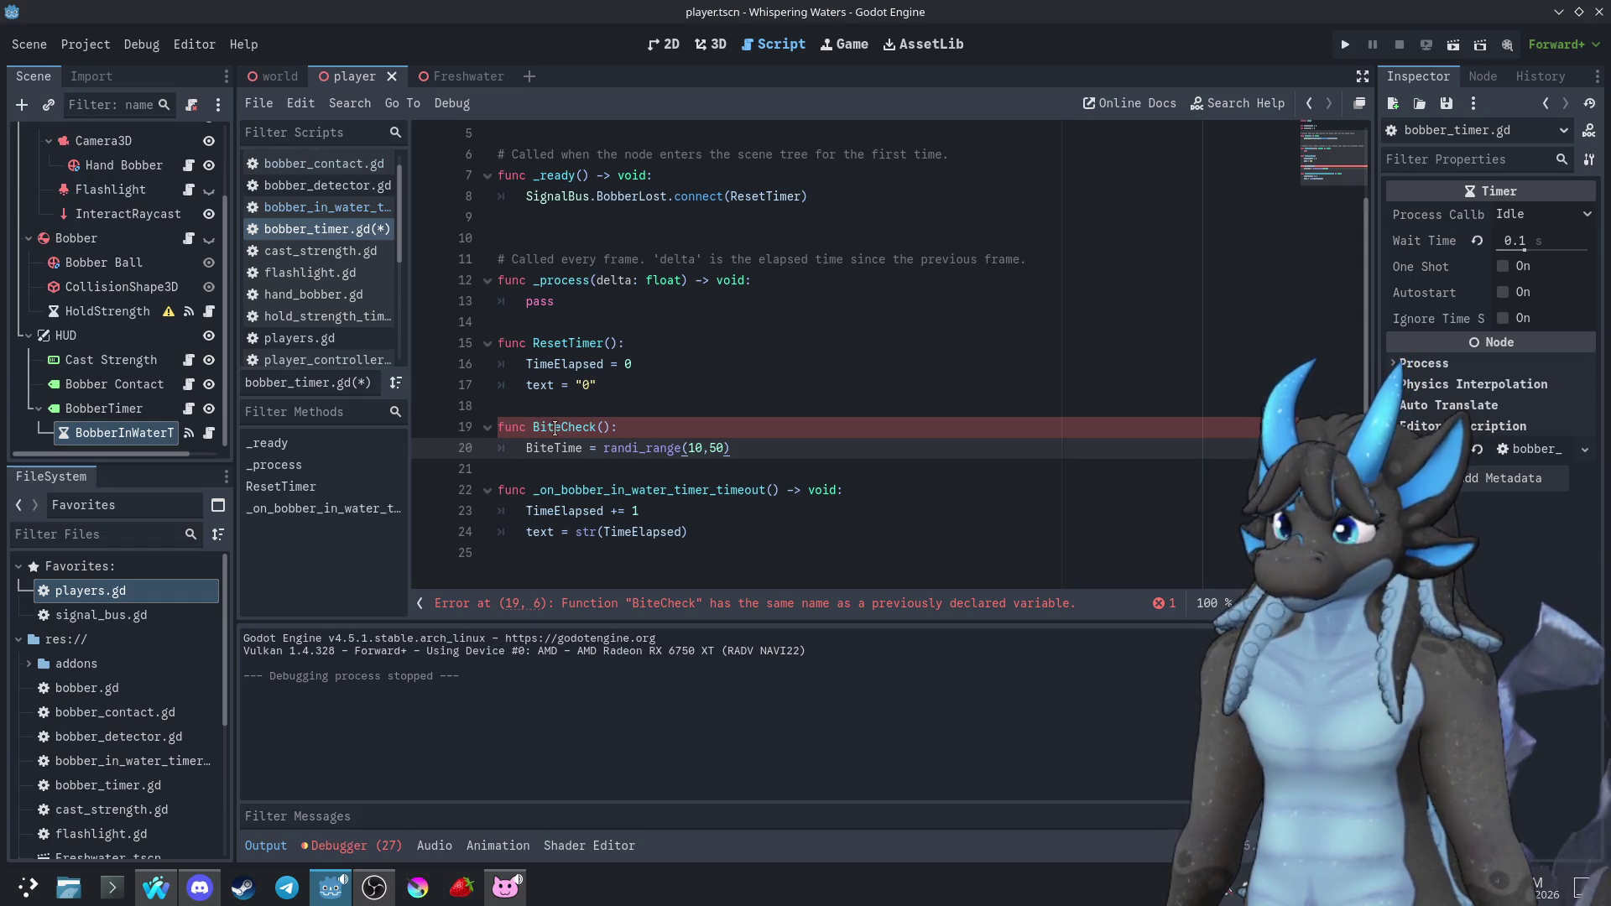
{"action": "scroll", "coordinate": [638, 365], "scroll_direction": "up", "scroll_amount": 2}
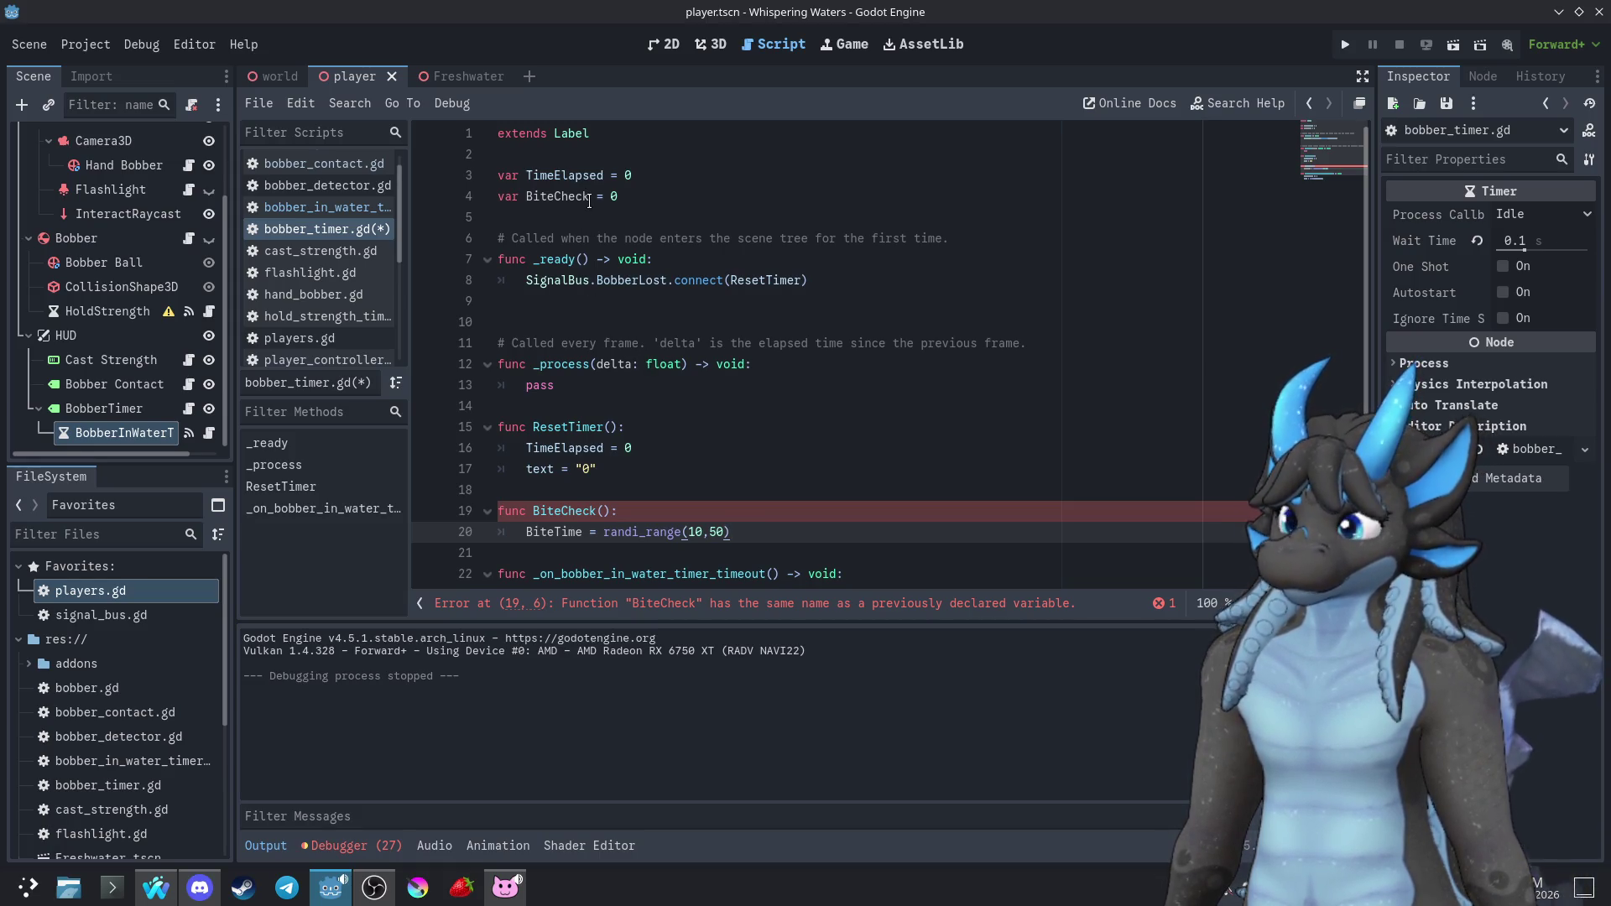
Rename the variable to BiteTime and remove the duplicate BiteTime declaration from bobber_in_water_timer.gd
{"action": "left_click_drag", "start_coordinate": [589, 201], "coordinate": [553, 201]}
{"action": "type", "text": "Timer"}
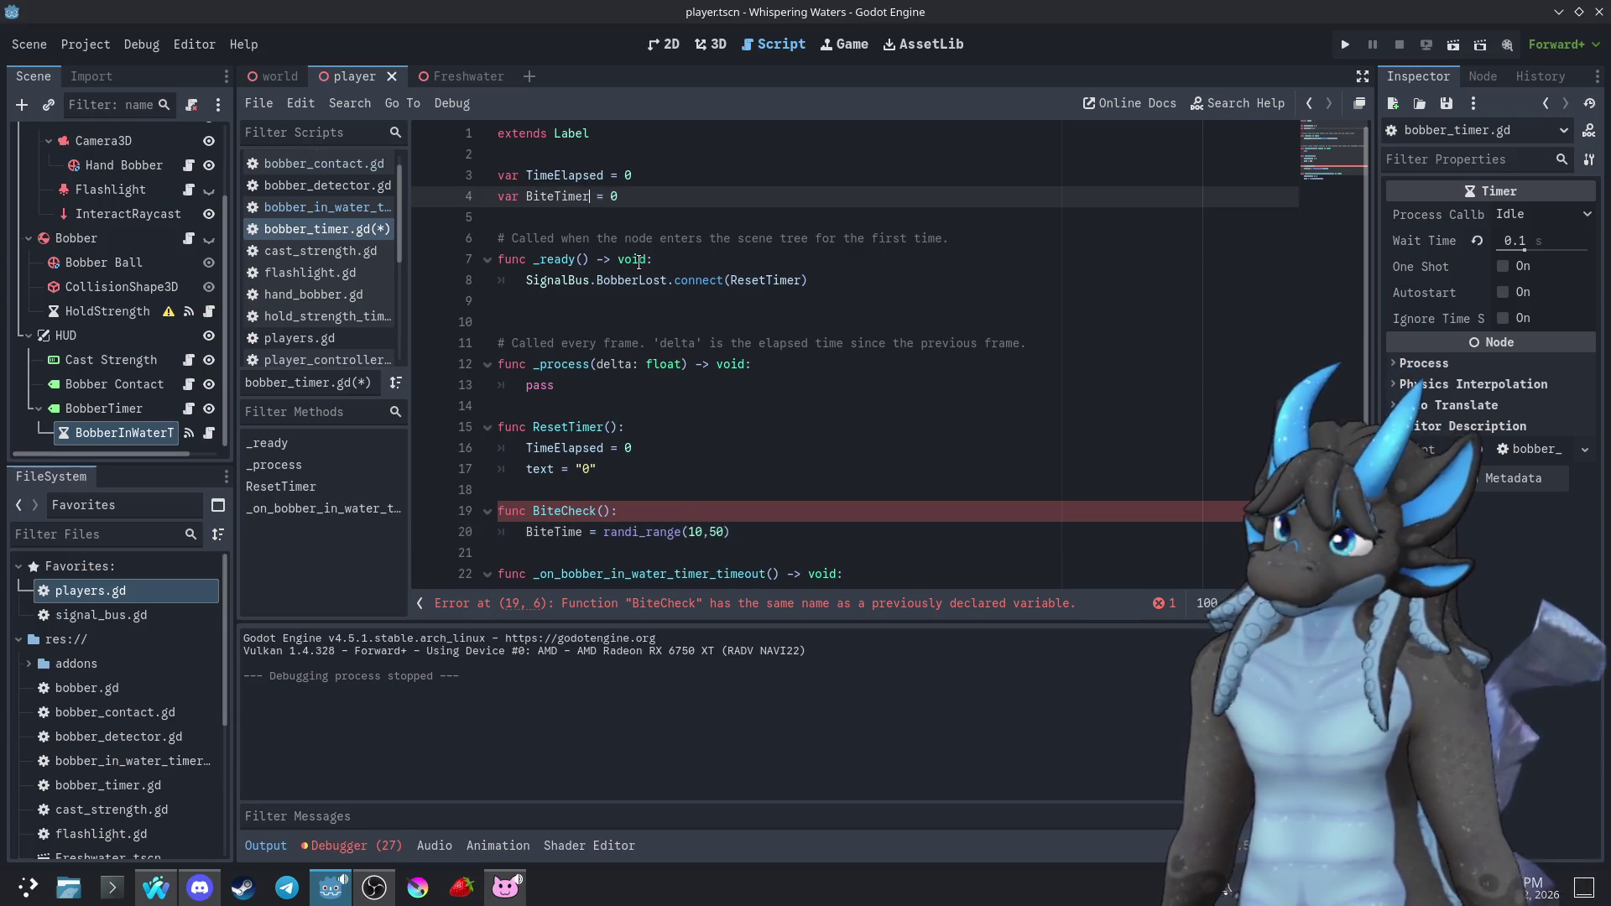
{"action": "scroll", "coordinate": [294, 283], "scroll_direction": "down", "scroll_amount": 3}
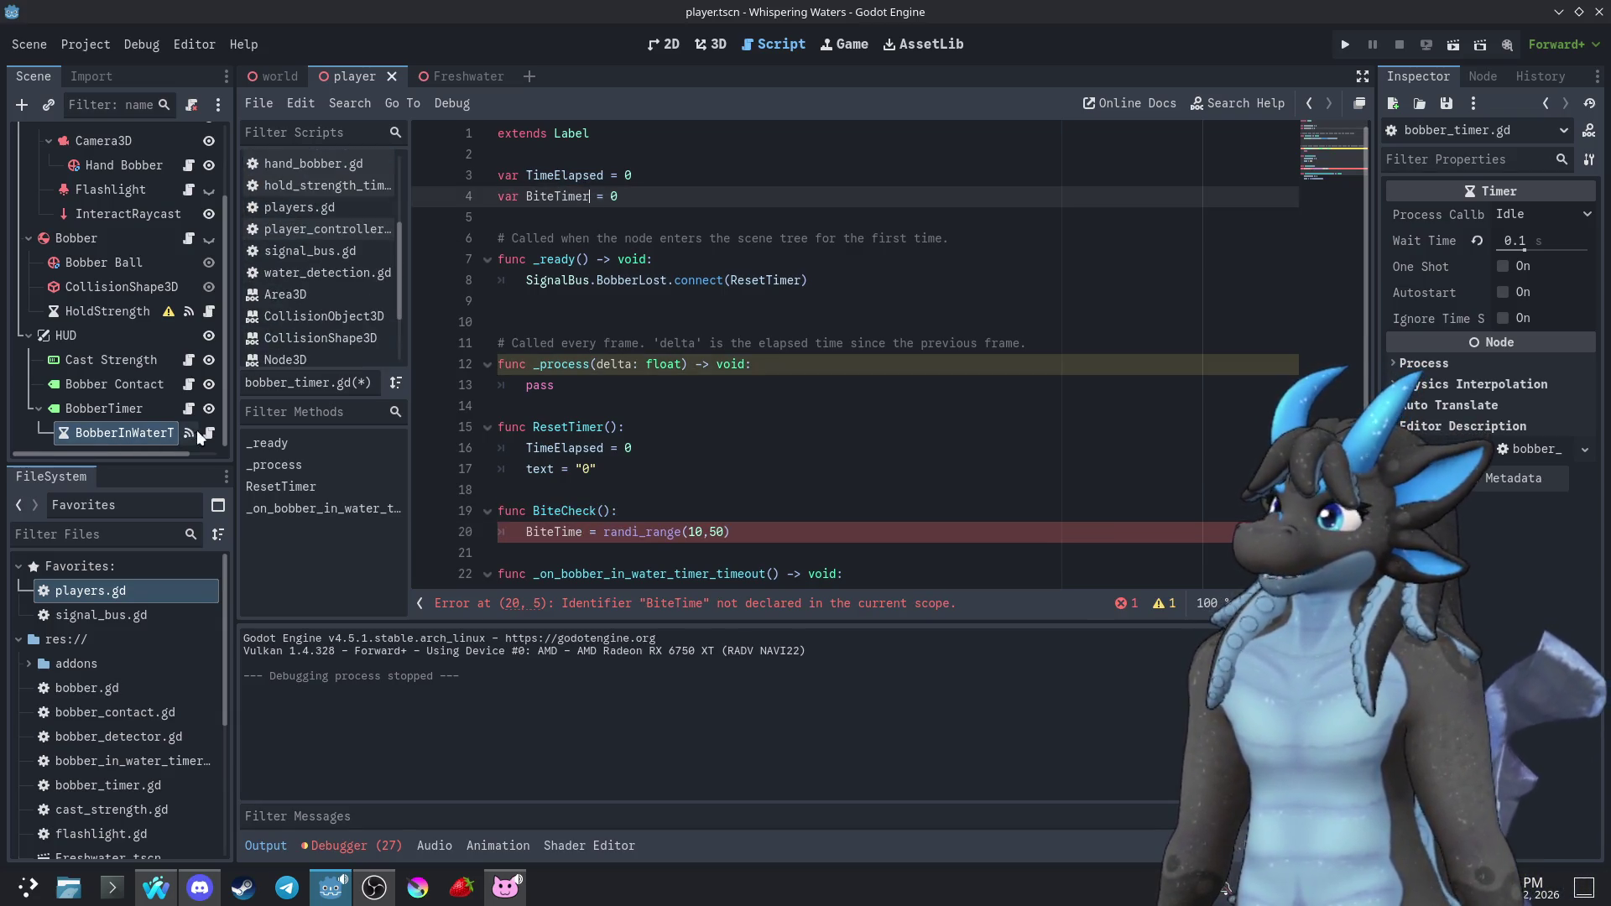
{"action": "left_click", "coordinate": [201, 431]}
{"action": "left_click_drag", "start_coordinate": [612, 175], "coordinate": [334, 163]}
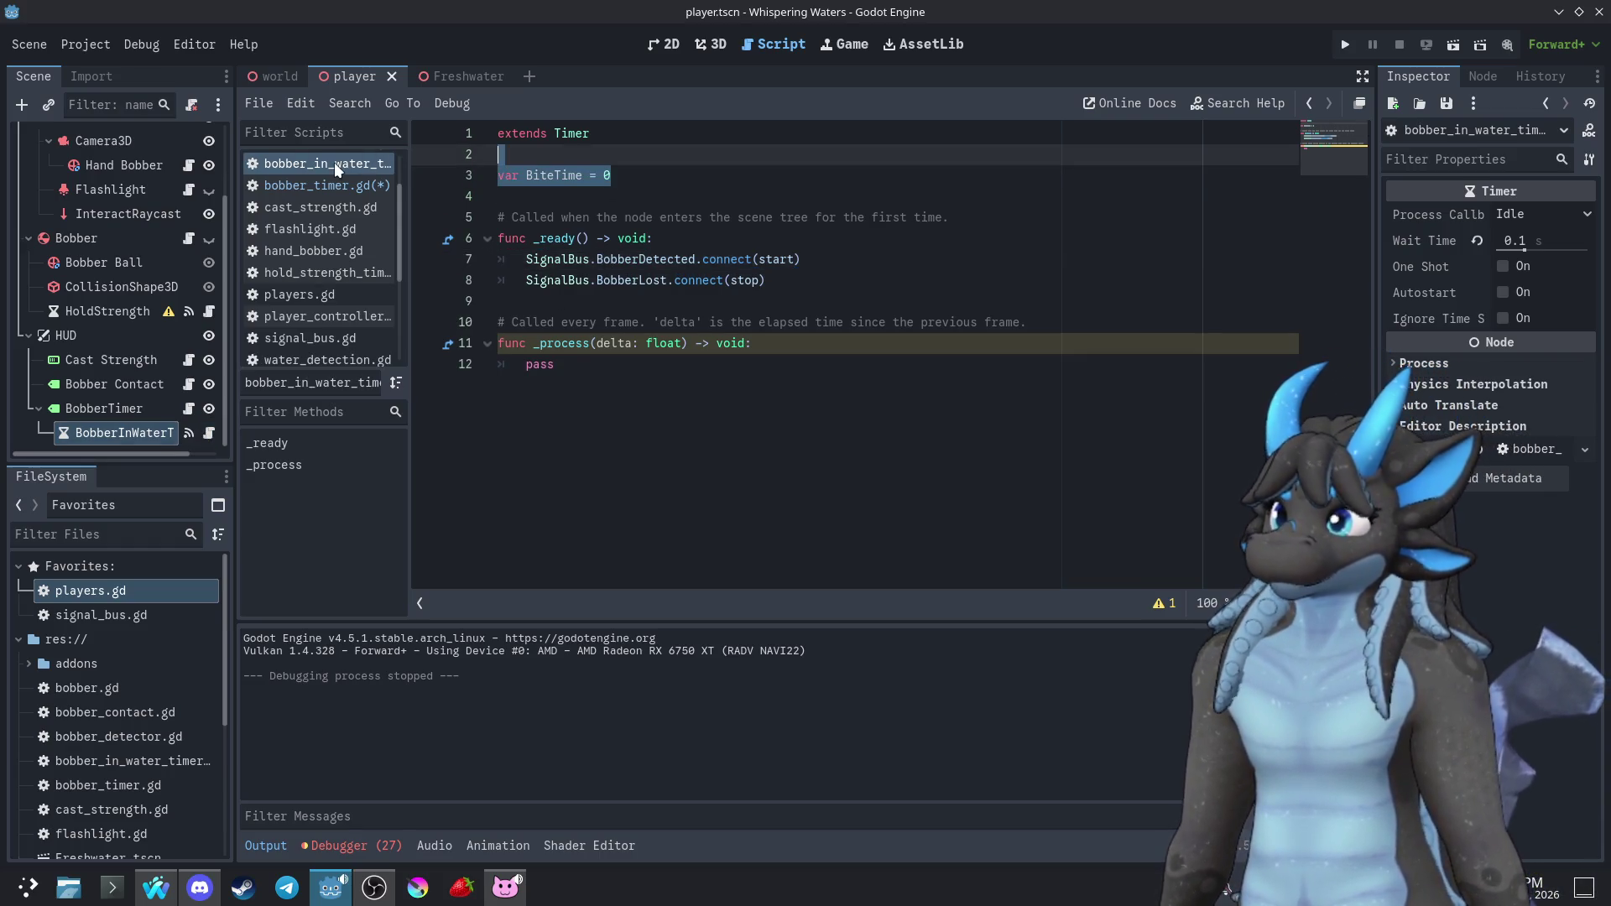
{"action": "key", "text": "ctrl+x"}
{"action": "left_click", "coordinate": [183, 407]}
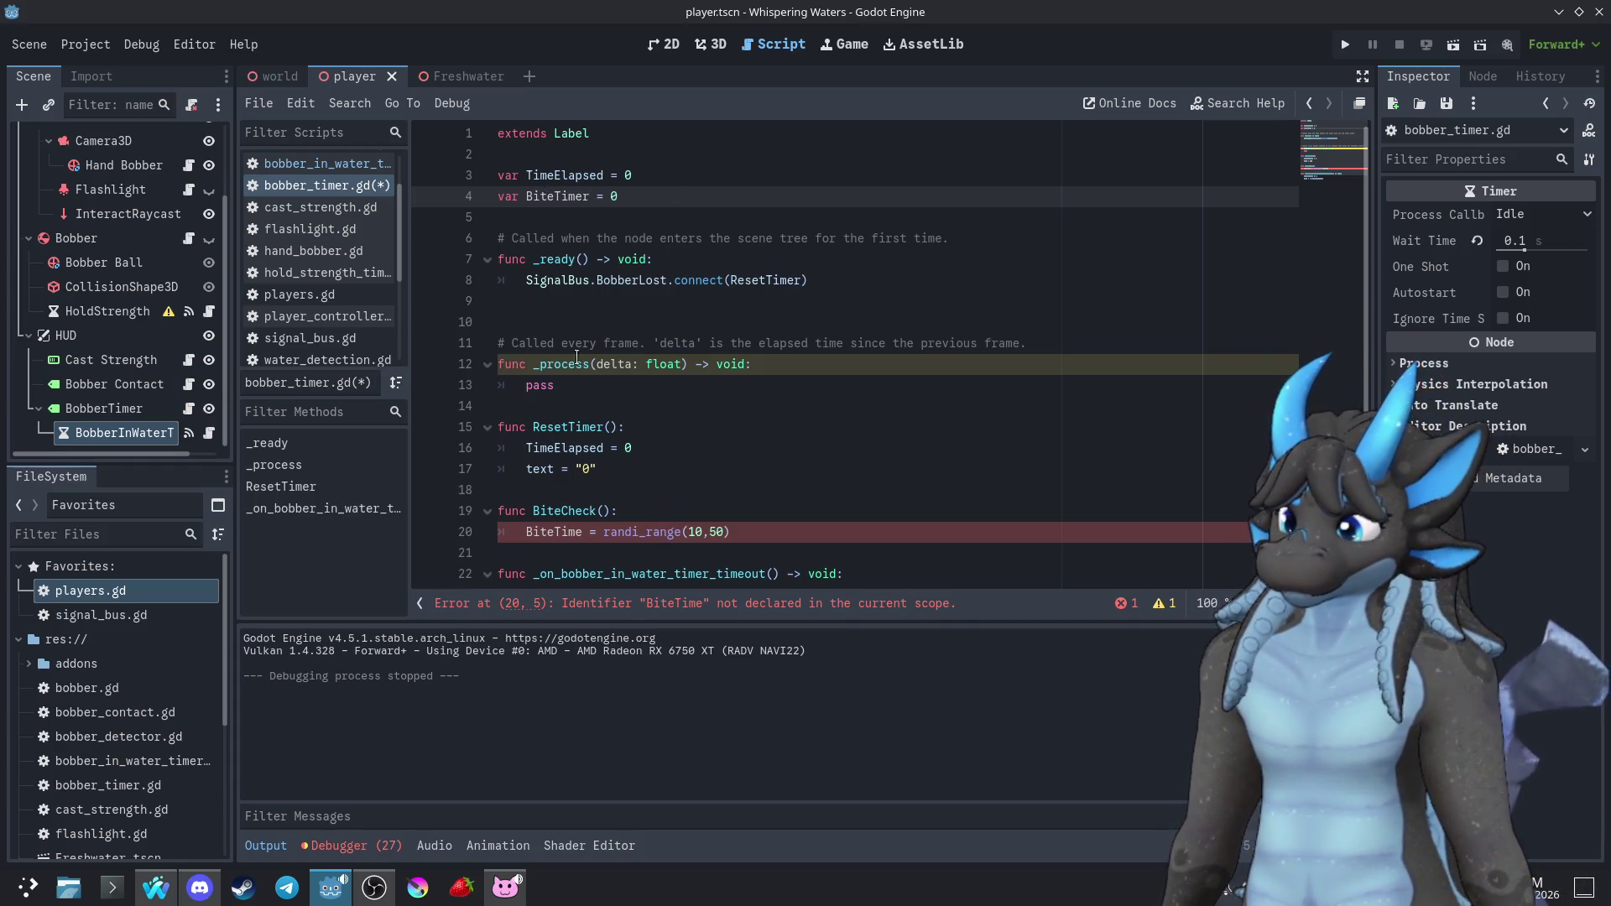
{"action": "left_click", "coordinate": [591, 199]}
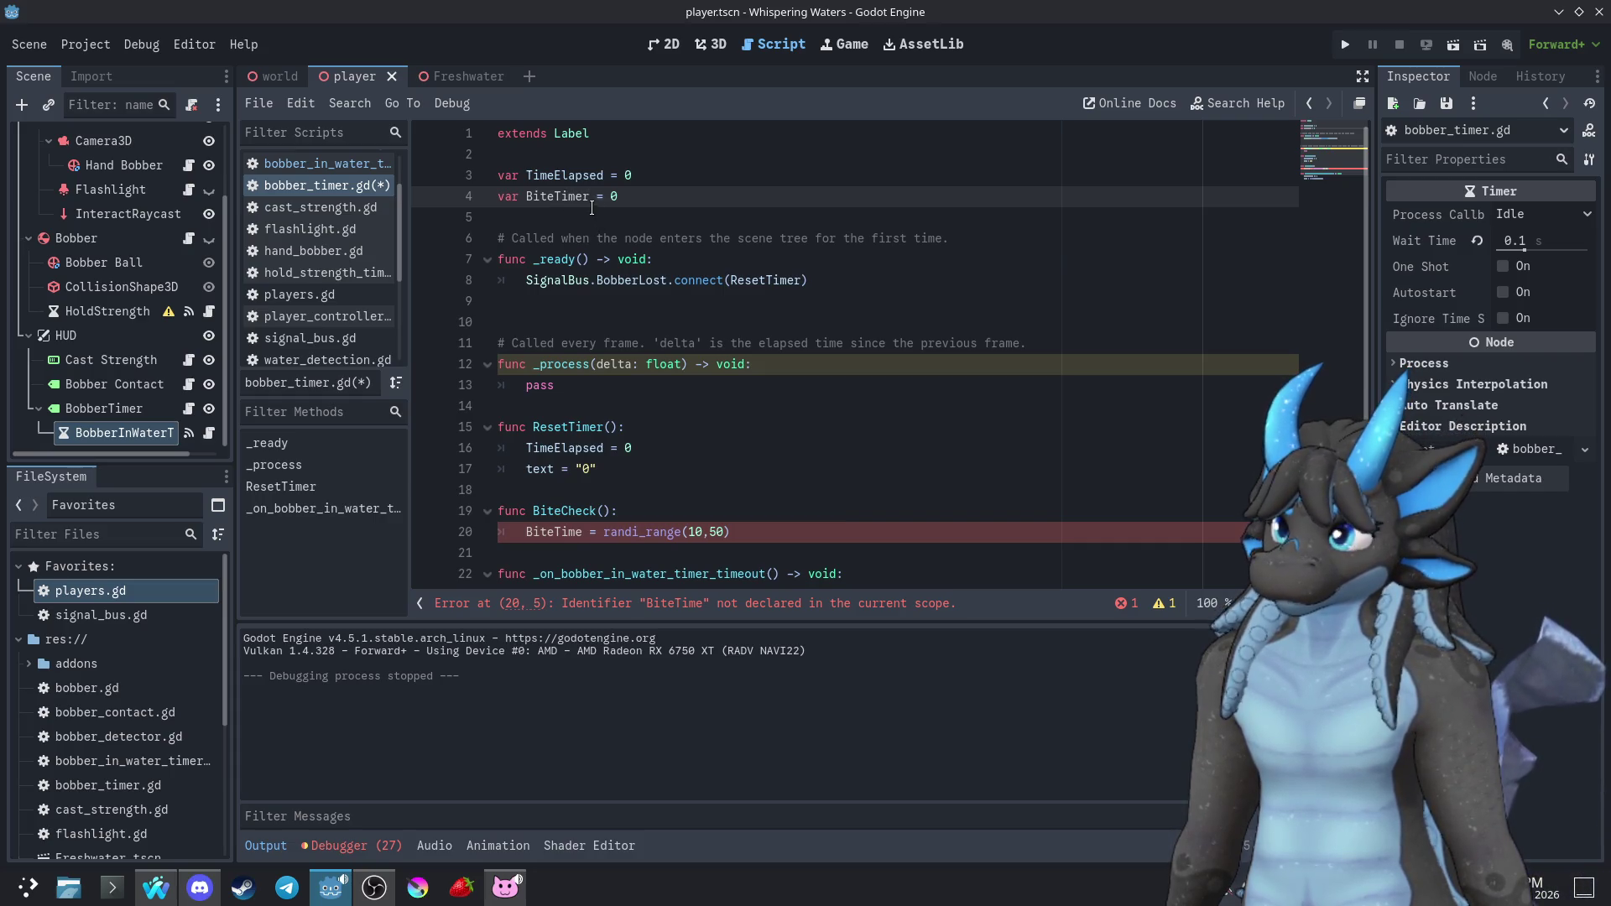
{"action": "key", "text": "BackSpace"}
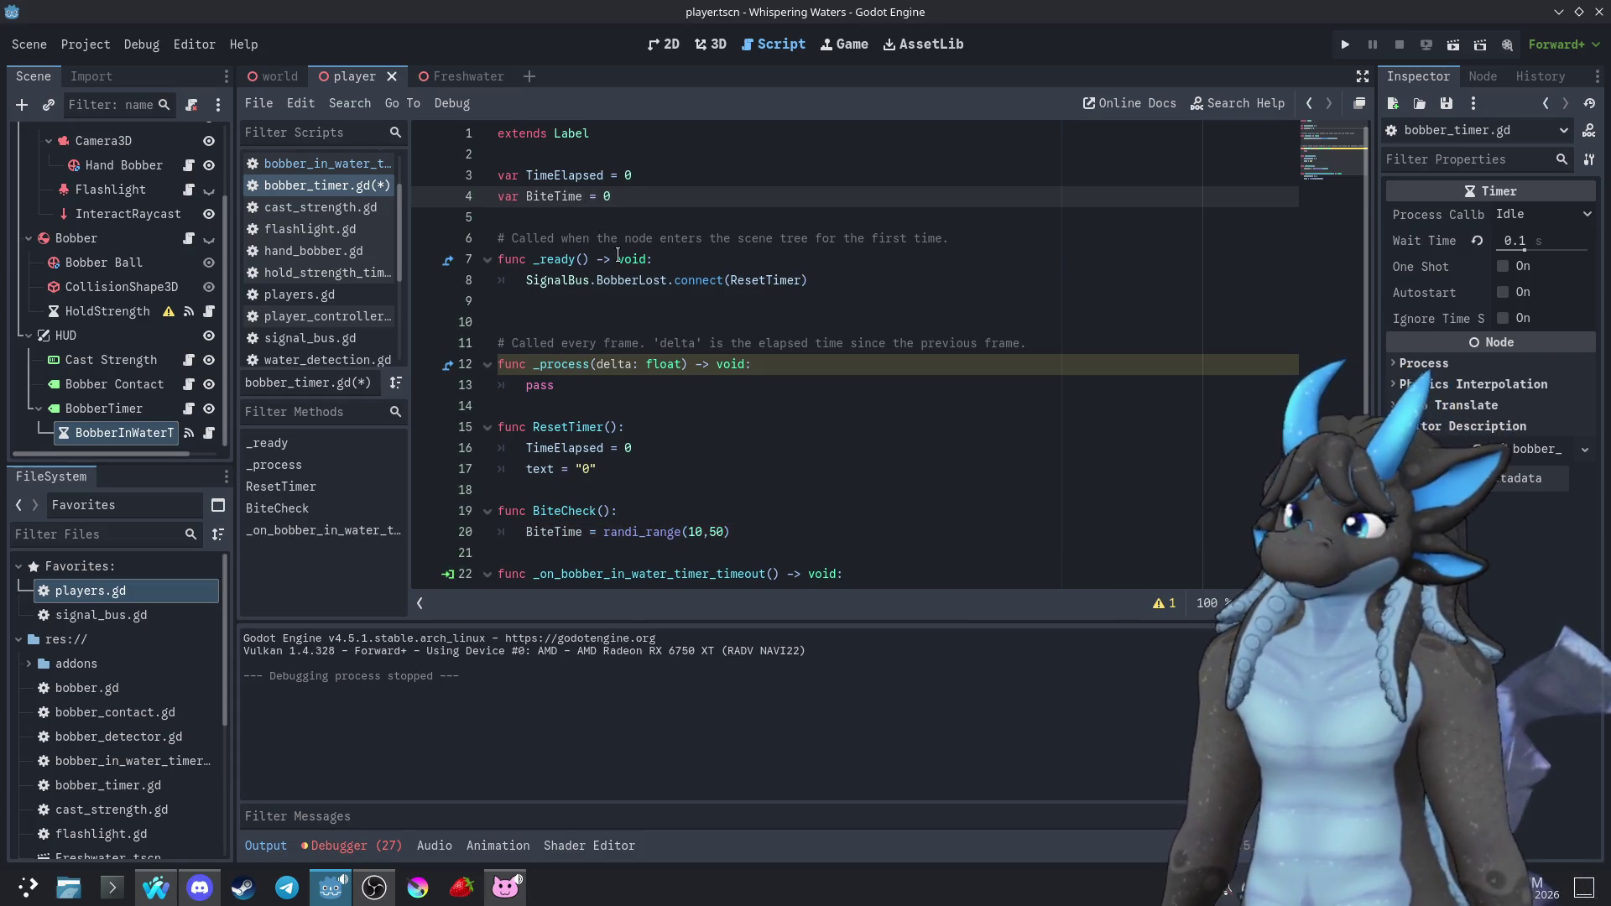
Duplicate the BobberLost connection line in _ready
{"action": "scroll", "coordinate": [666, 471], "scroll_direction": "down", "scroll_amount": 1}
{"action": "left_click", "coordinate": [768, 467]}
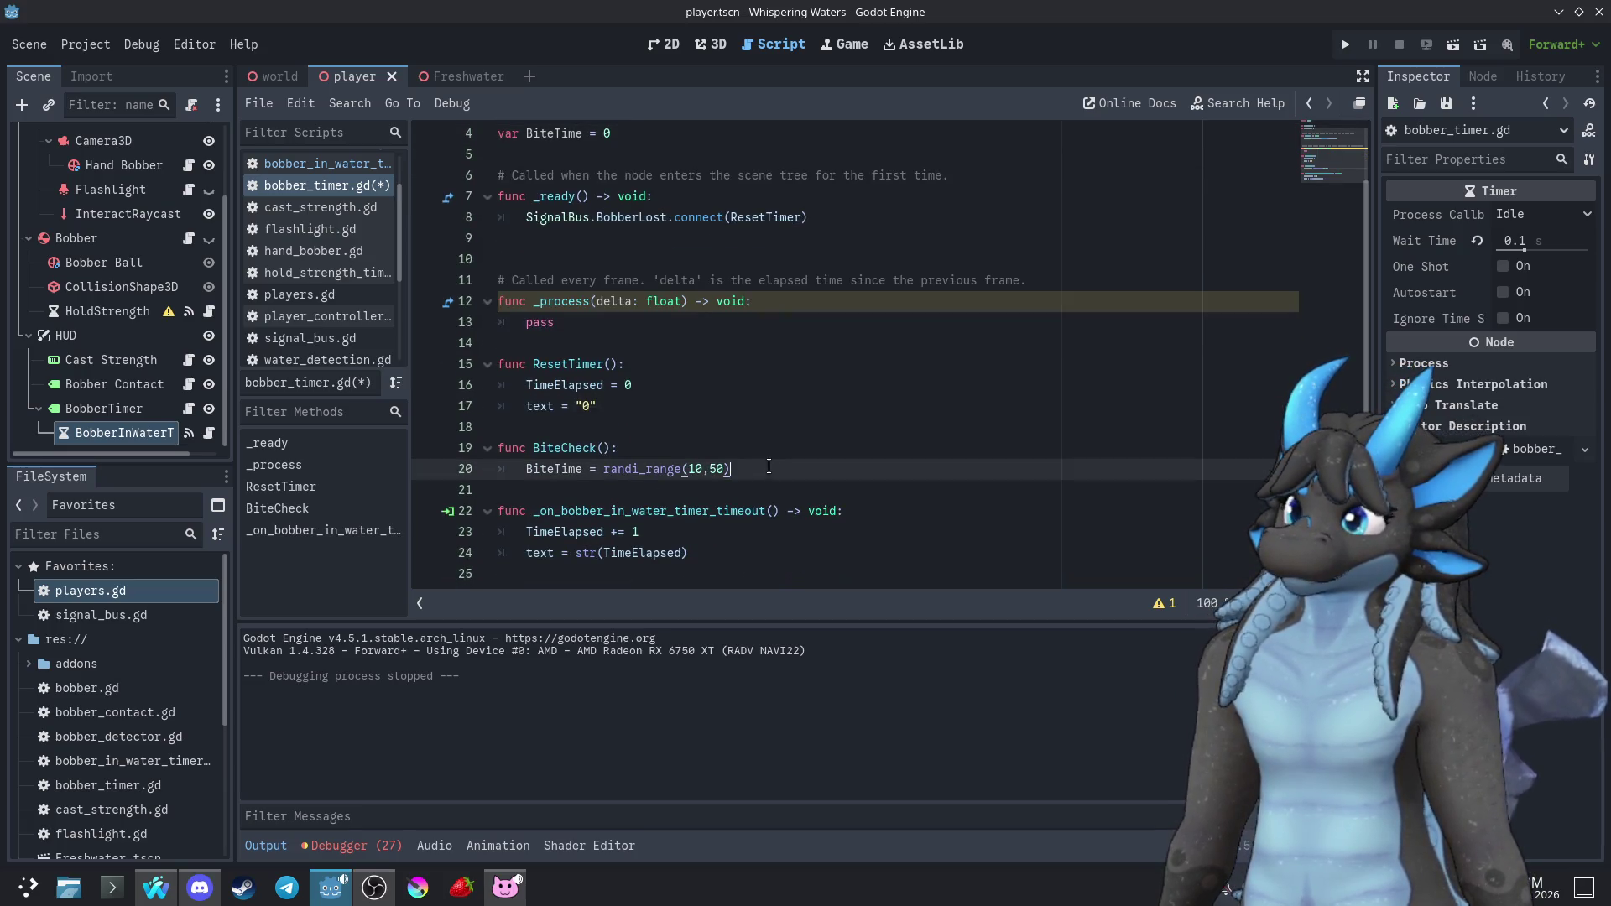
{"action": "scroll", "coordinate": [854, 221], "scroll_direction": "up", "scroll_amount": 1}
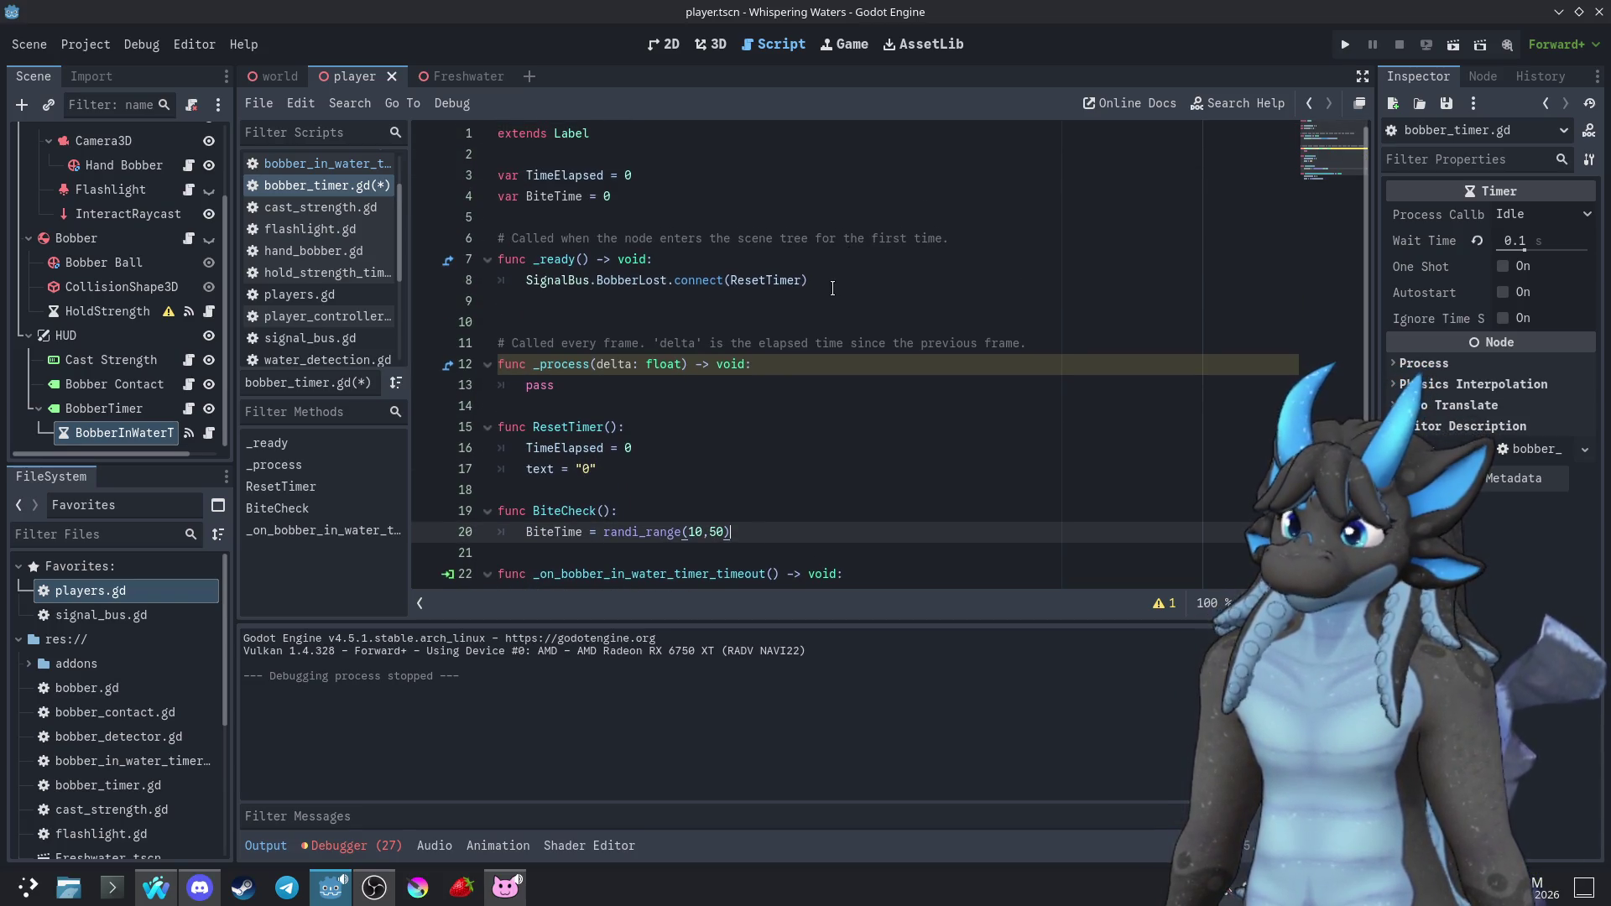
{"action": "left_click", "coordinate": [844, 280]}
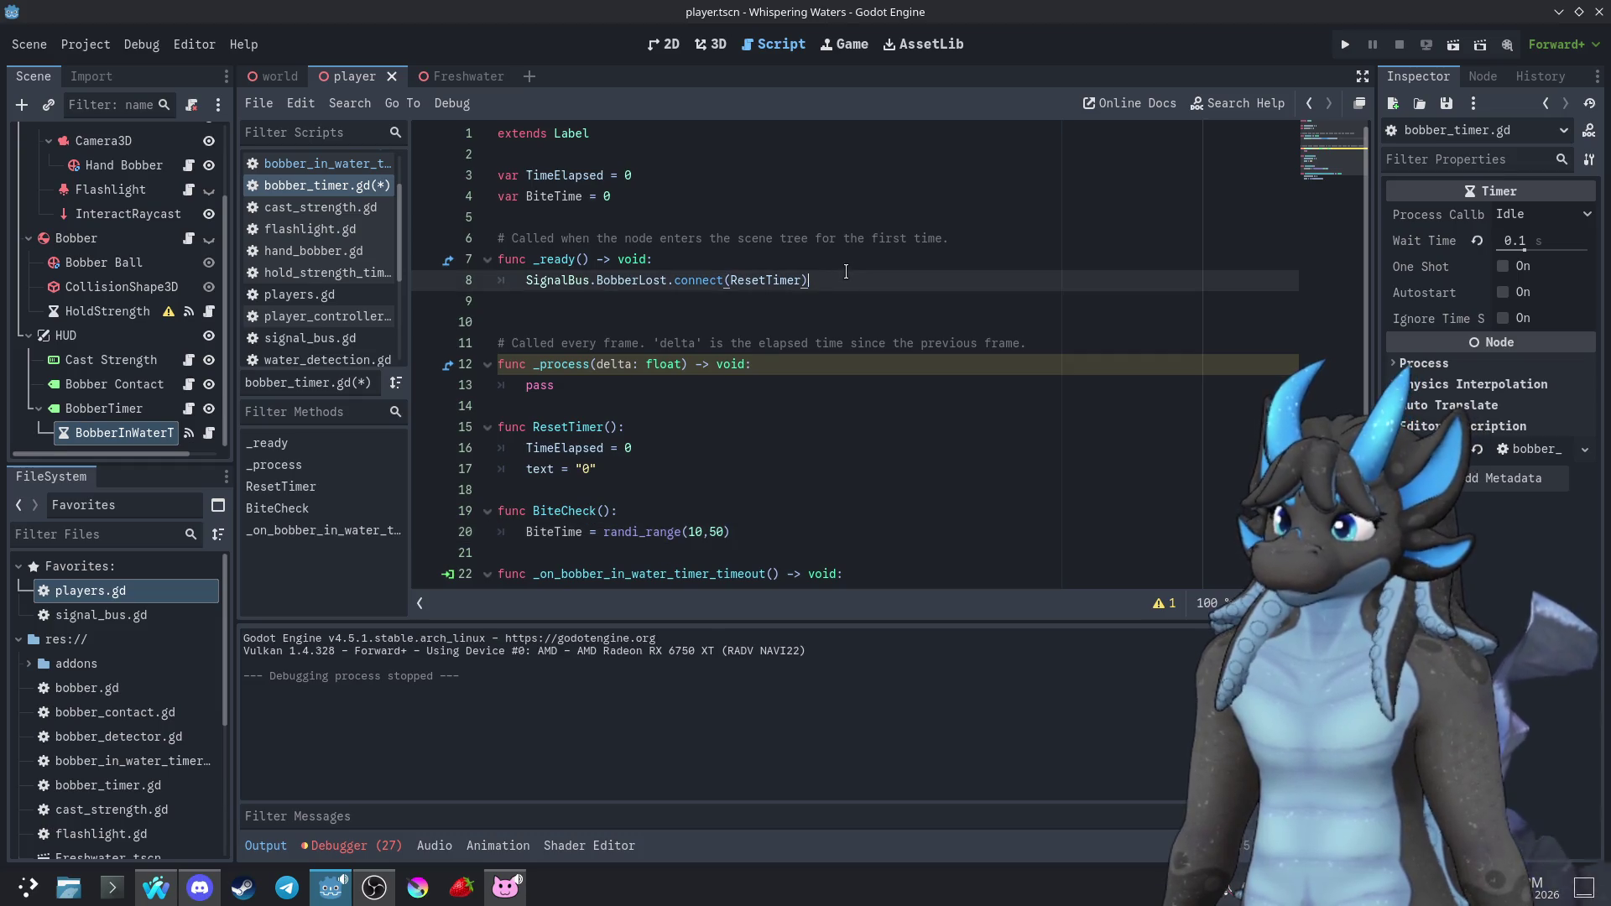
{"action": "left_click_drag", "start_coordinate": [845, 280], "coordinate": [846, 262]}
{"action": "left_click", "coordinate": [825, 344]}
{"action": "scroll", "coordinate": [821, 353], "scroll_direction": "down", "scroll_amount": 1}
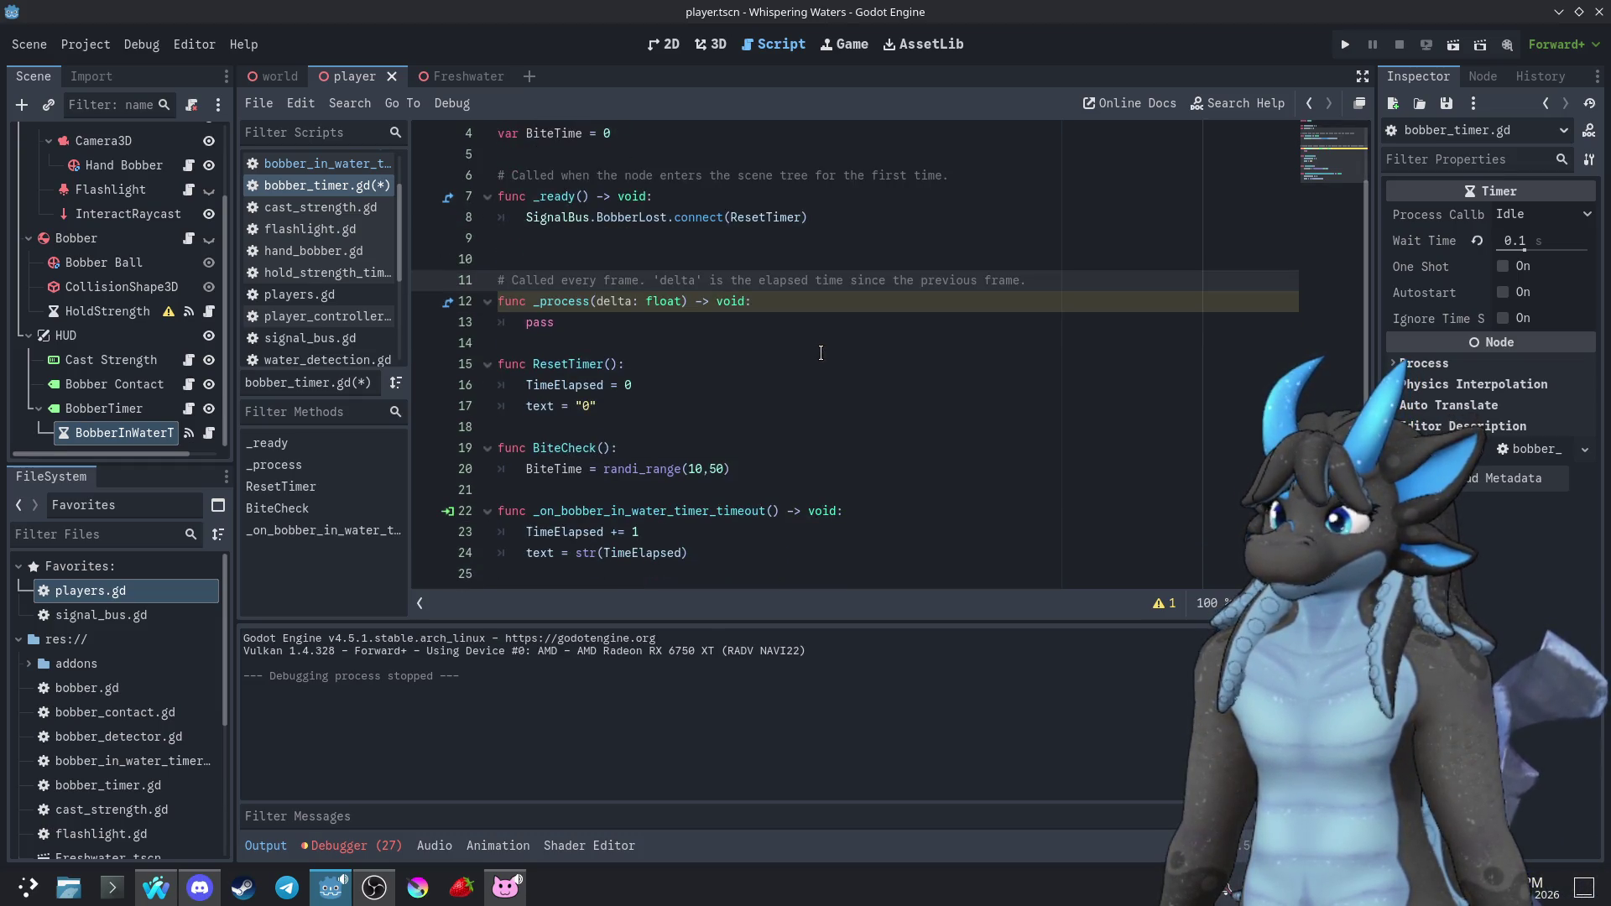
{"action": "triple_click", "coordinate": [831, 215]}
{"action": "key", "text": "ctrl+c"}
{"action": "left_click", "coordinate": [831, 215]}
{"action": "key", "text": "ctrl+v"}
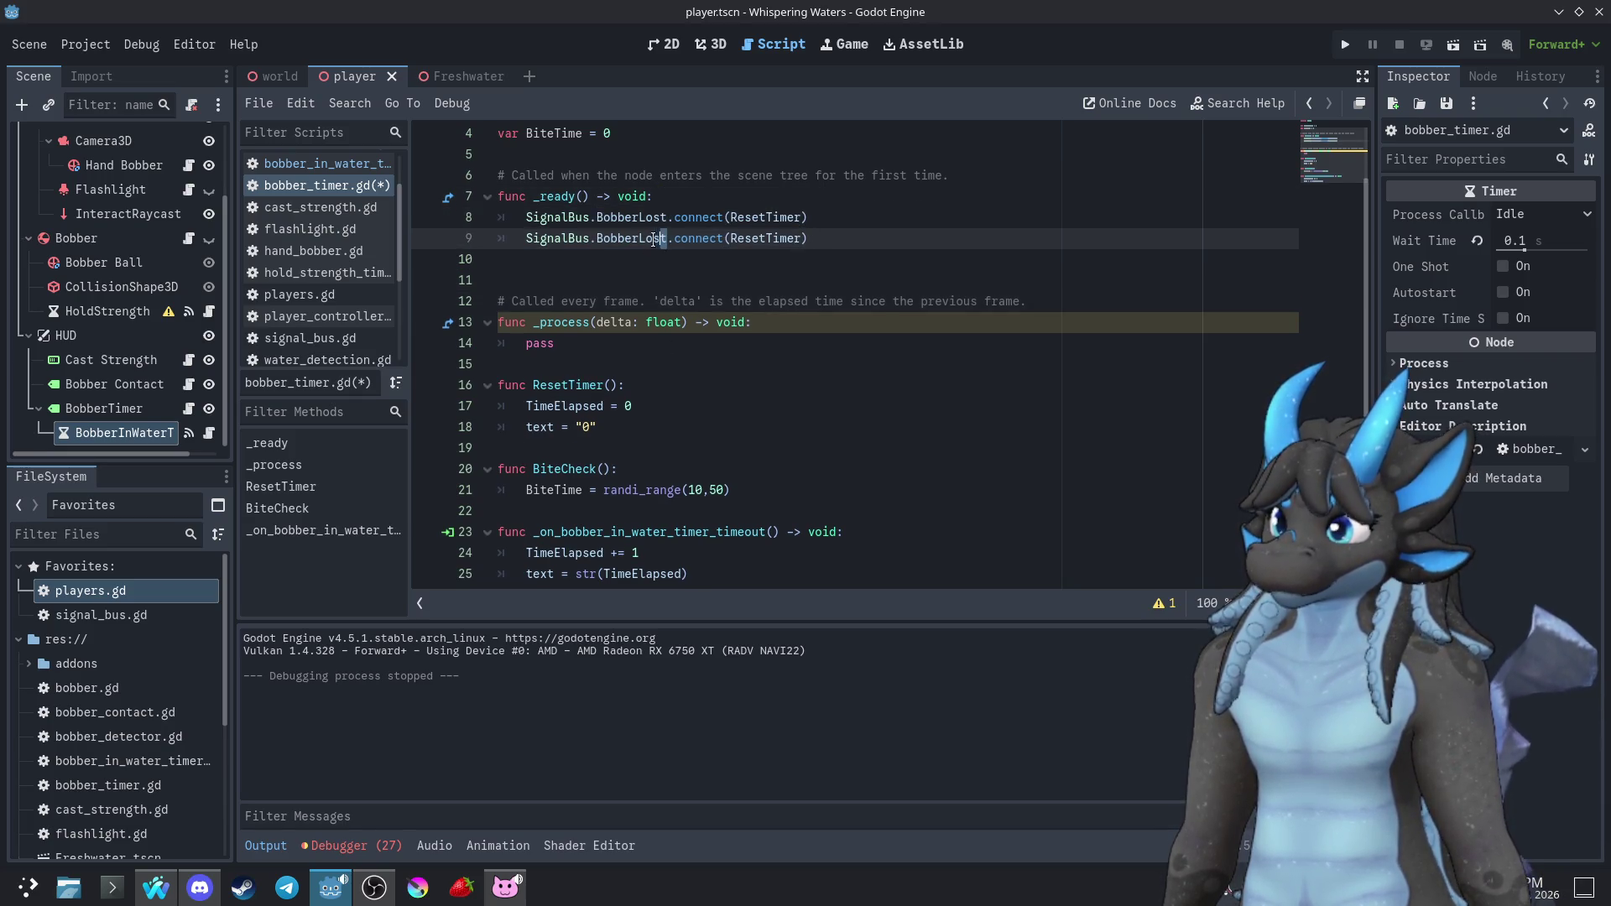
Change the duplicate to SignalBus.BobberFound.connect(BiteCheck)
{"action": "key", "text": "shift+Left"}
{"action": "key", "text": "shift+Left"}
{"action": "key", "text": "shift+Left"}
{"action": "type", "text": "Found"}
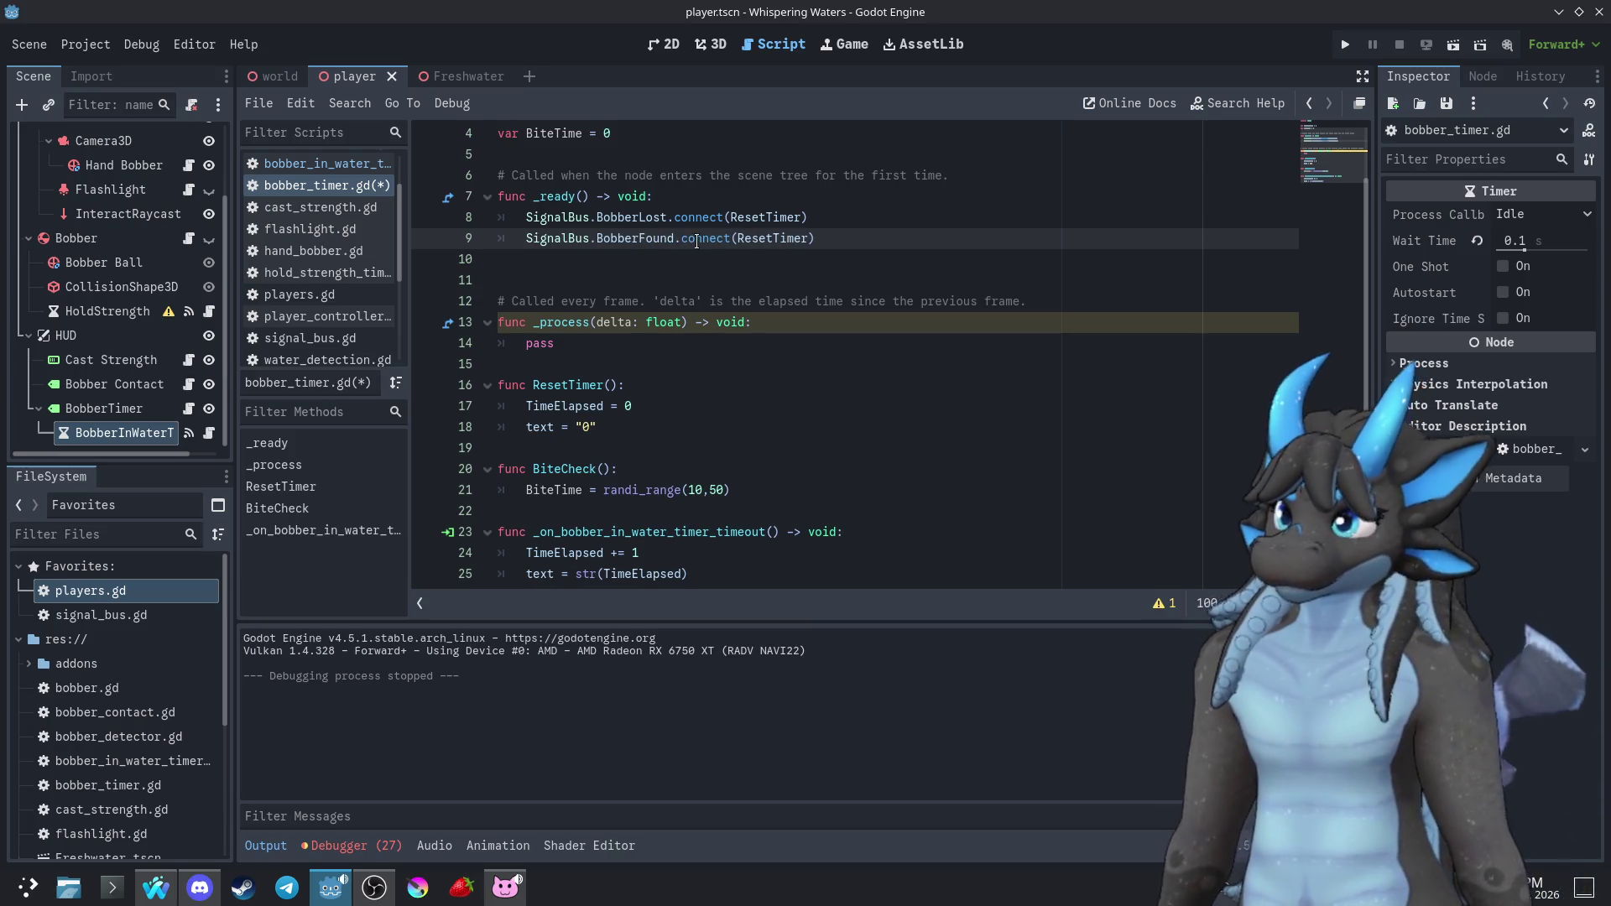
{"action": "double_click", "coordinate": [554, 468]}
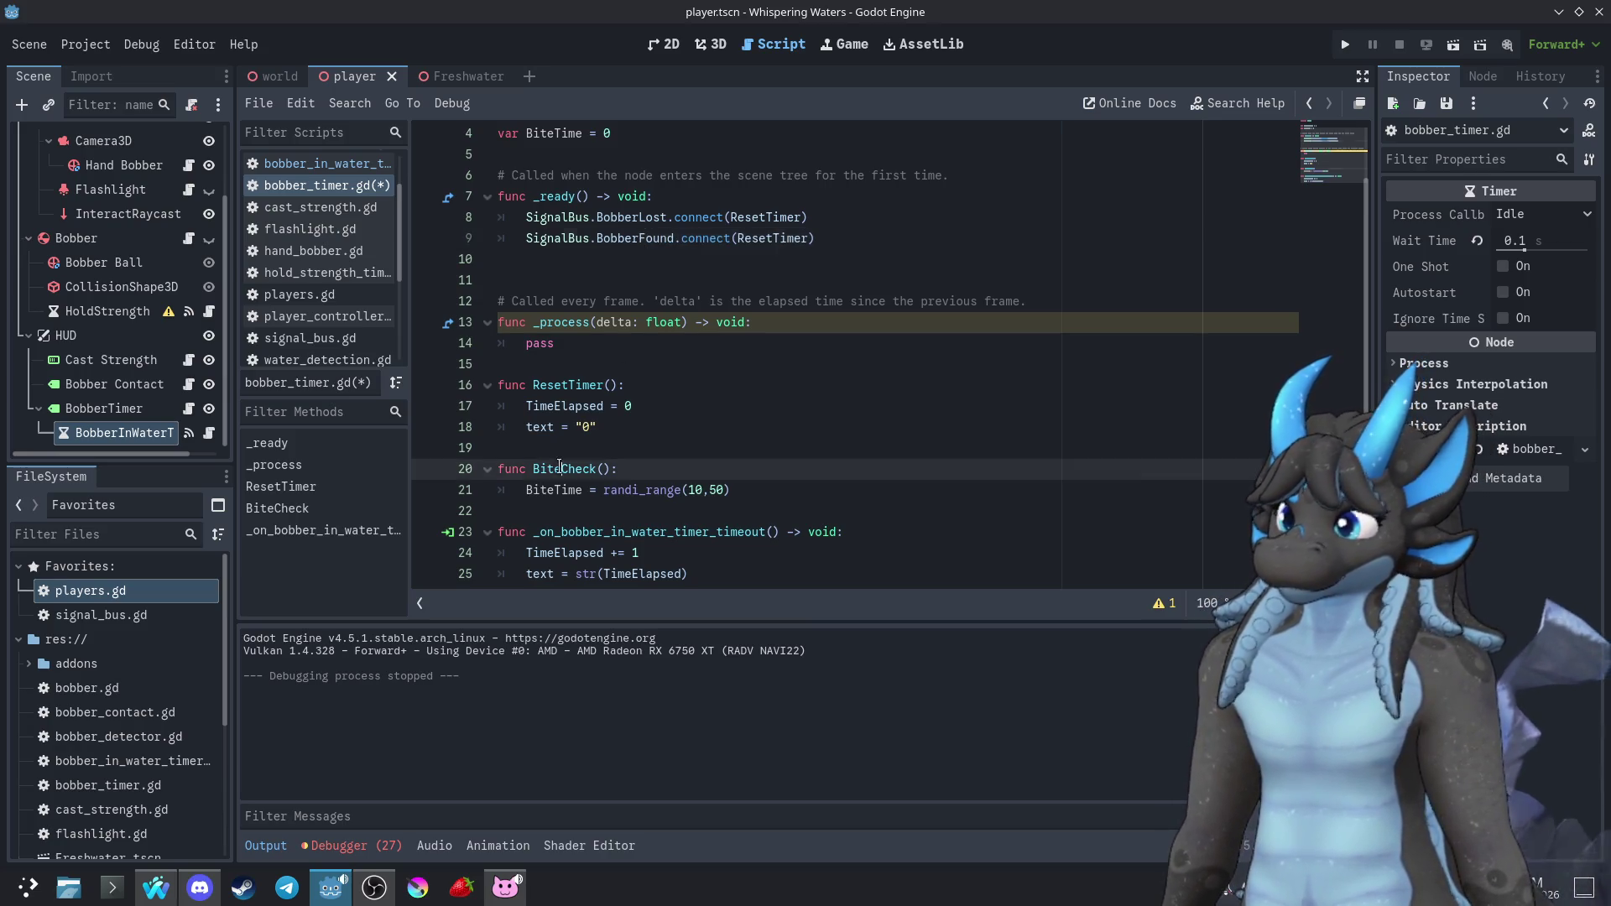
{"action": "double_click", "coordinate": [766, 239]}
{"action": "key", "text": "ctrl+v"}
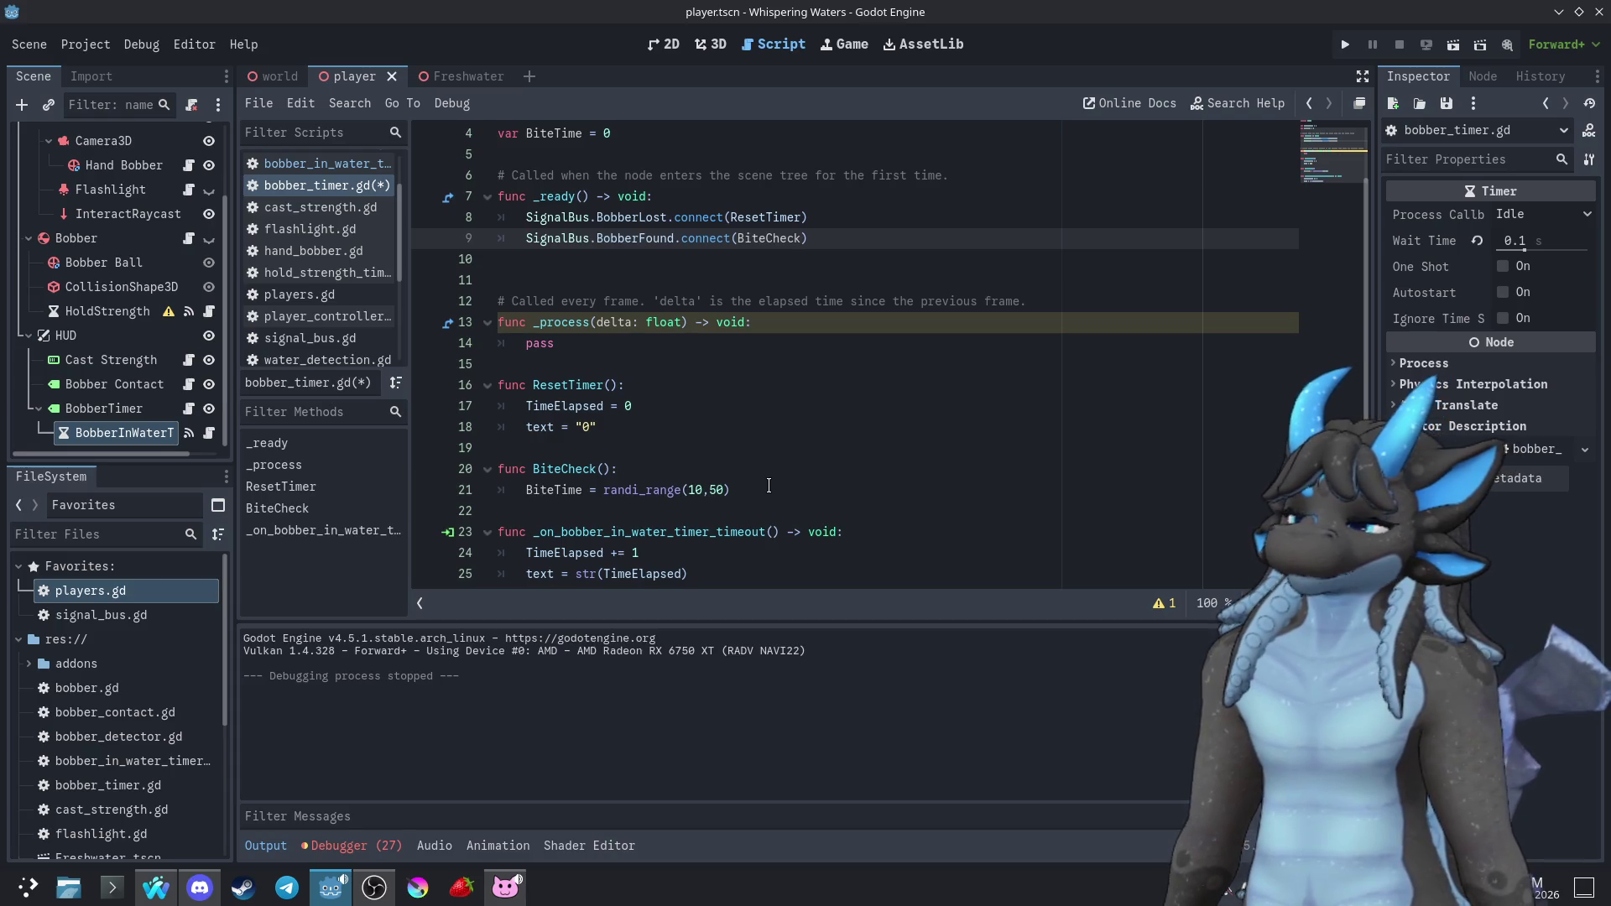
{"action": "scroll", "coordinate": [769, 485], "scroll_direction": "down", "scroll_amount": 1}
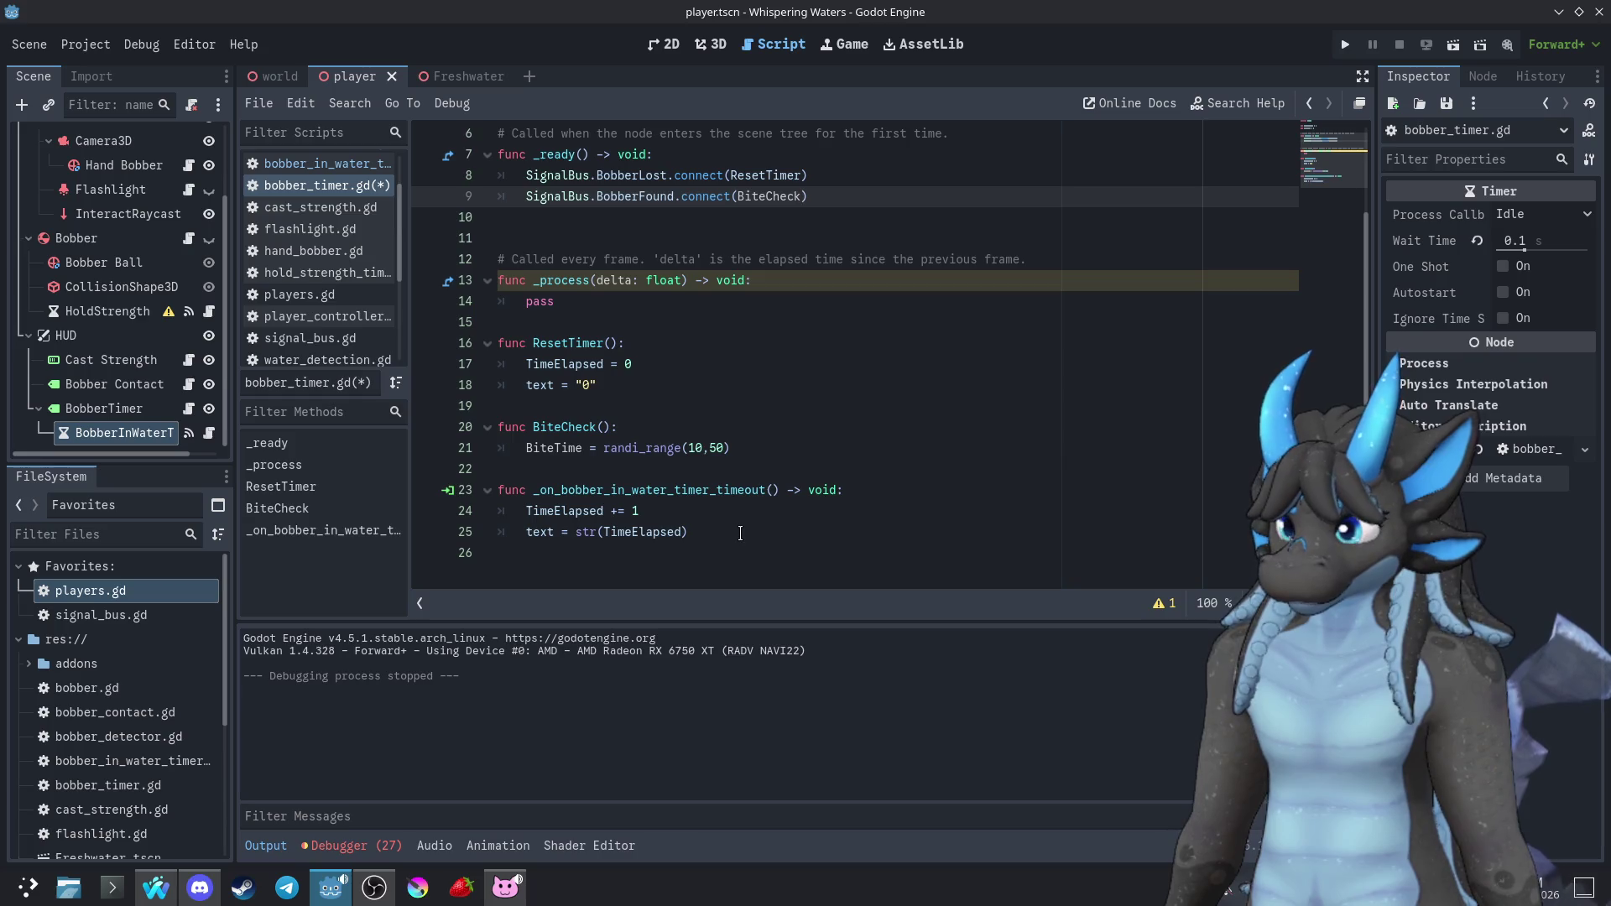
{"action": "left_click", "coordinate": [740, 534]}
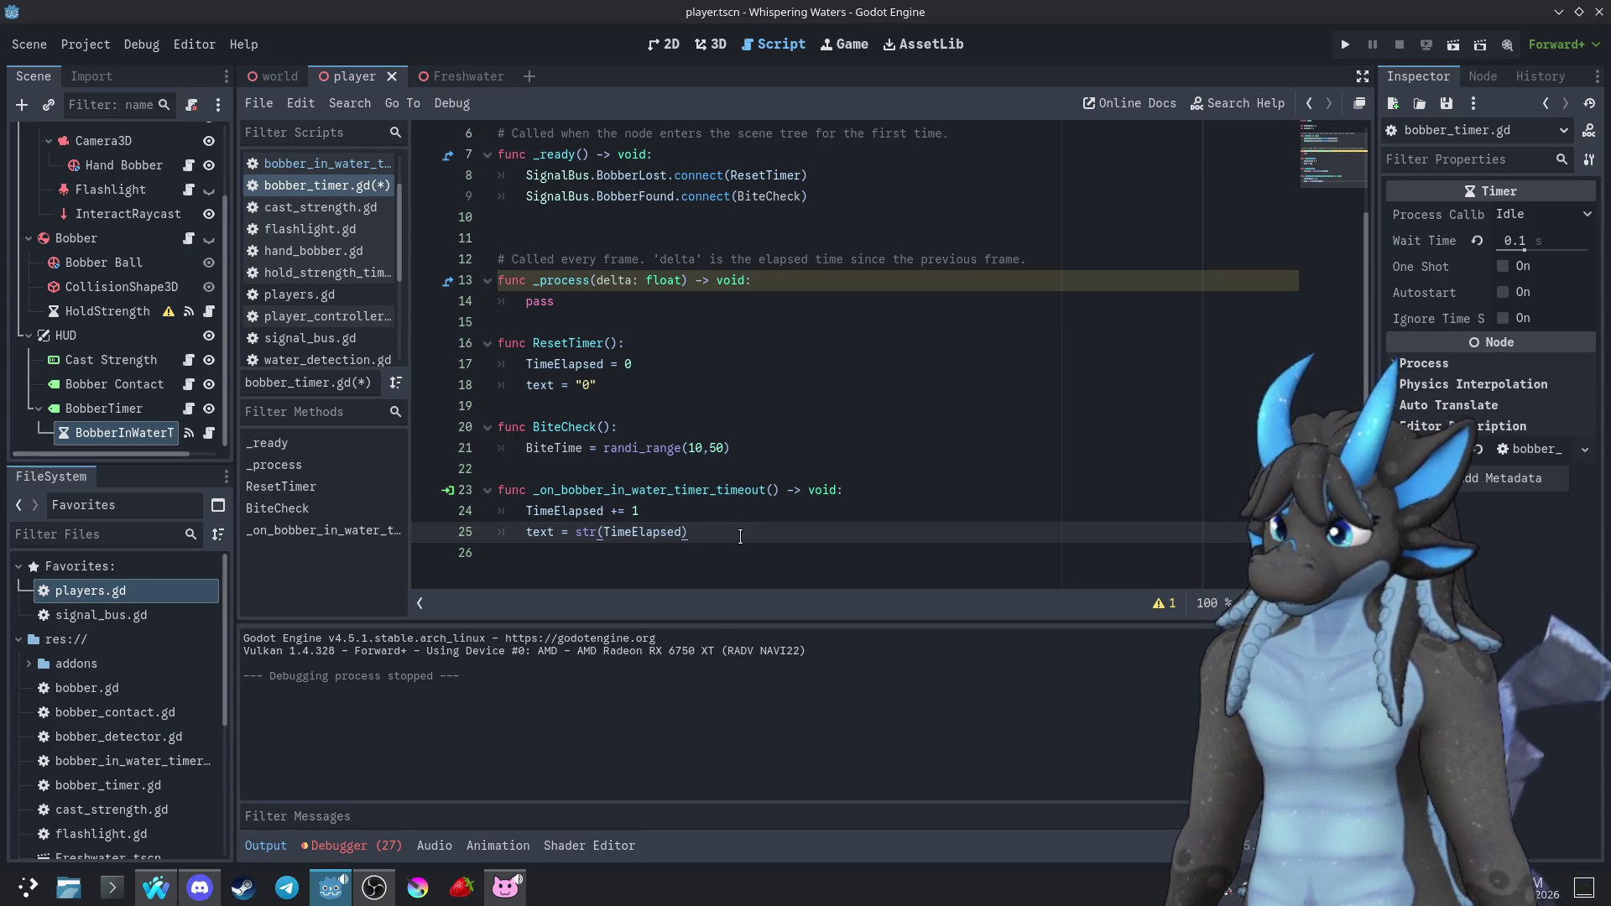
{"action": "left_click", "coordinate": [737, 515]}
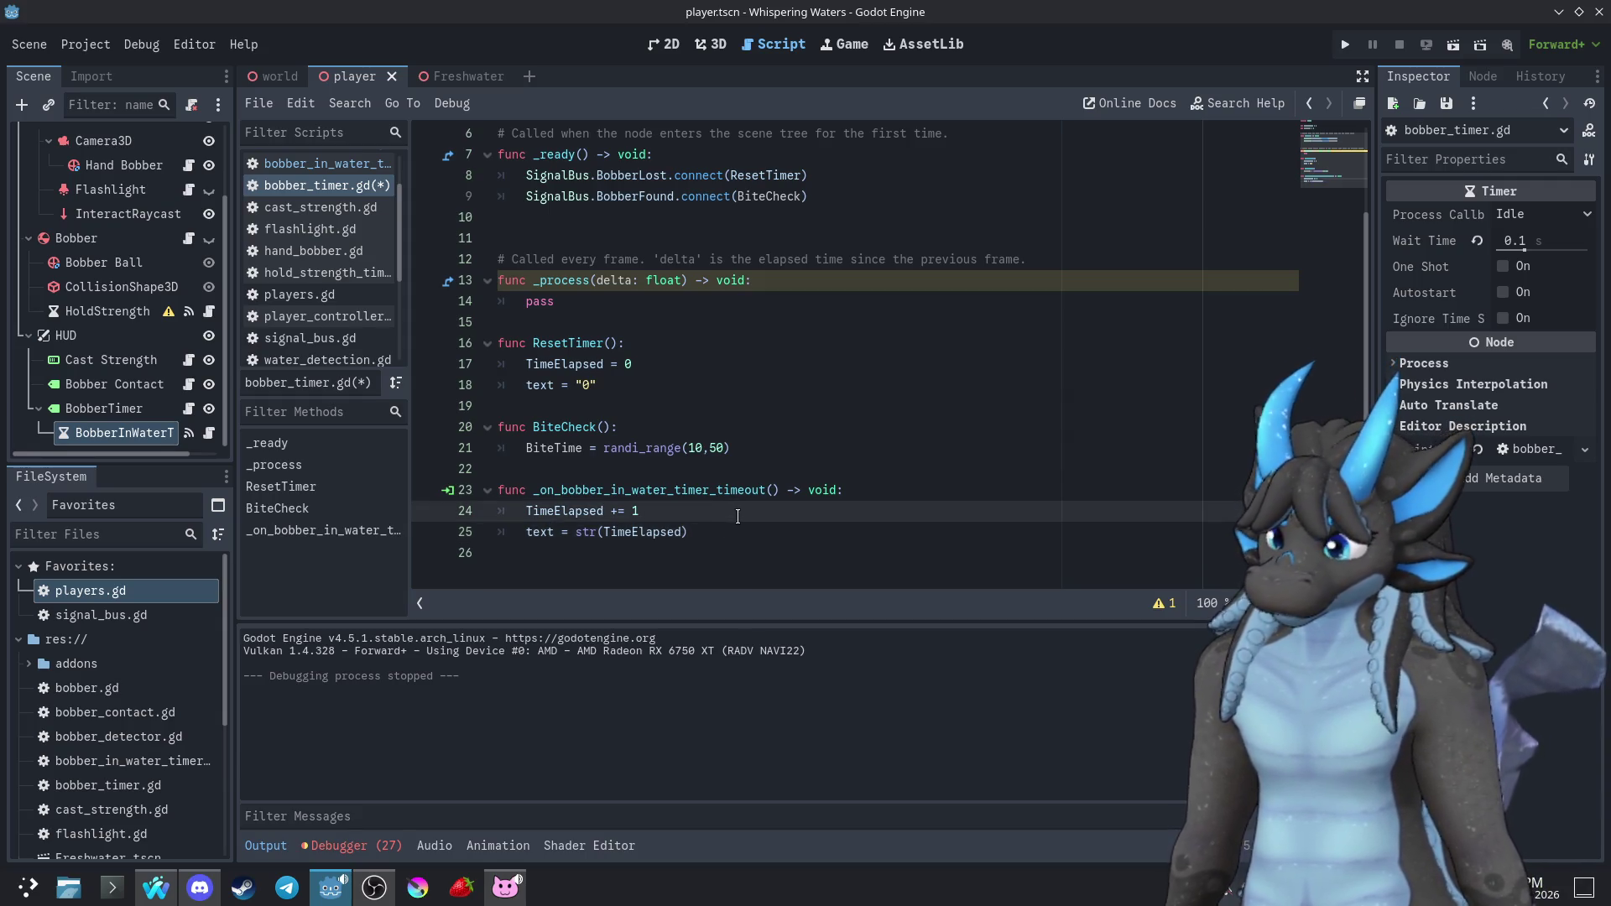
Add 'if TimeElapsed > BiteTime:' after TimeElapsed += 1 in the timeout handler
{"action": "key", "text": "Return"}
{"action": "type", "text": "if TimeElapsed > "}
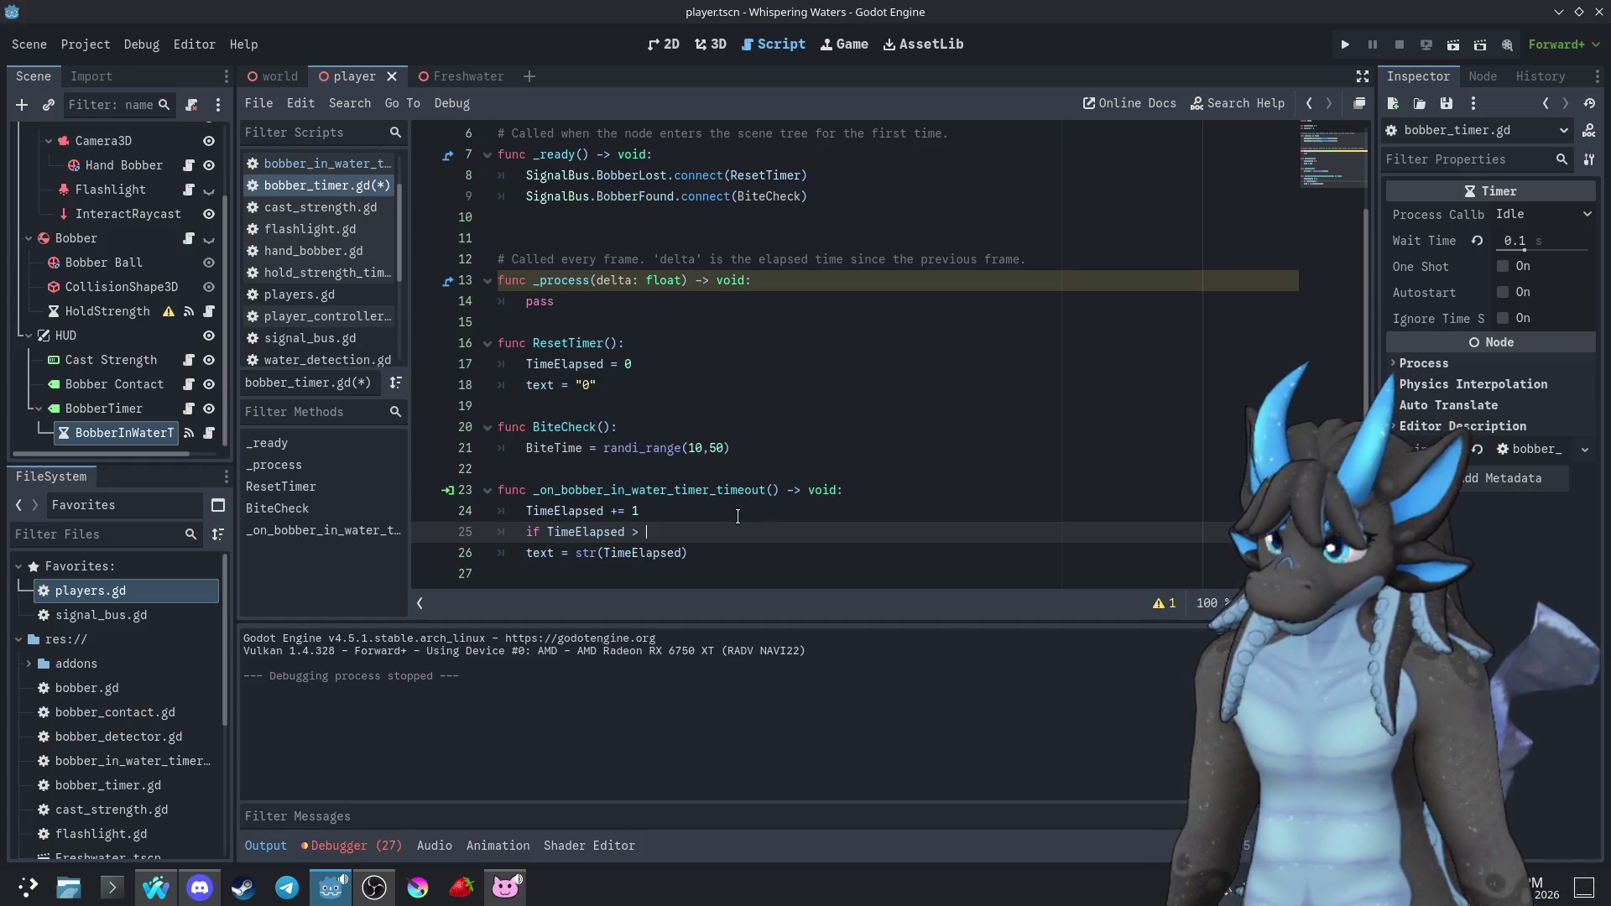
{"action": "type", "text": "Bitetime"}
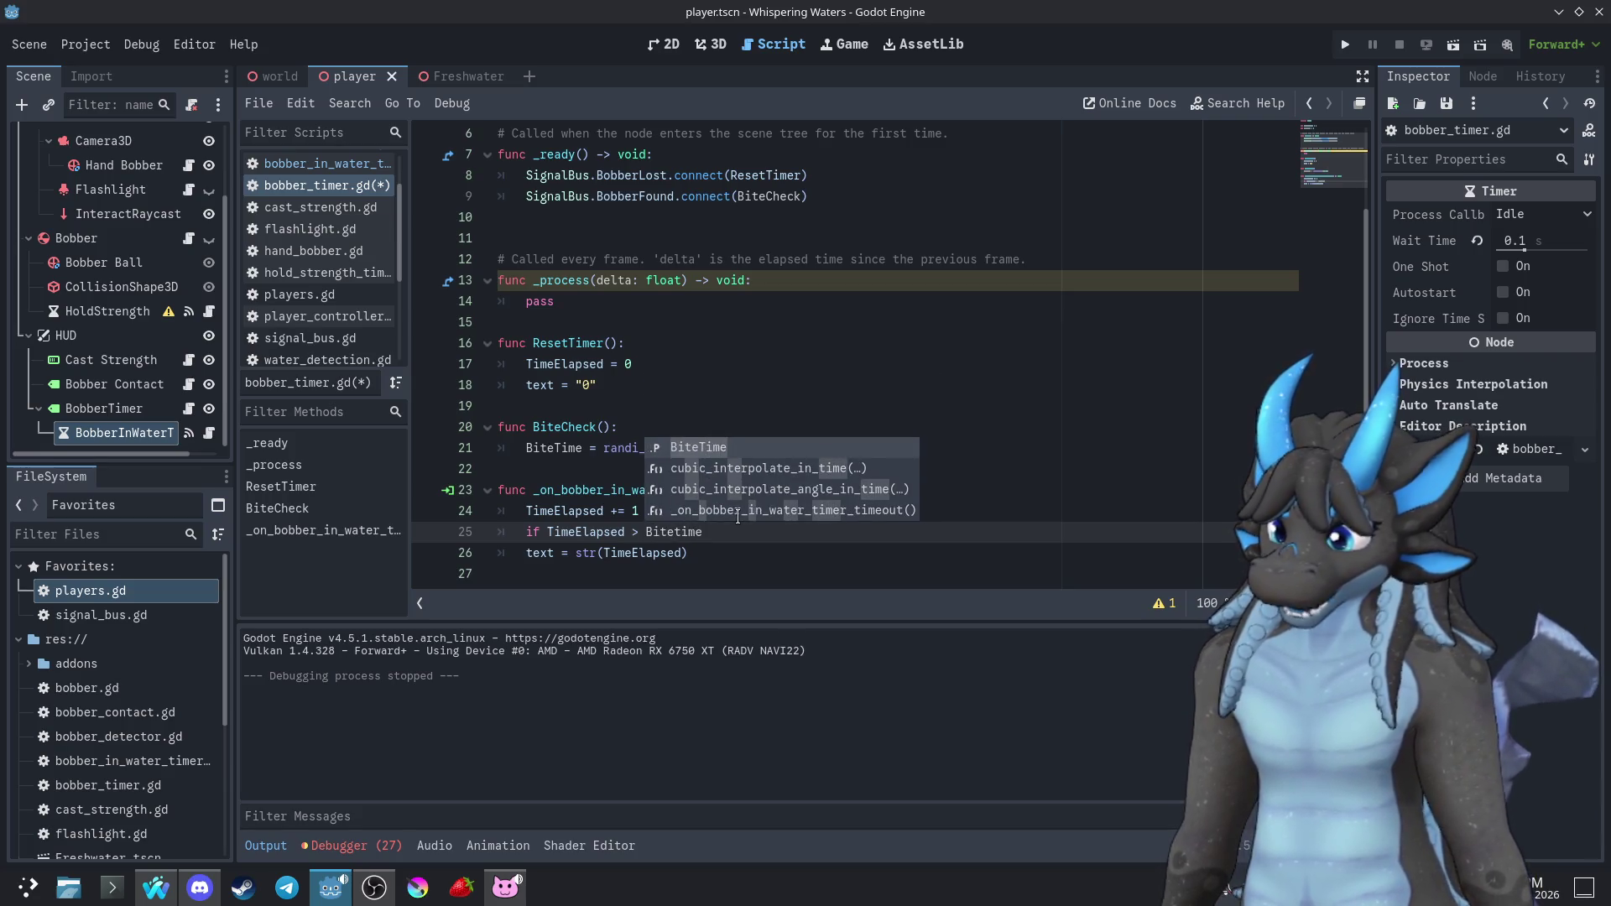
{"action": "key", "text": "Return"}
{"action": "type", "text": ":"}
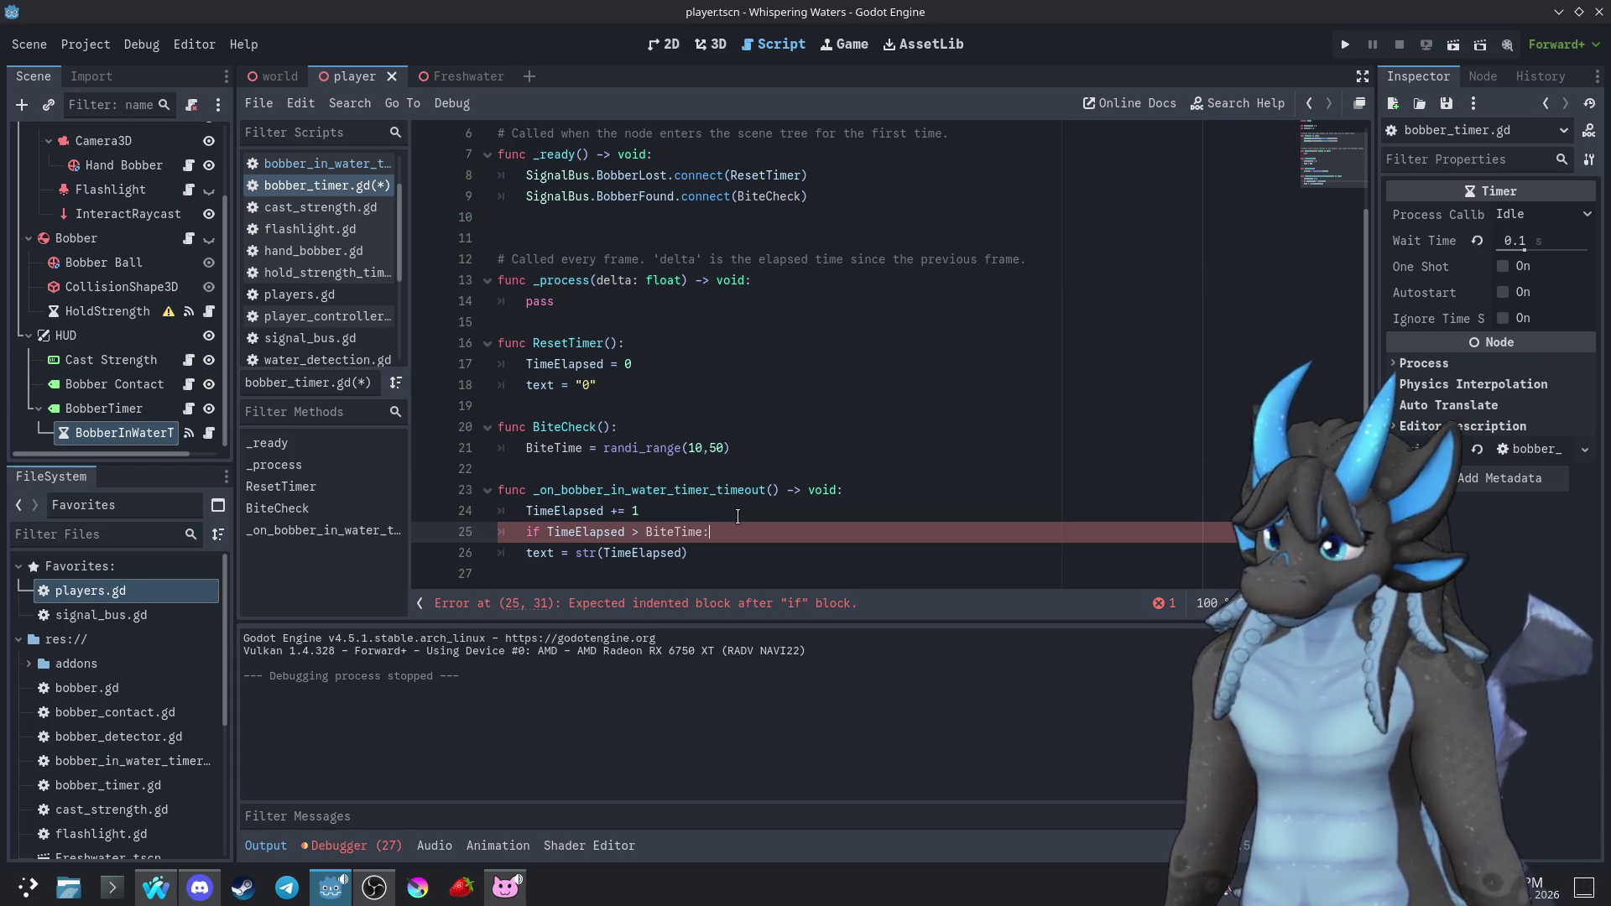
{"action": "key", "text": "Return"}
Make the if body display the elapsed time with " Fish!" appended
{"action": "scroll", "coordinate": [737, 515], "scroll_direction": "down", "scroll_amount": 2}
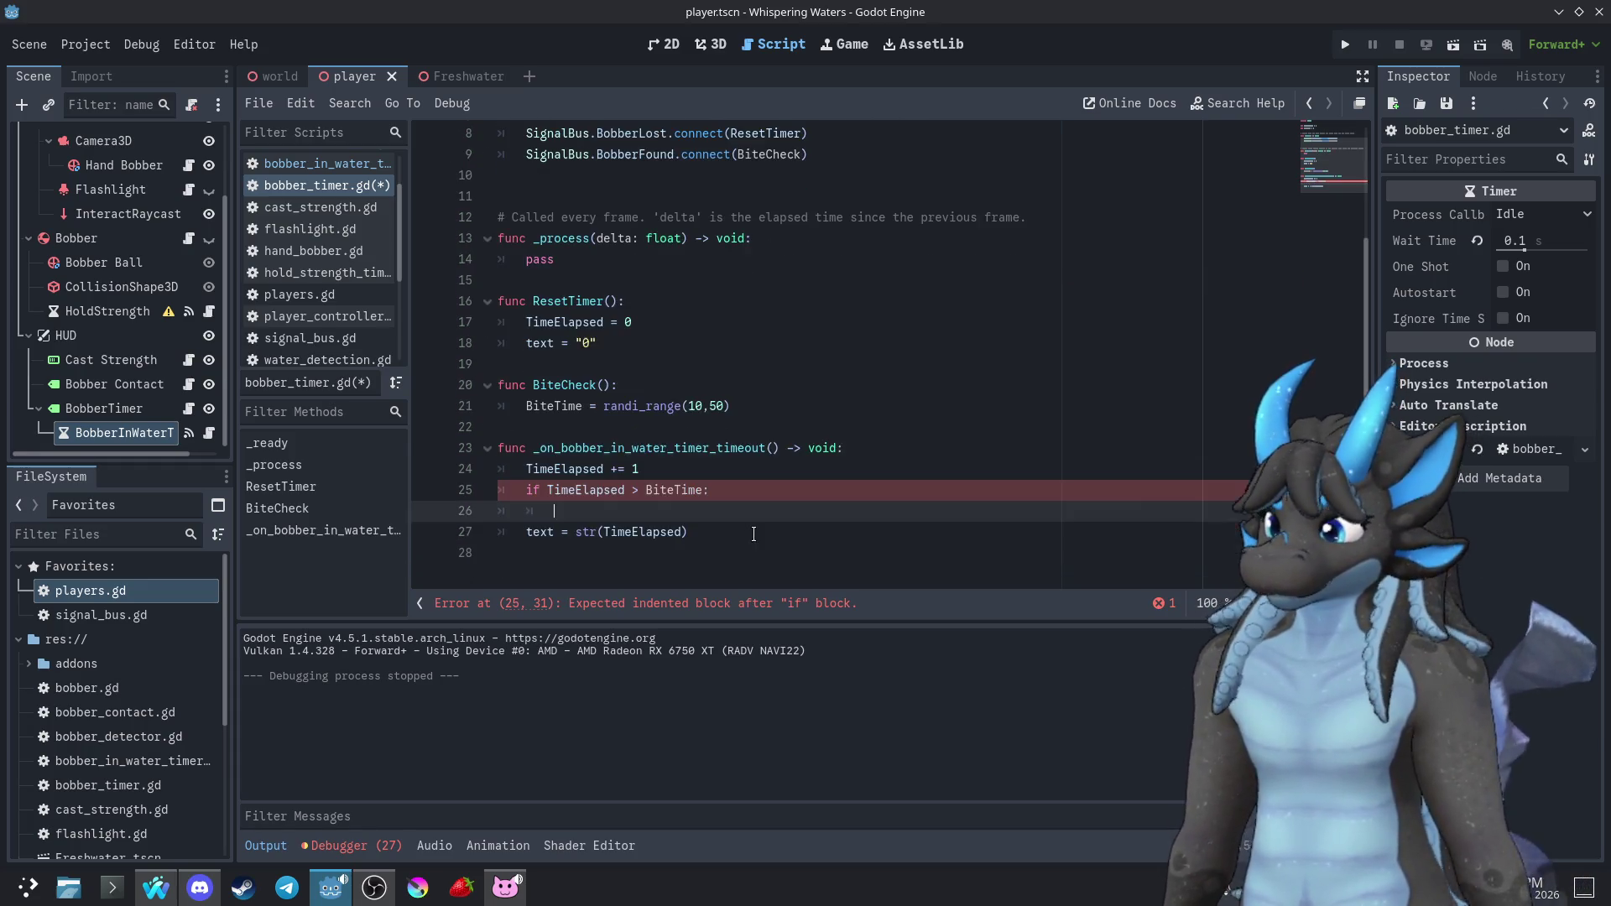
{"action": "type", "text": "text = str(TimeElapsed)"}
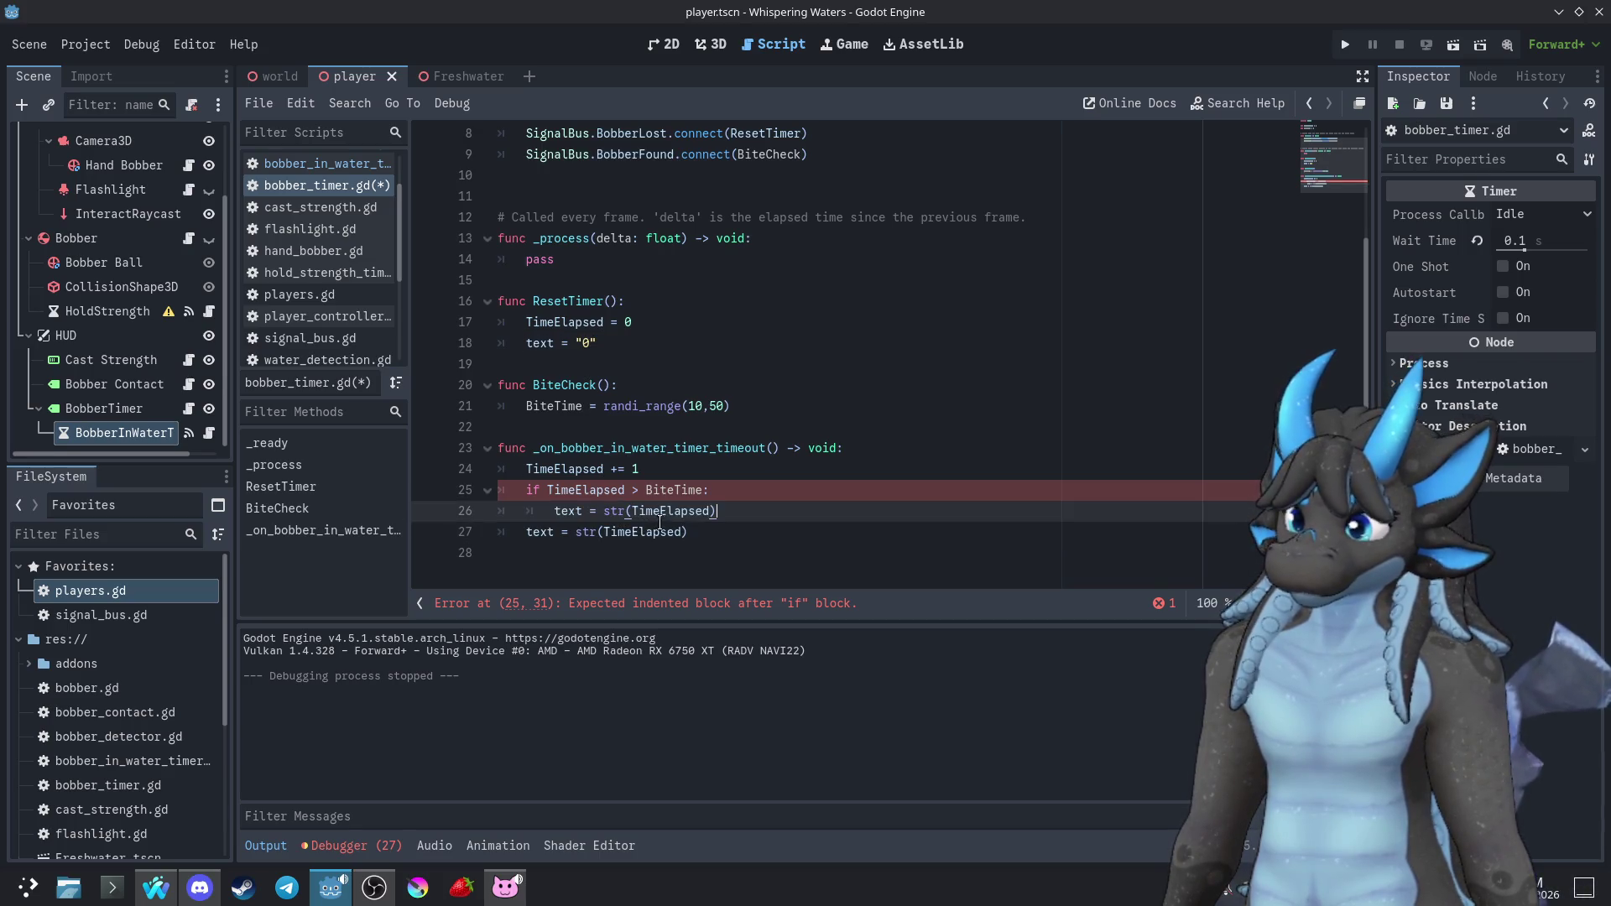
{"action": "key", "text": "Left"}
{"action": "type", "text": "+ \""}
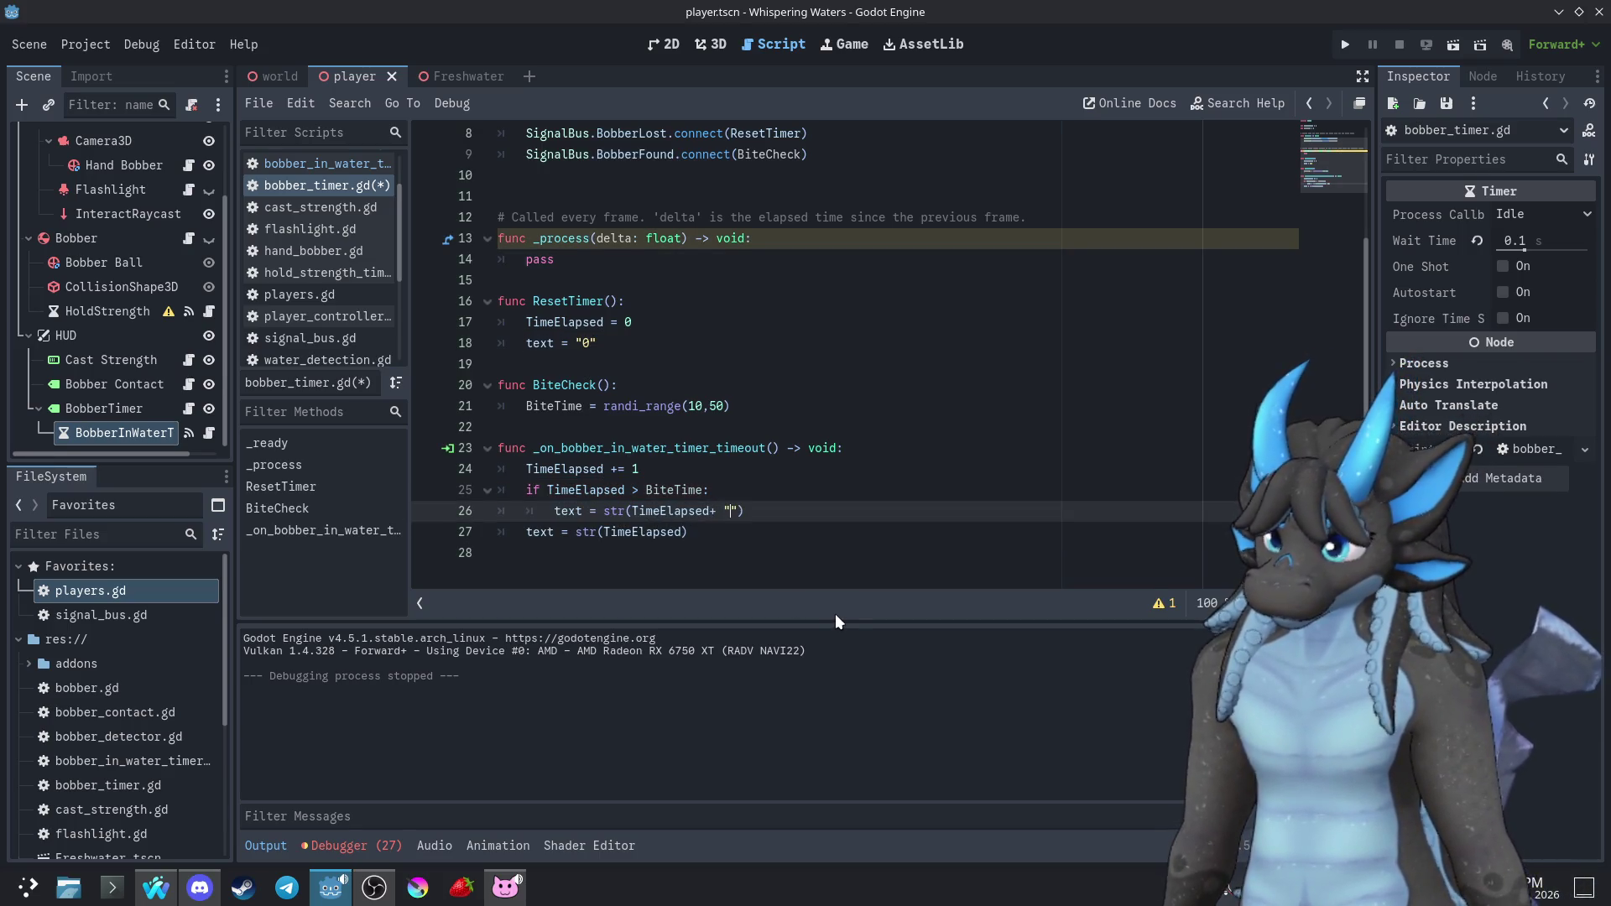
{"action": "key", "text": "BackSpace"}
{"action": "key", "text": "BackSpace"}
{"action": "type", "text": "\" Fish!"}
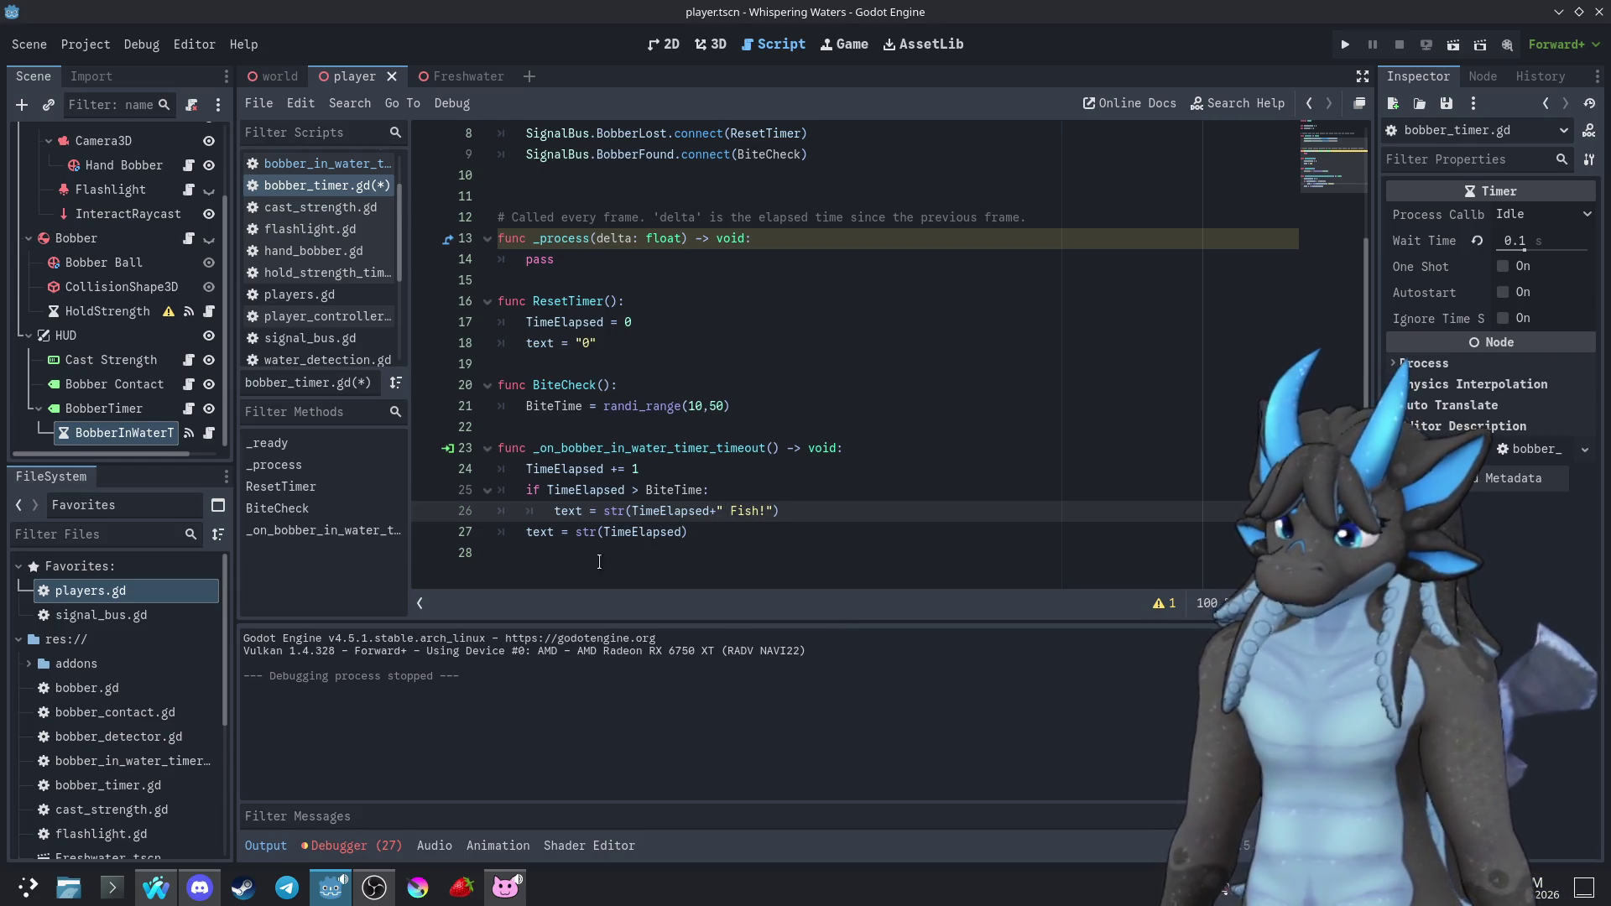
Add an else branch holding the plain elapsed-time line, then run the project
{"action": "key", "text": "Return"}
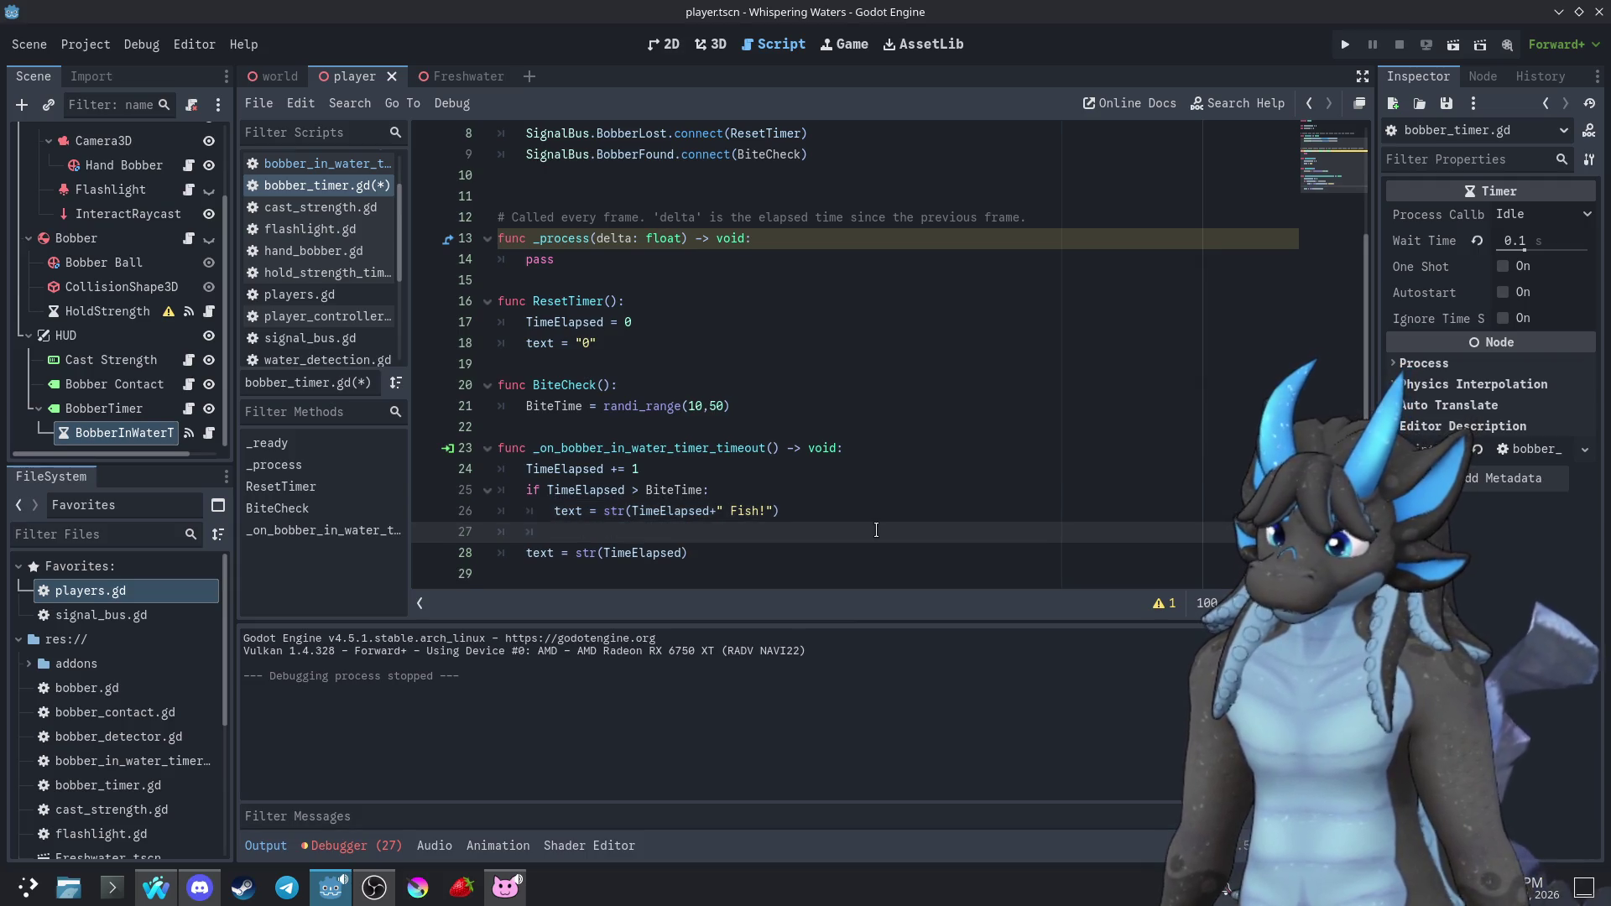
{"action": "type", "text": "else:"}
{"action": "key", "text": "Return"}
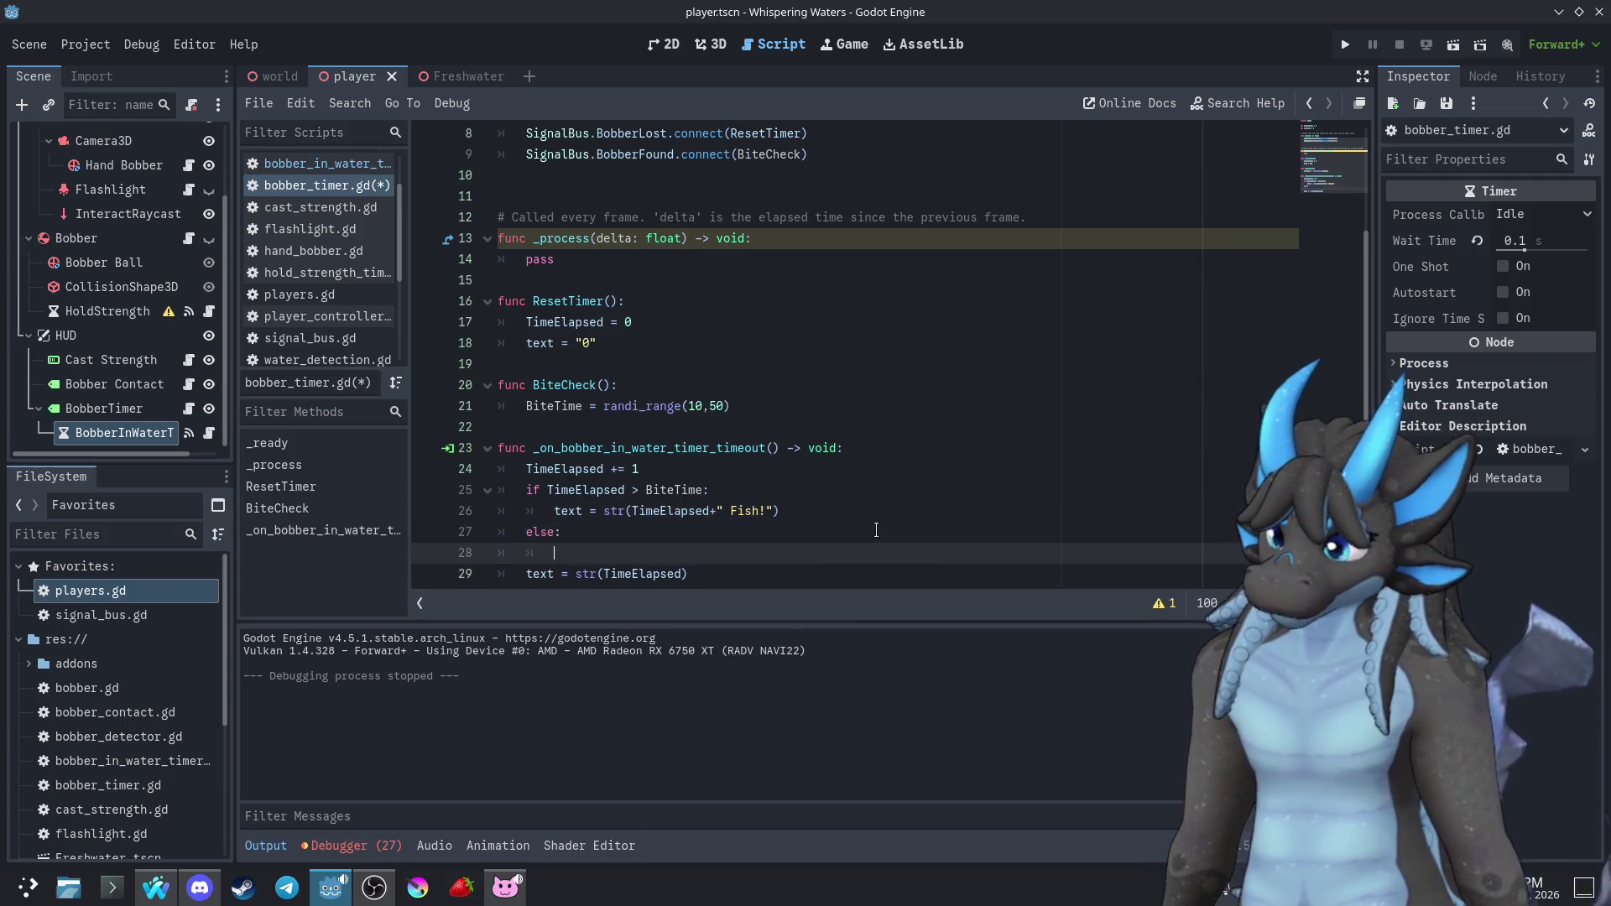
{"action": "key", "text": "BackSpace"}
{"action": "key", "text": "Down"}
{"action": "key", "text": "Tab"}
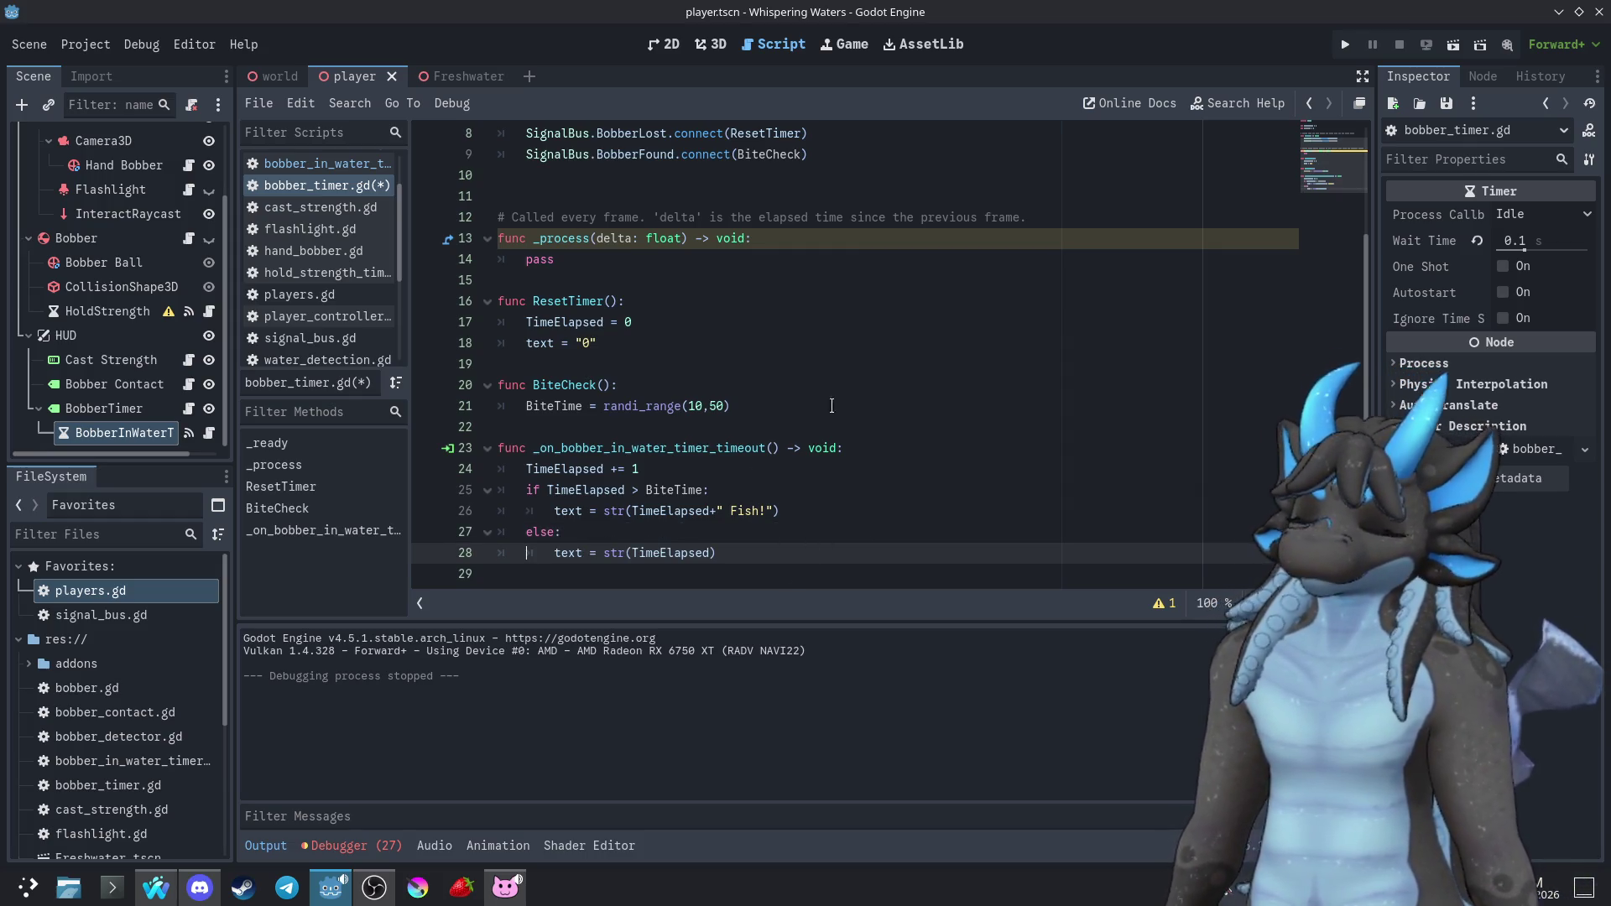
{"action": "left_click", "coordinate": [1347, 44]}
Replace BobberFound with BobberDetected from signal_bus.gd on line 9 and relaunch with F5
{"action": "left_click", "coordinate": [1076, 59]}
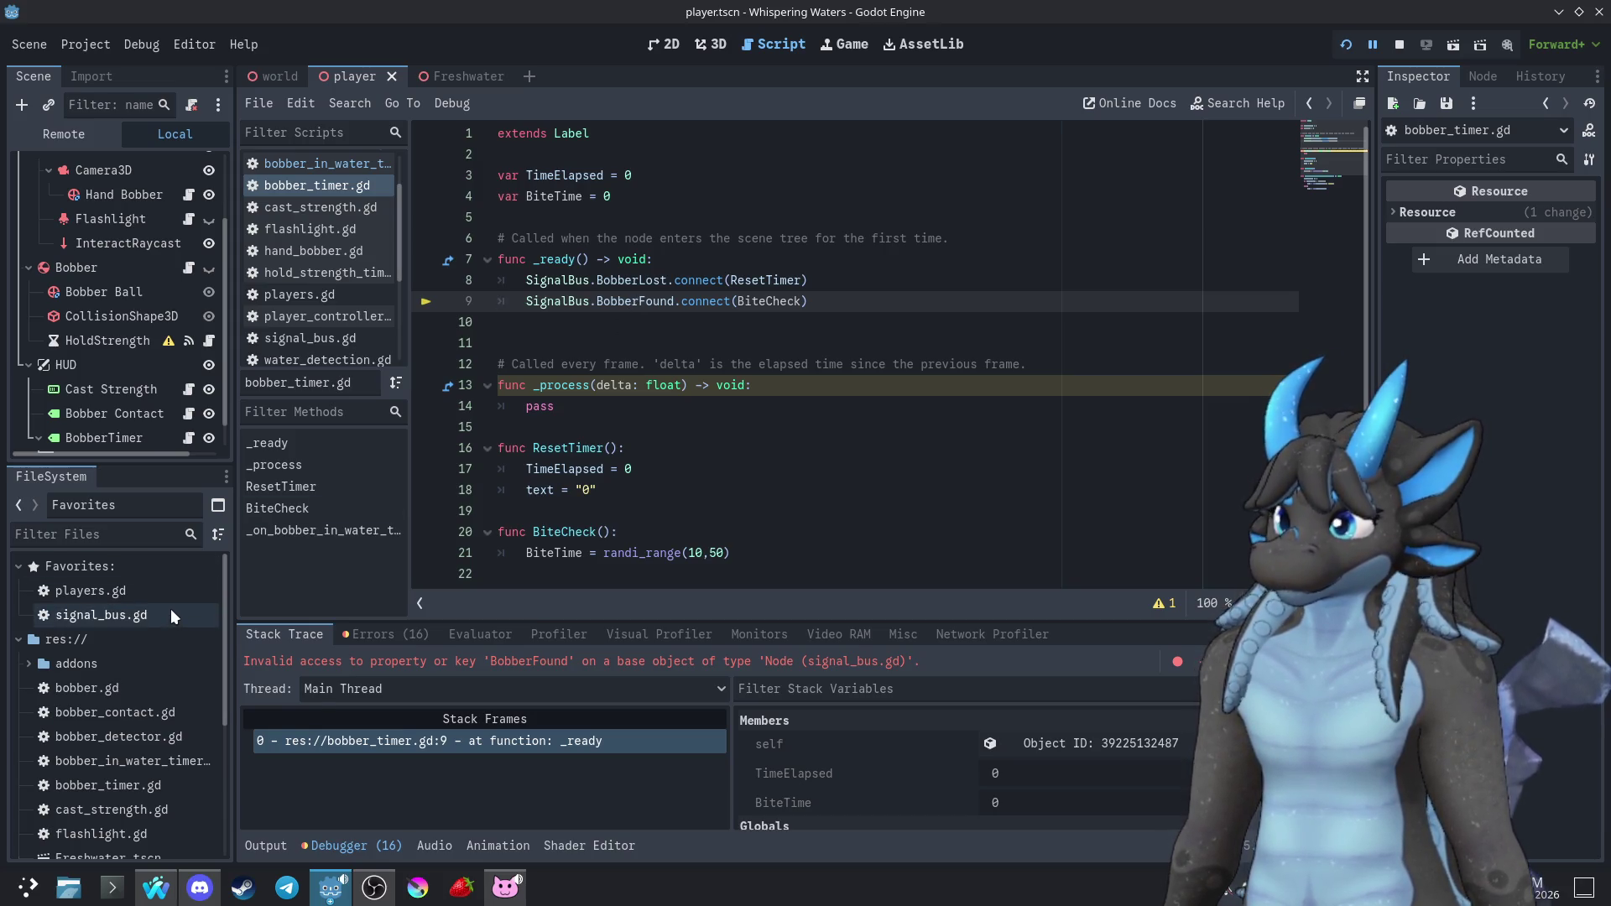
{"action": "double_click", "coordinate": [112, 613]}
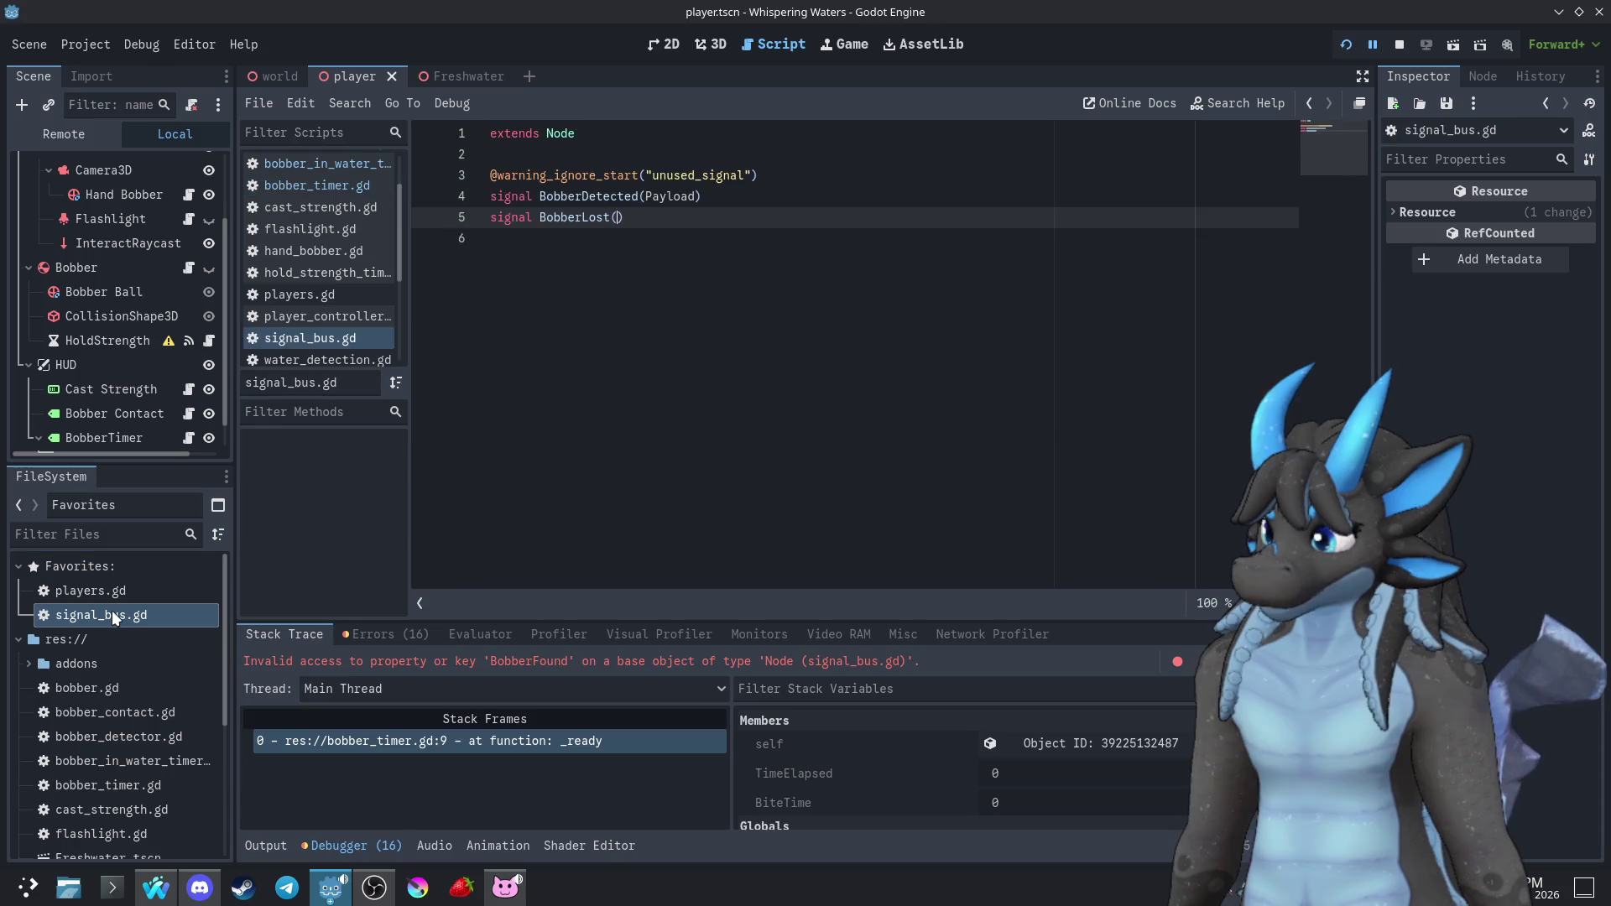
{"action": "double_click", "coordinate": [590, 196]}
{"action": "key", "text": "ctrl+c"}
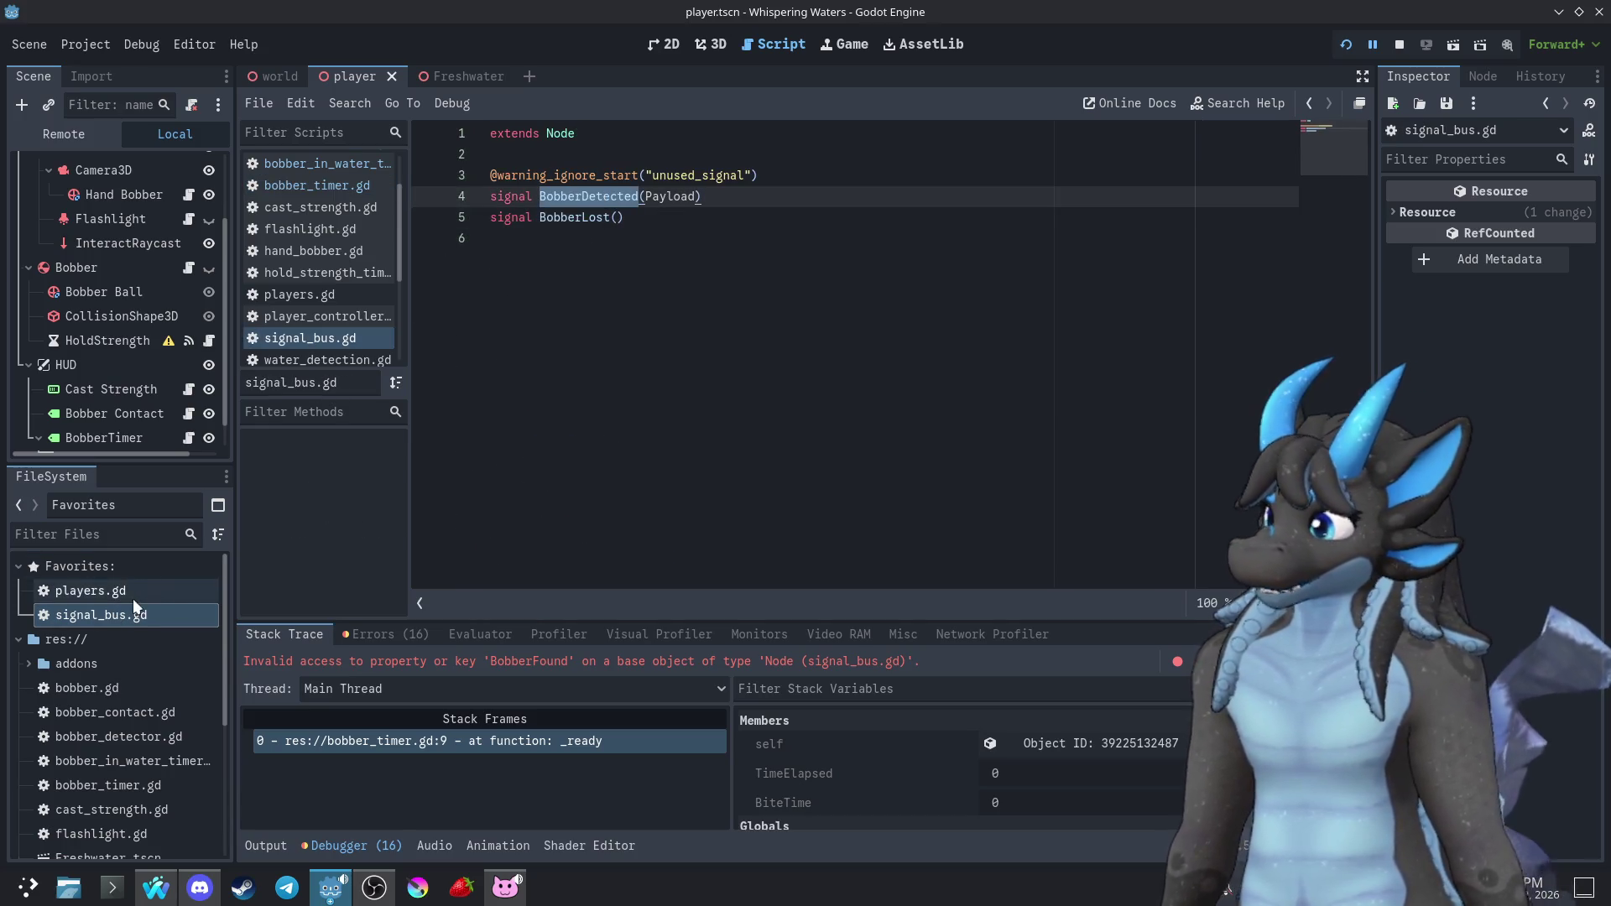
{"action": "left_click", "coordinate": [1310, 103]}
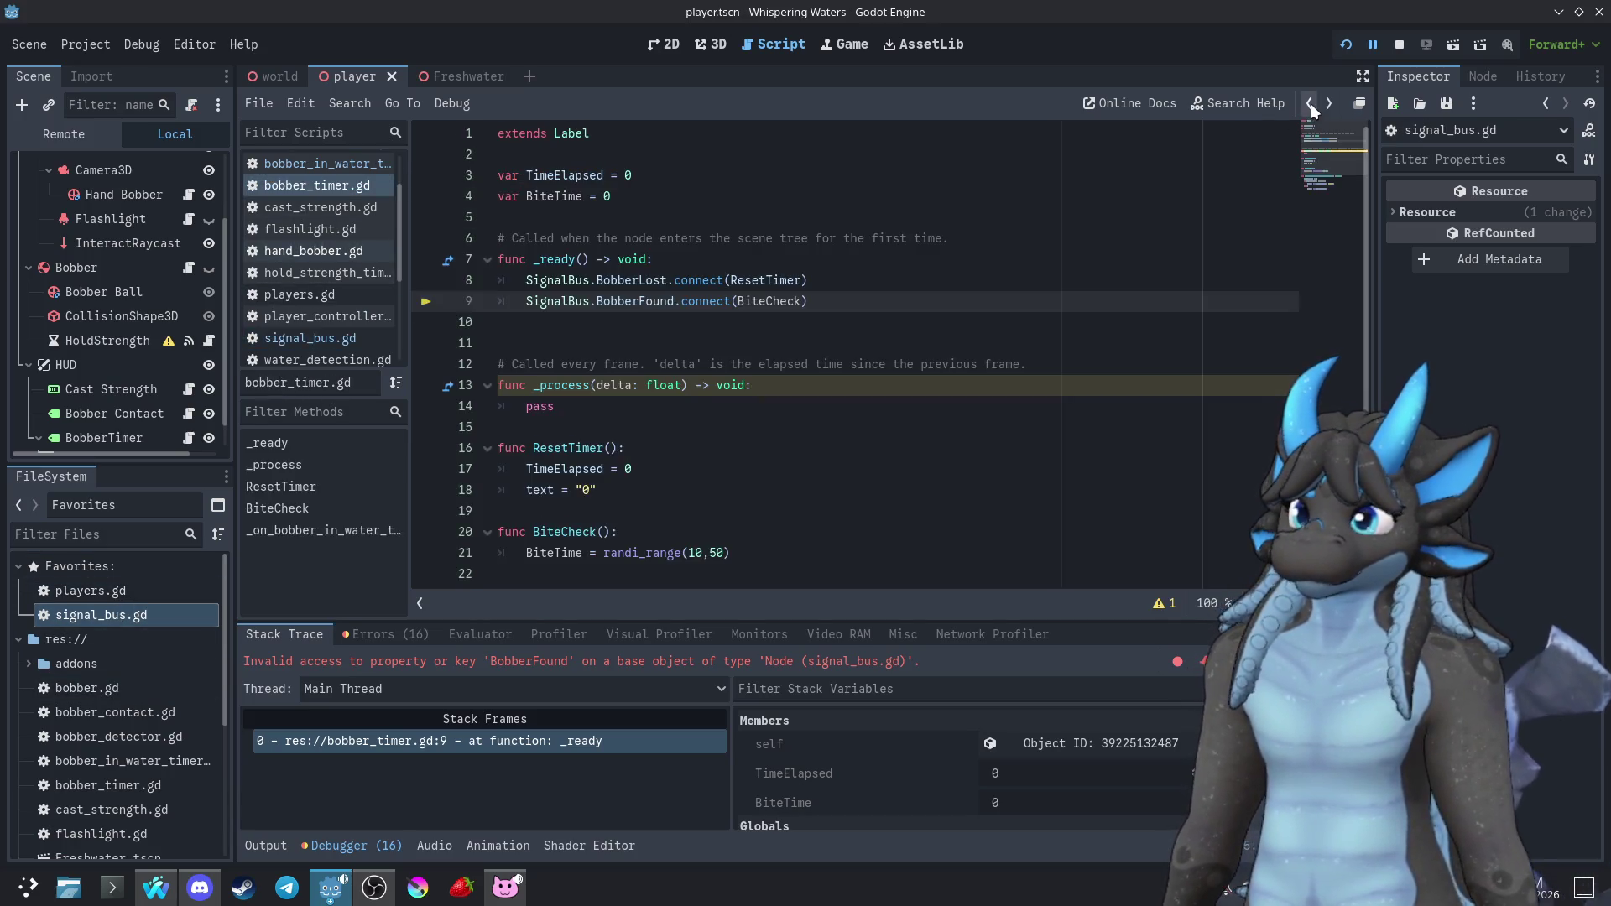
{"action": "double_click", "coordinate": [629, 301]}
{"action": "key", "text": "ctrl+v"}
{"action": "key", "text": "F5"}
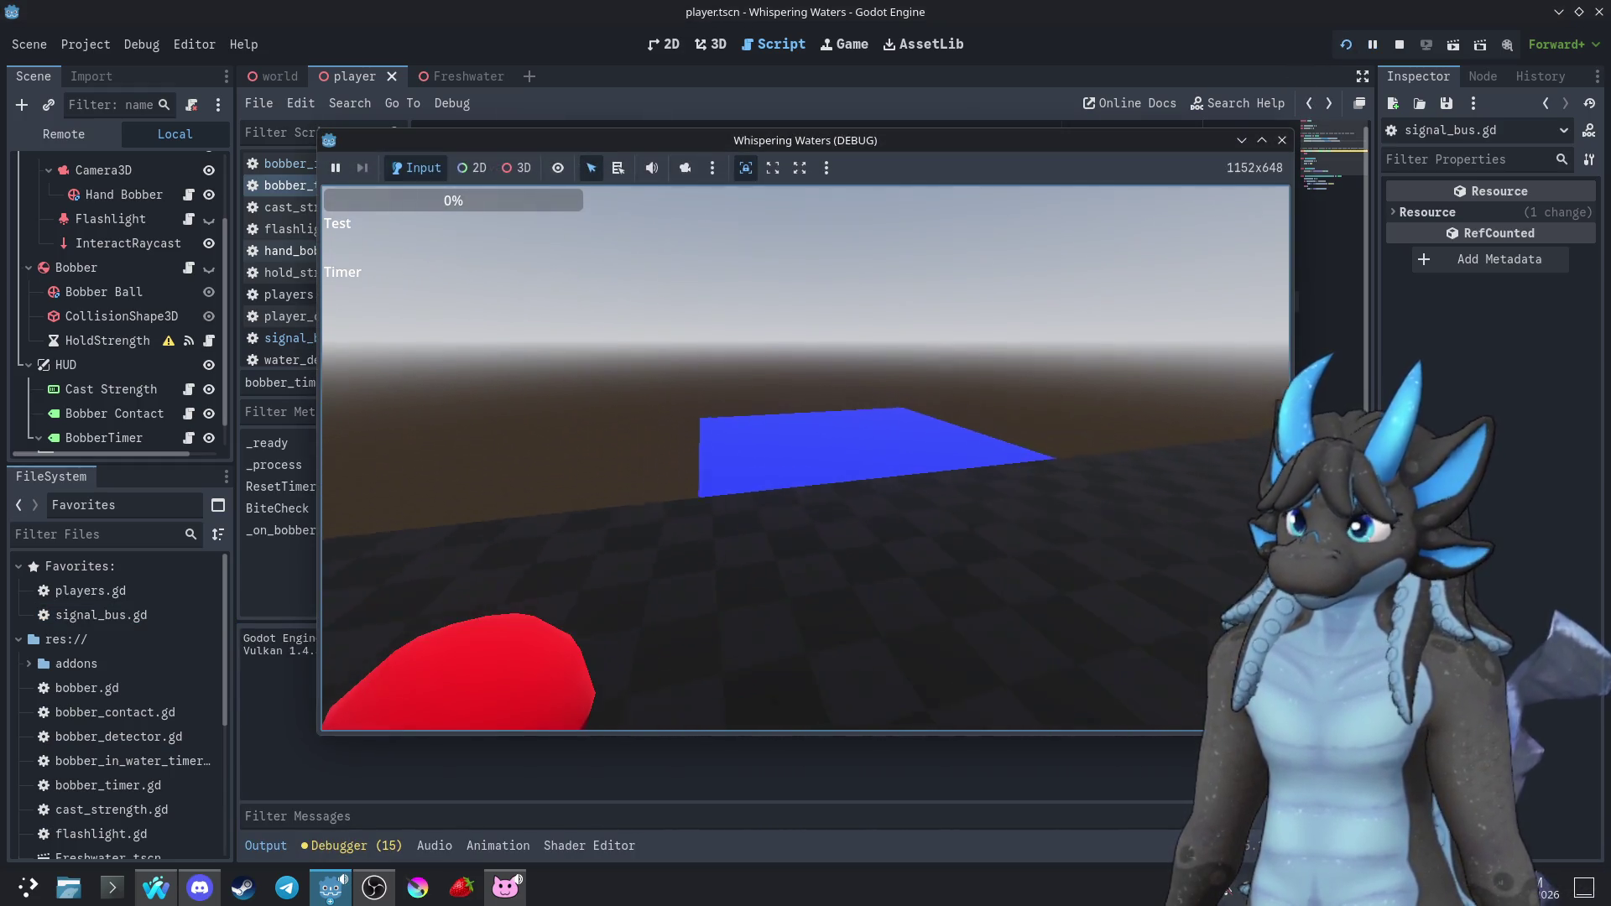
Rewrite line 26 as str(TimeElapsed) + " Fish!", save, and relaunch the game
{"action": "left_click", "coordinate": [284, 592]}
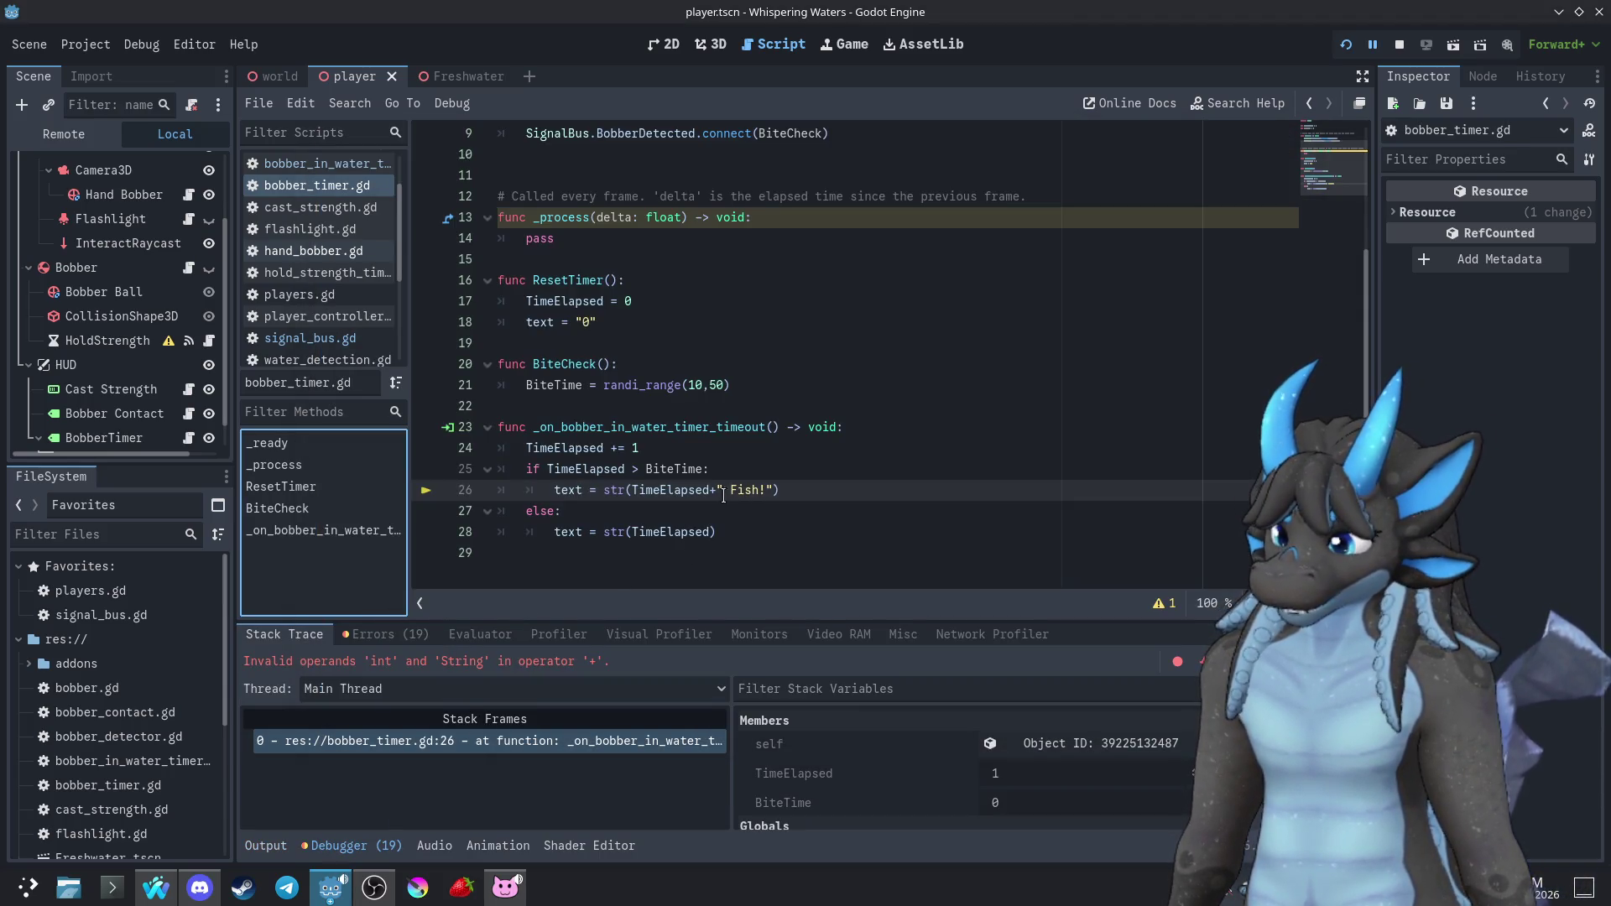
{"action": "double_click", "coordinate": [663, 495]}
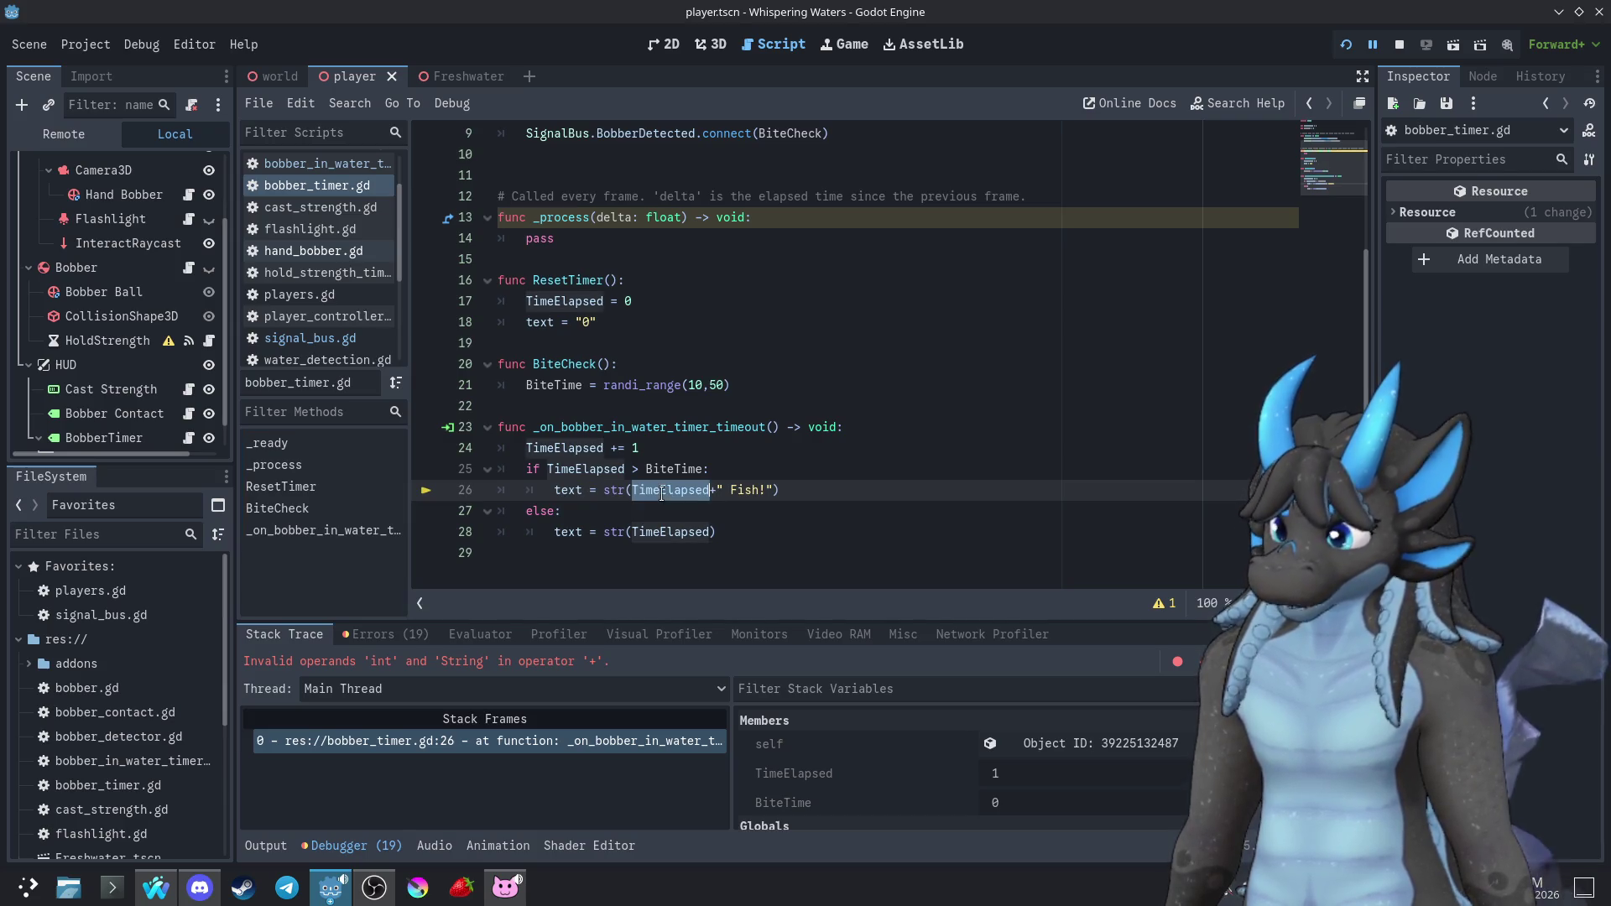
{"action": "mouse_move", "coordinate": [664, 495]}
{"action": "type", "text": "("}
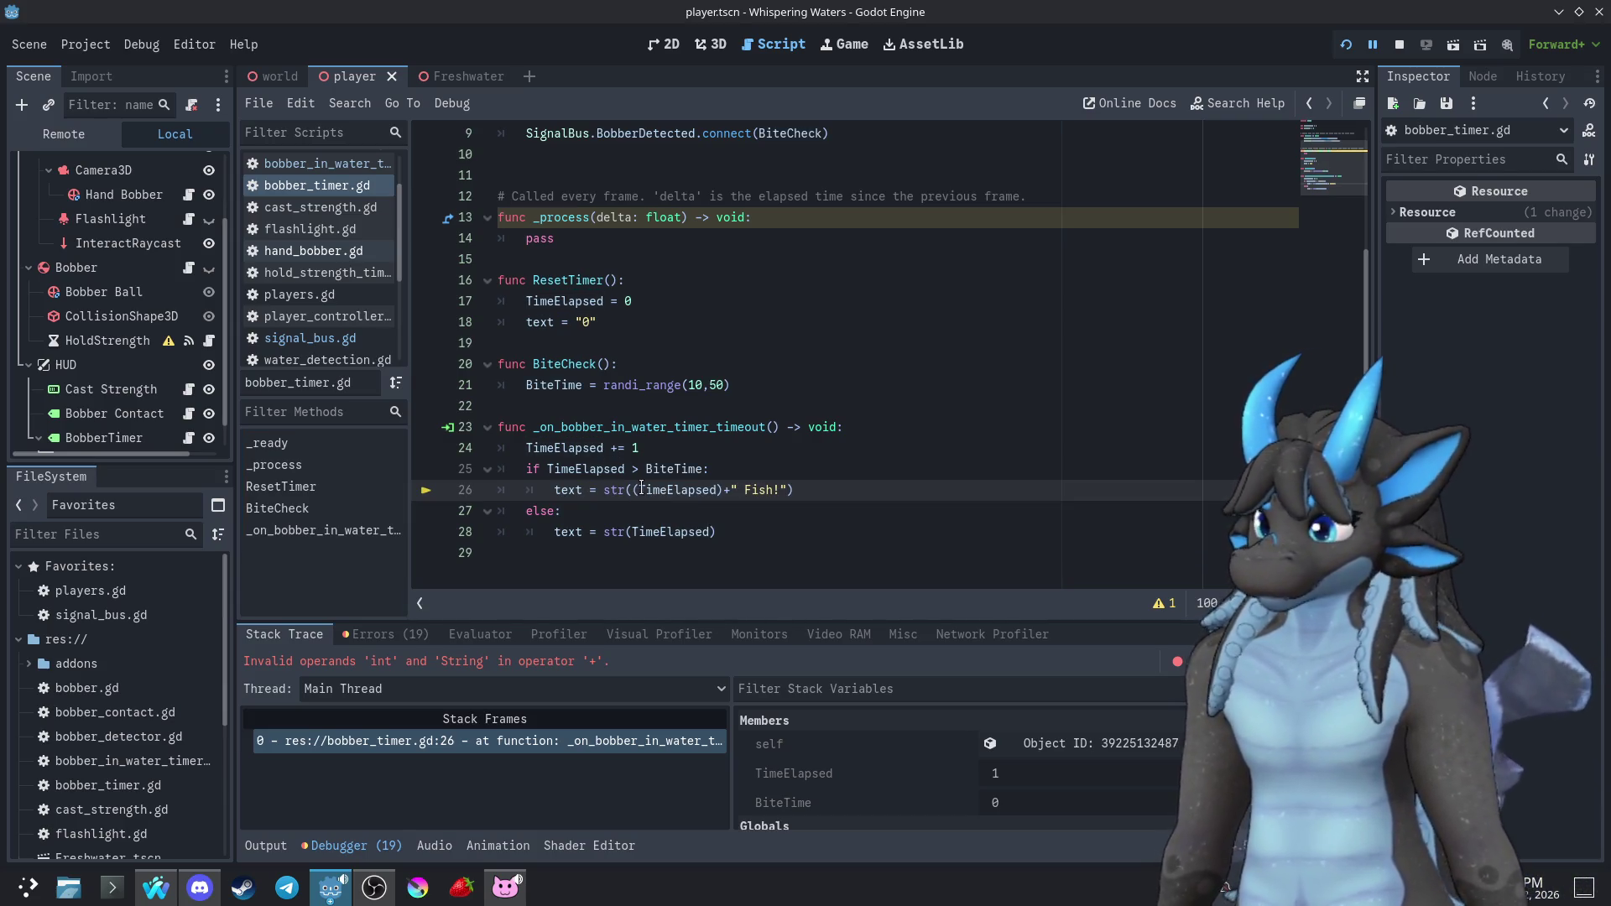
{"action": "key", "text": "ctrl+z"}
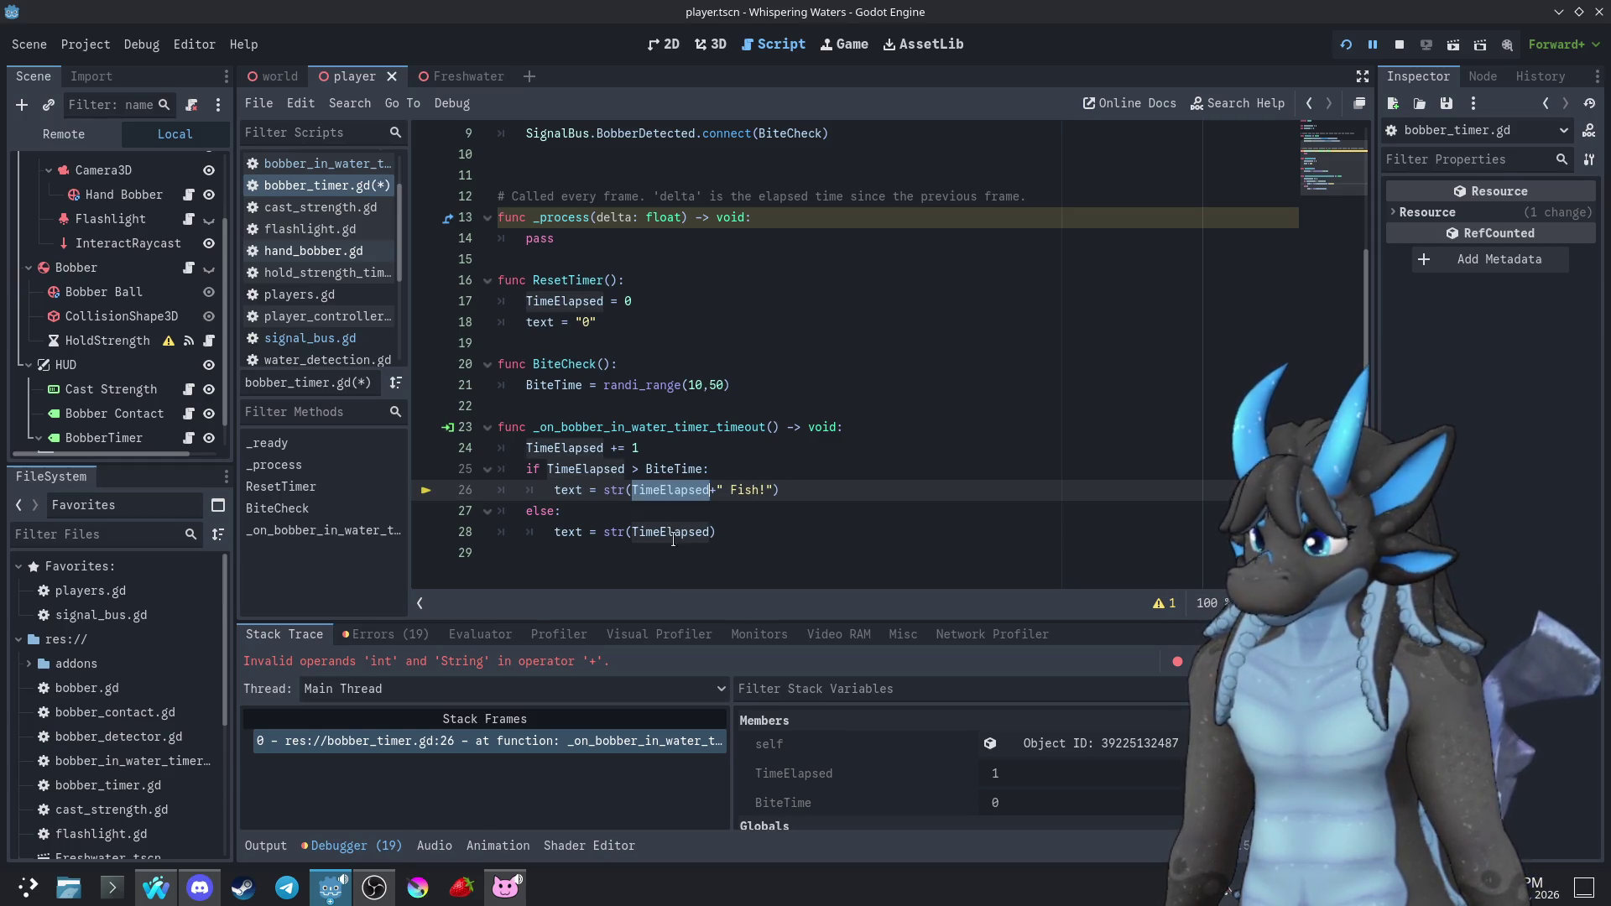
{"action": "key", "text": "ctrl+s"}
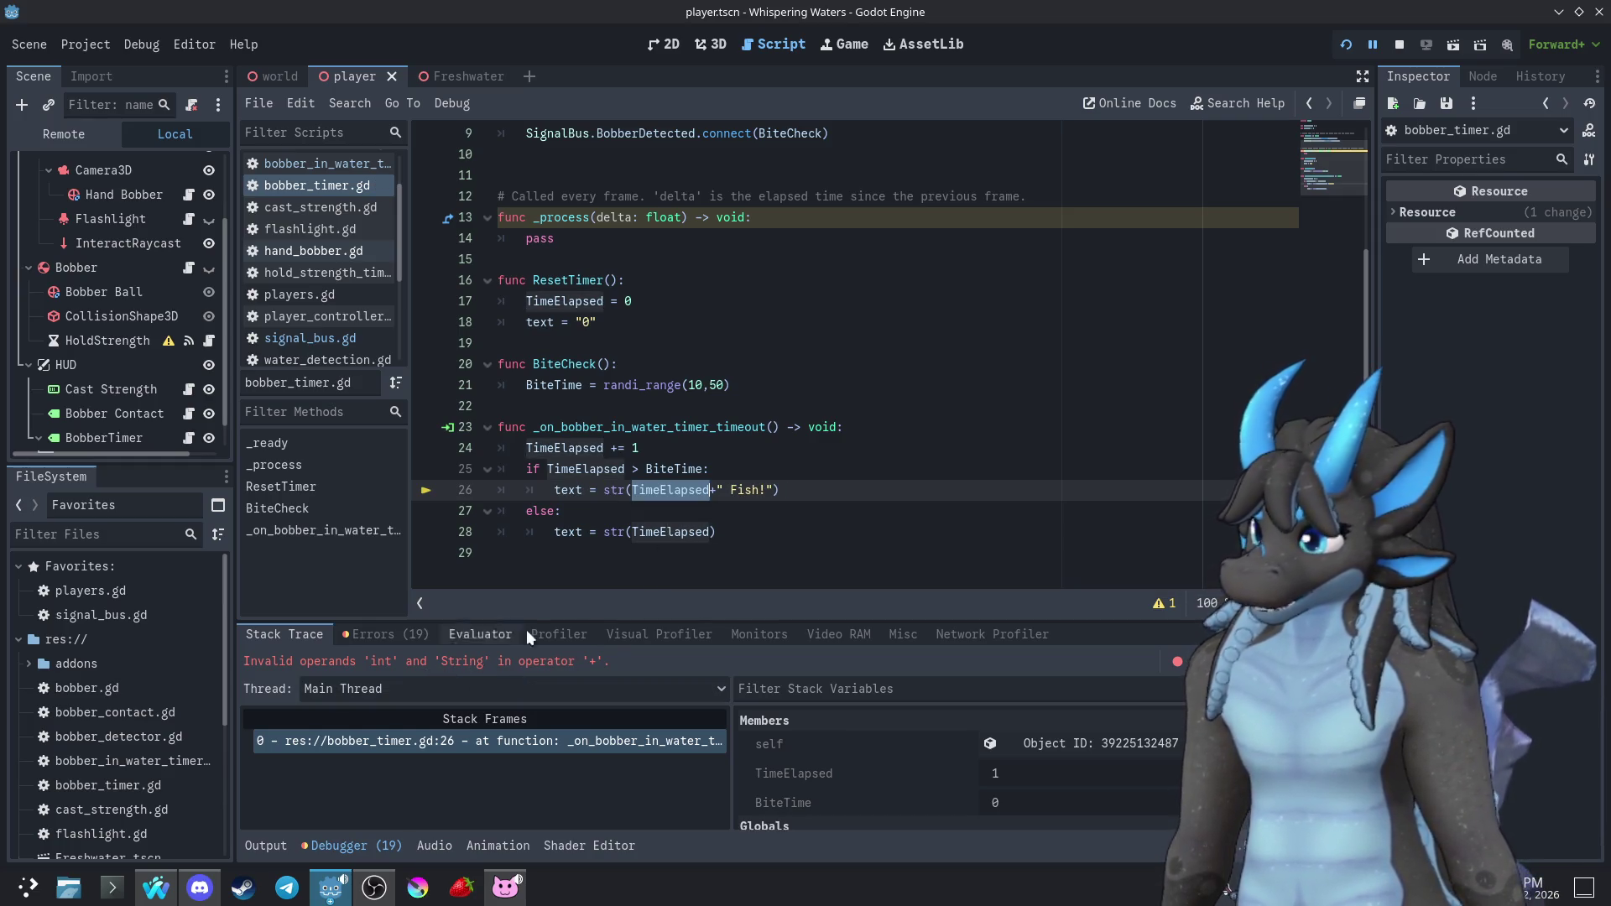
{"action": "mouse_move", "coordinate": [685, 541]}
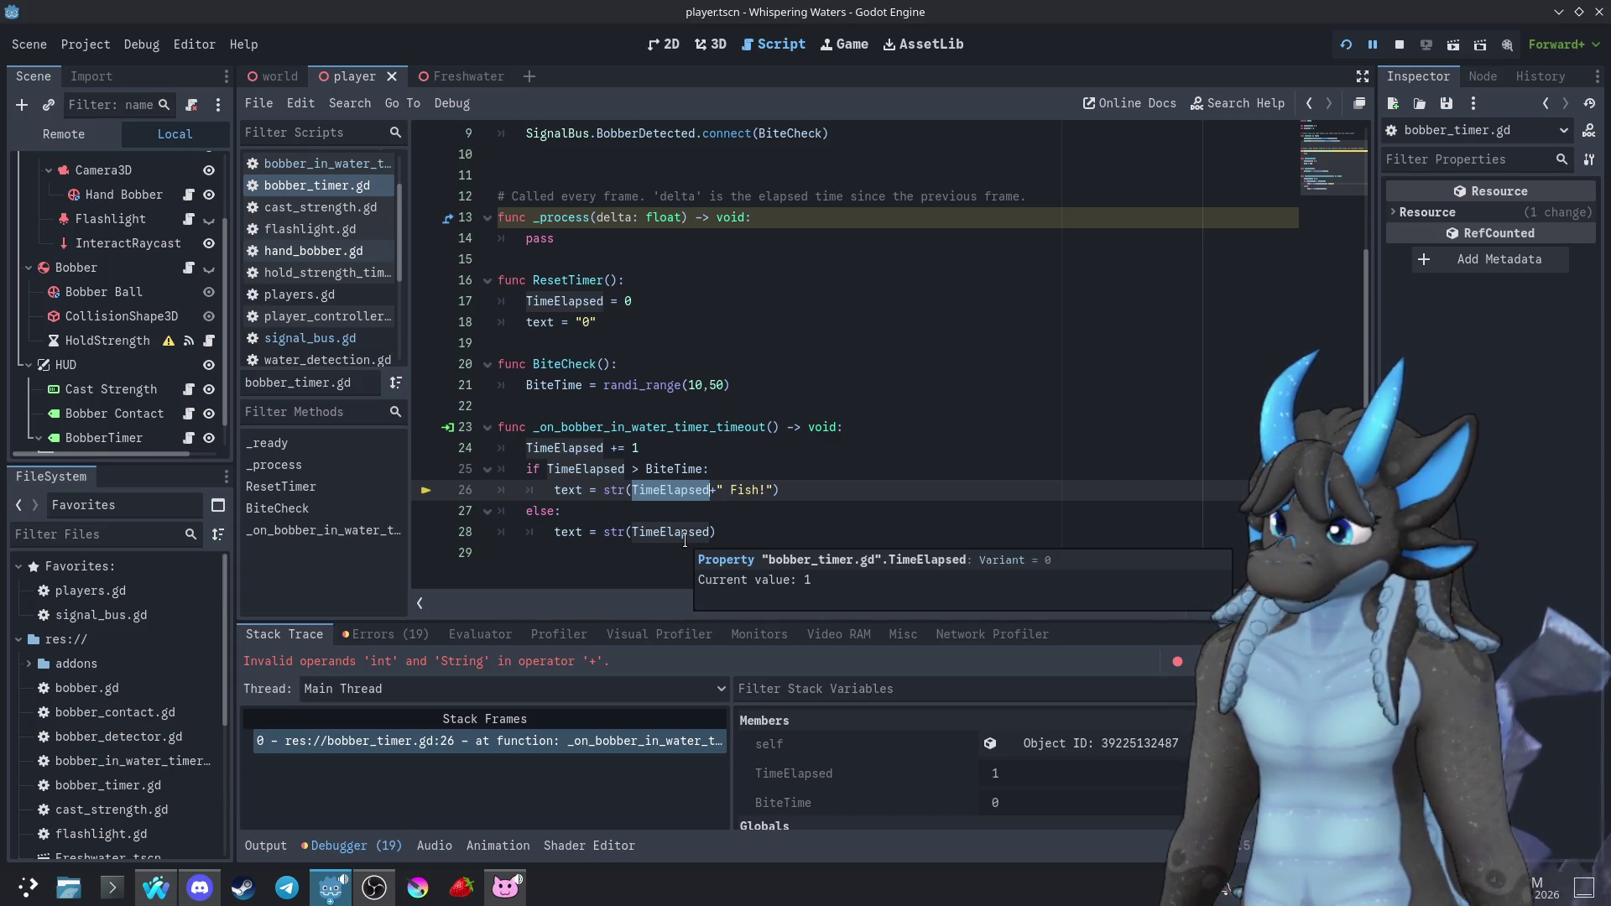
{"action": "left_click", "coordinate": [797, 485]}
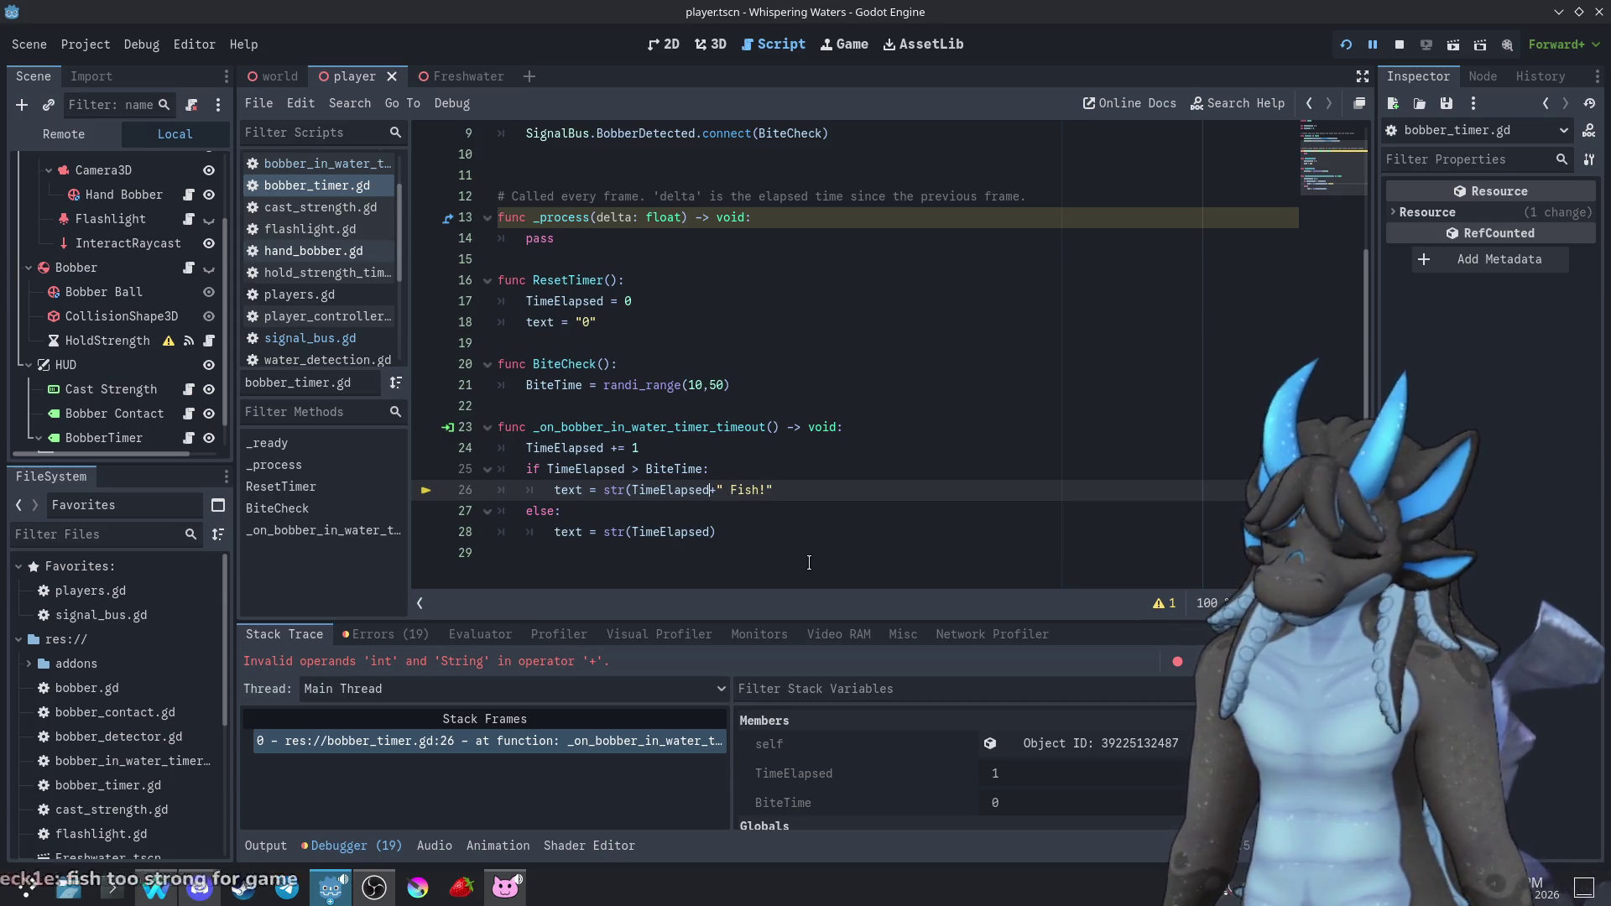
{"action": "type", "text": "+"}
{"action": "left_click", "coordinate": [1343, 47]}
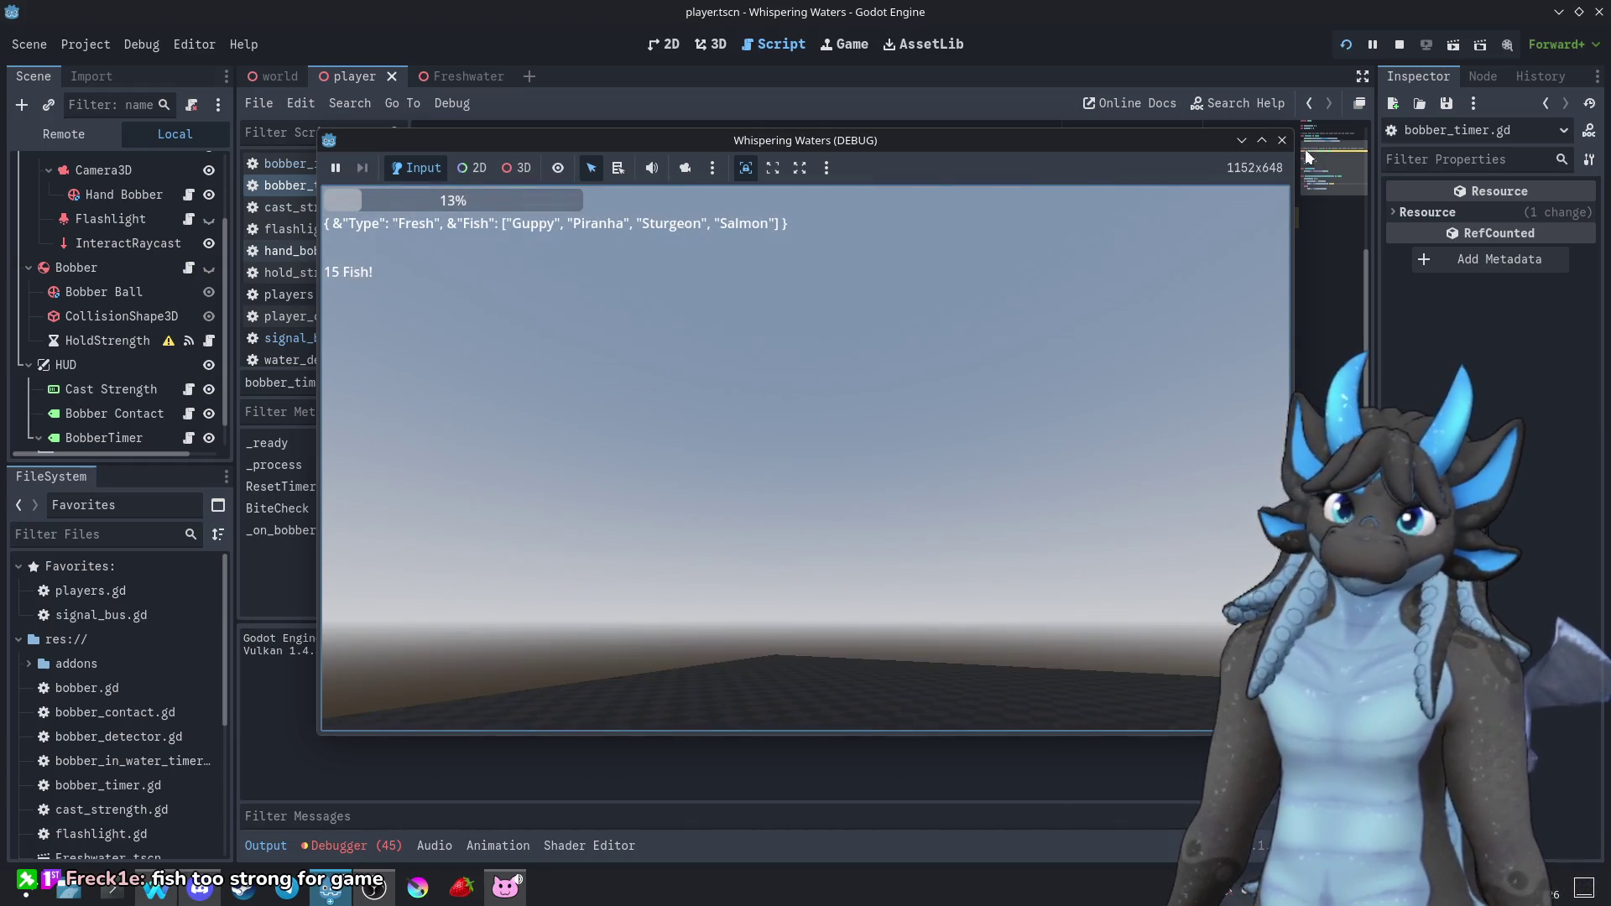
Close the game after the label shows "15 Fish!" and scroll back up in bobber_timer.gd
{"action": "left_click", "coordinate": [1282, 141]}
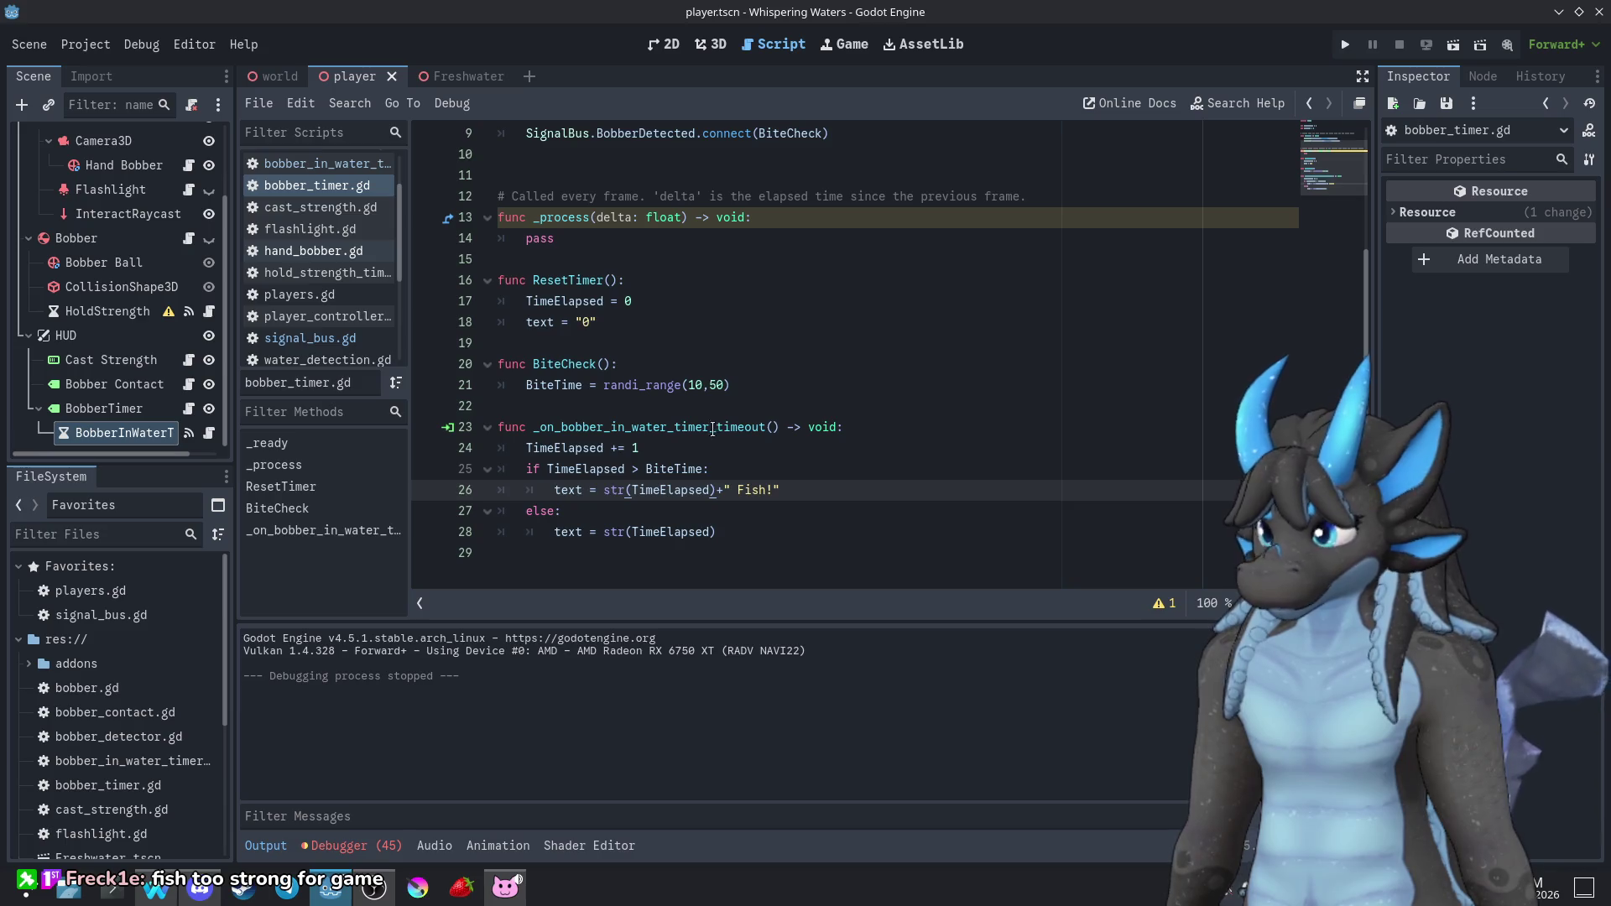
{"action": "scroll", "coordinate": [656, 457], "scroll_direction": "up", "scroll_amount": 2}
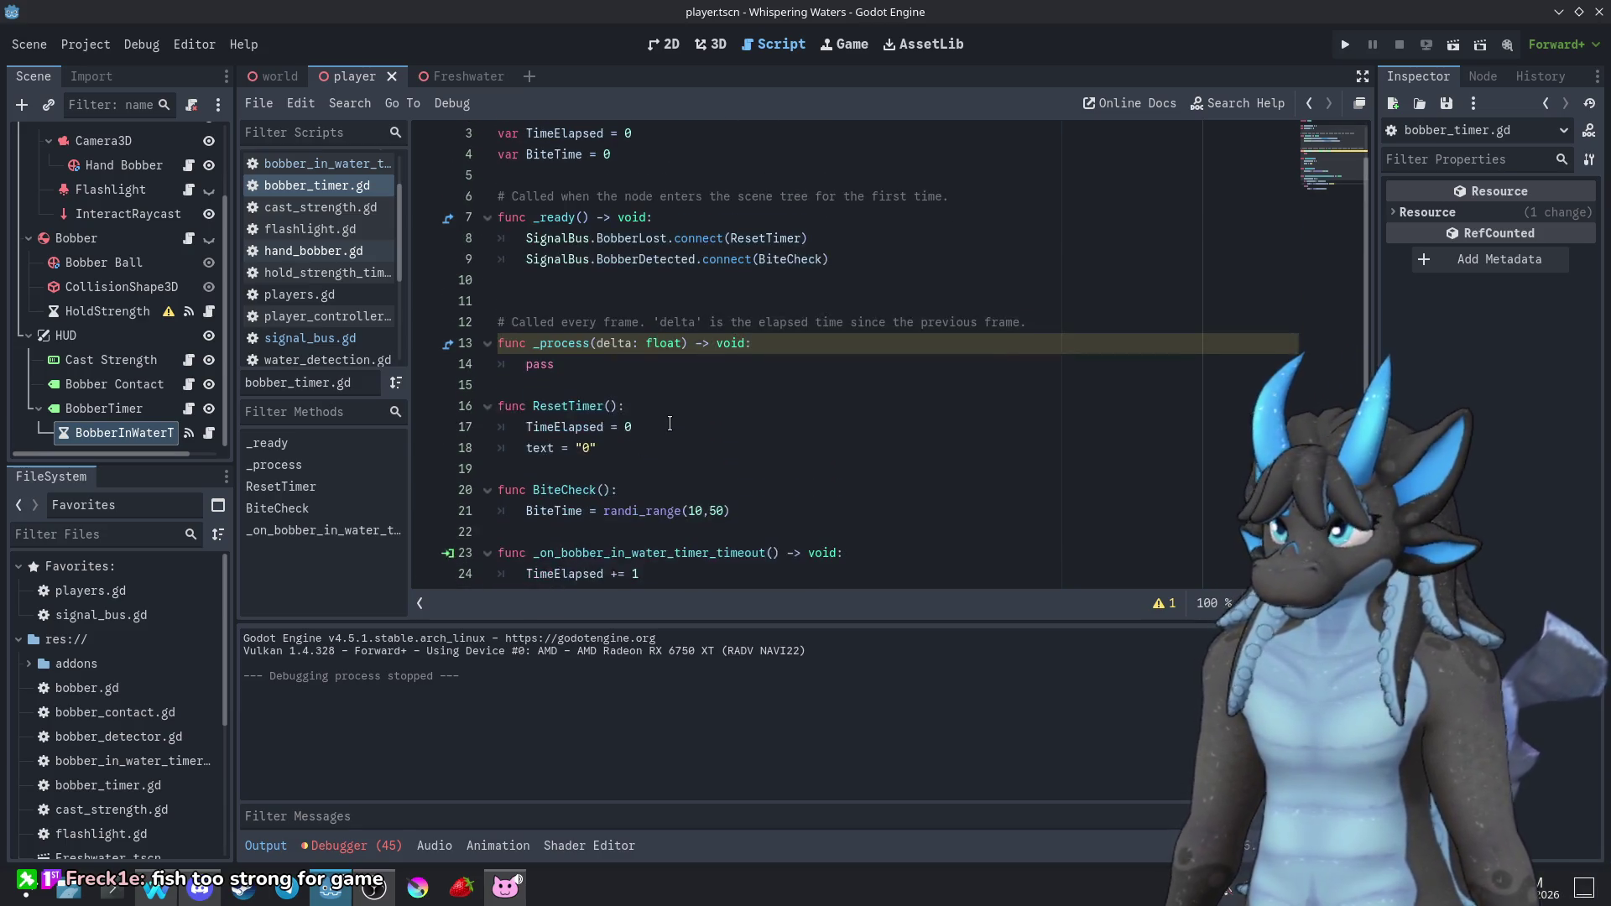
Change line 4 of bobber_timer.gd to 'var BiteTime = 10', then save and run the game with F5
{"action": "scroll", "coordinate": [670, 423], "scroll_direction": "down", "scroll_amount": 1}
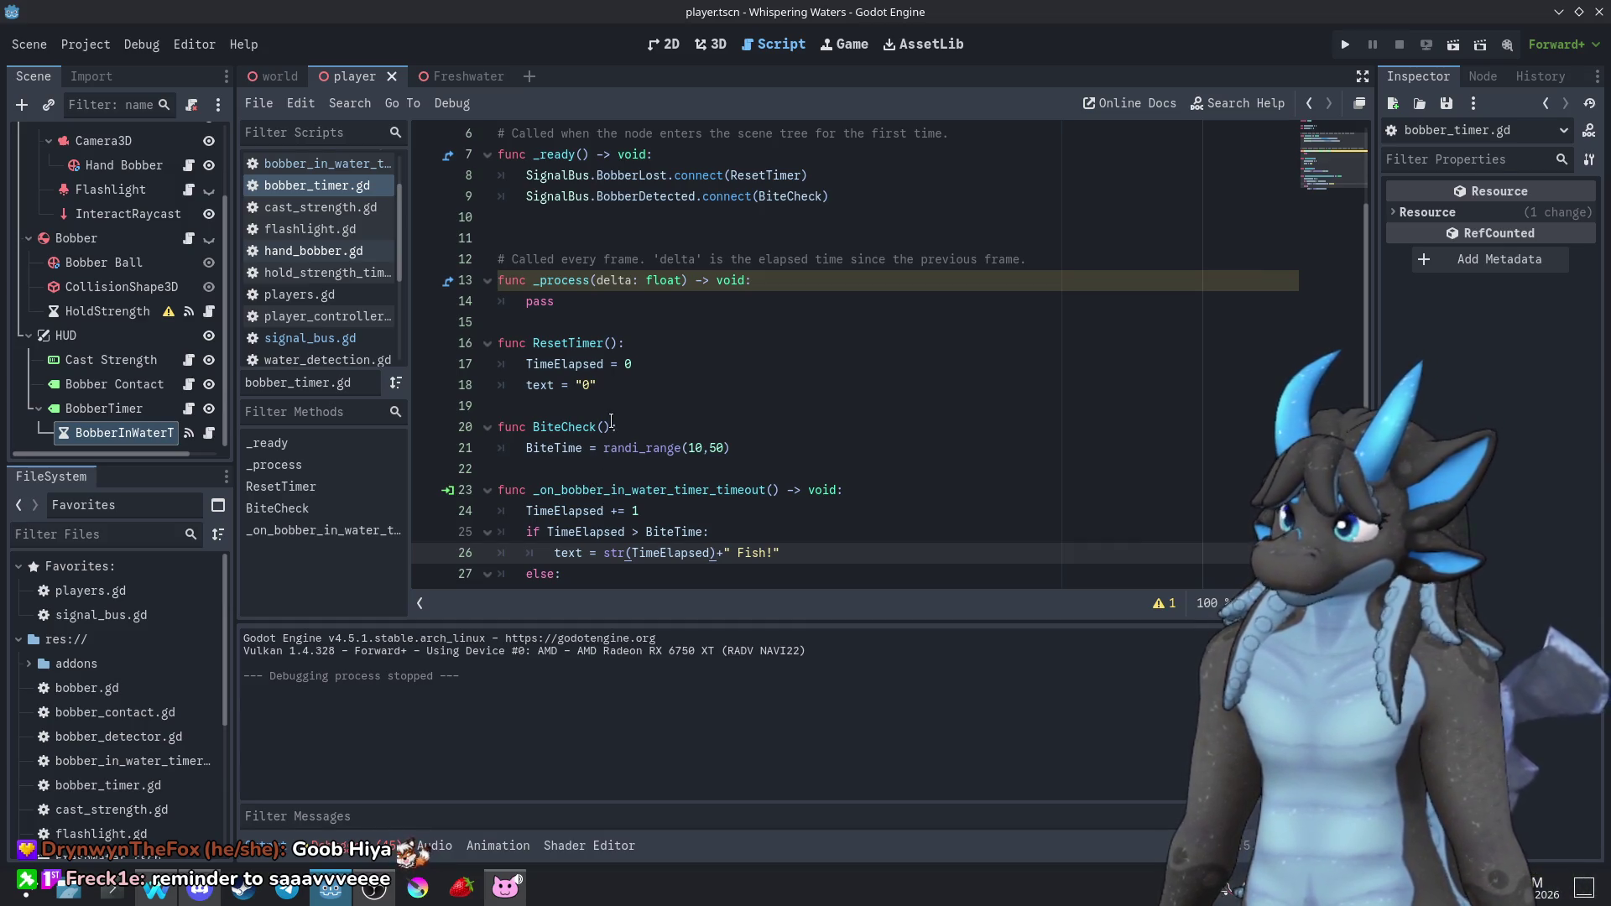
{"action": "scroll", "coordinate": [609, 422], "scroll_direction": "up", "scroll_amount": 2}
{"action": "left_click", "coordinate": [625, 196]}
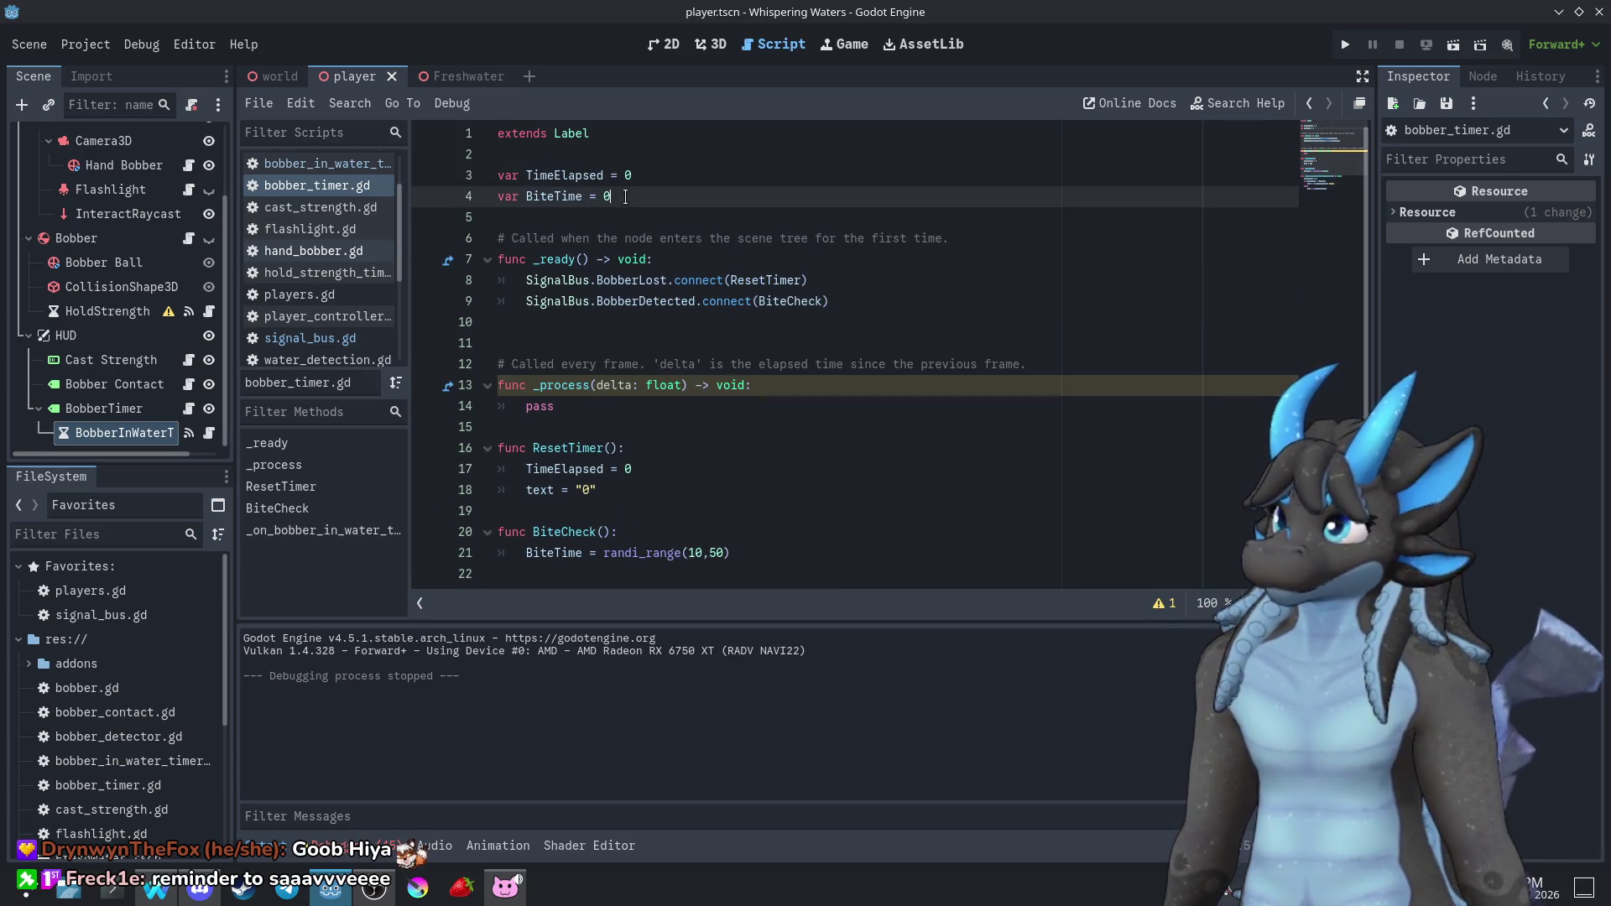
{"action": "type", "text": "1"}
{"action": "key", "text": "F5"}
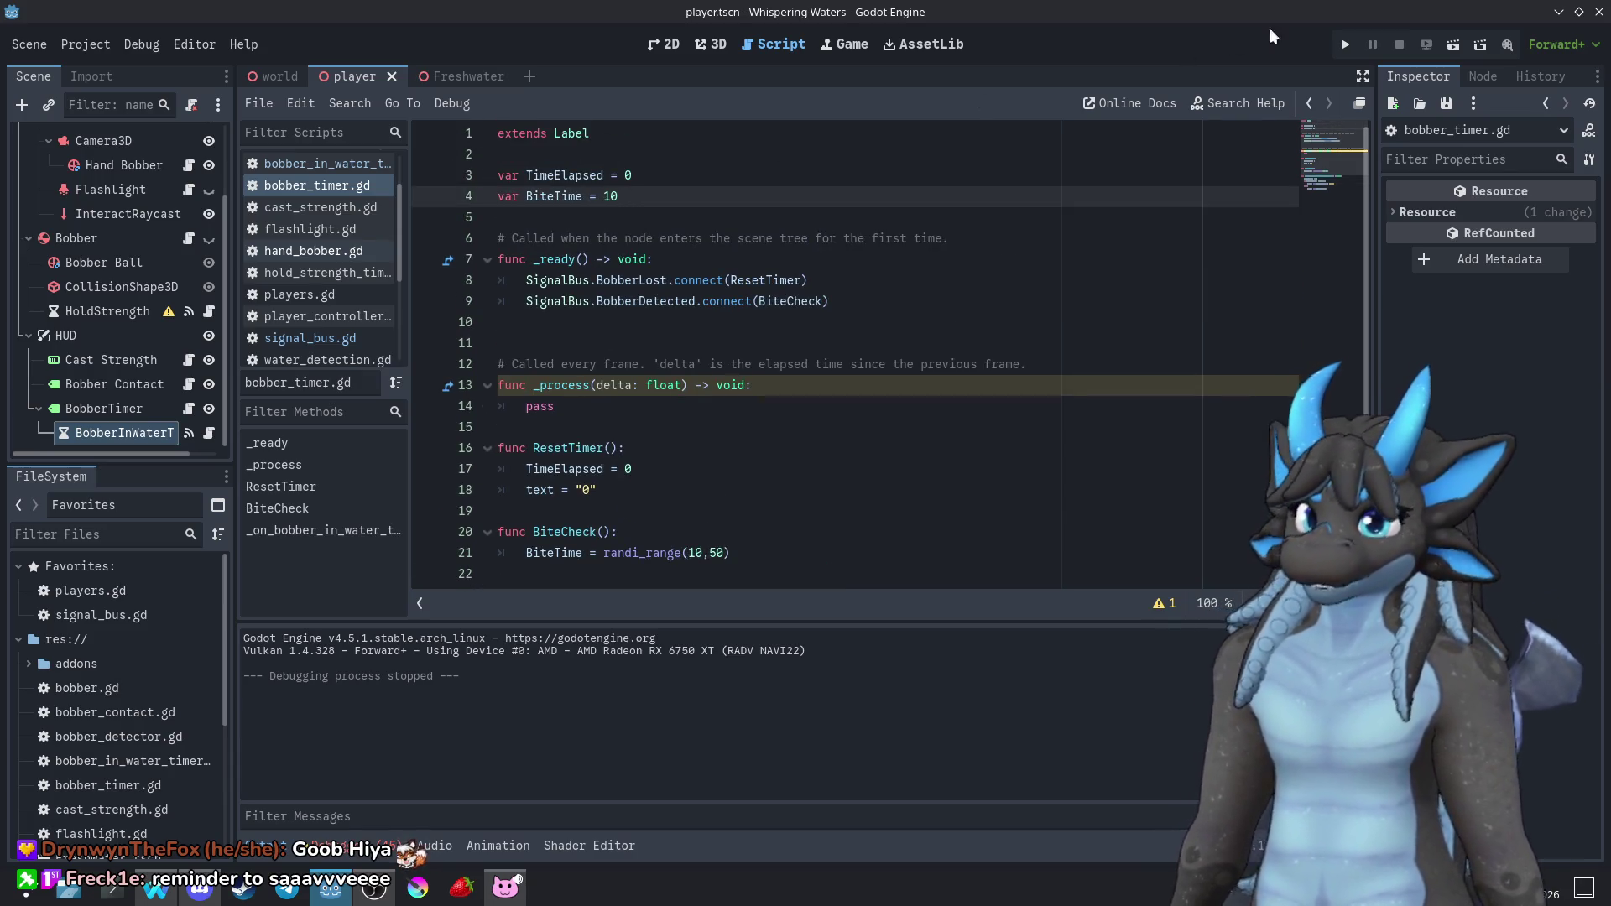